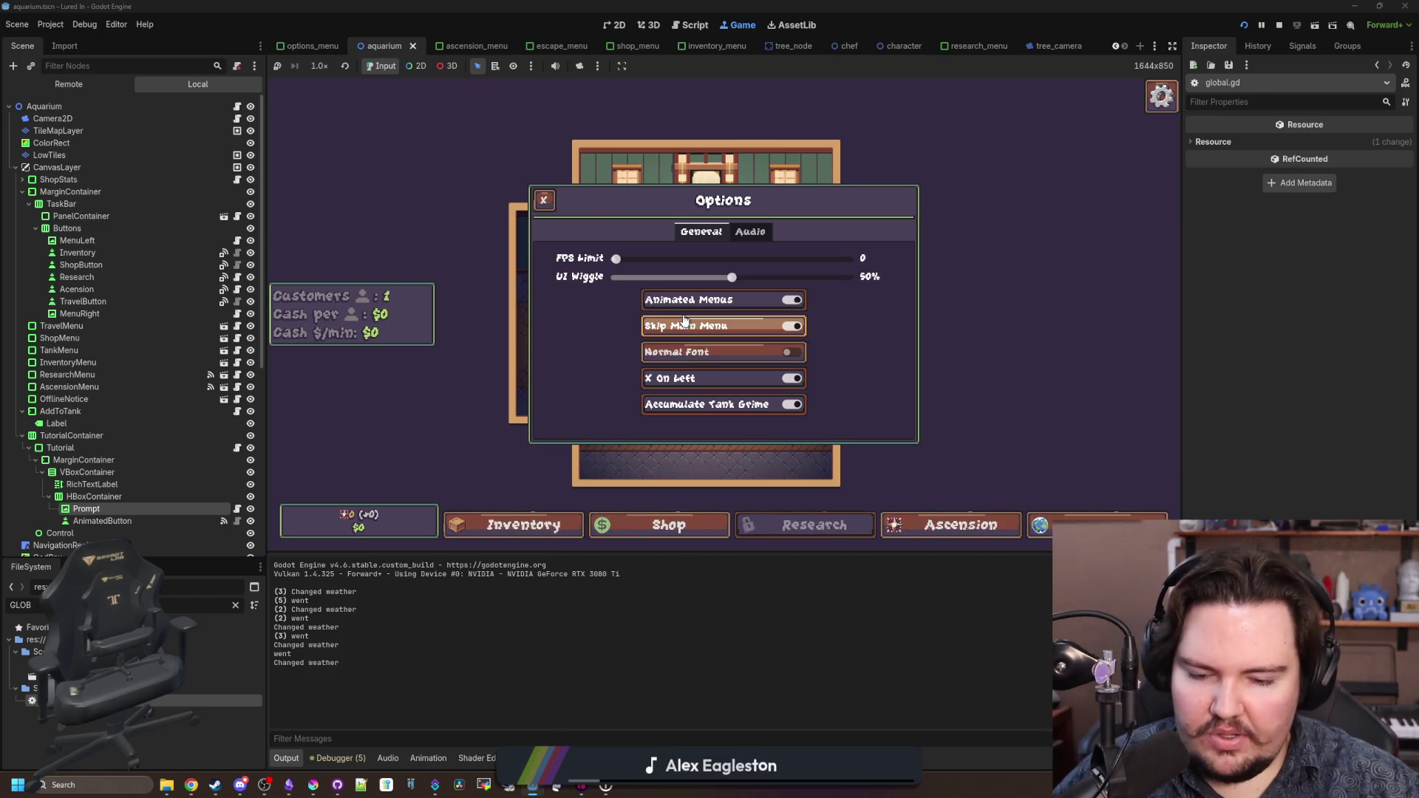
- Close the options panel, buy a New Tank from the Shop, and open Fish Tank 1
key("Escape")
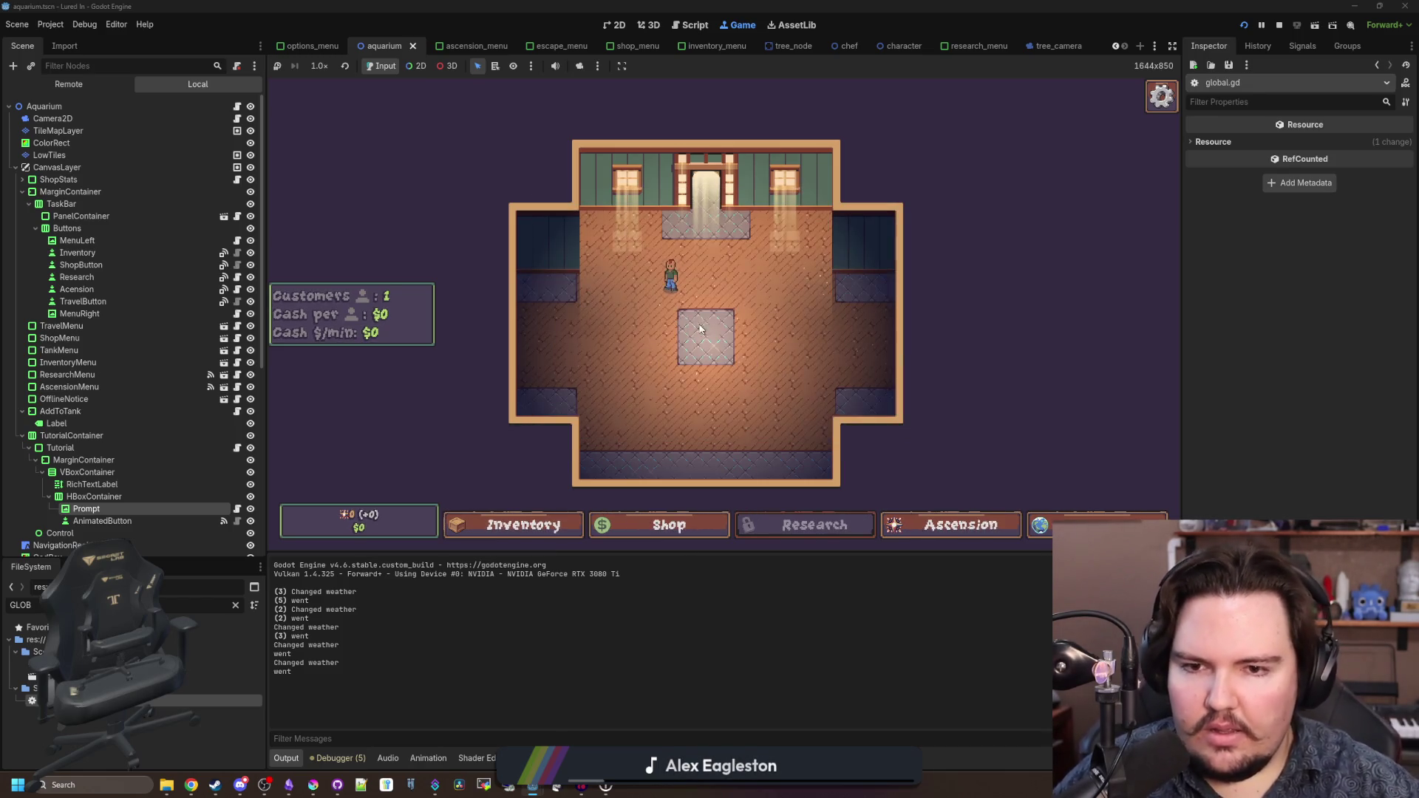
scroll(623, 367, "up", 3)
left_click(652, 526)
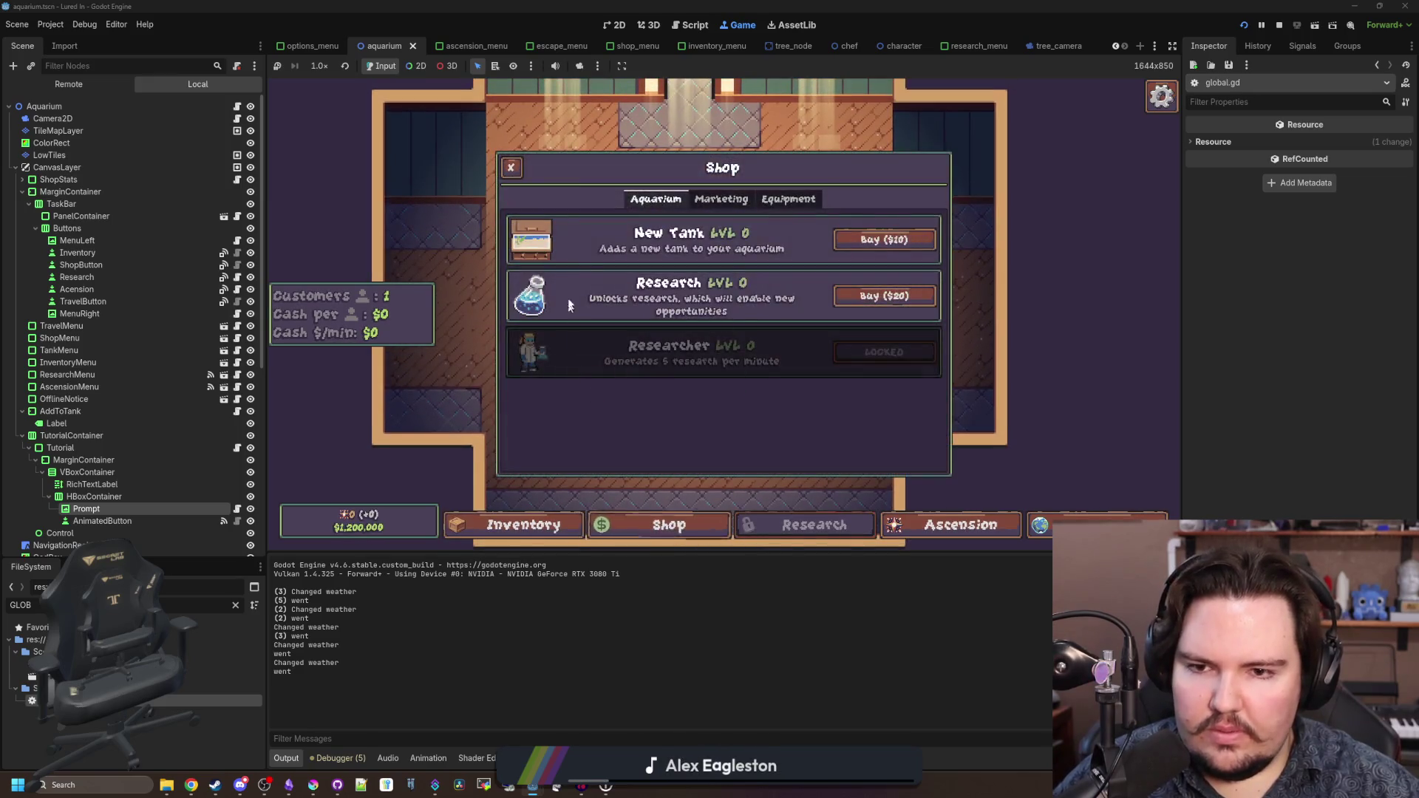
left_click(874, 237)
left_click(422, 237)
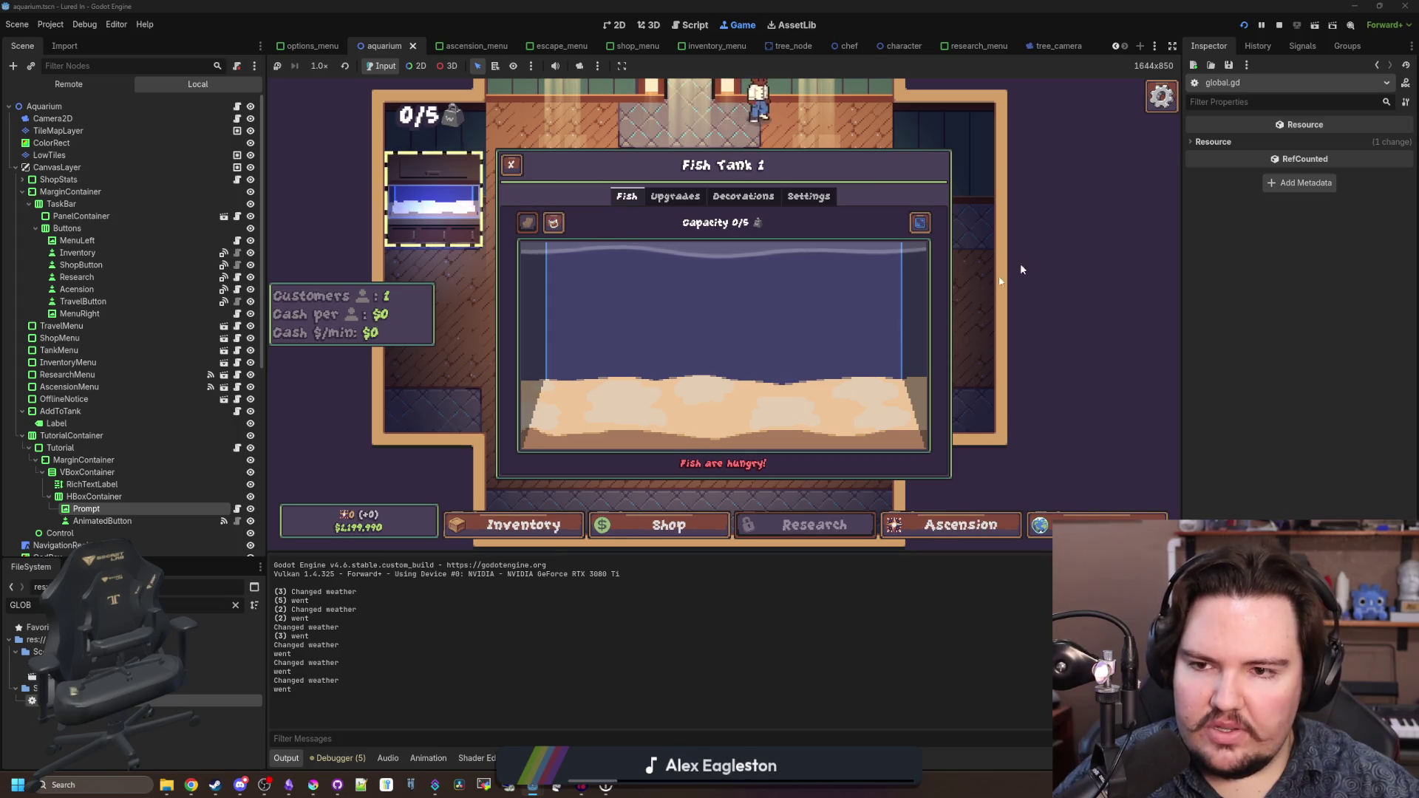
- Feed the fish by dropping food into Fish Tank 1
key("Escape")
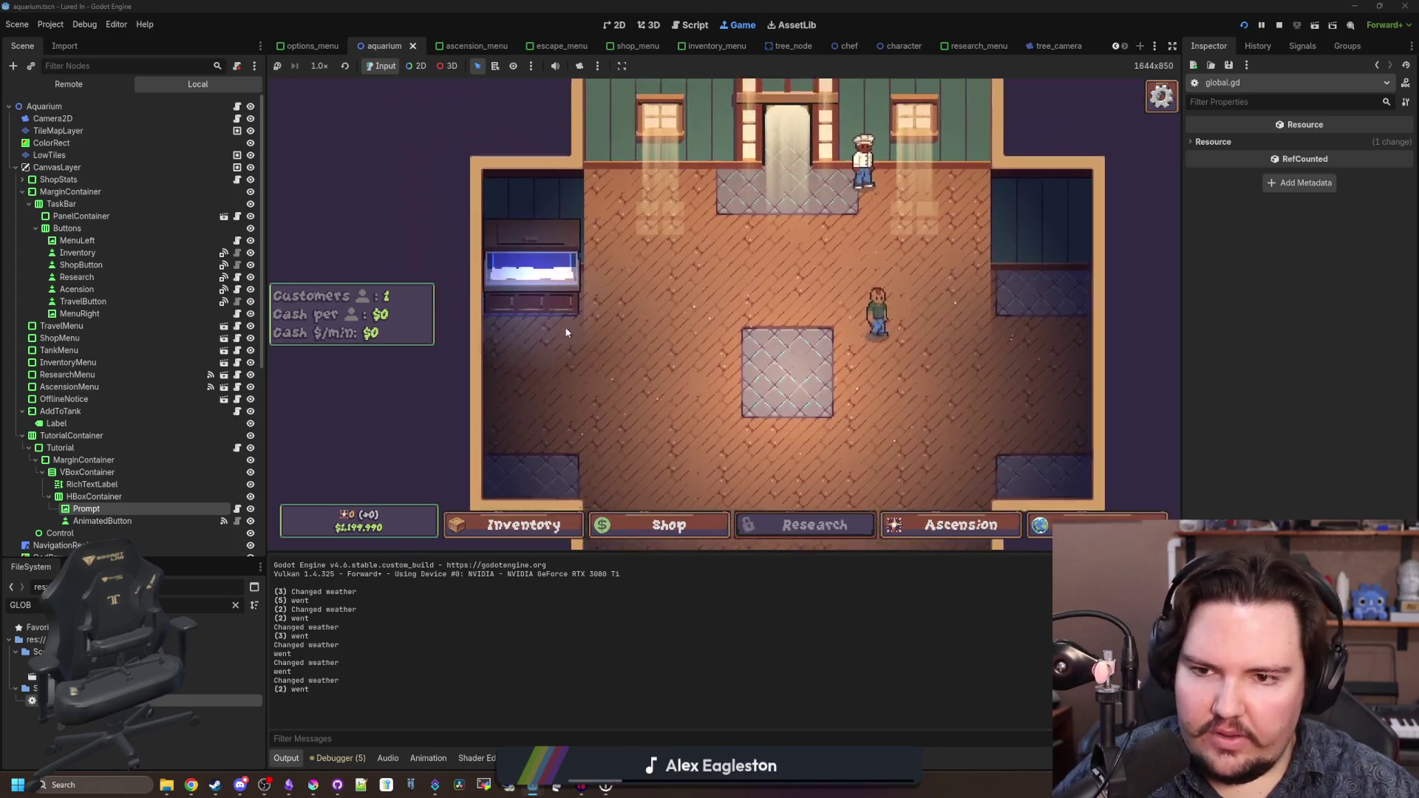
left_click(510, 254)
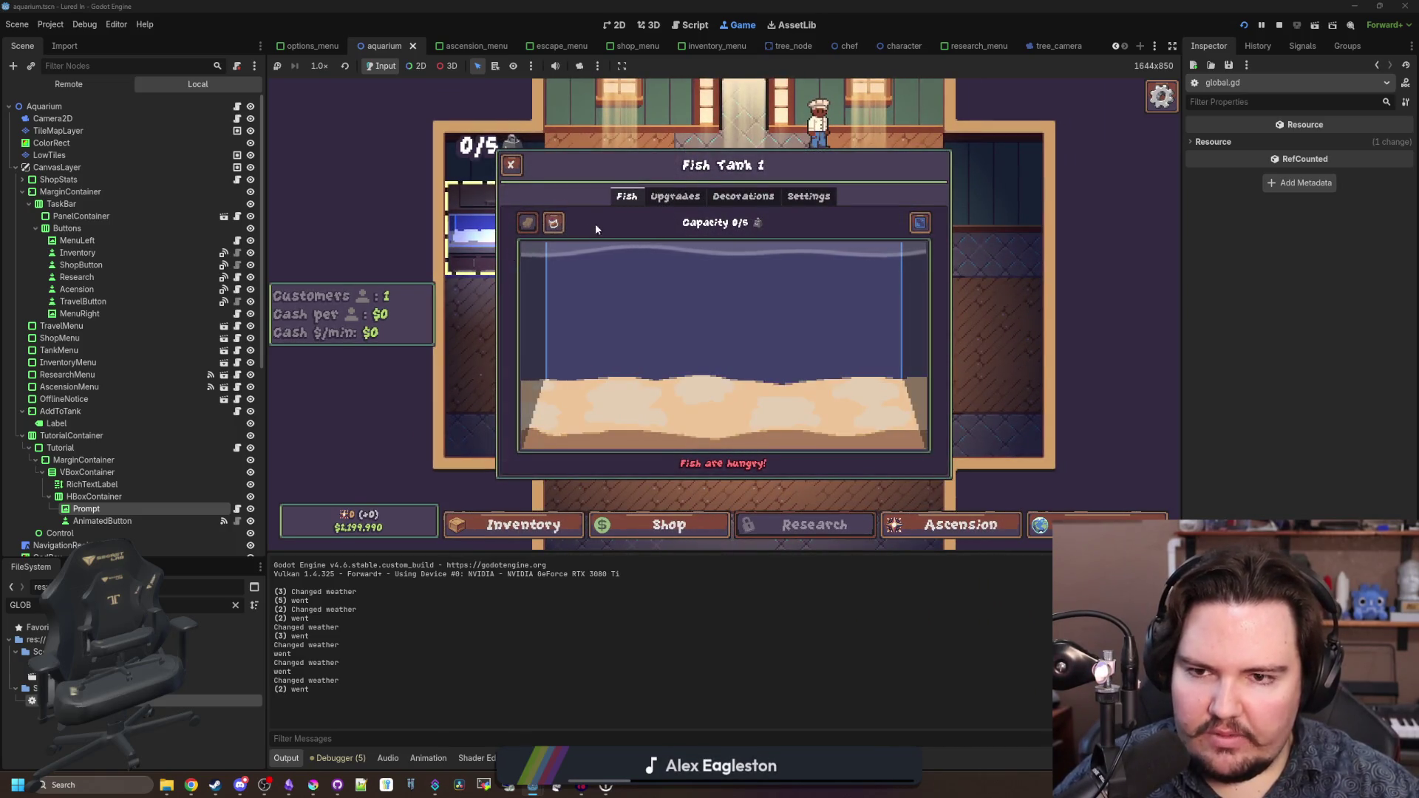
mouse_move(548, 233)
left_mouse_down()
mouse_move(761, 349)
mouse_move(586, 303)
left_mouse_up()
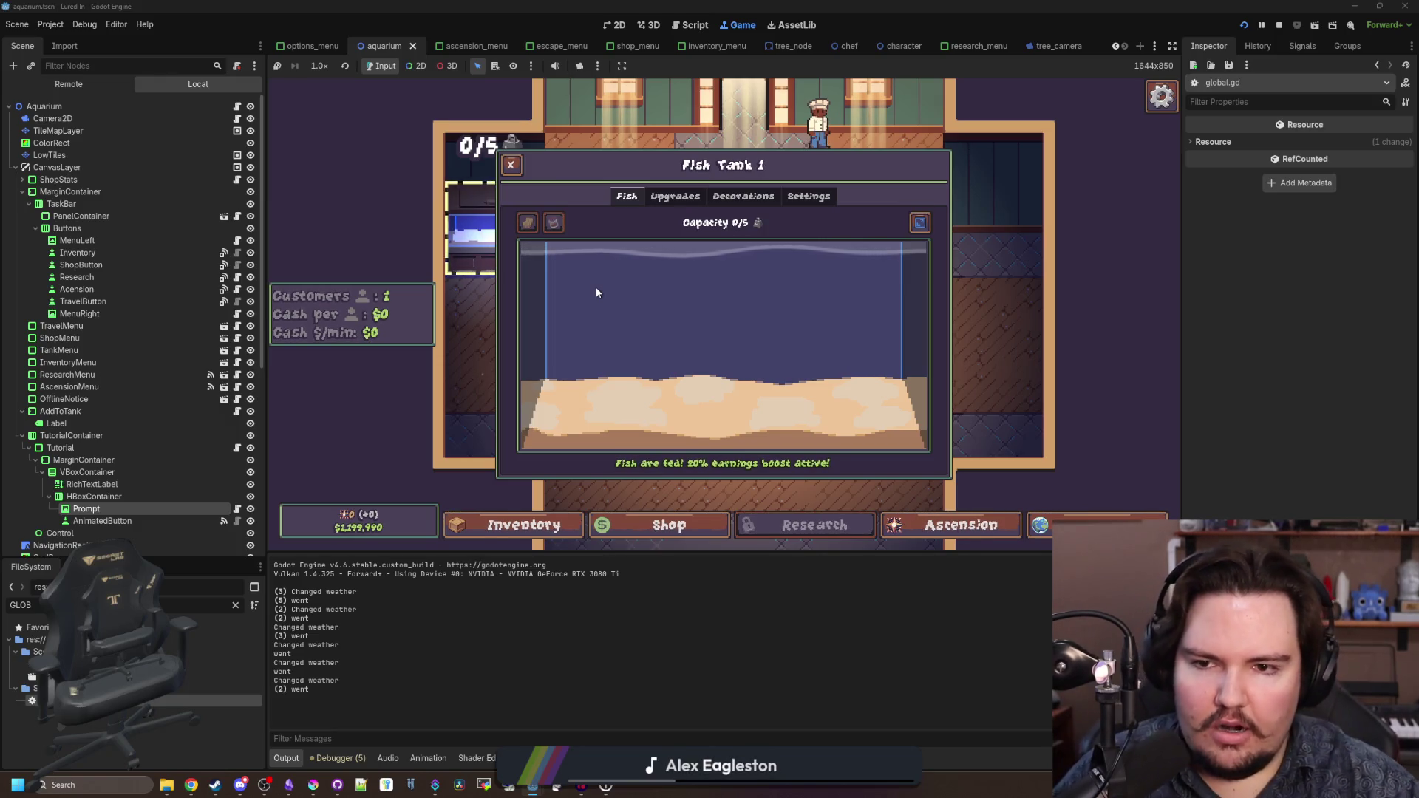
- Close the Fish Tank 1 panel and leave the running game
key("Down")
key("Escape")
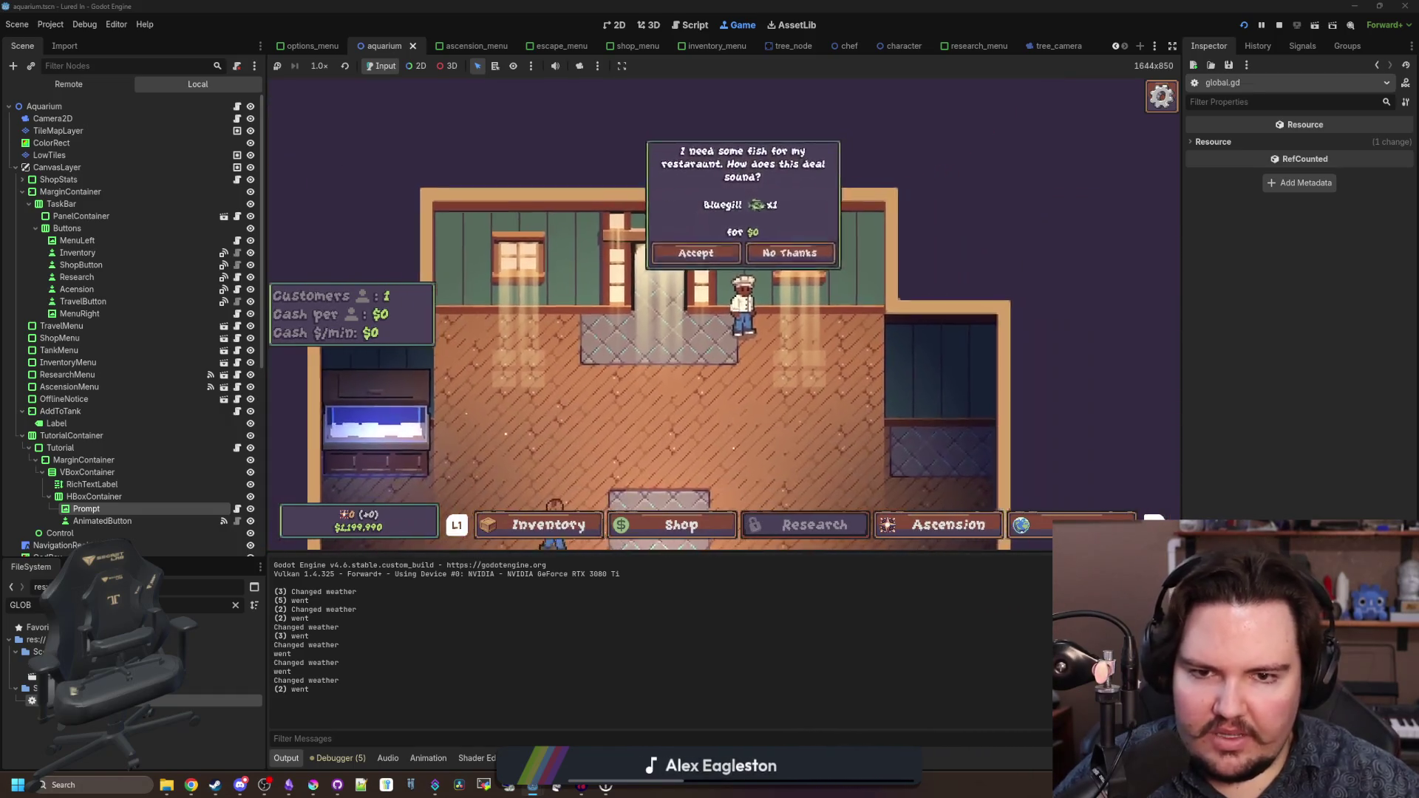
key("super")
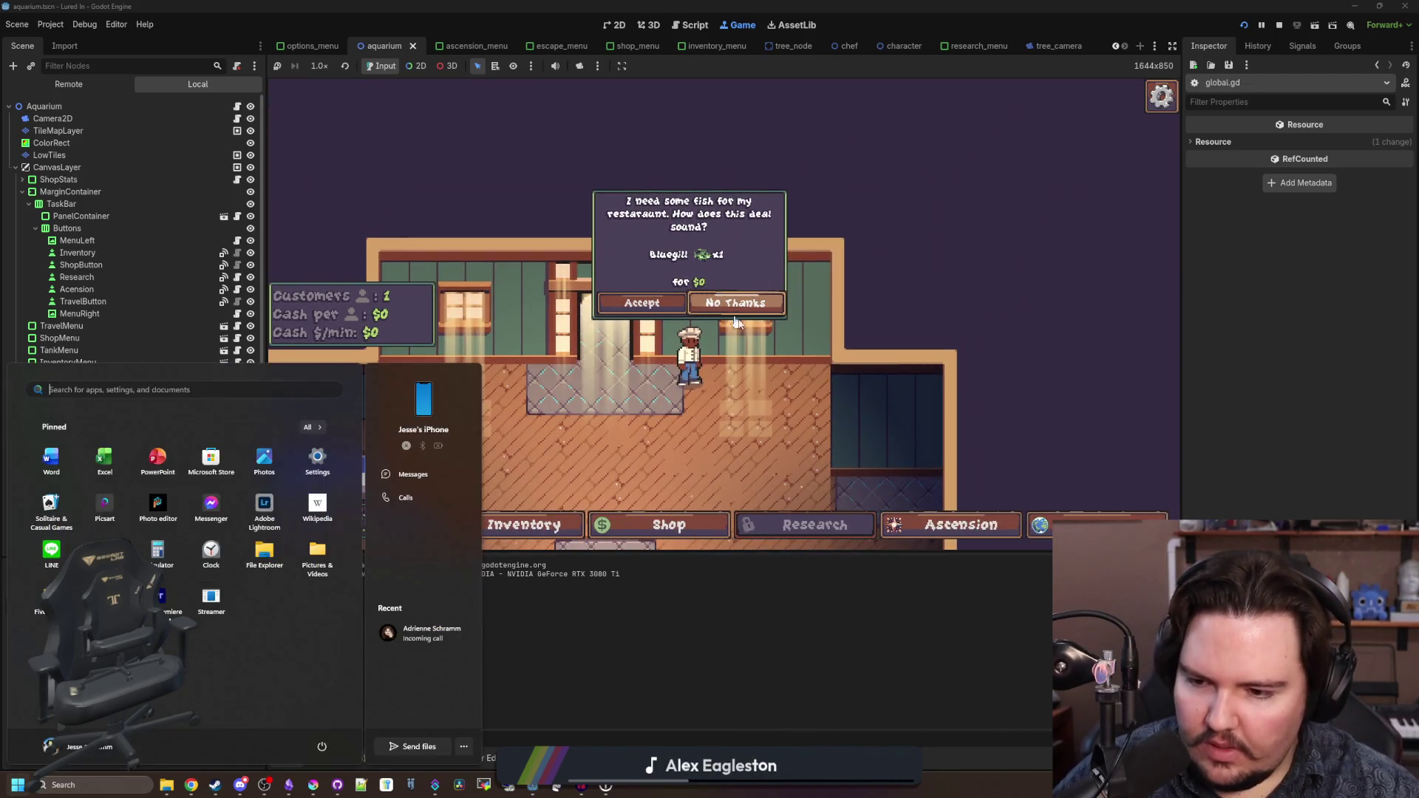
key("super")
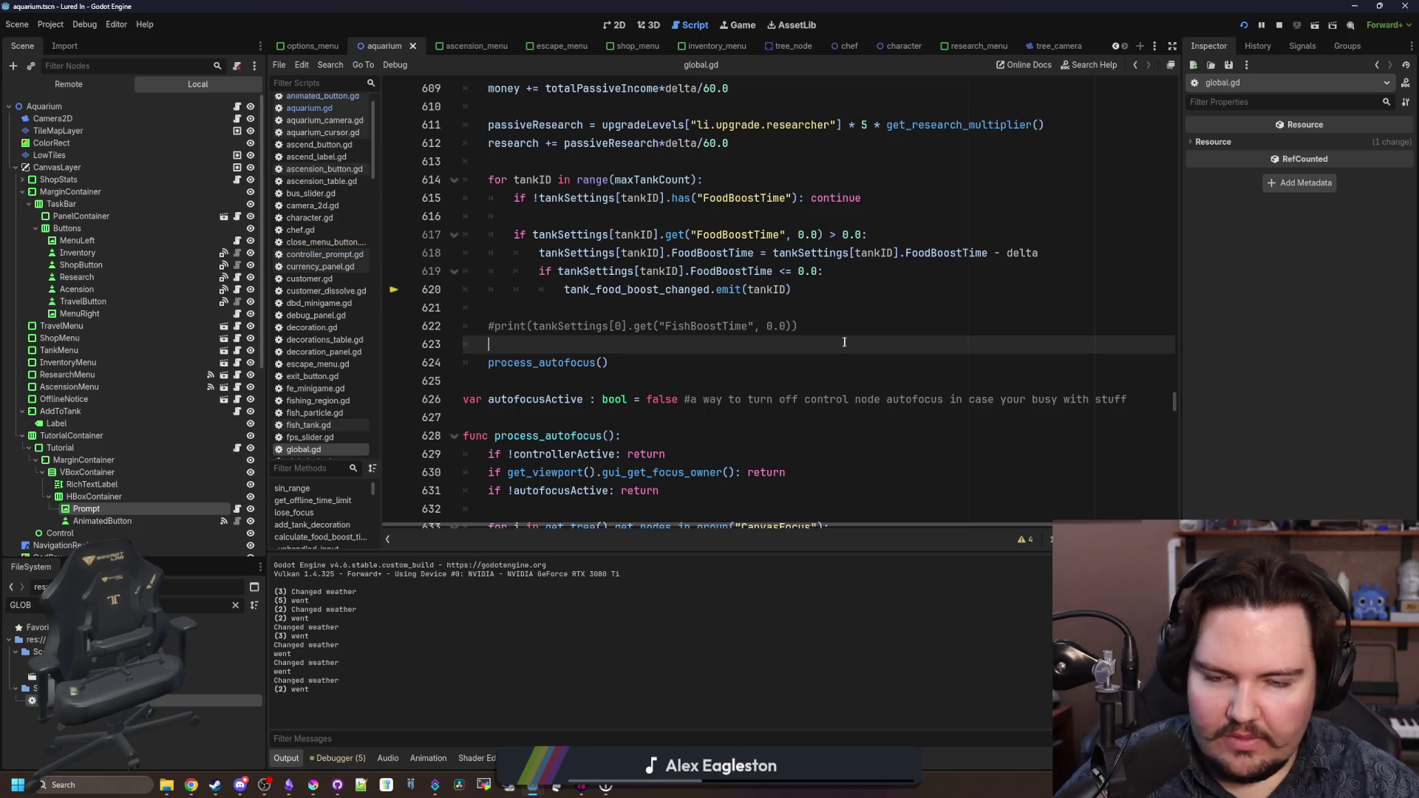
- Delete the commented-out FishBoostTime print line in global.gd, tidy the blank lines around 623, and save
mouse_move(813, 326)
left_mouse_down()
mouse_move(503, 313)
mouse_move(454, 294)
left_mouse_up()
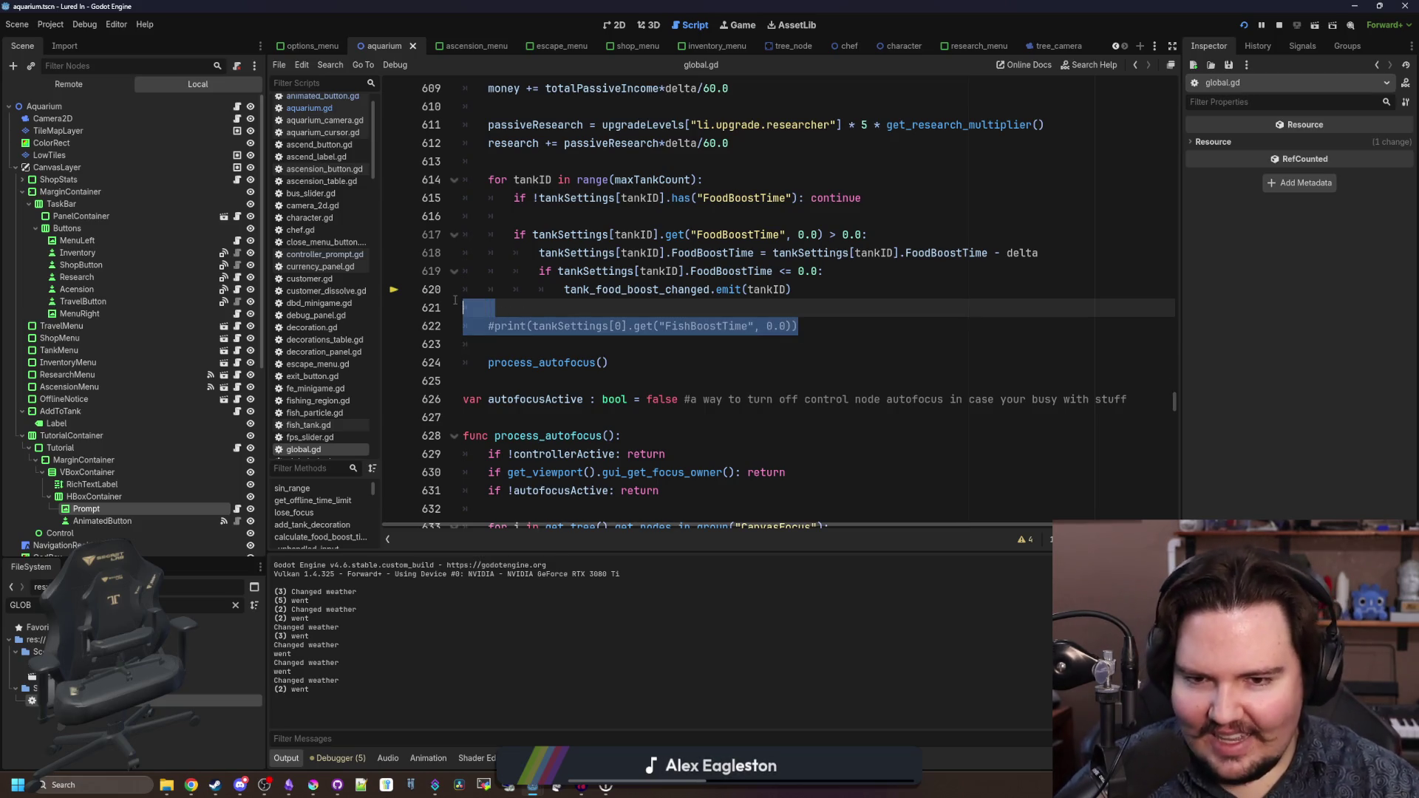
key("BackSpace")
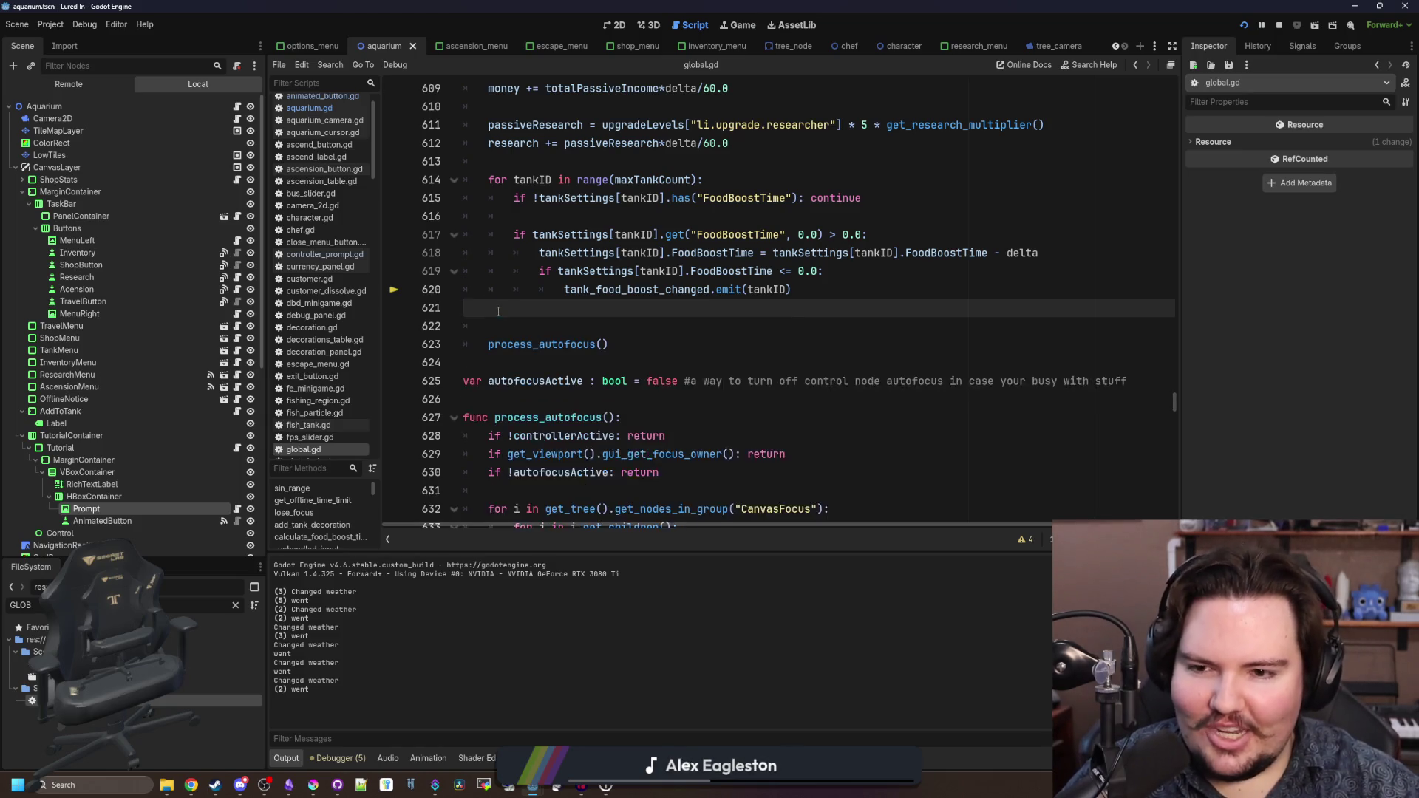
left_click(513, 347)
left_click(513, 346)
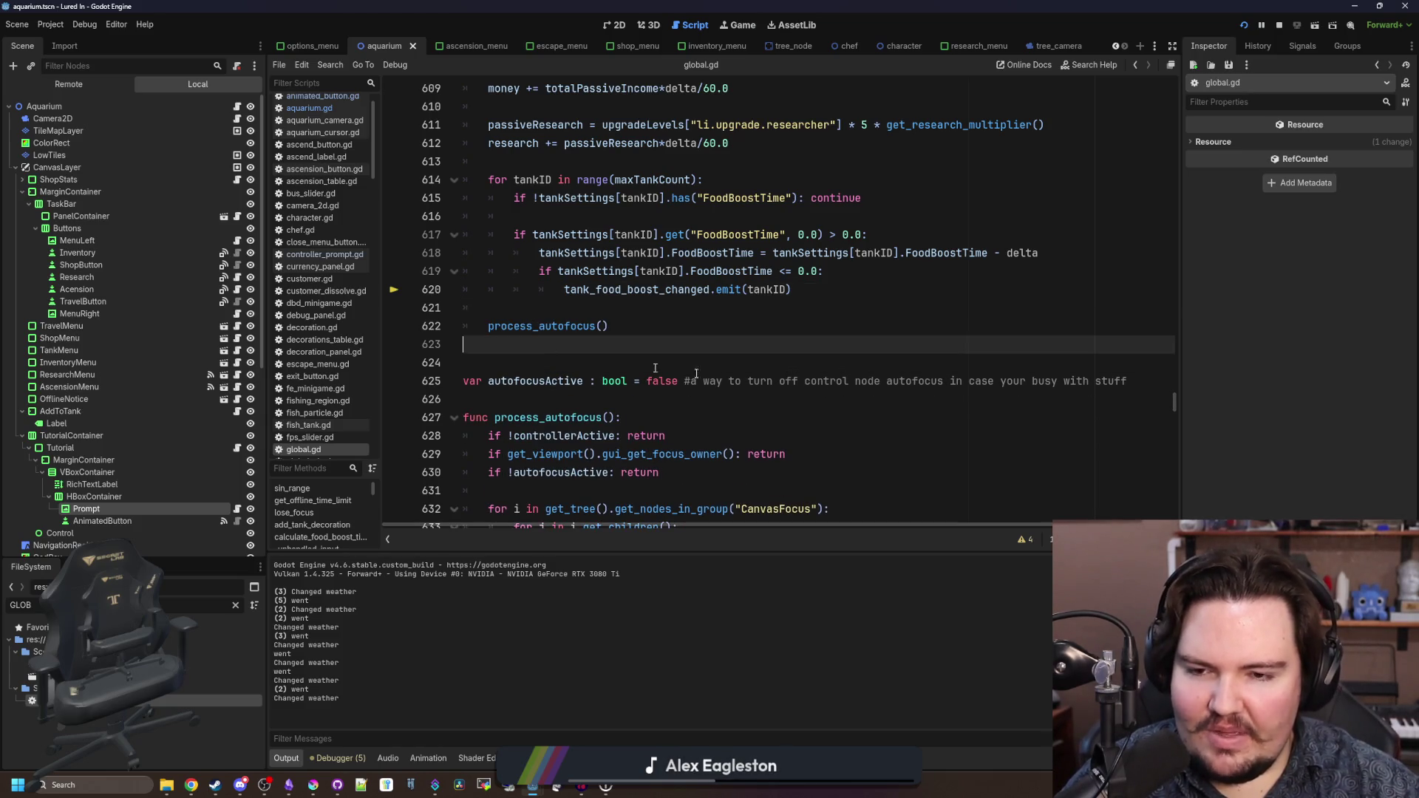
left_click(1139, 381)
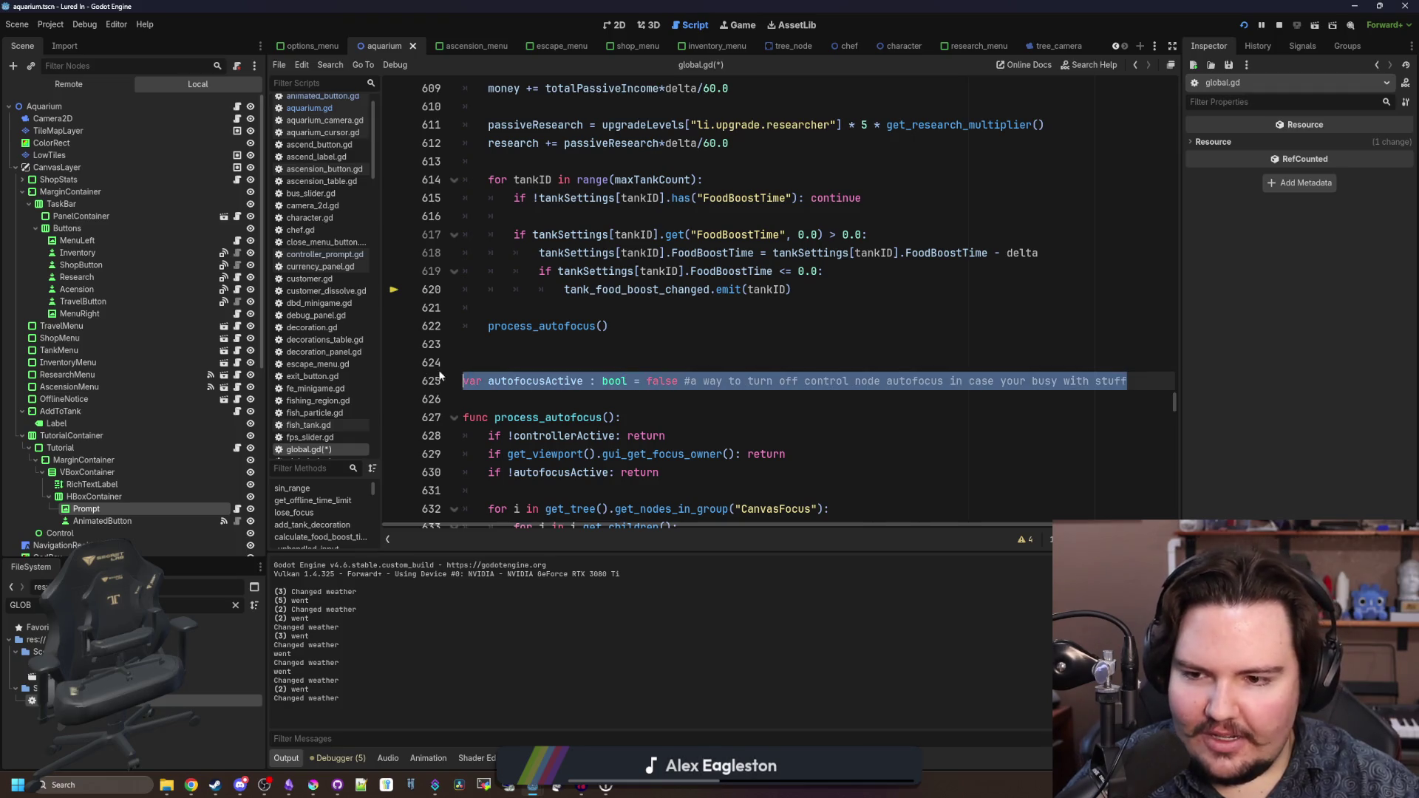
left_click(517, 355)
left_click(518, 352)
key("ctrl+s")
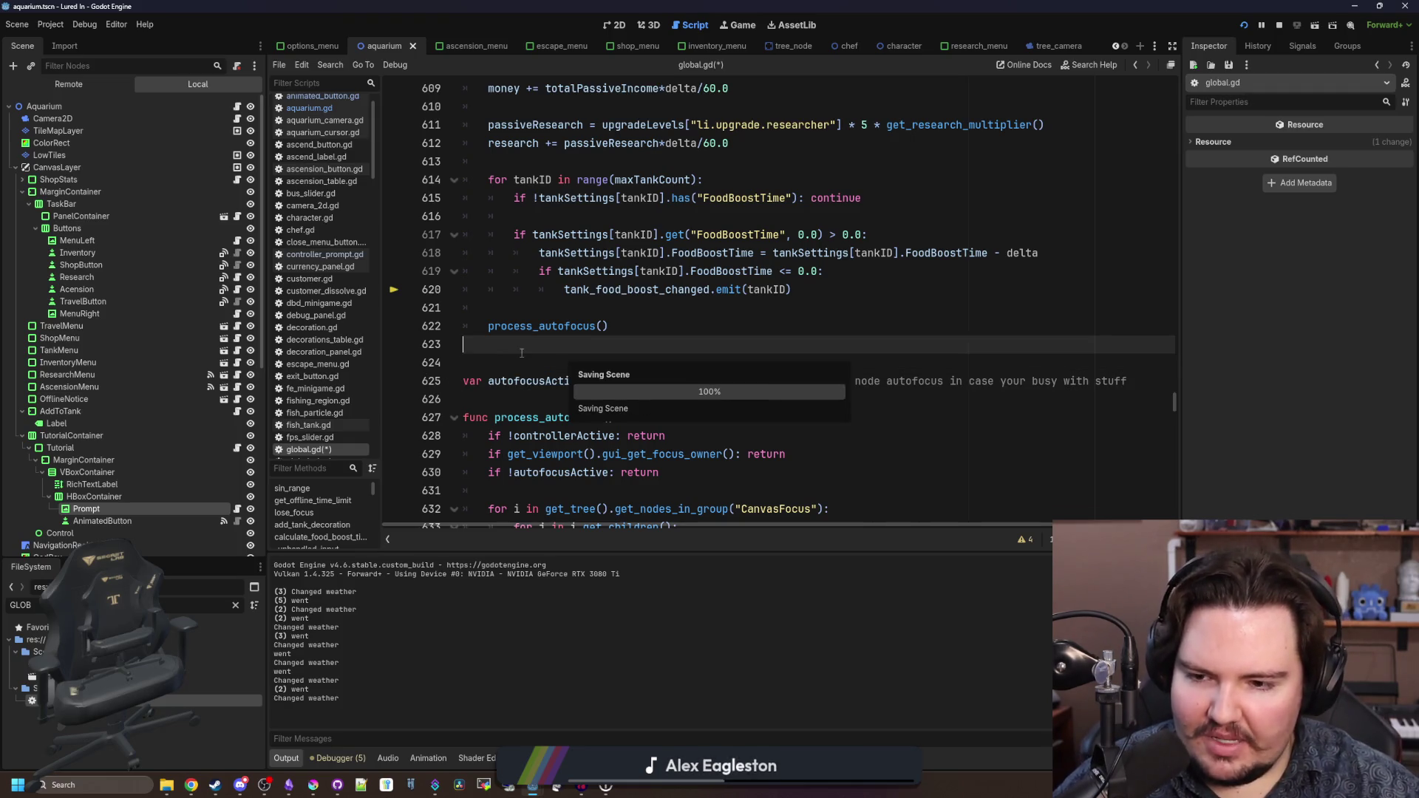
left_click(591, 309)
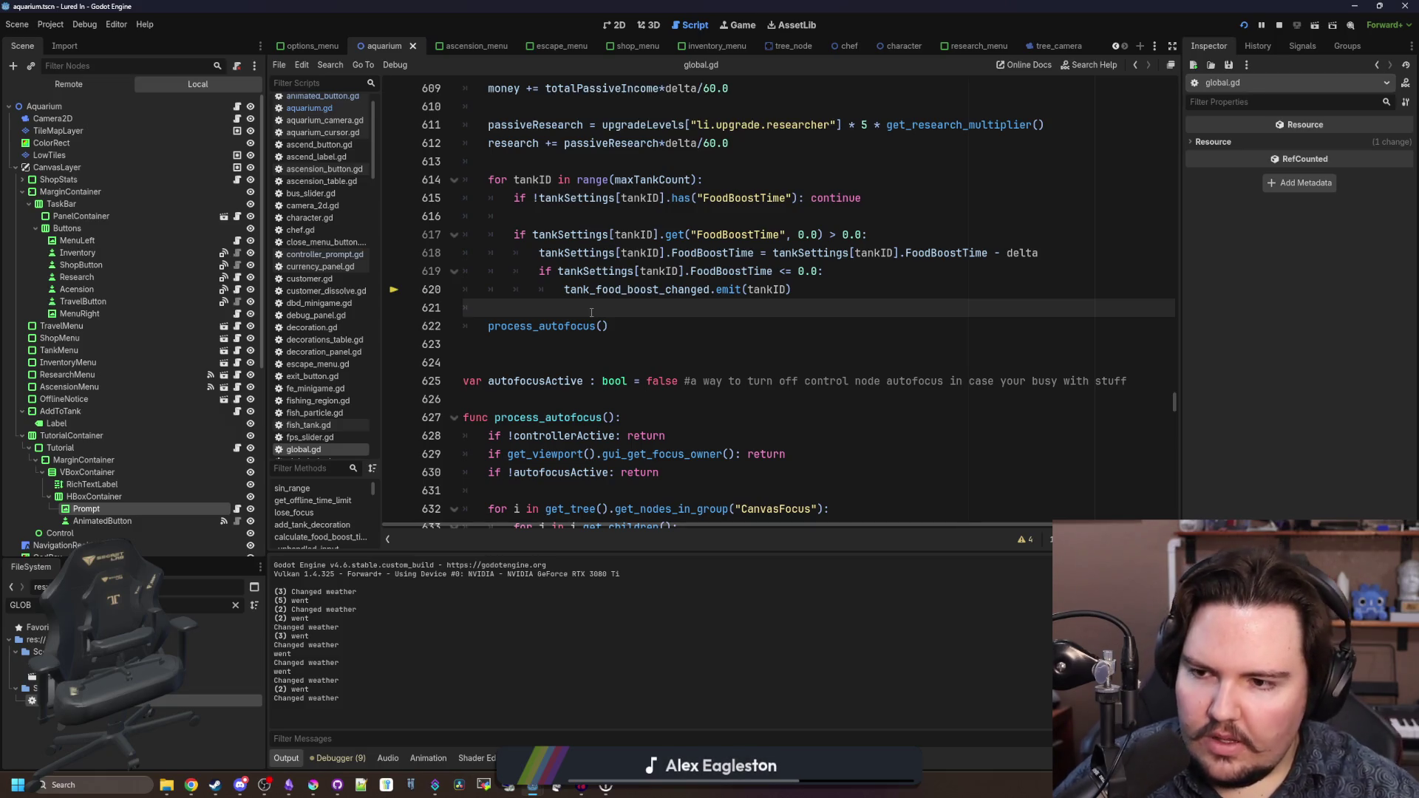
left_click(237, 119)
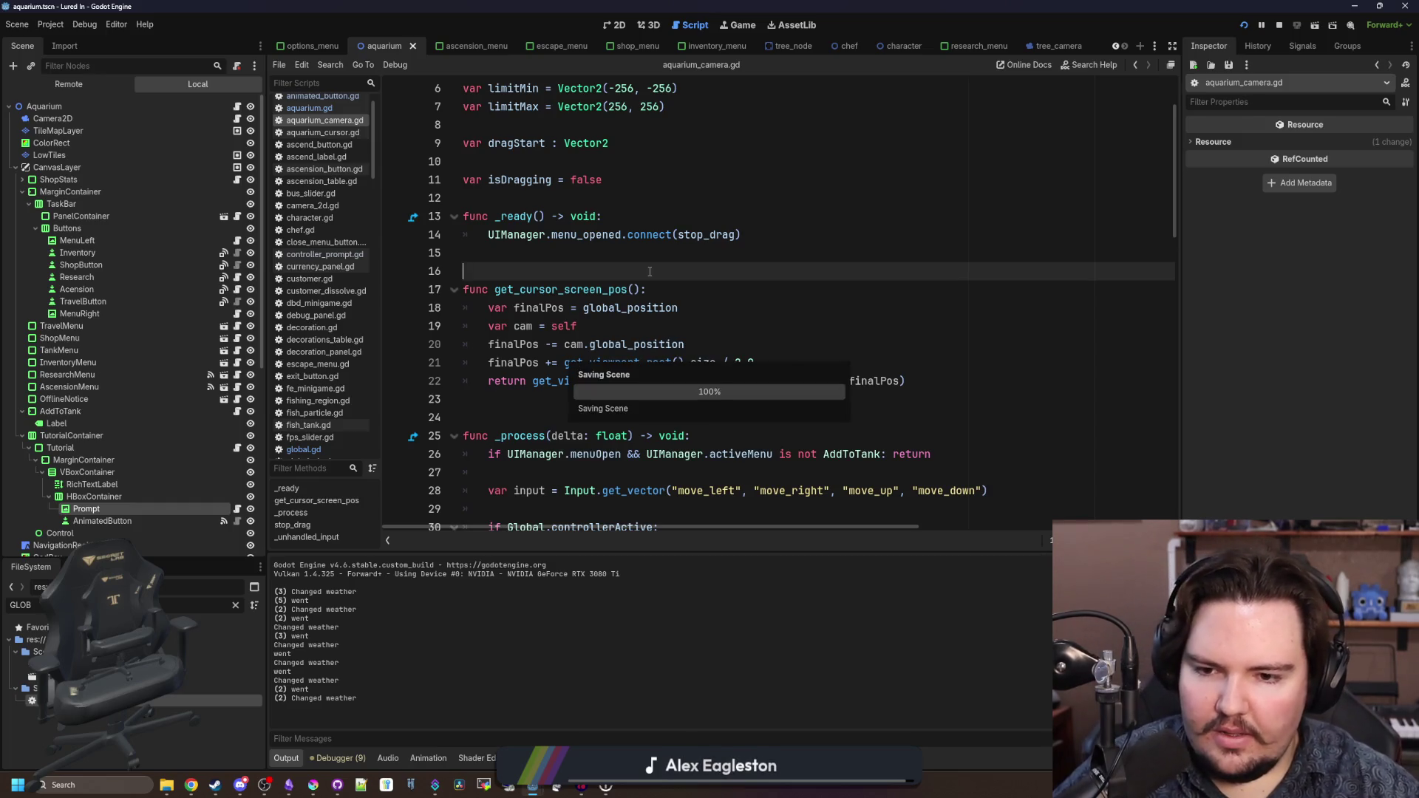
- Scroll aquarium_camera.gd down to blank line 72, then bring up the Steam window
scroll(662, 340, "down", 15)
scroll(662, 340, "down", 1)
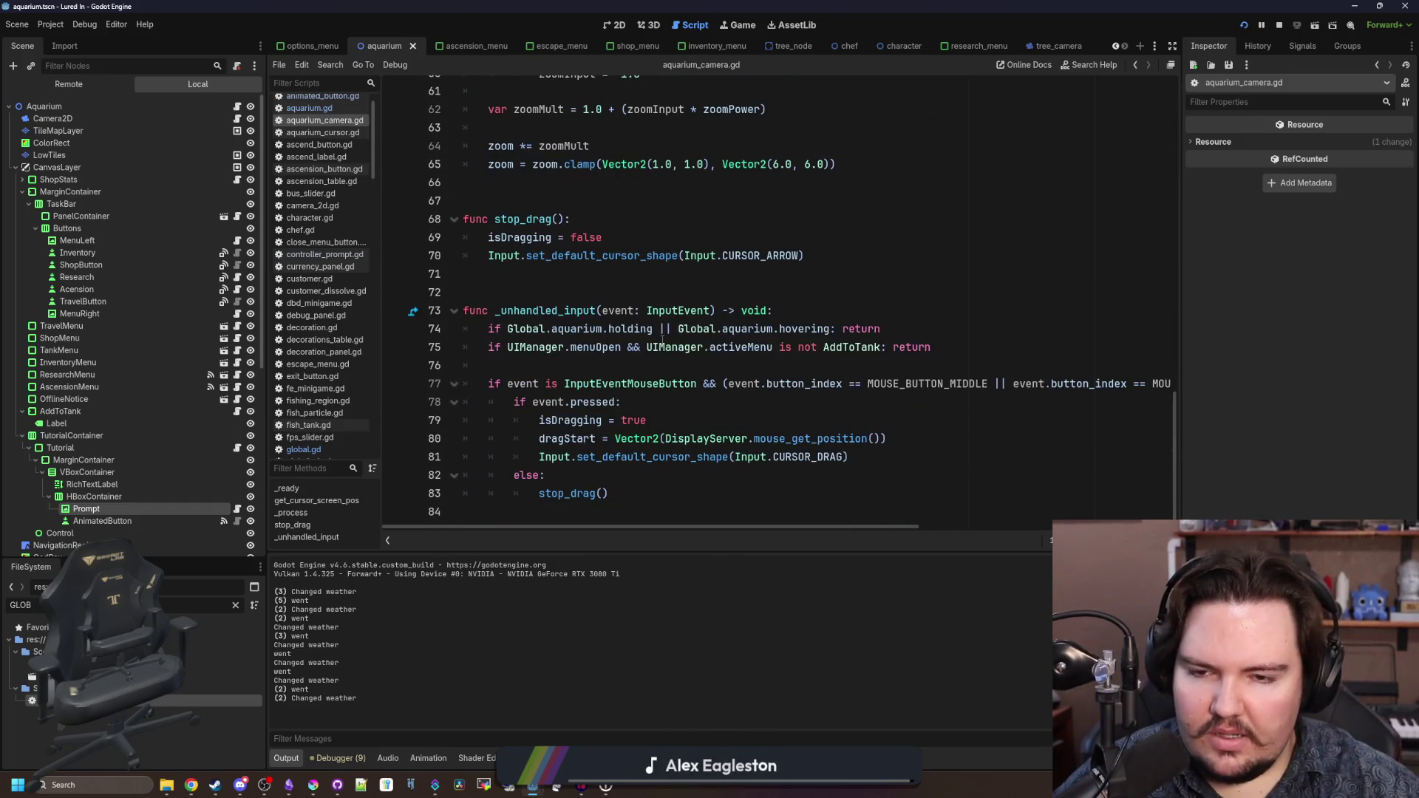
left_click(631, 293)
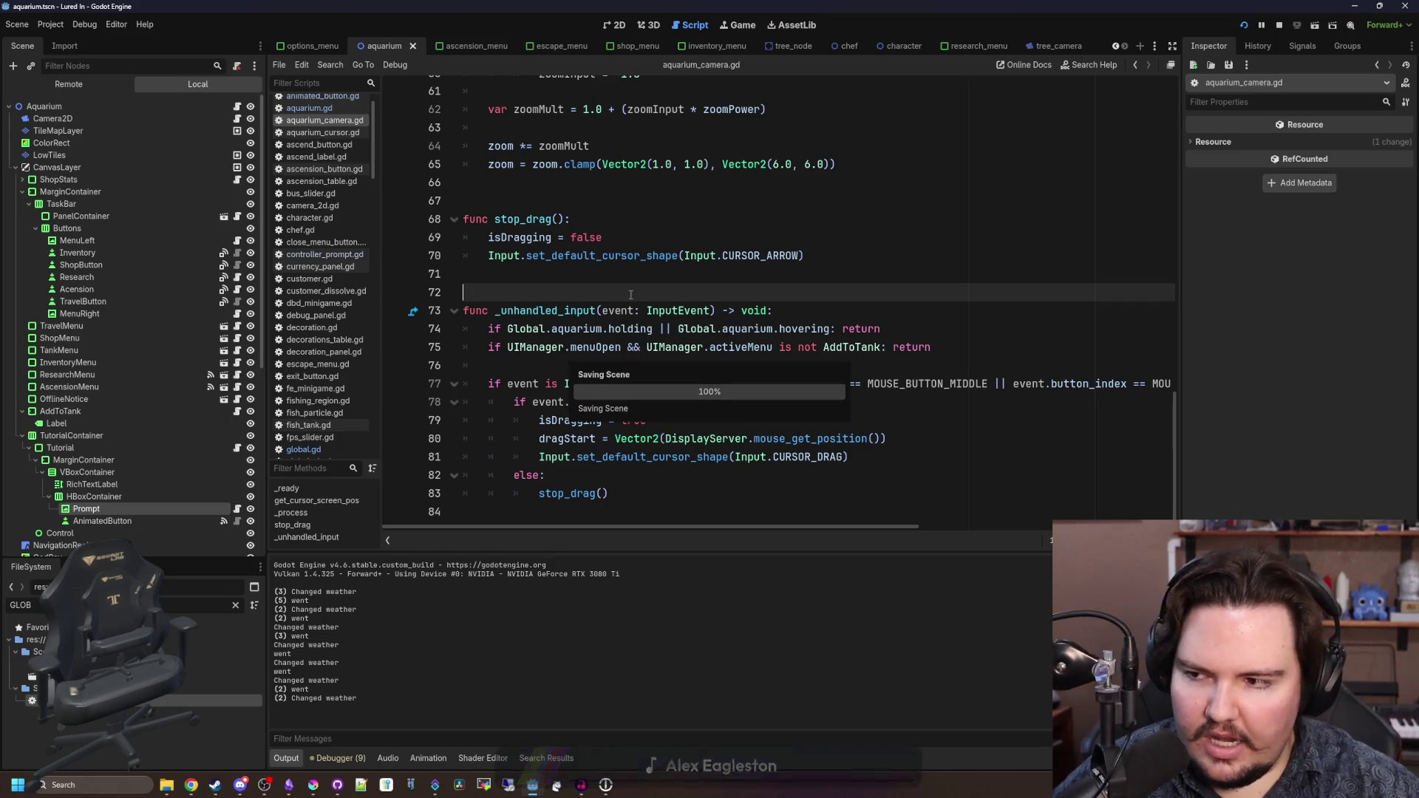
left_click(215, 785)
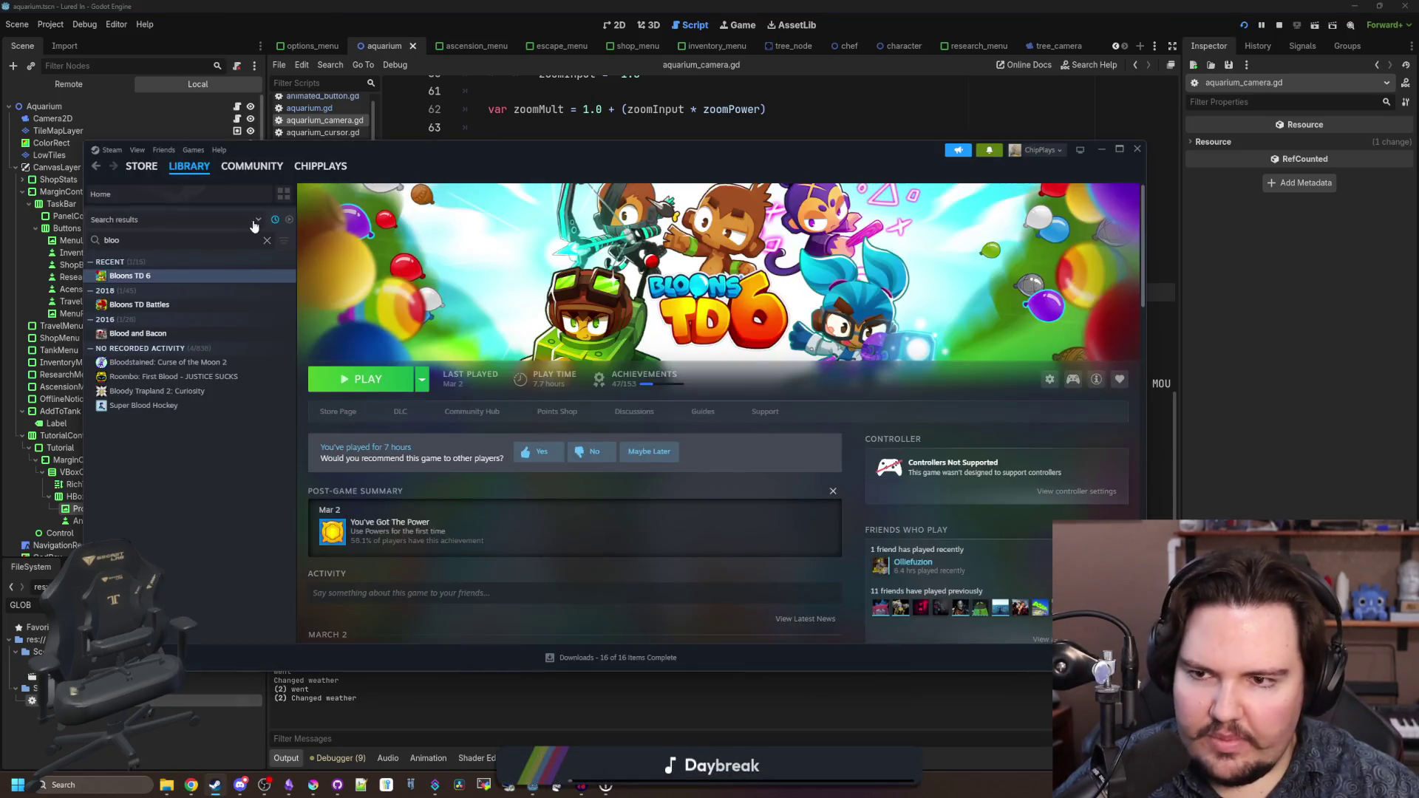
- Search the Steam store for 'cast' and open the Cast n Chill page
left_click(141, 165)
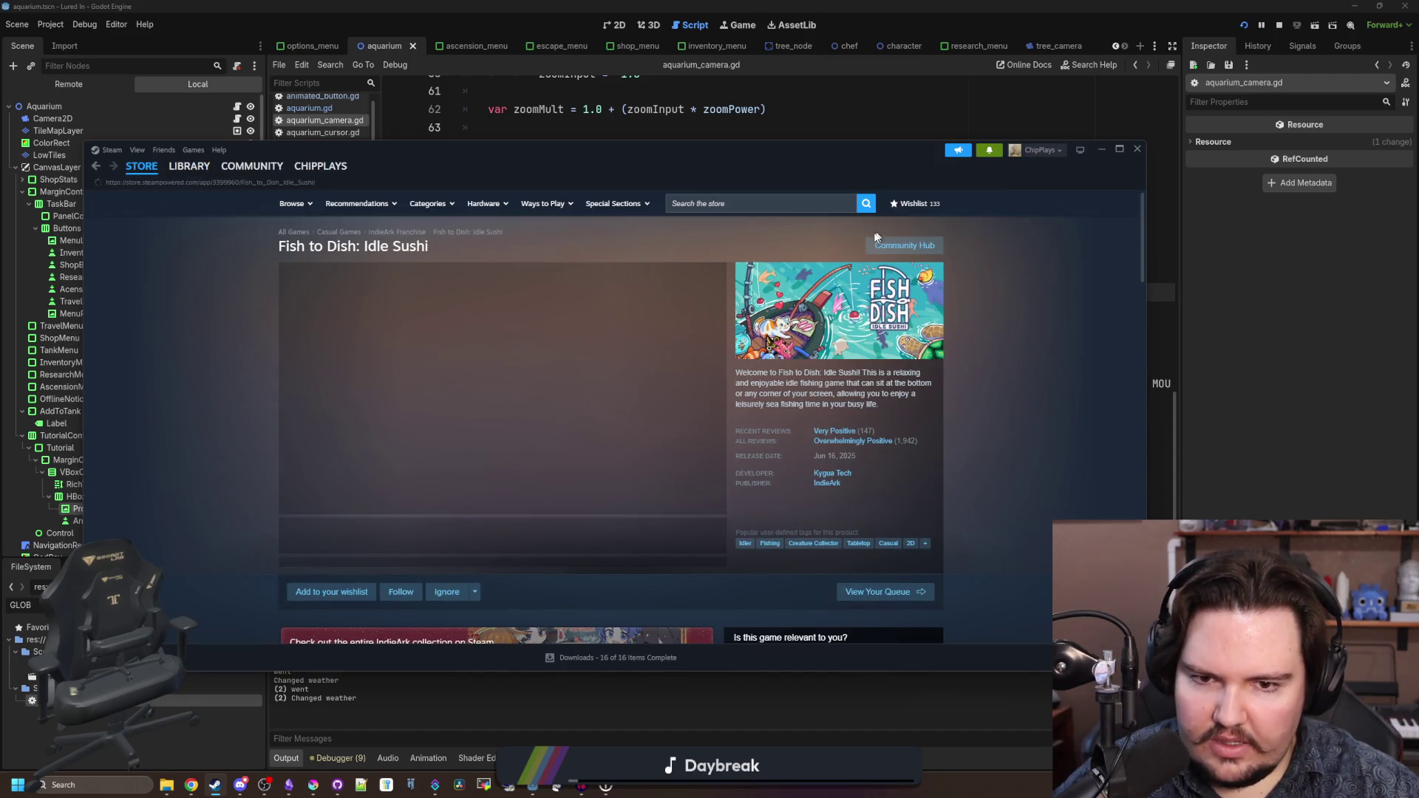
left_click(806, 205)
type("c")
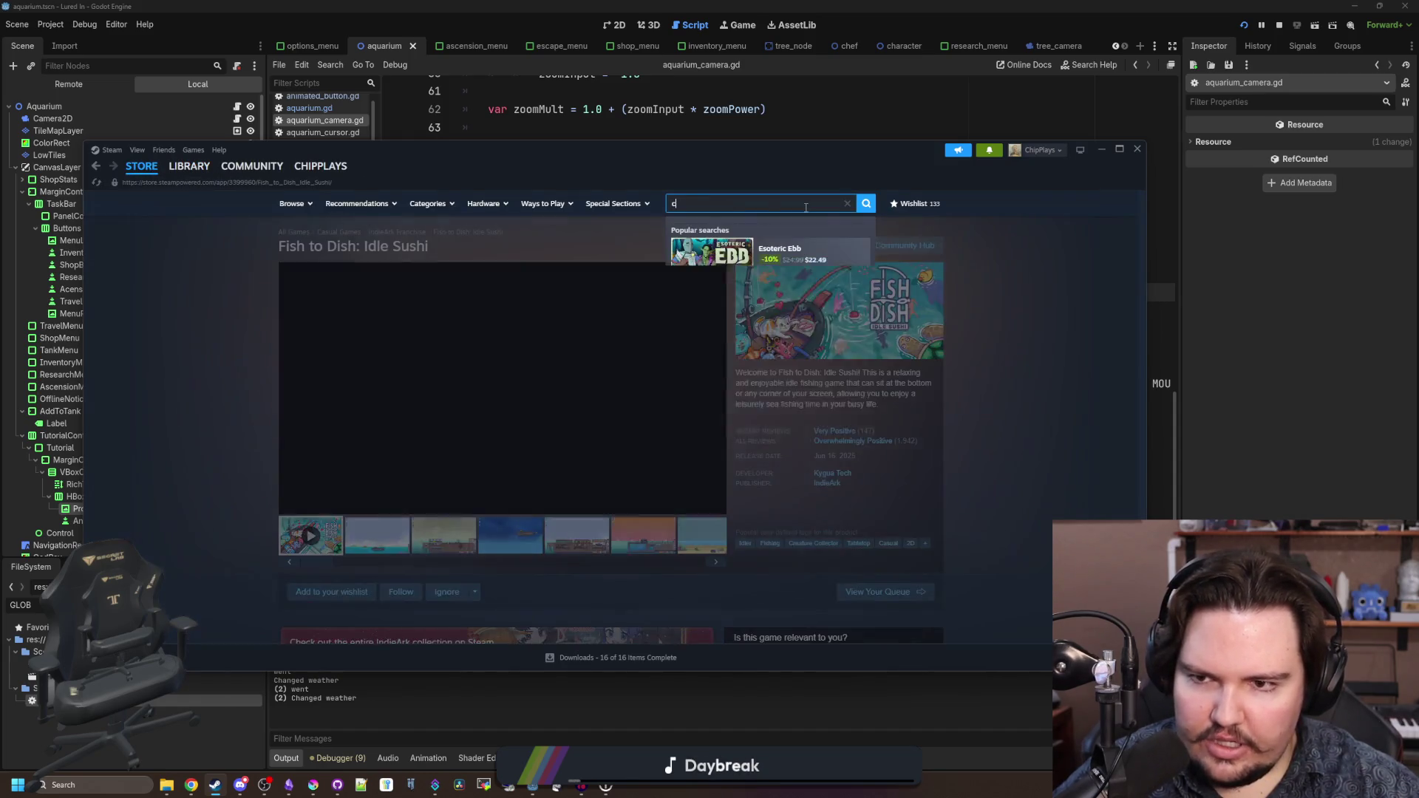
type("ast")
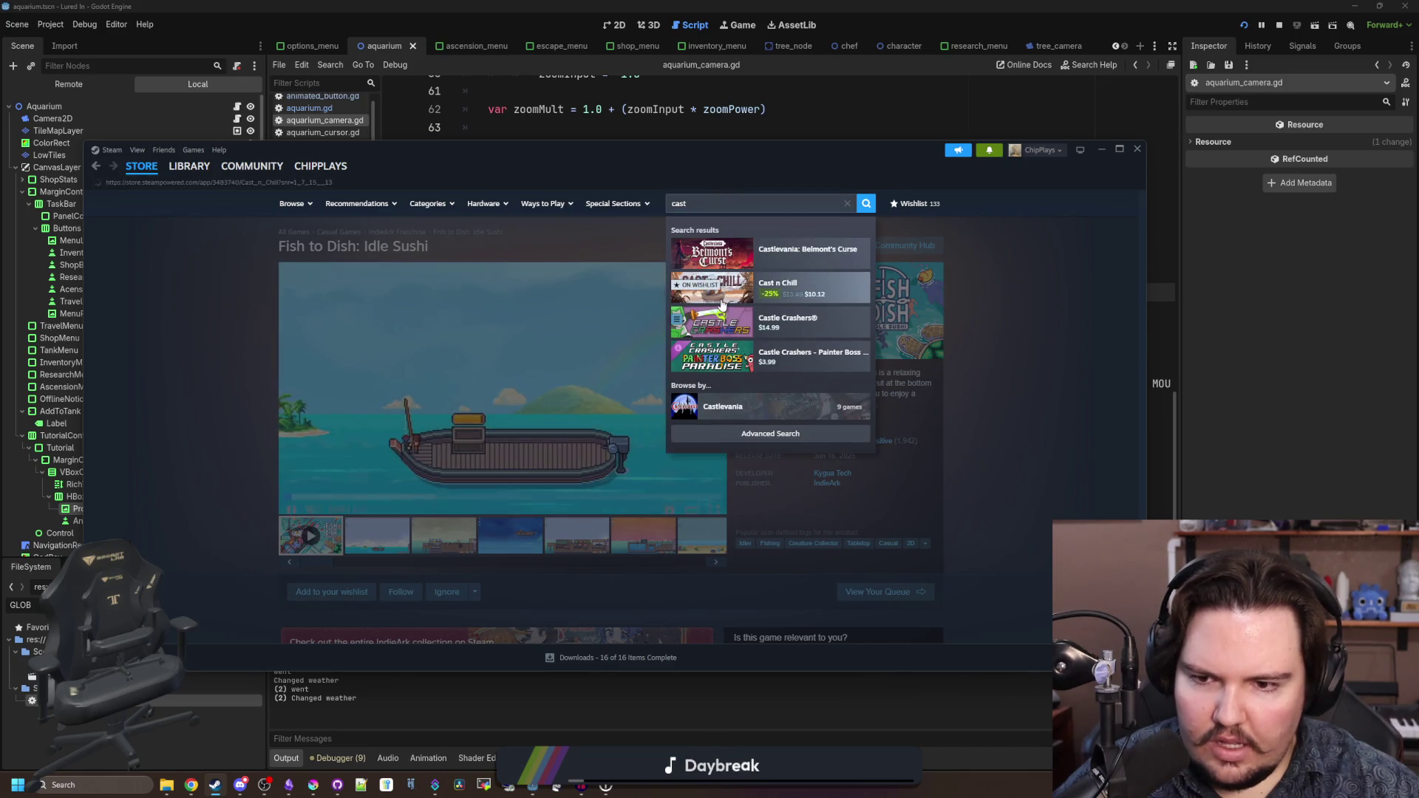
left_click(722, 304)
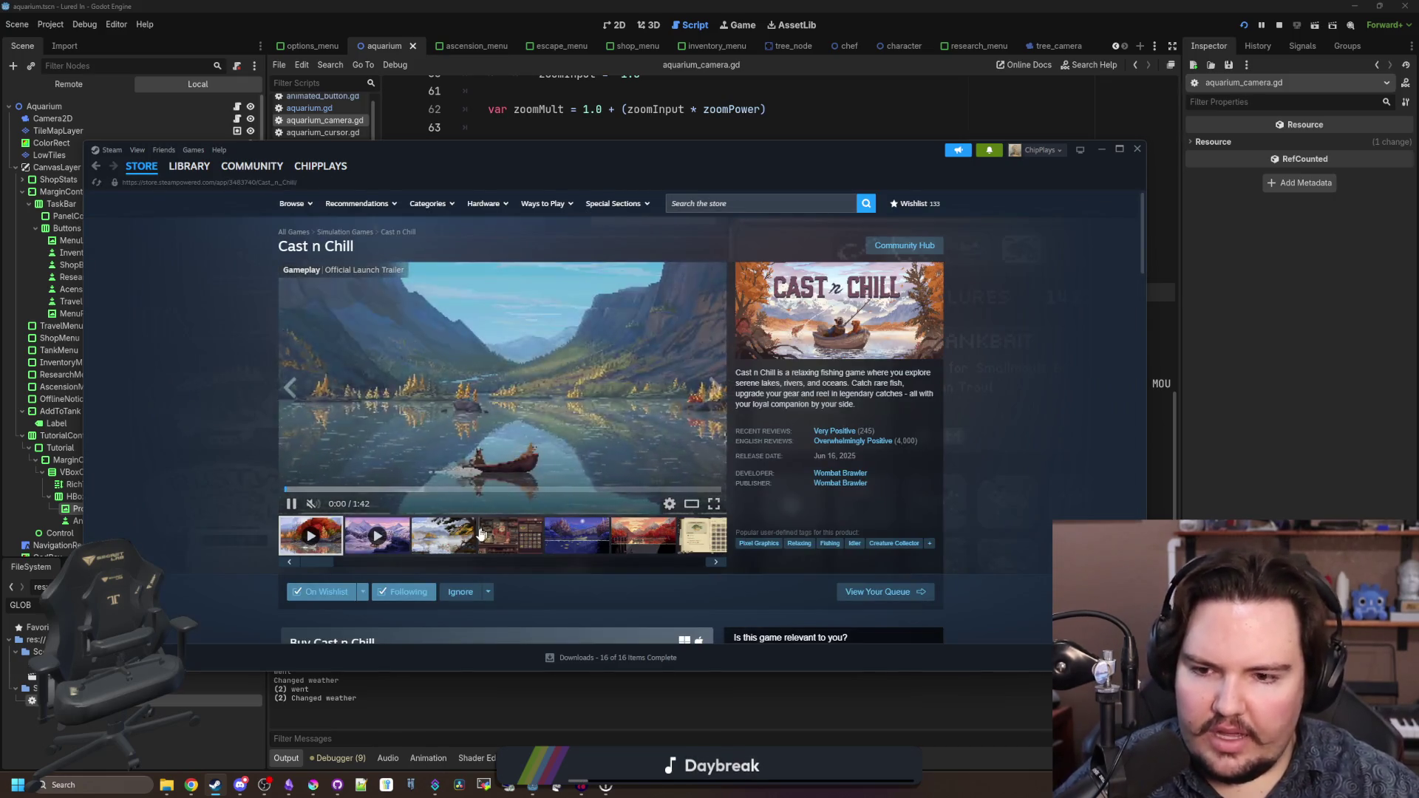
- Browse all of the Cast n Chill screenshots at full size, then close the viewer
left_click(481, 534)
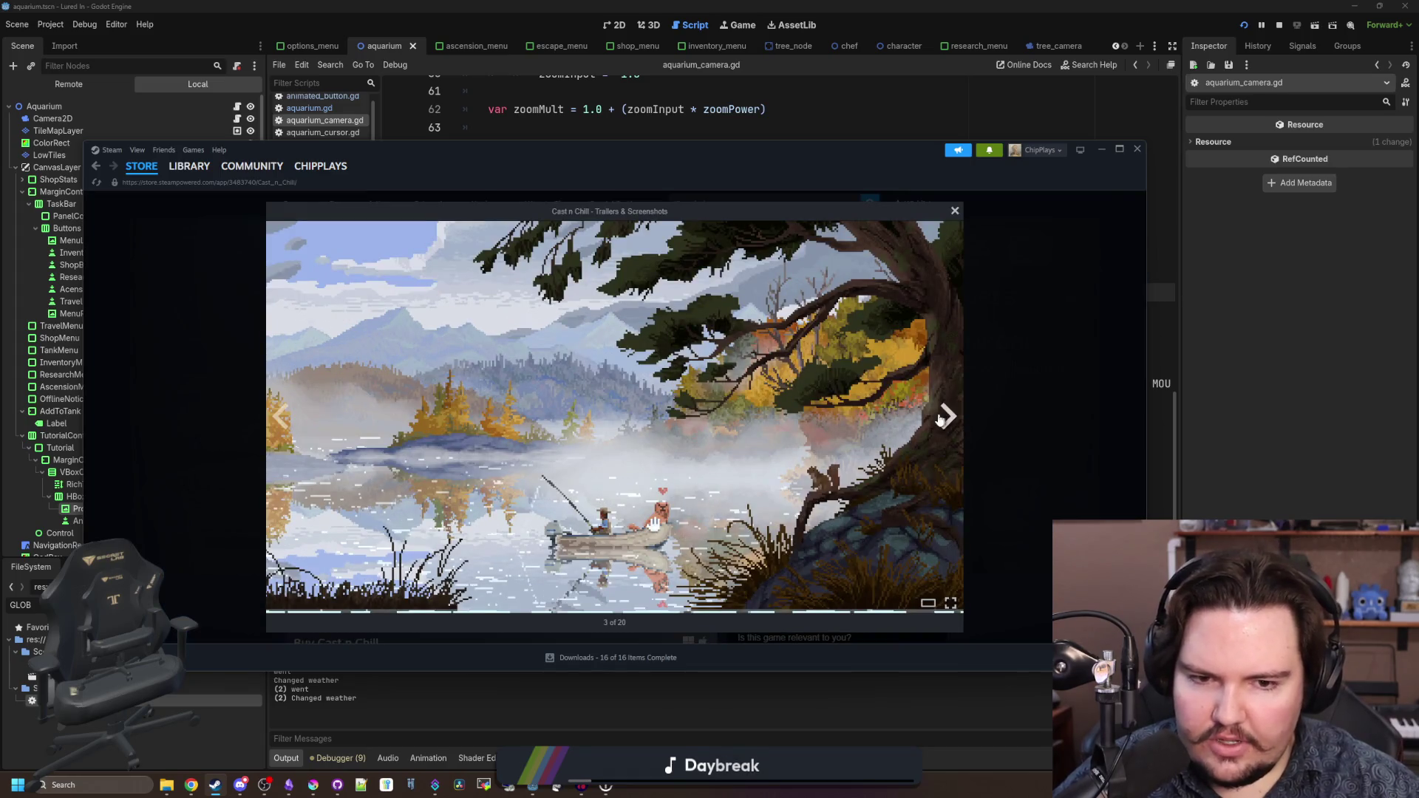
left_click(946, 417)
left_click(946, 417)
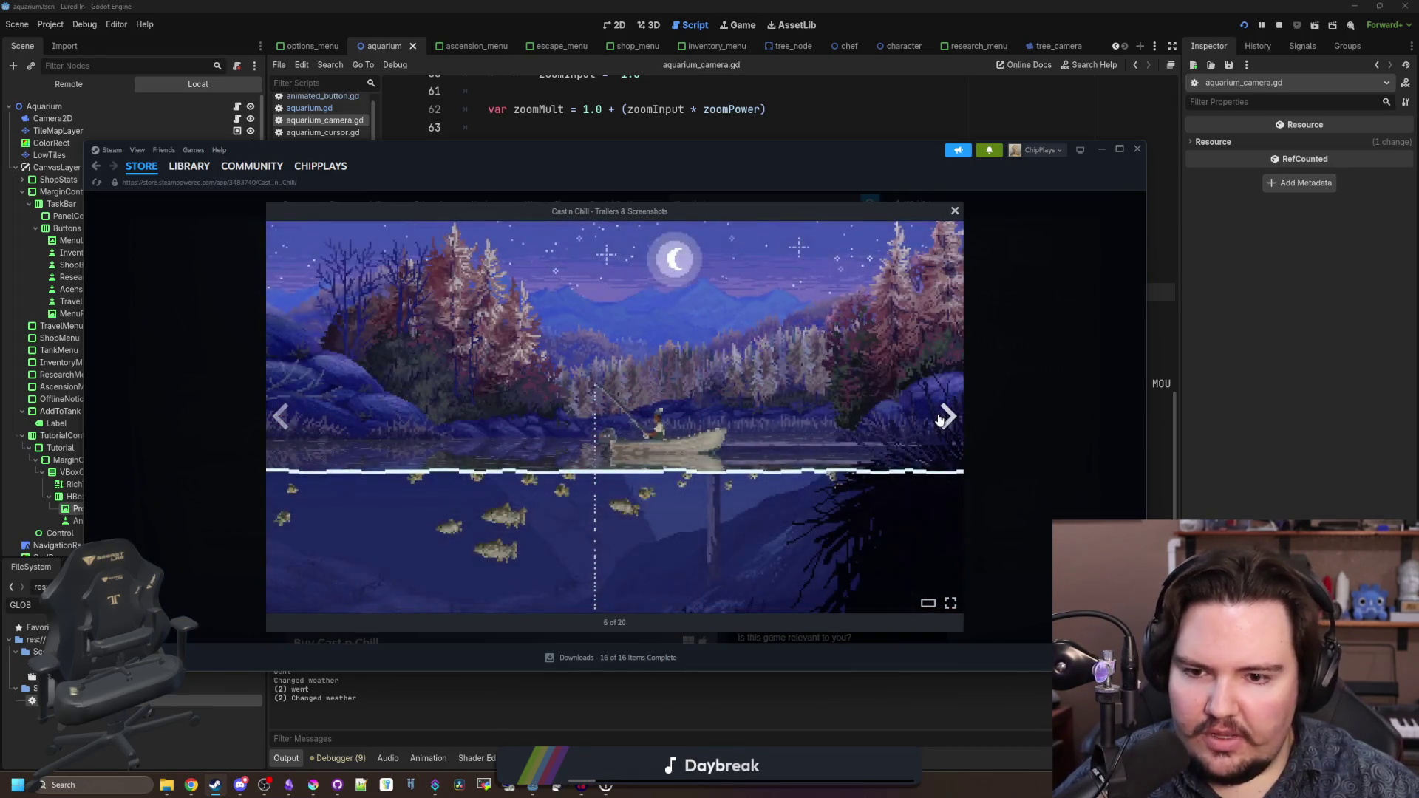
left_click(940, 420)
left_click(940, 420)
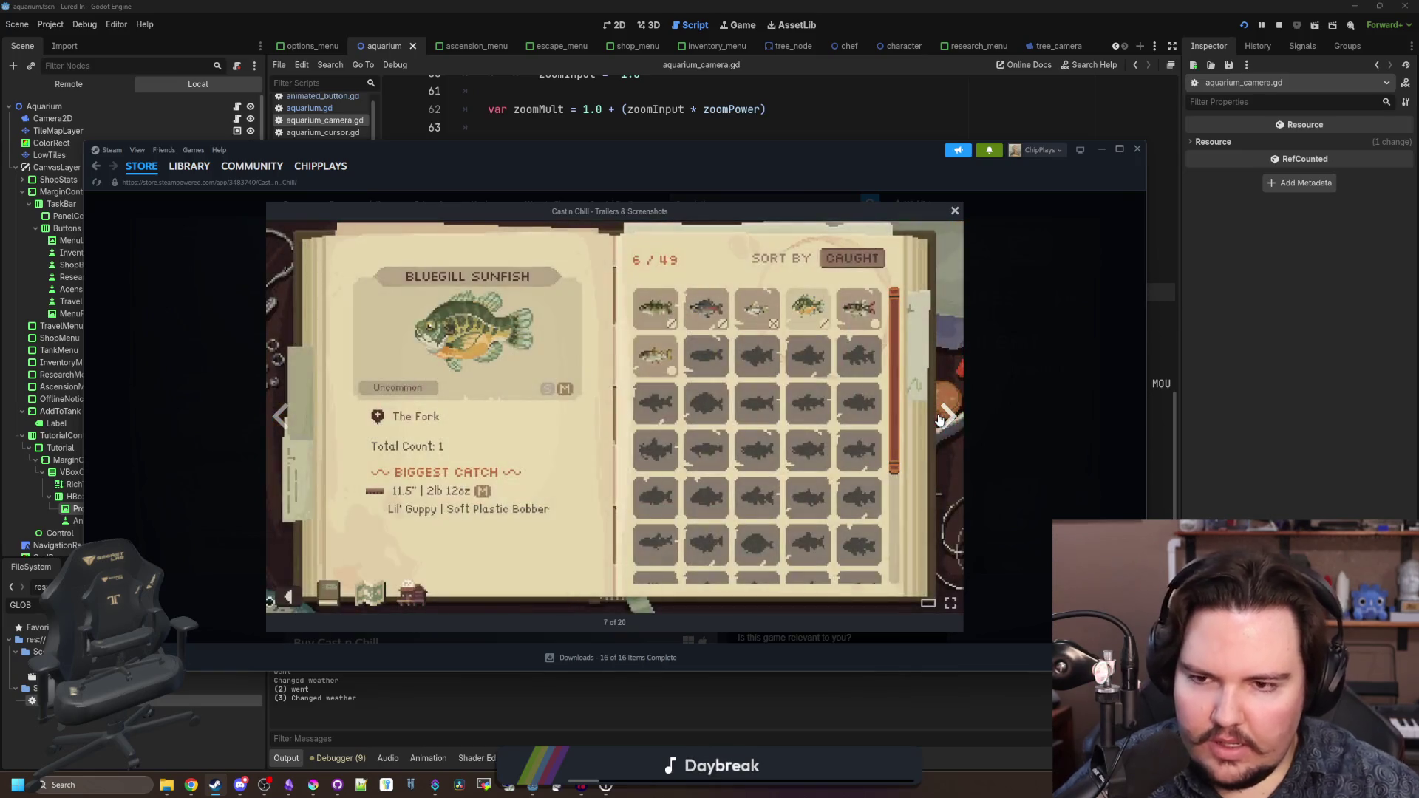
left_click(940, 420)
left_click(940, 419)
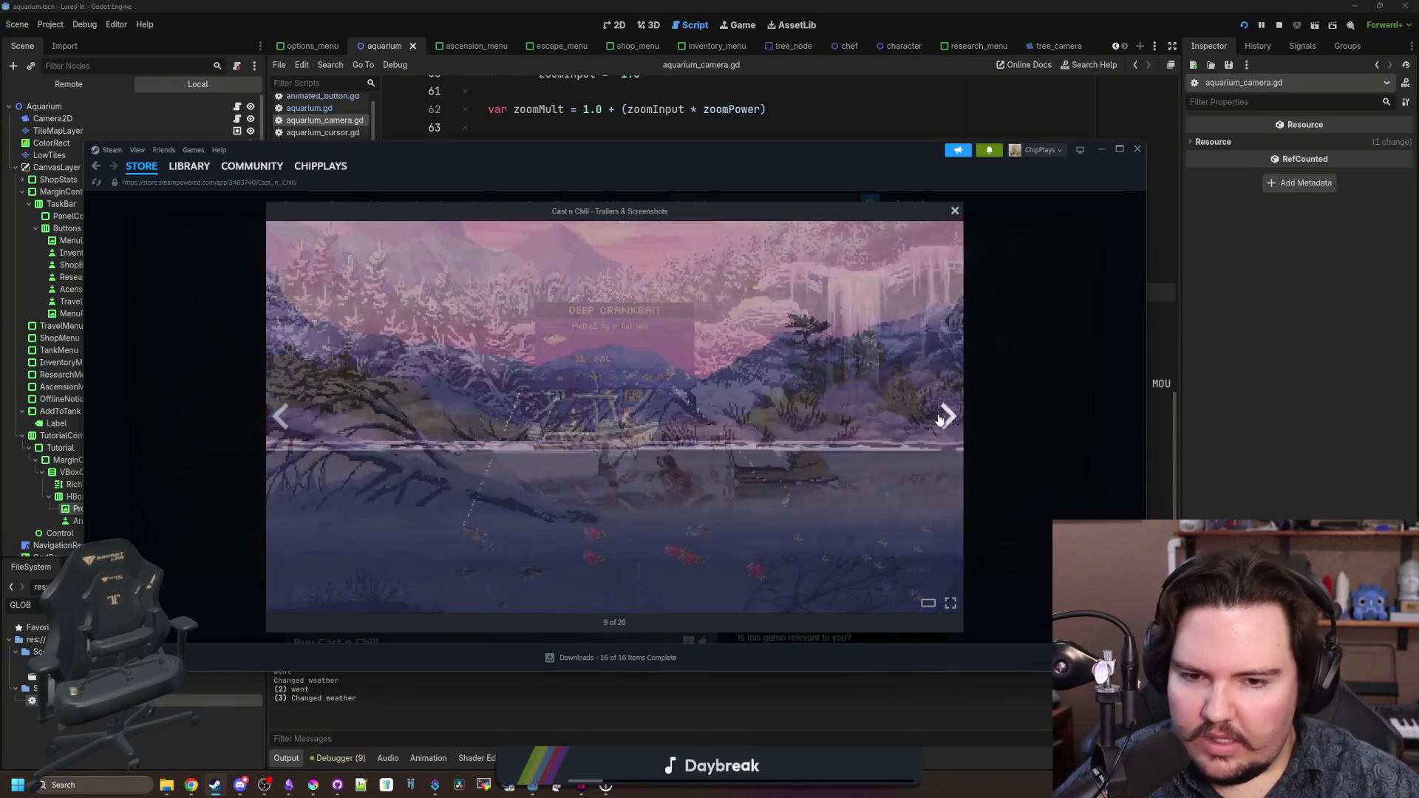
left_click(940, 420)
left_click(949, 420)
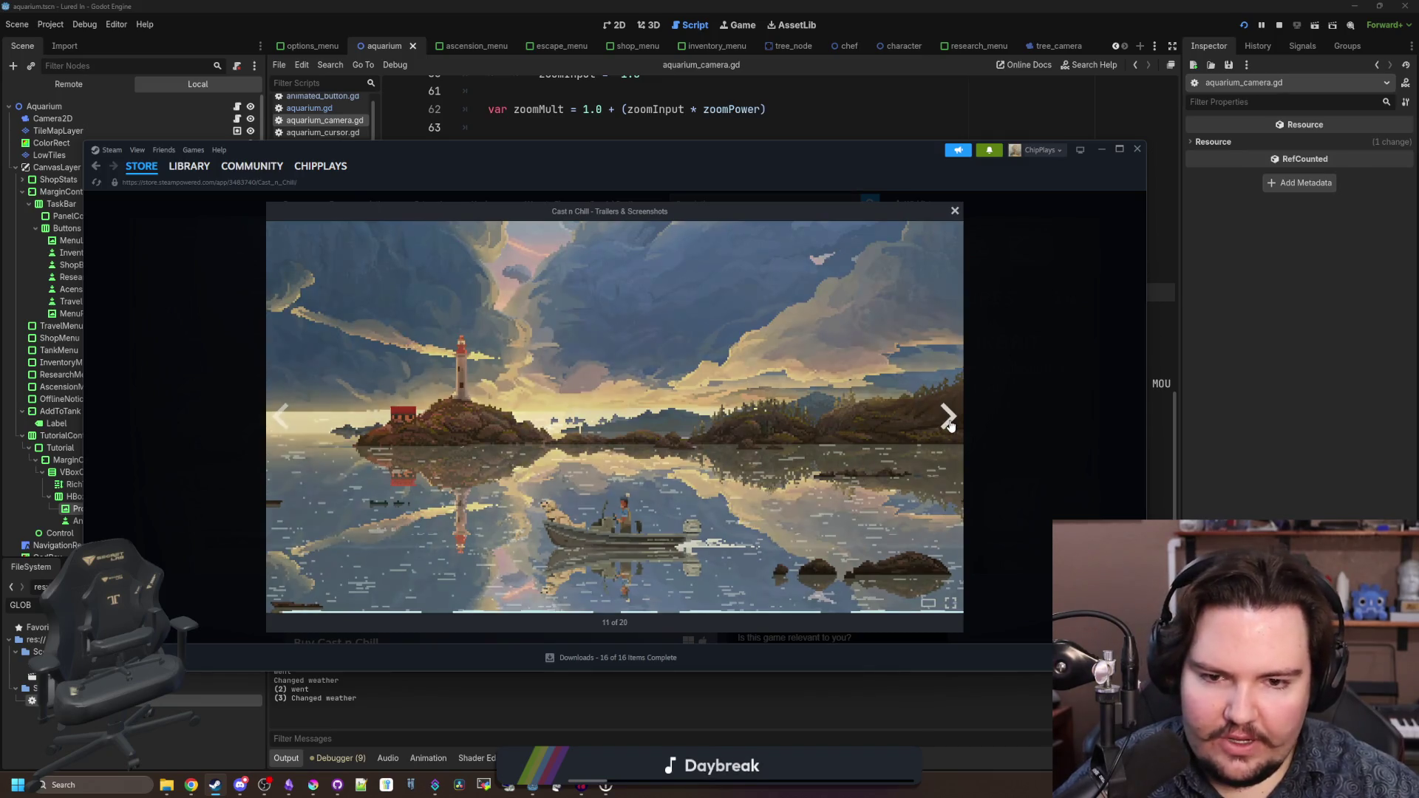
left_click(949, 421)
left_click(949, 420)
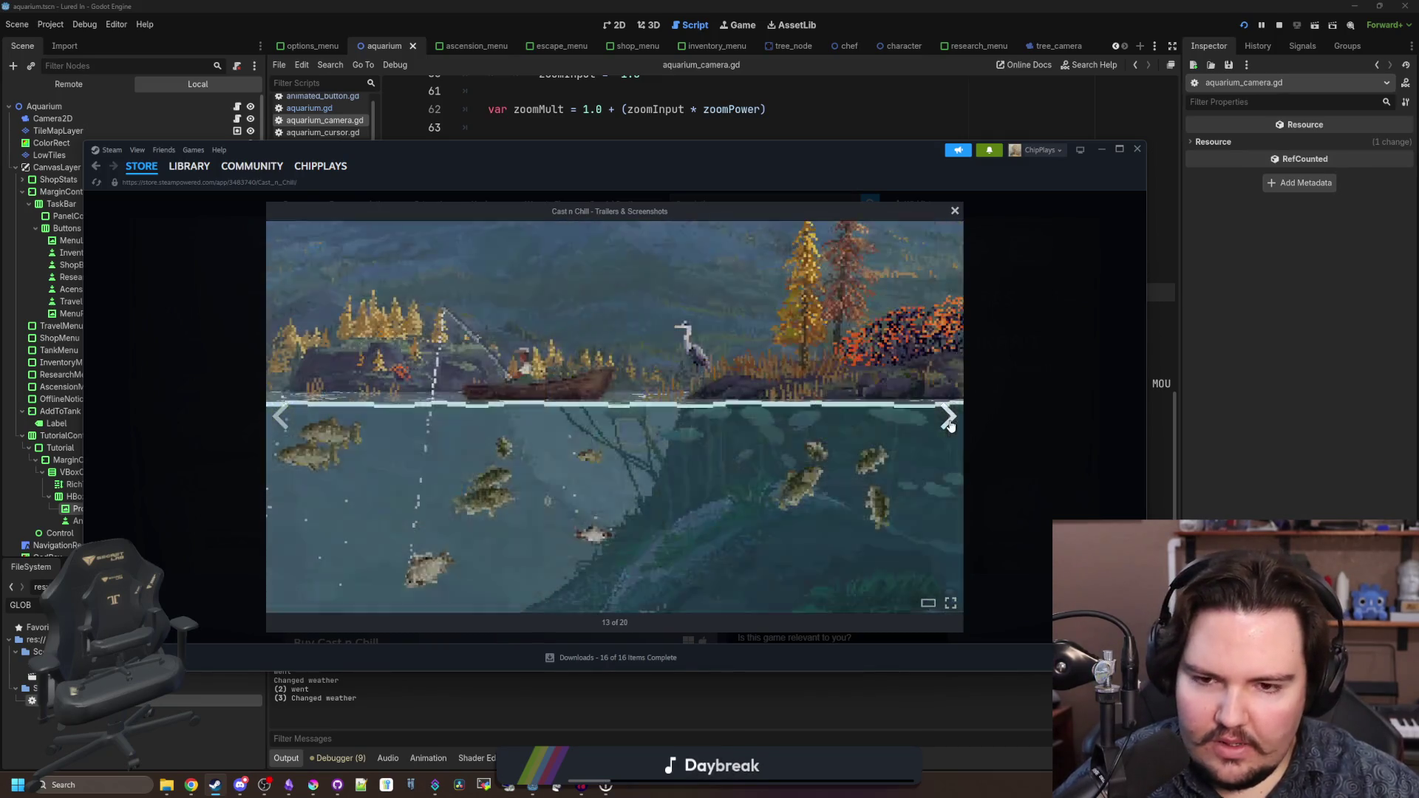
left_click(949, 420)
left_click(949, 420)
left_click(949, 420)
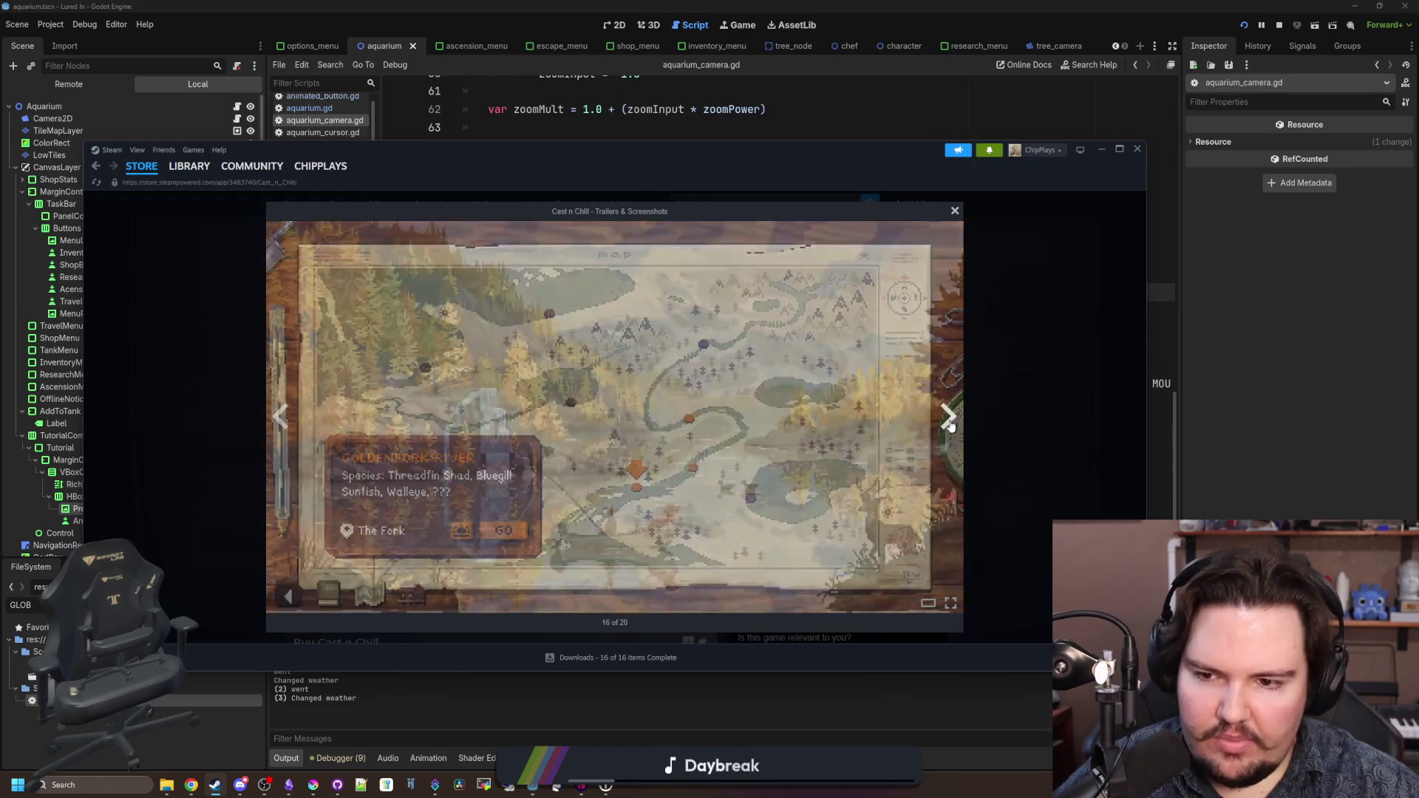
left_click(1002, 424)
- Read through the user reviews, jump back to the page top, and move Steam aside
scroll(833, 530, "down", 3)
scroll(833, 530, "down", 15)
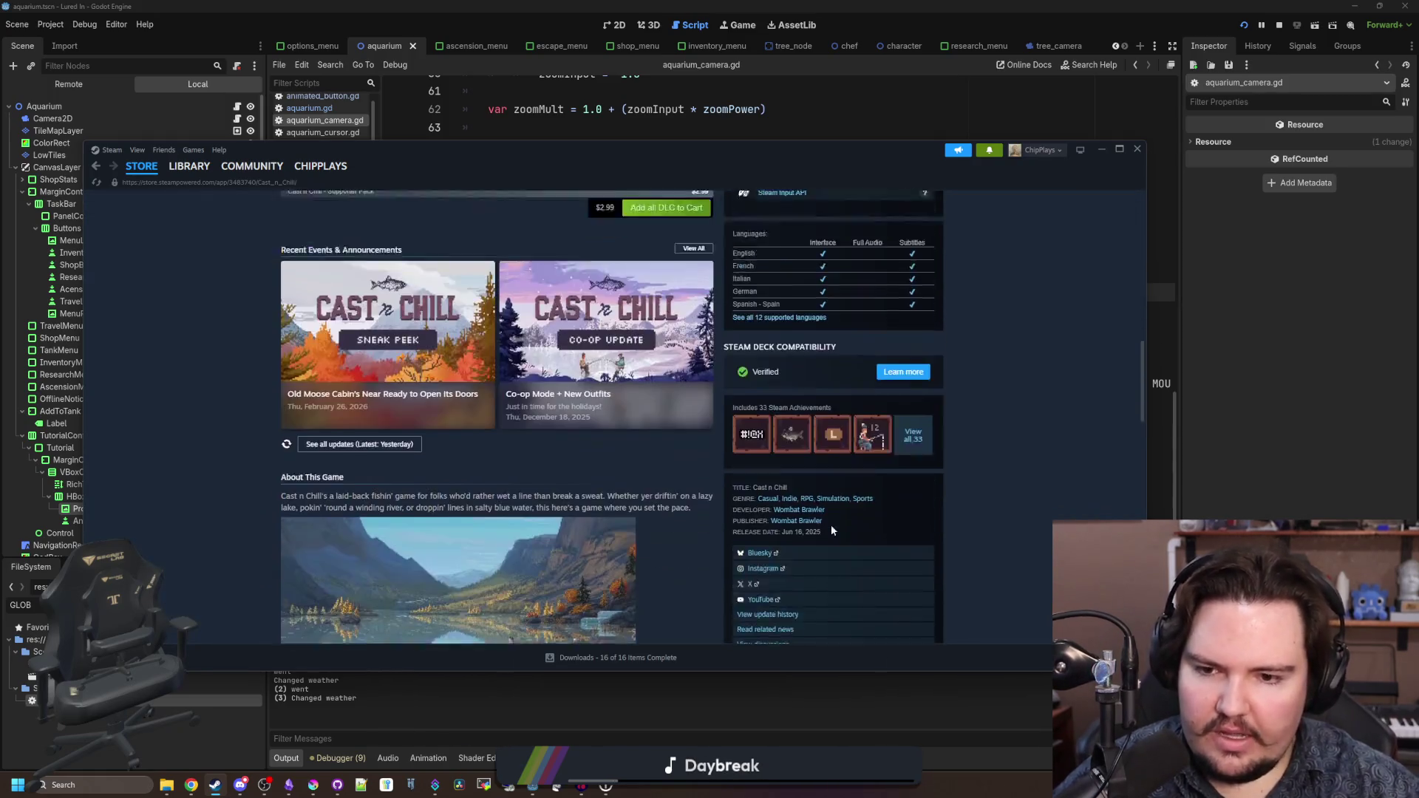
scroll(742, 559, "down", 5)
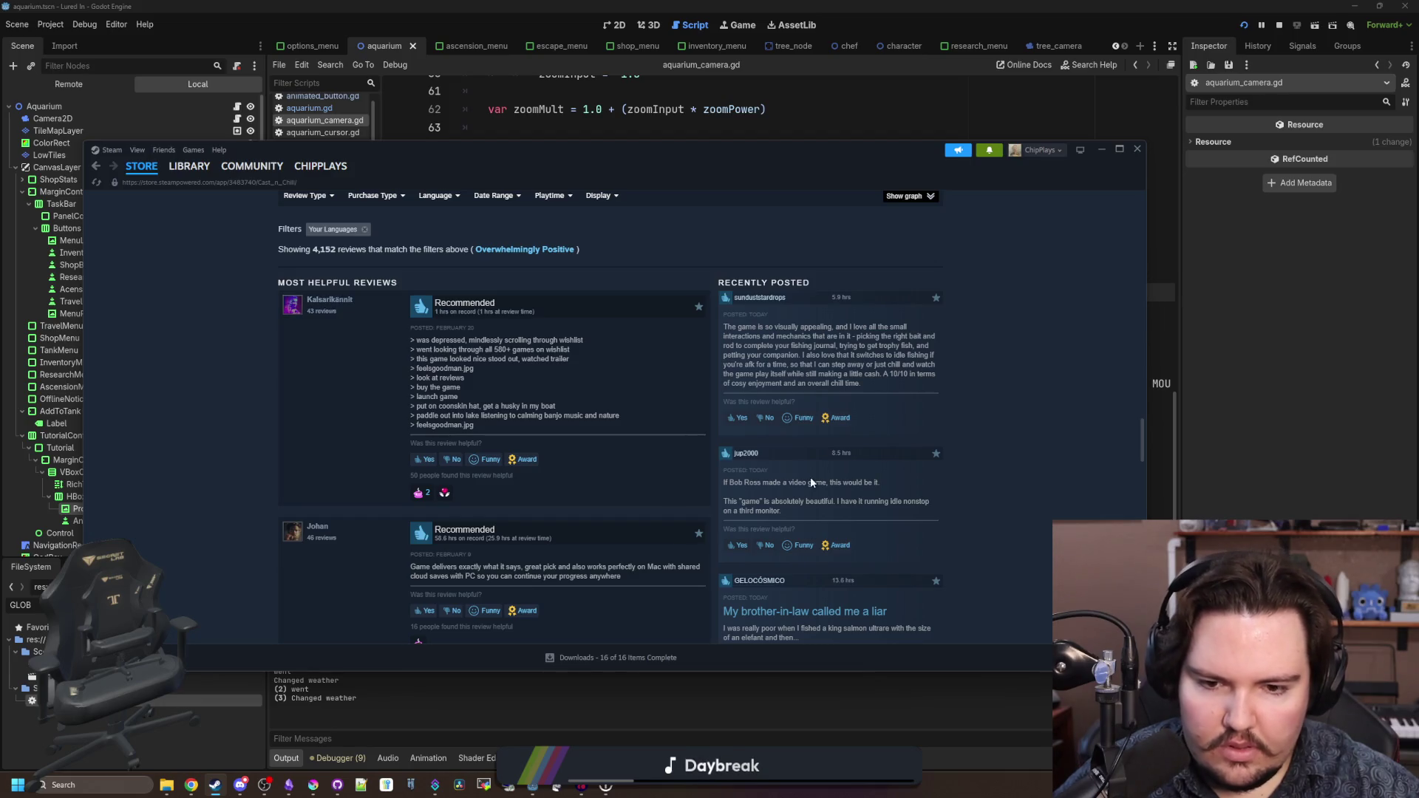
scroll(811, 478, "down", 10)
scroll(812, 478, "down", 8)
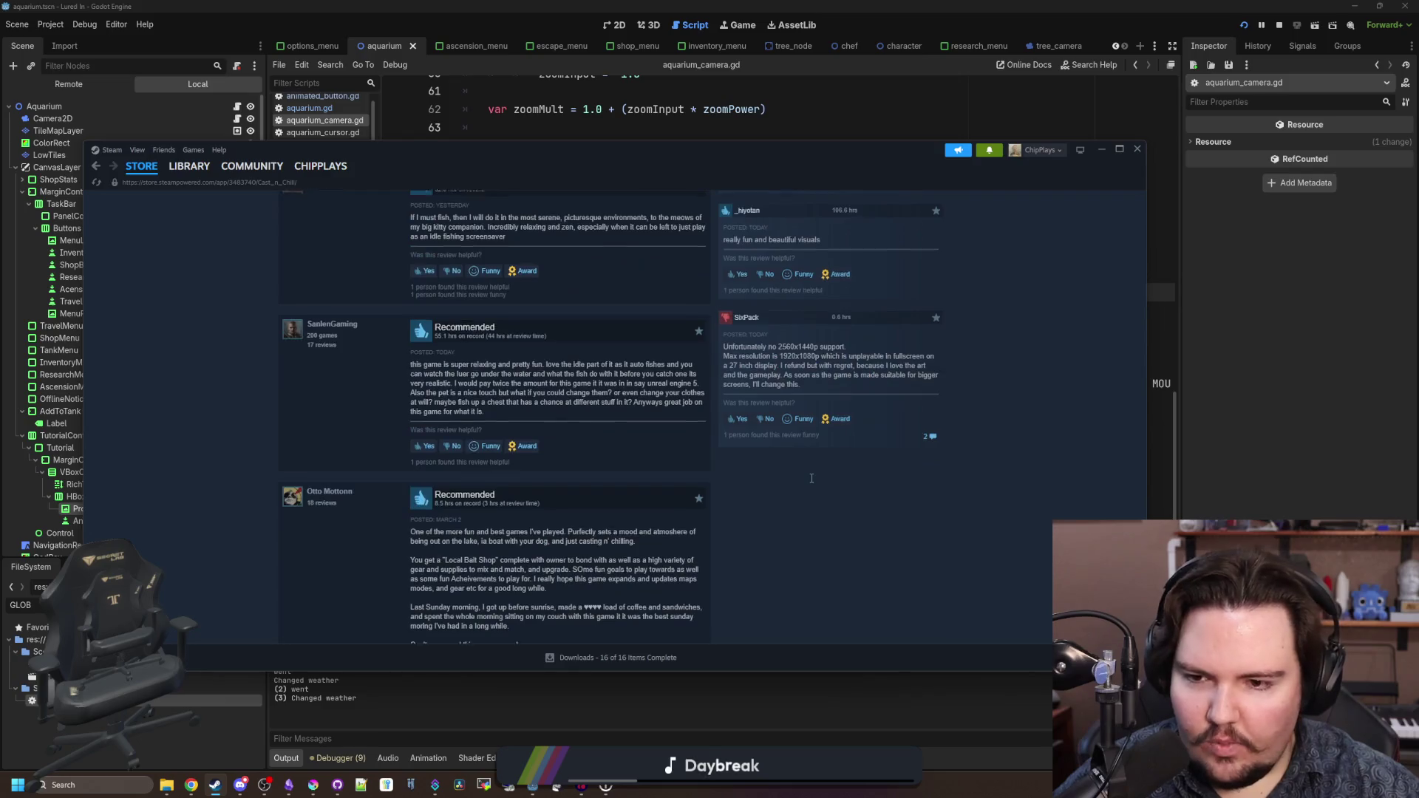
scroll(549, 511, "down", 2)
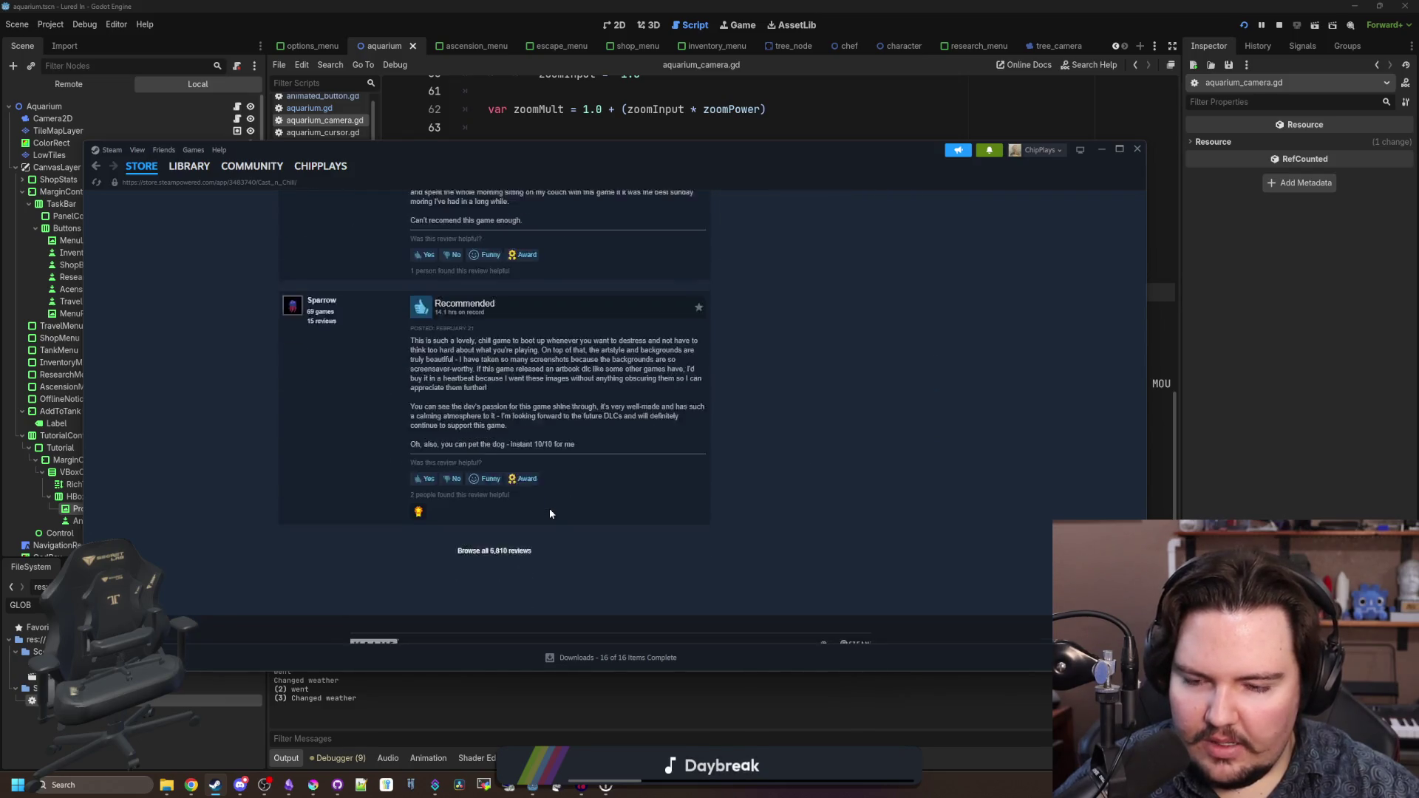
key("Home")
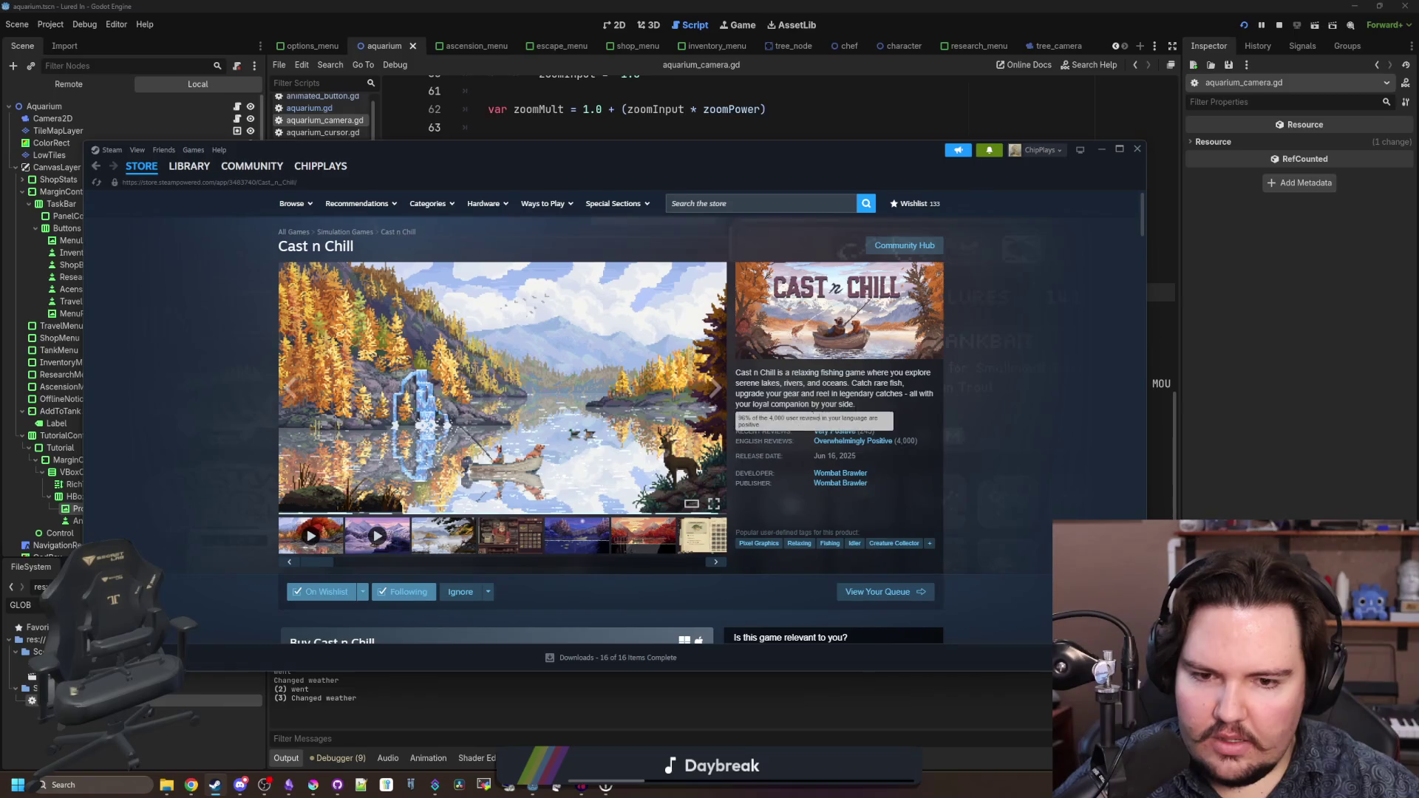
mouse_move(860, 444)
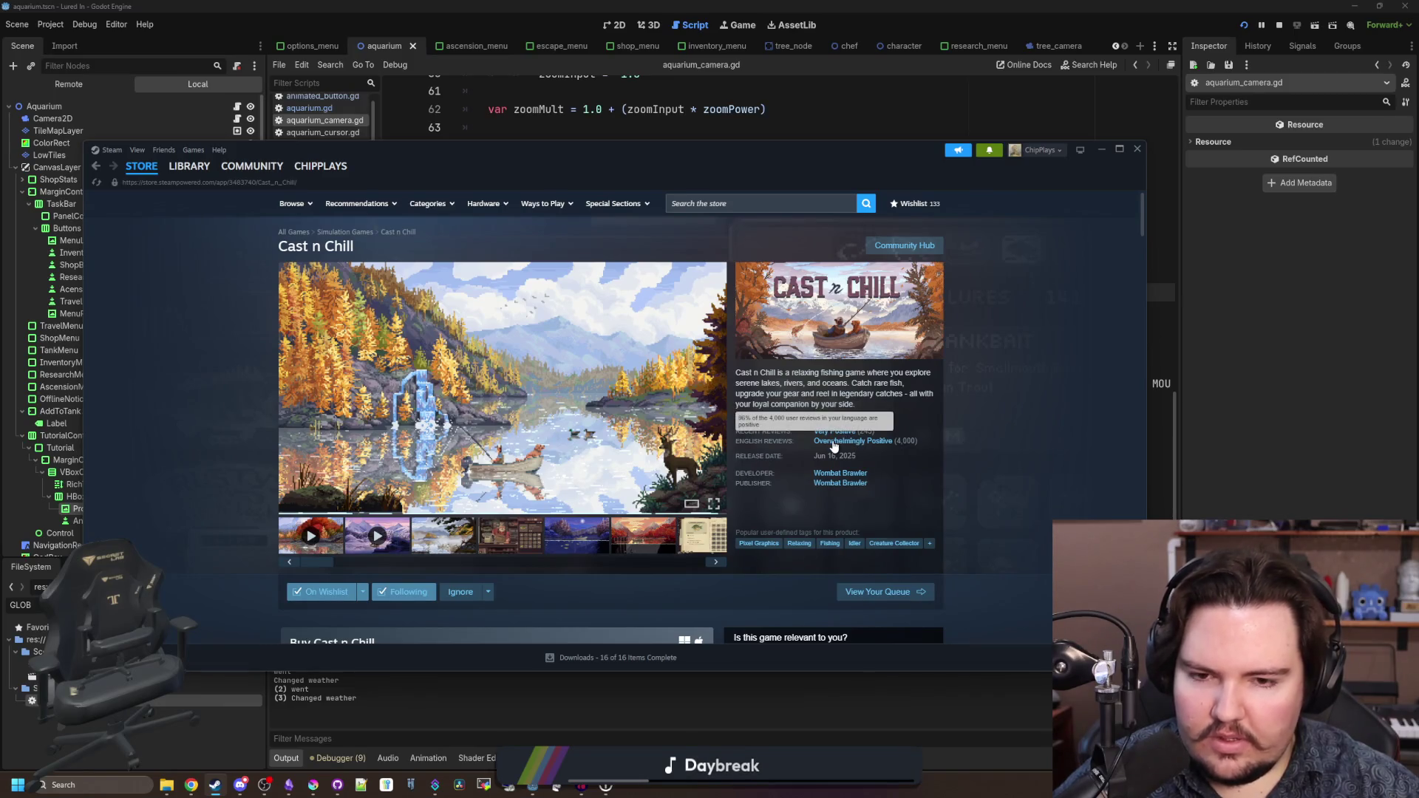
left_click_drag(479, 150, 422, 389)
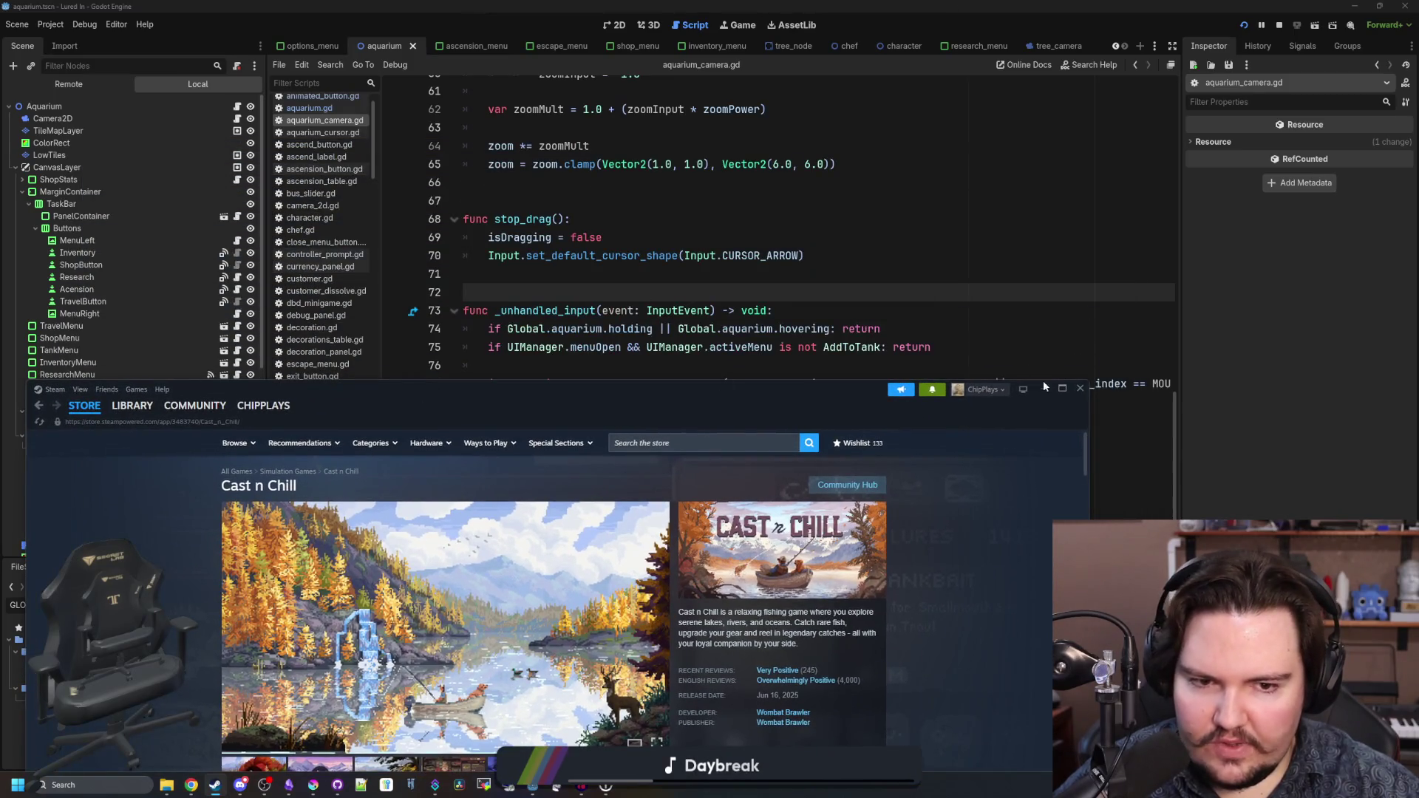
- Move Steam out of the way and save the aquarium scene with Ctrl+S
left_click(1044, 388)
left_click(558, 275)
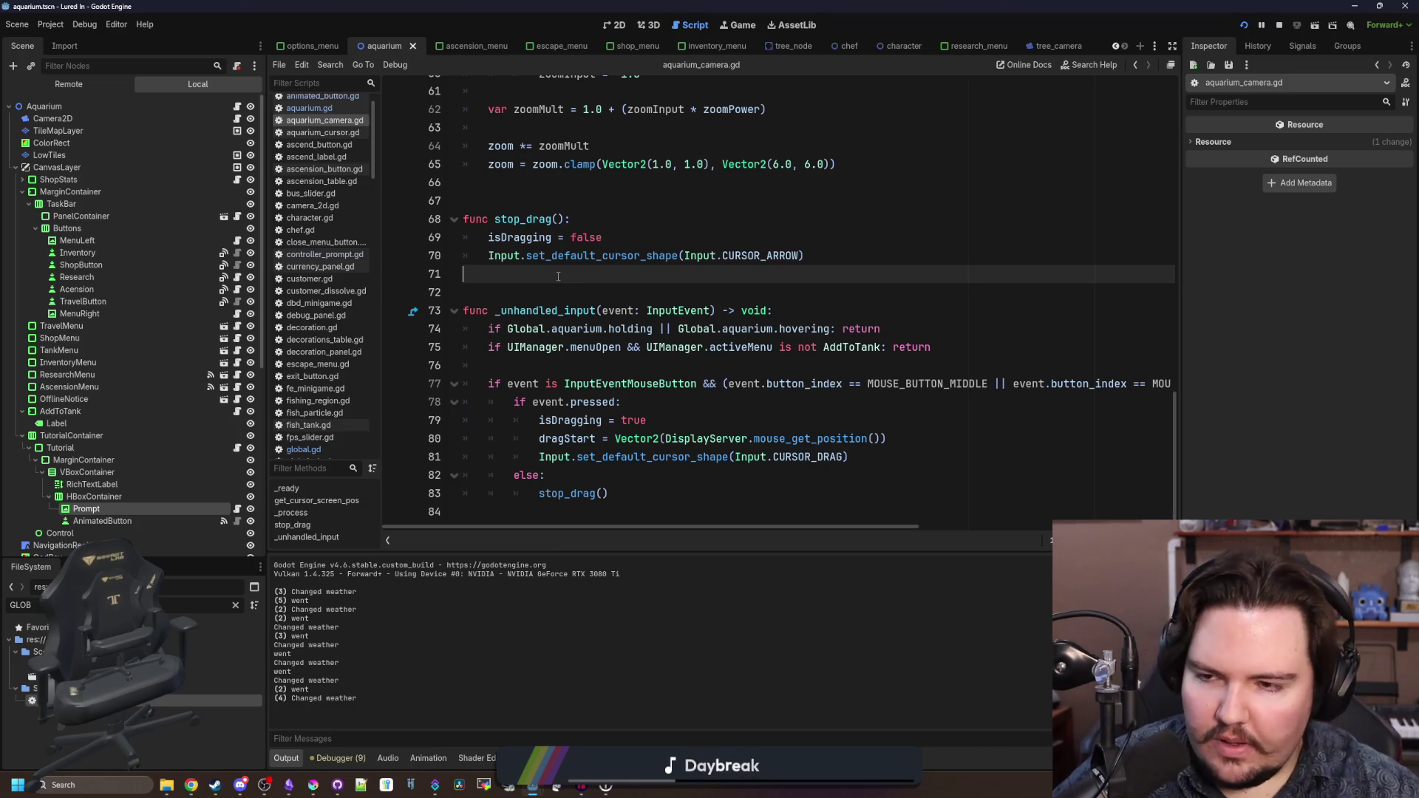
key("ctrl+s")
scroll(540, 310, "up", 3)
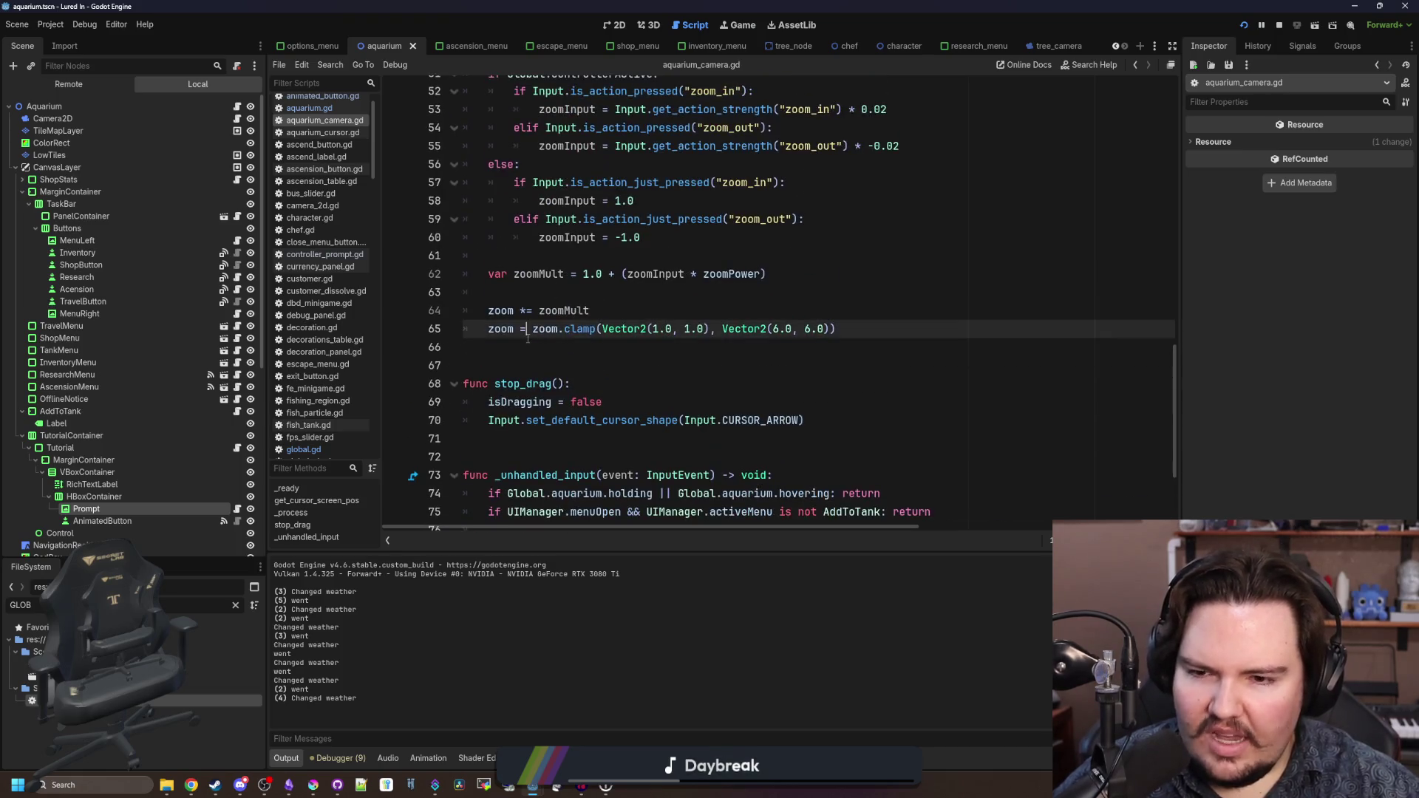
key("ctrl+s")
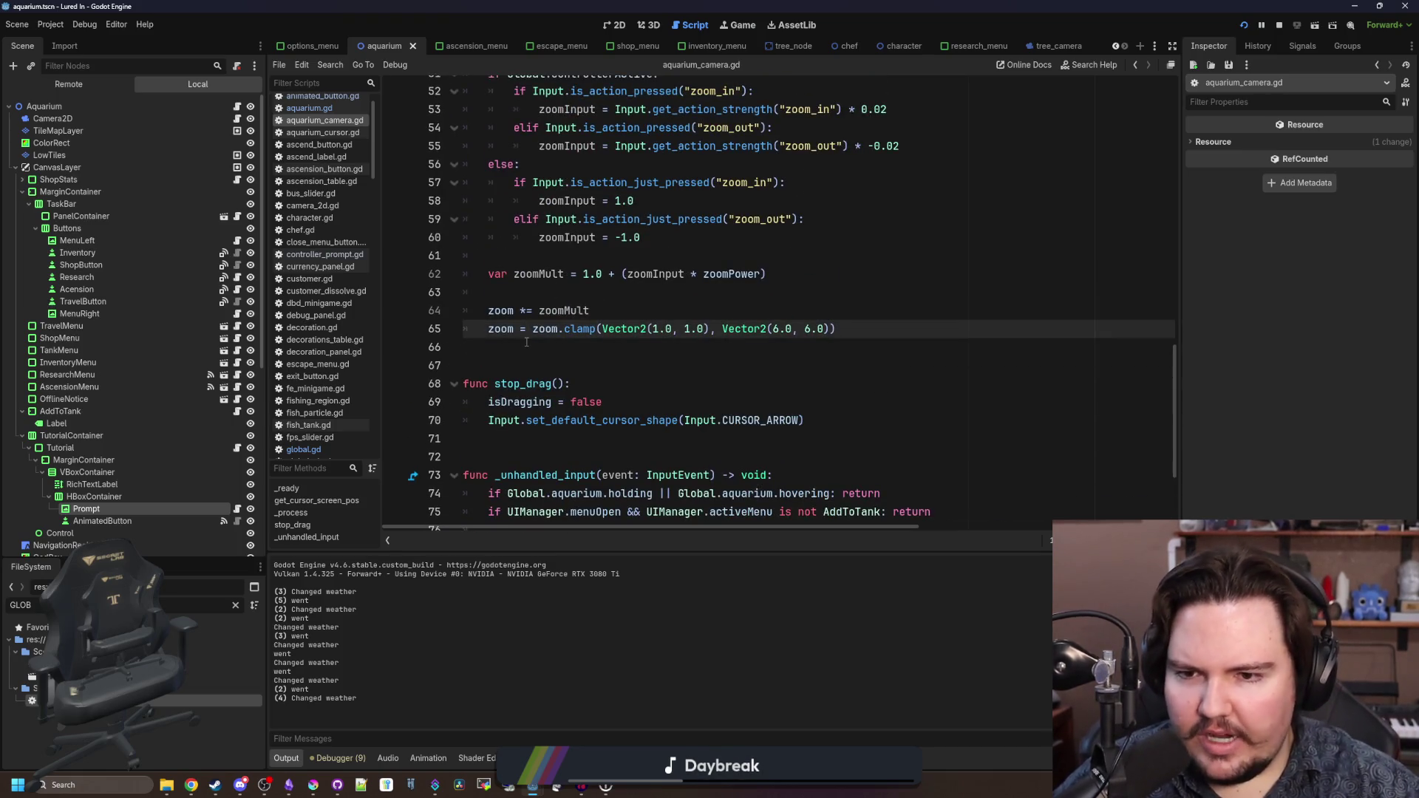
- Review the stop_drag code around lines 66–72 of aquarium_camera.gd
left_click(527, 345)
left_click(526, 369)
left_click(606, 384)
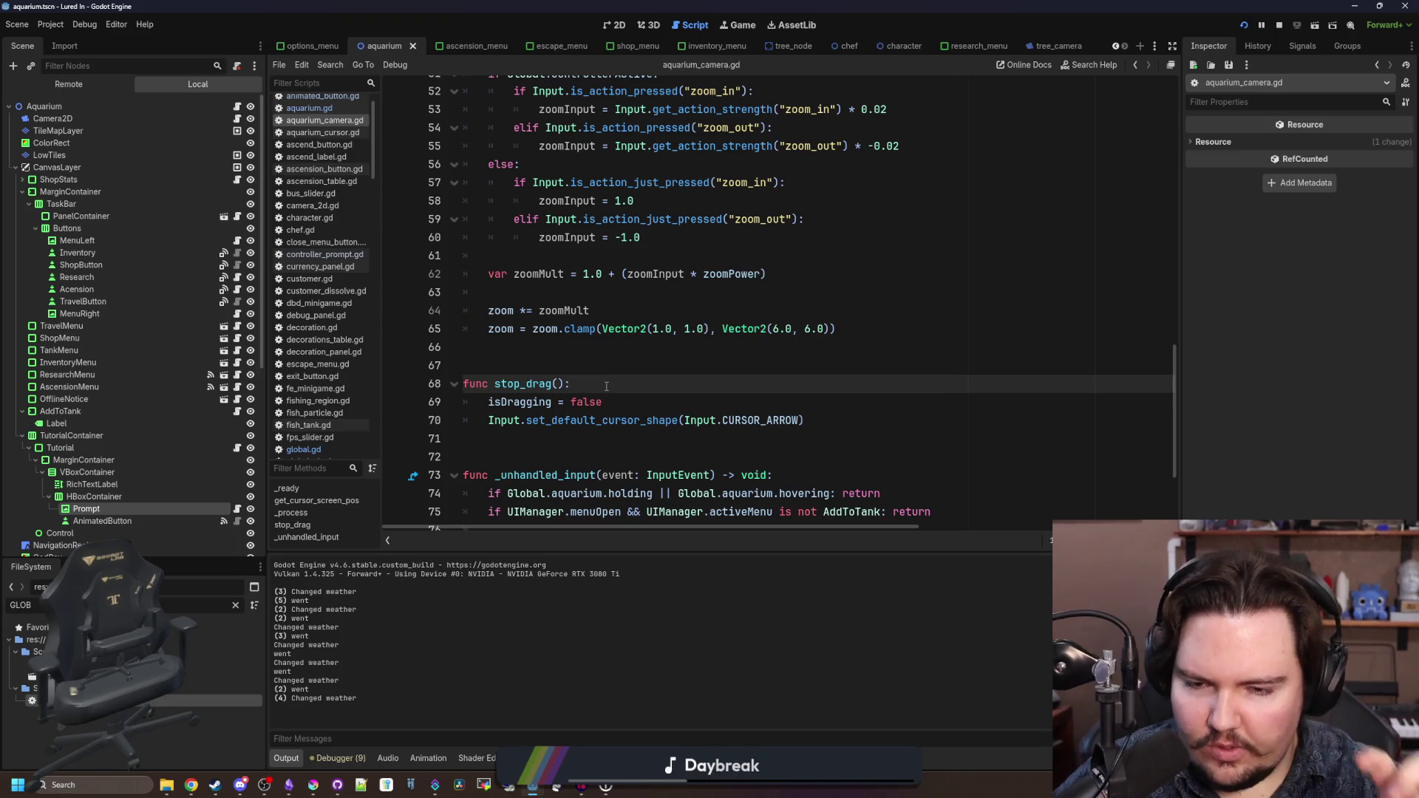
scroll(606, 386, "down", 3)
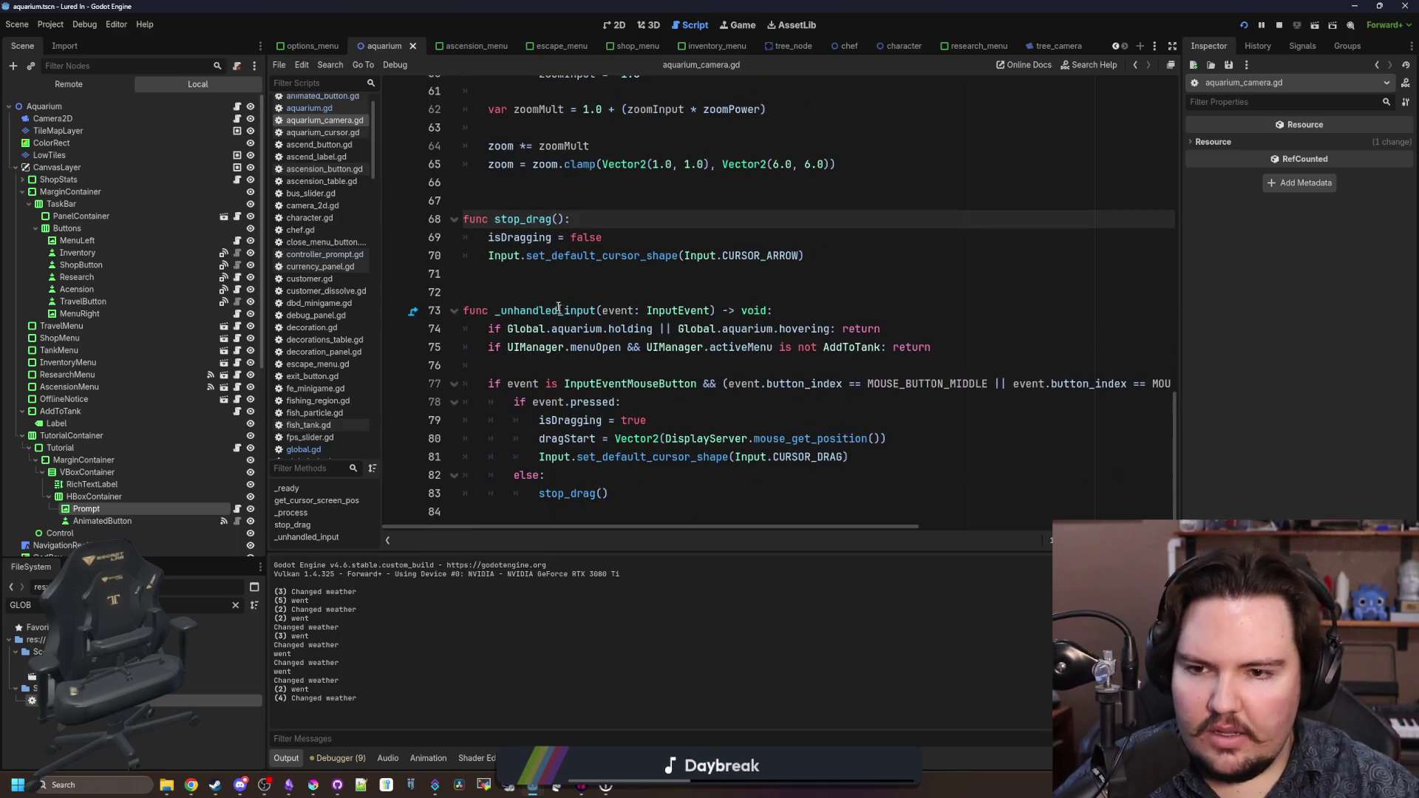
left_click(556, 296)
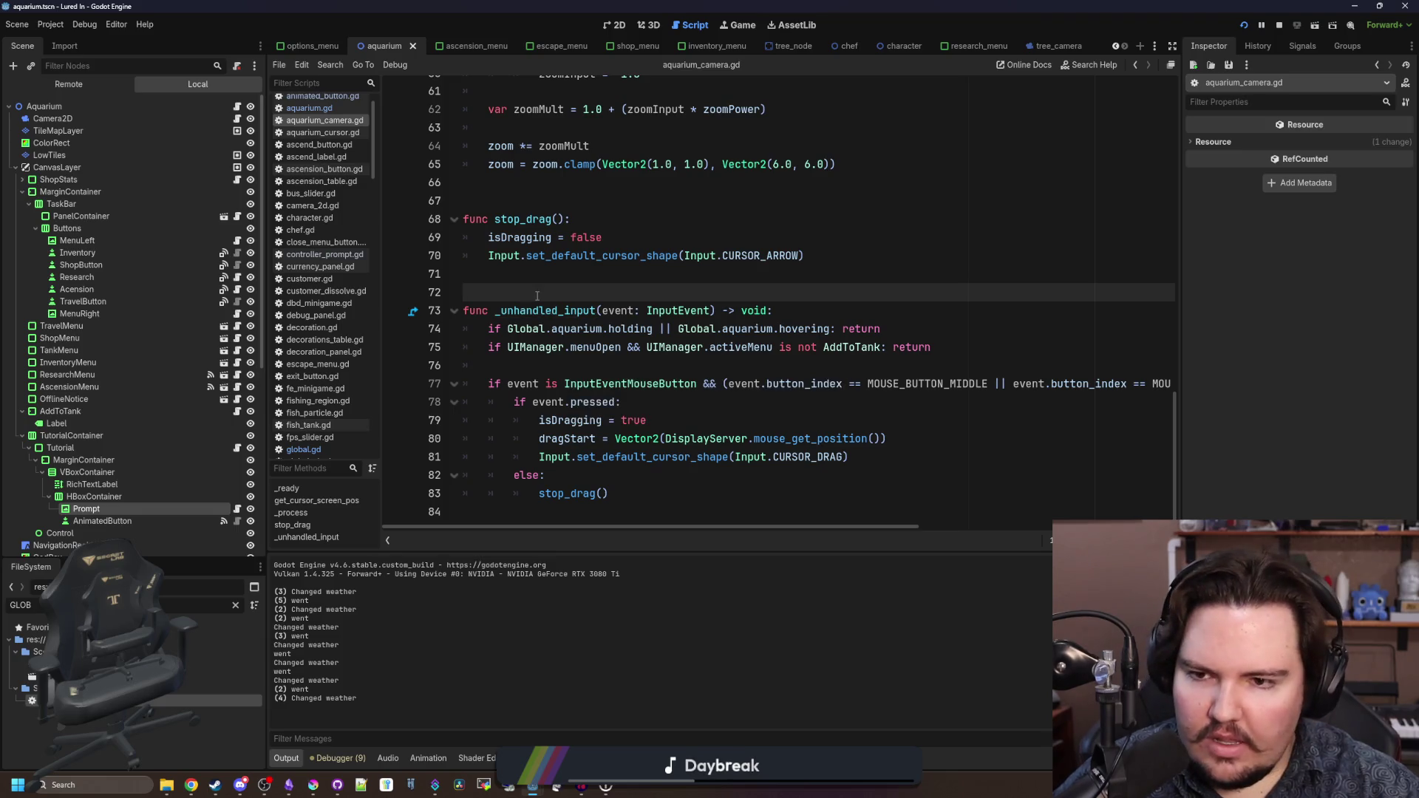
scroll(523, 304, "up", 3)
left_click(537, 368)
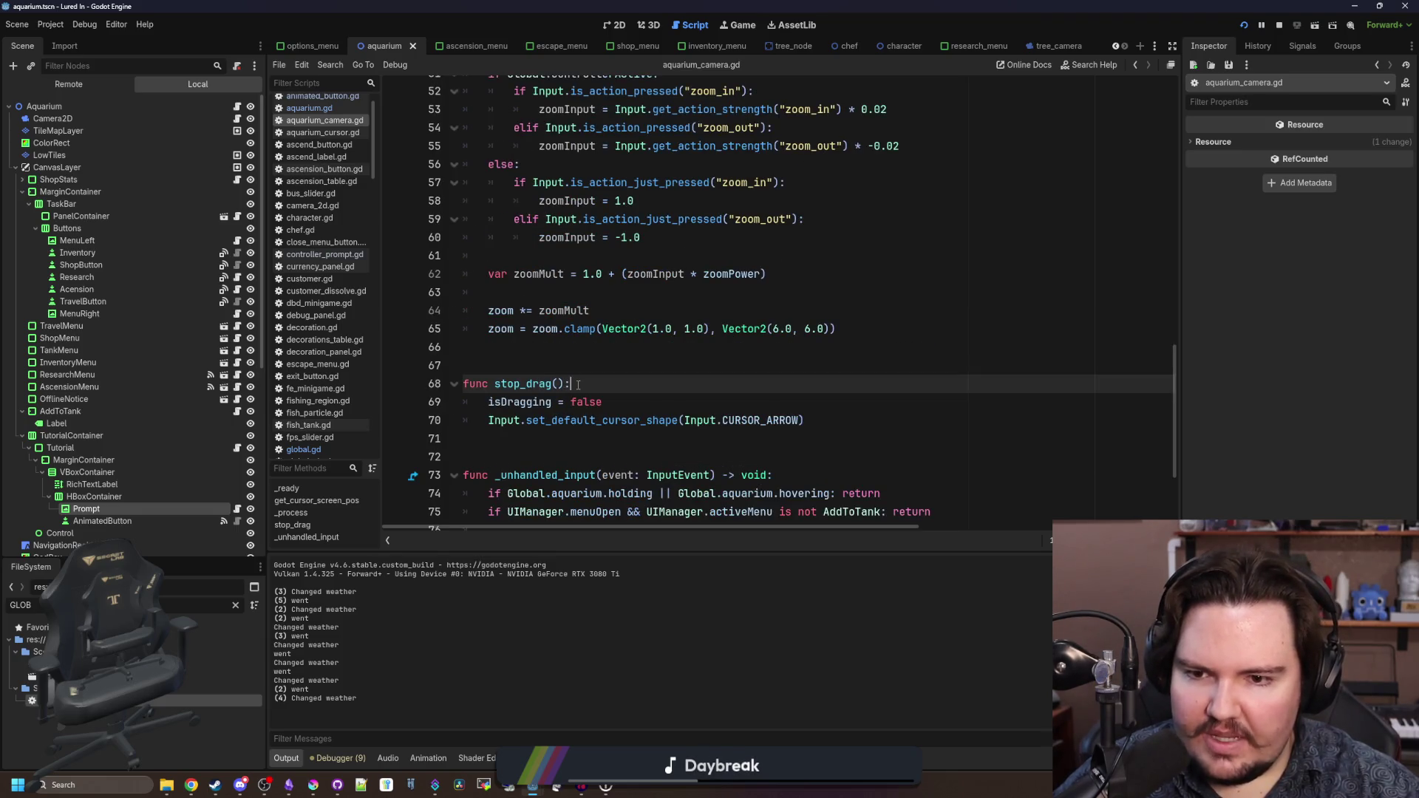
scroll(555, 288, "down", 3)
left_click(554, 290)
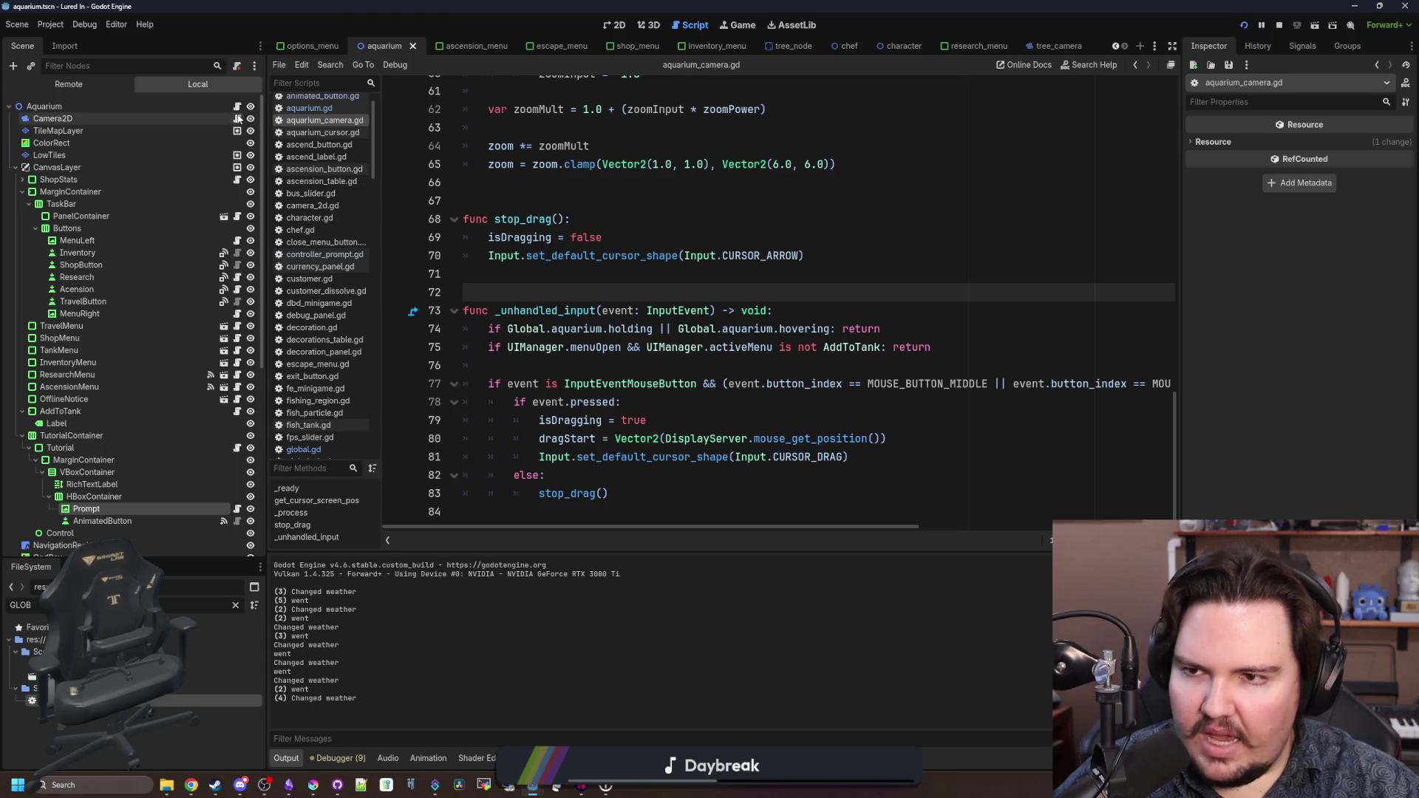
- Inspect lines 23–25 near the top of aquarium_camera.gd
scroll(665, 298, "up", 15)
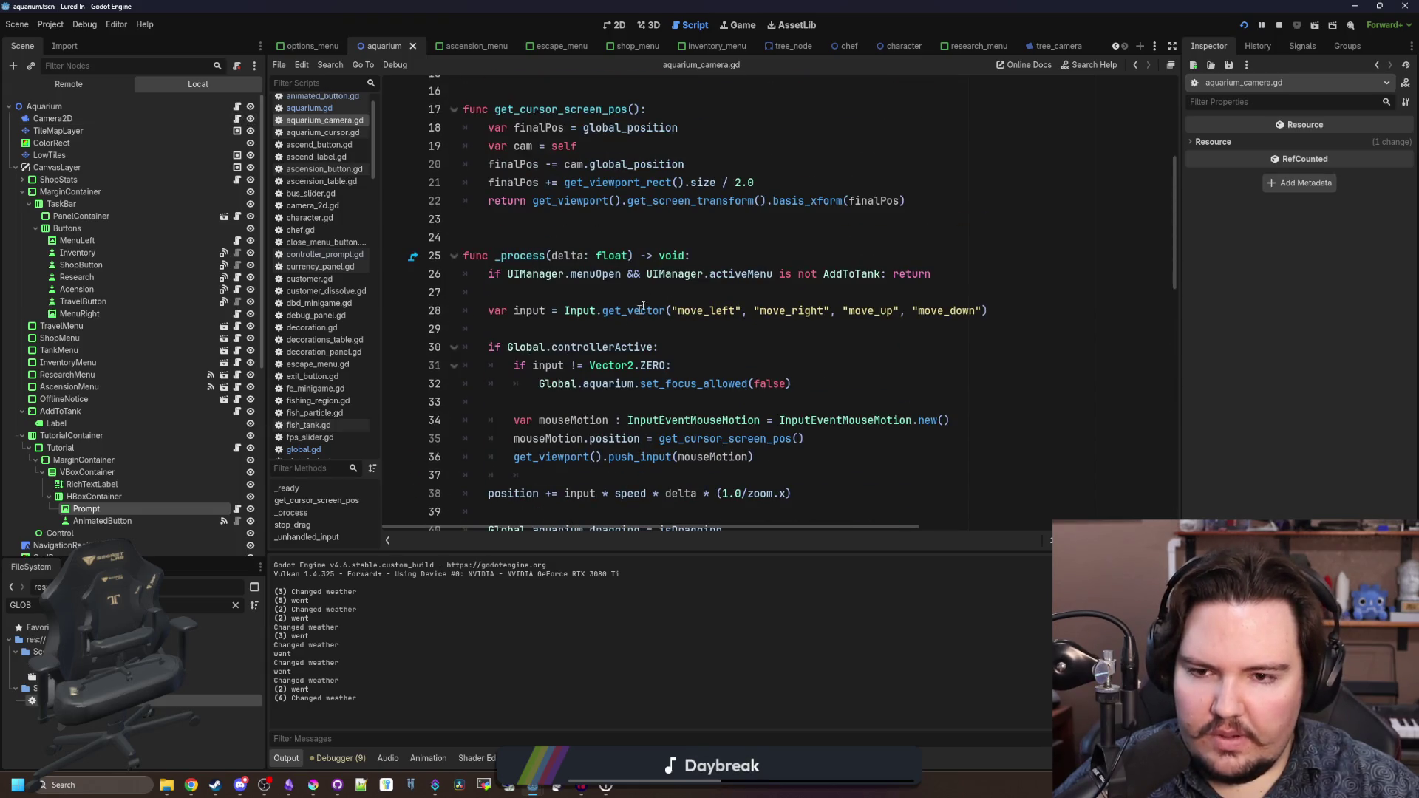
left_click(736, 255)
scroll(736, 255, "up", 2)
left_click(669, 333)
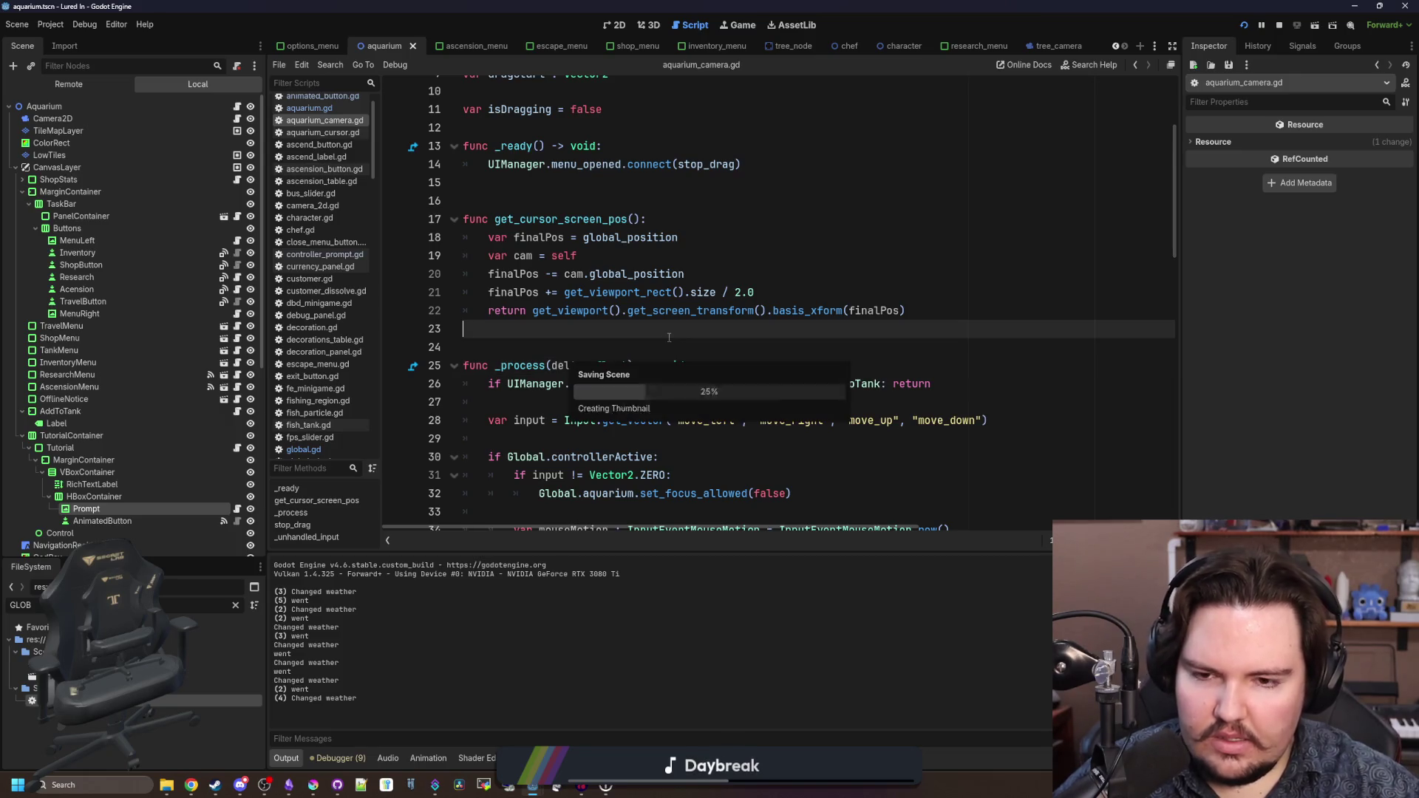
scroll(649, 365, "down", 2)
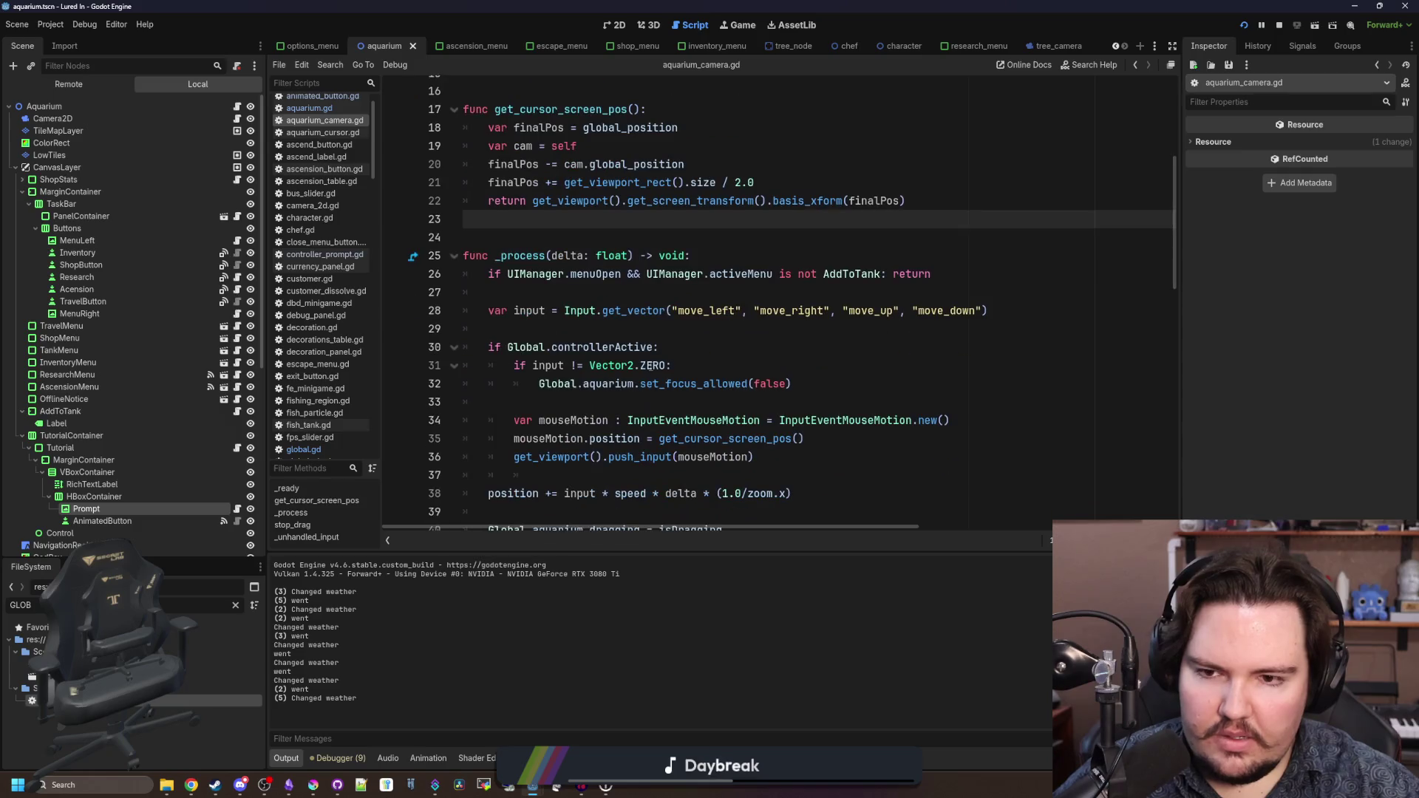
- Select the menu-open early-return check on line 26 and scroll through the _process movement code
left_click_drag(931, 274, 493, 282)
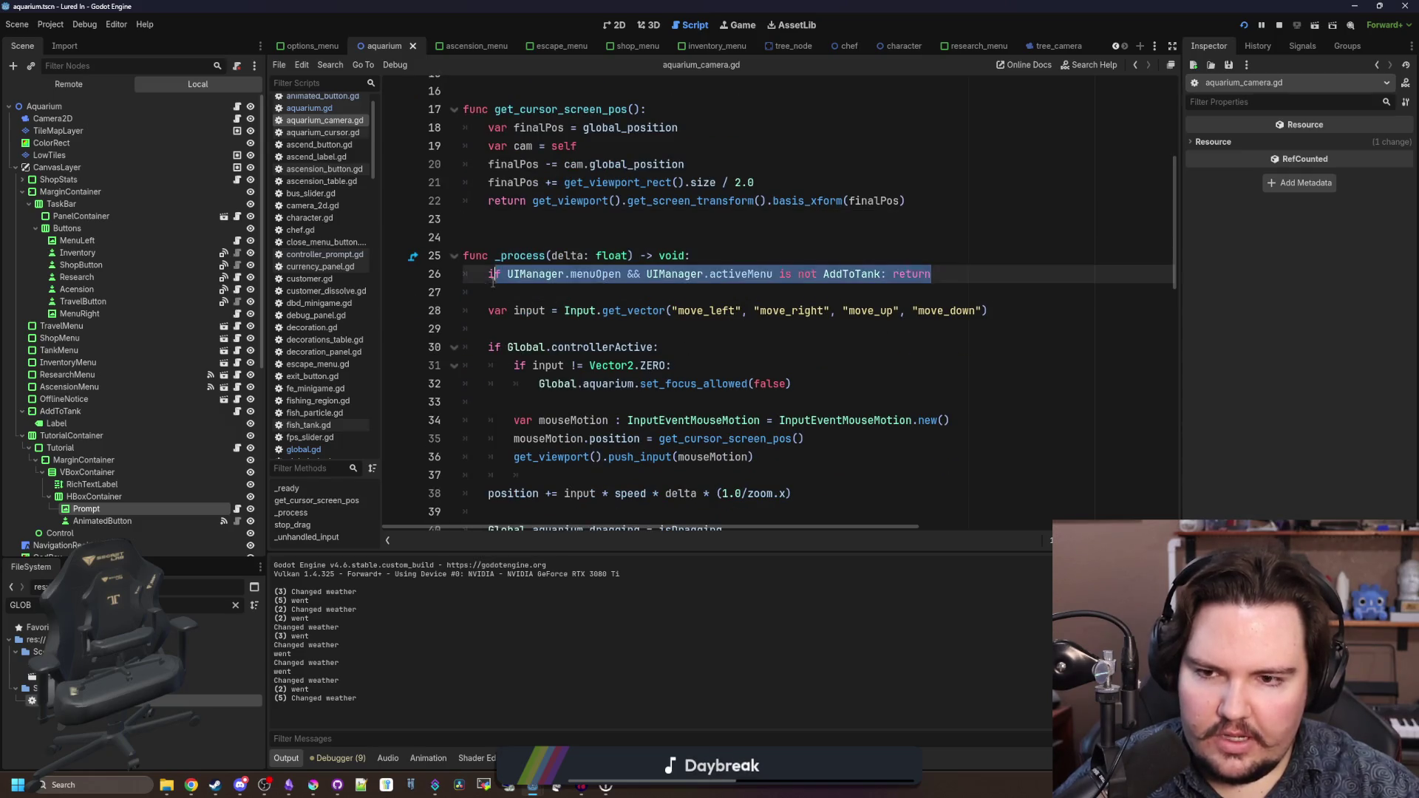
scroll(552, 337, "down", 3)
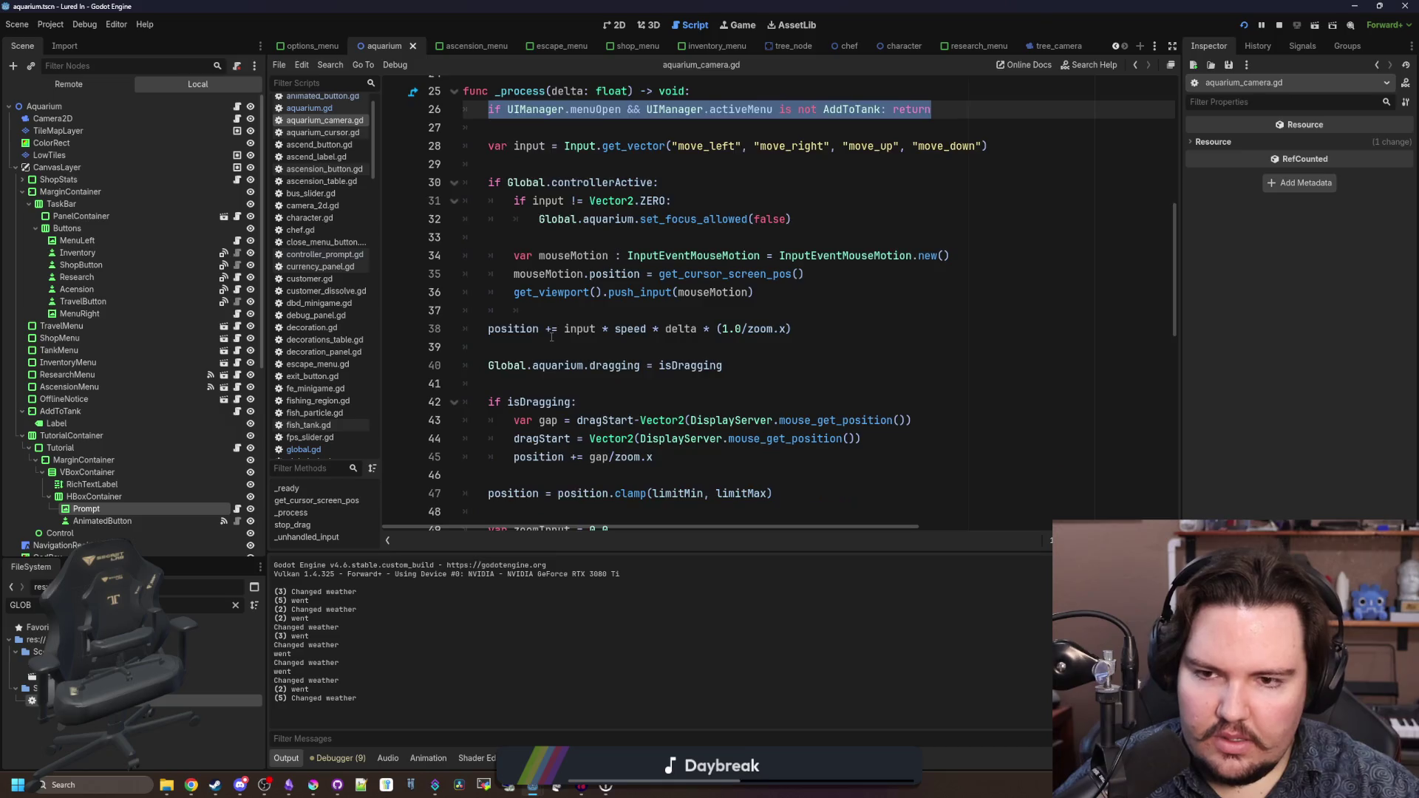
scroll(553, 347, "up", 3)
left_click(616, 330)
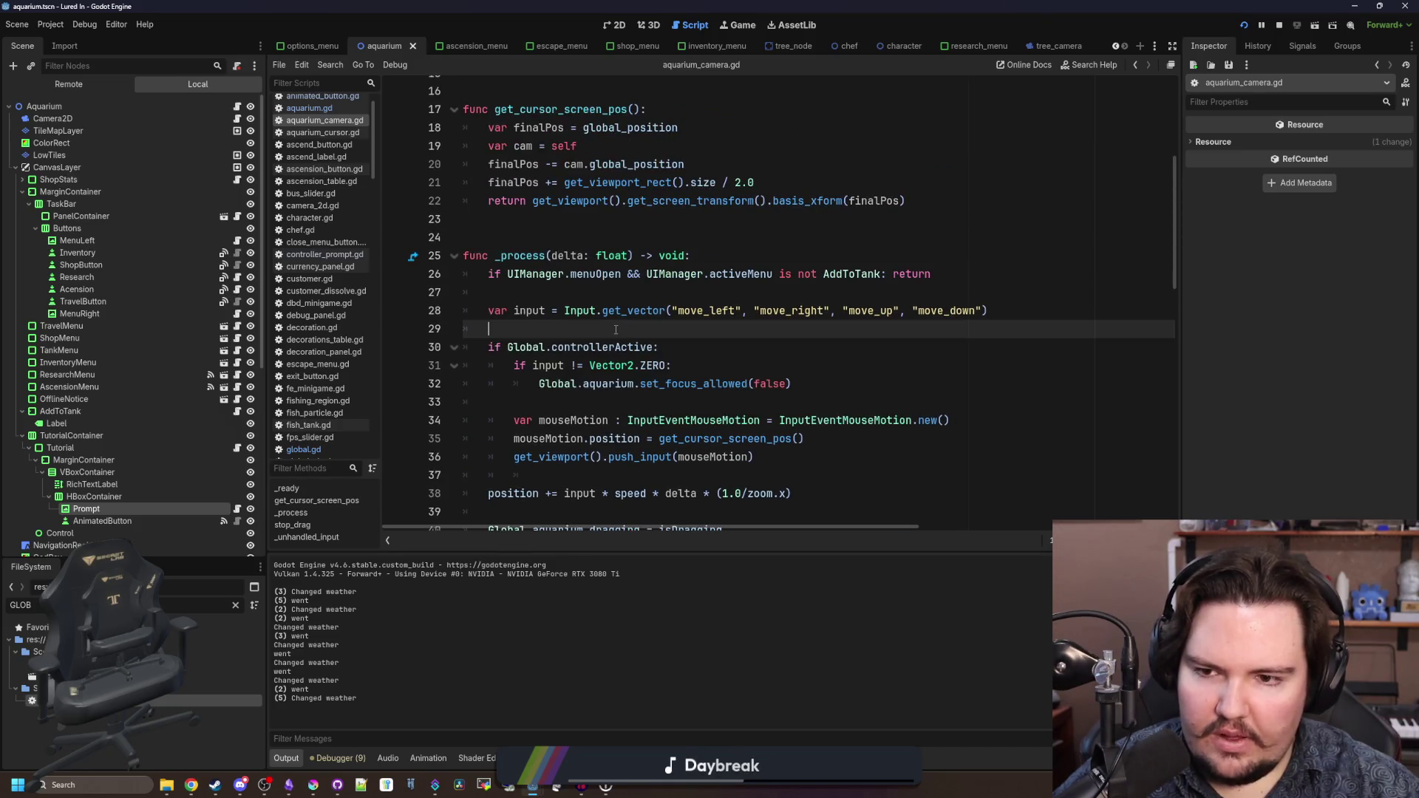
left_click(603, 296)
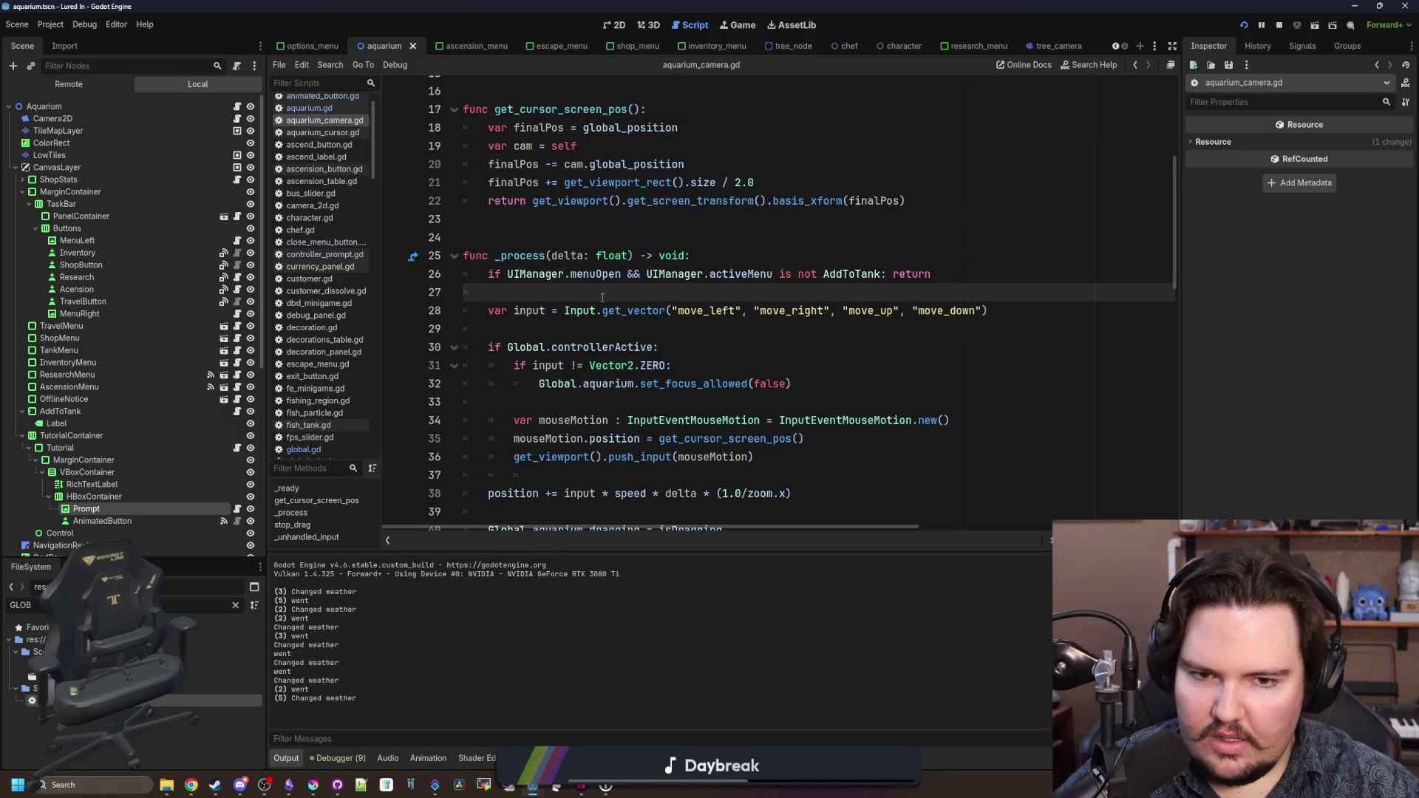
scroll(603, 298, "down", 8)
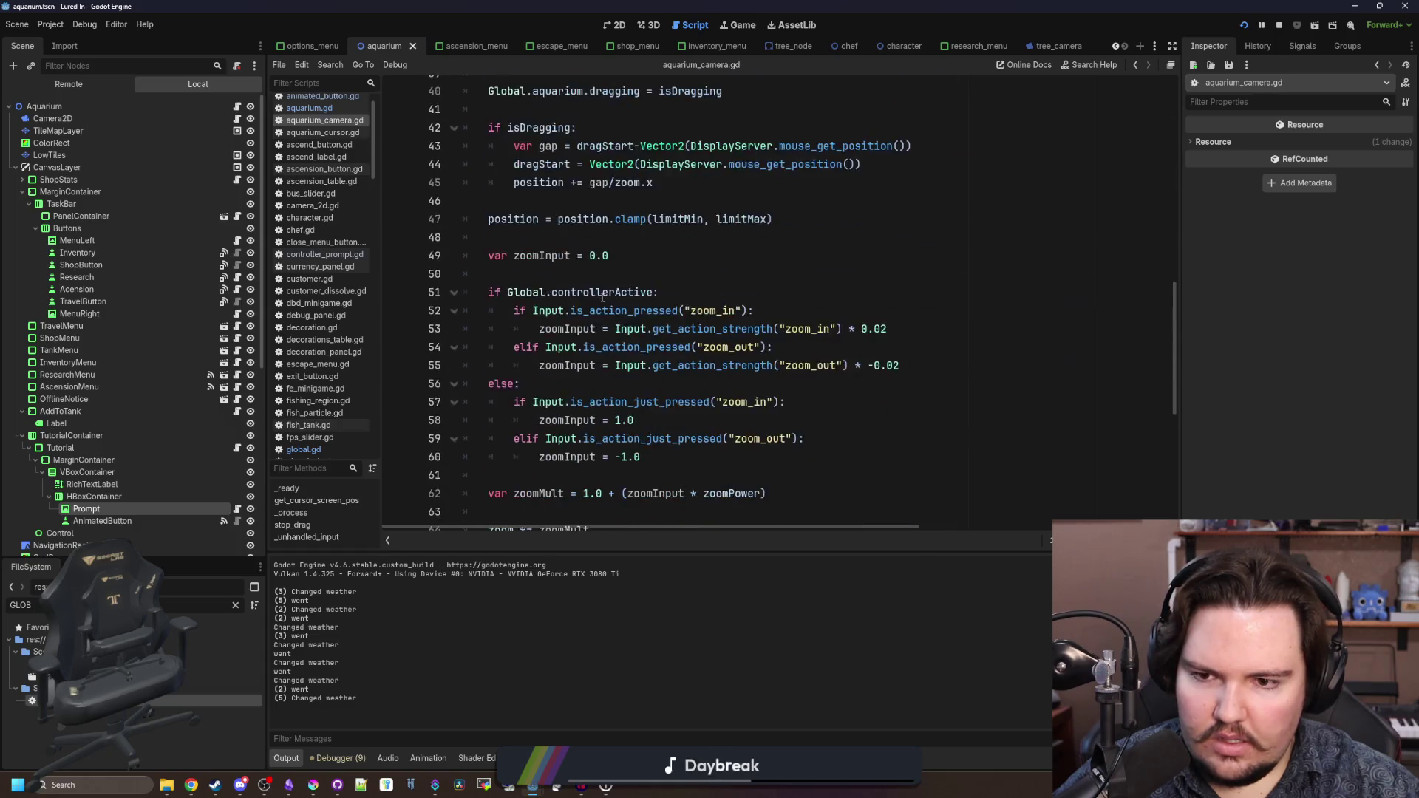
scroll(602, 298, "down", 6)
scroll(602, 296, "down", 1)
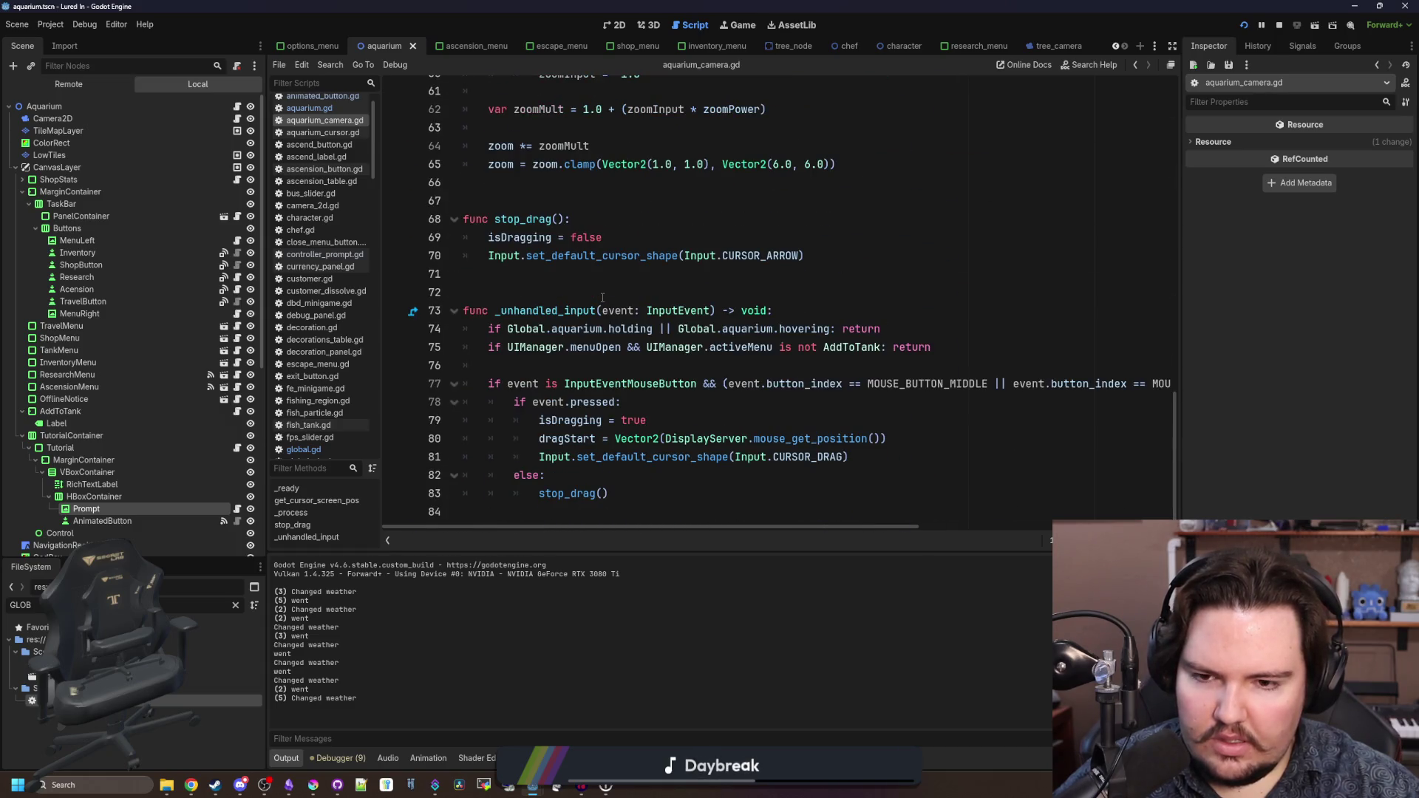
scroll(602, 298, "up", 20)
scroll(602, 297, "down", 7)
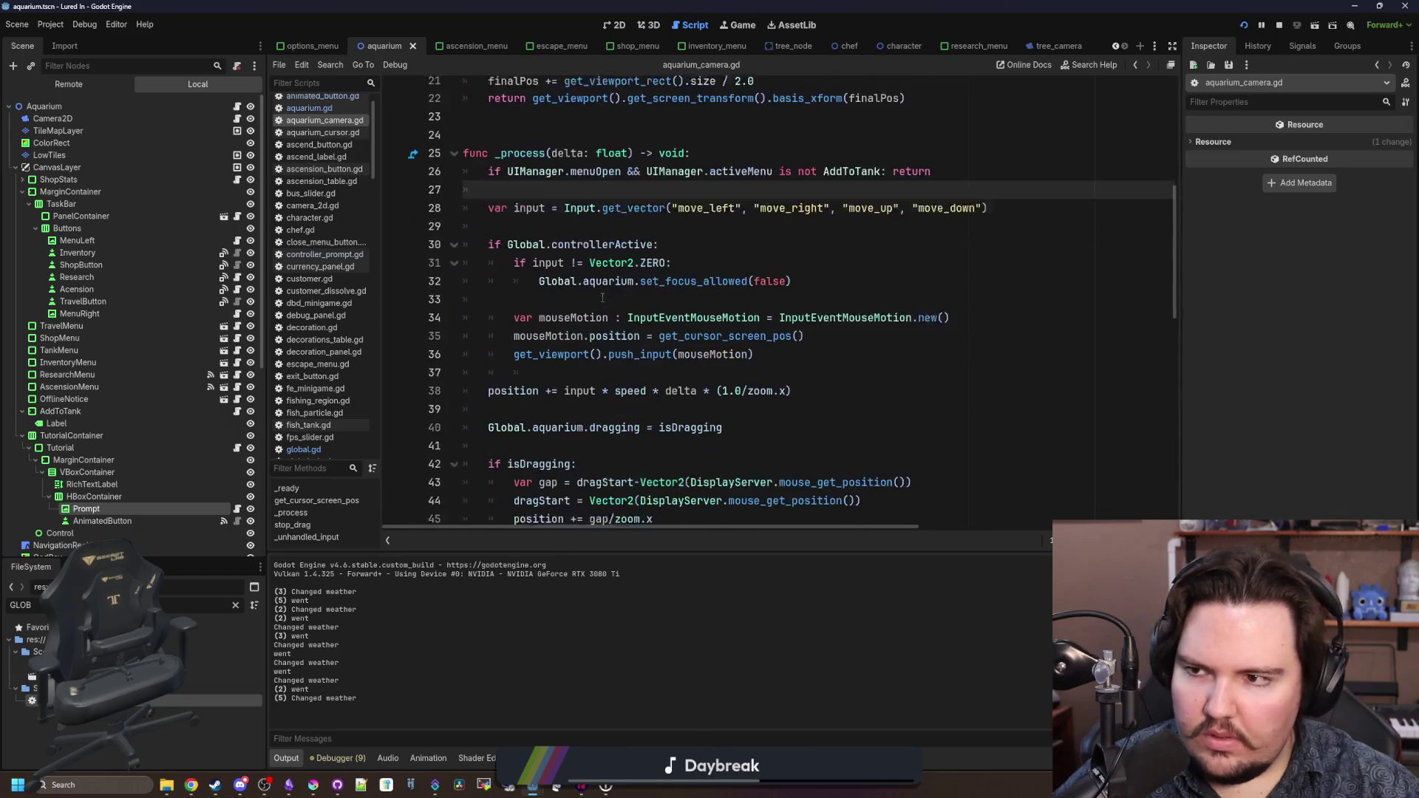
scroll(843, 362, "up", 1)
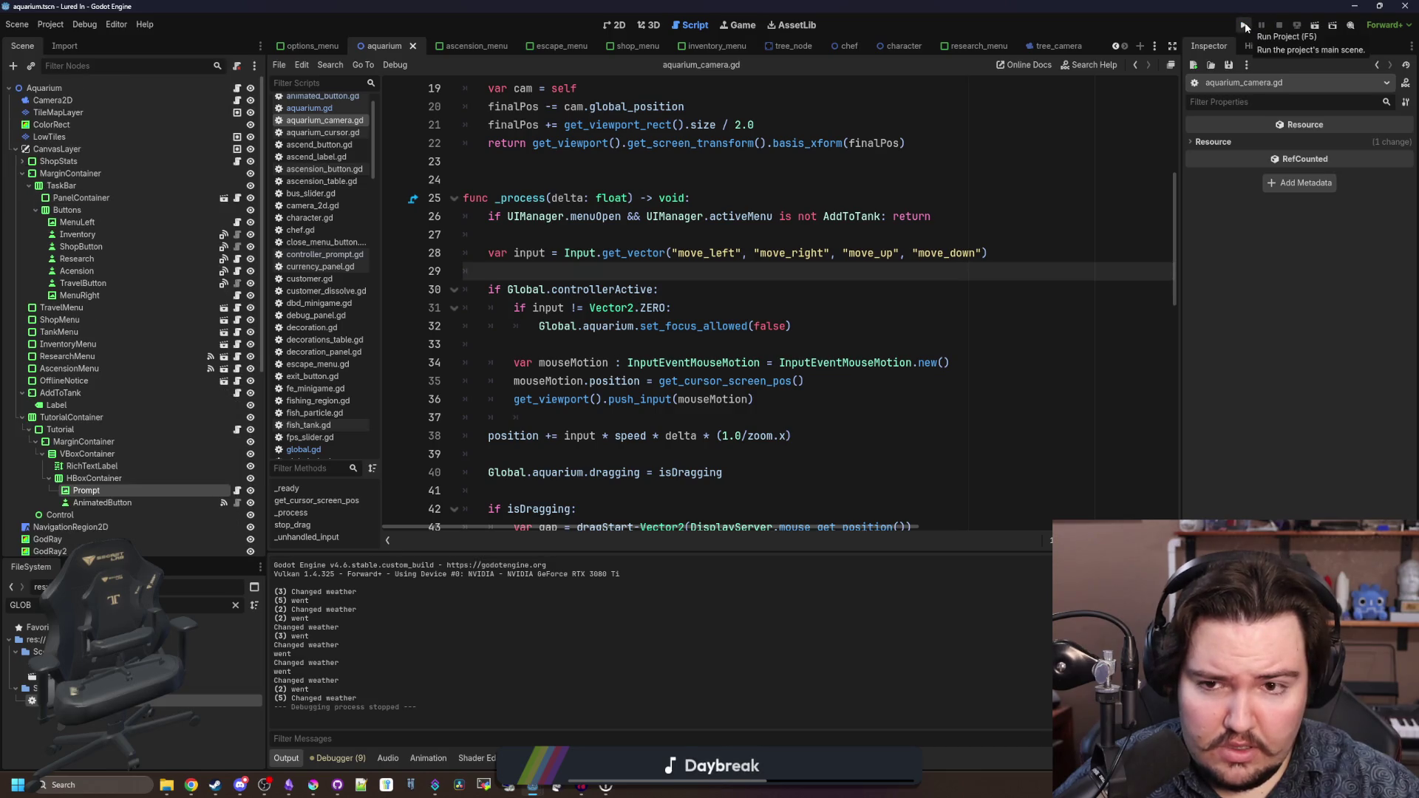
- Run the game, dismiss the welcome-back message, and open and close the Ascension panel
left_click(1244, 25)
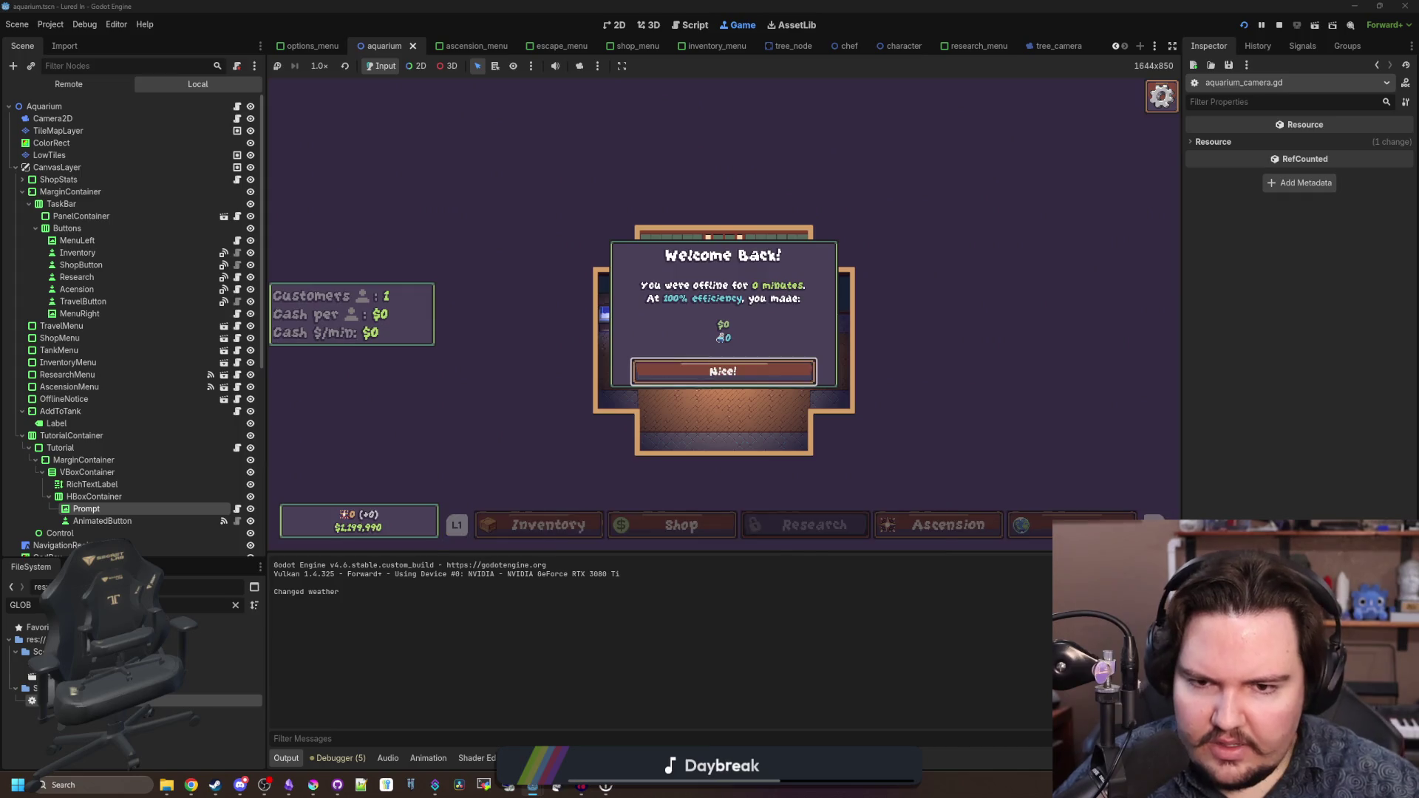
left_click(723, 371)
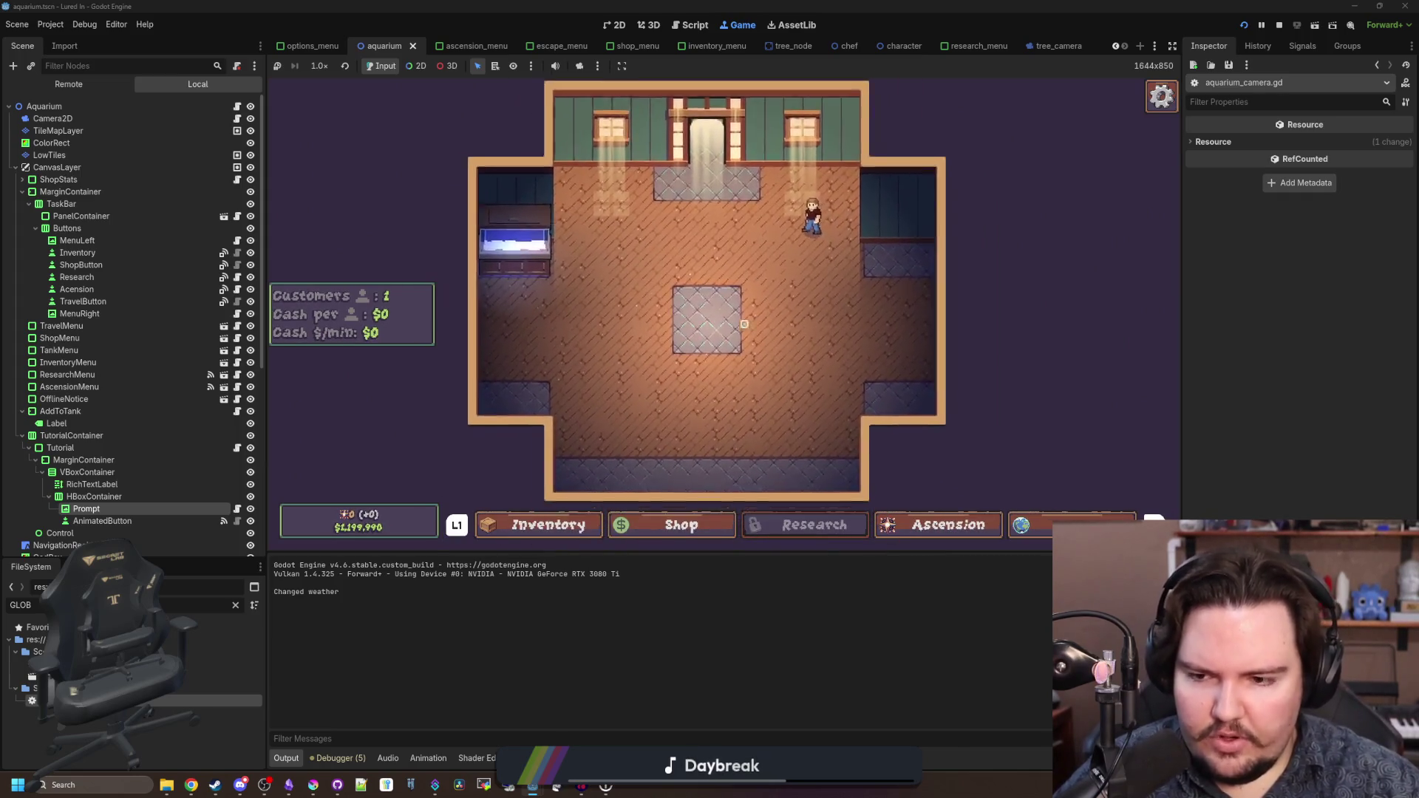
key("Return")
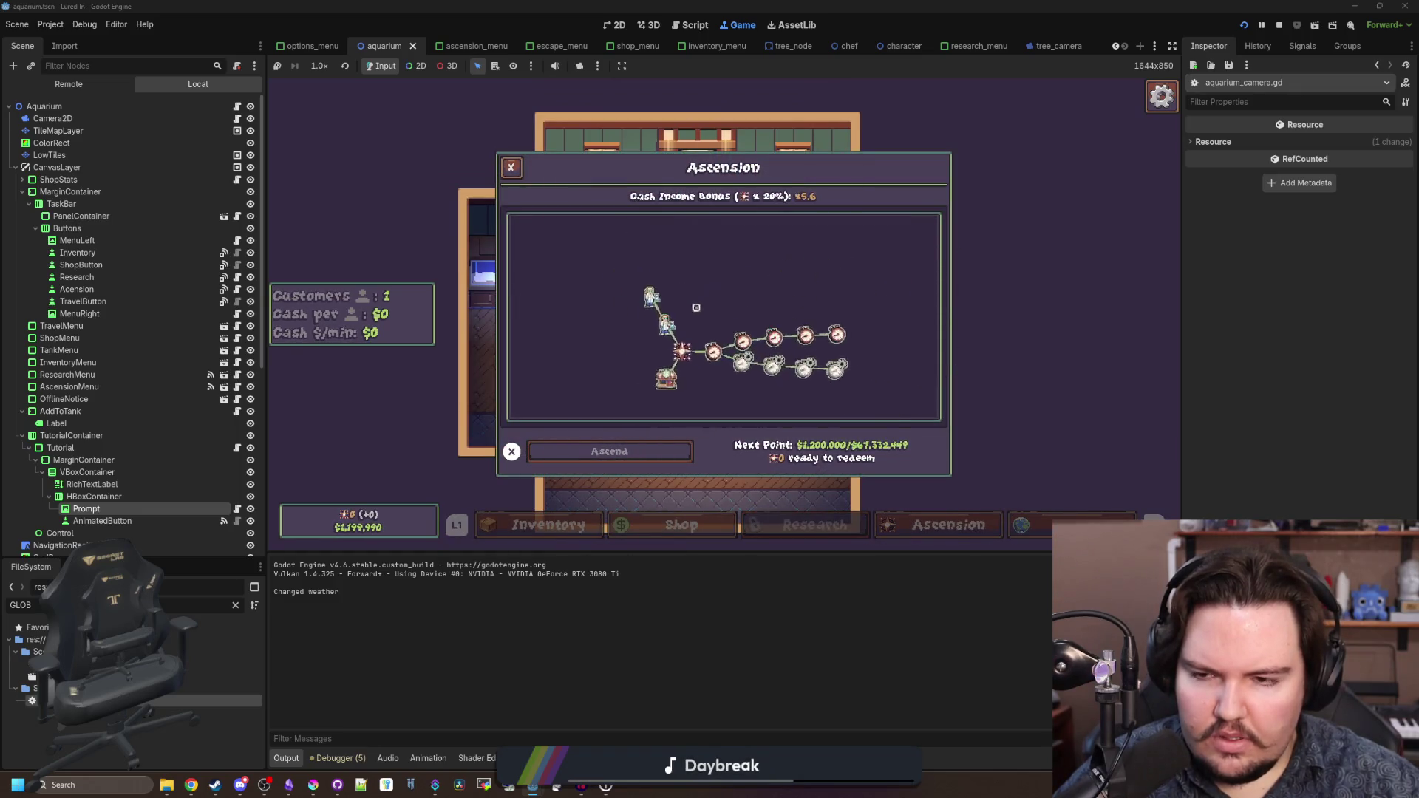
key("Escape")
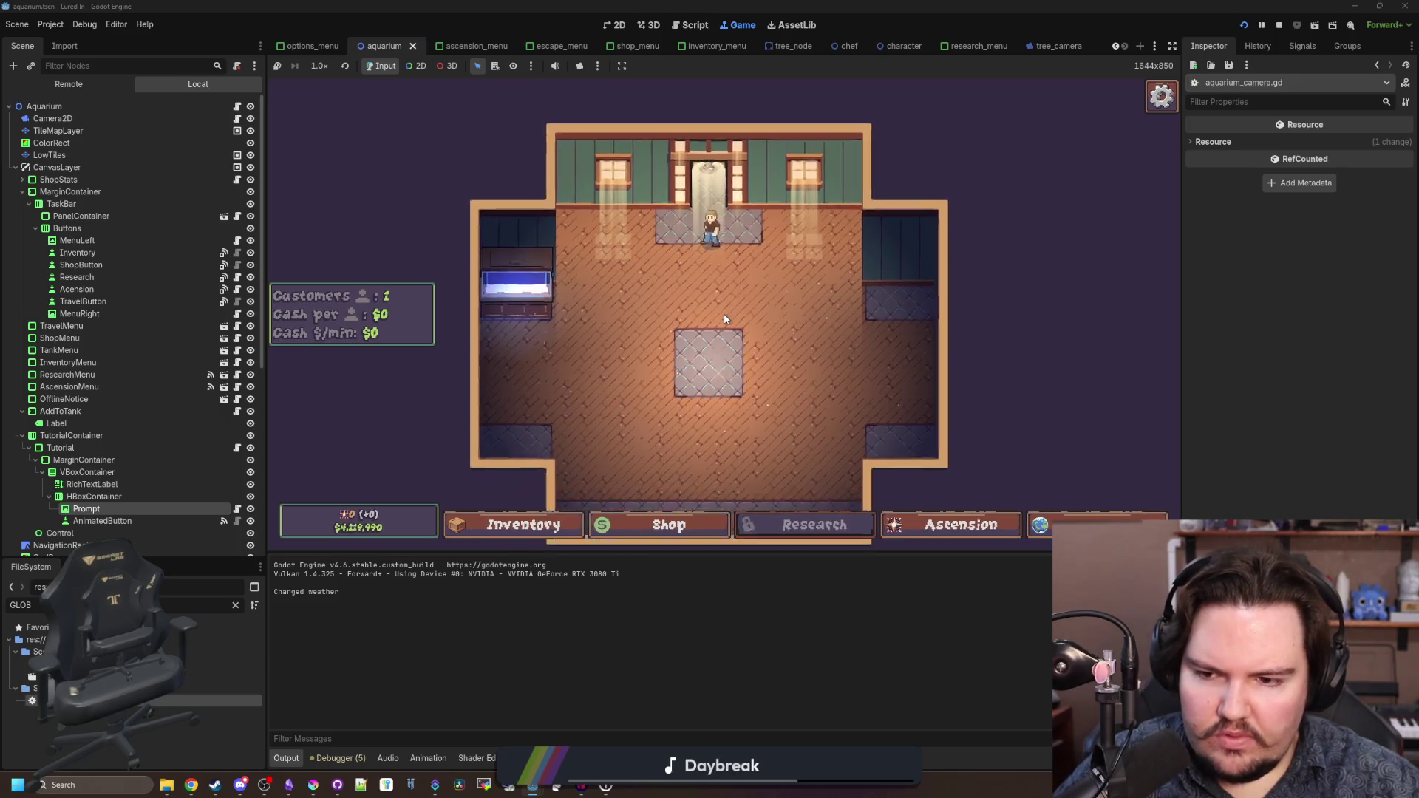
- Buy Research from the Shop for $20, then check the research tree and pan the room
key("Return")
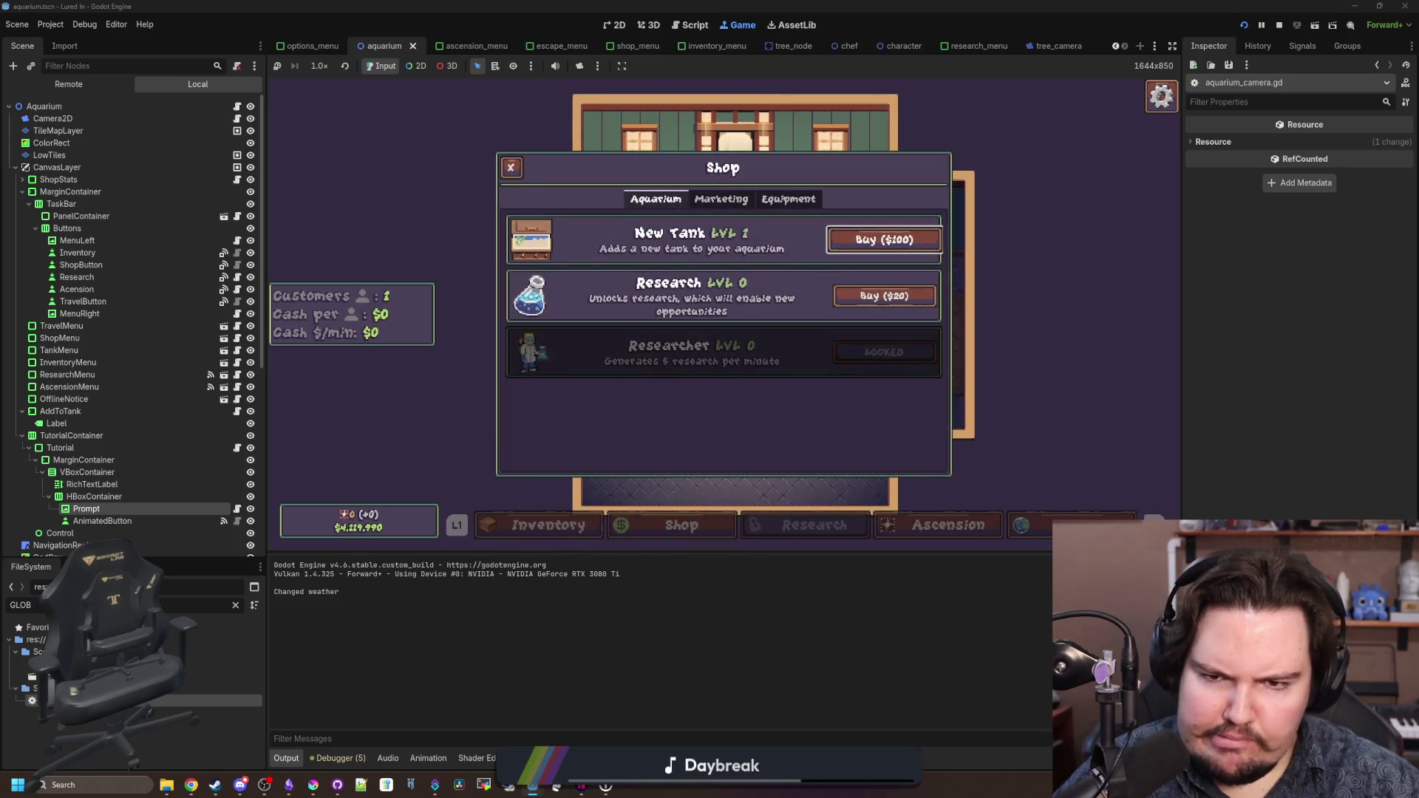
key("Down")
key("Return")
key("Escape")
key("Right")
key("Return")
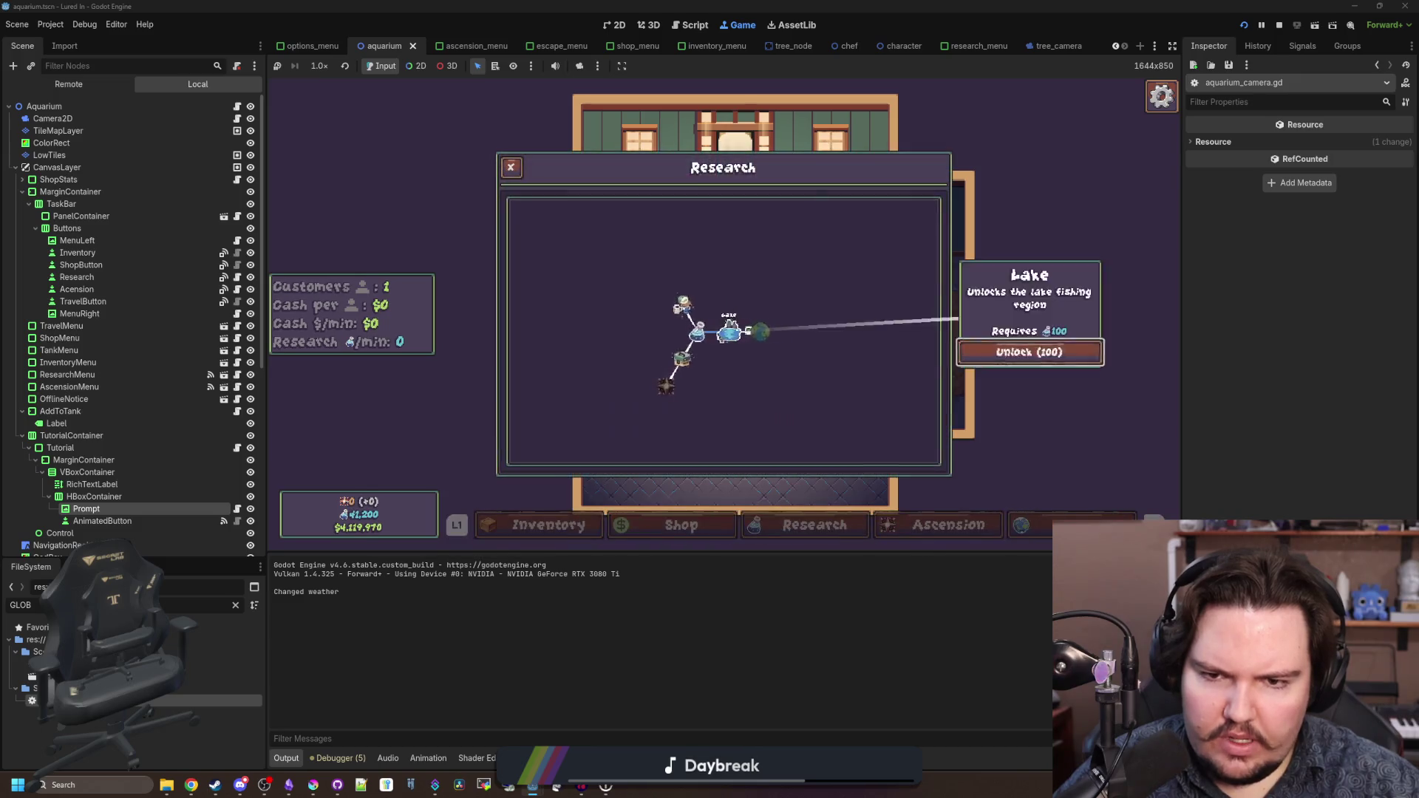
key("Escape")
key("Escape")
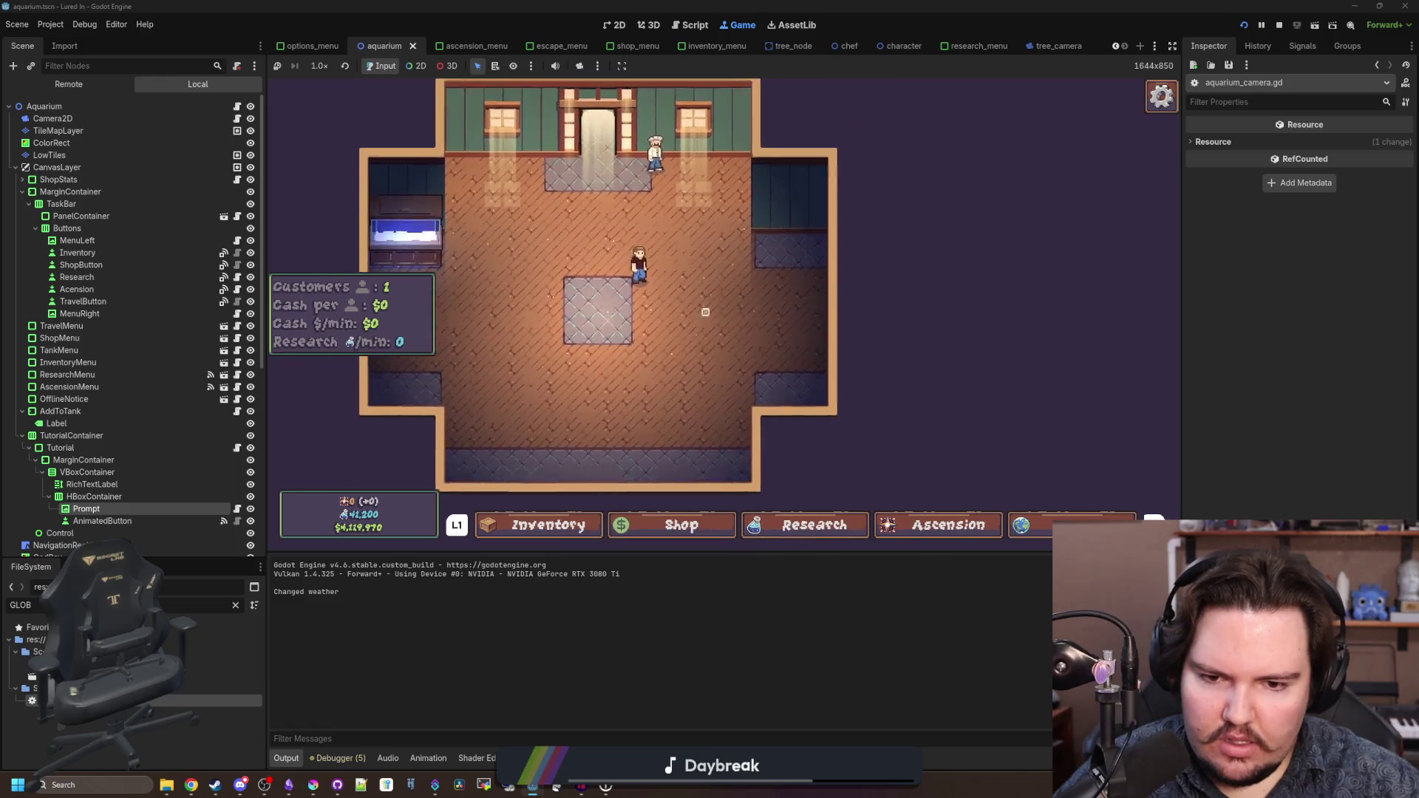
key("Left")
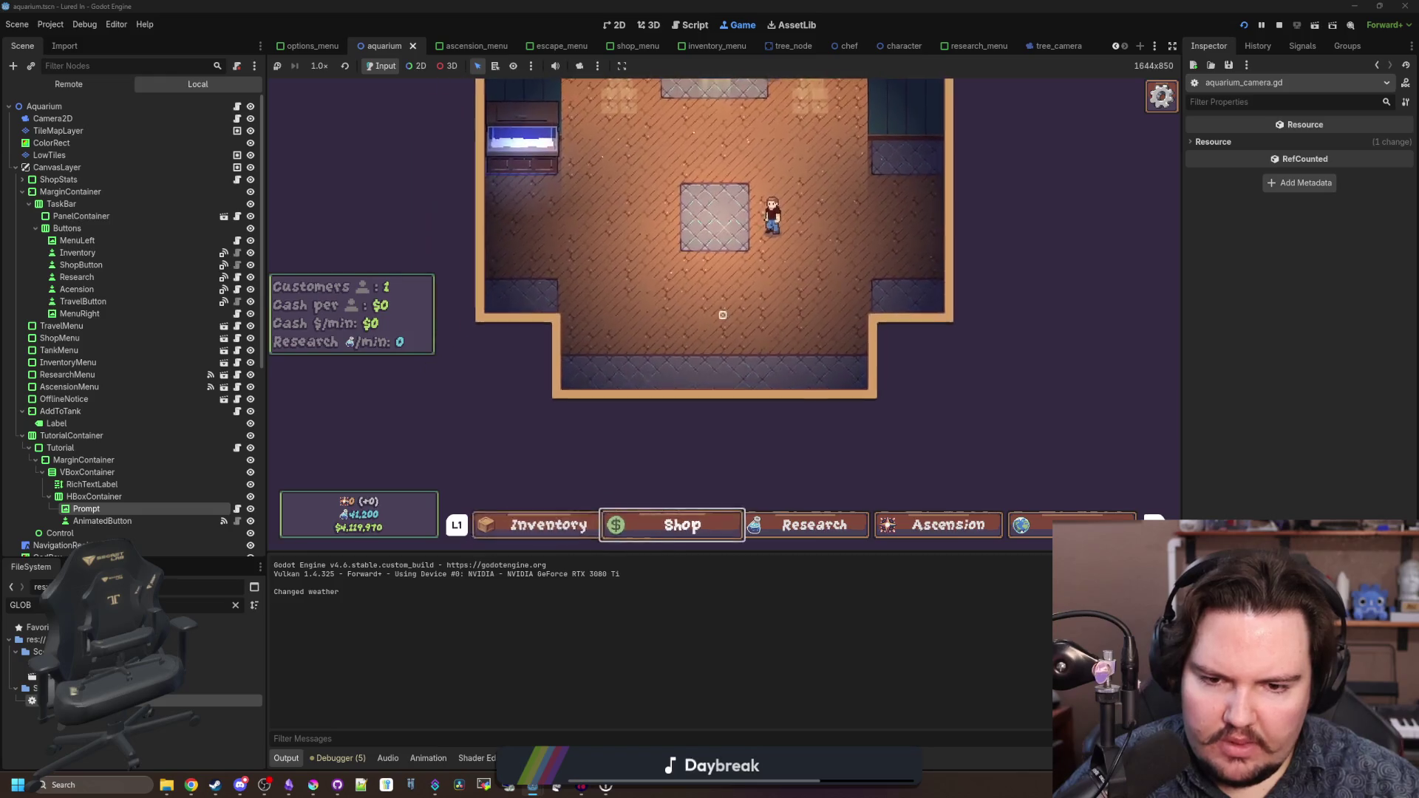
key("r")
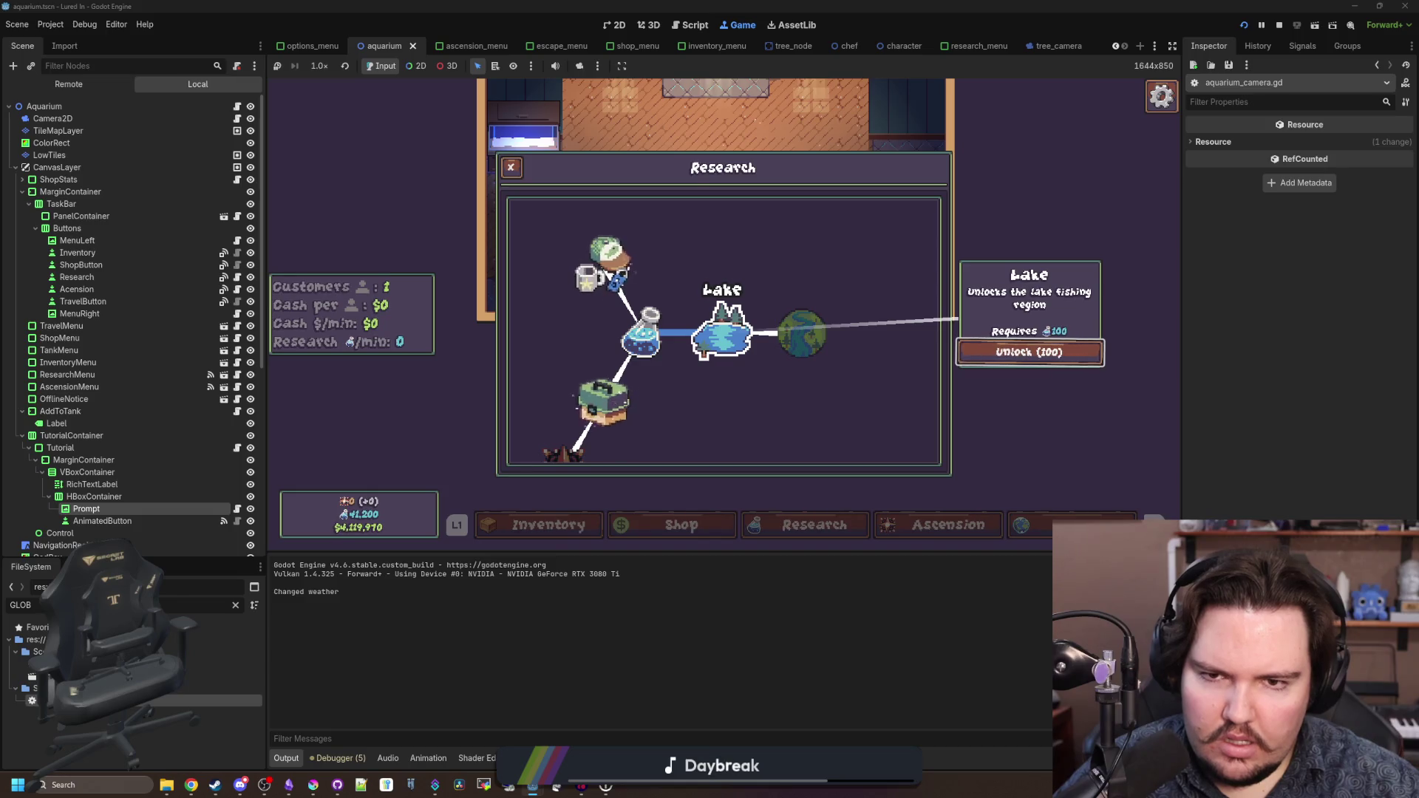
- Move through the research tree's Ascension, Equipment, and Lake nodes with the D-pad, then close it
key("Left")
key("Down")
key("Down")
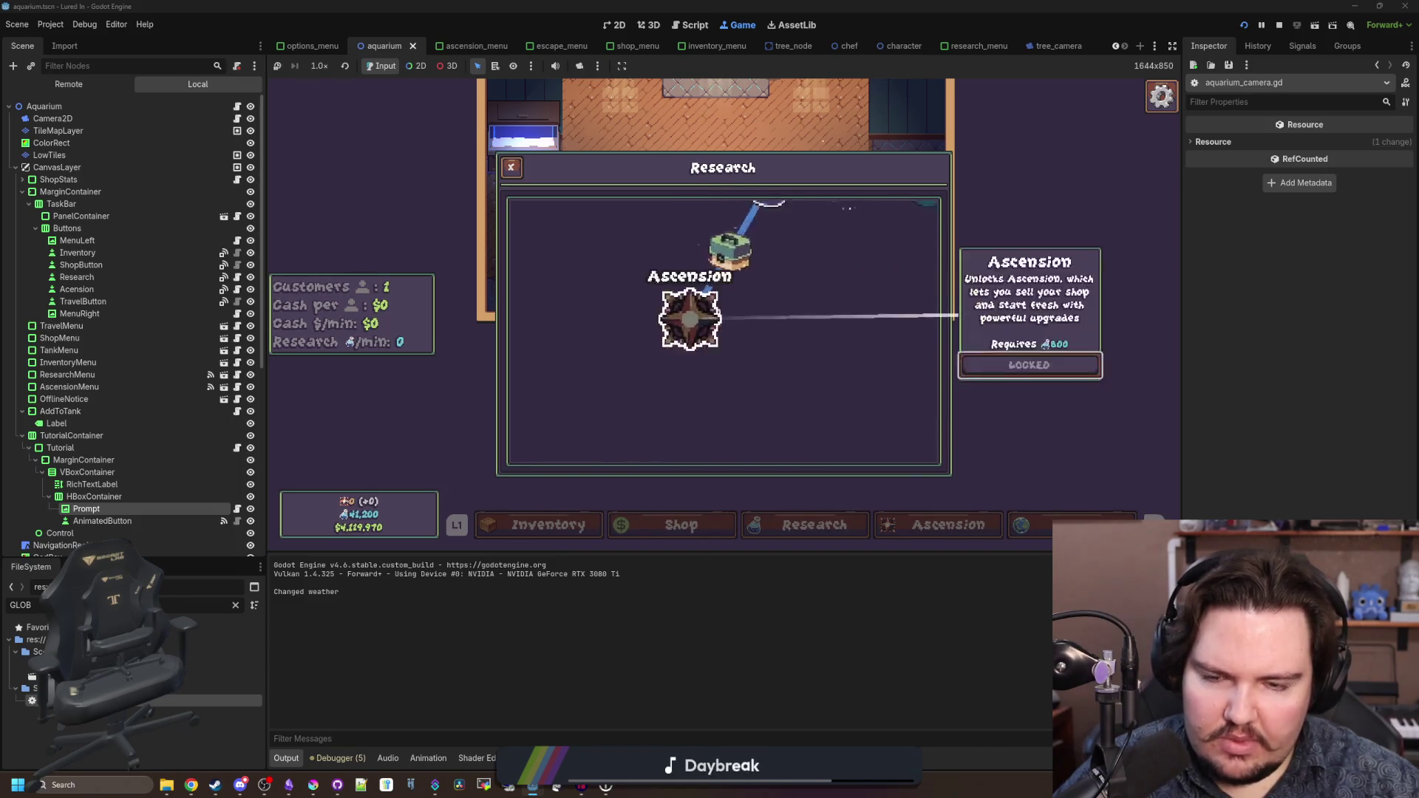
key("Up")
key("Up")
key("Down")
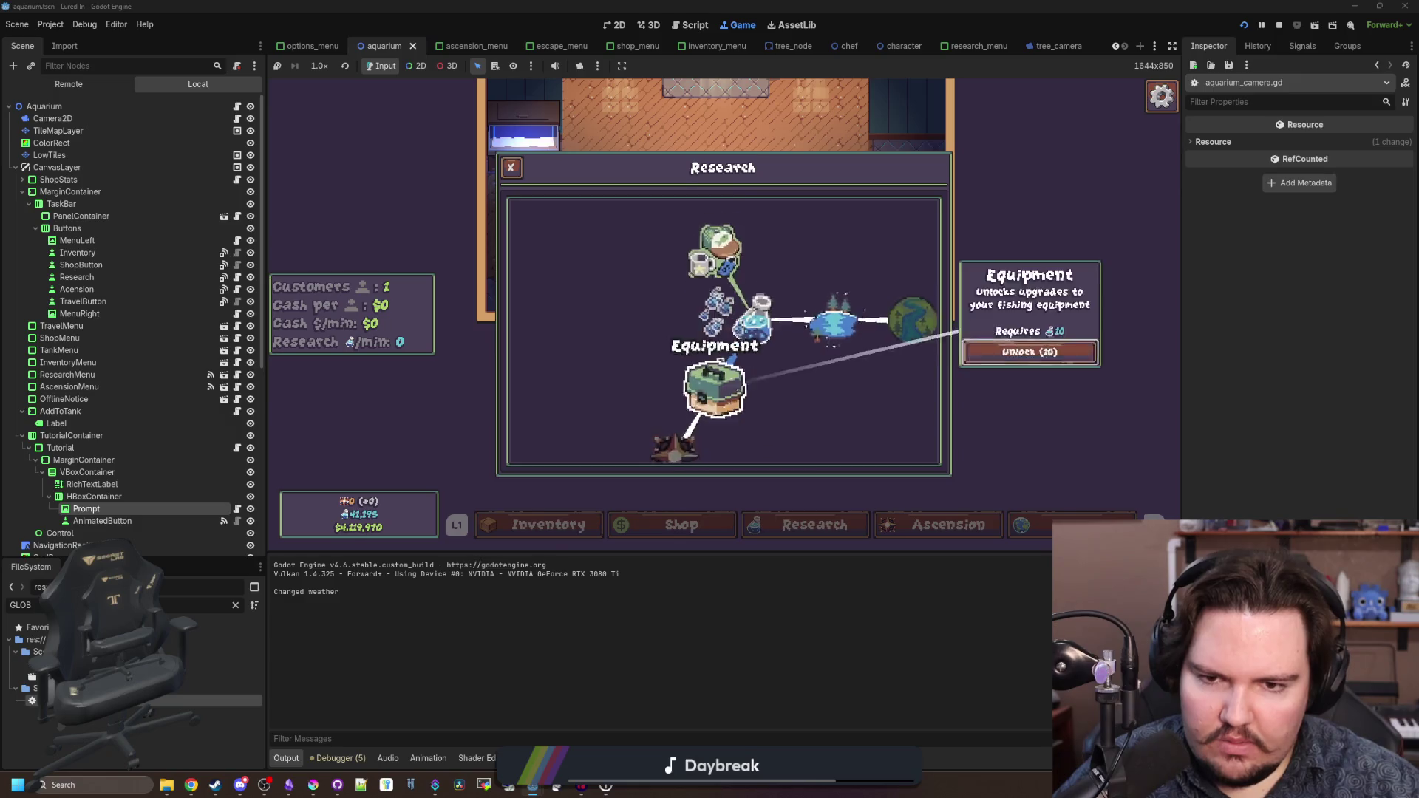
key("Right")
key("Right")
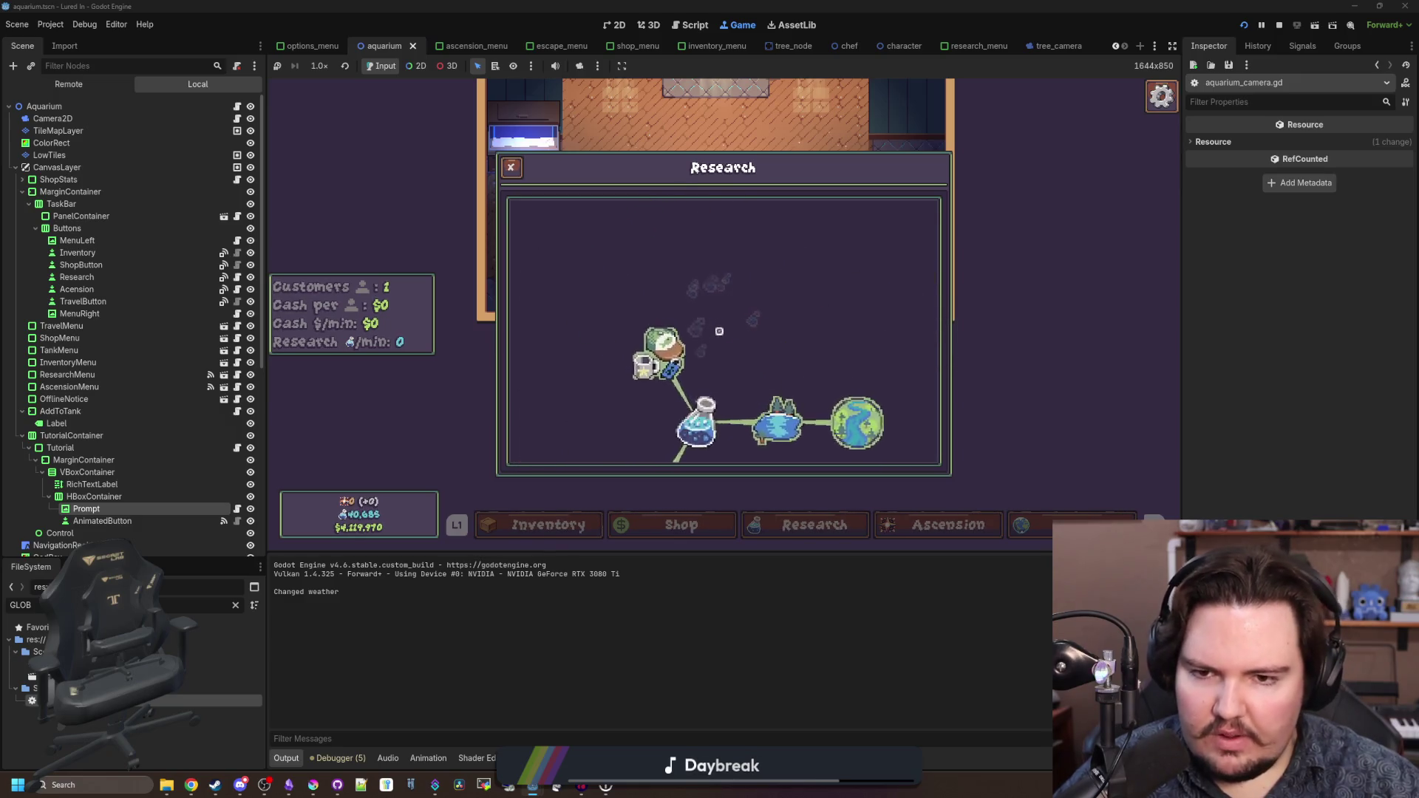
key("Down")
key("Up")
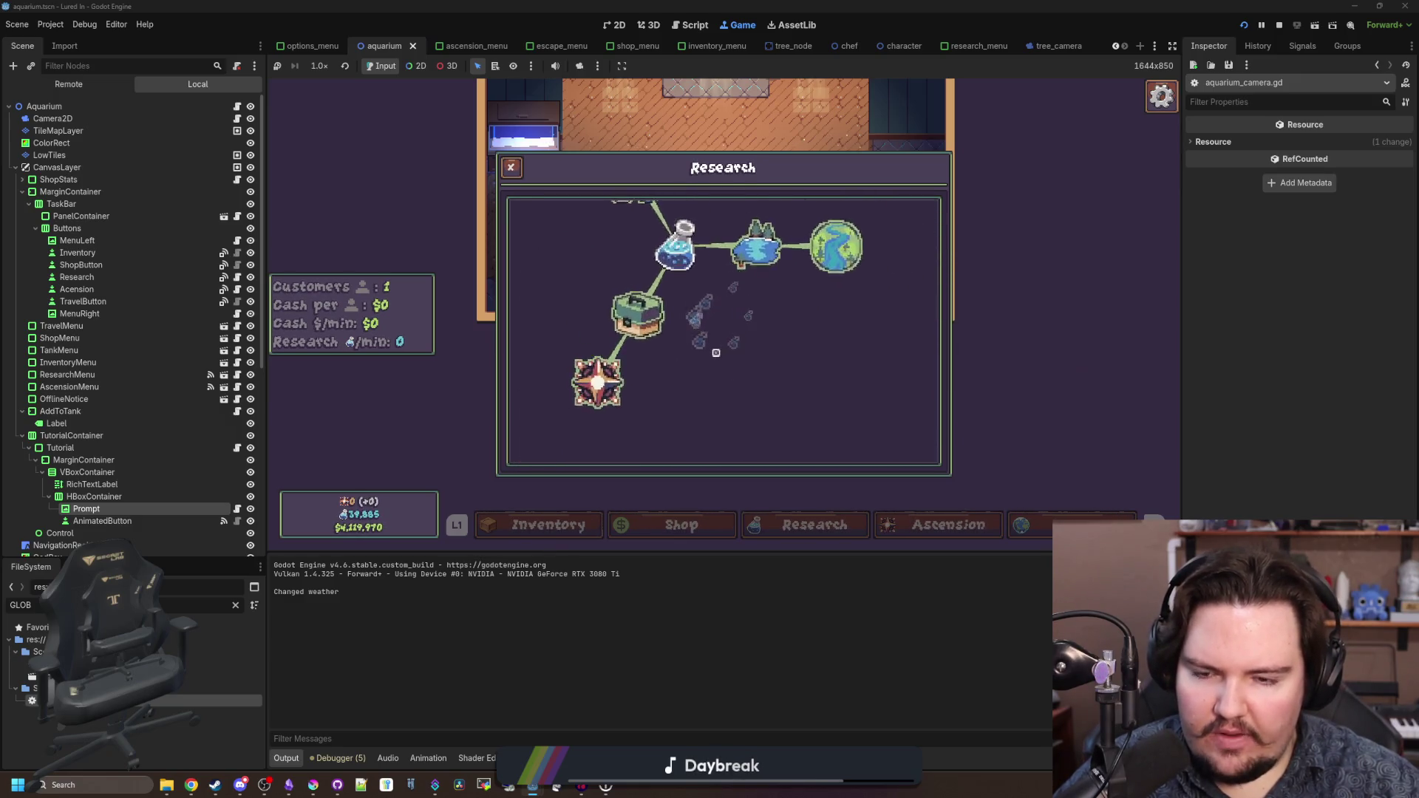
key("Escape")
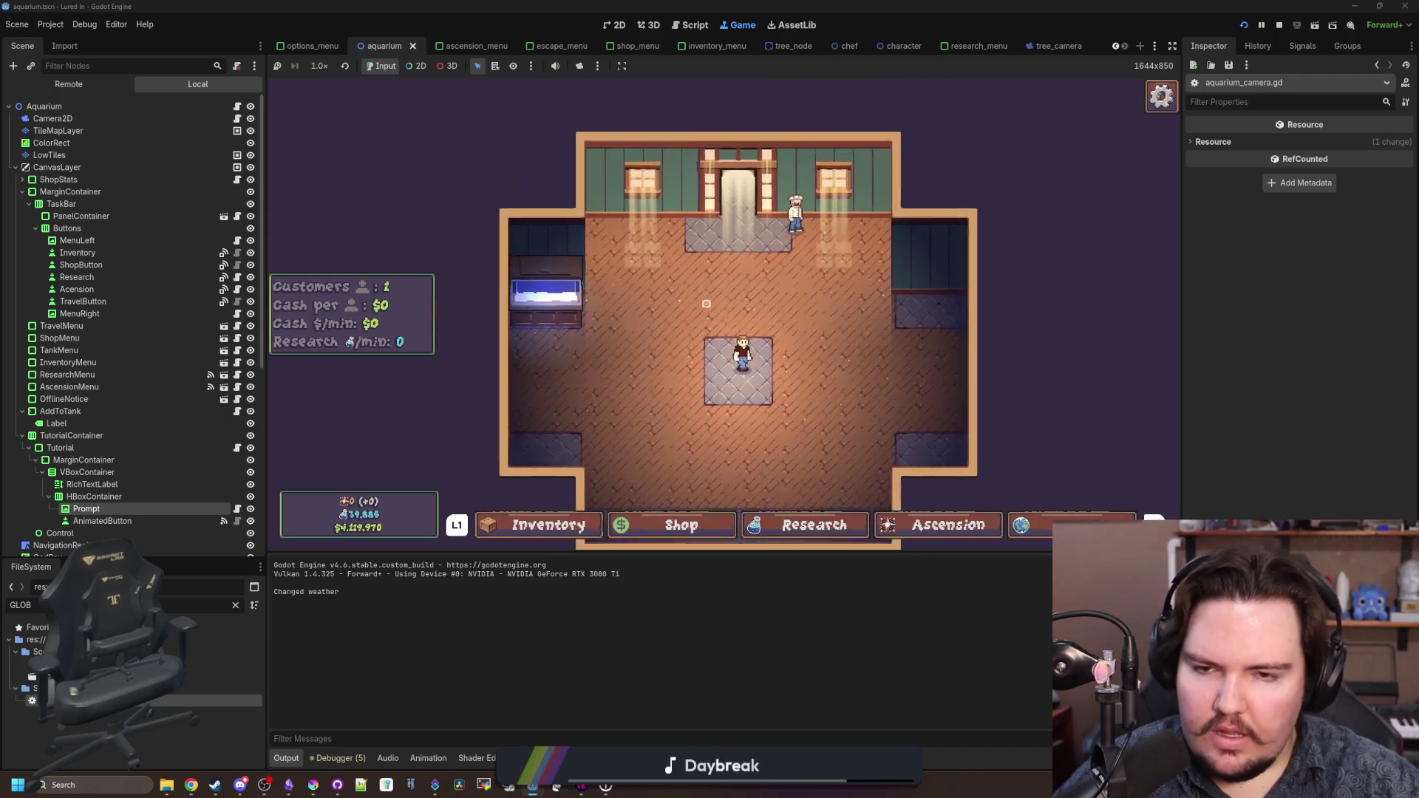
- Dismiss the system menu, reopen the research tree, and close it again
key("Up")
key("super")
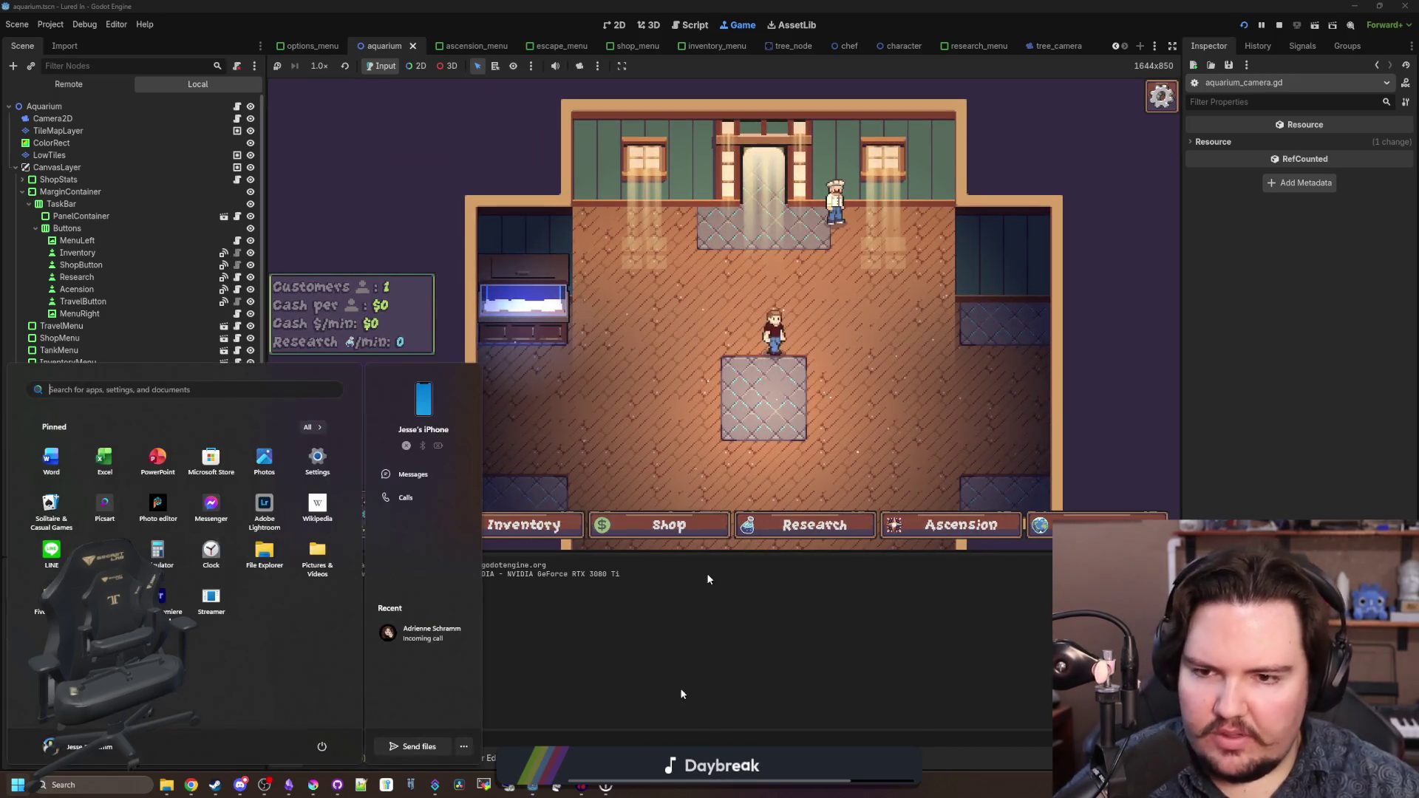
left_click(682, 694)
left_click(813, 527)
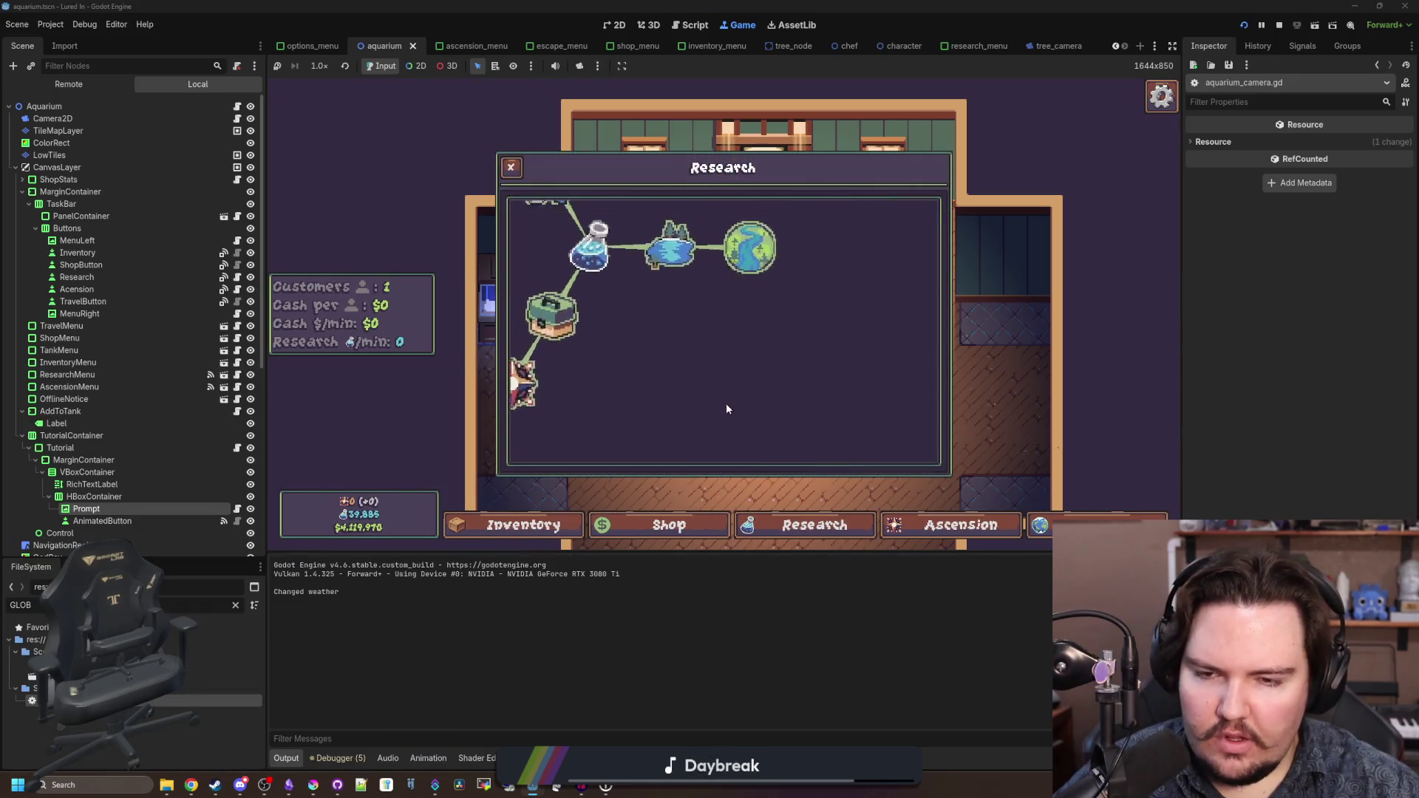
key("Escape")
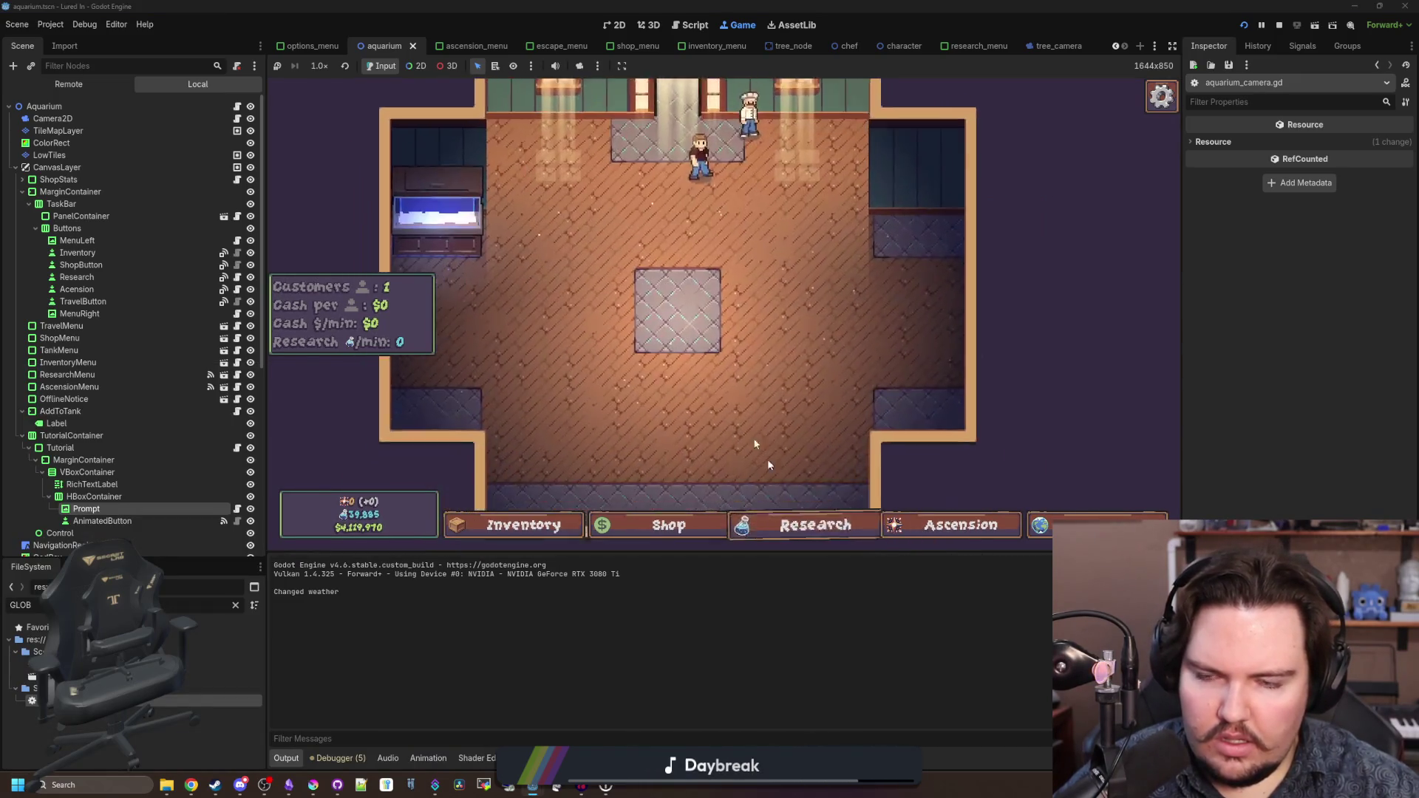
- Review aquarium_camera.gd's early-return check and input vector on lines 26–28, then return to the game
left_click(237, 118)
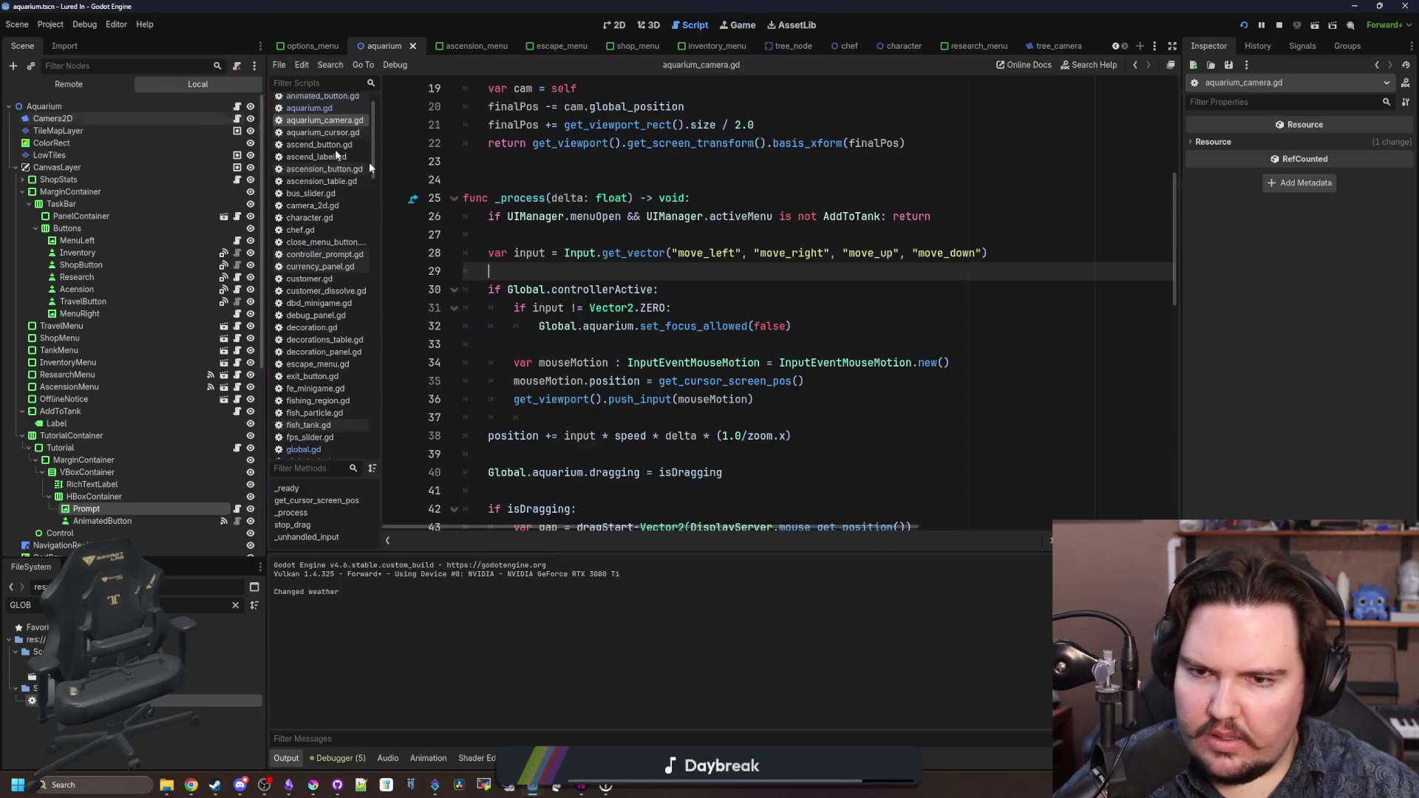
left_click(723, 235)
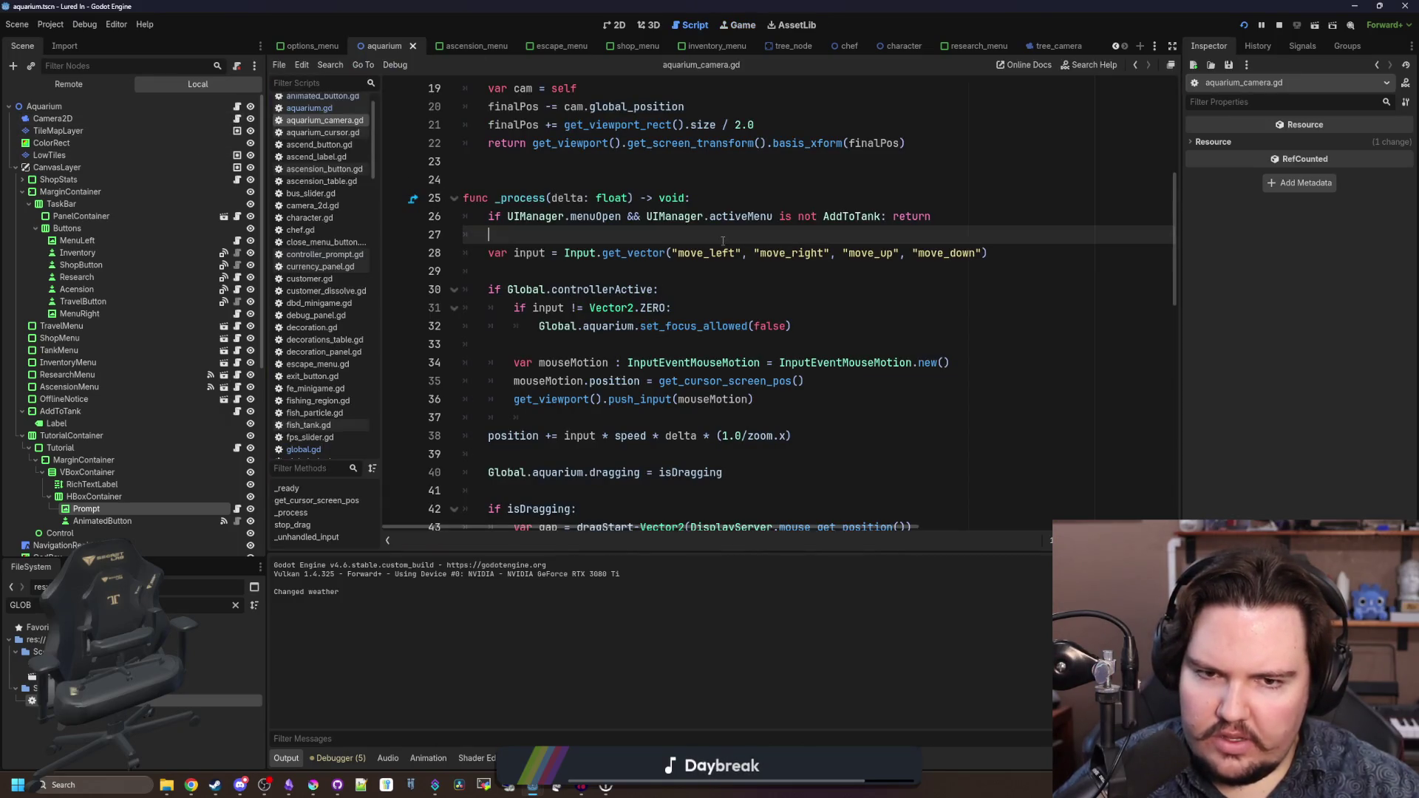
triple_click(911, 216)
left_click(513, 253)
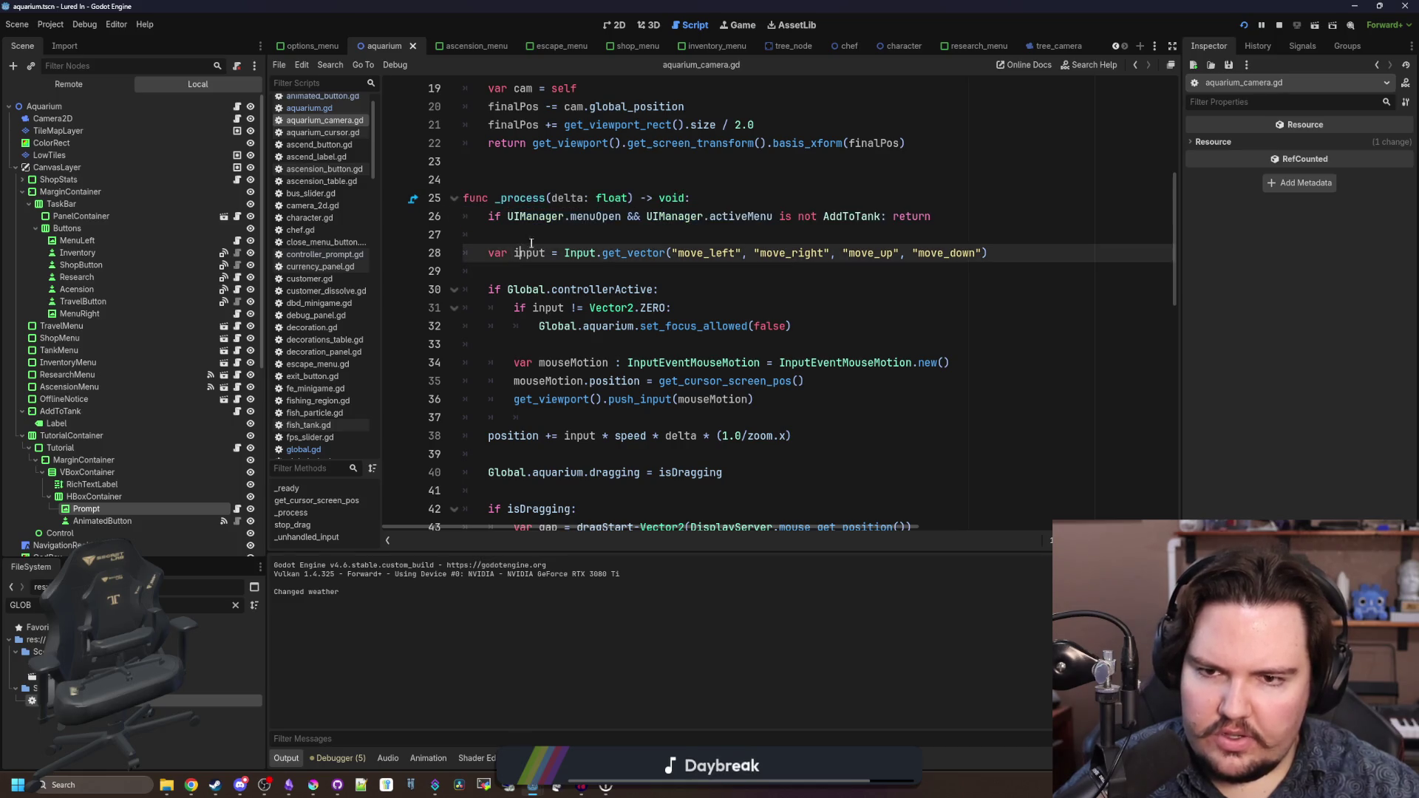
left_click(739, 24)
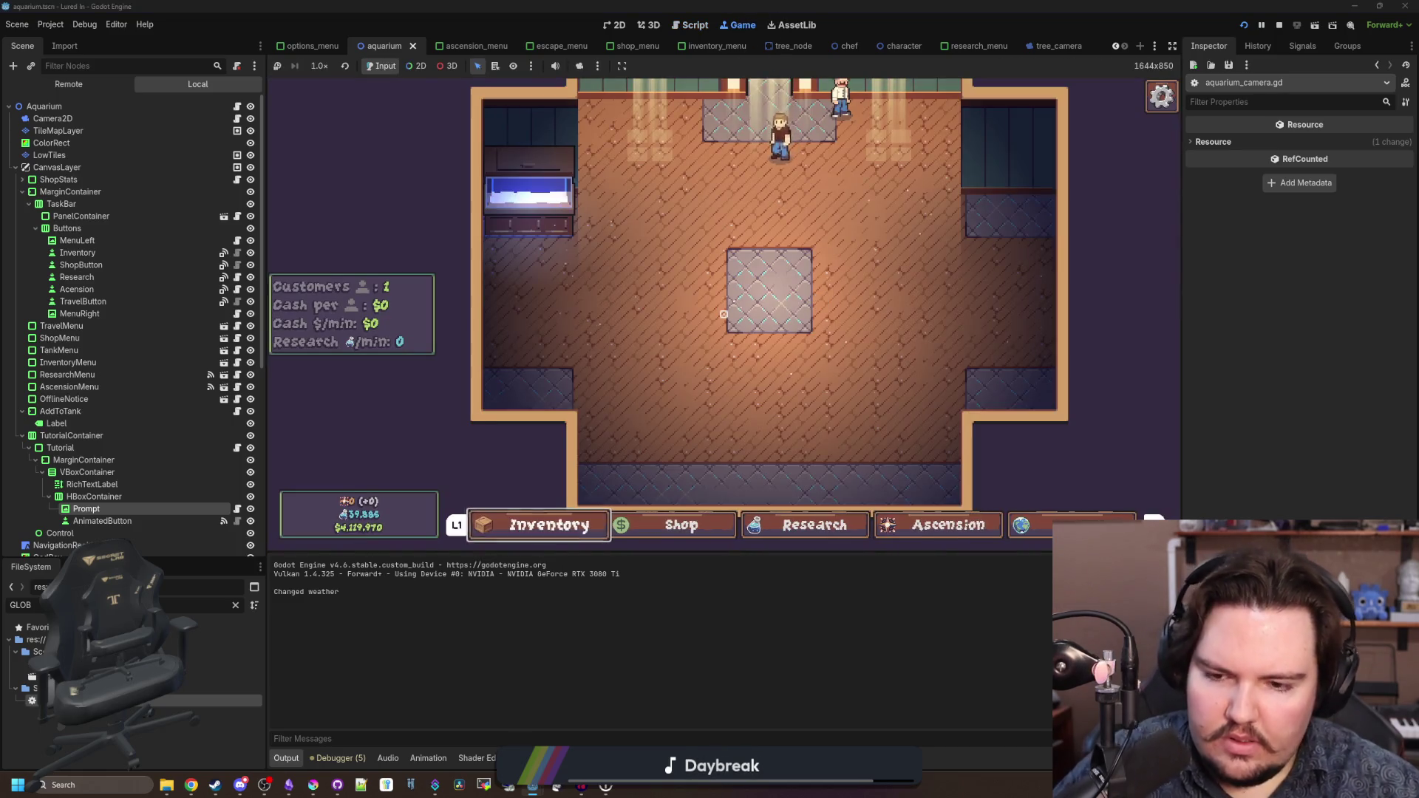
- Browse the inventory fish list (Walleye, Northern Pike, Herring, Cat Fish) and peek at the Ascension menu
key("i")
key("Down")
key("Down")
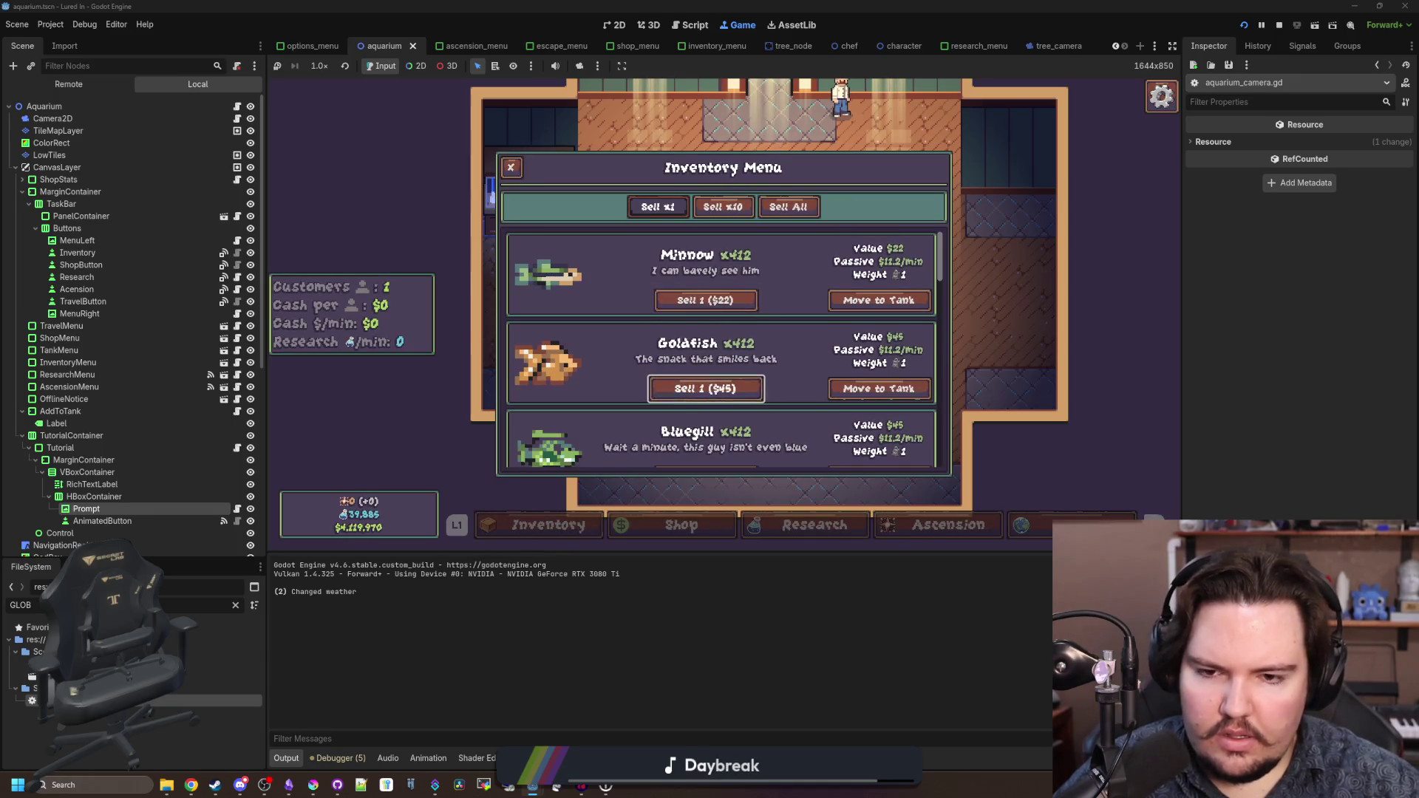
key("Down")
key("Down")
key("Down")
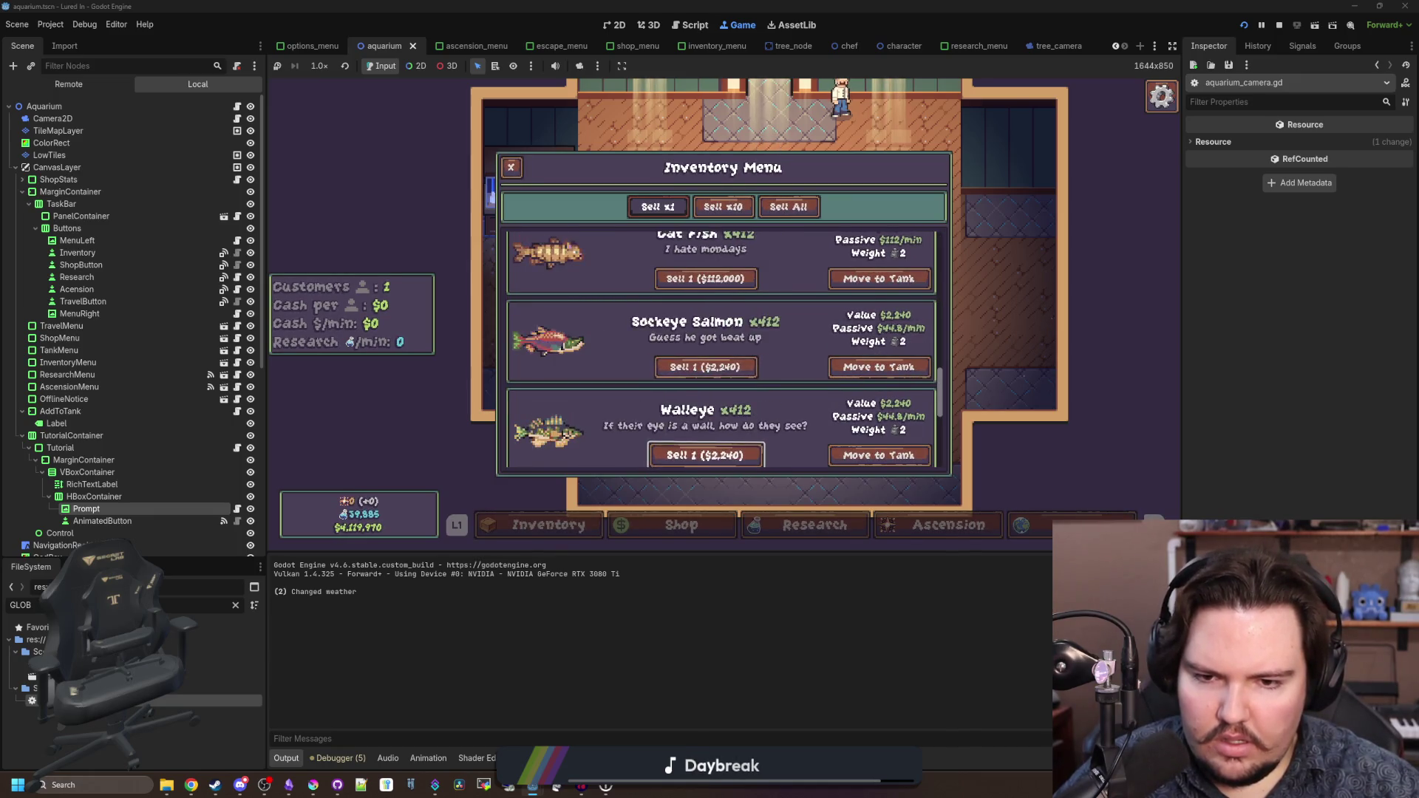
key("Down")
key("Down")
key("Down")
key("Up")
key("Up")
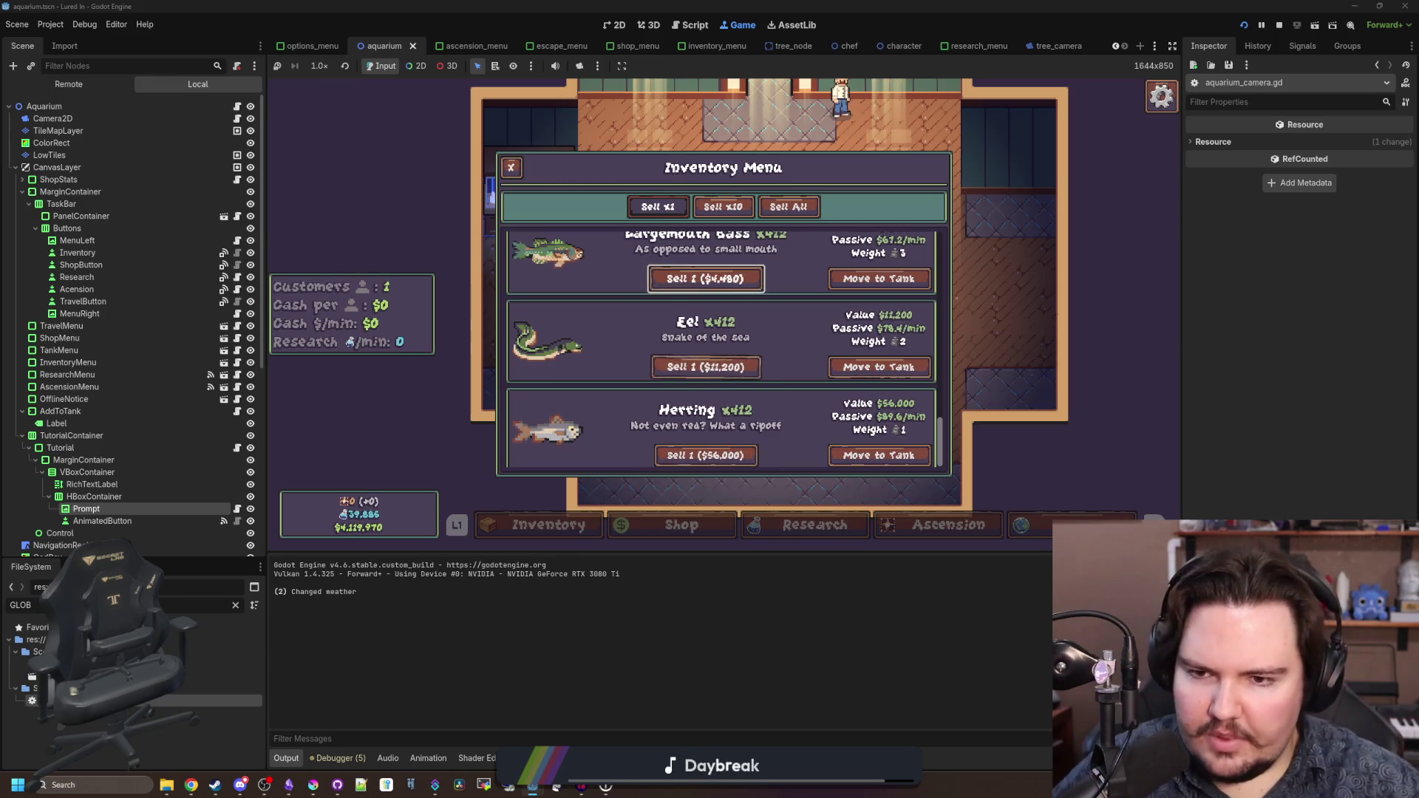
key("Up")
key("Up")
key("Up")
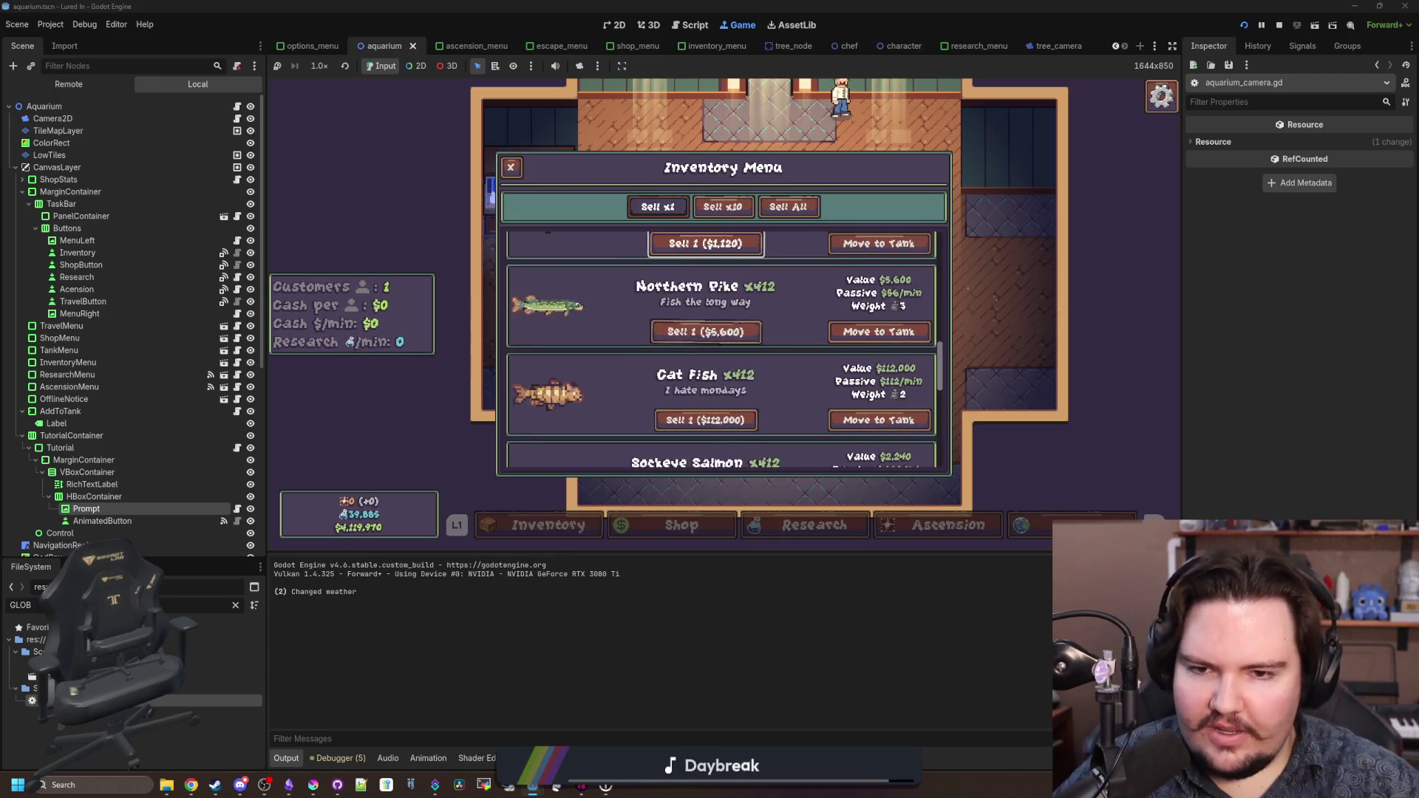
key("Down")
key("Down")
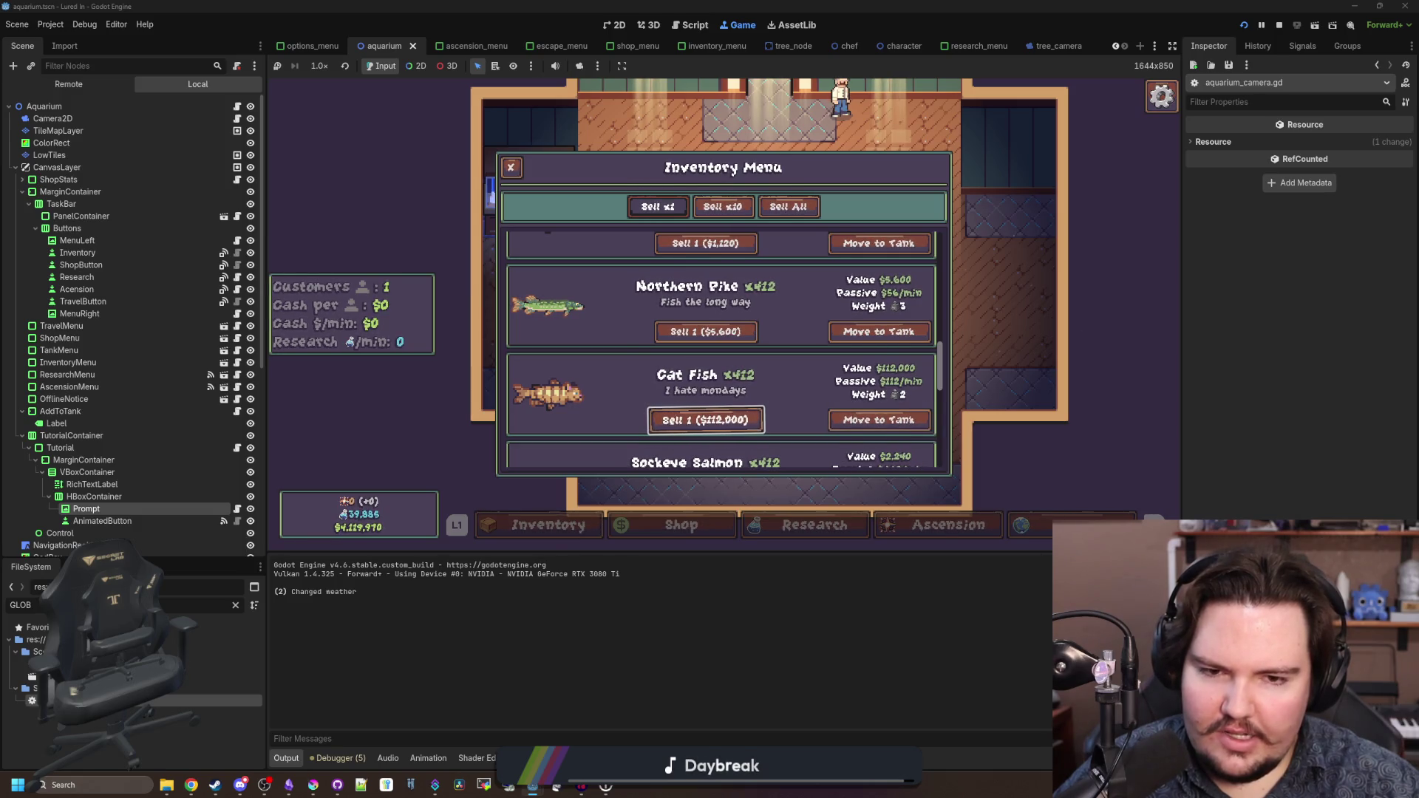
key("Up")
key("Up")
key("Up")
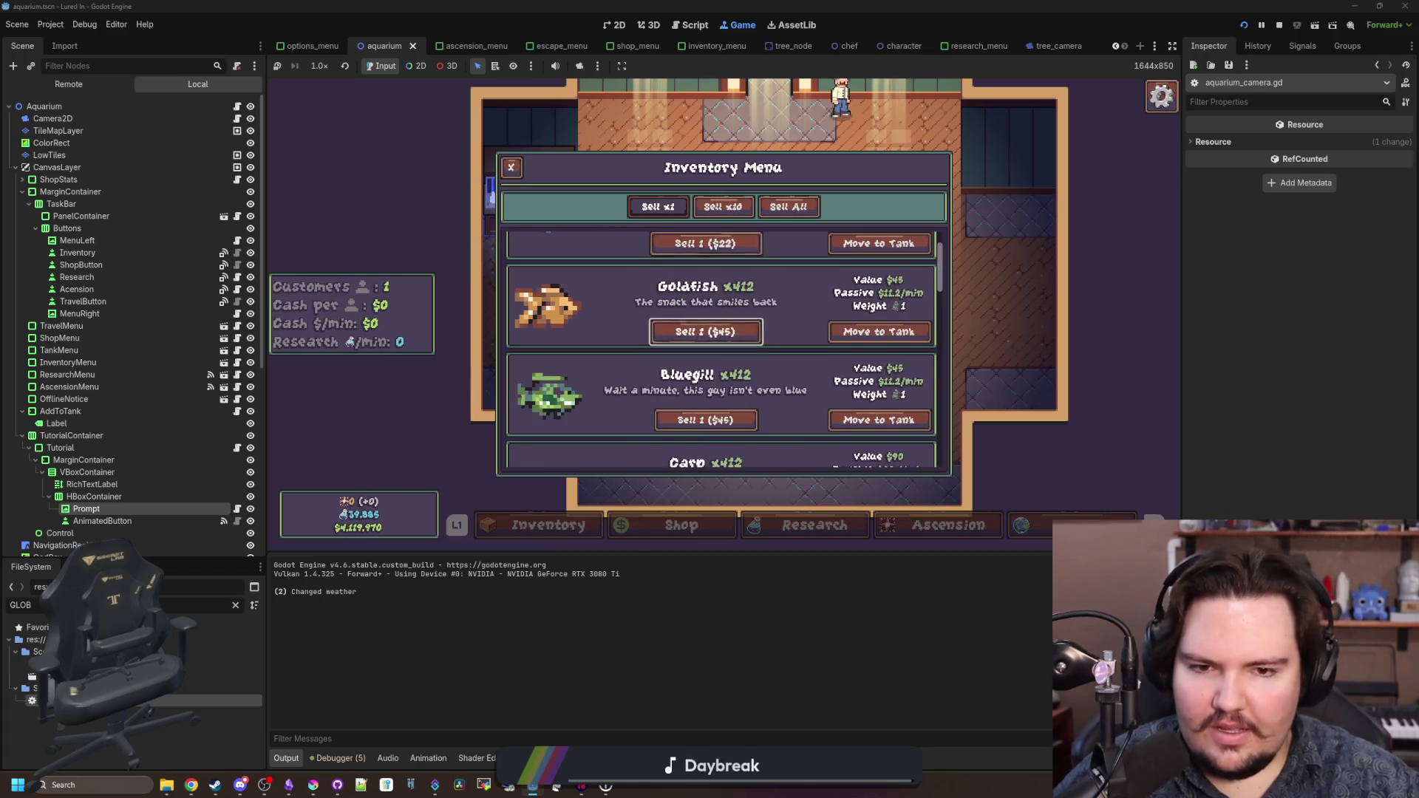
key("Down")
key("Down")
key("Down")
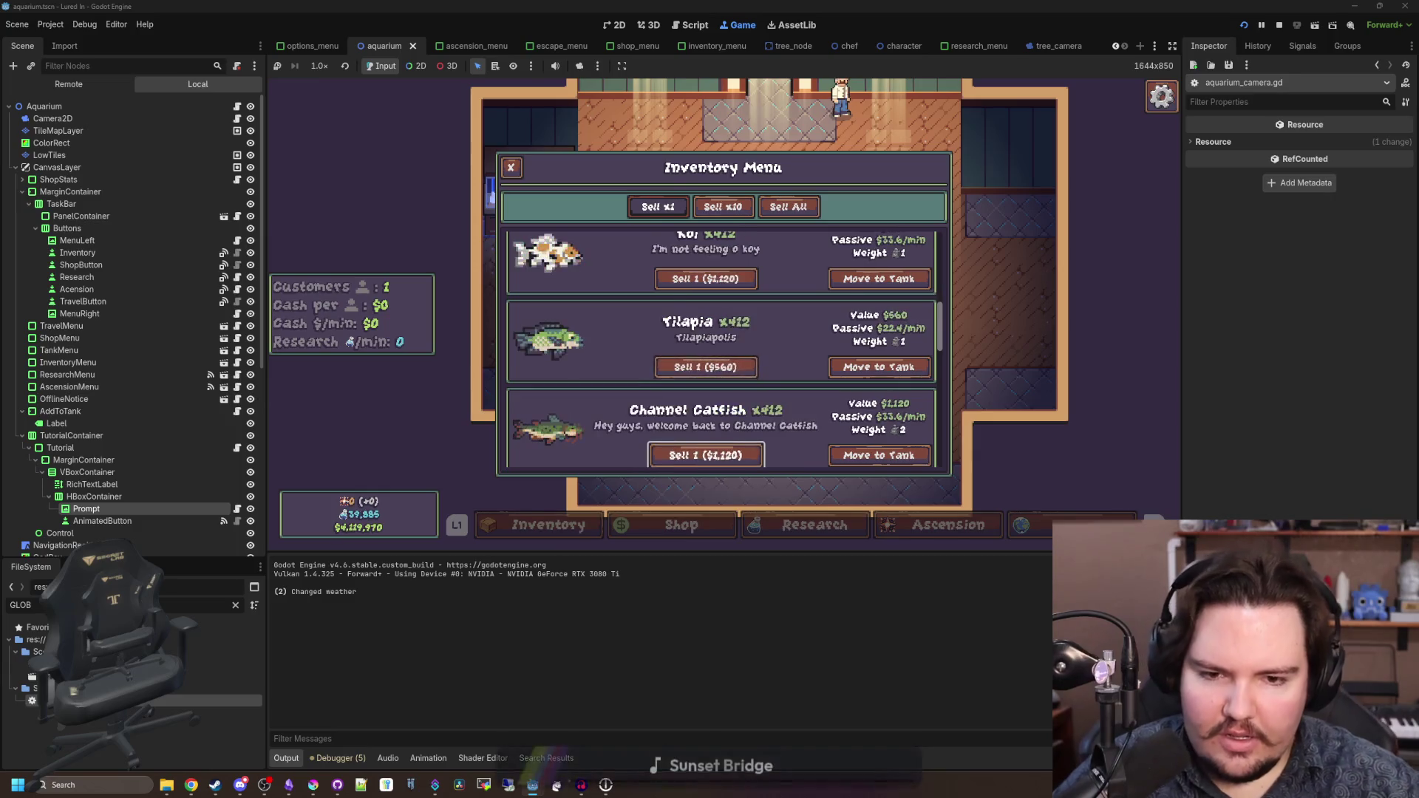
key("Down")
key("Down")
key("Down")
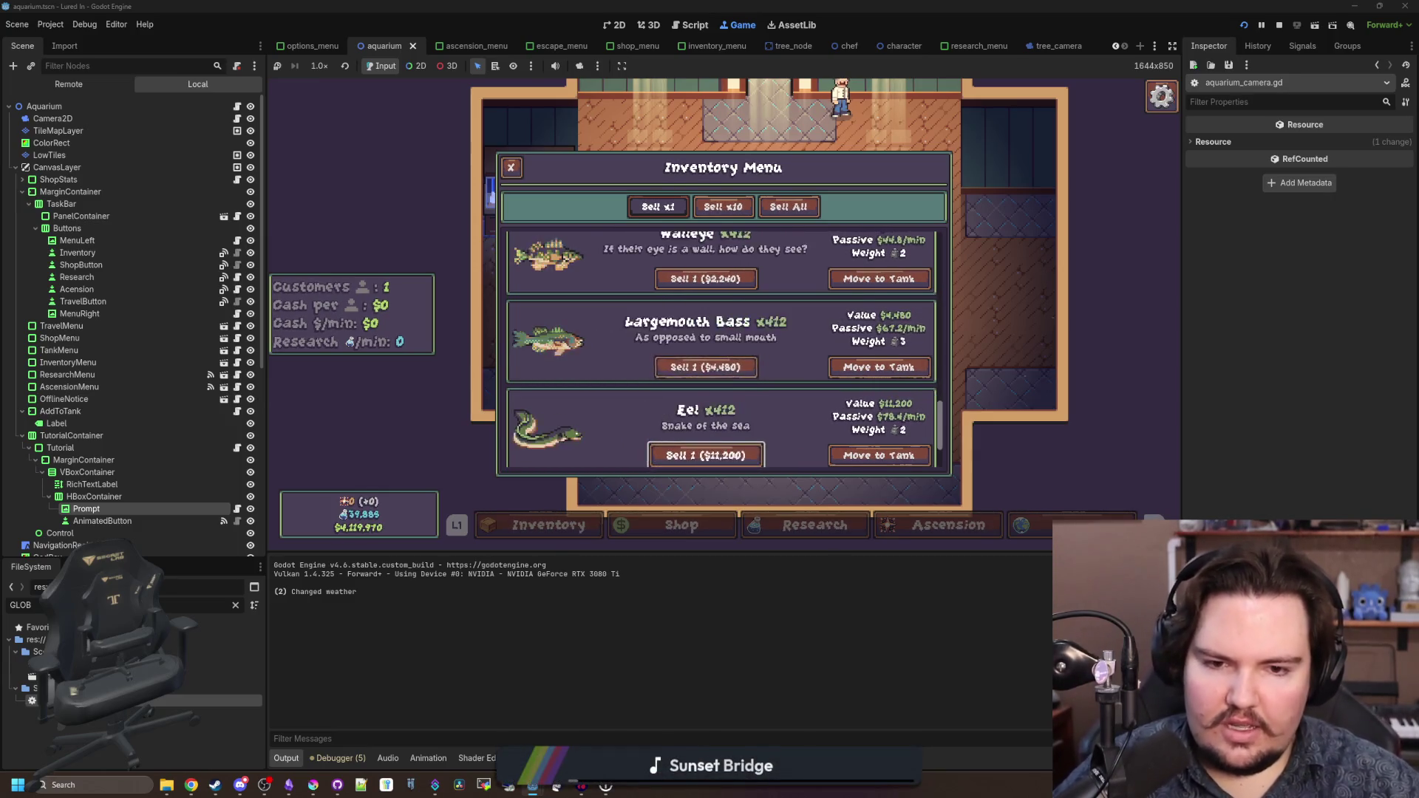
key("Escape")
key("Right")
key("Return")
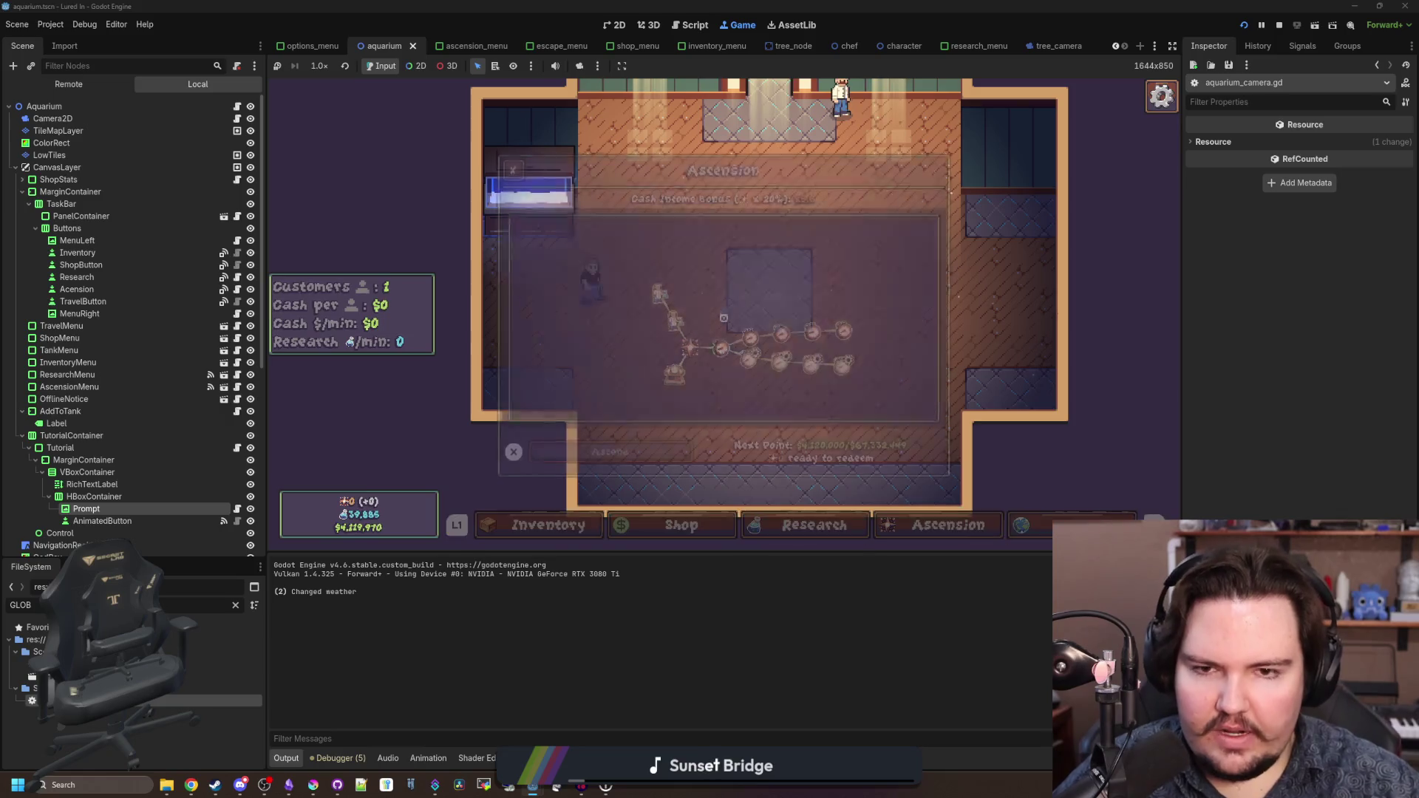
key("Escape")
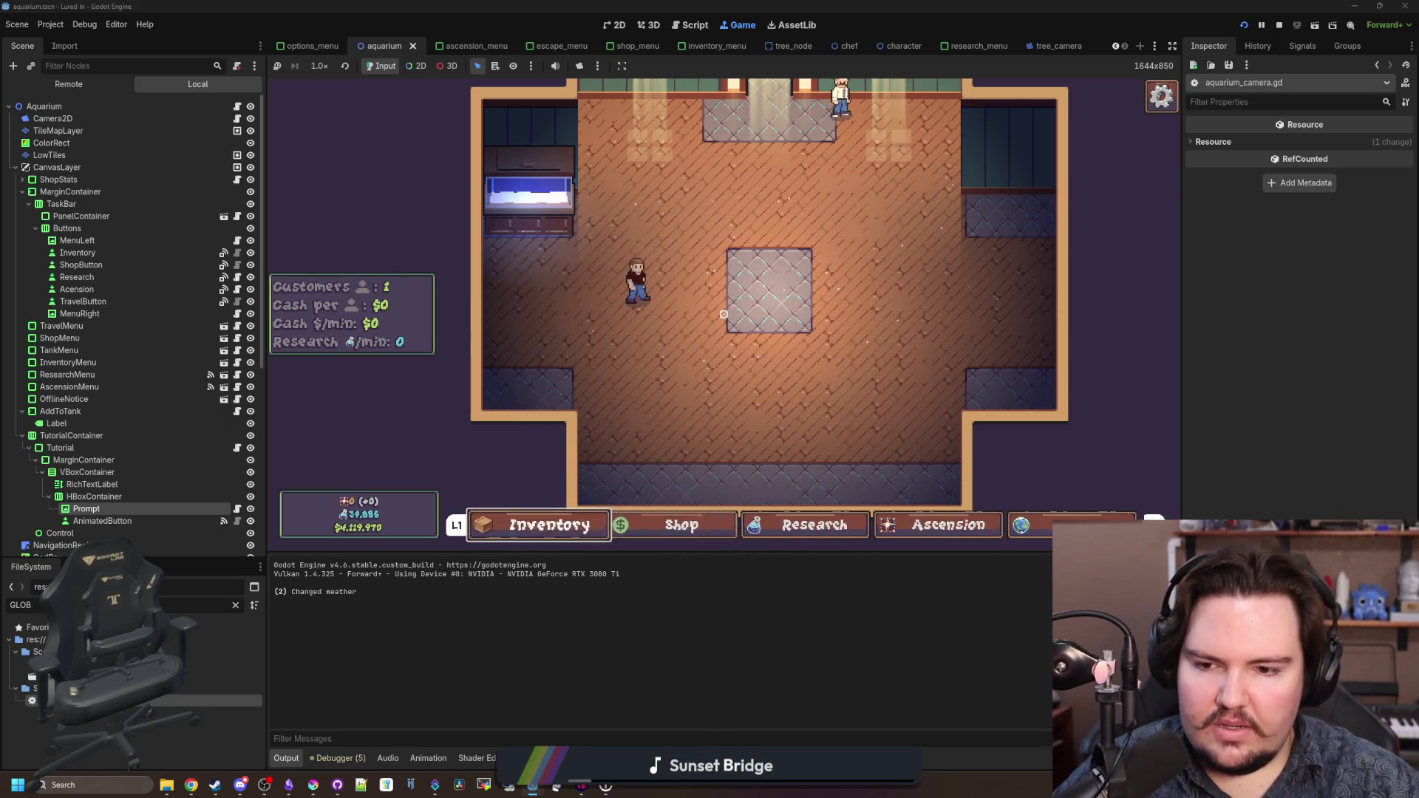
- Send two Cat Fish into Fish Tank 1, filling it to 4/5, and view the tank
key("Return")
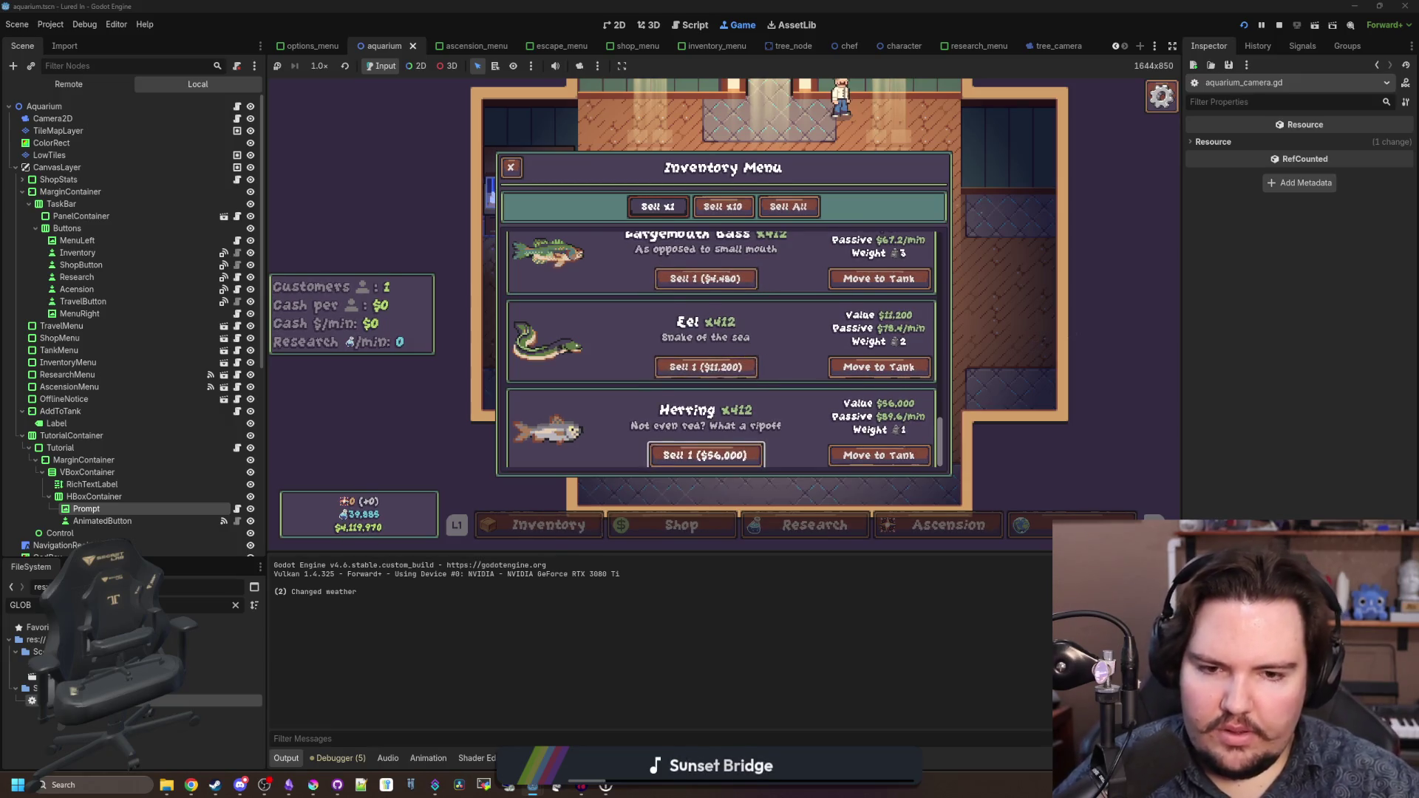
key("Up")
key("Up")
key("Up")
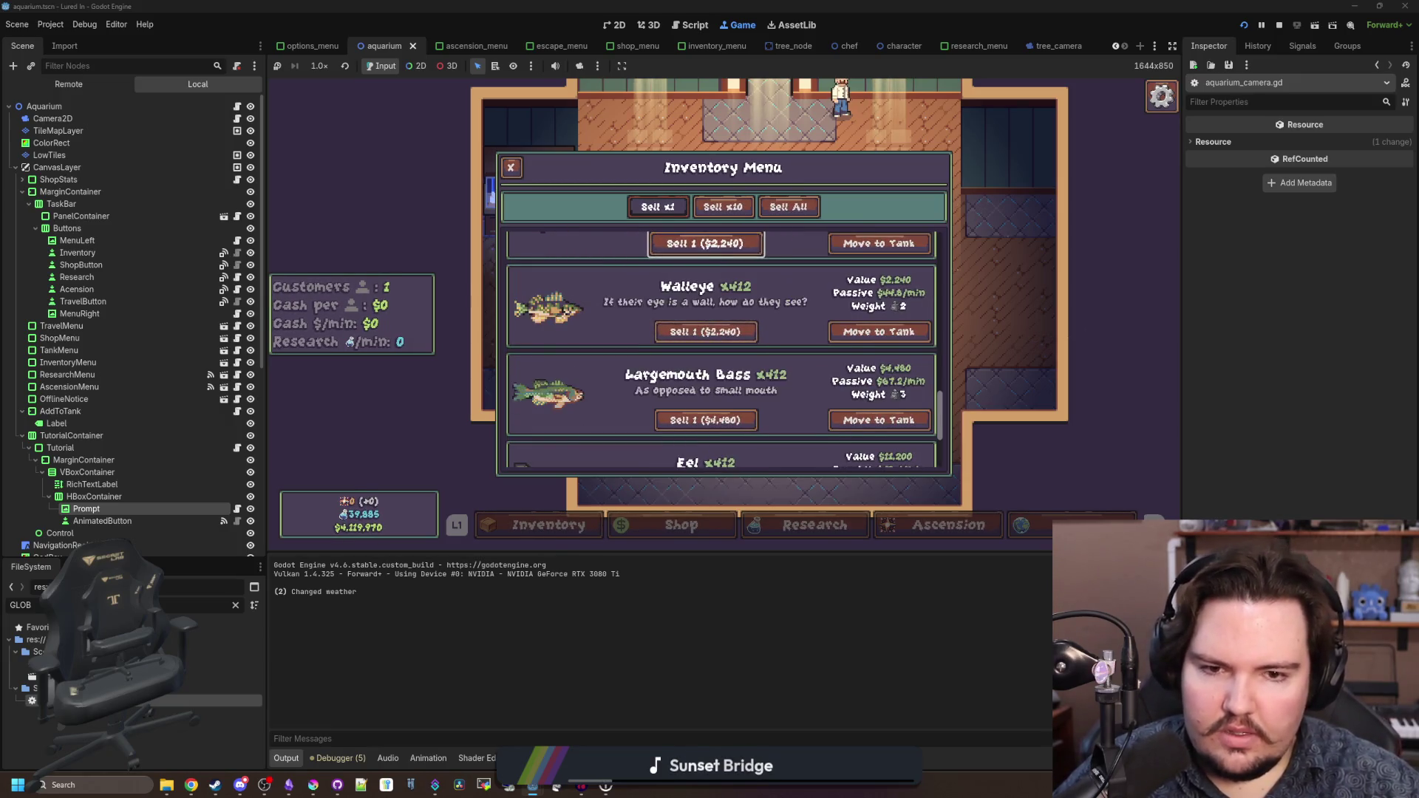
key("Up")
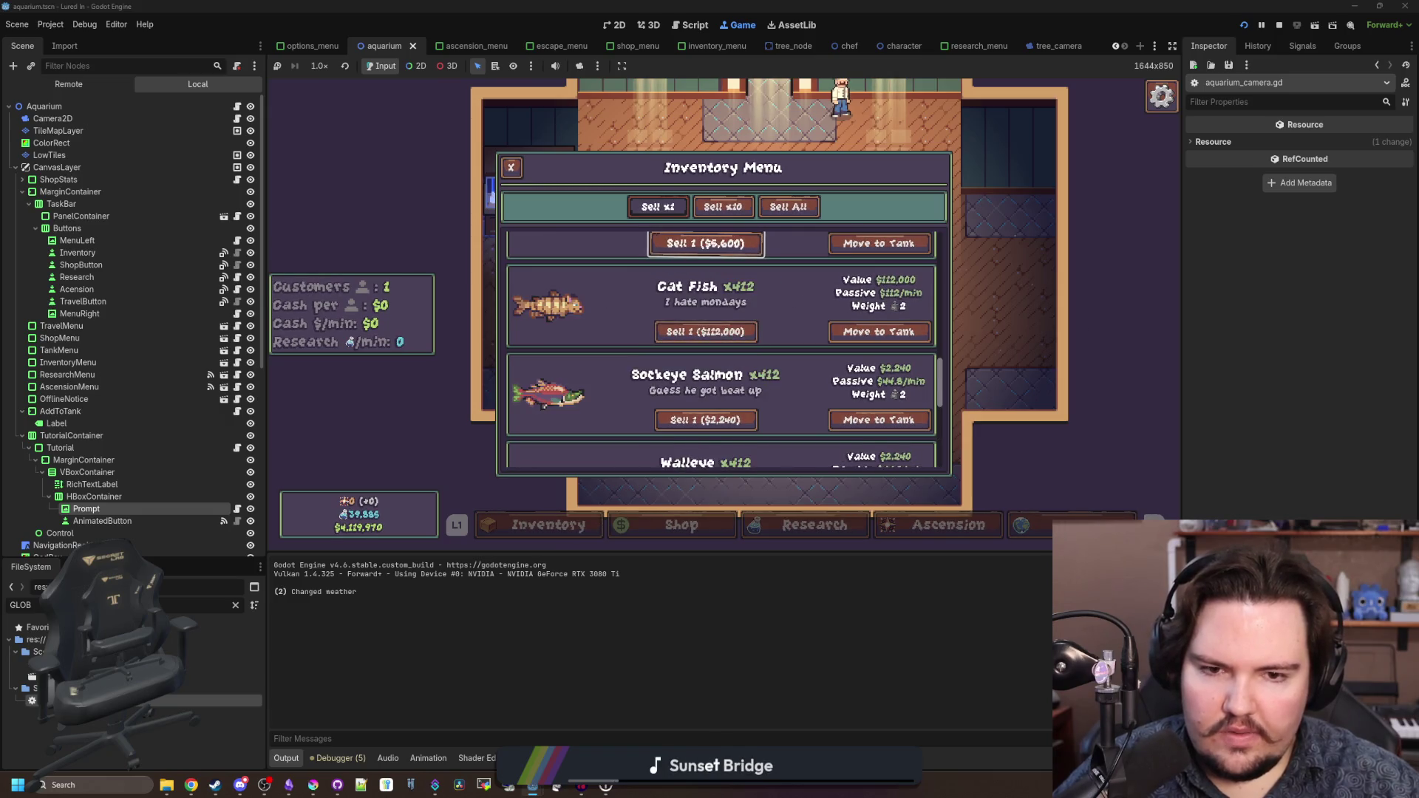
key("Return")
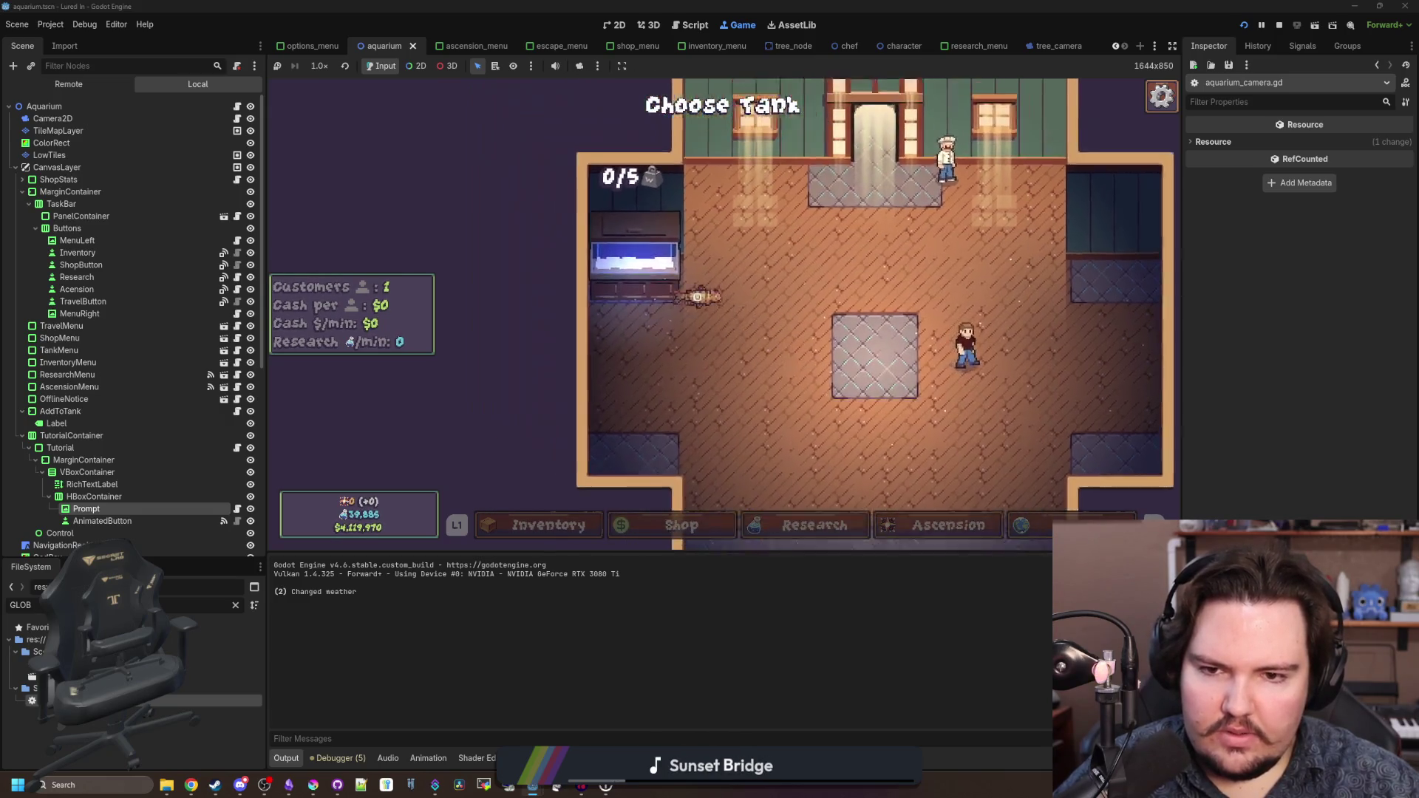
key("Return")
key("Down")
key("Down")
key("Down")
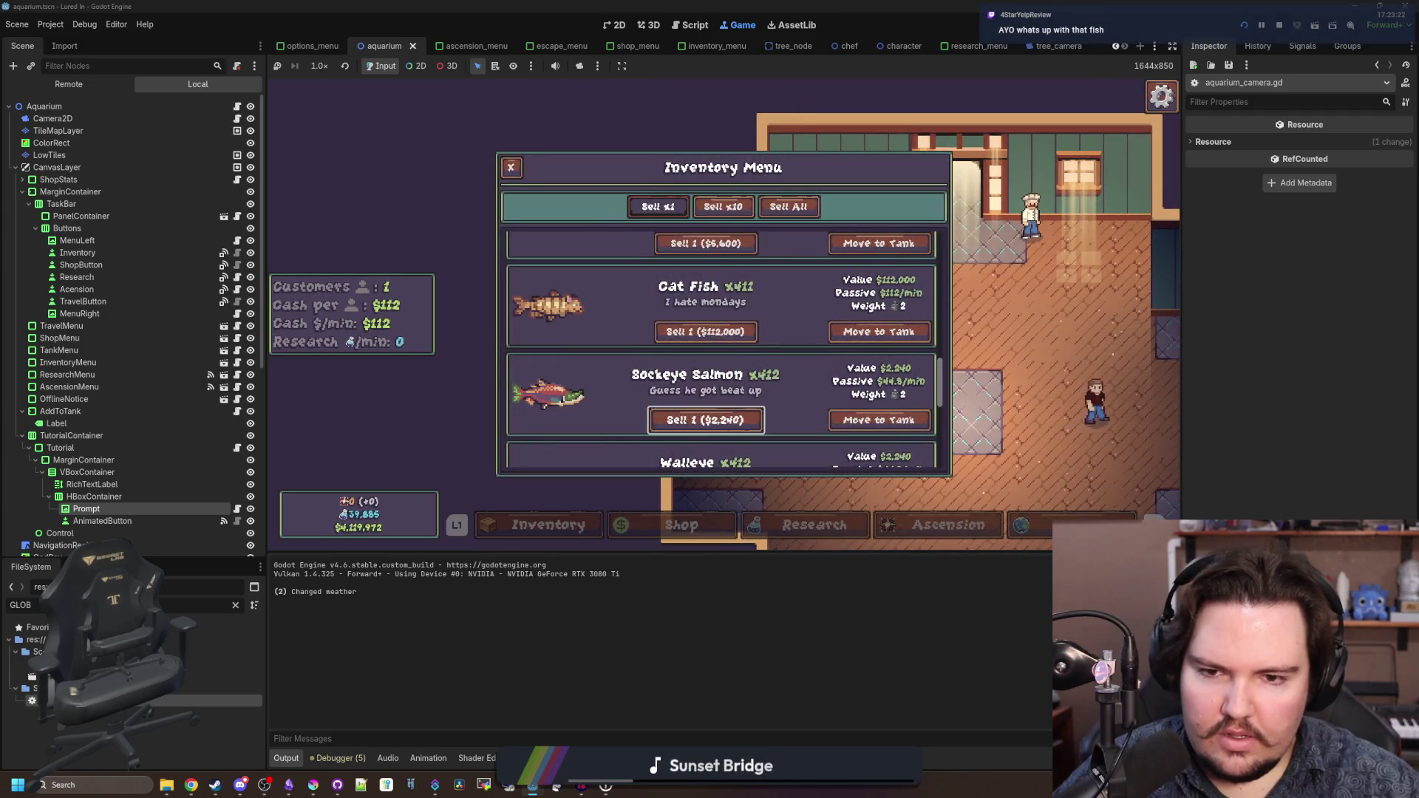
key("Up")
key("Right")
key("Return")
key("Return")
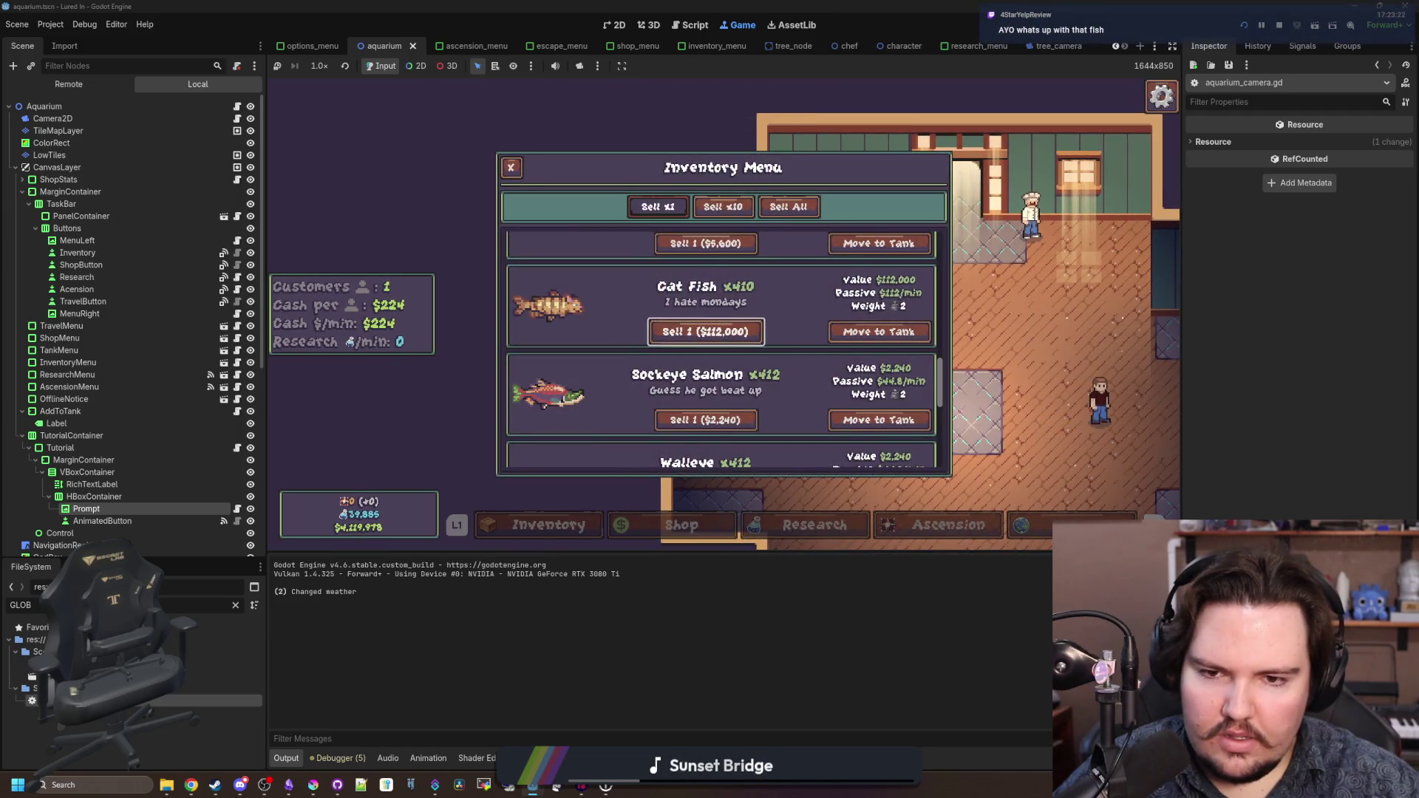
key("Right")
key("Return")
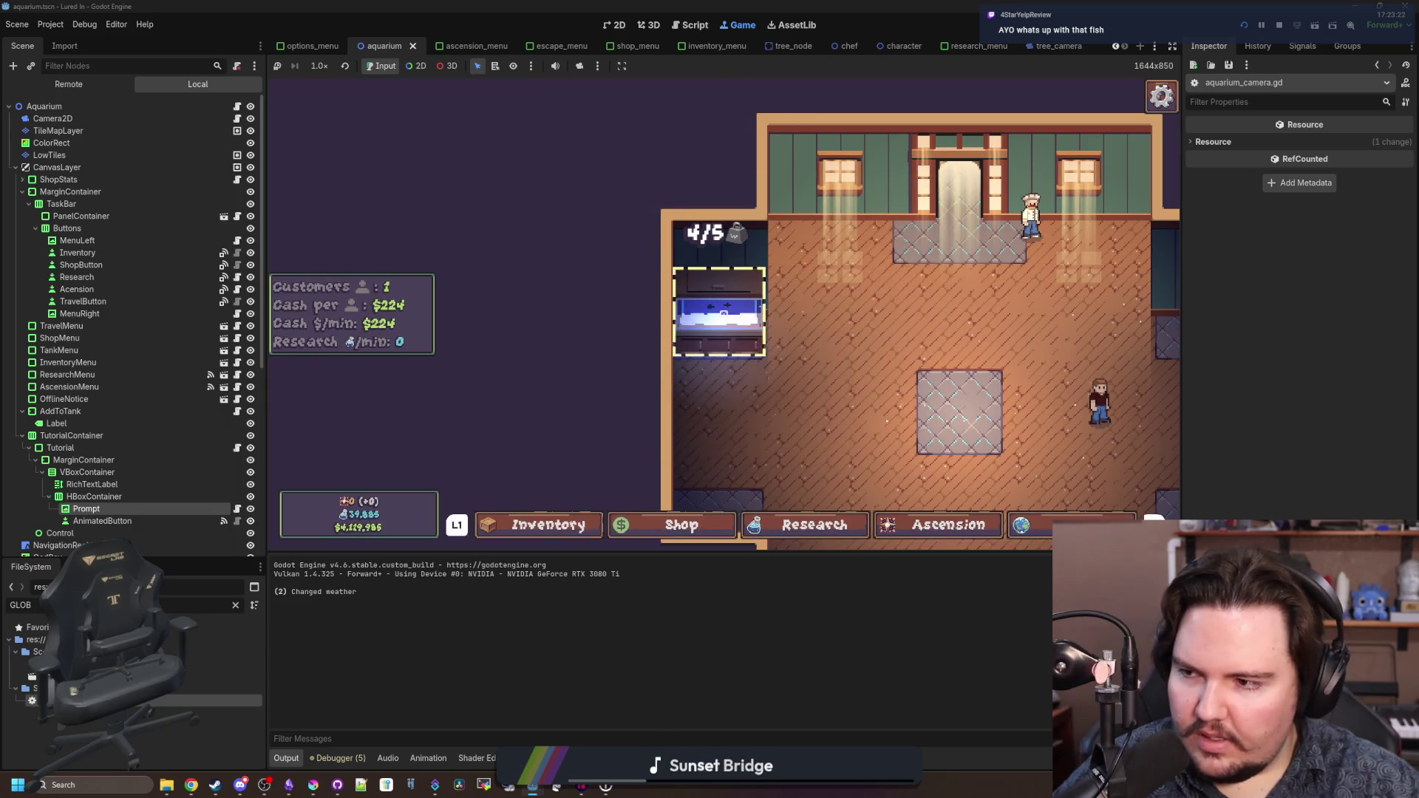
key("Return")
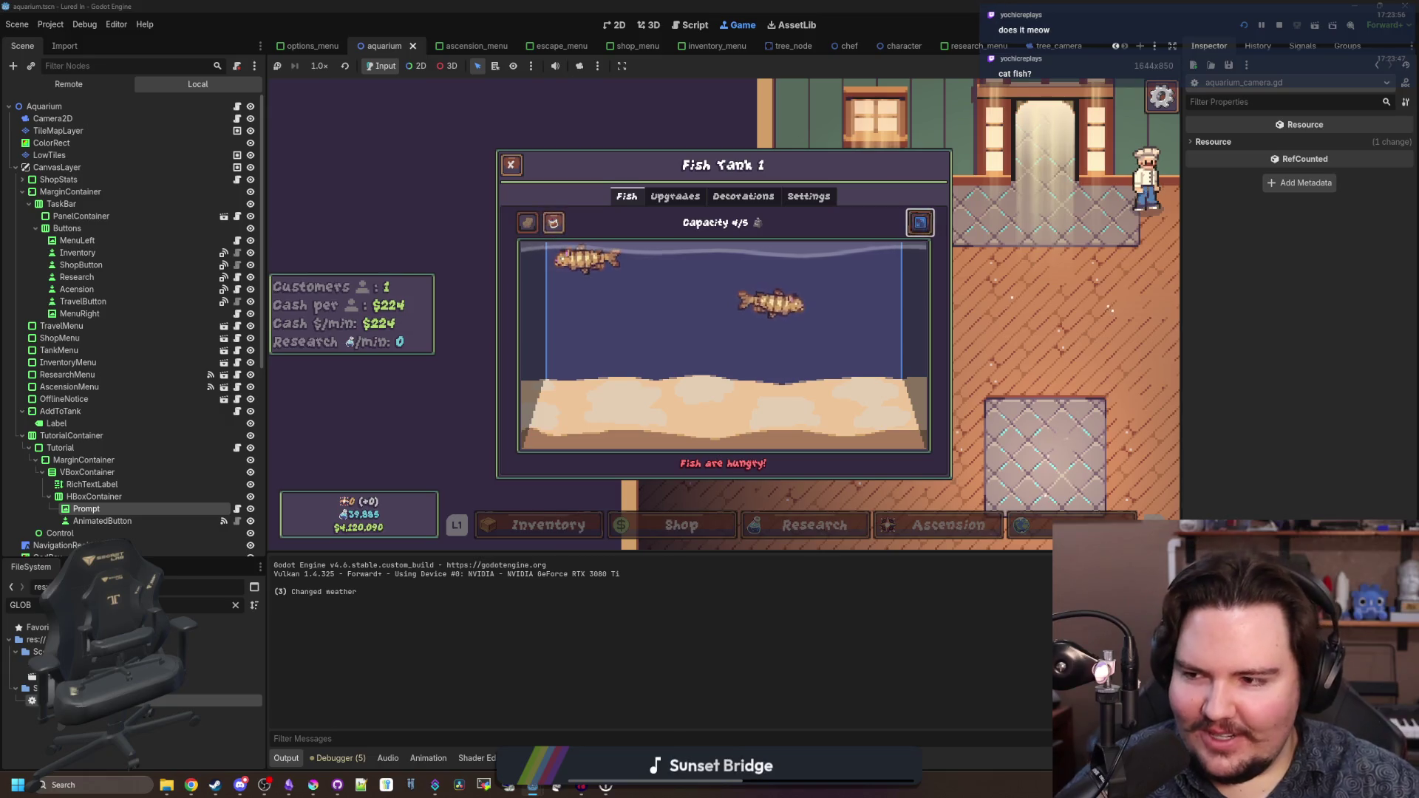
- Feed the Fish Tank 1 fish for the 20% boost, close the tank, and stop the game
left_click(920, 222)
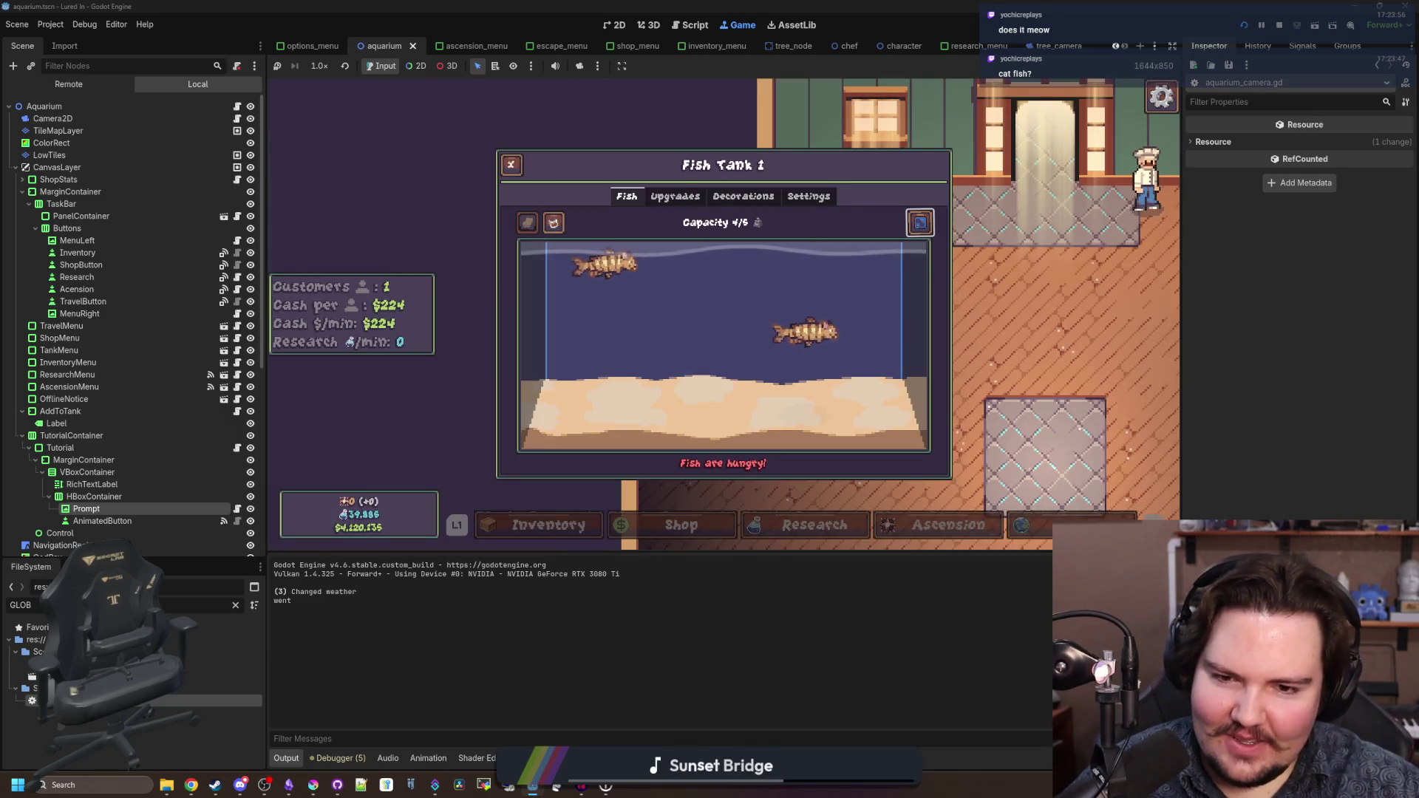
left_click(554, 222)
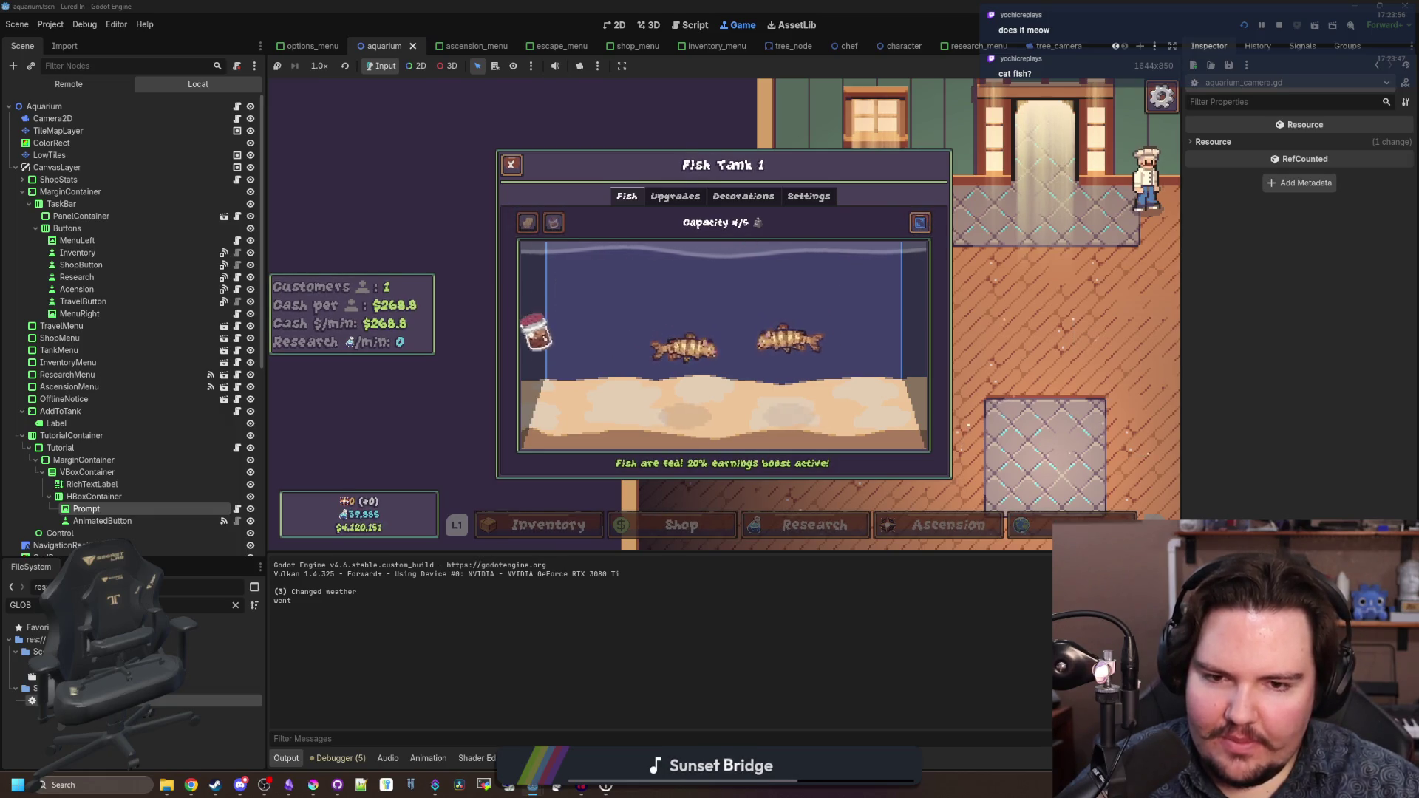
key("Escape")
key("super")
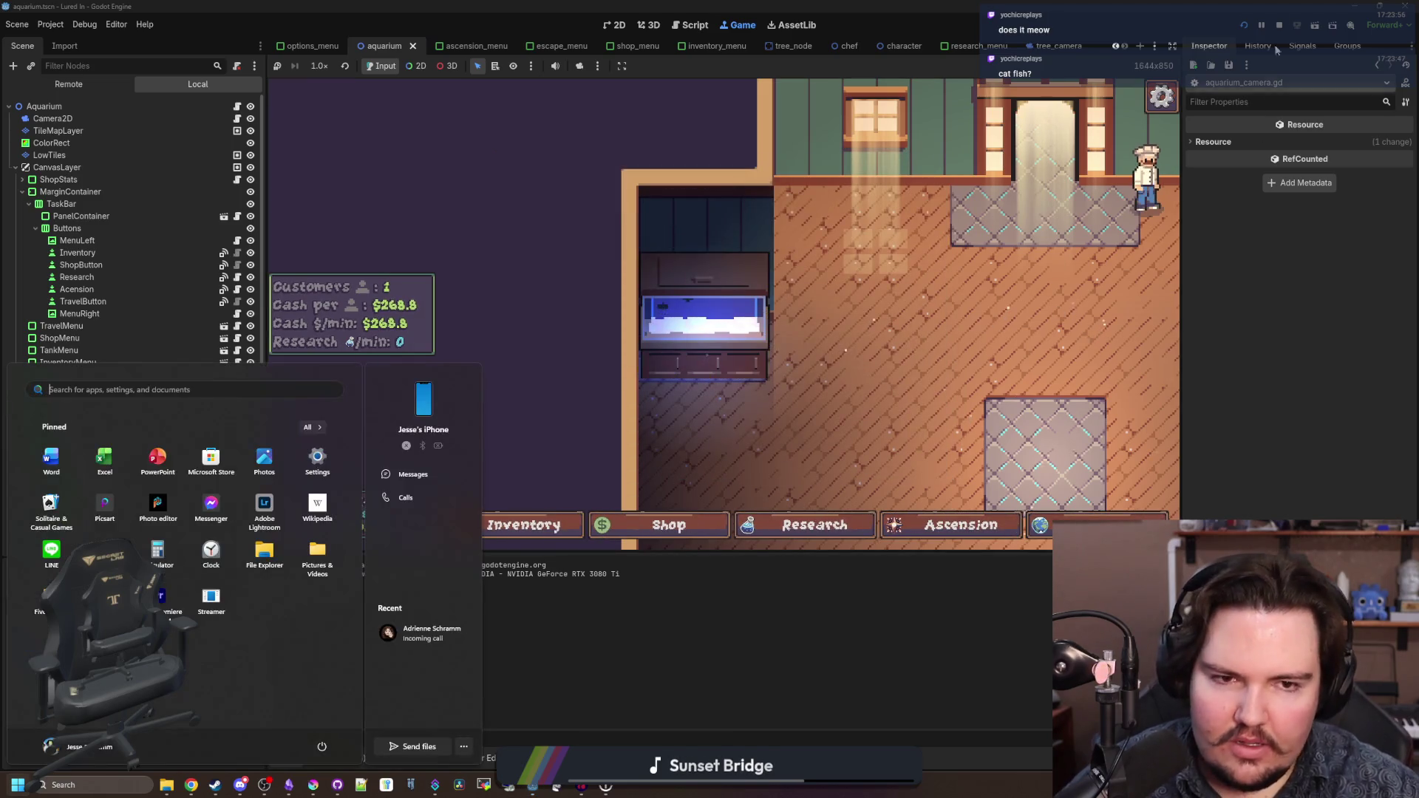
left_click(1280, 26)
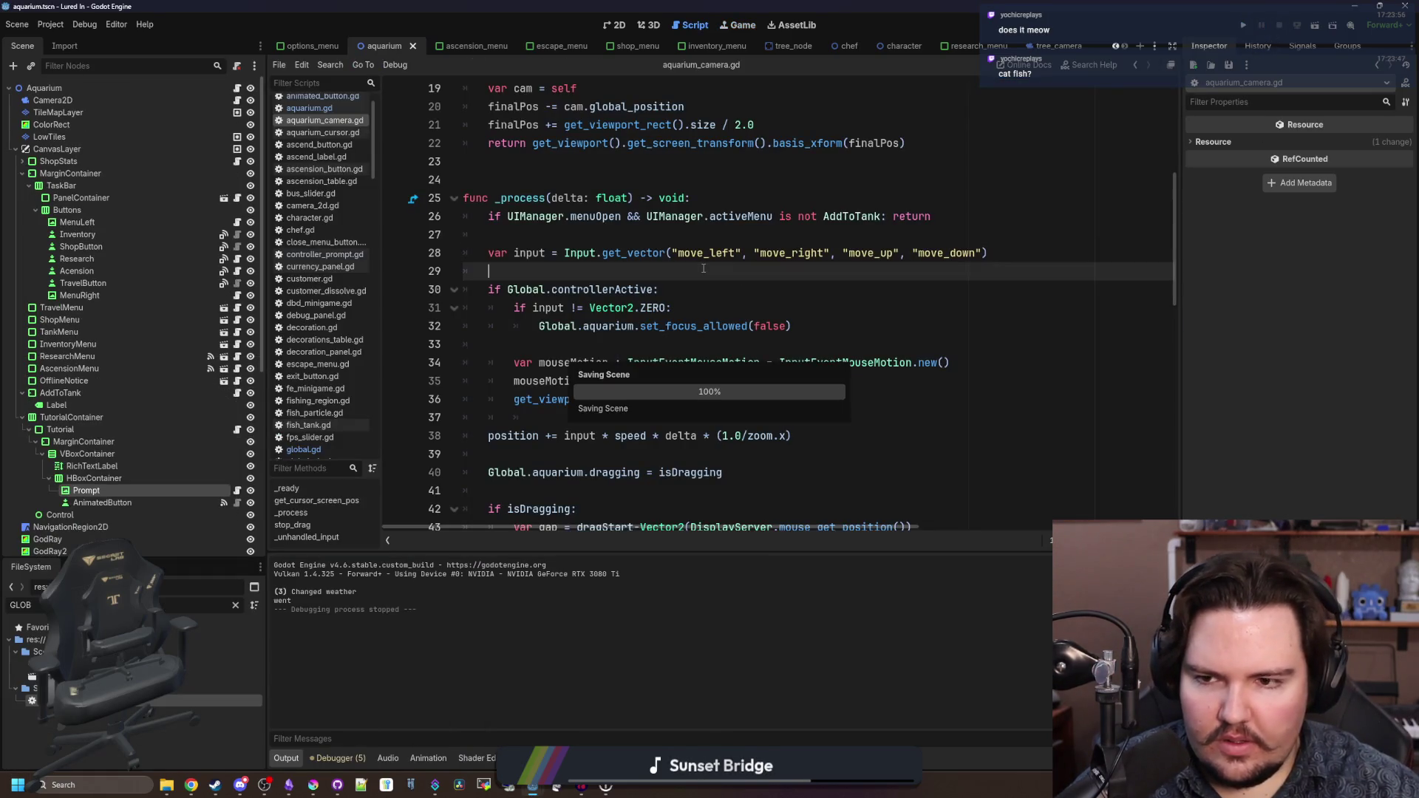
- Open global.gd and search 'ascension', then 'ascend', to locate the ascend() function
left_click(302, 450)
left_click(714, 272)
key("ctrl+f")
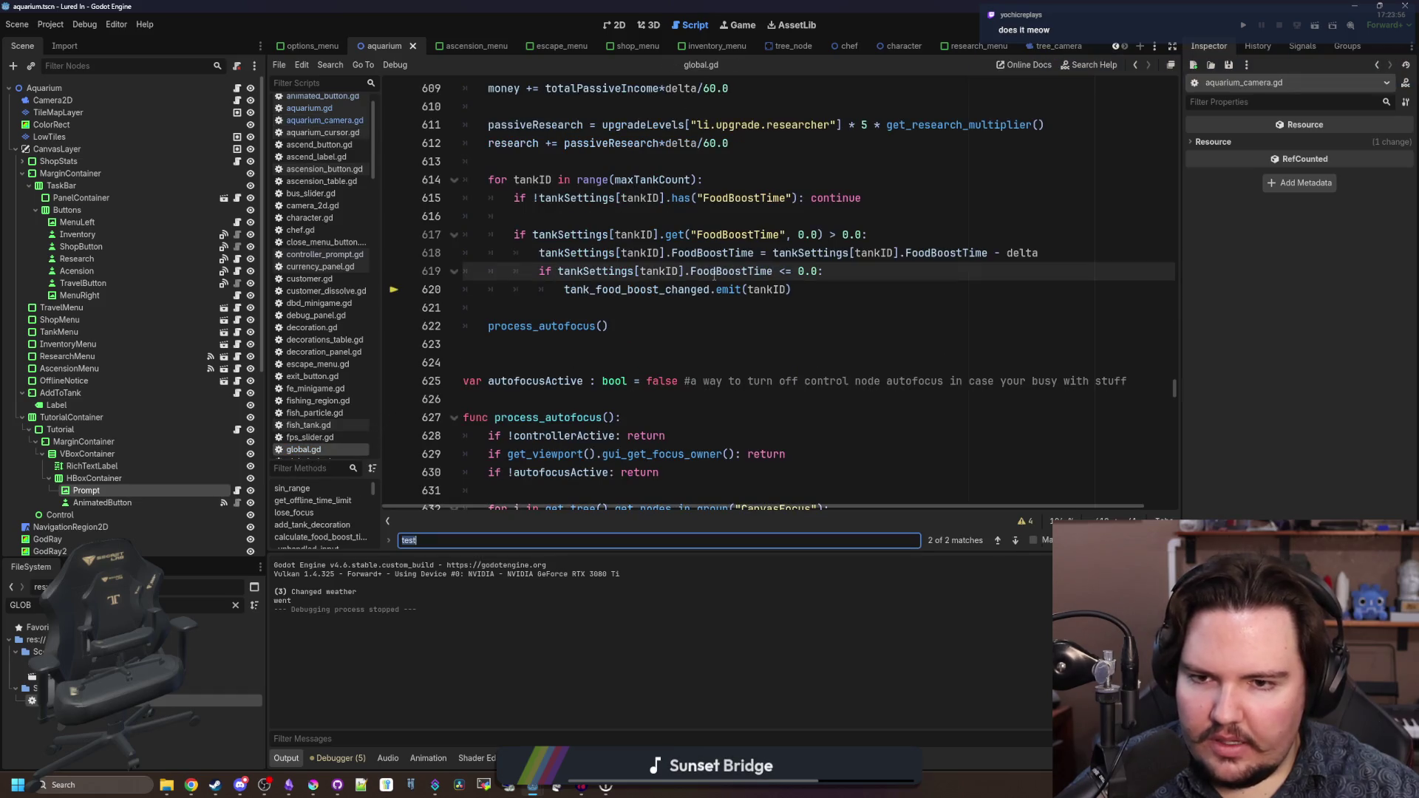
type("ascension")
key("Return")
key("Return")
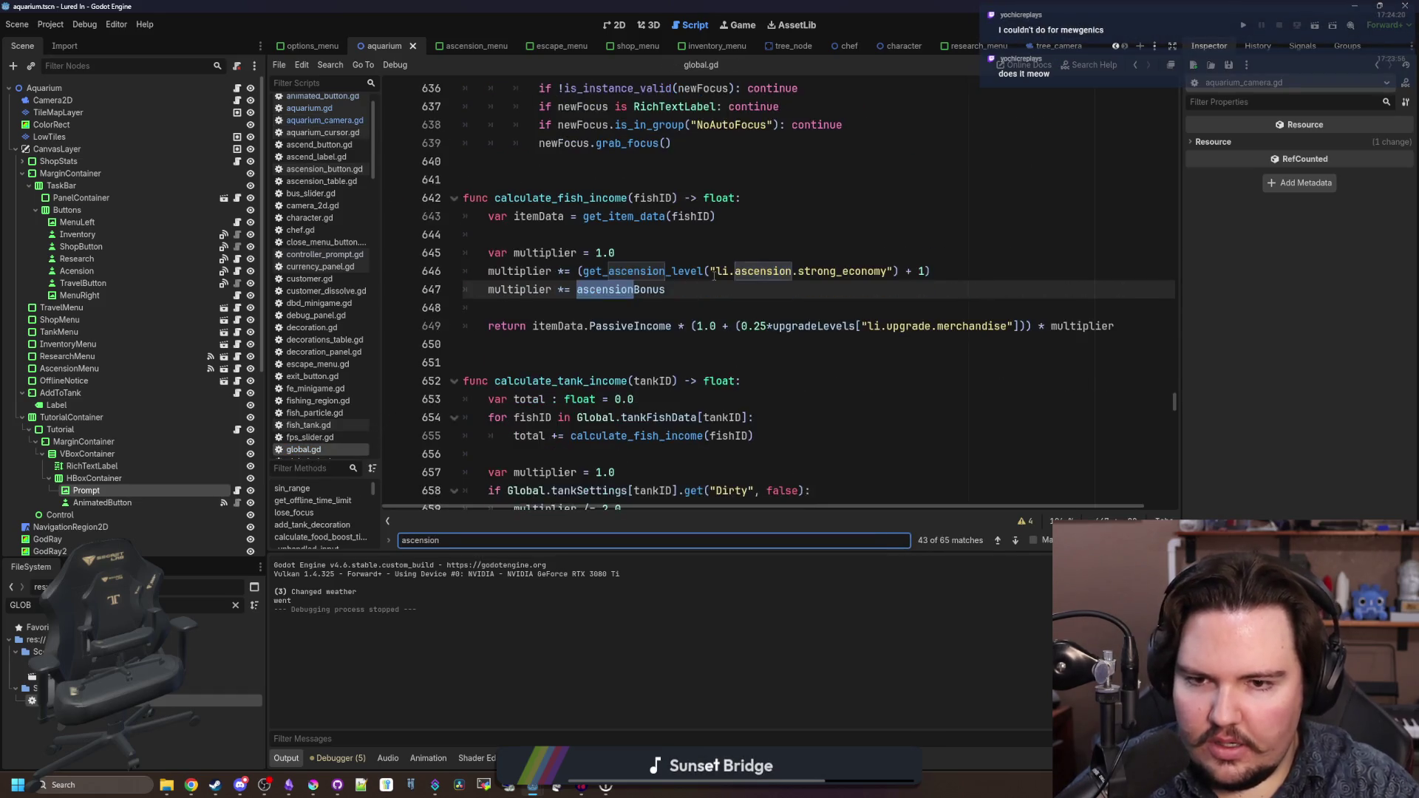
key("Return")
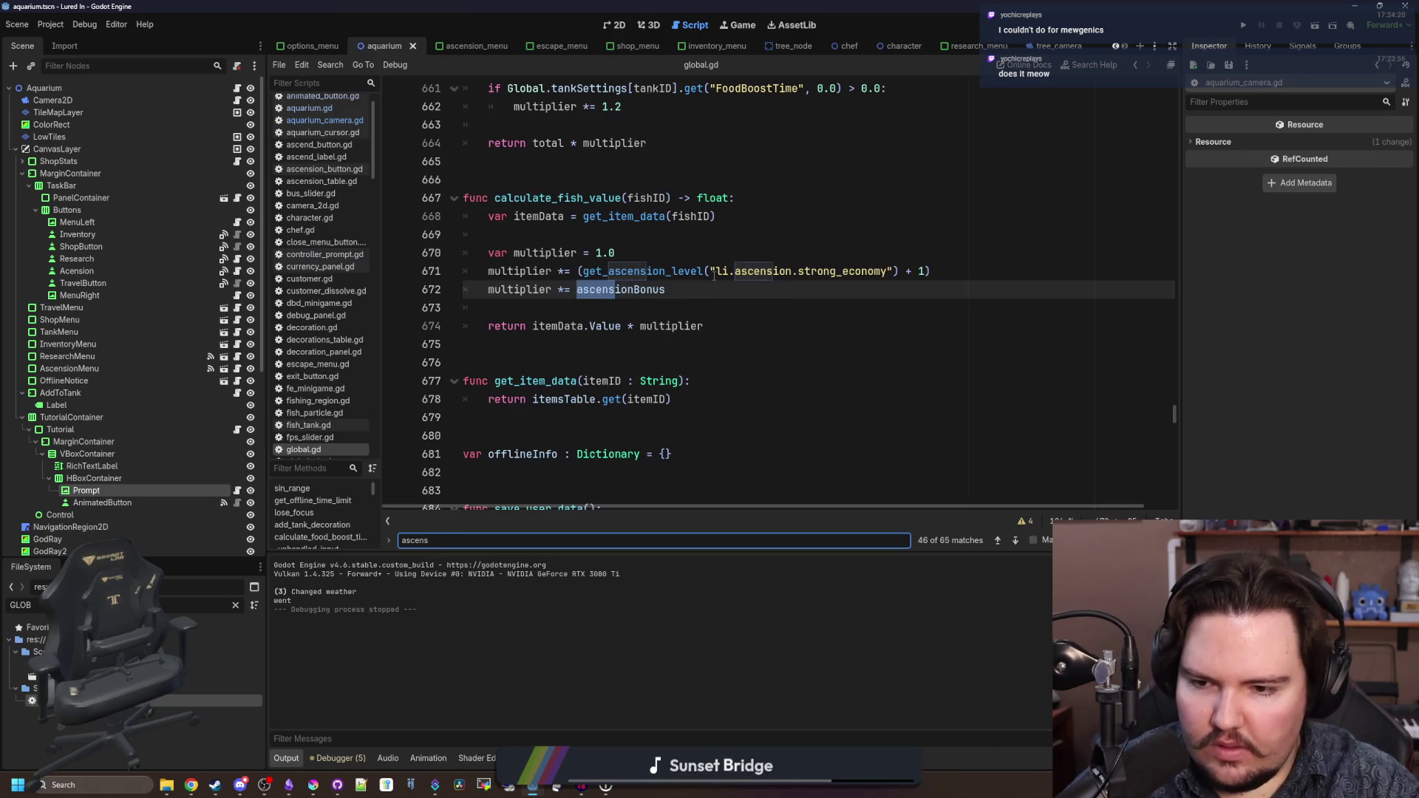
key("BackSpace")
type("d")
scroll(714, 276, "down", 1)
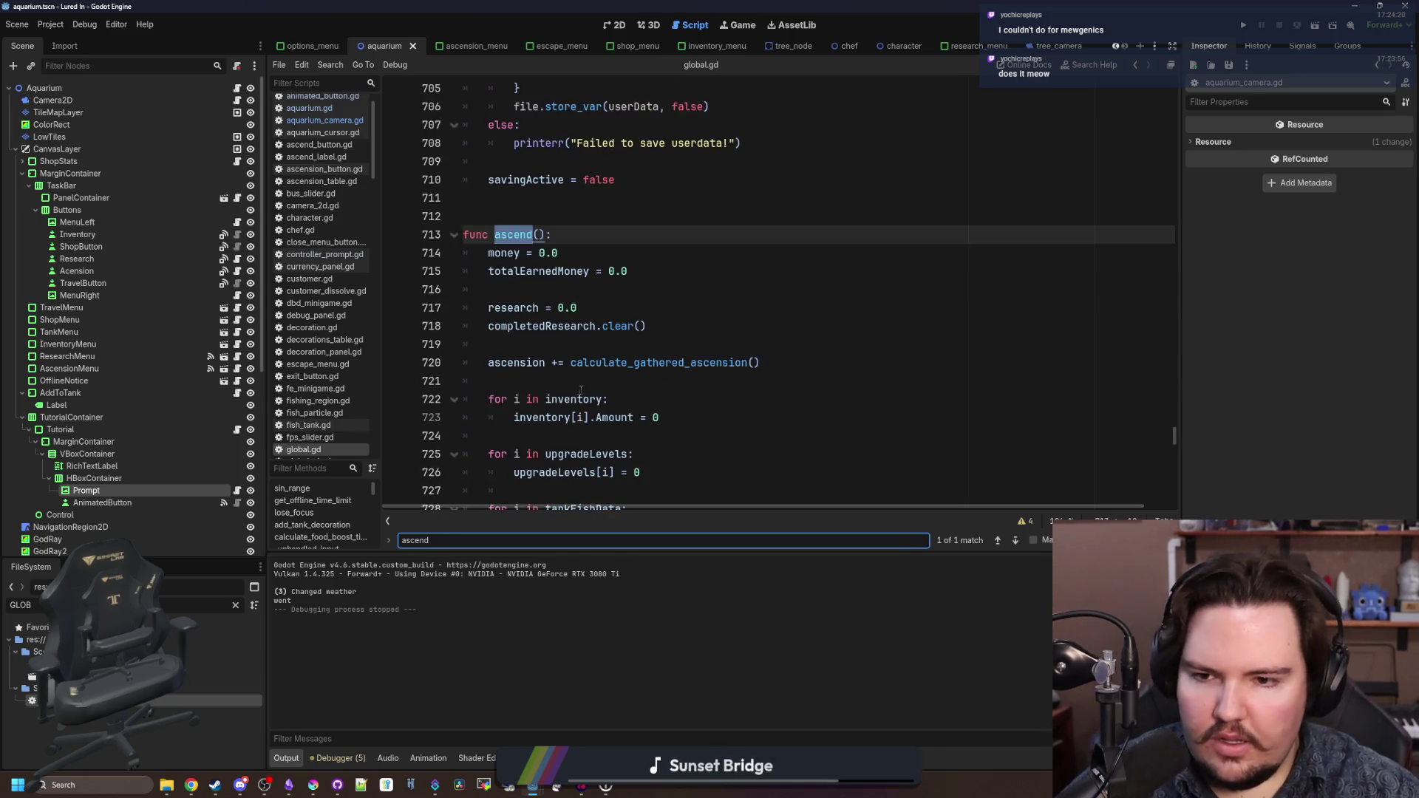
- Add Global.activeChefDeal.clear() on a new line inside ascend()
left_click(569, 382)
key("Return")
key("Return")
key("Up")
type("Global")
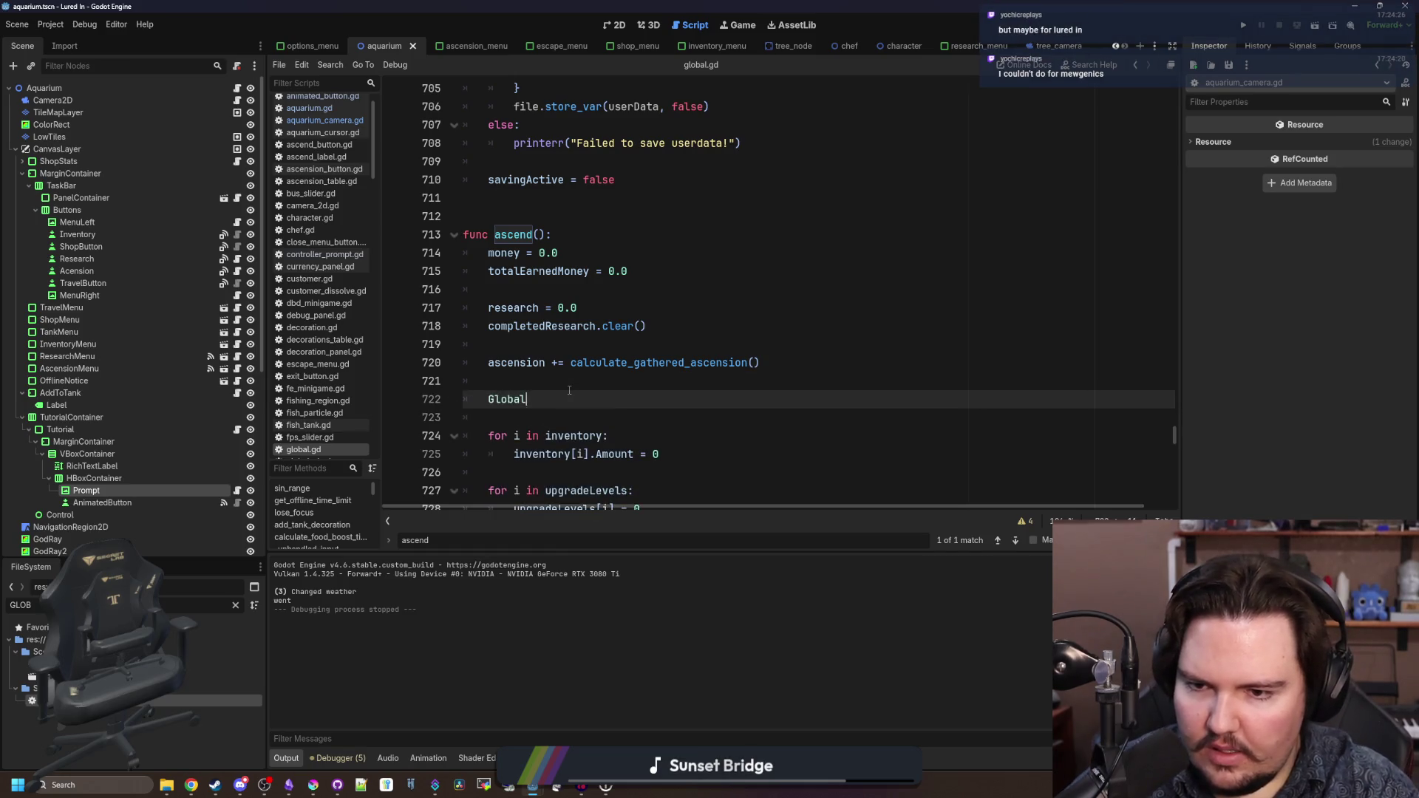
type(".fis")
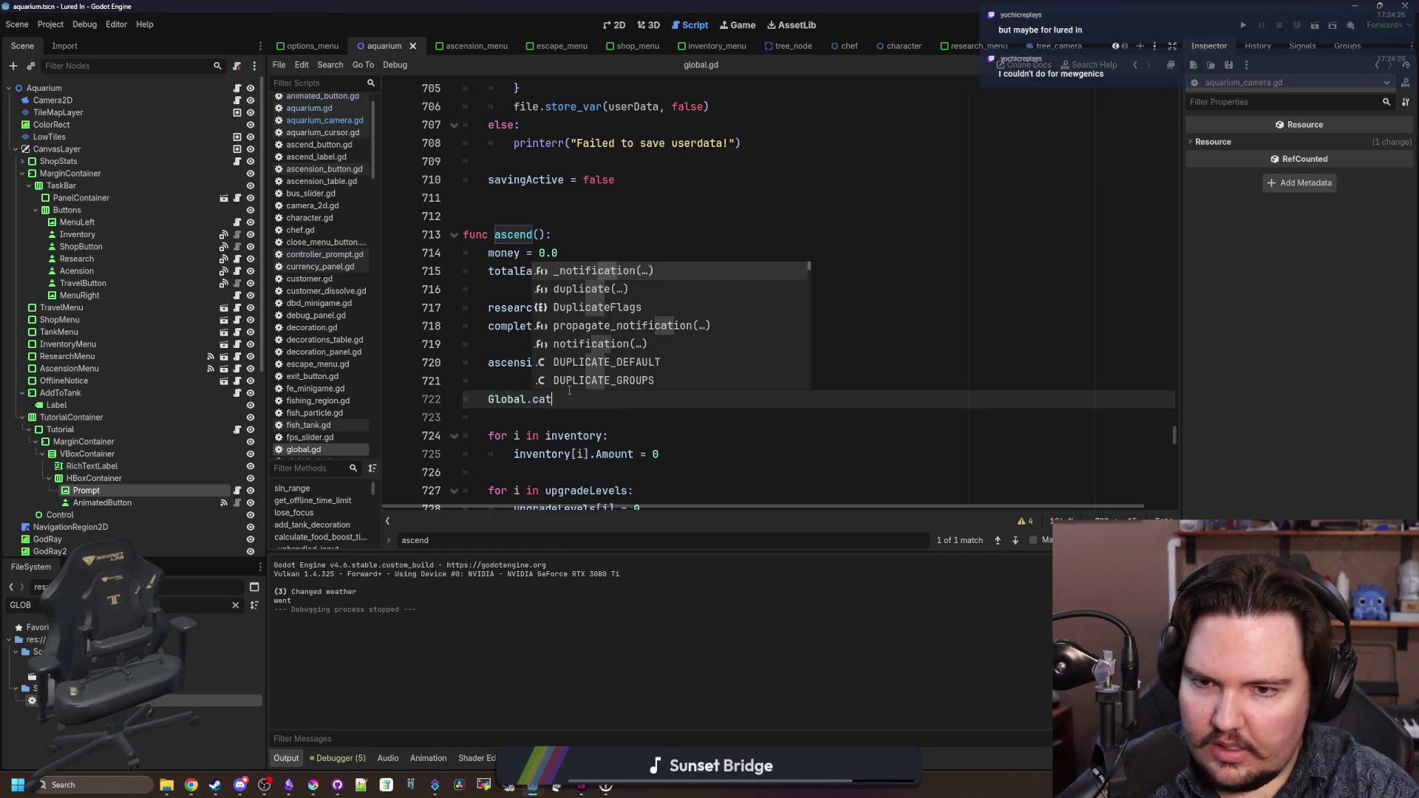
key("BackSpace")
key("BackSpace")
key("BackSpace")
type("chef")
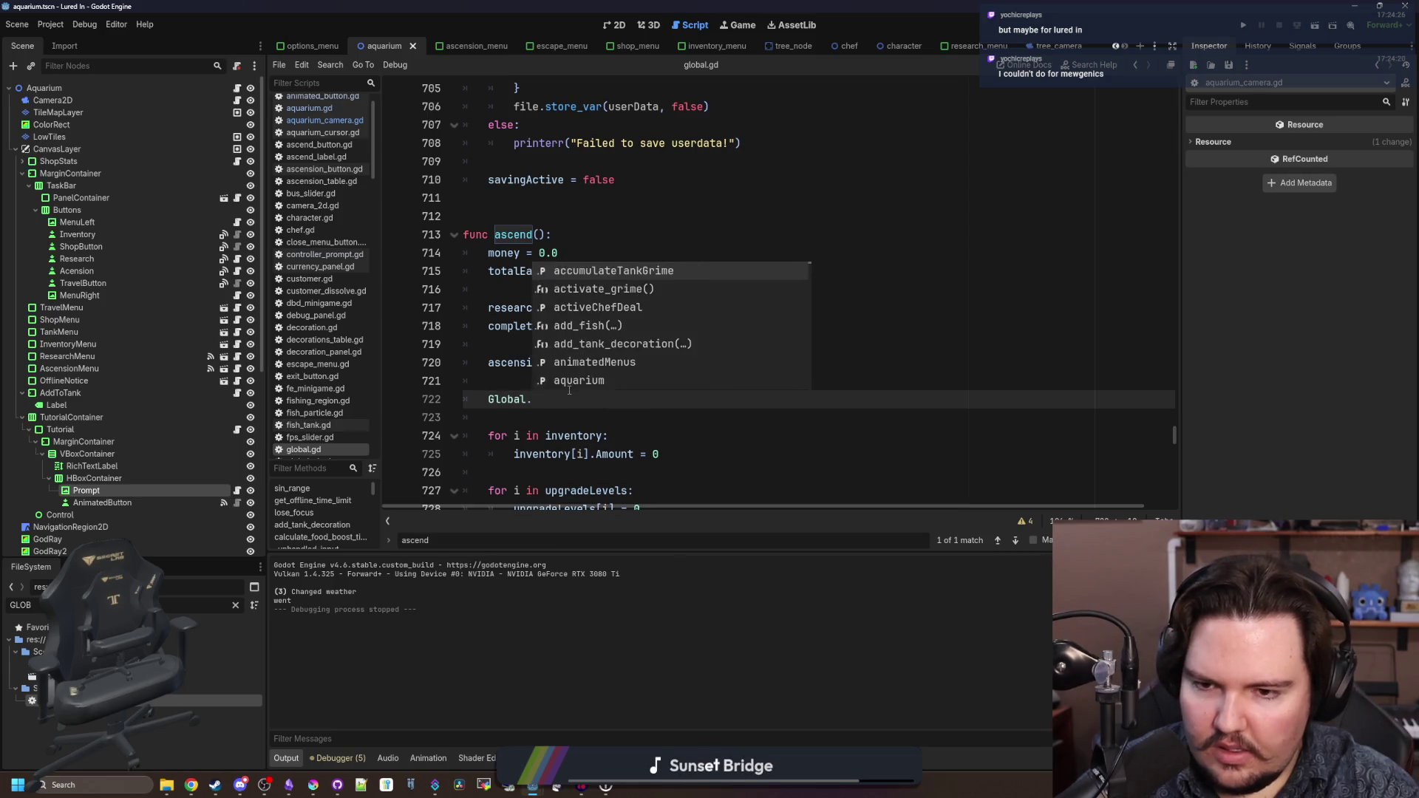
key("Return")
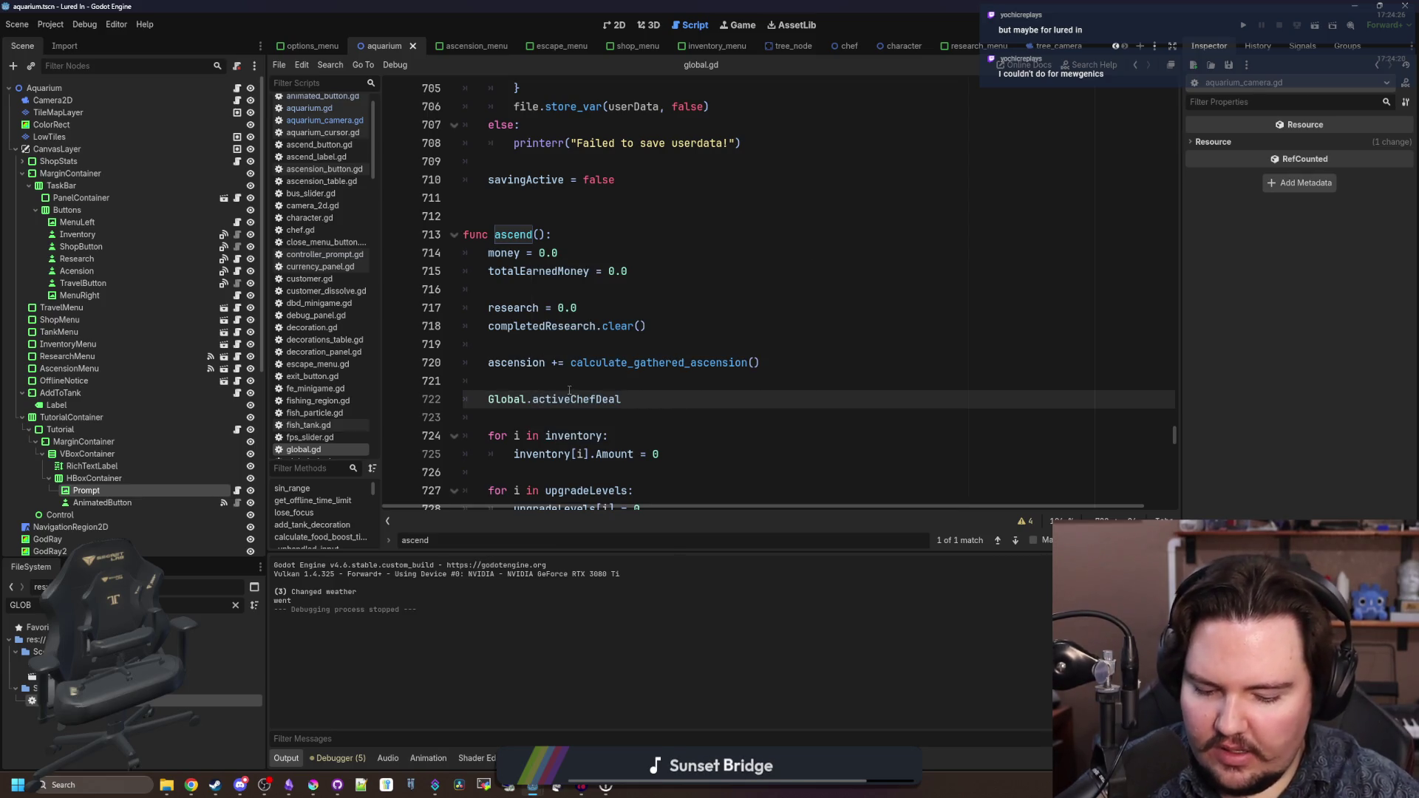
type(".clear(")
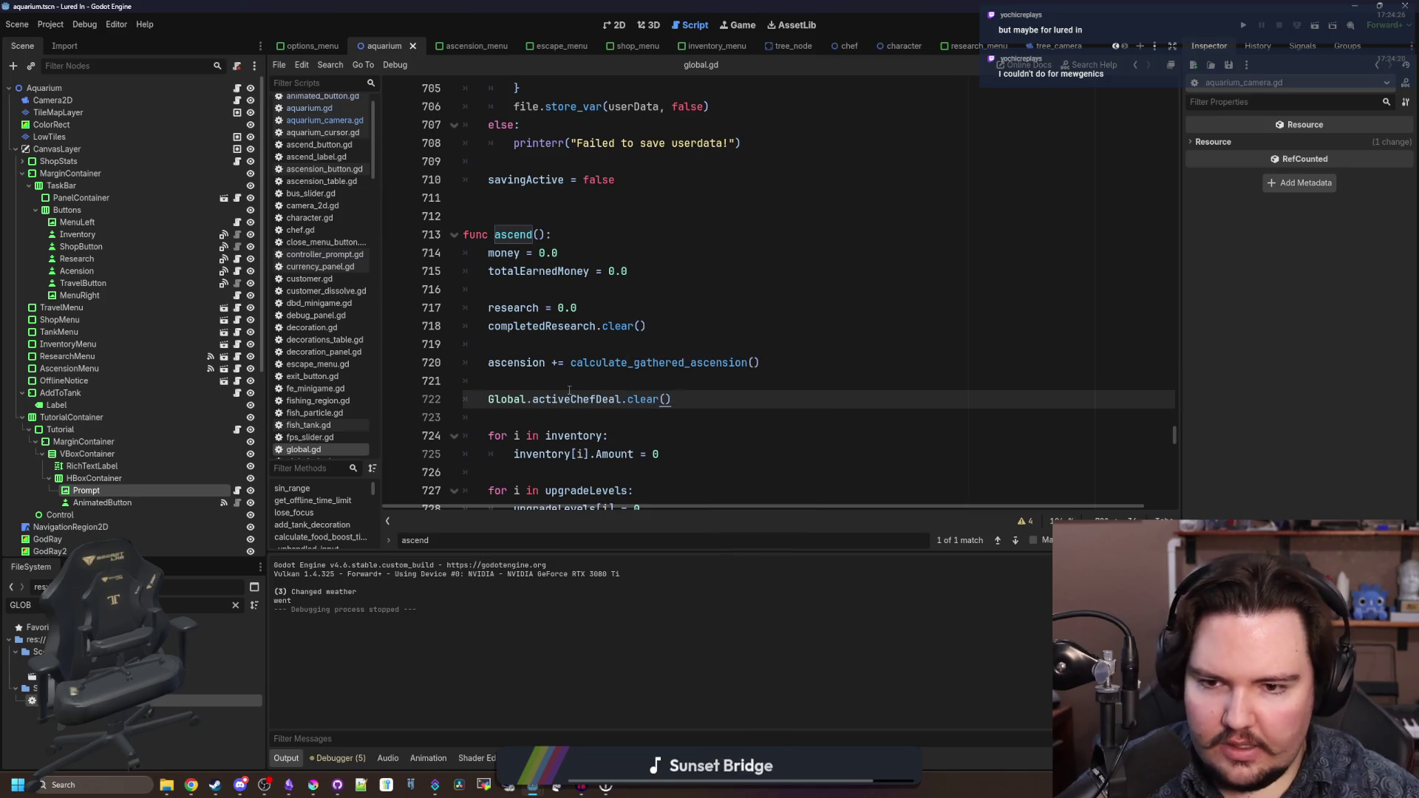
key("Up")
- Check the activeChefDeal declaration, save global.gd, and switch to the 2D scene view
key("ctrl+s")
left_click(579, 399, "ctrl")
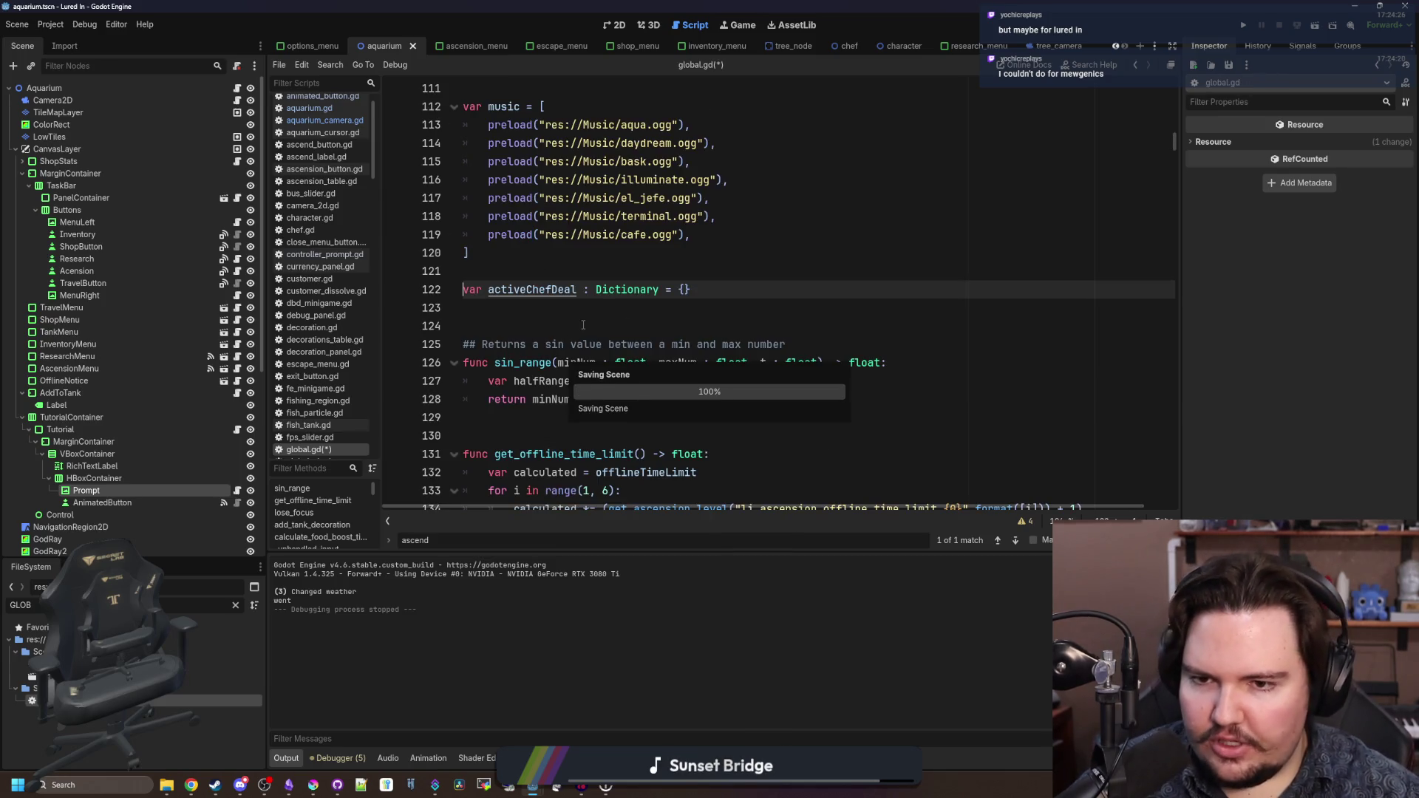
left_click(583, 325)
key("ctrl+s")
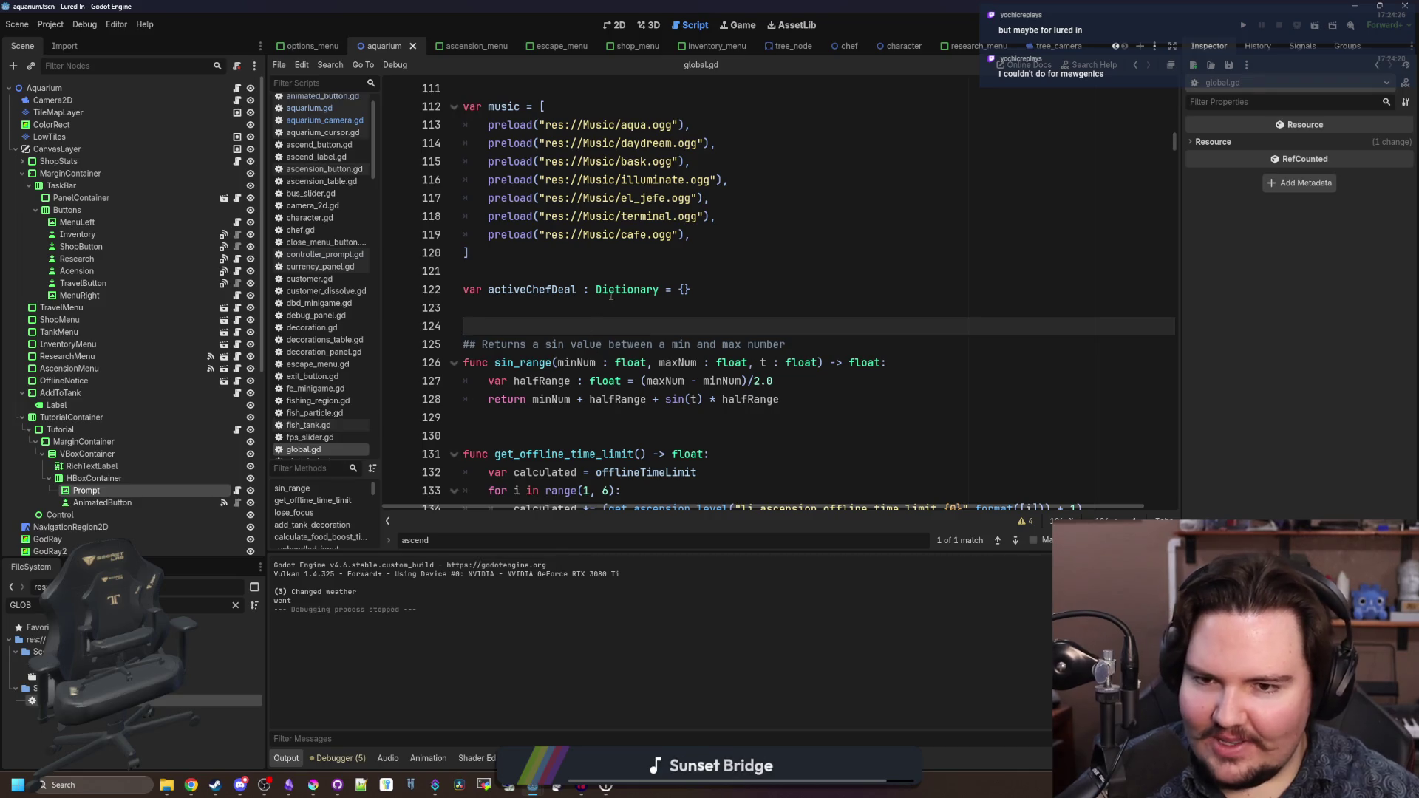
left_click(630, 272)
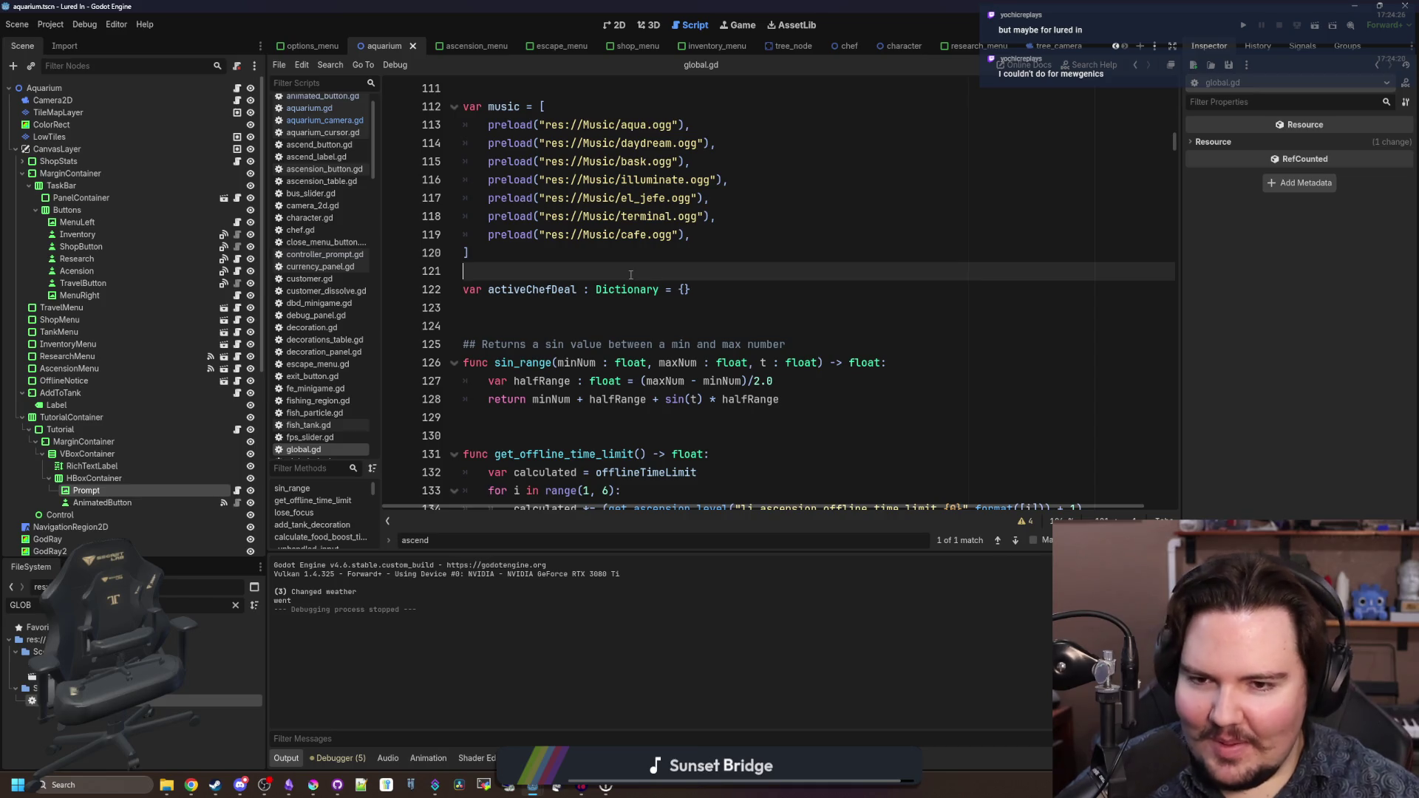
left_click(743, 27)
left_click(619, 26)
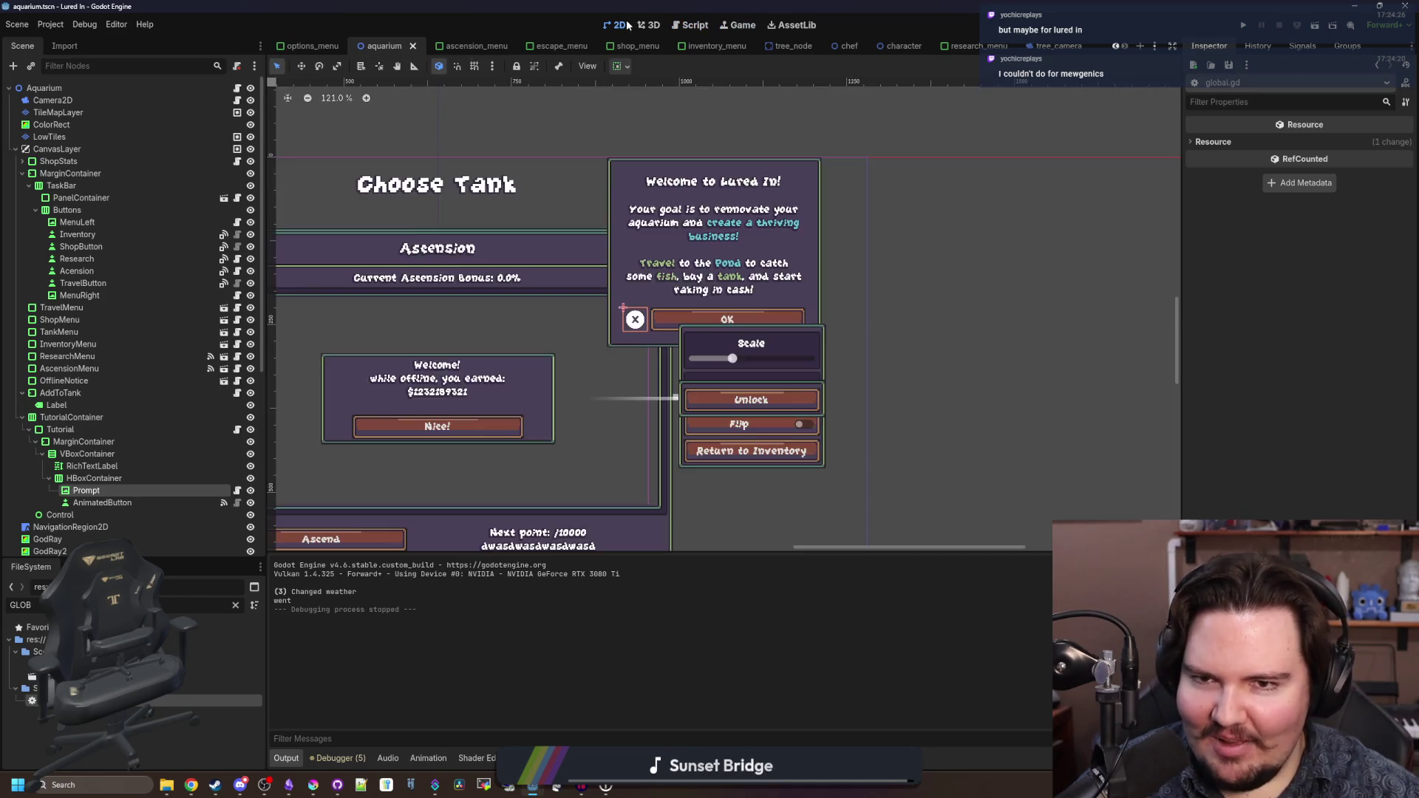
- Save the aquarium scene with Ctrl+S and run the project again
scroll(701, 171, "down", 5)
scroll(618, 307, "up", 2)
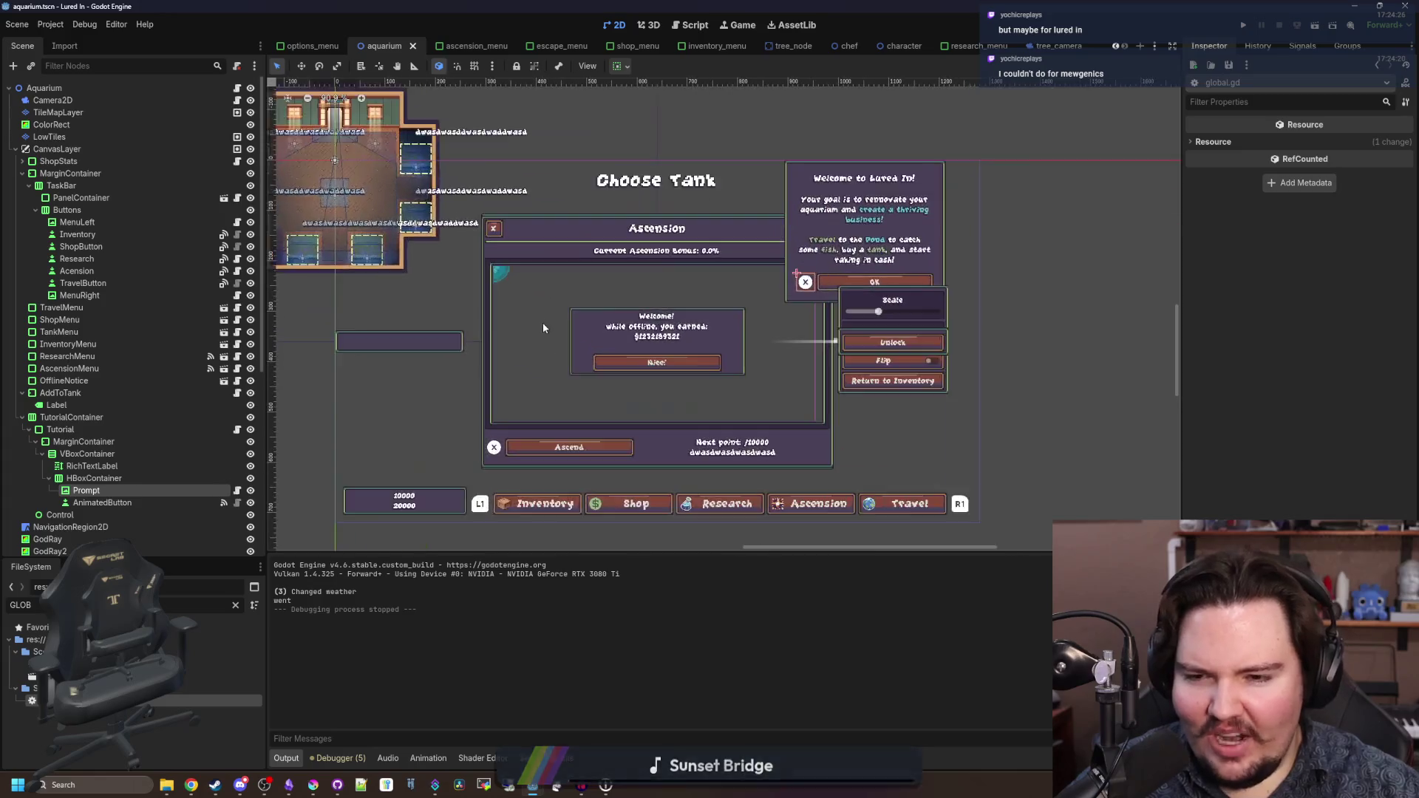
scroll(542, 322, "down", 4)
key("ctrl+s")
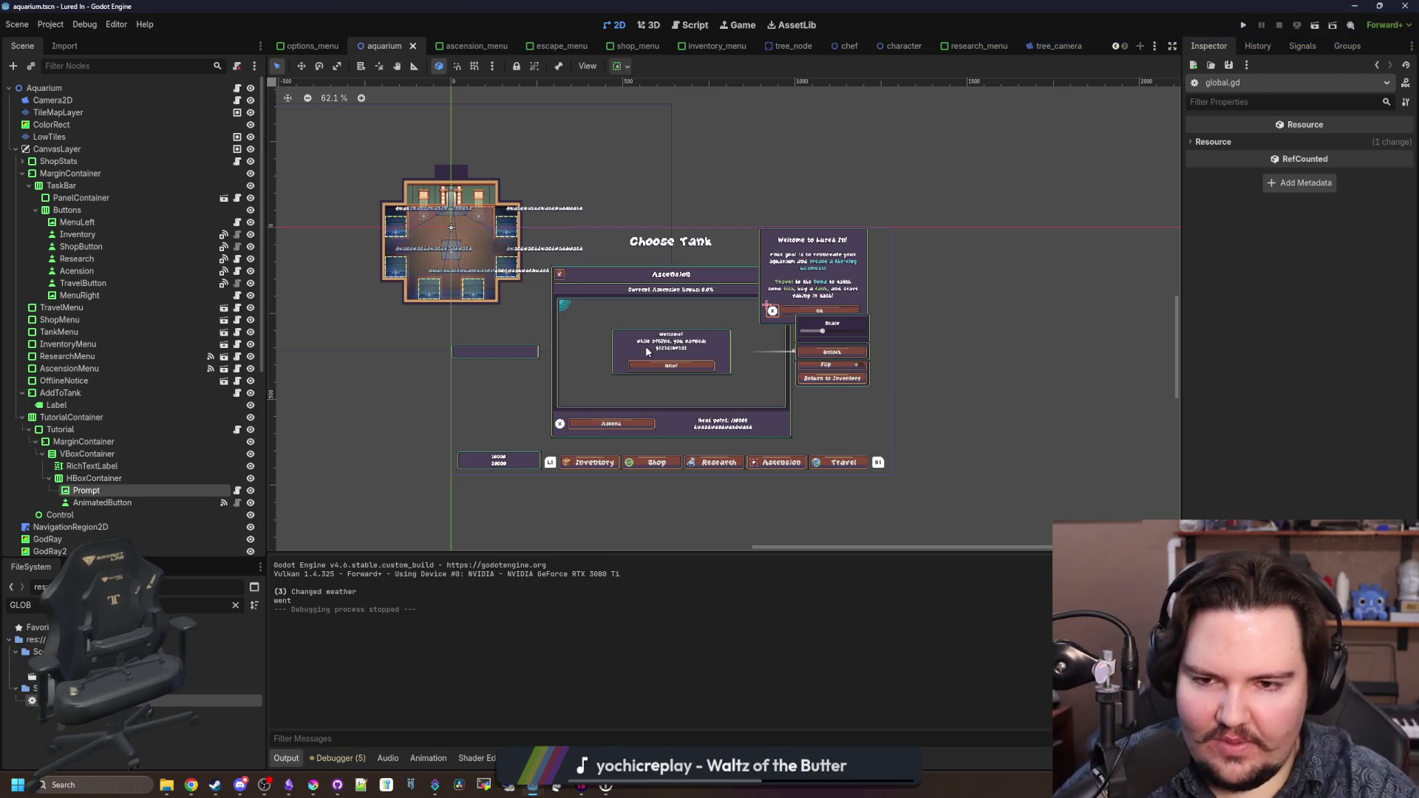
scroll(787, 298, "down", 3)
left_click(1249, 28)
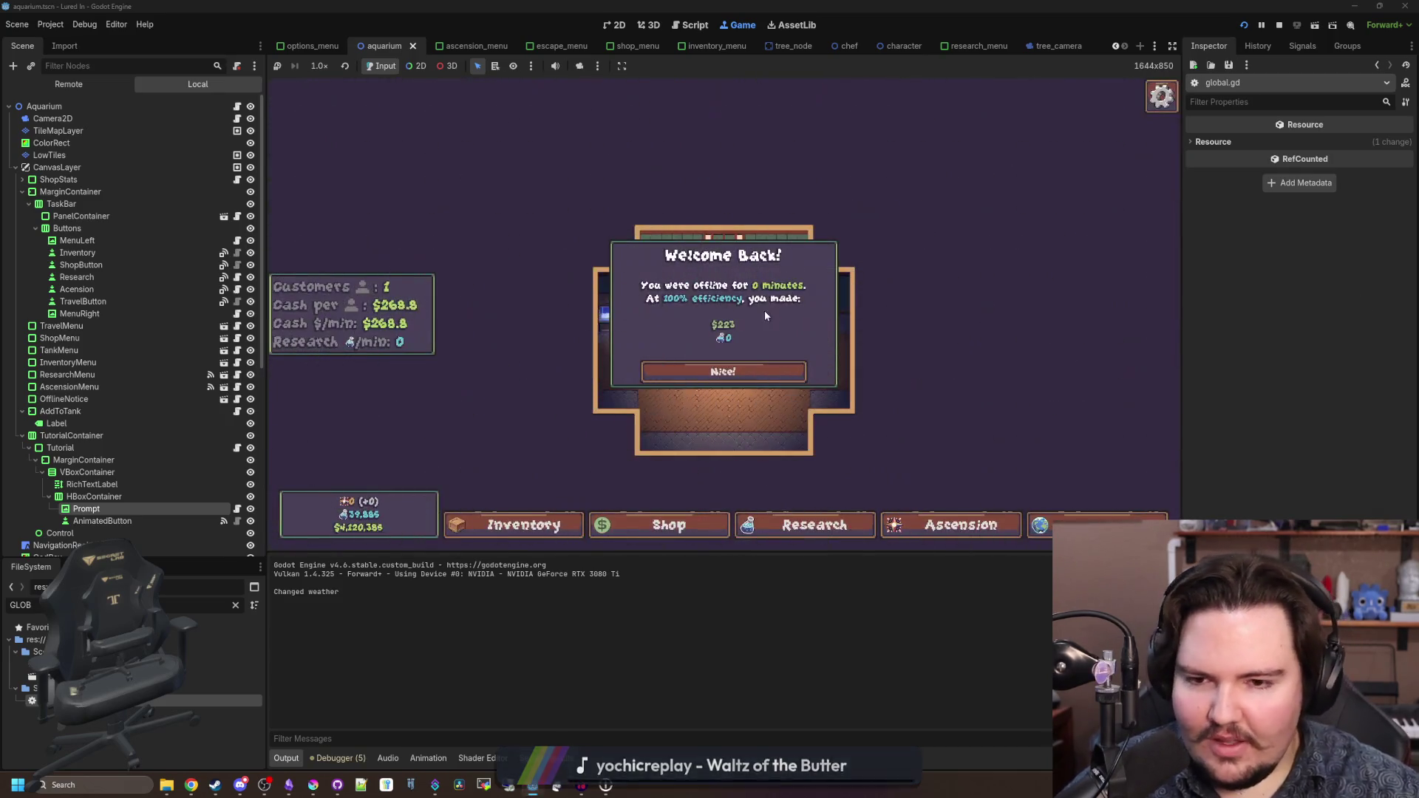
- Accept the Welcome Back earnings with Nice! and switch to the 'what fish make sounds' search
left_click(765, 372)
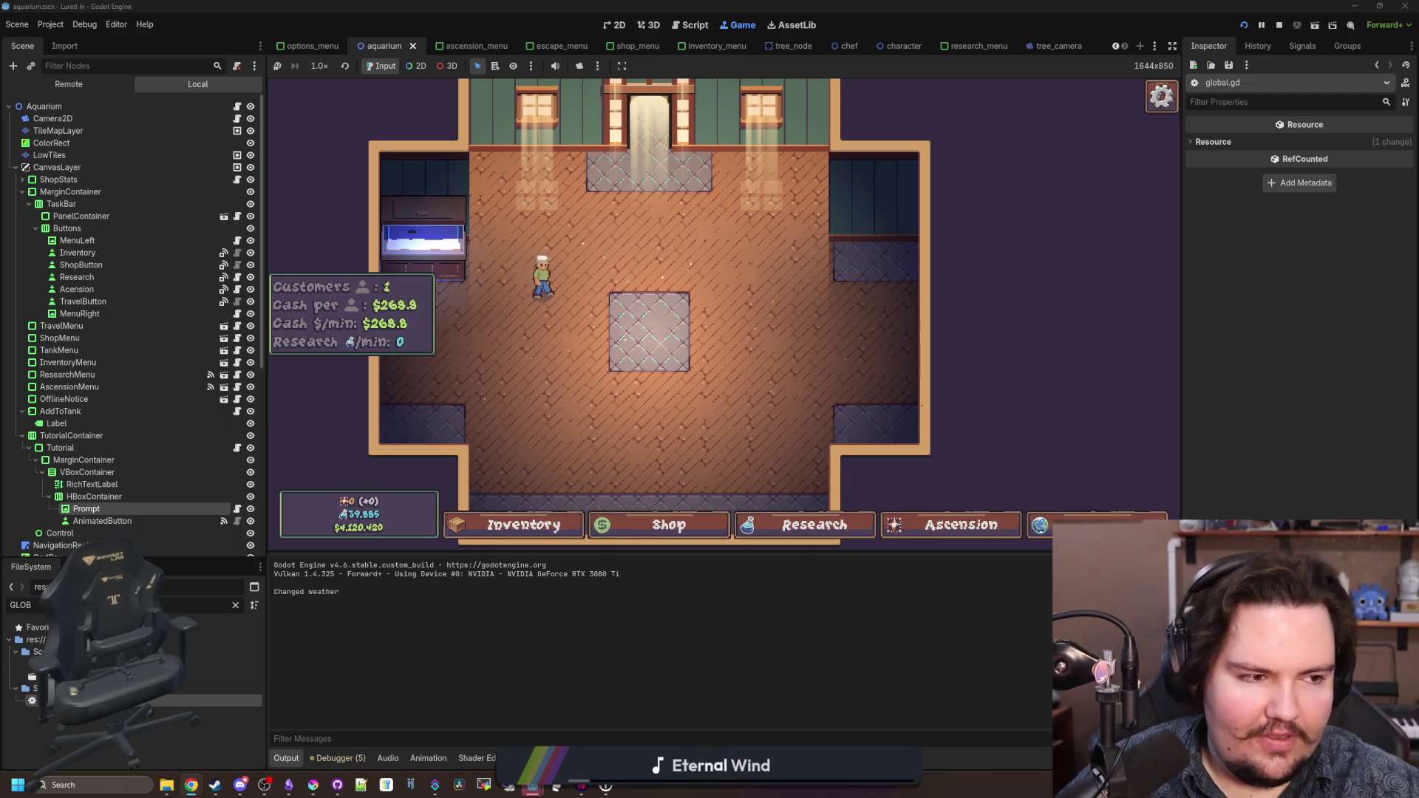
key("alt+Tab")
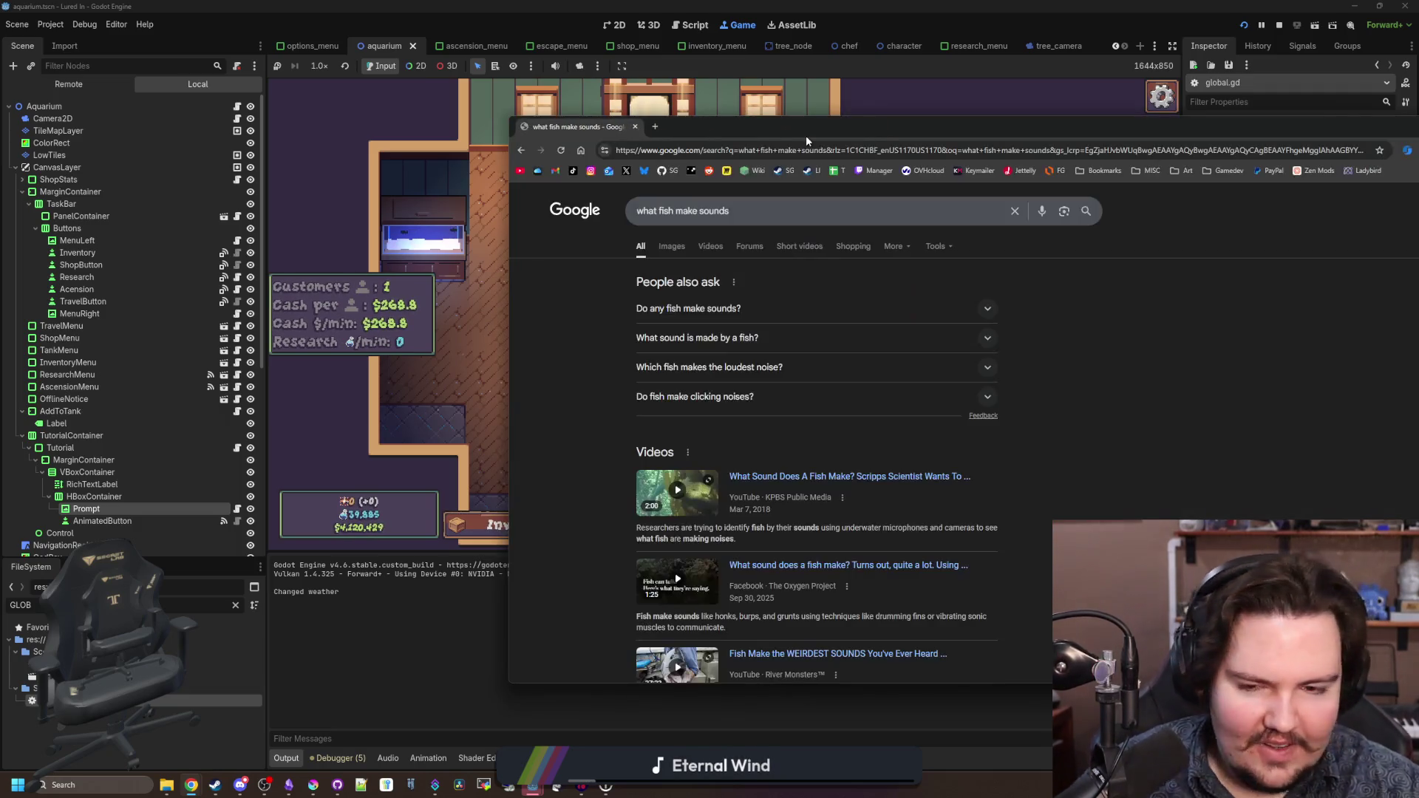
- Maximize Chrome, expand 'Do any fish make sounds?', scroll the results, then move the window aside
double_click(856, 136)
left_click(215, 196)
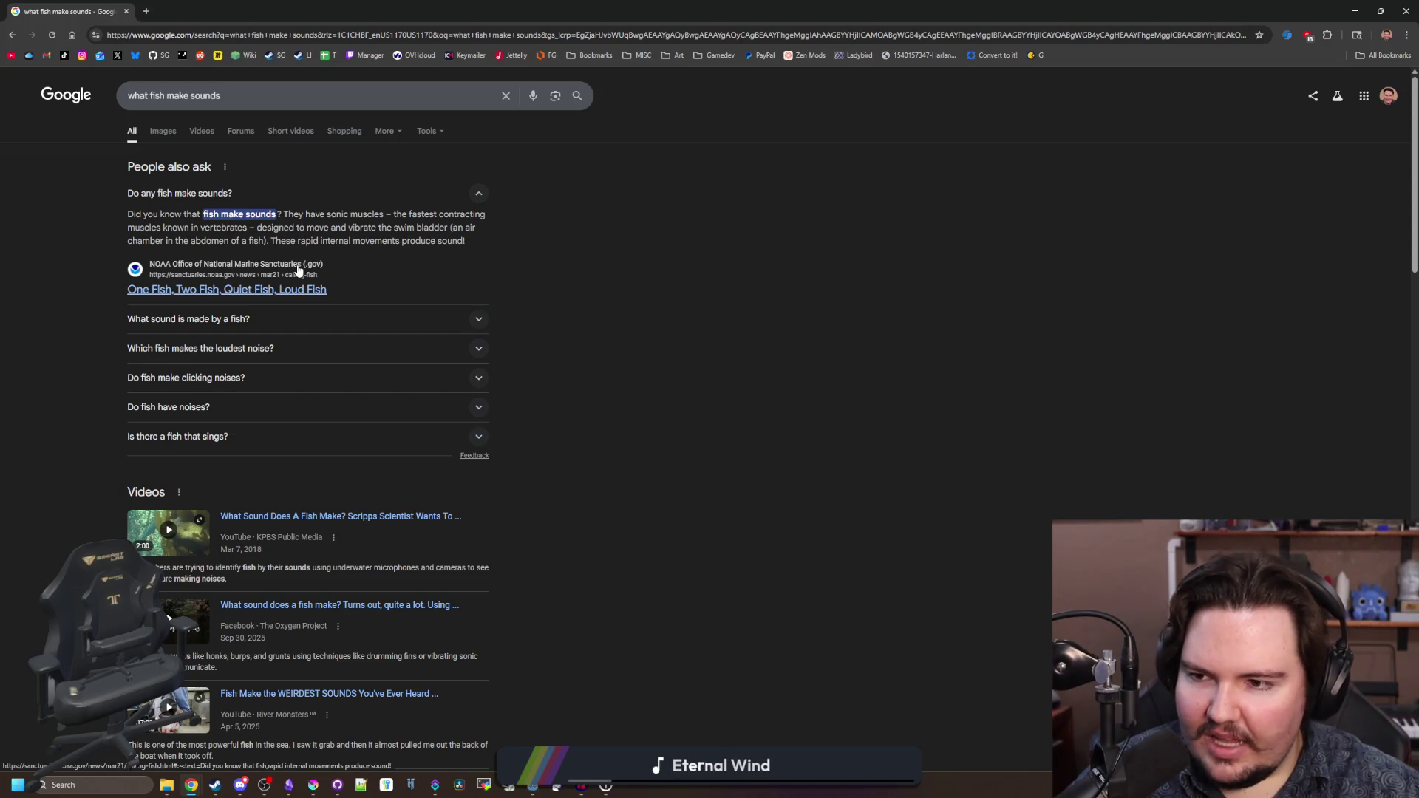
scroll(178, 320, "down", 2)
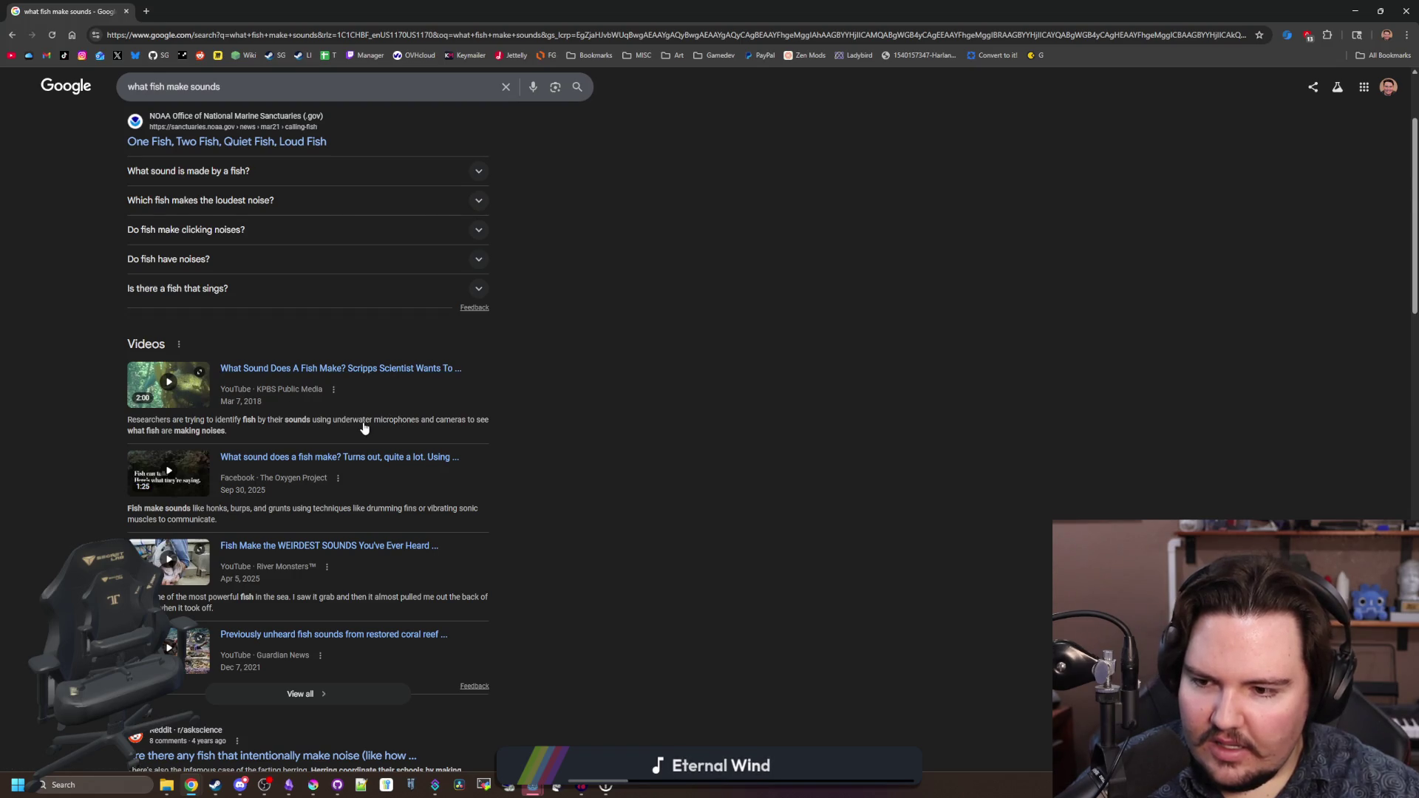
scroll(364, 427, "down", 4)
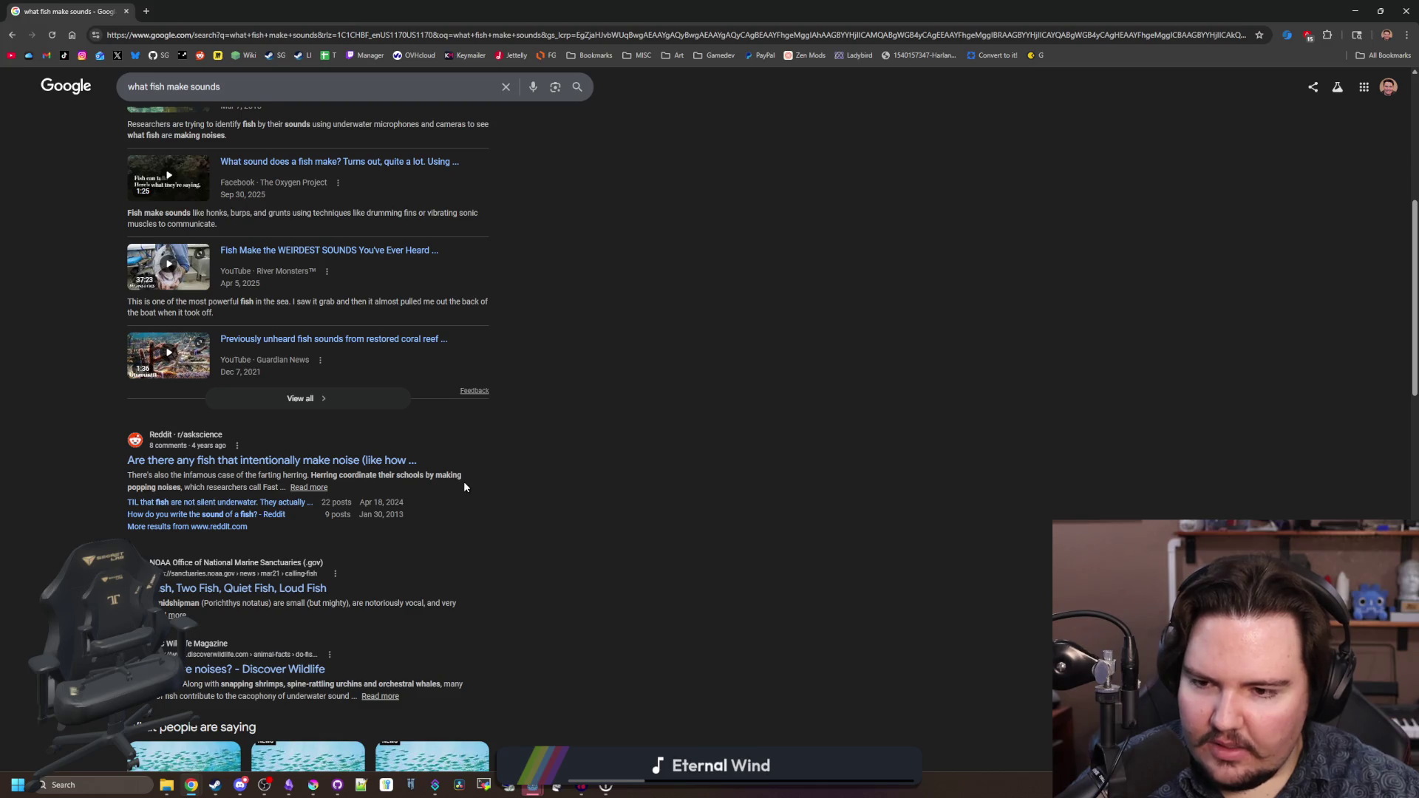
scroll(464, 487, "down", 2)
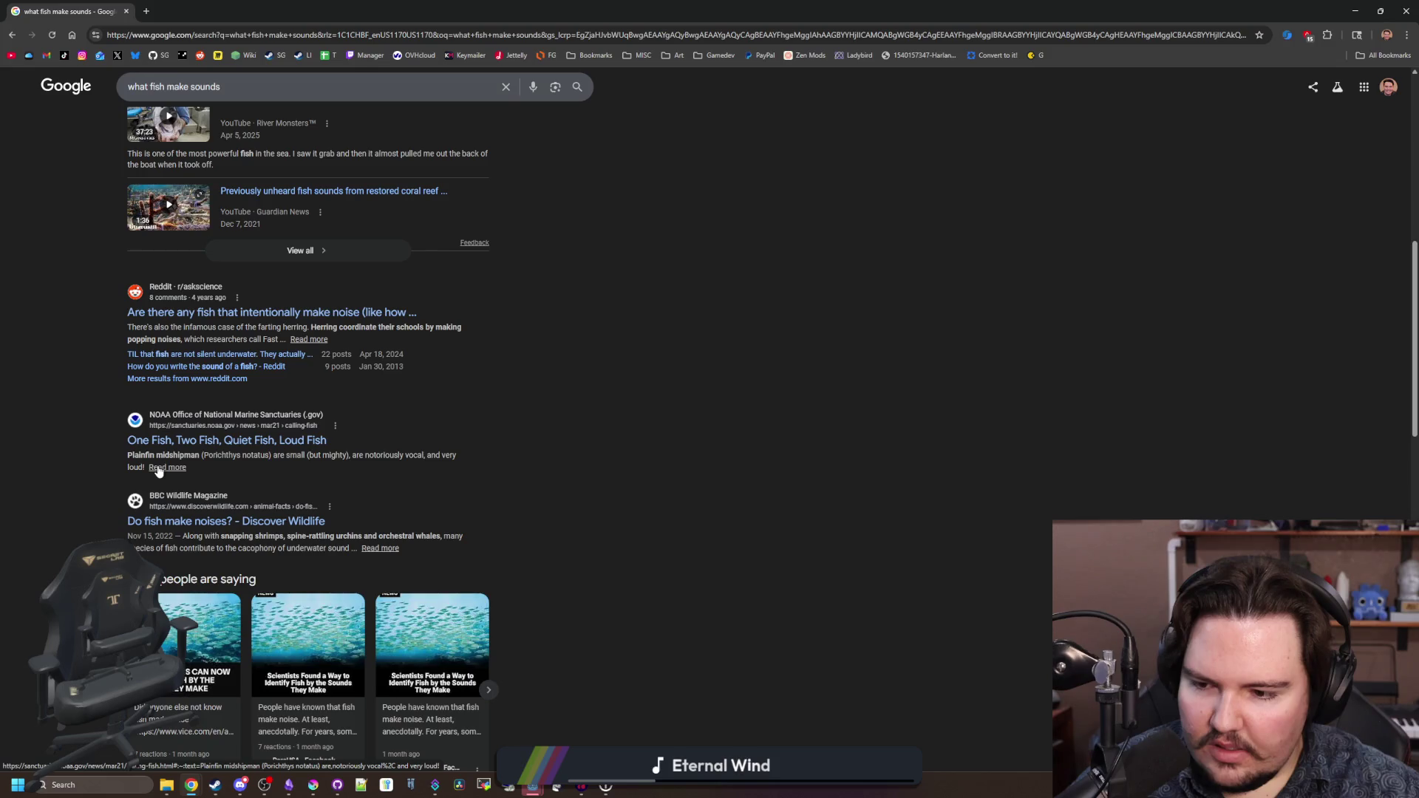
scroll(157, 471, "down", 4)
scroll(157, 471, "down", 4)
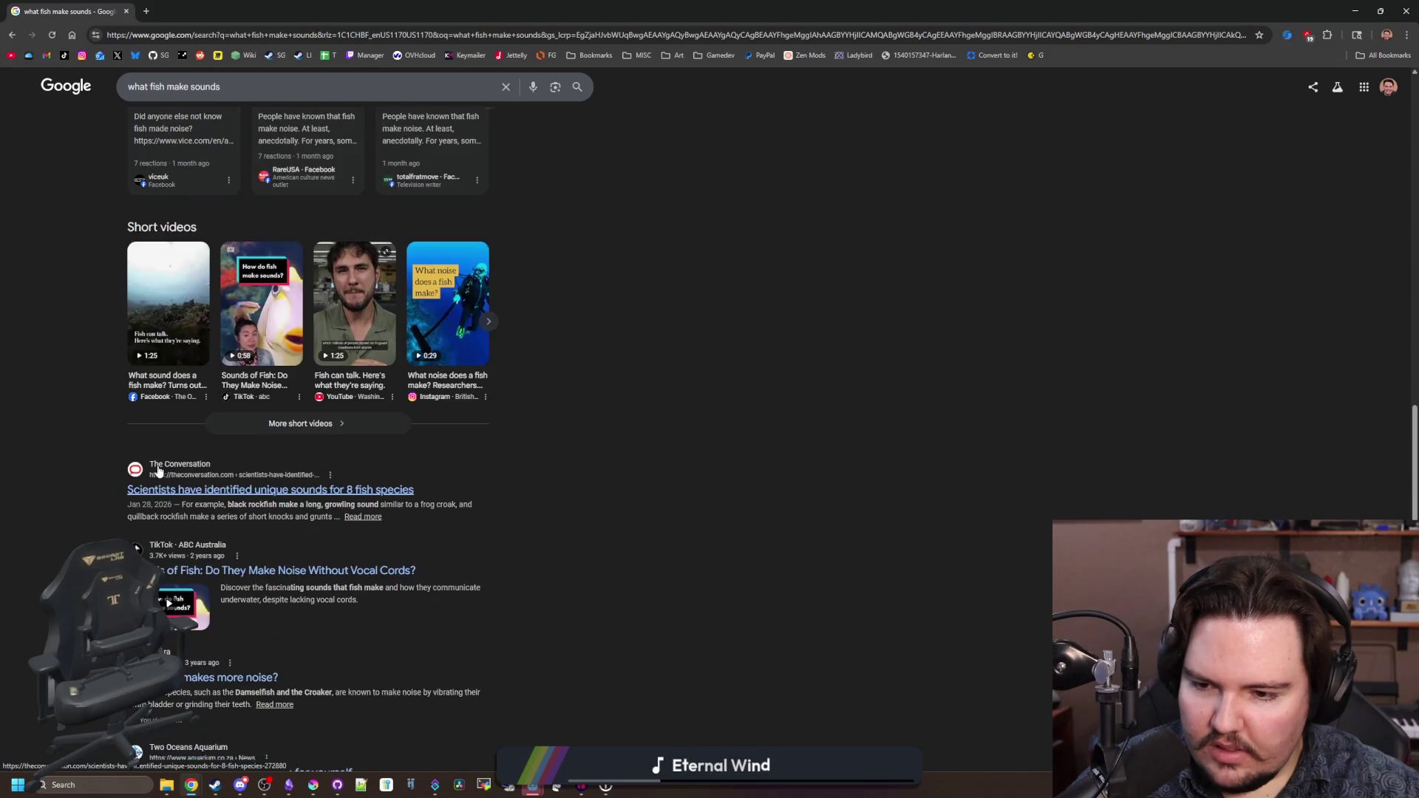
scroll(157, 471, "down", 4)
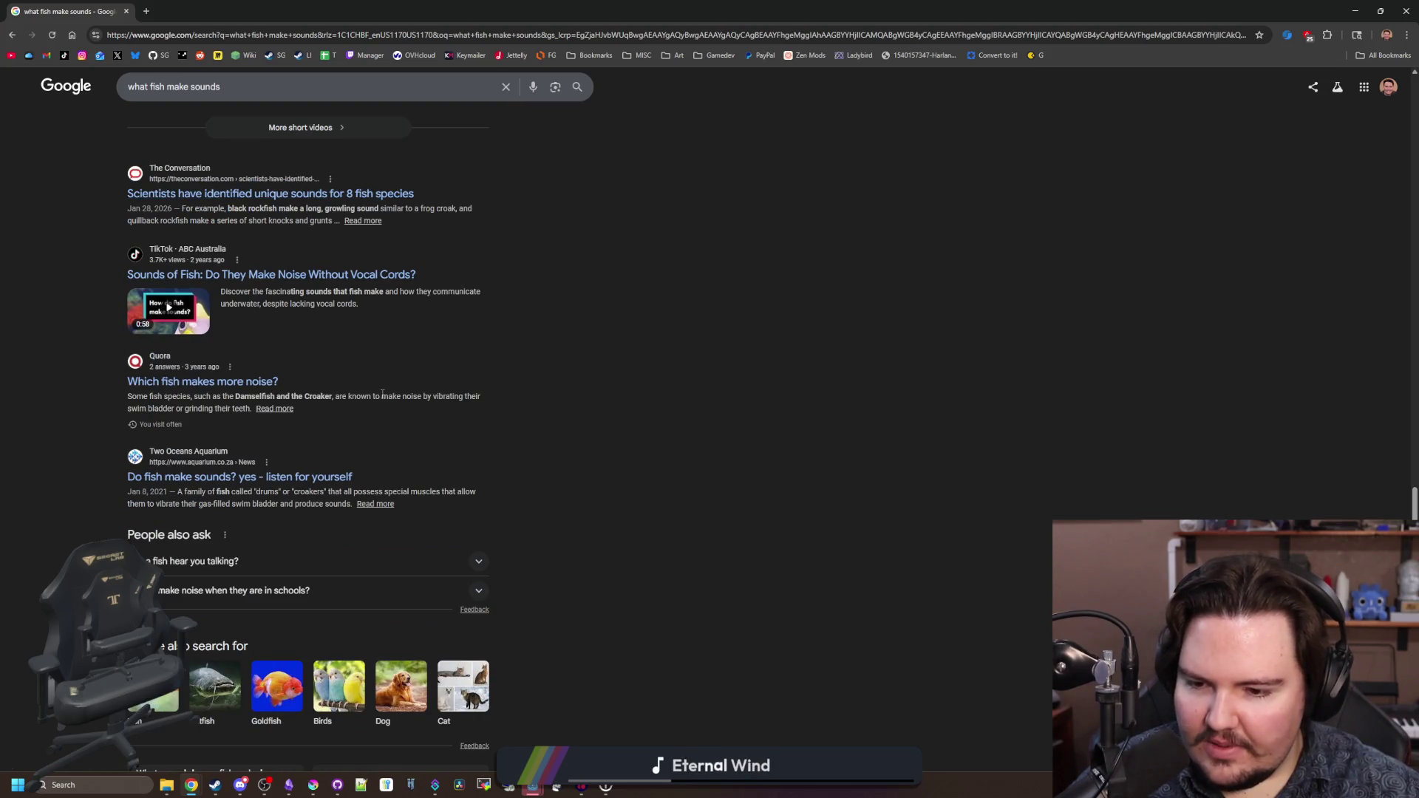
scroll(382, 393, "up", 15)
left_click_drag(838, 8, 837, 590)
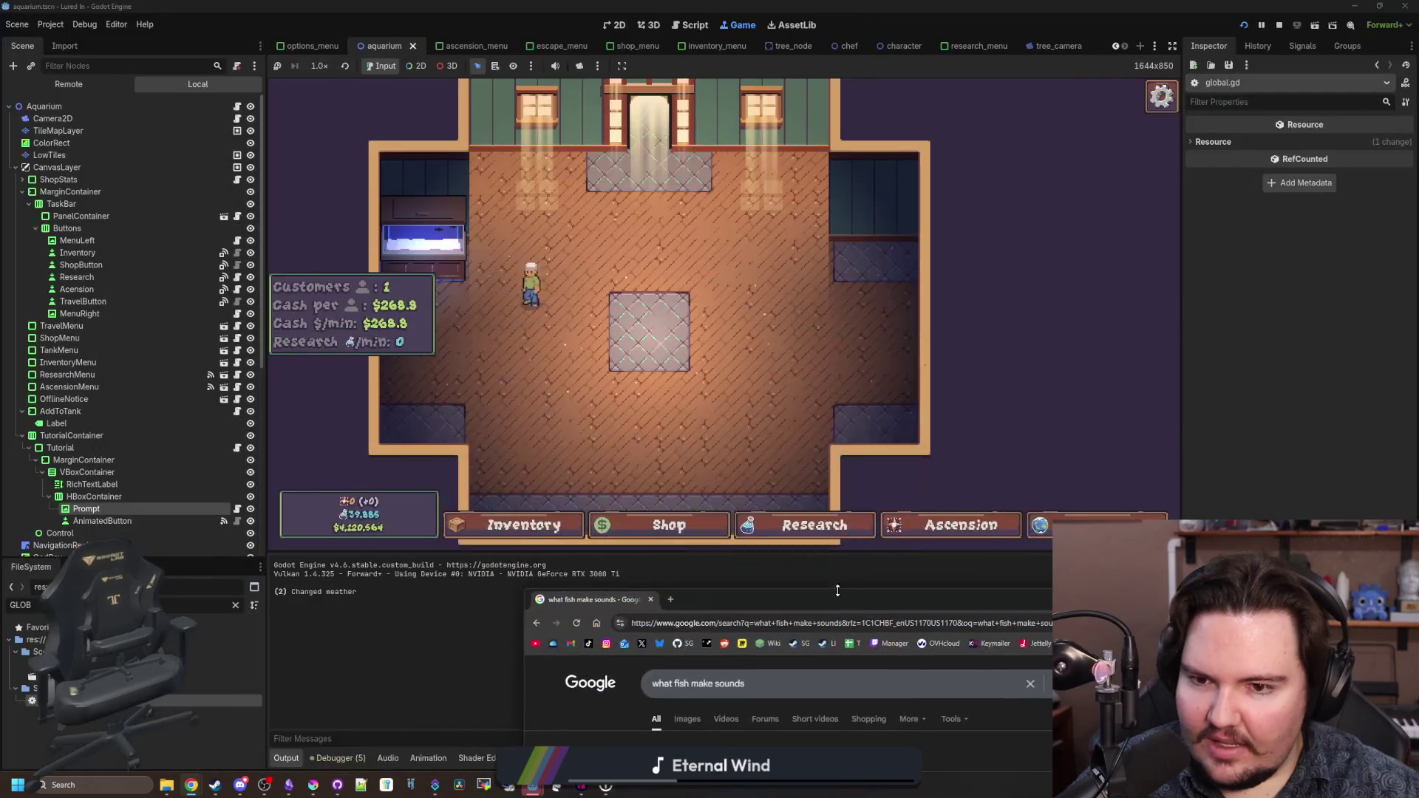
- Return to the running Godot game and browse the caught-fish inventory
left_click(677, 570)
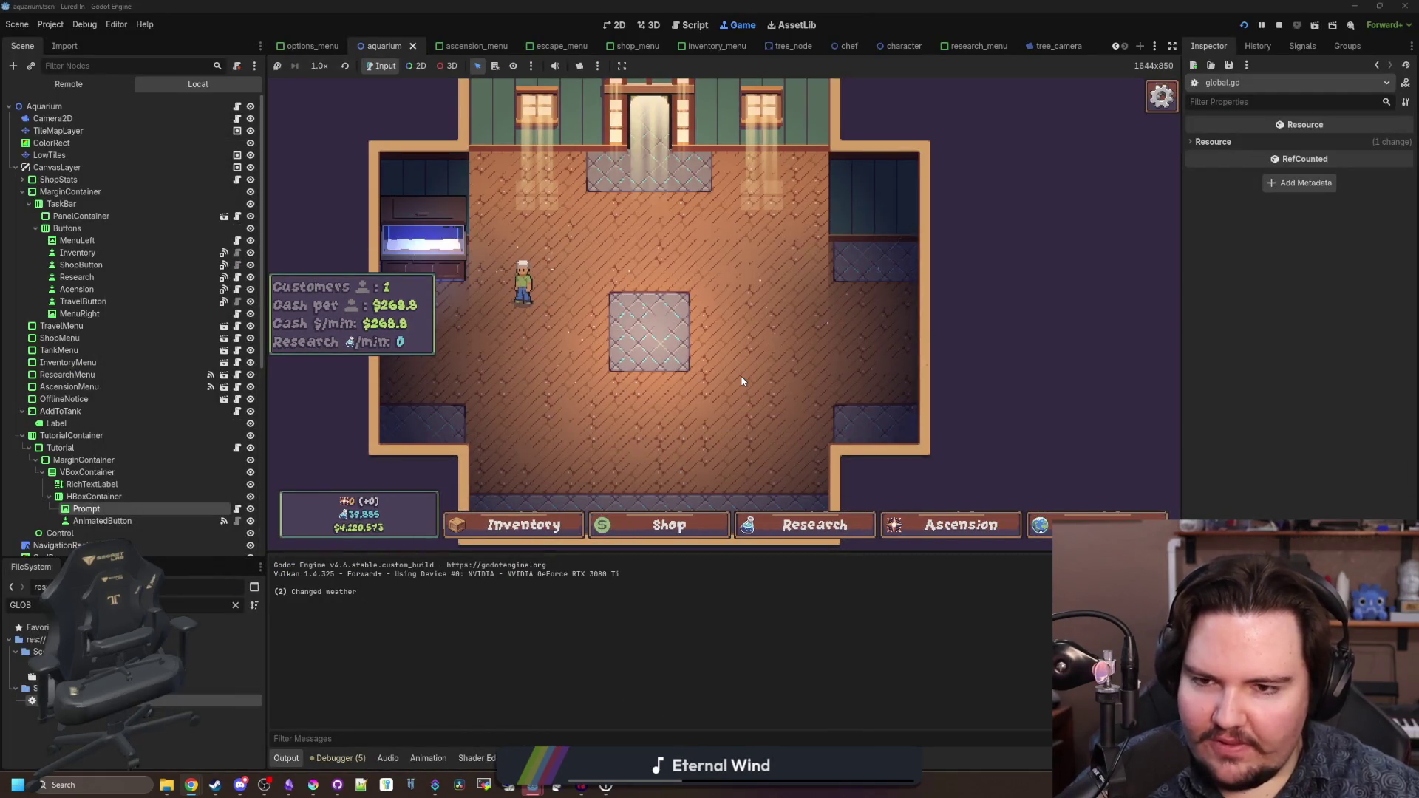
scroll(644, 403, "up", 3)
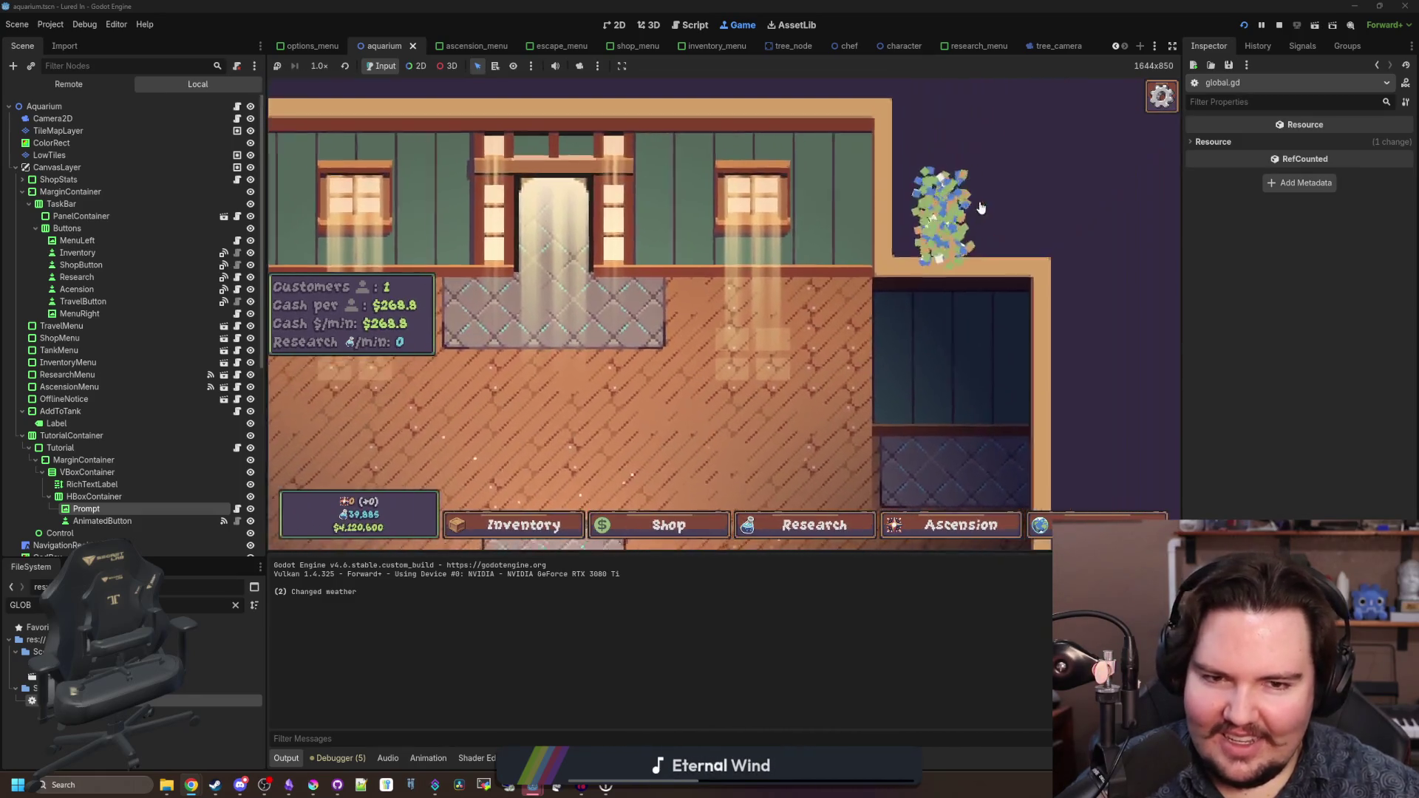
left_click(540, 524)
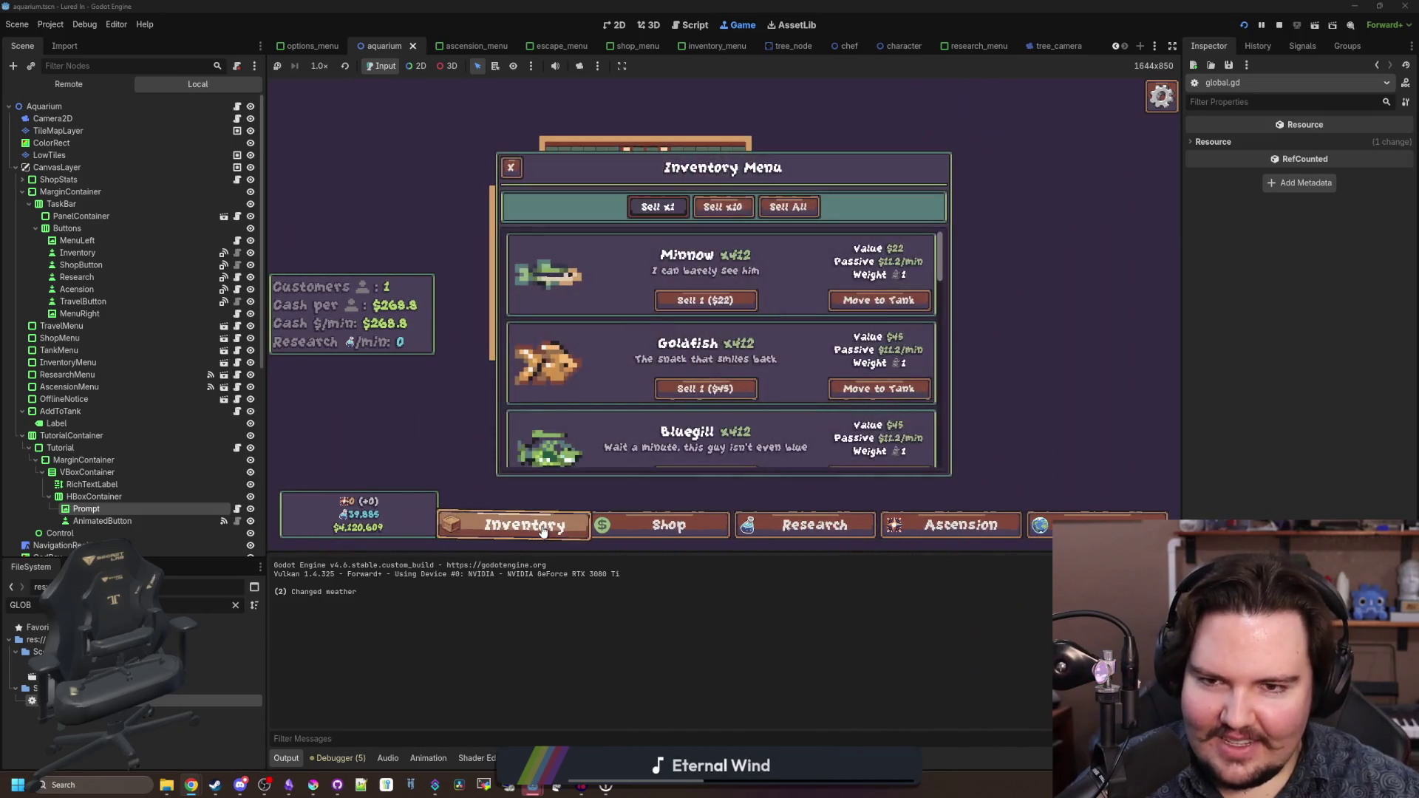
left_click(544, 527)
left_click(669, 525)
left_click(523, 525)
scroll(702, 378, "down", 5)
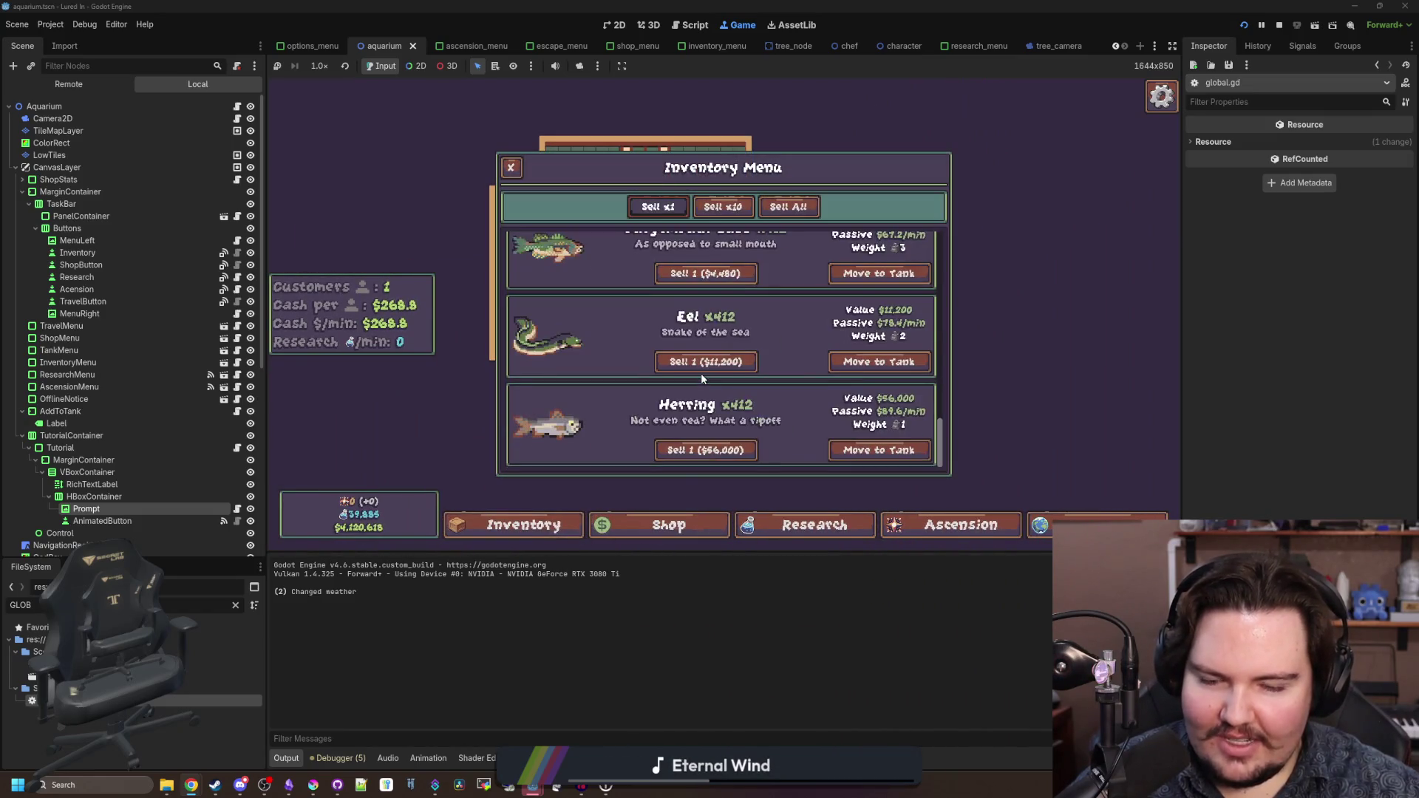
- Look through the Shop and Research panels, then open Fish Tank 1
left_click(676, 526)
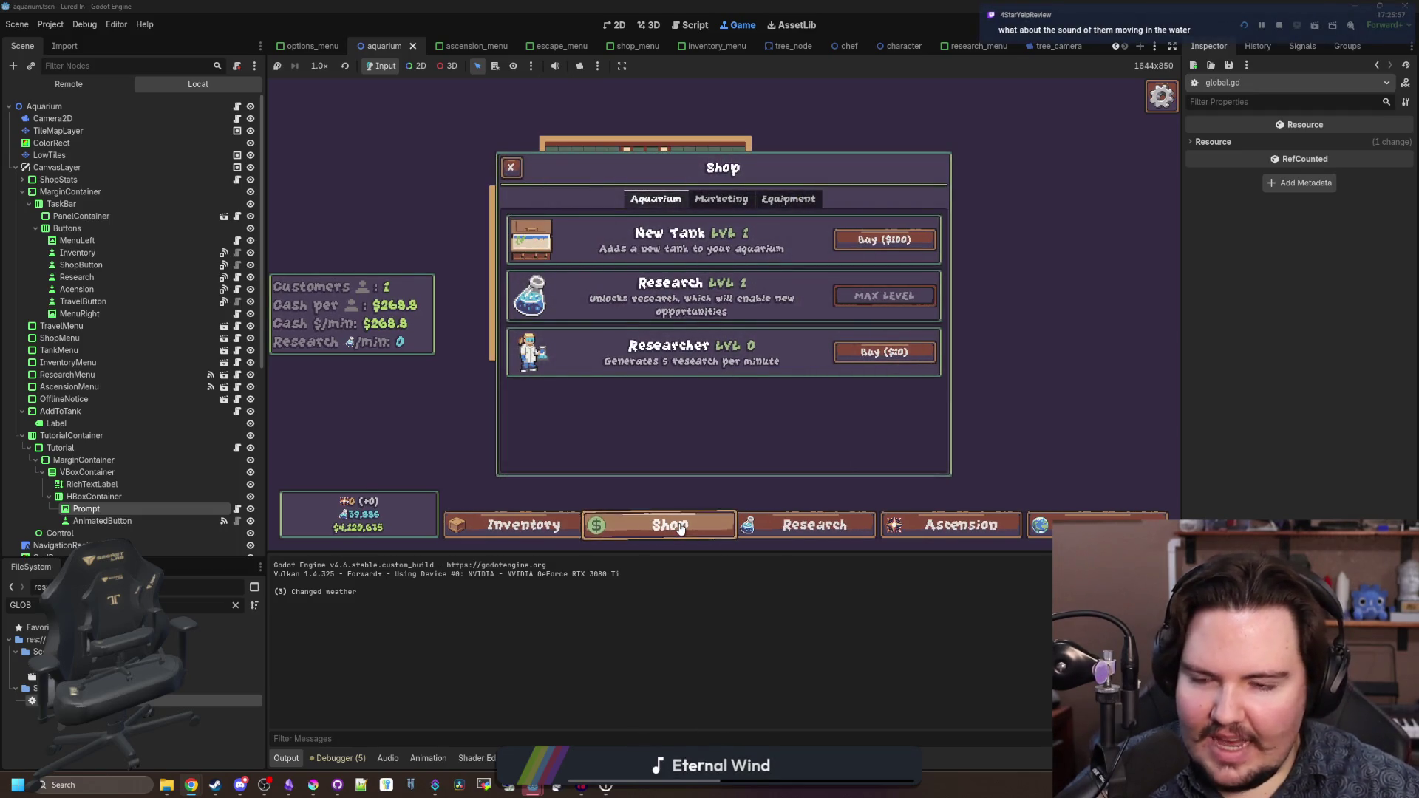
left_click(857, 525)
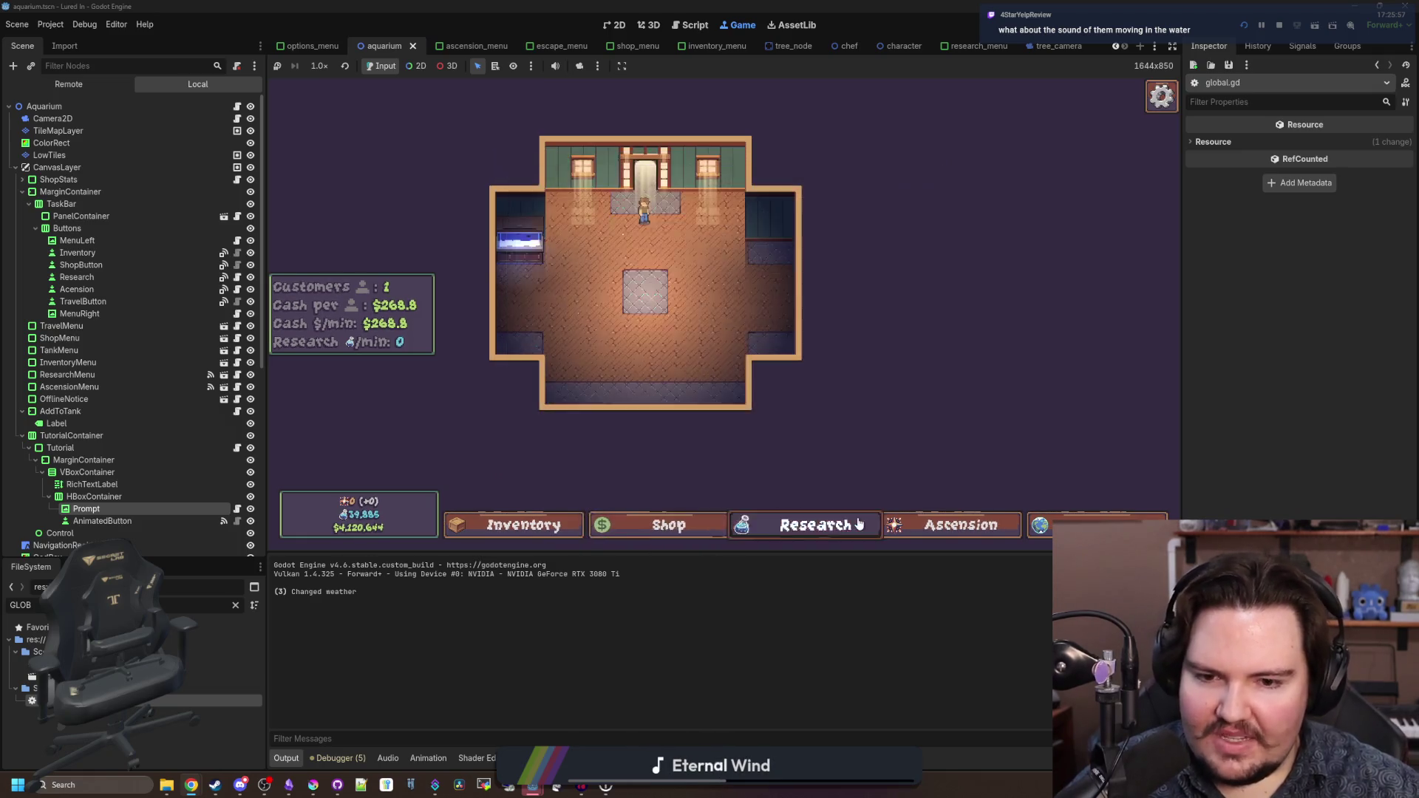
left_click(669, 525)
left_click(670, 525)
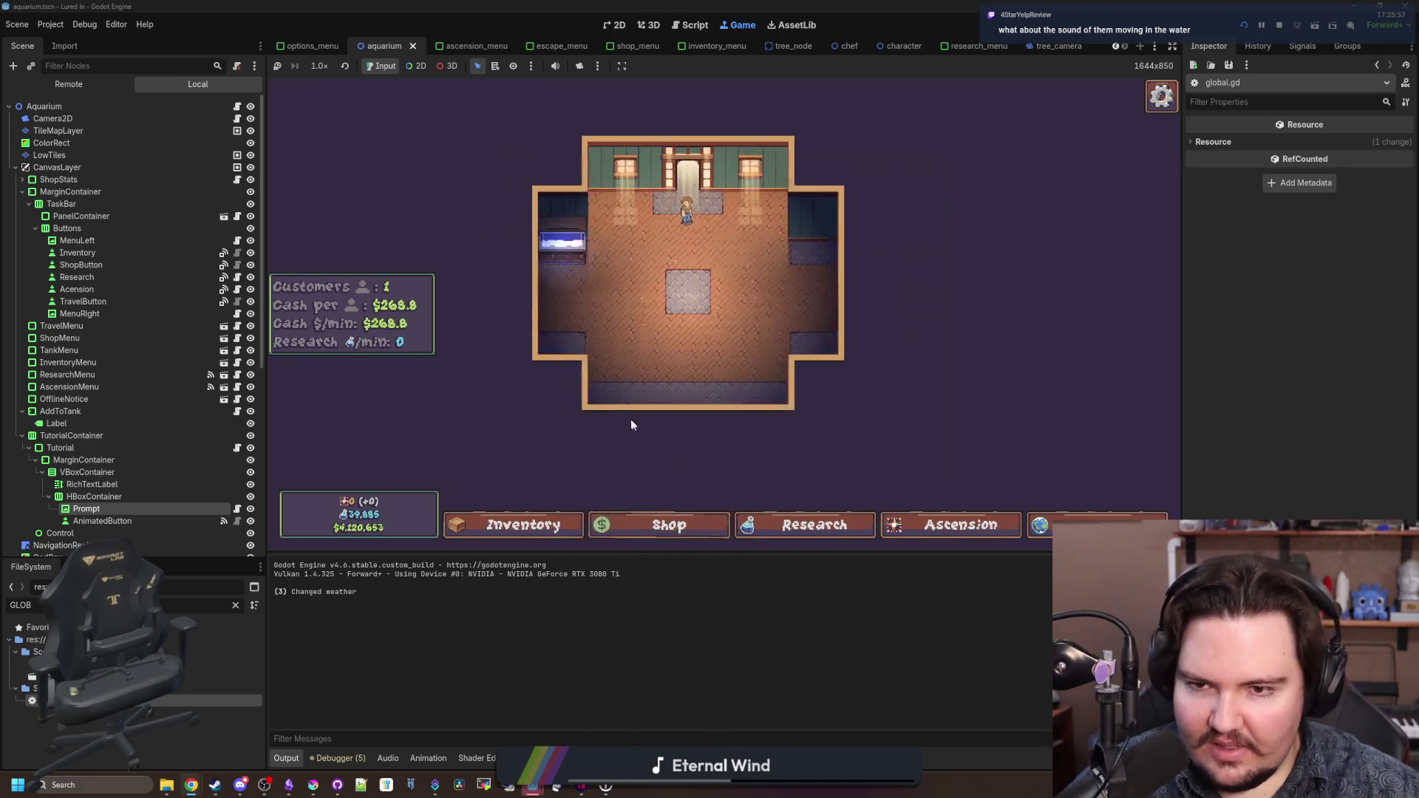
left_click(628, 414)
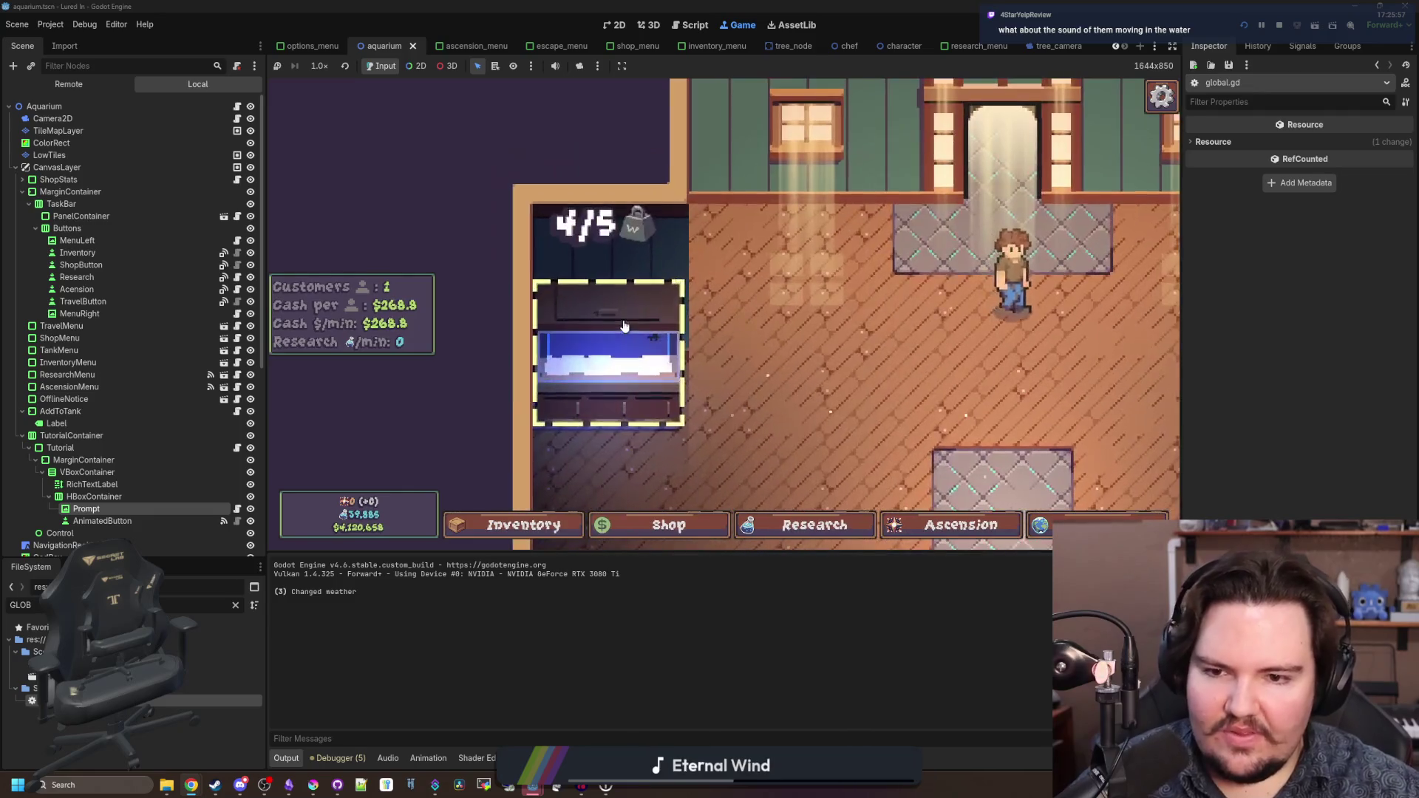
left_click(624, 326)
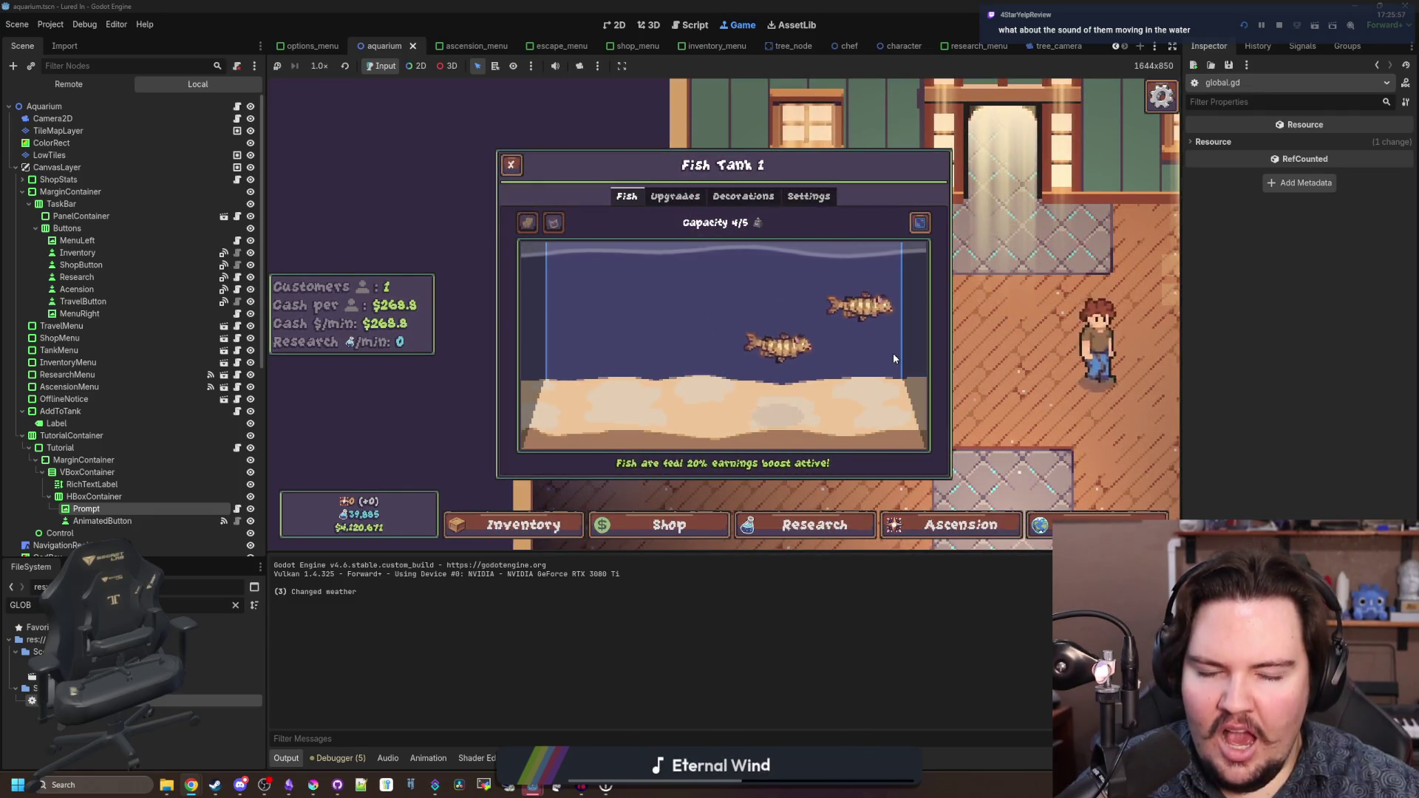
- Buy the $200 Diver decoration, place it in the tank, and scale it to maximum
left_click(675, 195)
left_click(743, 196)
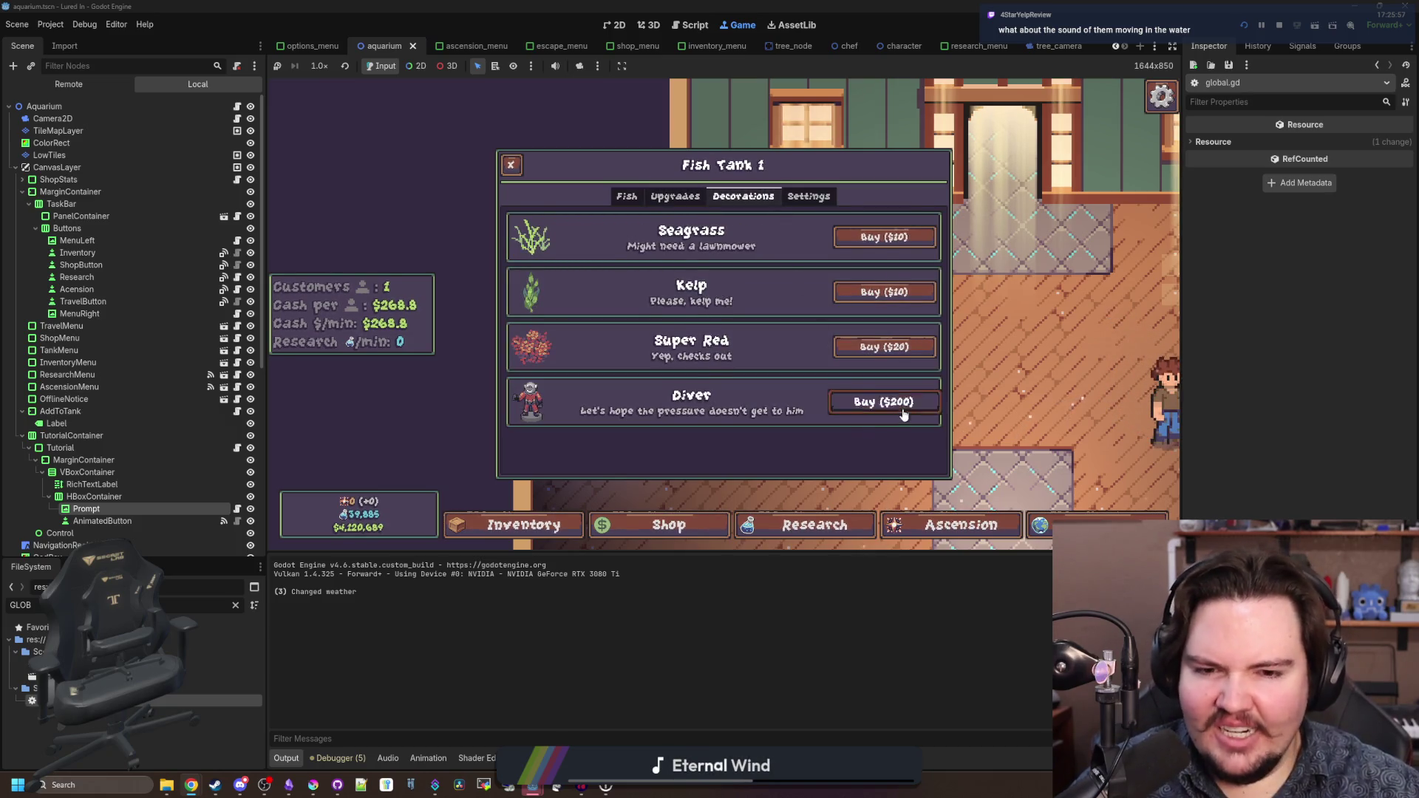
left_click(880, 402)
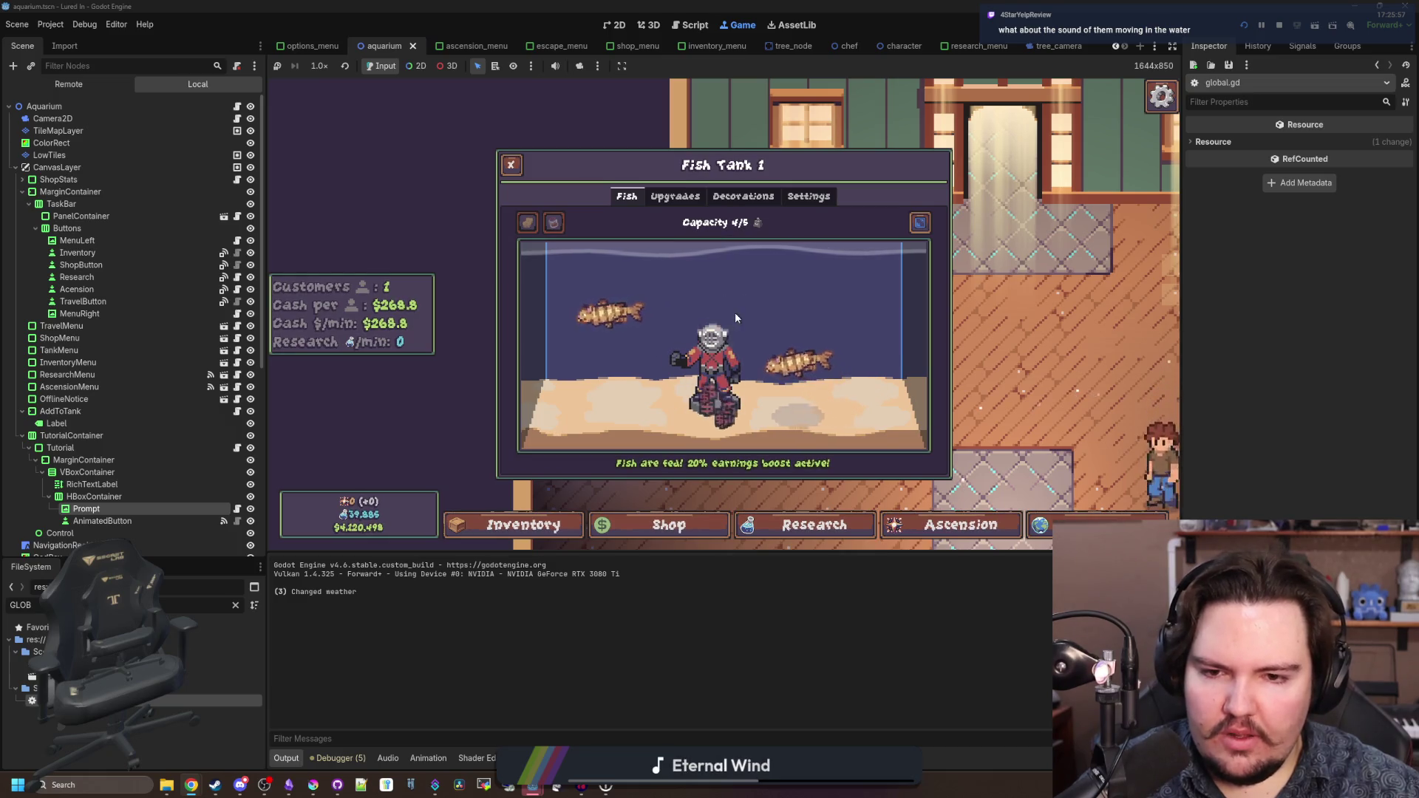
left_click(714, 411)
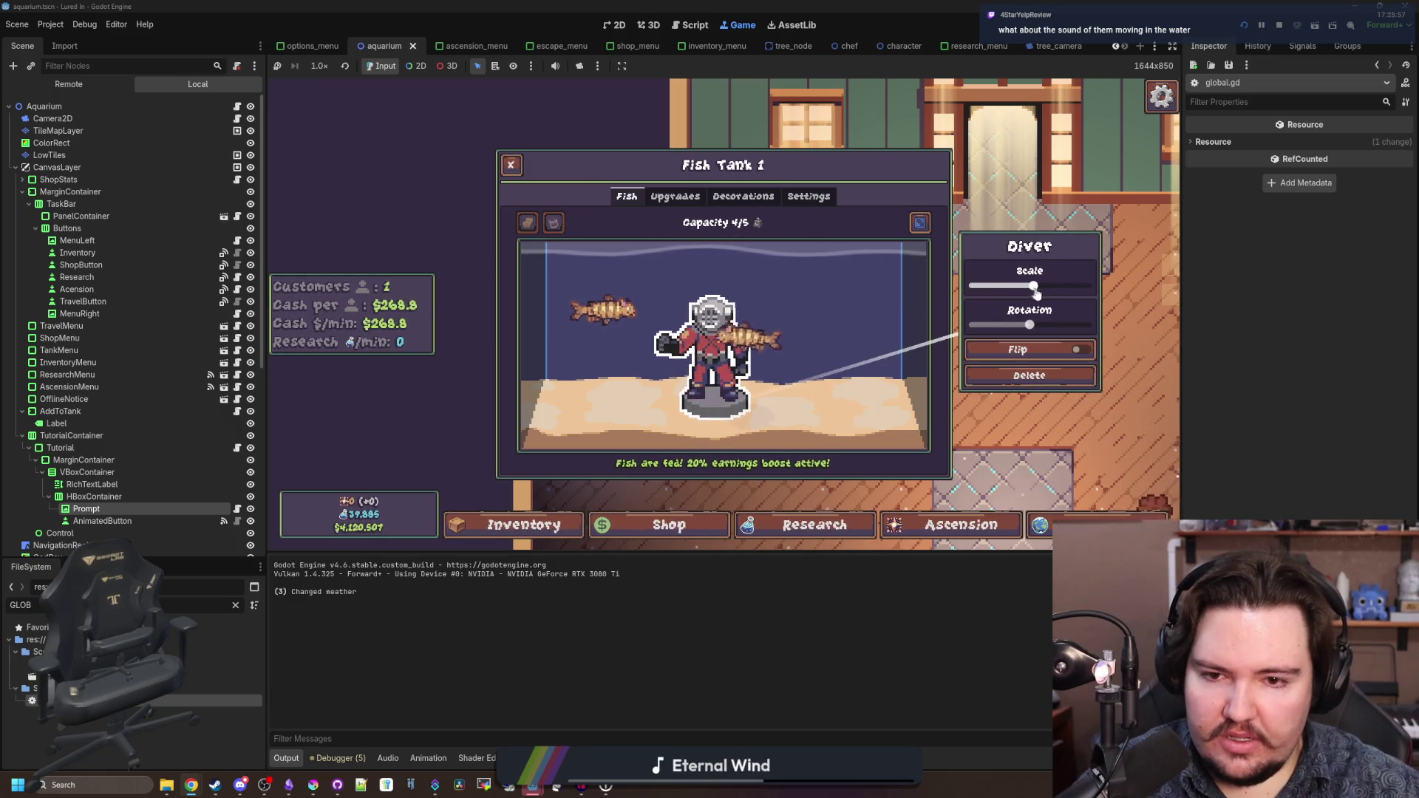
mouse_move(1013, 288)
left_mouse_down()
mouse_move(1118, 293)
mouse_move(975, 299)
mouse_move(1186, 316)
left_mouse_up()
key("Escape")
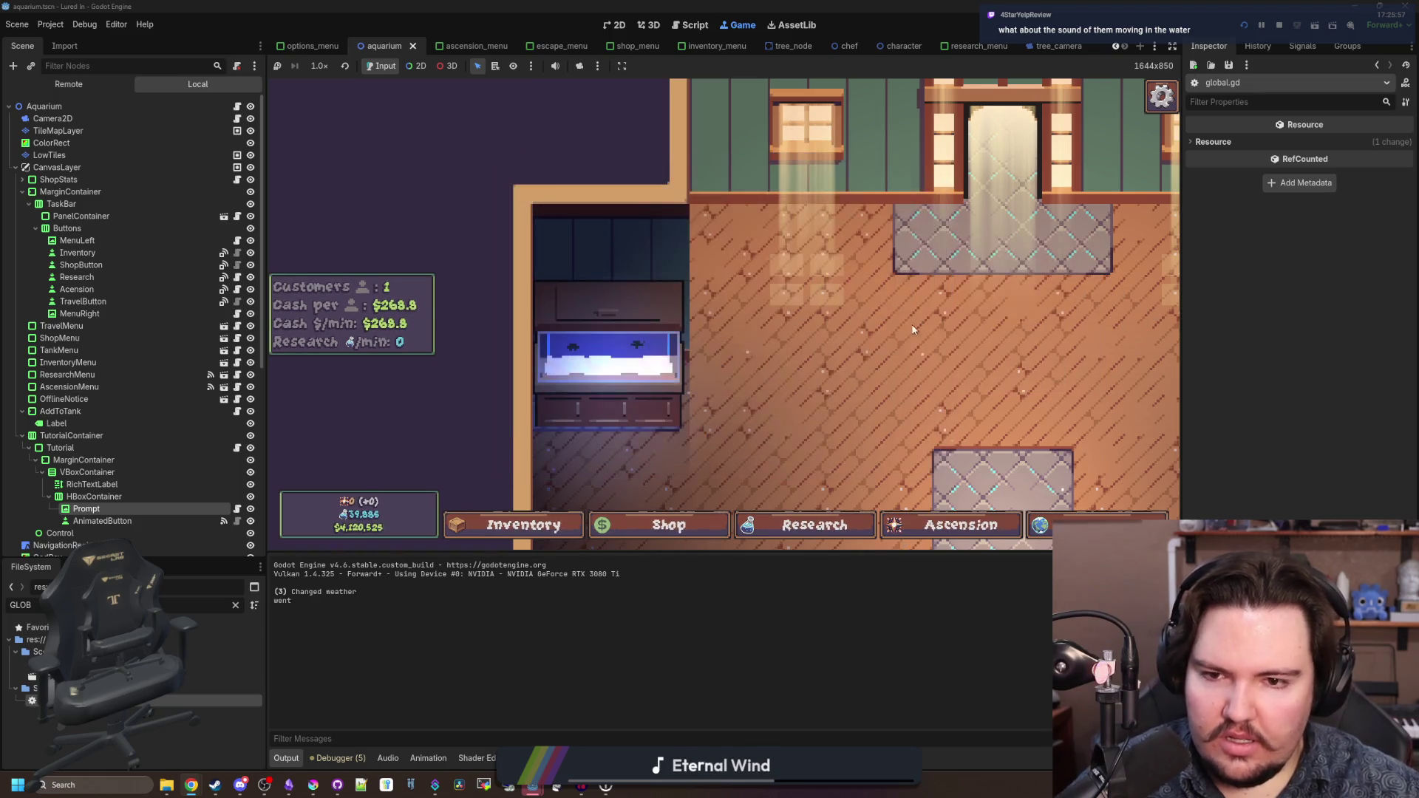
- Reopen the tank to check the diver, then quit to the title screen and restart the game
left_click(612, 372)
key("Escape")
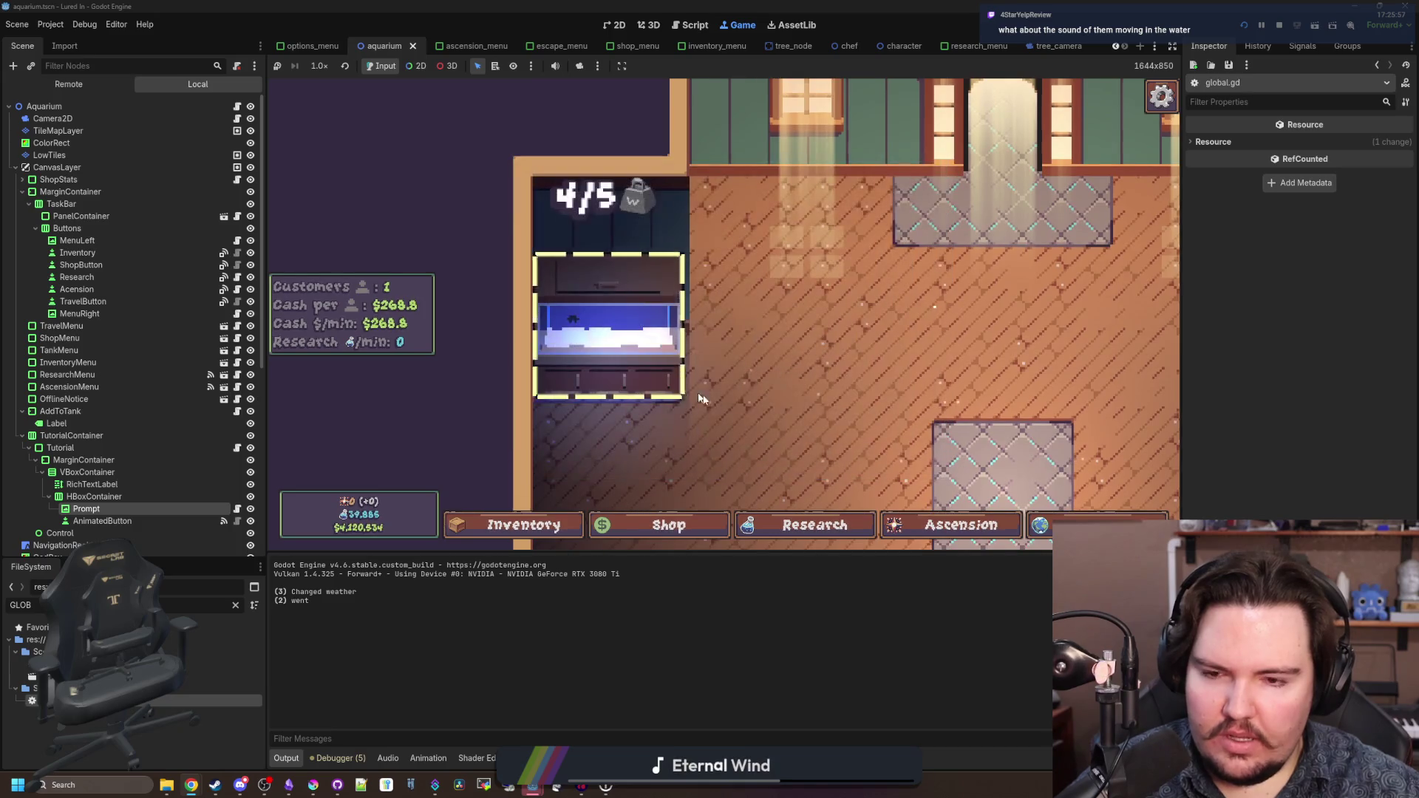
left_click(654, 317)
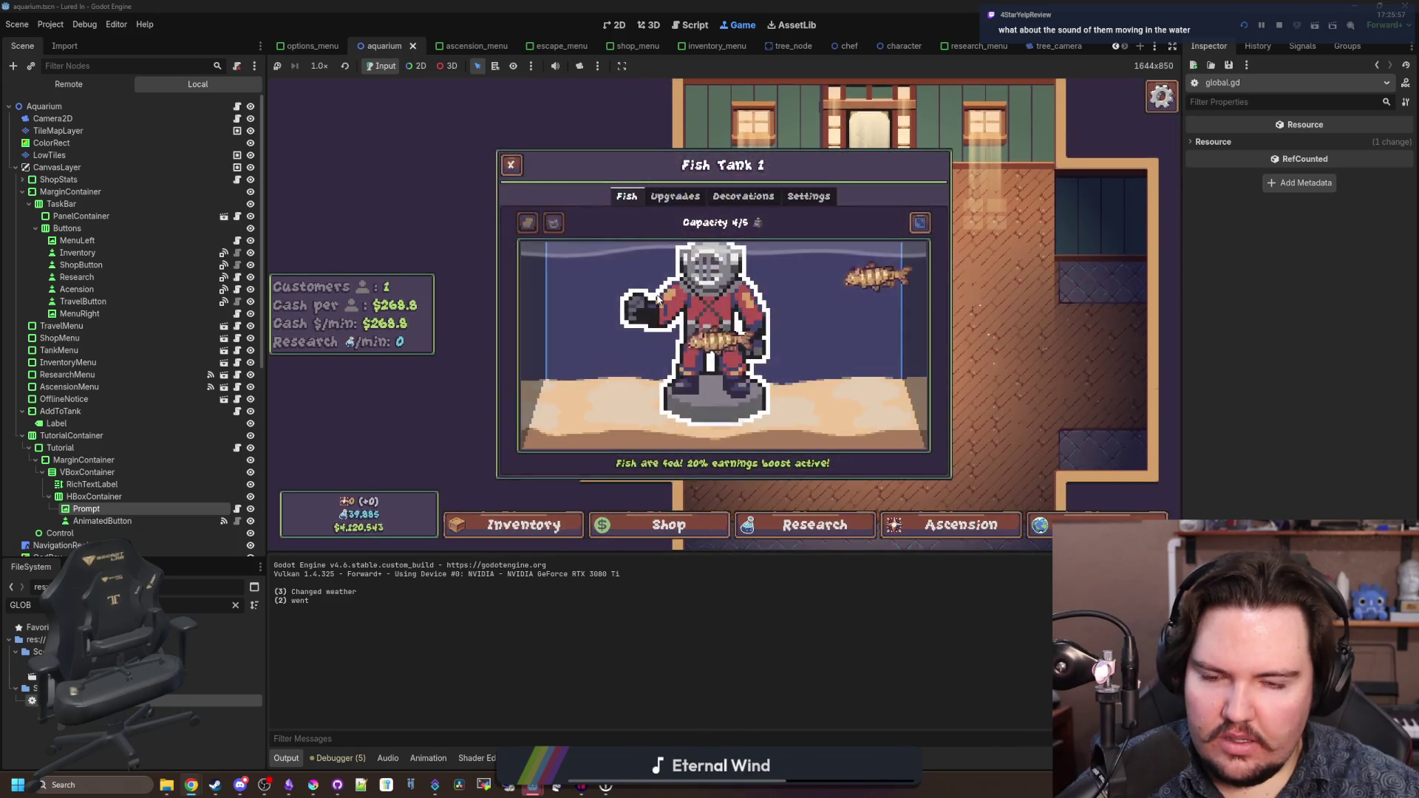
key("Escape")
left_click(658, 299)
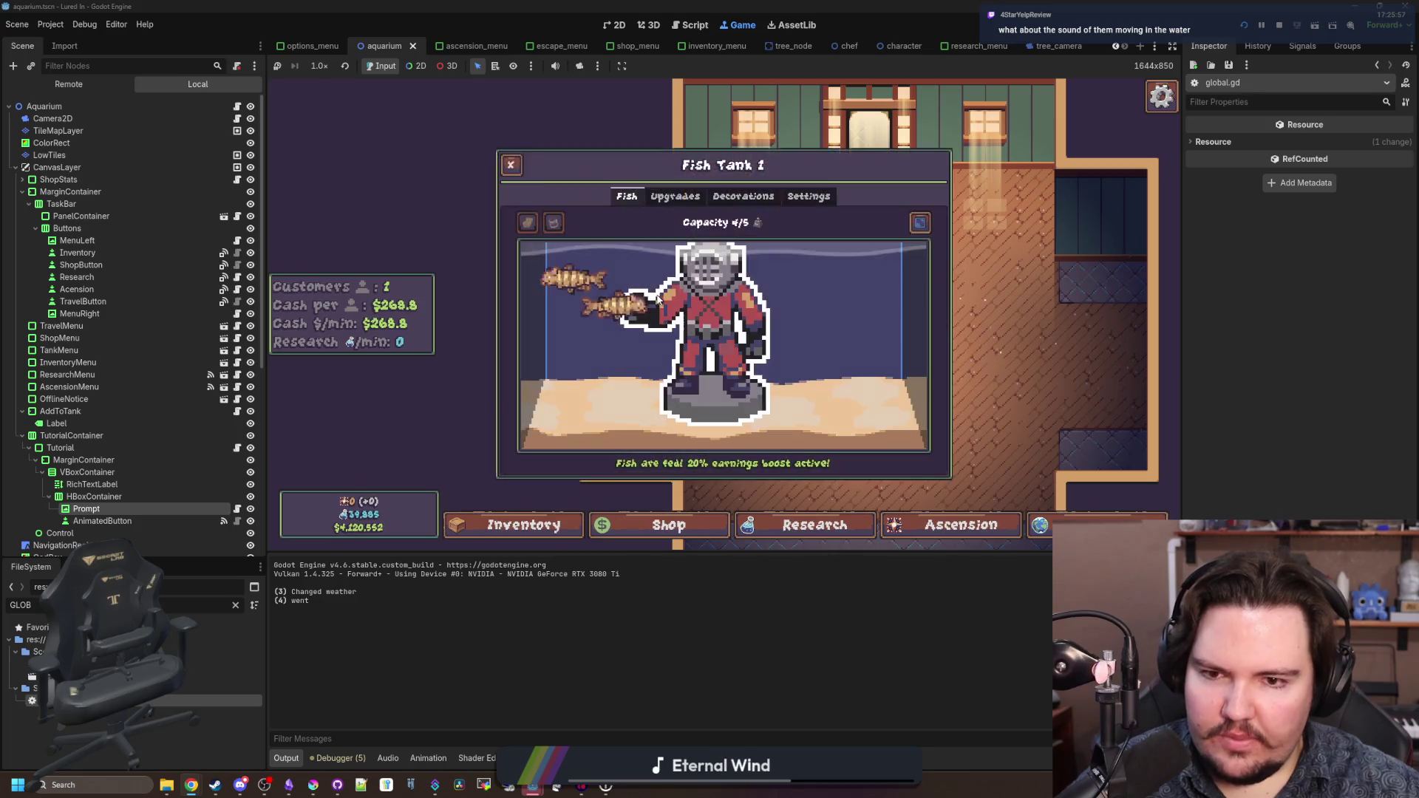
key("Escape")
left_click(678, 234)
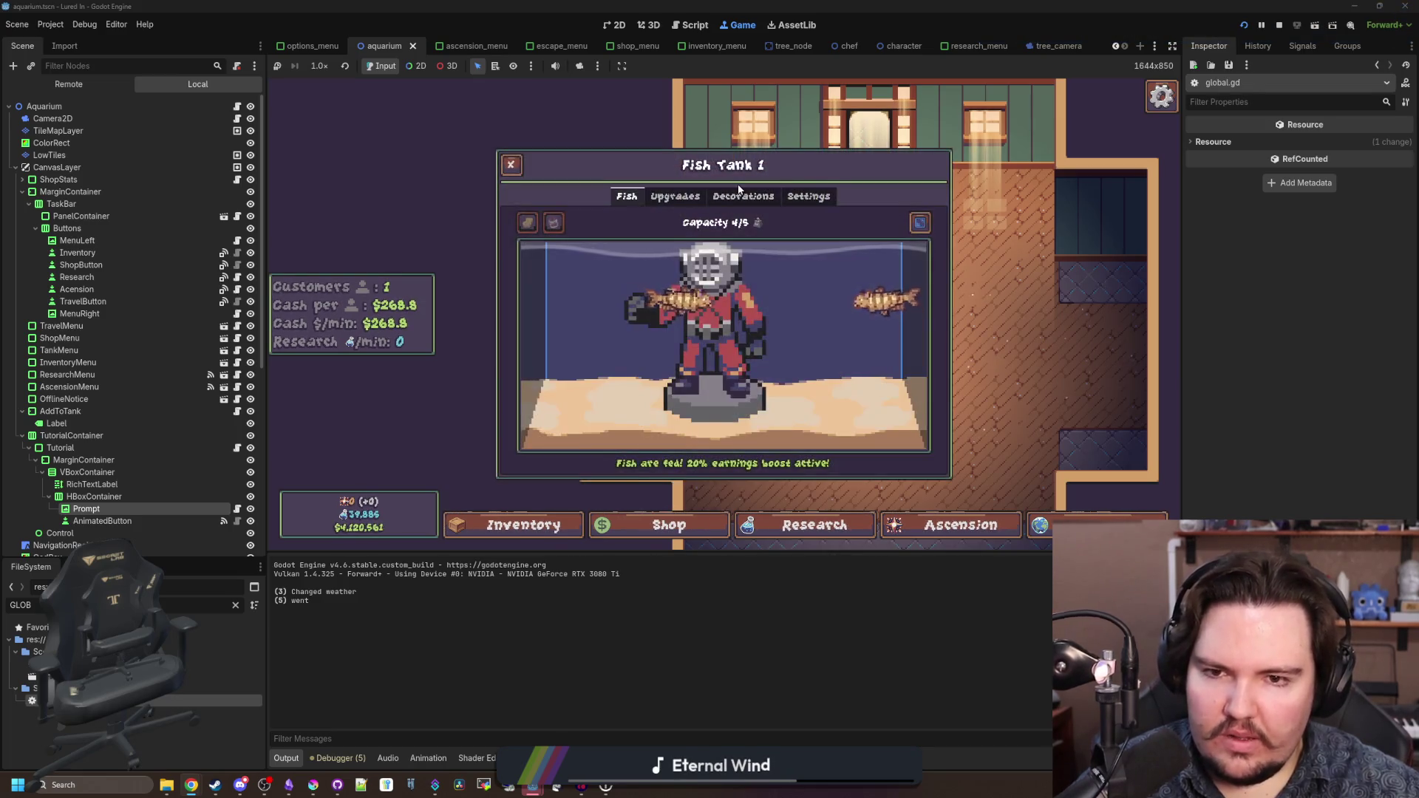
left_click(743, 194)
key("Escape")
key("Escape")
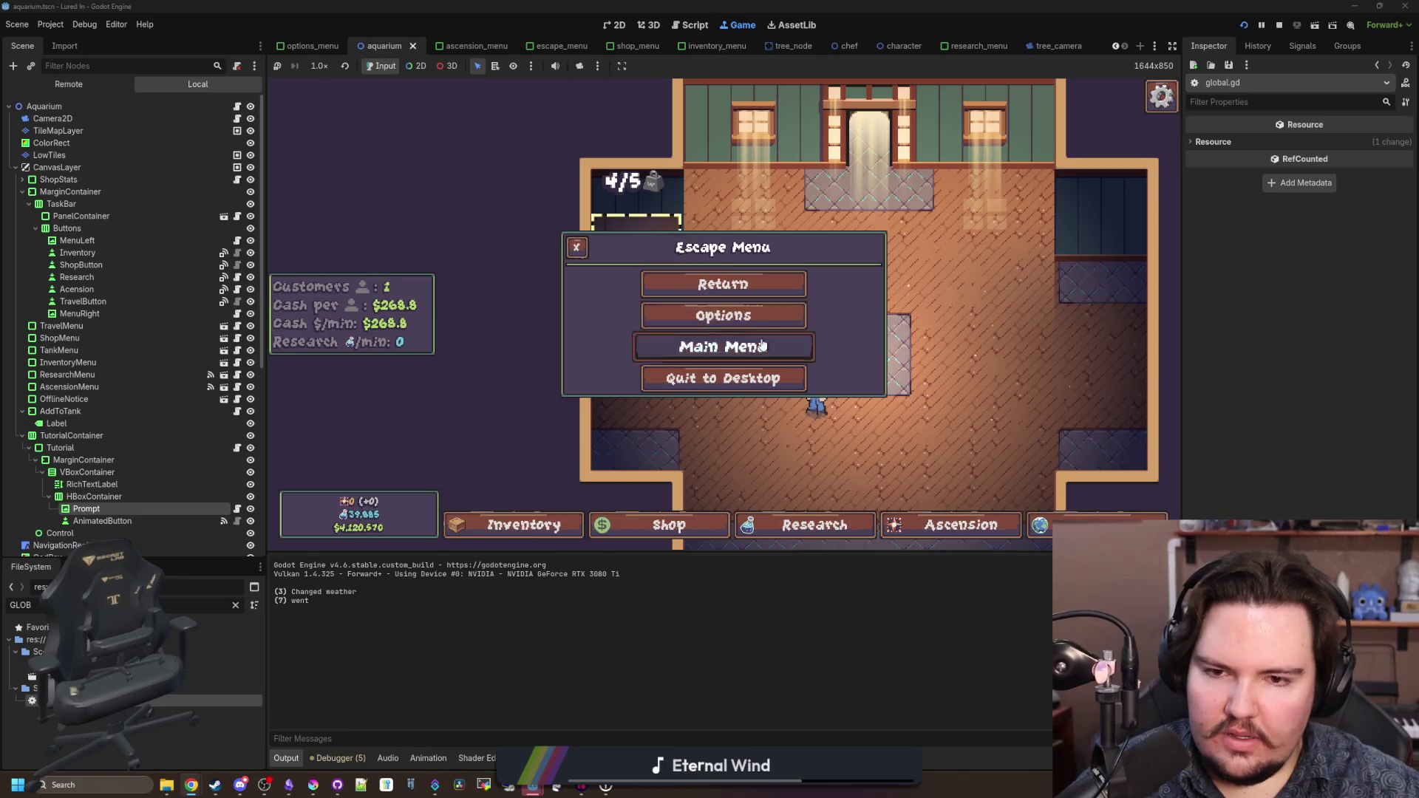
left_click(724, 347)
left_click(386, 364)
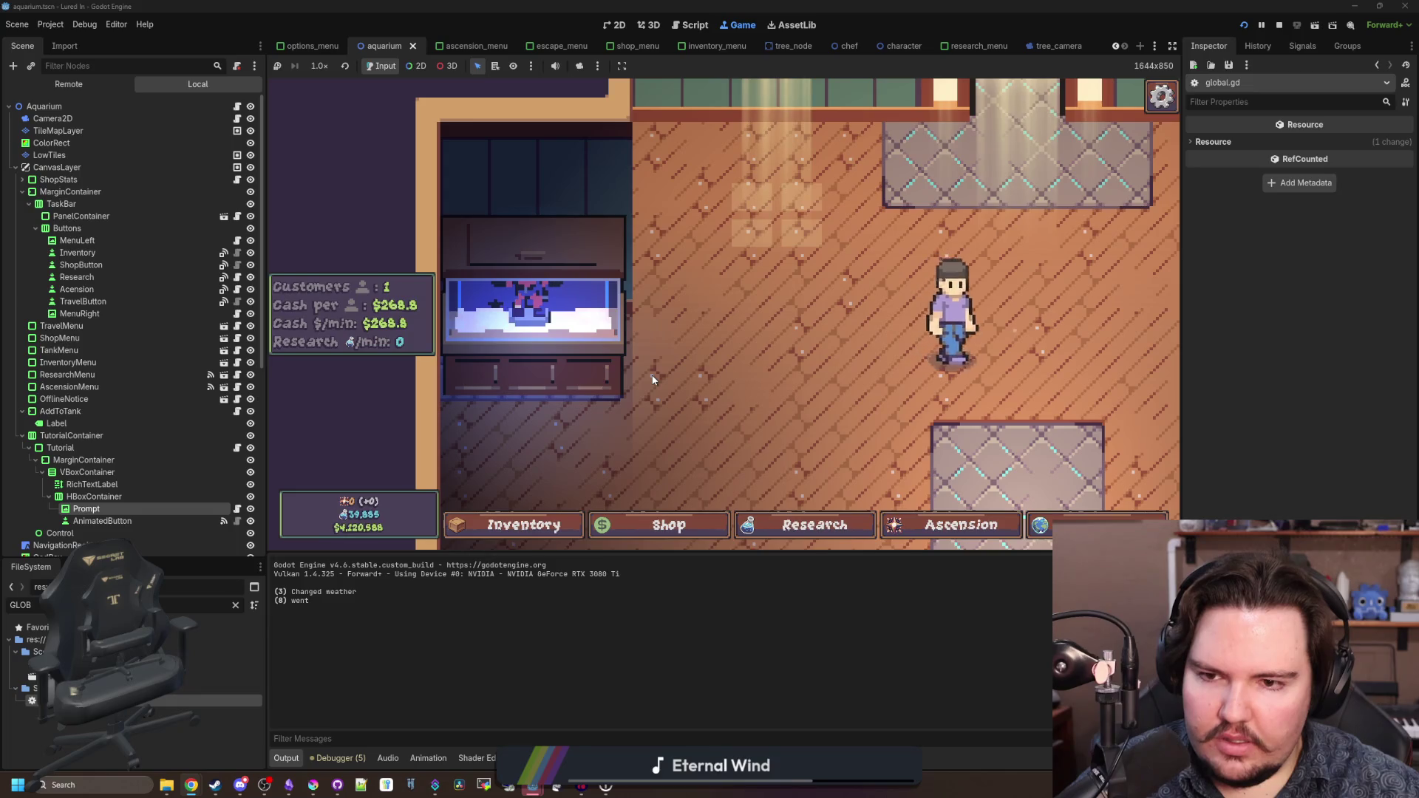
- After reloading, buy a kelp plant and place it at the tank's left side
left_click(602, 347)
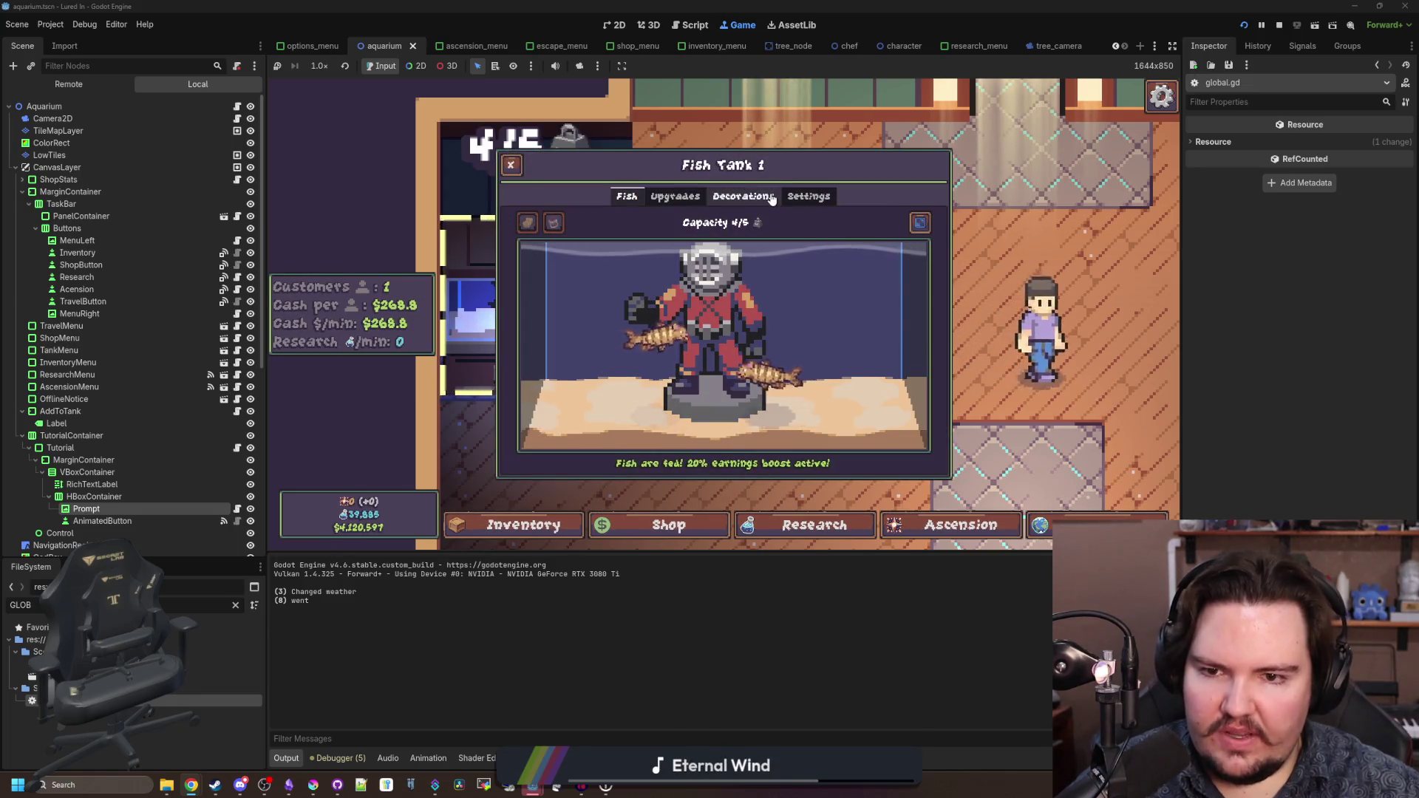
left_click(771, 198)
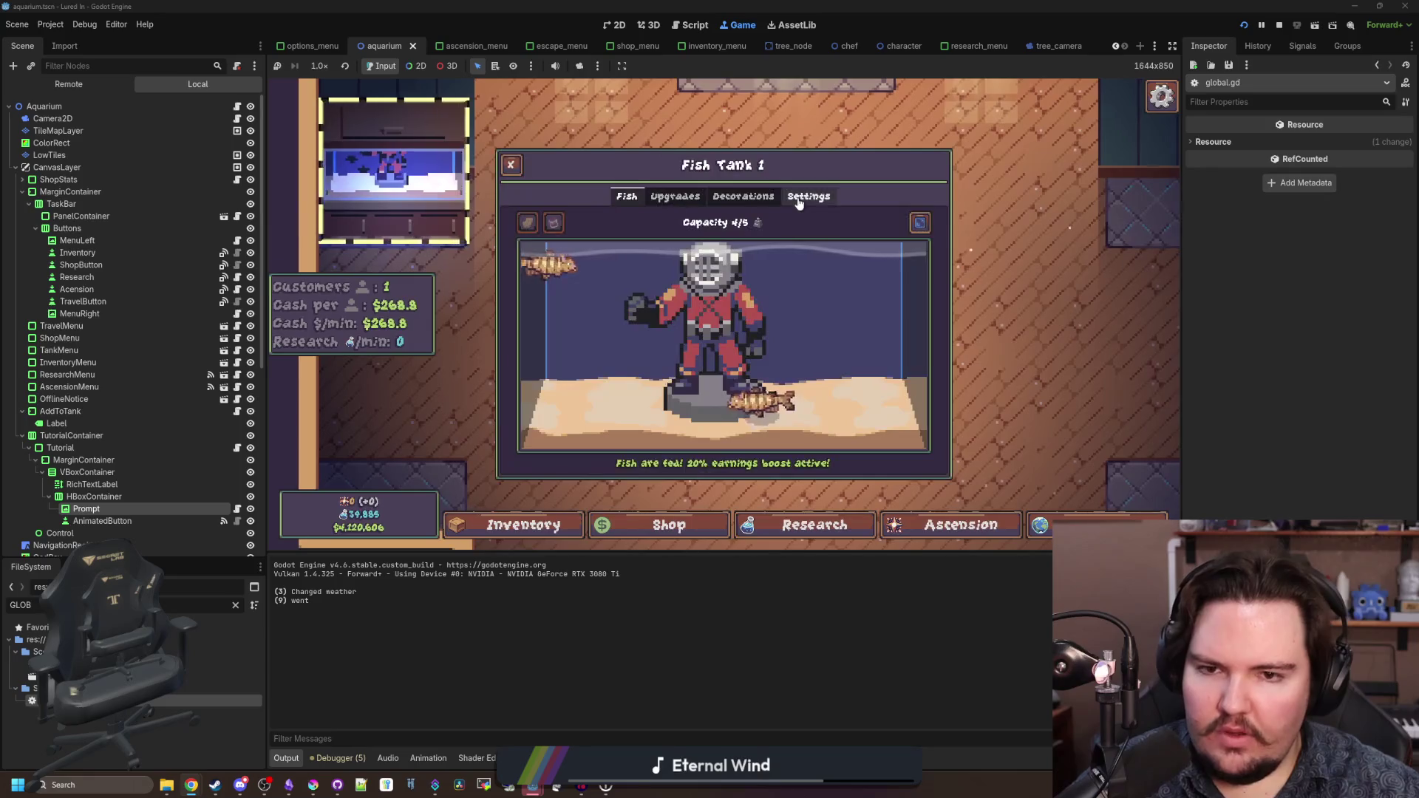
left_click(743, 197)
left_click(916, 303)
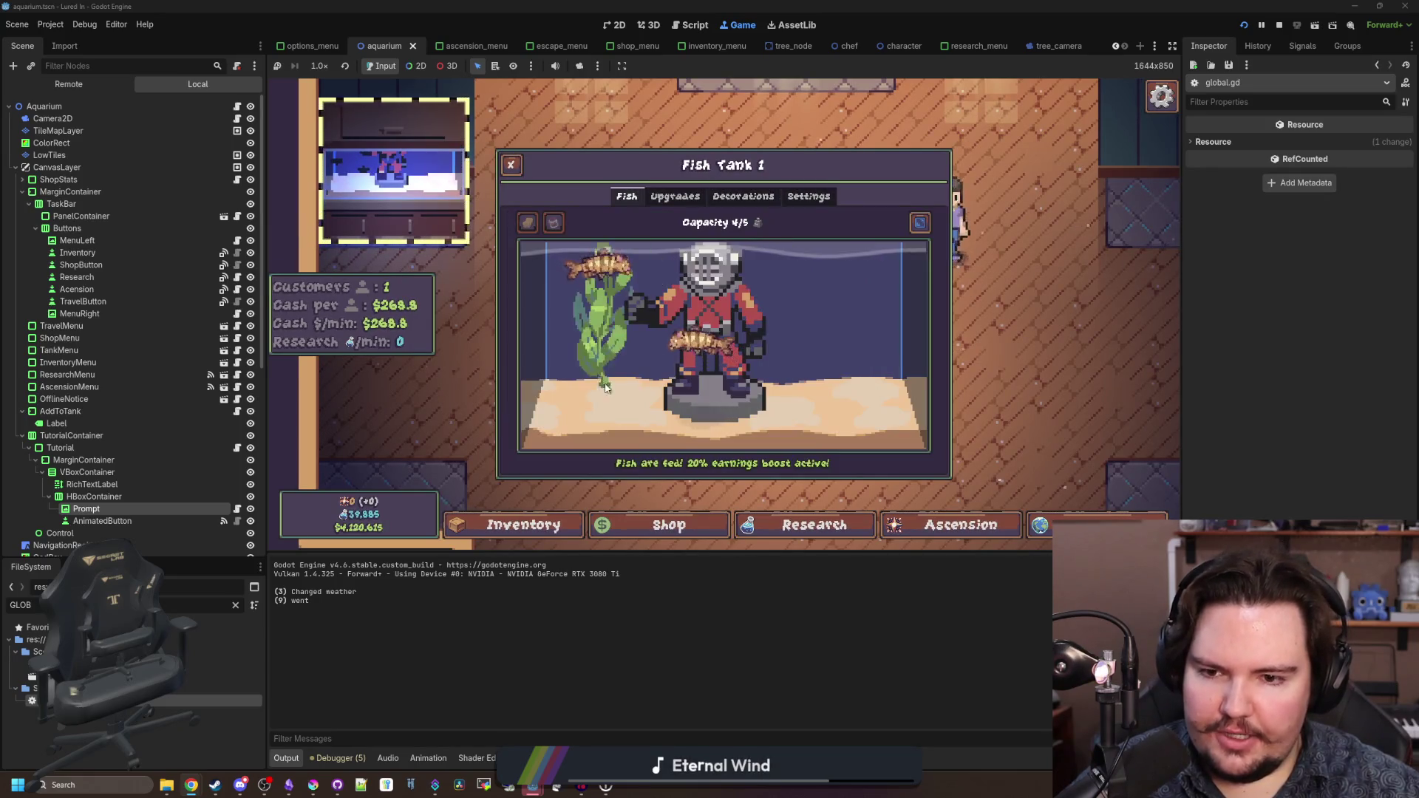
left_click(584, 360)
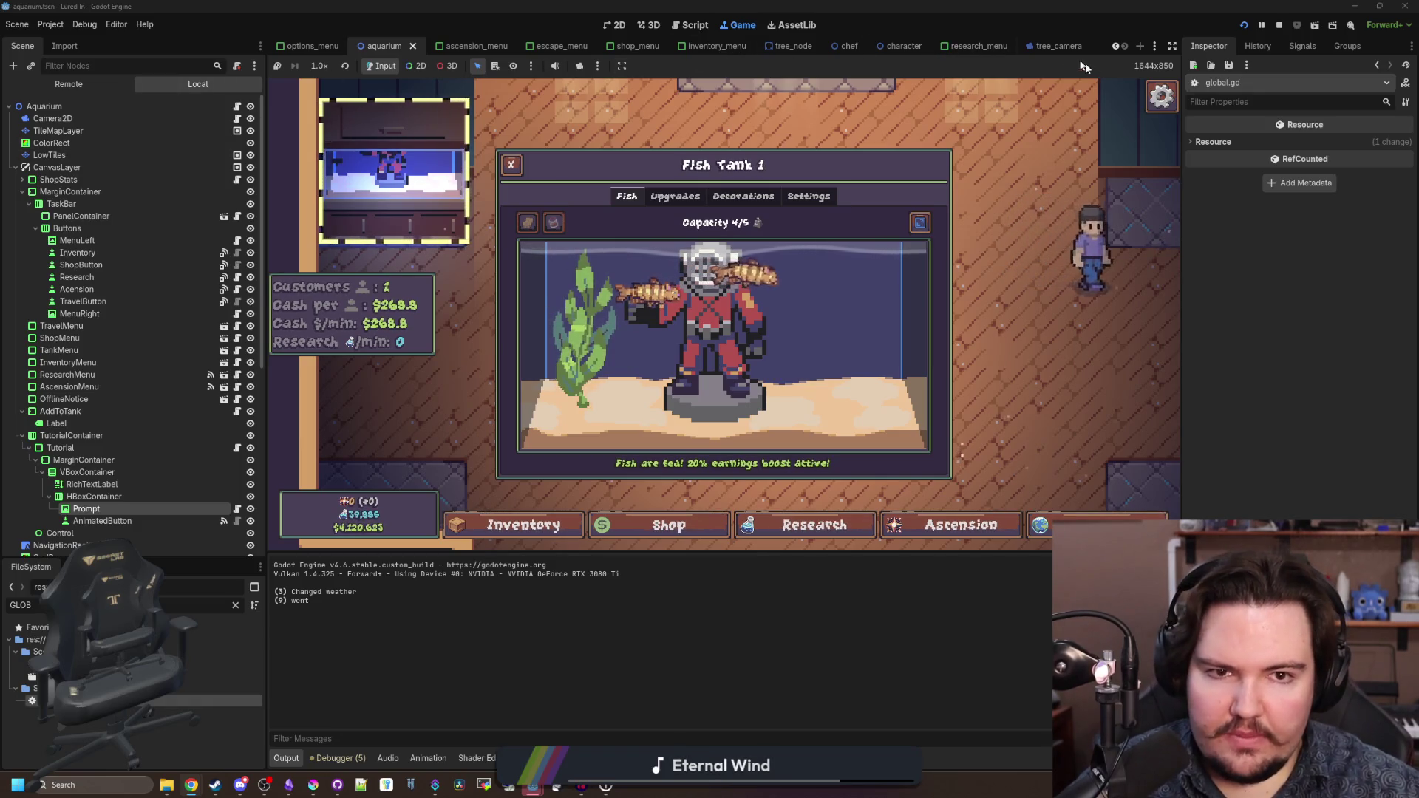
- Filter the FileSystem with 'tank' and open fish_tank.gd
left_click(235, 606)
type("tank")
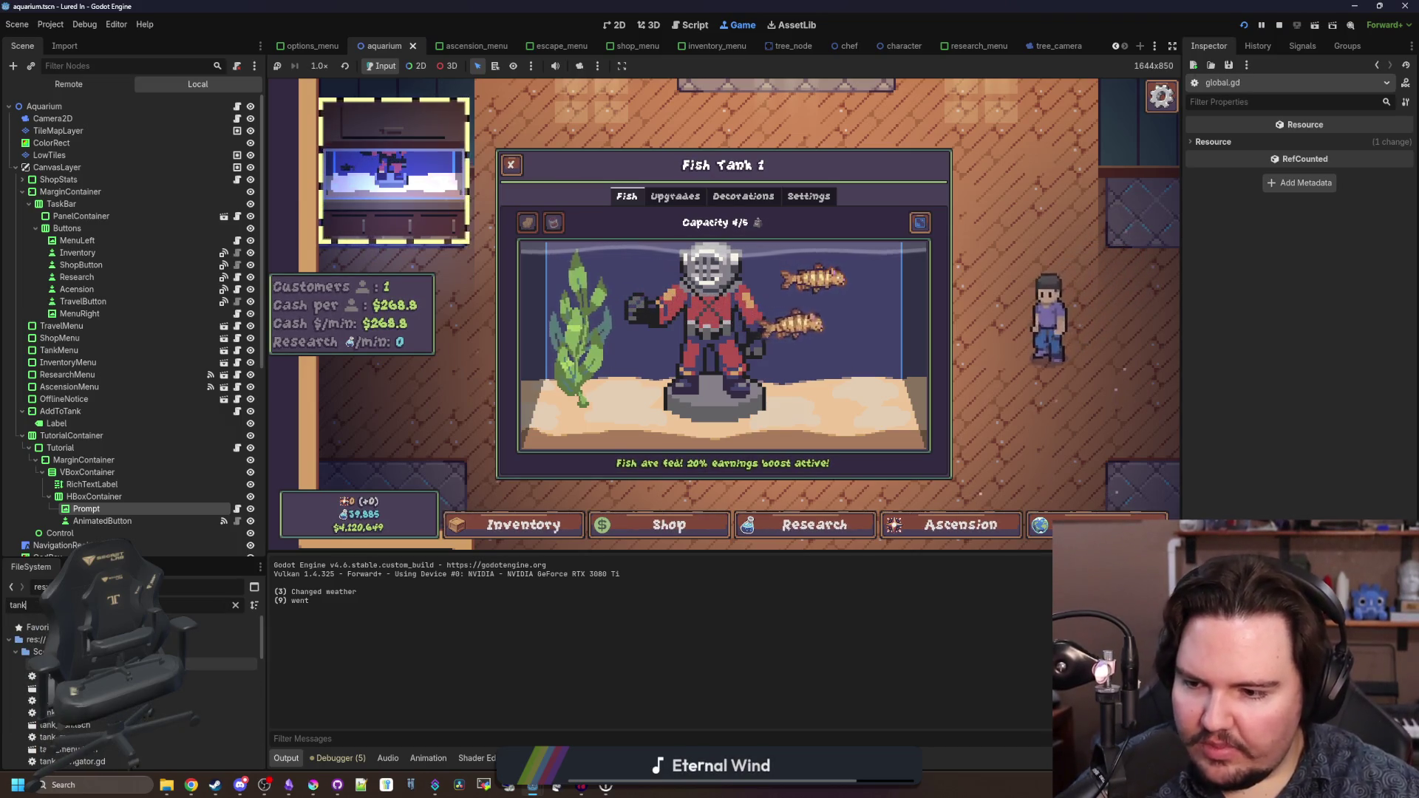
double_click(111, 675)
- Scan fish_tank.gd, then open TankCursor's tank_cursor.gd script near the money_particles call
left_click(619, 355)
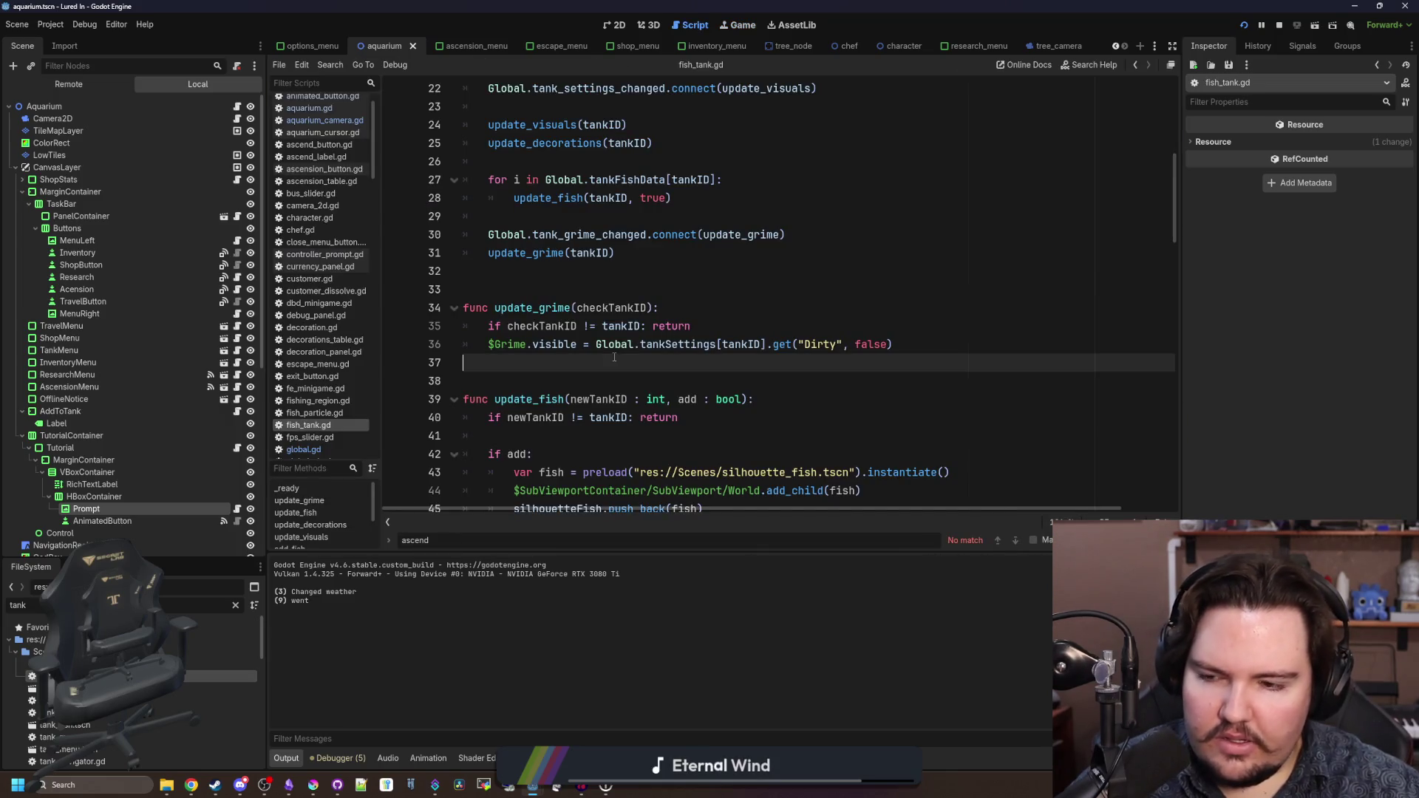
scroll(619, 355, "down", 5)
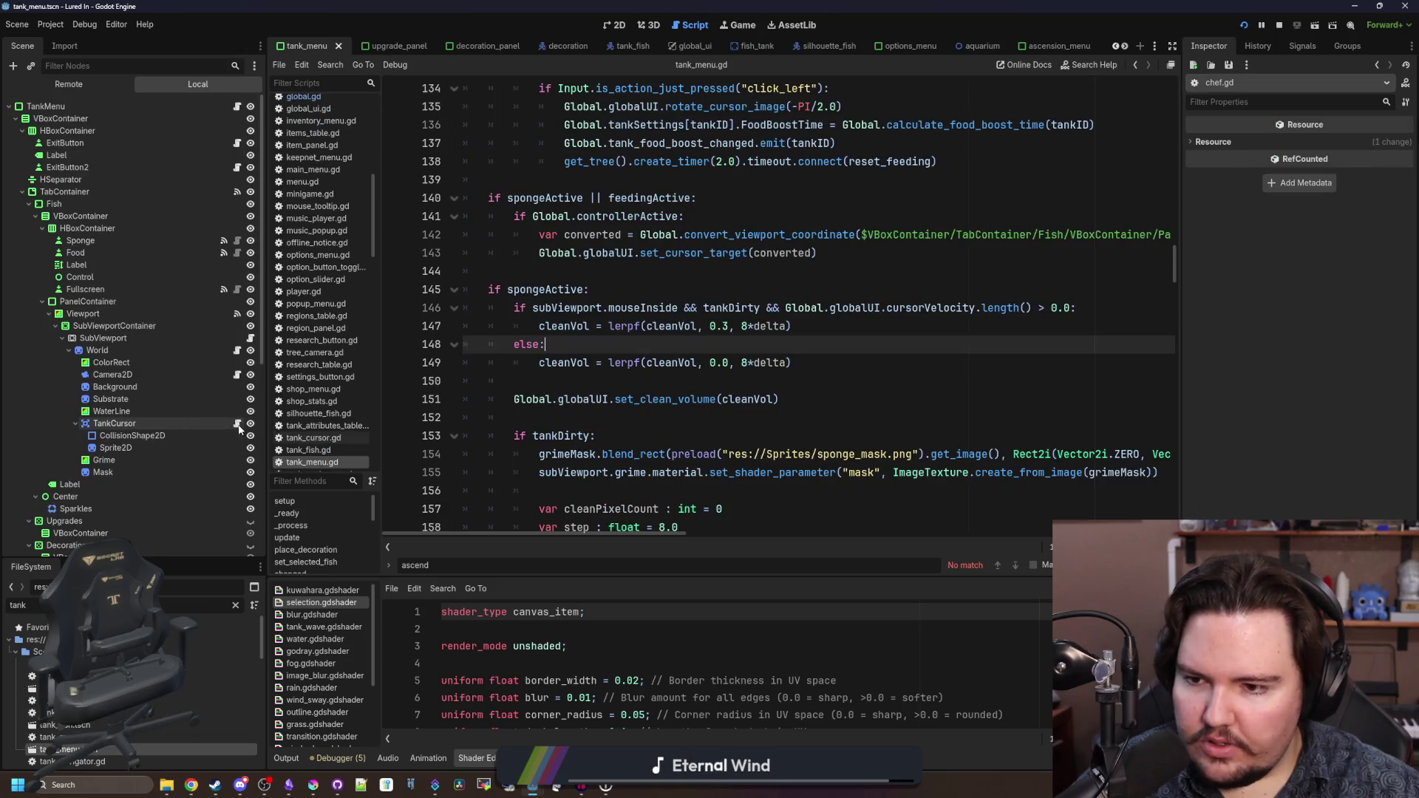
left_click(237, 423)
scroll(620, 323, "down", 6)
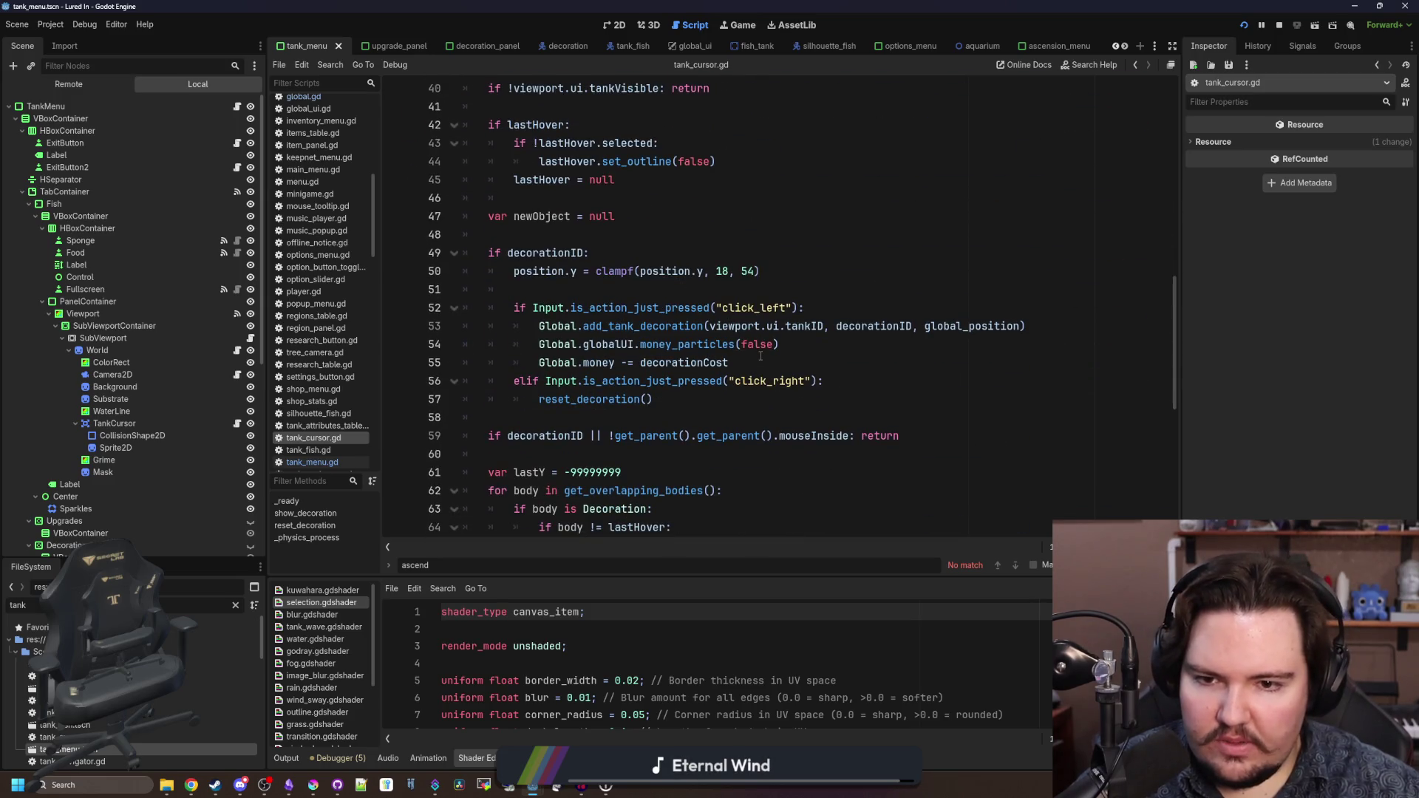
left_click(818, 341)
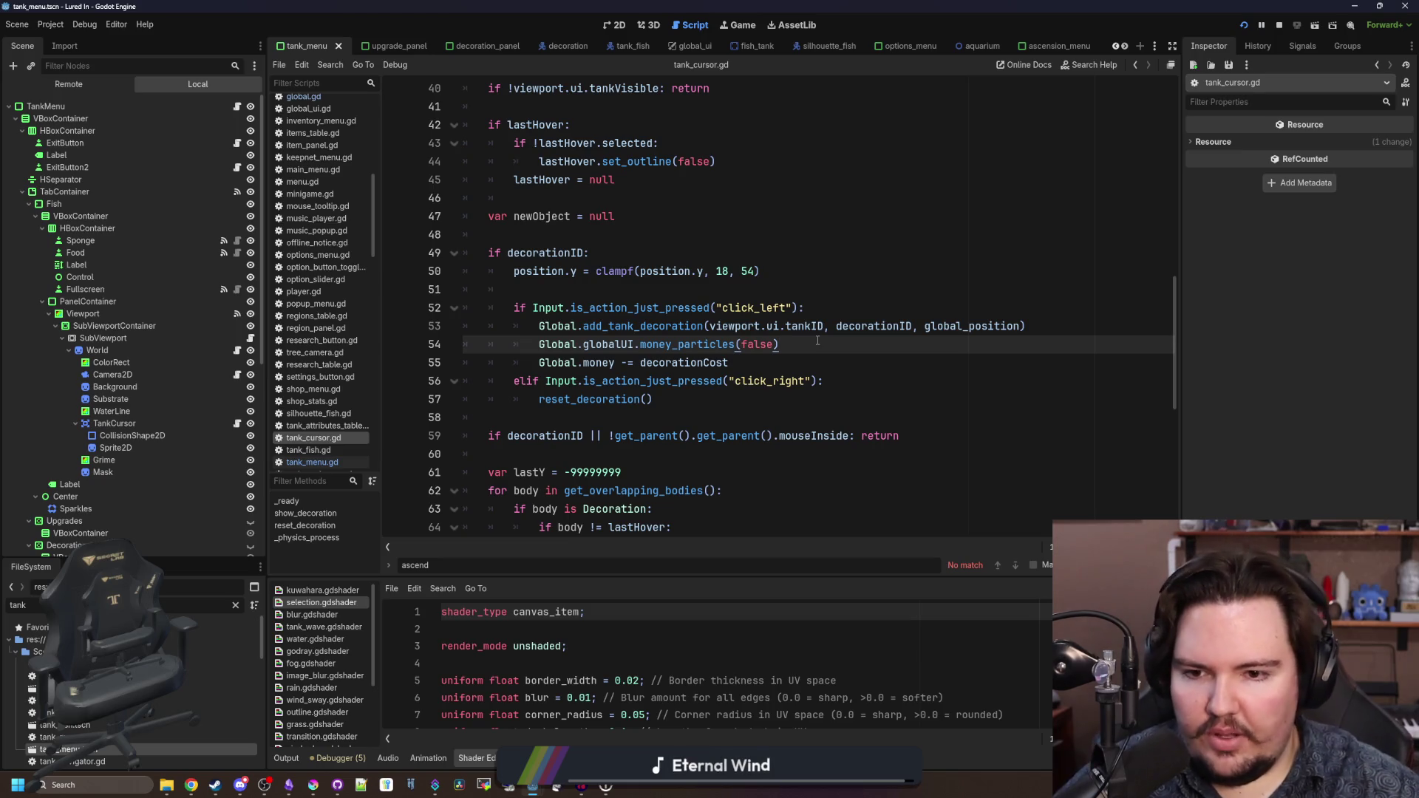
- Jump to add_tank_decoration in global.gd, inspect tank_decorations_changed, and return to fish_tank
left_click(587, 326, "ctrl")
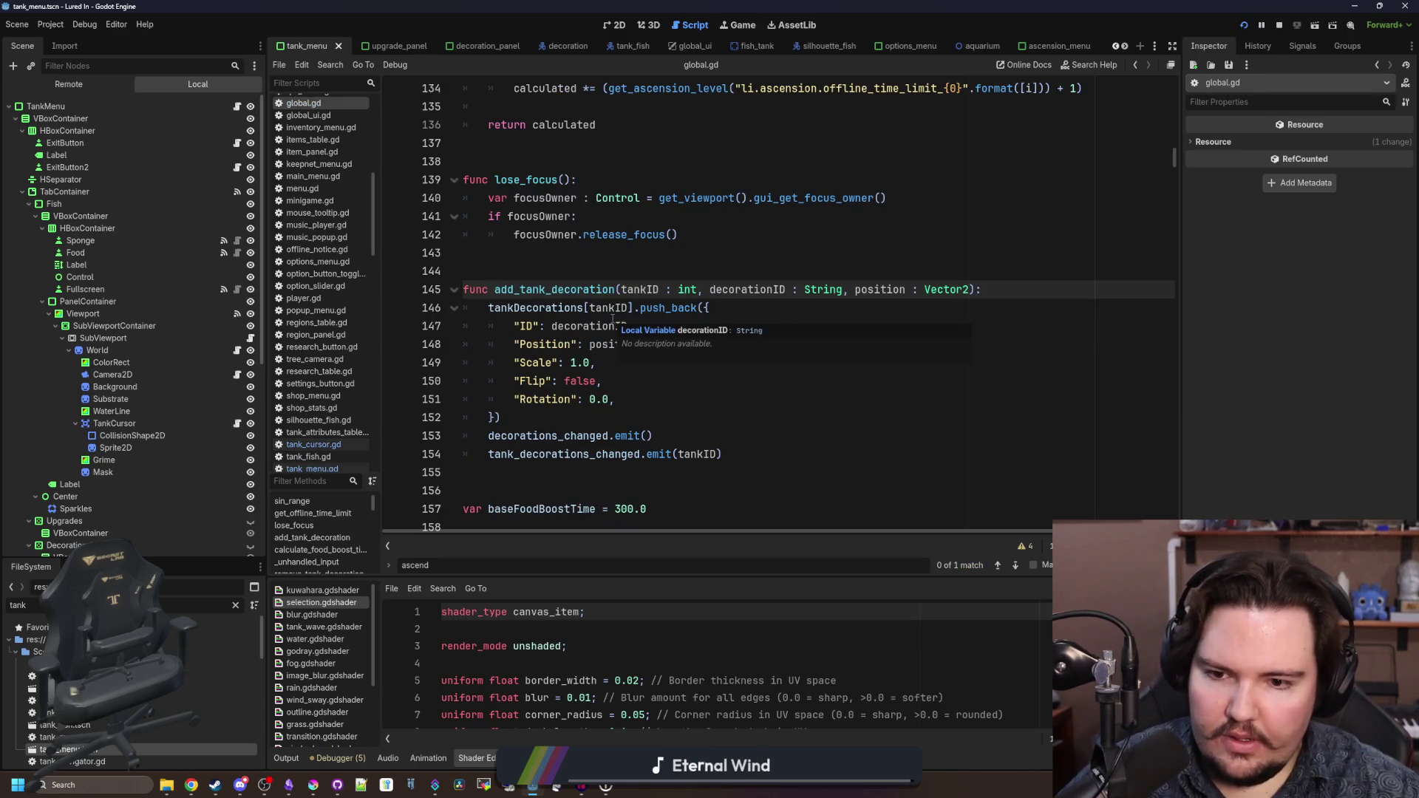
scroll(612, 320, "down", 1)
left_click(597, 411)
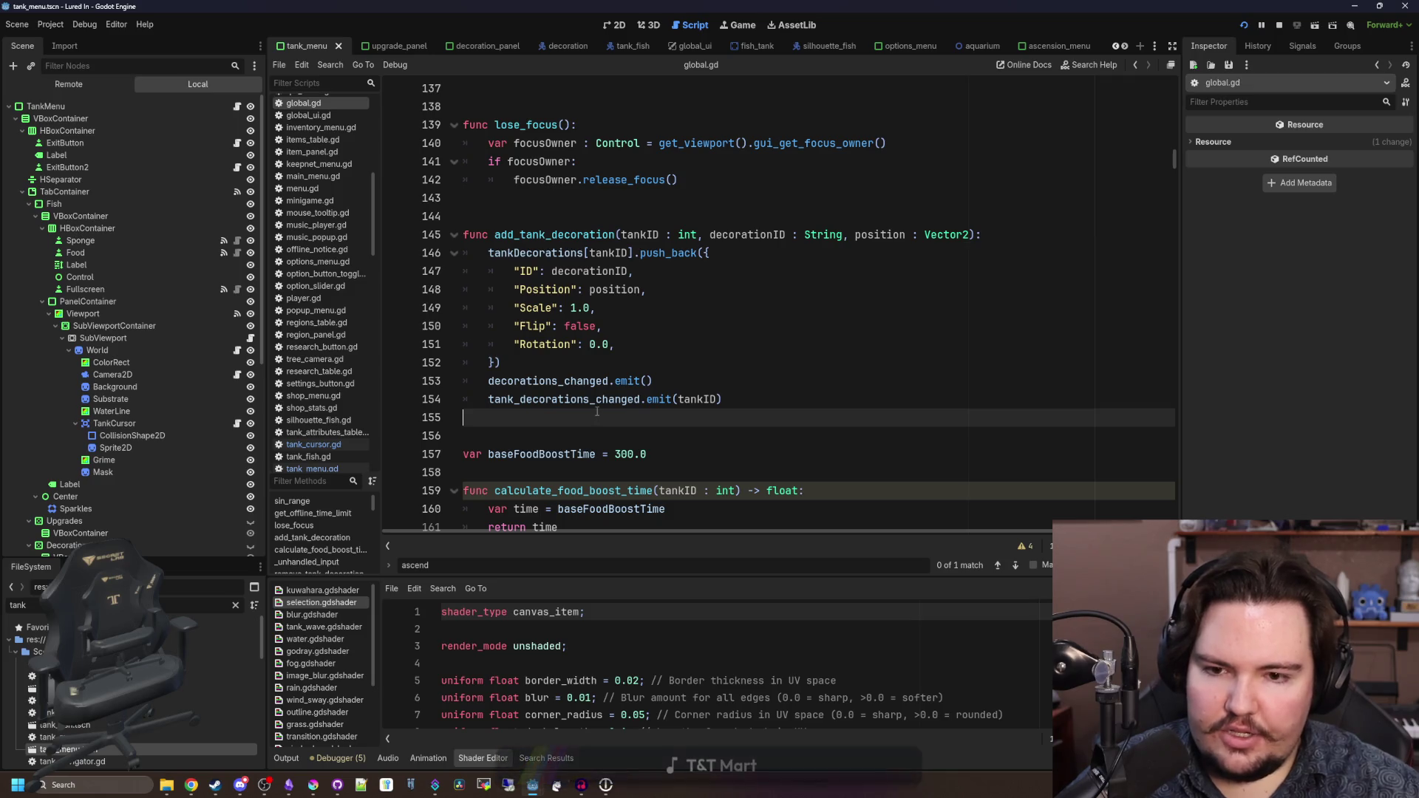
left_click(601, 399)
left_click(615, 425)
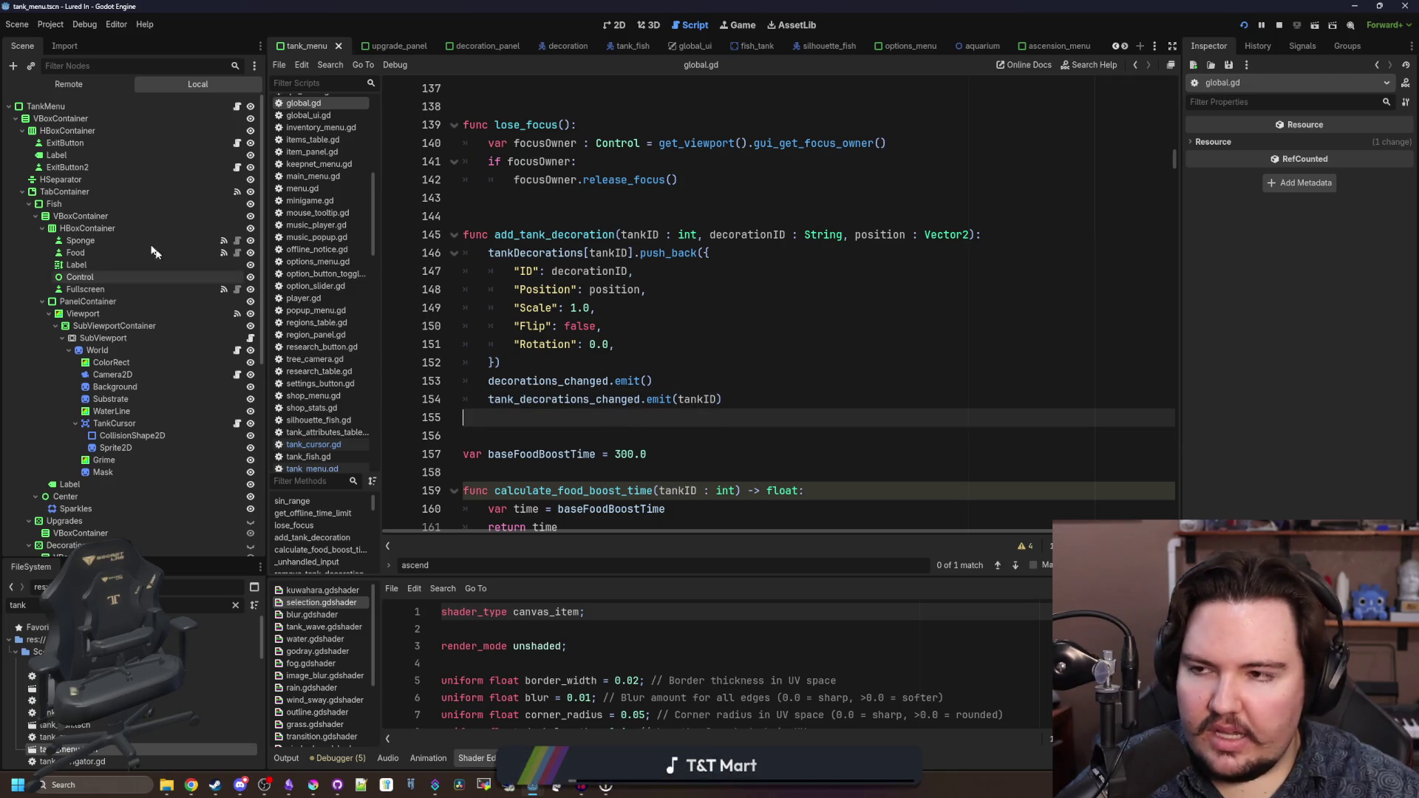
left_click(752, 45)
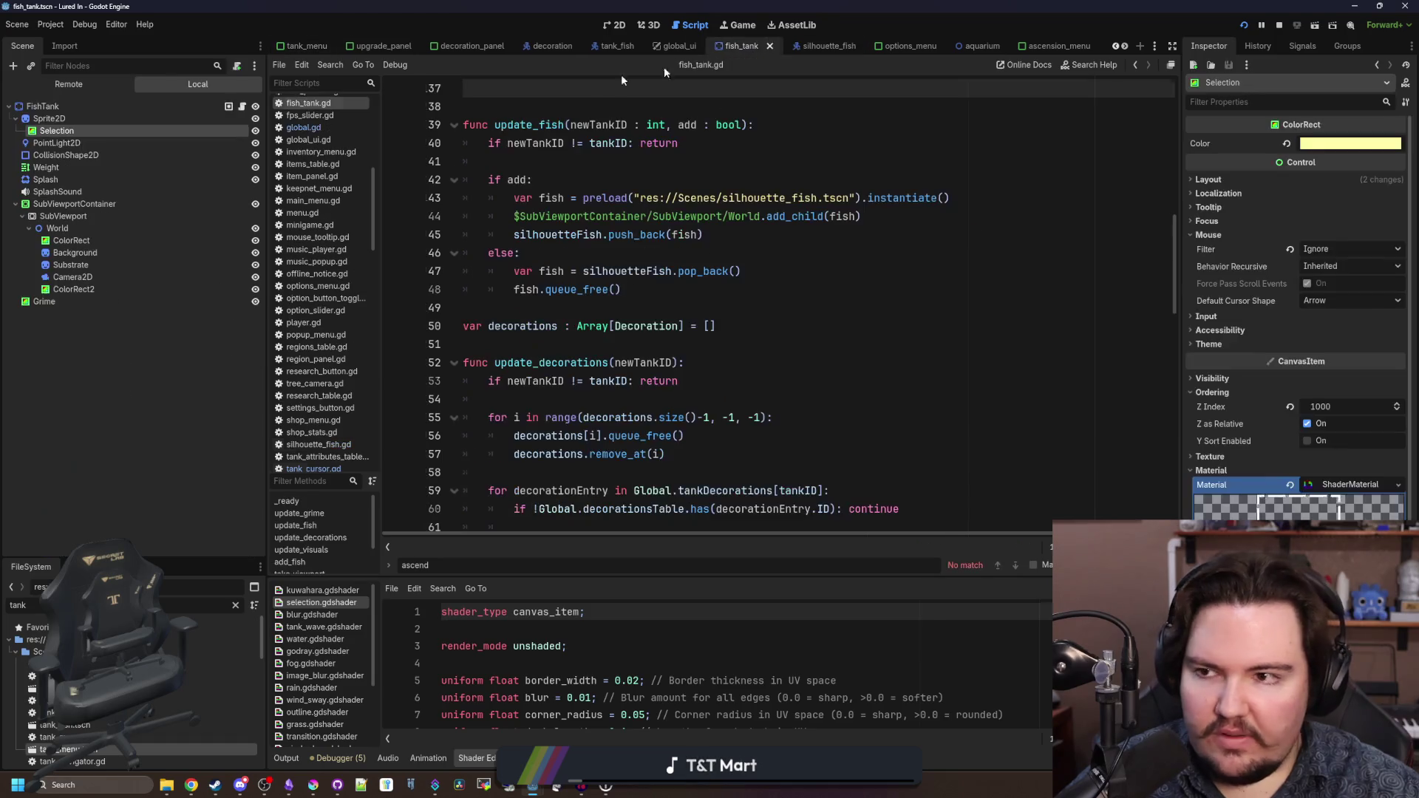
- Add Global.tank_decorations_changed.connect(update_decoration) on line 23 of fish_tank.gd and save
left_click(241, 107)
scroll(715, 294, "up", 10)
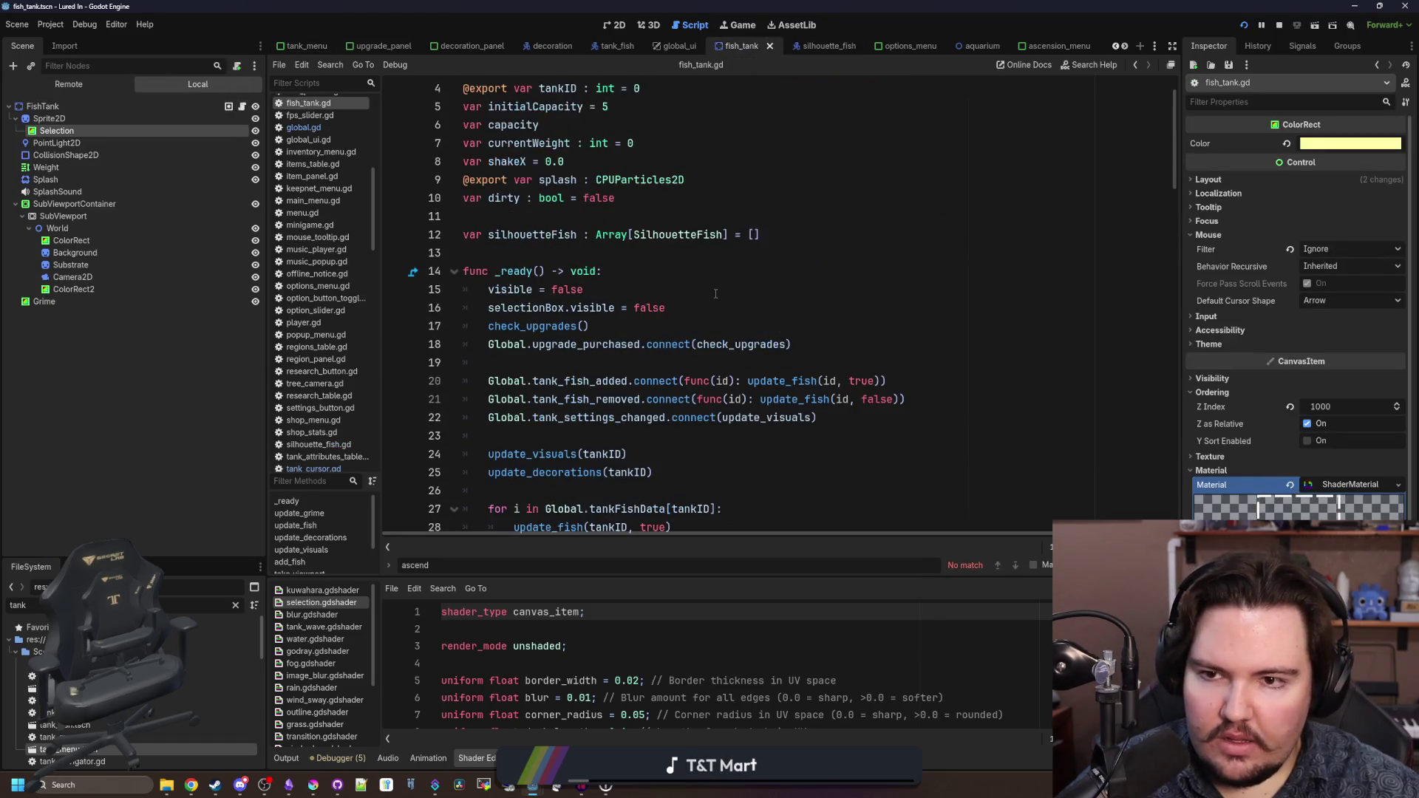
scroll(716, 294, "down", 1)
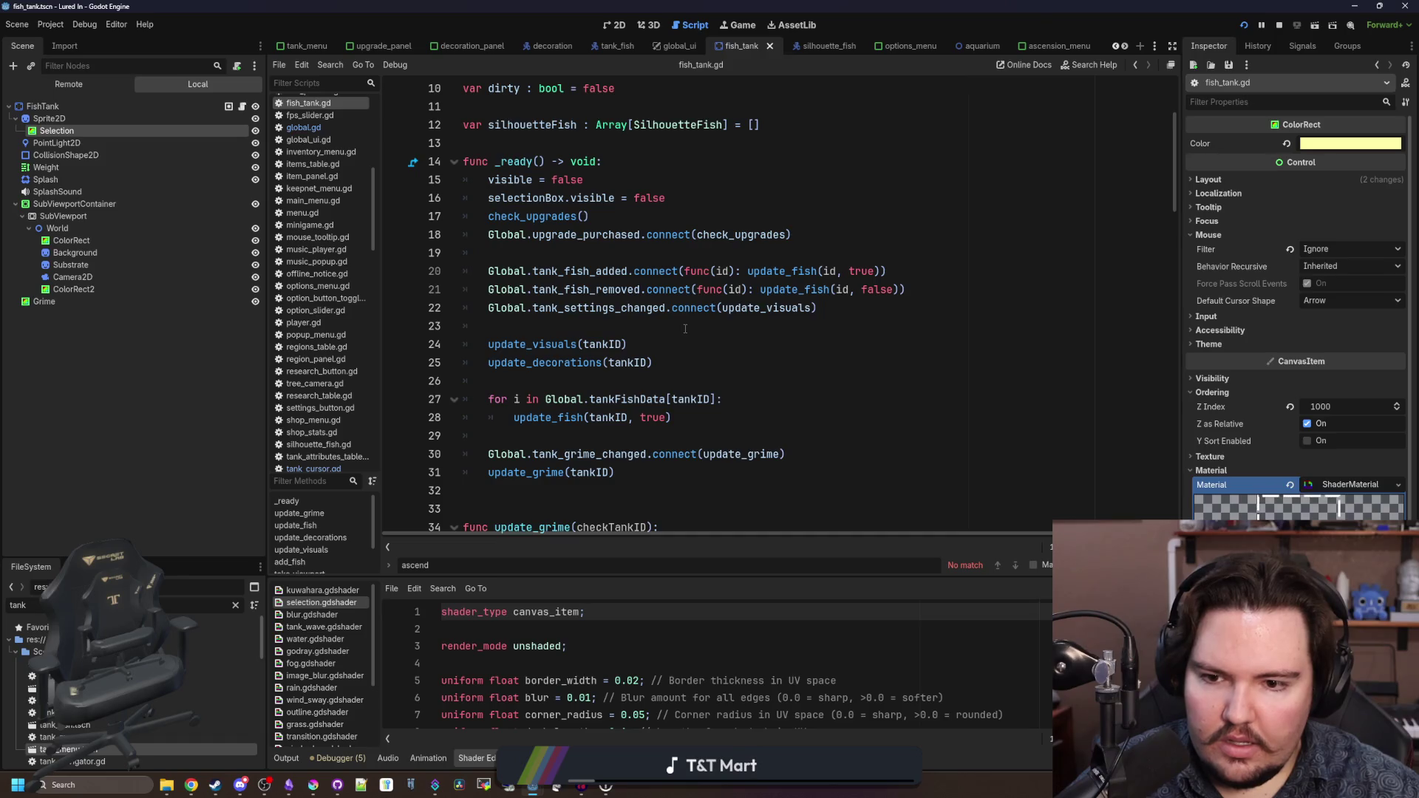
left_click(620, 326)
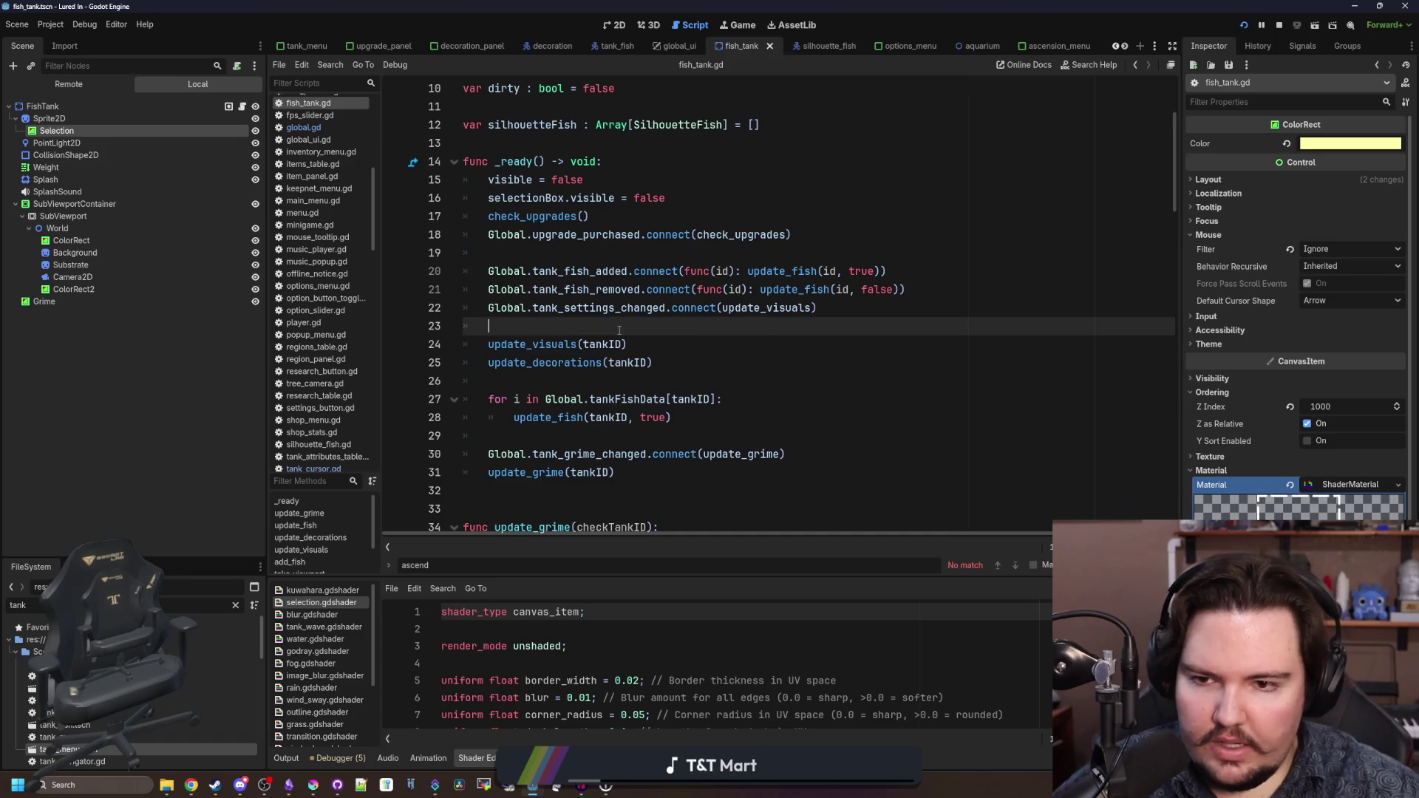
key("Return")
key("Up")
type("tank_decorations_changed.connect(up")
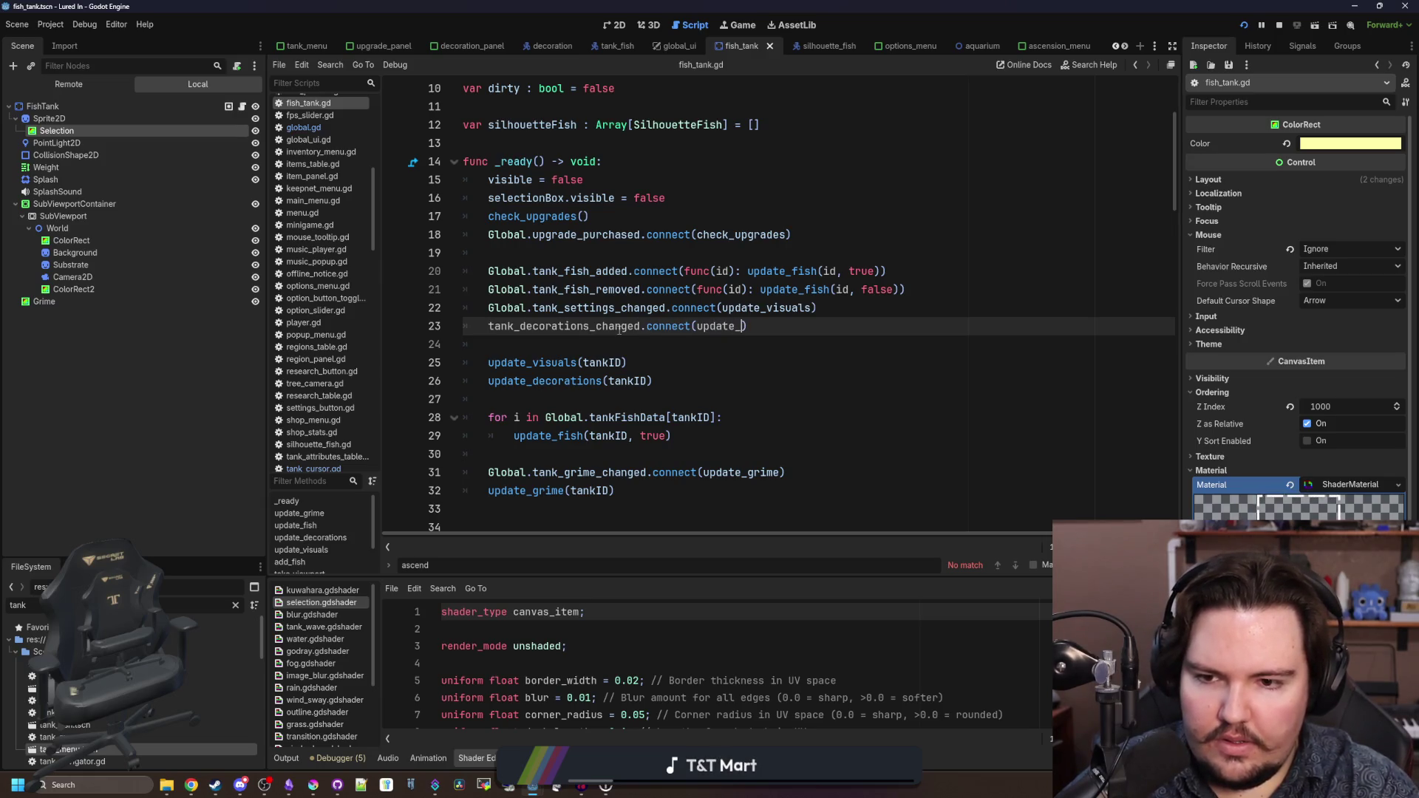
type("date_decoration")
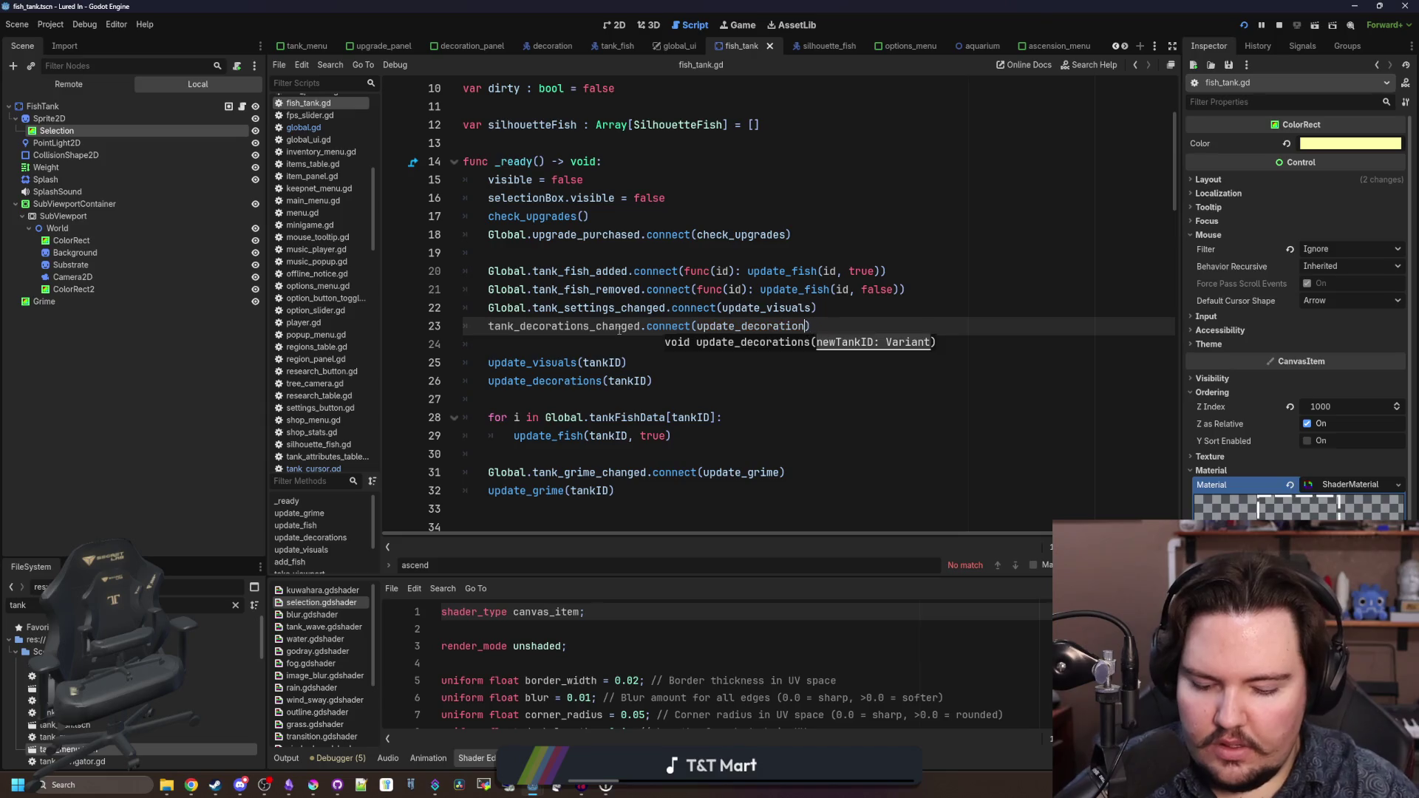
type(")")
key("Home")
type("Global.")
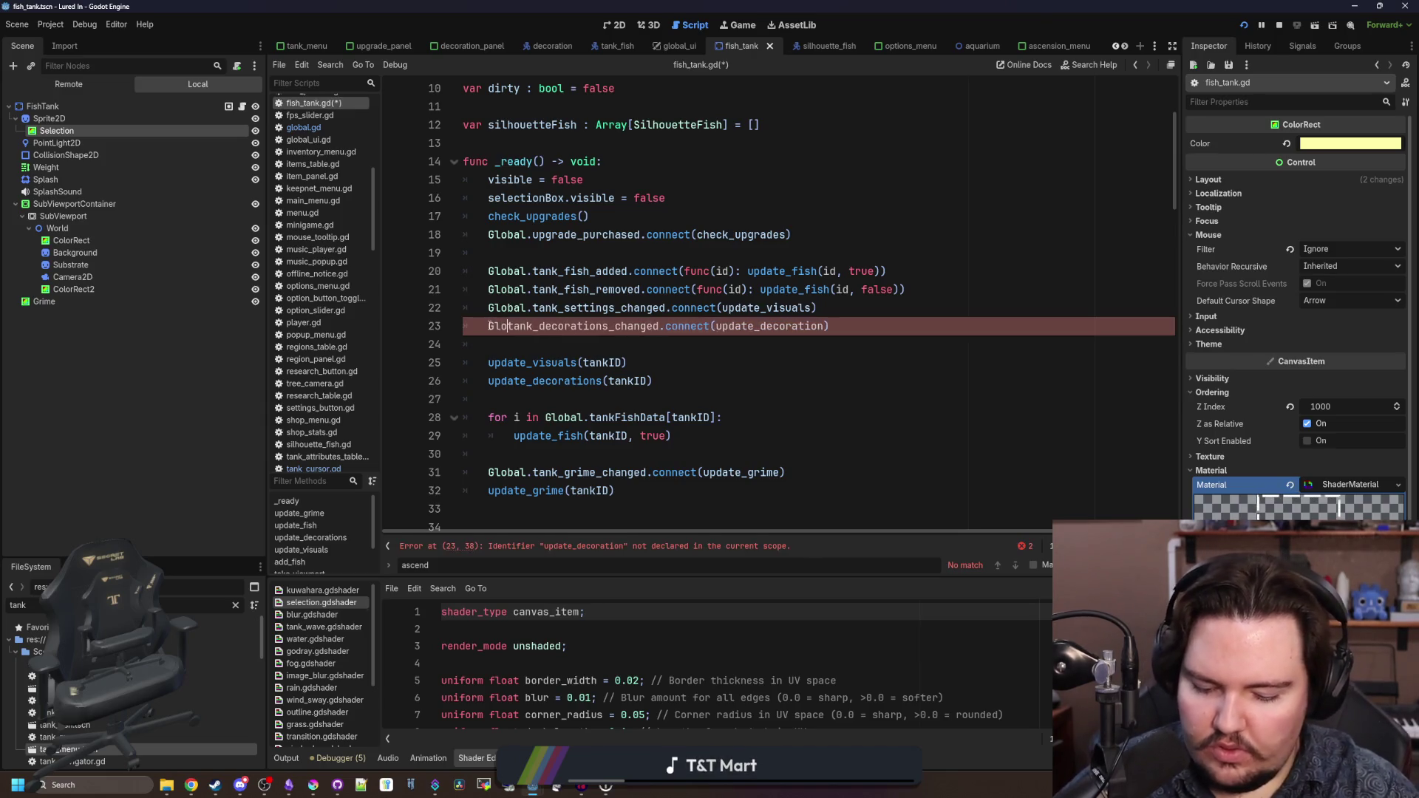
key("Down")
key("ctrl+s")
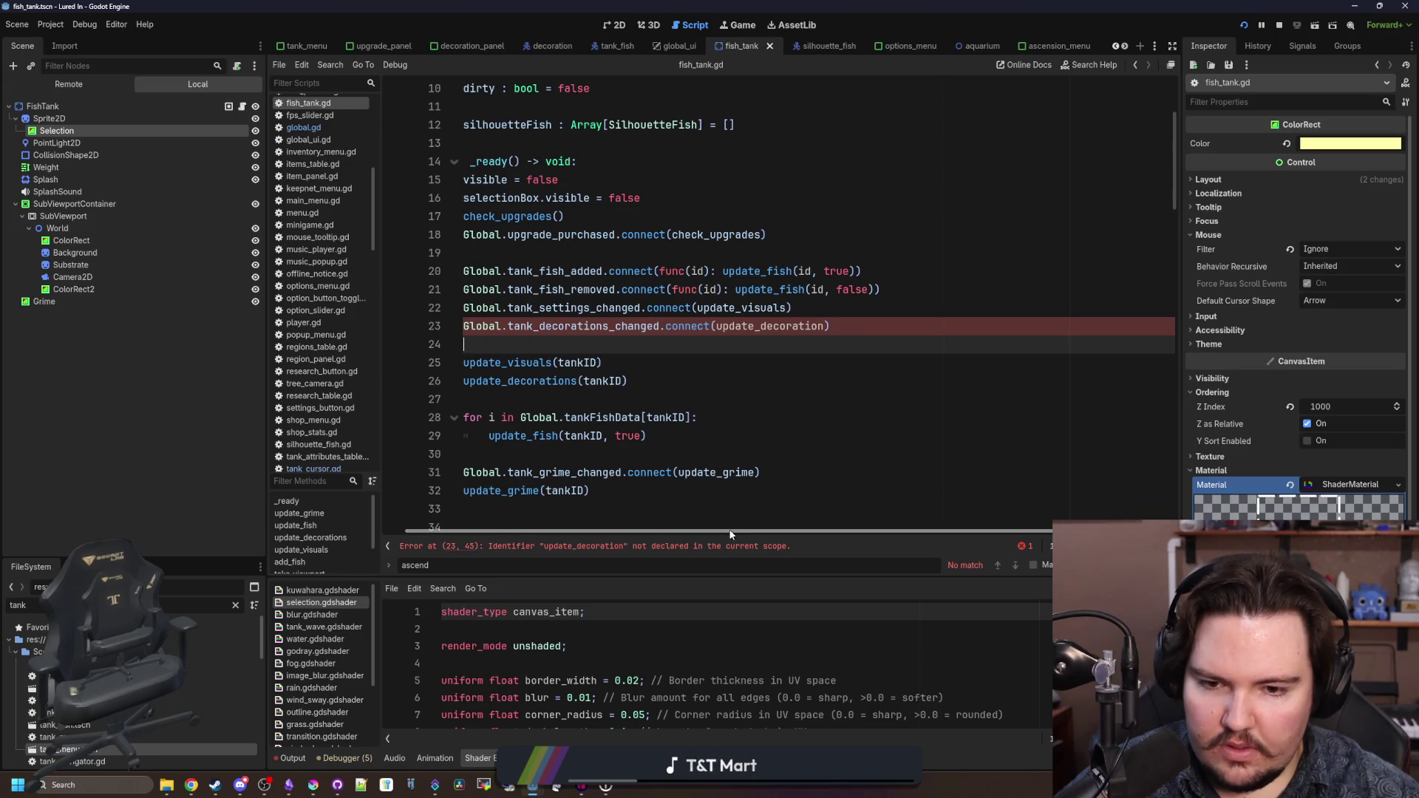
- Correct the callback to update_decorations, run the project with F5, and open the pause menu
scroll(757, 529, "left", 1)
left_click(844, 326)
type("s")
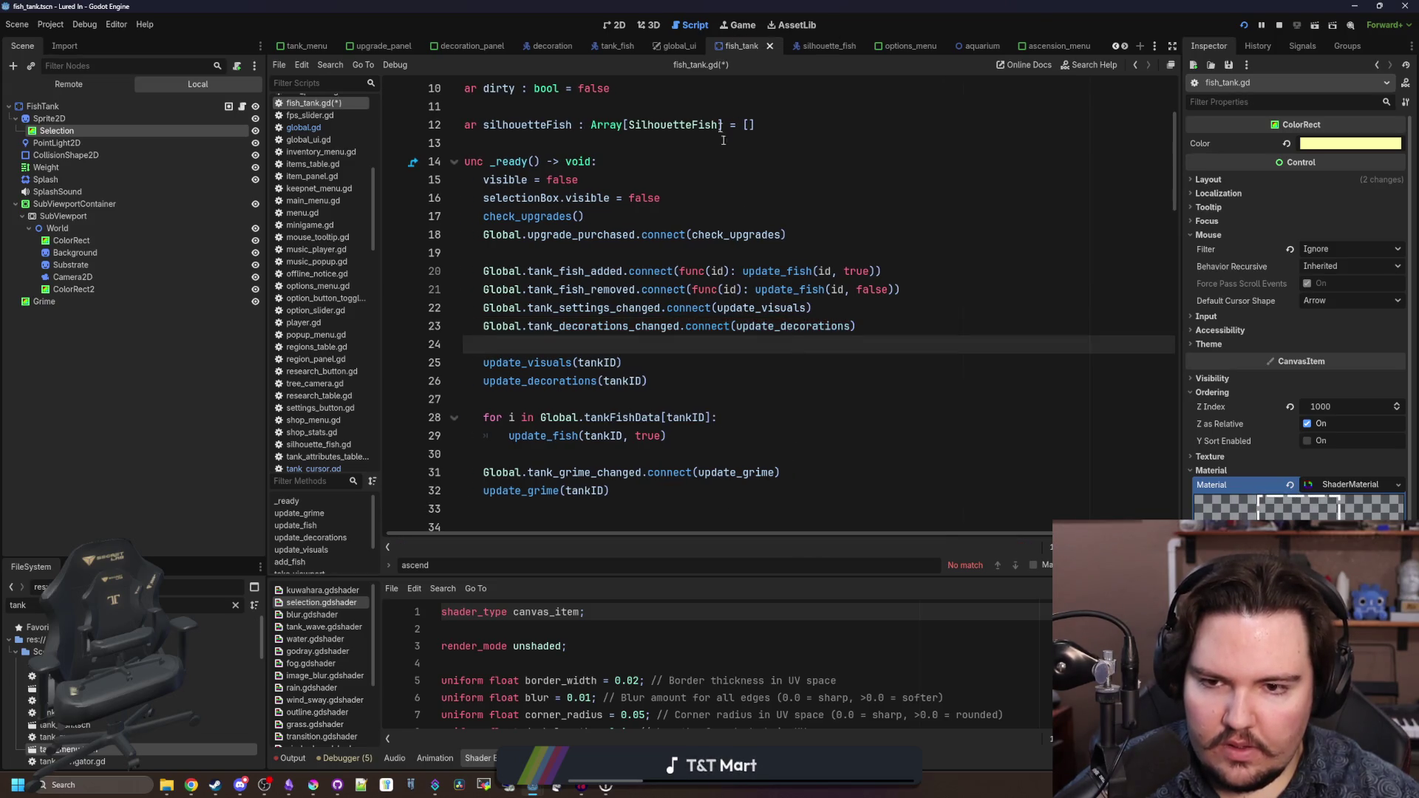
key("F5")
key("Escape")
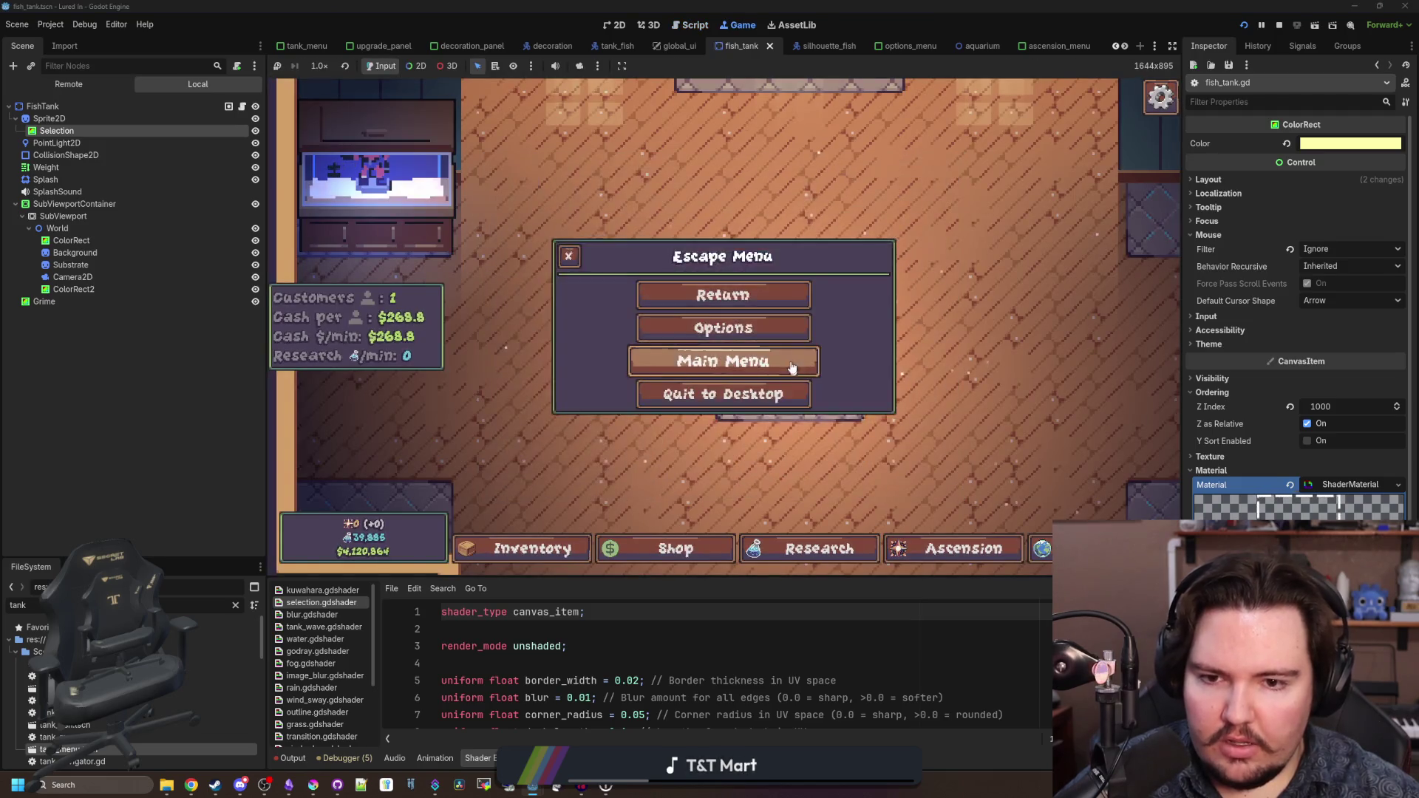
- Restart the game from the main menu and briefly open Fish Tank 1
left_click(783, 358)
left_click(374, 388)
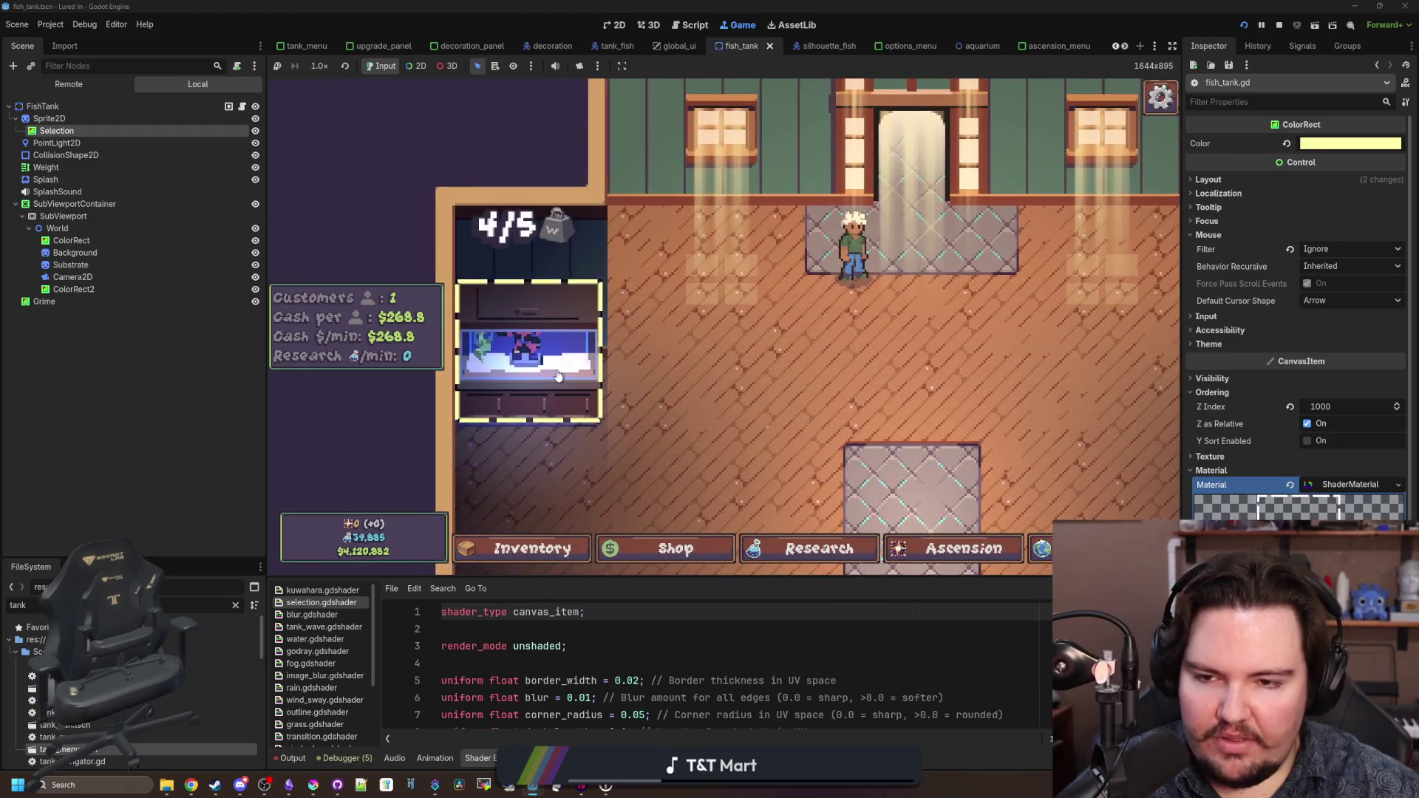
left_click(561, 283)
key("Escape")
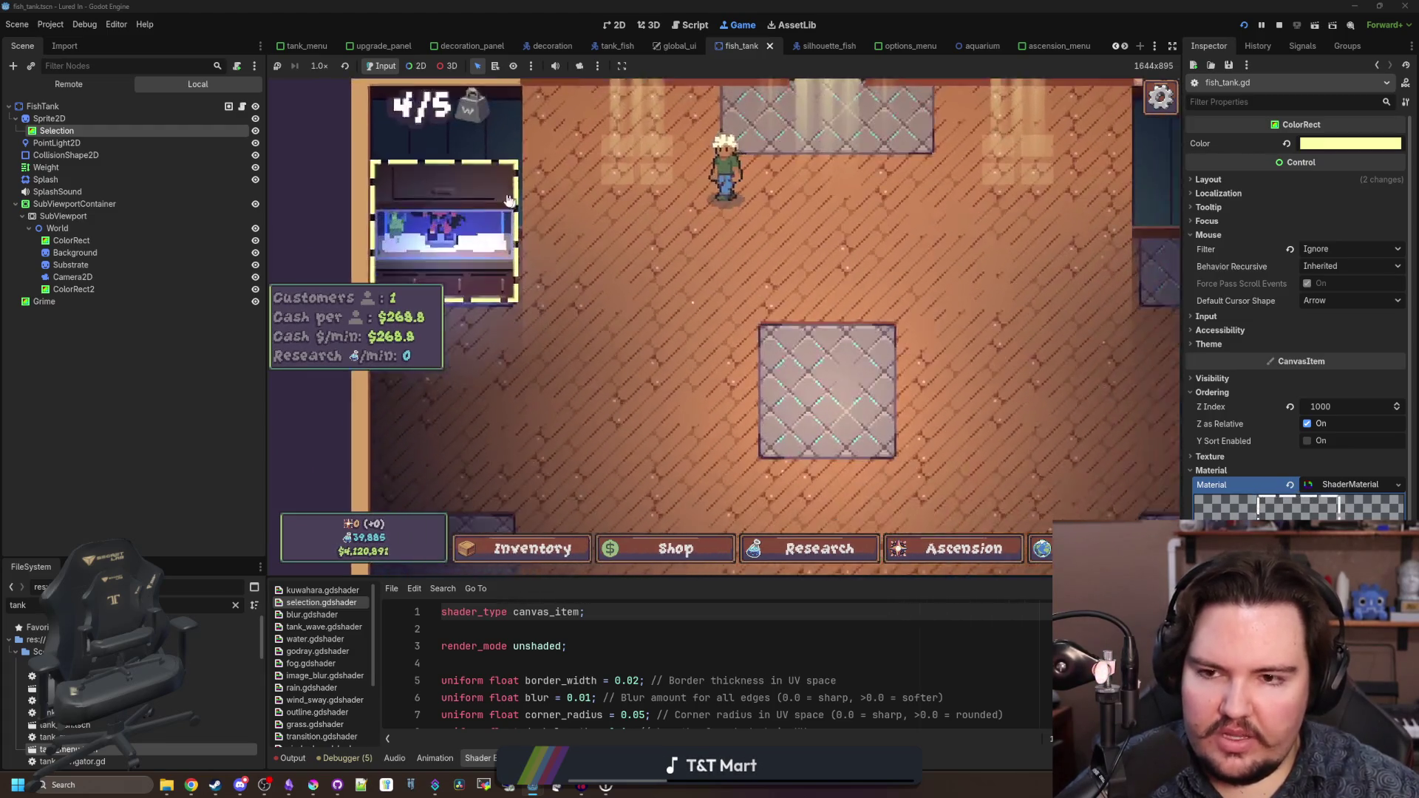
- Buy the red coral decoration from Fish Tank 1's Decorations tab
left_click(401, 176)
left_click(745, 203)
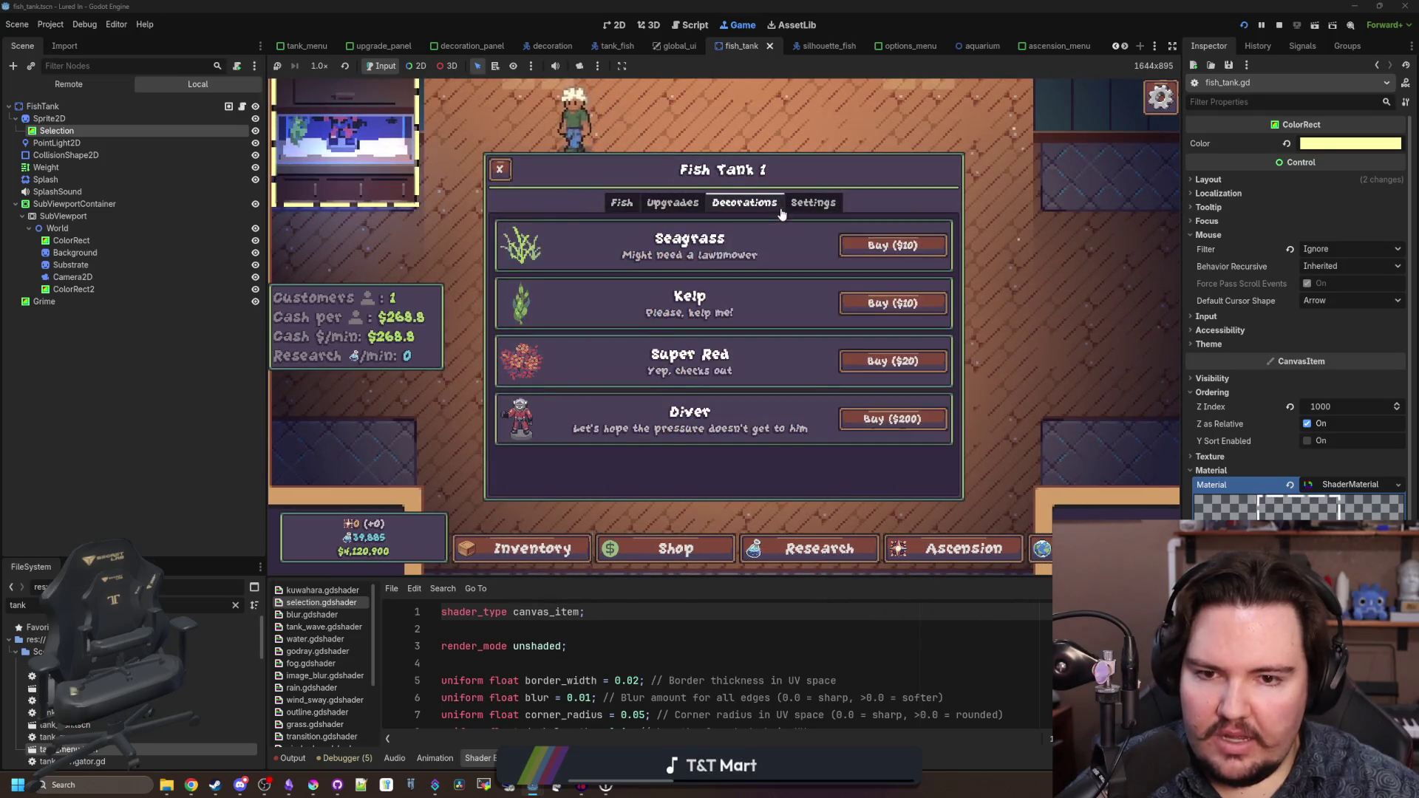
left_click(831, 374)
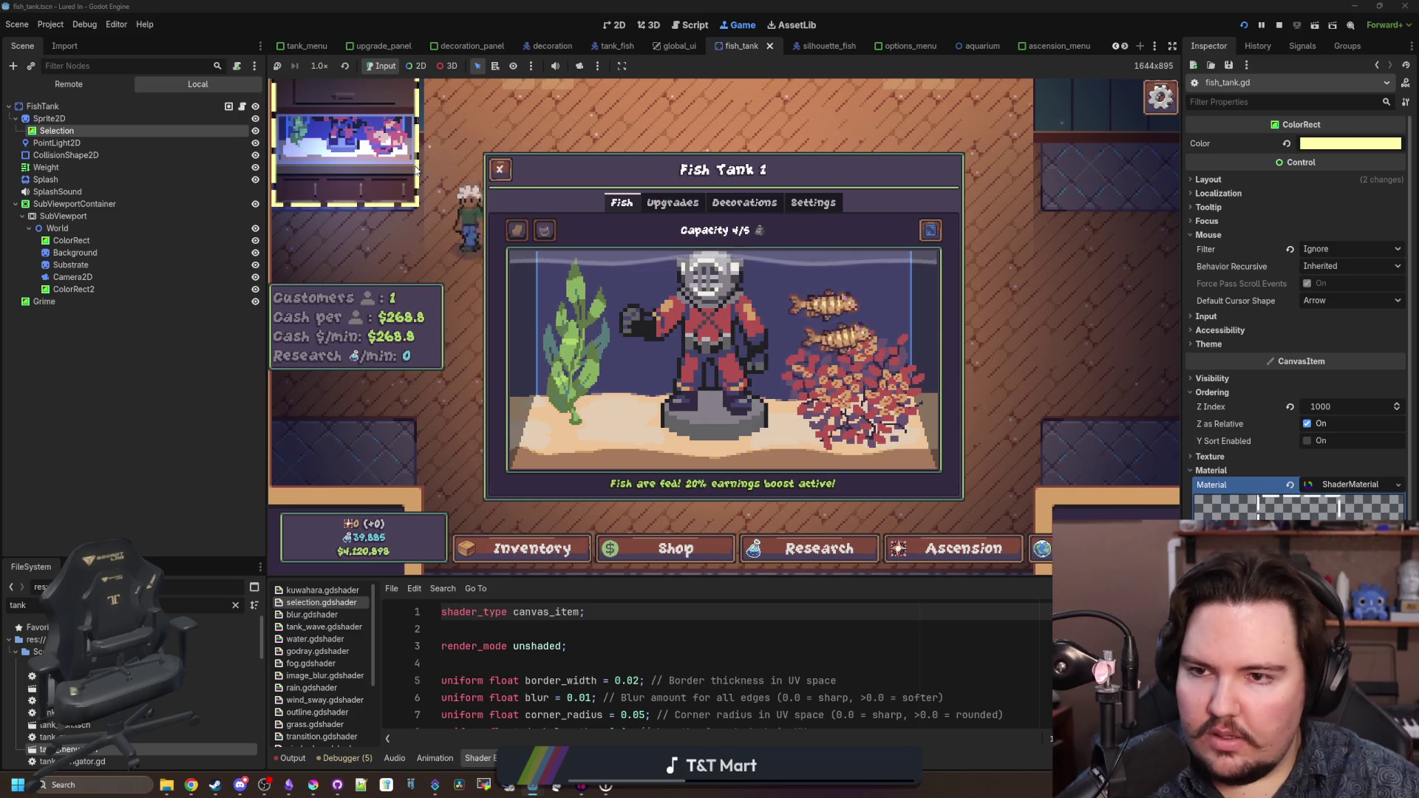
key("Escape")
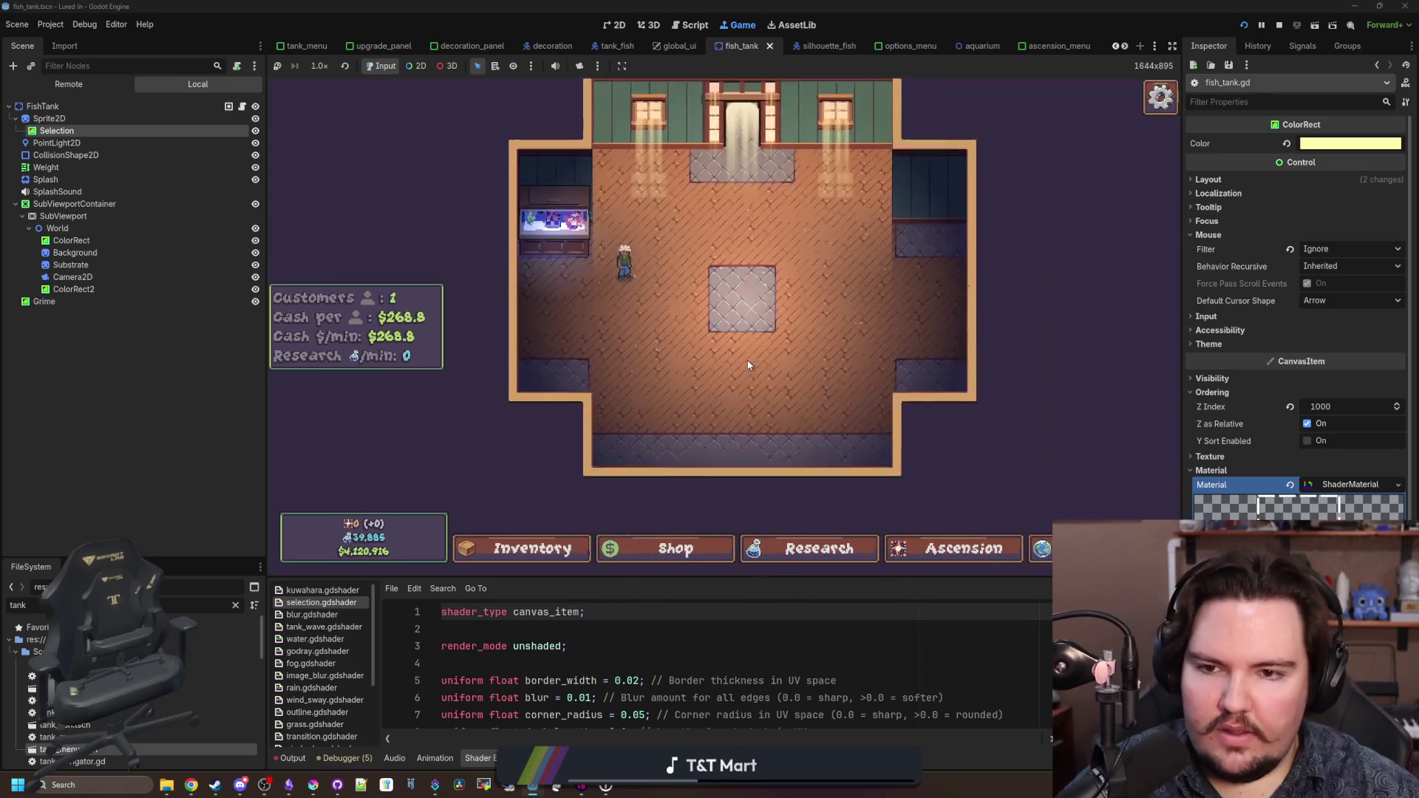
- Reopen the tank to confirm the coral appears, then view the research tree
left_click(487, 268)
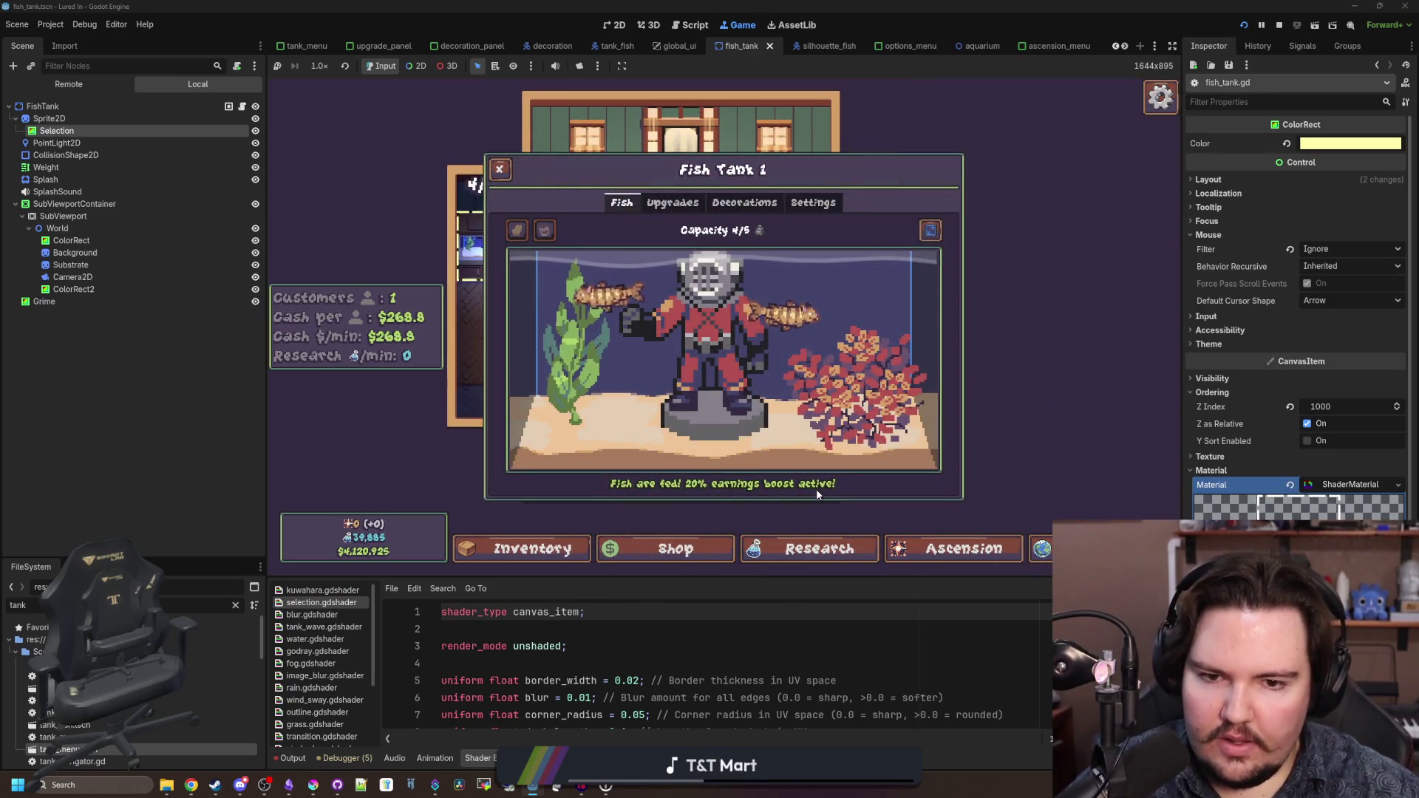
key("Escape")
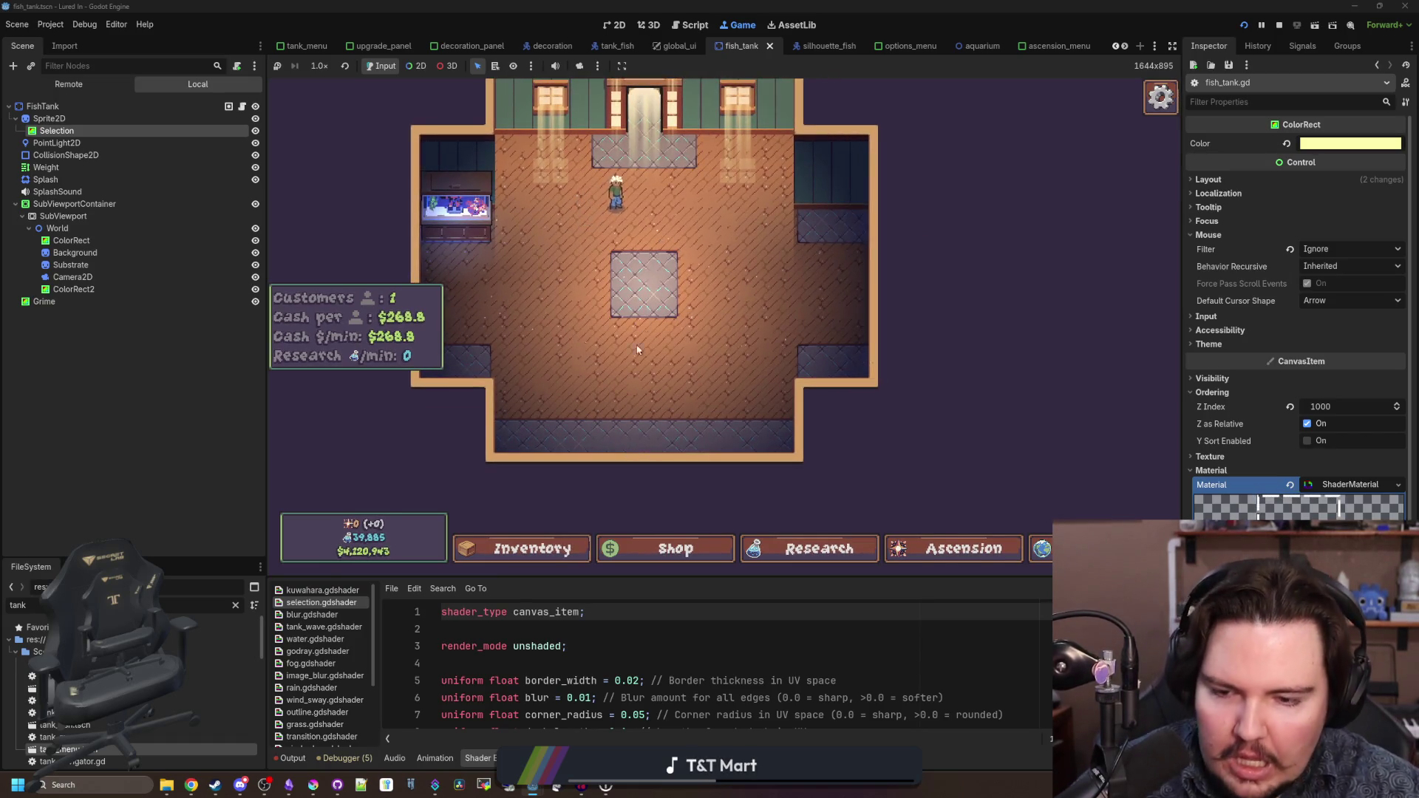
left_click(783, 548)
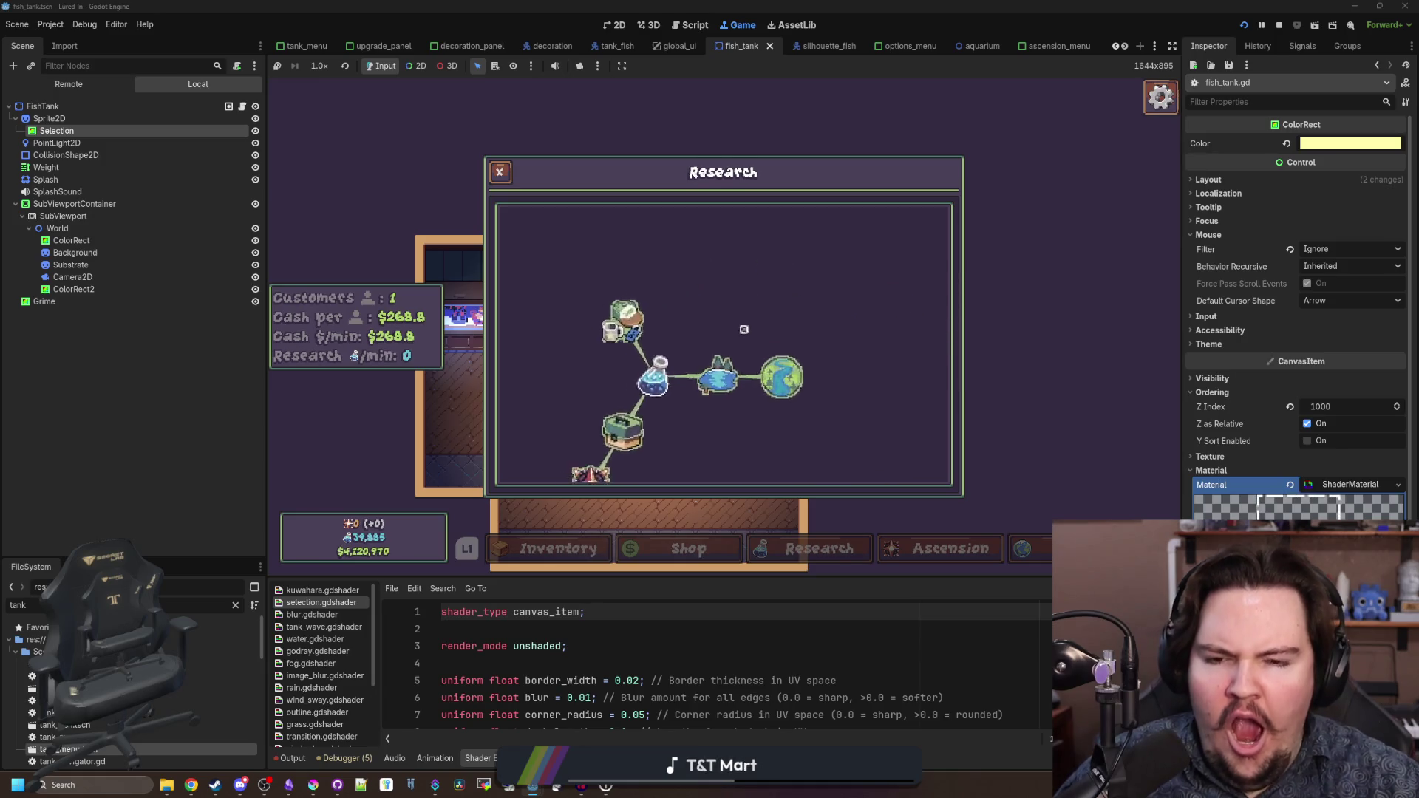
scroll(725, 342, "down", 3)
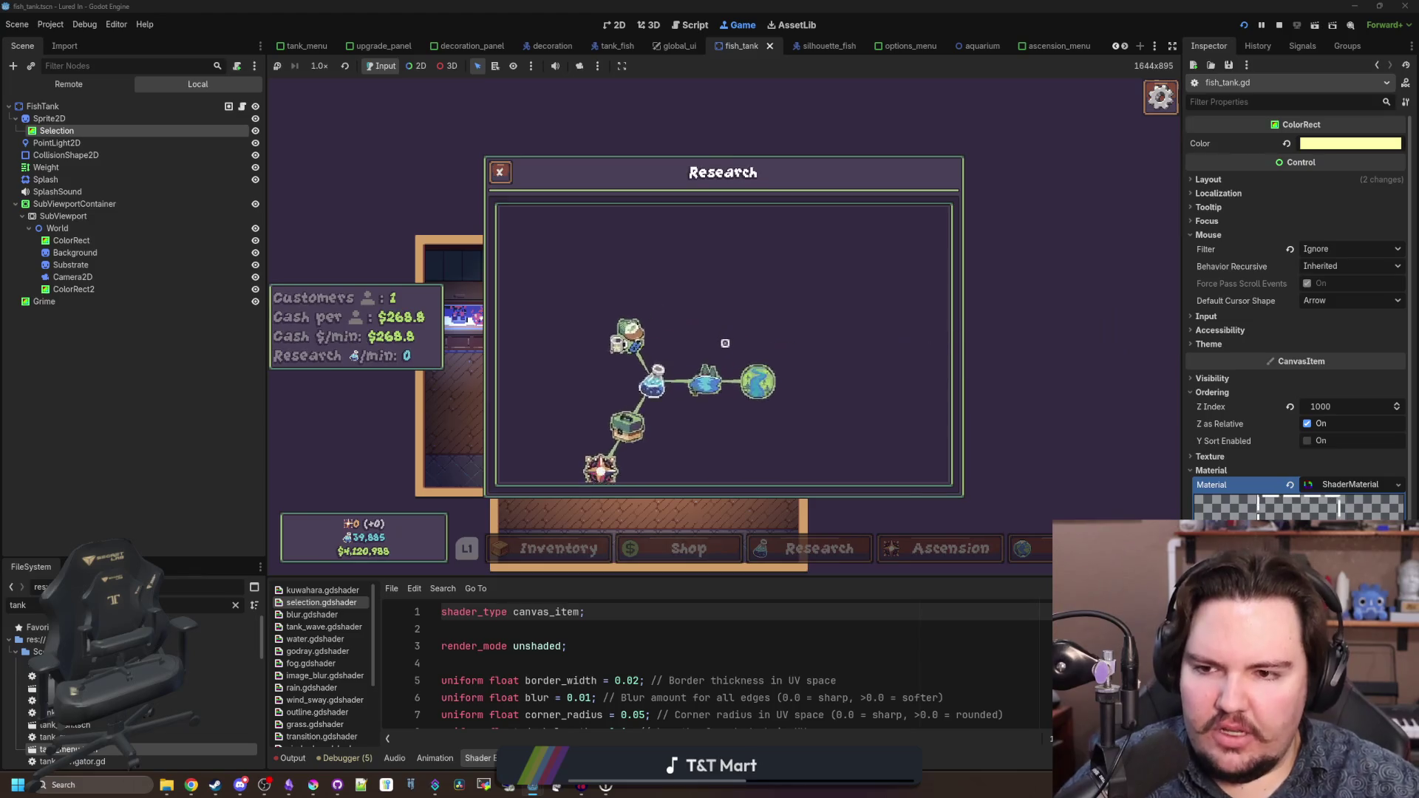
scroll(722, 344, "up", 2)
scroll(723, 344, "down", 3)
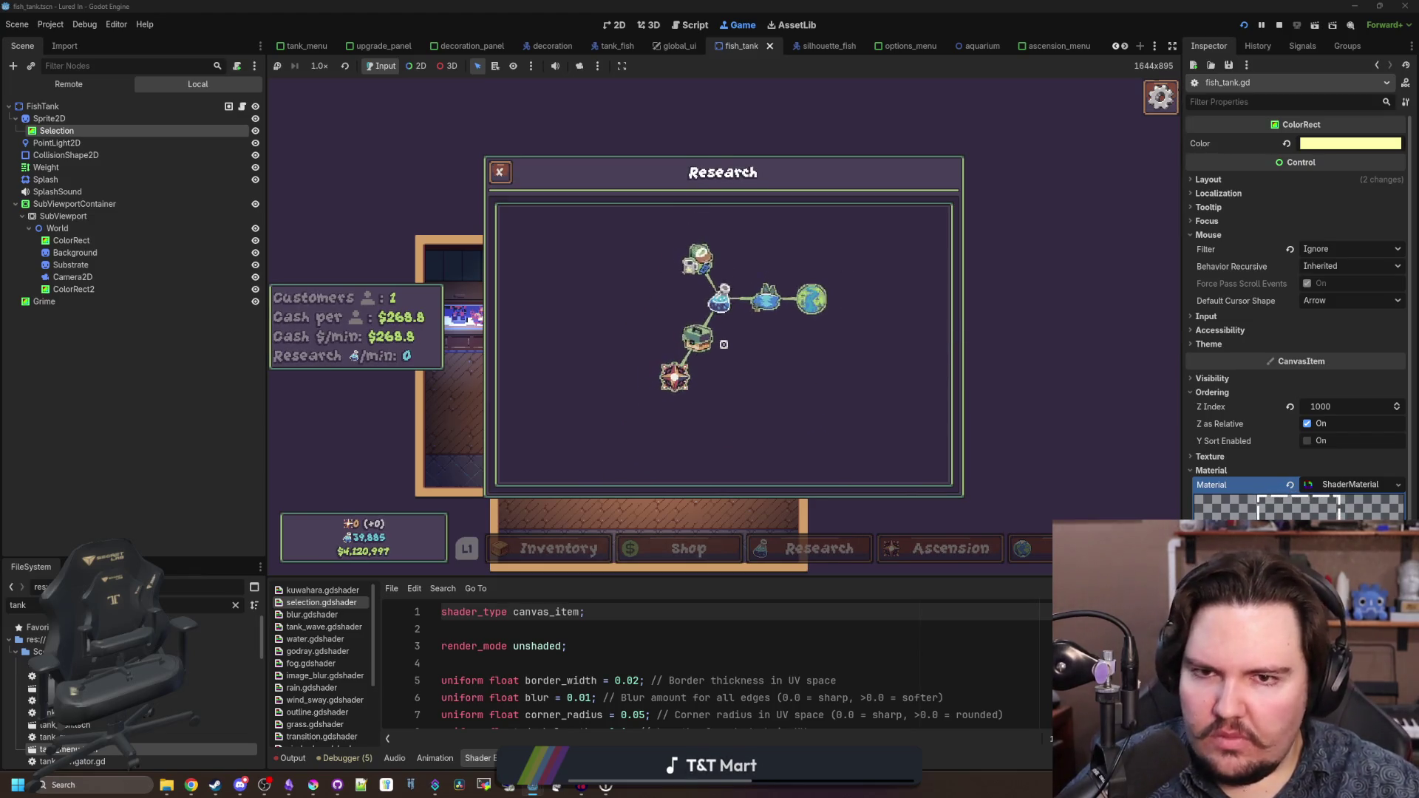
scroll(724, 344, "up", 3)
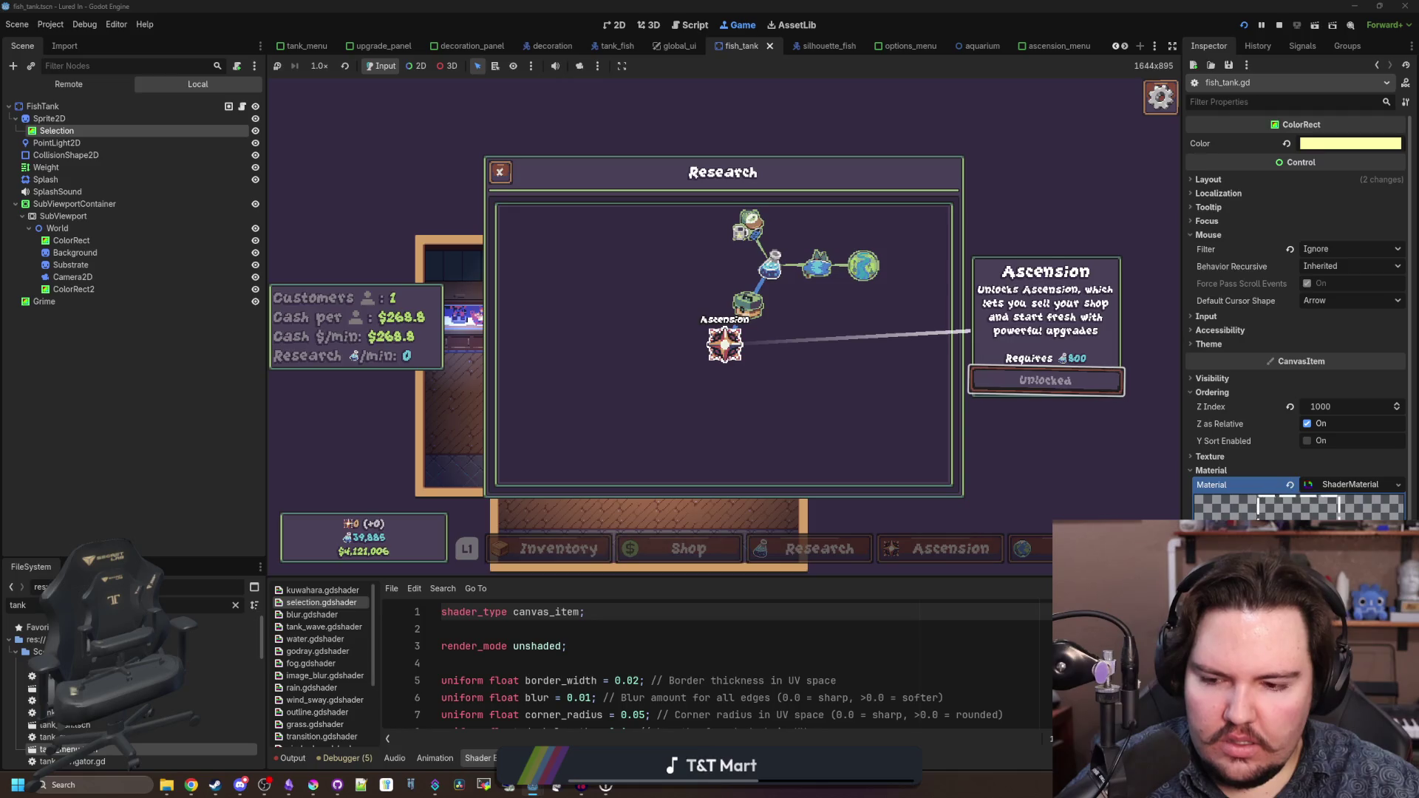
key("Up")
key("Right")
key("Right")
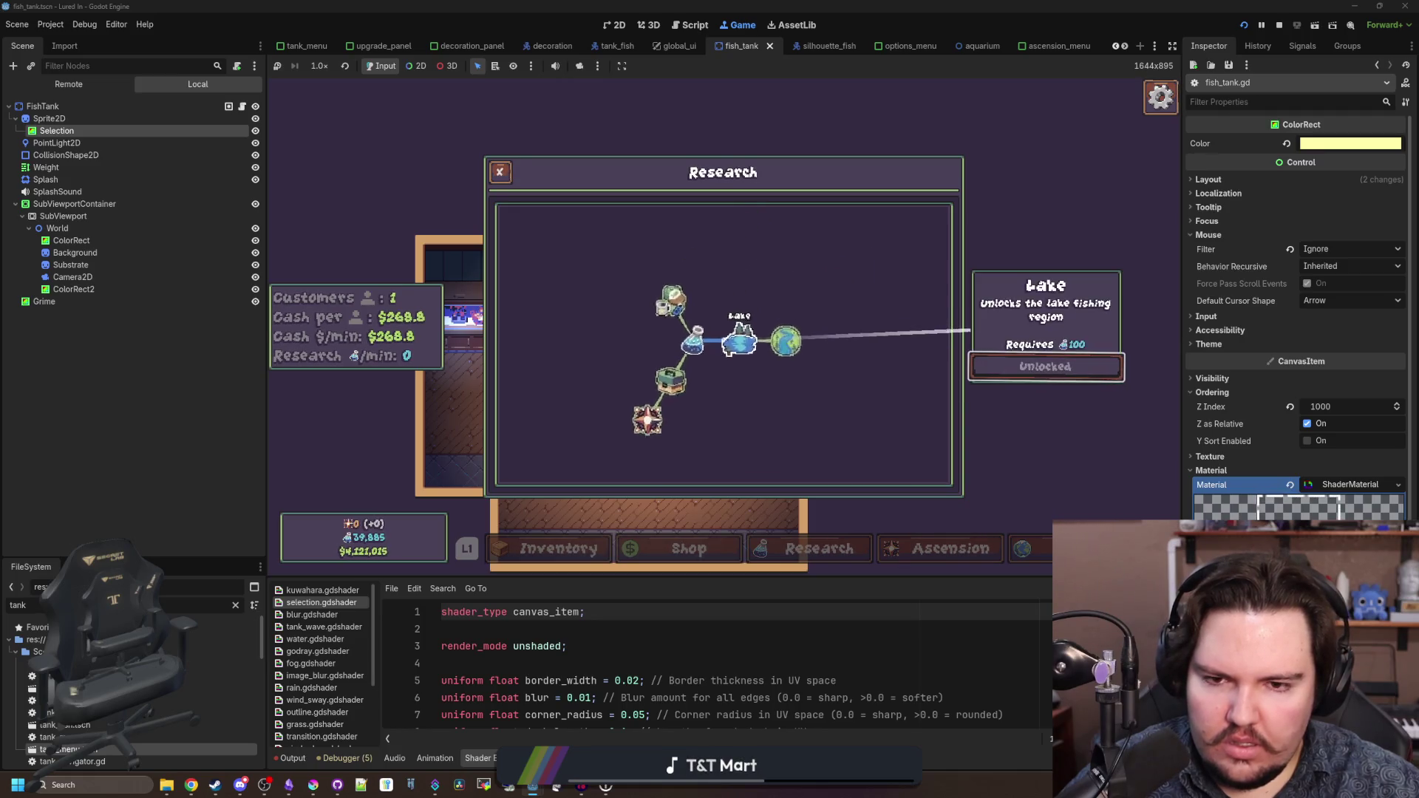
key("Escape")
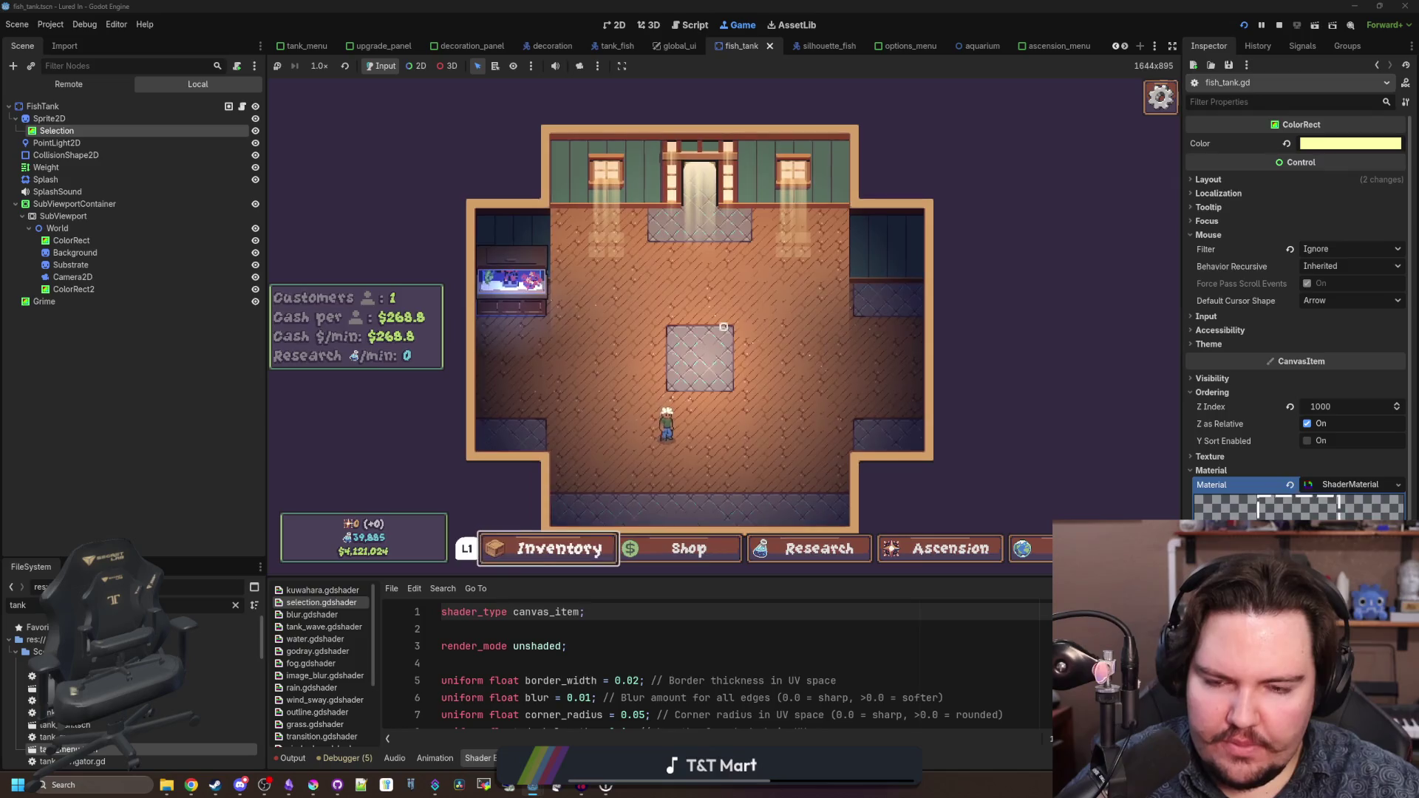
key("Right")
key("Right")
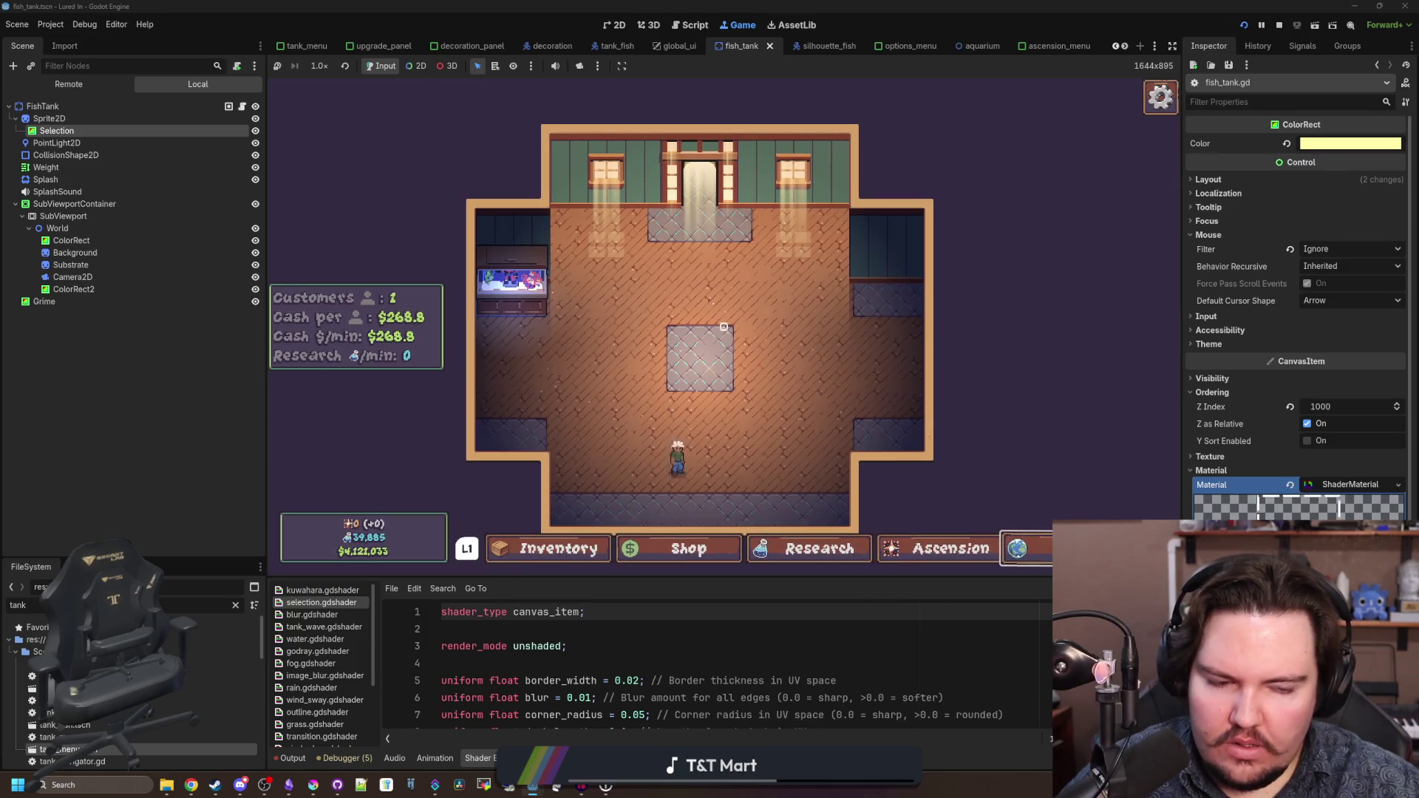
key("Left")
key("Left")
key("Left")
key("Right")
key("Right")
key("Right")
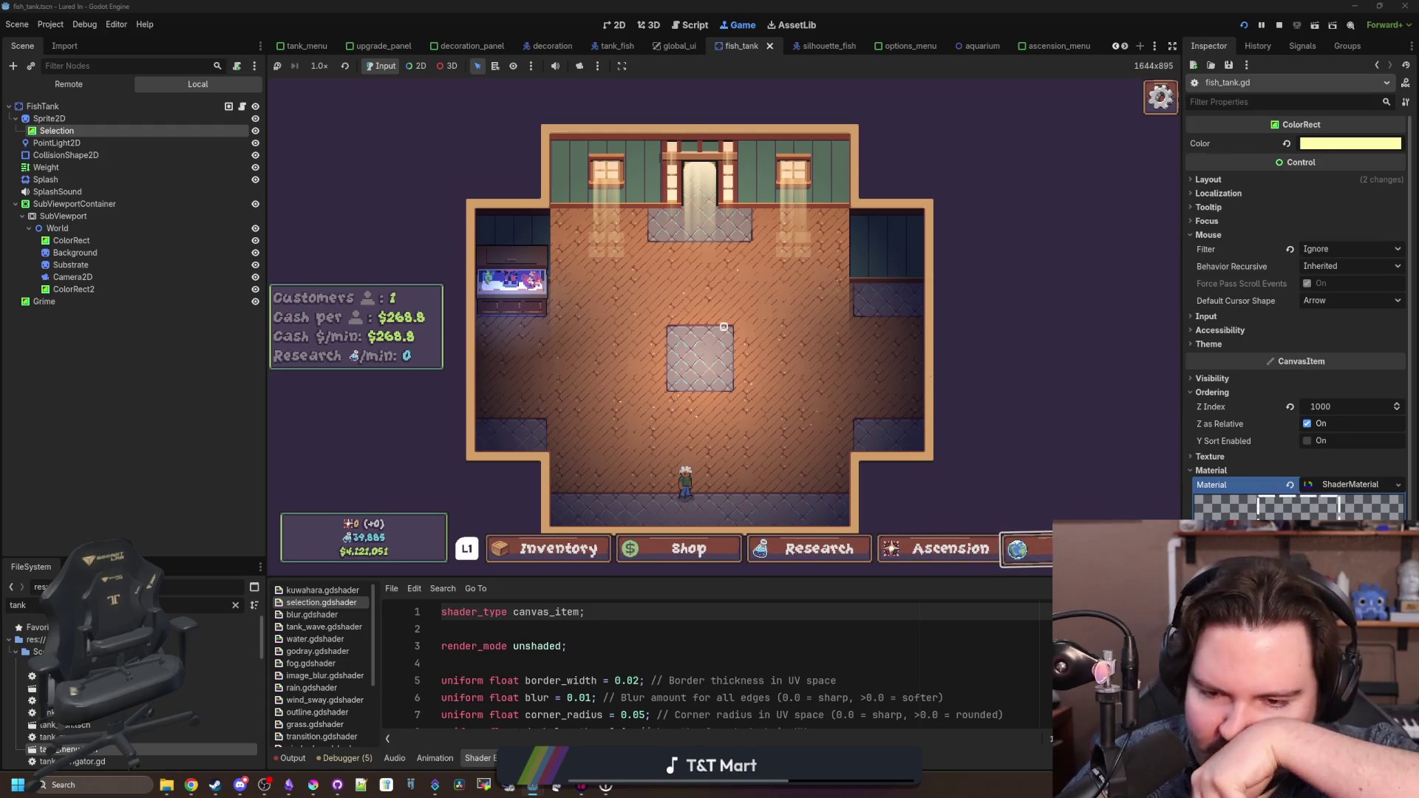
key("Left")
key("Left")
key("Left")
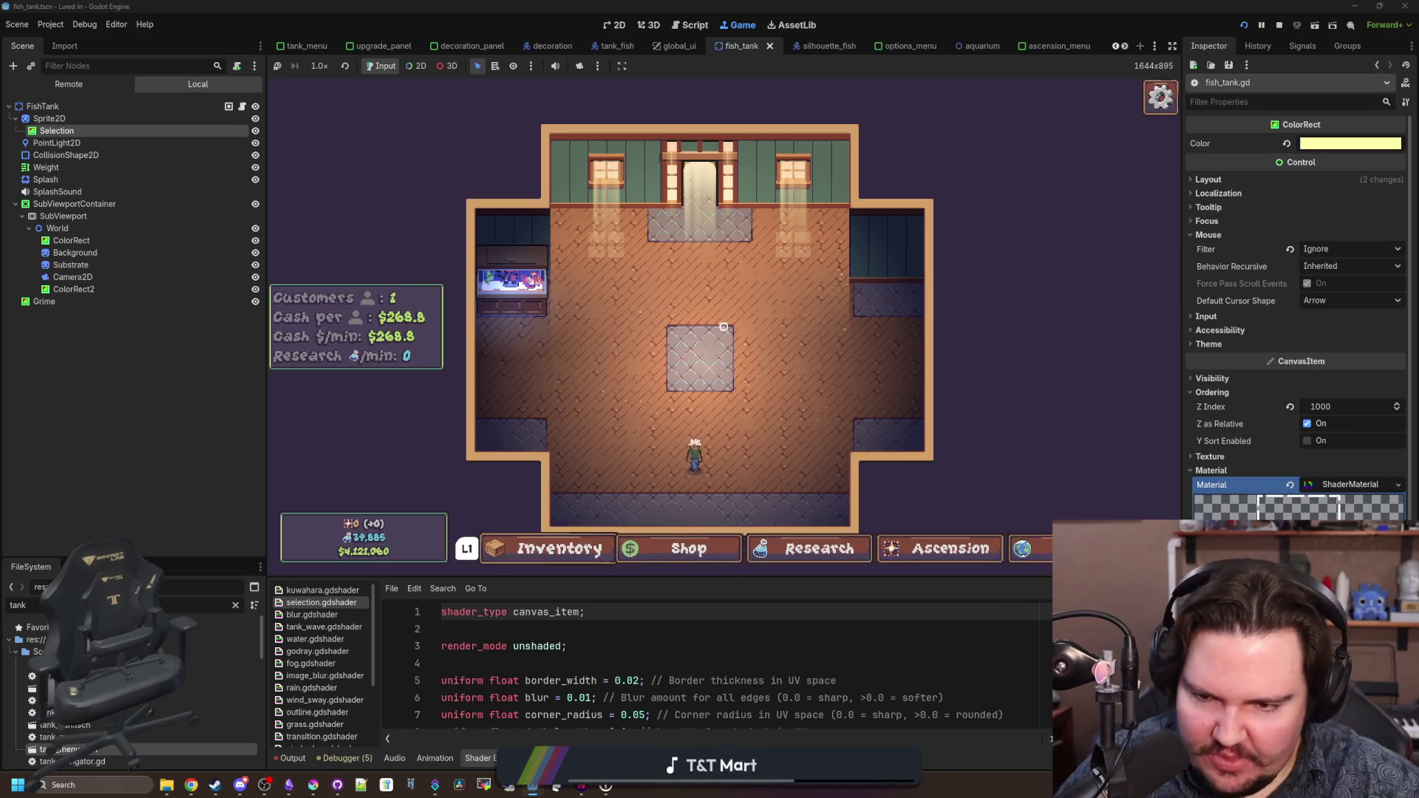
key("Up")
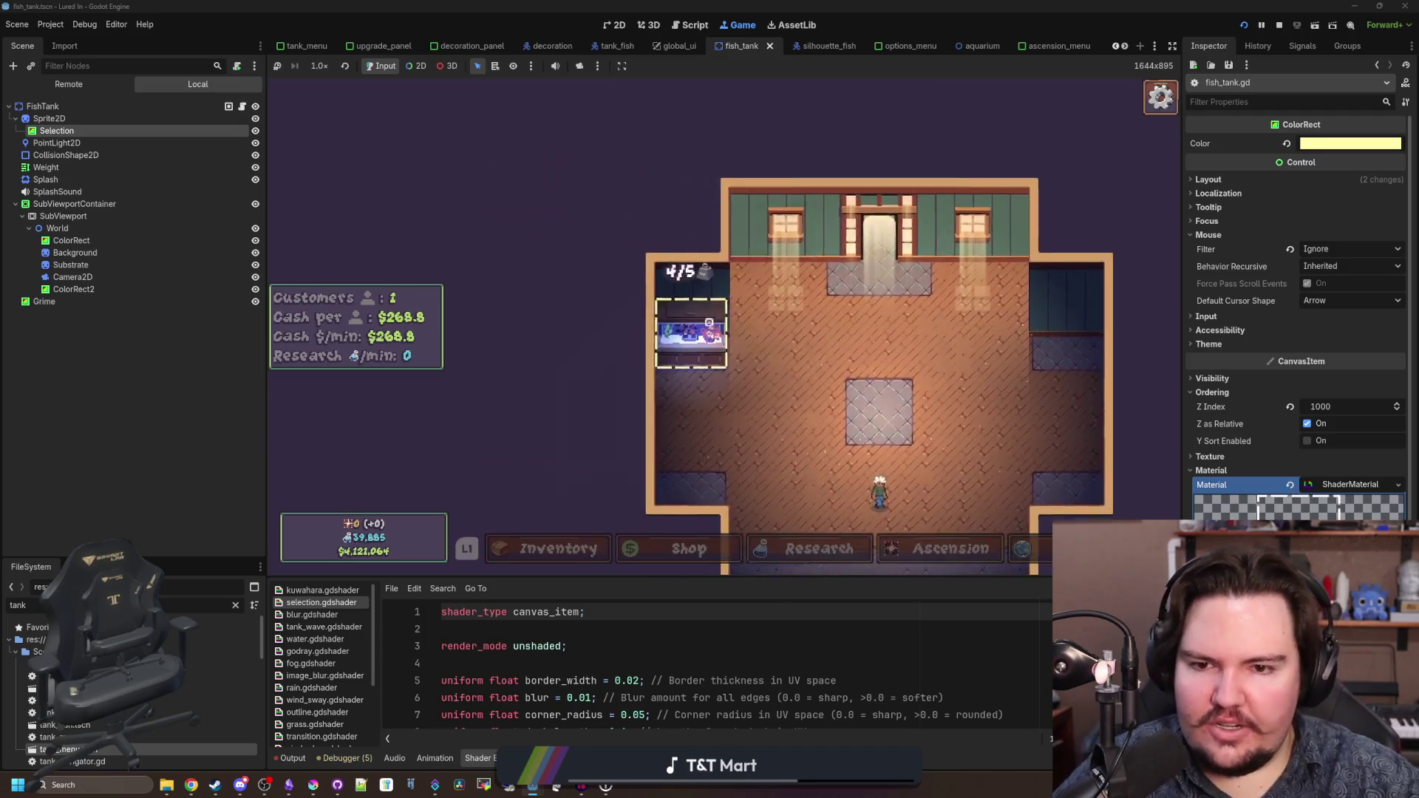
key("Return")
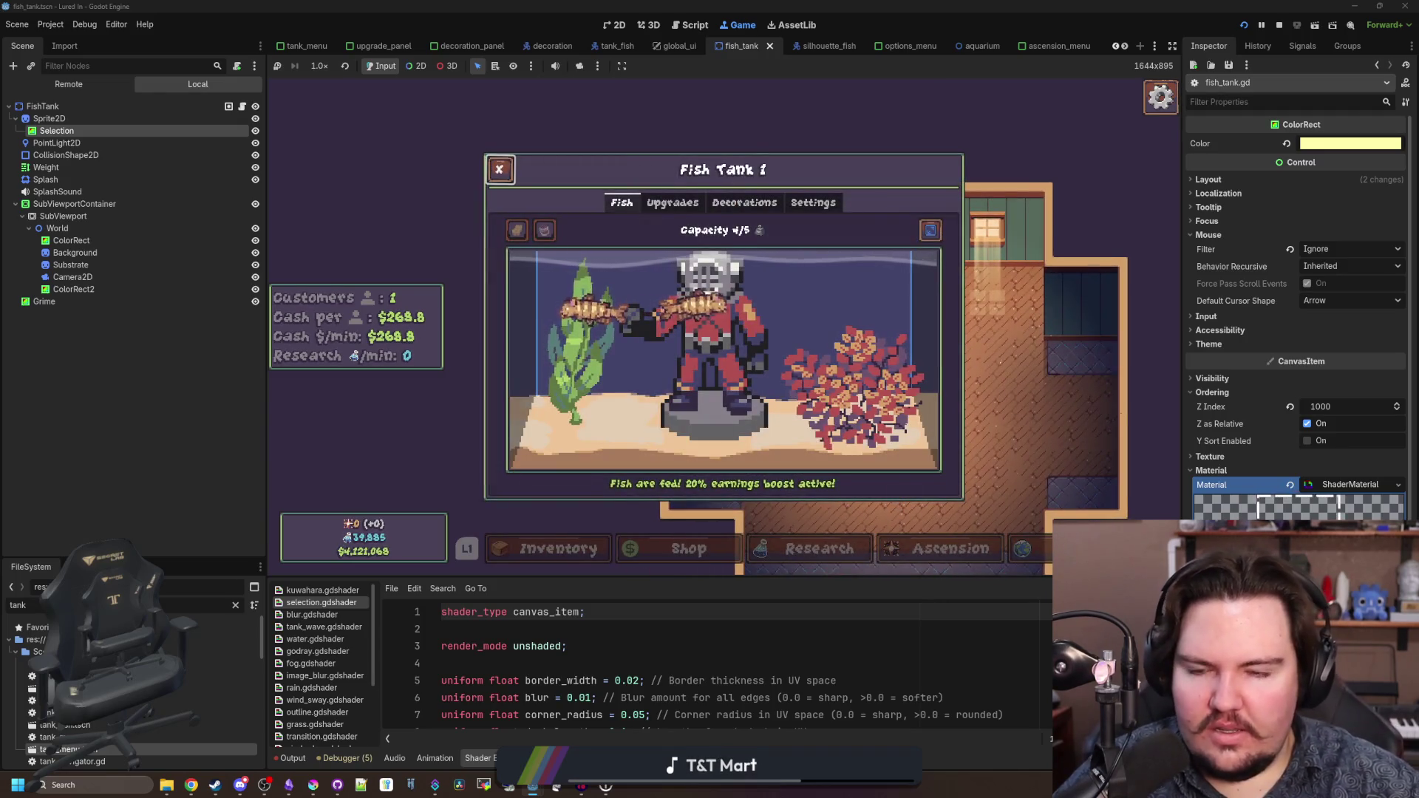
key("Right")
key("Right")
key("Right")
key("Left")
key("Left")
key("Left")
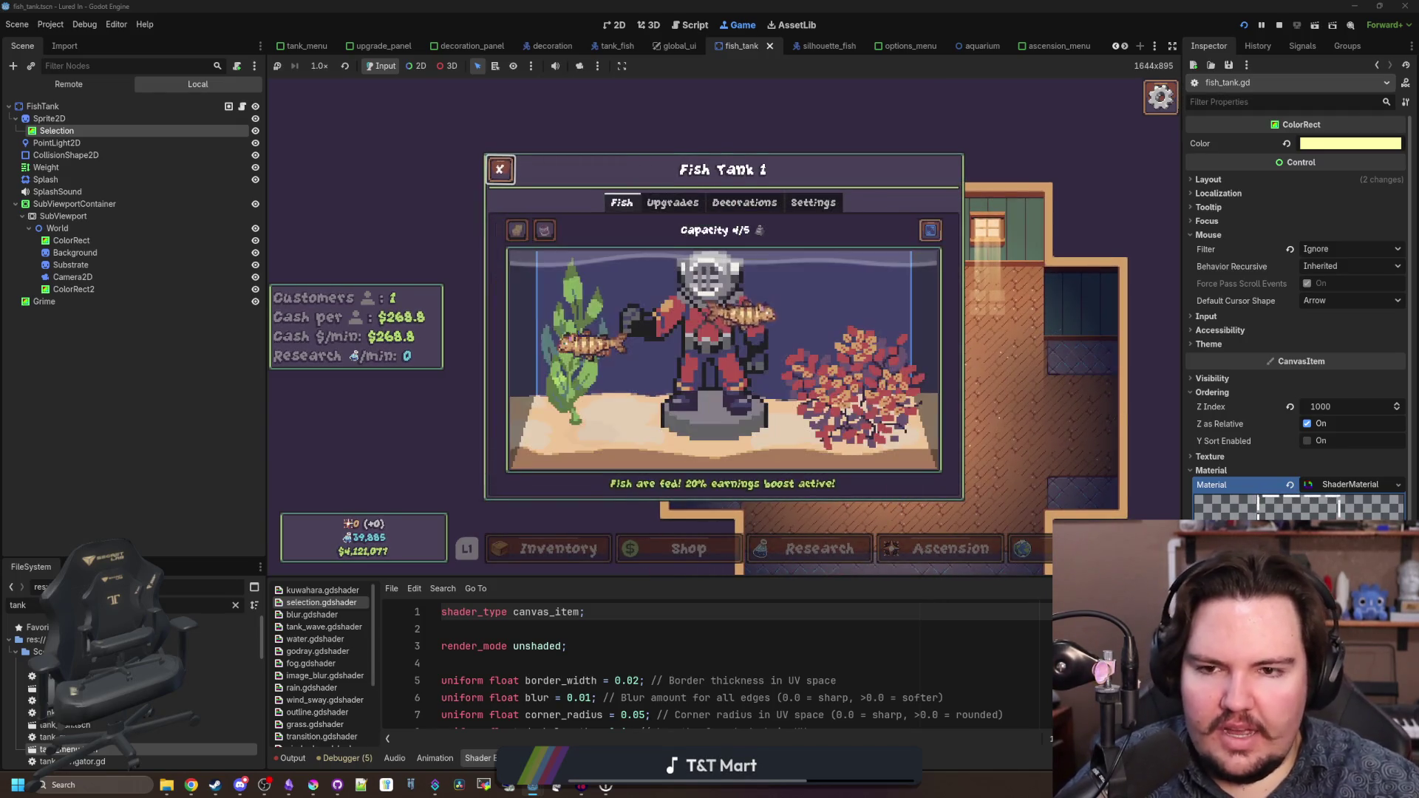
key("Right")
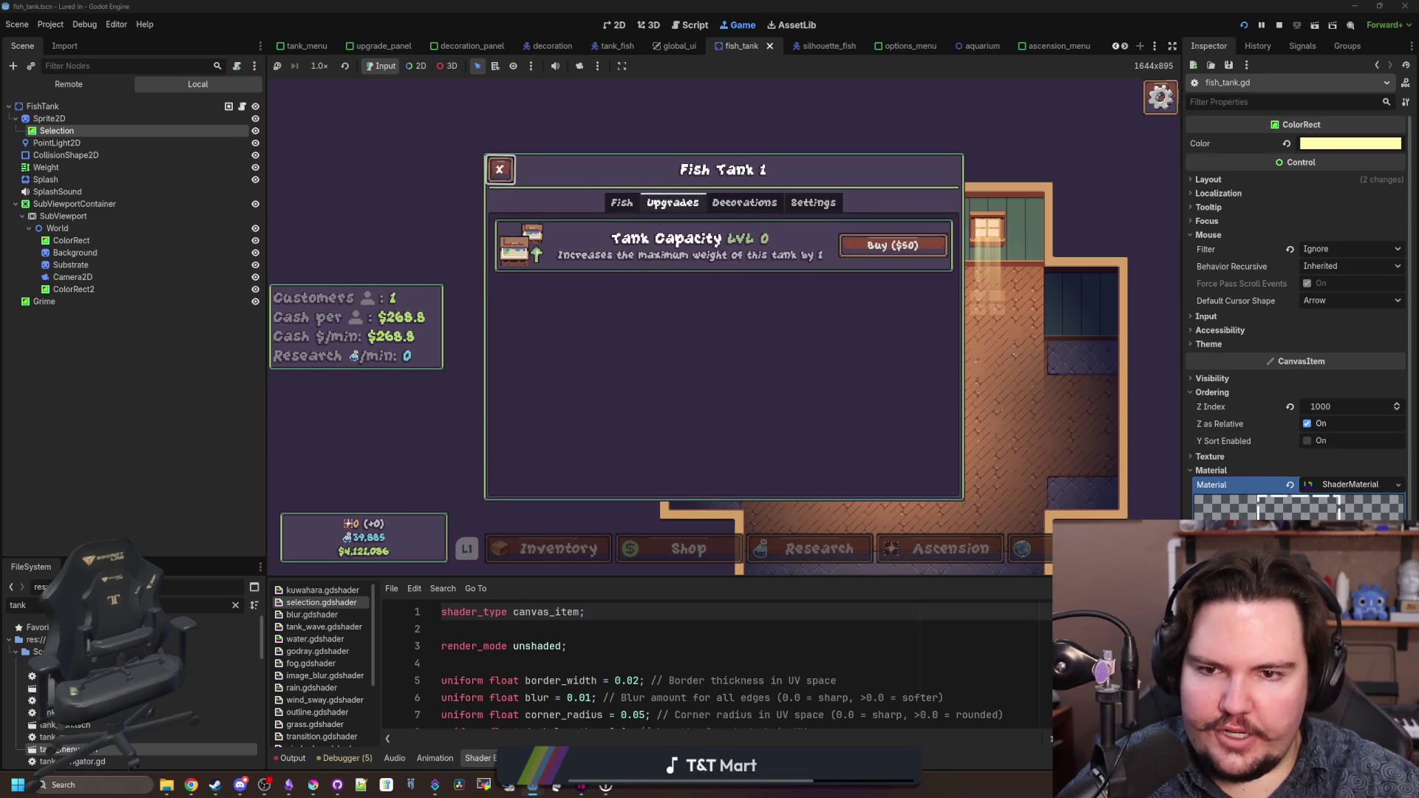
key("Left")
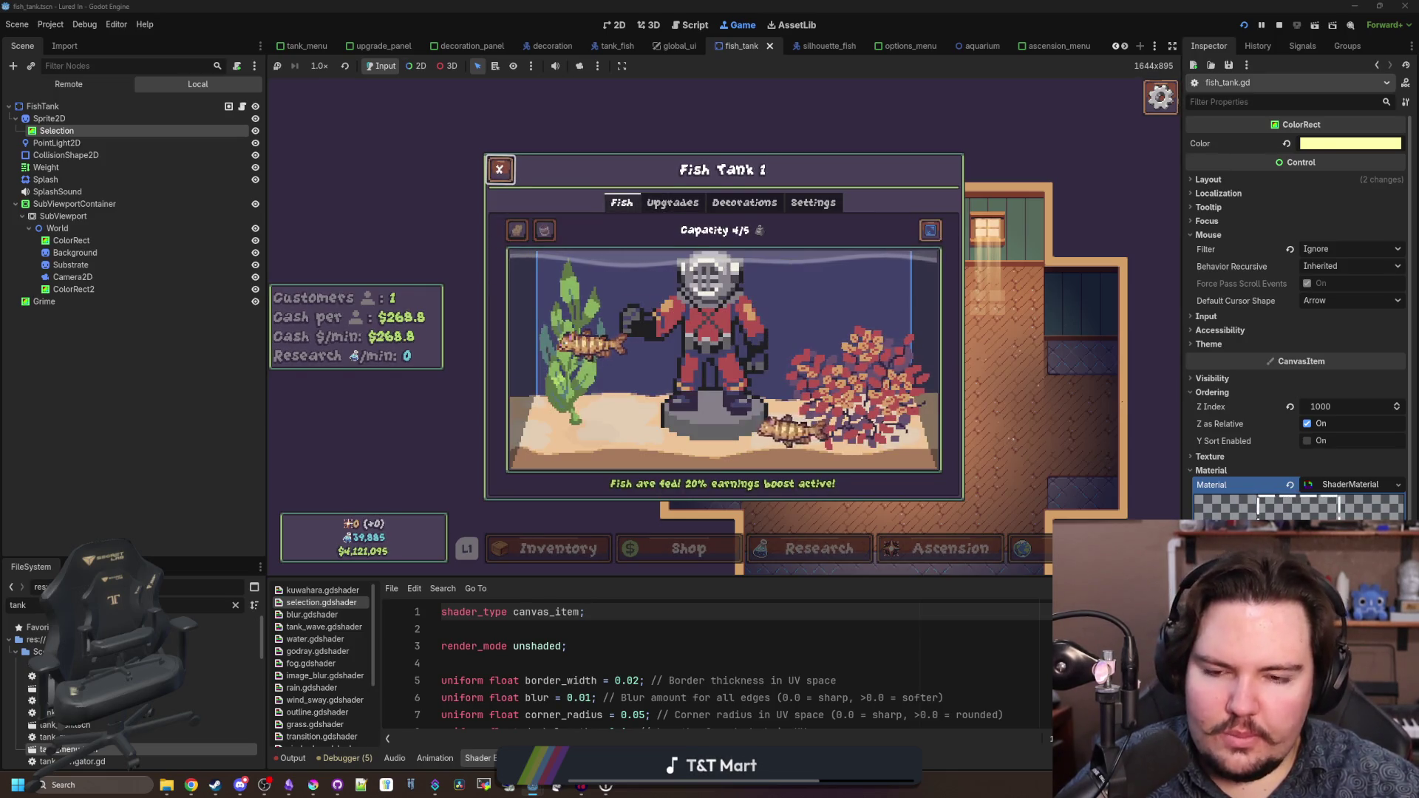
key("Down")
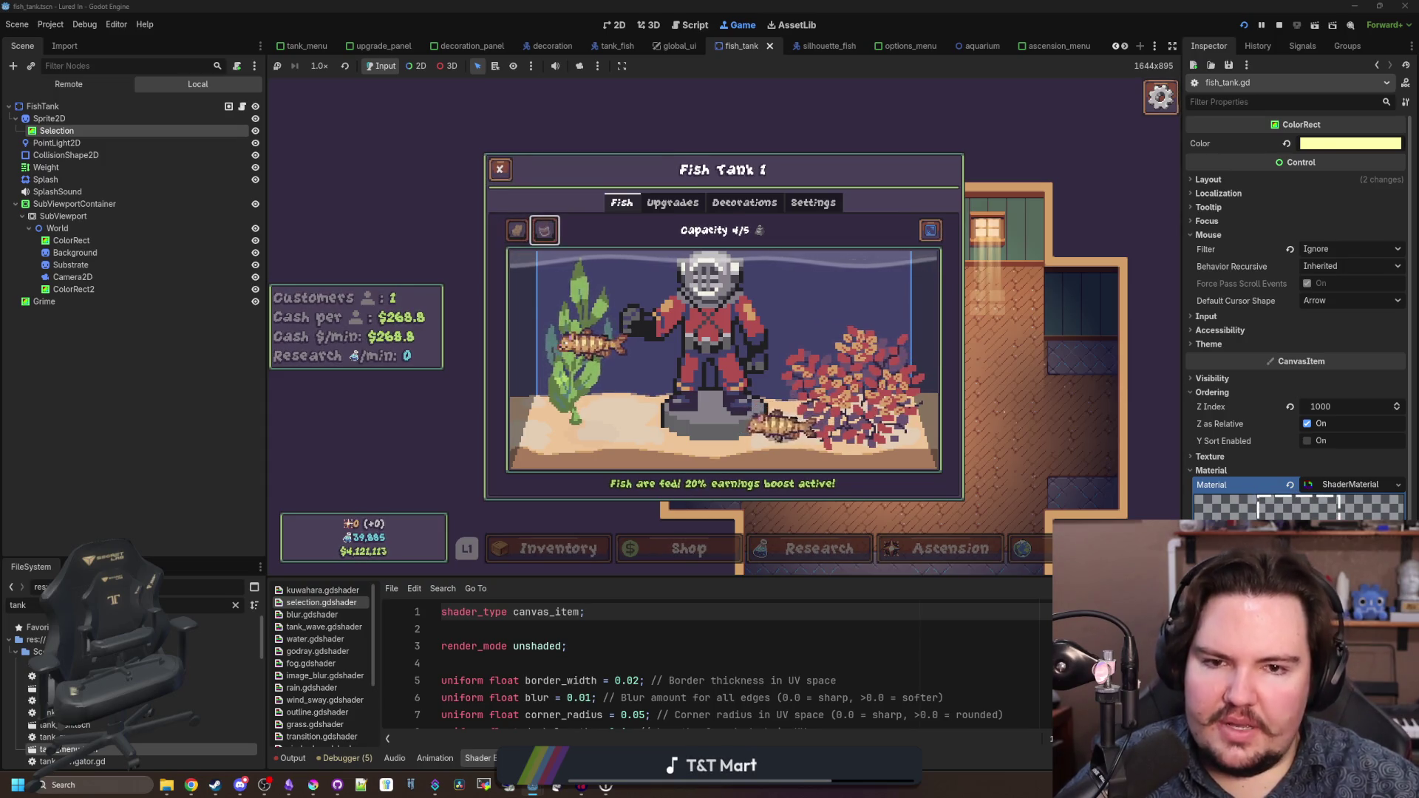
key("Escape")
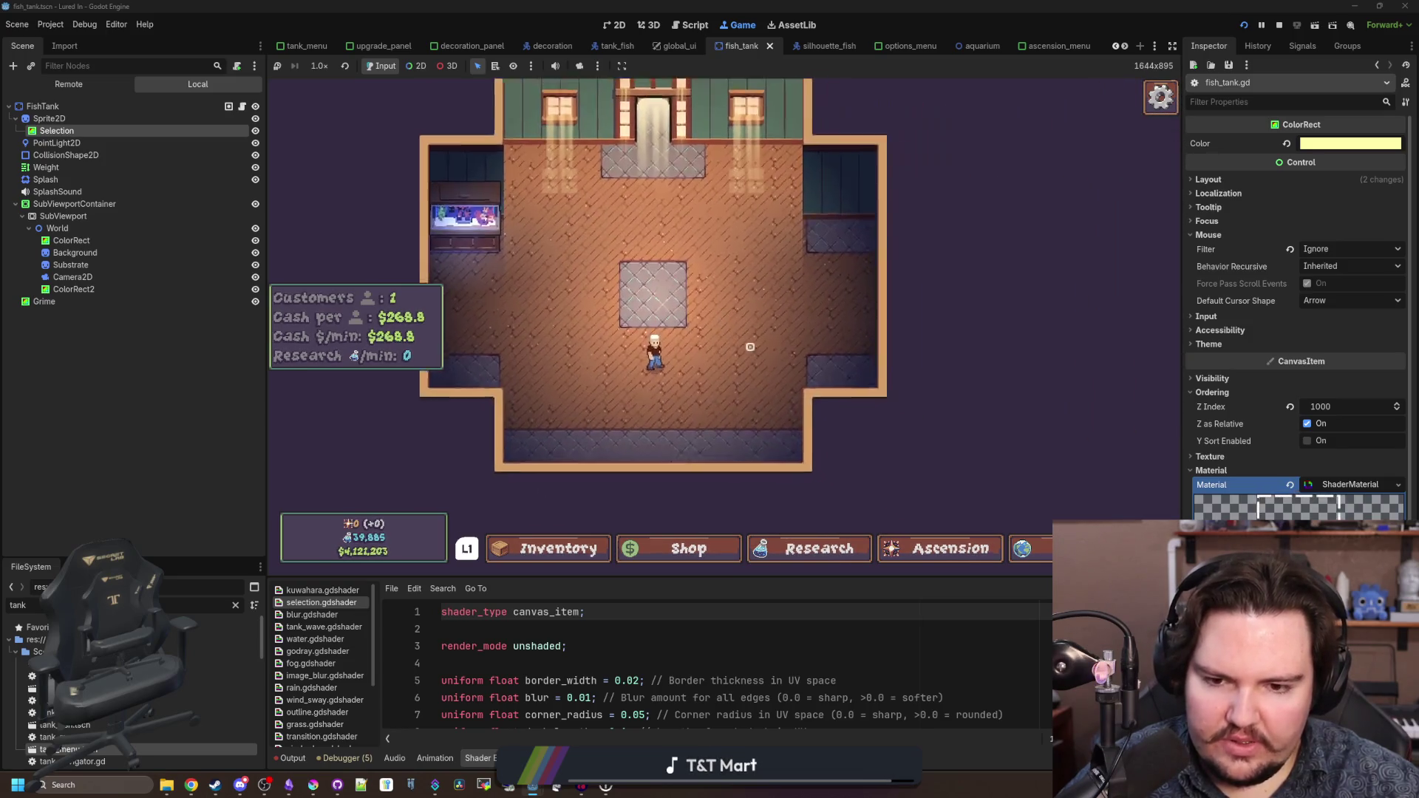
- Use the keyboard to open the Shop's Marketing category and the Research tree's Equipment node
key("s")
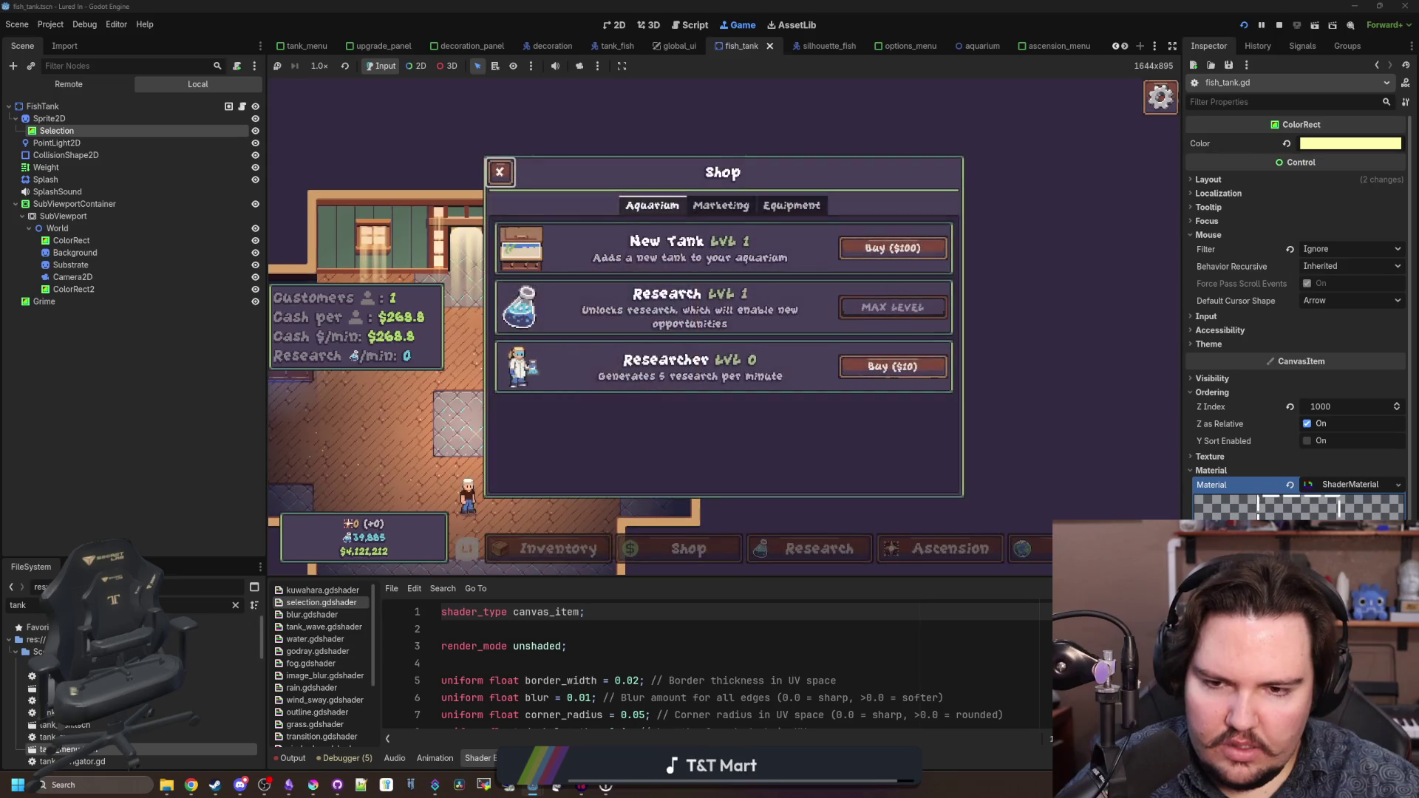
key("Right")
key("Escape")
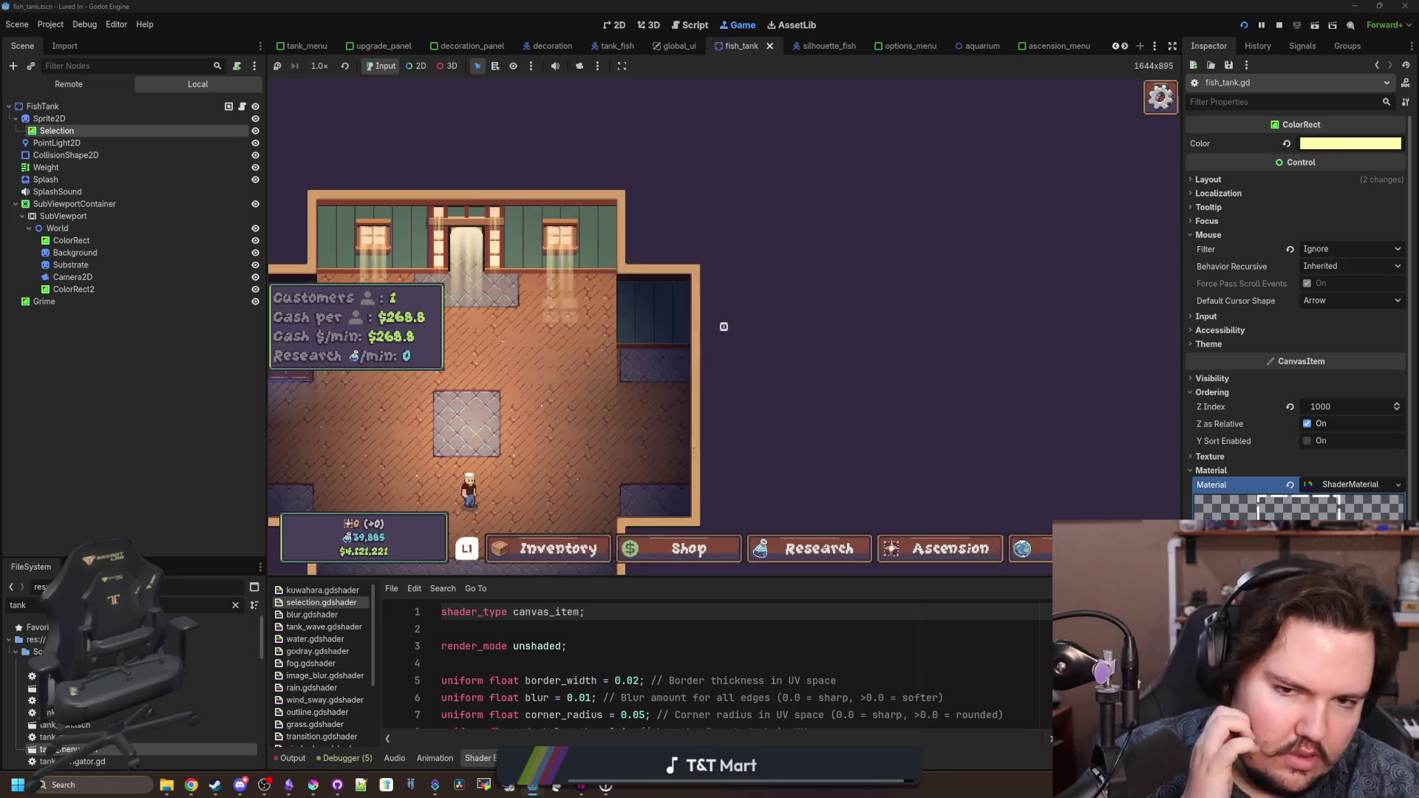
key("r")
key("Down")
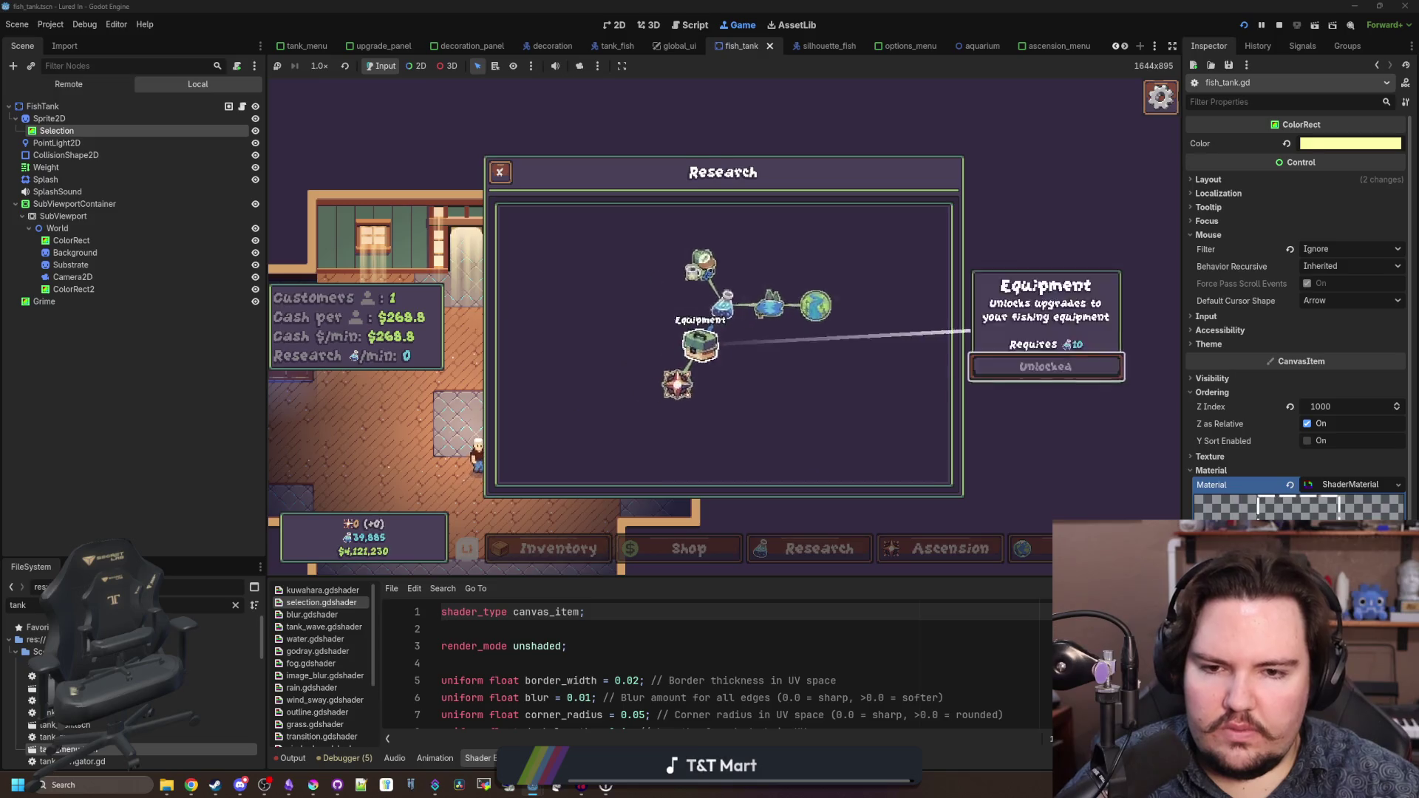
key("Escape")
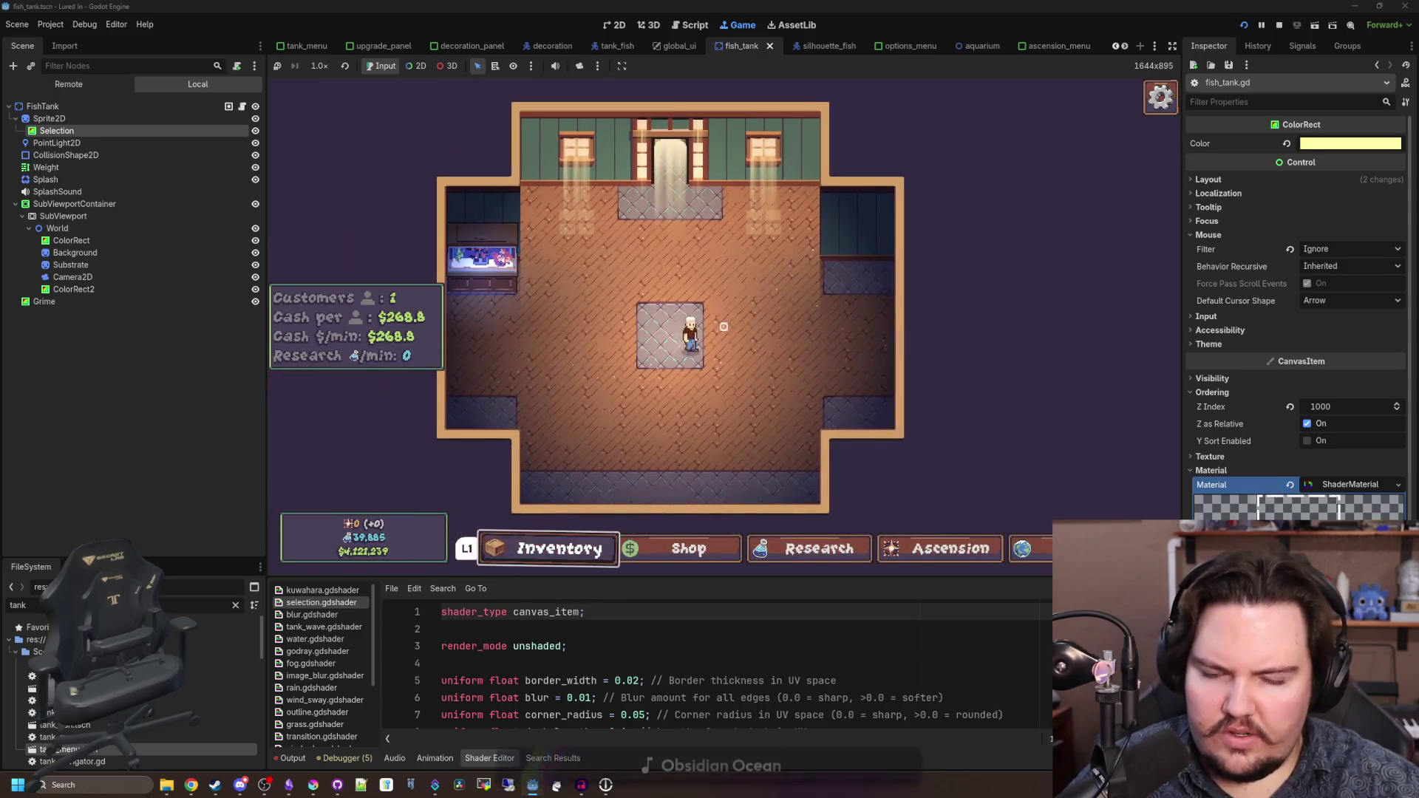
- Use the arrow keys to move through the inventory's fish list and sell-amount choices
key("Return")
key("Down")
key("Down")
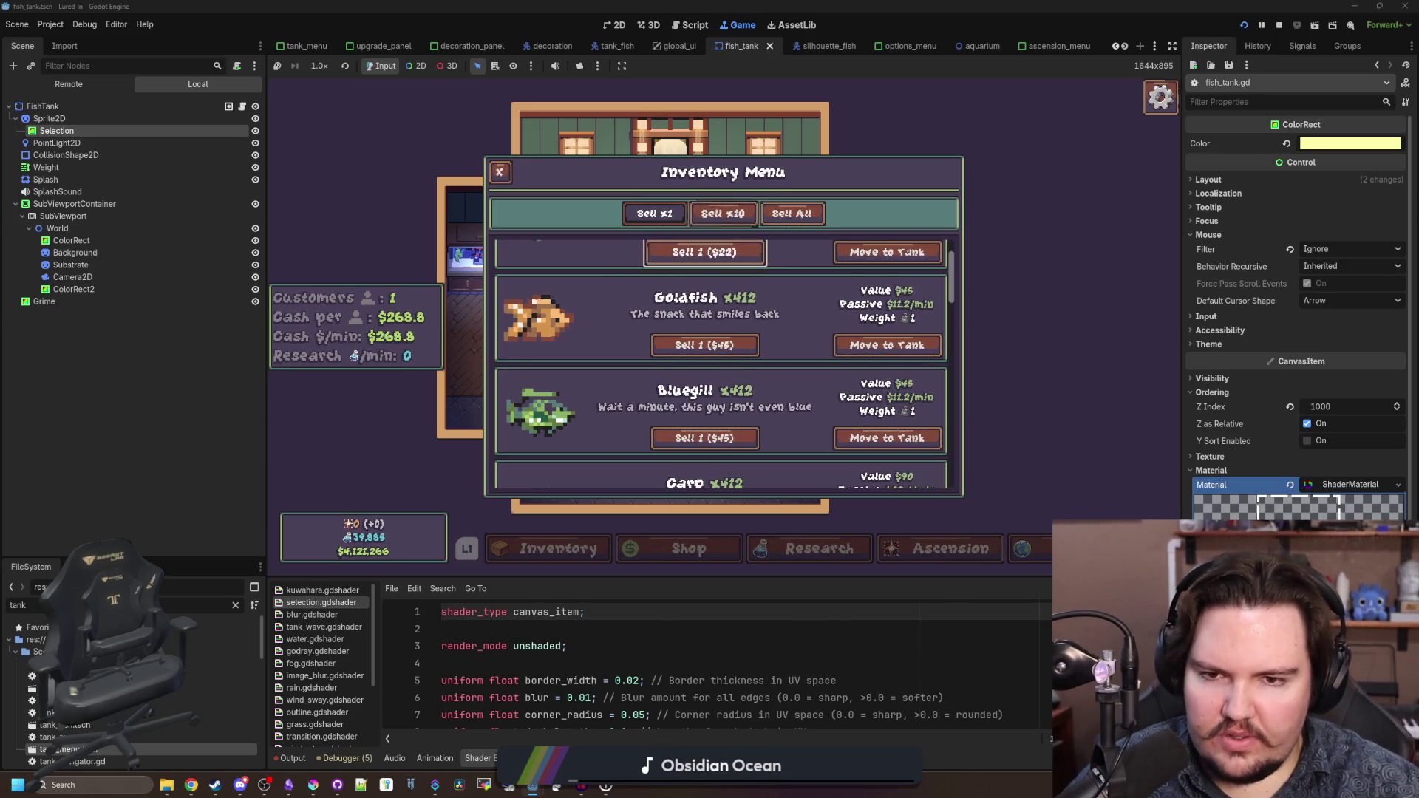
key("Down")
key("Down")
key("Down")
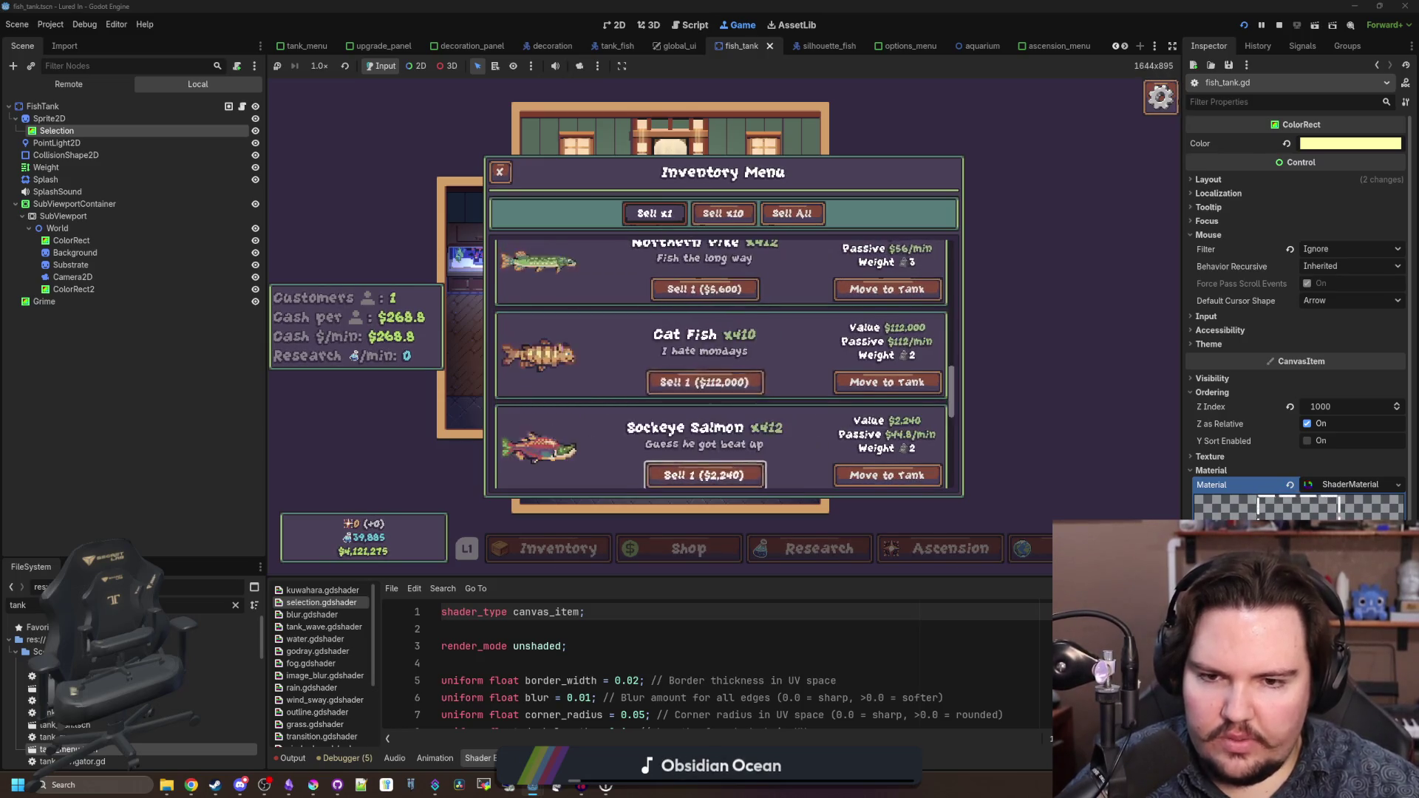
key("Up")
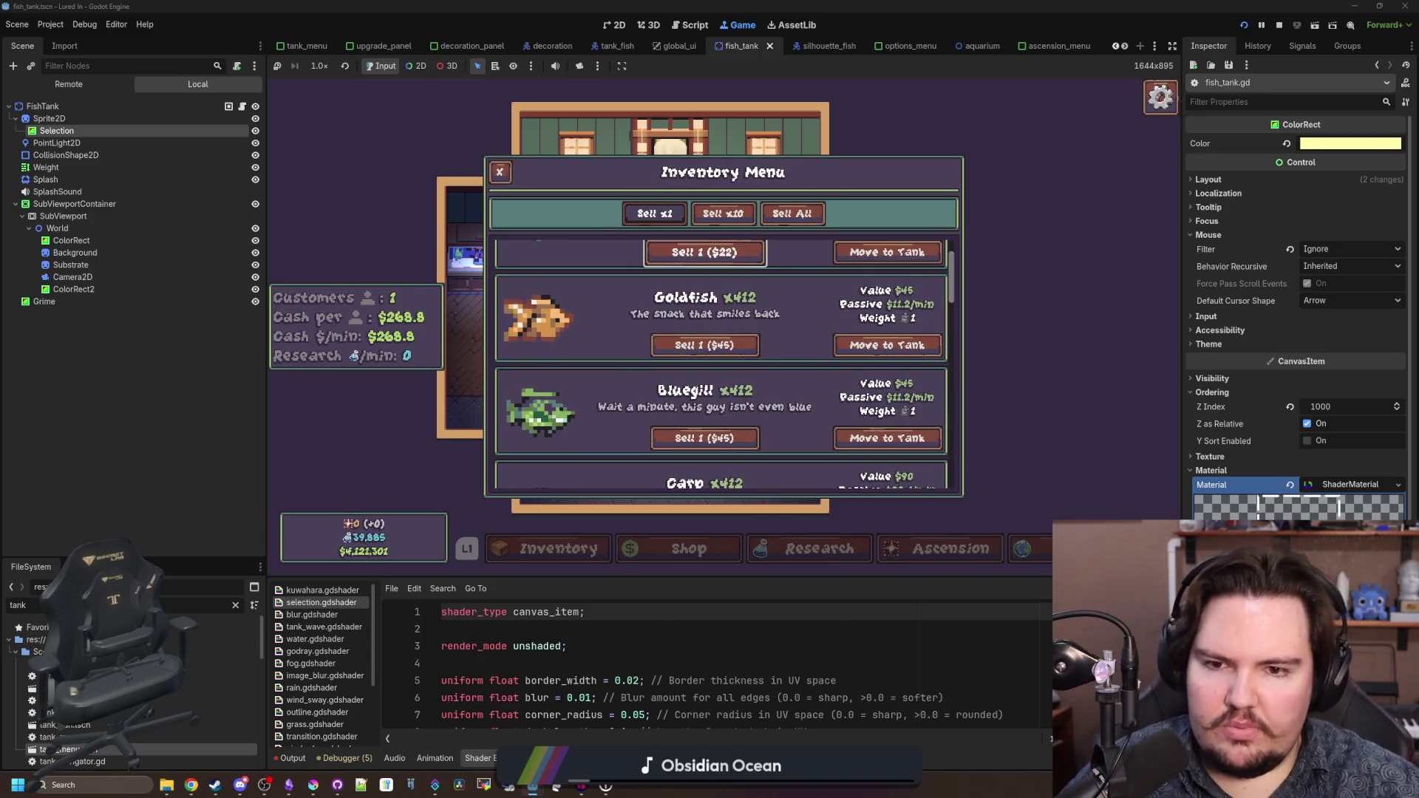
key("Down")
key("Down")
key("Down")
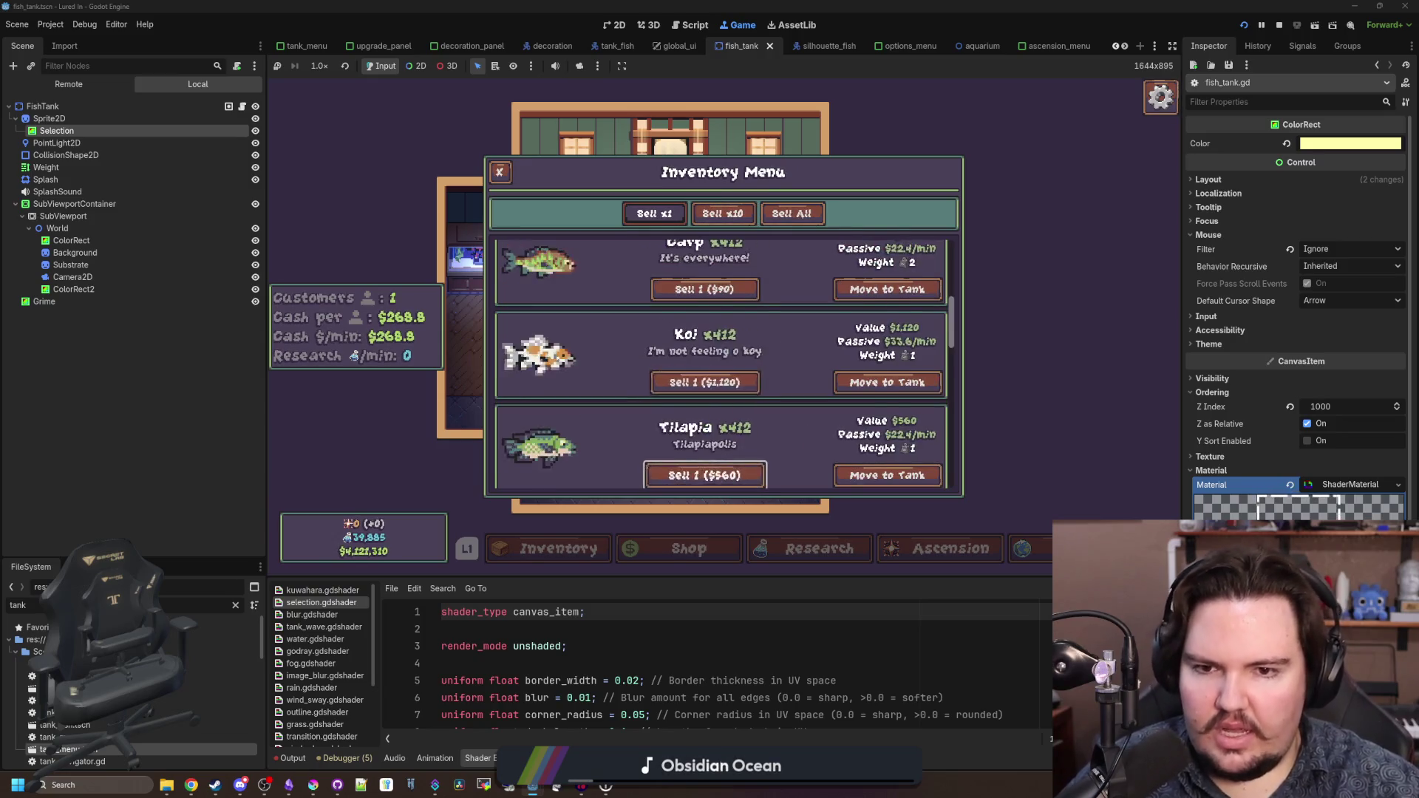
key("Up")
key("Up")
key("Up")
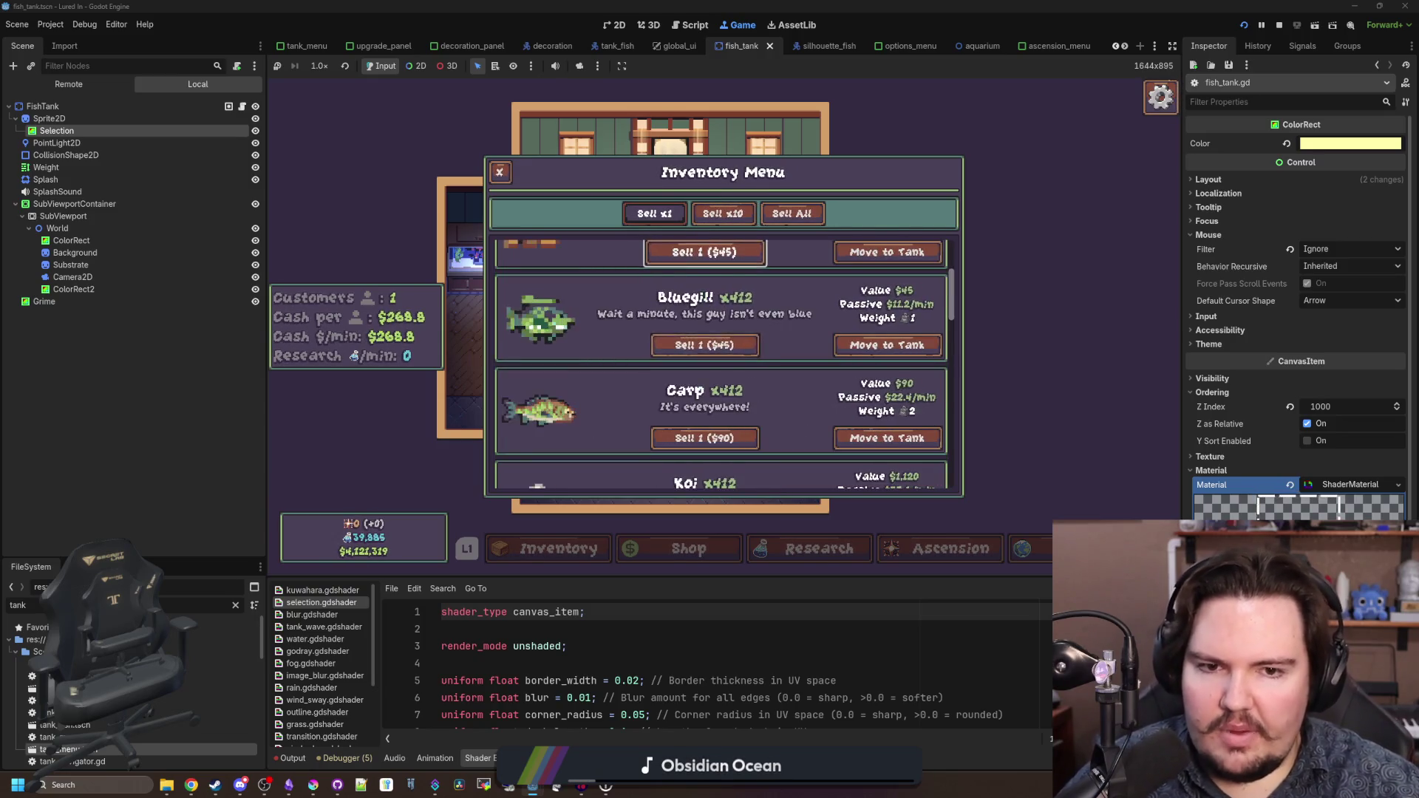
key("Down")
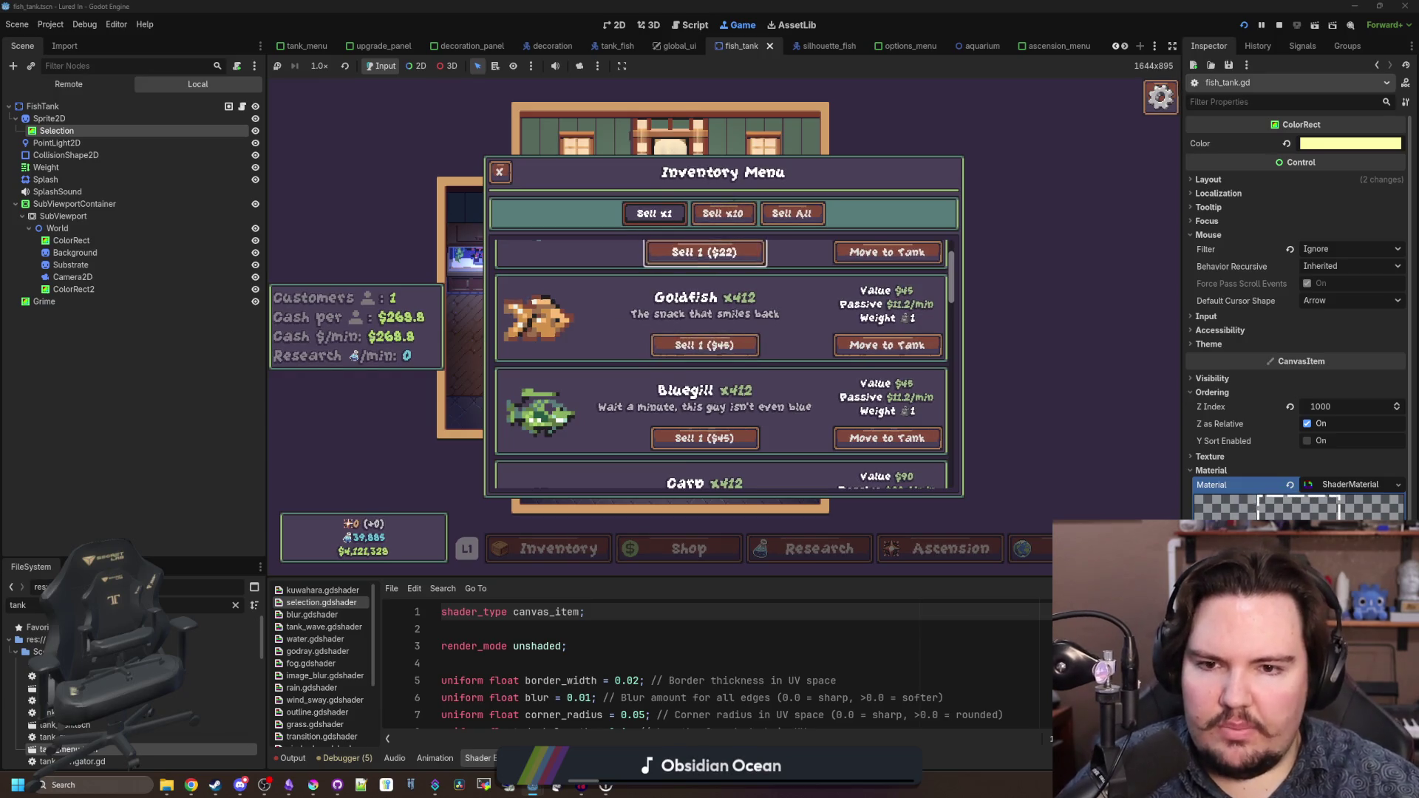
key("Down")
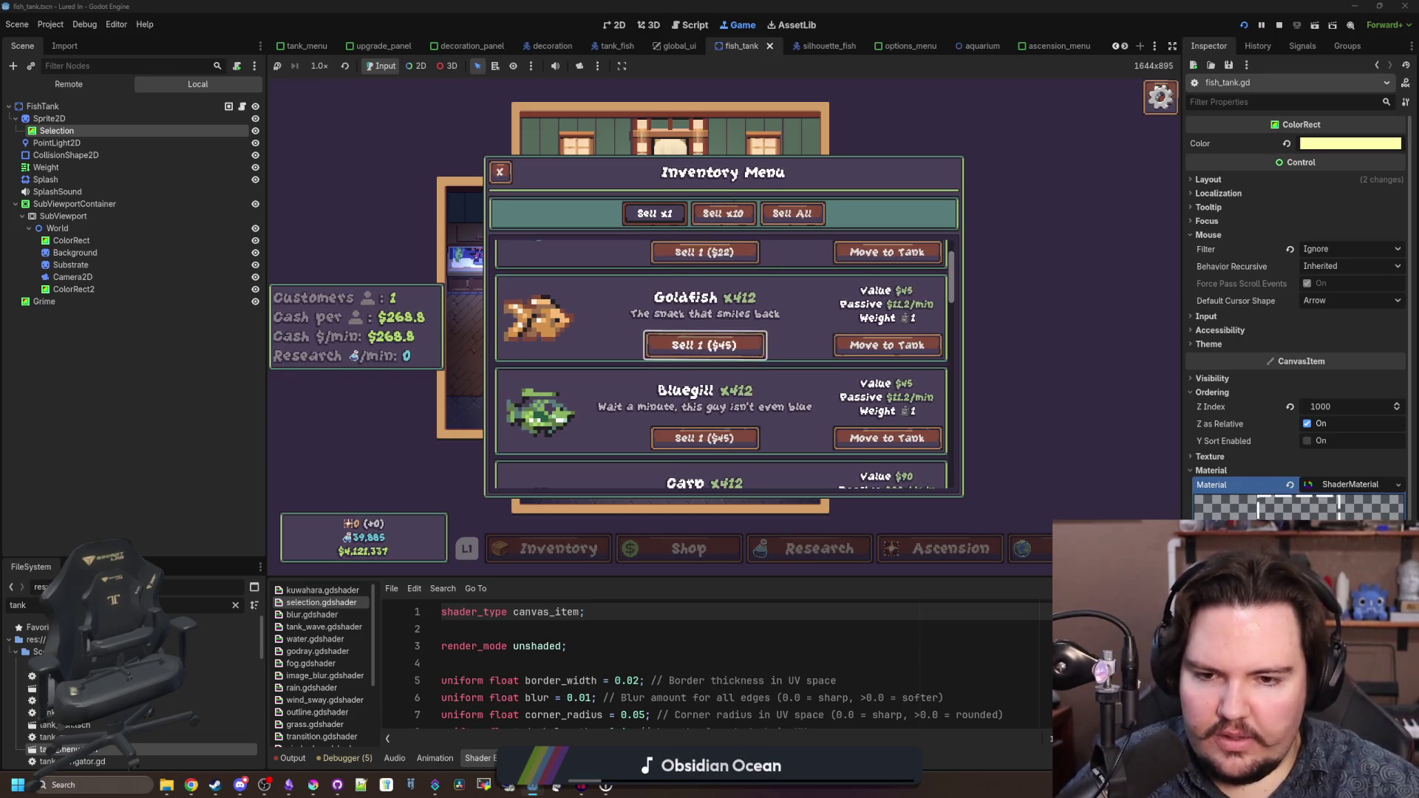
key("Escape")
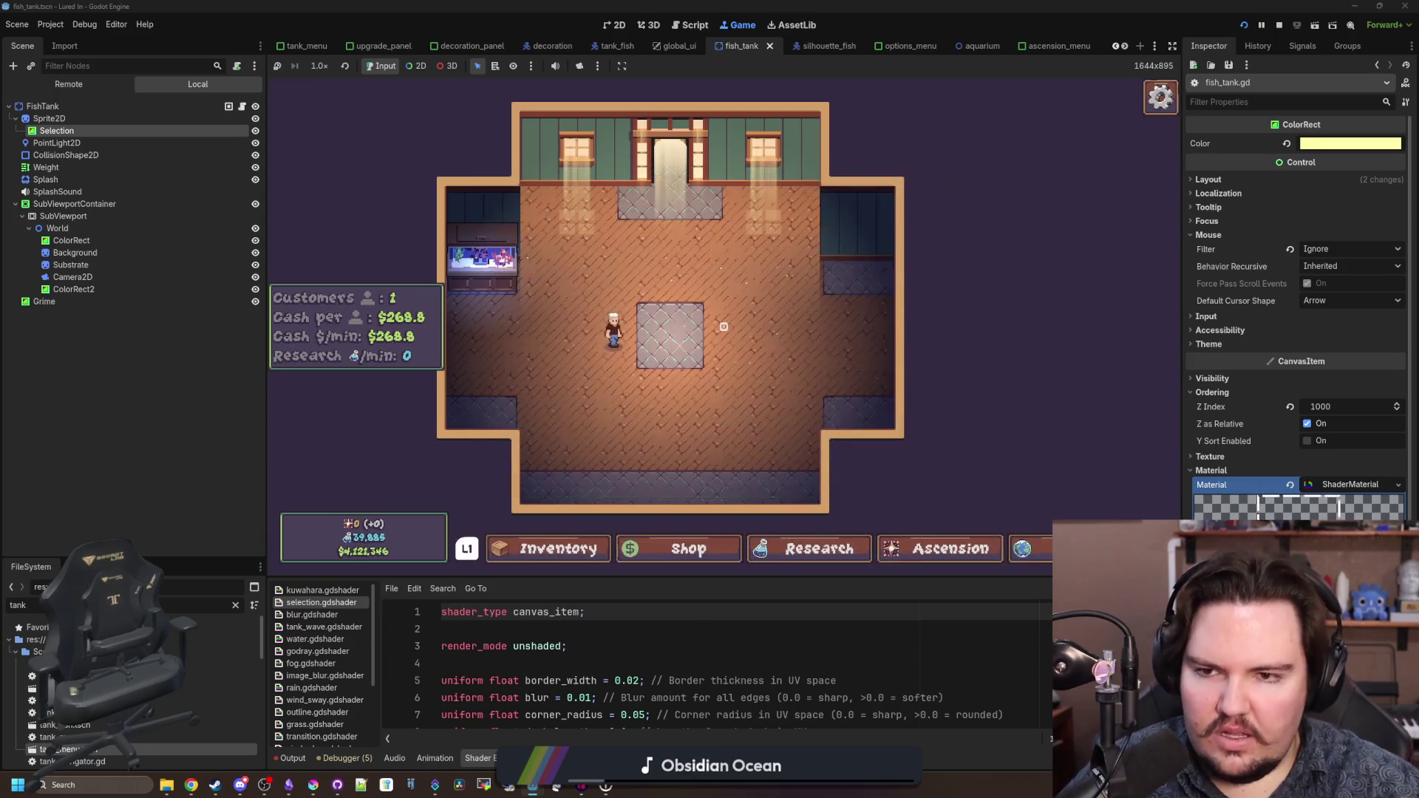
- Cycle through the main menu choices, then stop the game and return to the editor
key("Right")
key("Right")
key("Right")
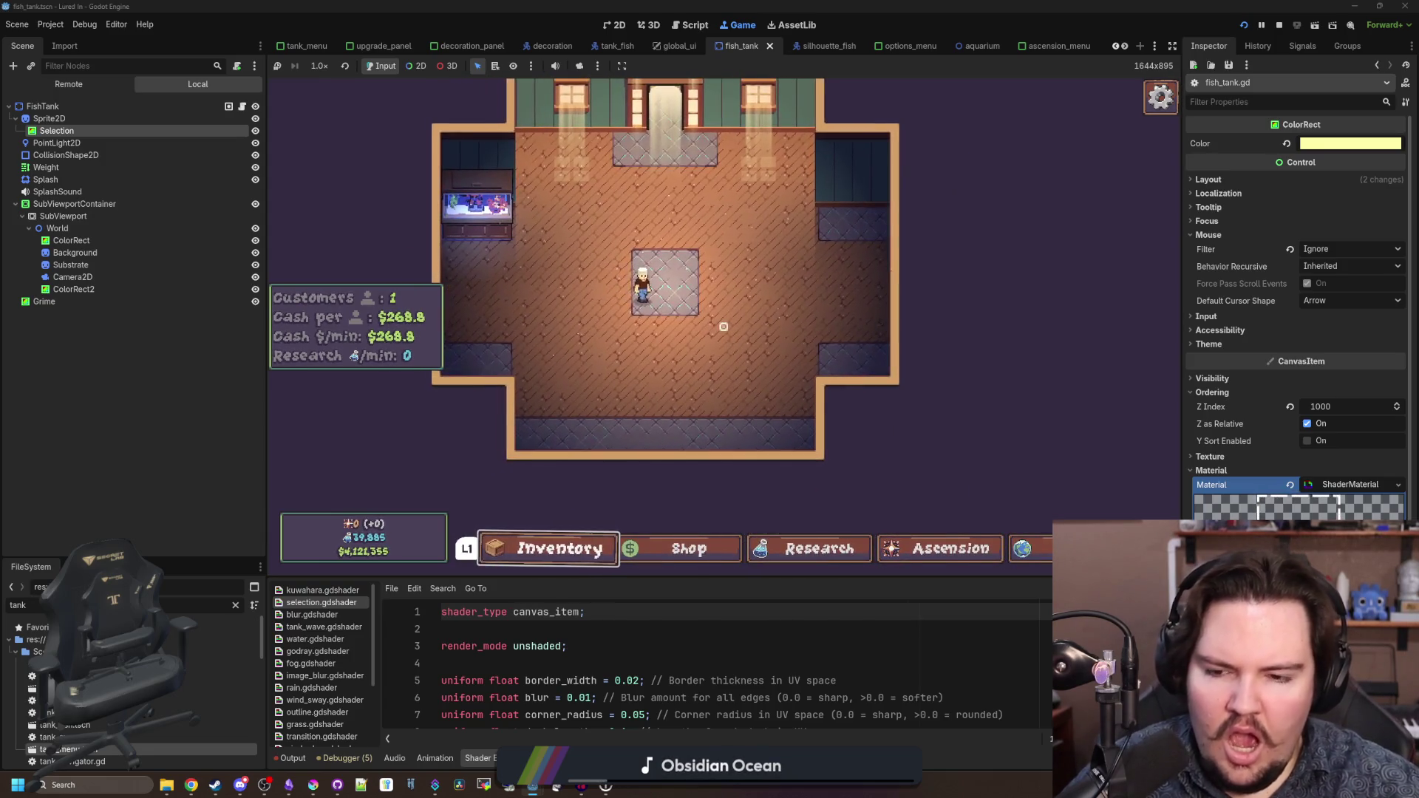
key("Right")
key("Right")
key("Right")
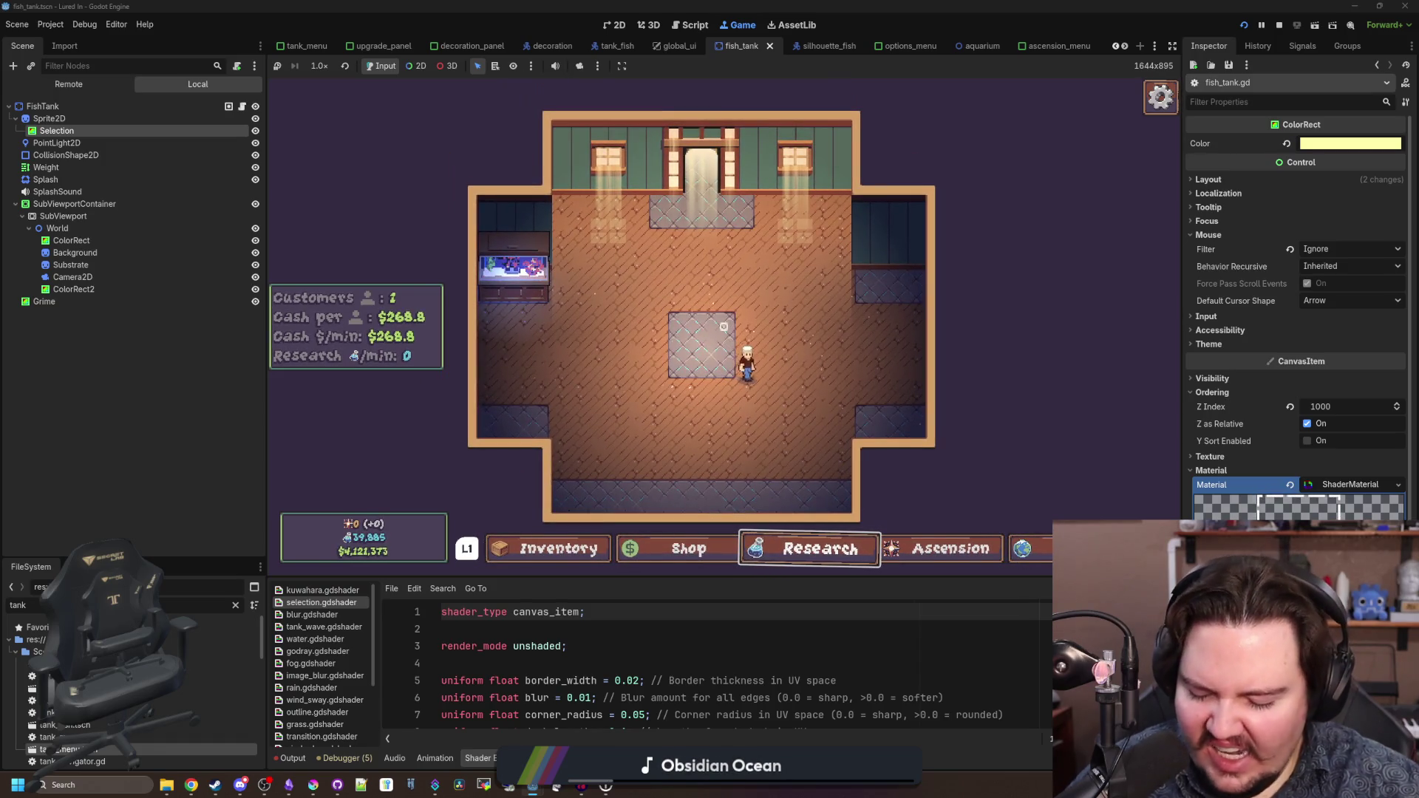
key("super")
left_click(1280, 25)
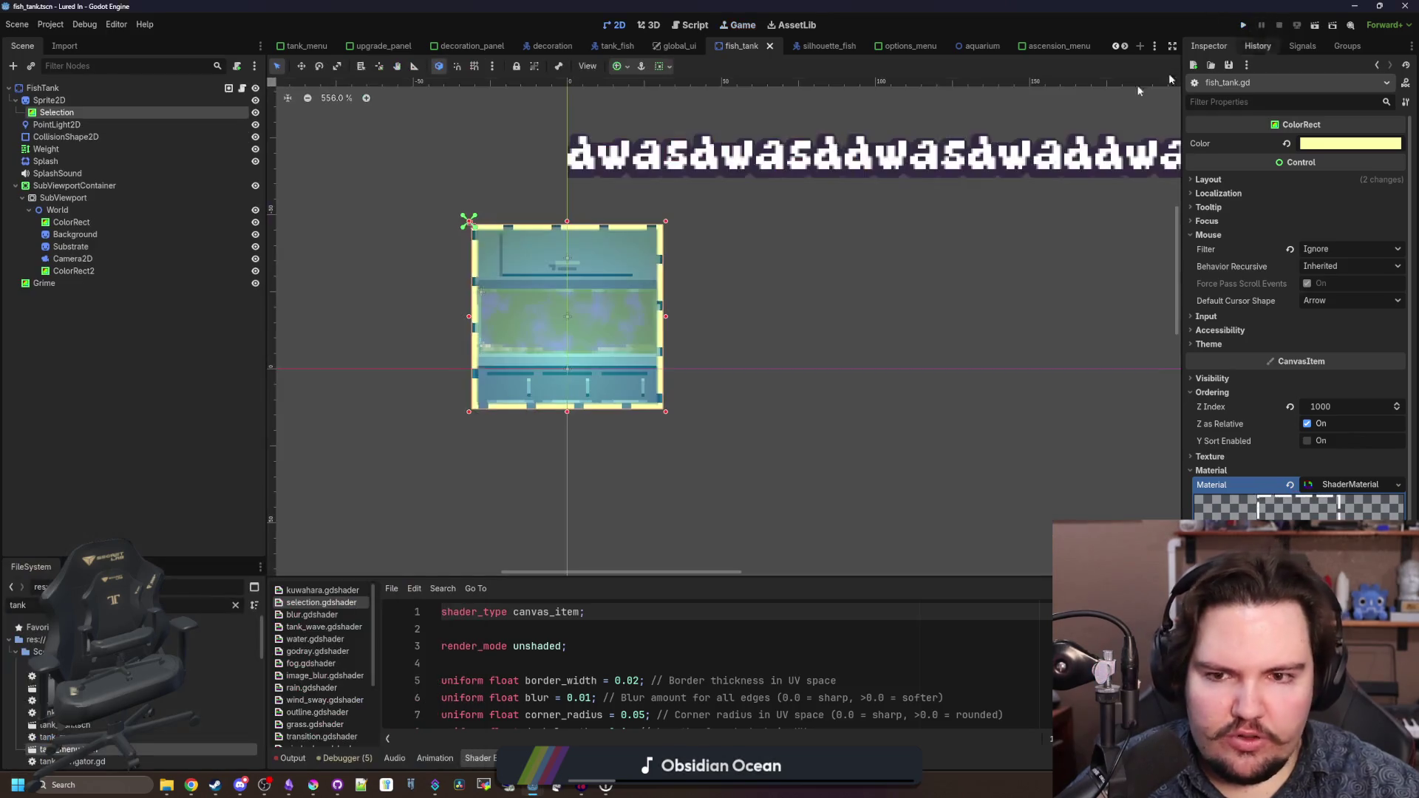
- Filter the project files for 'items' and open items_table.gd
left_click(235, 605)
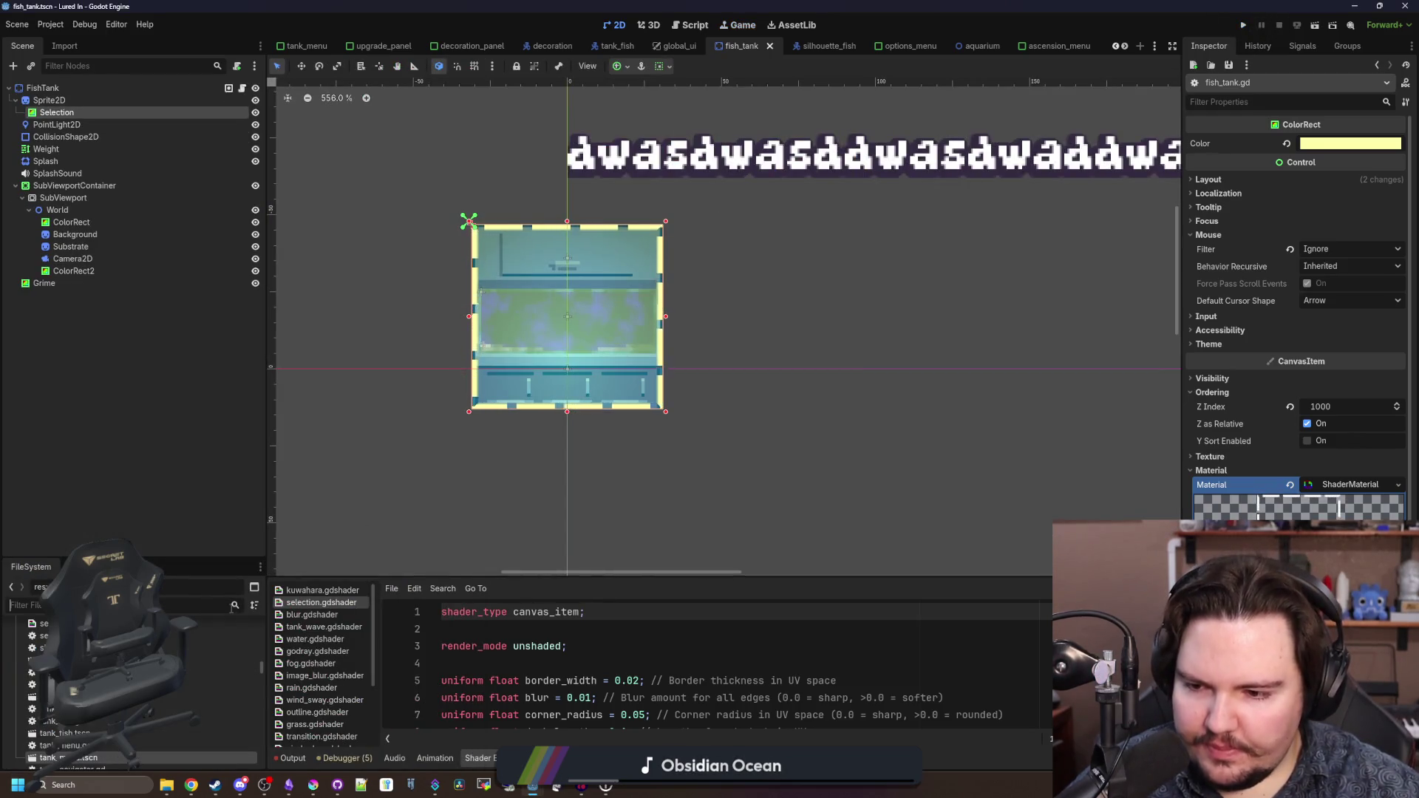
type("glob")
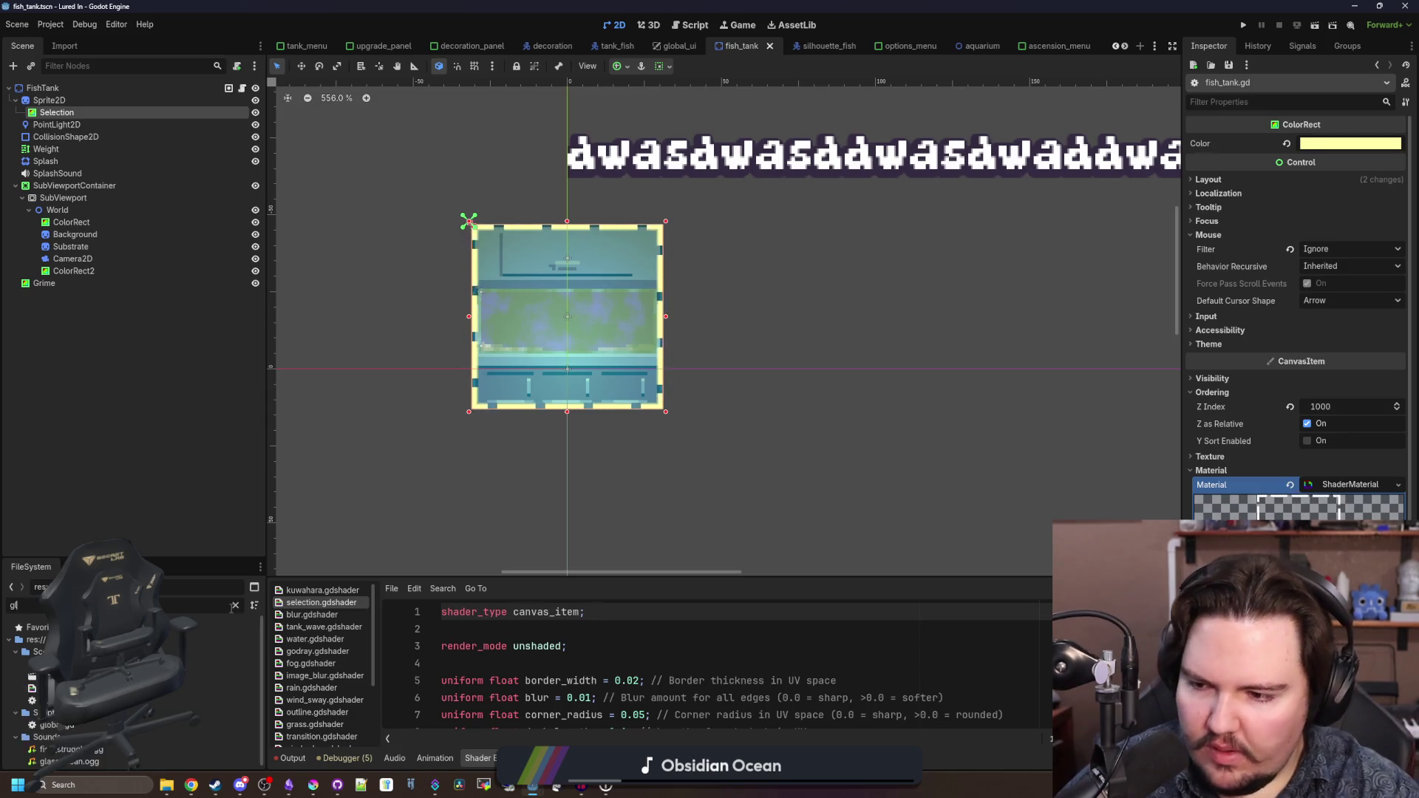
left_click(235, 605)
type("items")
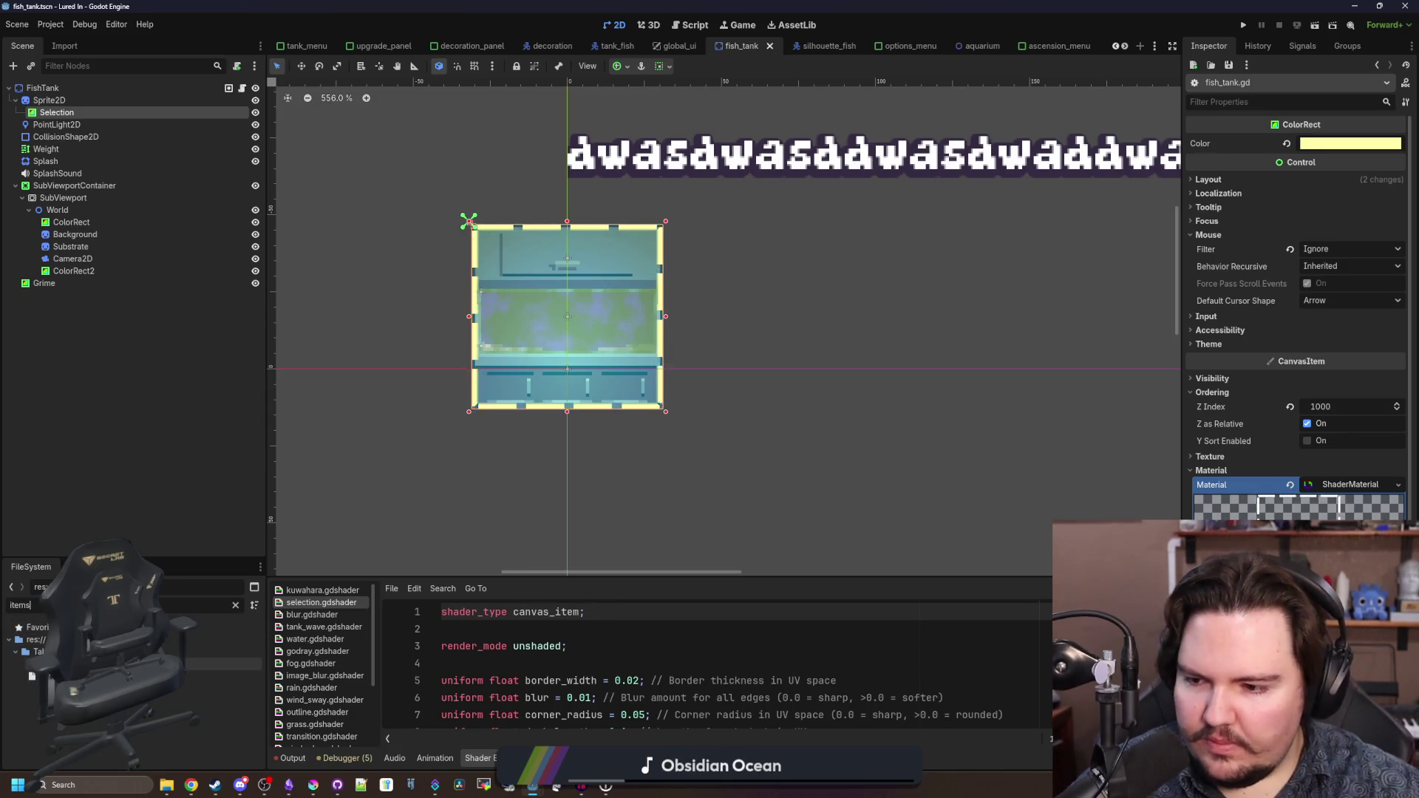
double_click(222, 664)
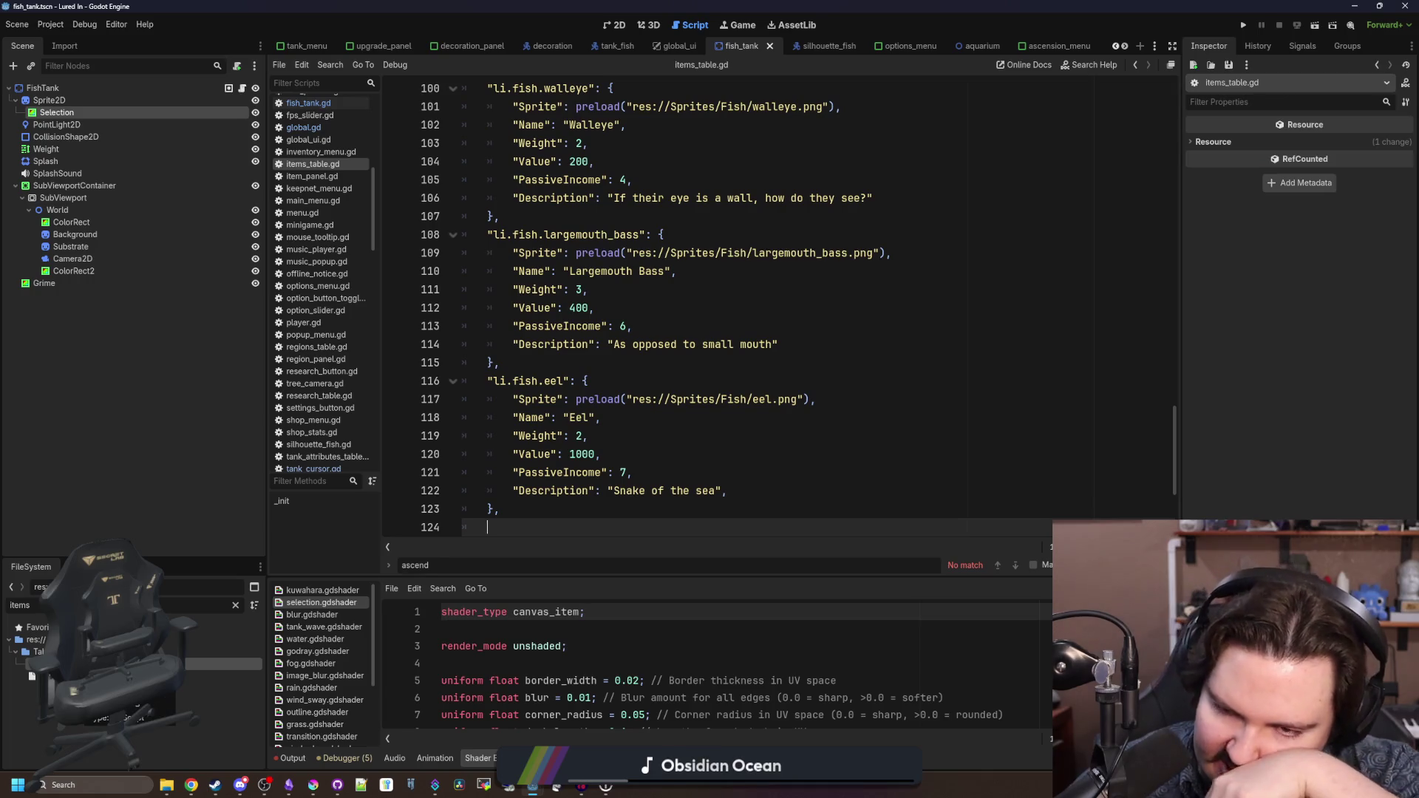
scroll(458, 322, "down", 4)
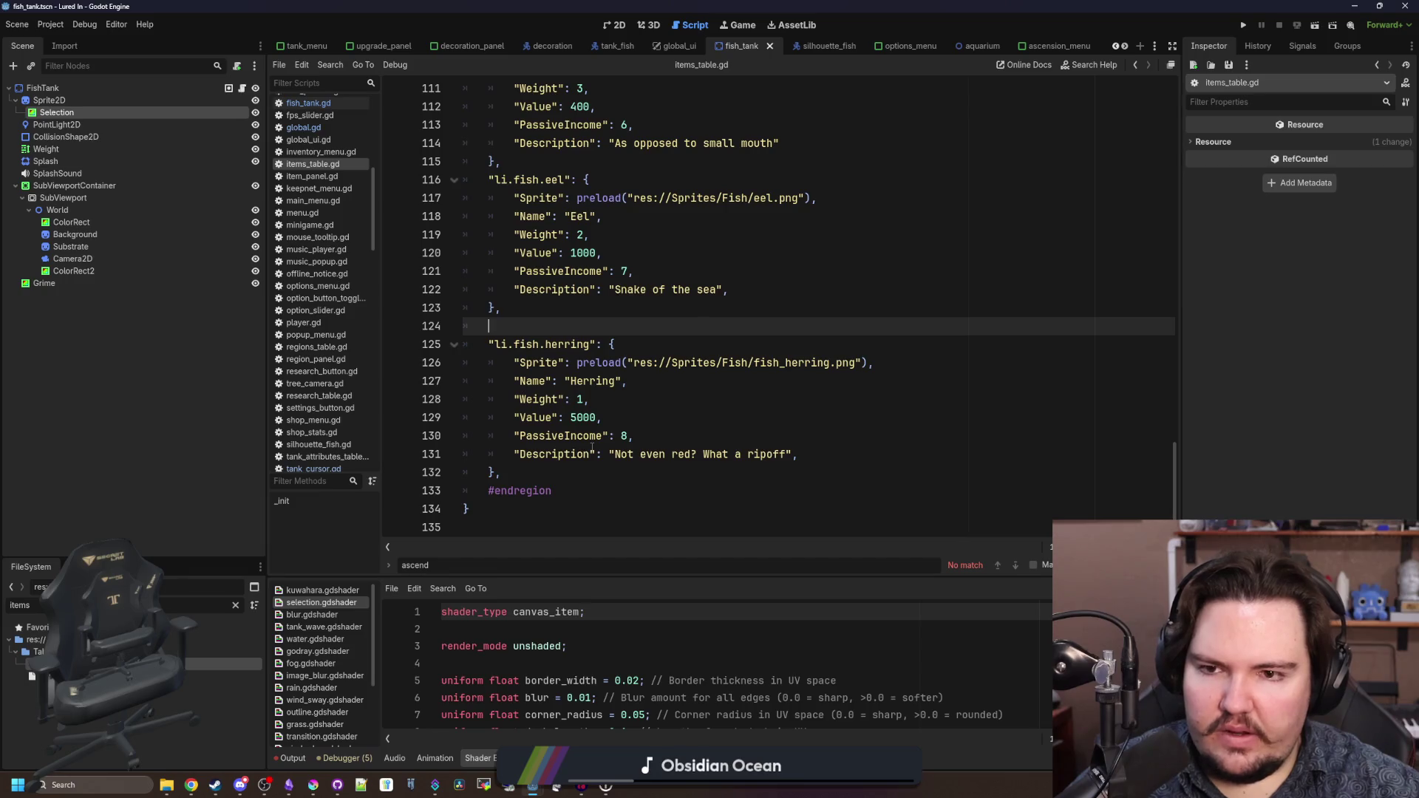
scroll(591, 447, "up", 12)
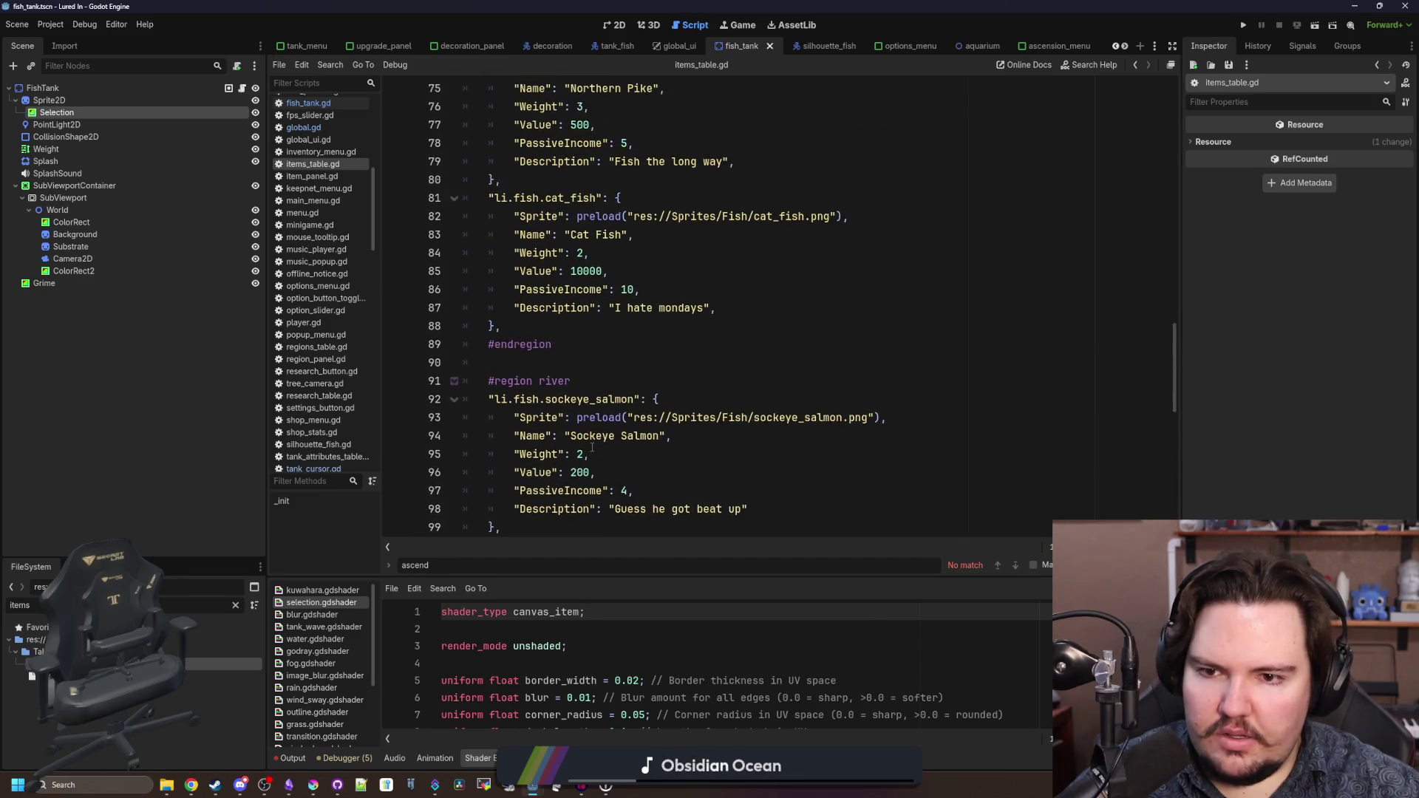
scroll(592, 447, "up", 9)
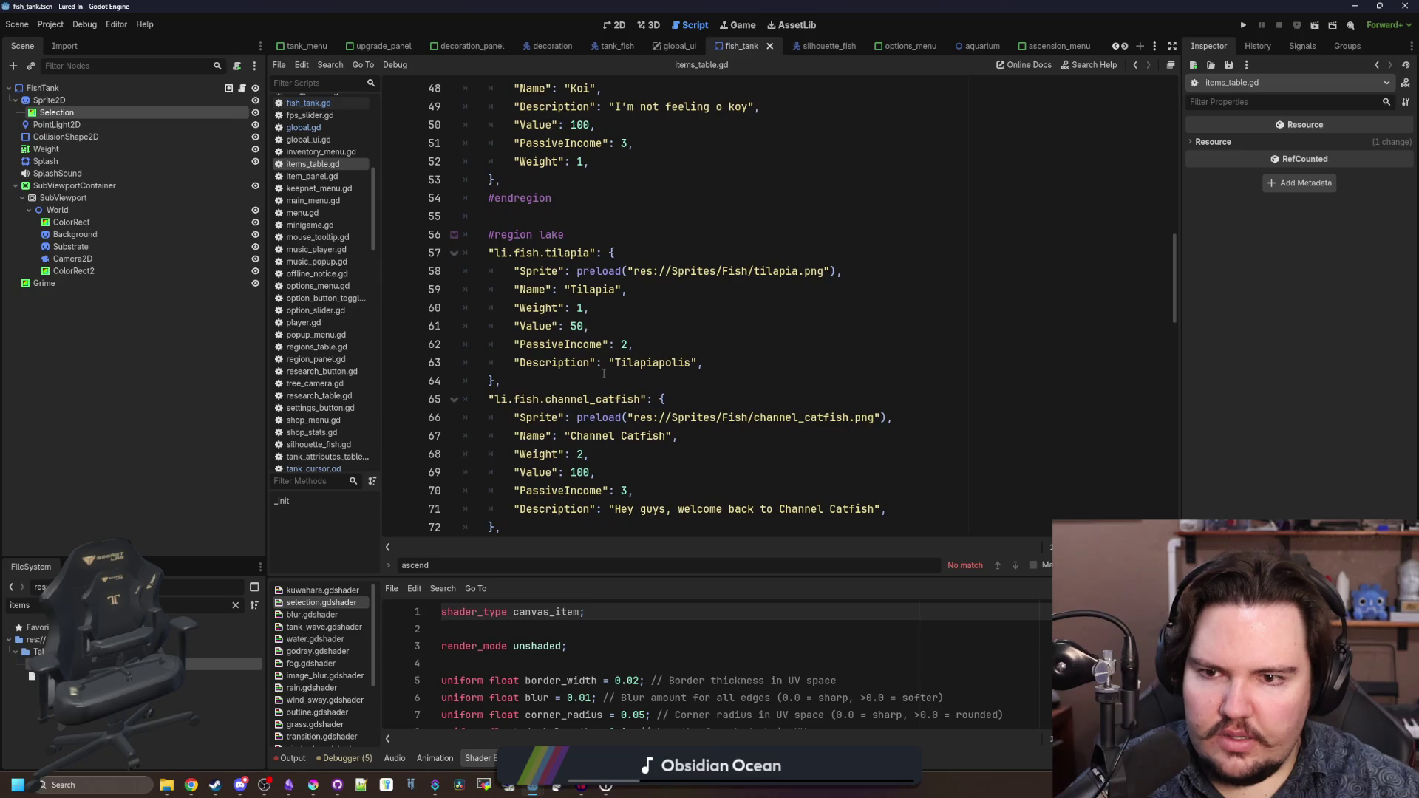
scroll(528, 208, "down", 20)
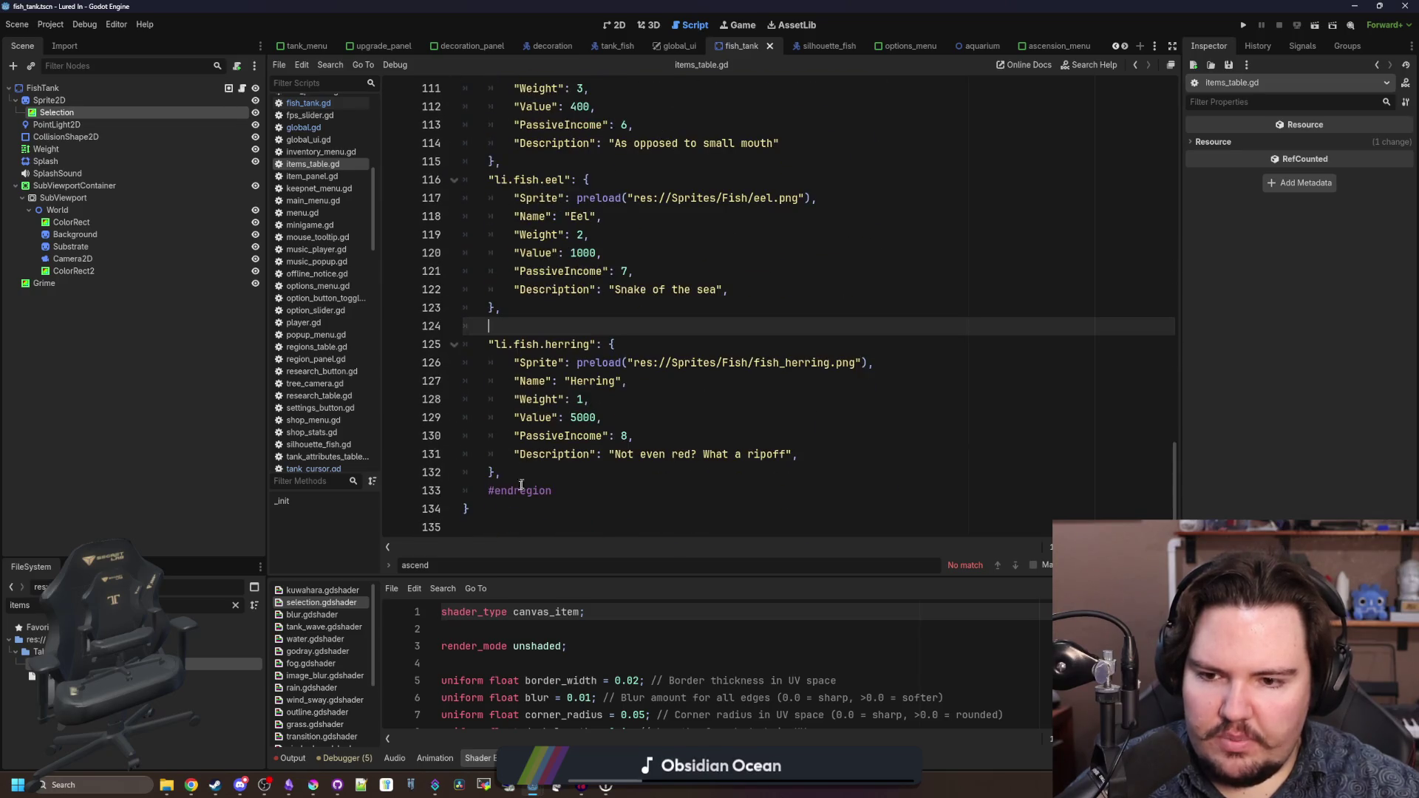
- Duplicate the herring entry below the #endregion line
left_click(555, 491)
key("Return")
key("Return")
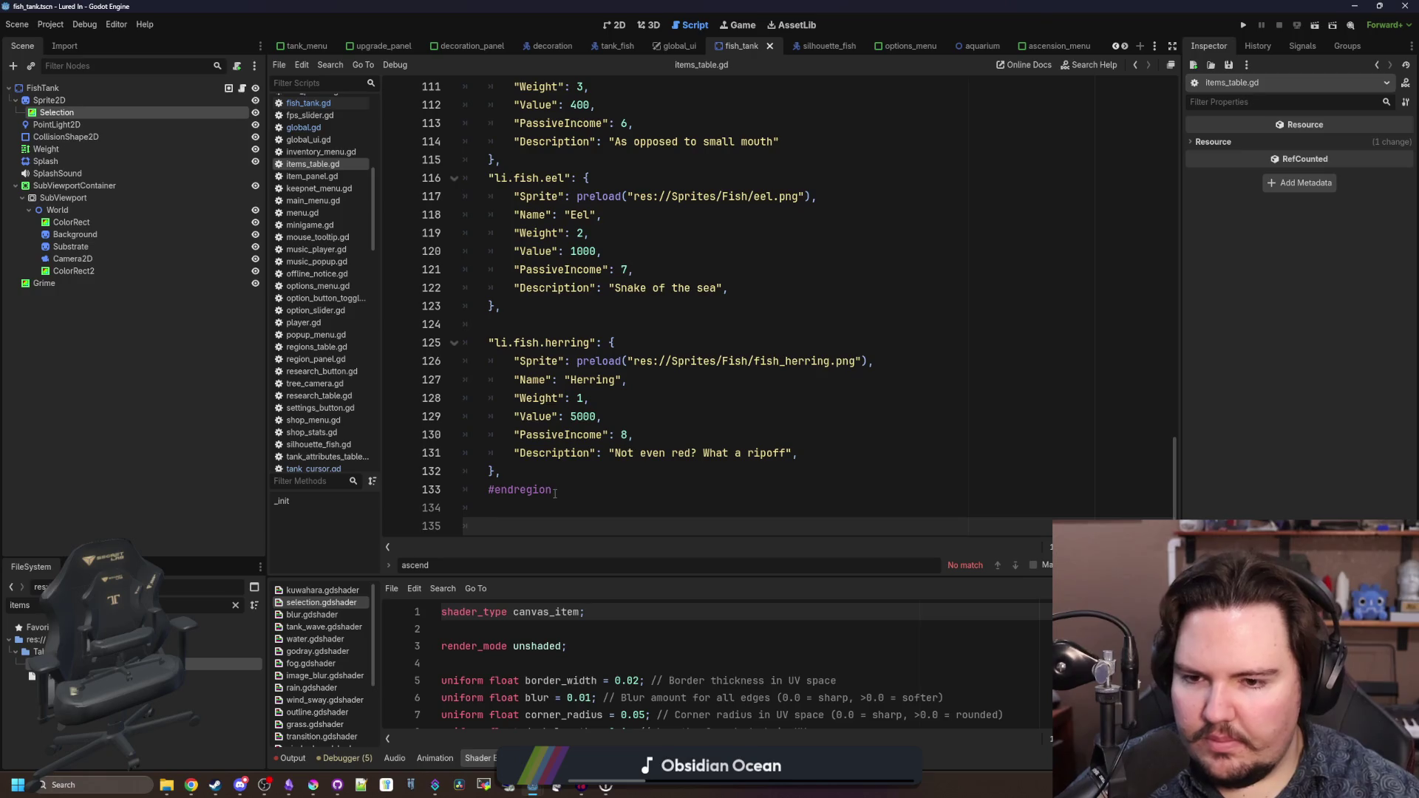
left_click_drag(538, 475, 414, 343)
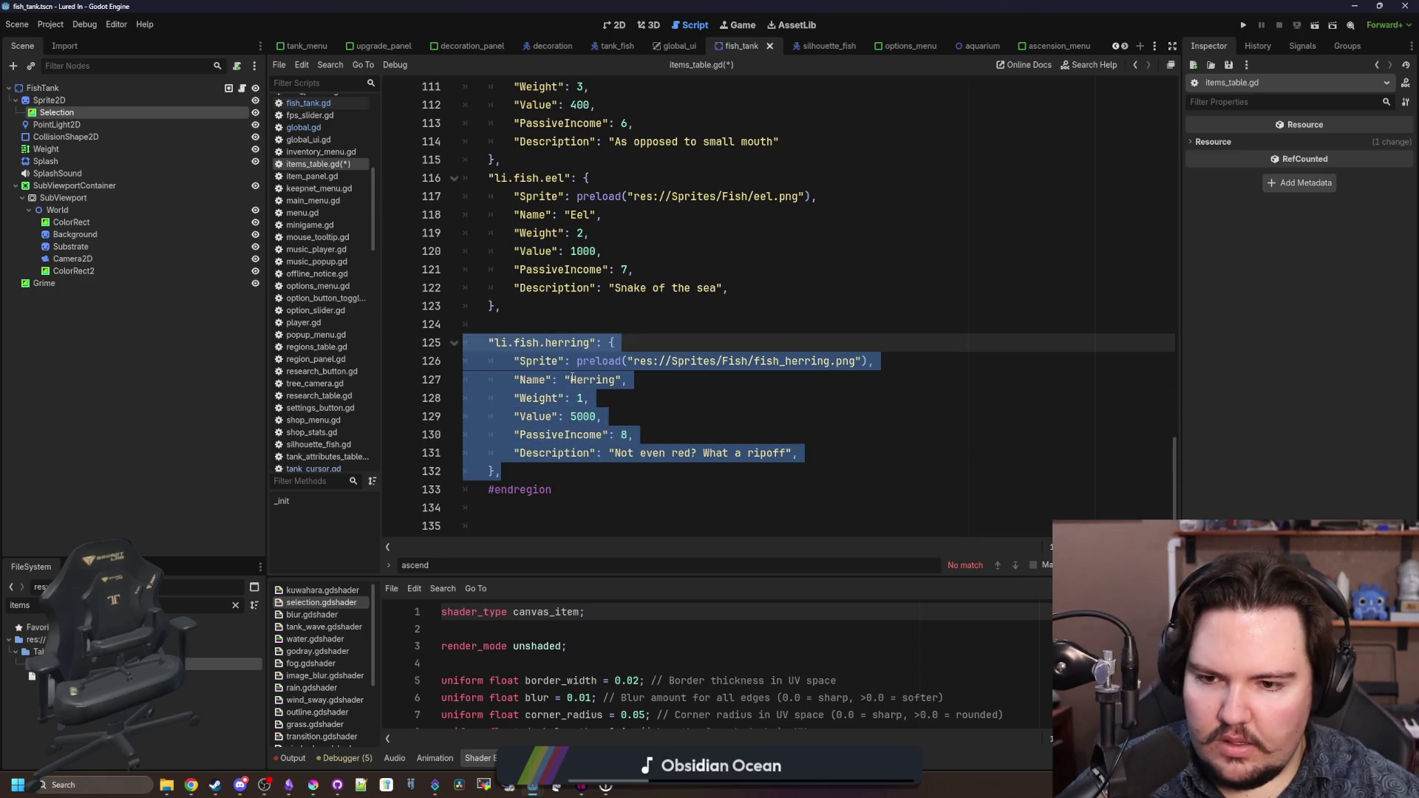
key("ctrl+c")
scroll(560, 361, "down", 1)
left_click(528, 477)
key("Down")
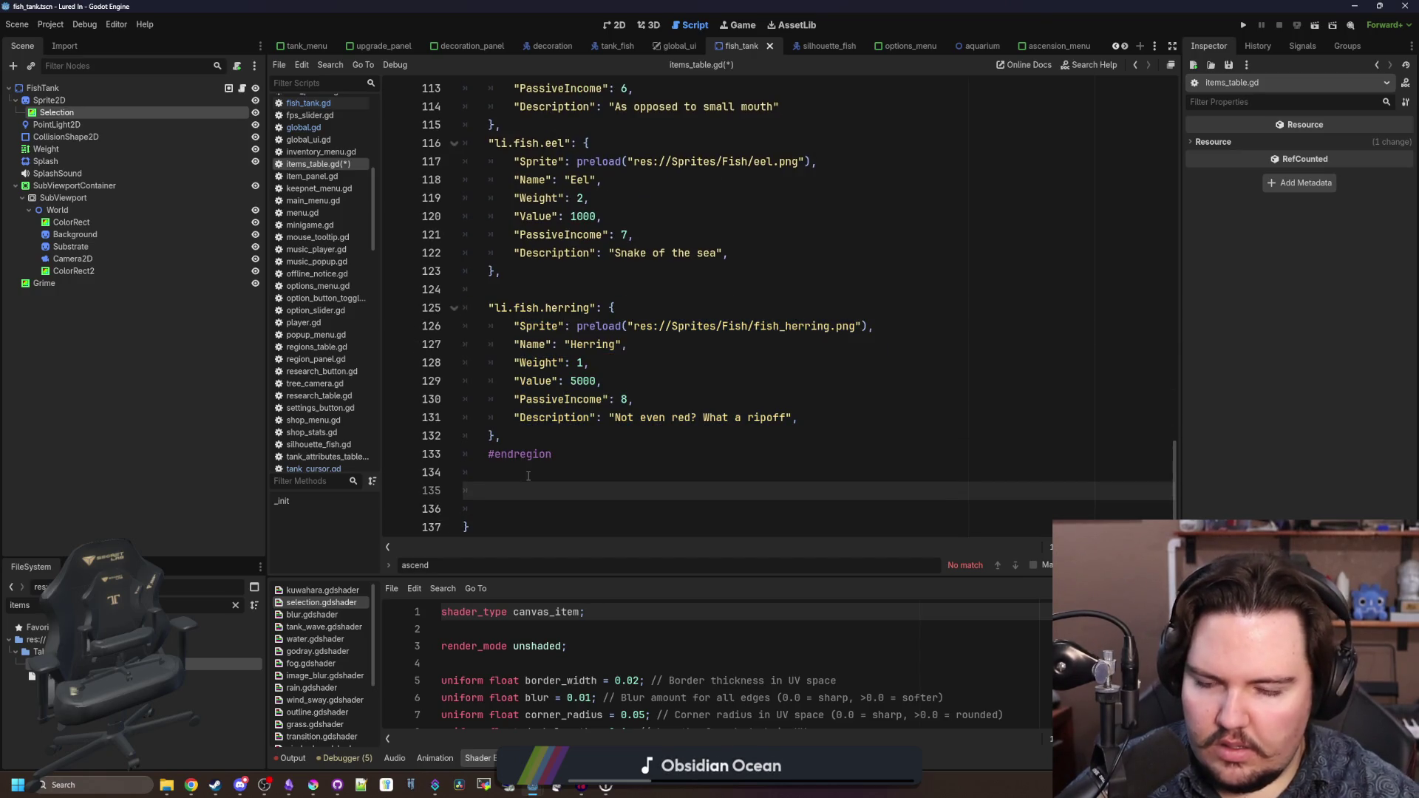
key("ctrl+v")
- Change the copy's key to stonefish and its sprite path to stone_fish.png
double_click(597, 400)
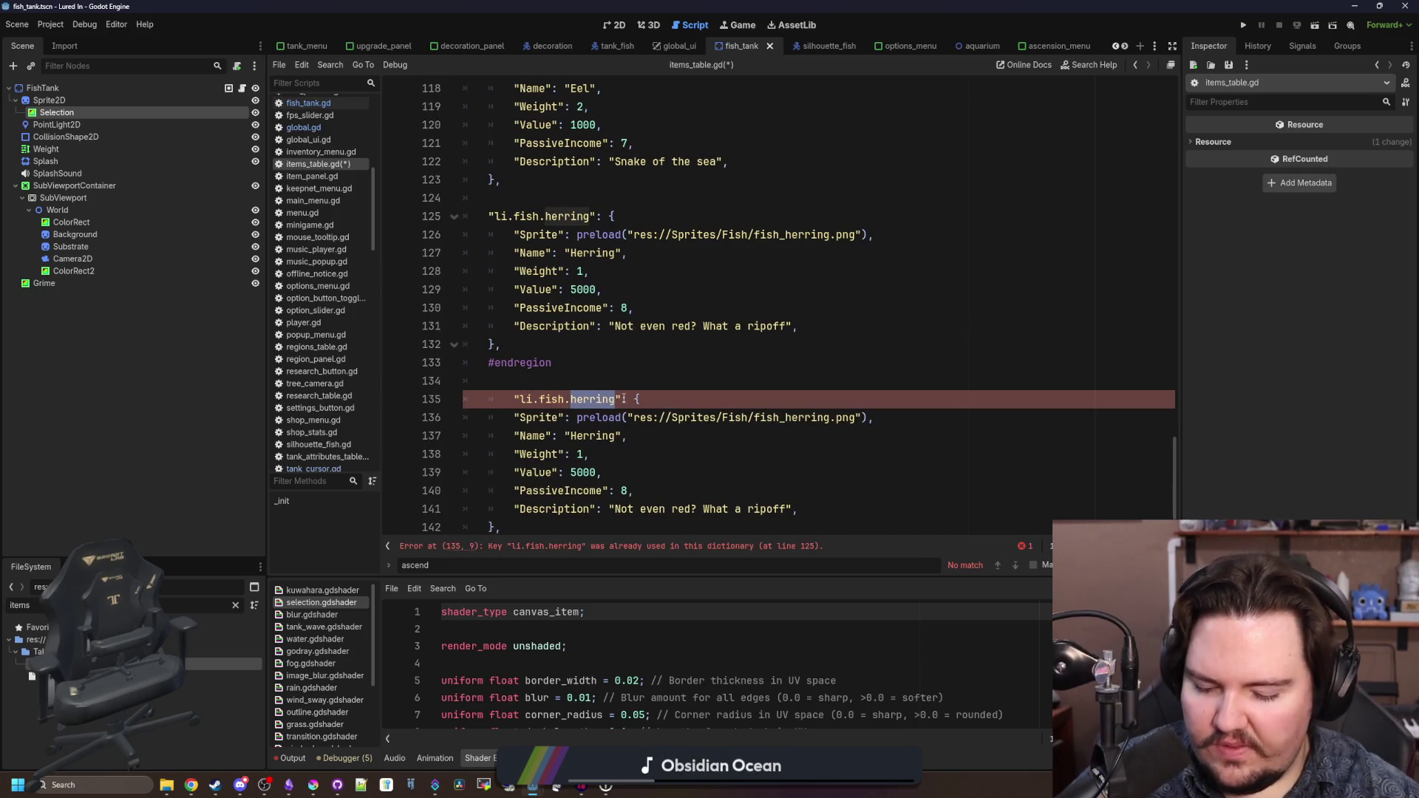
scroll(839, 368, "down", 1)
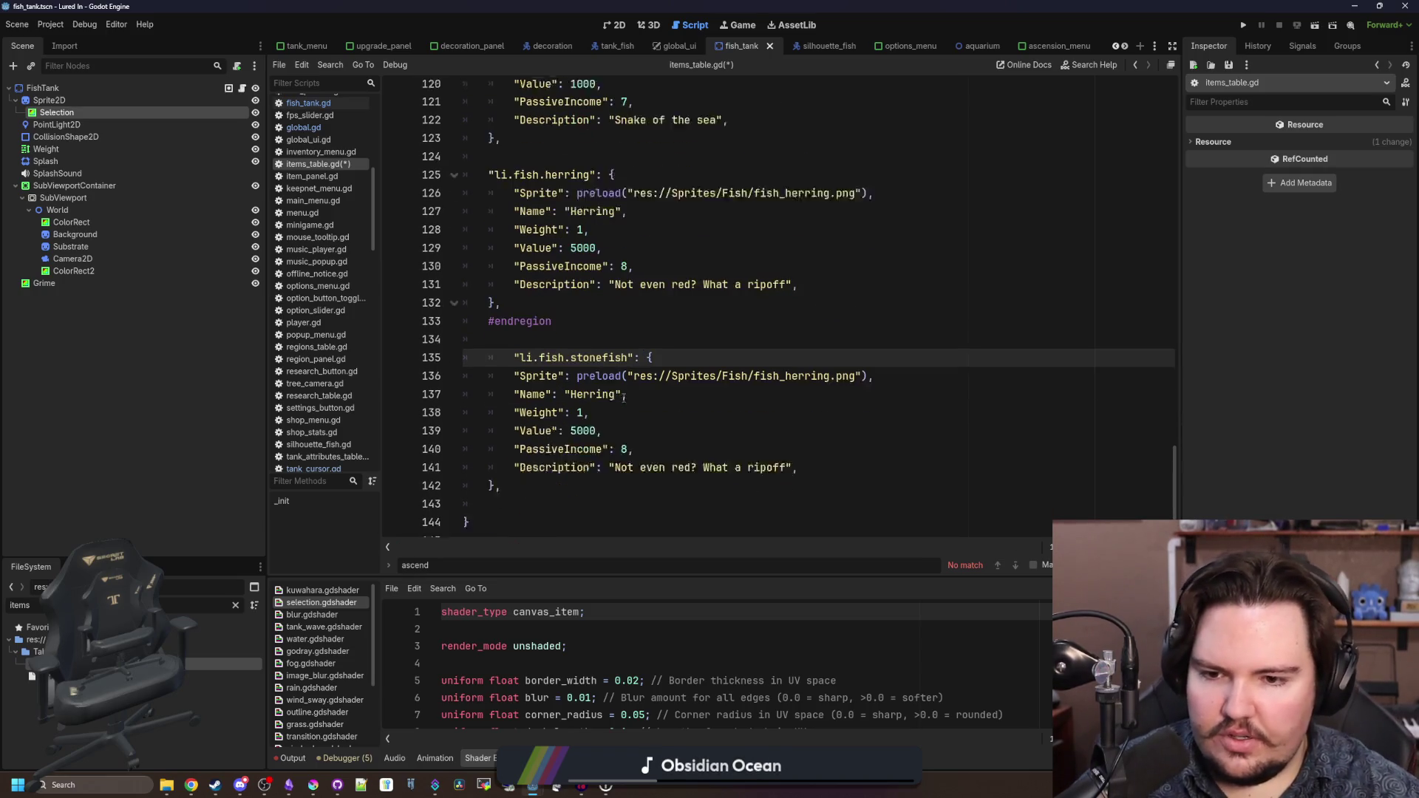
left_click_drag(827, 362, 796, 360)
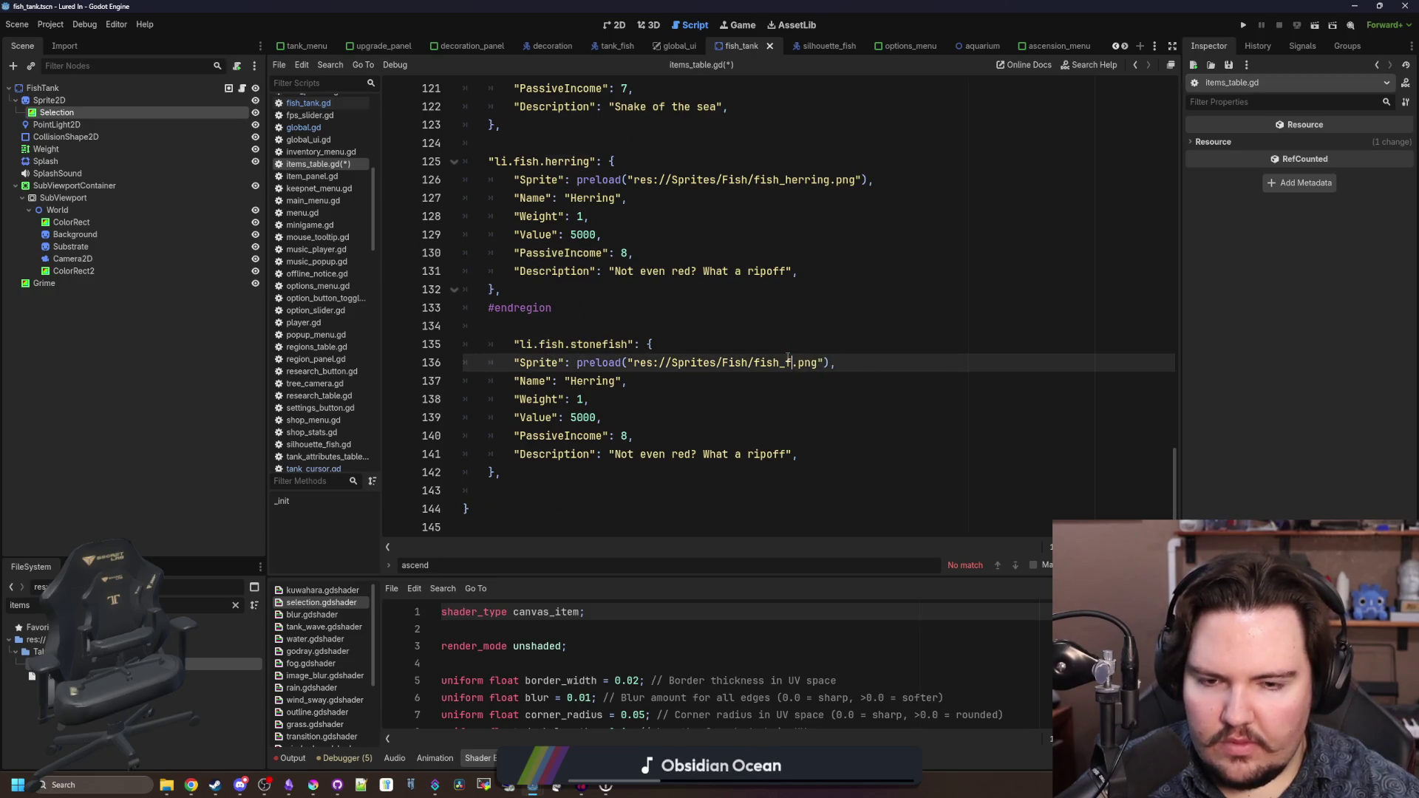
type("one")
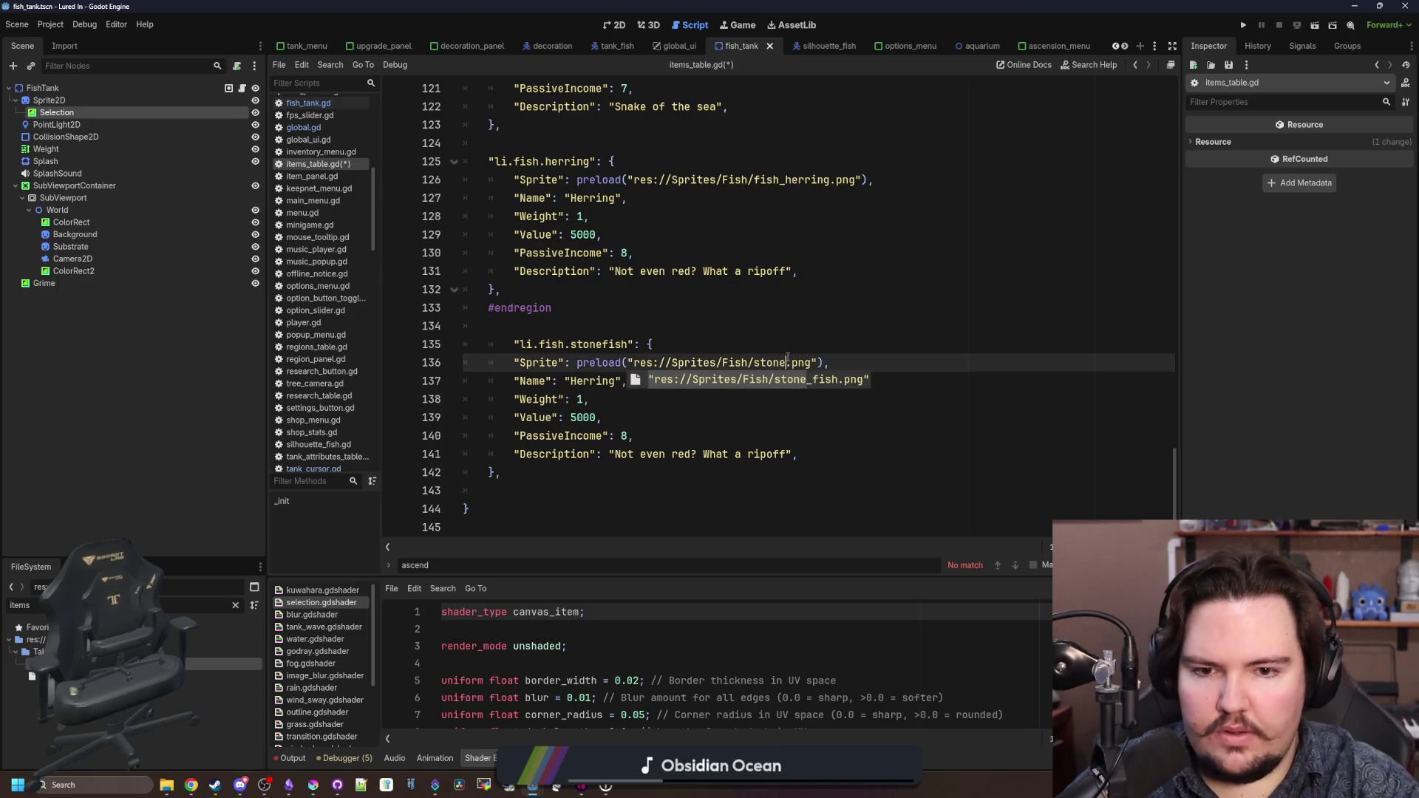
key("Return")
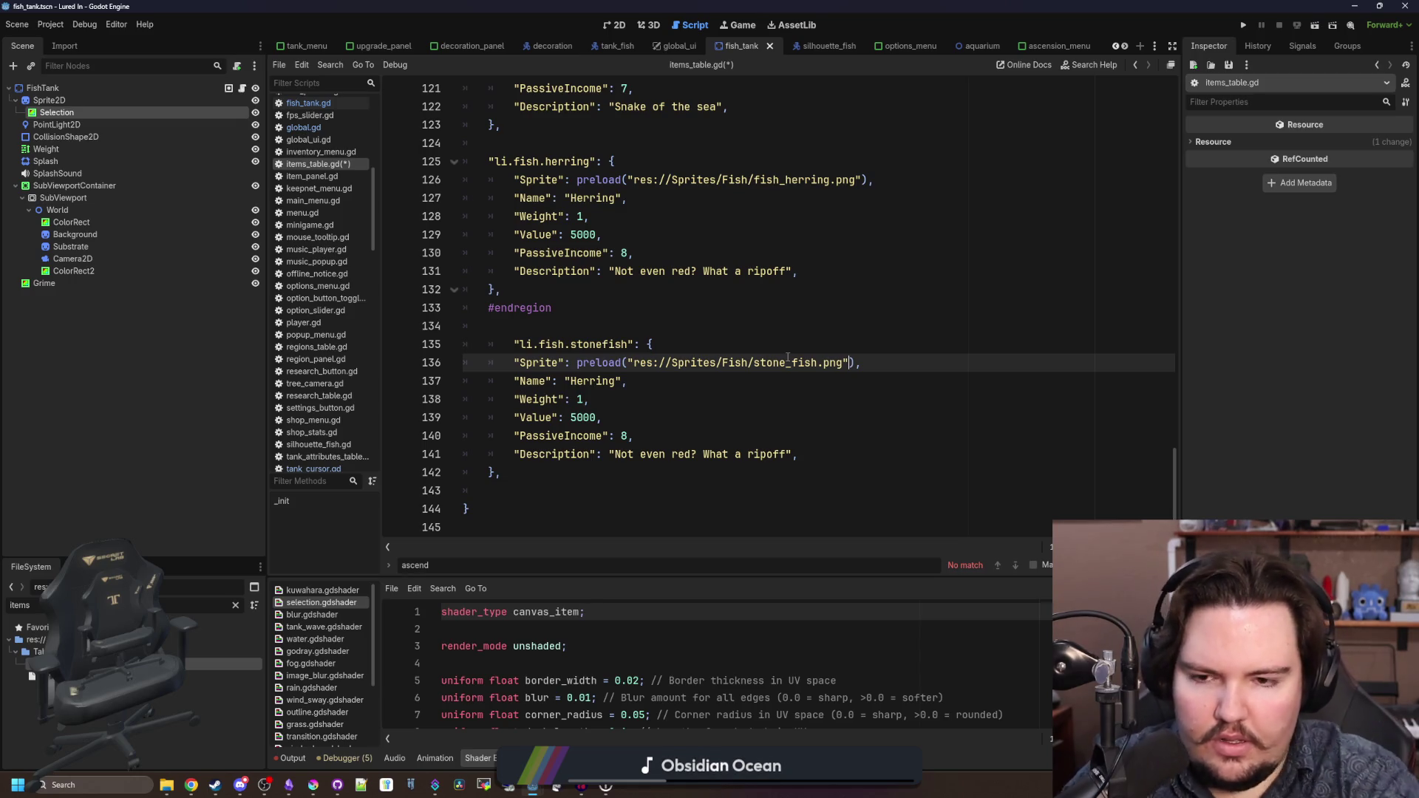
- Rename the entry to Stonefish and delete the copied herring description
left_click(596, 381)
type("Stonefish")
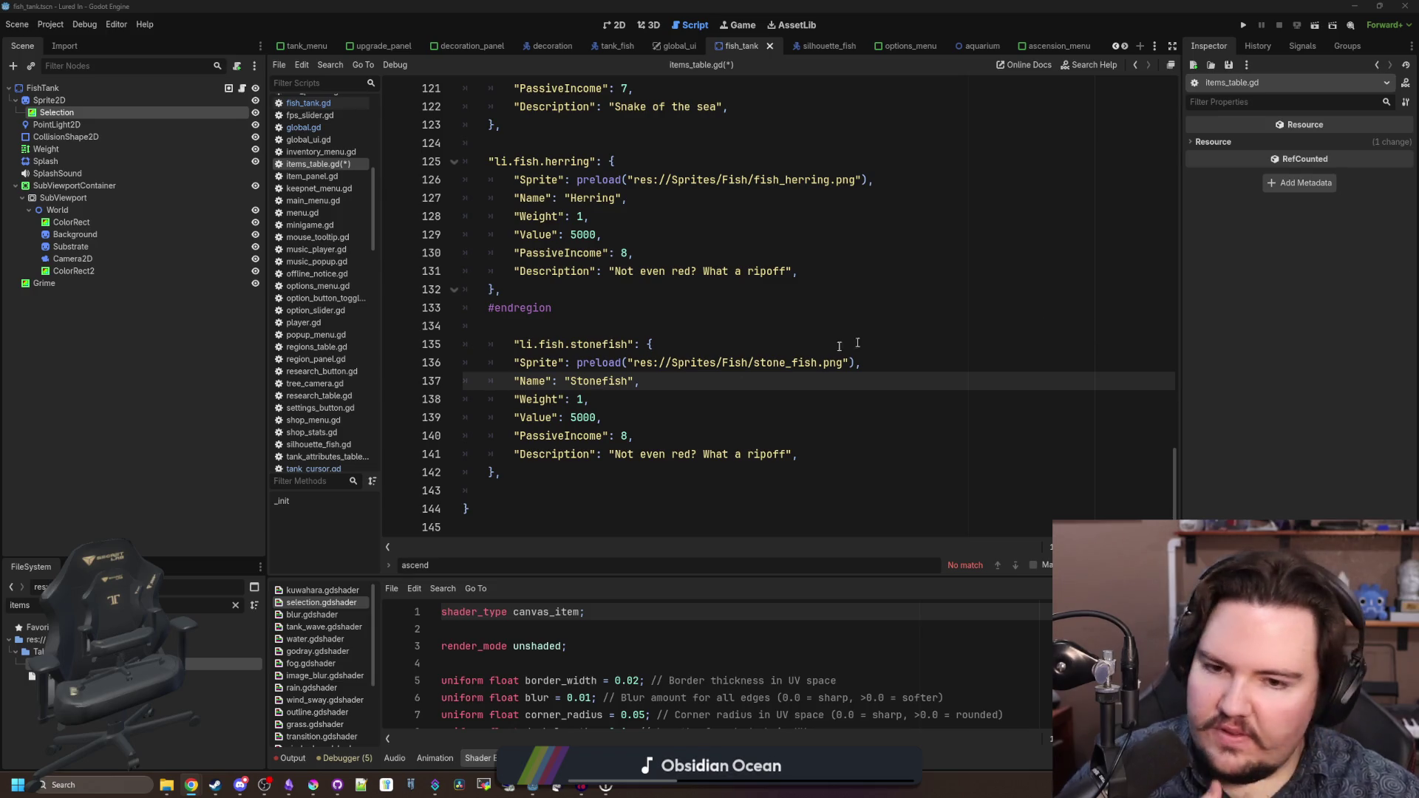
left_click(583, 399)
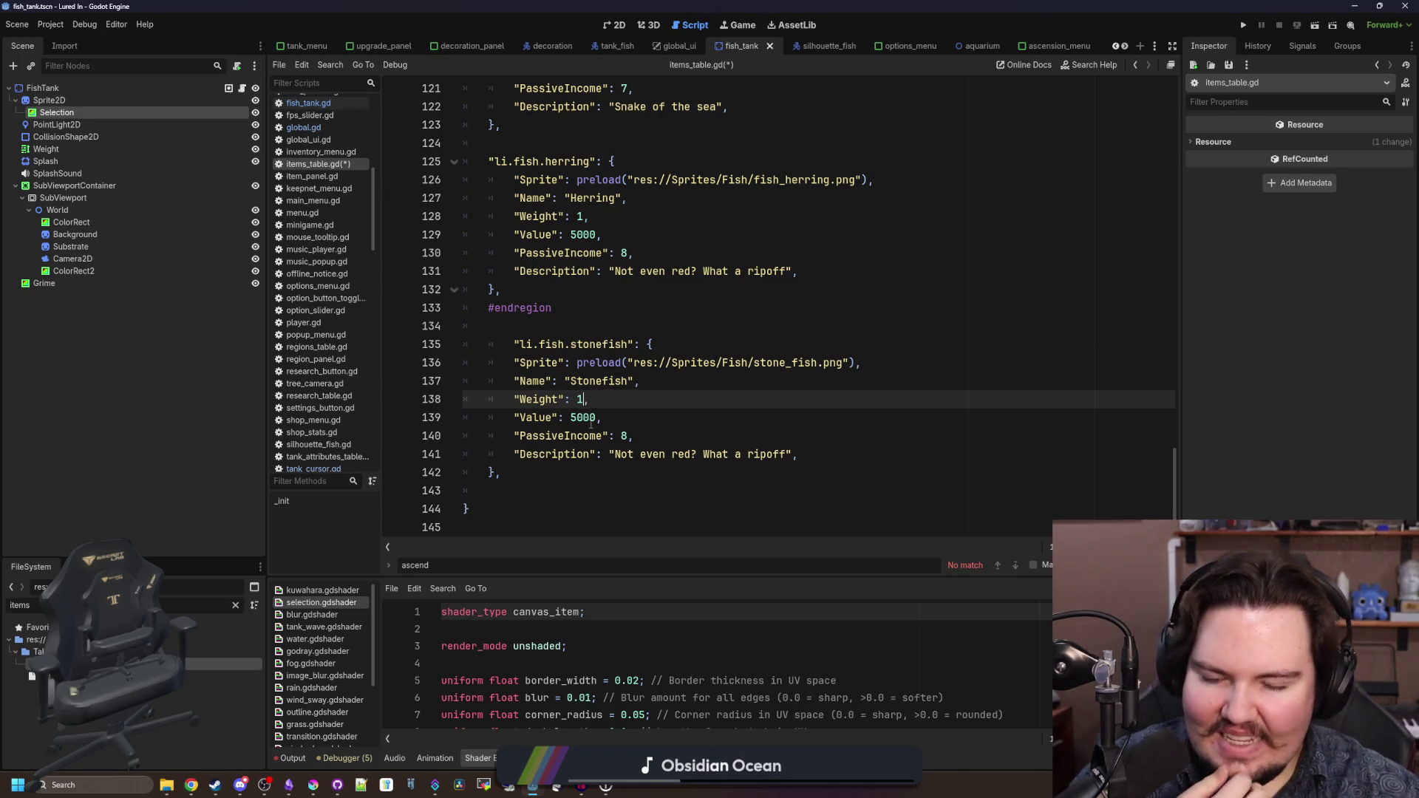
left_click_drag(788, 454, 609, 452)
key("BackSpace")
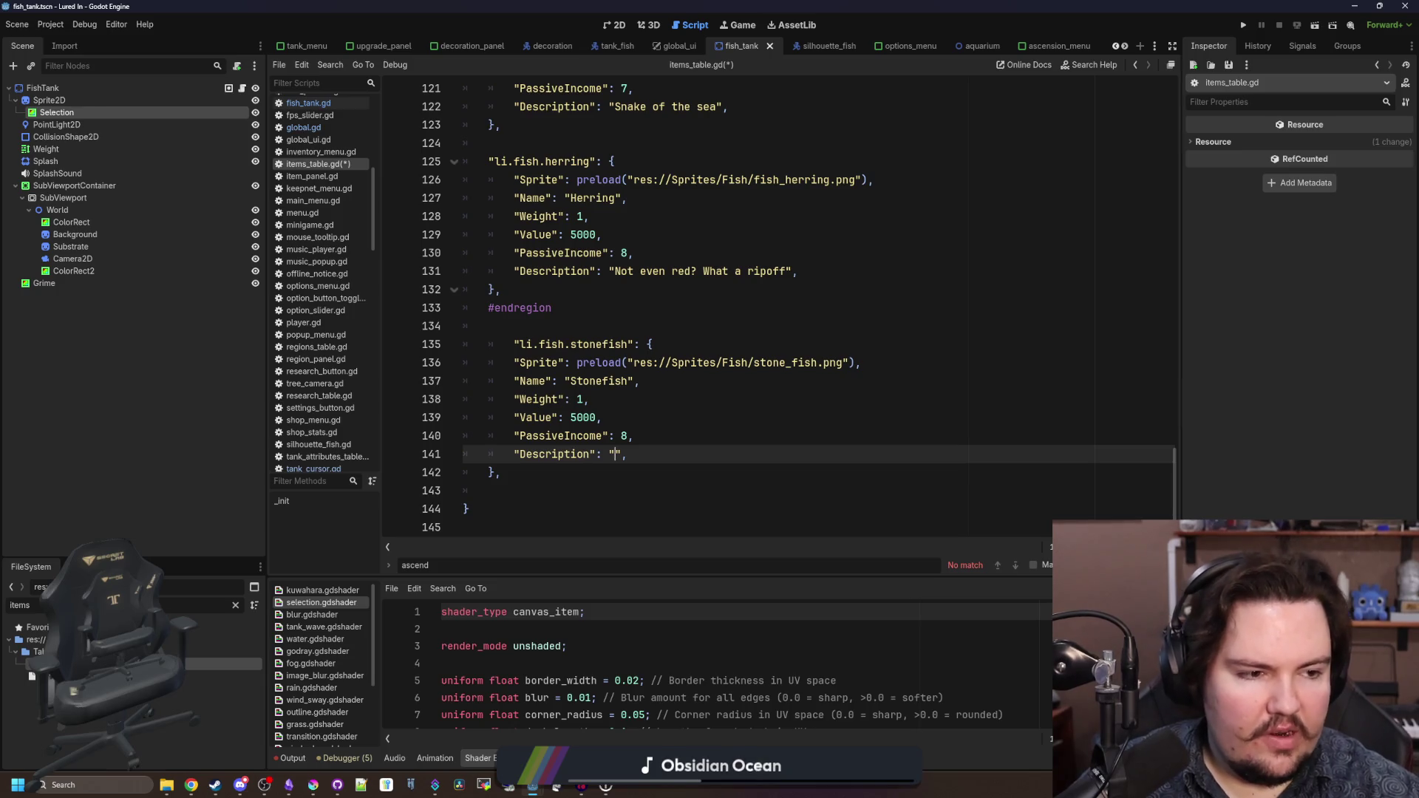
key("alt+Tab")
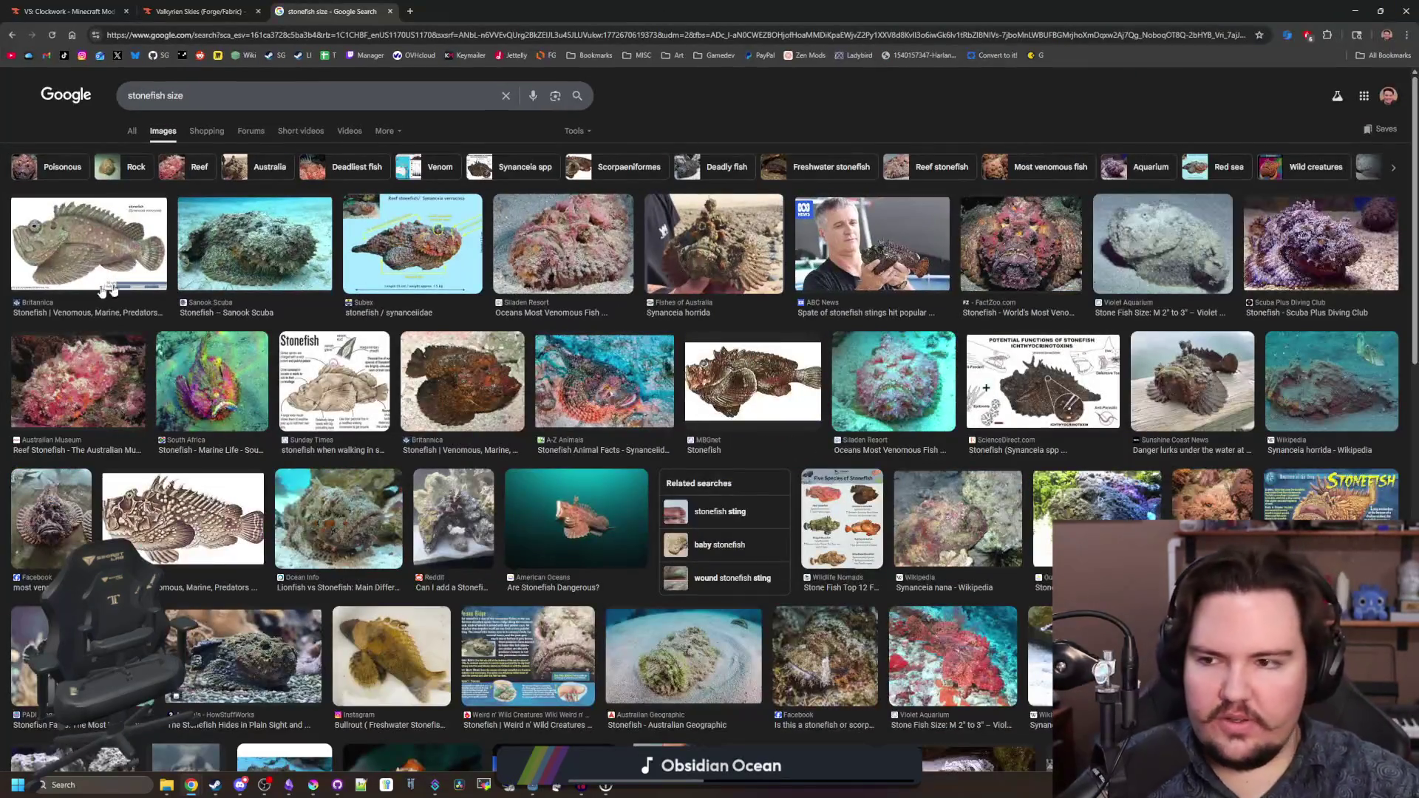
- Preview the first Britannica stonefish image for size reference
left_click(89, 244)
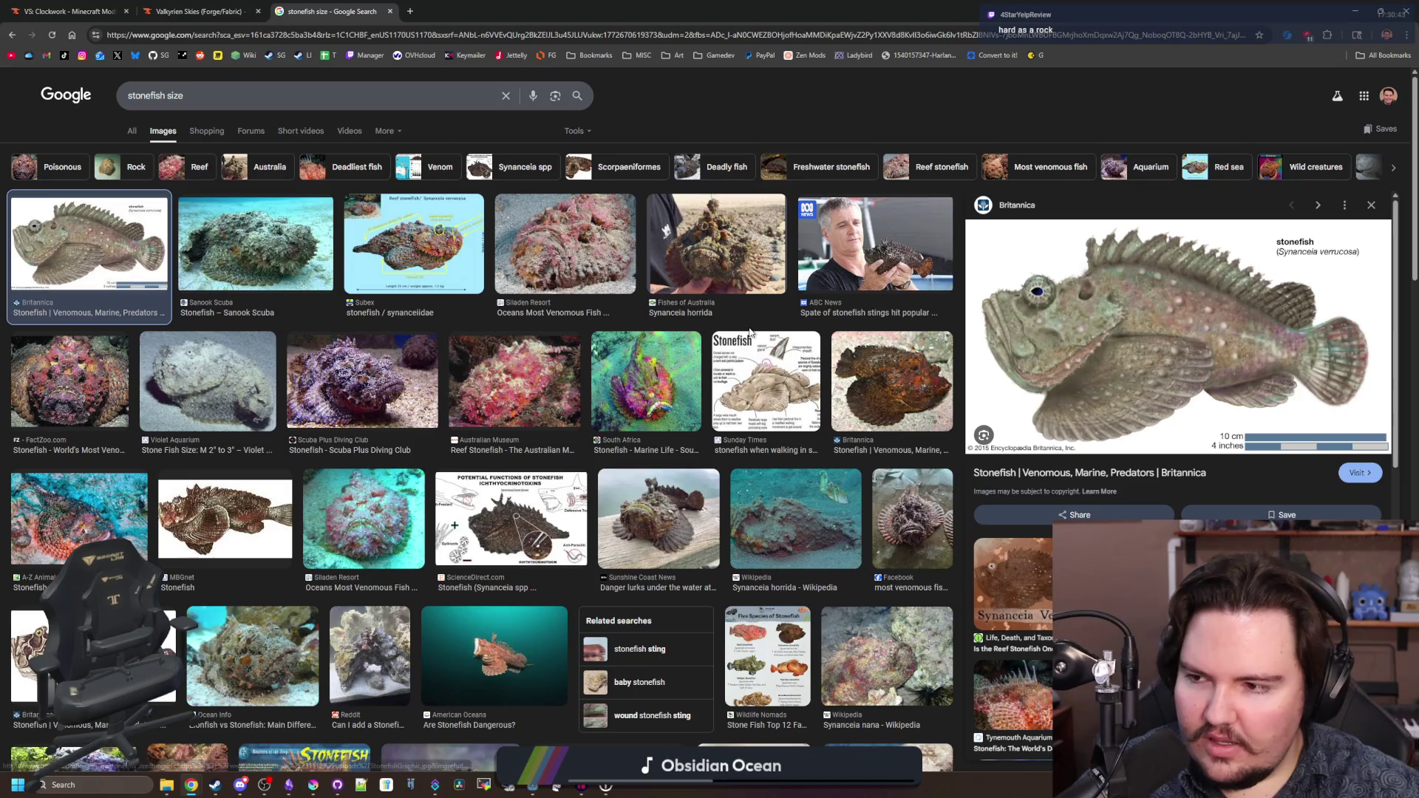
key("alt+Tab")
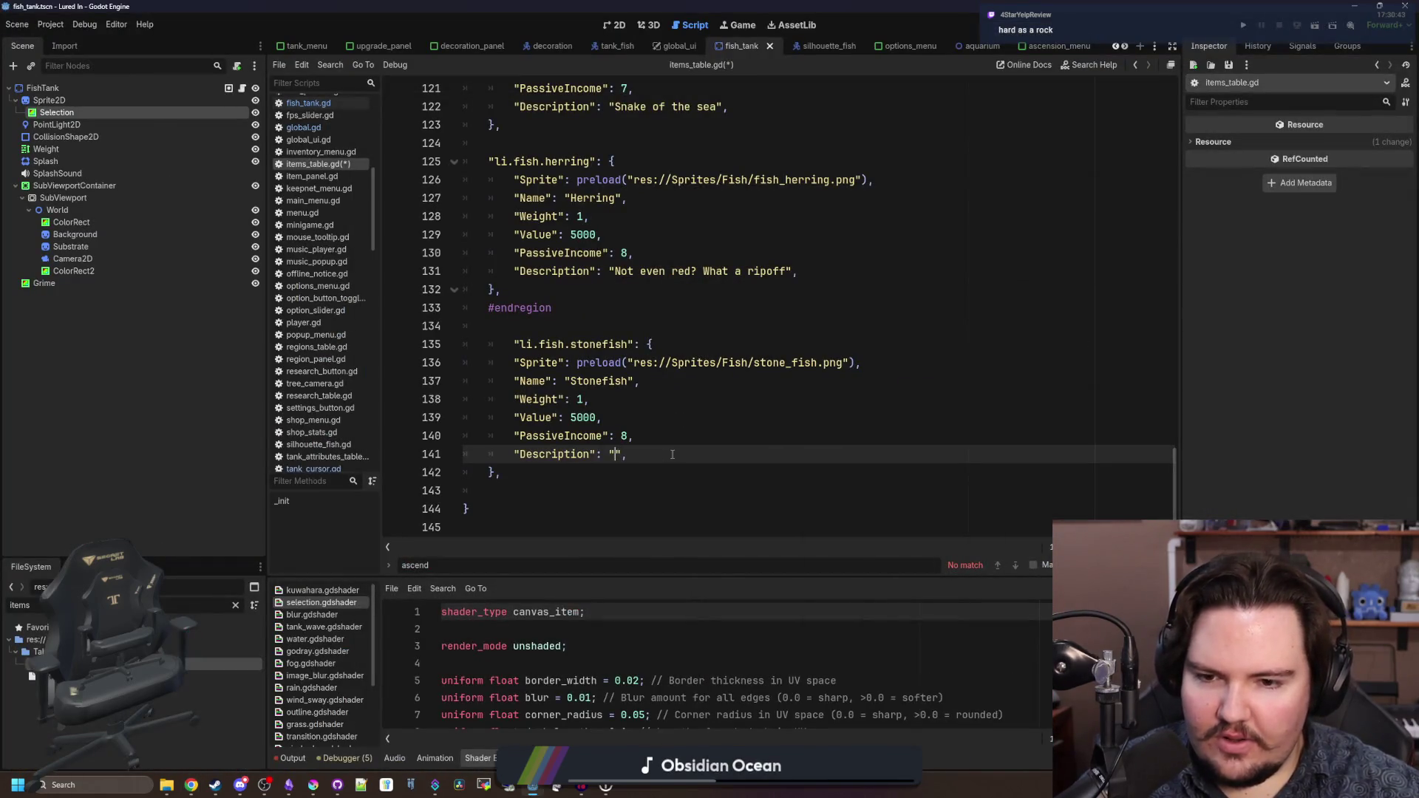
- Write the Stonefish description 'Rock and Stone!' and unindent its key line
type("Rock and Stone!")
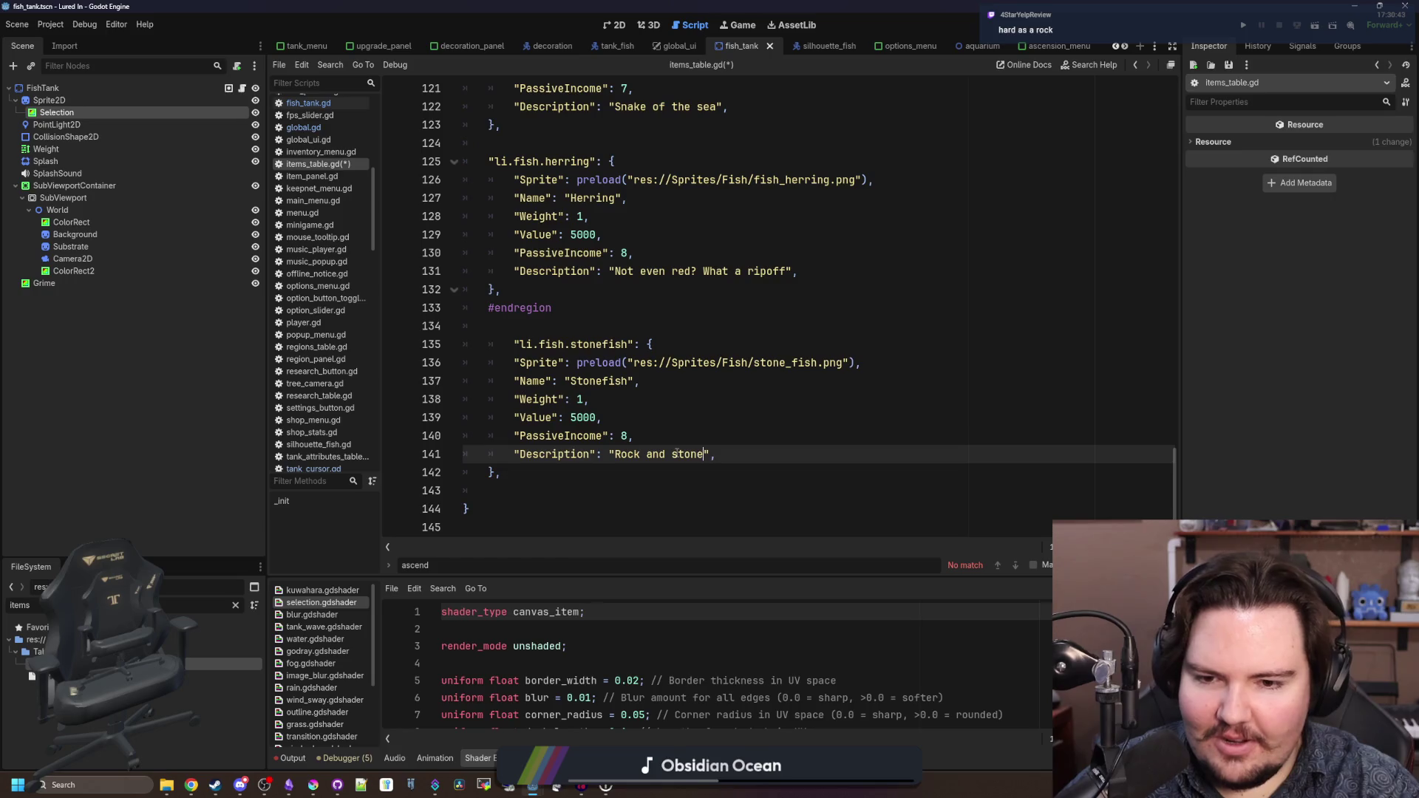
key("Down")
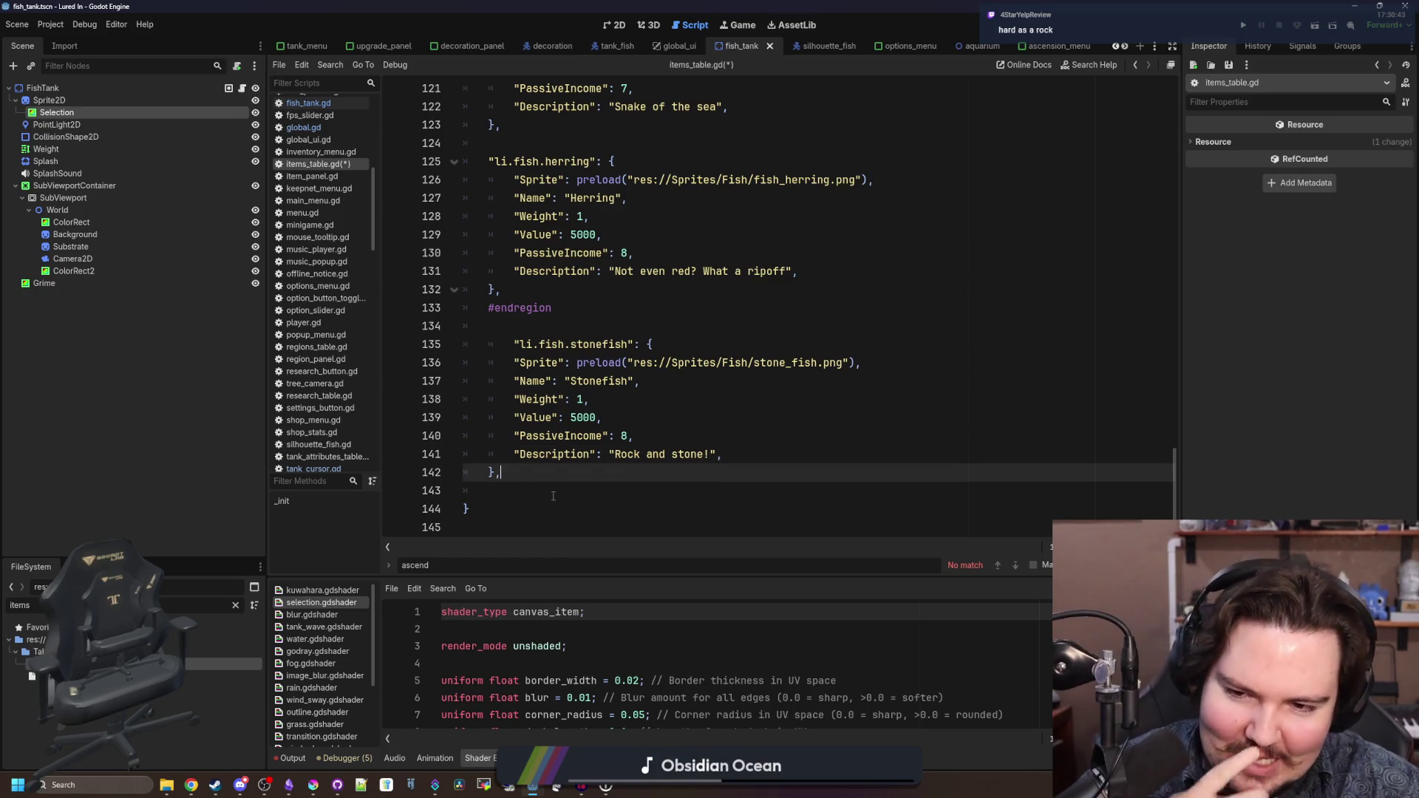
key("Up")
key("Up")
key("Up")
key("shift+Tab")
- Copy the whole Stonefish entry and paste a duplicate below it
left_click(534, 472)
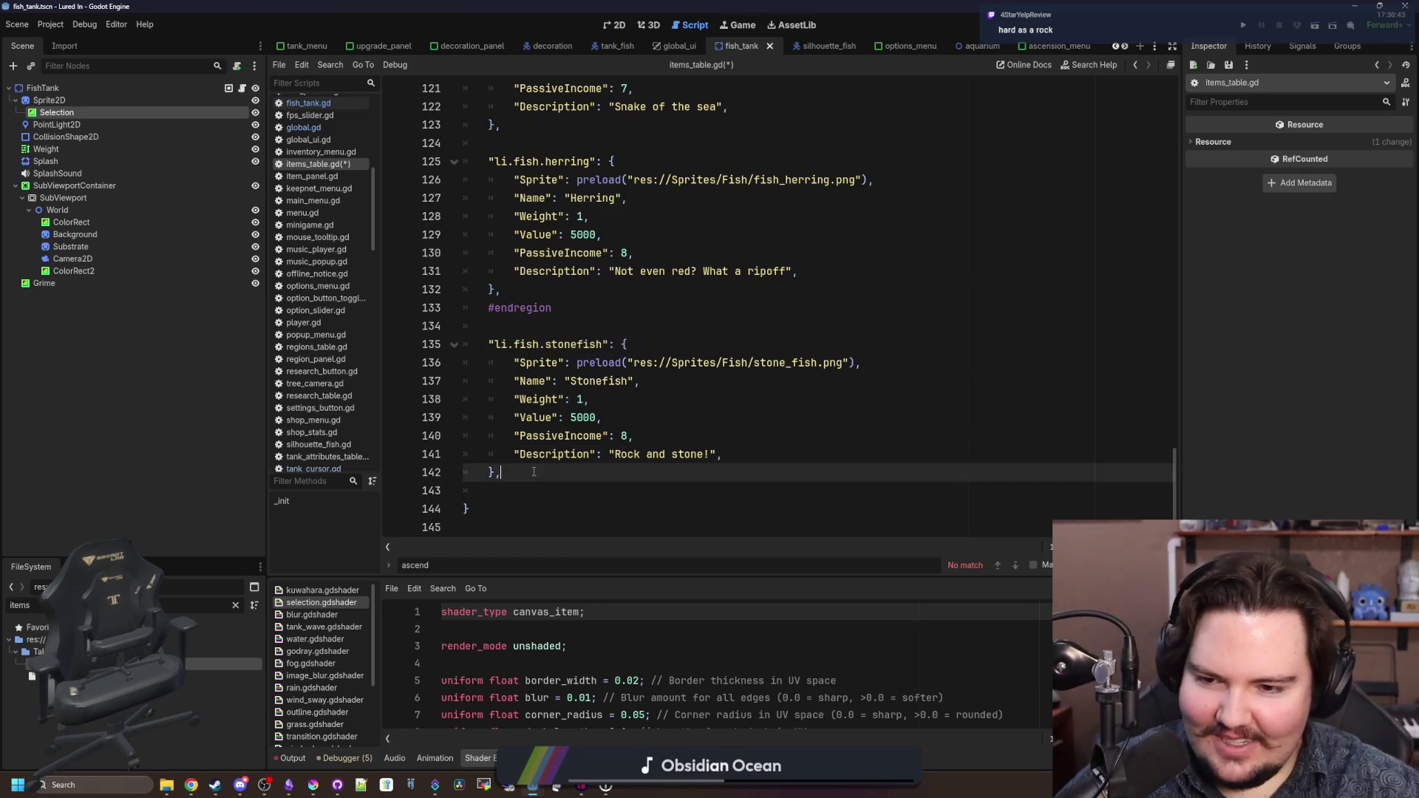
left_click_drag(533, 471, 464, 344)
key("ctrl+c")
left_click(517, 490)
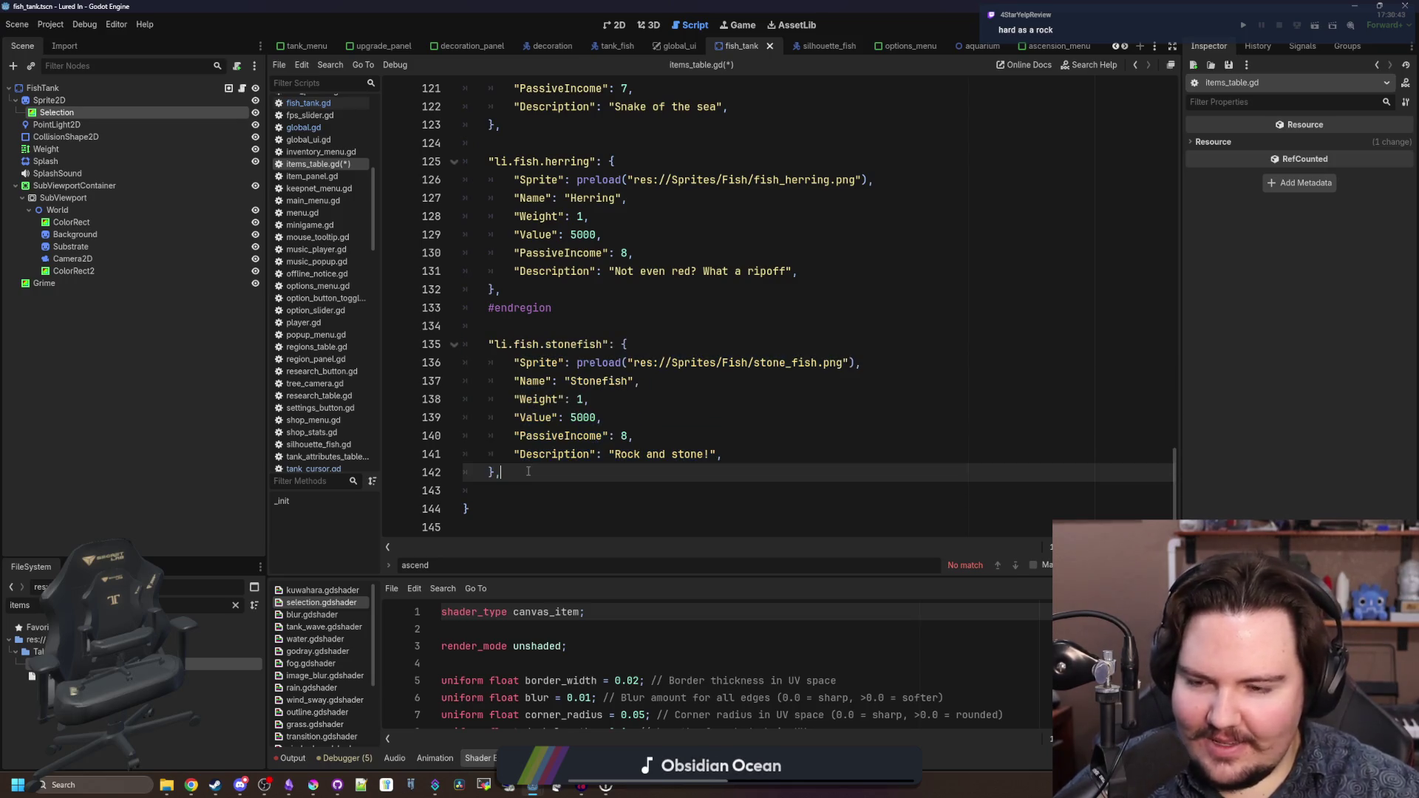
key("Return")
key("ctrl+v")
- Delete 'stonefish' from the duplicated entry's key
left_click(517, 390)
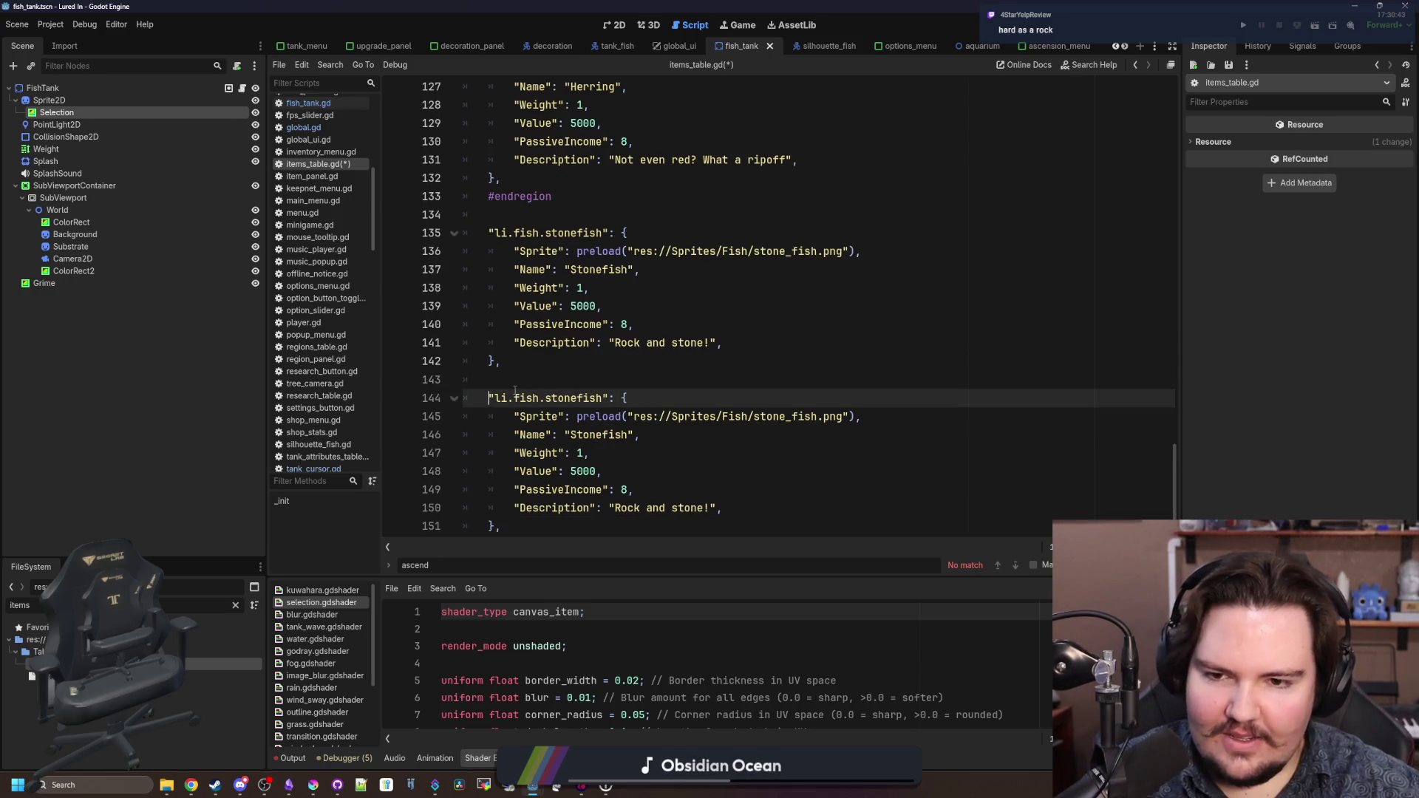
scroll(517, 390, "down", 1)
double_click(584, 358)
double_click(585, 345)
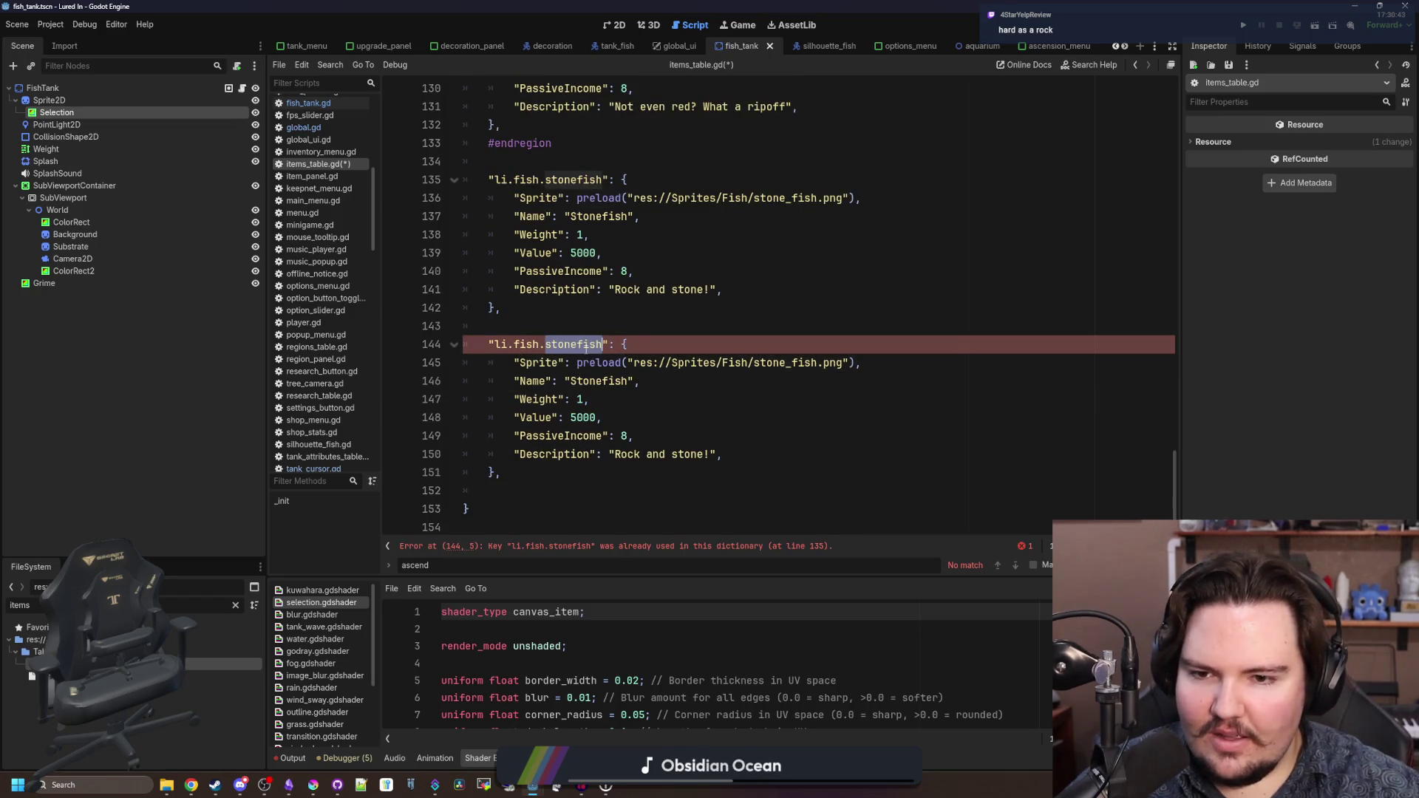
key("BackSpace")
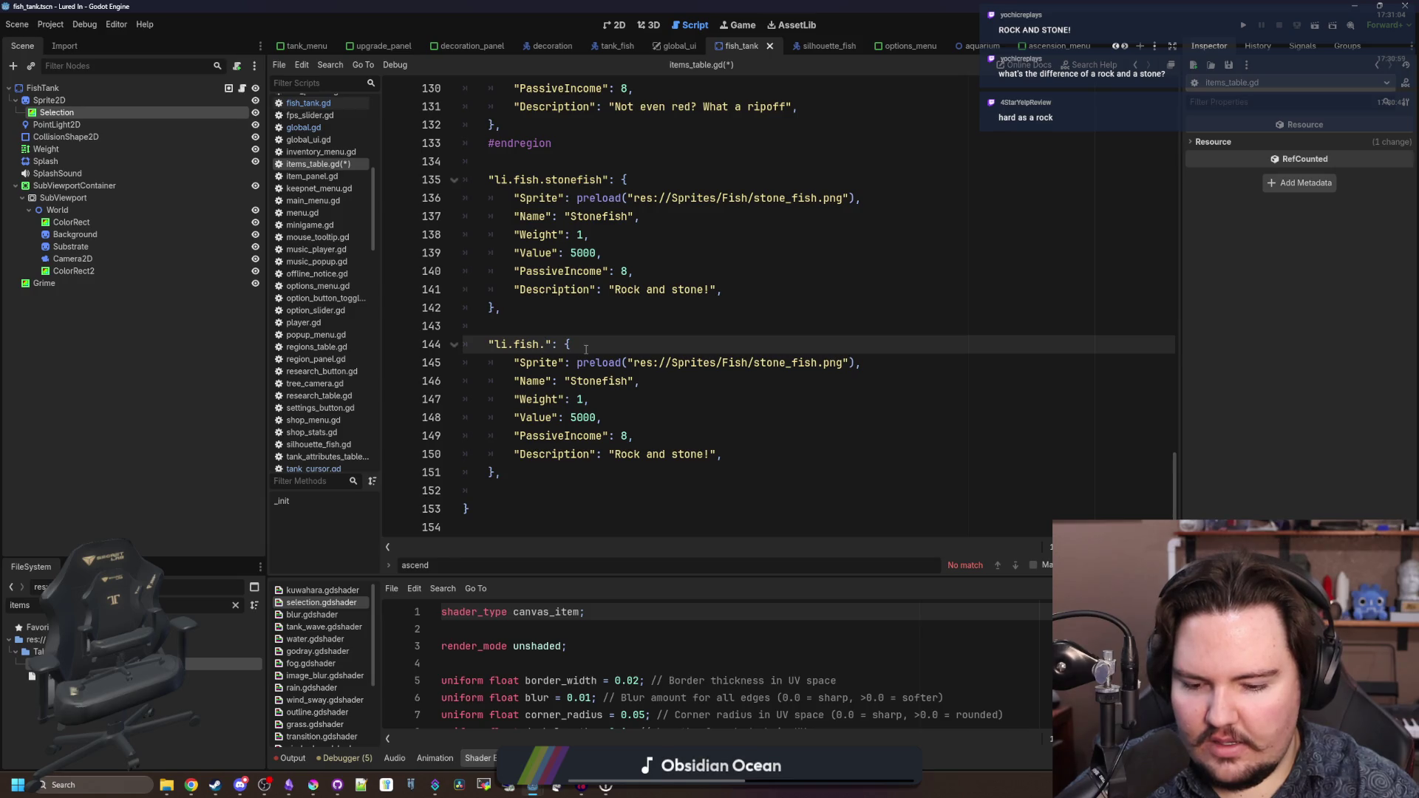
- Set the duplicate's key to rainbow_trout, its sprite to fish_rainbow_trout.png, name Rainbow Trout, and clear the description
type("rainbow_trout")
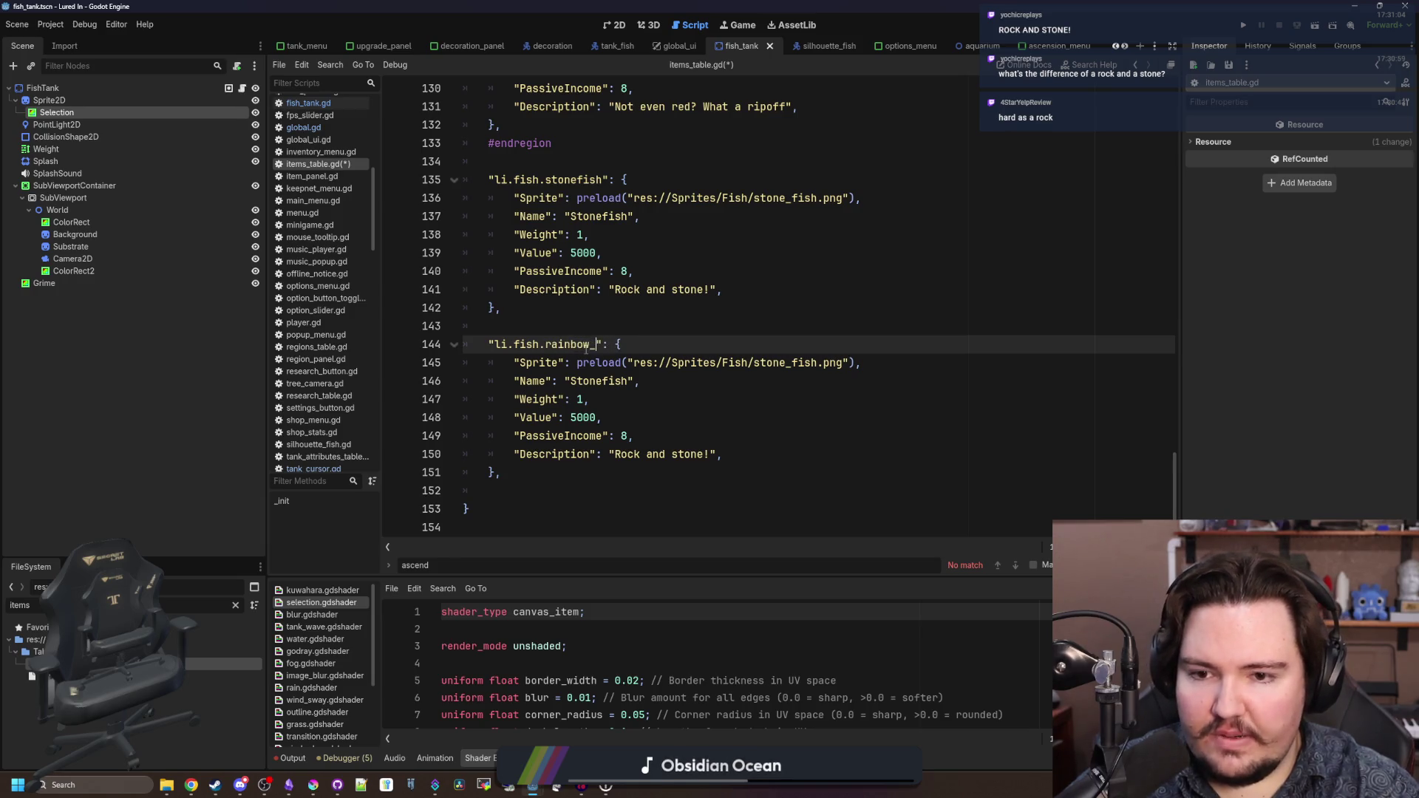
double_click(785, 362)
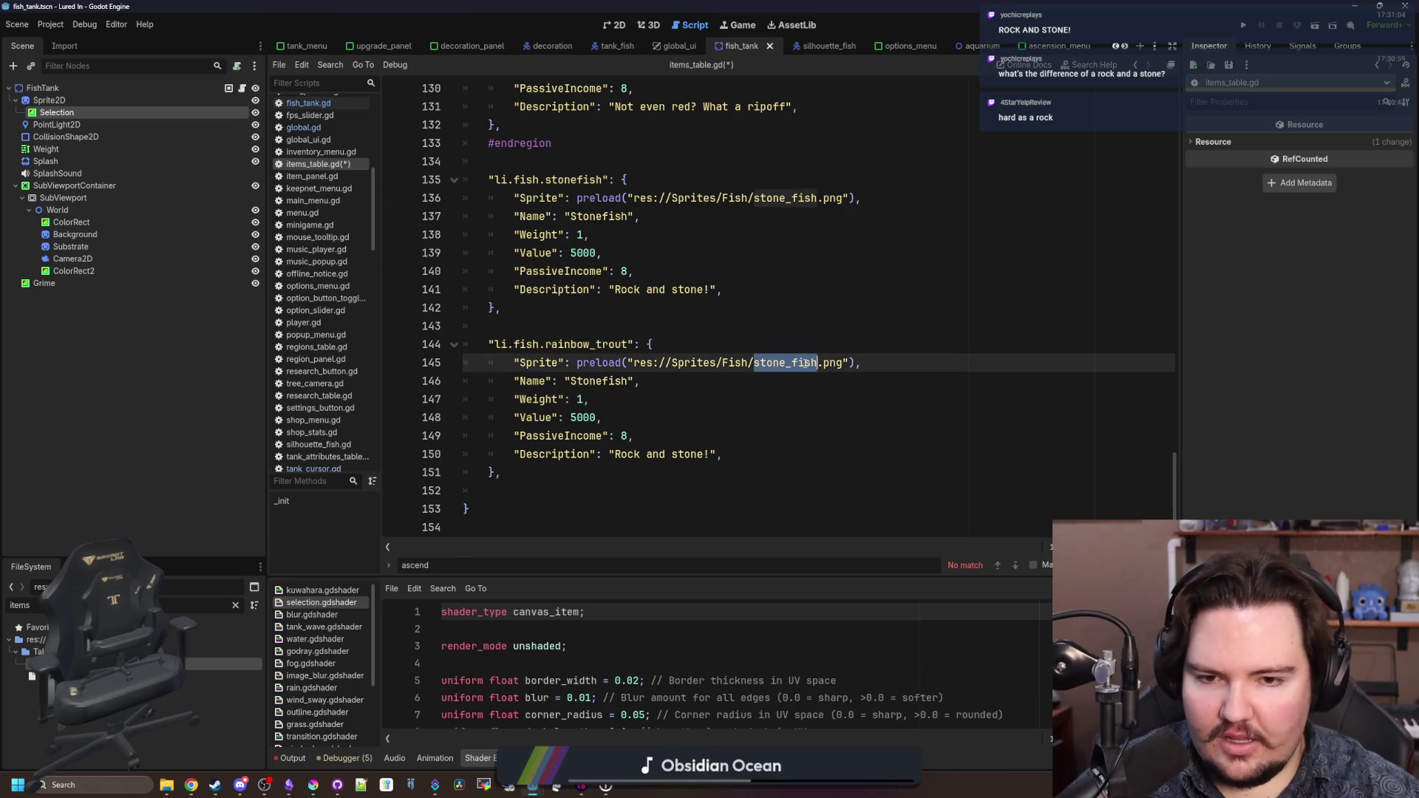
key("BackSpace")
type("rain")
key("Return")
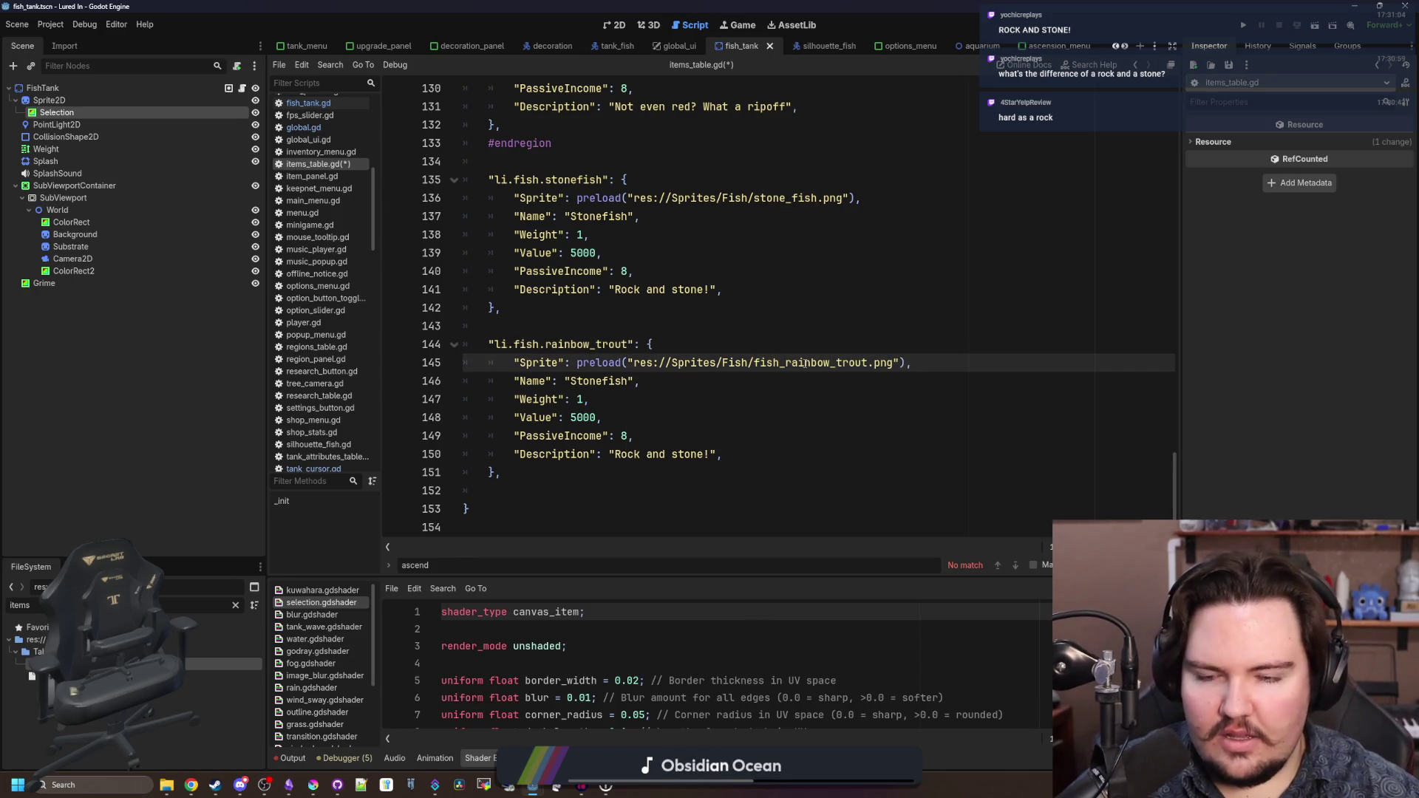
double_click(597, 381)
type("Rainbow Trout")
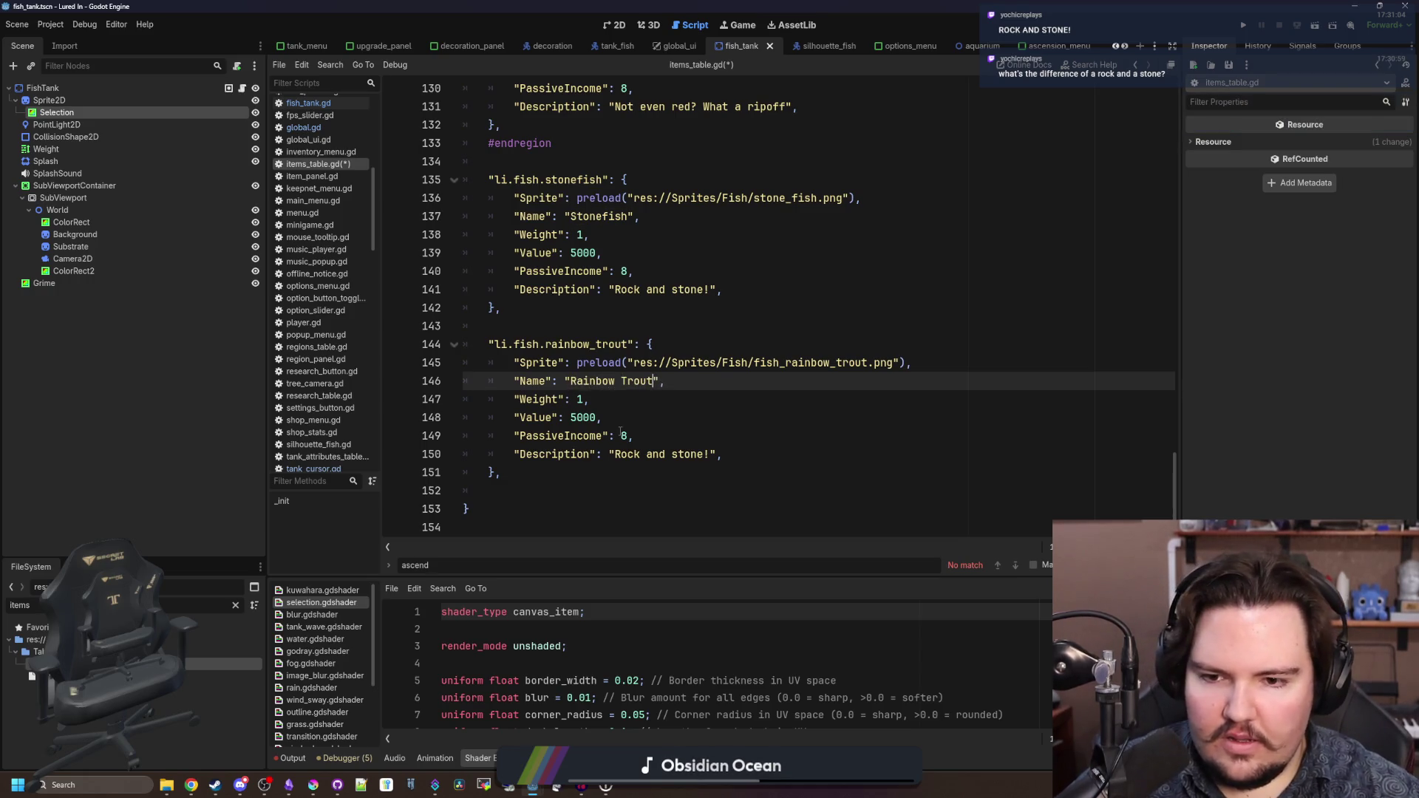
left_click_drag(711, 454, 616, 453)
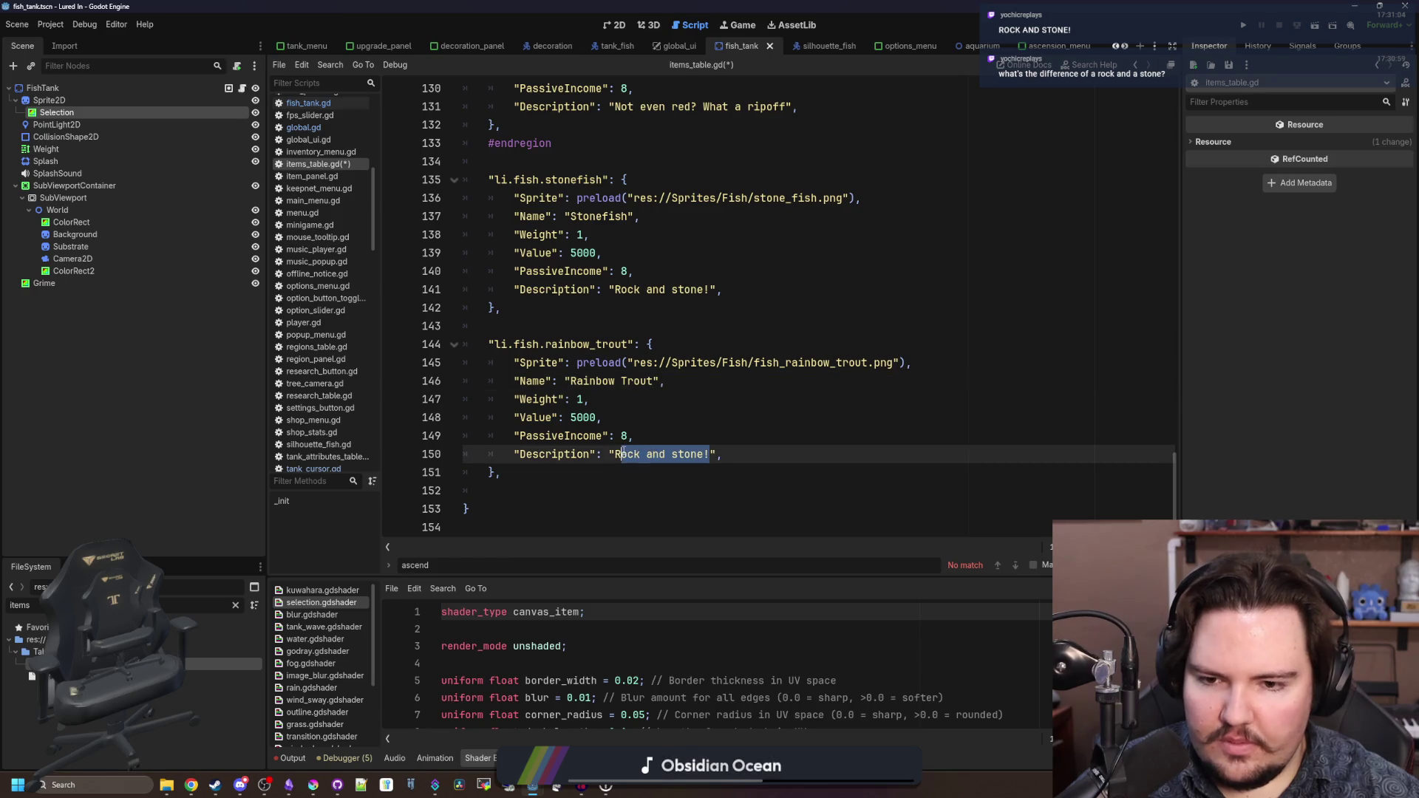
key("BackSpace")
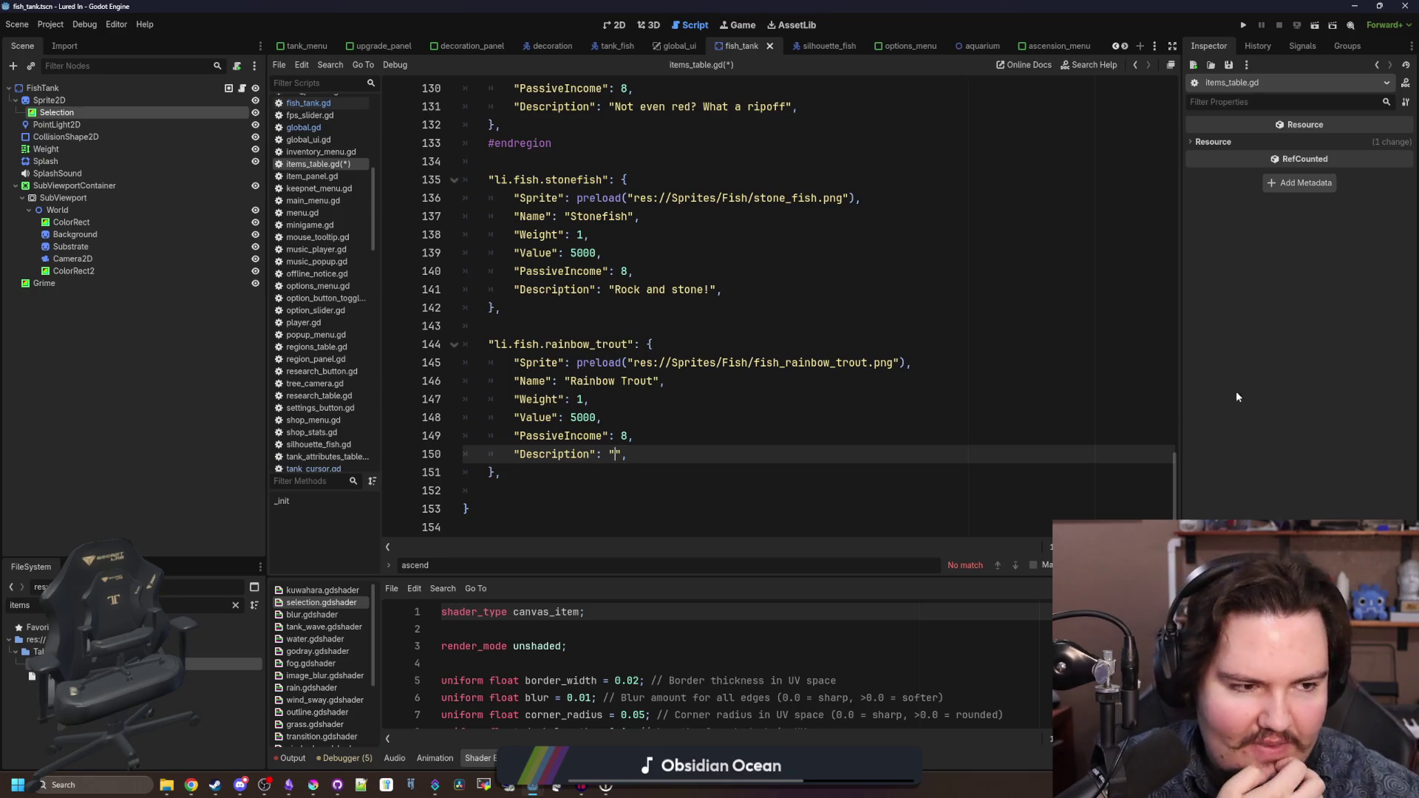
key("alt+Tab")
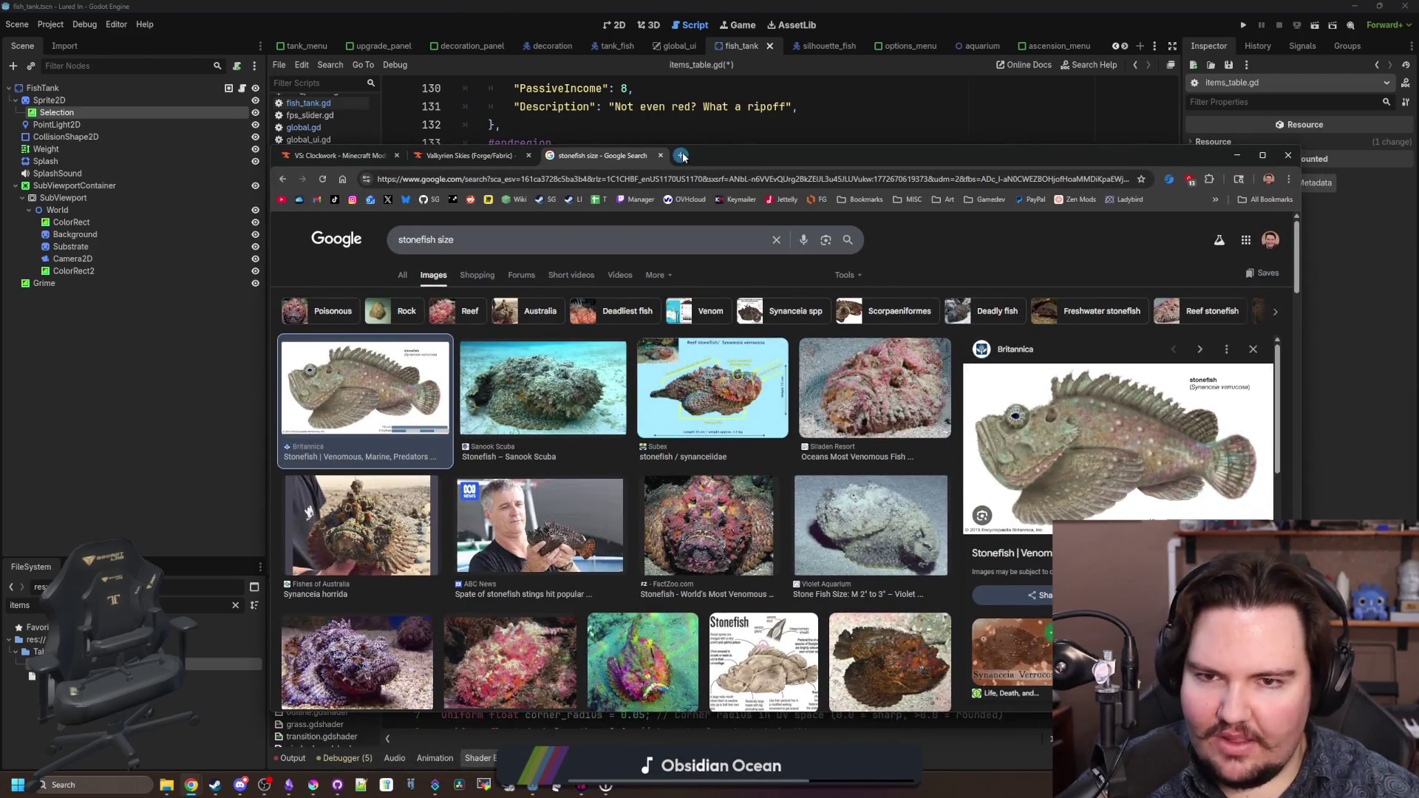
- Search Google for 'rock vs stone' in a new tab, viewing images then the All results
left_click(681, 156)
type("rock vs stone")
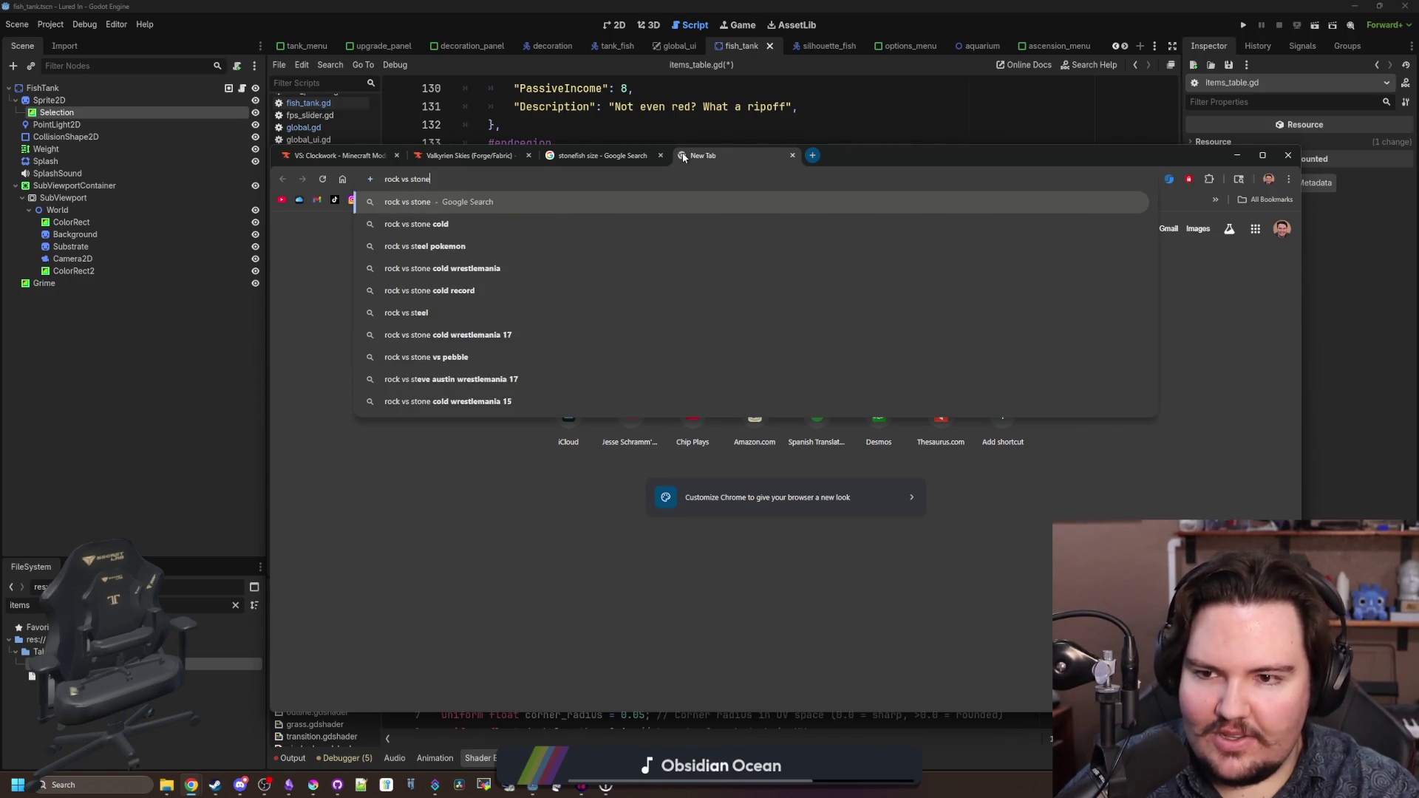
key("Return")
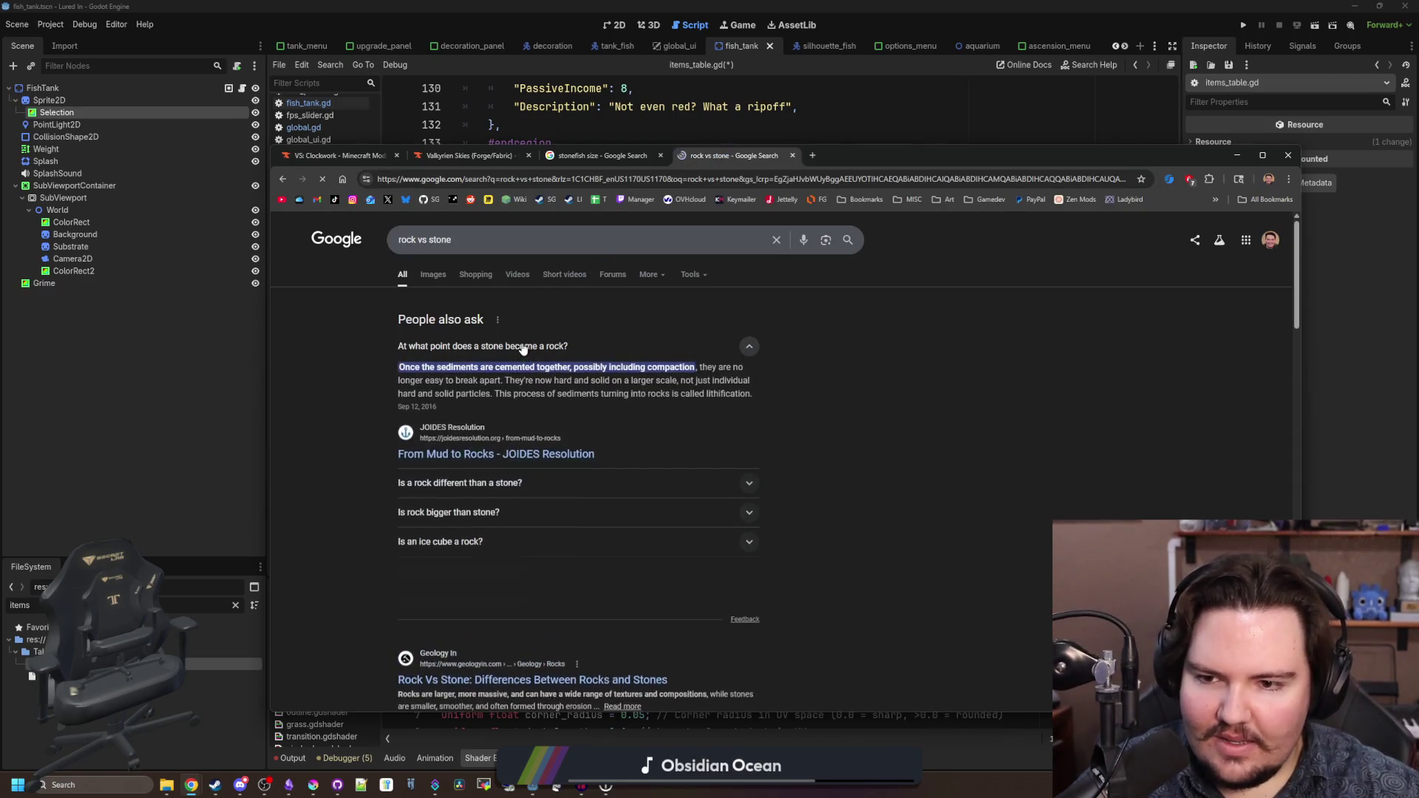
left_click(432, 277)
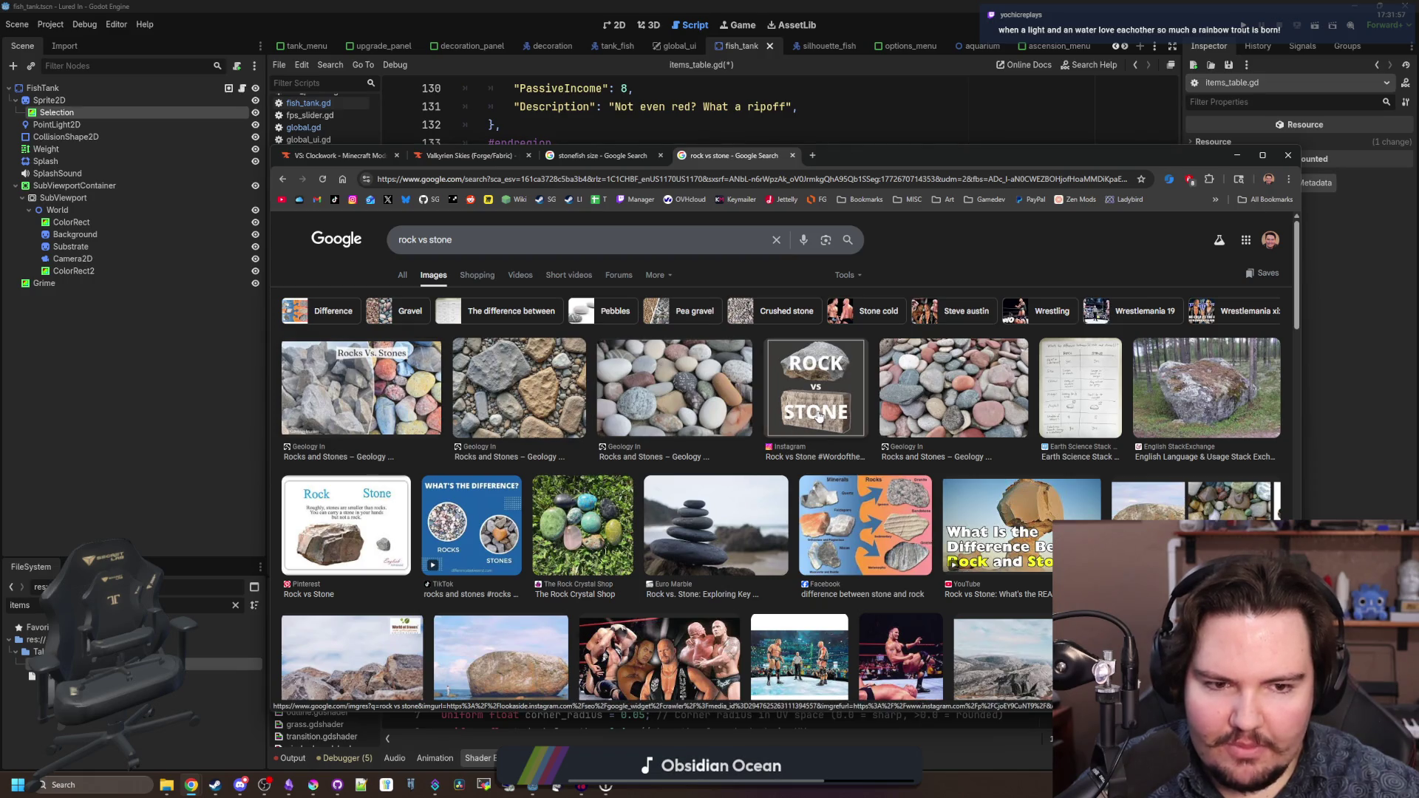
left_click(395, 275)
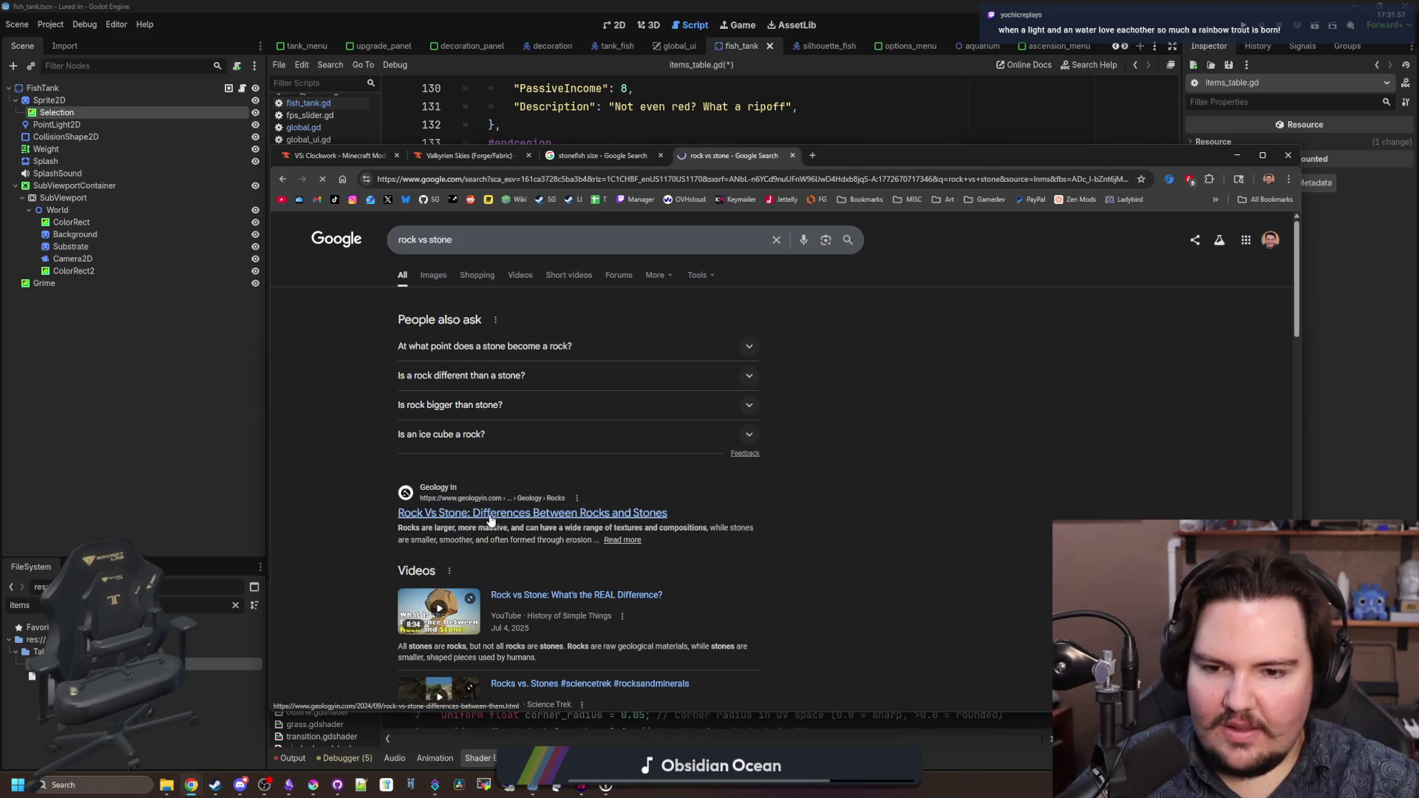
- Open the GeologyIn Rock Vs Stone article and highlight its rock-type passages
left_click(489, 520)
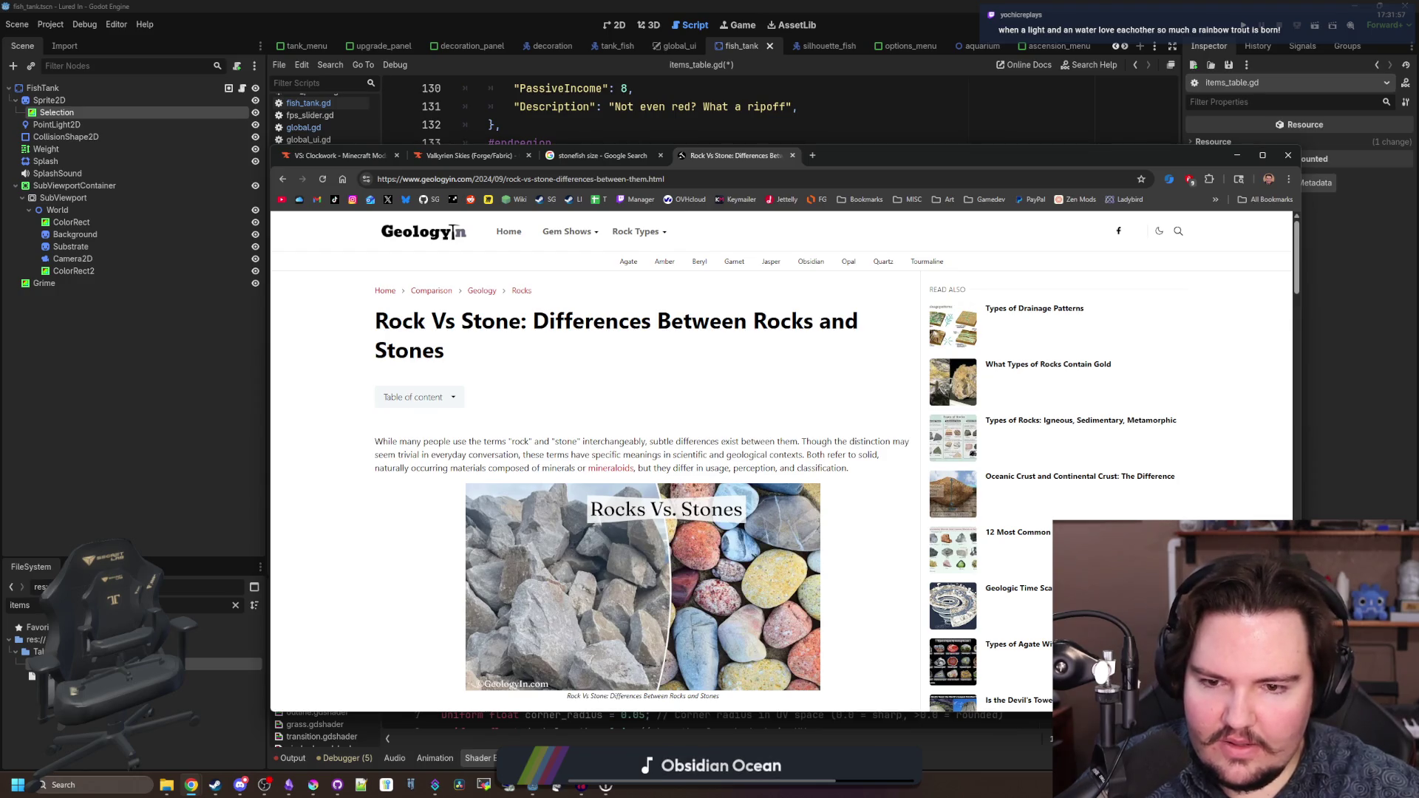
scroll(643, 458, "down", 5)
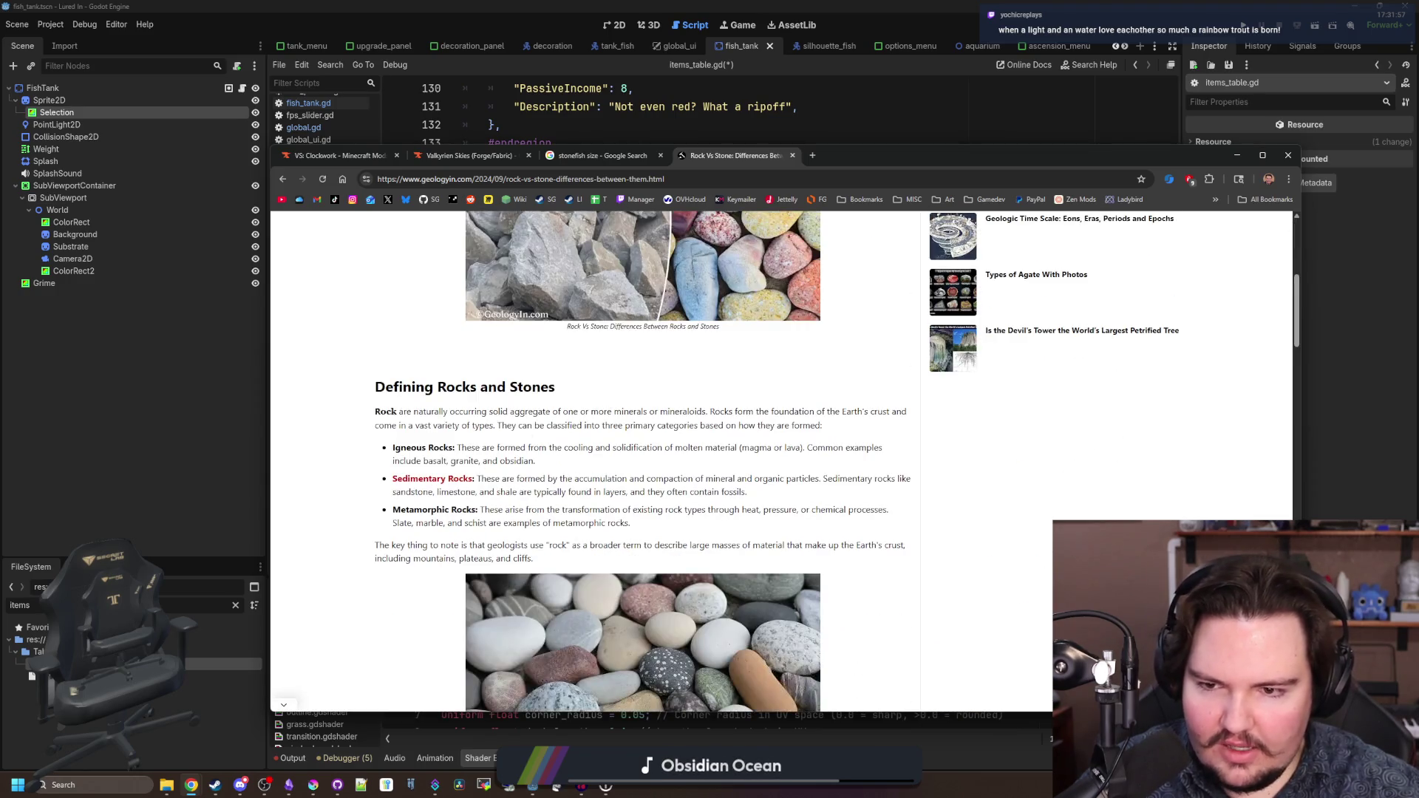
scroll(694, 575, "down", 1)
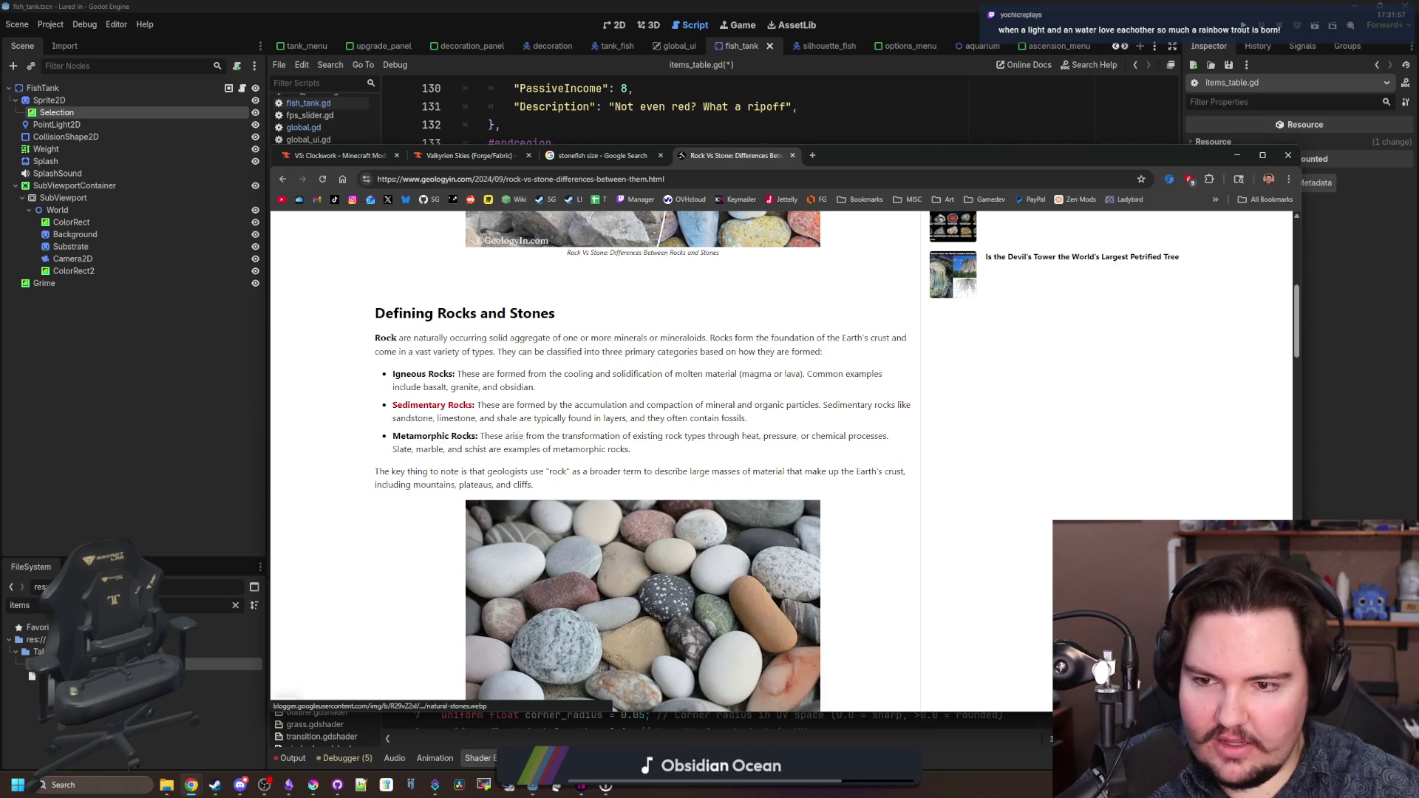
mouse_move(630, 374)
left_mouse_down()
mouse_move(799, 374)
mouse_move(830, 435)
left_mouse_up()
left_click(828, 435)
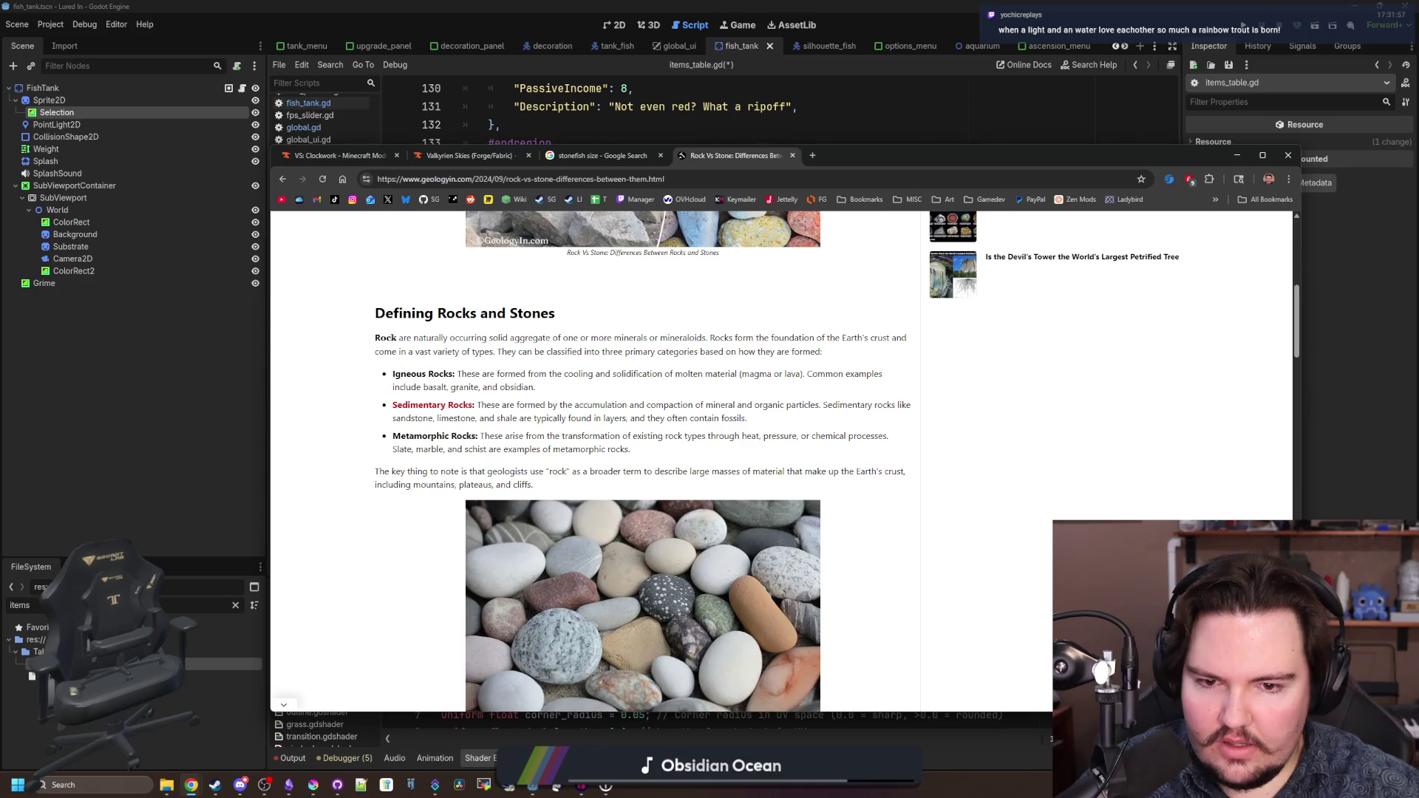
mouse_move(482, 471)
left_mouse_down()
mouse_move(544, 488)
mouse_move(661, 473)
mouse_move(913, 482)
left_mouse_up()
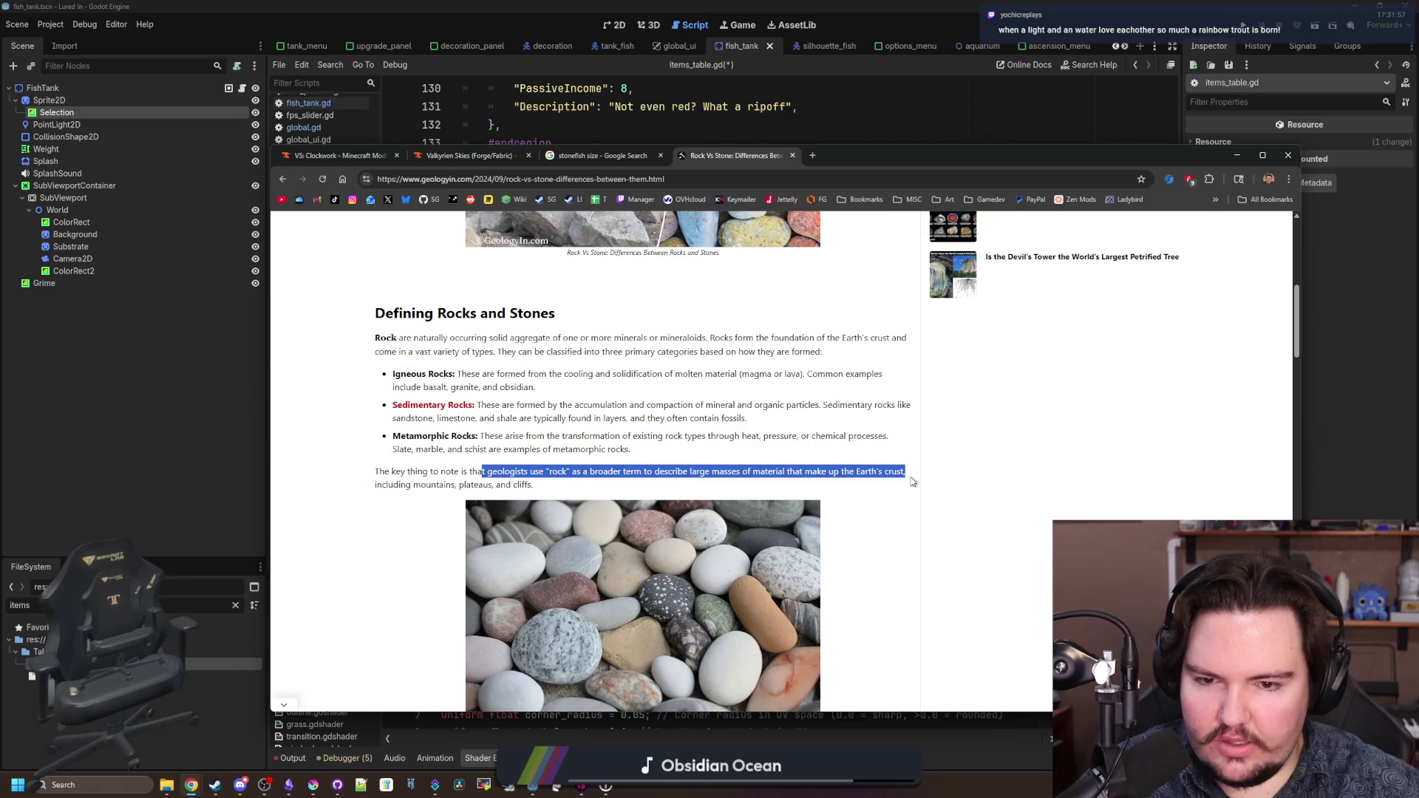
left_click(913, 482)
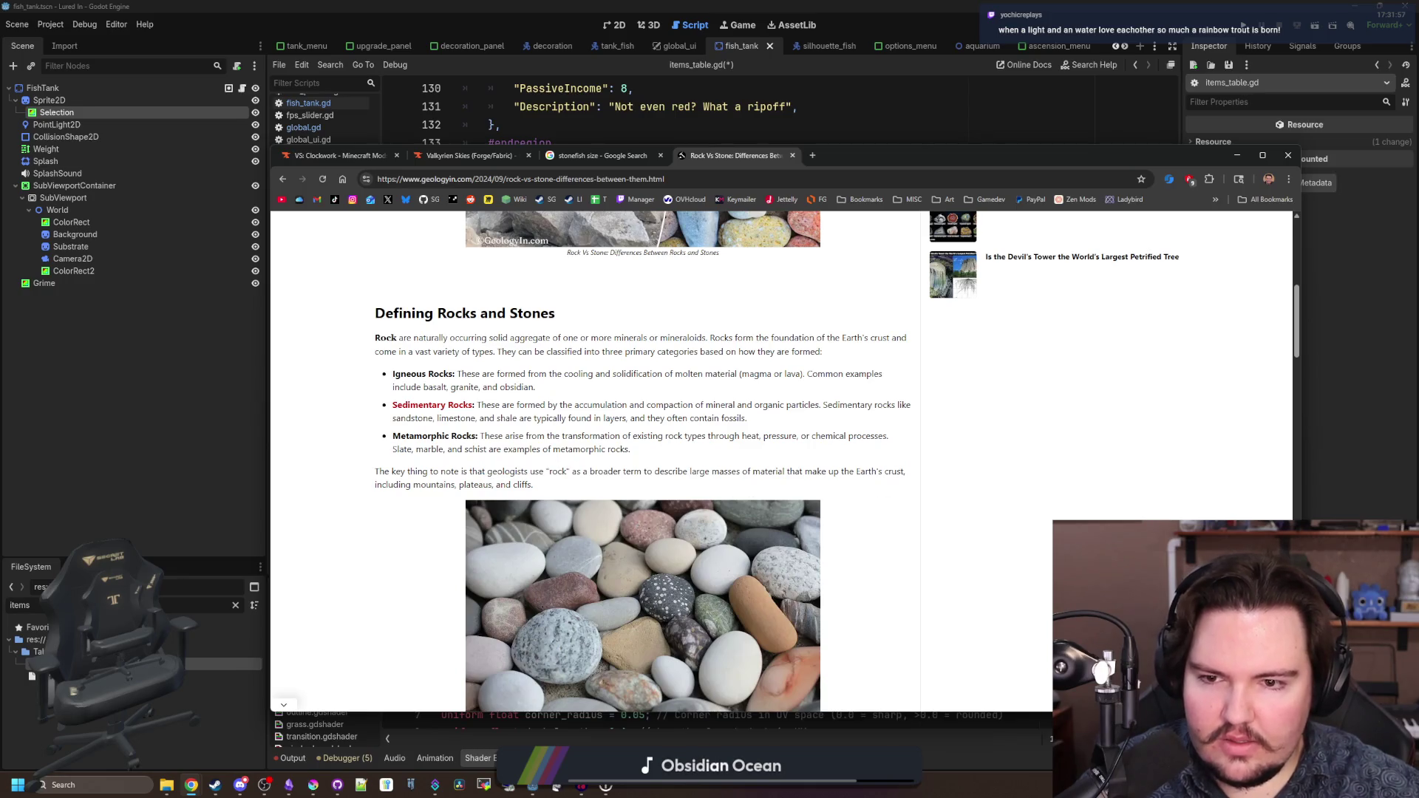
- Read through the rest of the article, then close it and the stonefish image-search tab
scroll(526, 332, "down", 5)
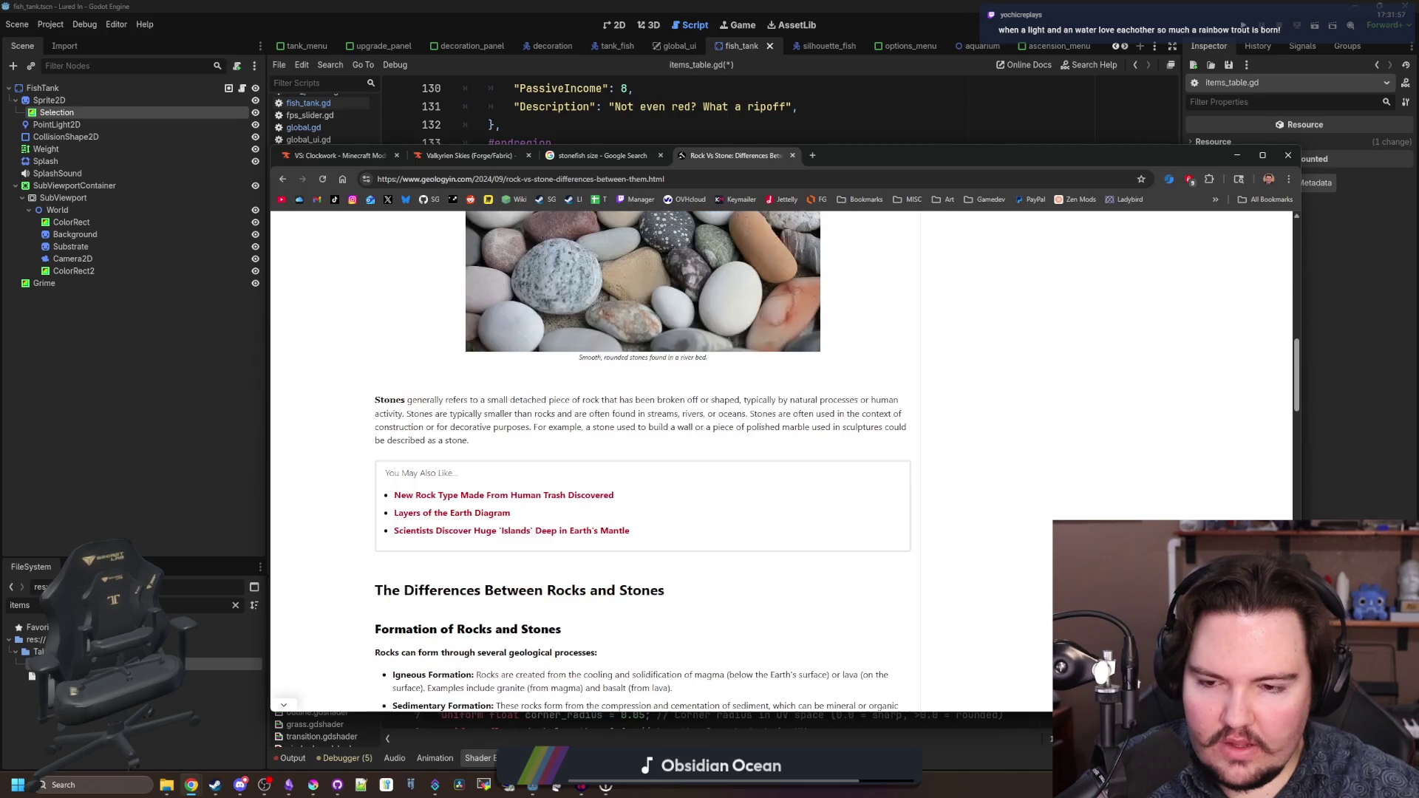
scroll(457, 345, "down", 3)
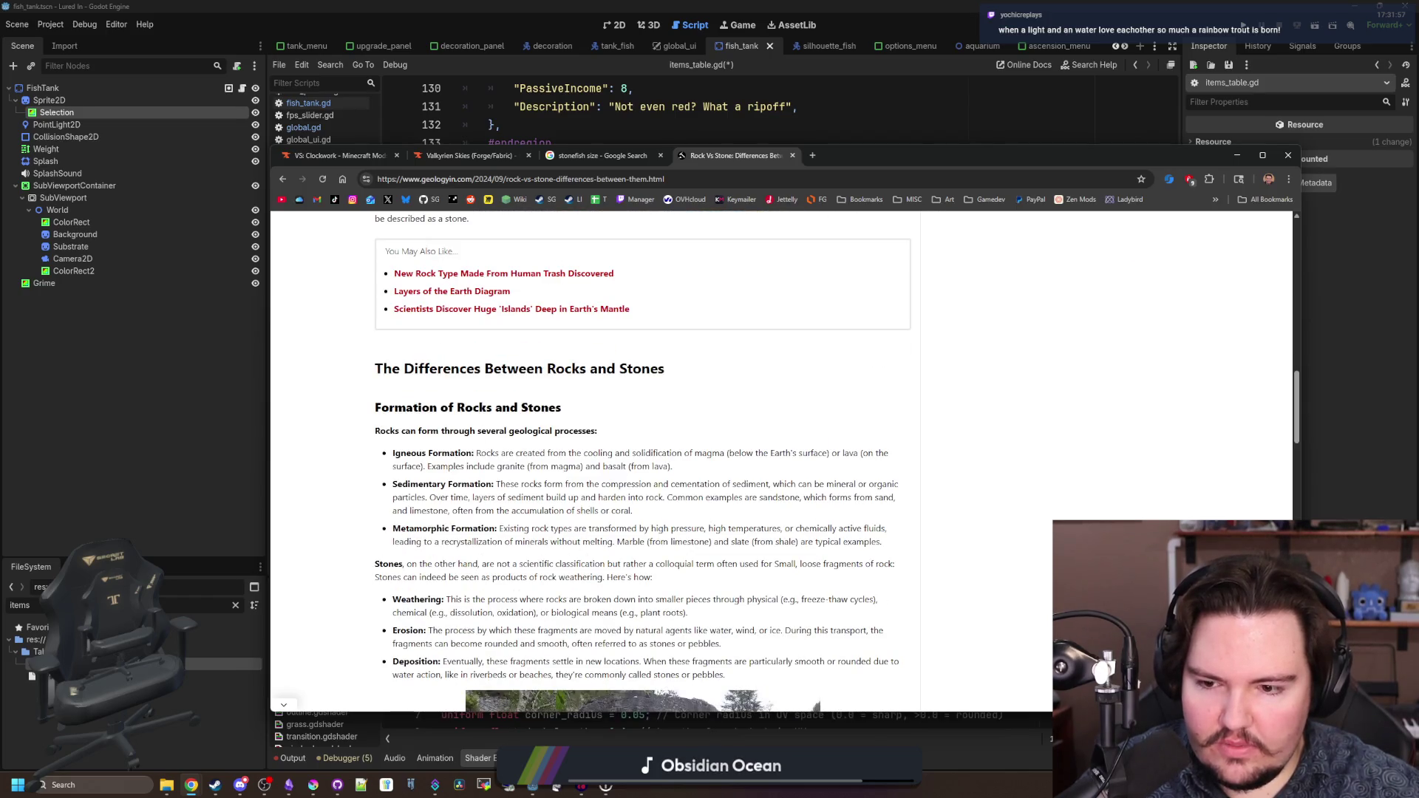
scroll(500, 408, "down", 2)
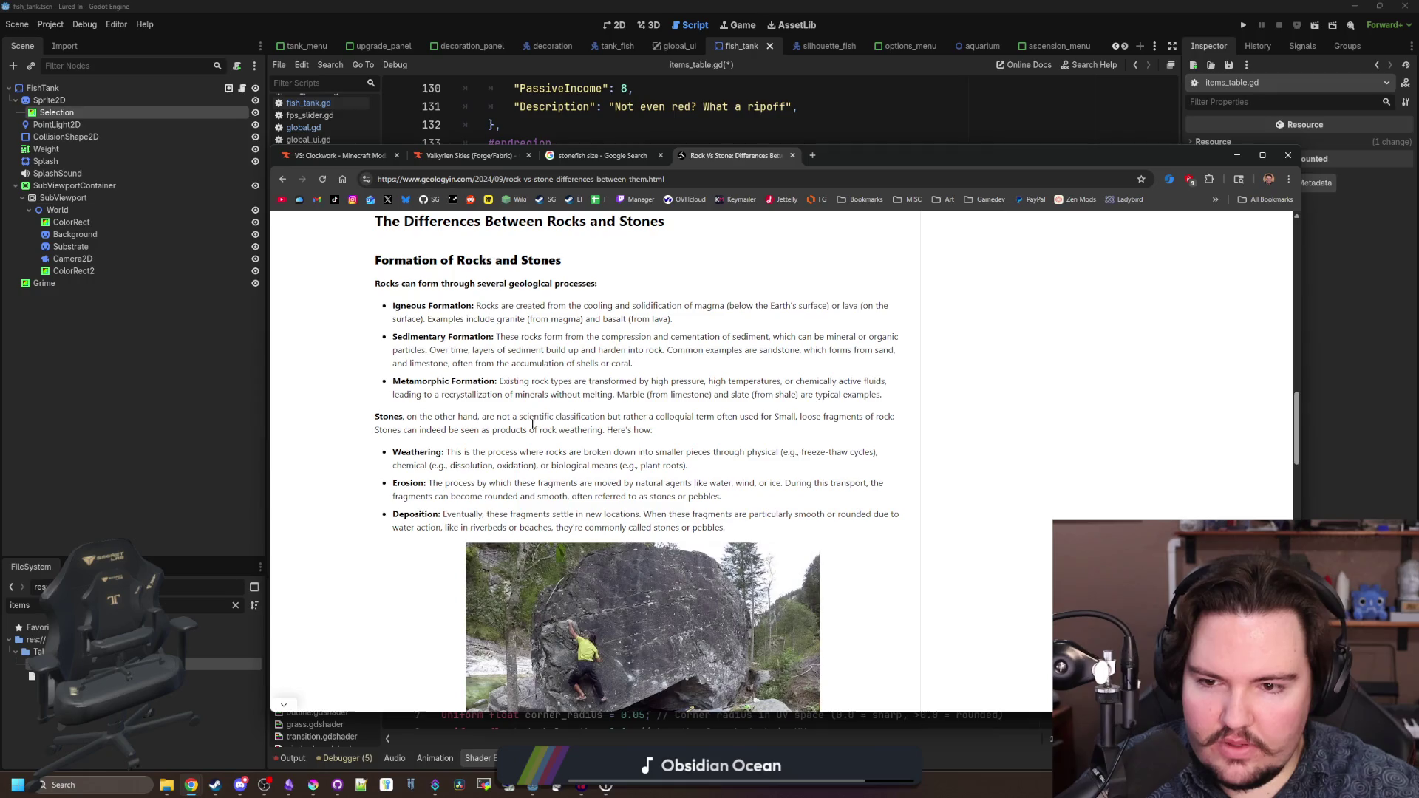
mouse_move(534, 417)
left_mouse_down()
mouse_move(884, 417)
mouse_move(480, 417)
left_mouse_up()
left_click(784, 453)
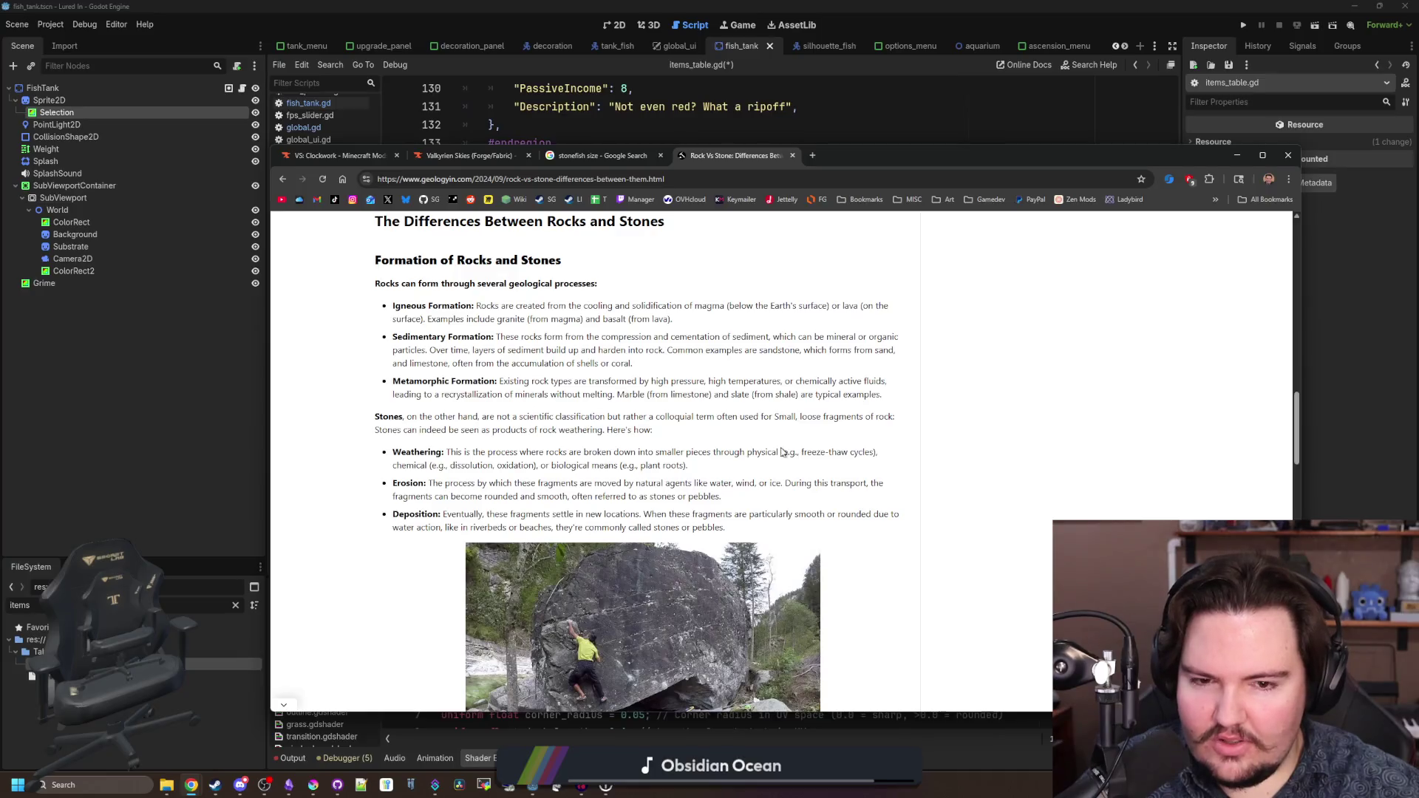
scroll(644, 446, "down", 1)
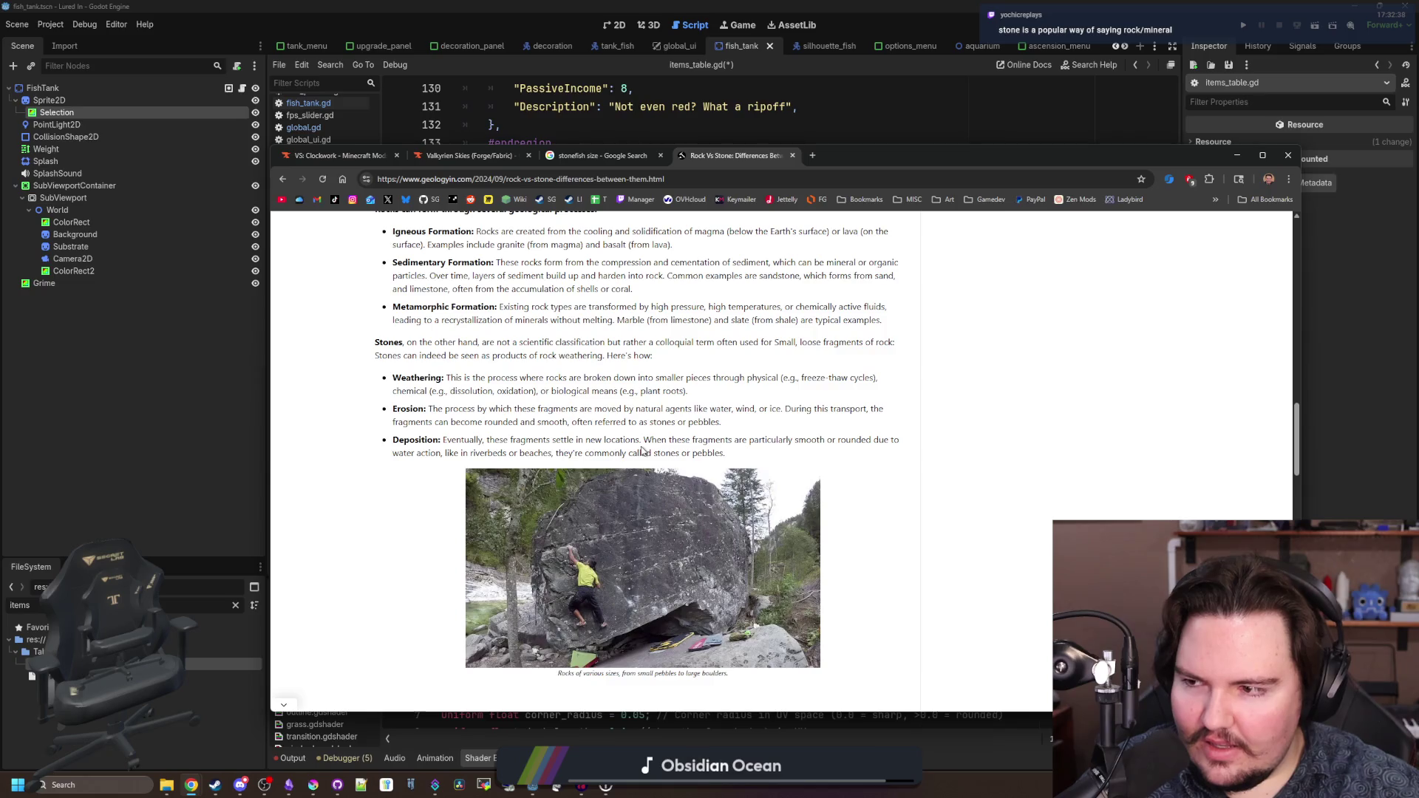
scroll(642, 450, "down", 4)
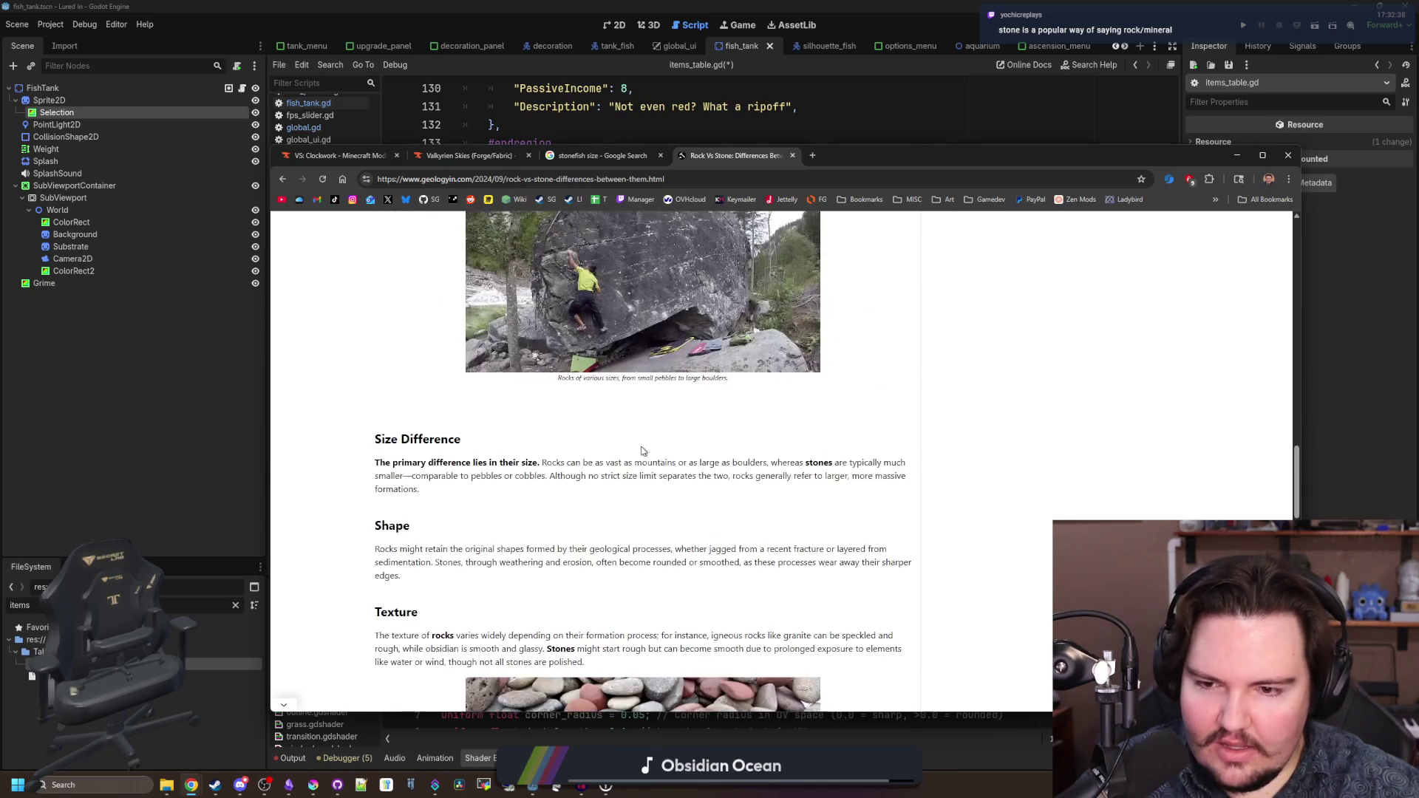
scroll(642, 450, "down", 3)
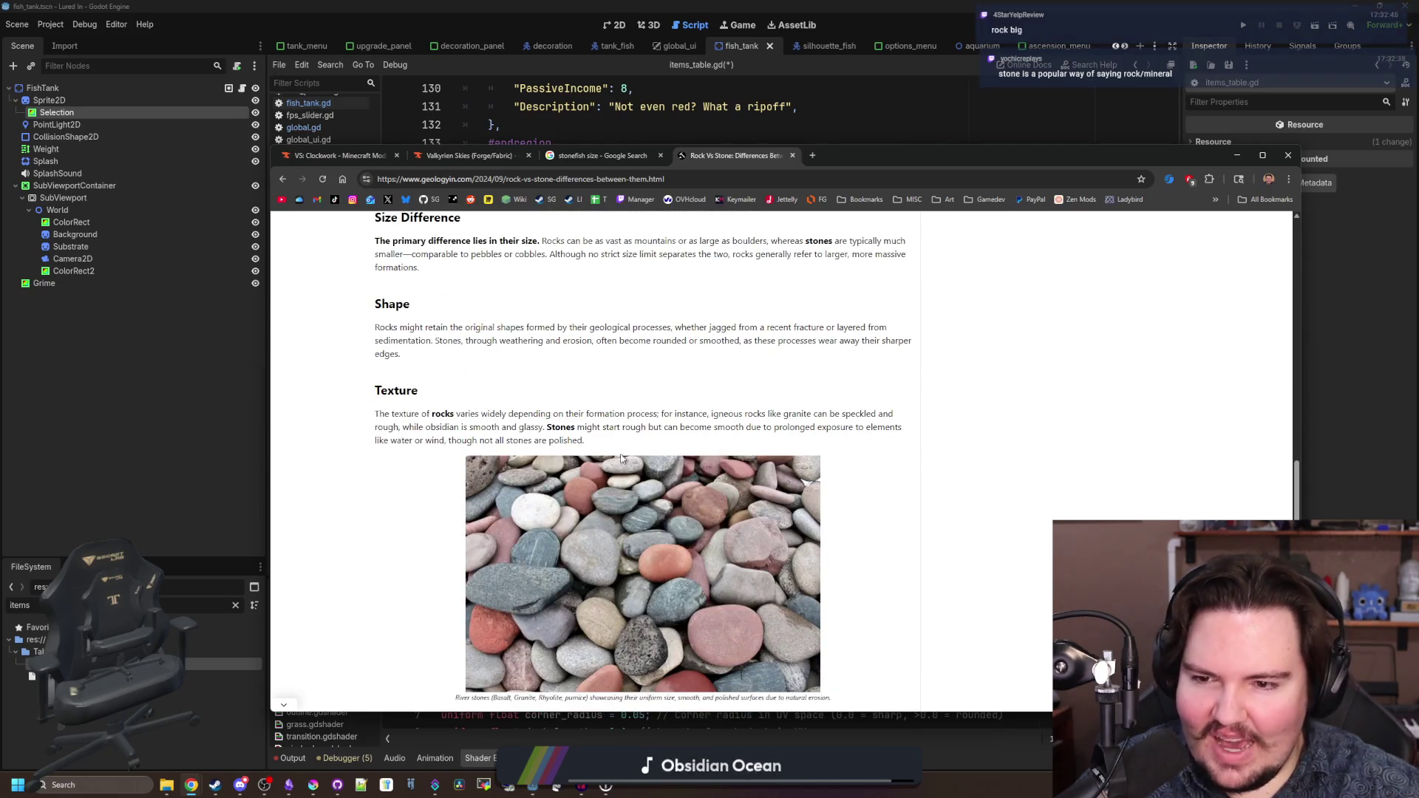
scroll(621, 459, "down", 1)
scroll(620, 459, "down", 6)
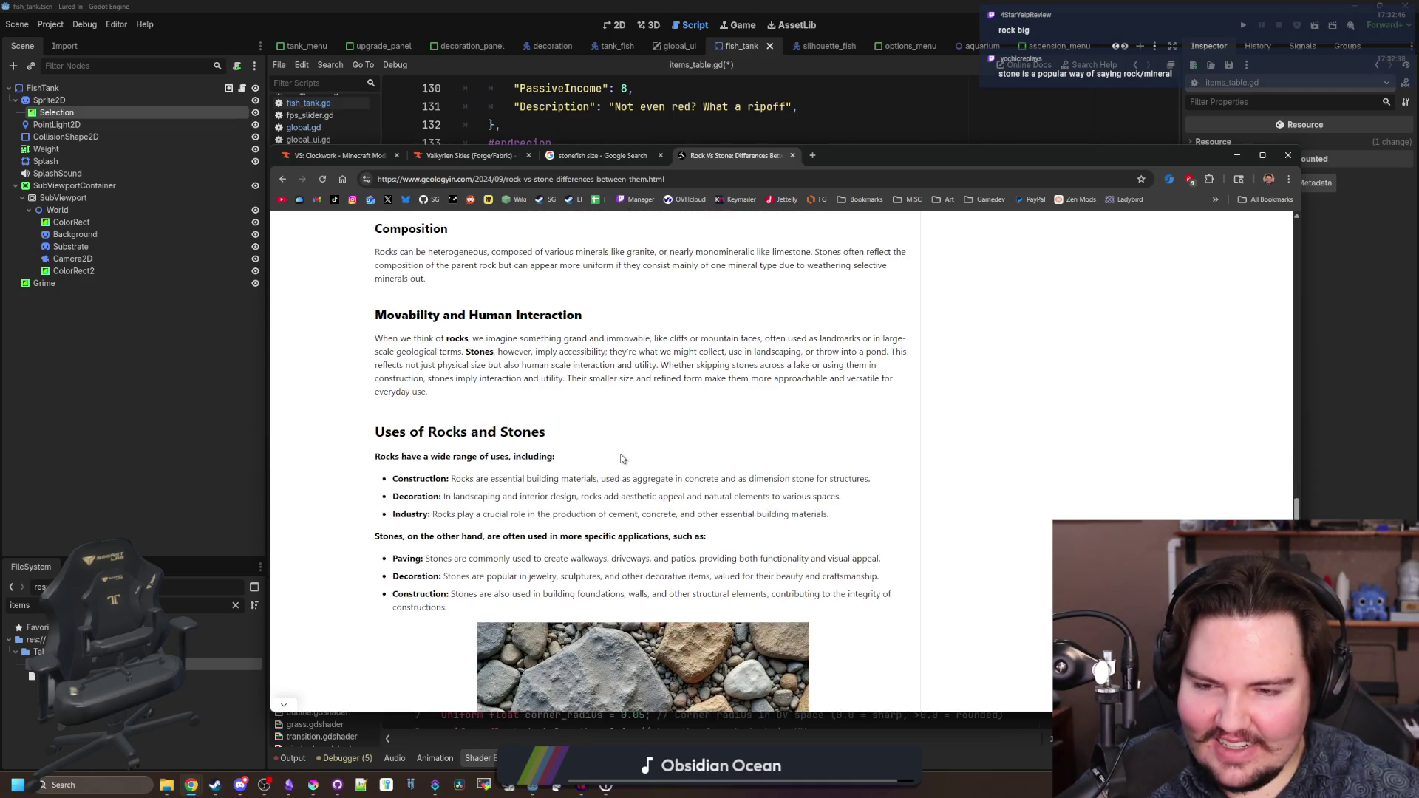
scroll(621, 459, "down", 3)
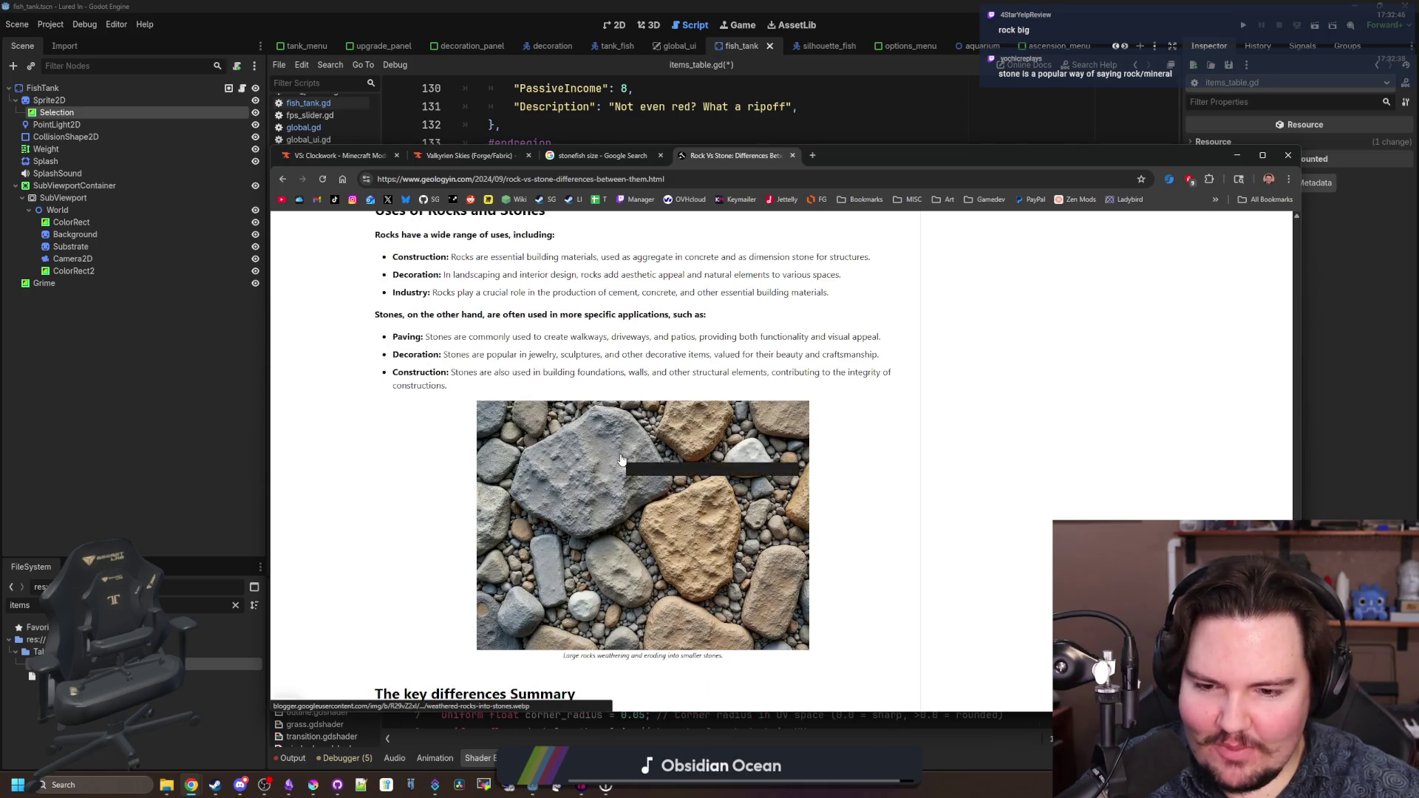
scroll(619, 625, "down", 1)
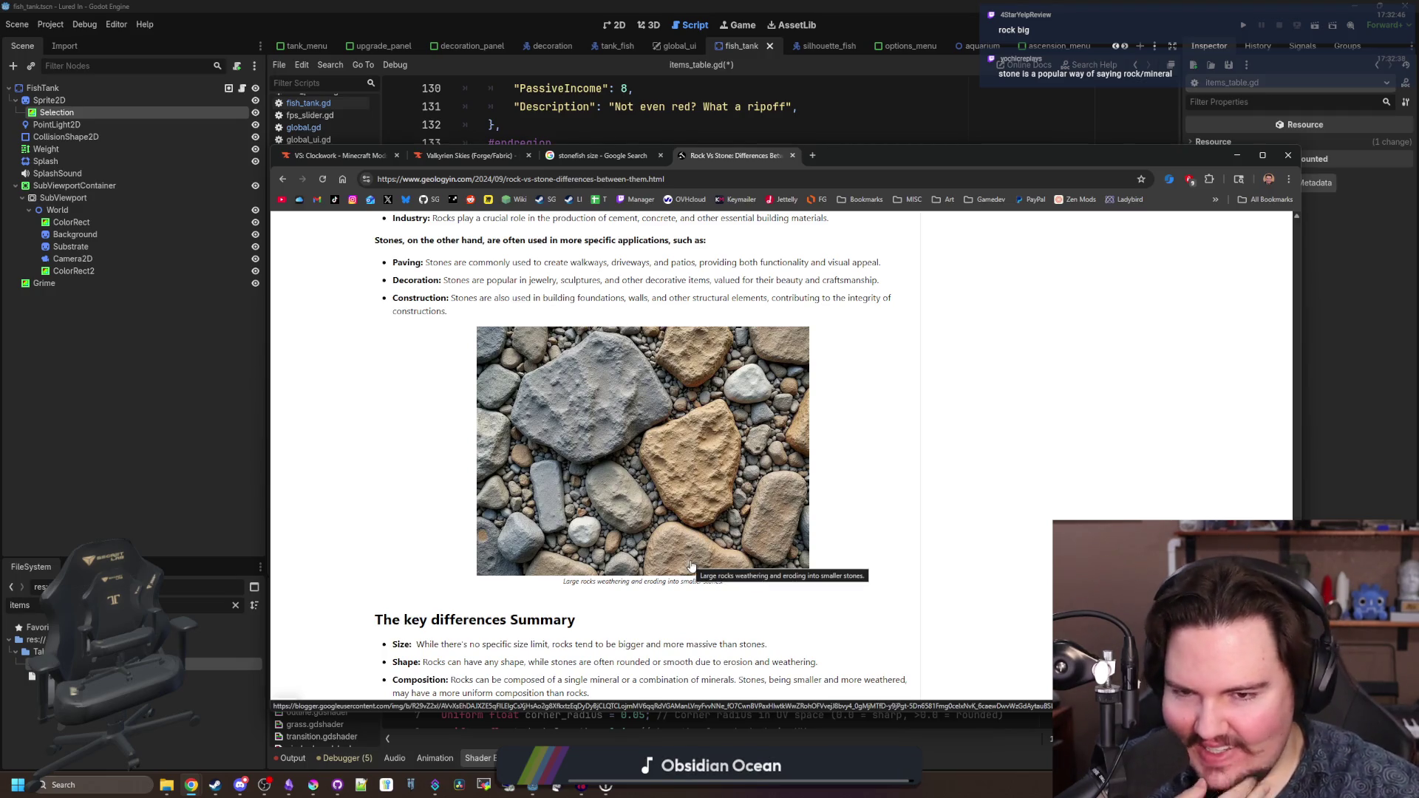
scroll(691, 565, "down", 5)
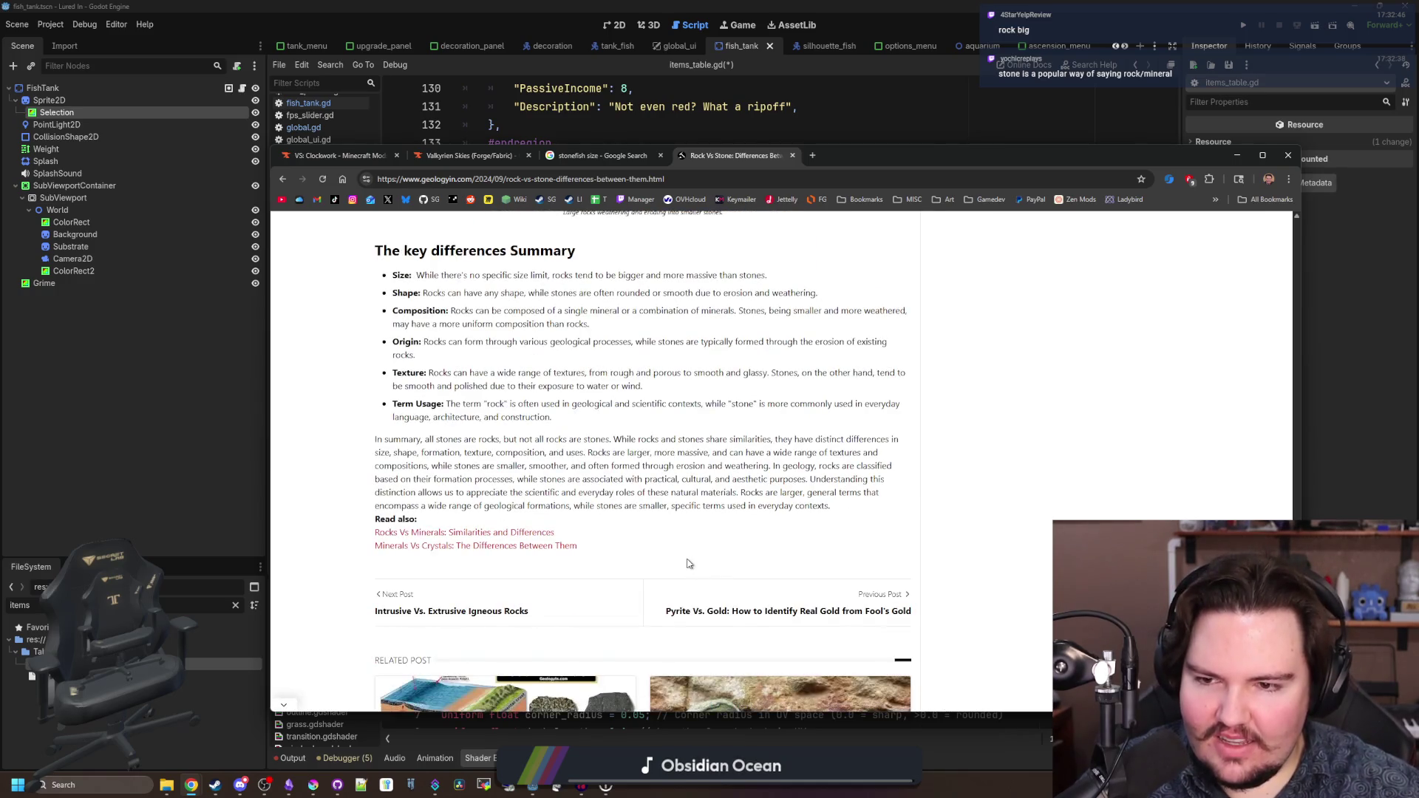
scroll(638, 503, "down", 4)
scroll(637, 502, "up", 5)
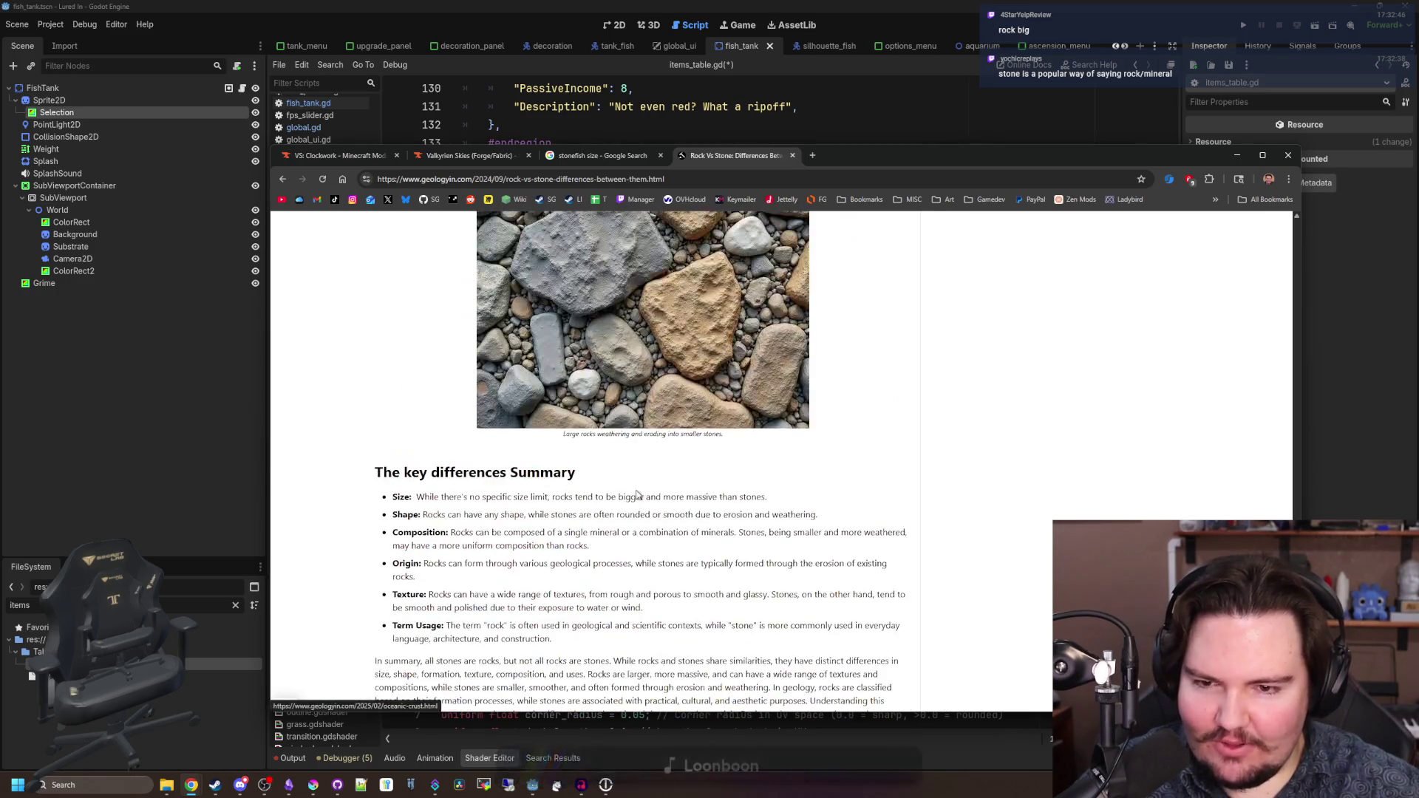
scroll(636, 492, "up", 4)
scroll(634, 481, "up", 15)
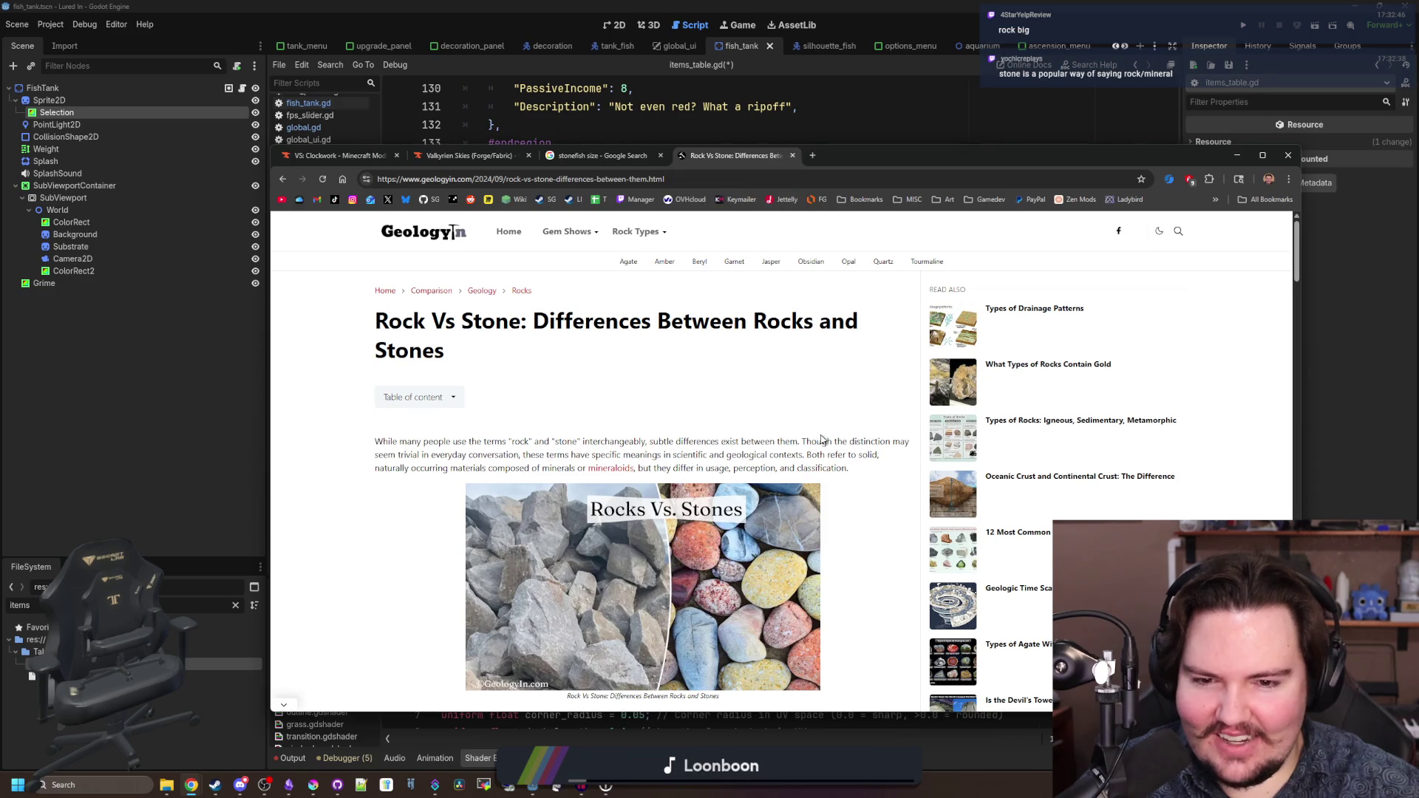
scroll(821, 428, "down", 2)
scroll(822, 439, "down", 4)
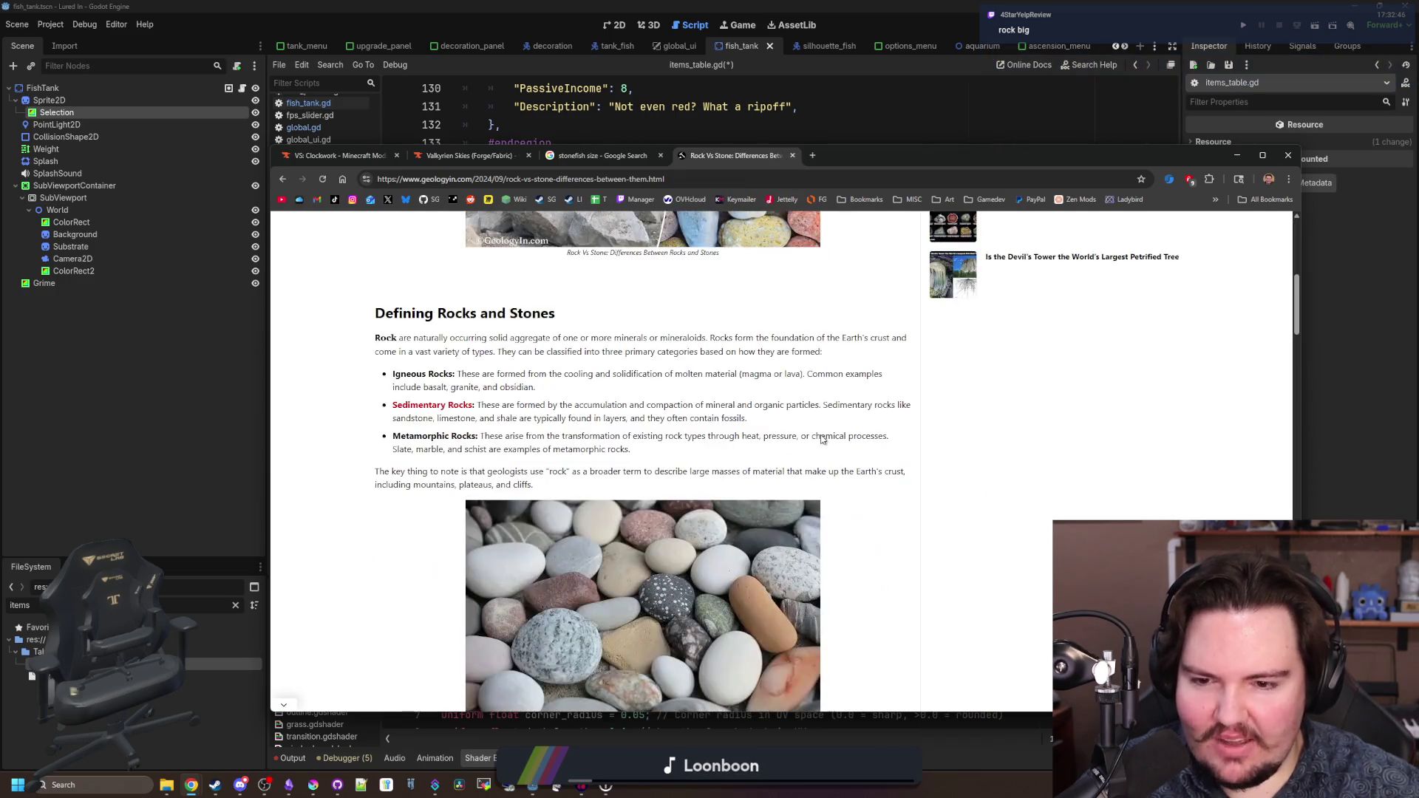
scroll(804, 432, "down", 4)
scroll(559, 353, "up", 7)
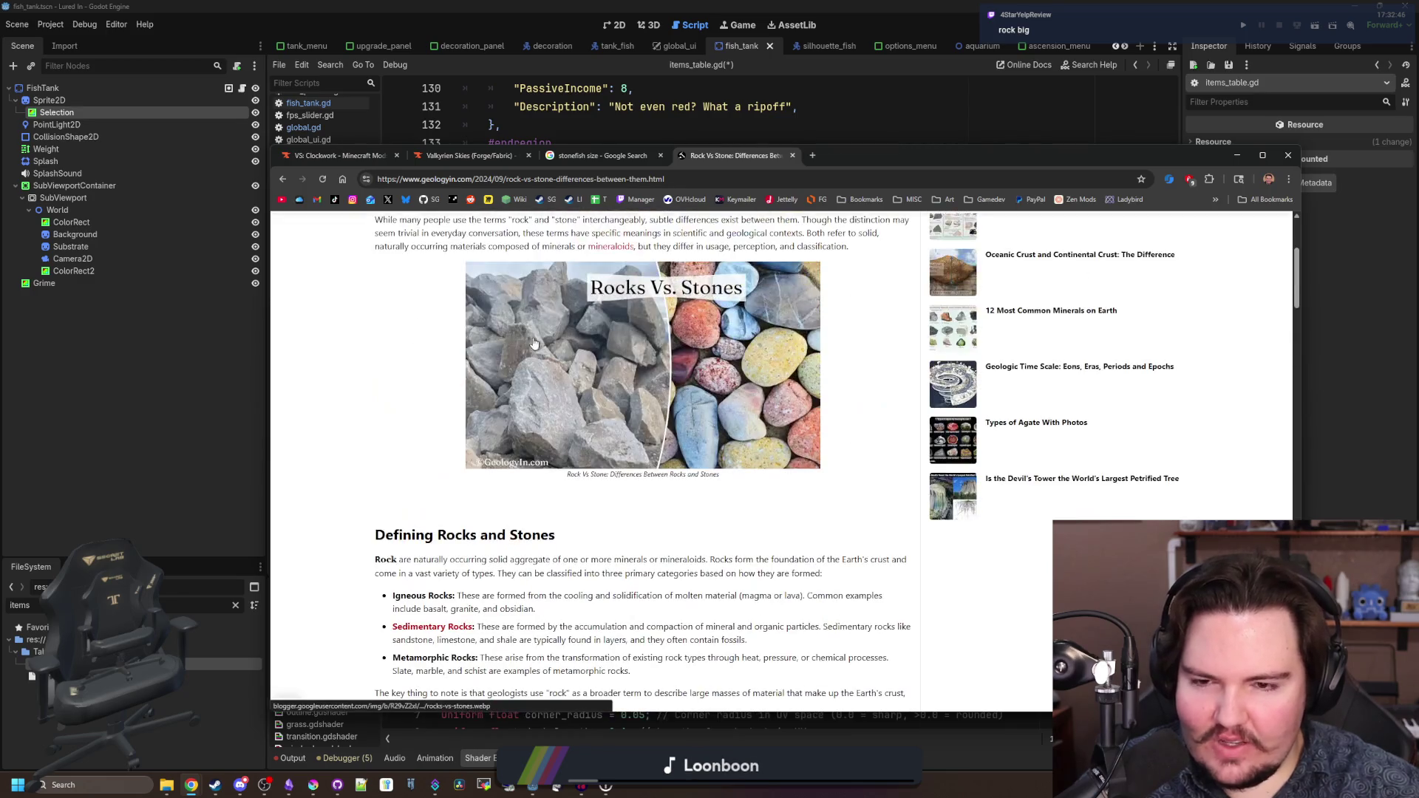
scroll(595, 436, "up", 2)
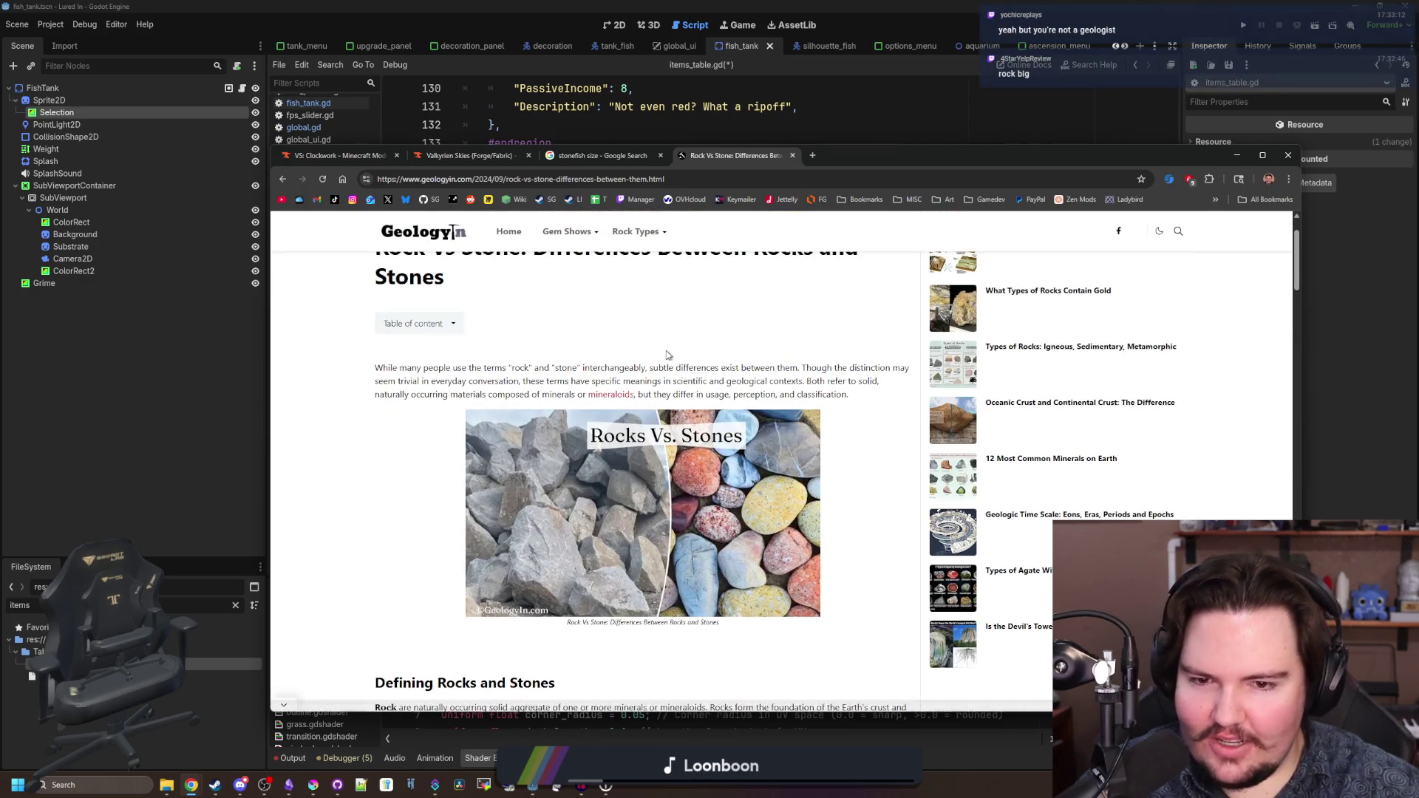
left_click(792, 156)
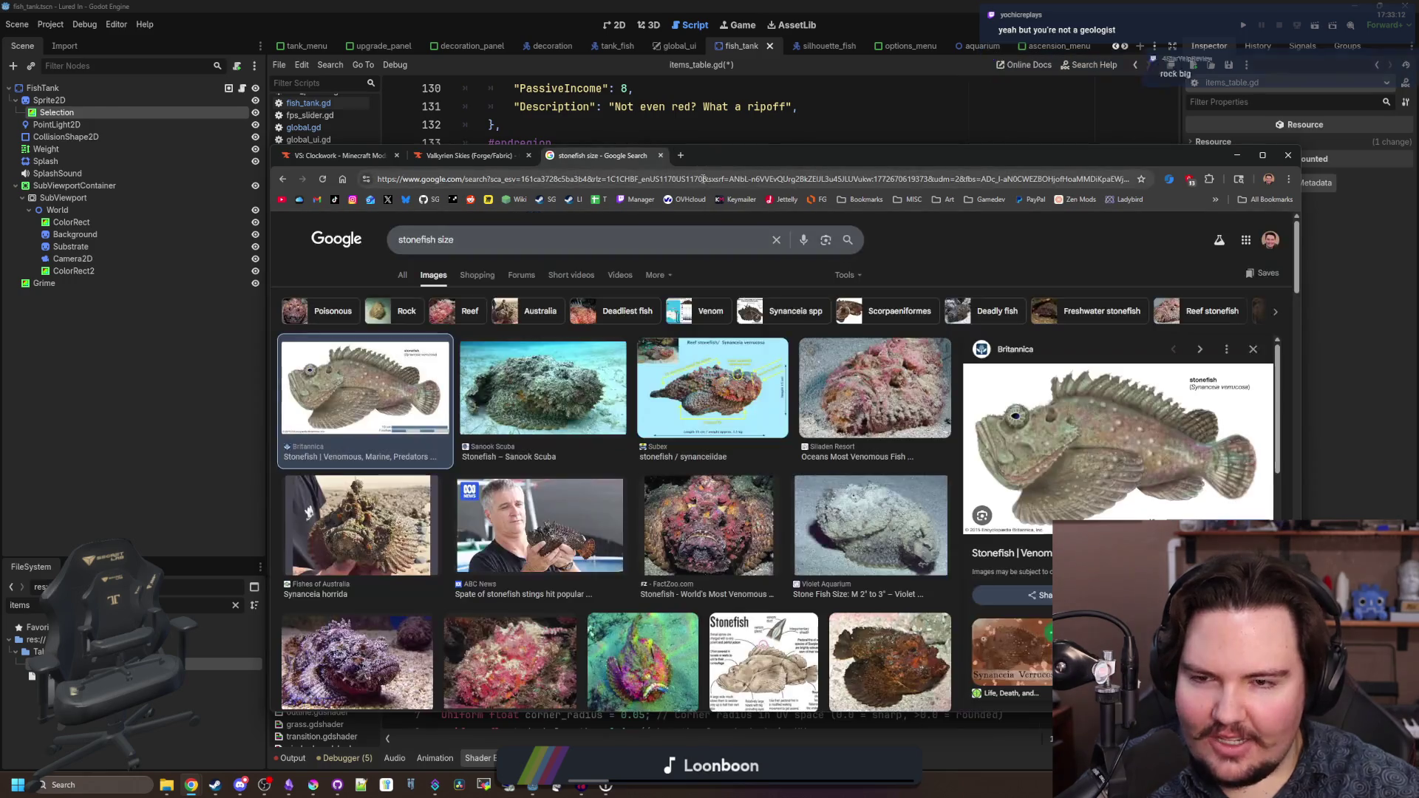
left_click(660, 155)
- Put the caret in the Rainbow Trout's empty description in items_table.gd, then move to the entry's end
key("alt+Tab")
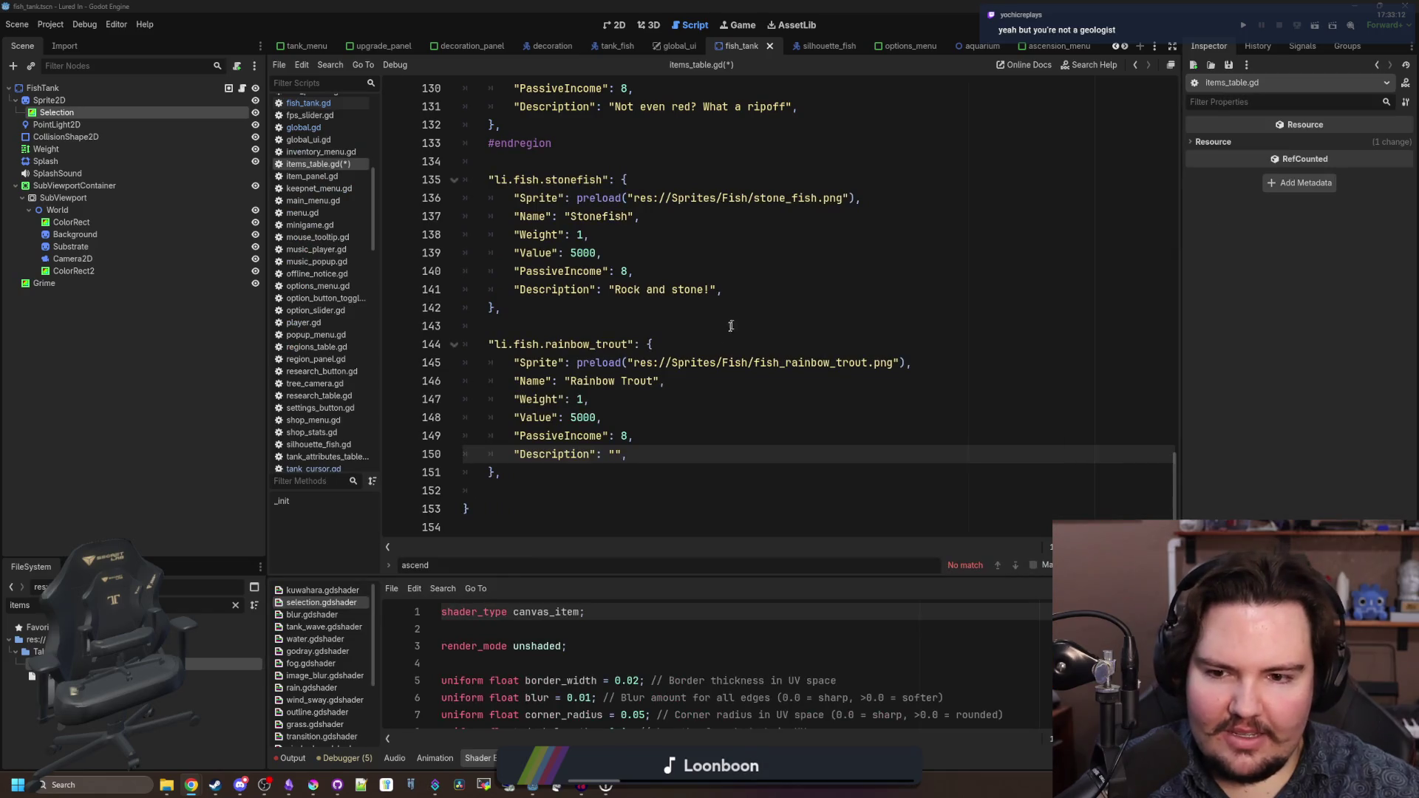
left_click(615, 453)
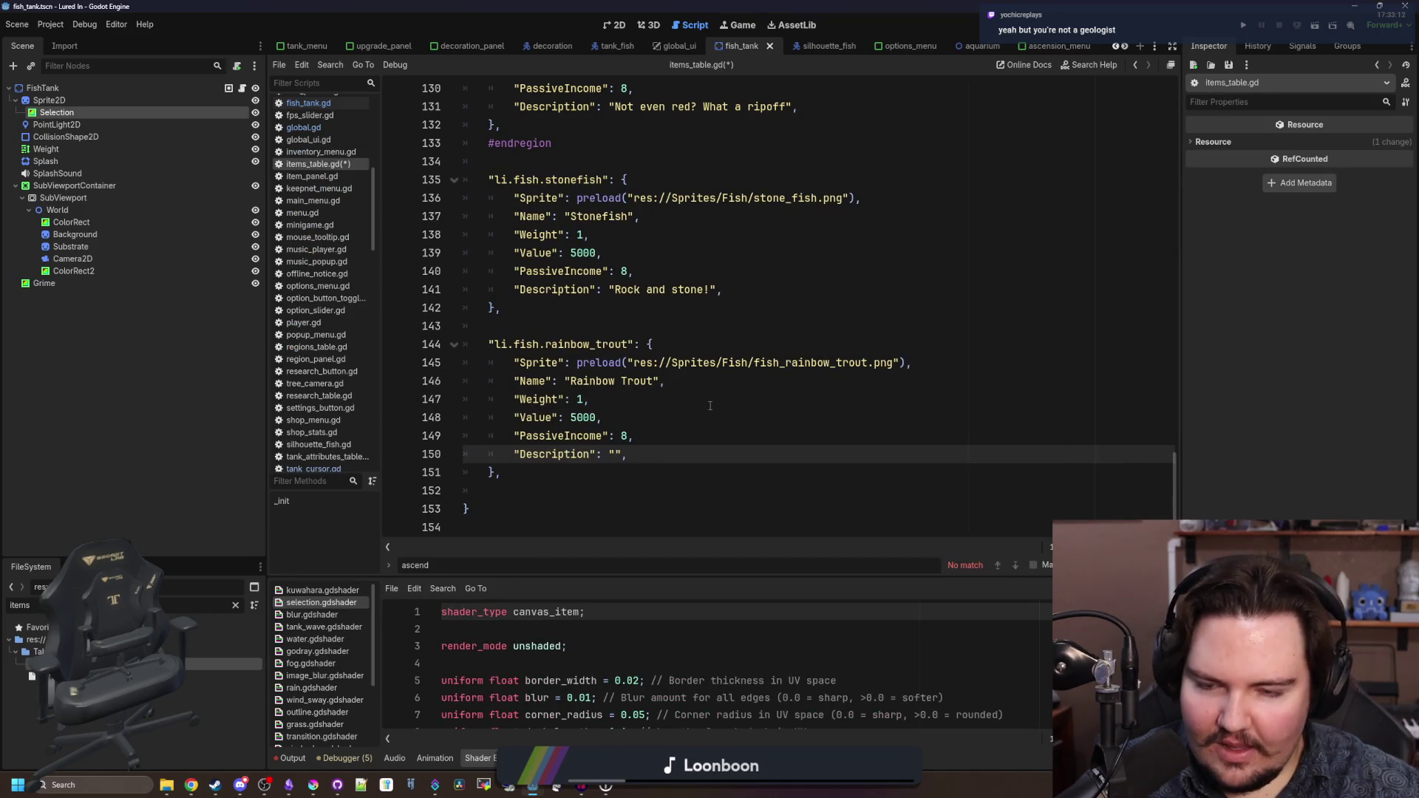
key("alt+Tab")
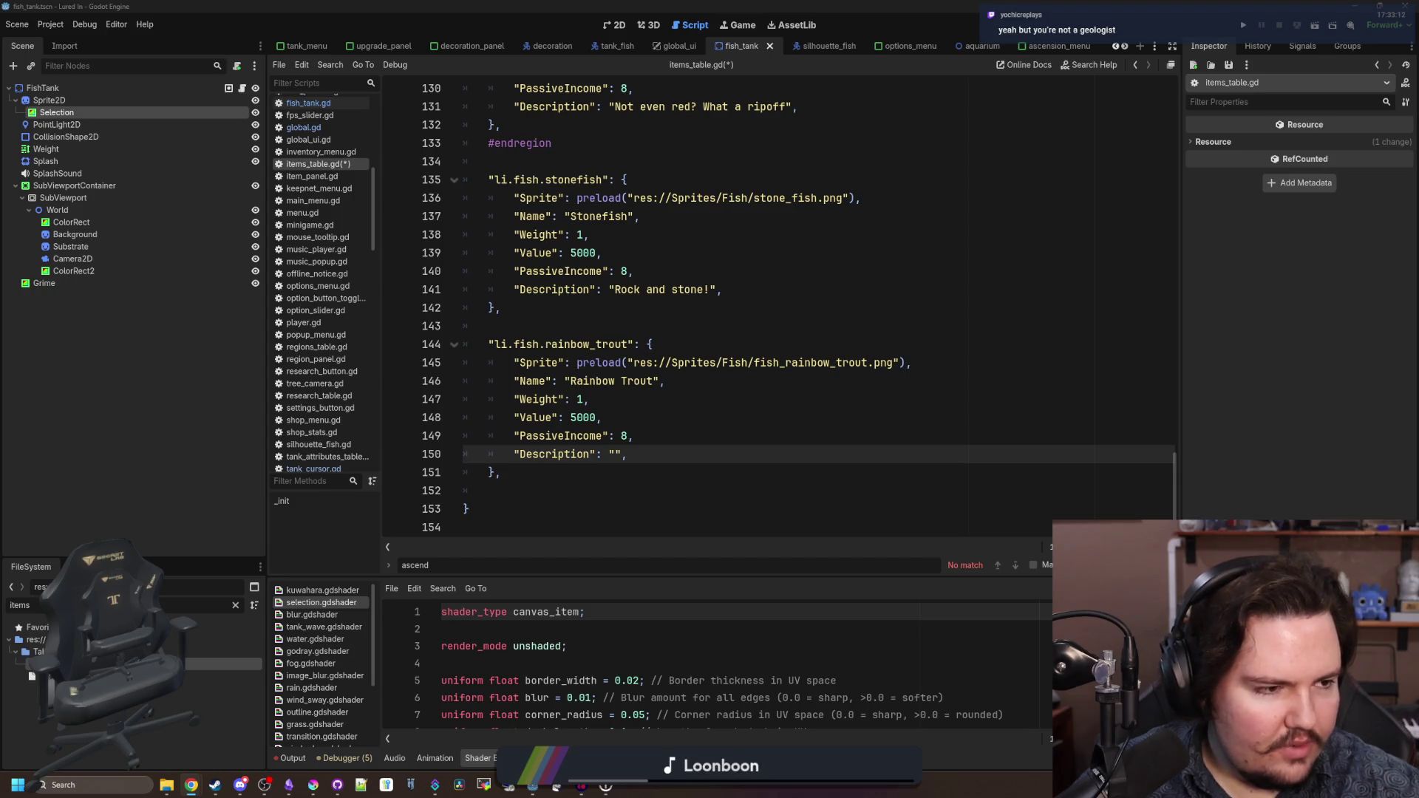
left_click(620, 454)
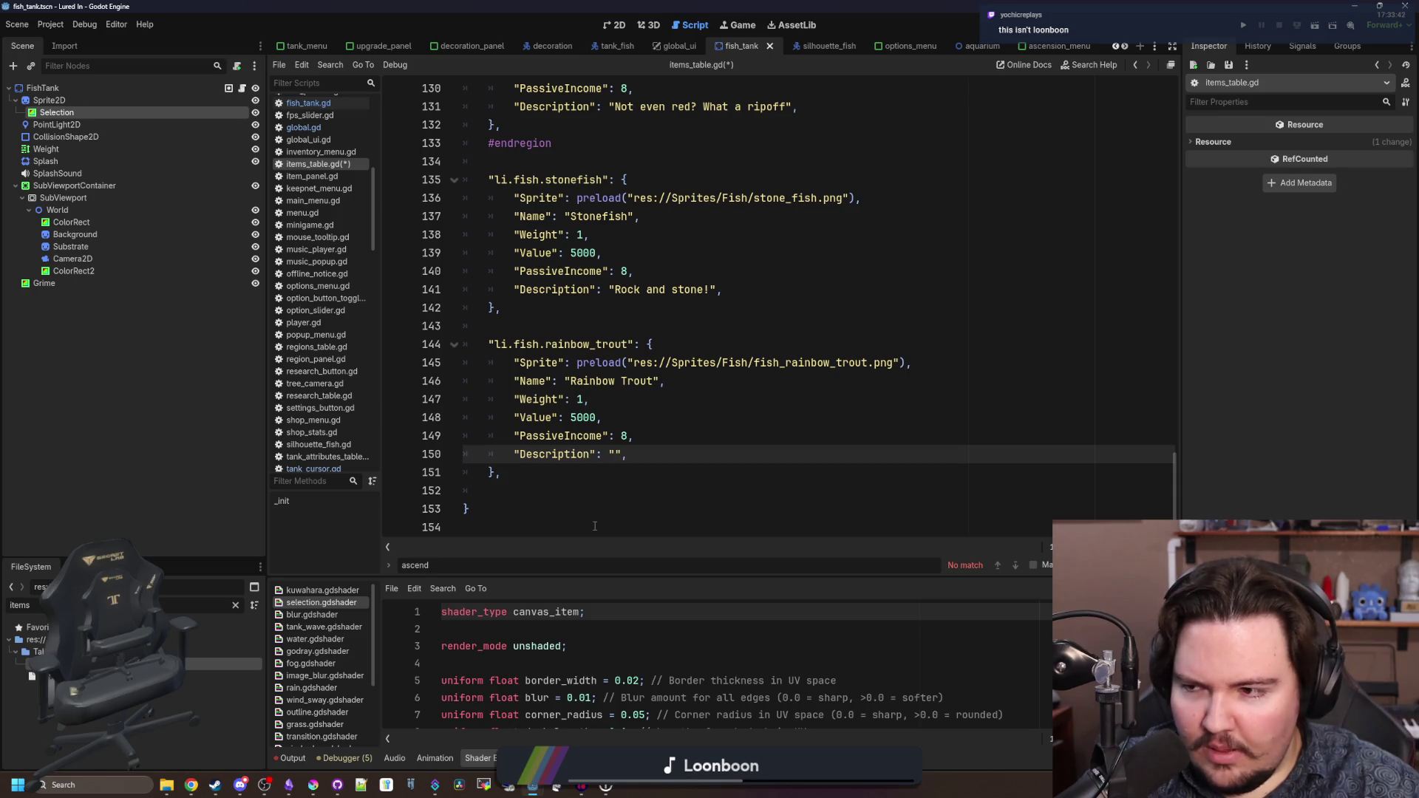
key("Left")
key("Left")
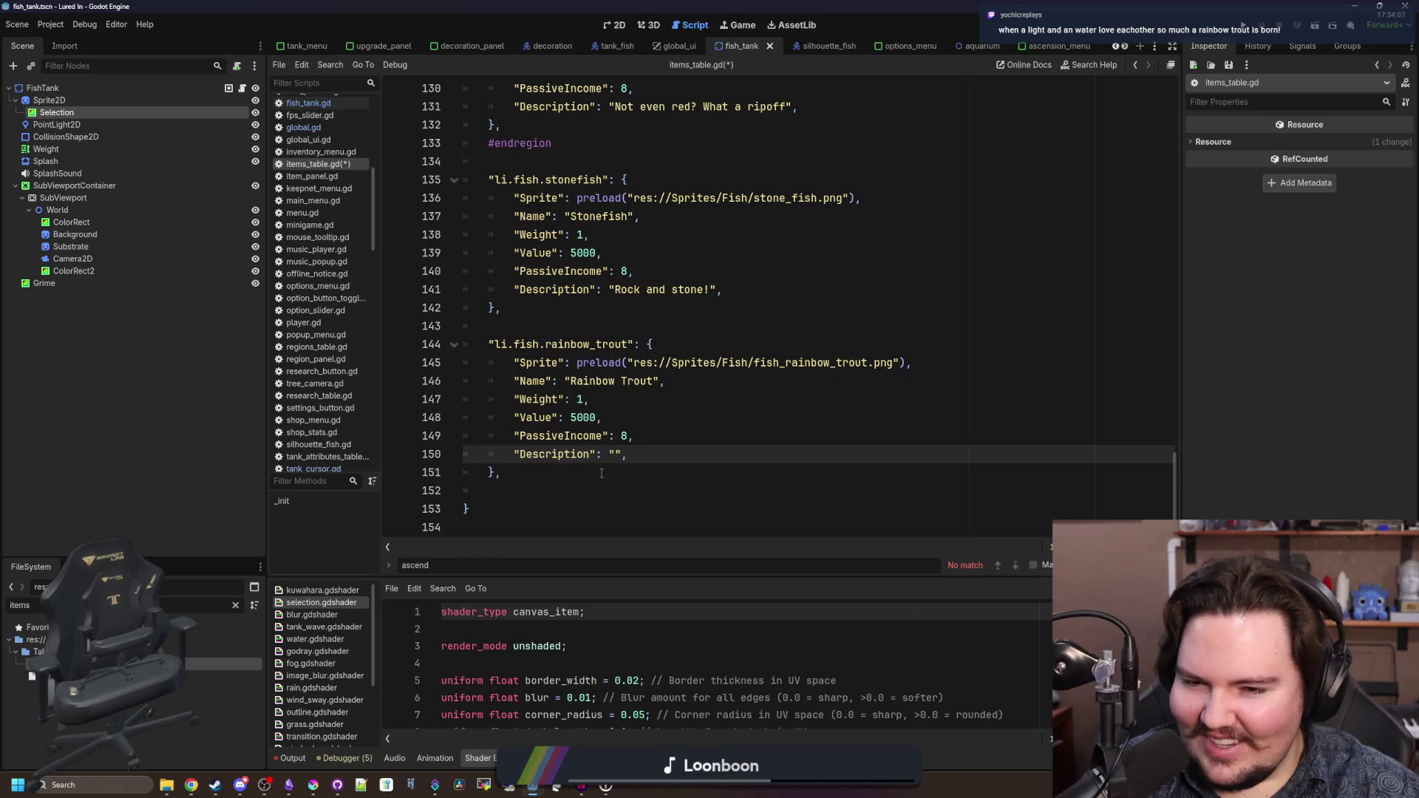
key("Down")
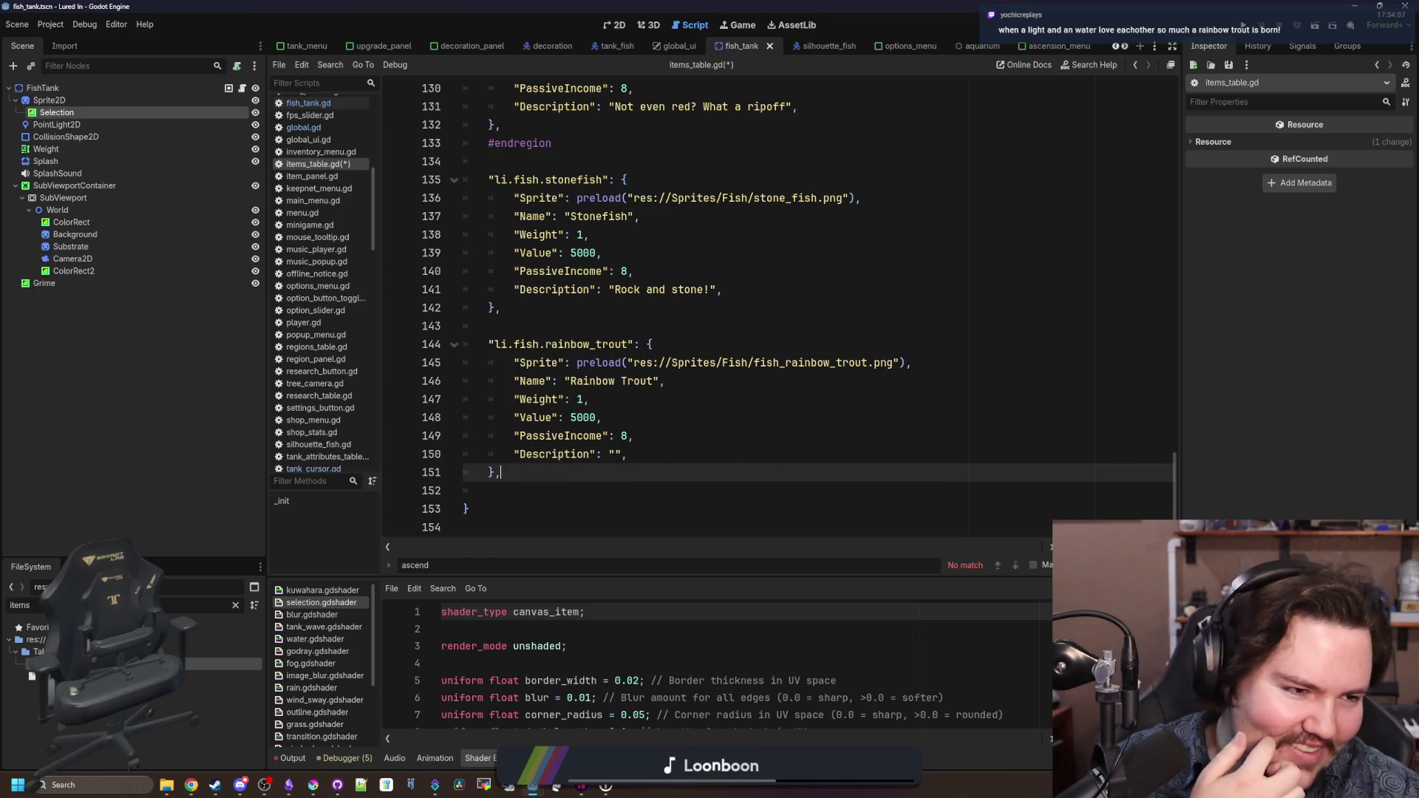
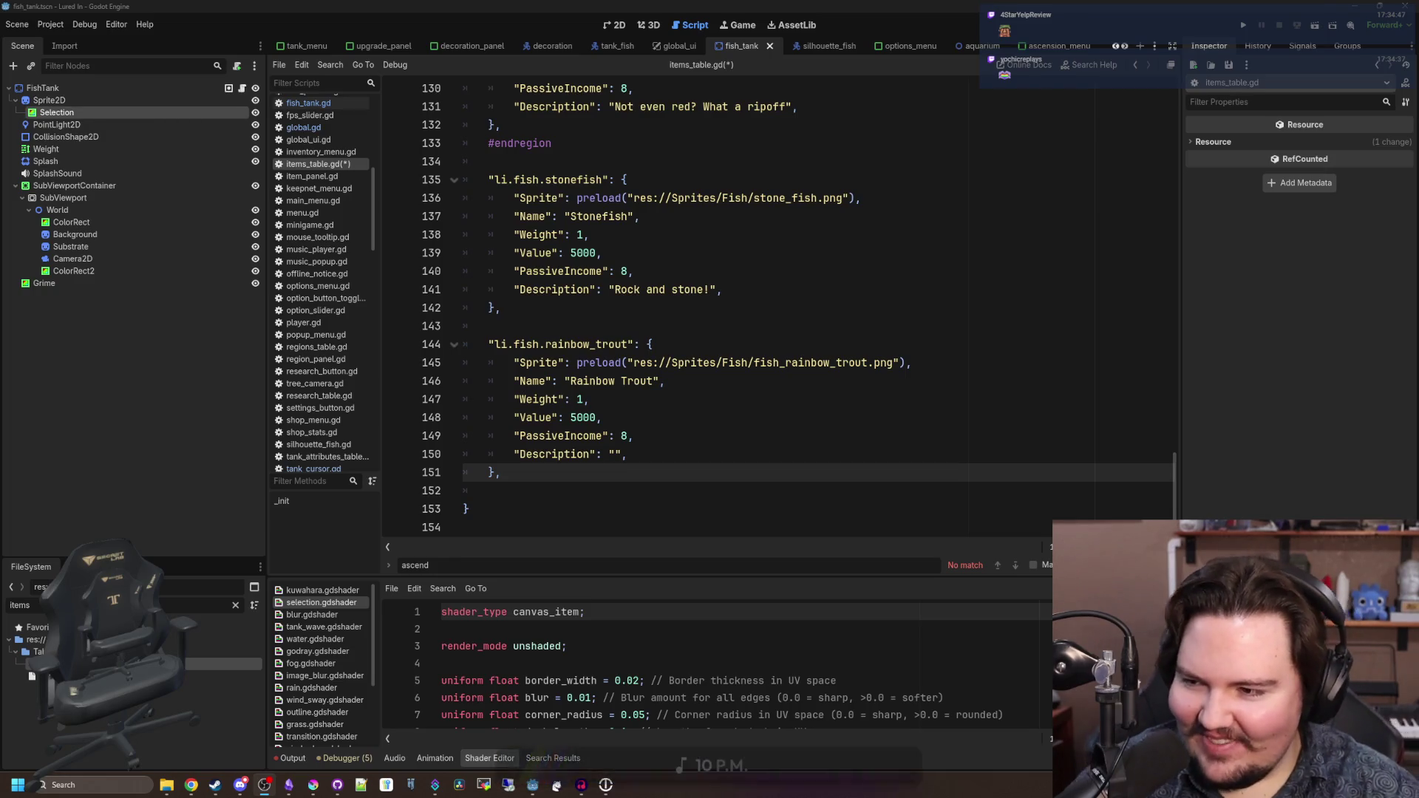
- Enter 'Taste the rainbow' as the Rainbow Trout's description and check its neighbouring fields
left_click(794, 451)
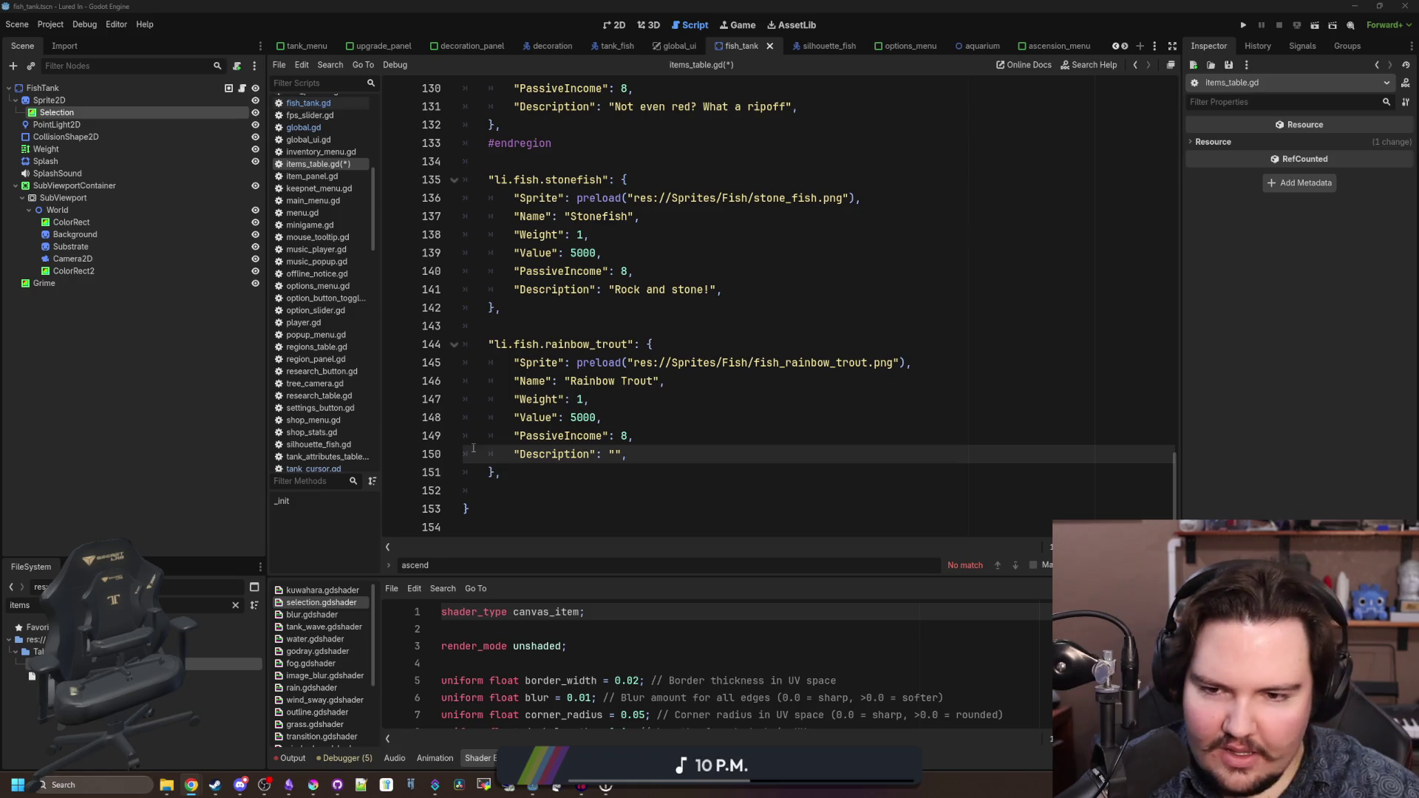
type("T")
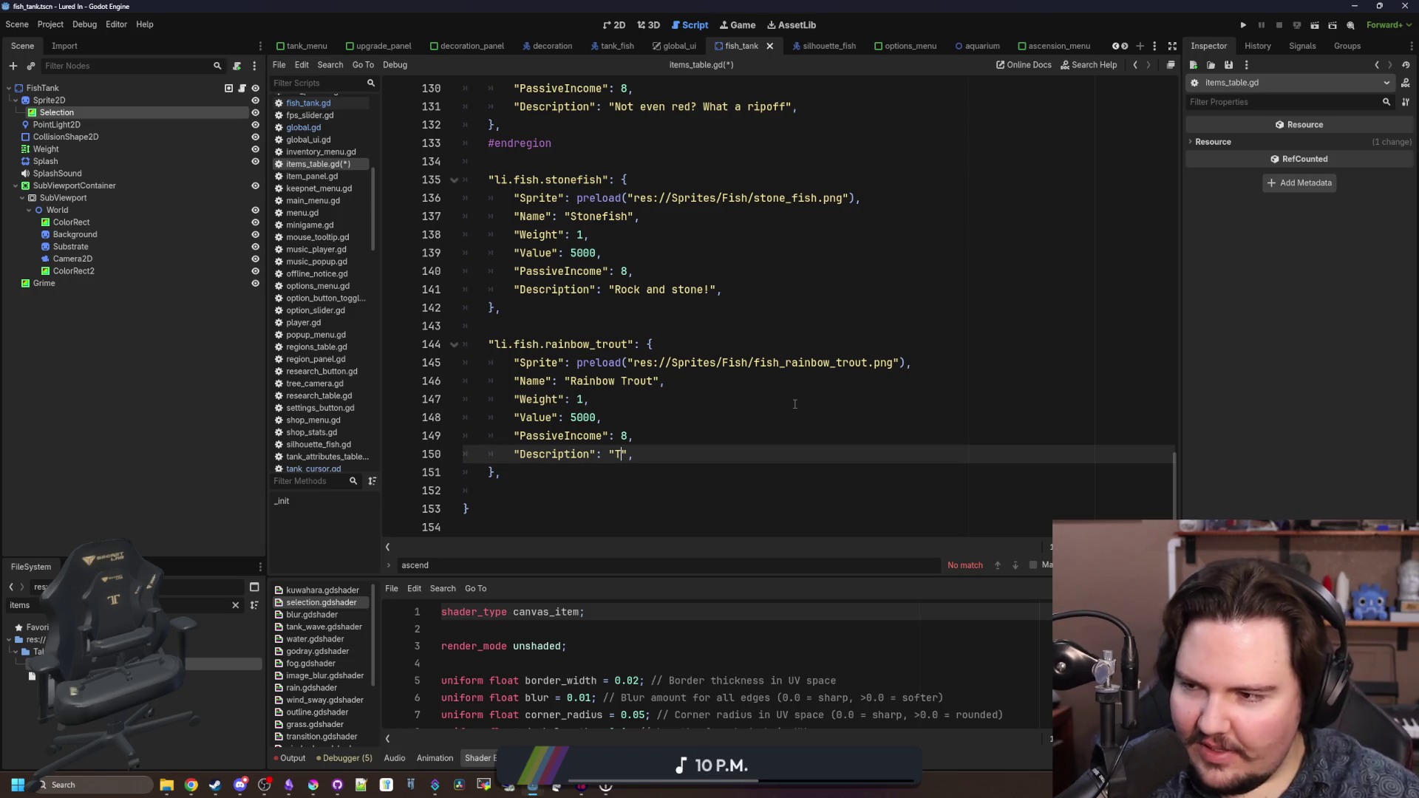
type("aste the ")
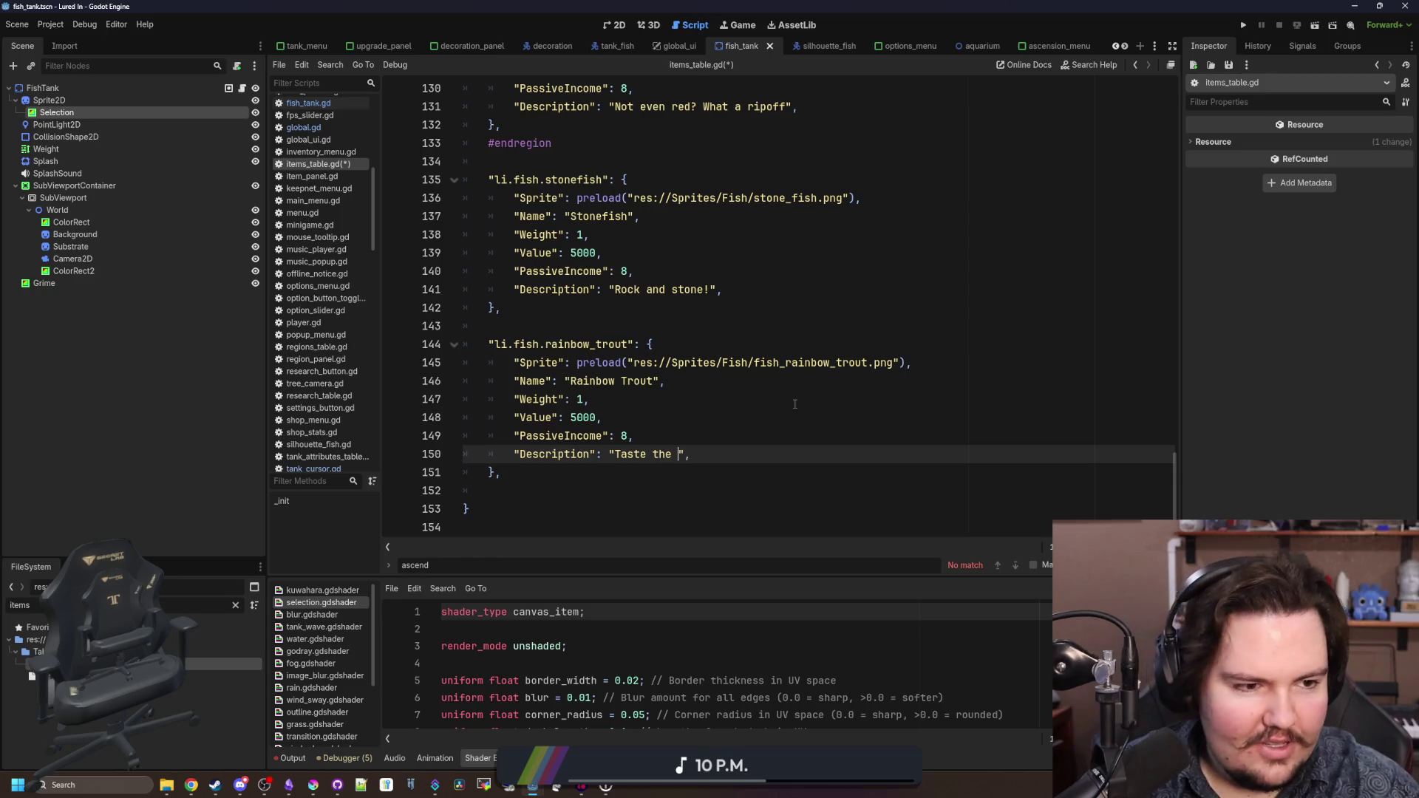
type("rainbow")
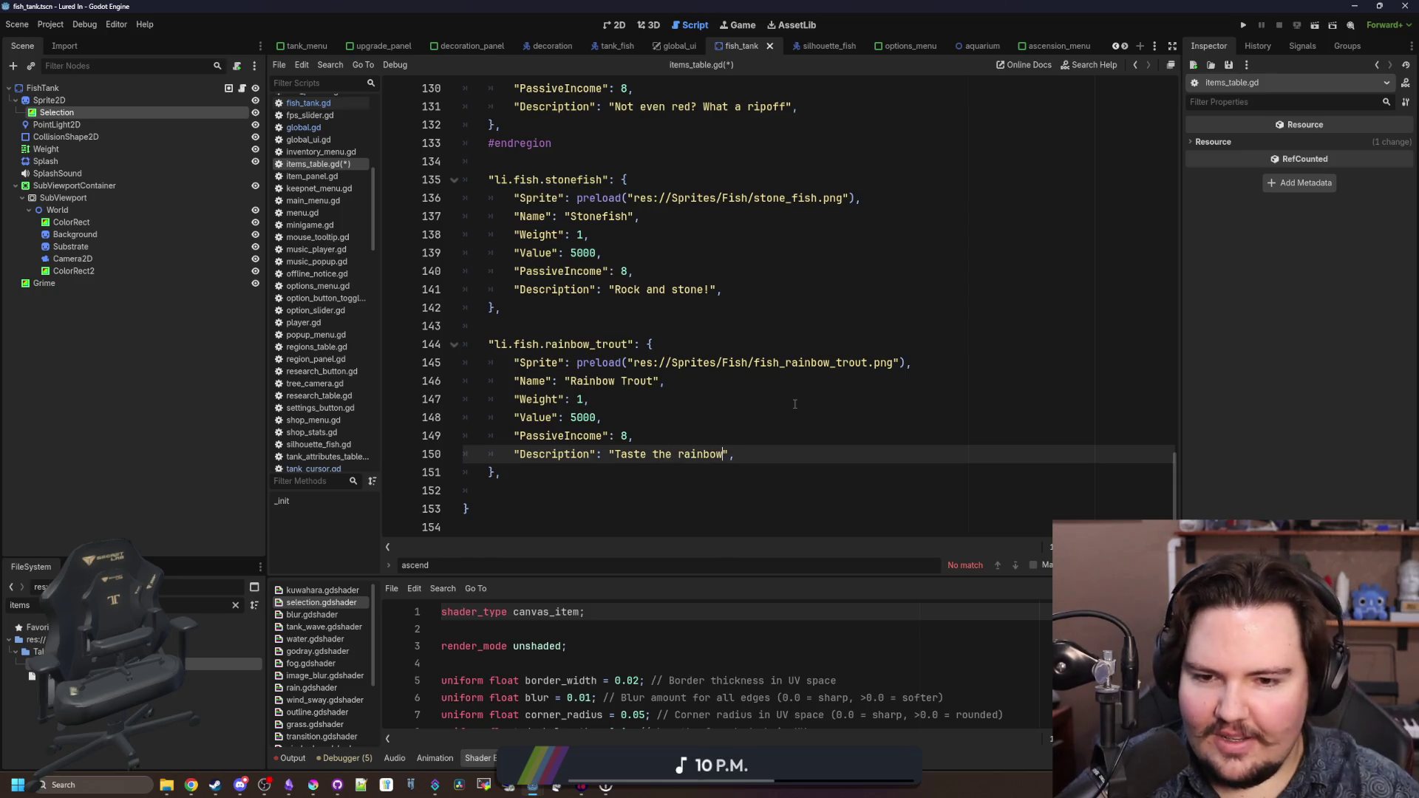
left_click(795, 404)
left_click(682, 436)
key("Up")
key("Up")
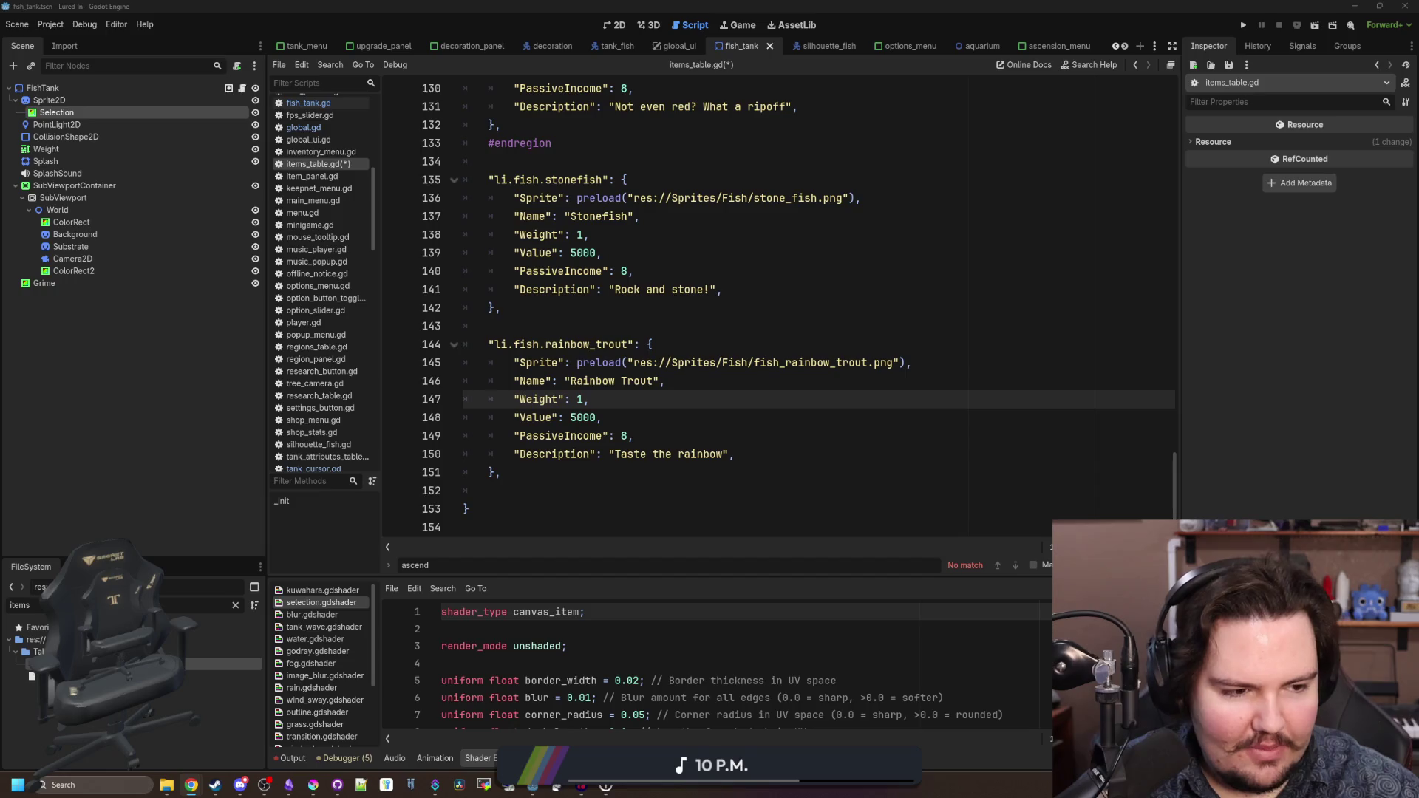
left_click(668, 430)
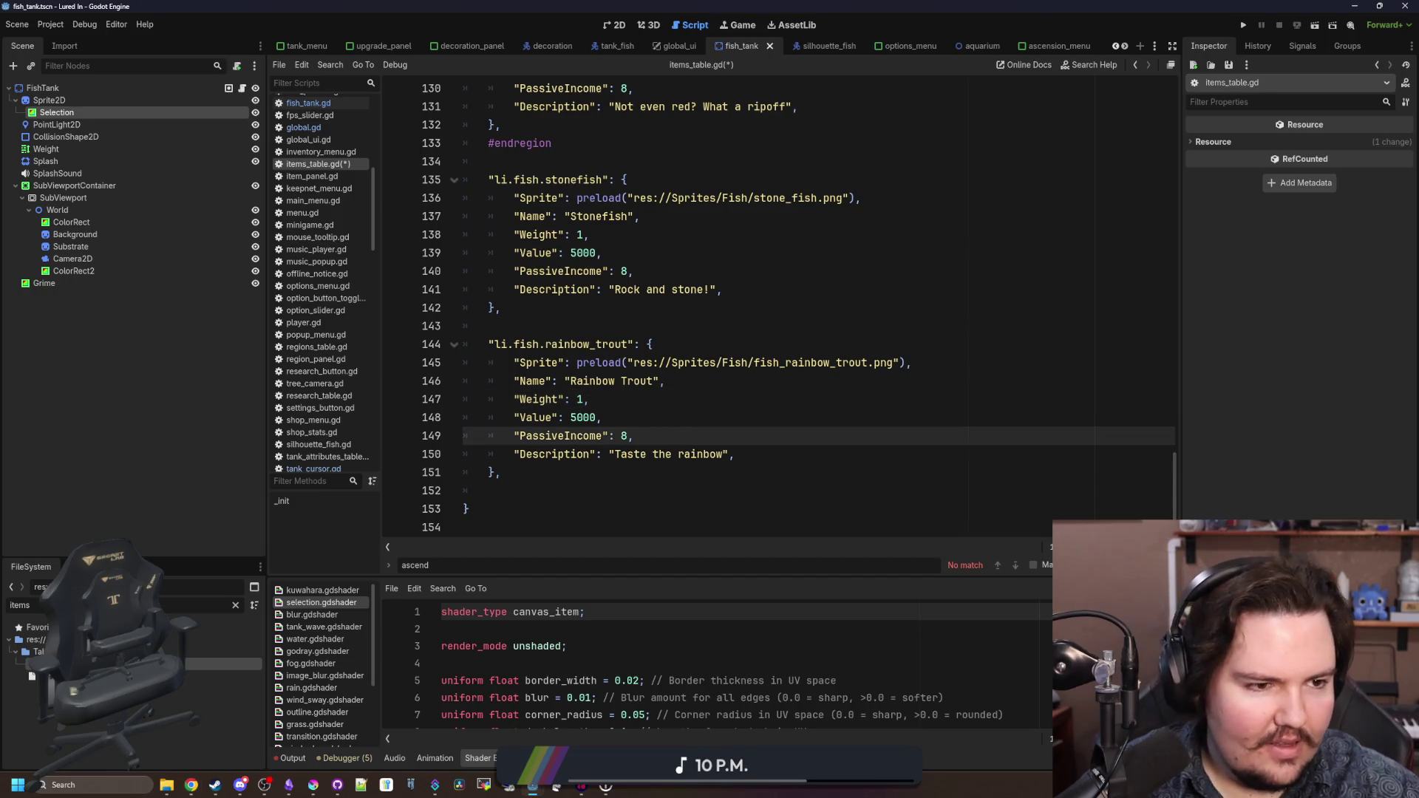
left_click(732, 399)
left_click(607, 454)
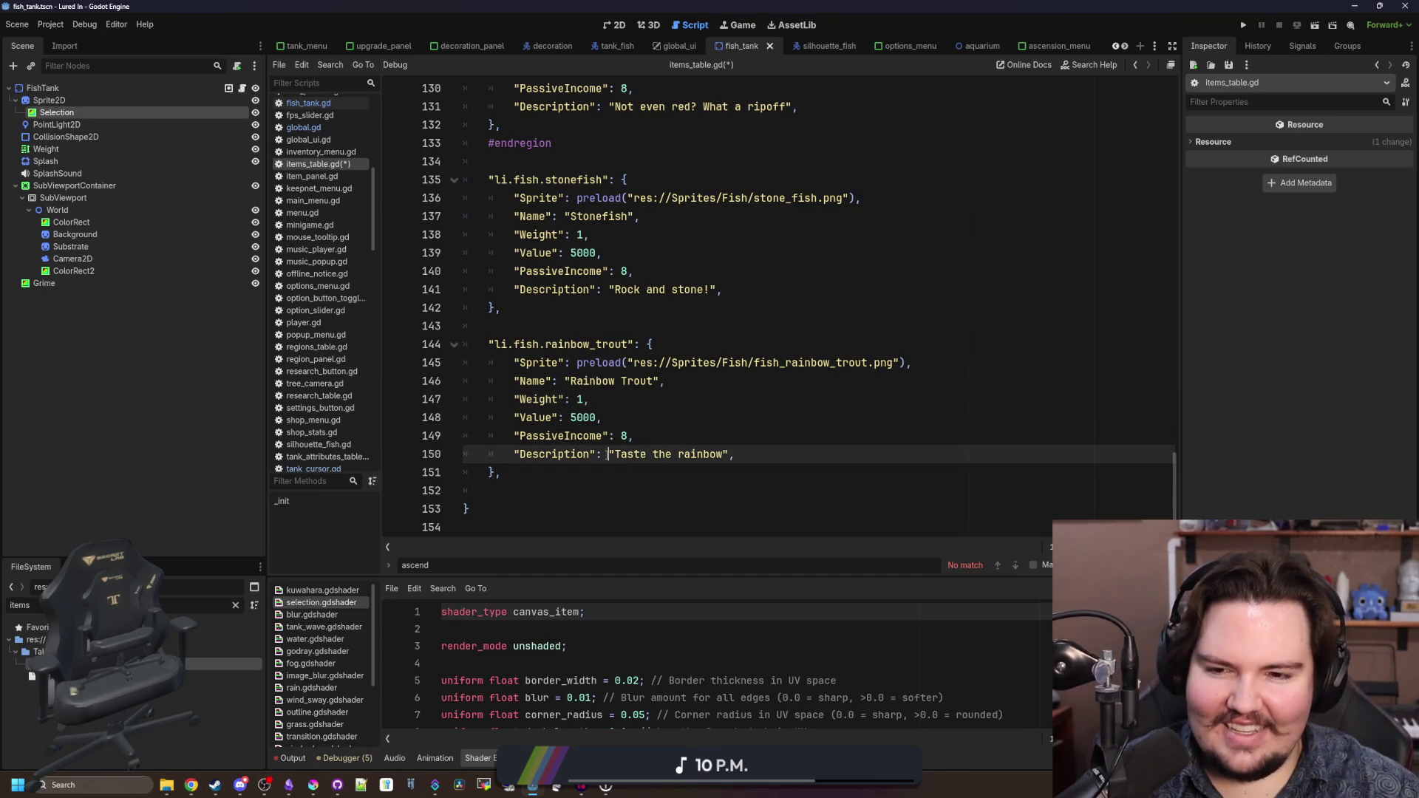
- Inspect the rainbow trout sprite resource and save items_table.gd
left_click(828, 362, "ctrl")
left_click(835, 399)
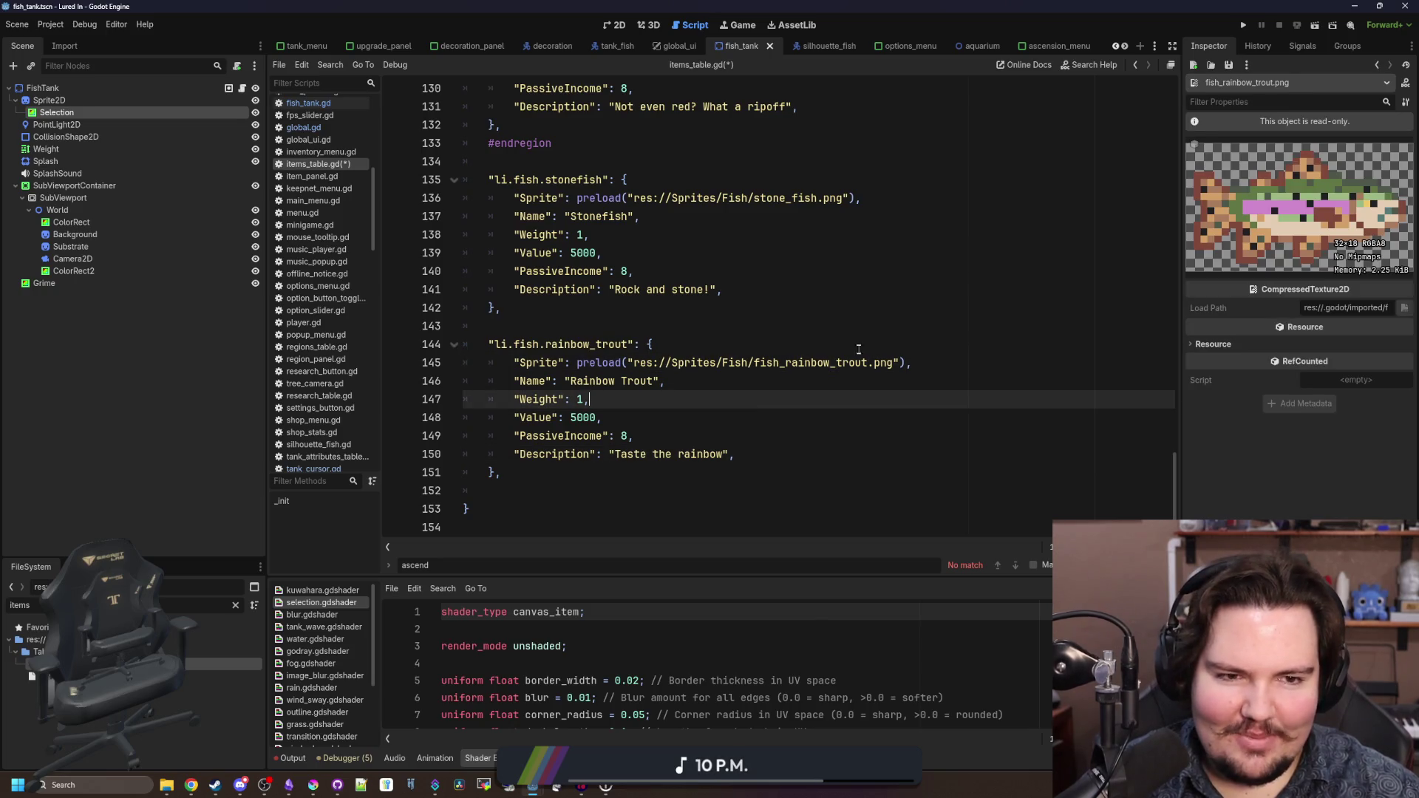
left_click(865, 344)
key("ctrl+s")
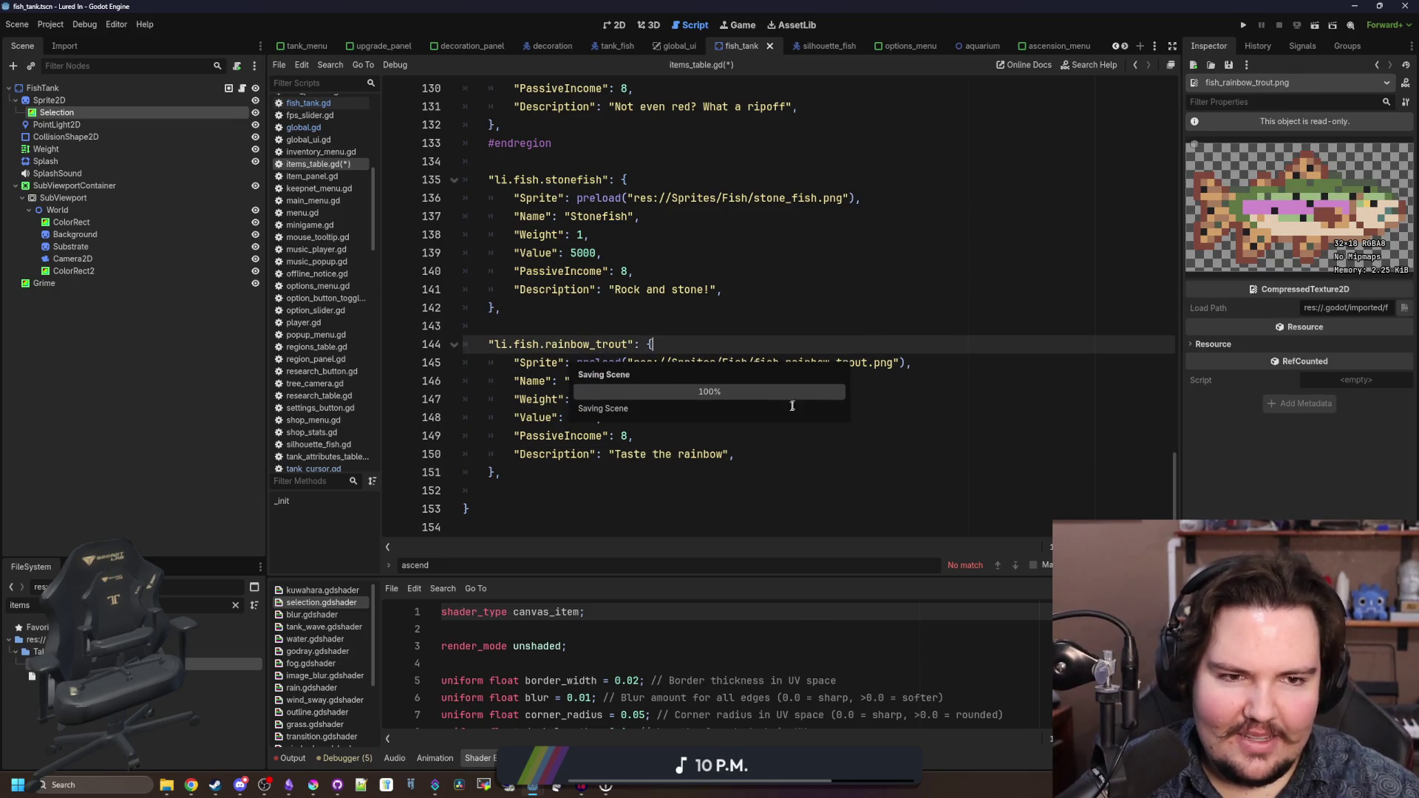
left_click(791, 405)
key("ctrl+s")
left_click(832, 364)
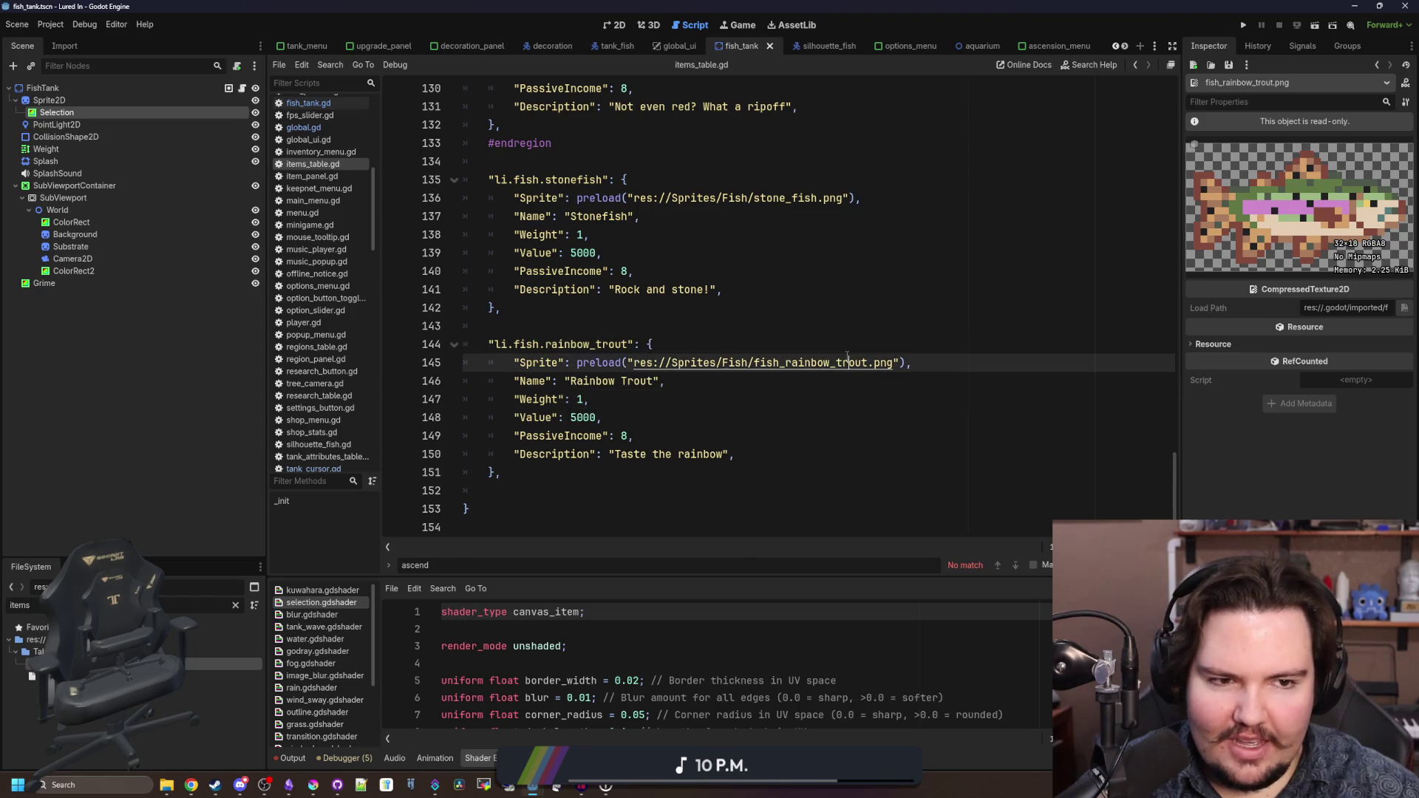
left_click(881, 456)
key("ctrl+s")
left_click(713, 327)
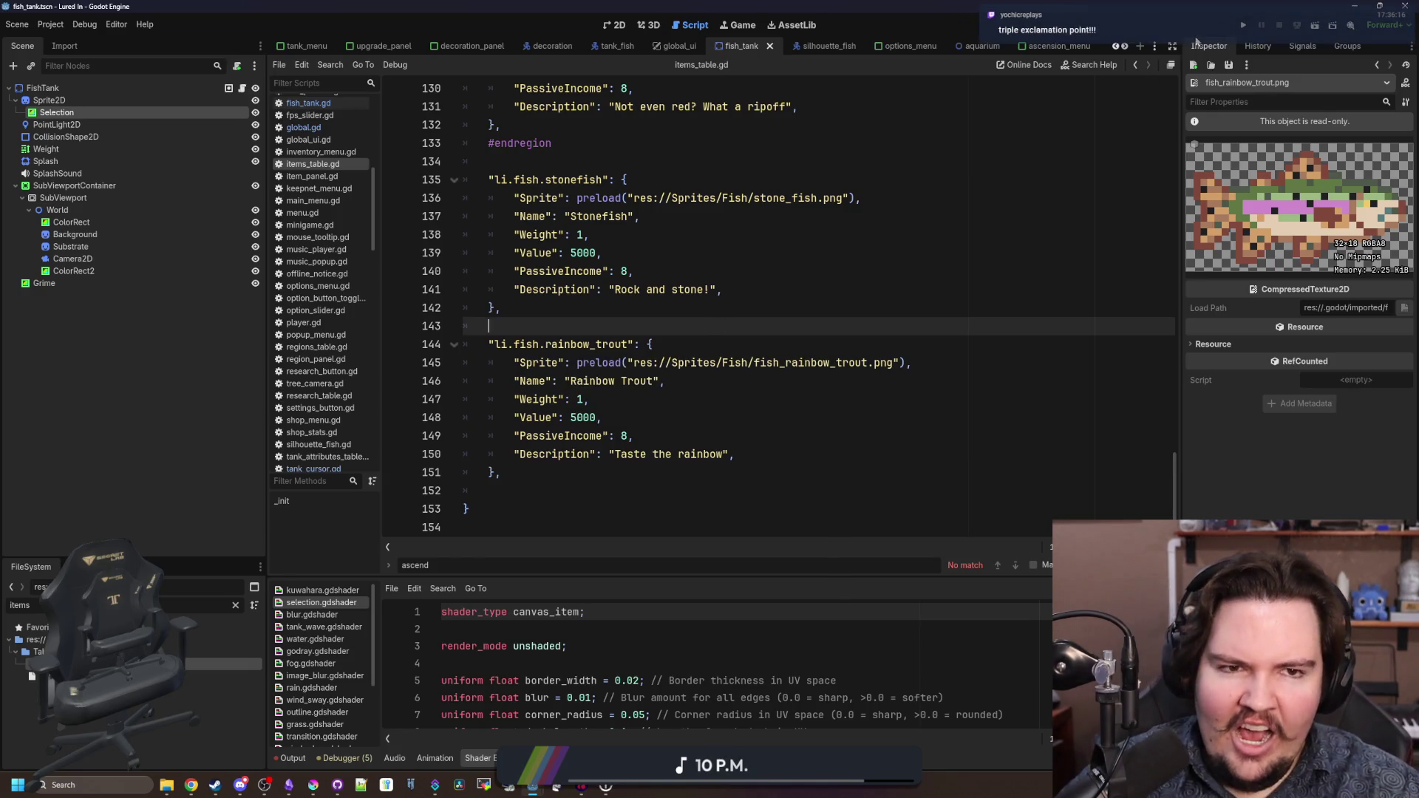
- Run the game, finish the description with '!!!', and switch to the running game
left_click(1244, 28)
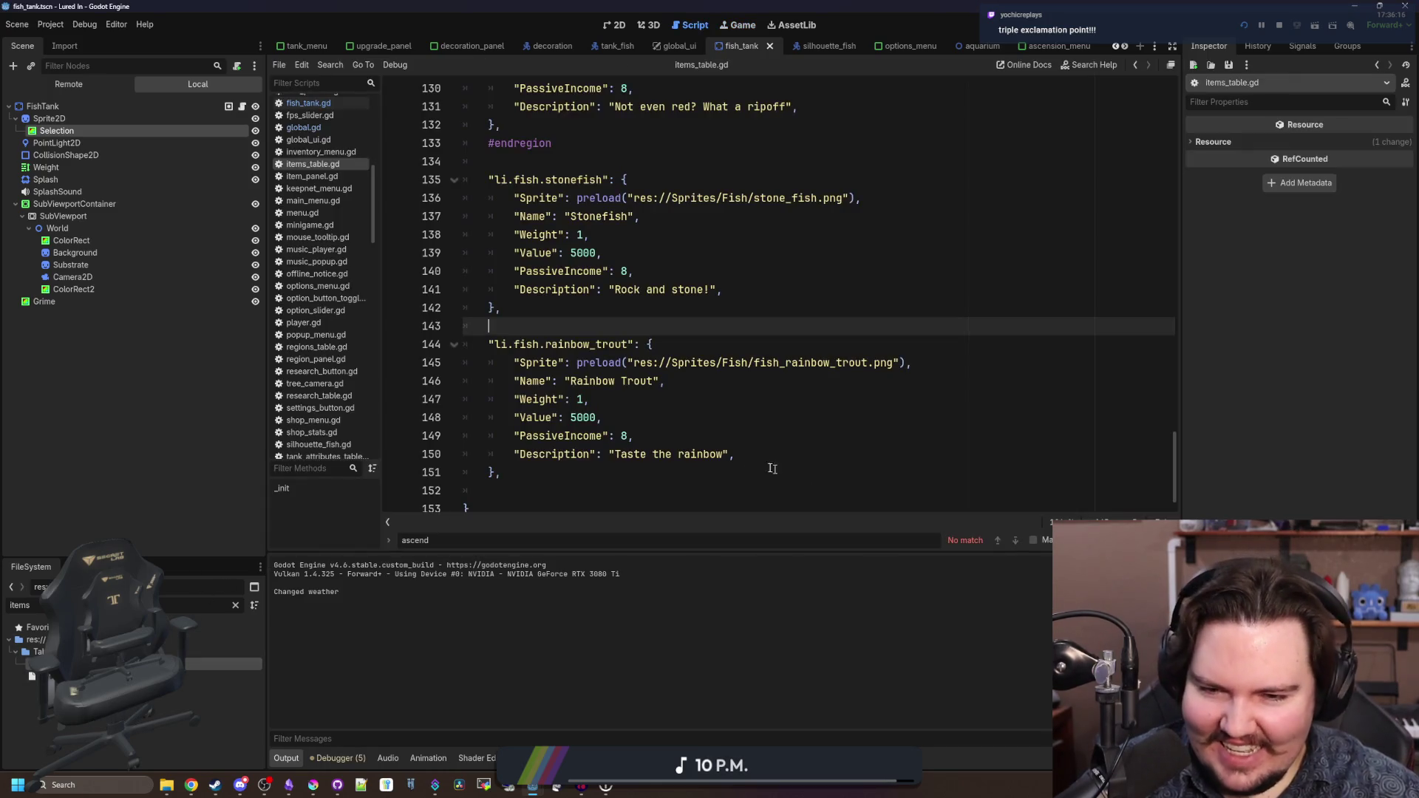
type("!!!")
key("Up")
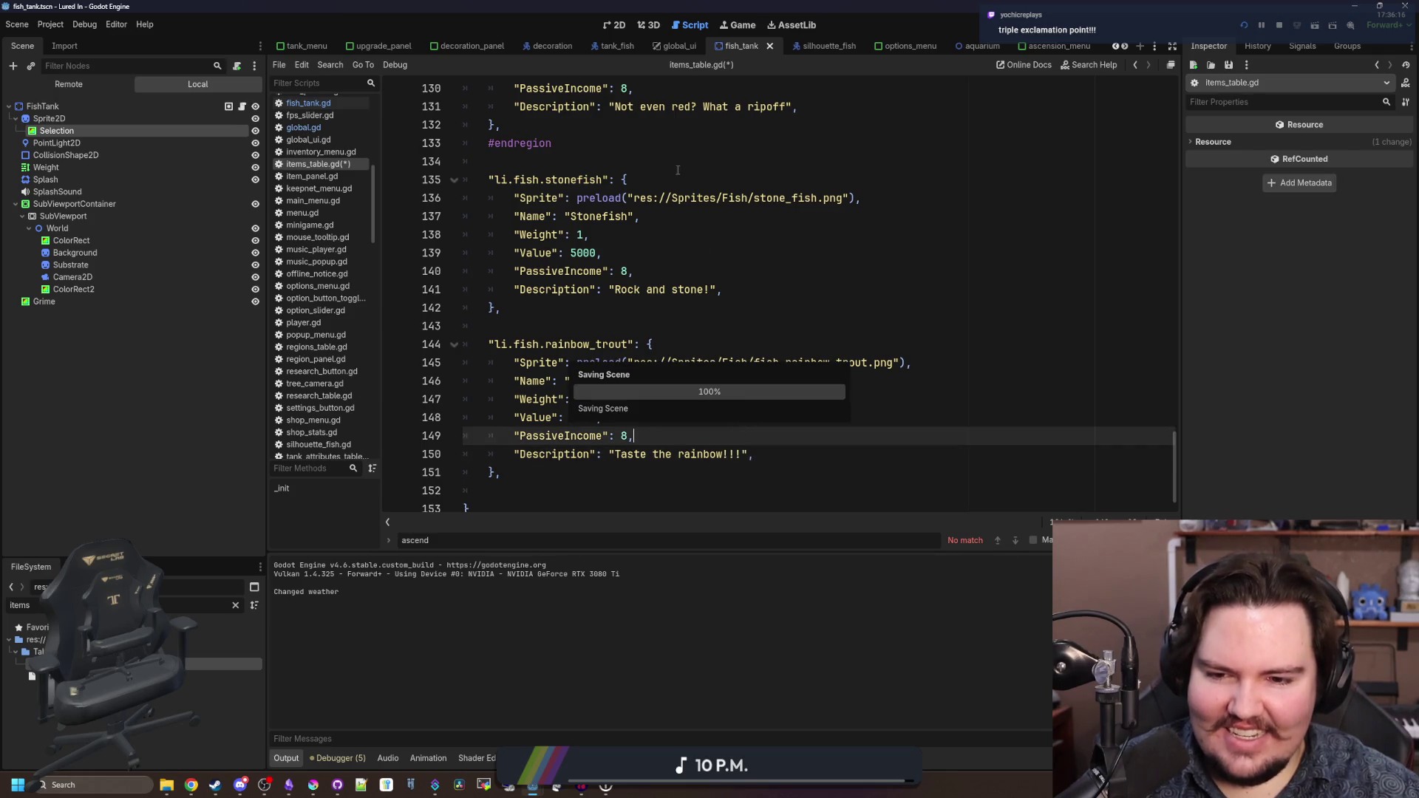
left_click(729, 25)
- Dismiss the welcome message and move a Rainbow Trout from the inventory into Fish Tank 2
left_click(723, 371)
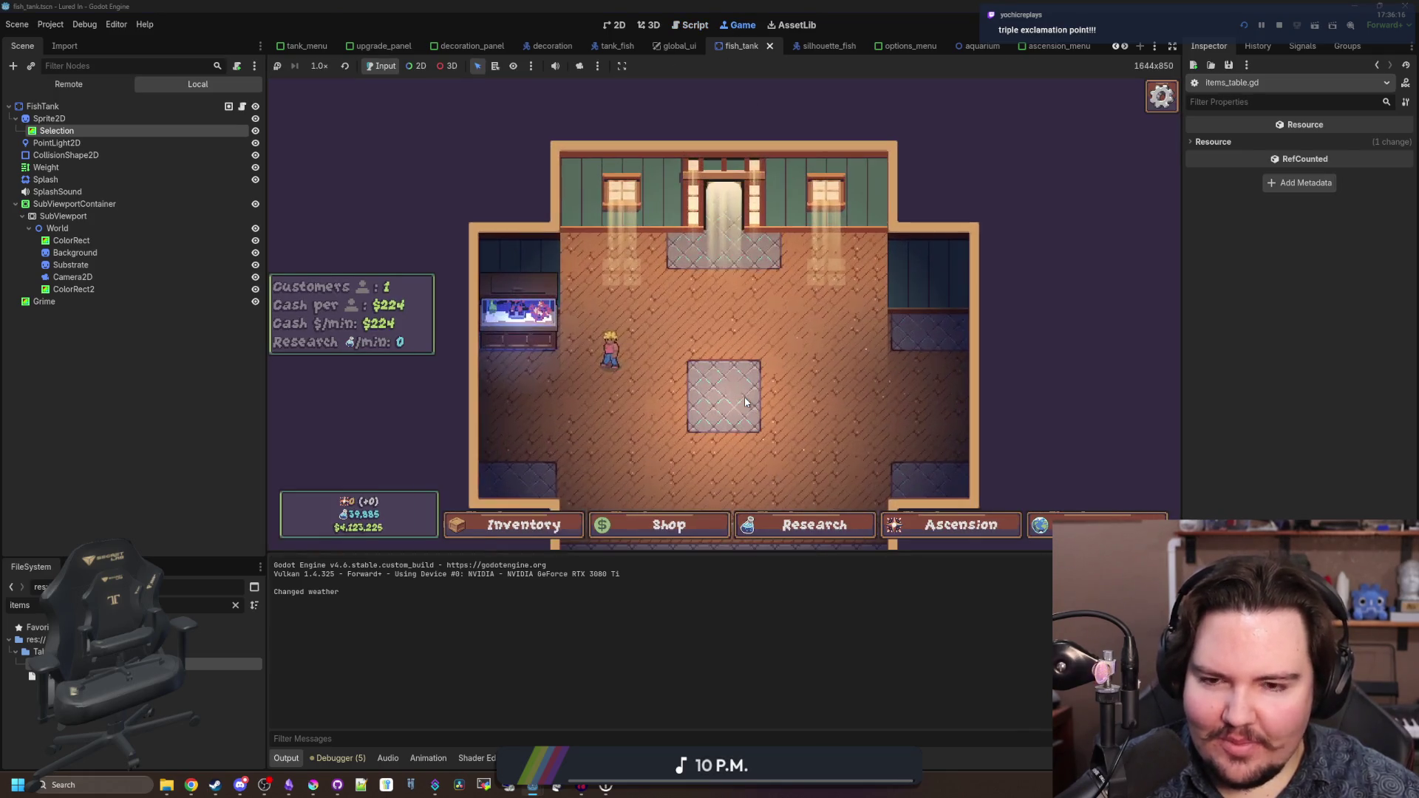
left_click(521, 525)
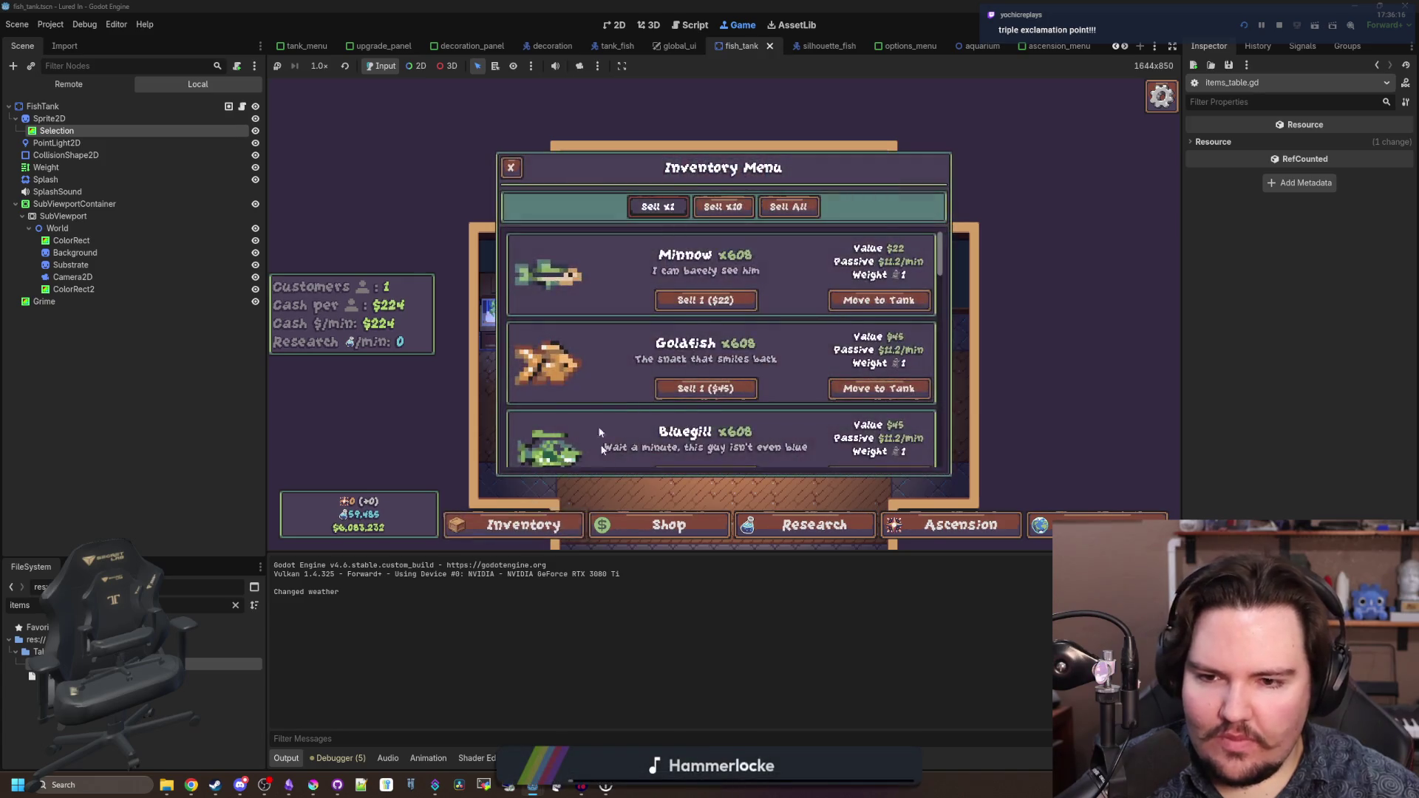
scroll(599, 415, "down", 10)
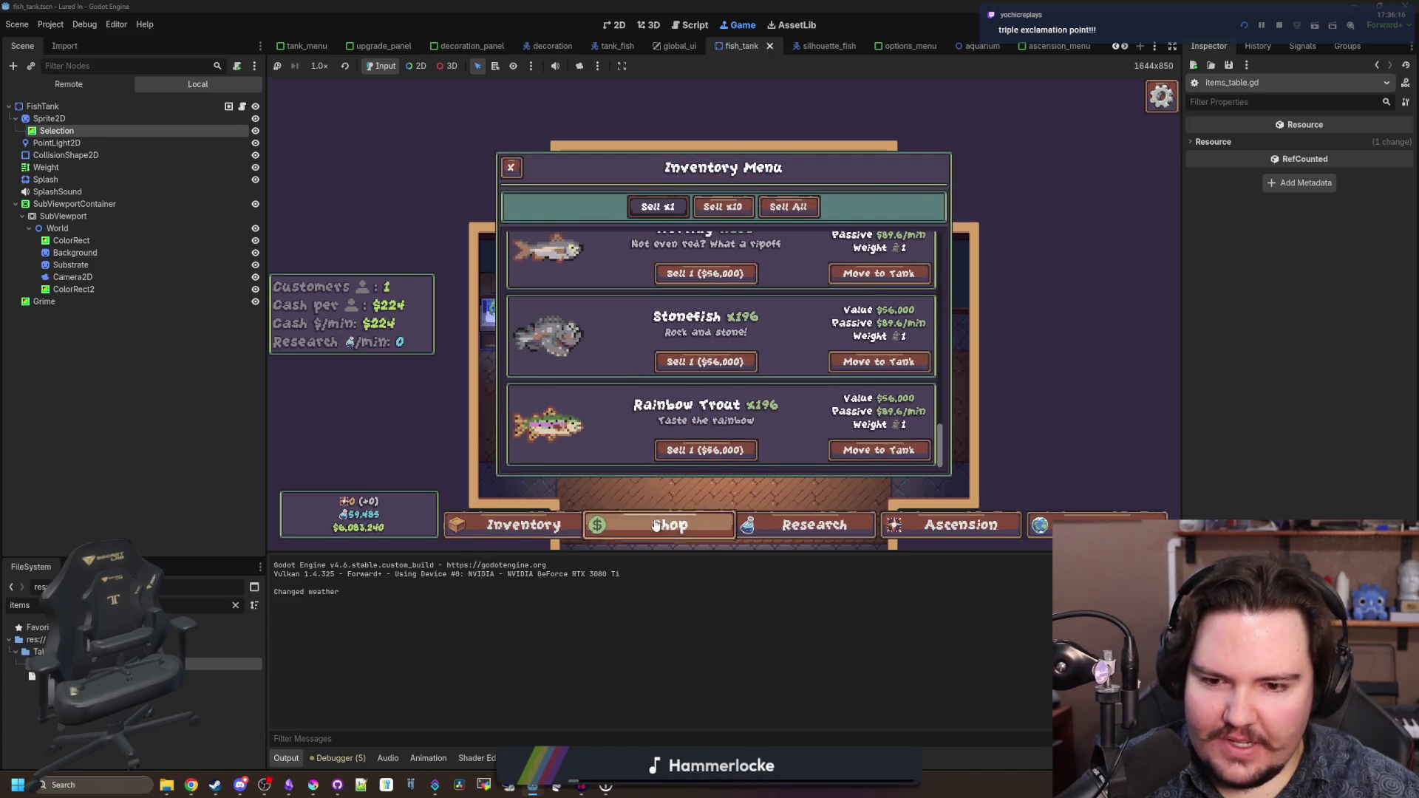
left_click(669, 525)
left_click(539, 525)
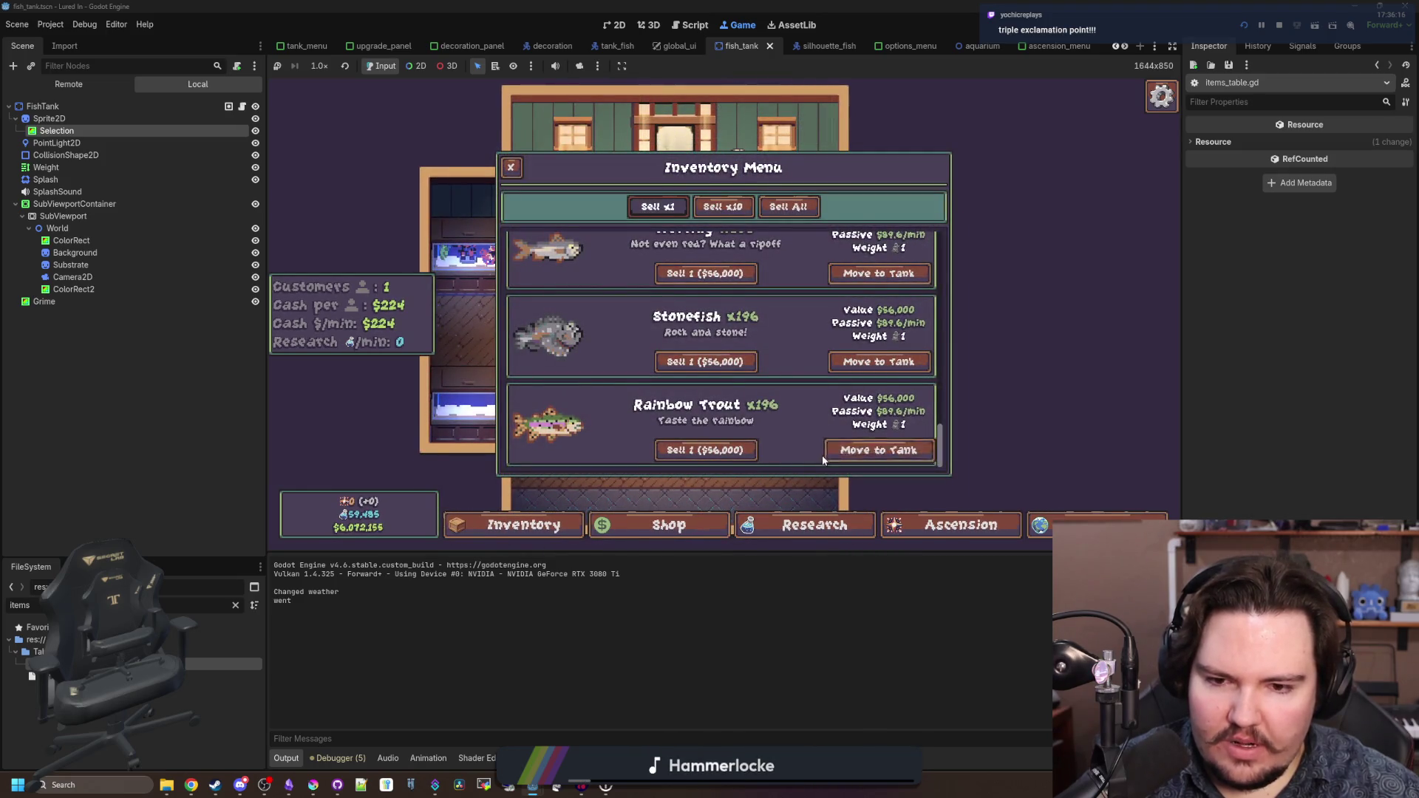
left_click(842, 449)
left_click(880, 281)
left_click(880, 281)
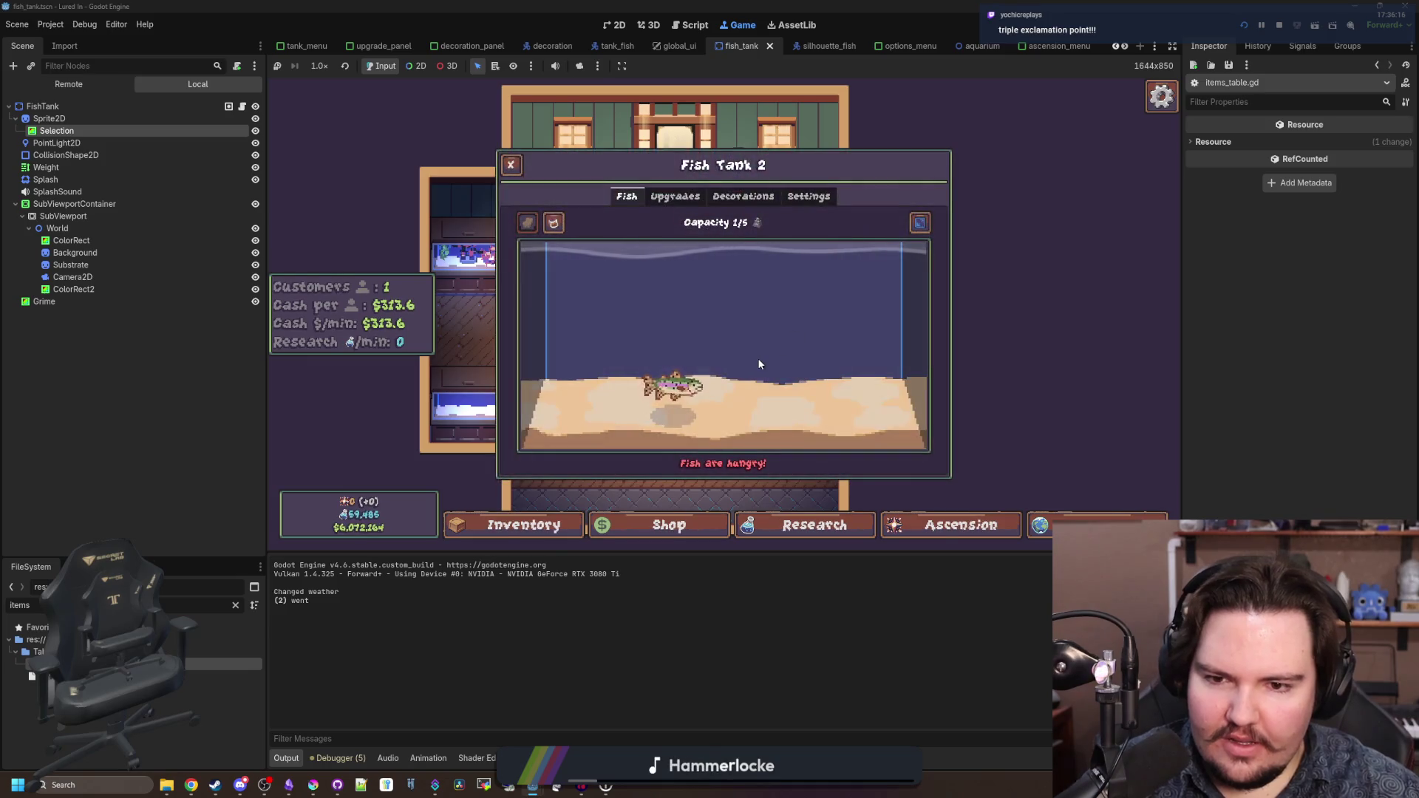
left_click(663, 414)
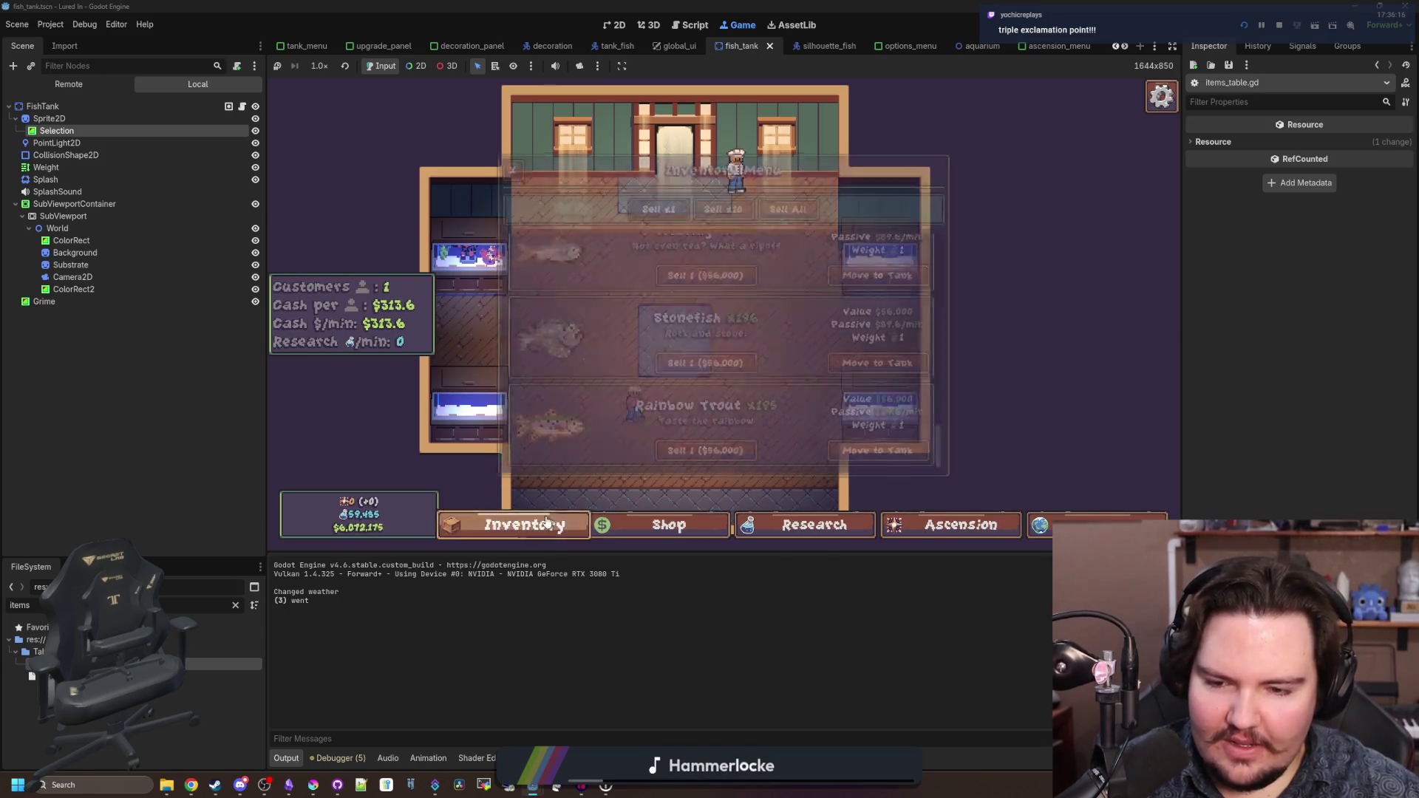
- Move three Stonefish from the inventory into the right-hand tanks
scroll(663, 414, "up", 1)
left_click(876, 391)
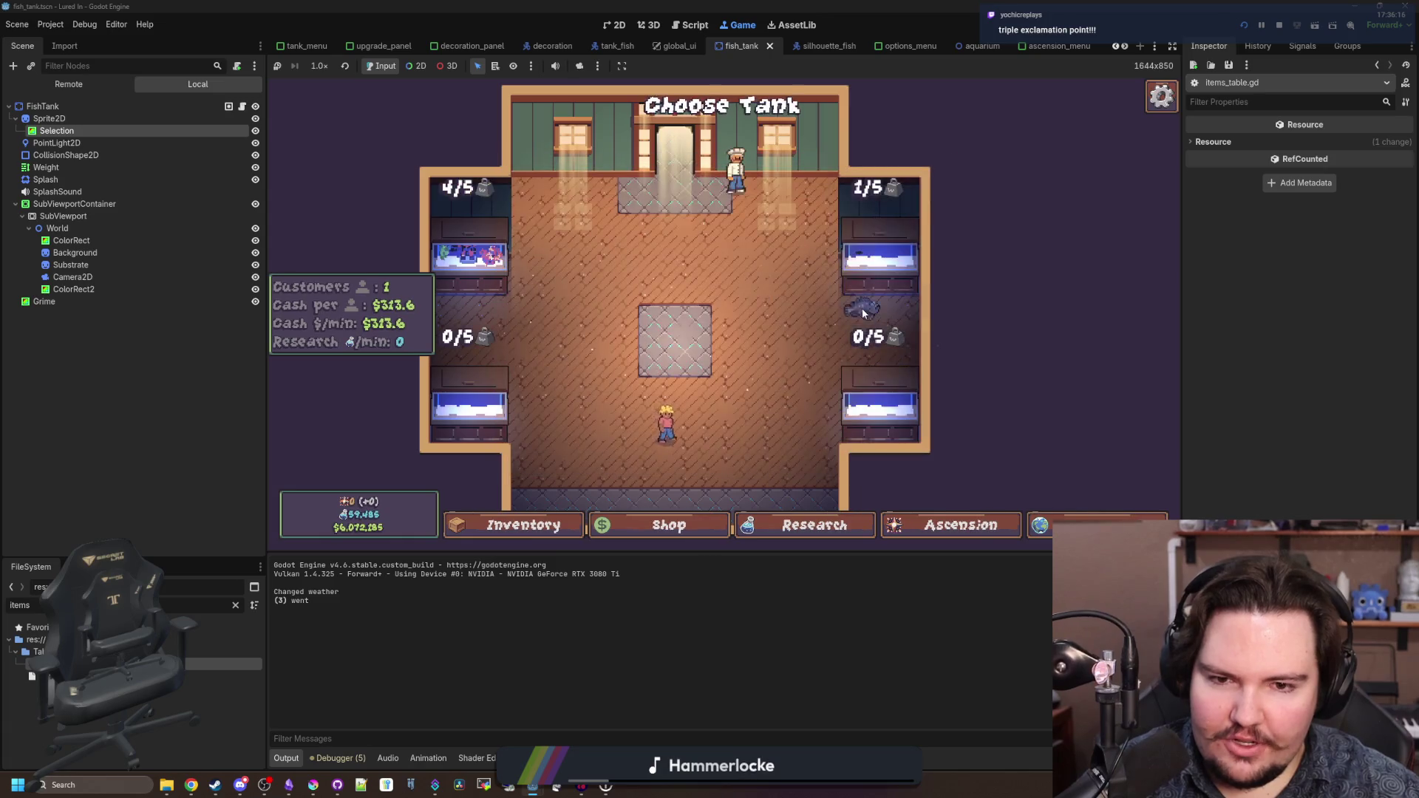
left_click(871, 253)
left_click(876, 392)
left_click(878, 284)
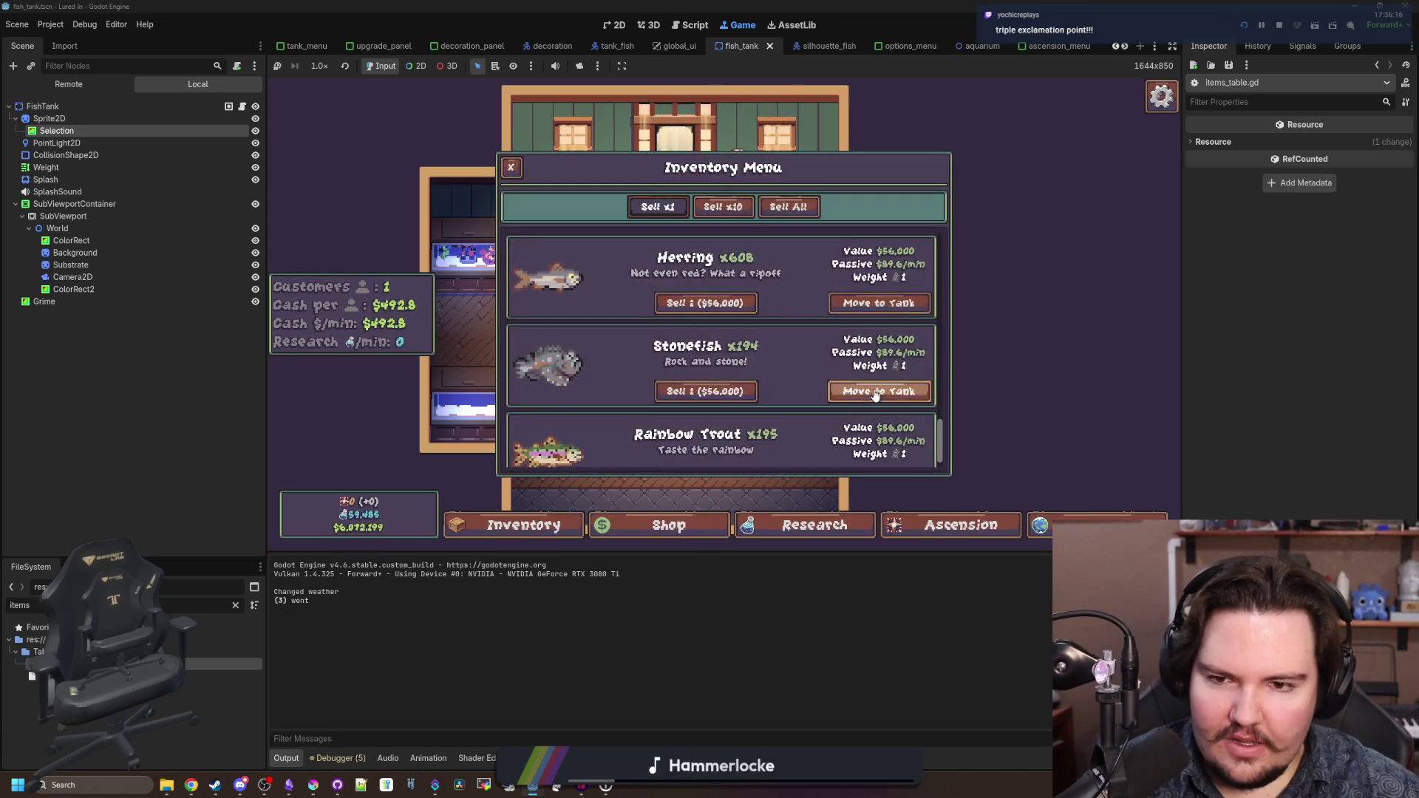
left_click(875, 392)
left_click(879, 287)
- Place the Eel in the lower-left tank and open Fish Tank 3 to see it
scroll(762, 384, "up", 5)
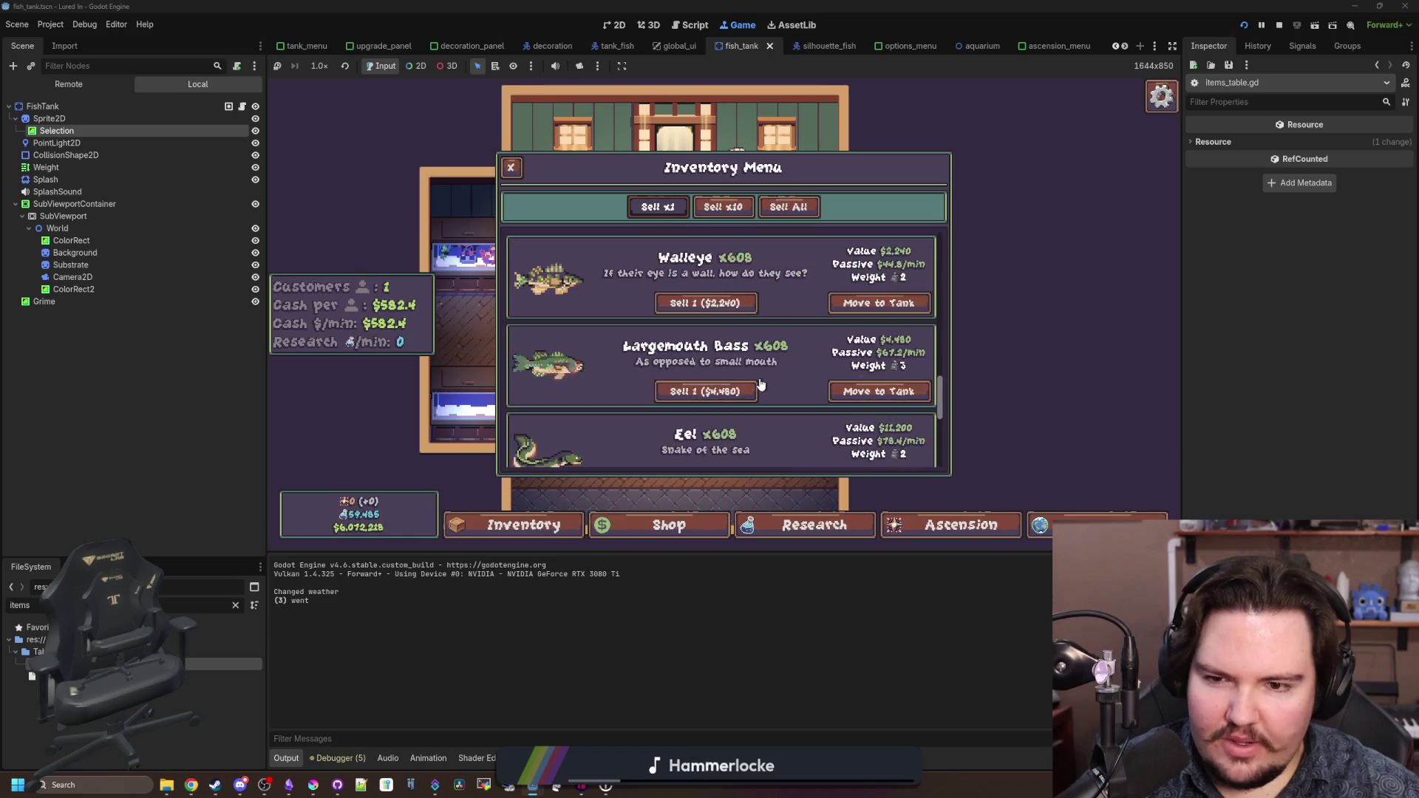
scroll(761, 385, "up", 3)
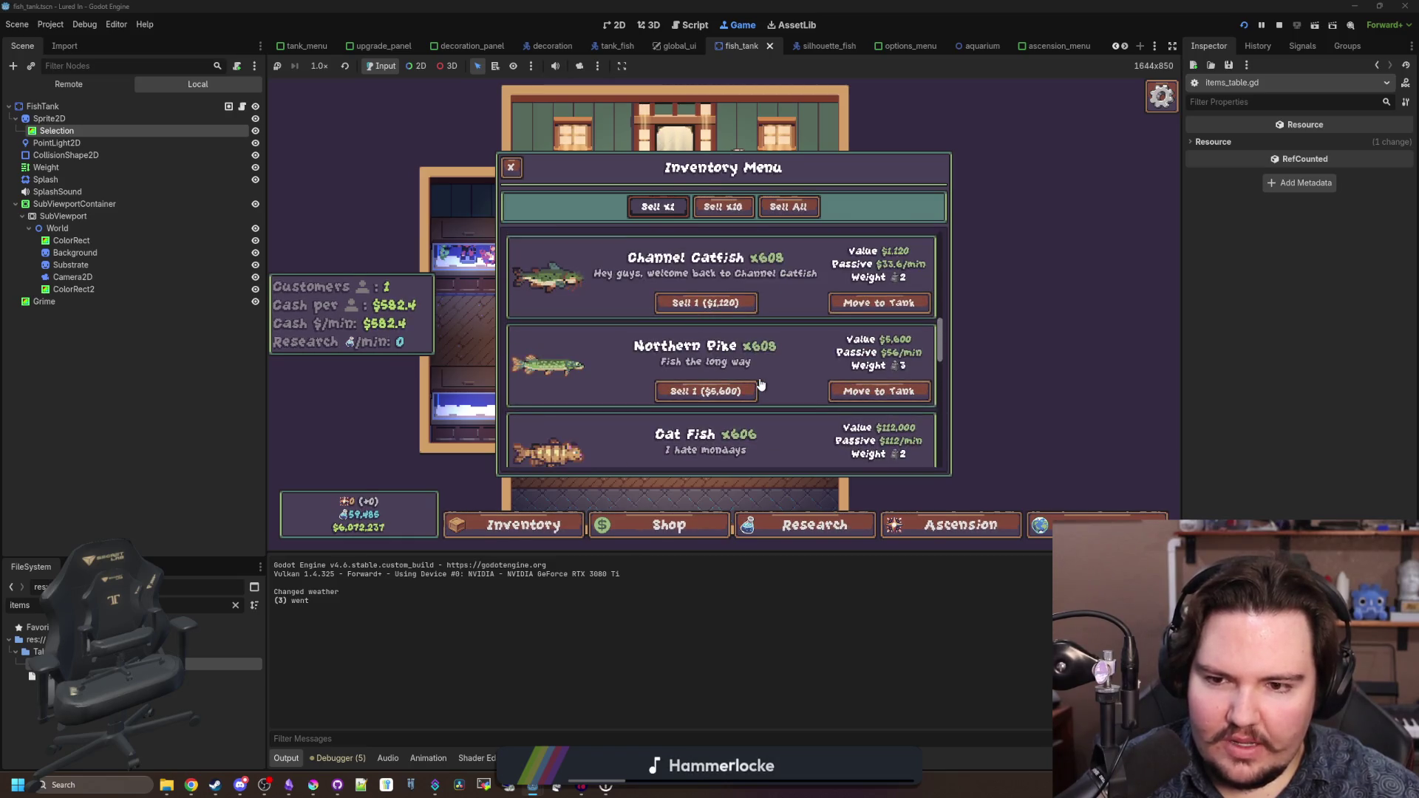
scroll(761, 385, "down", 9)
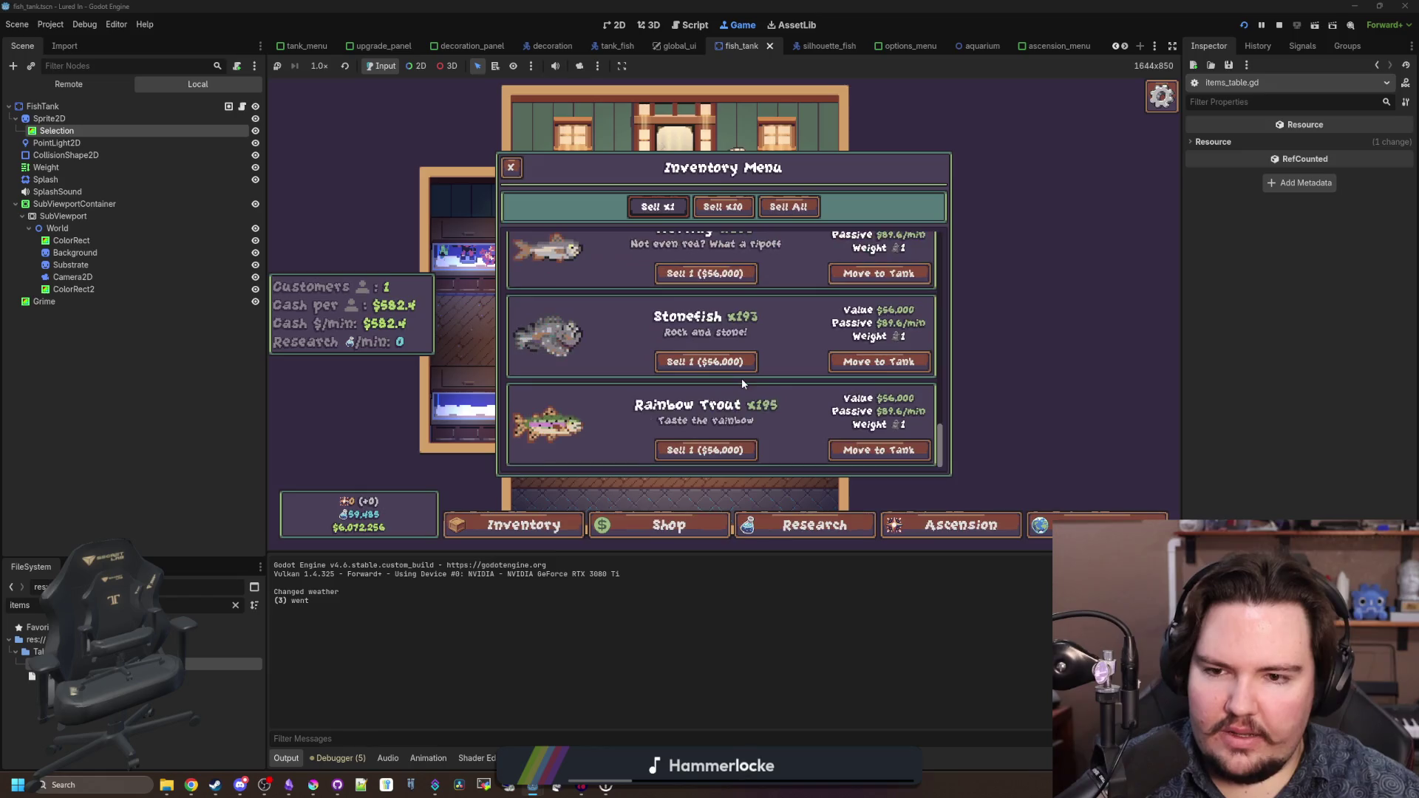
scroll(759, 388, "up", 1)
left_click(879, 332)
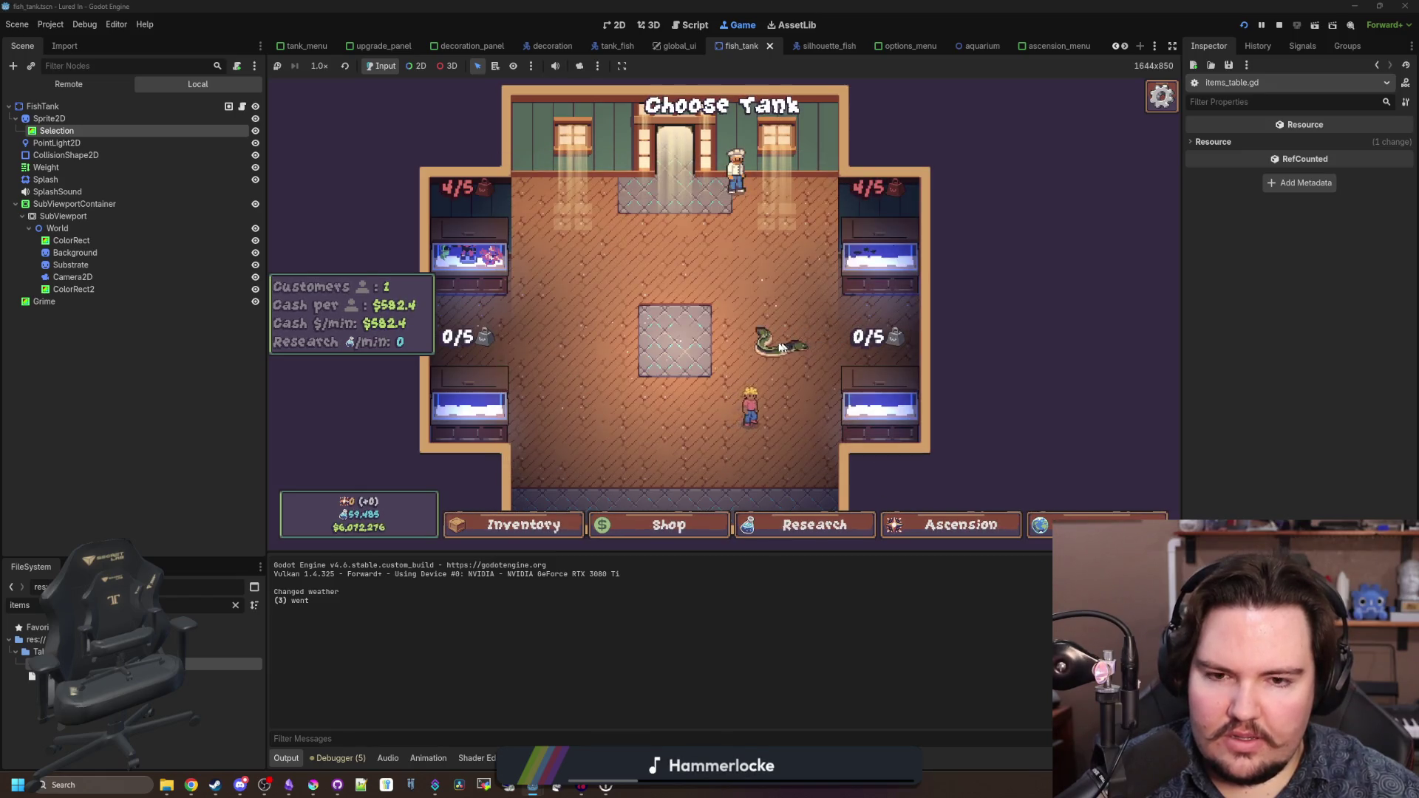
left_click(471, 411)
left_click(471, 411)
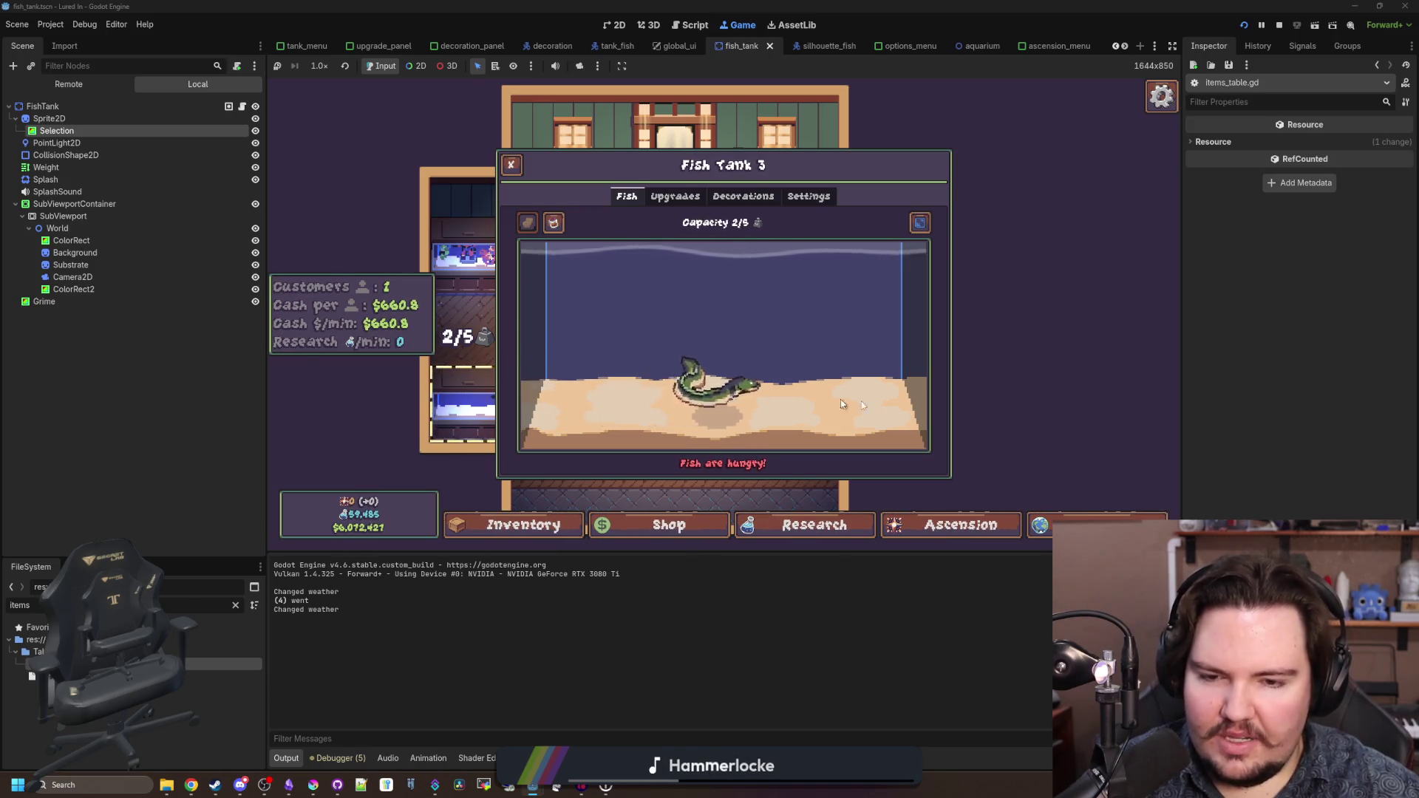
- Open Fish Tank 1, select the Diver, and rotate it fully to one side
key("Escape")
left_click(899, 262)
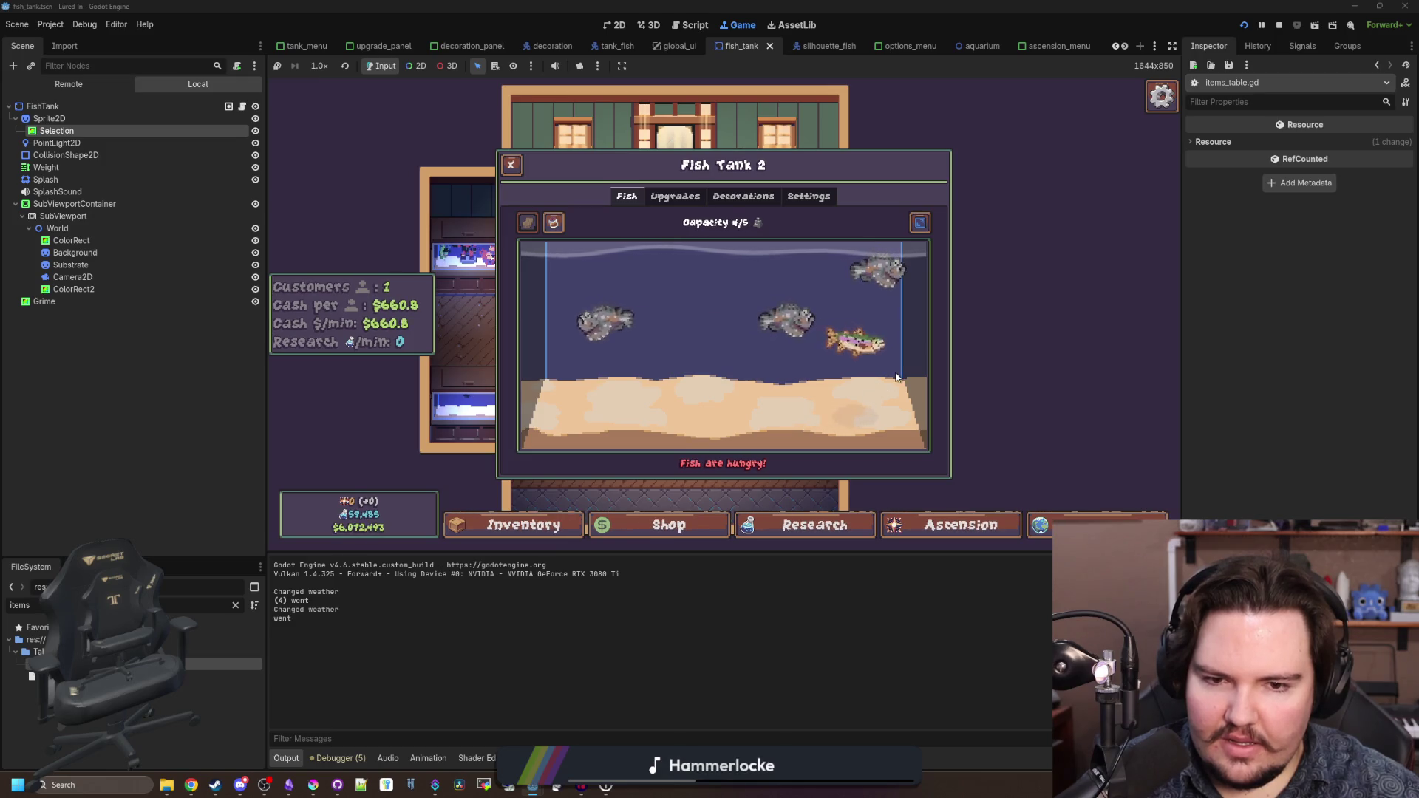
key("Right")
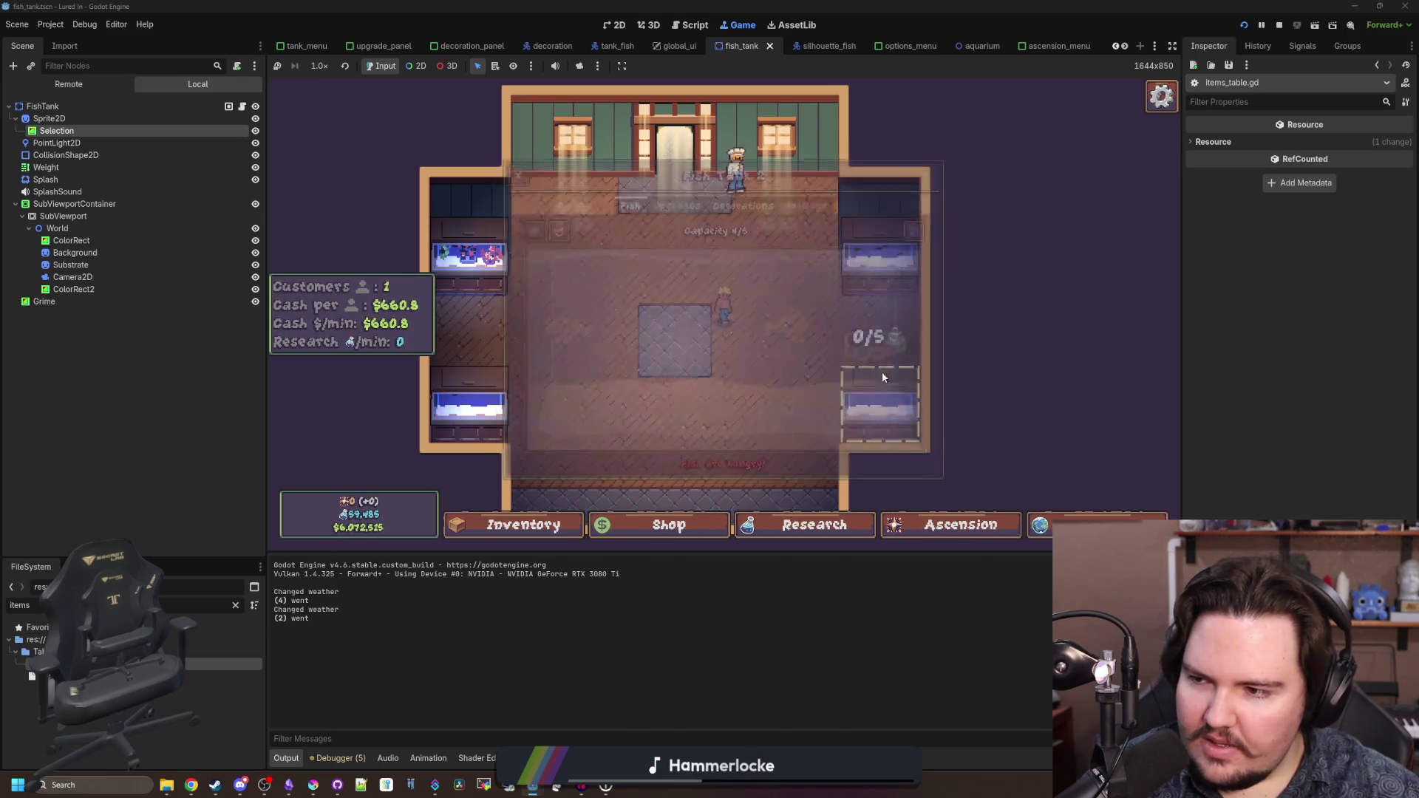
left_click(486, 255)
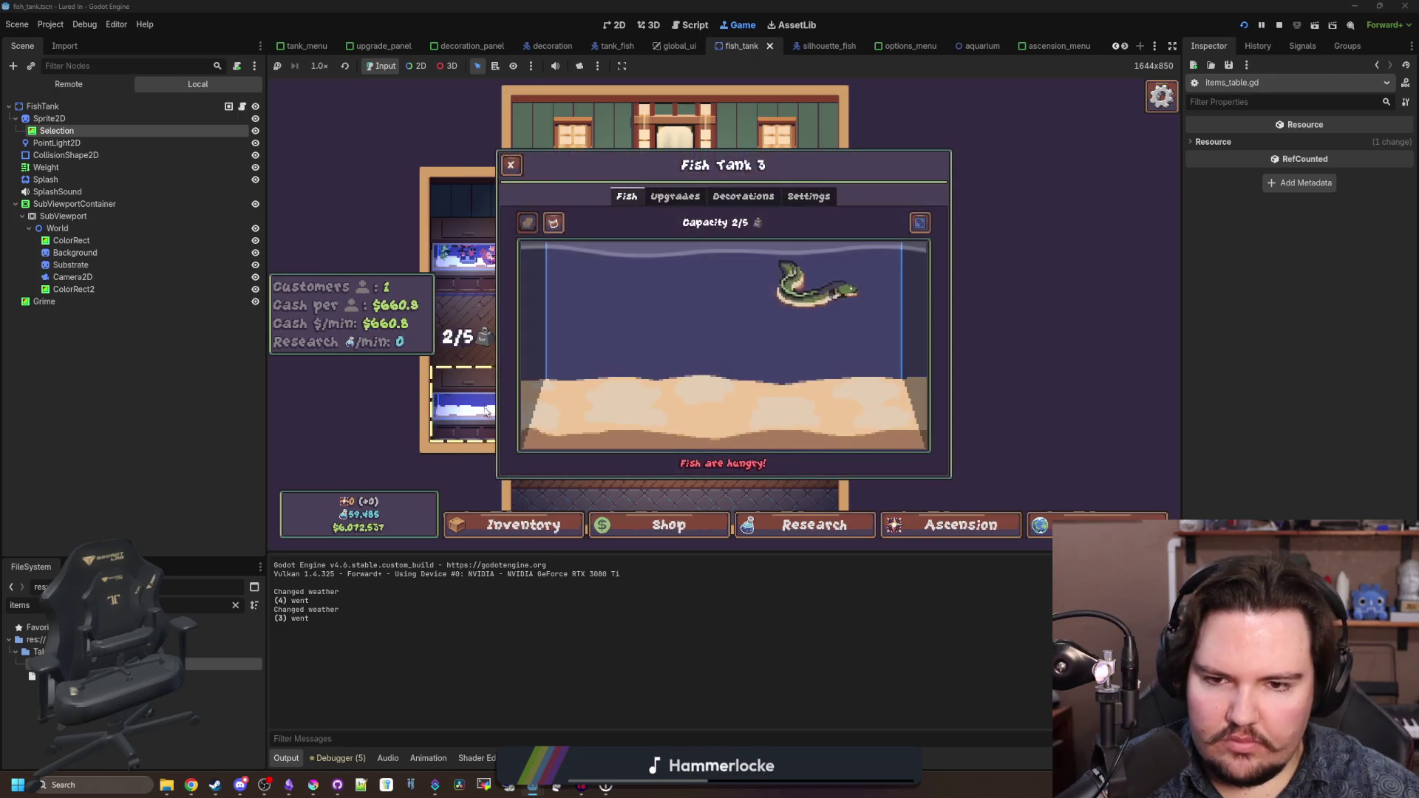
left_click(486, 255)
left_click(487, 255)
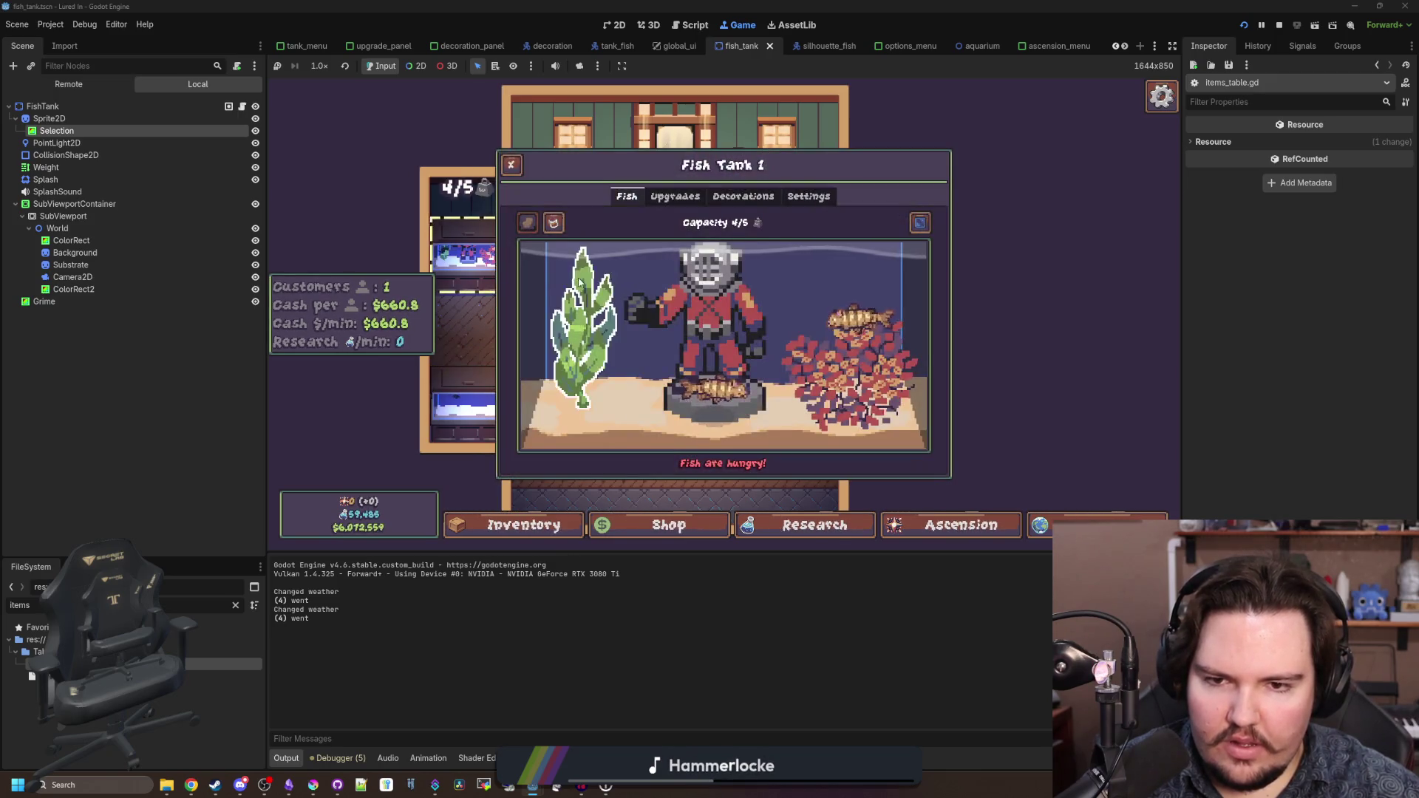
left_click(738, 299)
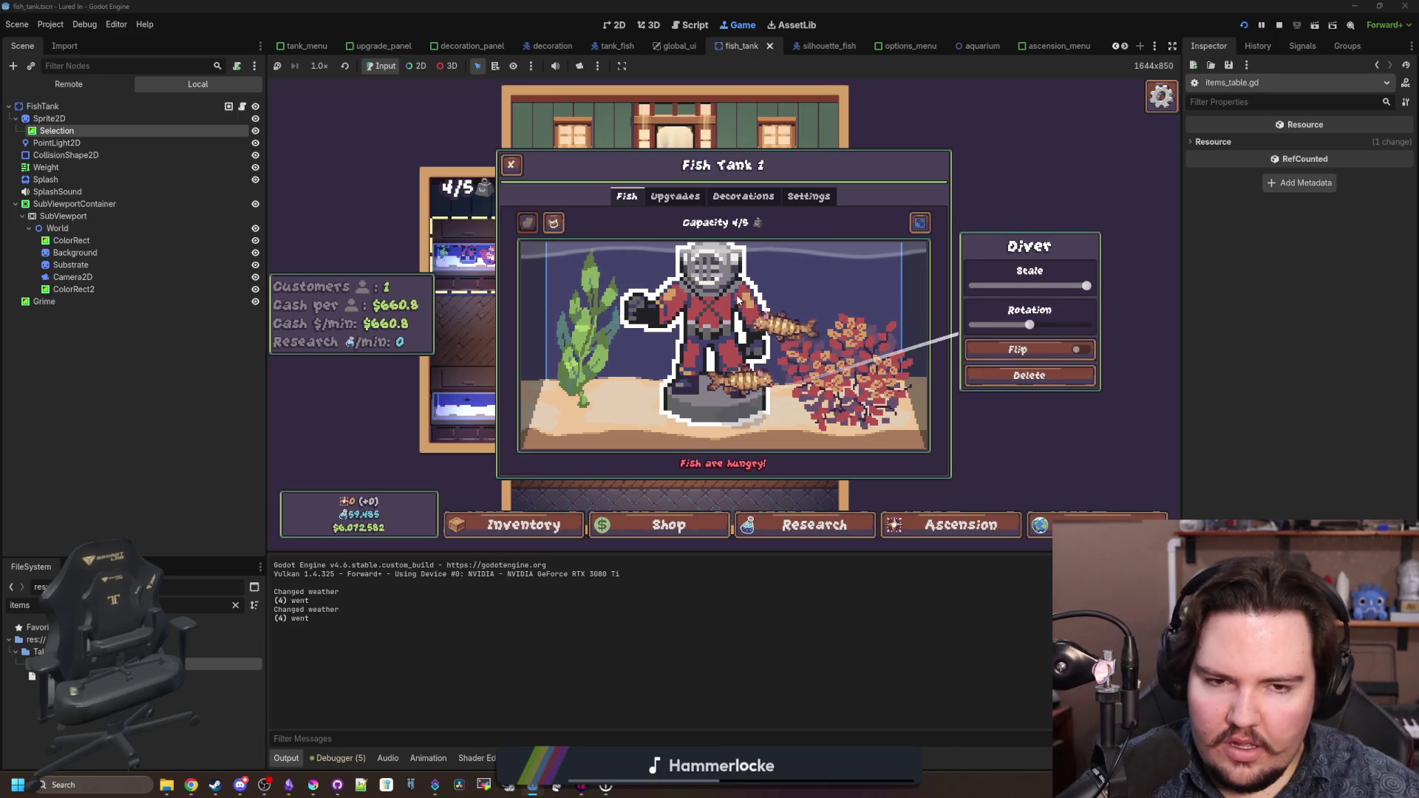
left_click_drag(1029, 325, 919, 346)
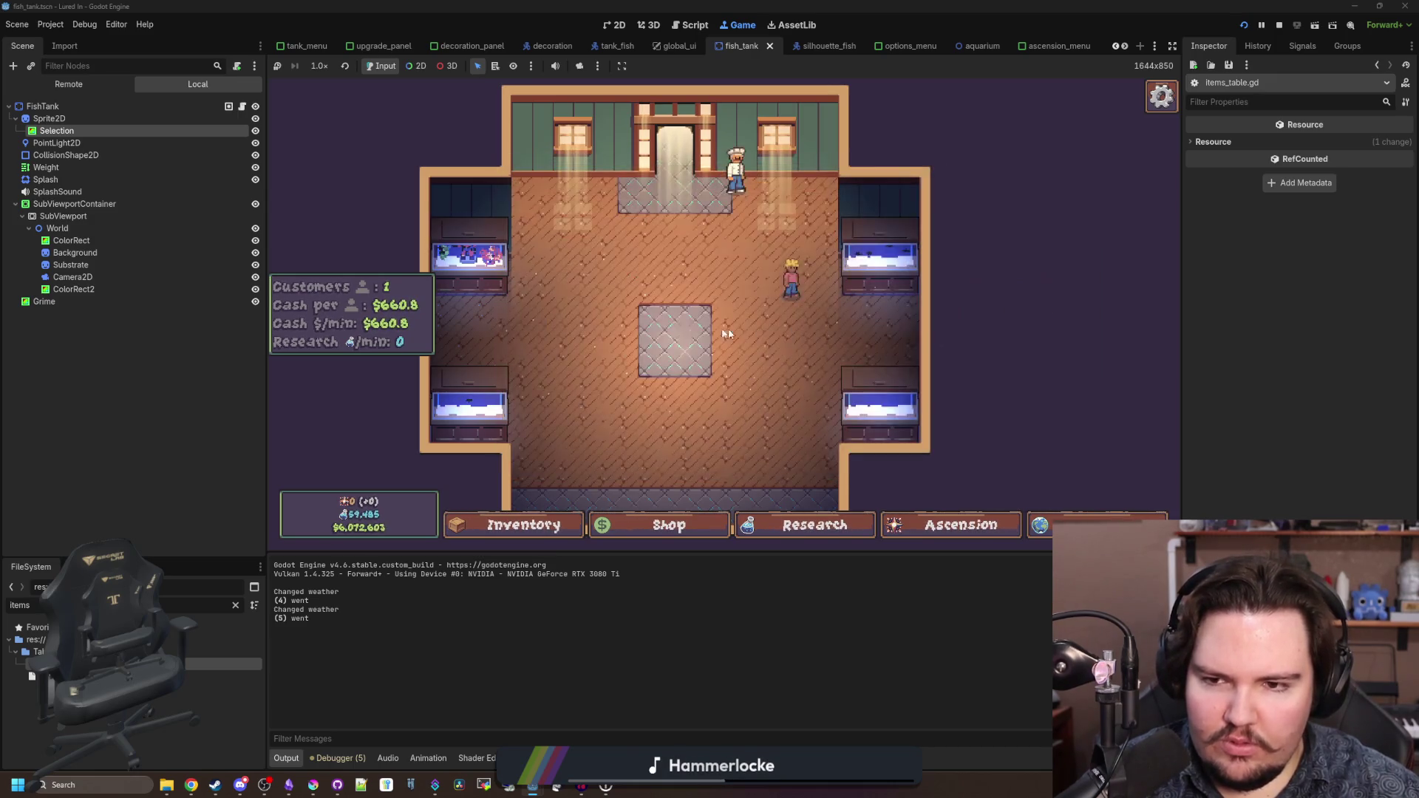
left_click(572, 318)
- Restart play via pause menu > Main Menu > Play and filter the FileSystem by 'tank'
key("Escape")
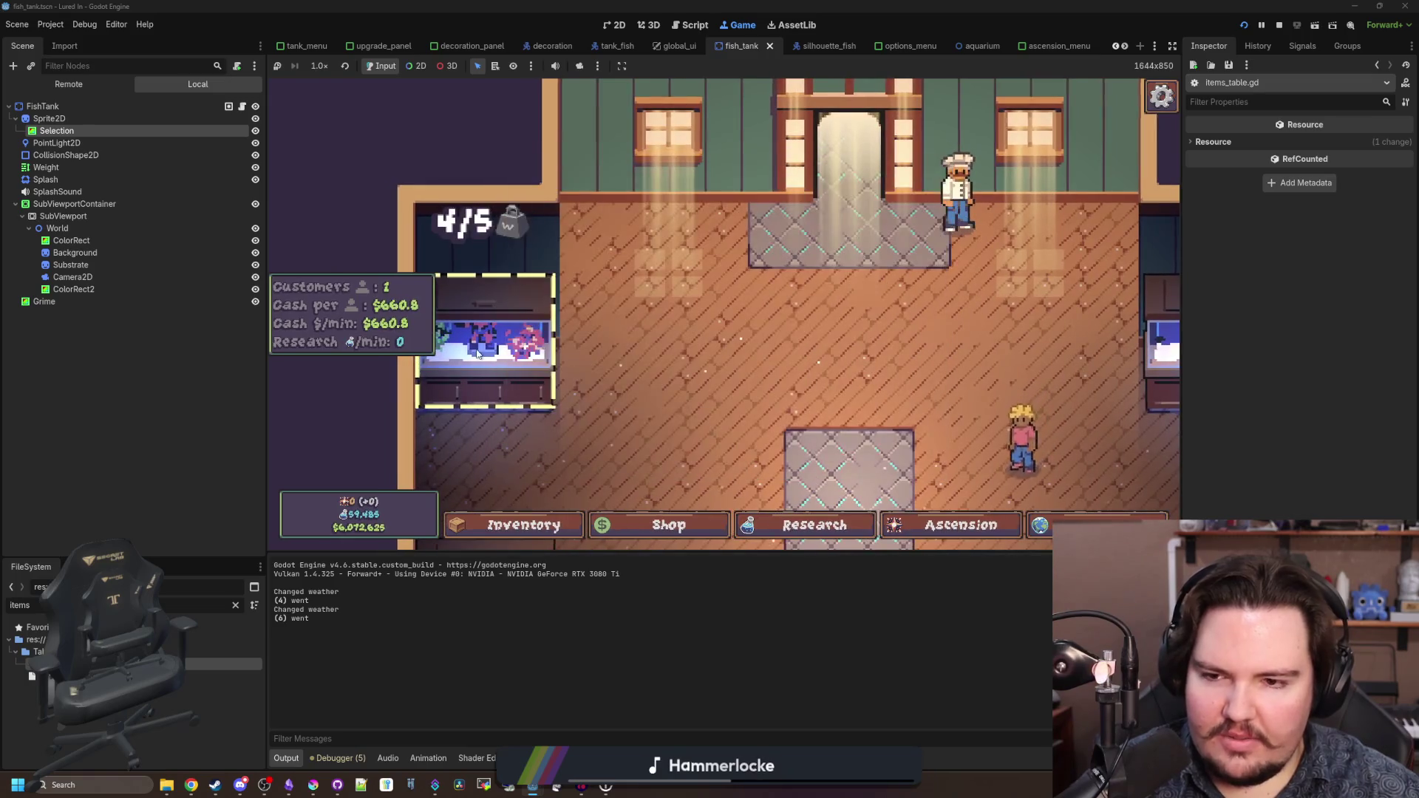
key("Escape")
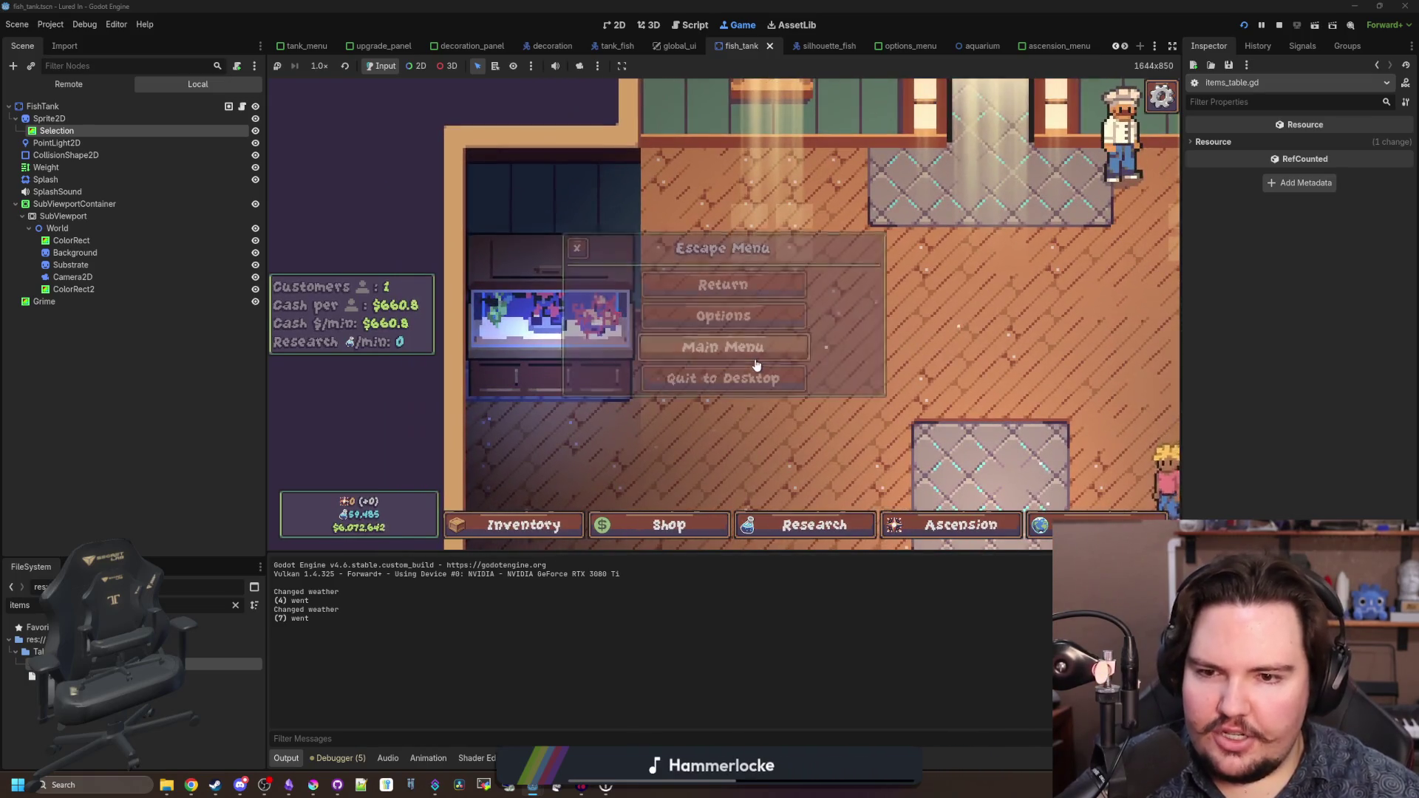
left_click(757, 365)
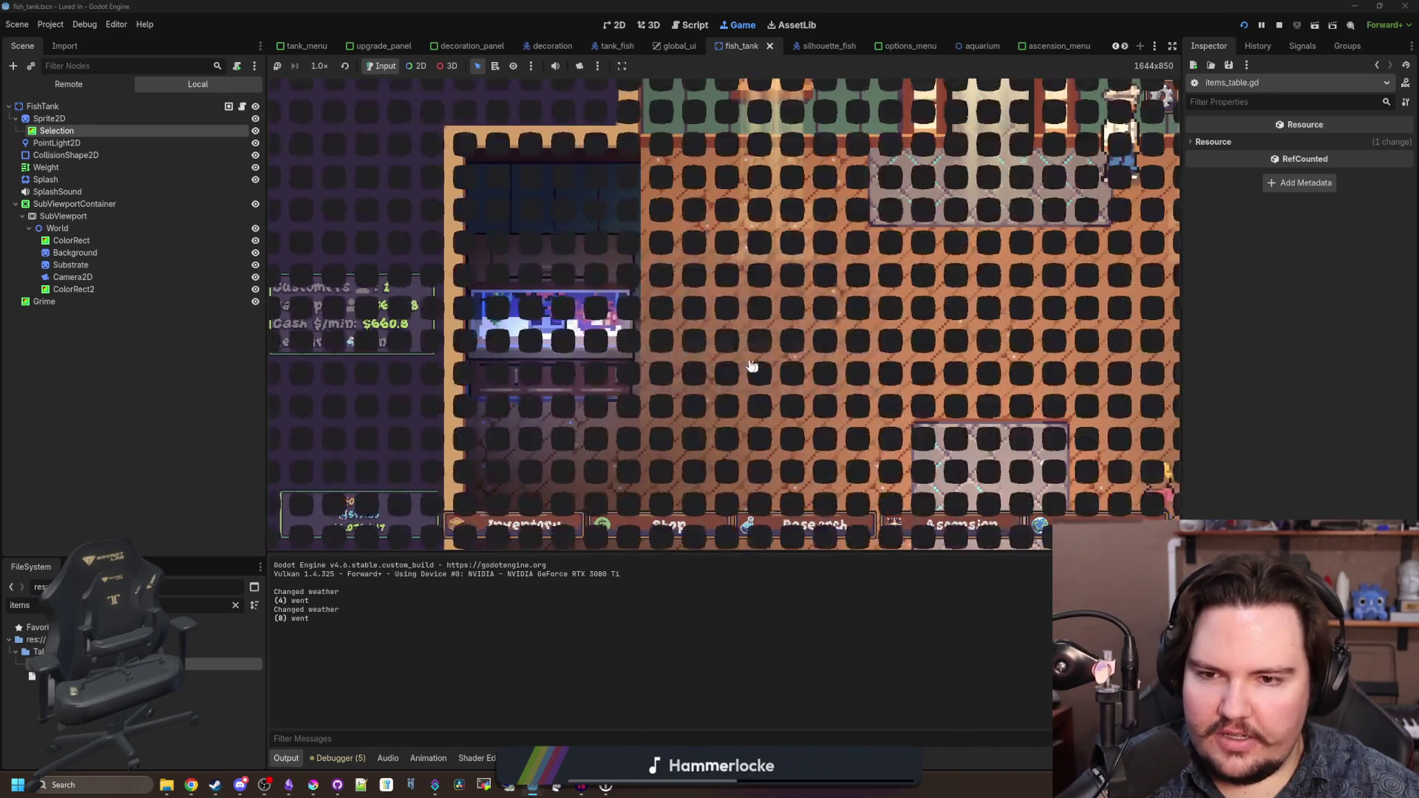
left_click(433, 370)
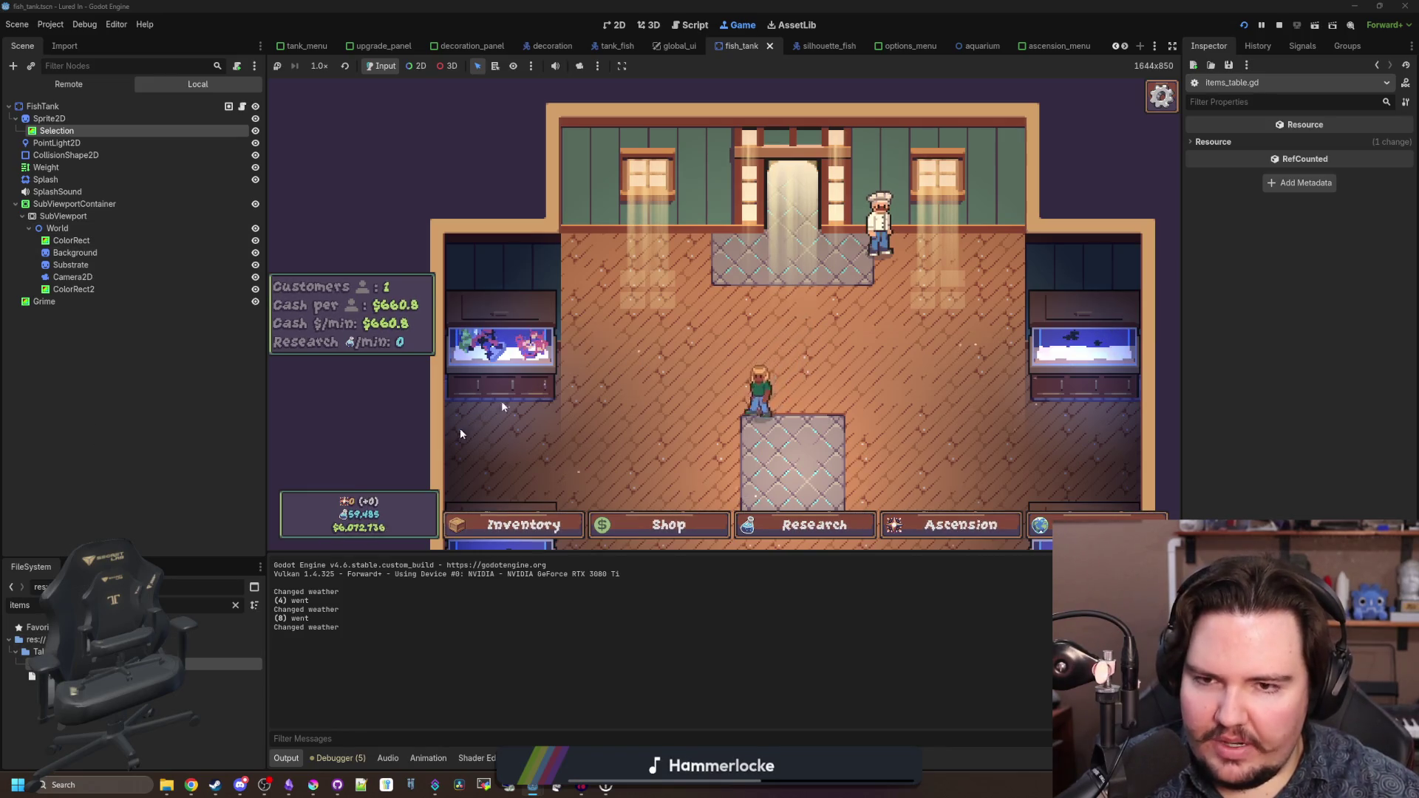
left_click(236, 606)
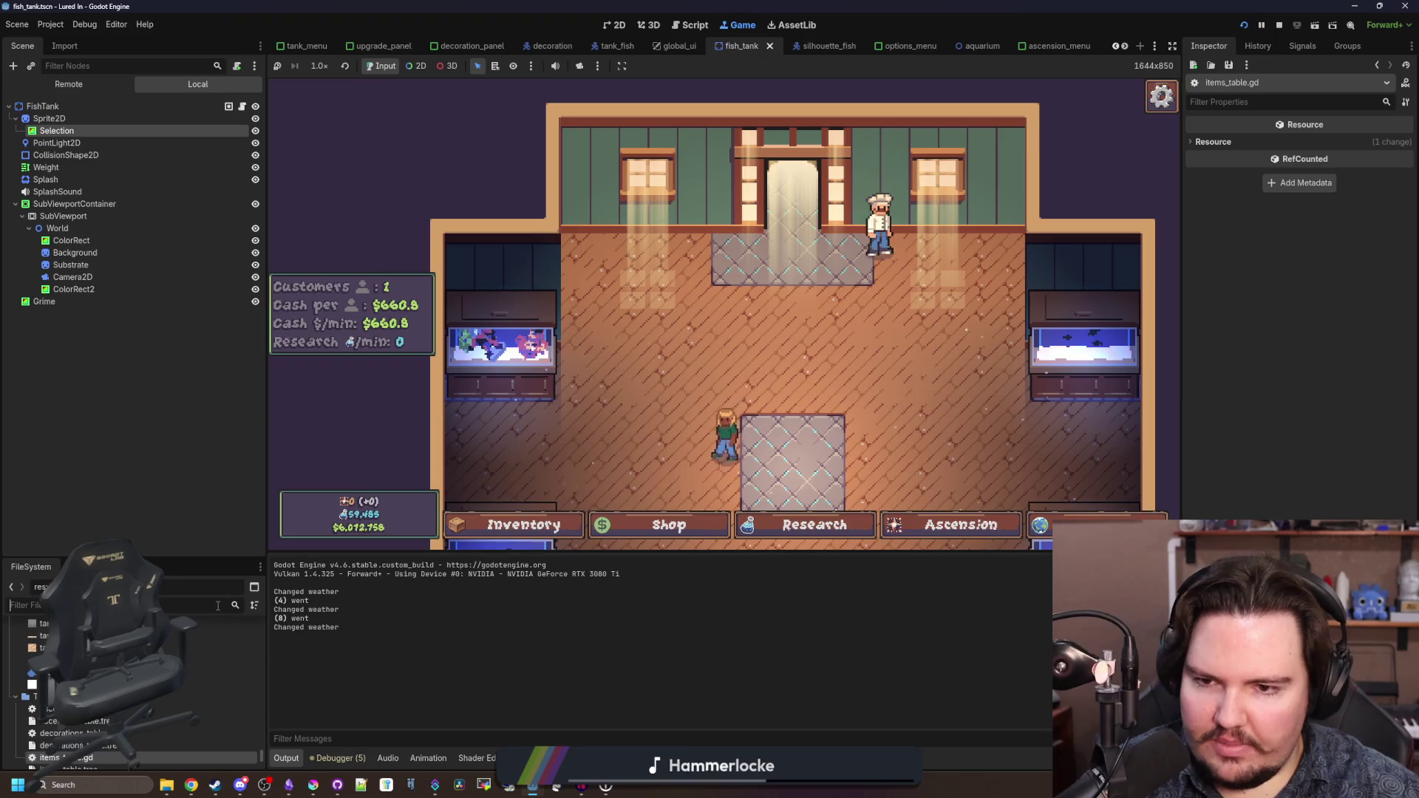
type("tank")
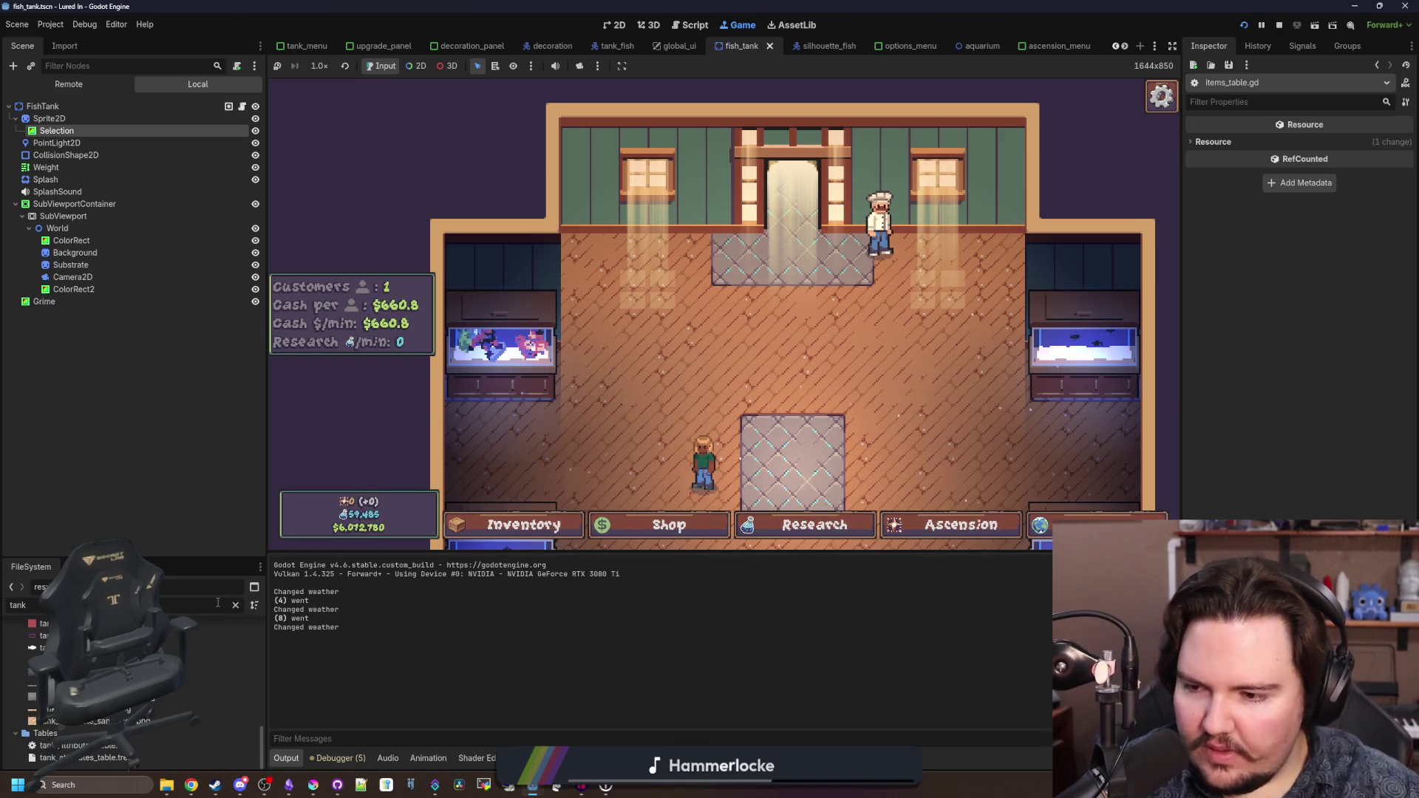
- Shrink the Diver in Fish Tank 1, scale it to maximum, then open tank_menu.tscn
left_click(485, 347)
left_click(657, 355)
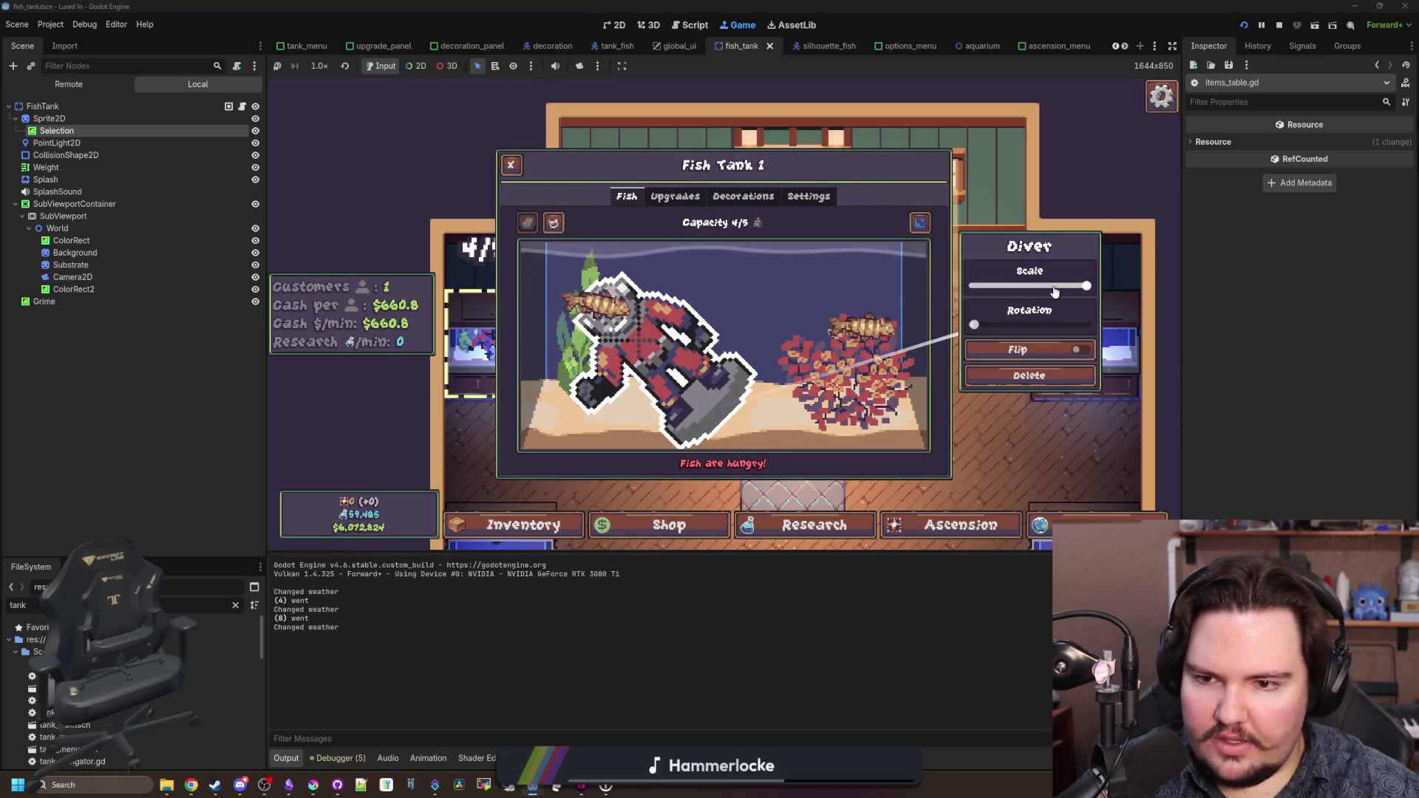
left_click_drag(1055, 292, 990, 287)
left_click(915, 299)
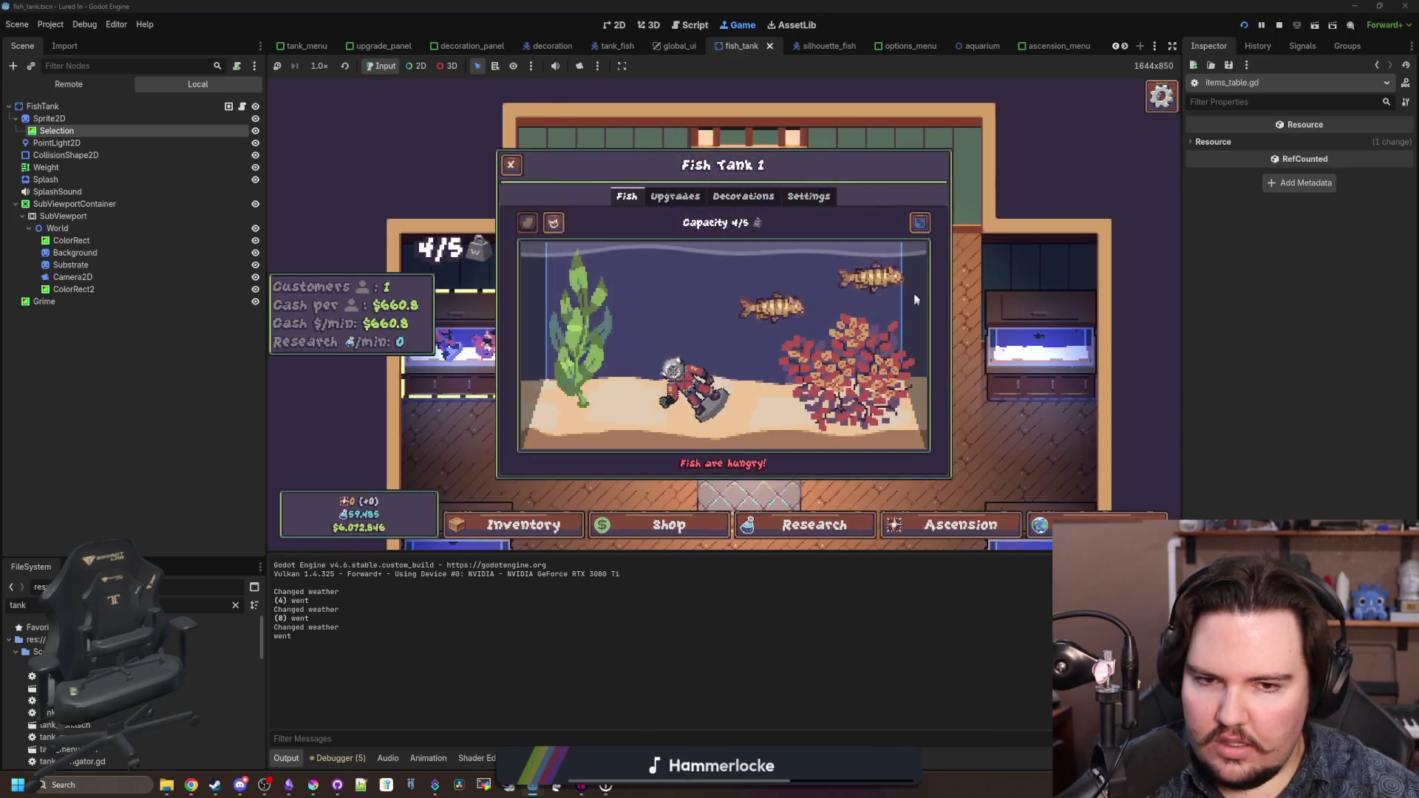
left_click(687, 384)
left_click_drag(990, 286, 1087, 285)
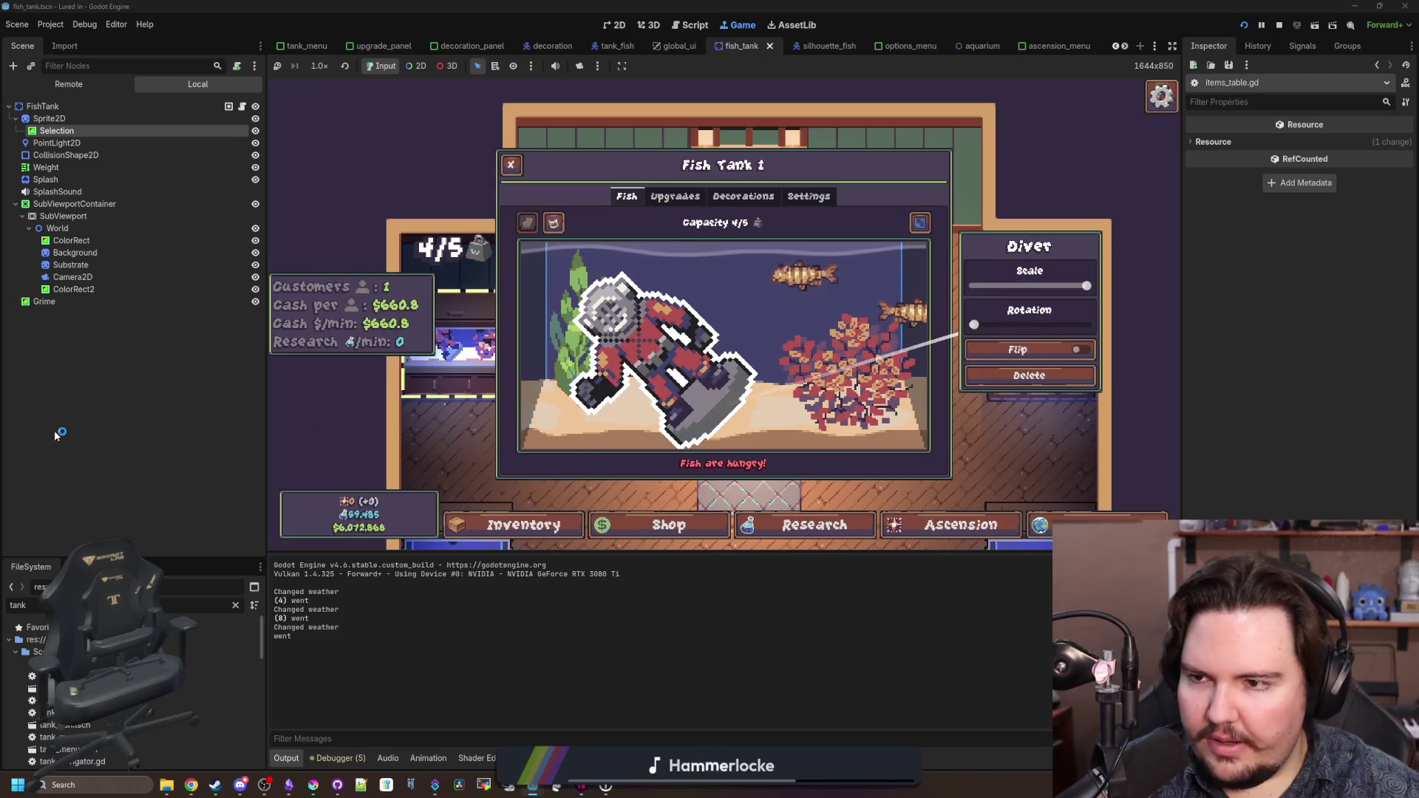
scroll(90, 760, "down", 1)
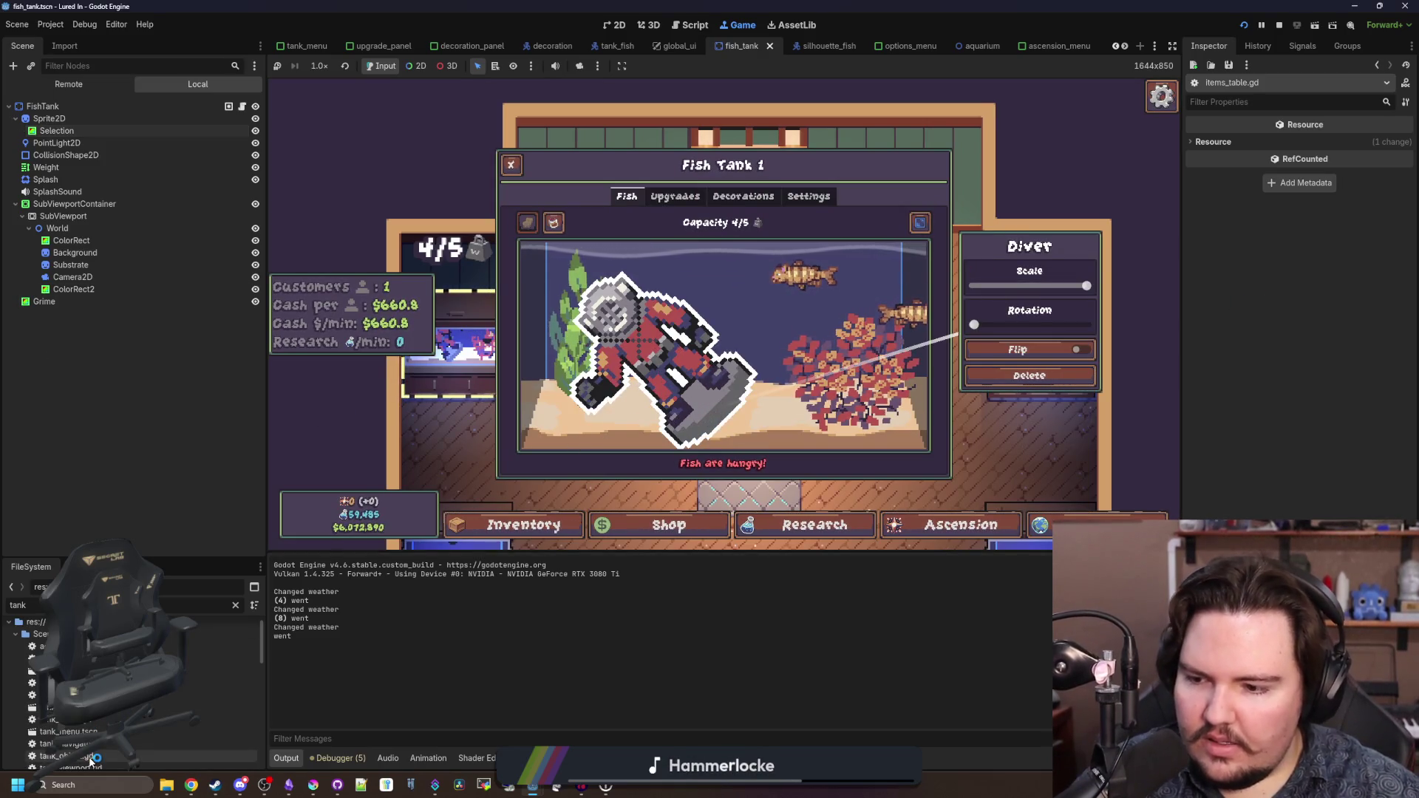
double_click(82, 732)
- Open tank_menu.tscn and browse tank_menu.gd from line 150 down to around line 352
double_click(97, 720)
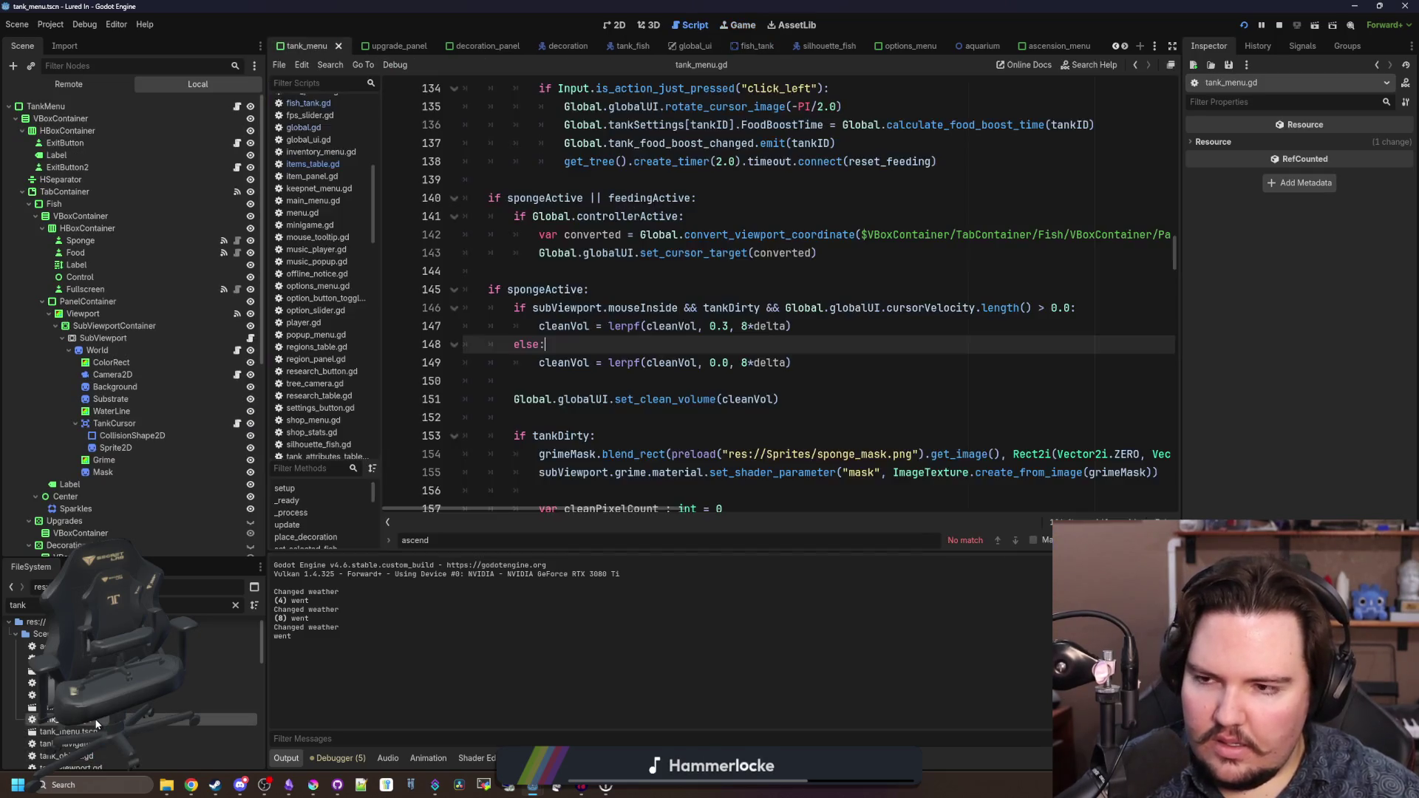
left_click(700, 399)
left_click(692, 381)
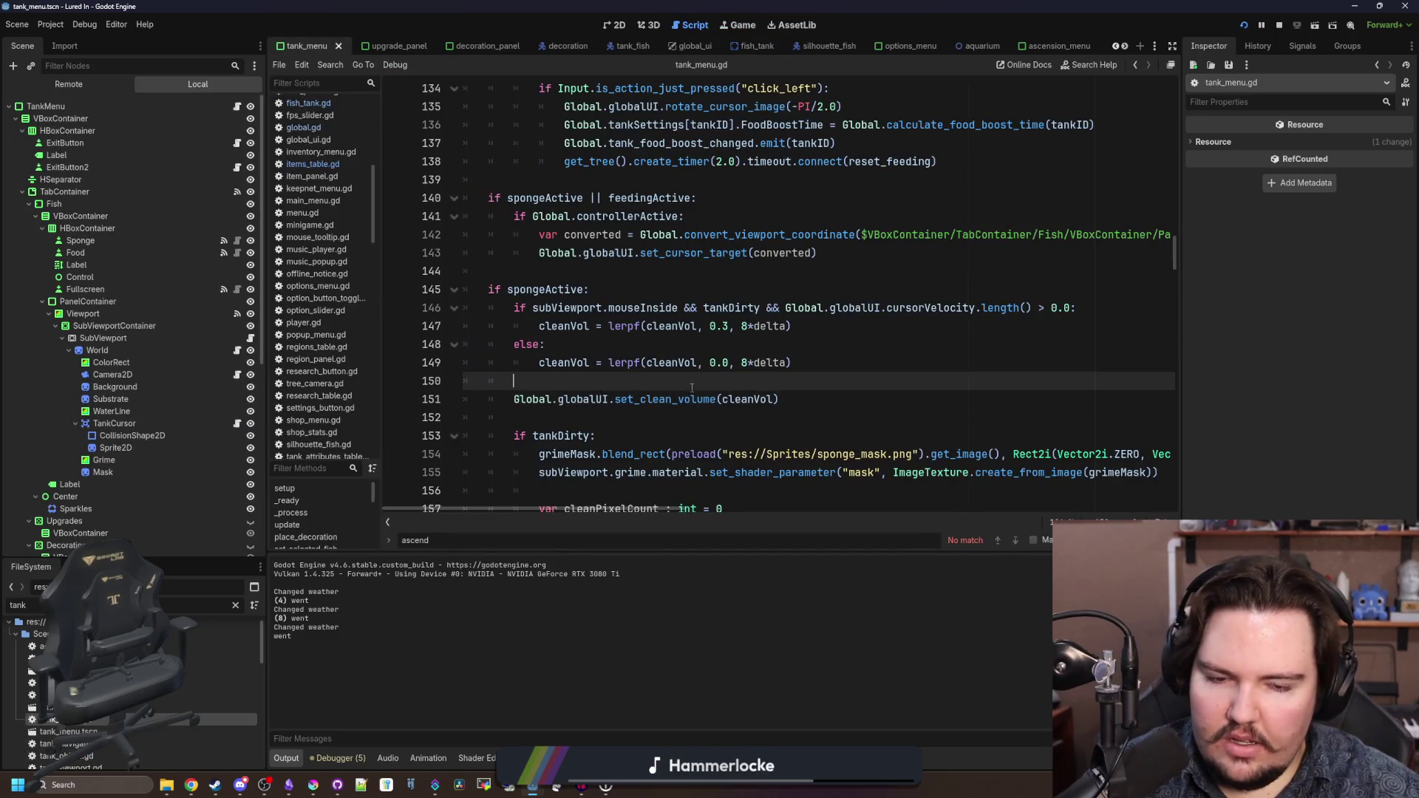
left_click_drag(1180, 413, 1294, 413)
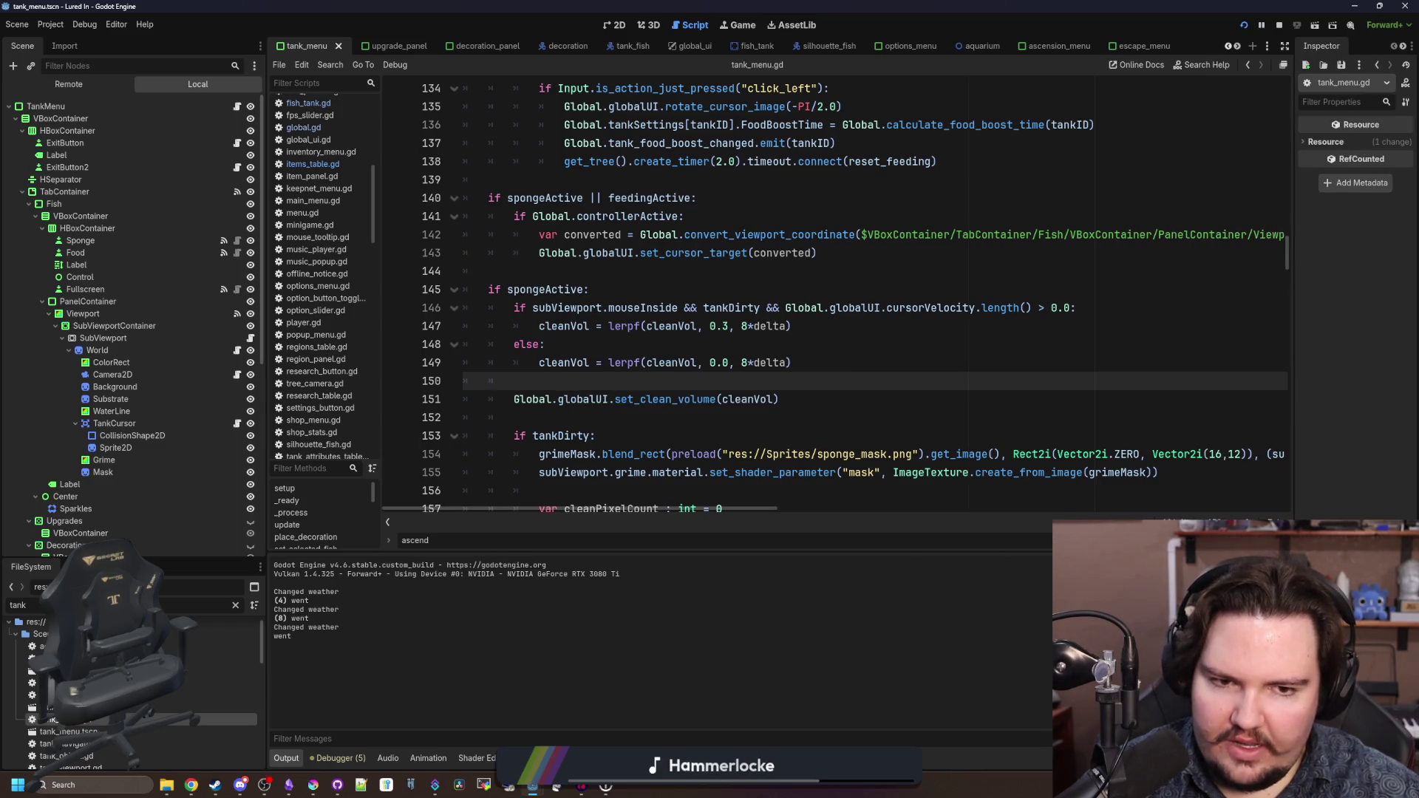
scroll(774, 377, "down", 2)
left_click(647, 326)
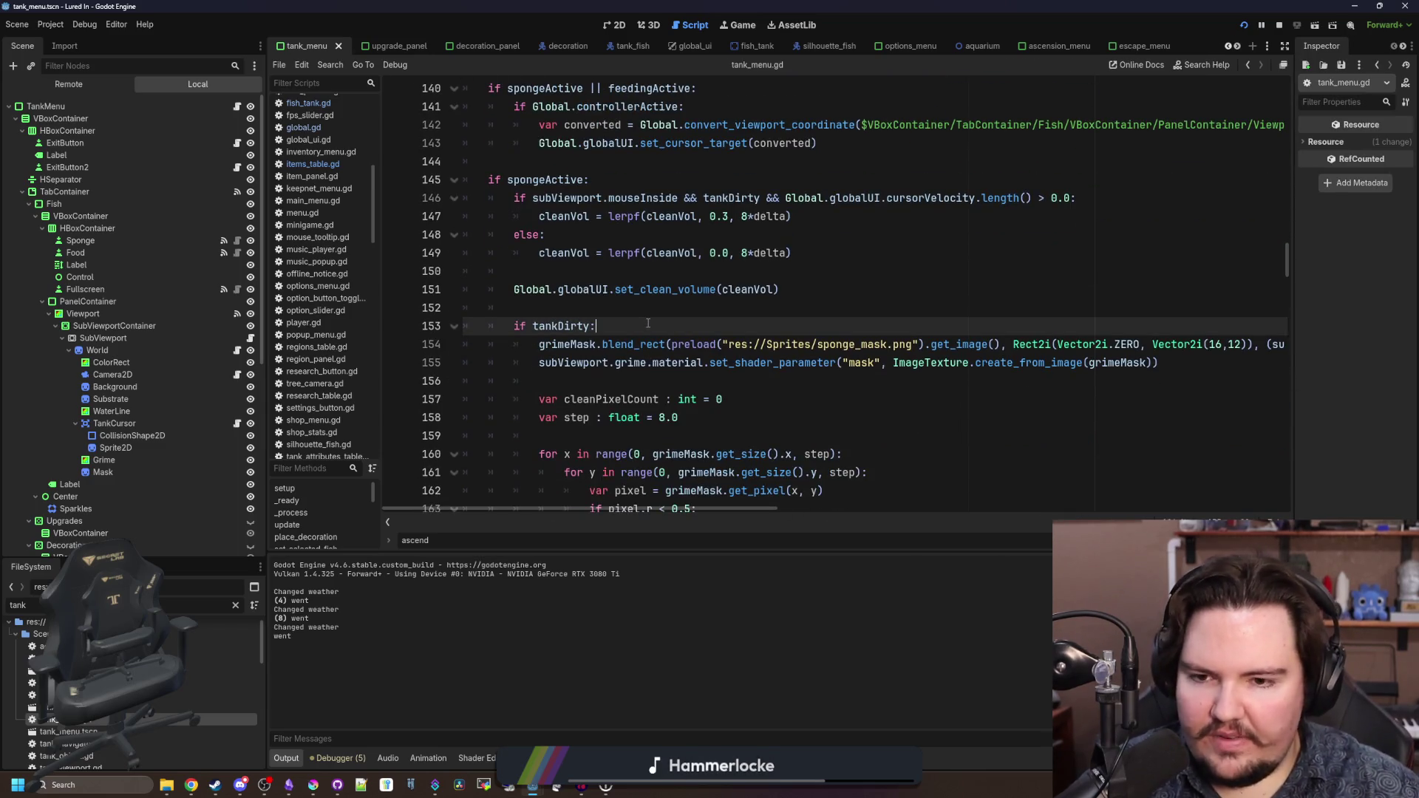
scroll(647, 323, "down", 4)
scroll(648, 323, "down", 20)
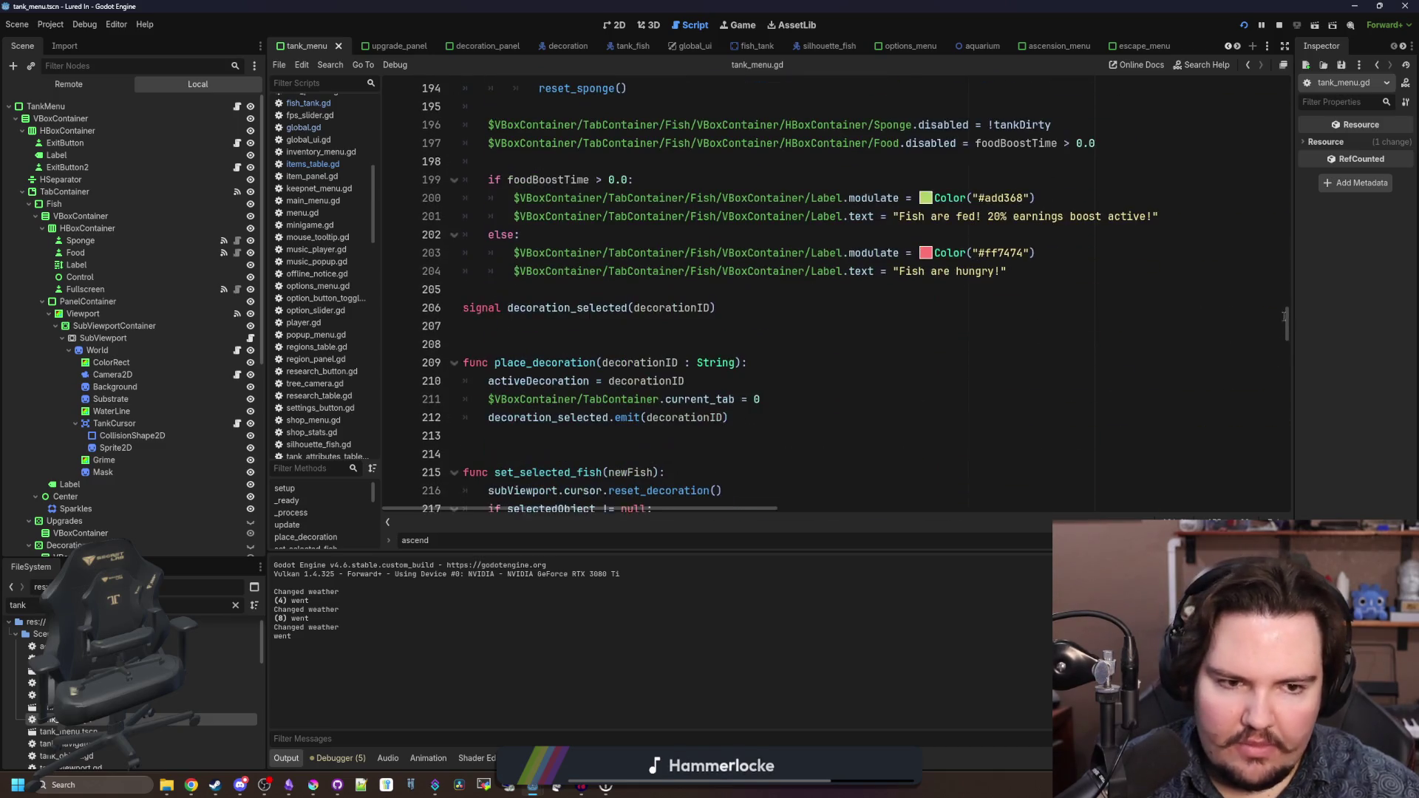
left_click(590, 412)
scroll(590, 412, "up", 2)
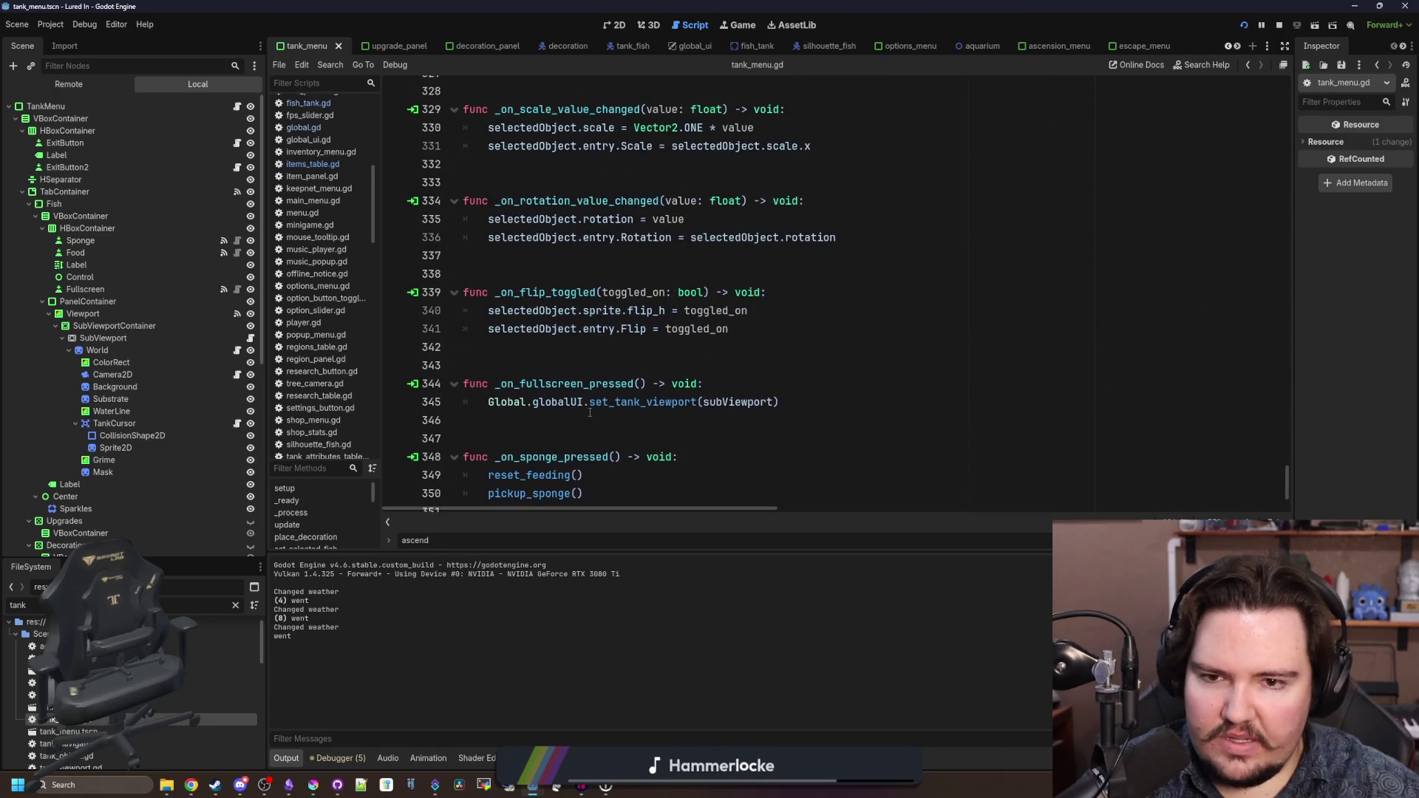
scroll(628, 399, "up", 2)
left_click(670, 384)
- Review lines 325-338, saving with Ctrl+S, then scroll down to the changed() function
scroll(669, 384, "up", 1)
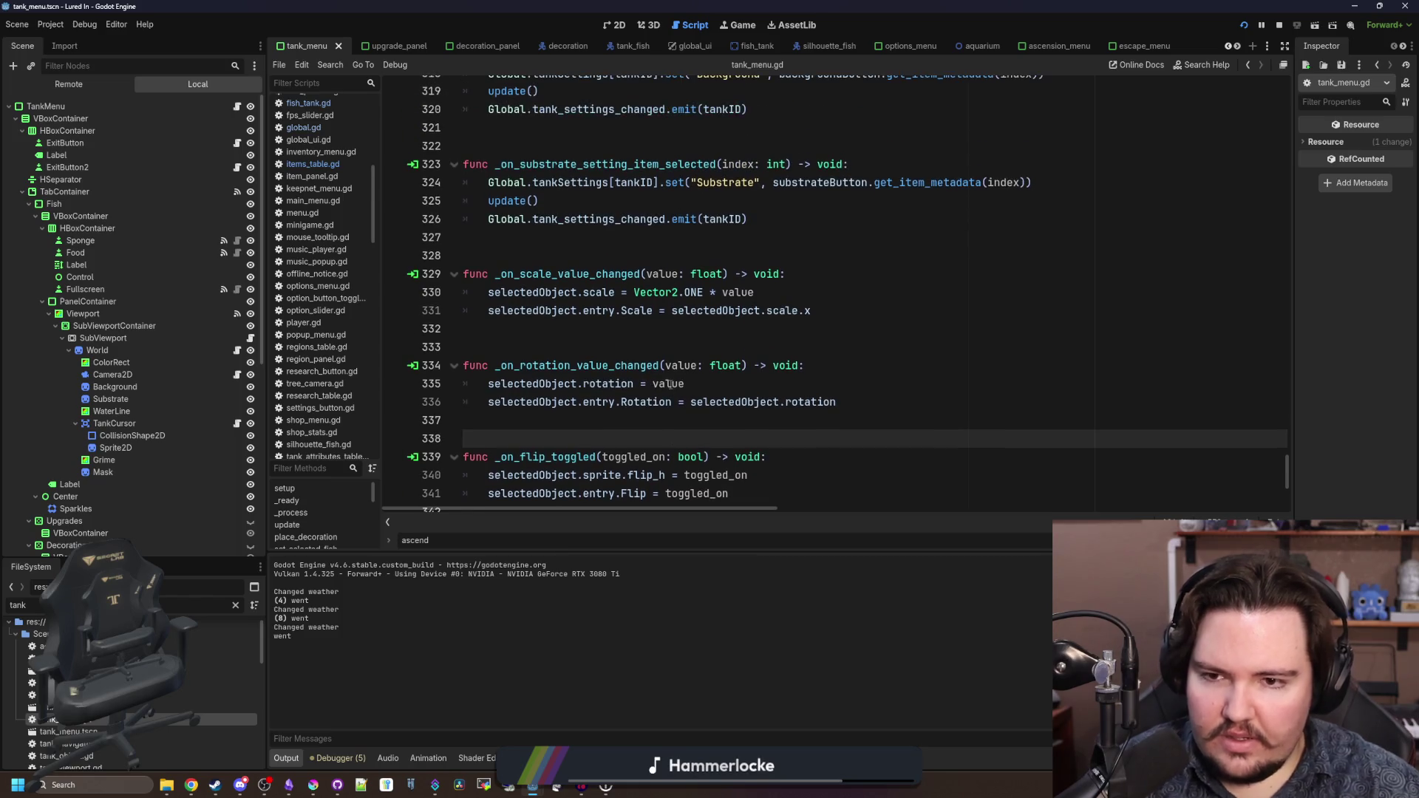
left_click(658, 349)
key("ctrl+s")
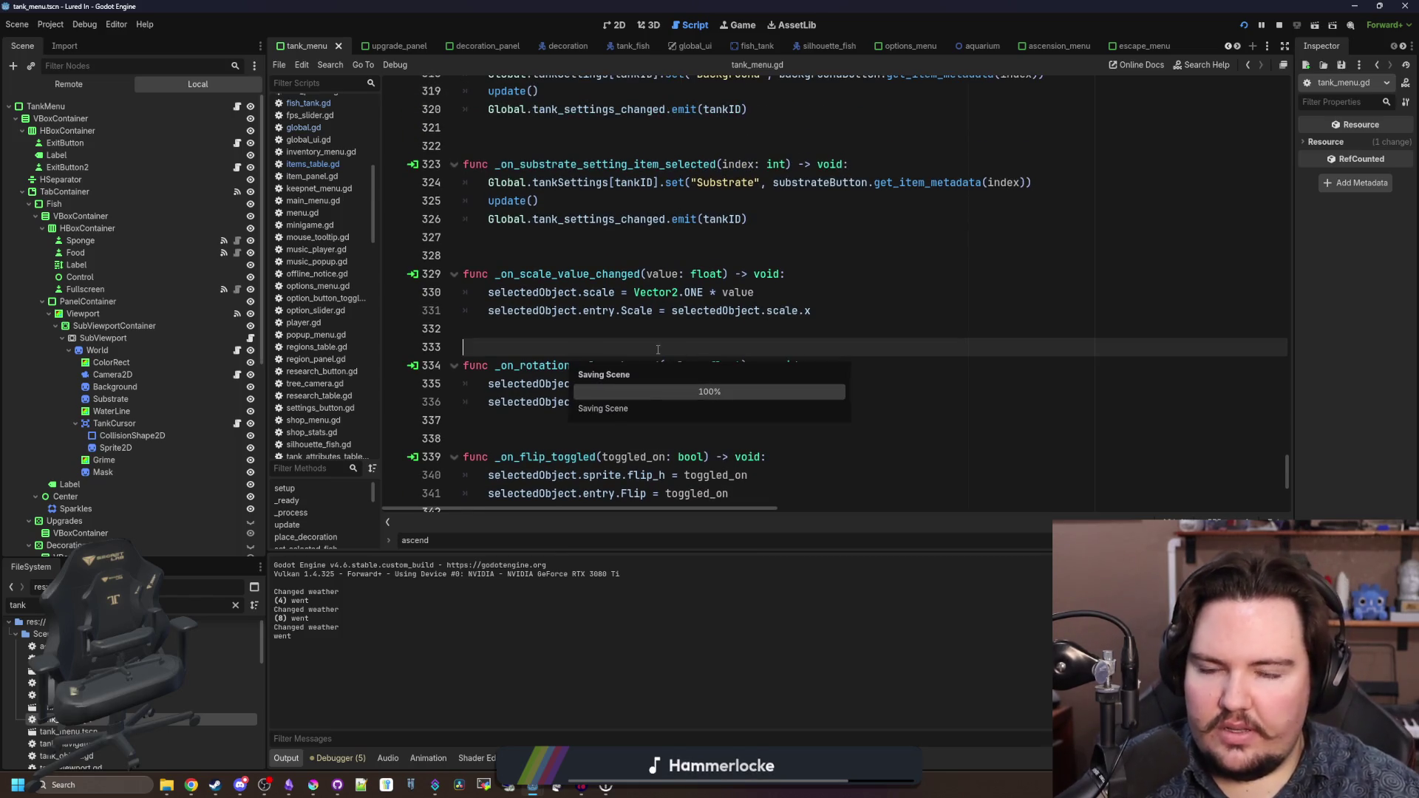
scroll(606, 350, "up", 2)
left_click(555, 350)
key("ctrl+s")
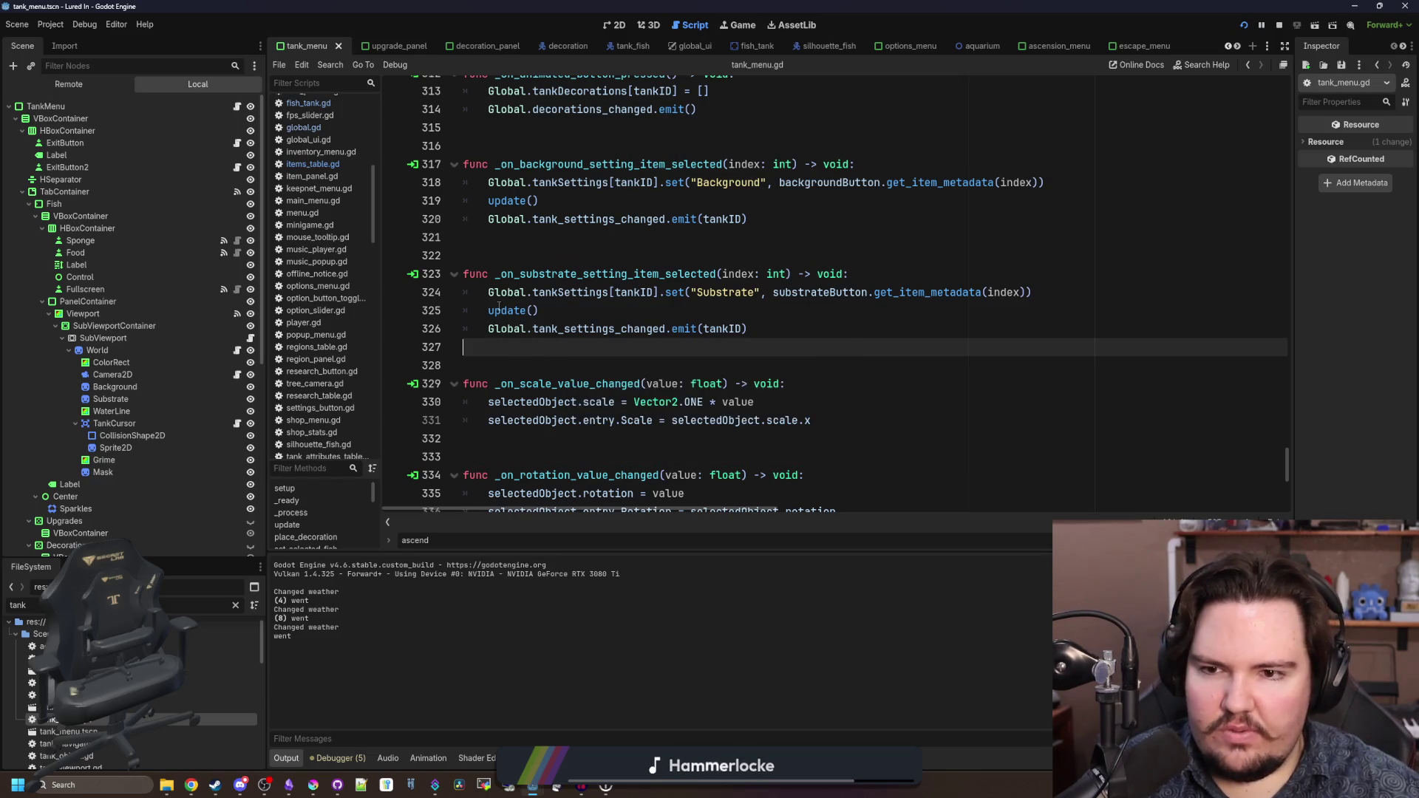
left_click(509, 310)
left_click(619, 358)
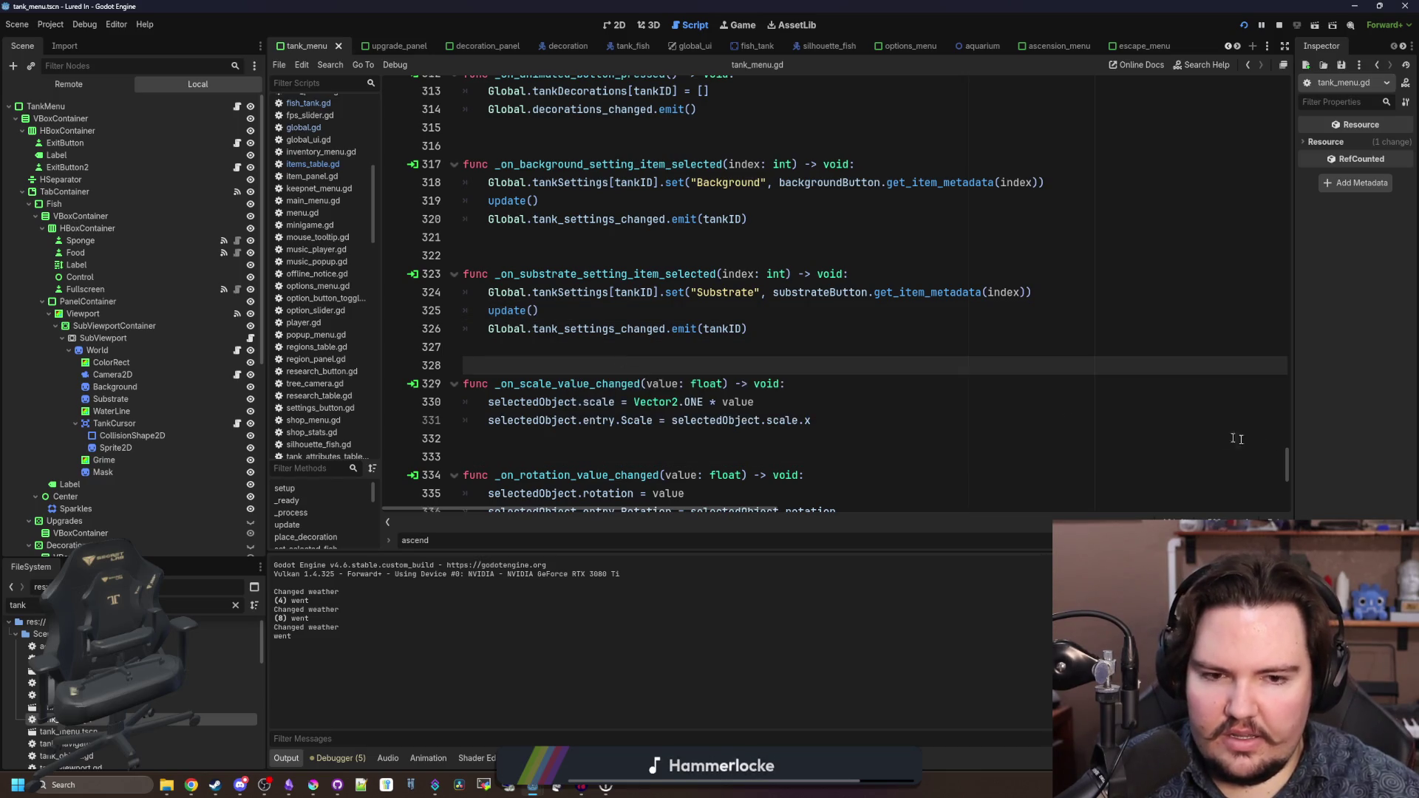
mouse_move(1288, 462)
left_mouse_down()
mouse_move(1295, 189)
mouse_move(1271, 87)
mouse_move(1270, 124)
left_mouse_up()
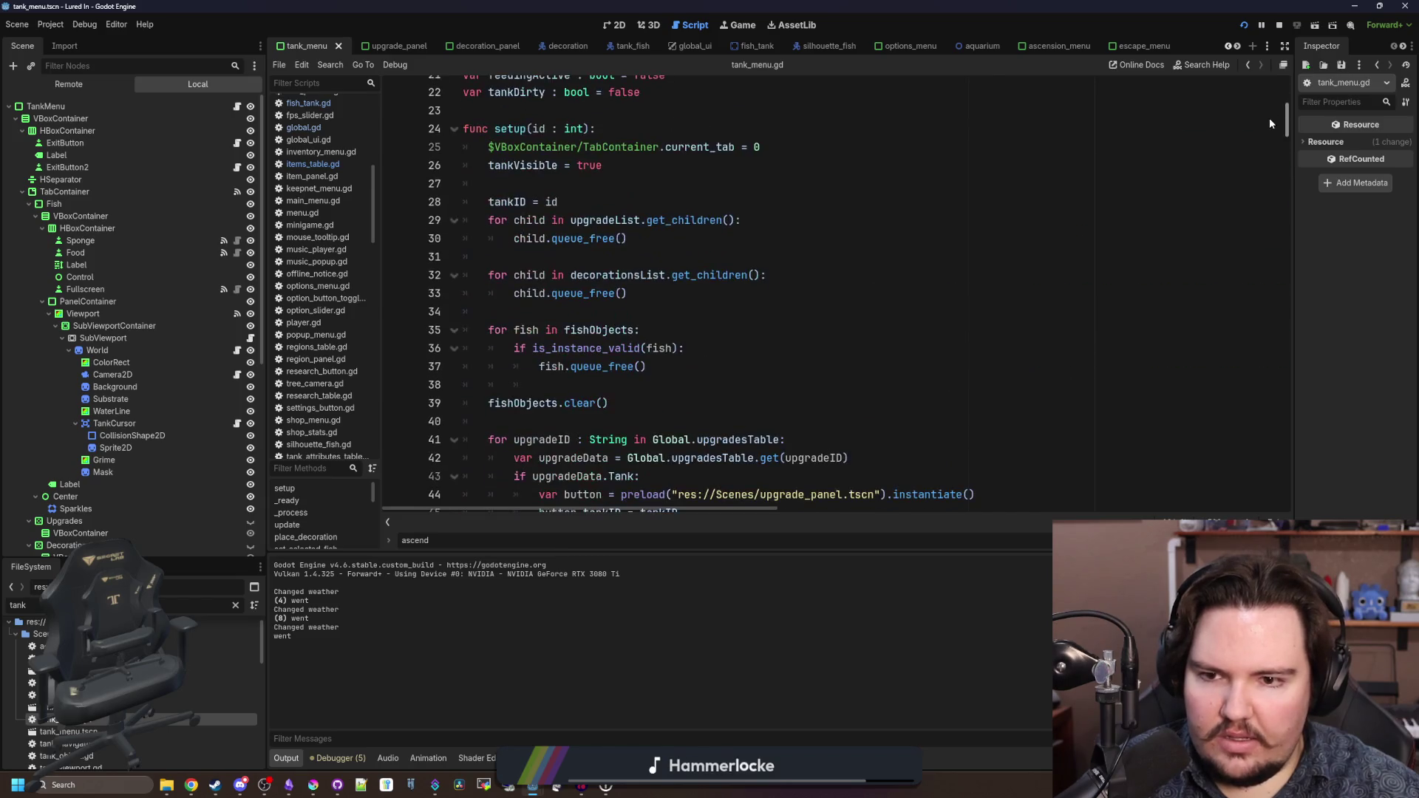
scroll(866, 228, "down", 20)
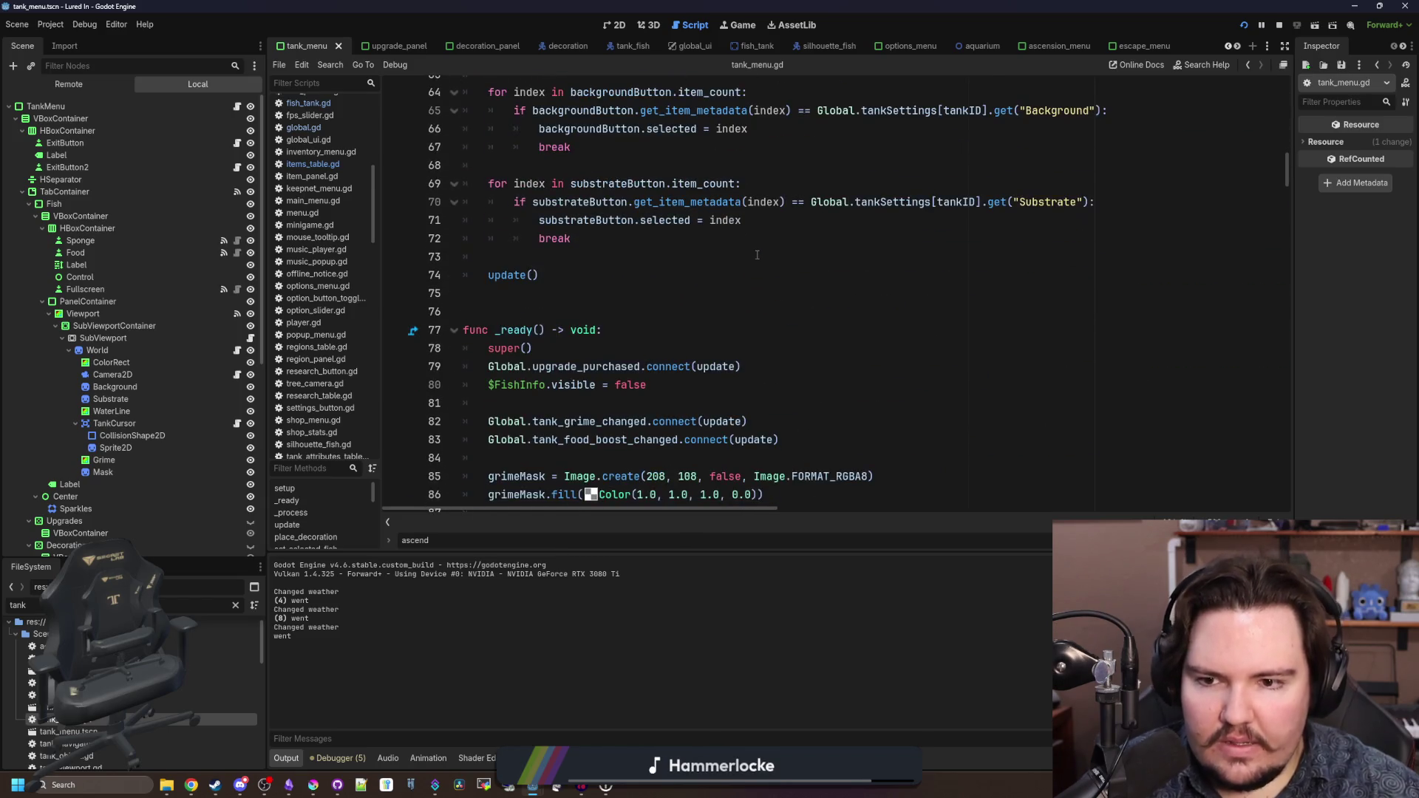
scroll(756, 255, "down", 20)
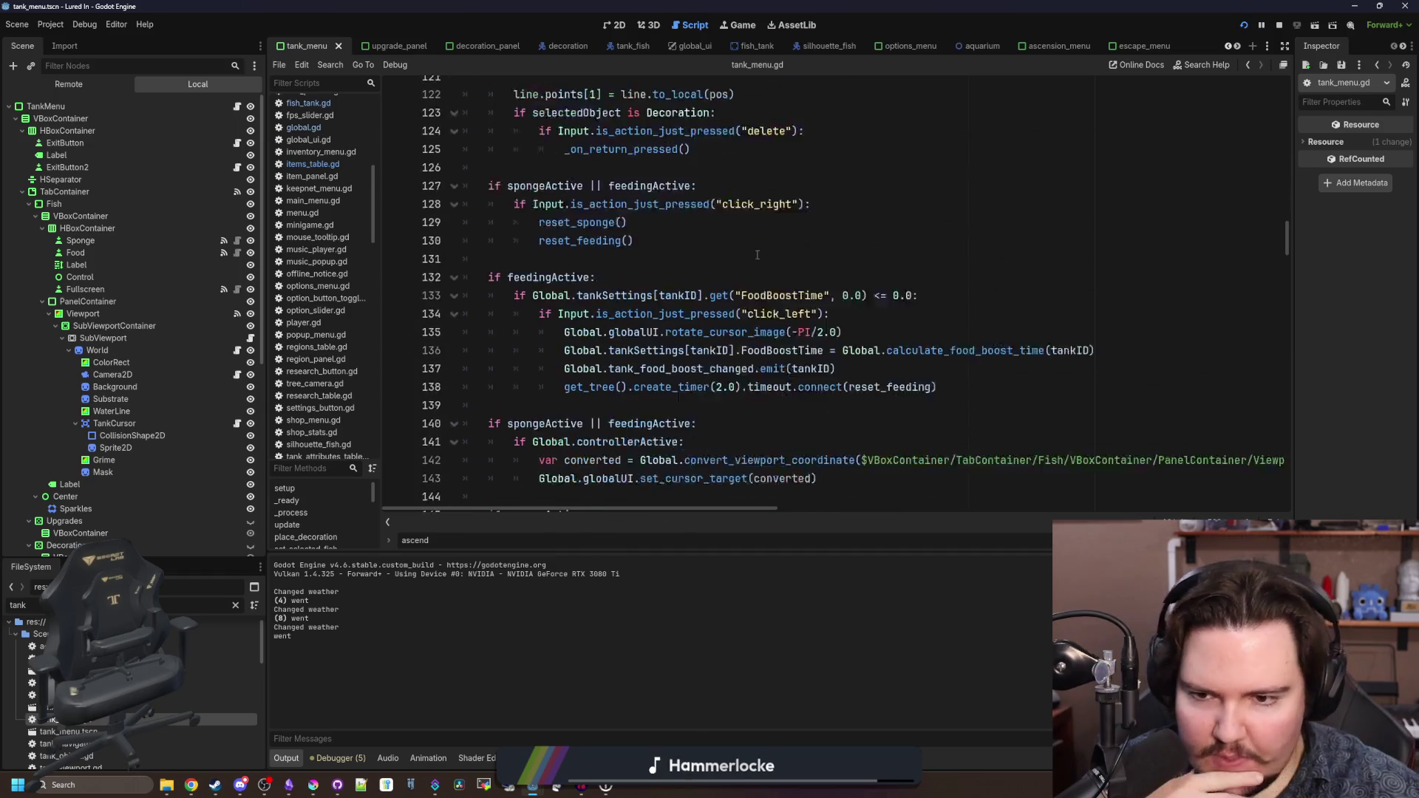
scroll(757, 255, "down", 18)
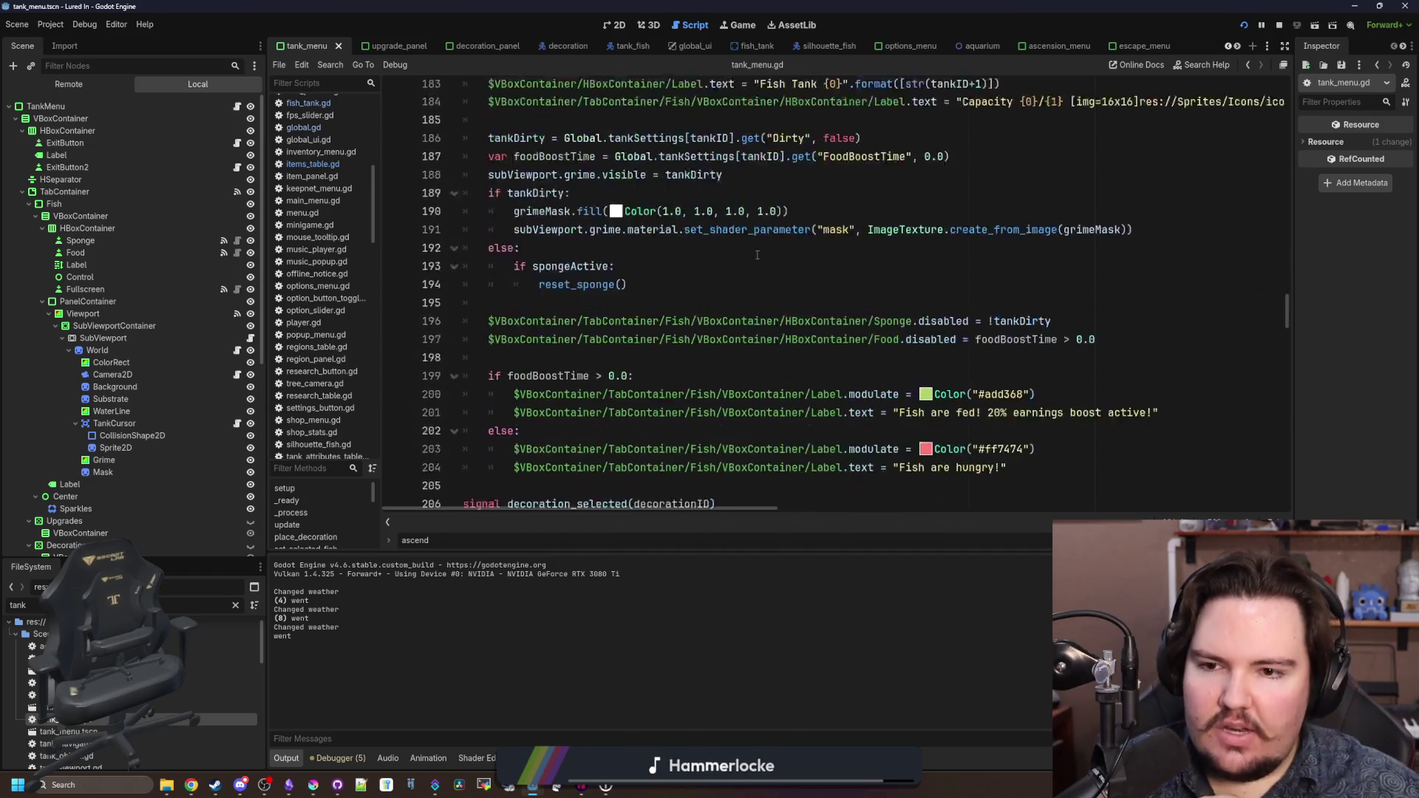
scroll(757, 255, "down", 5)
scroll(757, 255, "down", 11)
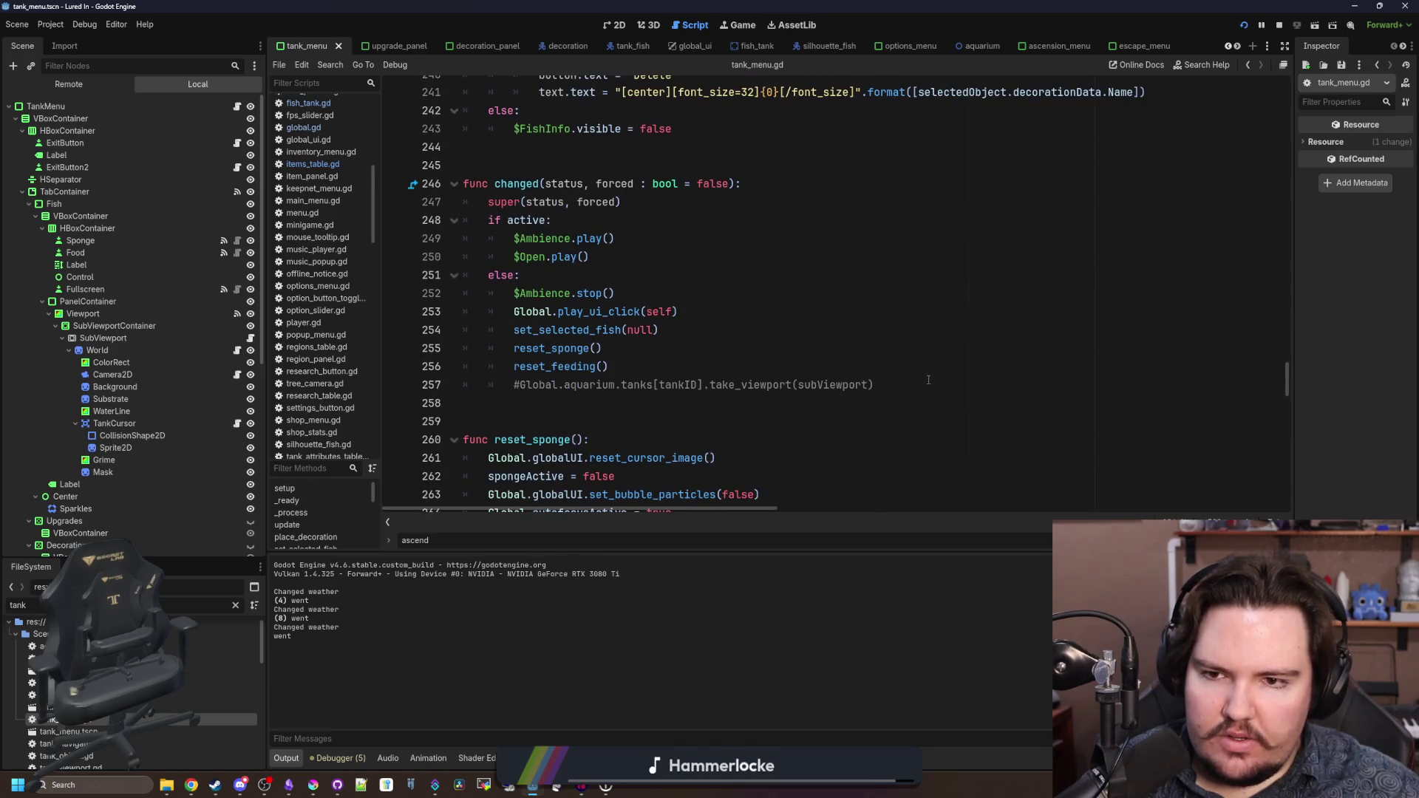
- Add a tank_decorations_changed emit line below reset_feeding() in changed()
left_click(928, 379)
left_click(668, 367)
key("Return")
type("Global.")
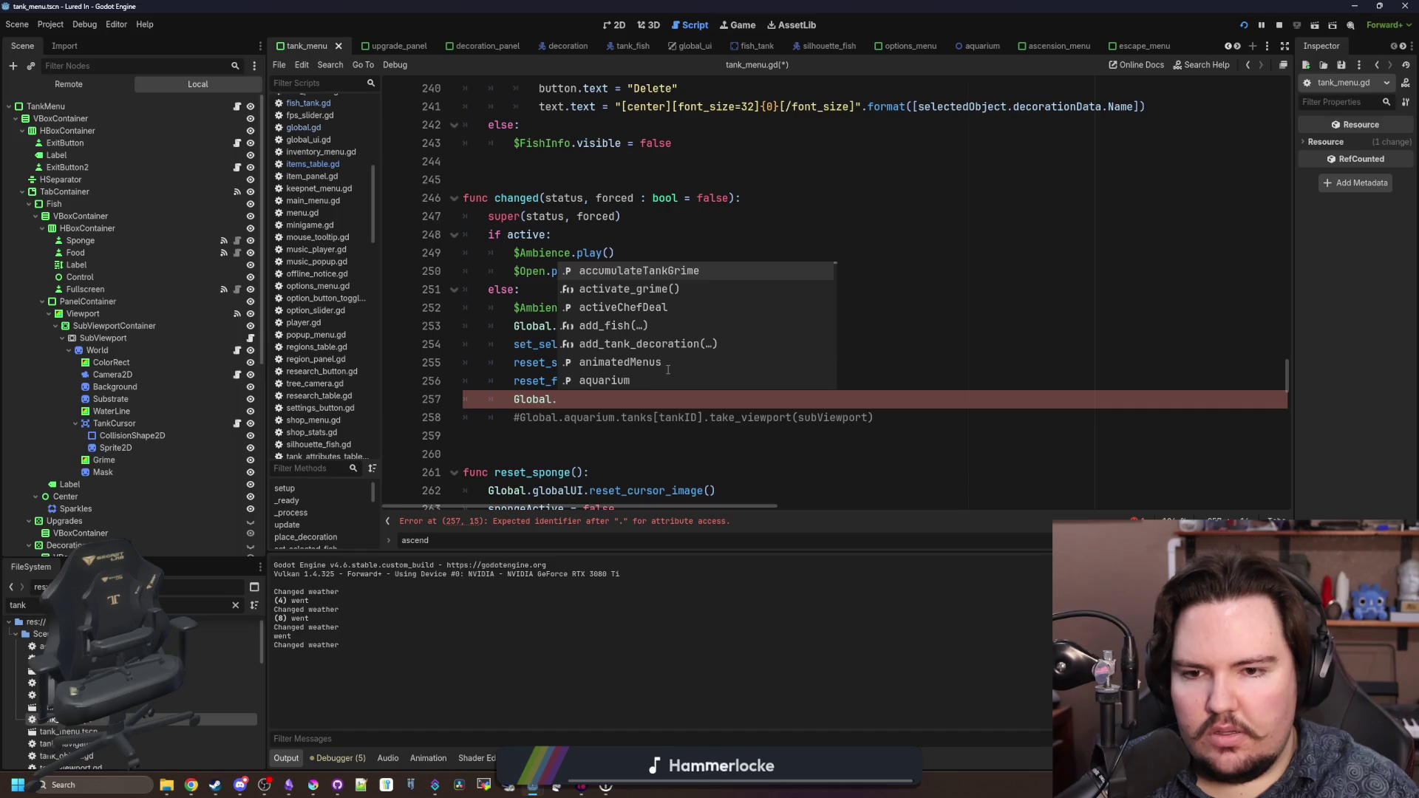
type("decor")
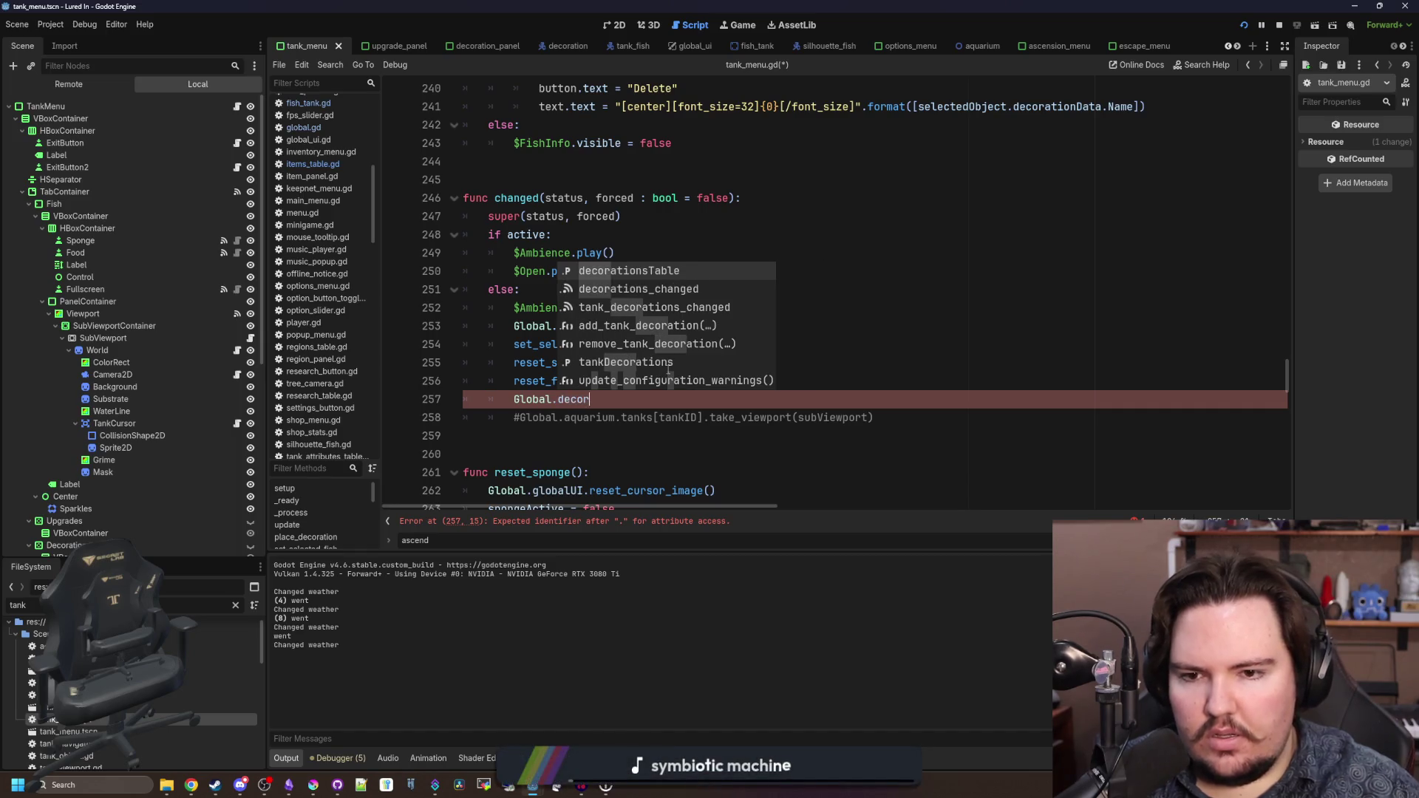
key("Down")
key("Down")
key("Return")
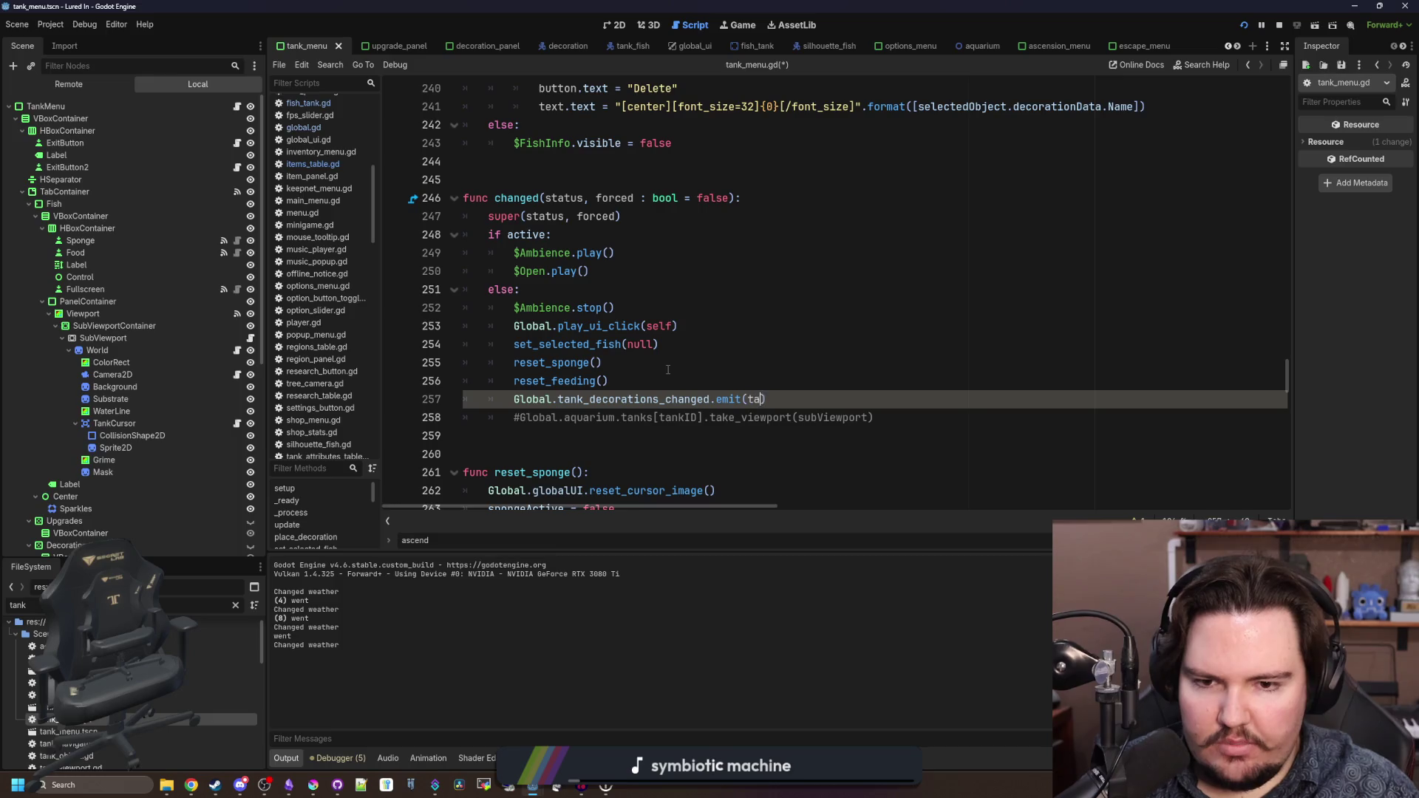
- Save the tank_menu changes and run the project with F5
left_click(667, 370)
key("ctrl+s")
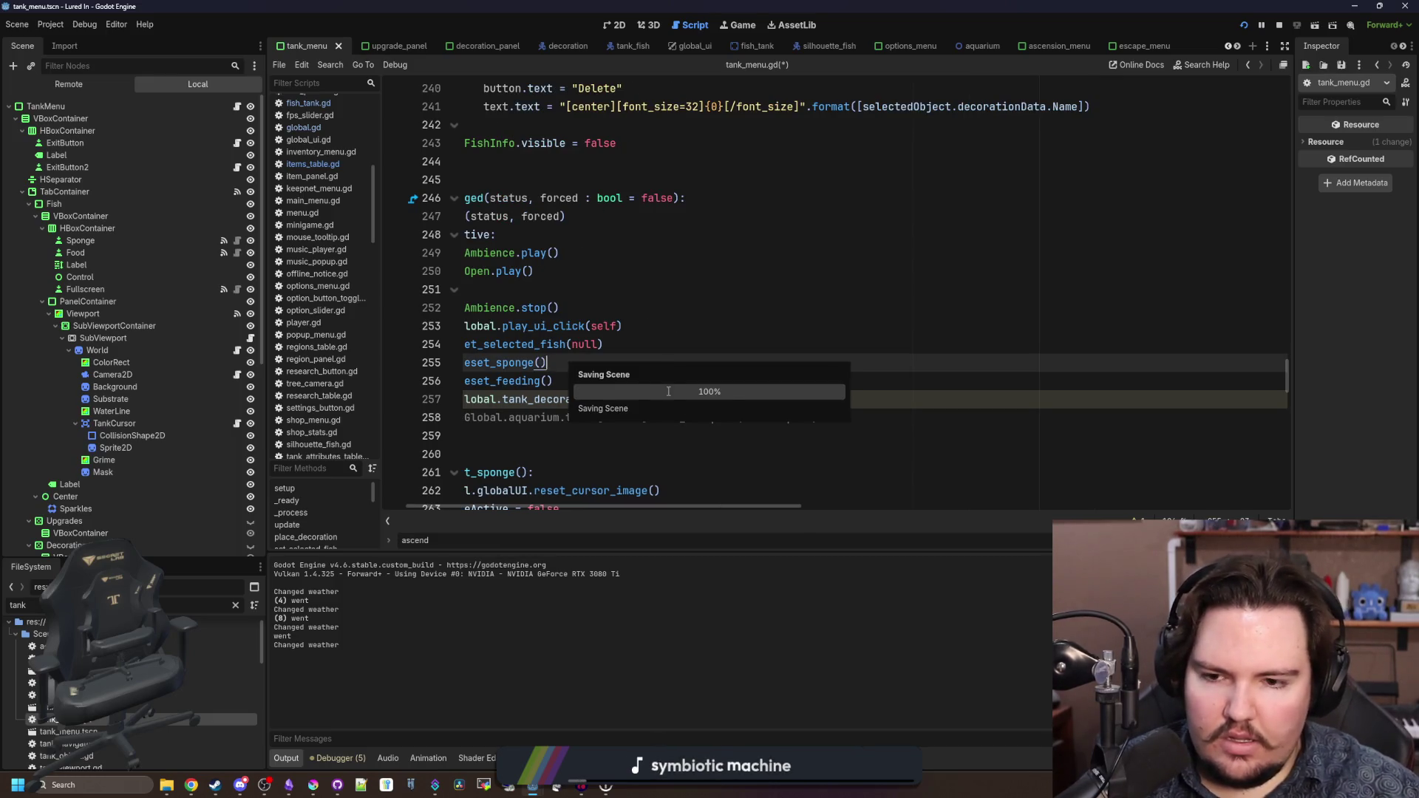
key("F5")
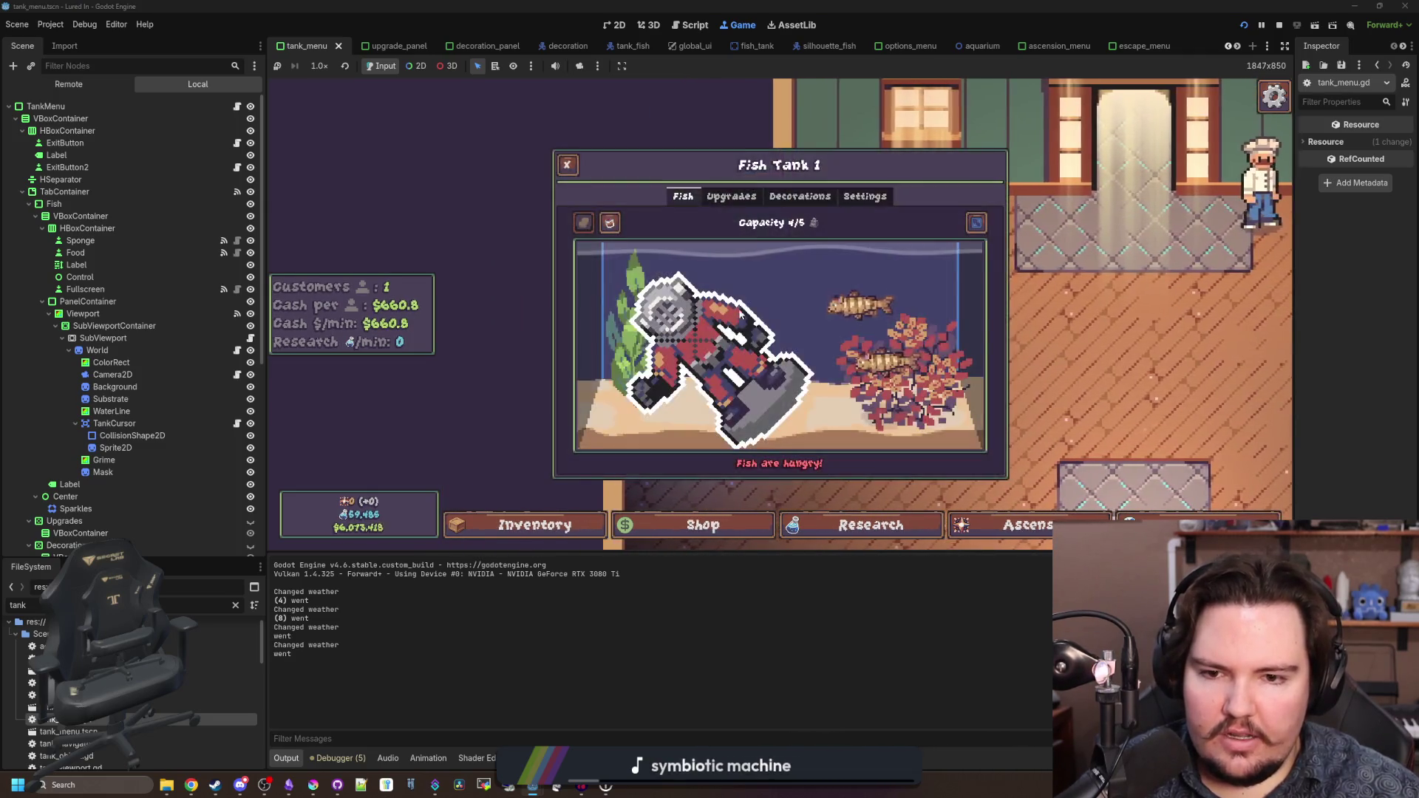
- Rotate the Diver back upright, close the tank menu, and return to tank_menu.gd
left_click(742, 314)
left_click_drag(1057, 322, 1098, 327)
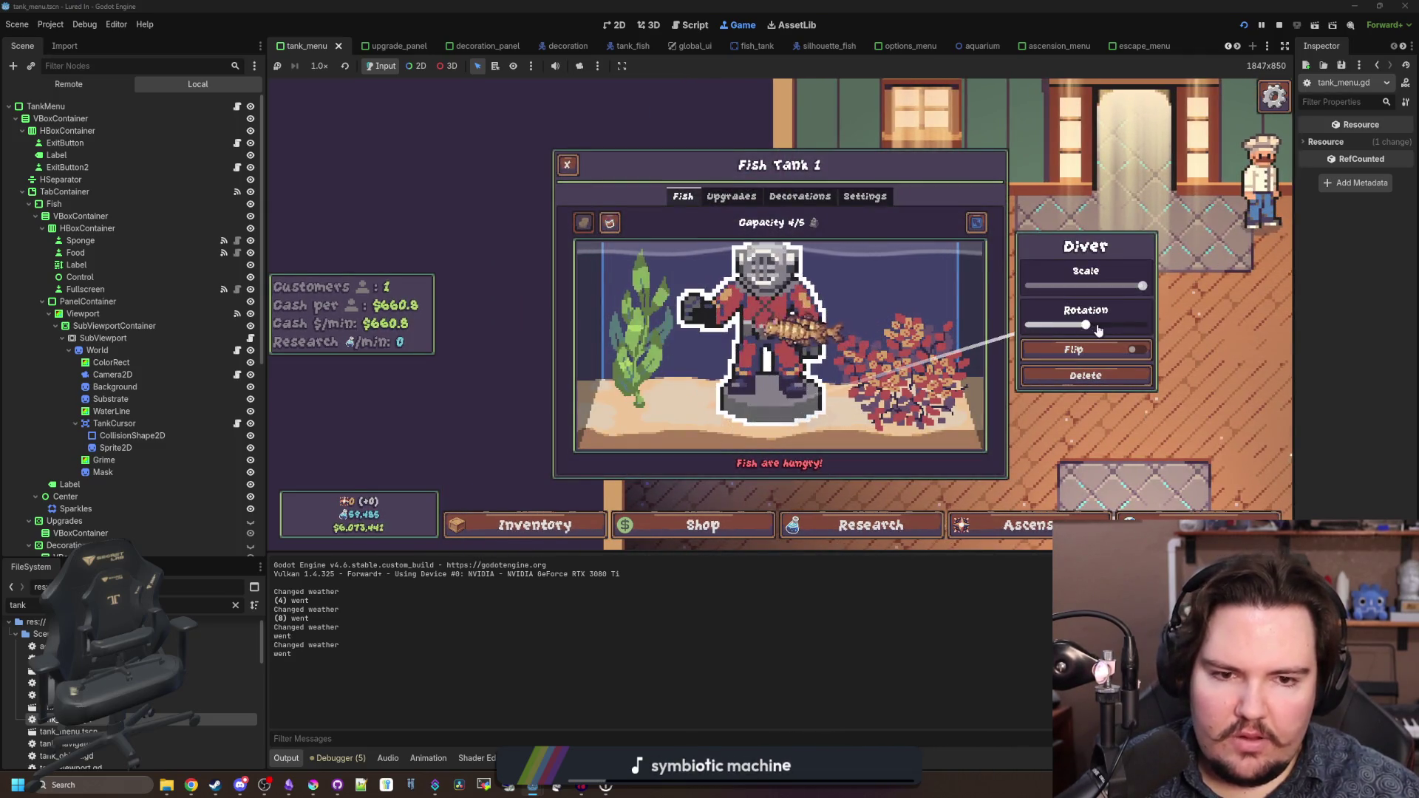
key("Escape")
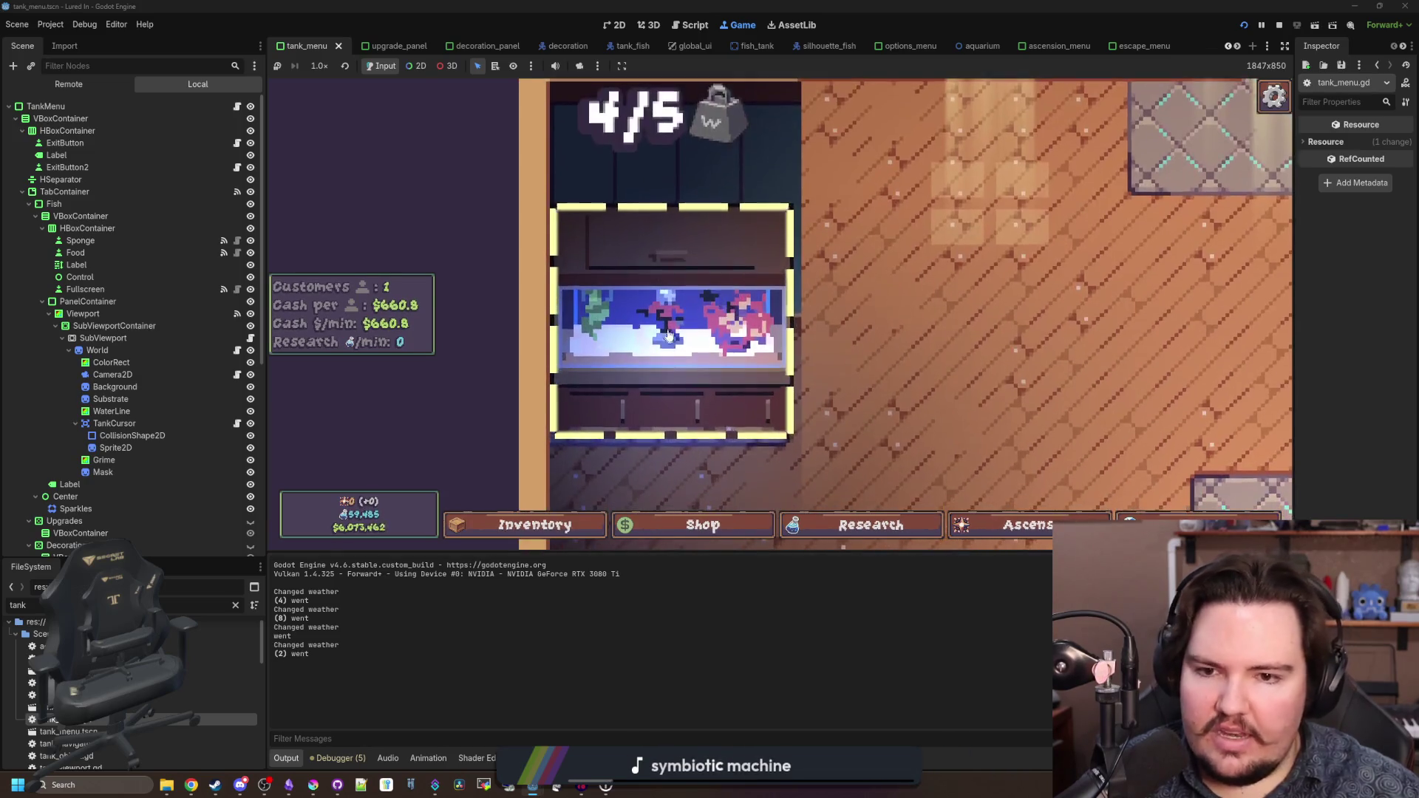
key("Escape")
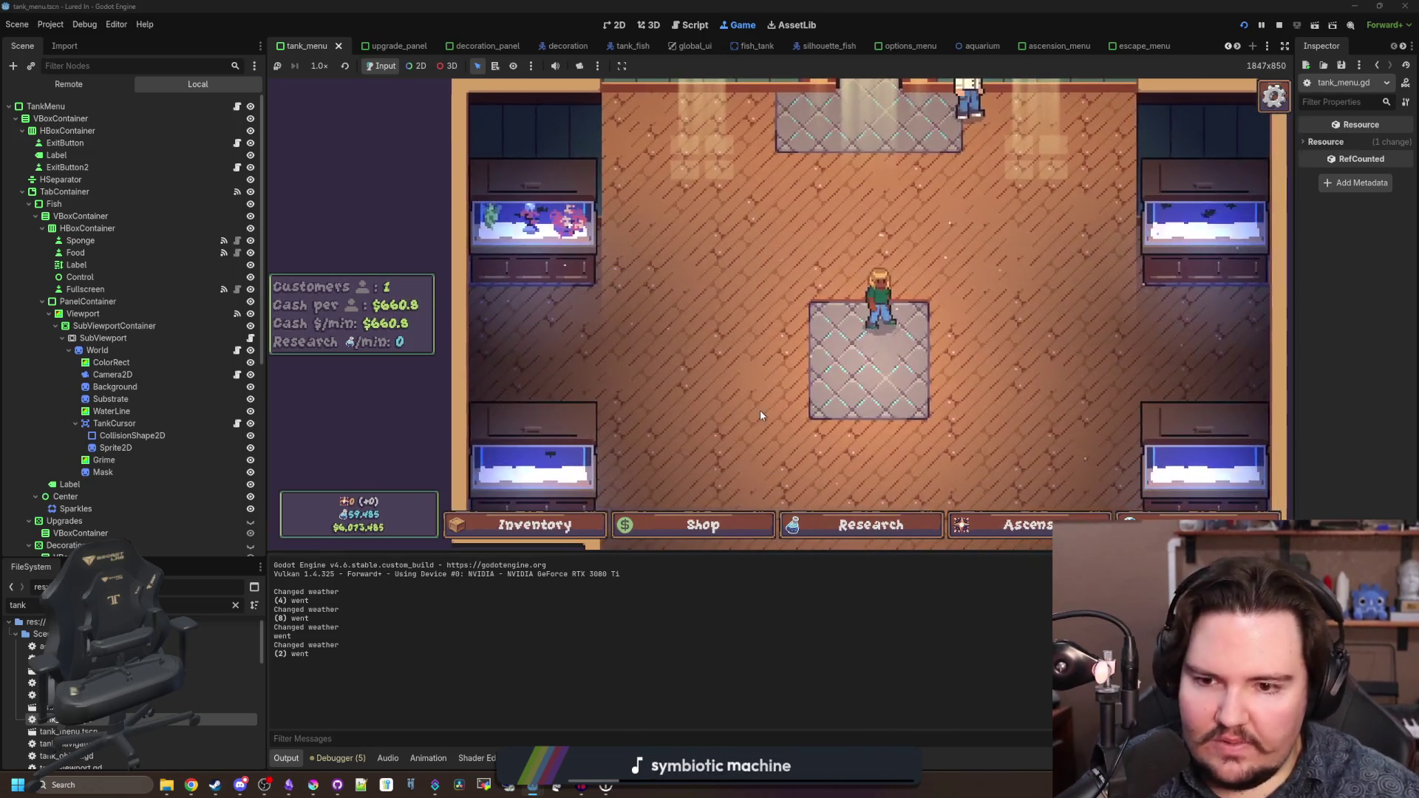
left_click(238, 106)
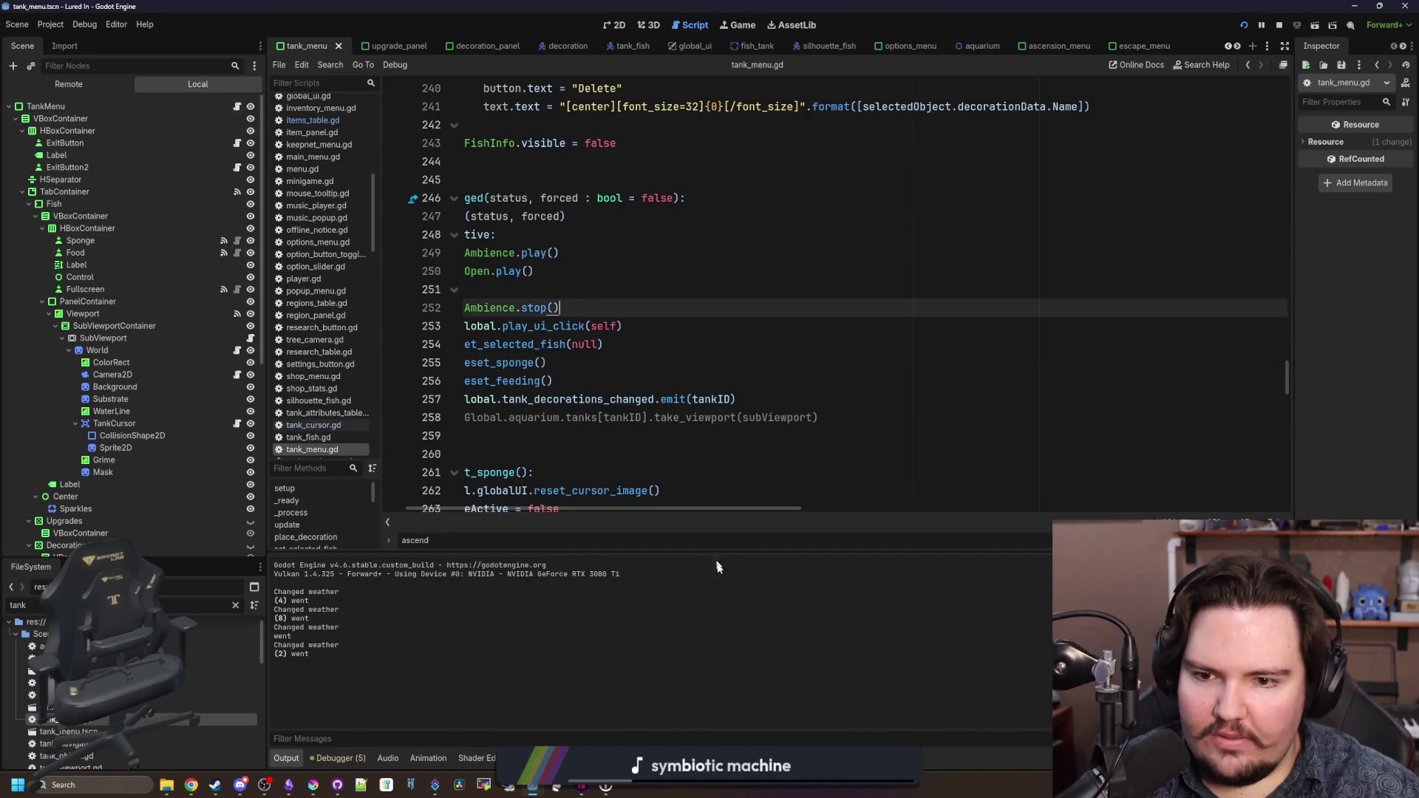
- Review place_decoration and the else branch, selecting its tank_fish_removed emit call
left_click_drag(735, 508, 712, 508)
left_click(590, 434)
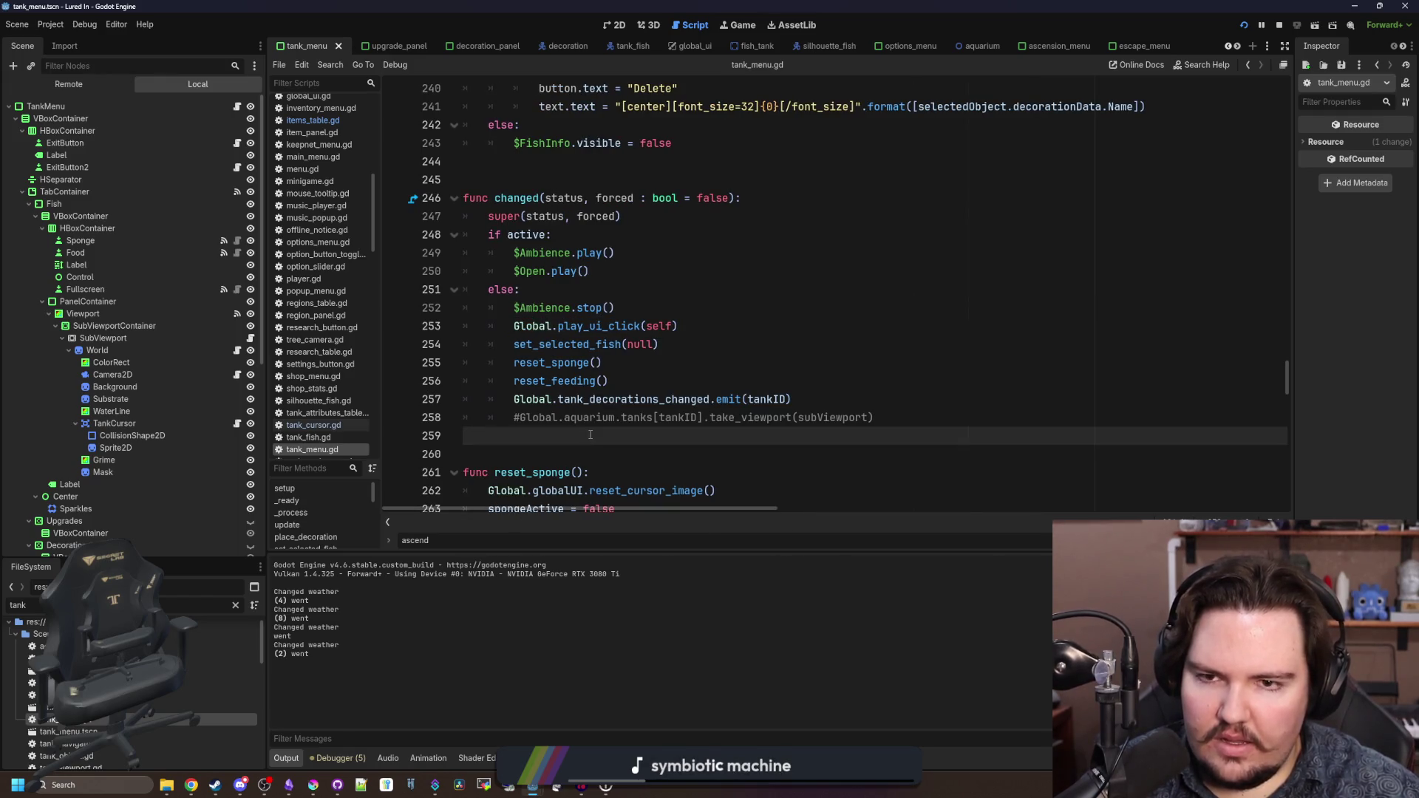
scroll(590, 435, "up", 15)
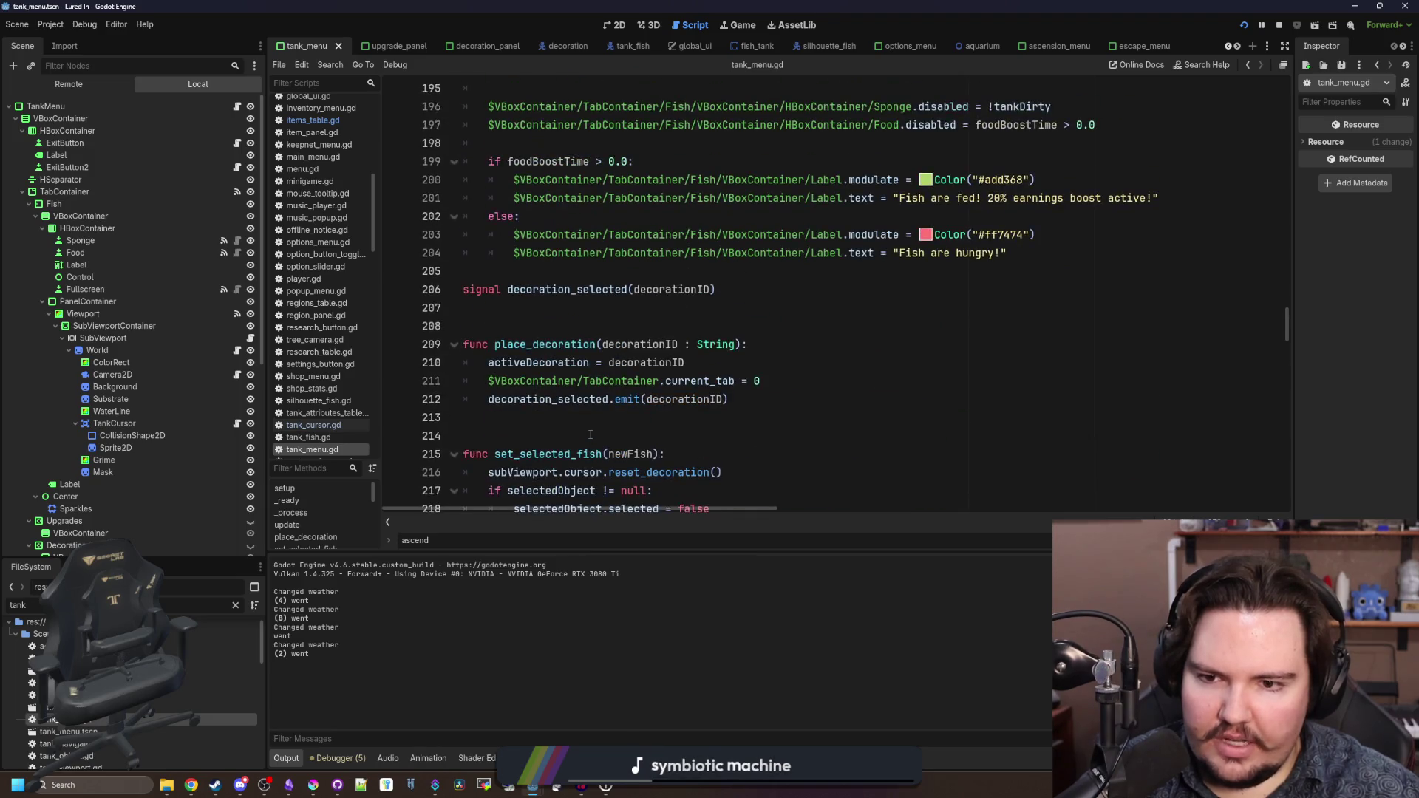
left_click(586, 417)
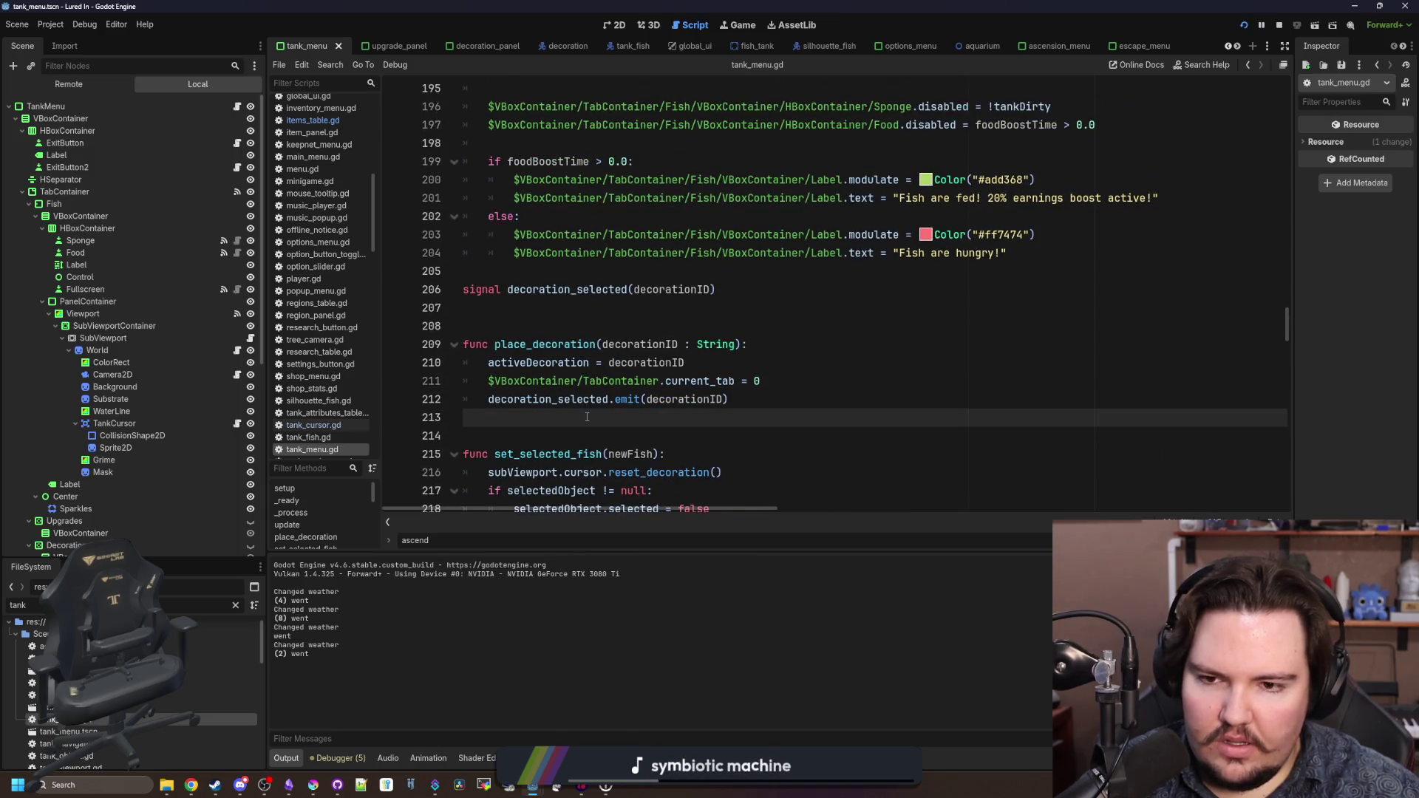
scroll(587, 416, "up", 4)
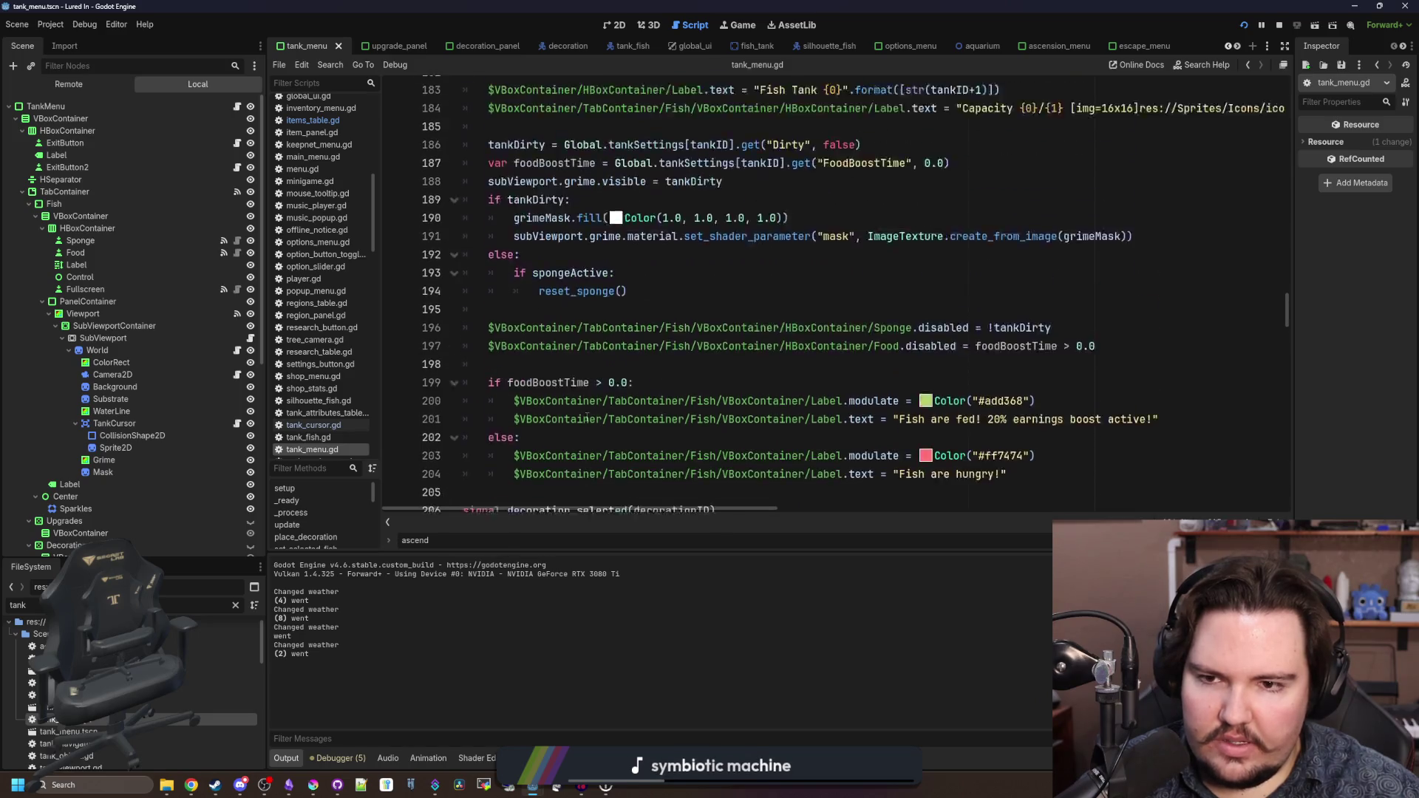
scroll(587, 417, "up", 12)
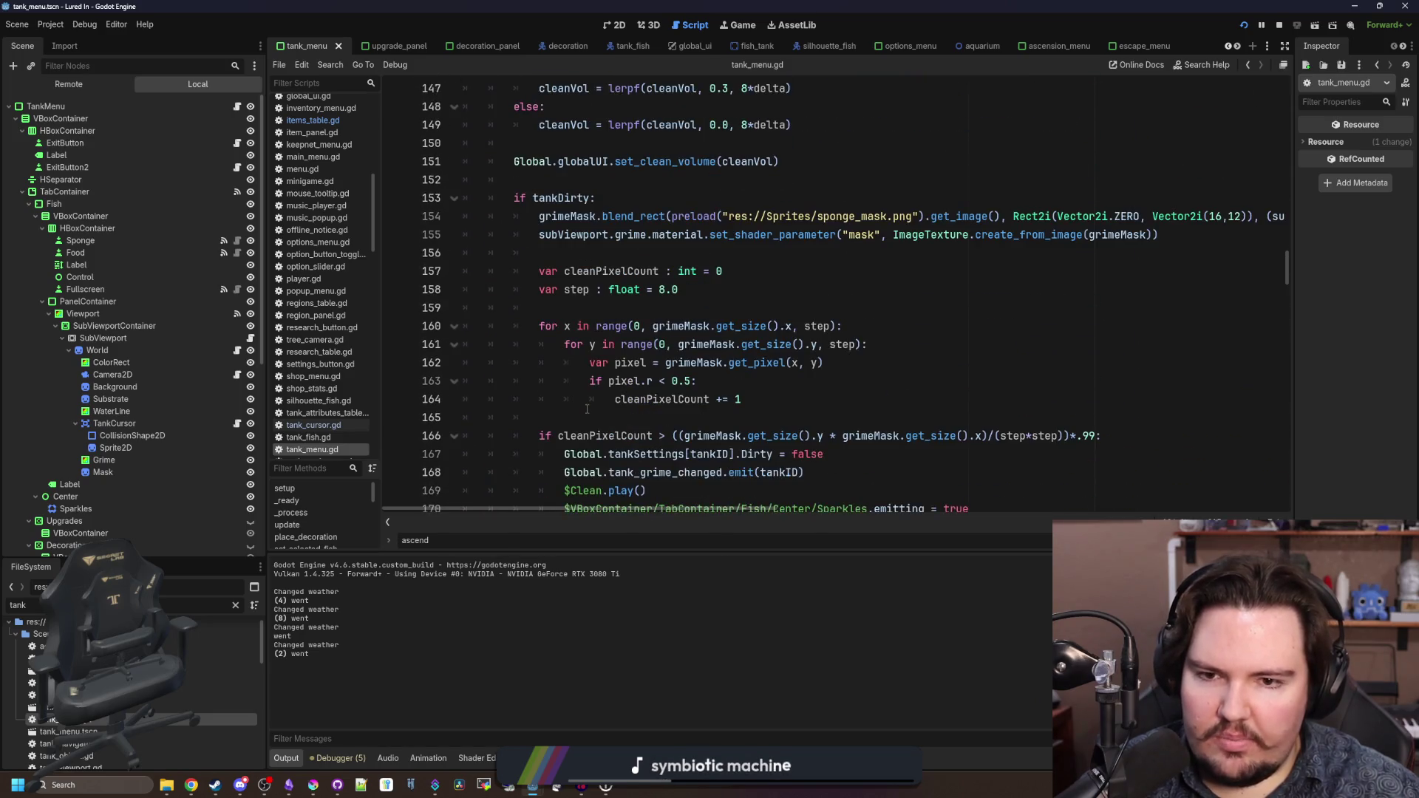
scroll(587, 408, "up", 3)
scroll(587, 408, "up", 3)
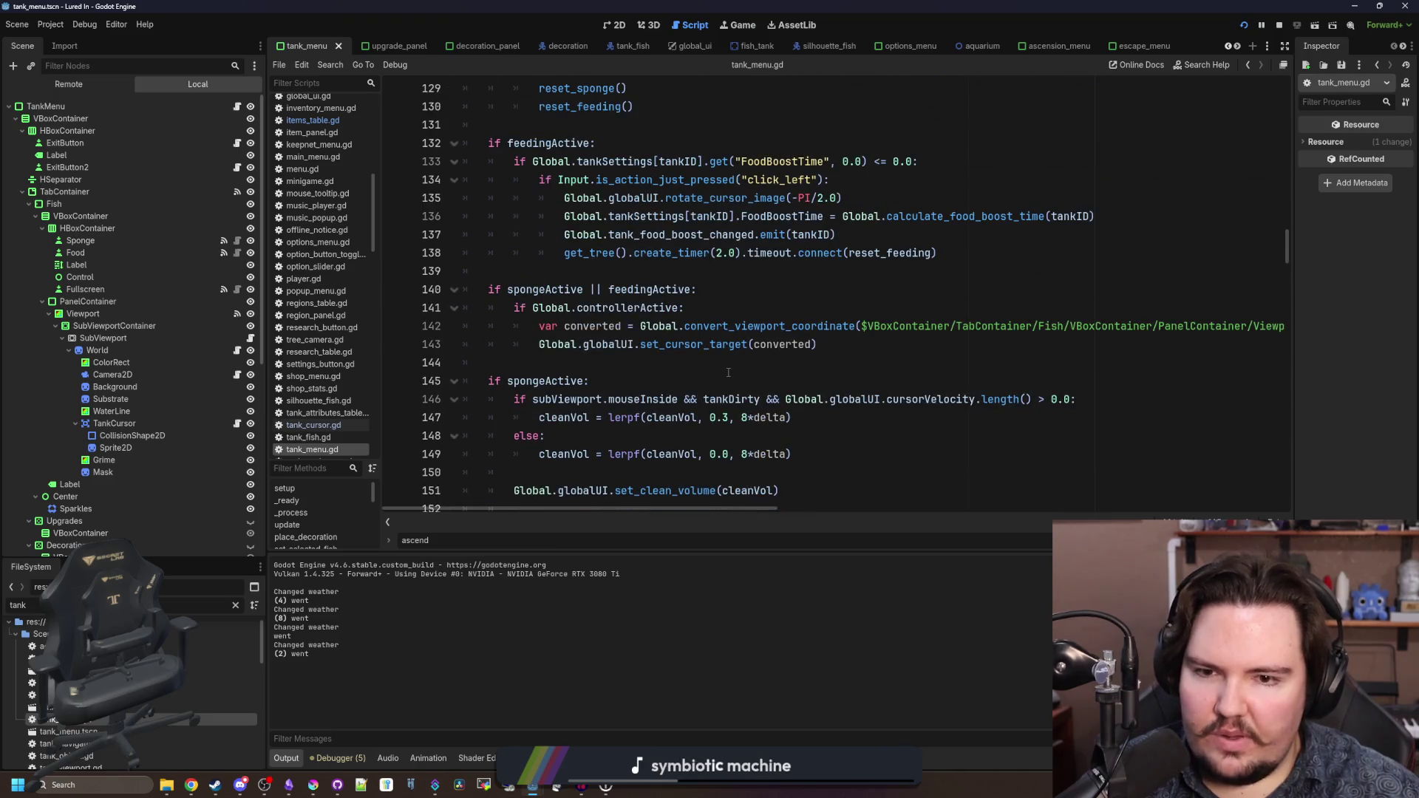
mouse_move(1286, 252)
left_mouse_down()
mouse_move(1346, 282)
mouse_move(1290, 310)
mouse_move(1285, 508)
mouse_move(1296, 423)
left_mouse_up()
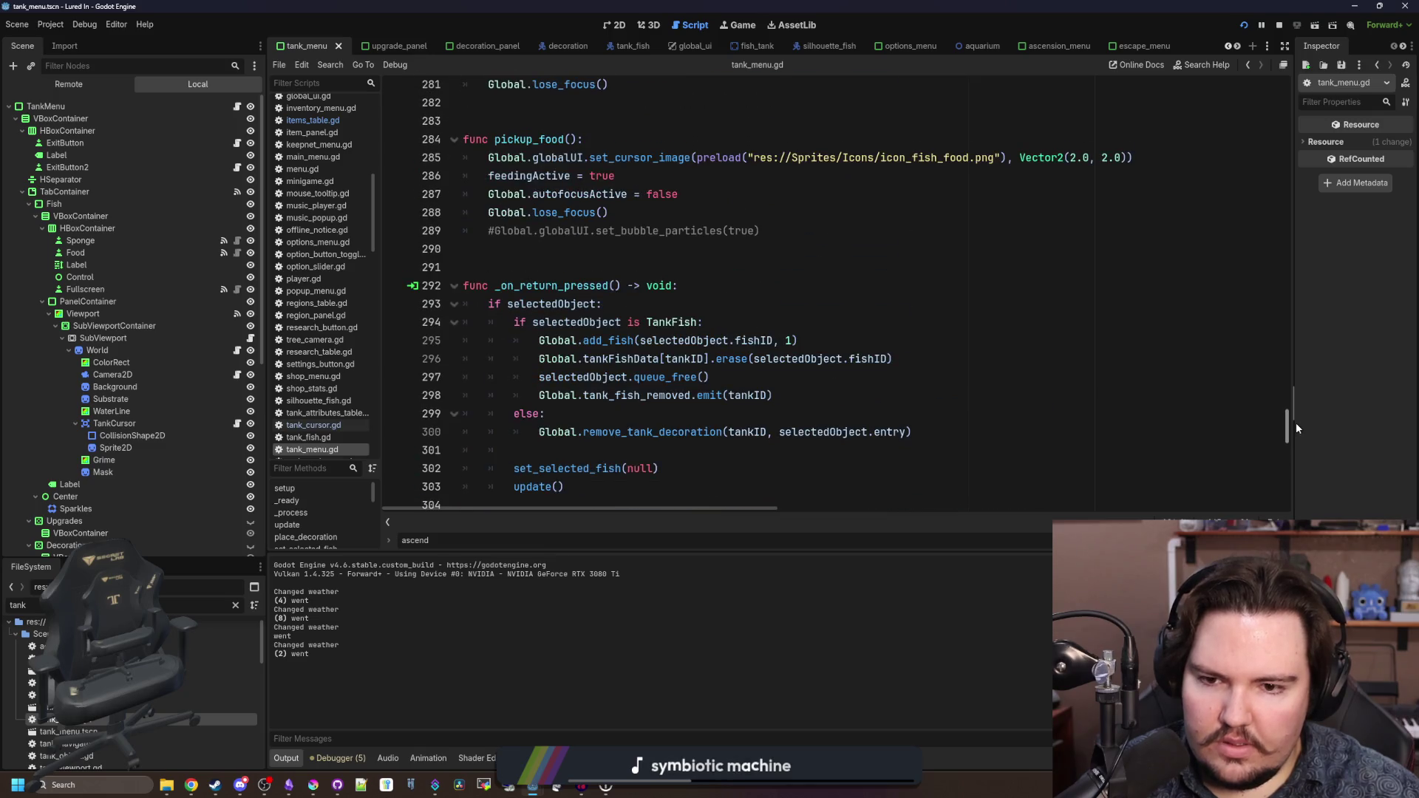
left_click(659, 411)
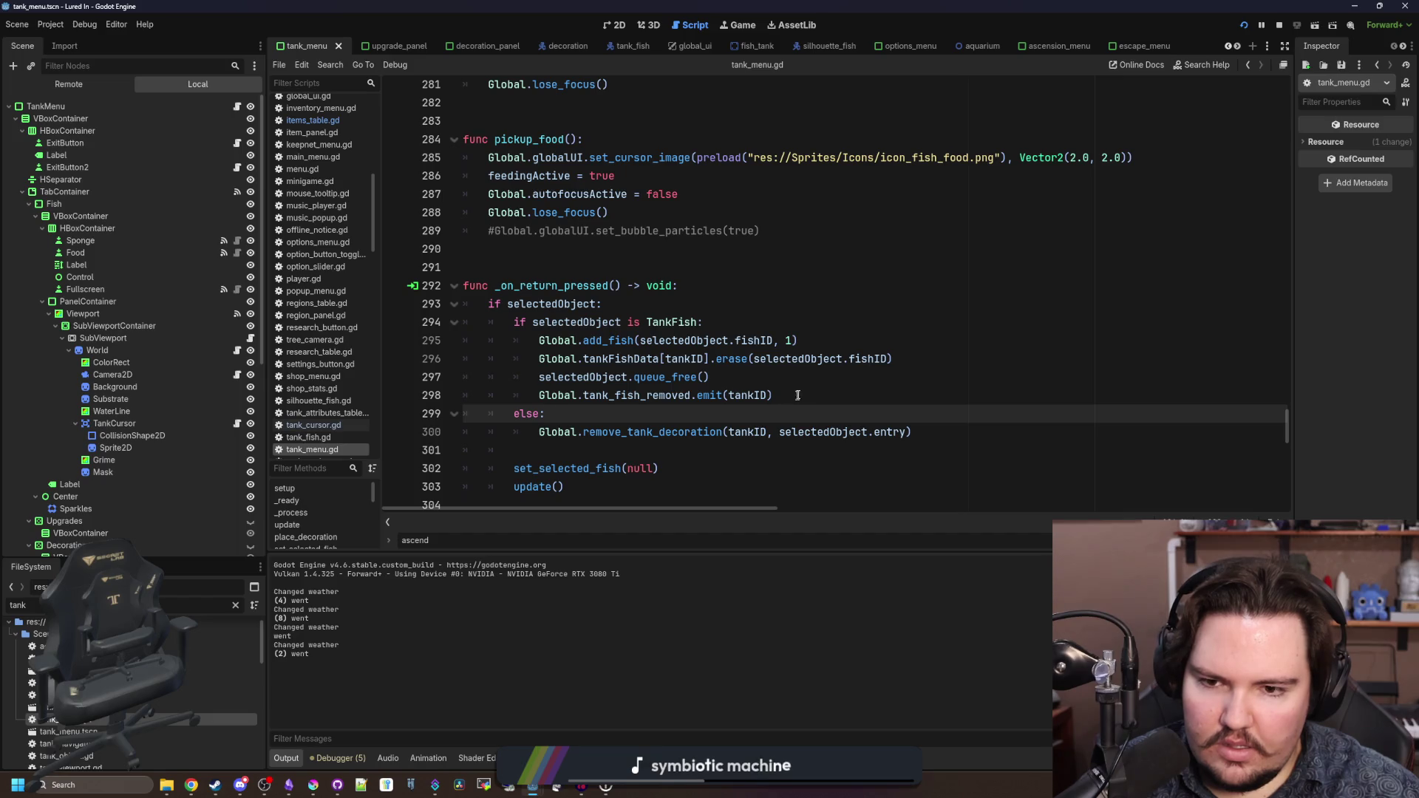
left_click_drag(802, 393, 551, 399)
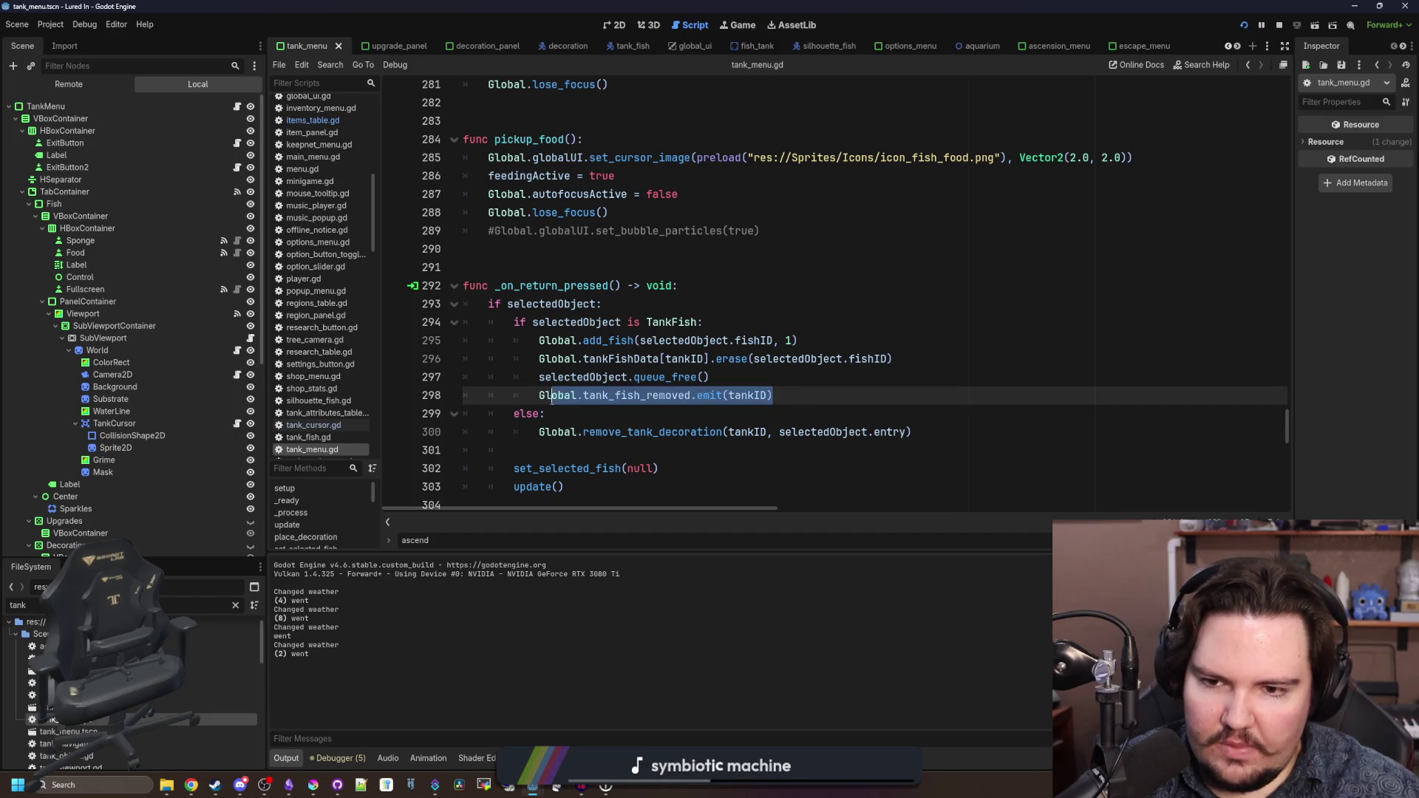
- Check reset_feeding, then return to the running game and open Fish Tank 1's menu
scroll(589, 370, "up", 7)
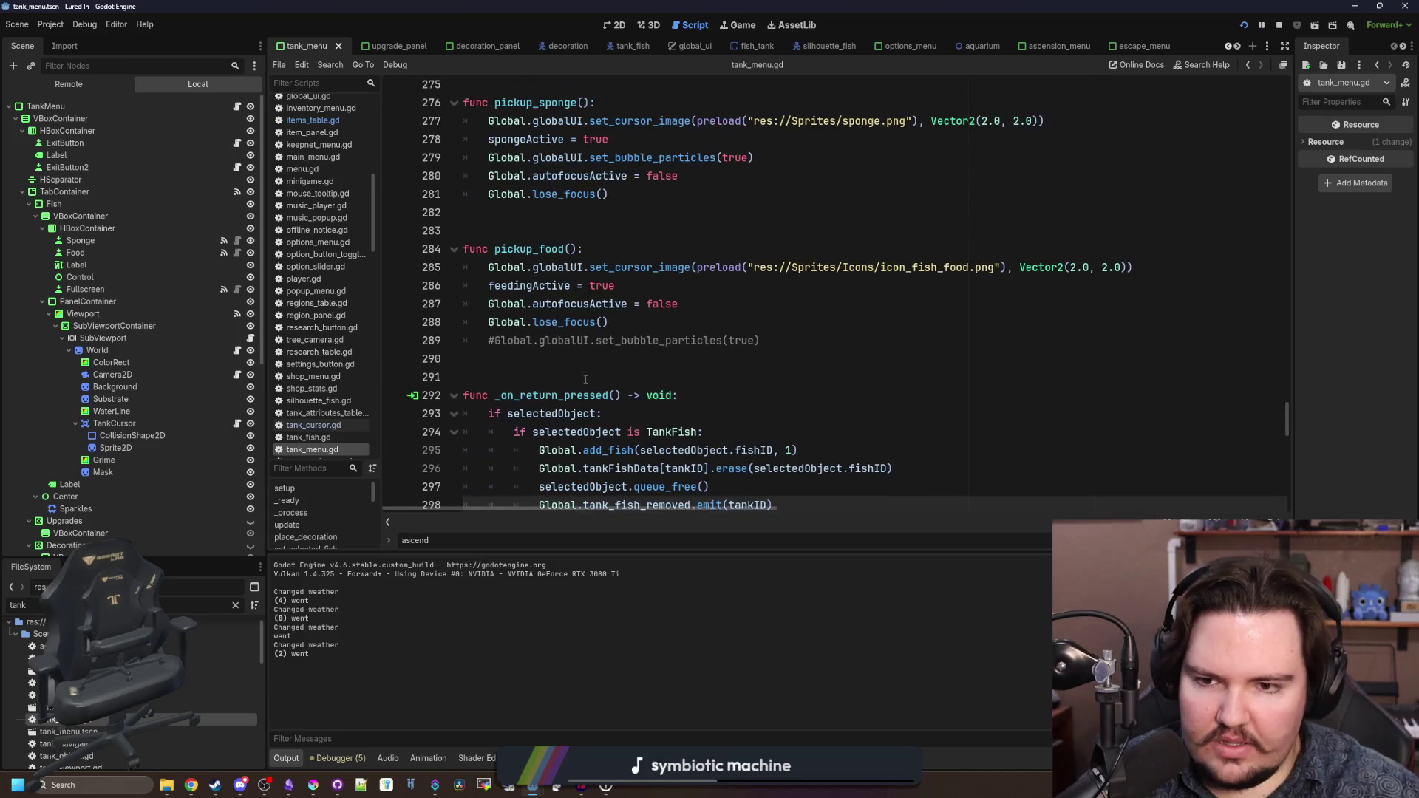
left_click(591, 340)
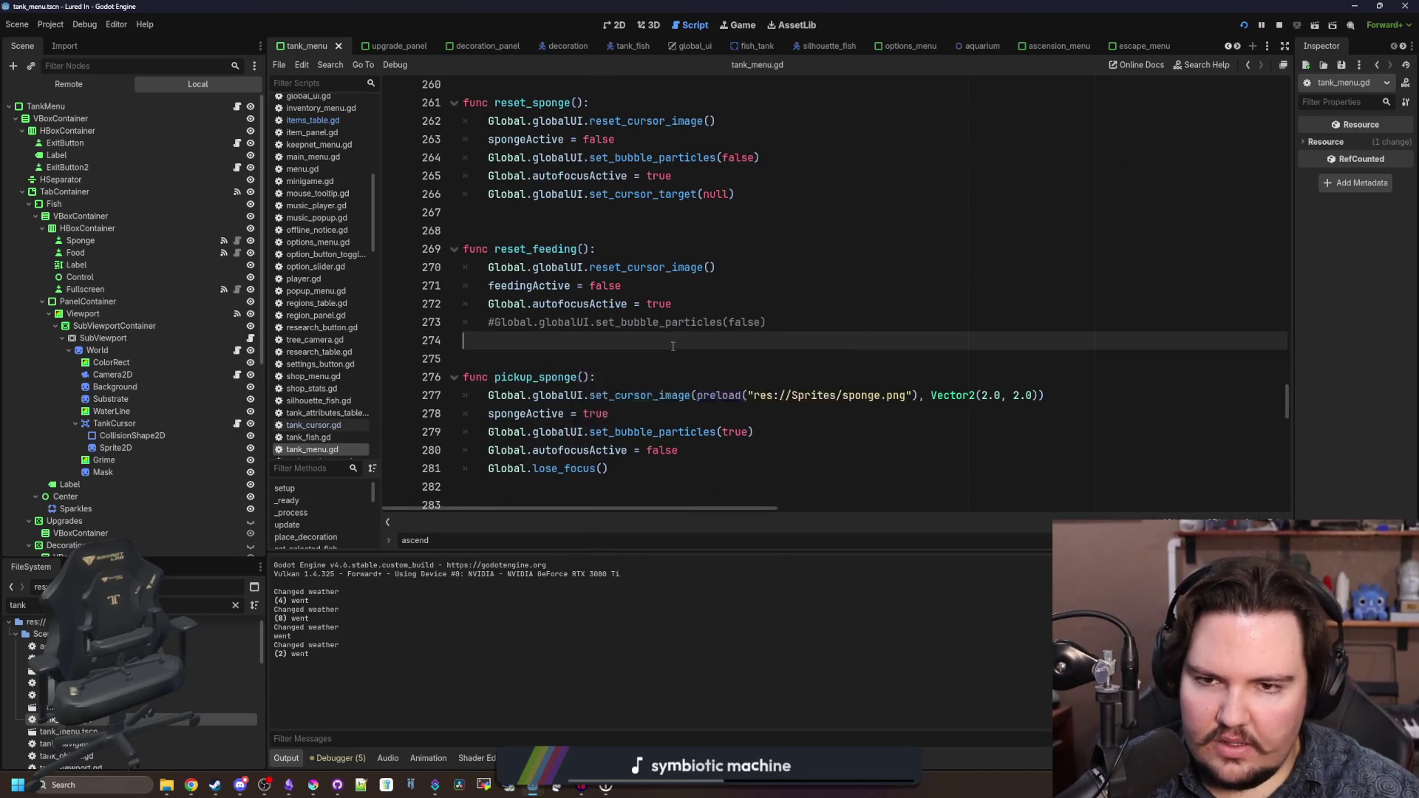
scroll(592, 347, "up", 3)
left_click(726, 24)
left_click(392, 214)
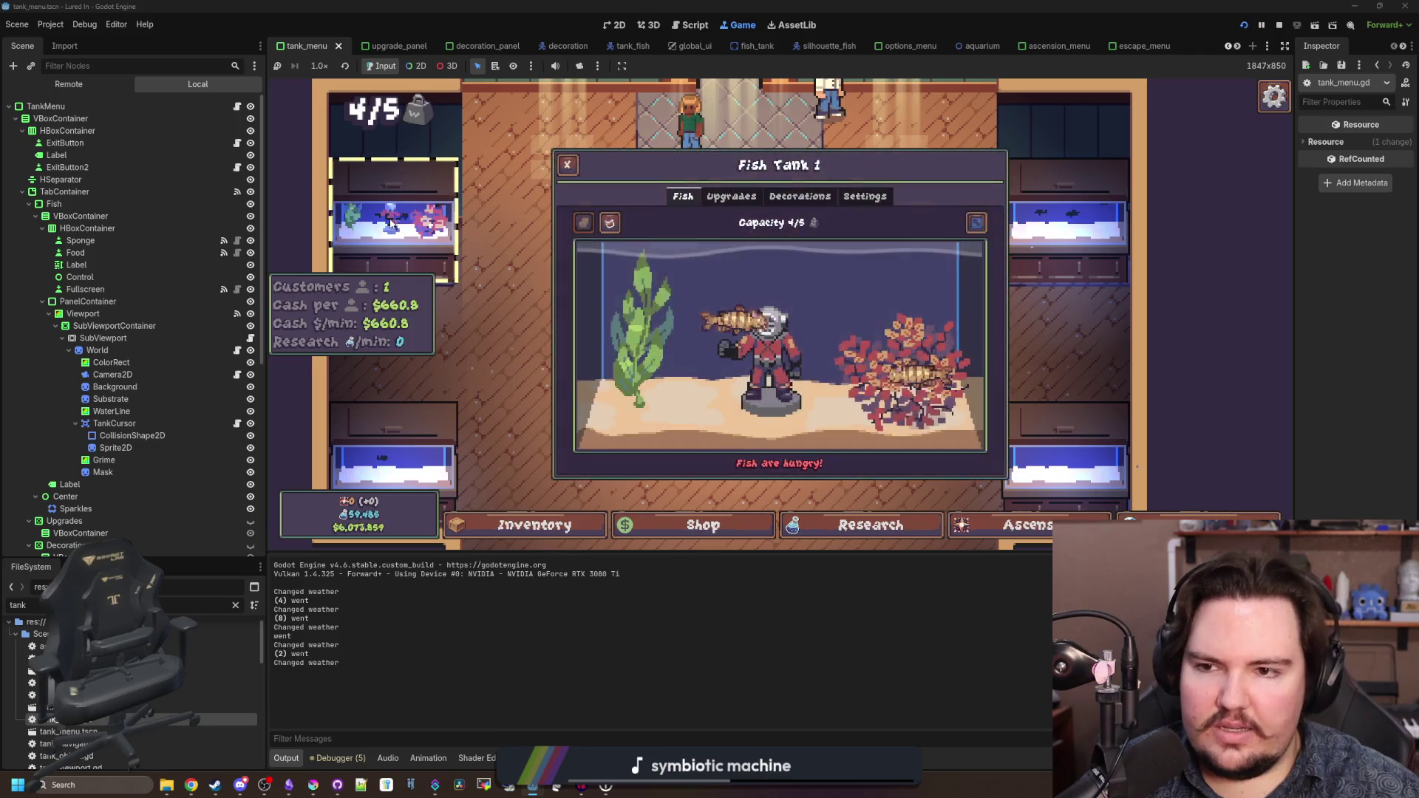
- Cycle Fish Tank 1's Fish, Upgrades, Settings and Decorations tabs by controller, then stop the game with F8
left_click(570, 165)
left_click(566, 222)
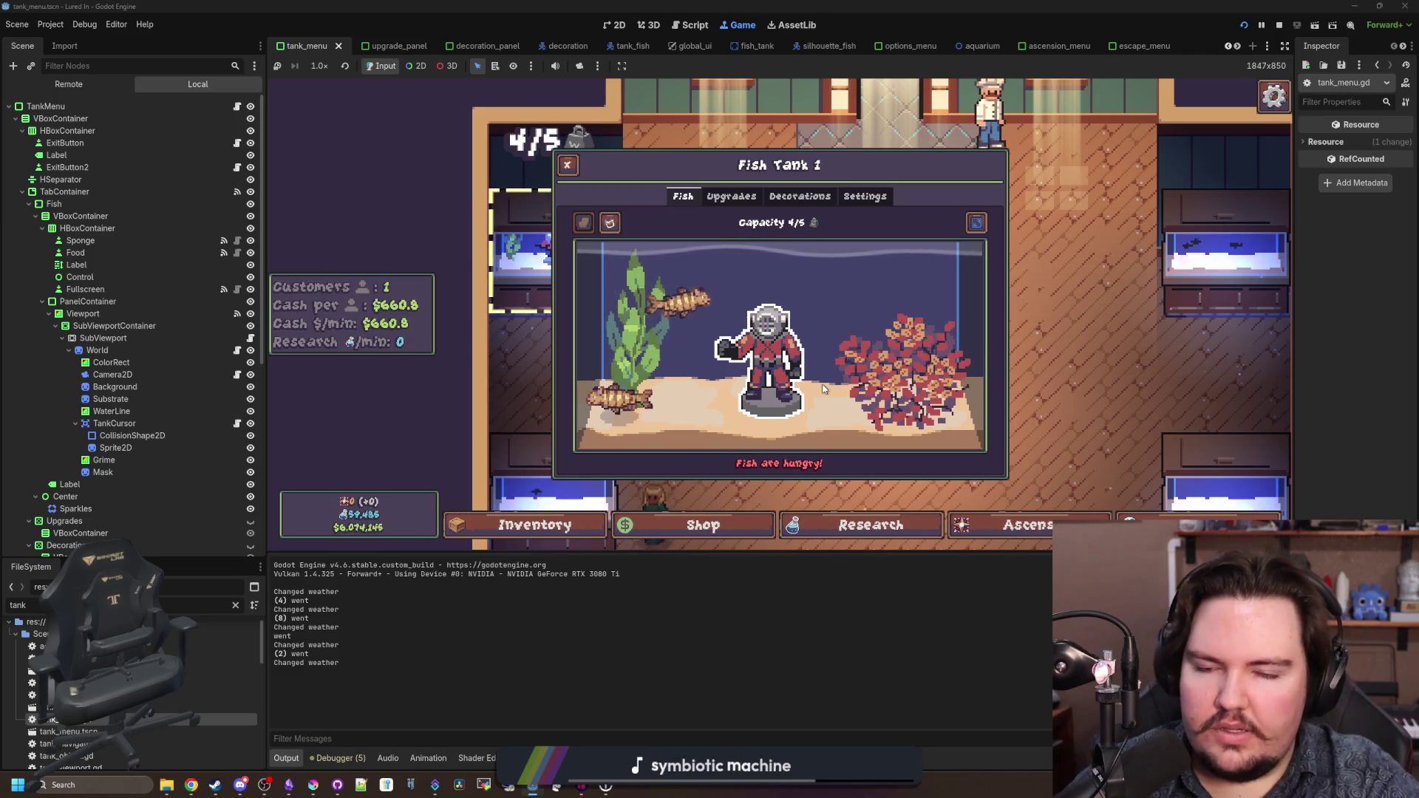
key("Tab")
key("Tab")
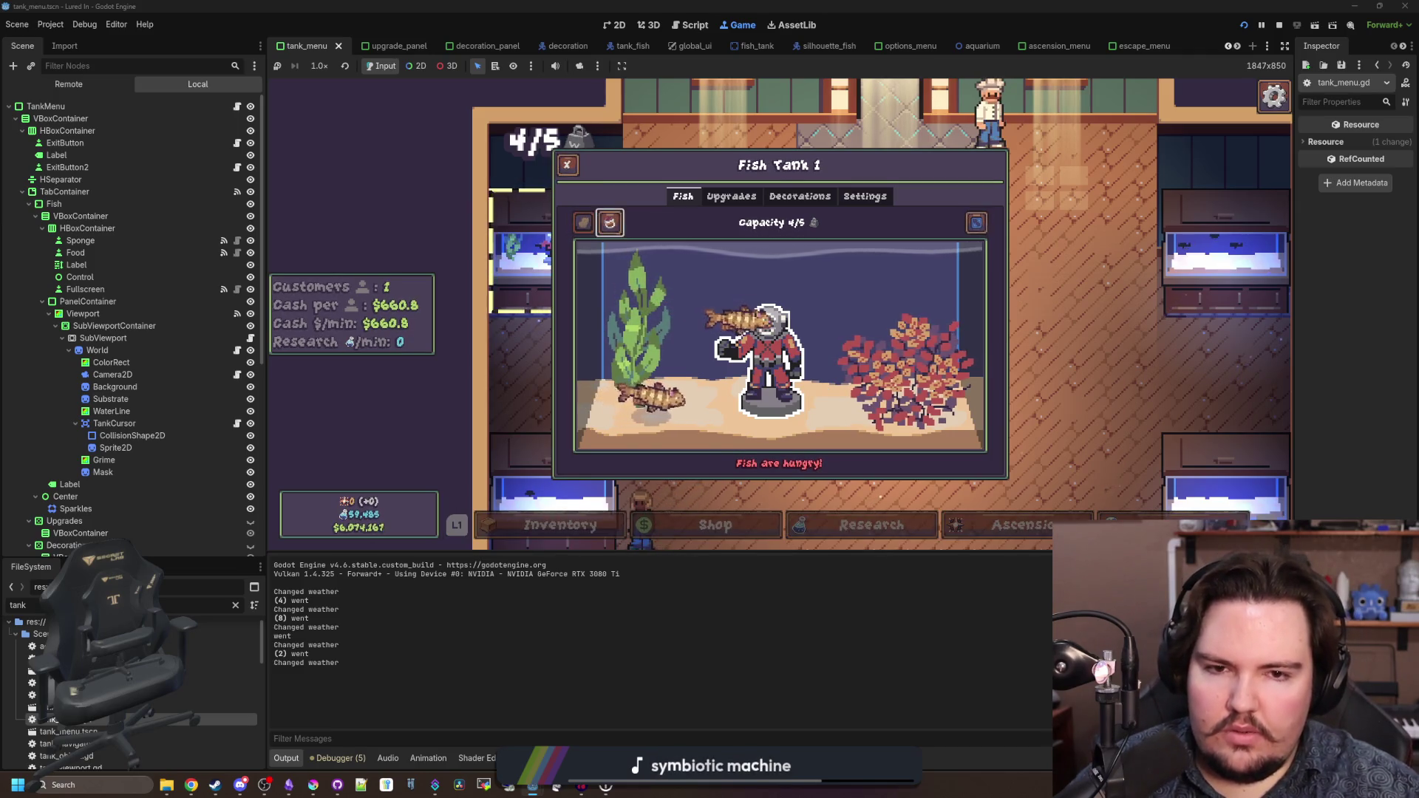
key("e")
key("e")
key("e")
key("q")
key("q")
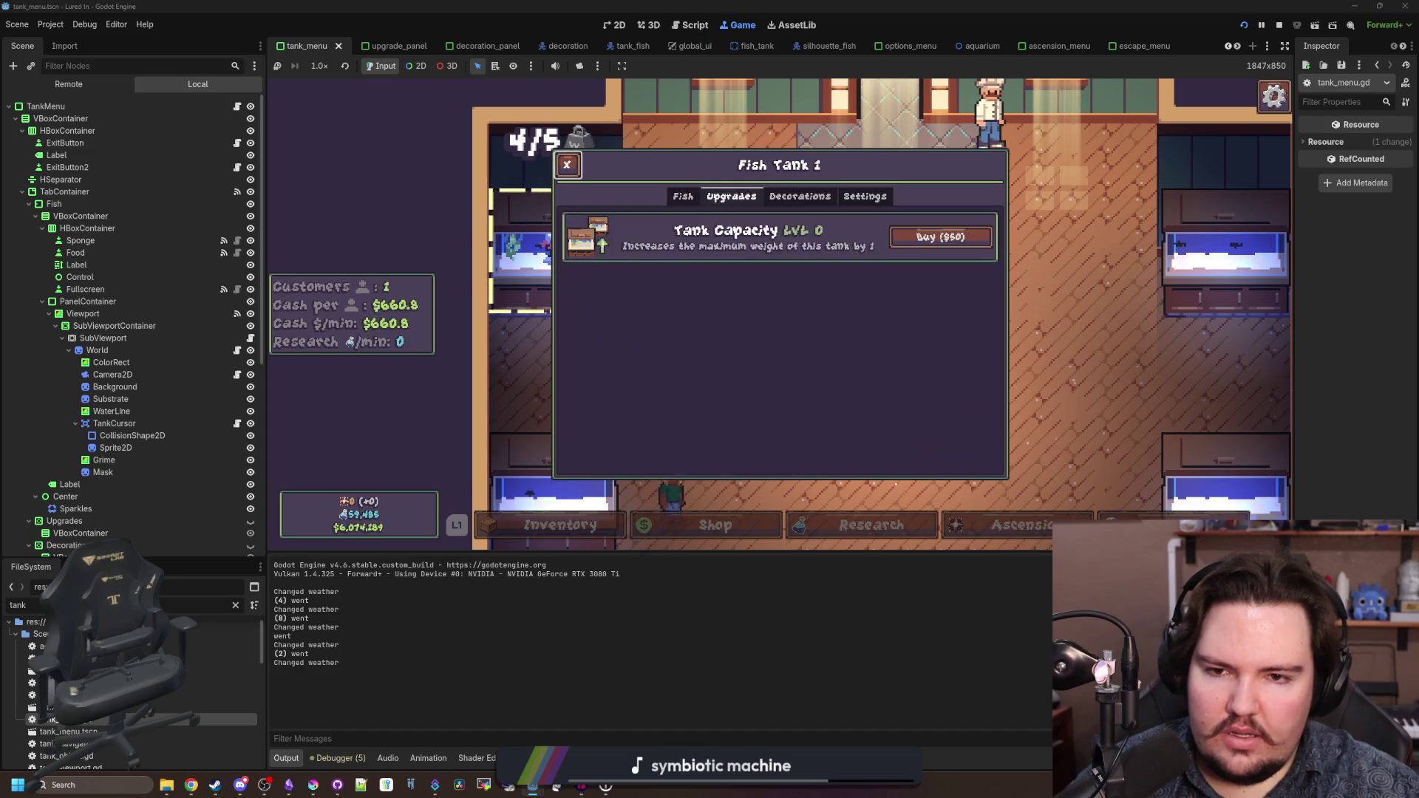
key("e")
key("e")
key("q")
key("q")
key("q")
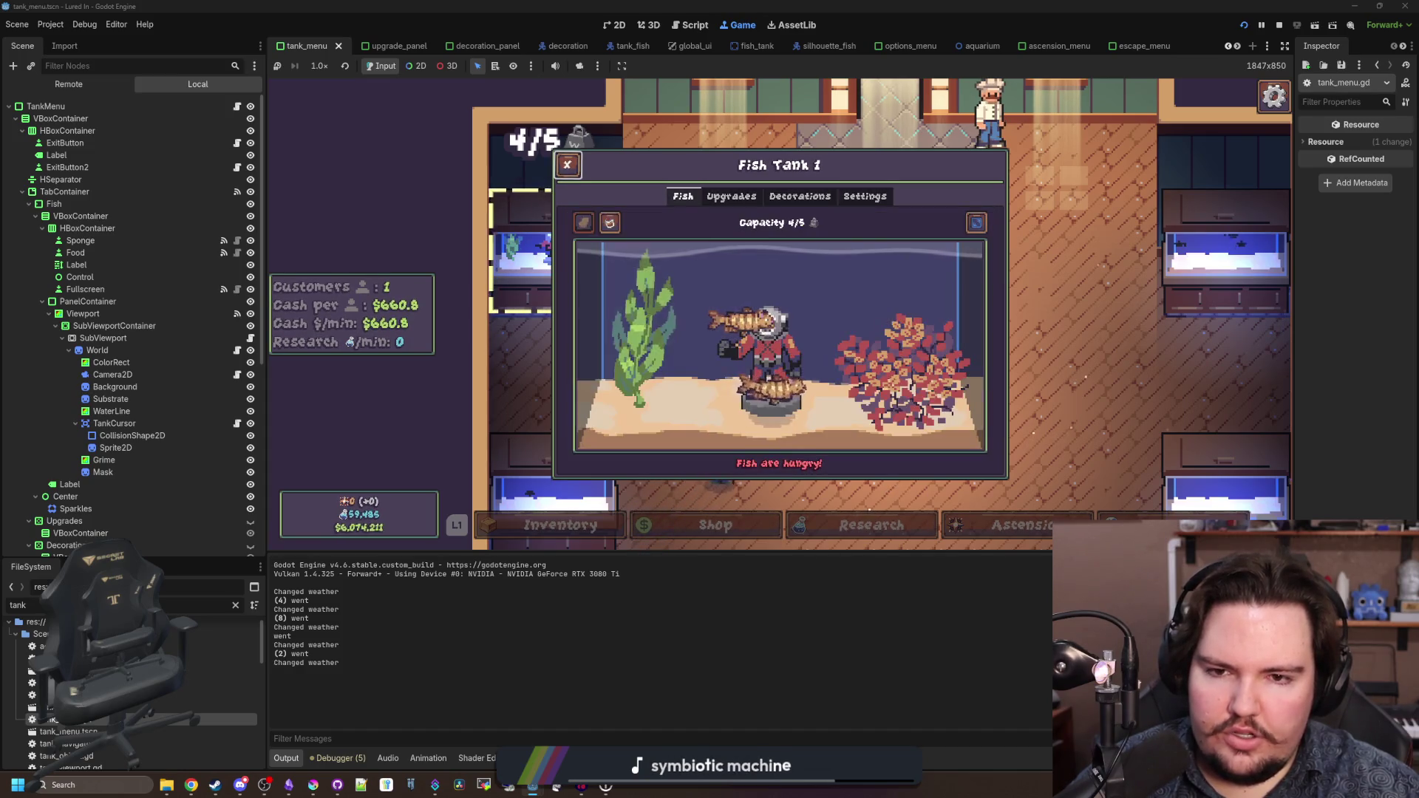
key("e")
key("e")
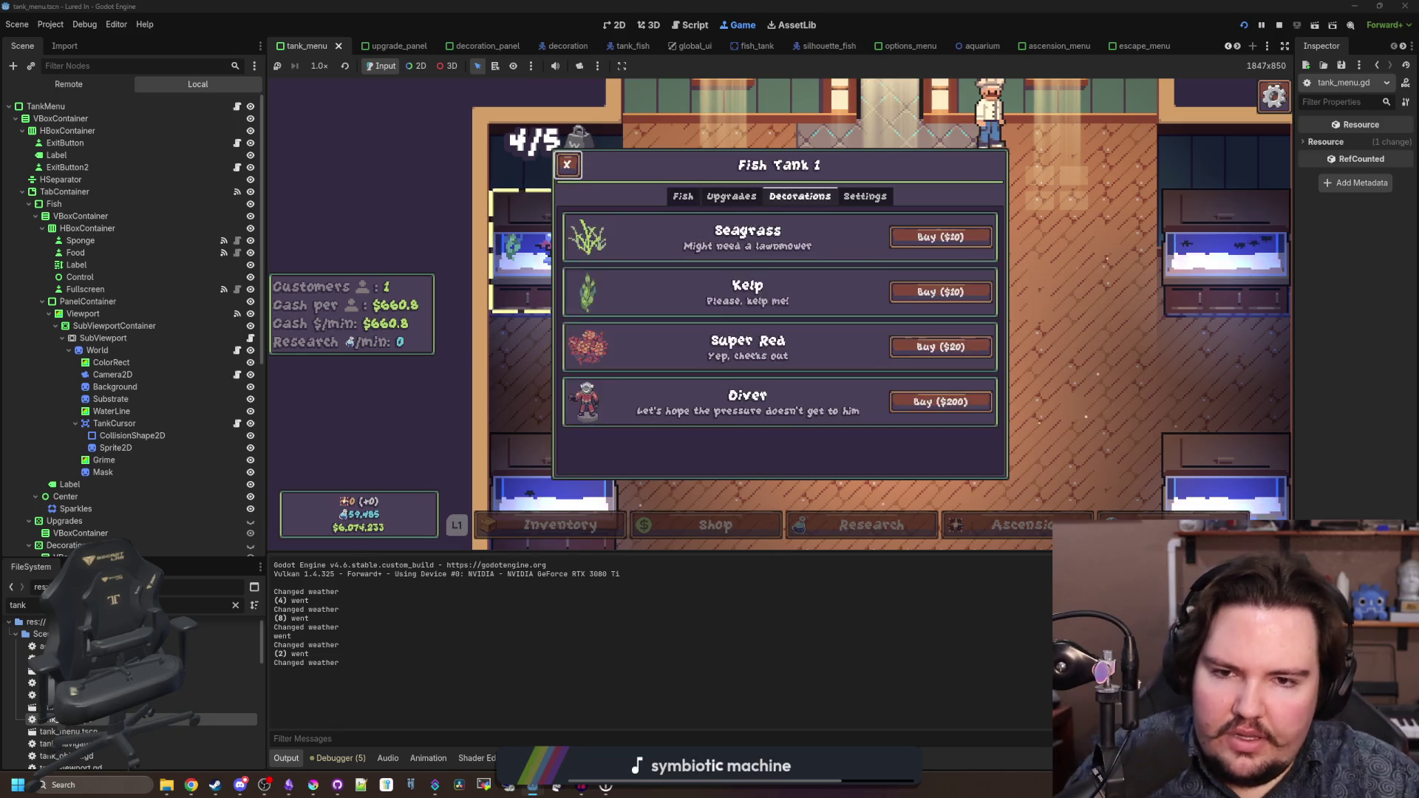
key("Down")
key("Down")
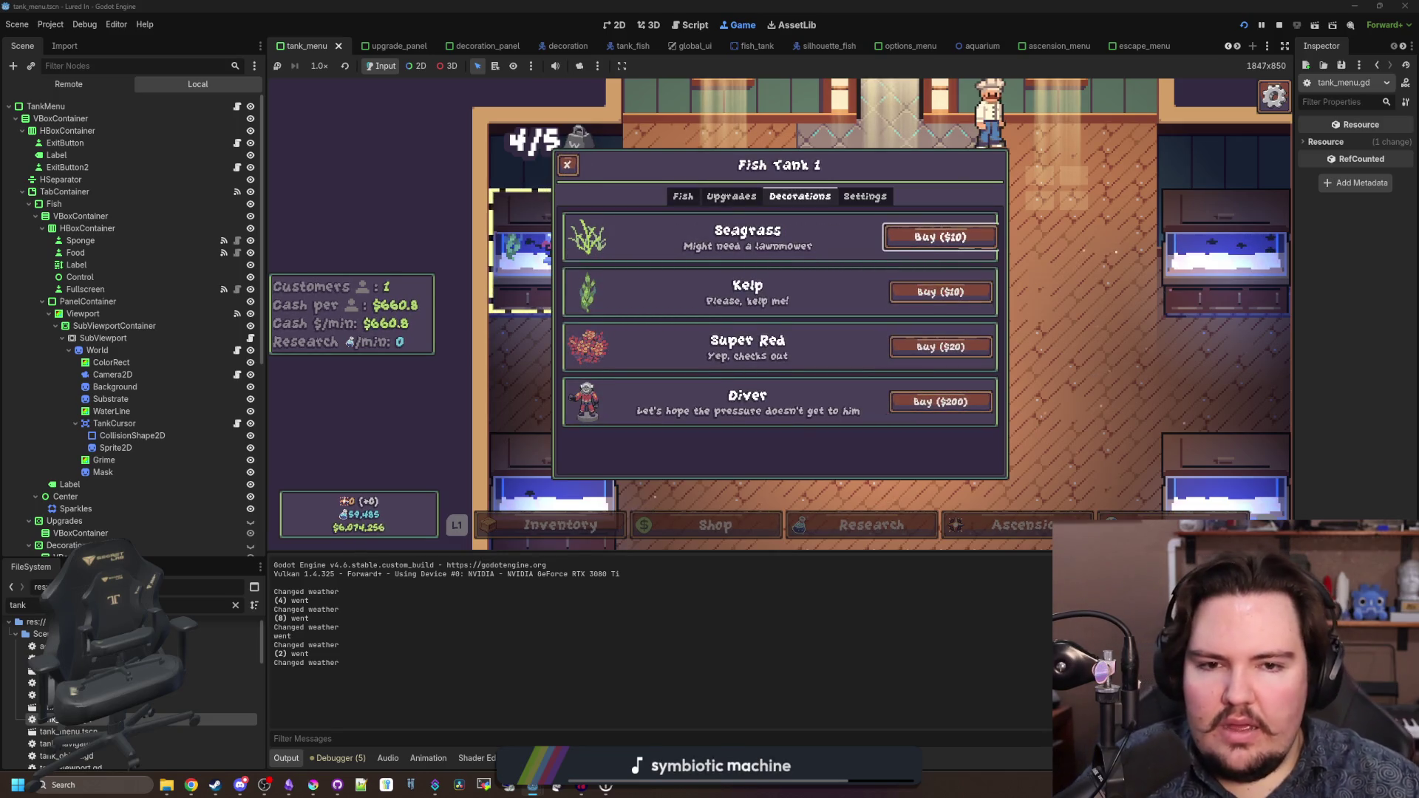
key("q")
key("q")
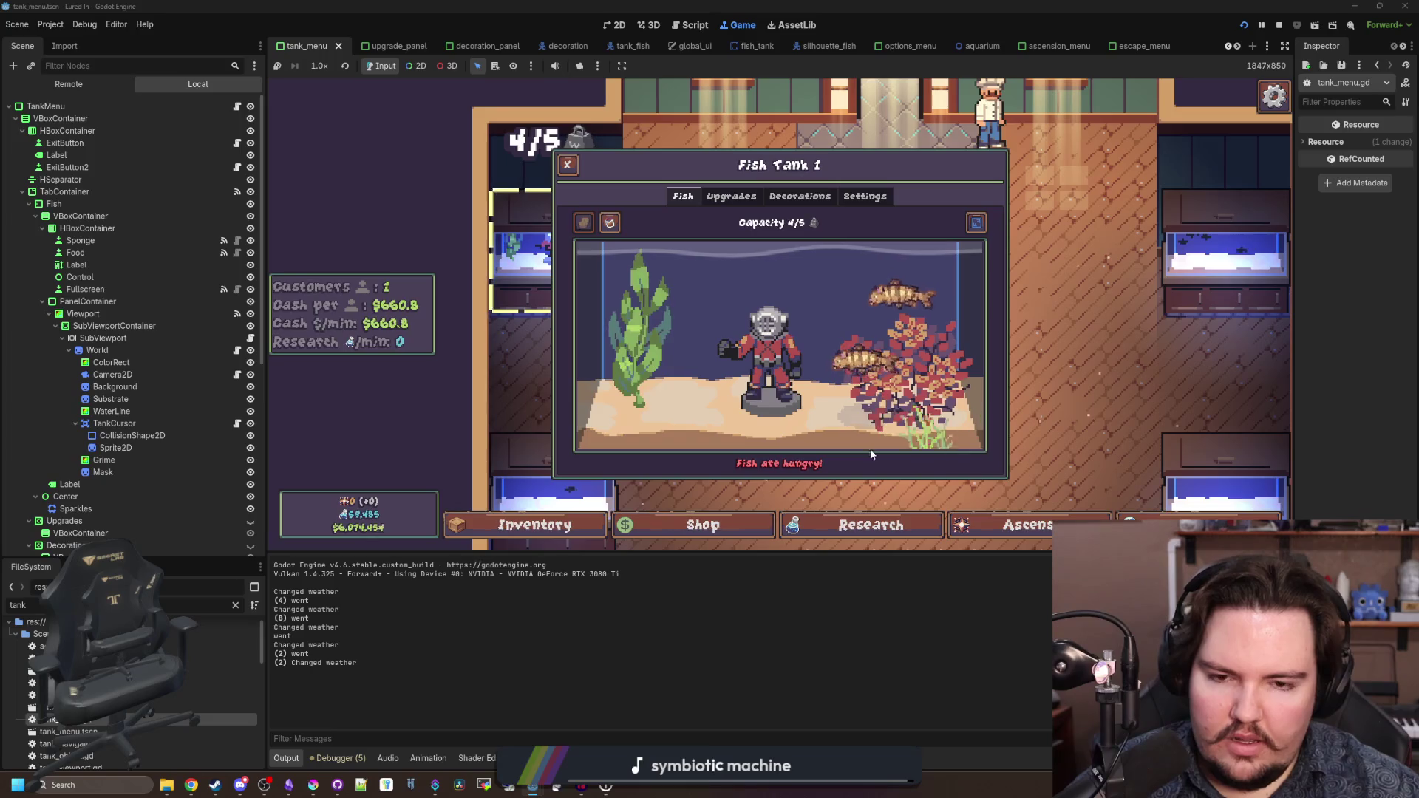
key("F8")
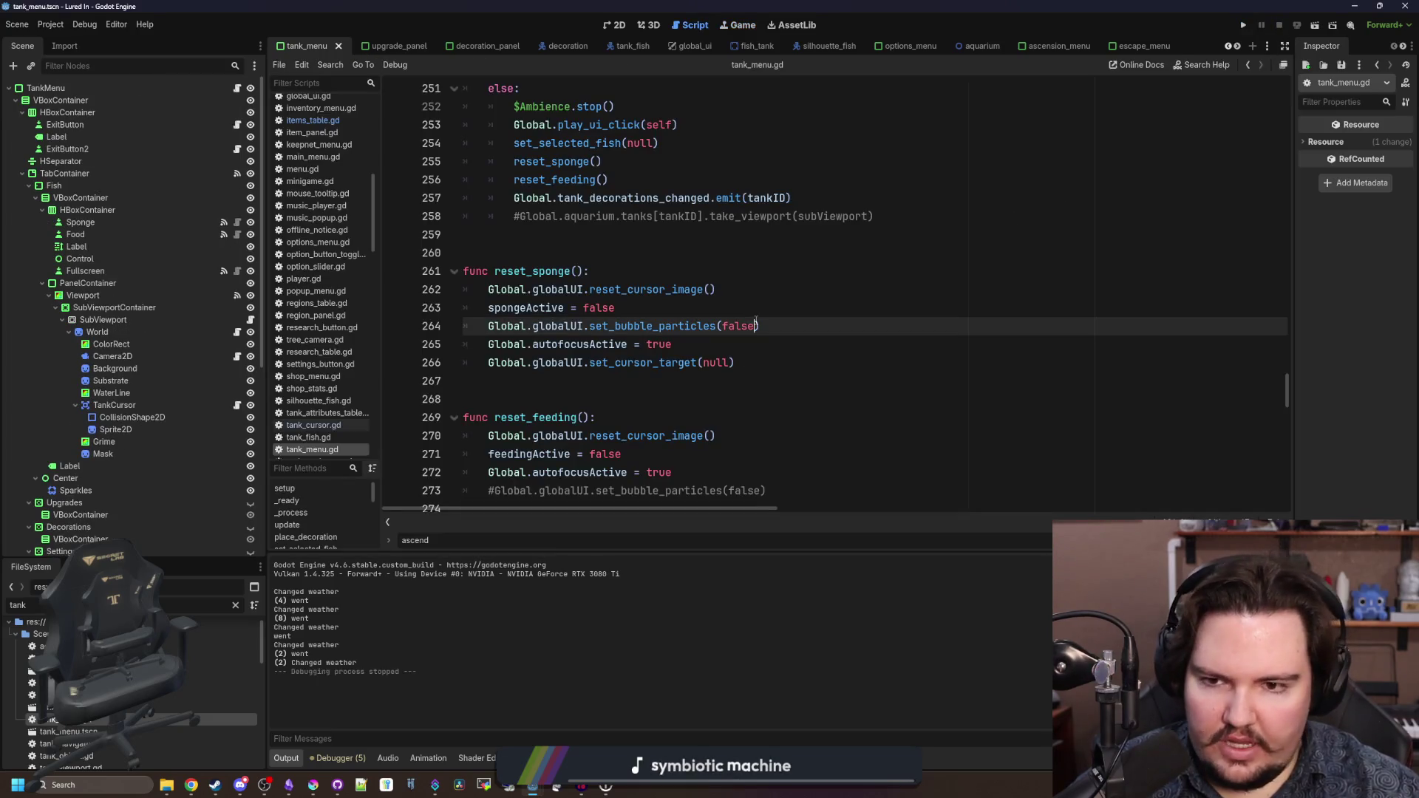
- Save tank_menu.gd and search for 'pick' to locate the pickup_sponge function
key("ctrl+s")
left_click(537, 255)
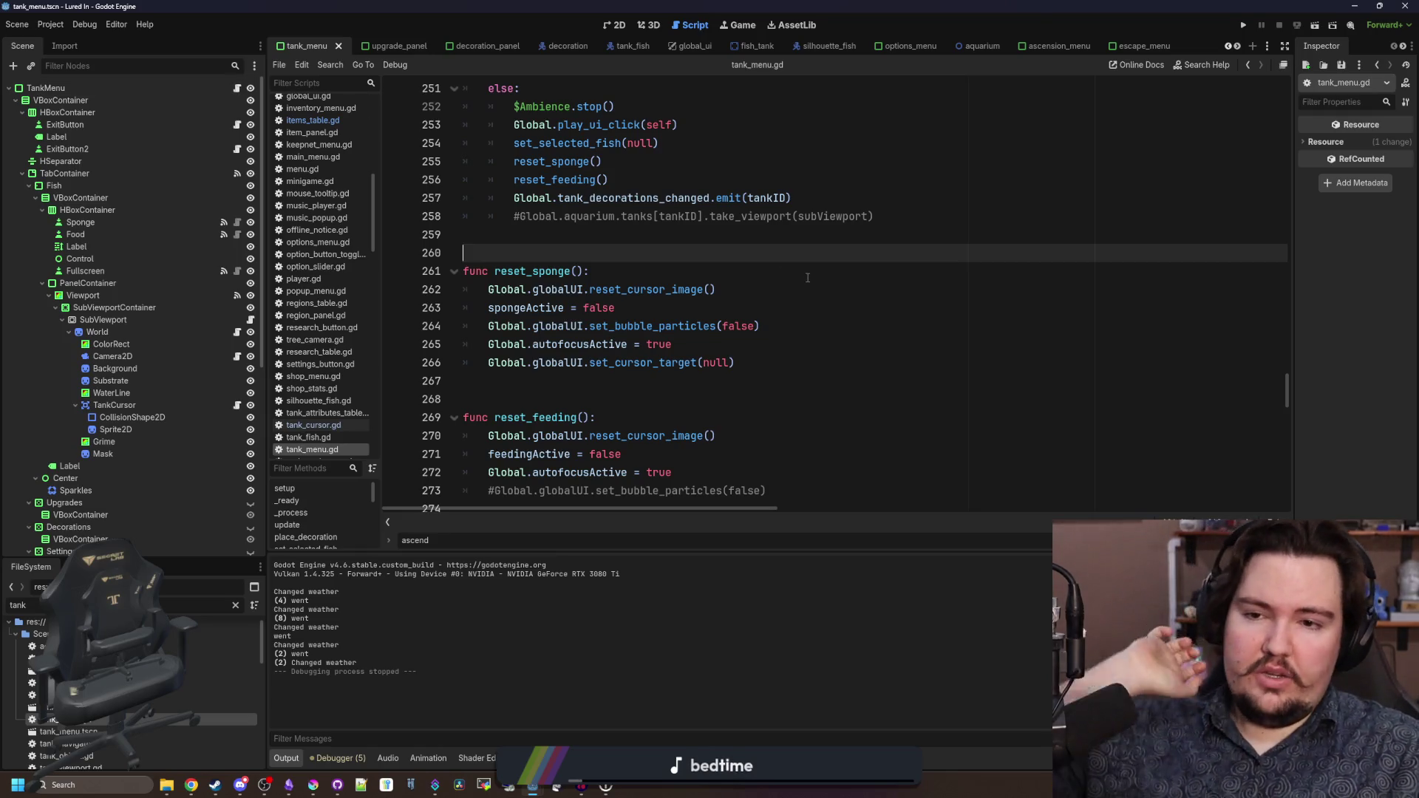
scroll(774, 389, "up", 5)
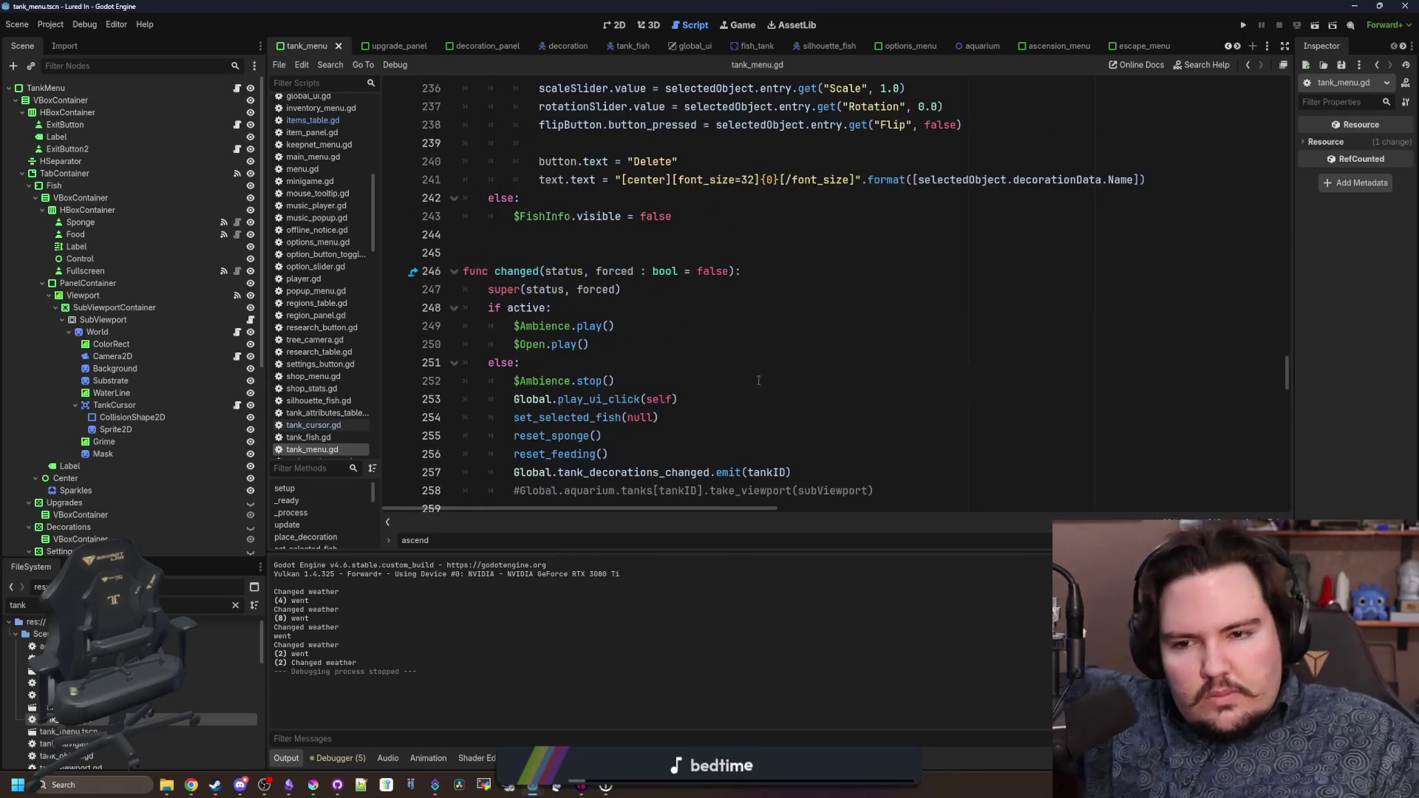
scroll(595, 317, "up", 3)
left_click(619, 426)
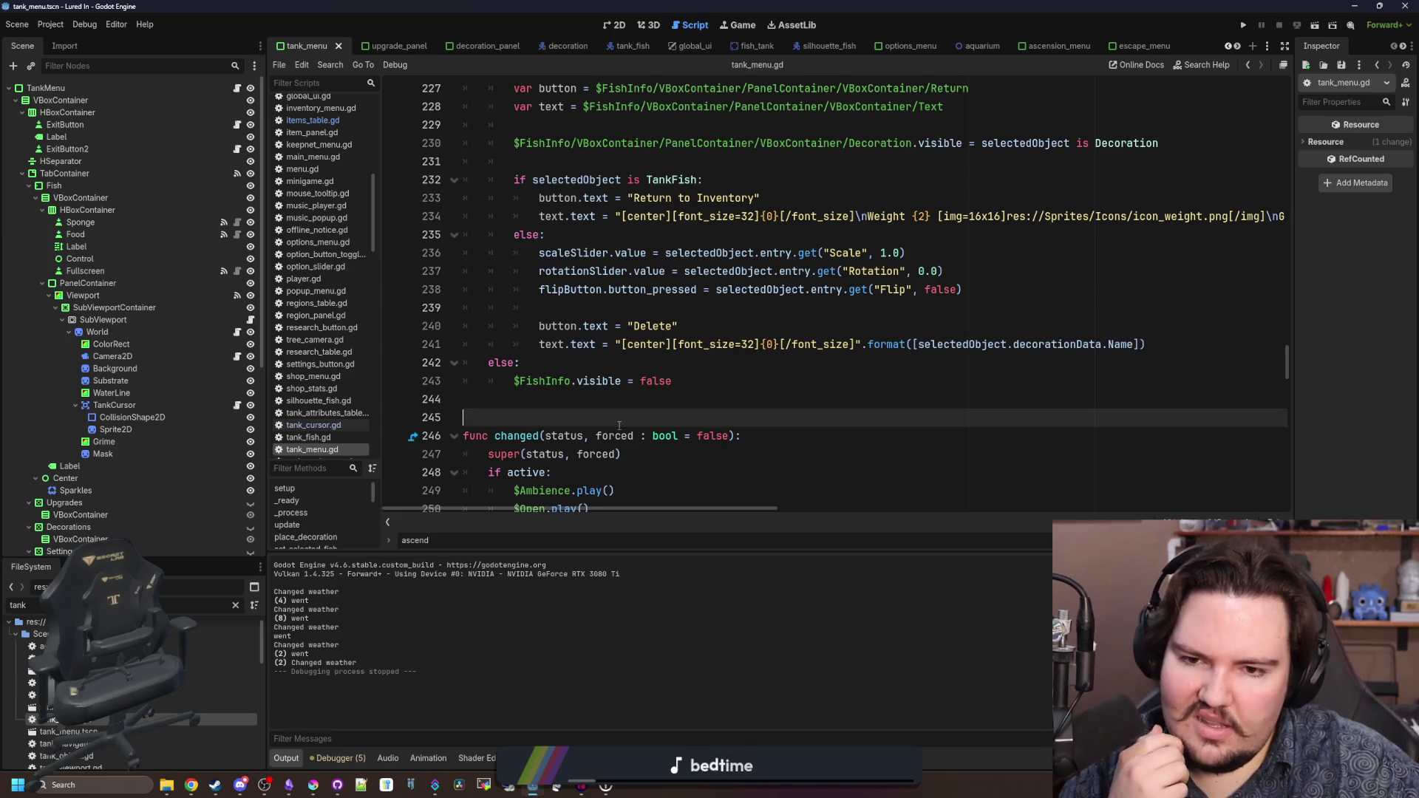
scroll(619, 425, "up", 7)
left_click(679, 397)
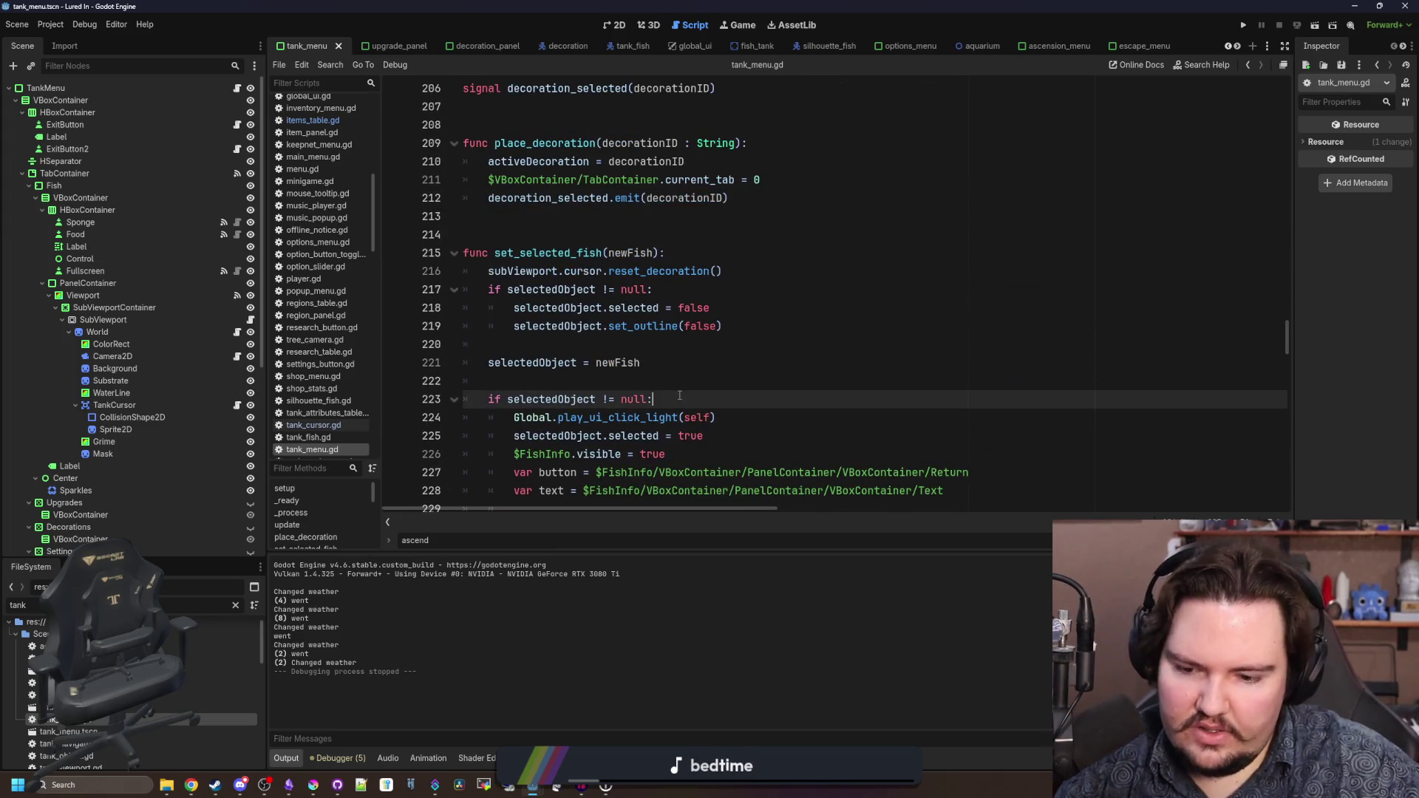
key("ctrl+f")
type("pick")
left_click_drag(680, 396, 679, 399)
scroll(679, 399, "up", 1)
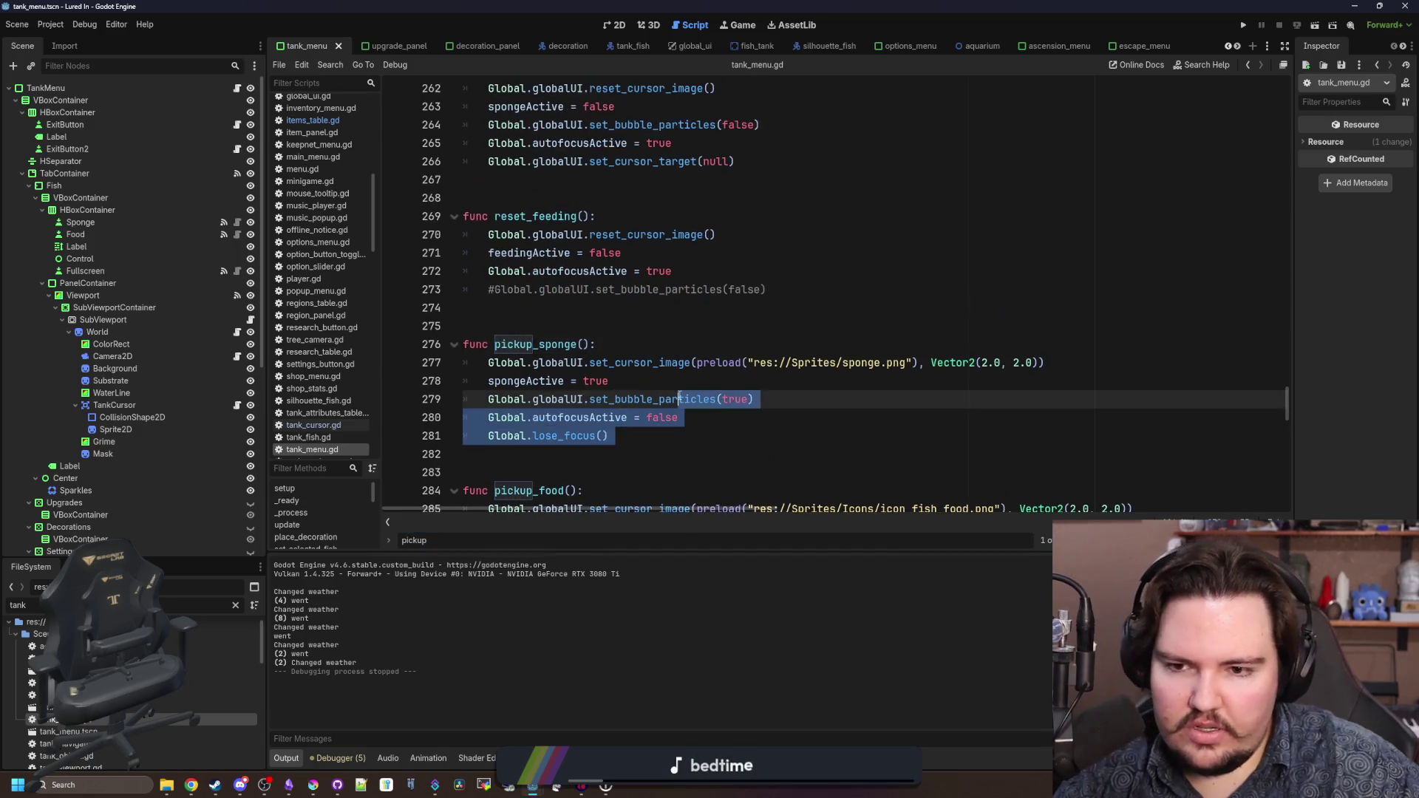
left_click(648, 426)
scroll(647, 399, "down", 1)
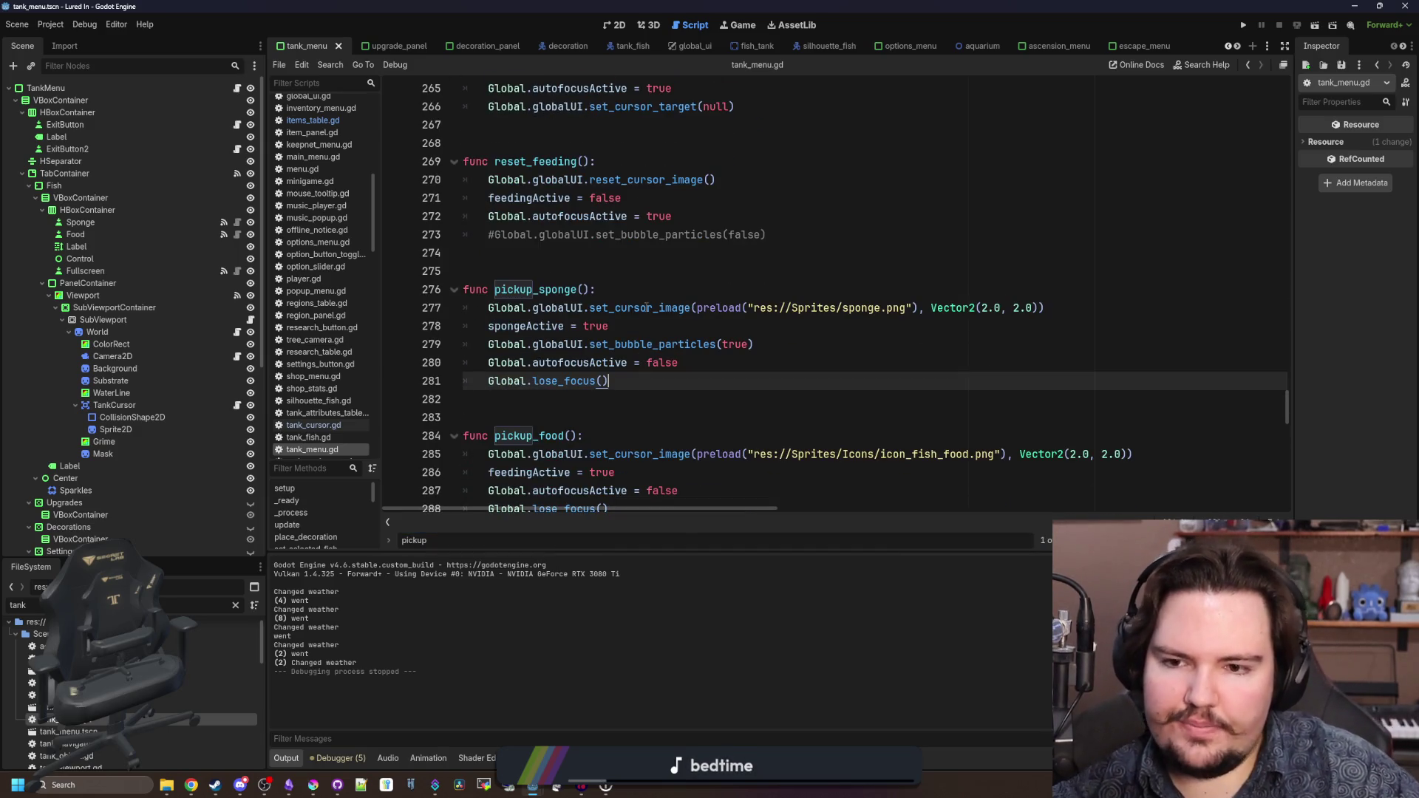
- Paste the pickup_sponge header above it, renamed begin_placing_decoration(), with body 'pass'
left_click_drag(596, 289, 438, 288)
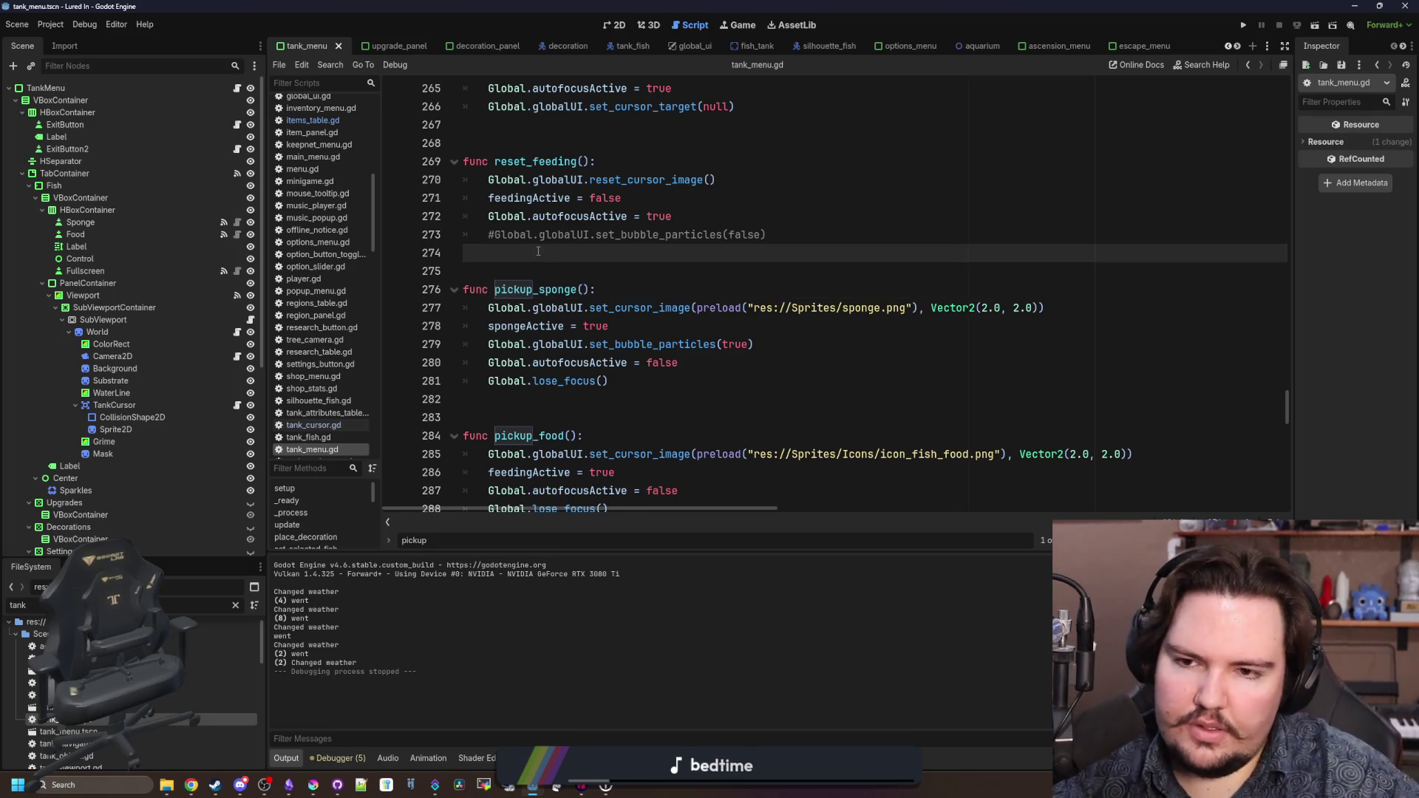
key("ctrl+v")
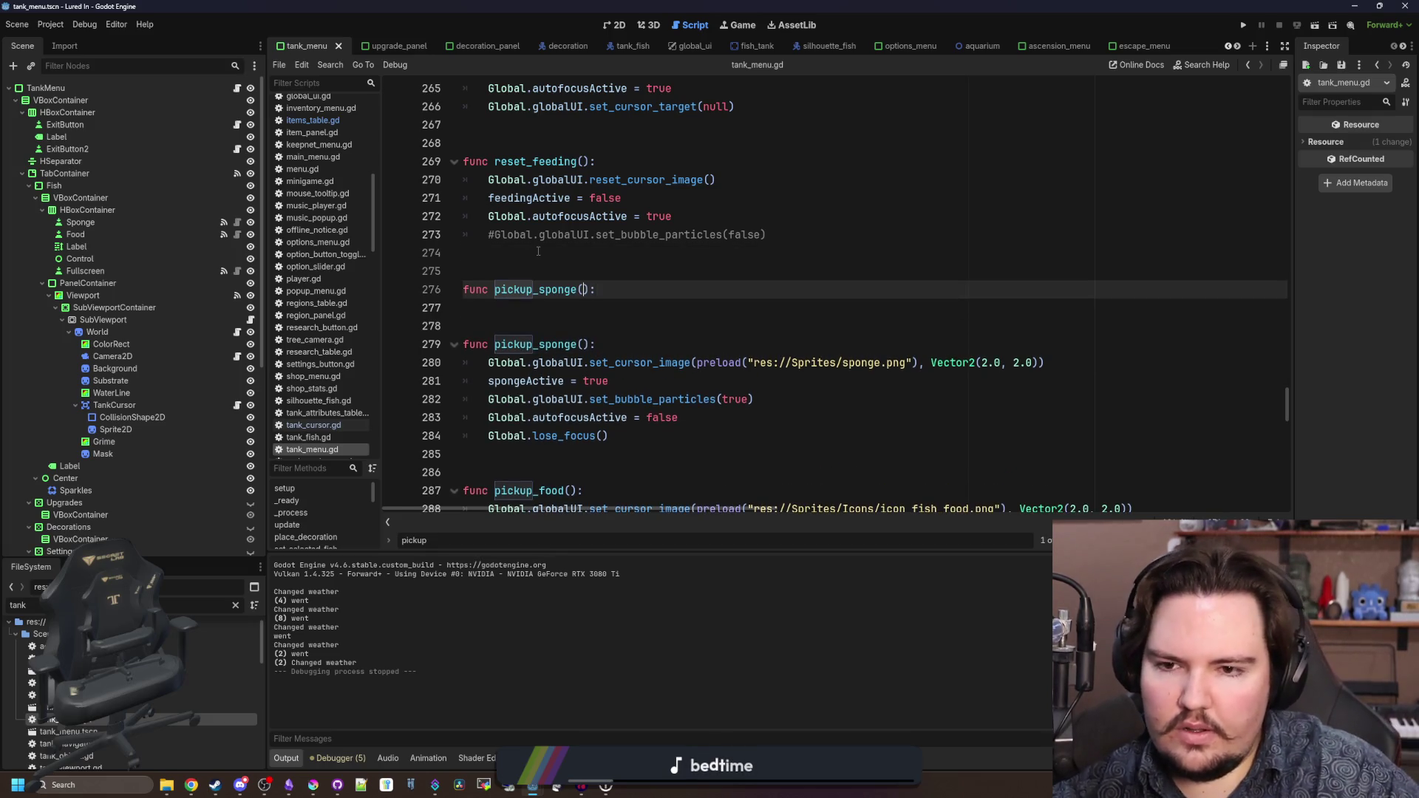
key("Left")
key("BackSpace")
key("BackSpace")
key("BackSpace")
type("be")
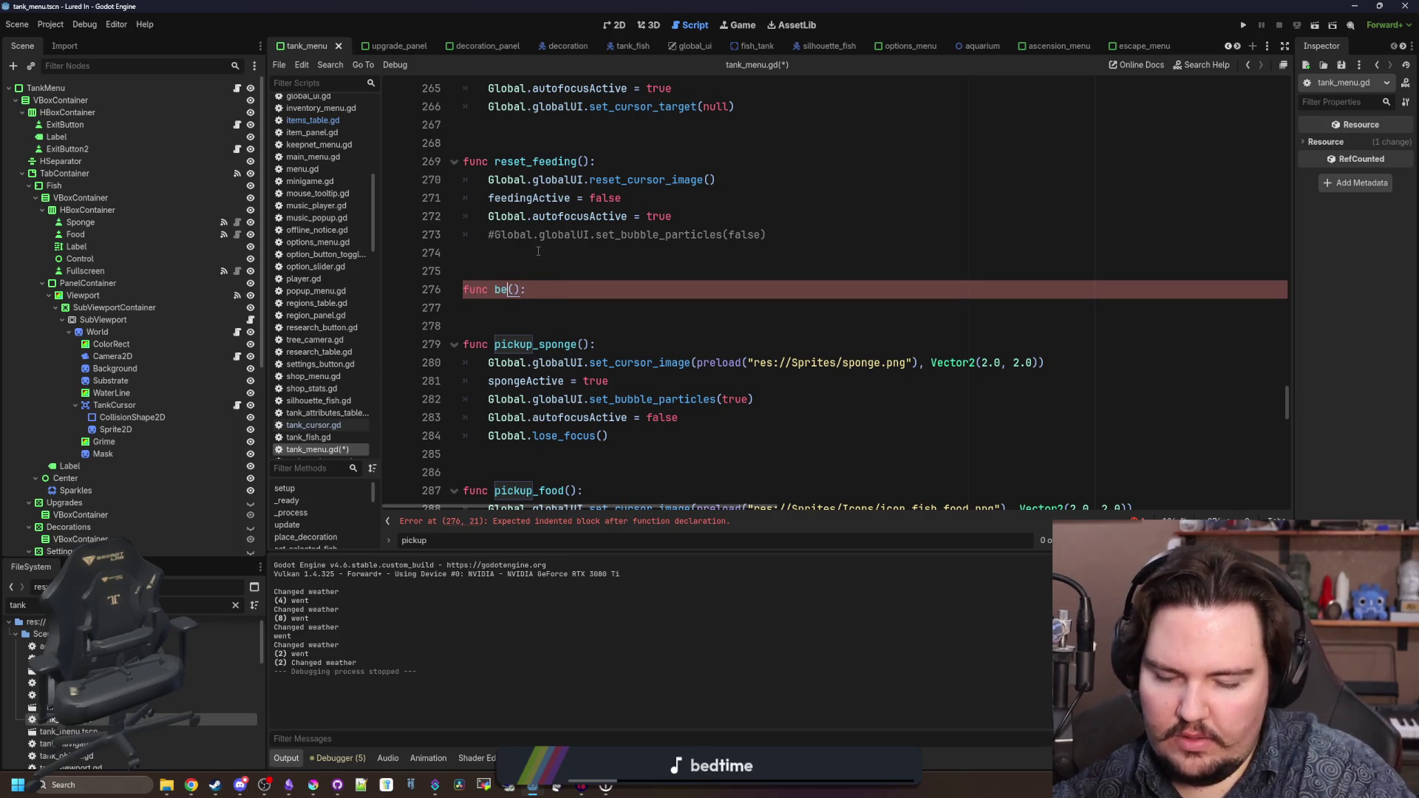
type("gin_placing_decorati")
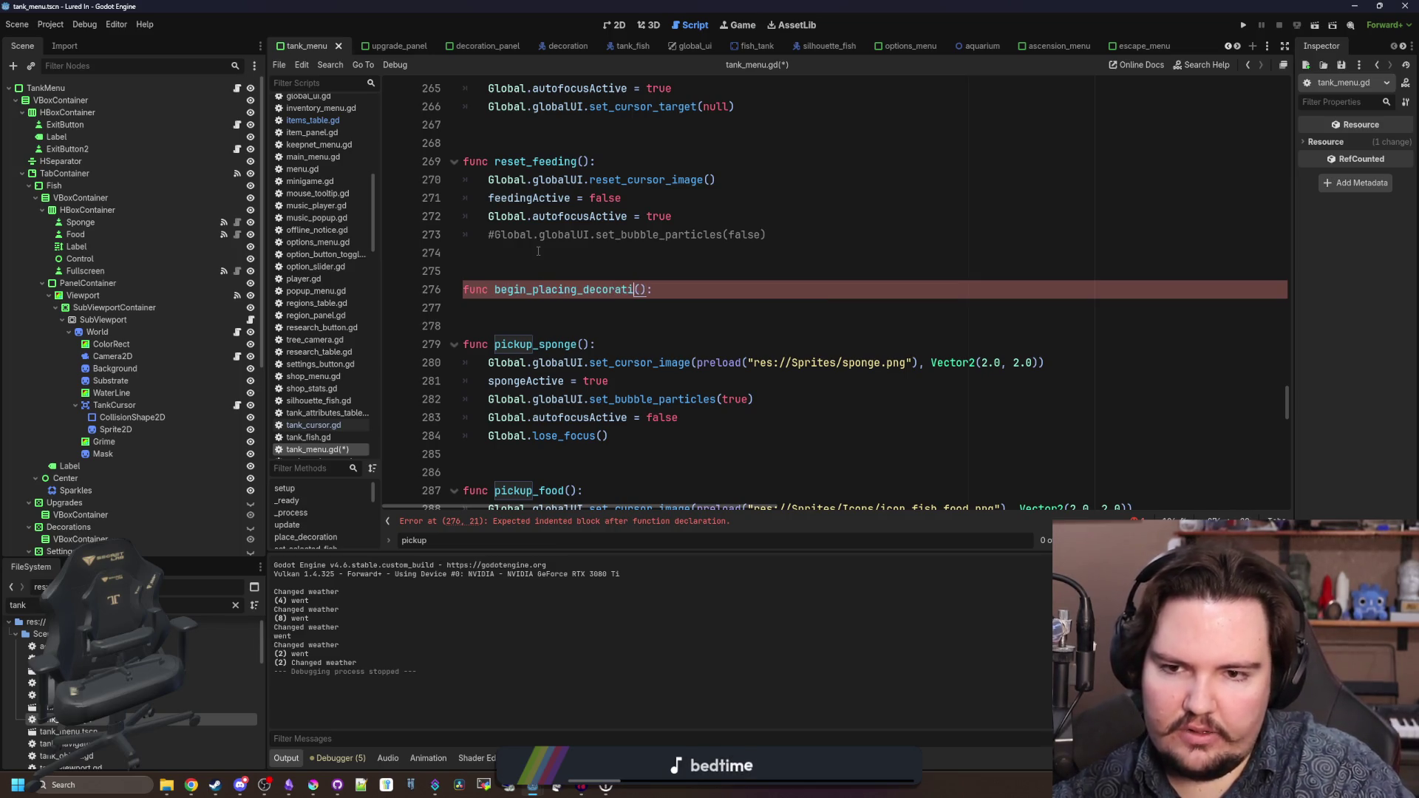
type("on")
key("Return")
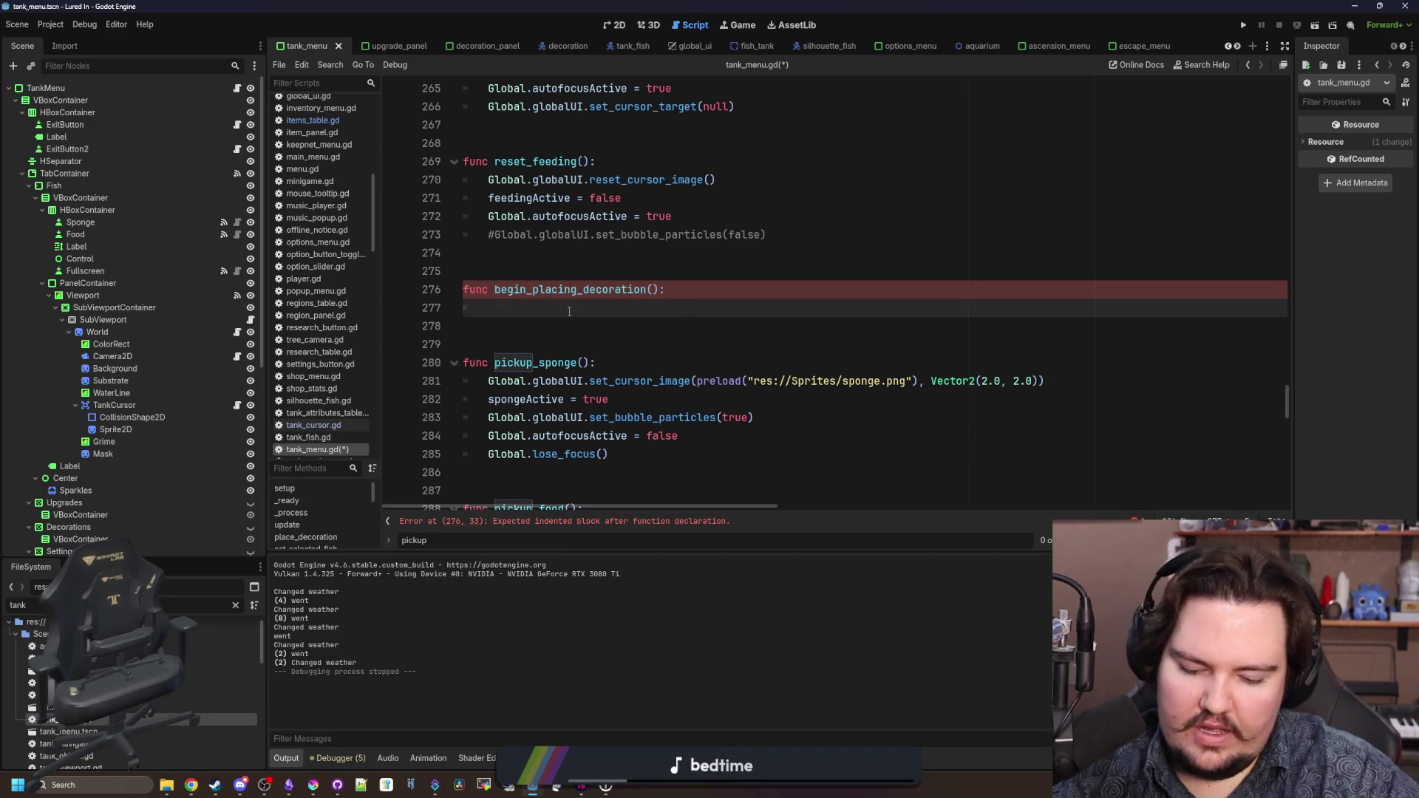
type("pass")
scroll(687, 285, "down", 7)
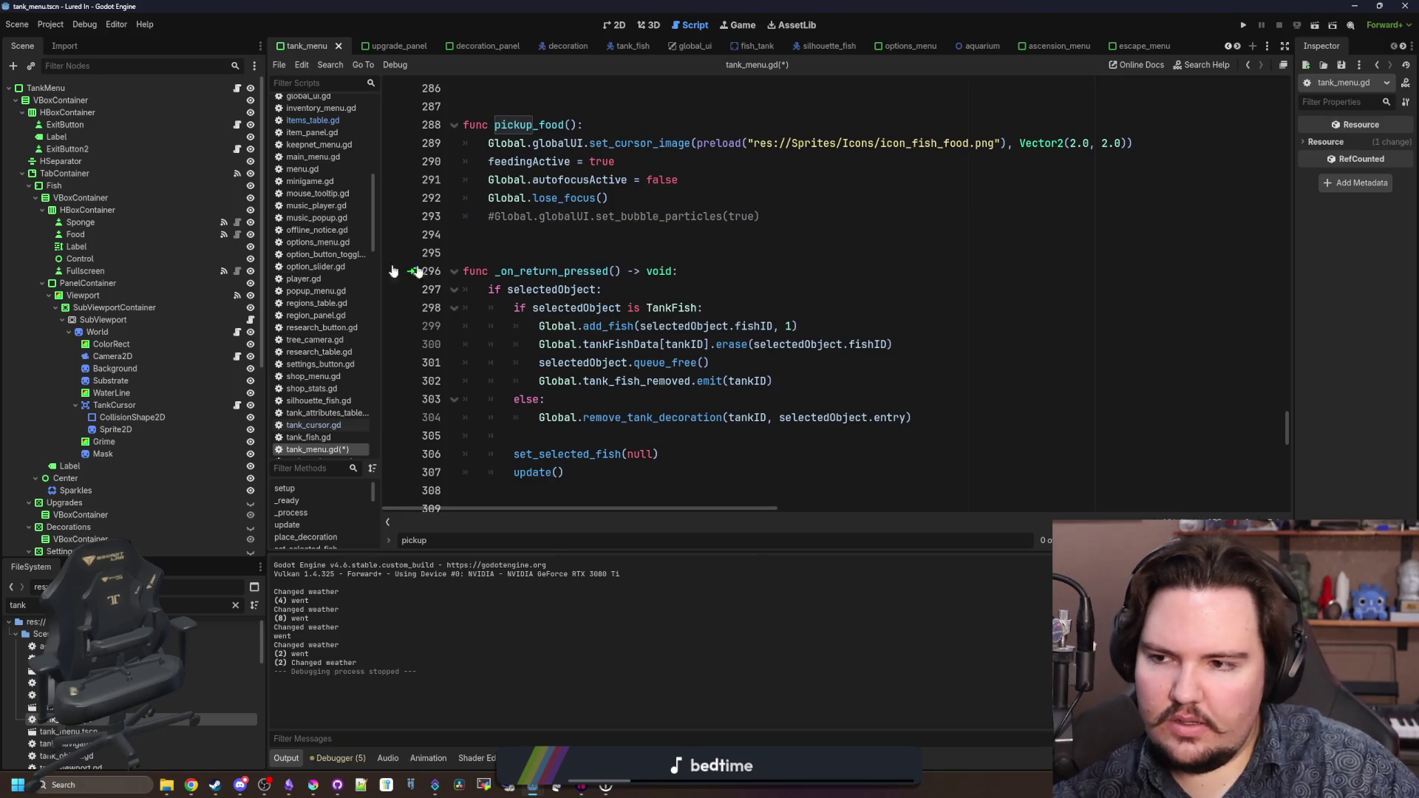
left_click(672, 234)
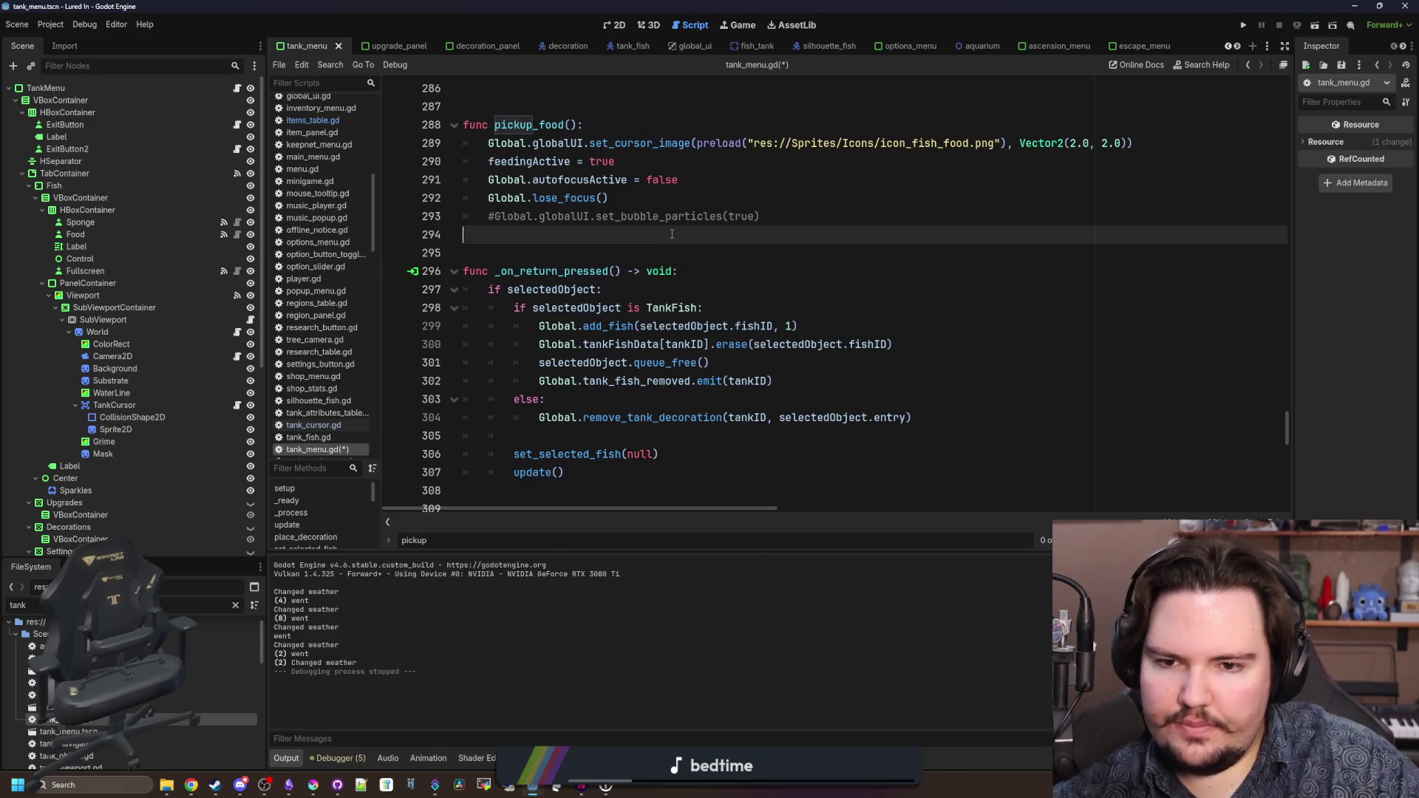
left_click(236, 606)
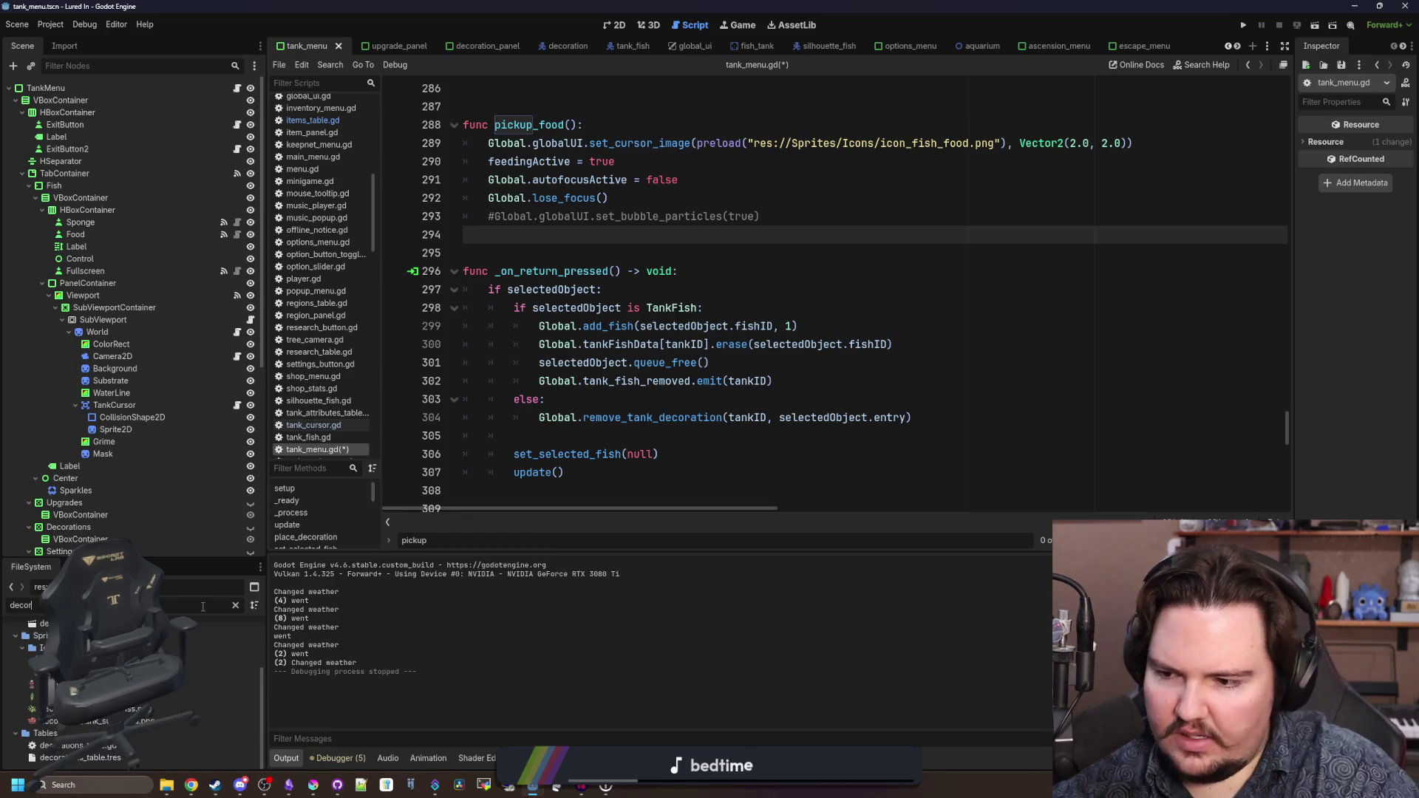
- Filter files by 'decor', then follow decoration_panel.gd's place_decoration call to its tank_menu.gd definition
type("decor")
double_click(43, 641)
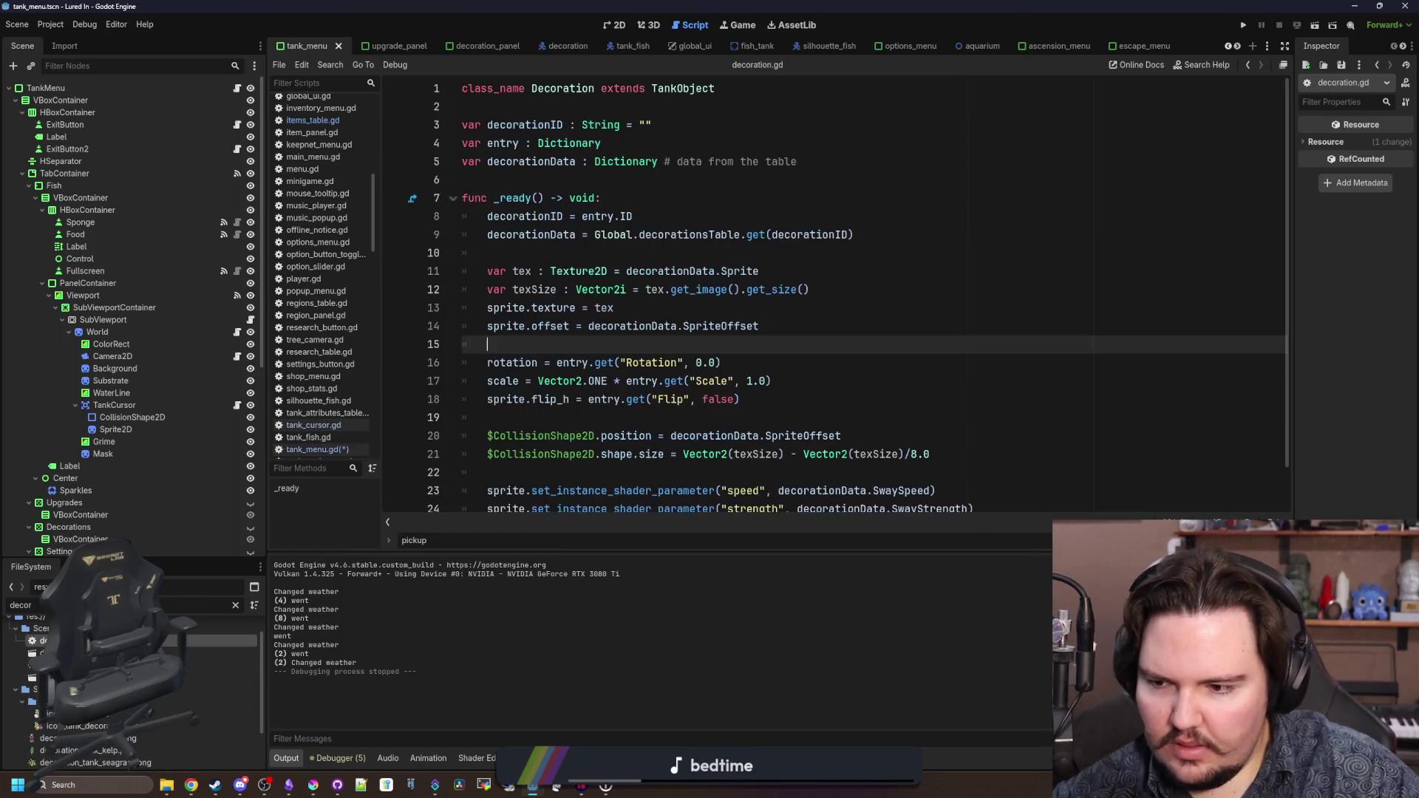
scroll(487, 475, "down", 1)
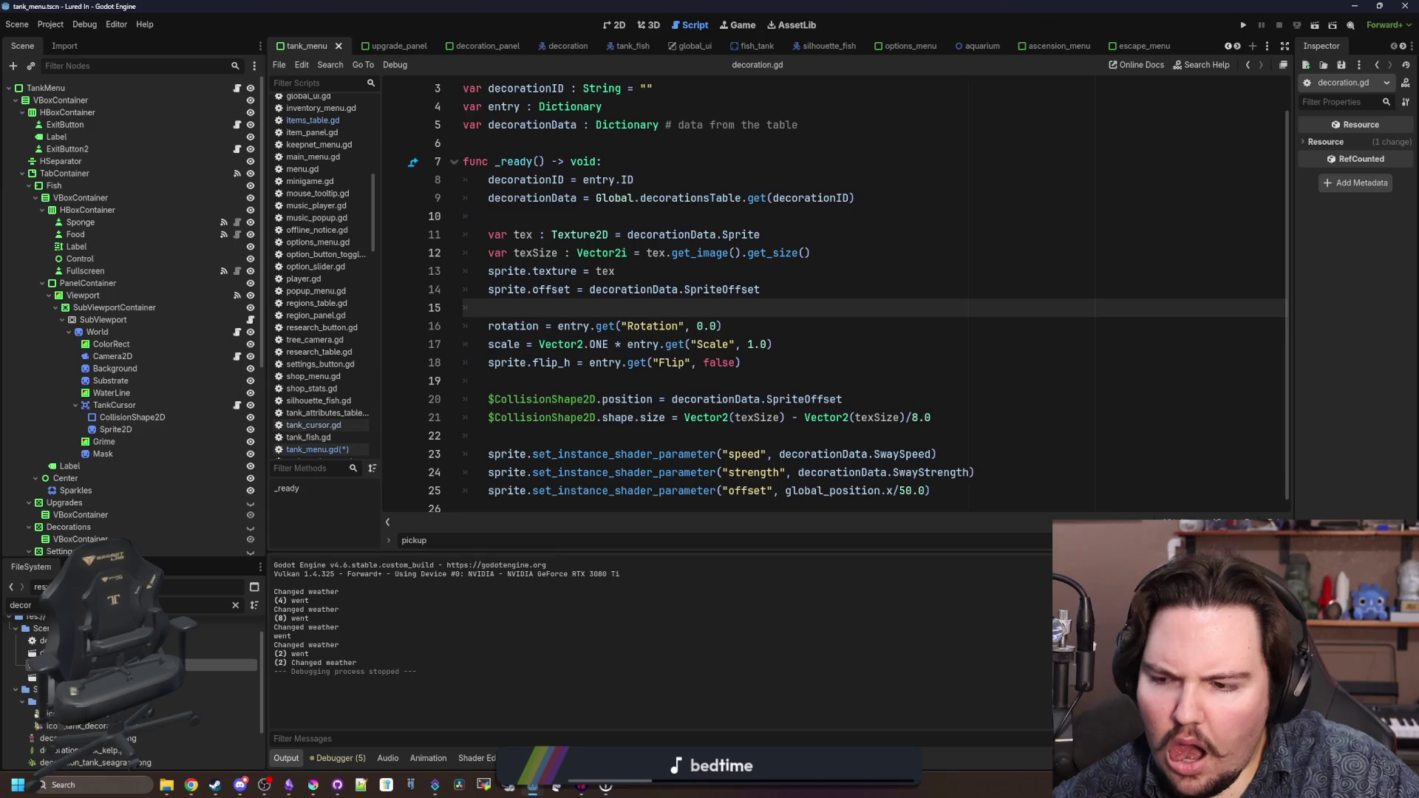
key("alt+Left")
scroll(960, 415, "down", 3)
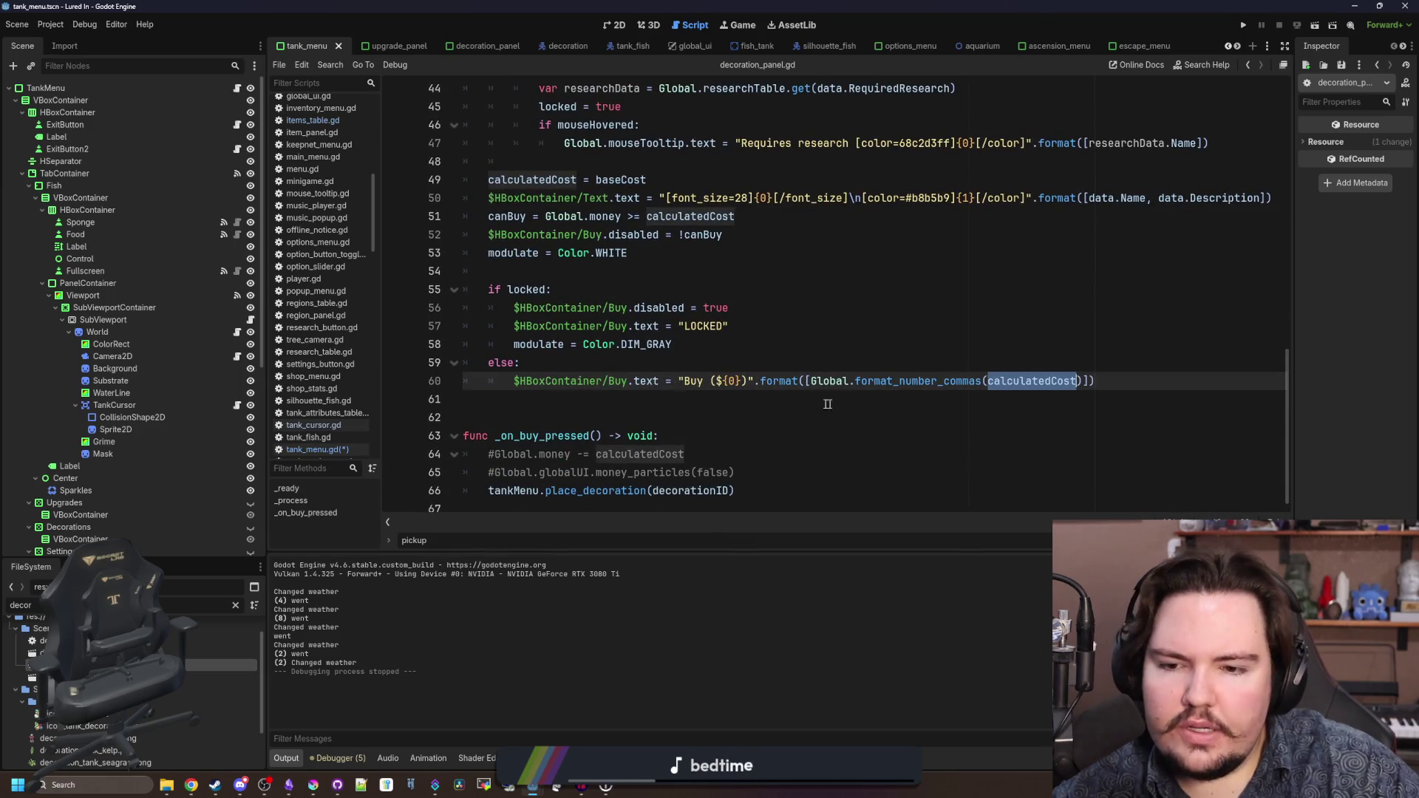
key("Down")
key("Down")
mouse_move(592, 493)
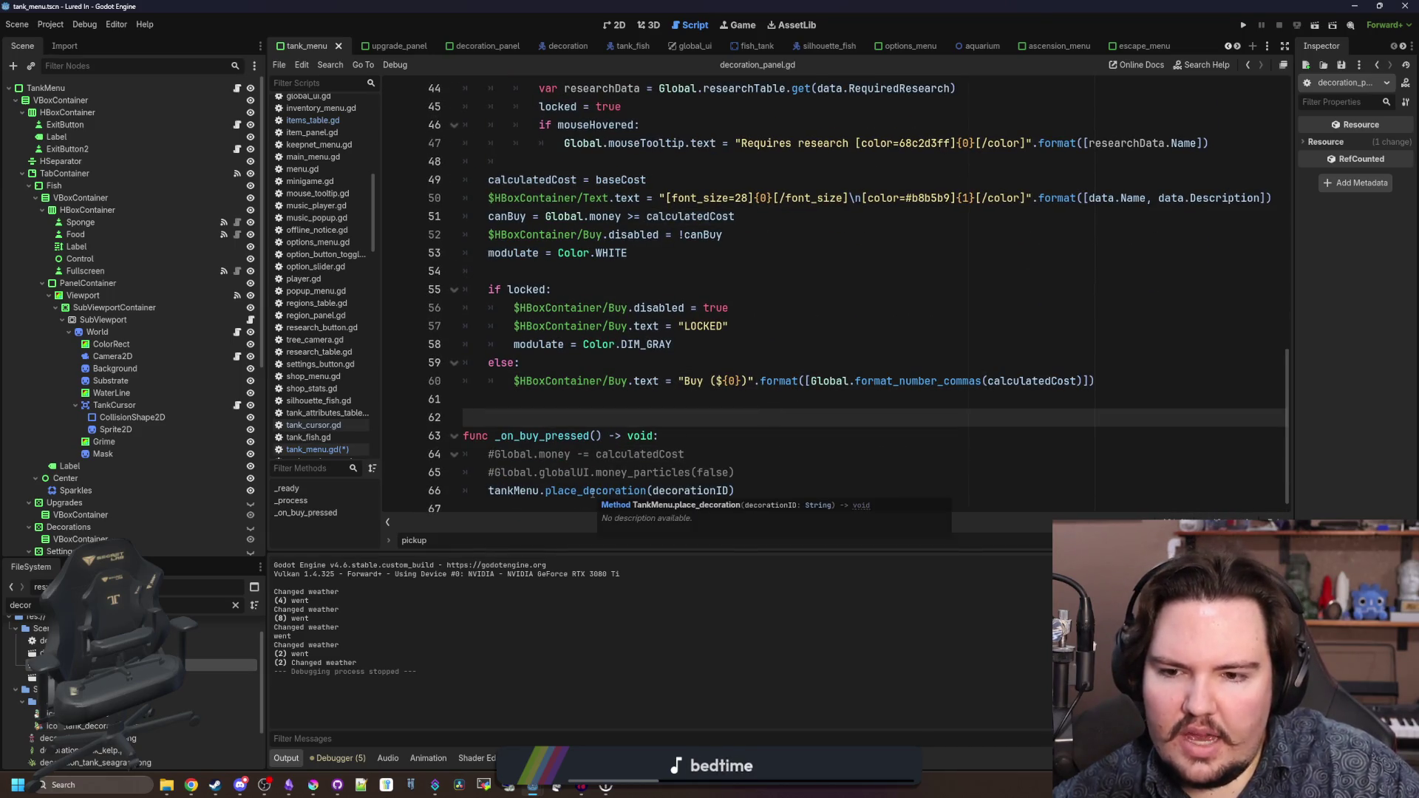
scroll(547, 488, "up", 10)
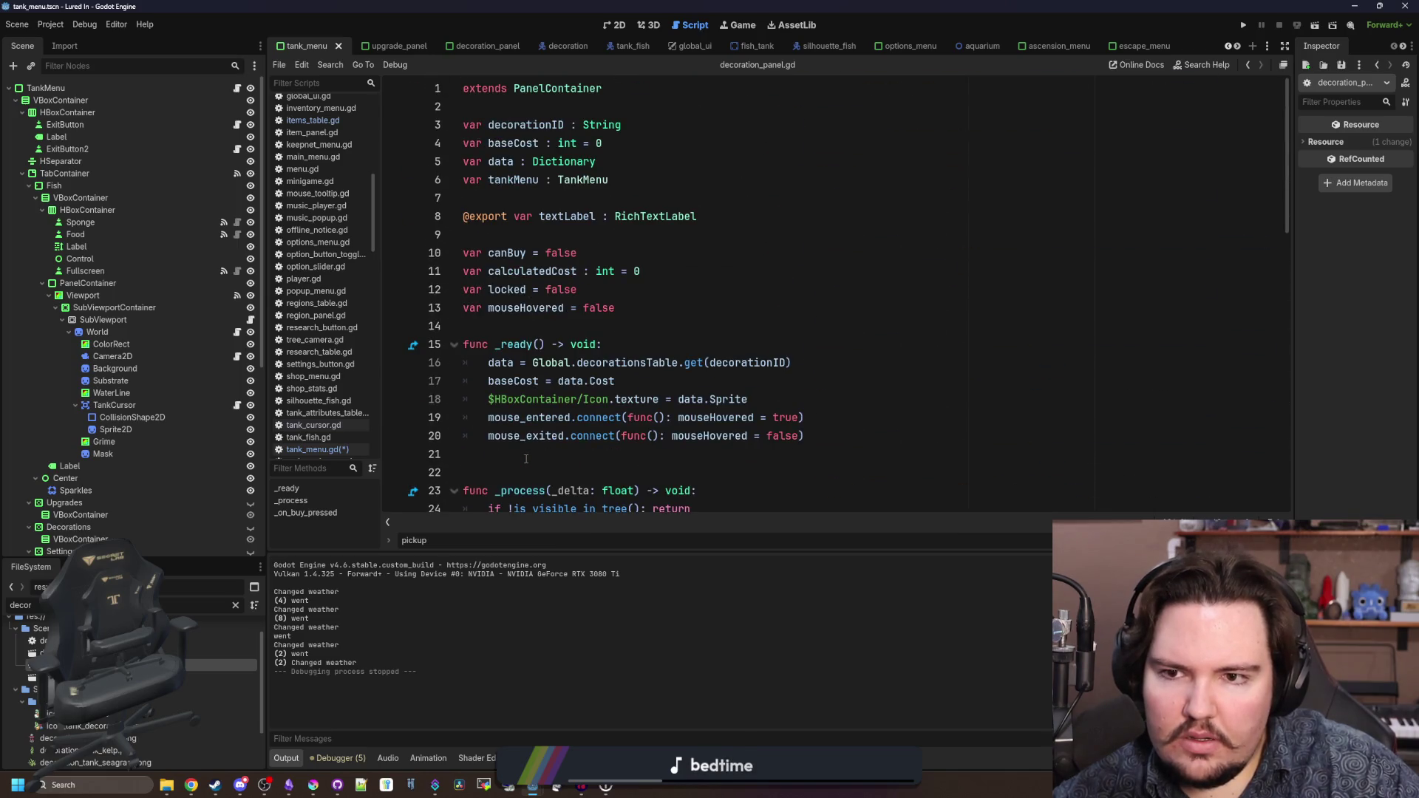
scroll(526, 459, "down", 10)
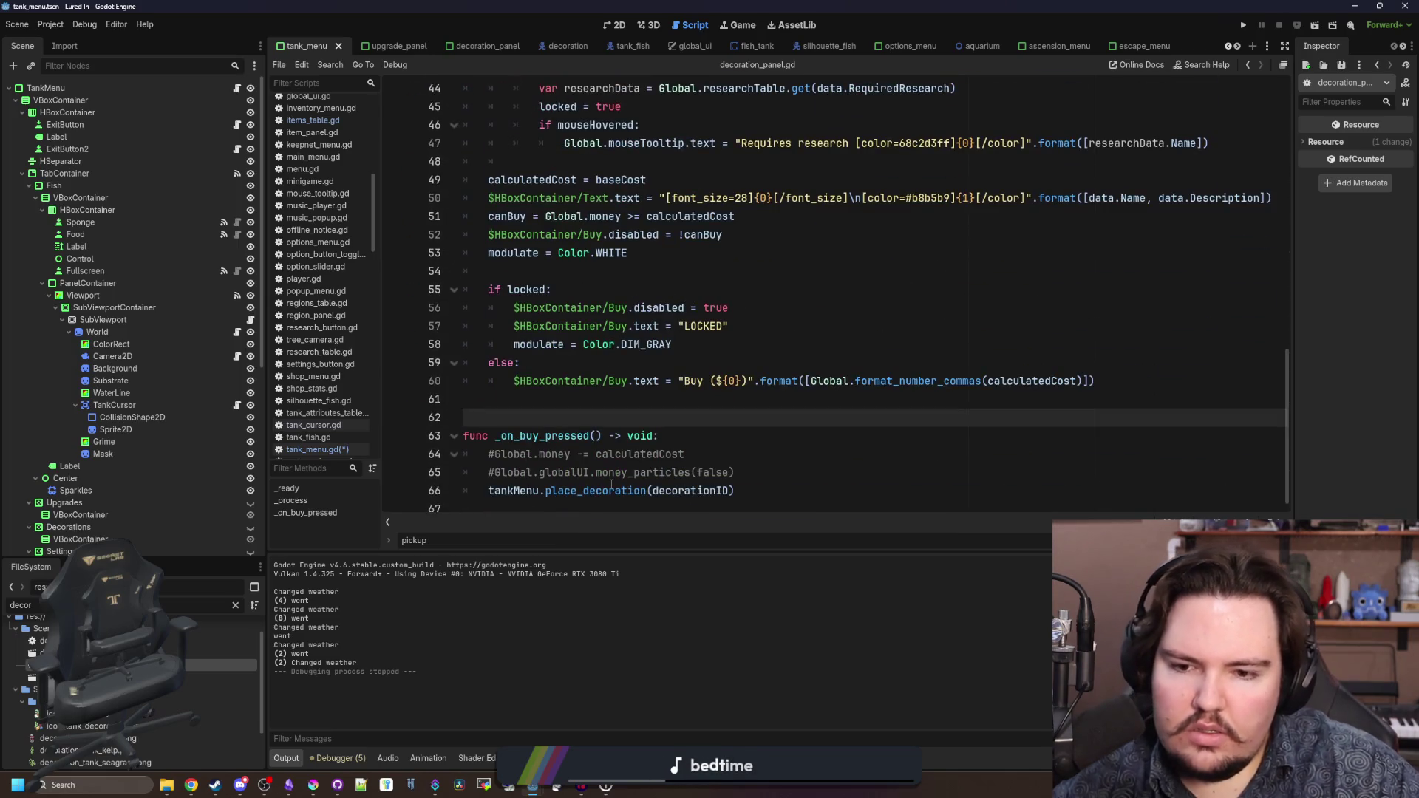
left_click(606, 492, "ctrl")
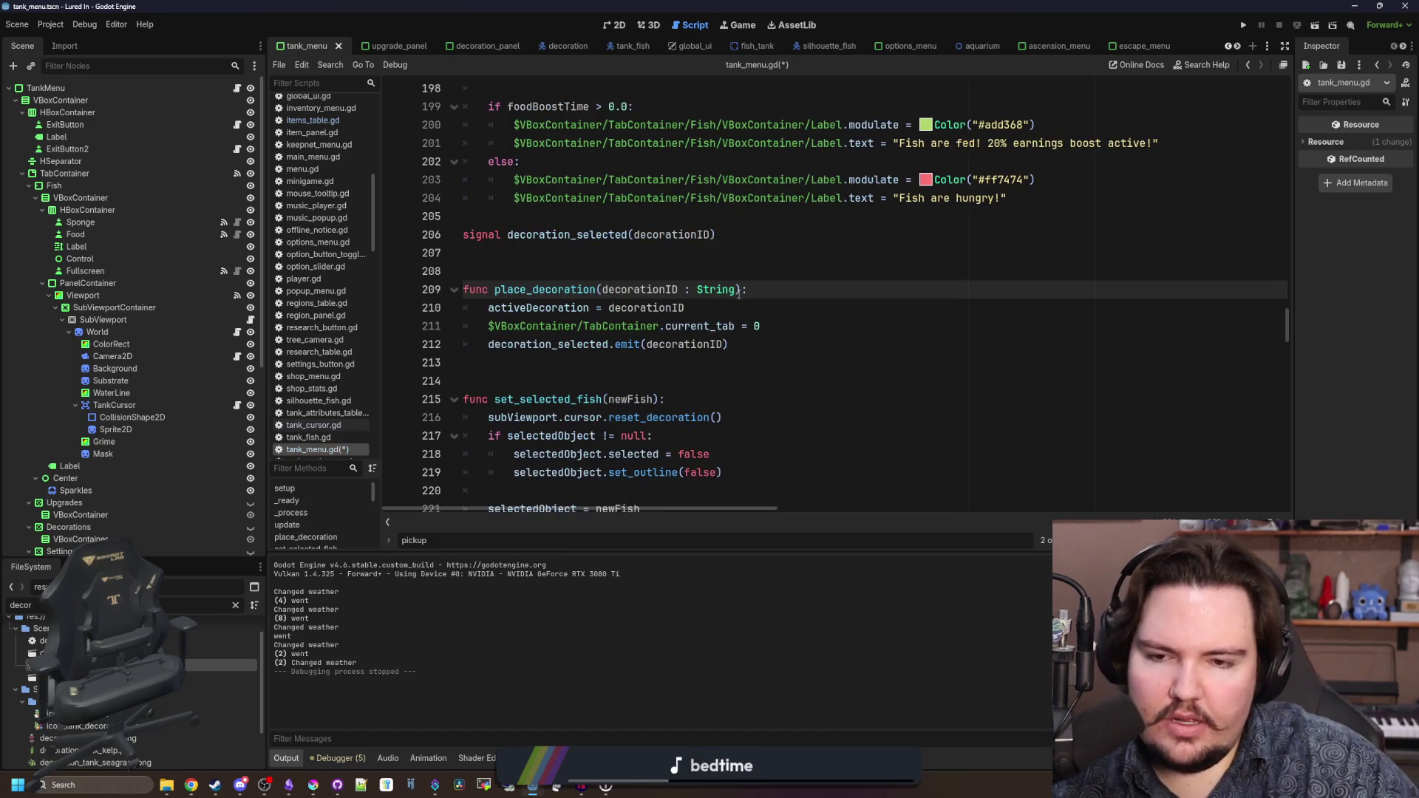
- Search for 'decorat' and delete the begin_placing_decoration stub
left_click(742, 278)
scroll(730, 270, "down", 5)
scroll(813, 296, "up", 5)
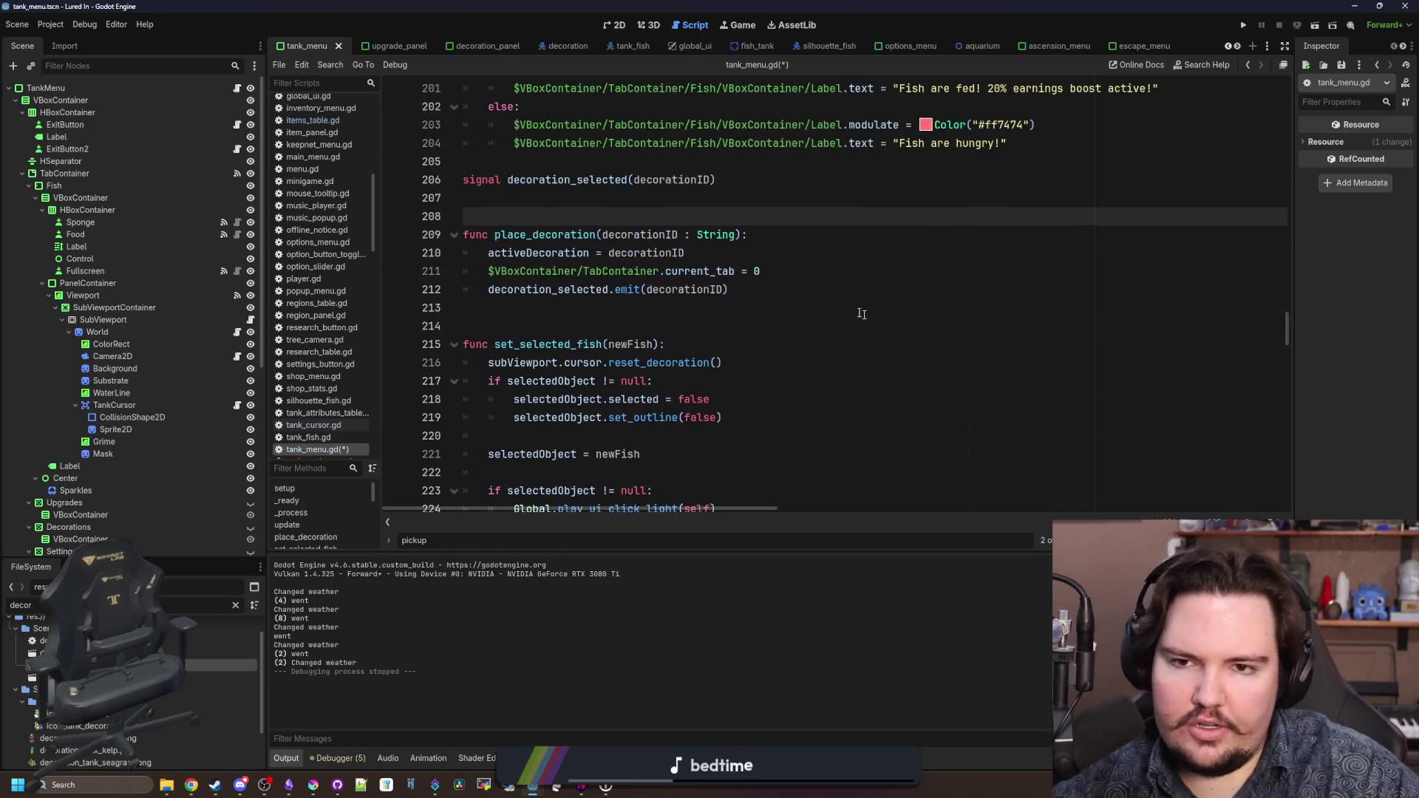
left_click(857, 314)
key("ctrl+f")
type("decorat")
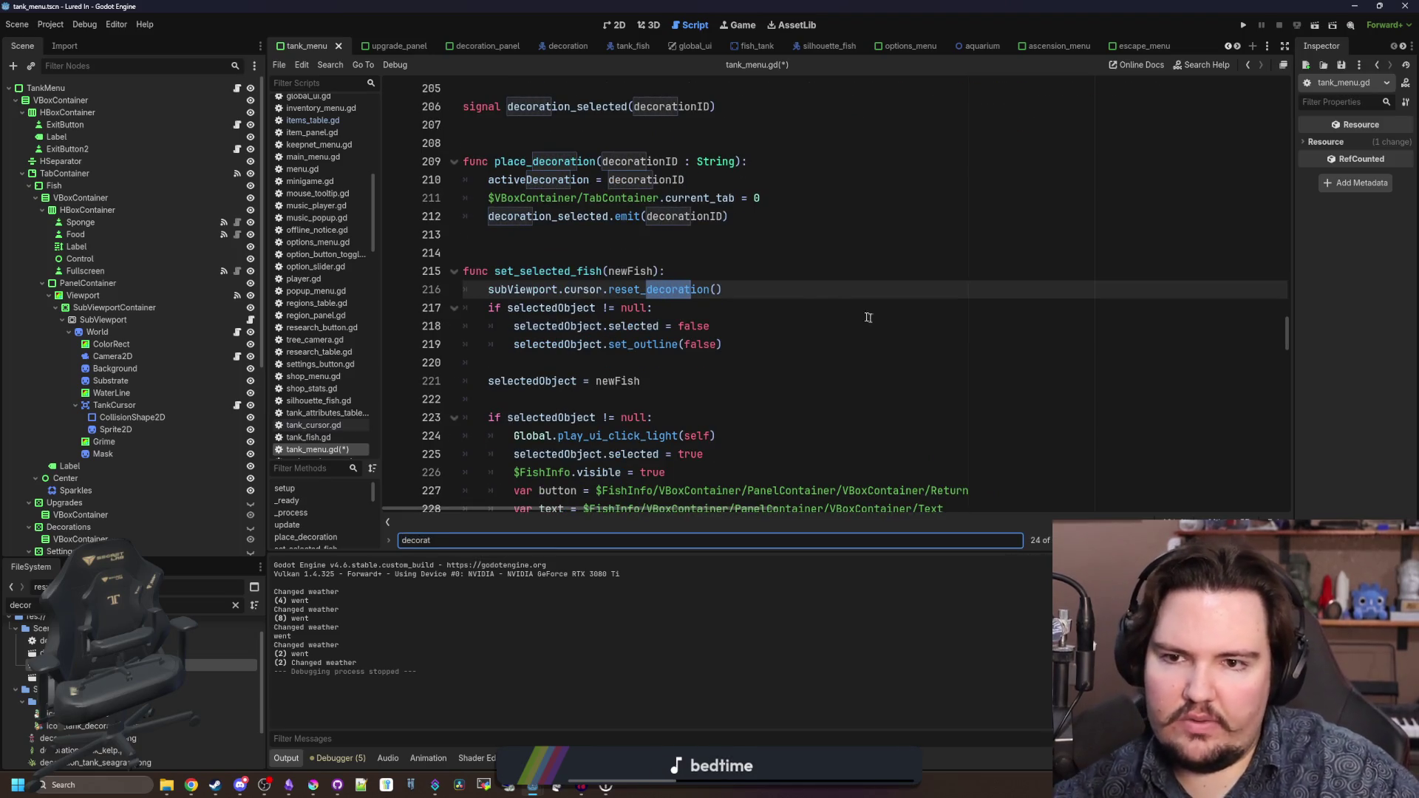
key("Return")
key("Return")
key("Return")
key("Return")
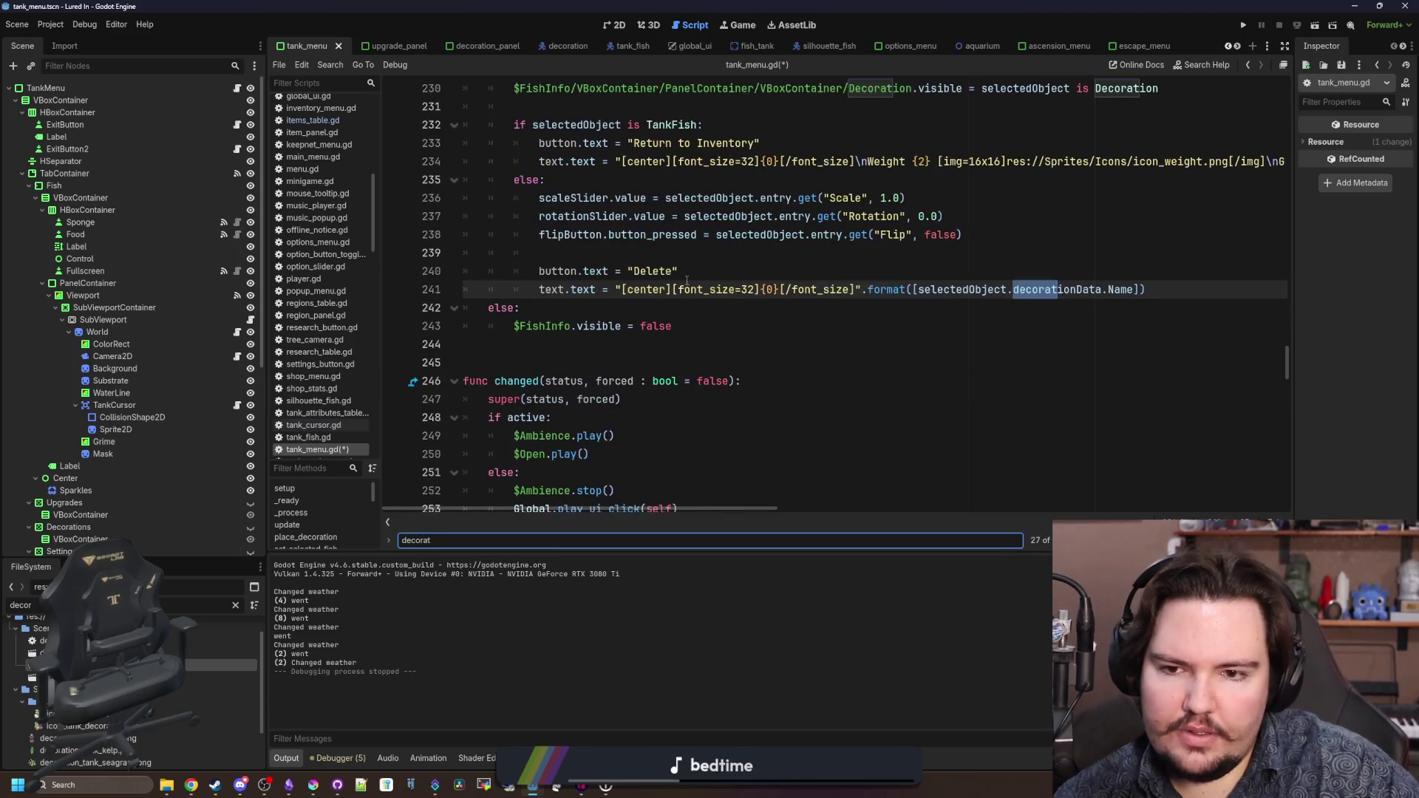
left_click_drag(518, 326, 586, 262)
key("BackSpace")
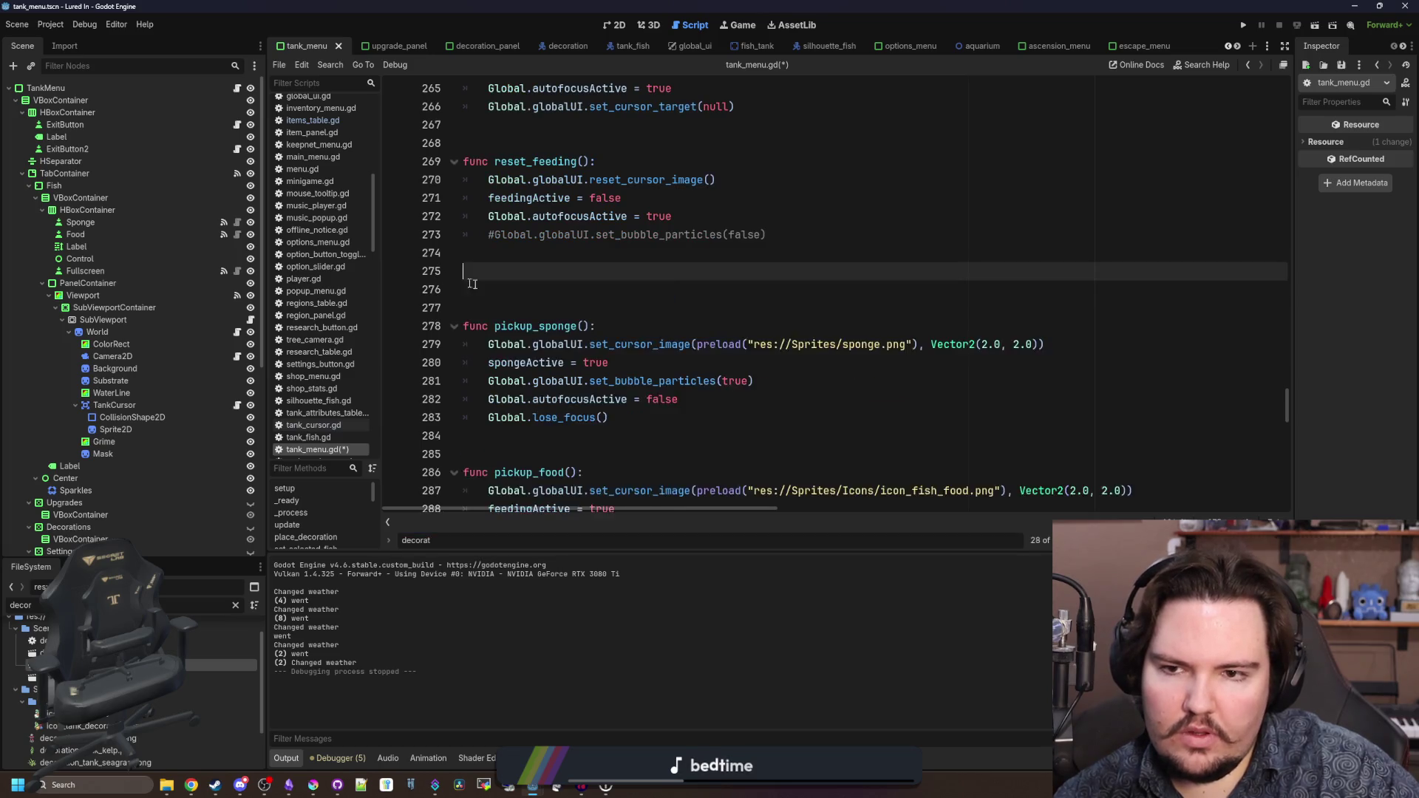
- Search 'place_dec' and move to the end of place_decoration's emit line
key("ctrl+f")
type("place_dec")
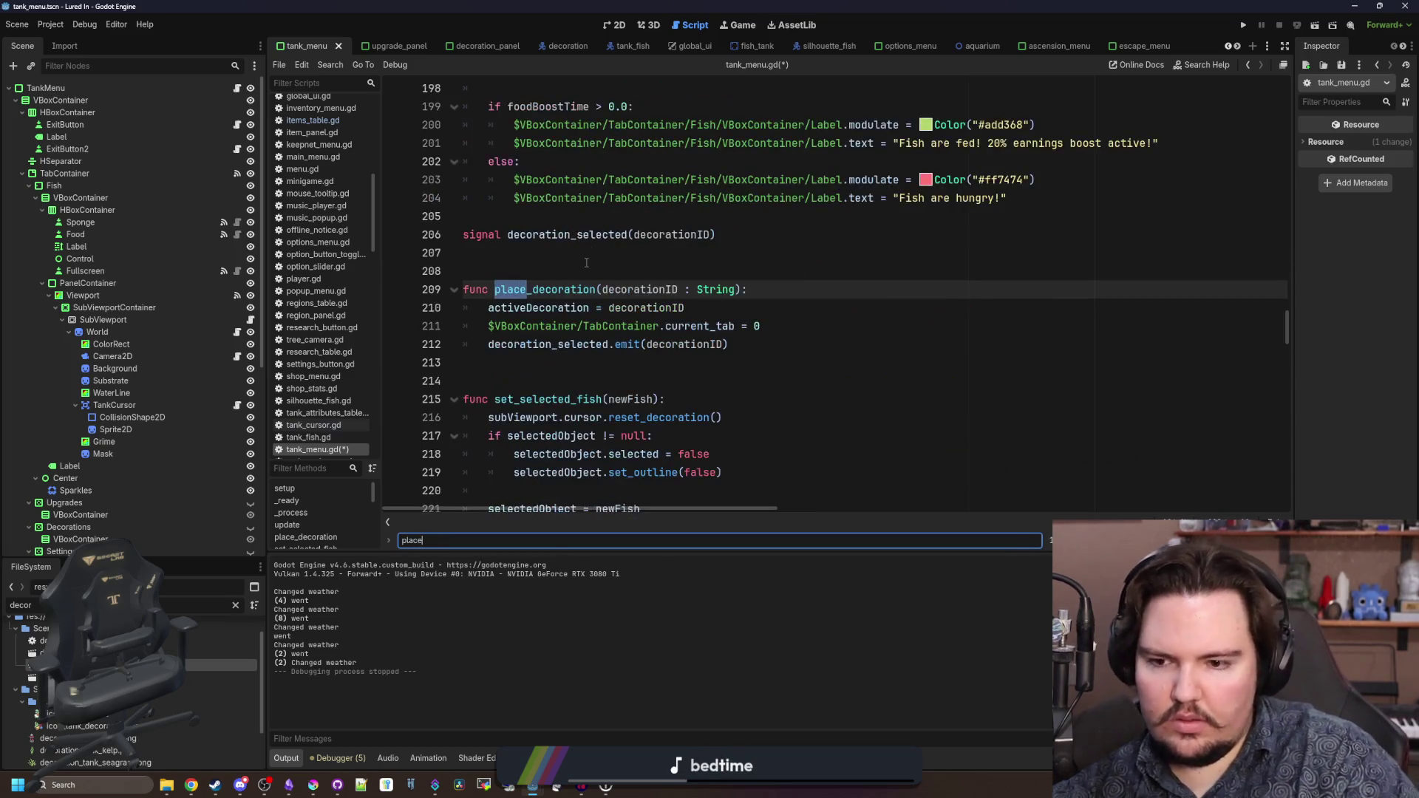
scroll(586, 263, "down", 1)
left_click(821, 253)
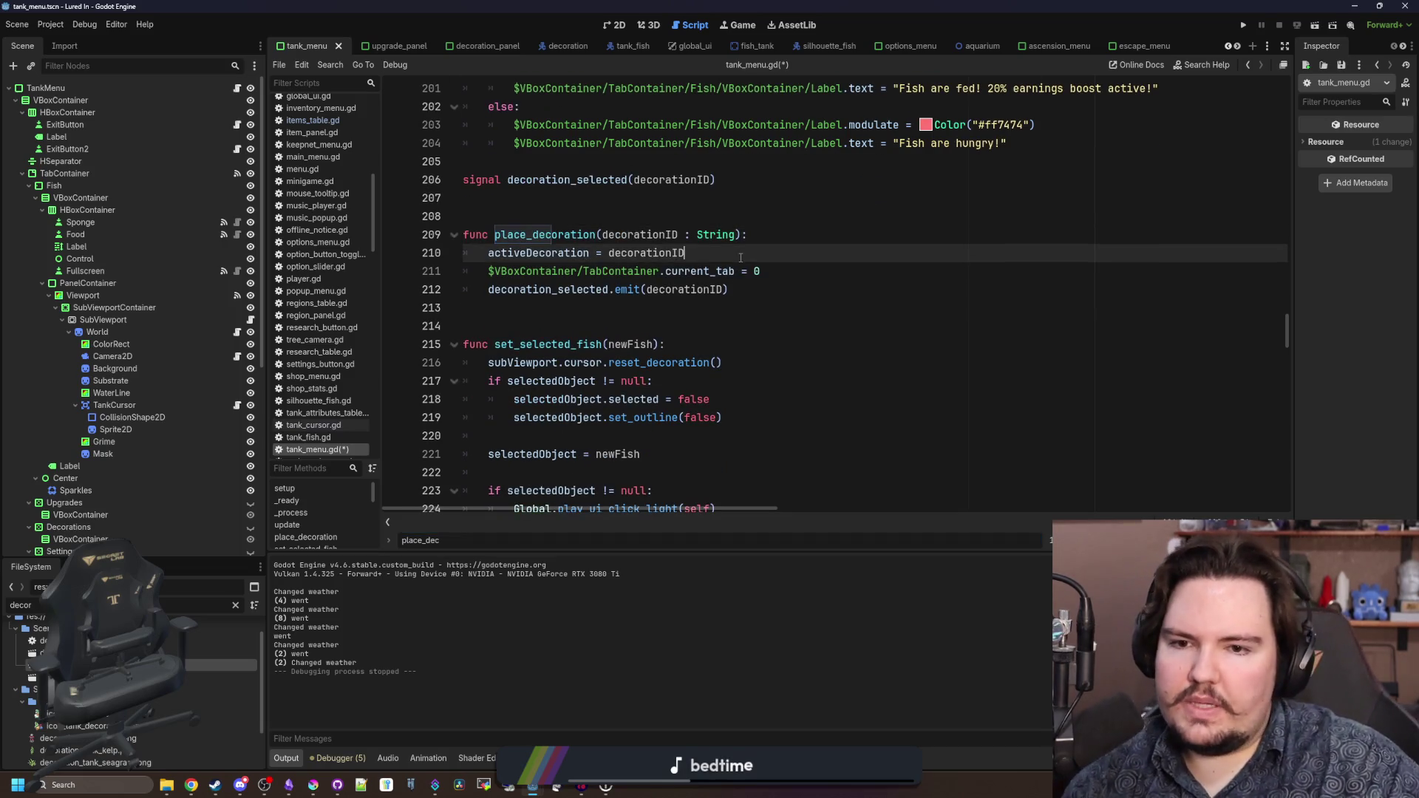
left_click(826, 271)
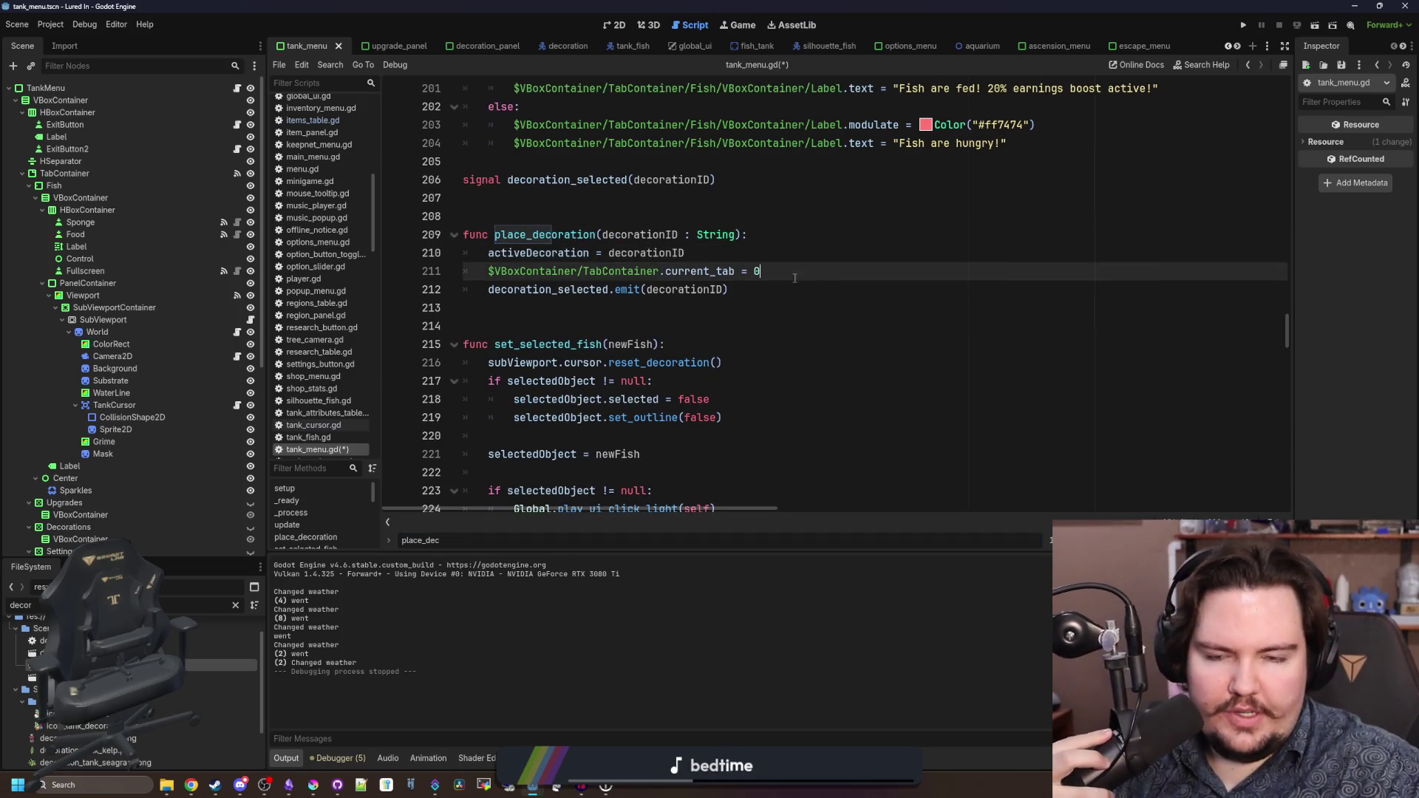
left_click(749, 293)
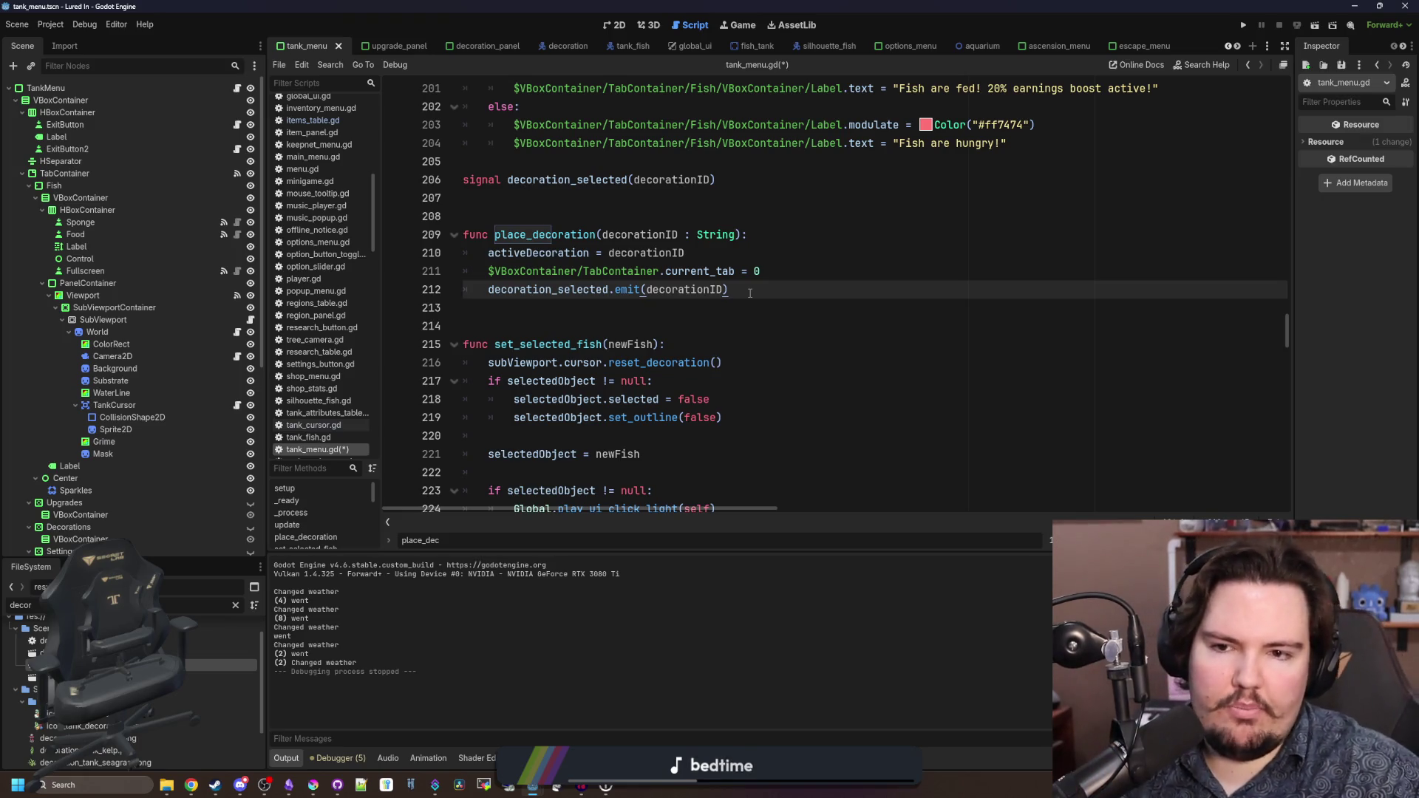
left_click(574, 309)
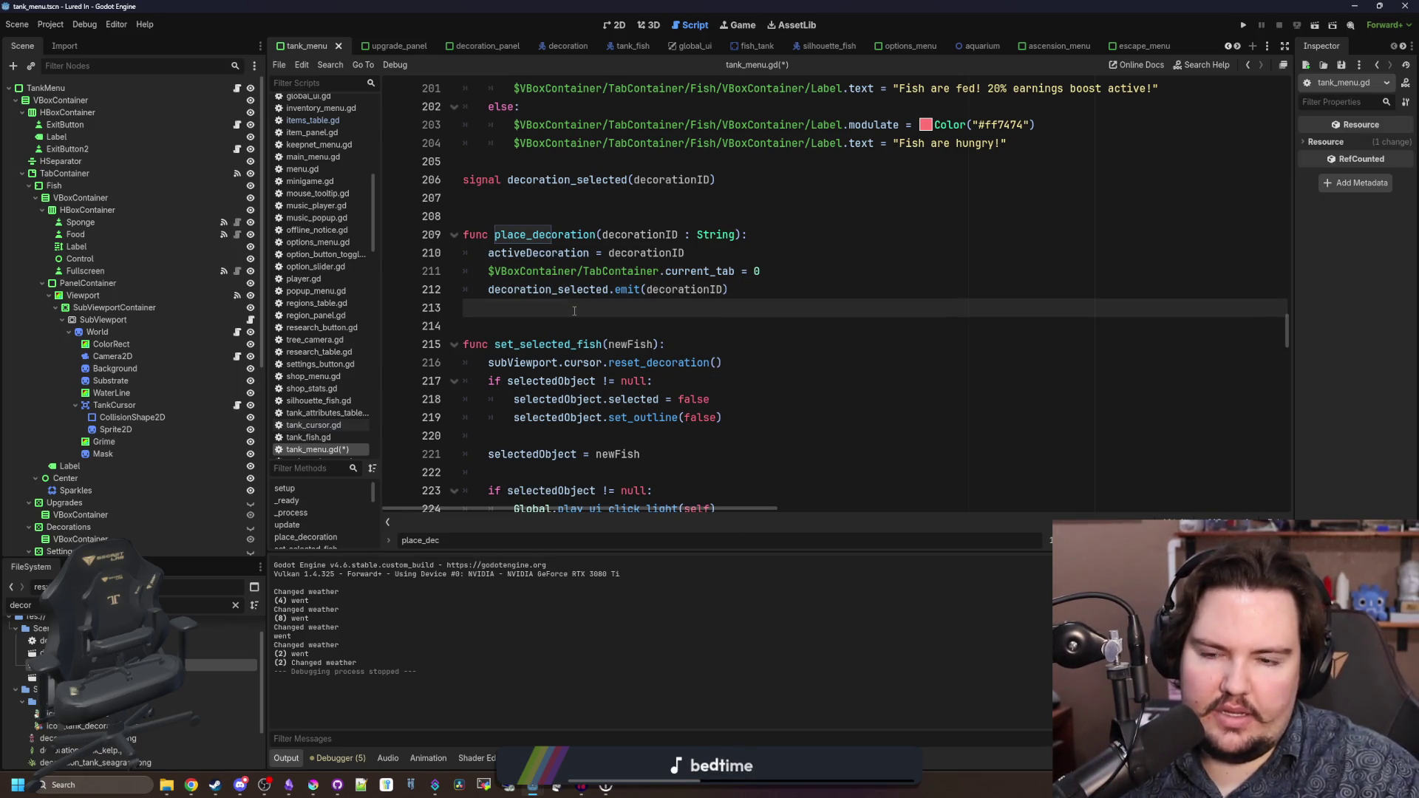
left_click(768, 292)
- Add an 'if Global.controllerActive:' block that calls Global.lose_focus()
key("Return")
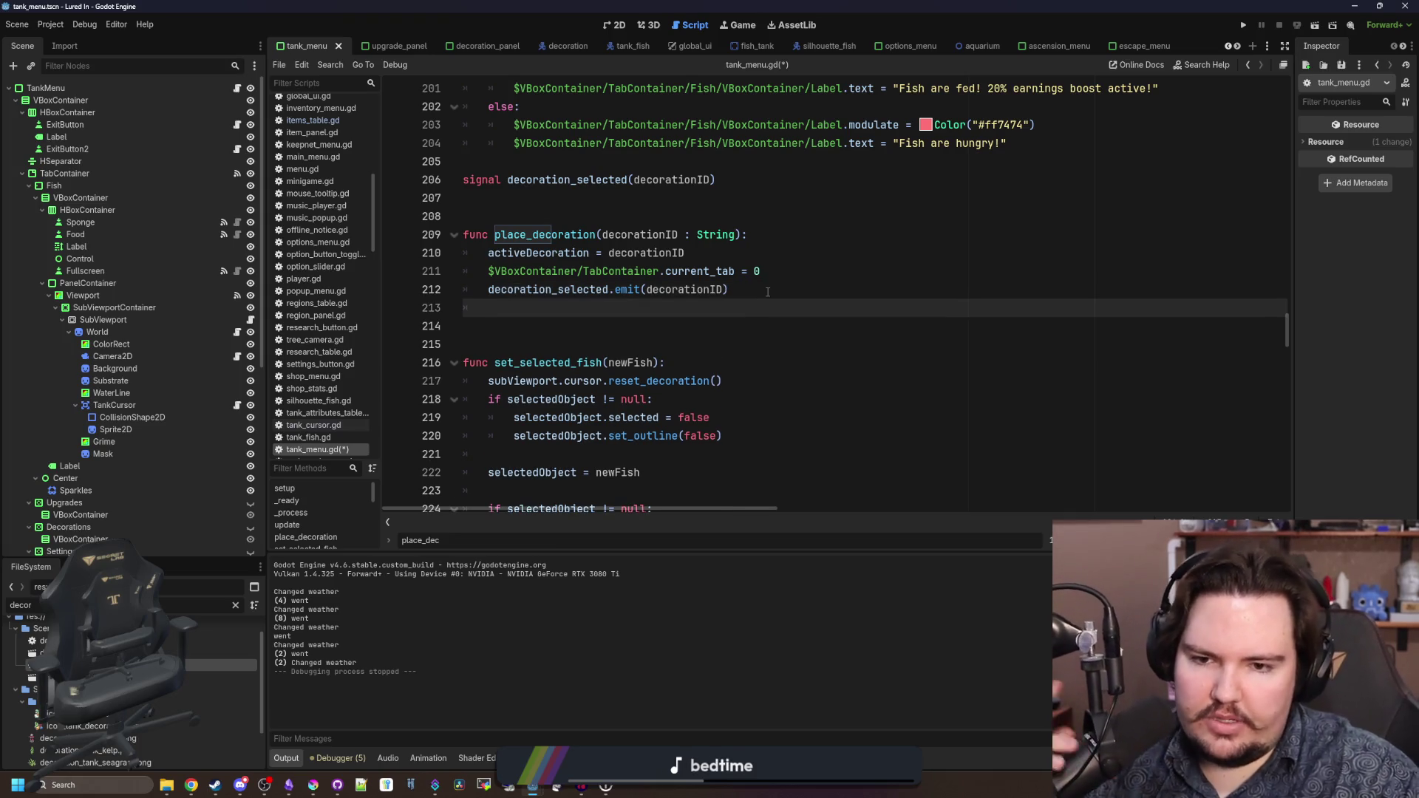
type("if Global.control")
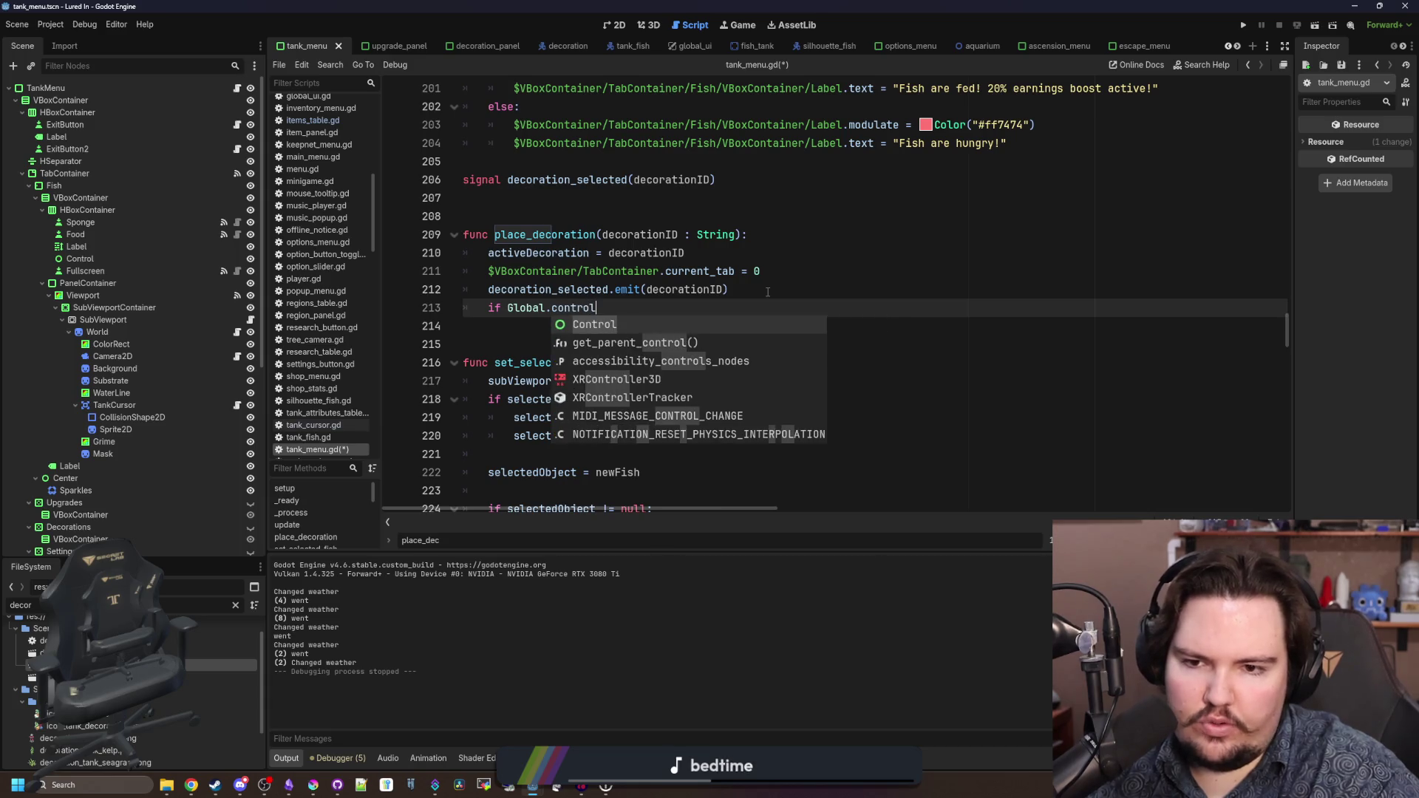
type("l")
key("Return")
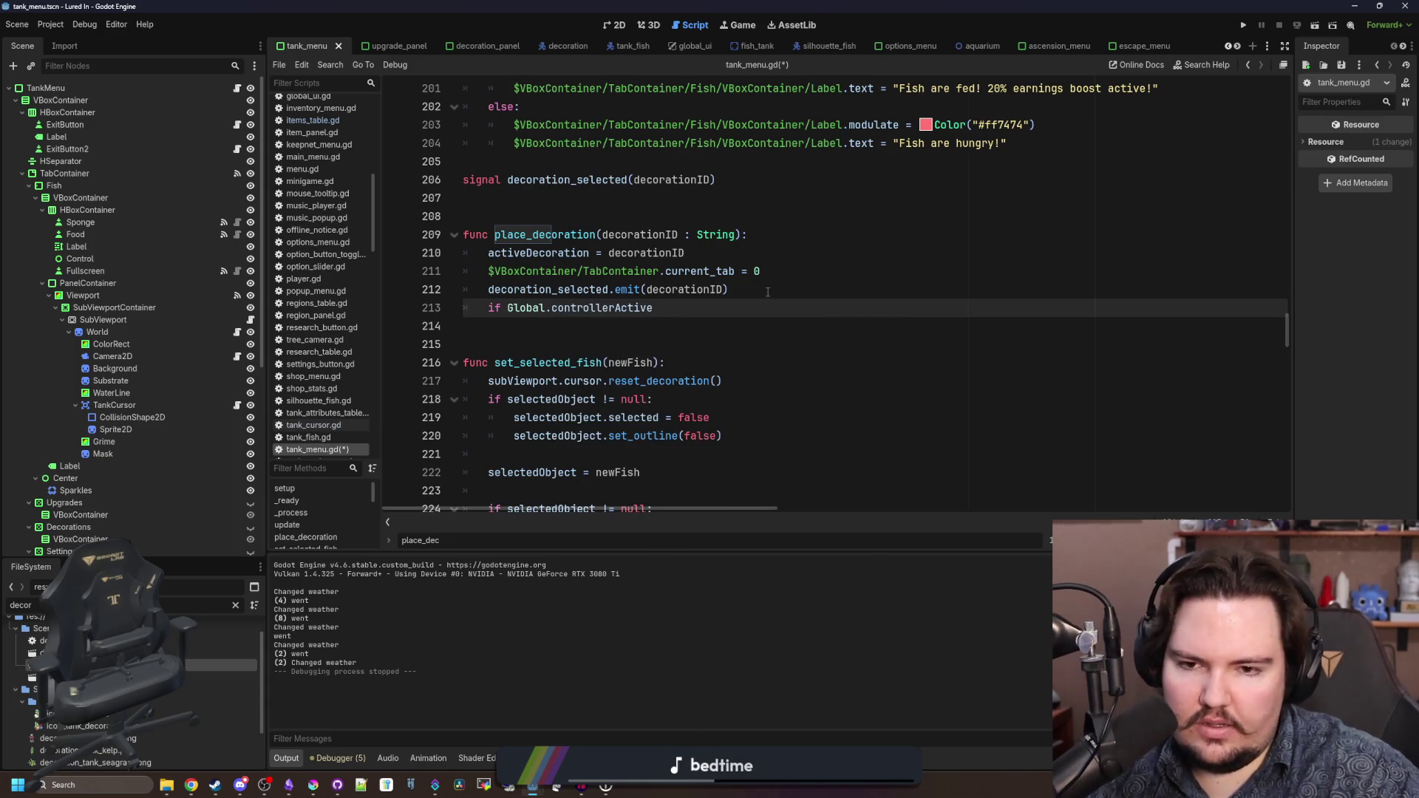
key("BackSpace")
key("Return")
type("Glob")
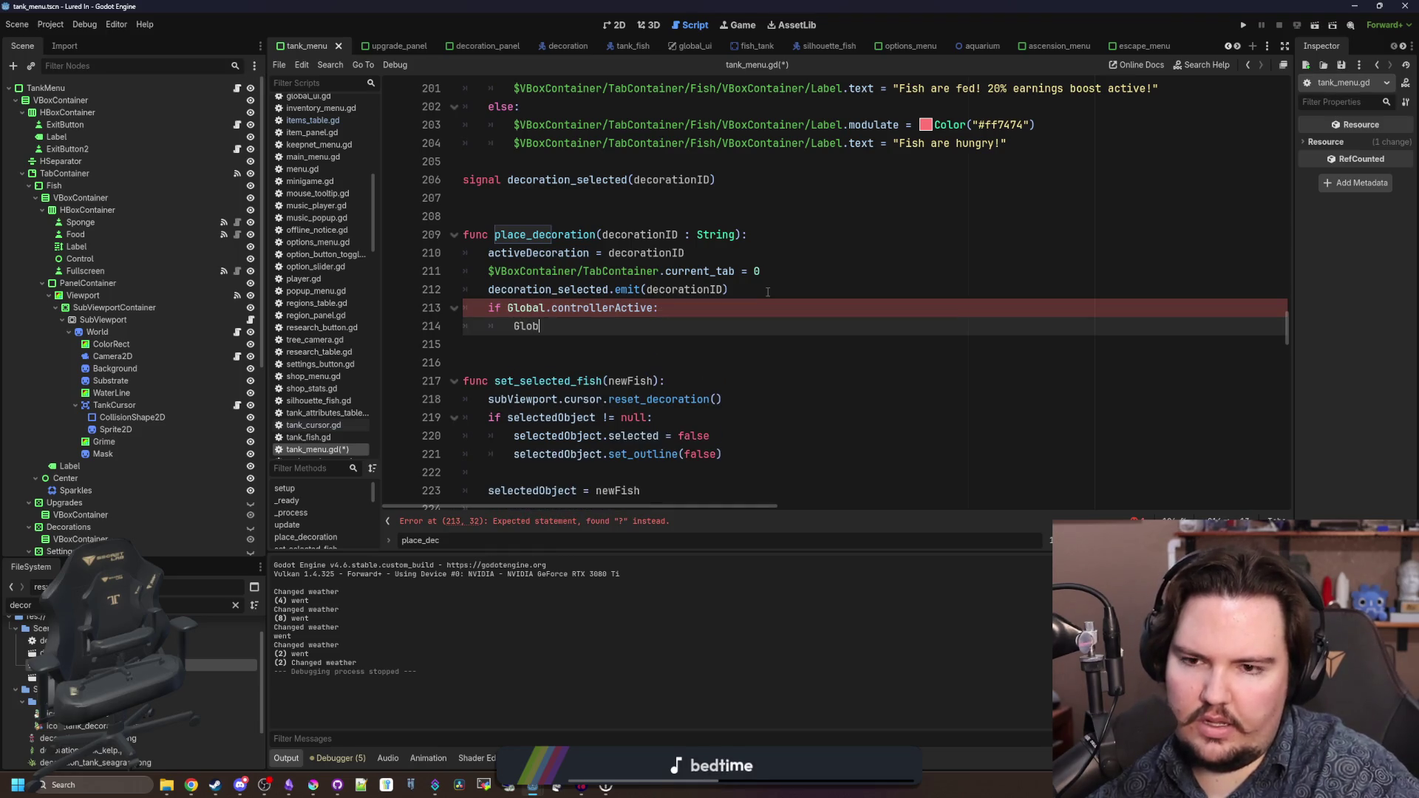
type("al.reset")
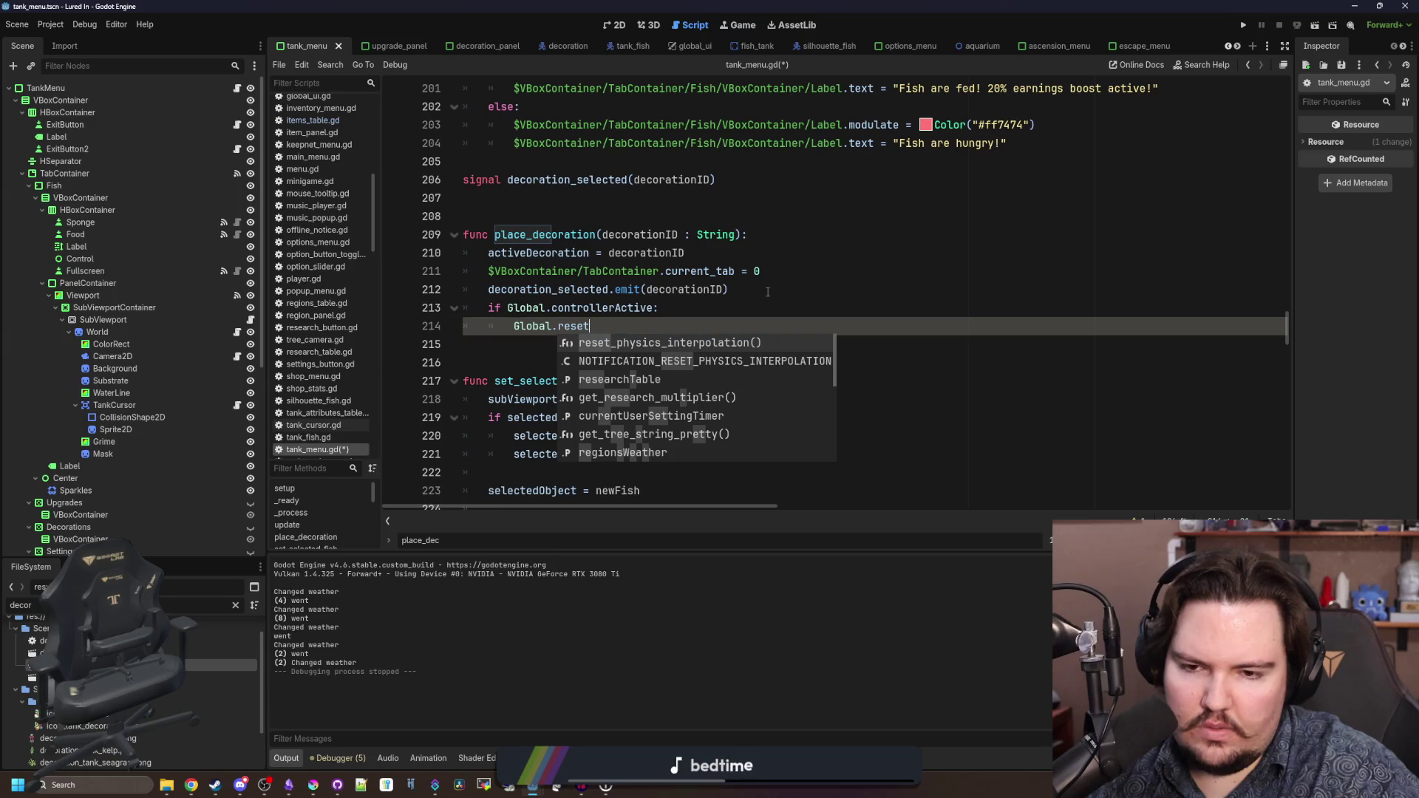
key("BackSpace")
key("BackSpace")
key("BackSpace")
key("BackSpace")
key("BackSpace")
type("l")
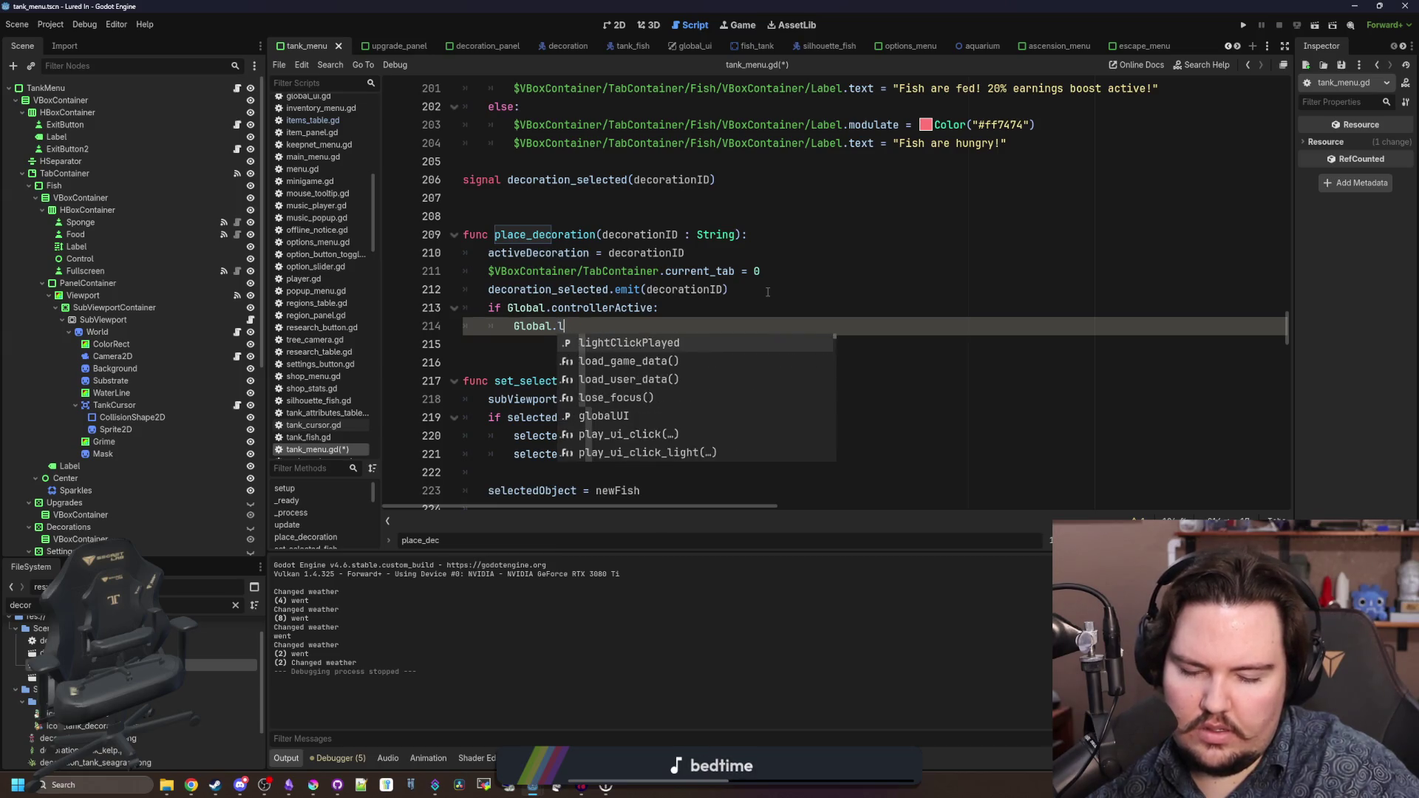
type("ose_")
key("Return")
- Insert 'Global.autofocusActive = false' as the first line of the controller block
key("Up")
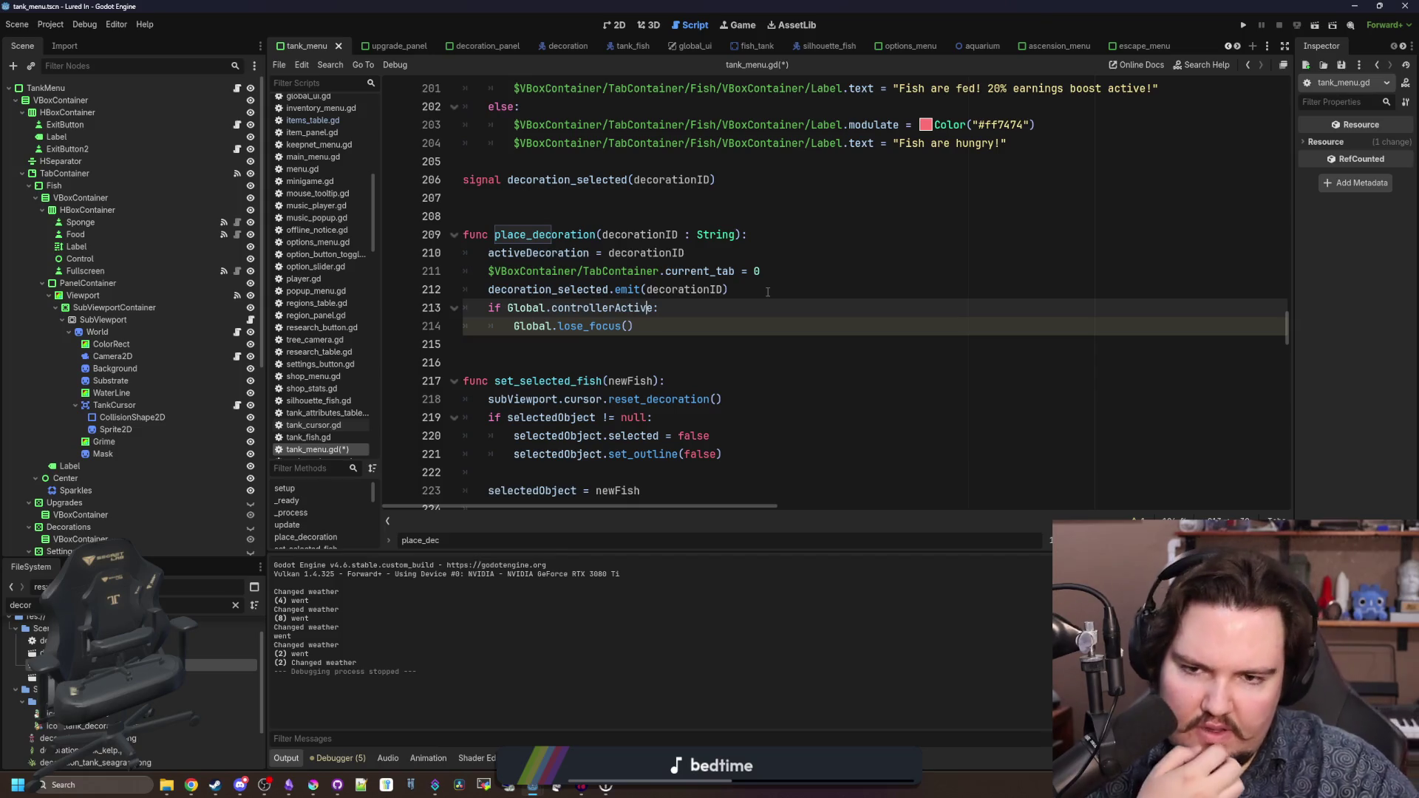
key("End")
key("Return")
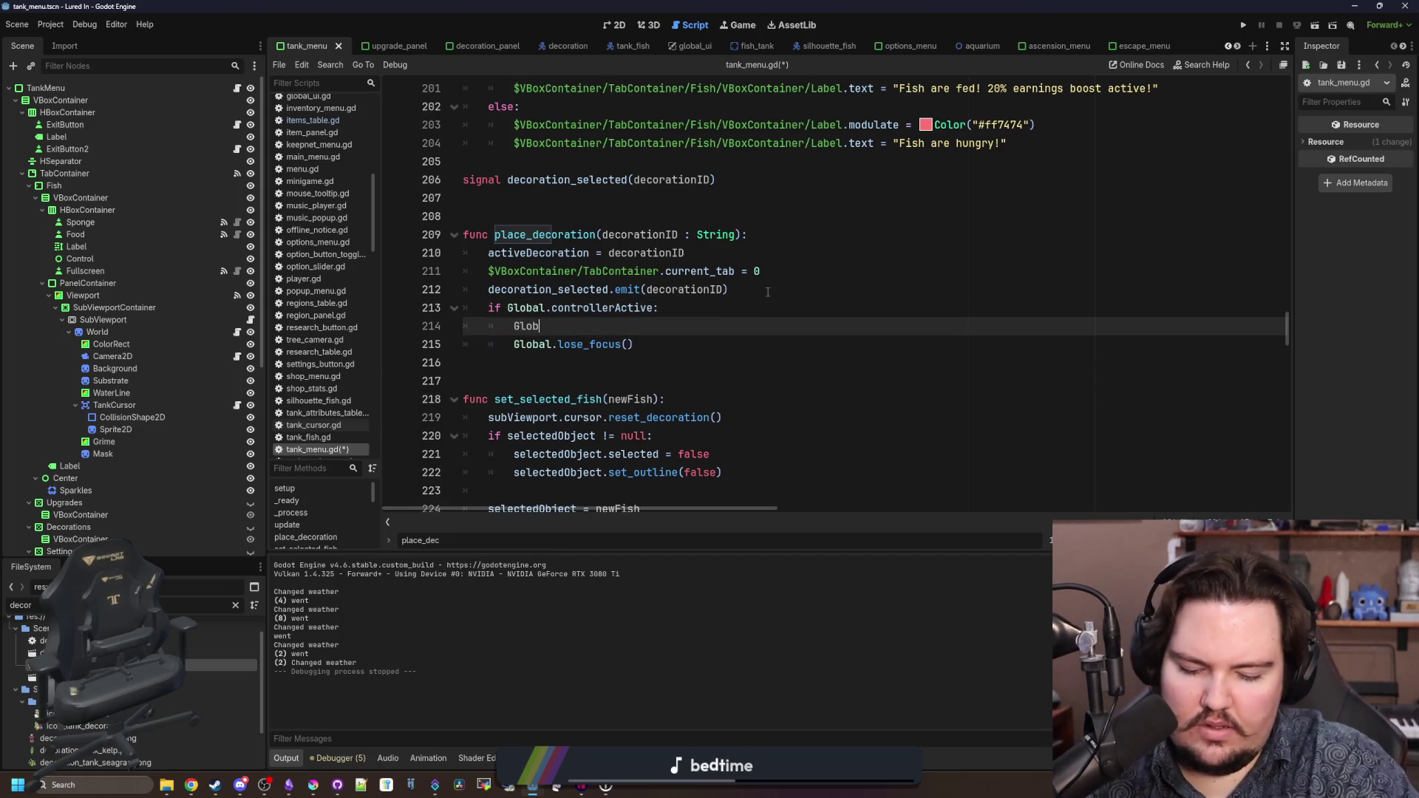
type("al.globalUI")
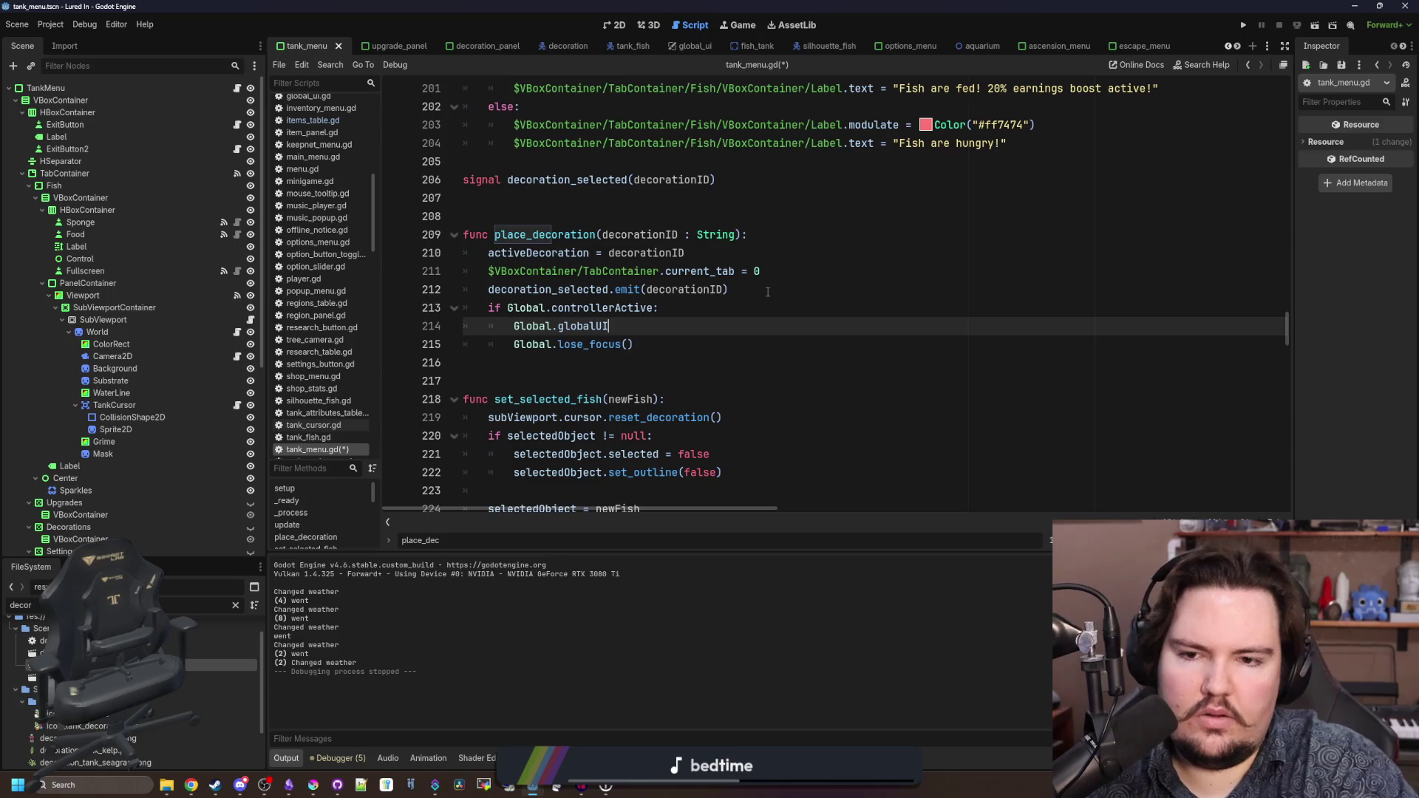
type(".")
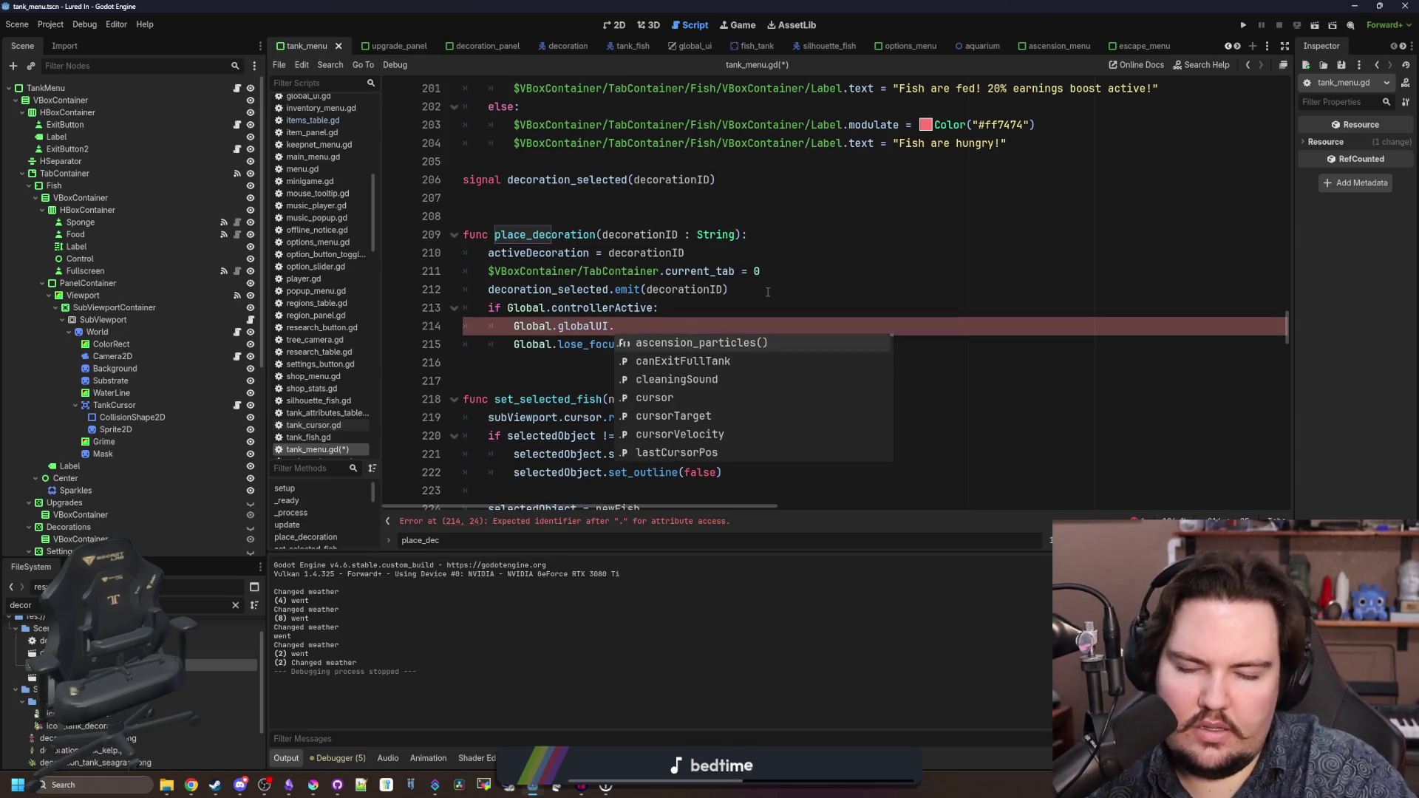
type("auto")
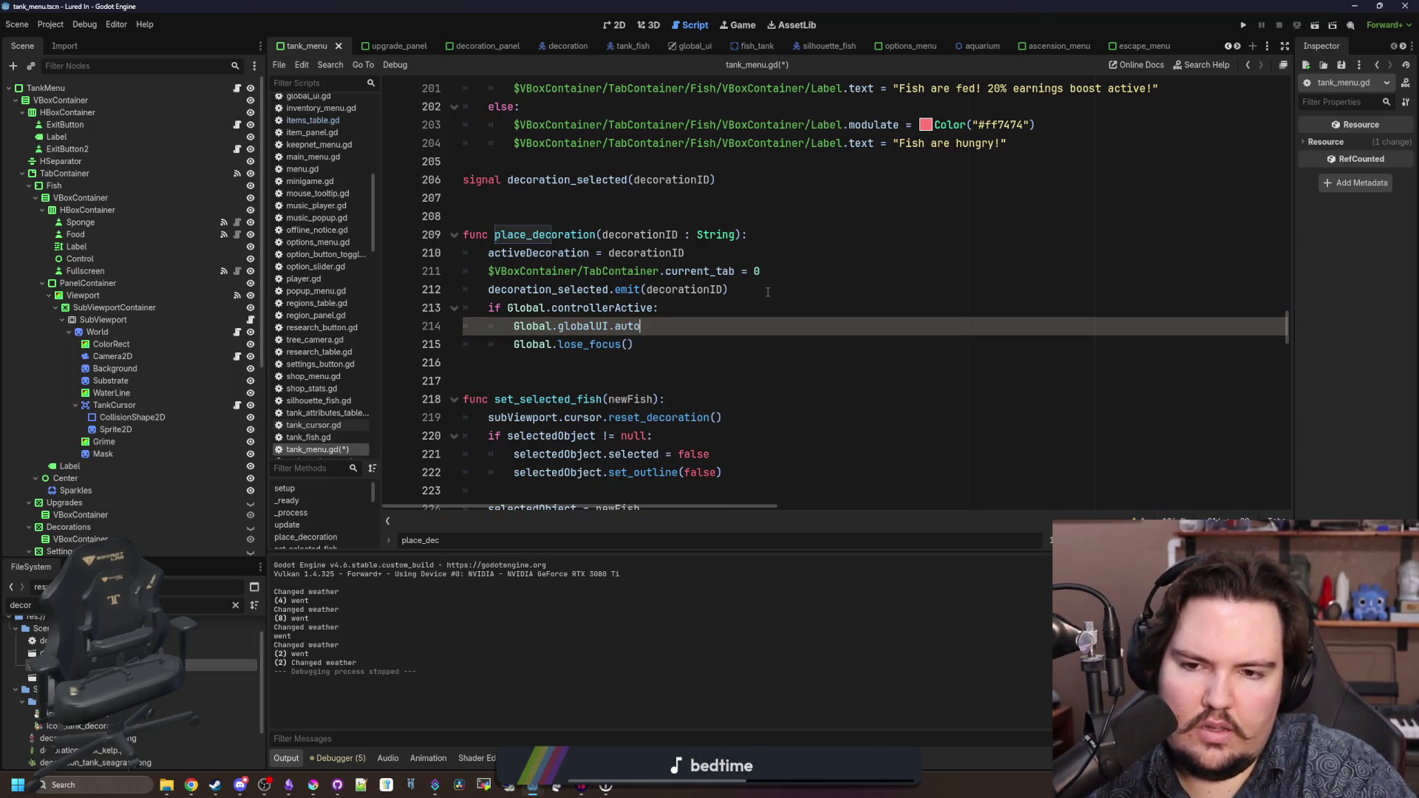
type("ffocus")
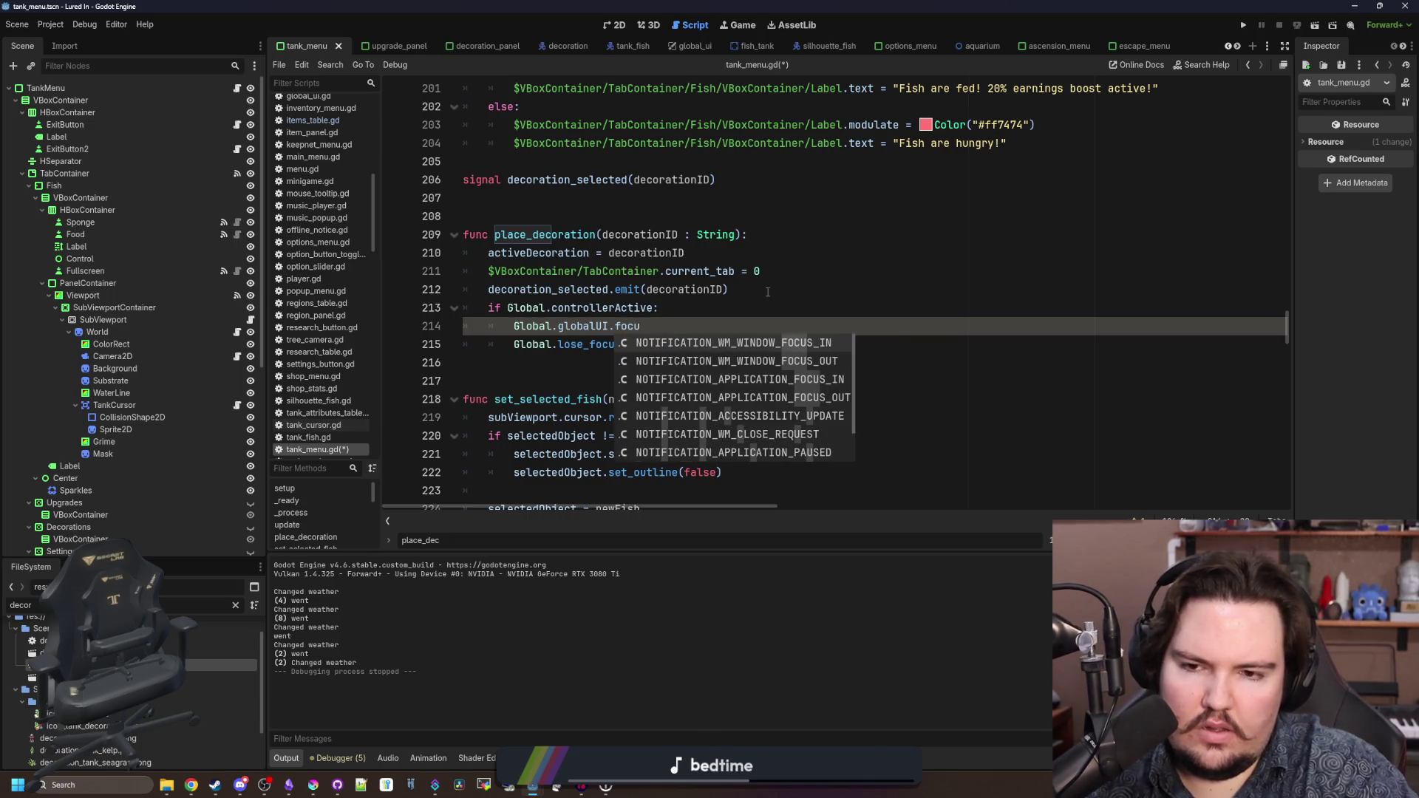
key("BackSpace")
key("BackSpace")
key("BackSpace")
key("BackSpace")
key("BackSpace")
key("BackSpace")
type("Manager.")
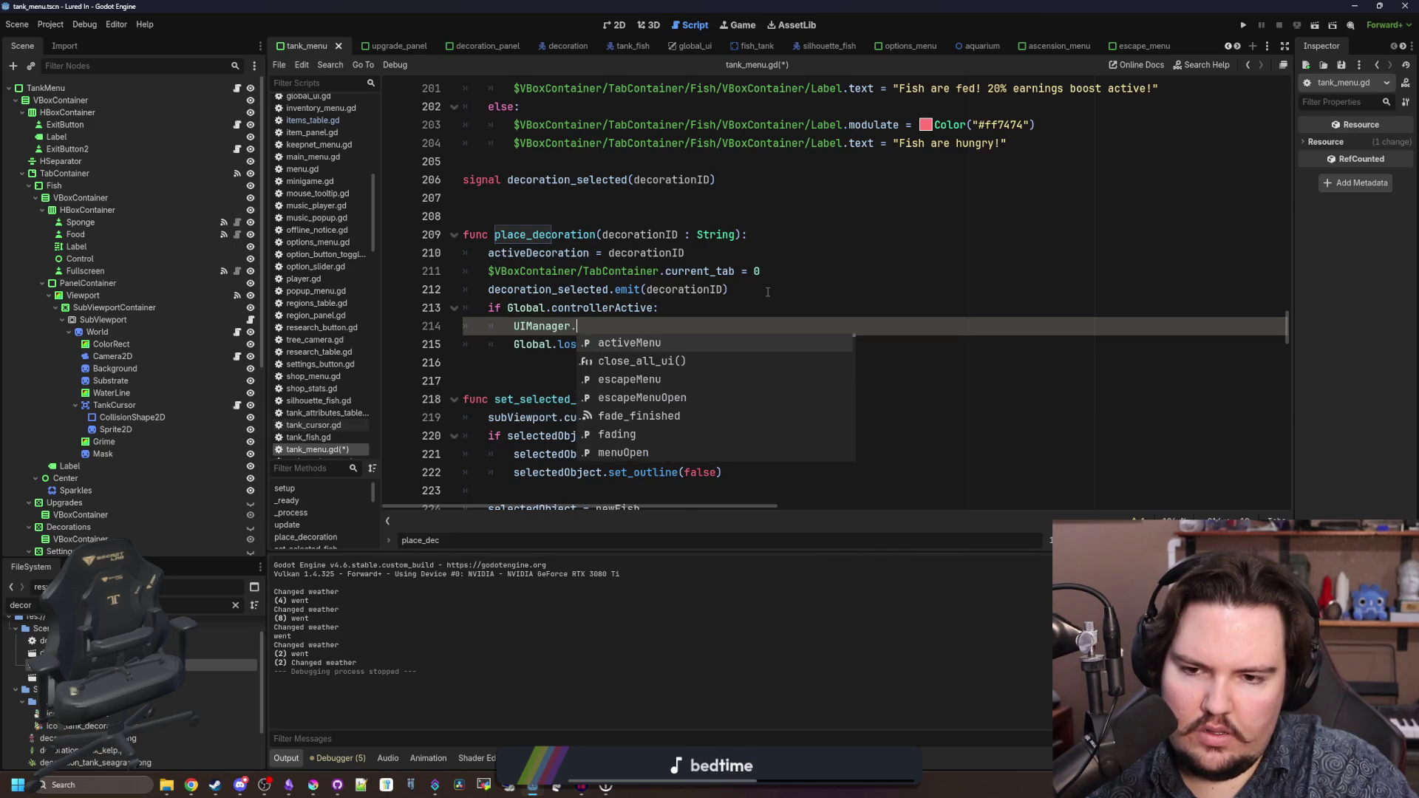
type("auto")
key("Escape")
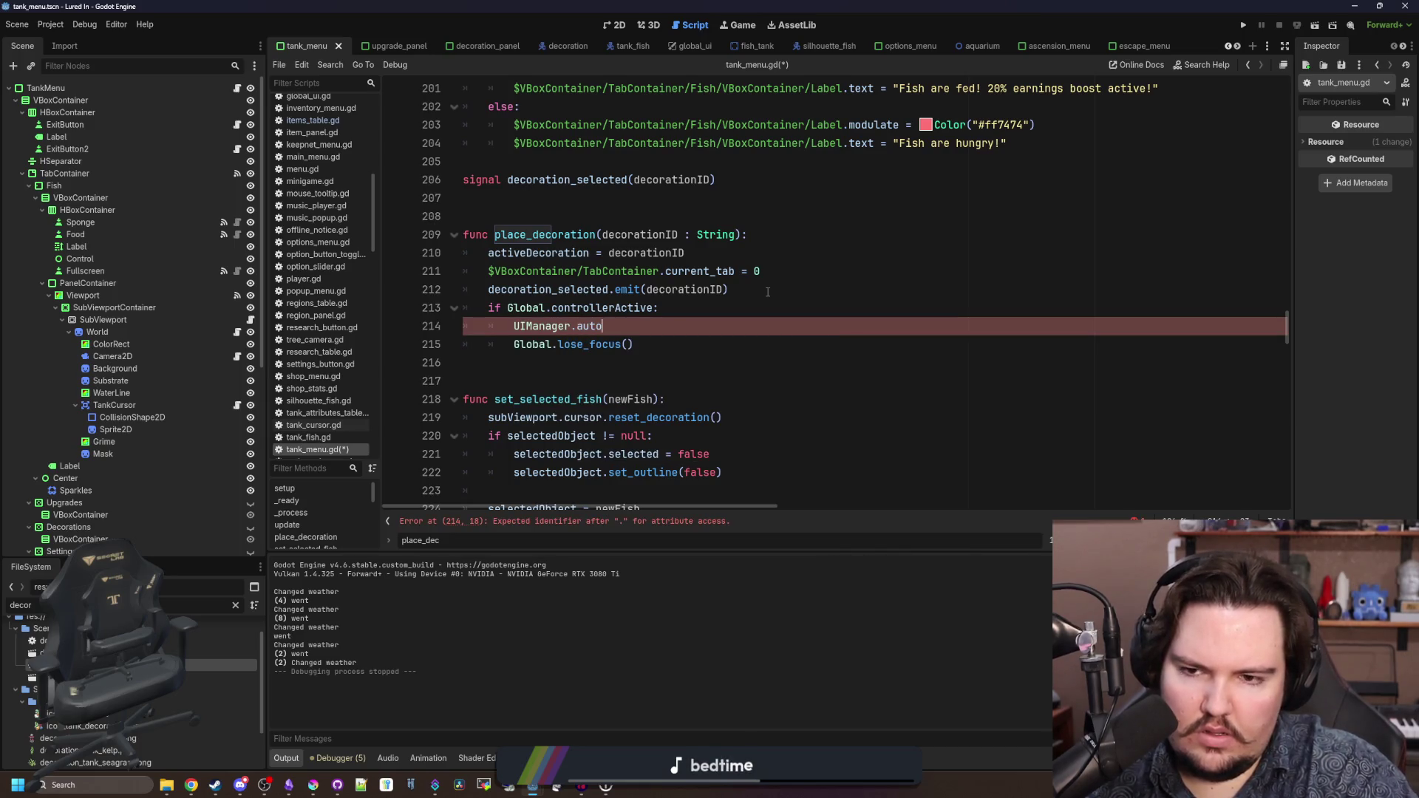
key("BackSpace")
key("BackSpace")
key("BackSpace")
type("obal.auto")
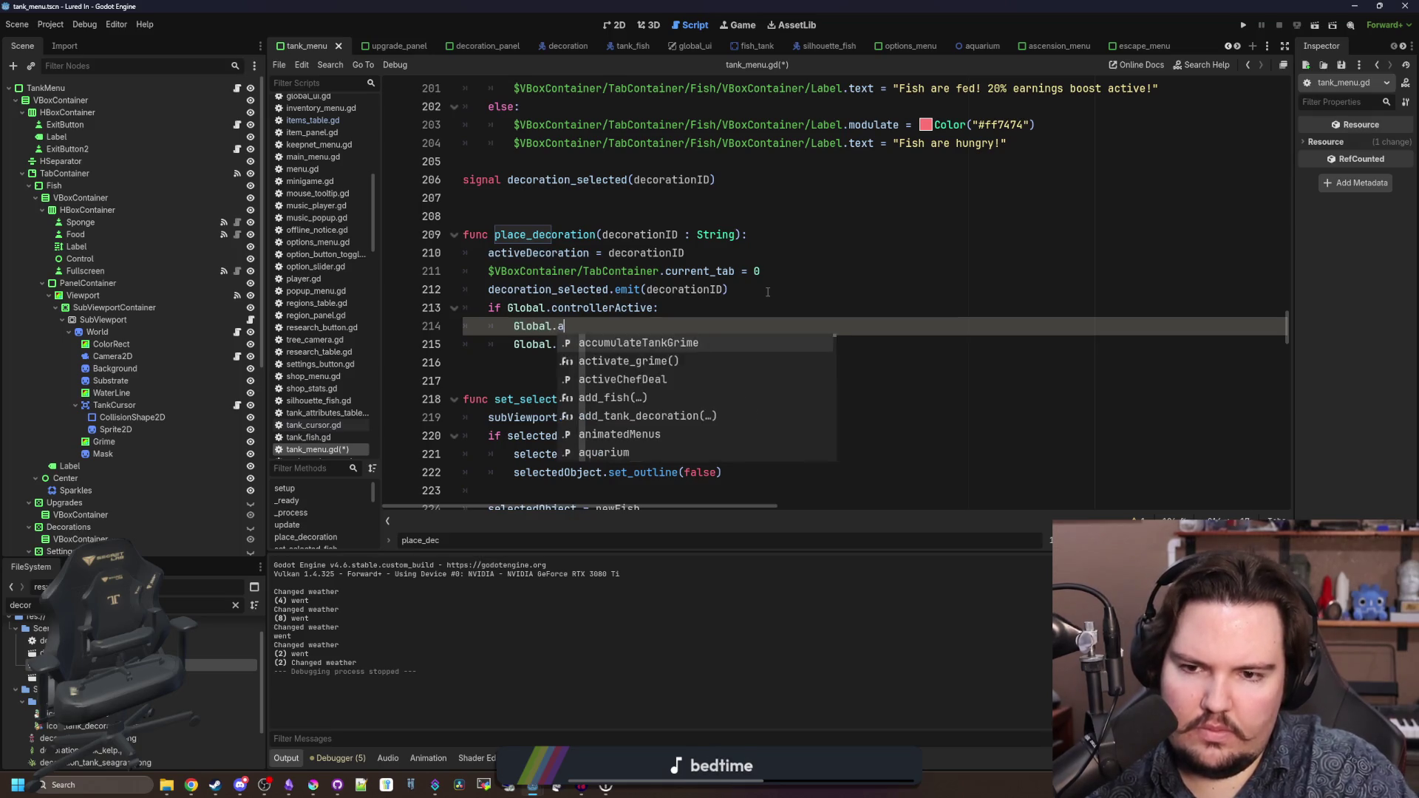
key("Return")
type("= false")
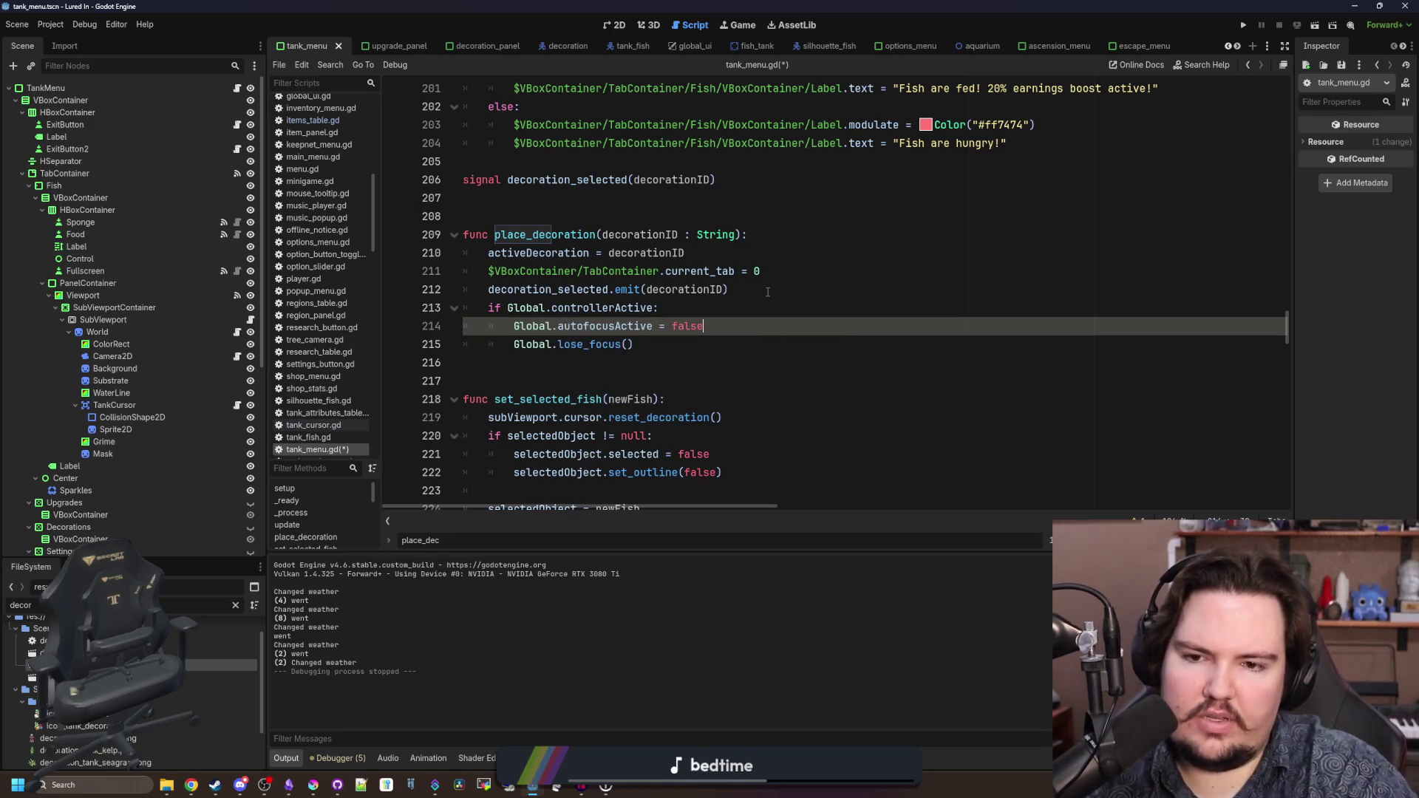
- Add a blank line between the emit call and the controller check
left_click(768, 292)
key("Return")
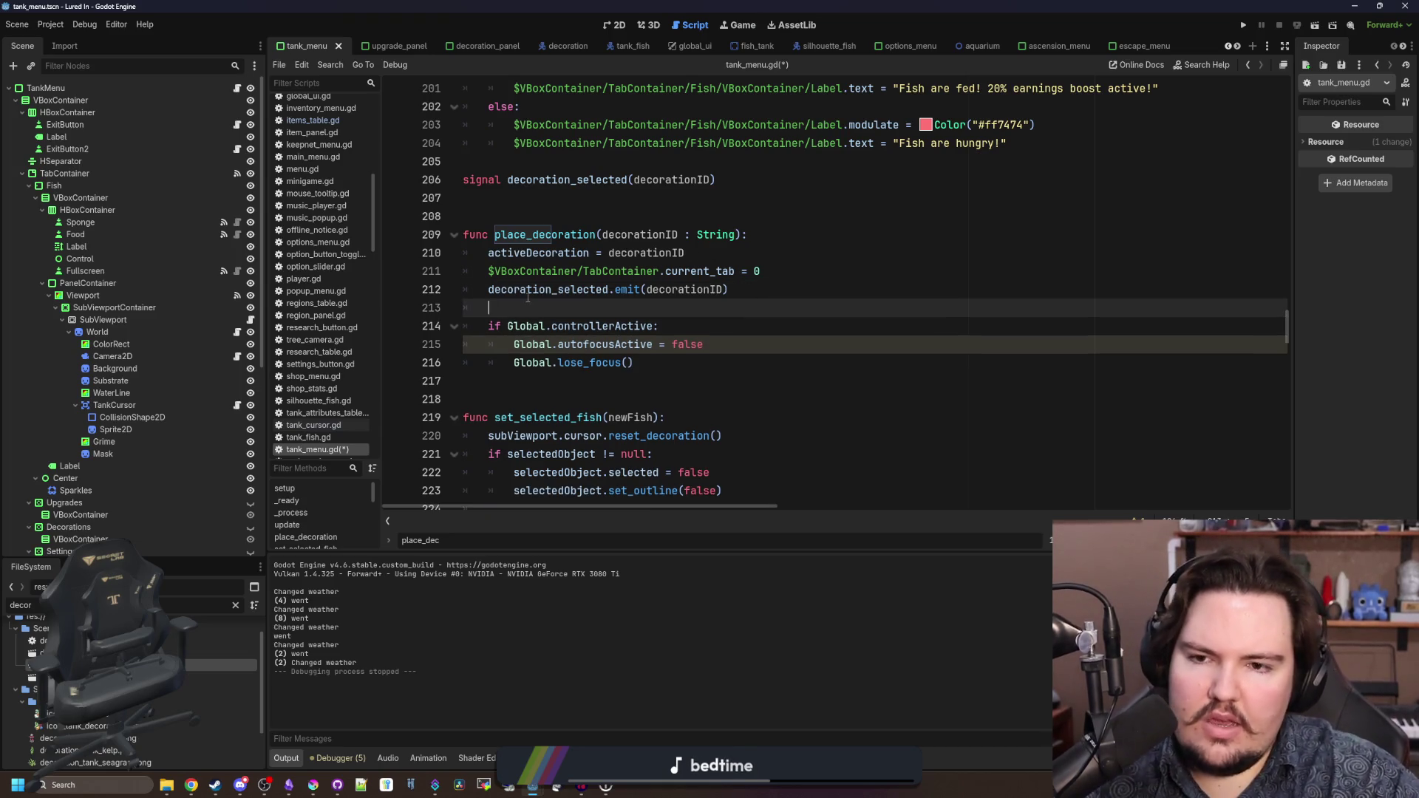
left_click(605, 304)
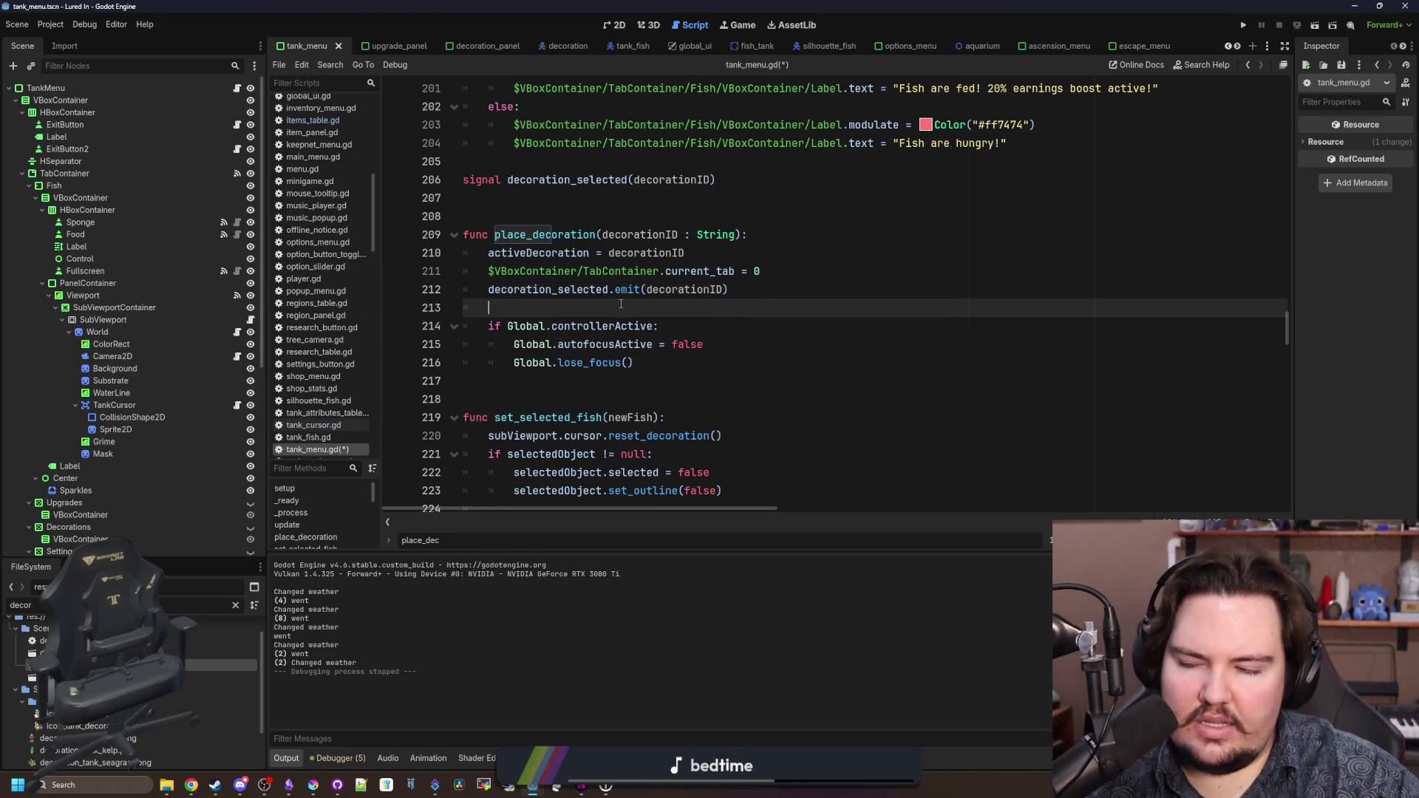
left_click(656, 362)
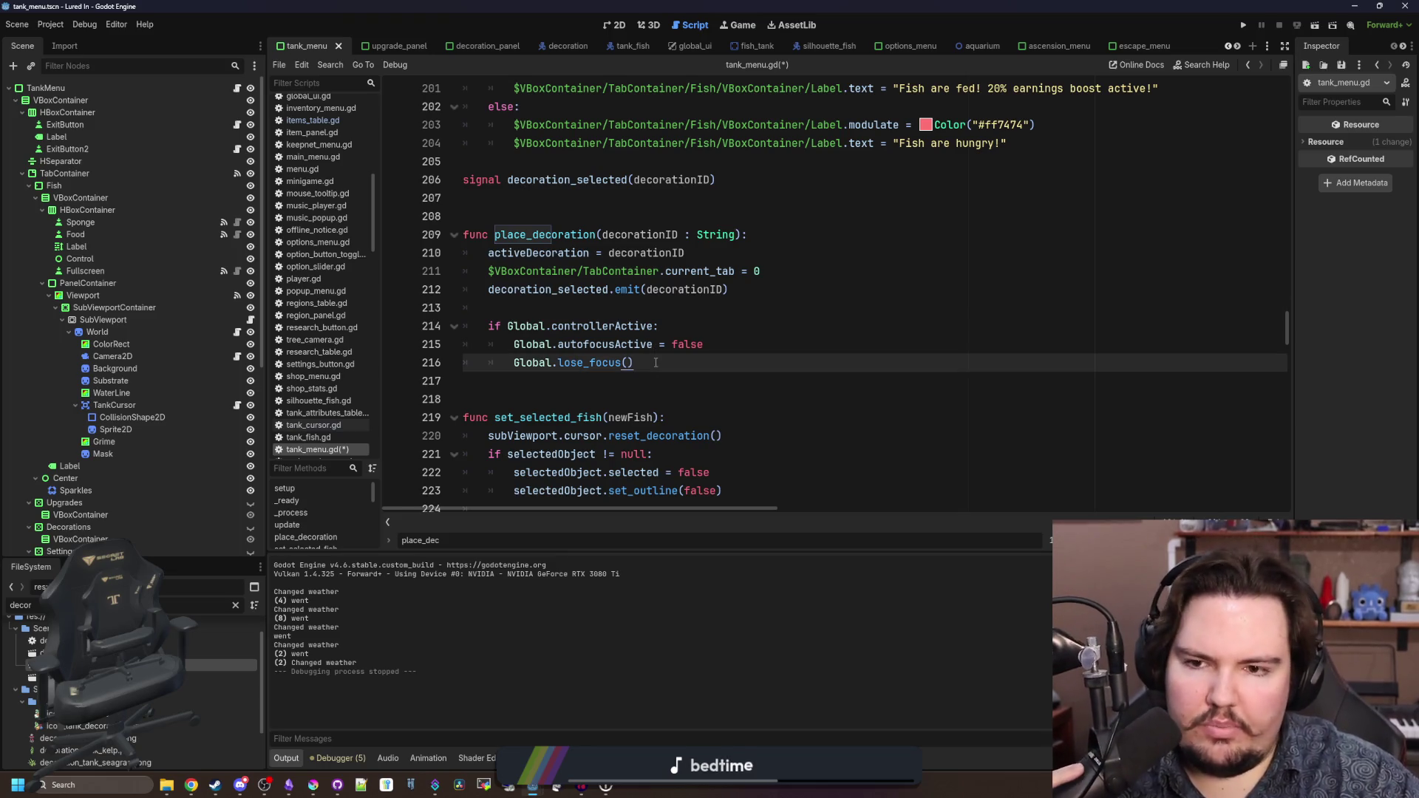
scroll(656, 362, "down", 10)
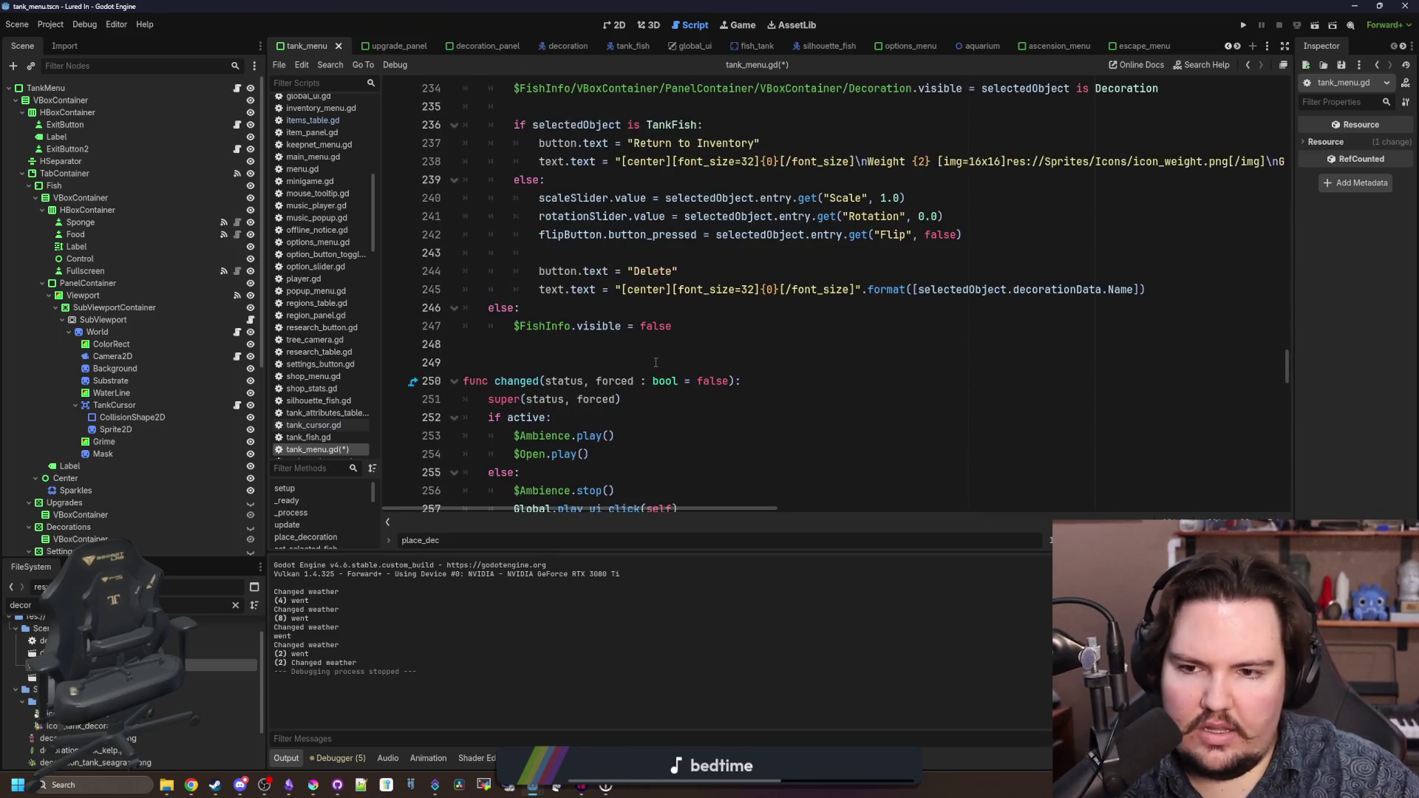
scroll(655, 362, "down", 12)
scroll(591, 340, "up", 5)
scroll(522, 322, "down", 4)
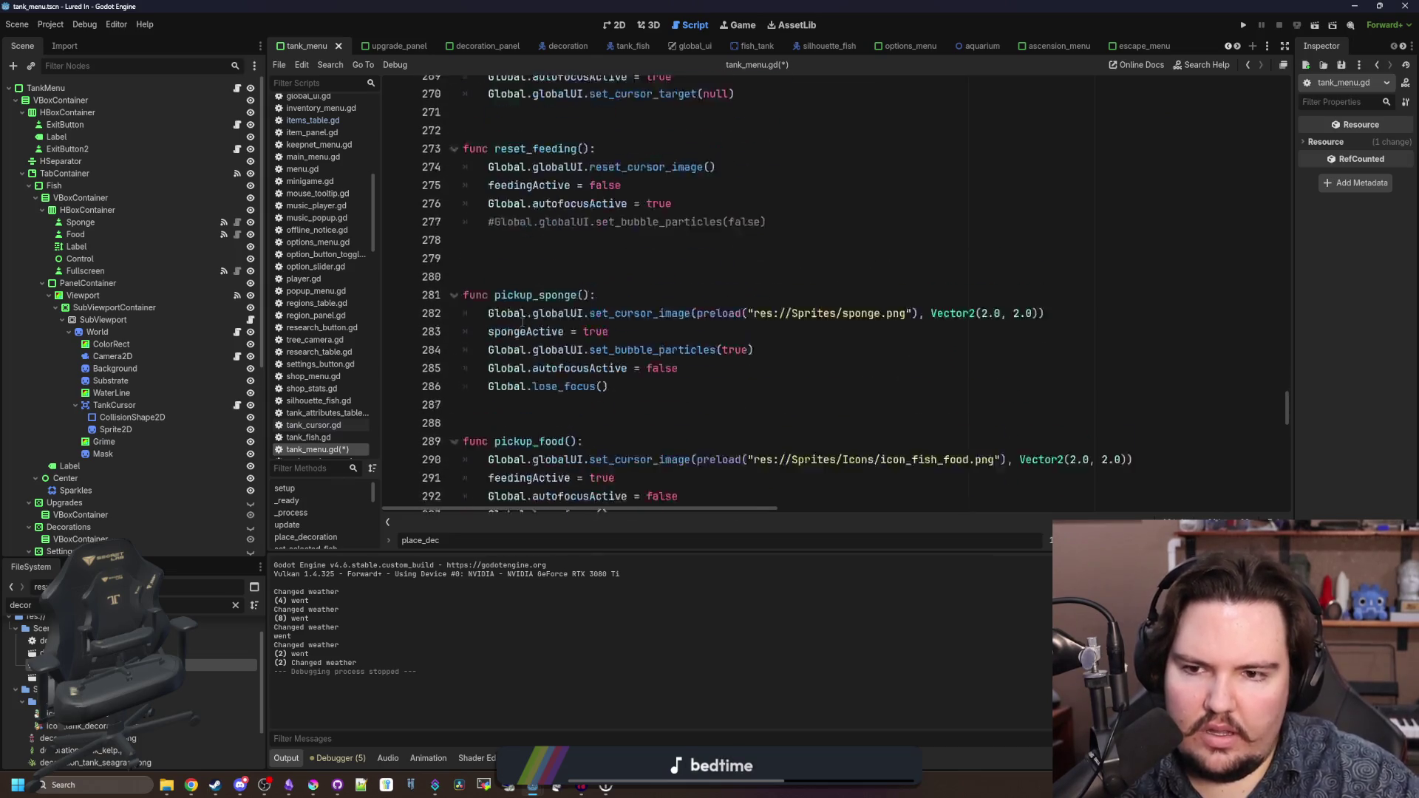
scroll(523, 322, "down", 1)
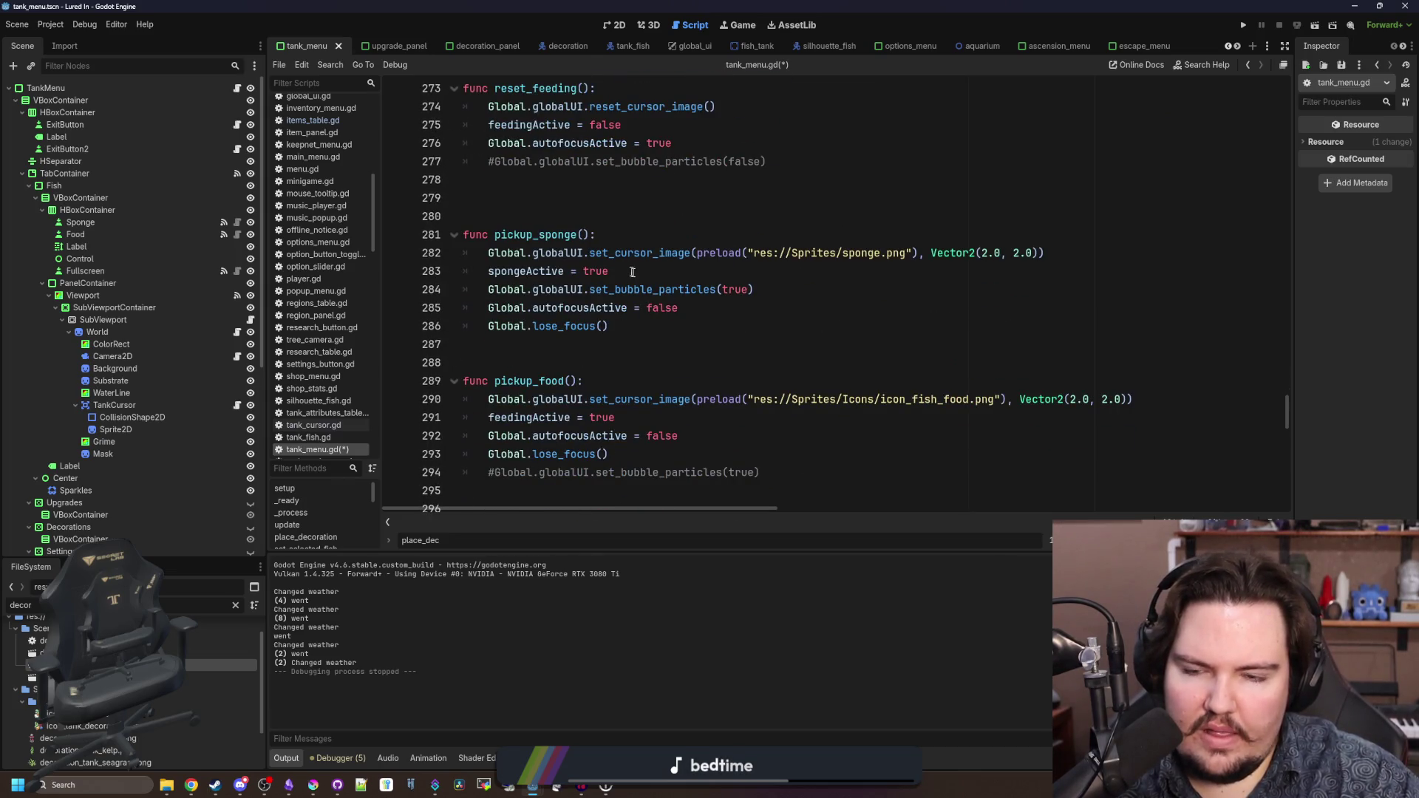
scroll(670, 300, "up", 20)
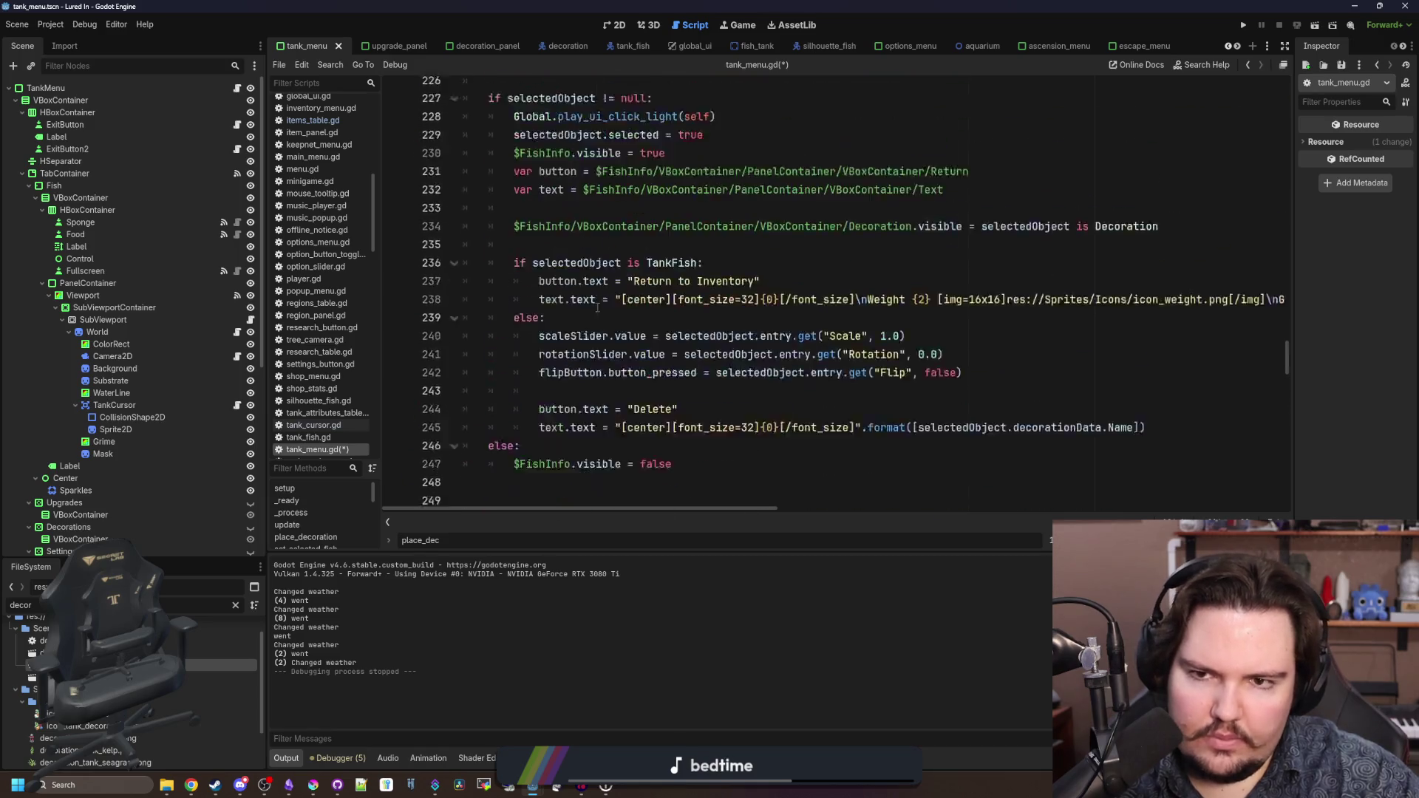
left_click(683, 311)
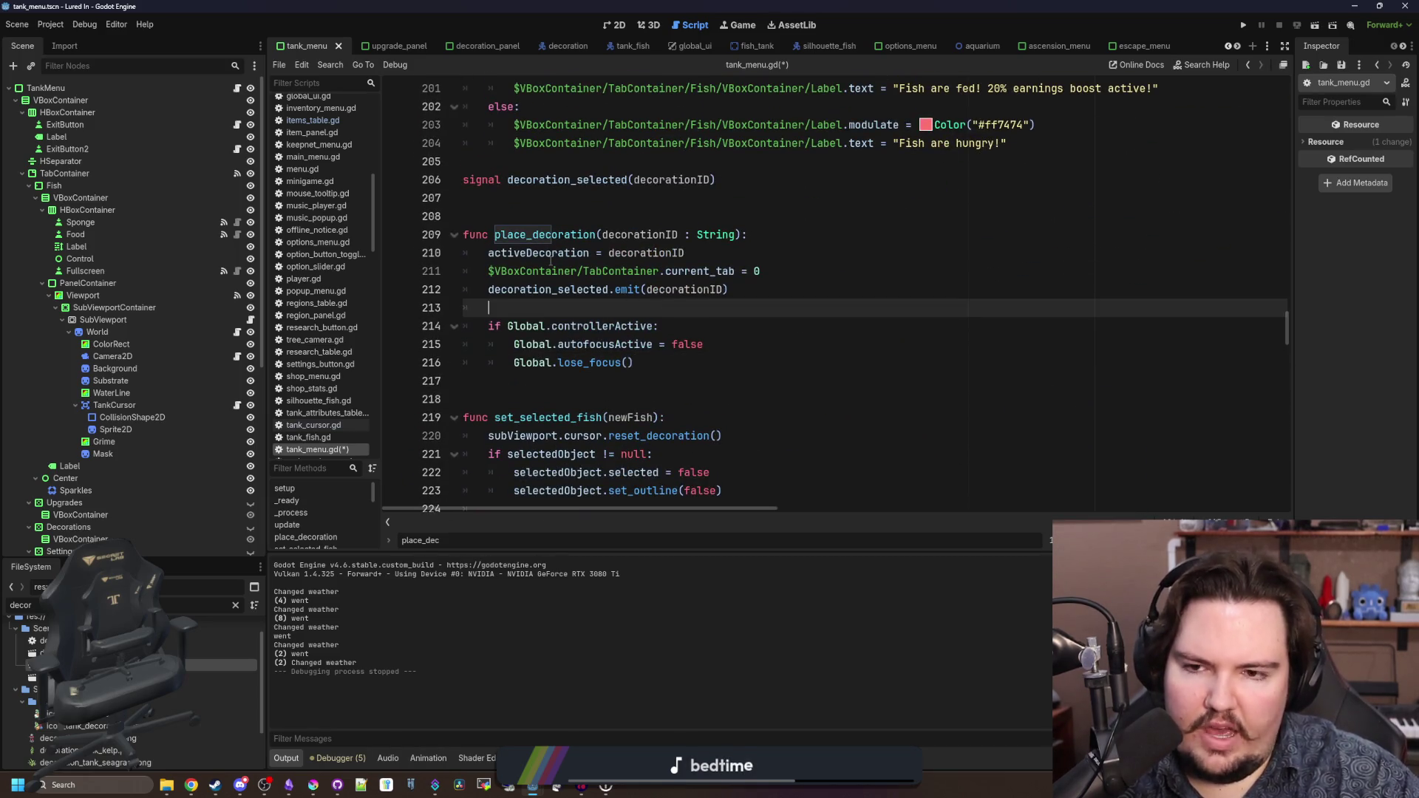
double_click(558, 253)
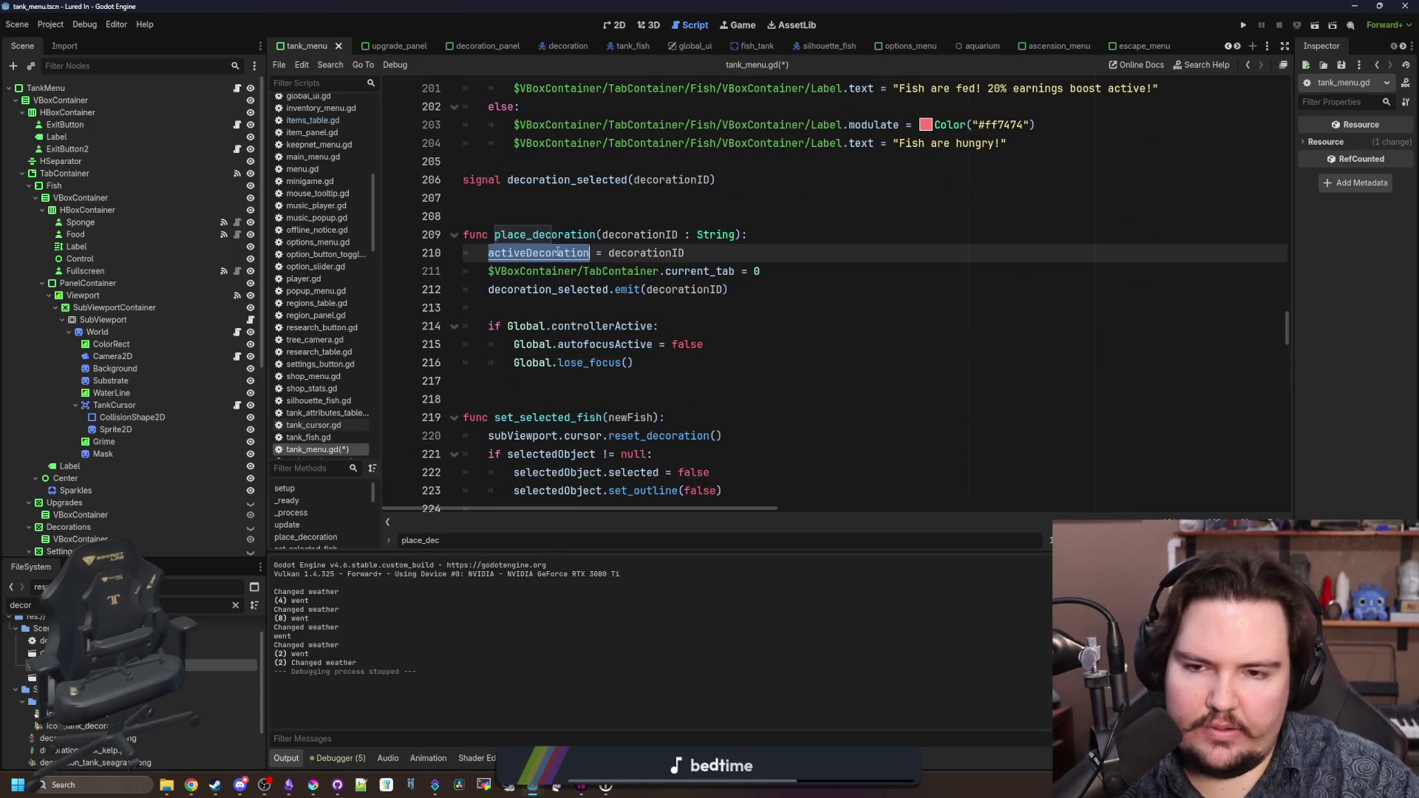
left_click(559, 306)
left_click(602, 362)
key("ctrl+z")
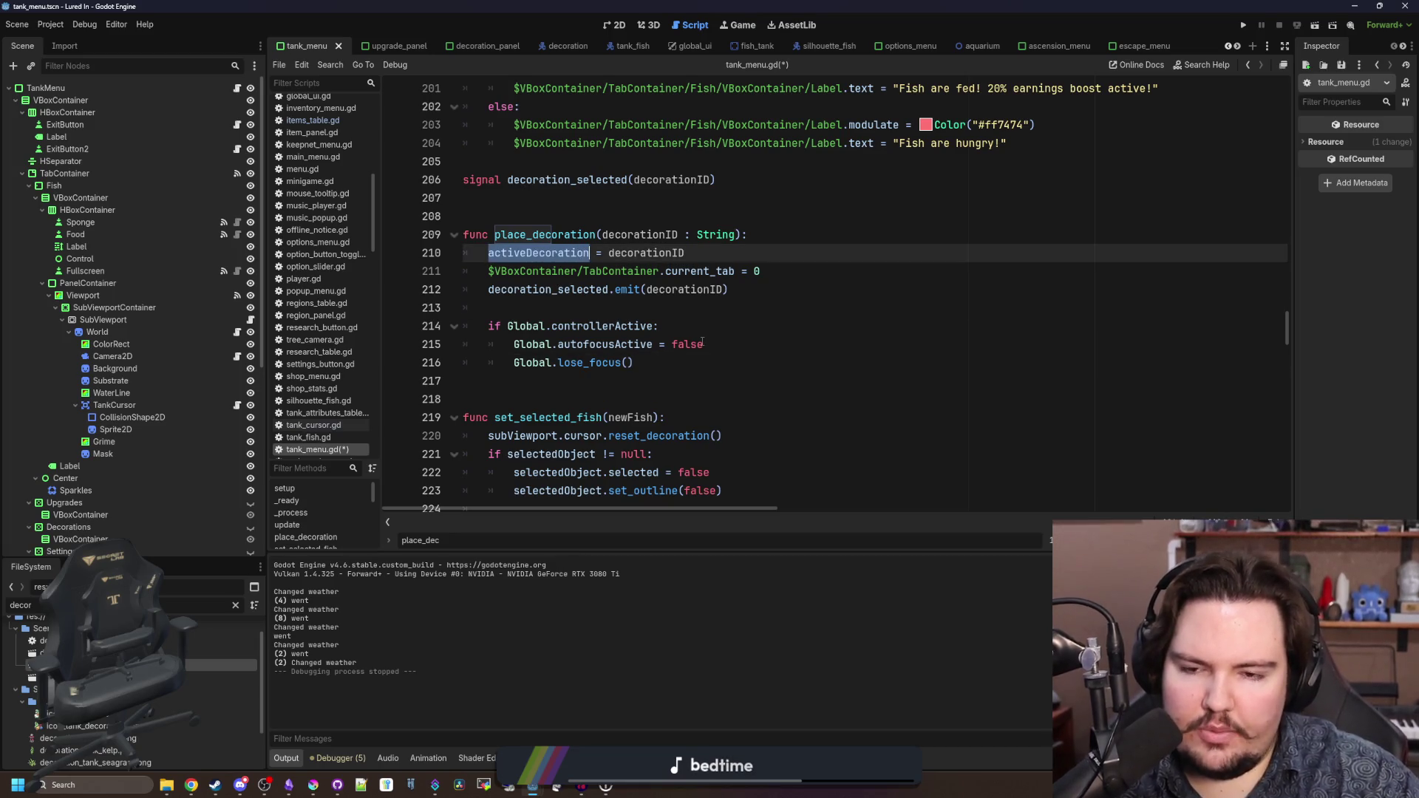
scroll(642, 339, "down", 5)
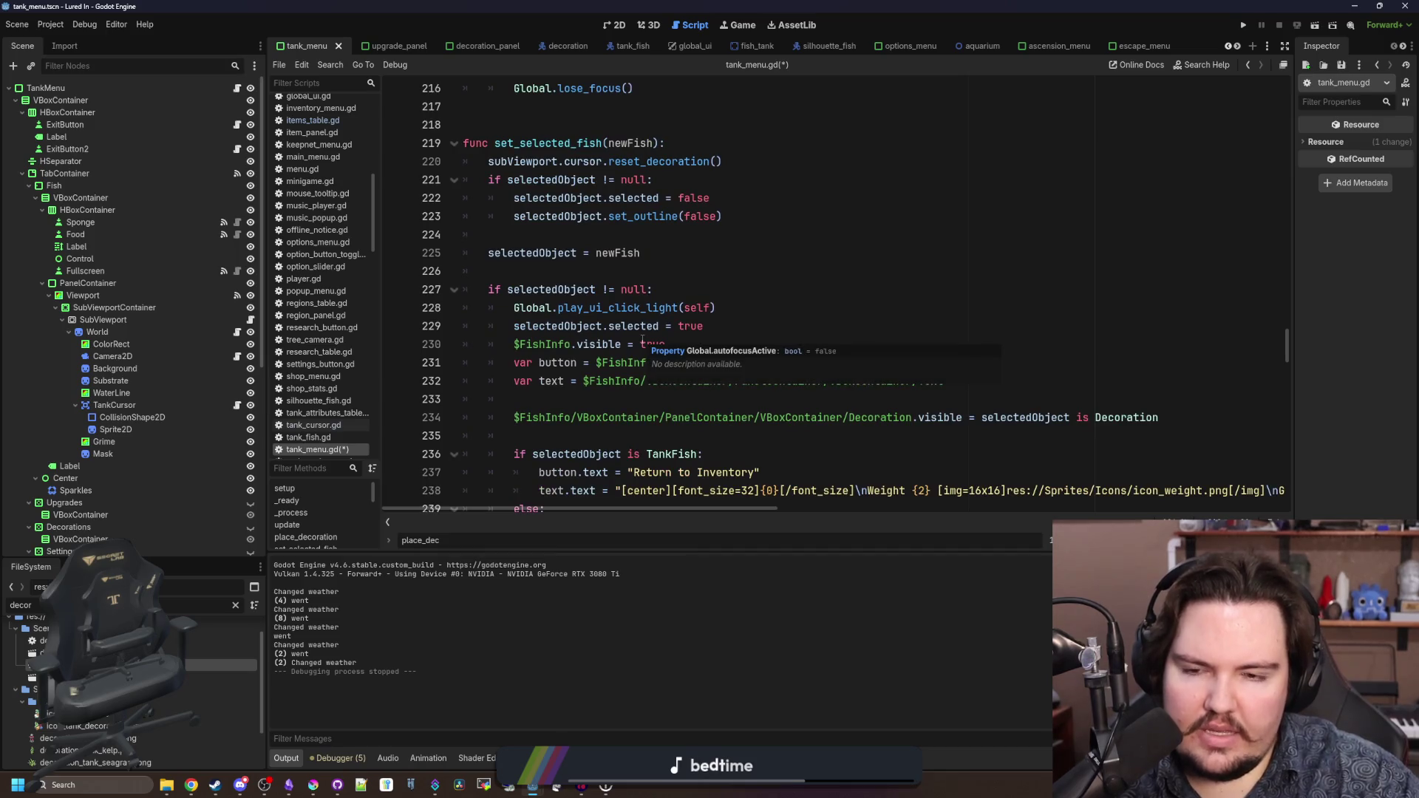
scroll(747, 325, "up", 6)
left_click_drag(1287, 338, 1284, 315)
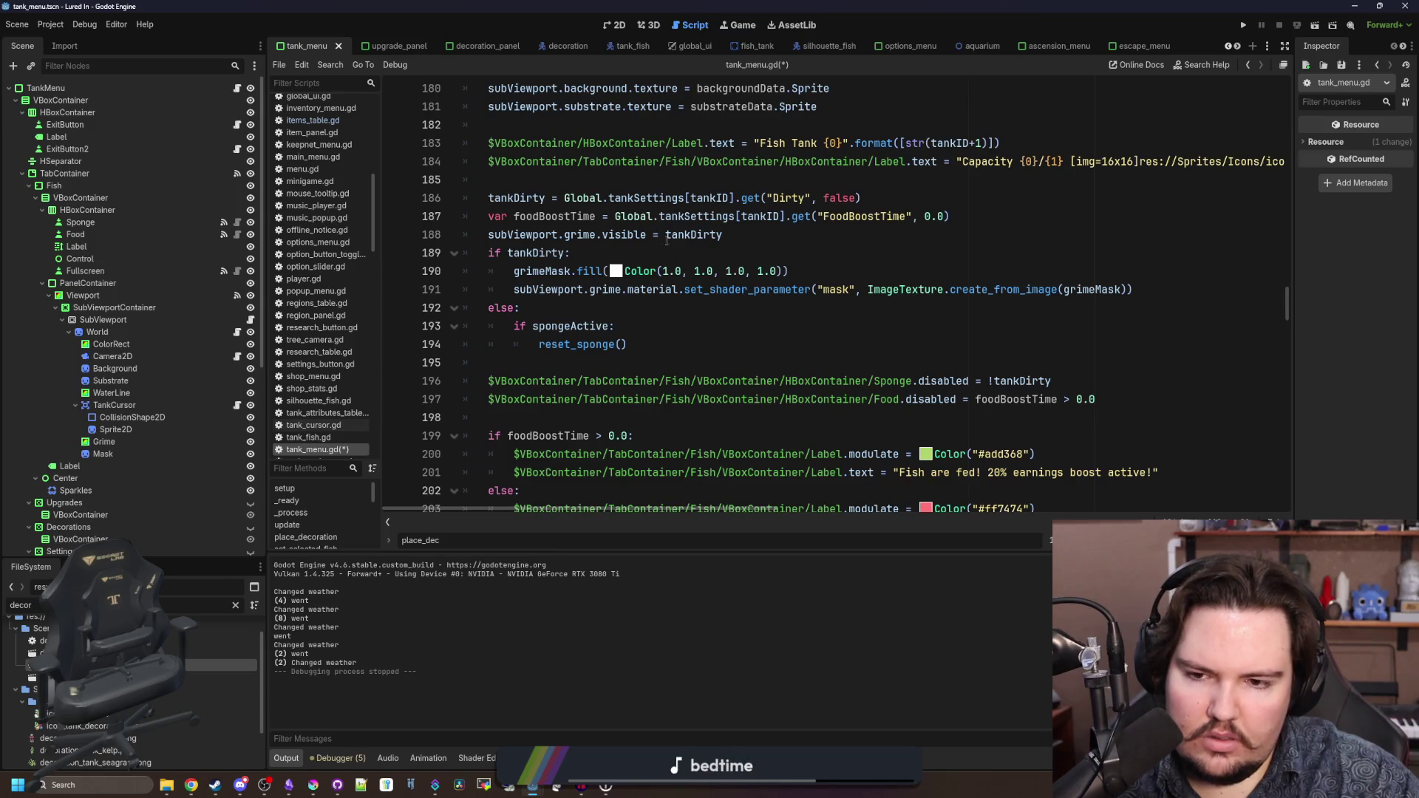
scroll(691, 273, "up", 7)
scroll(692, 273, "down", 7)
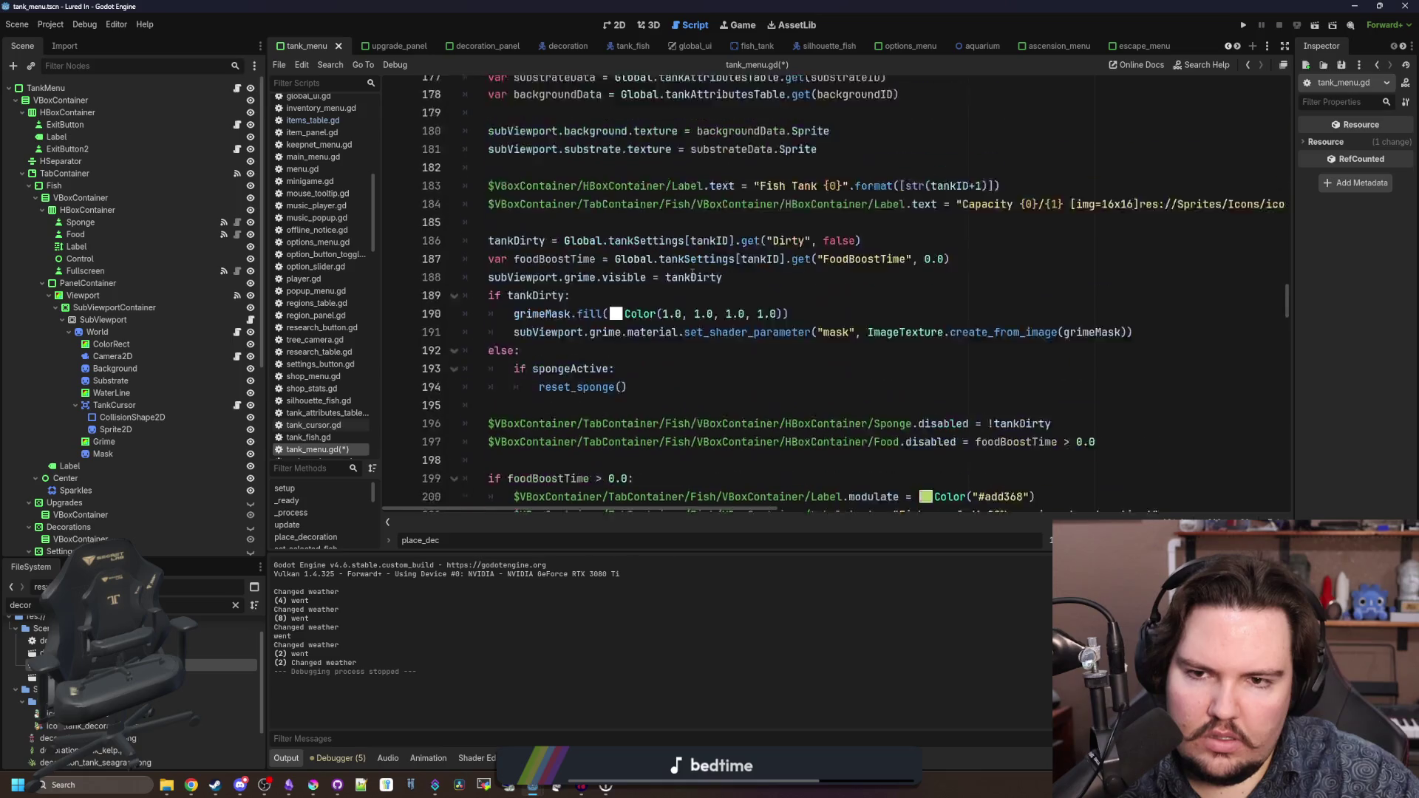
scroll(692, 273, "up", 3)
scroll(691, 273, "down", 6)
scroll(692, 274, "up", 20)
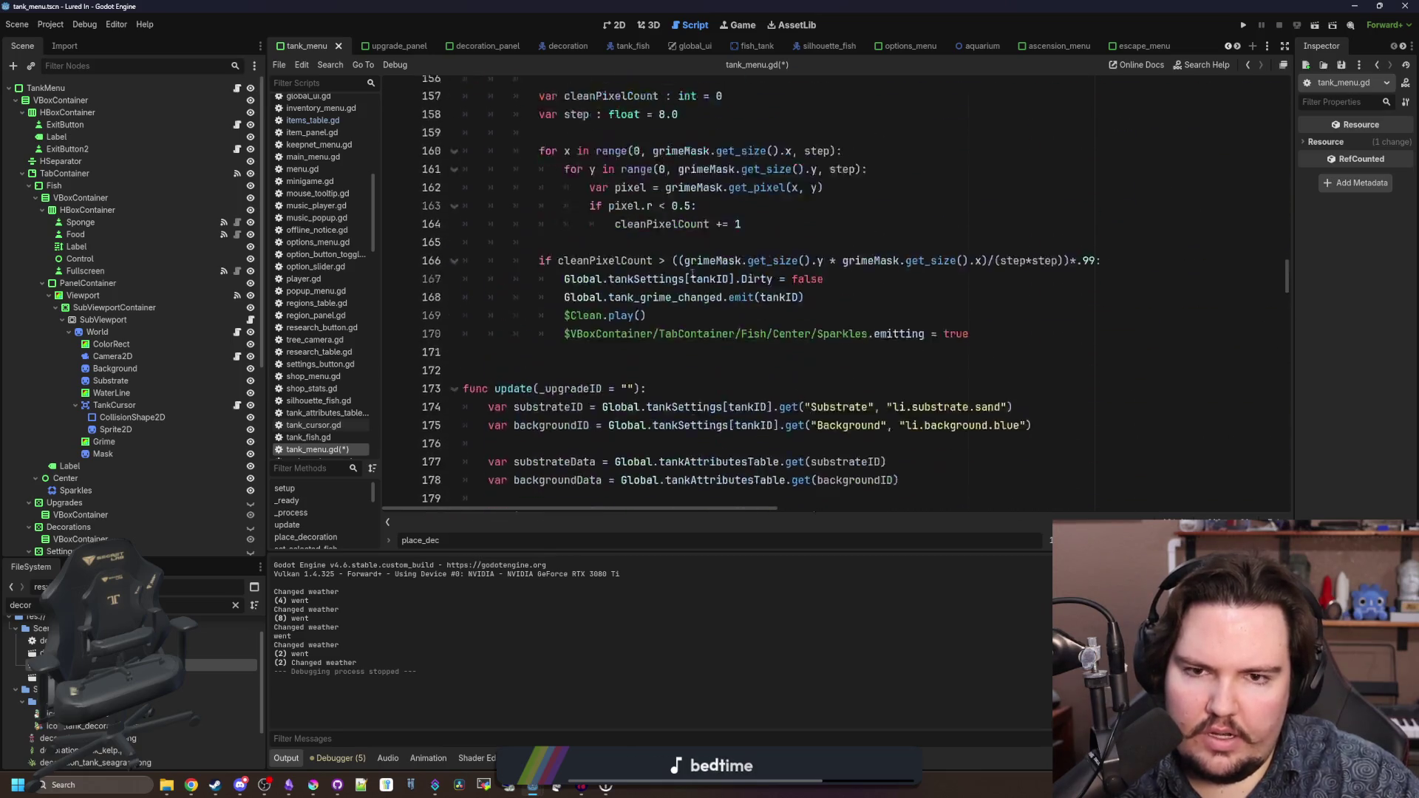
scroll(692, 274, "up", 12)
scroll(665, 296, "down", 4)
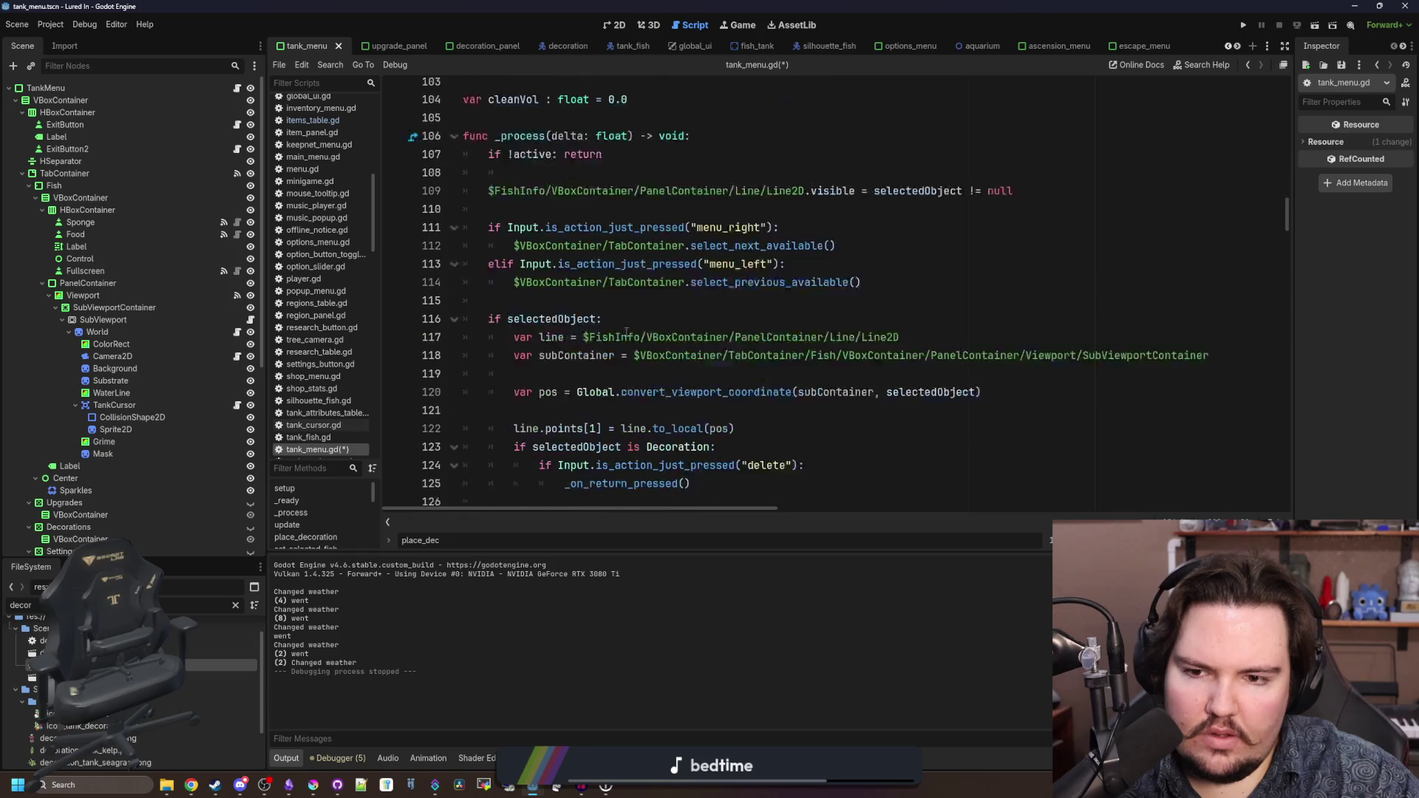
scroll(628, 323, "up", 3)
scroll(628, 323, "up", 12)
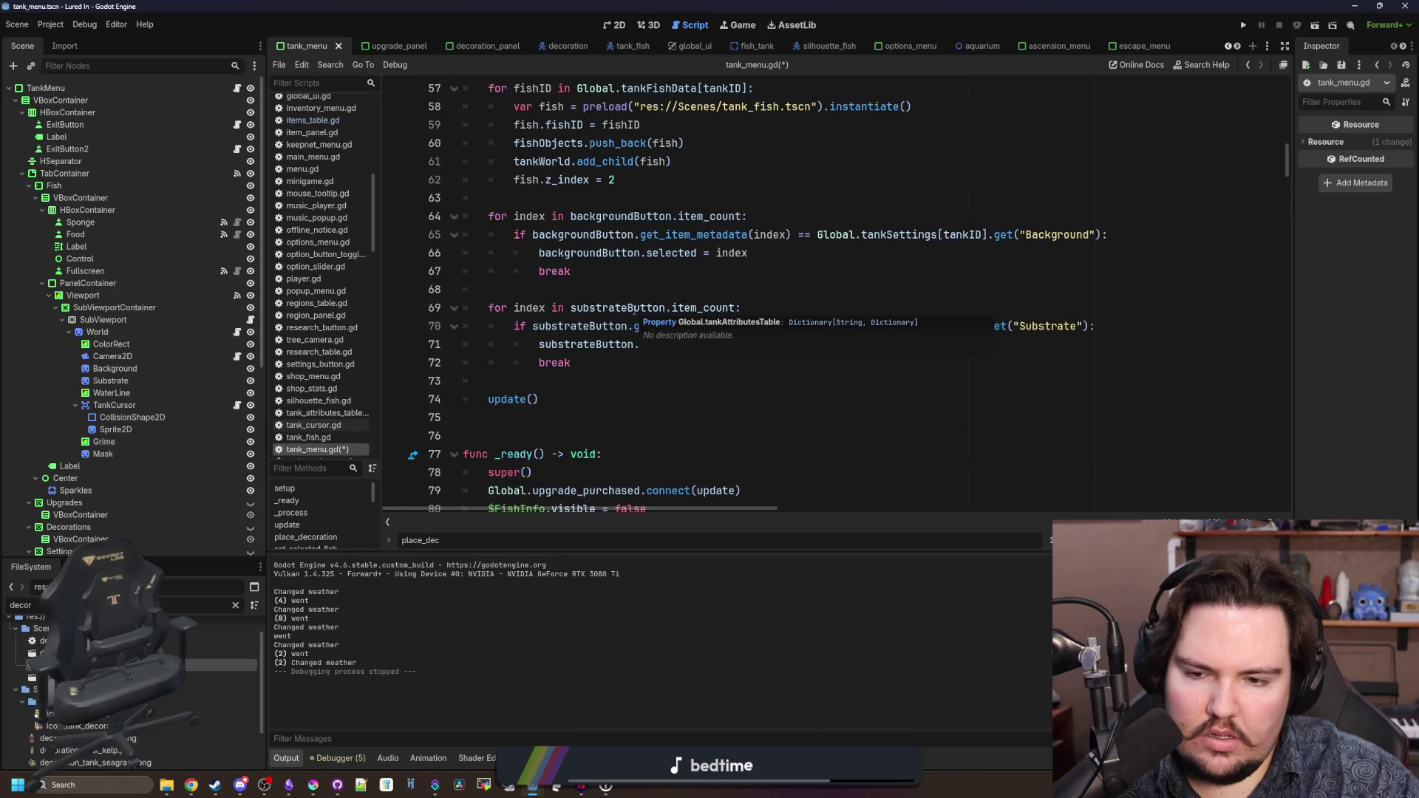
scroll(634, 310, "down", 5)
scroll(634, 310, "down", 5)
left_click(614, 344)
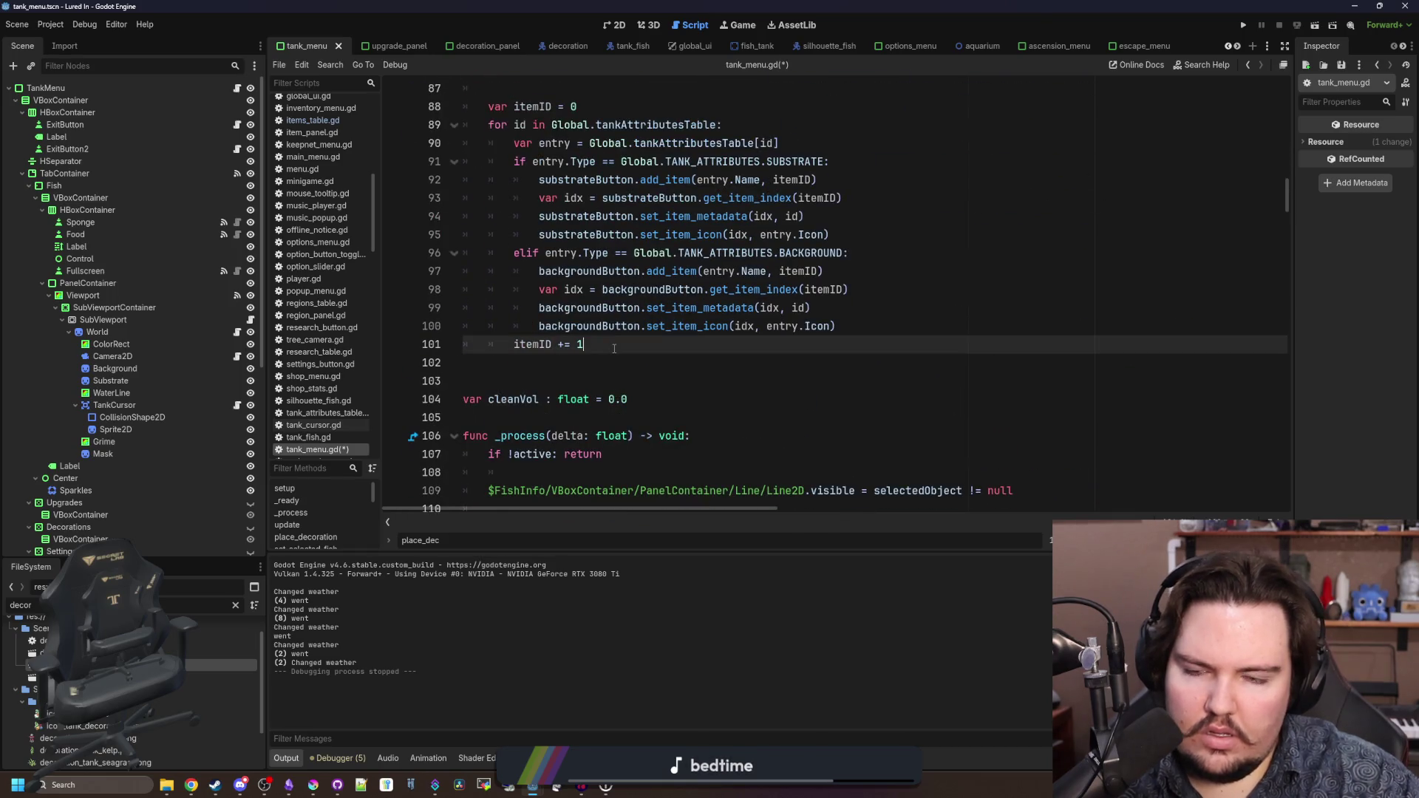
- Add 'Global.input_type_changed.connect(cancel_decoration)' on line 103 after the item setup loop
key("Return")
key("Return")
type("Gl")
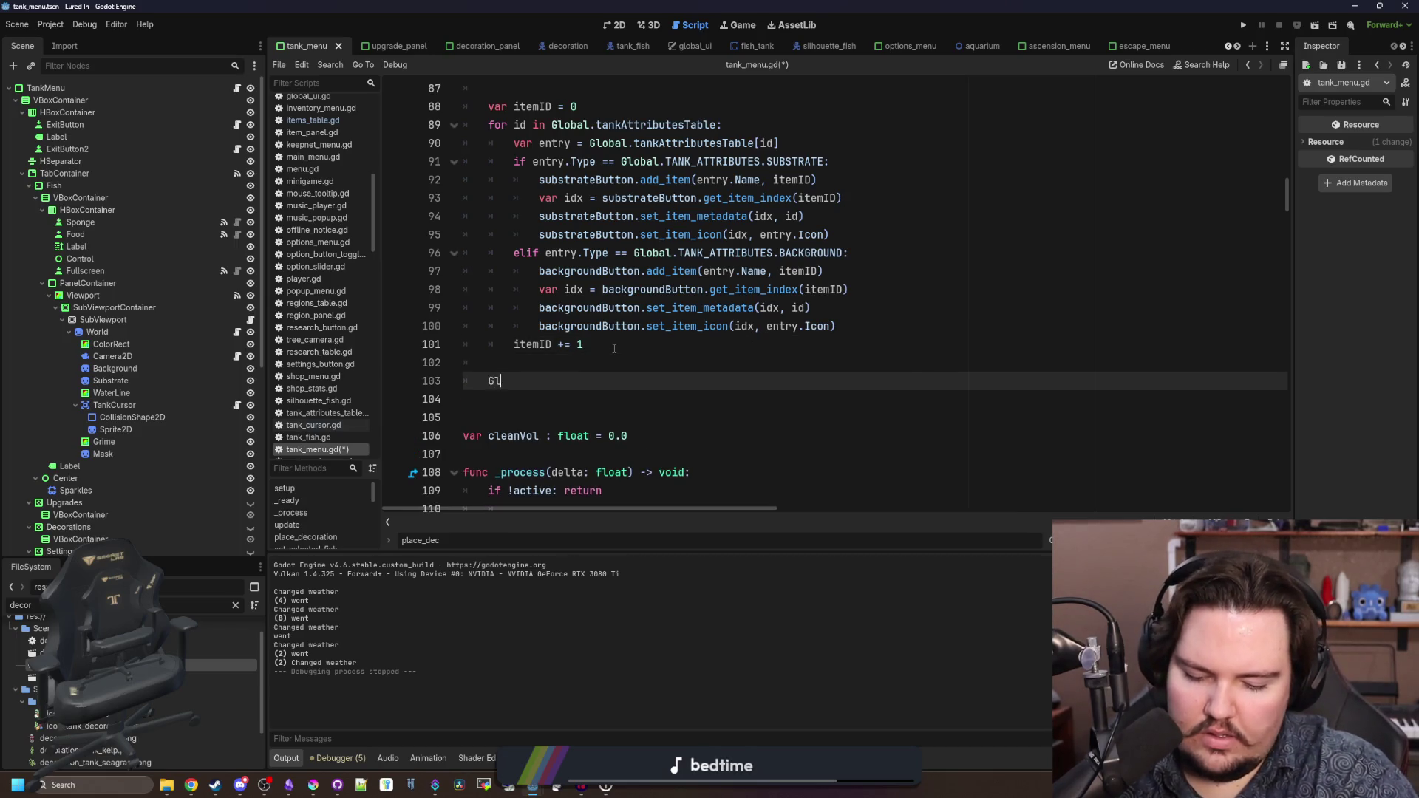
type("obal.input")
key("Return")
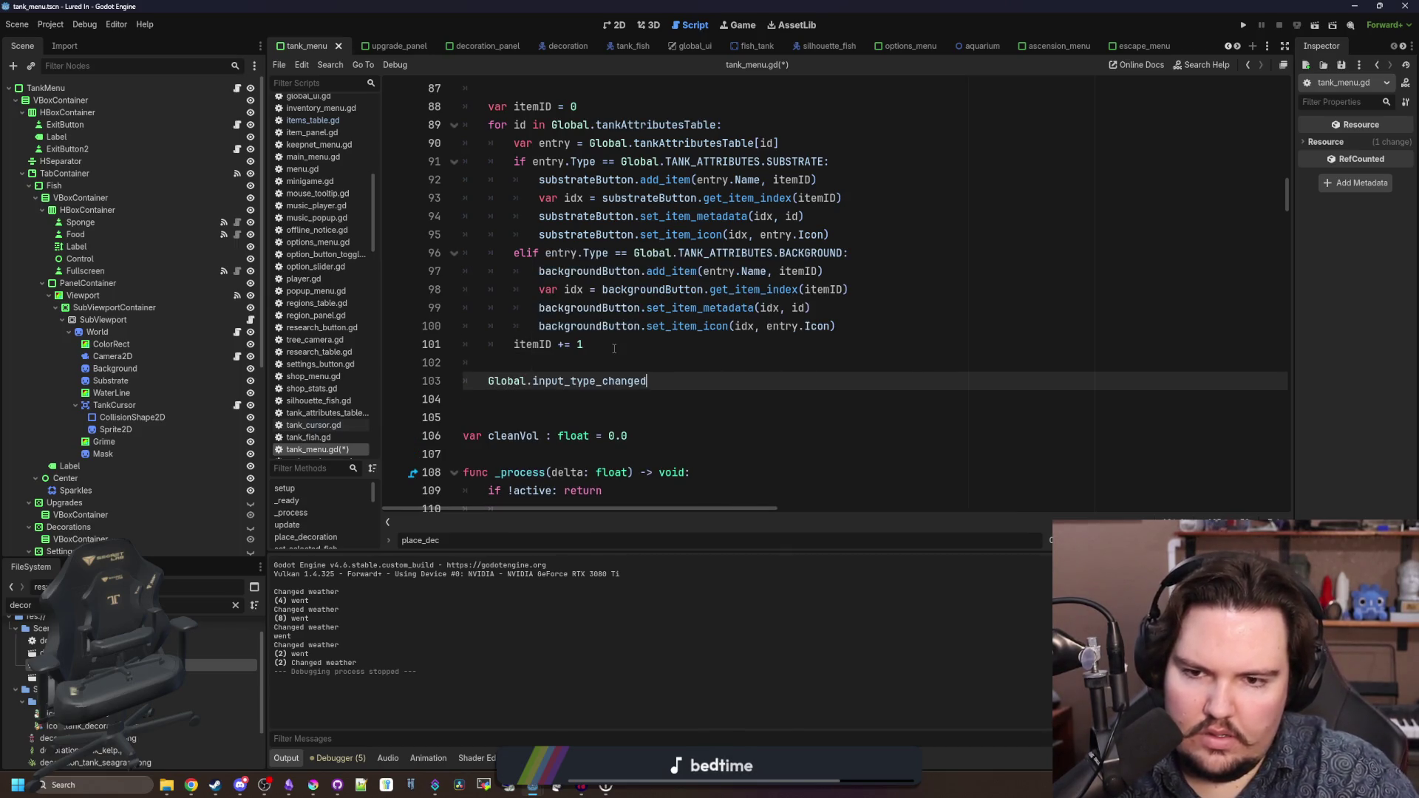
type(".con")
key("Return")
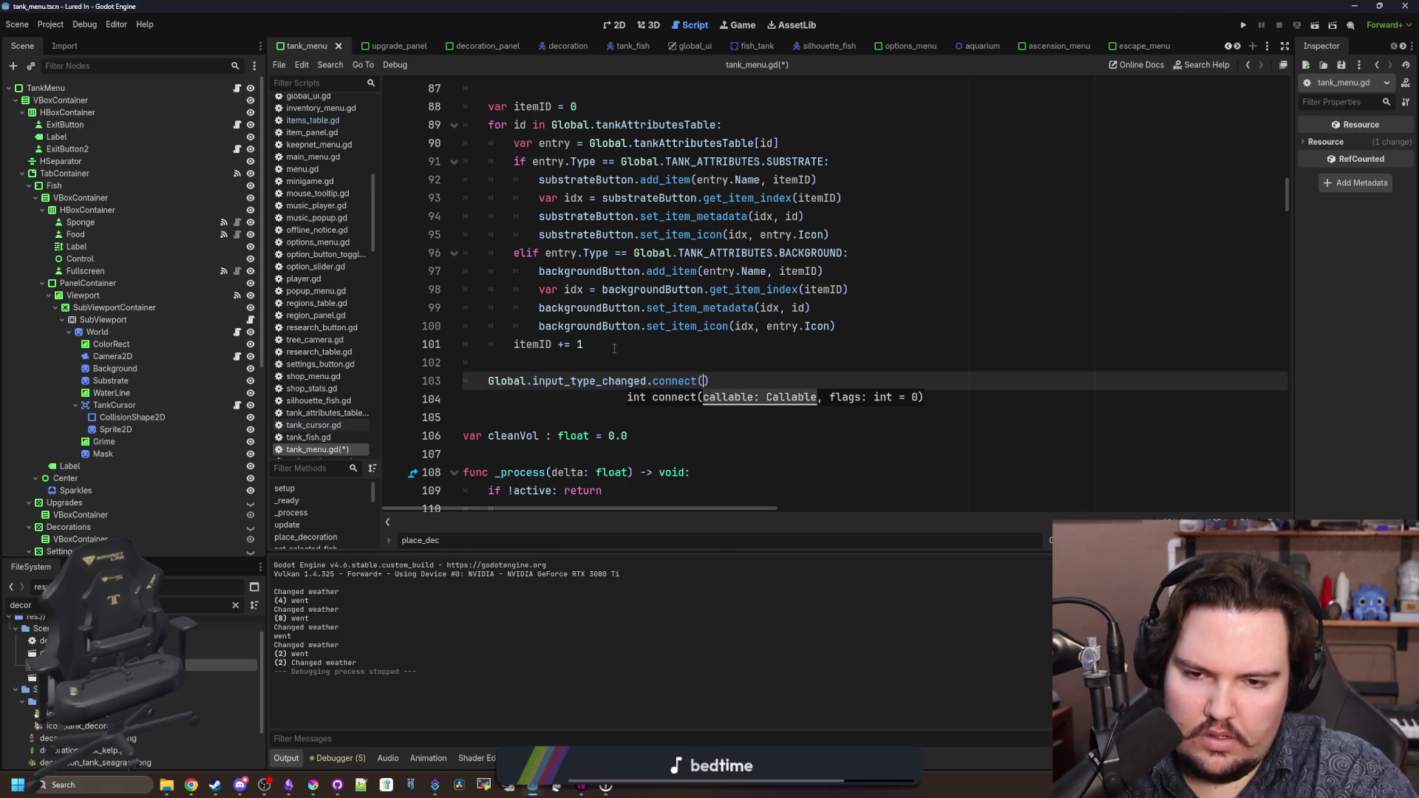
type("cancel_decorat")
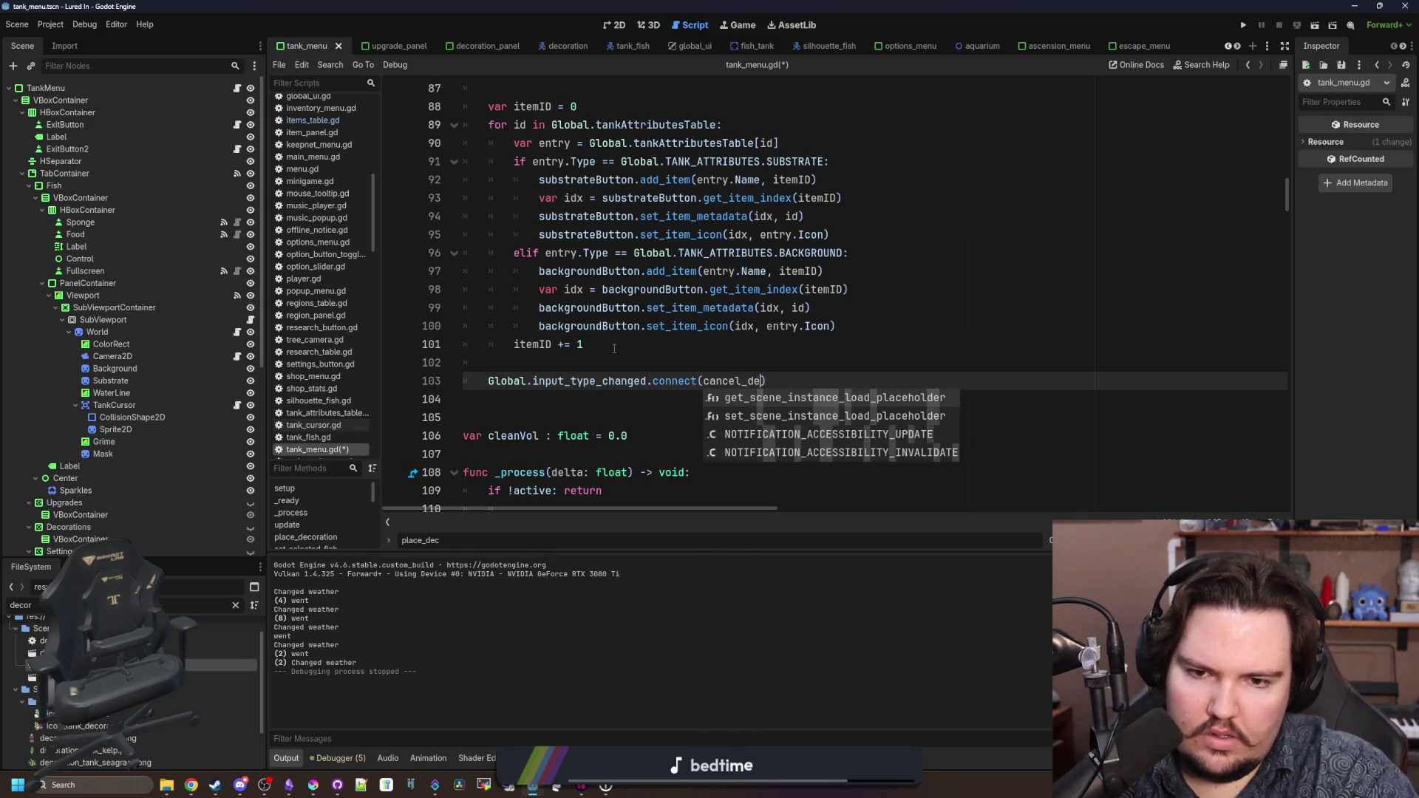
type("ion")
left_click(614, 348)
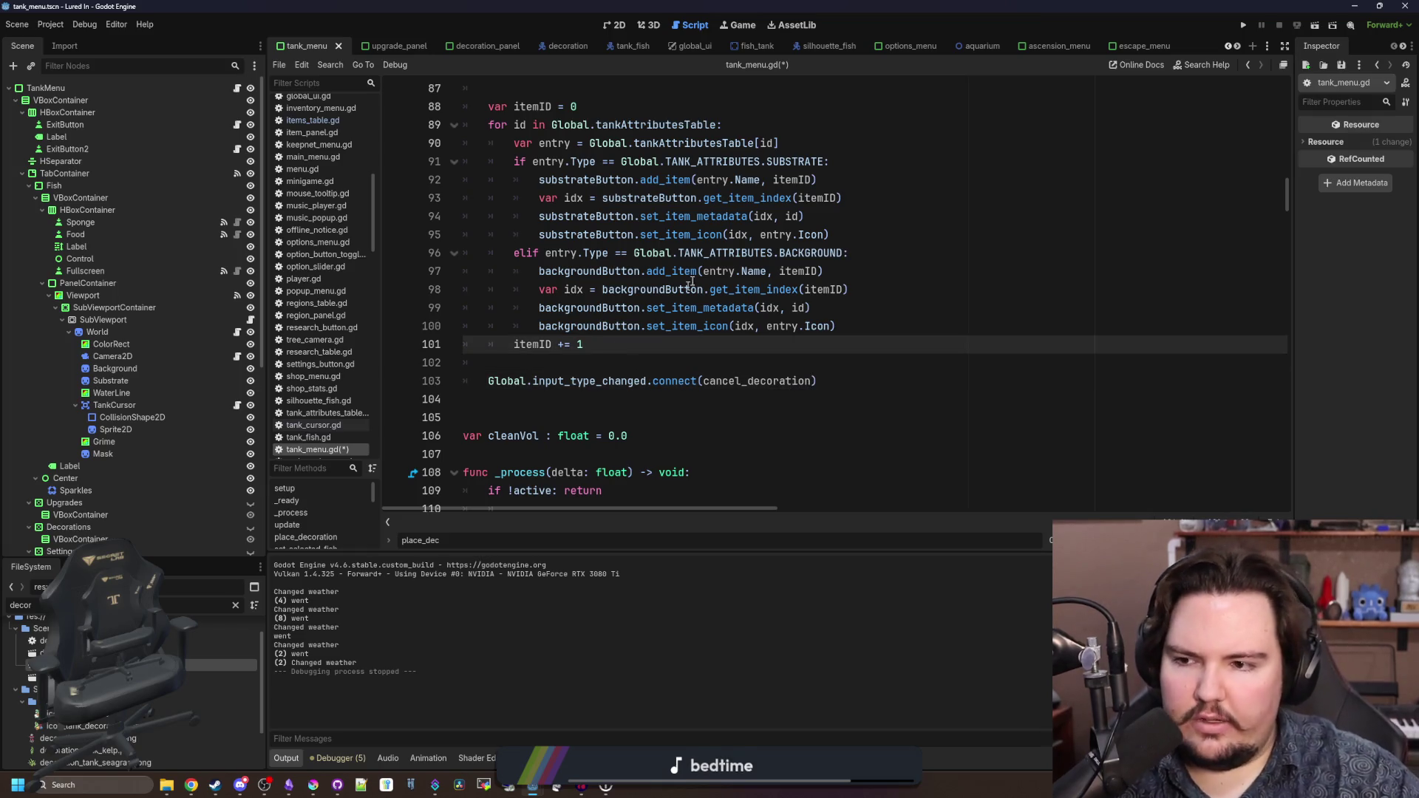
scroll(667, 287, "down", 2)
scroll(667, 287, "down", 9)
key("ctrl+f")
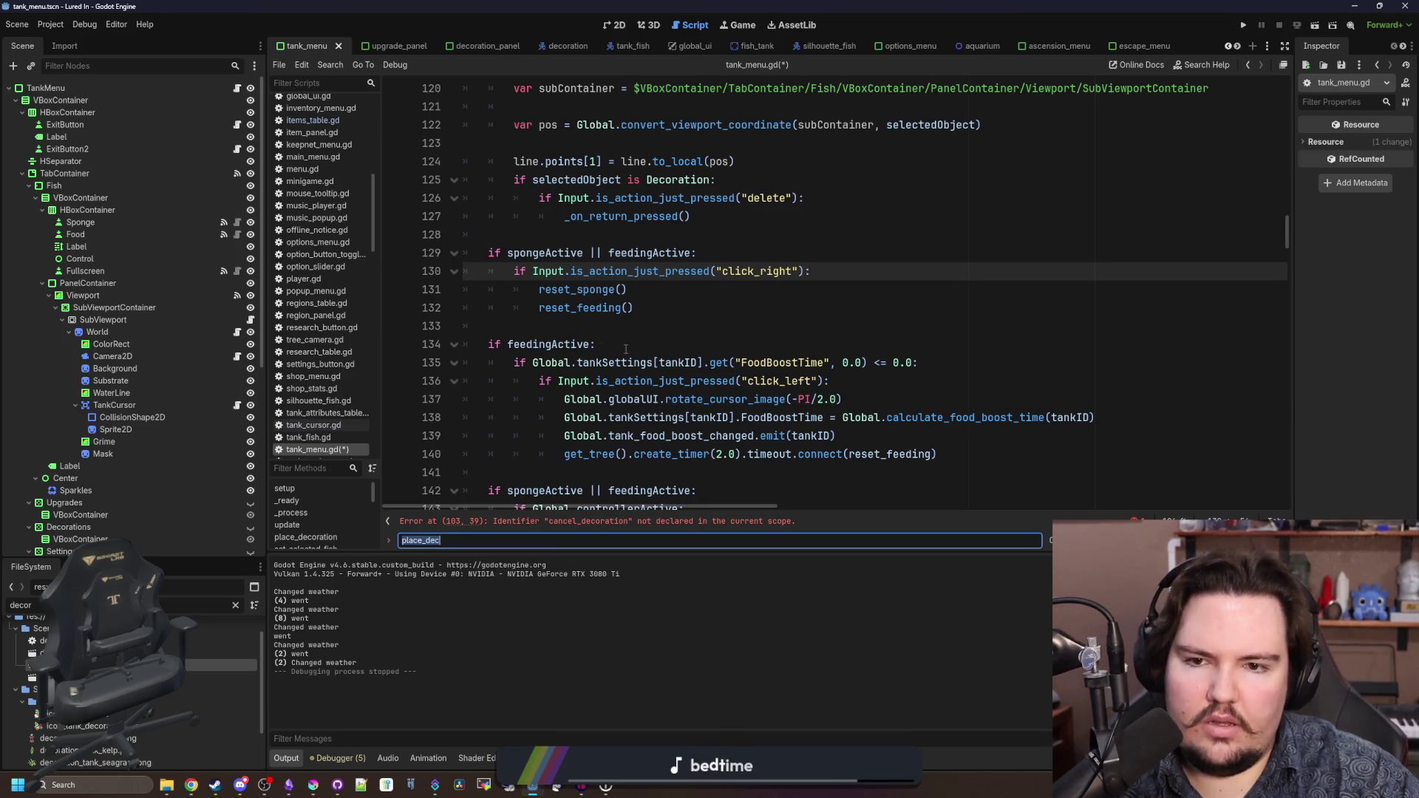
- Step through the script's 'decoration' matches and jump to the line with the error
scroll(626, 348, "up", 4)
scroll(708, 316, "down", 6)
type("decorationActi")
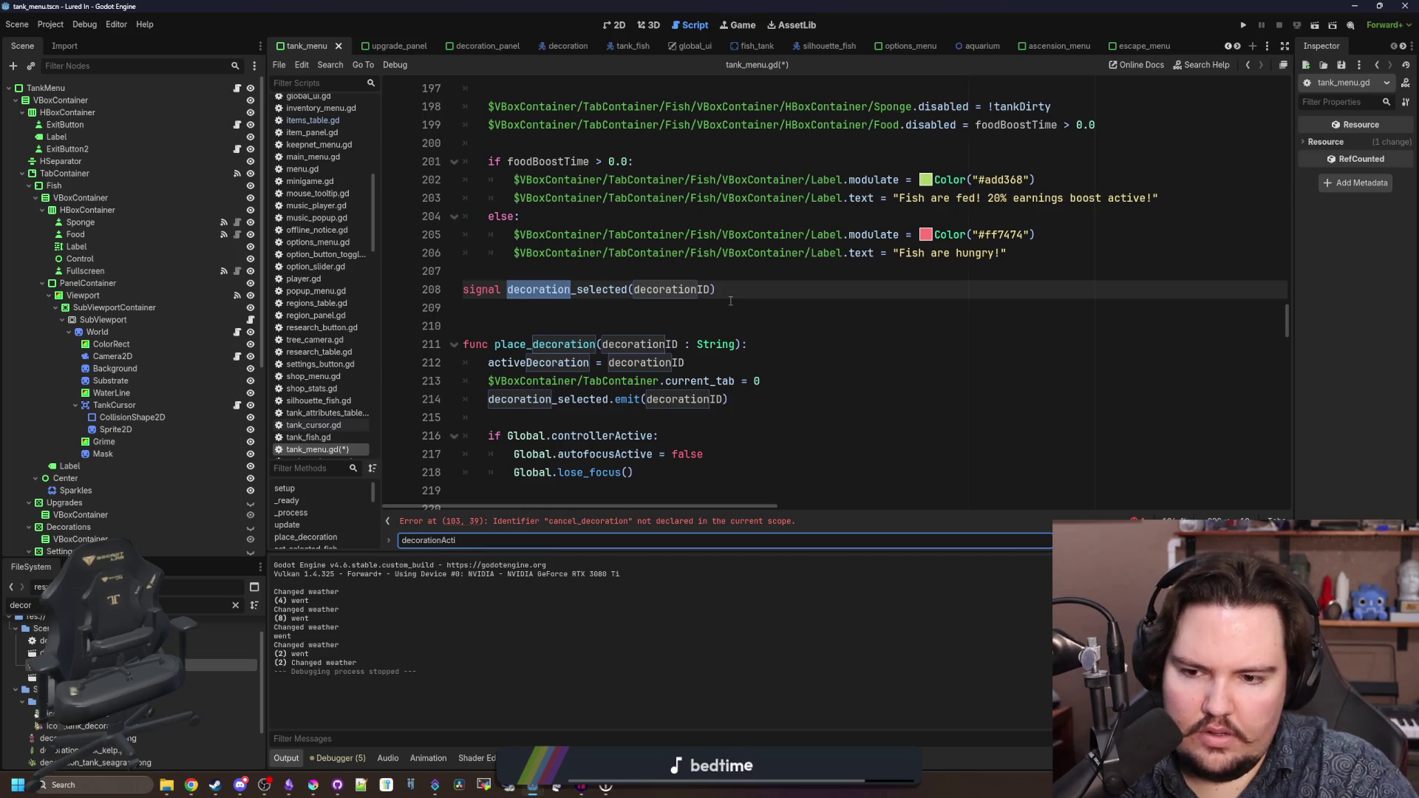
key("BackSpace")
key("BackSpace")
key("BackSpace")
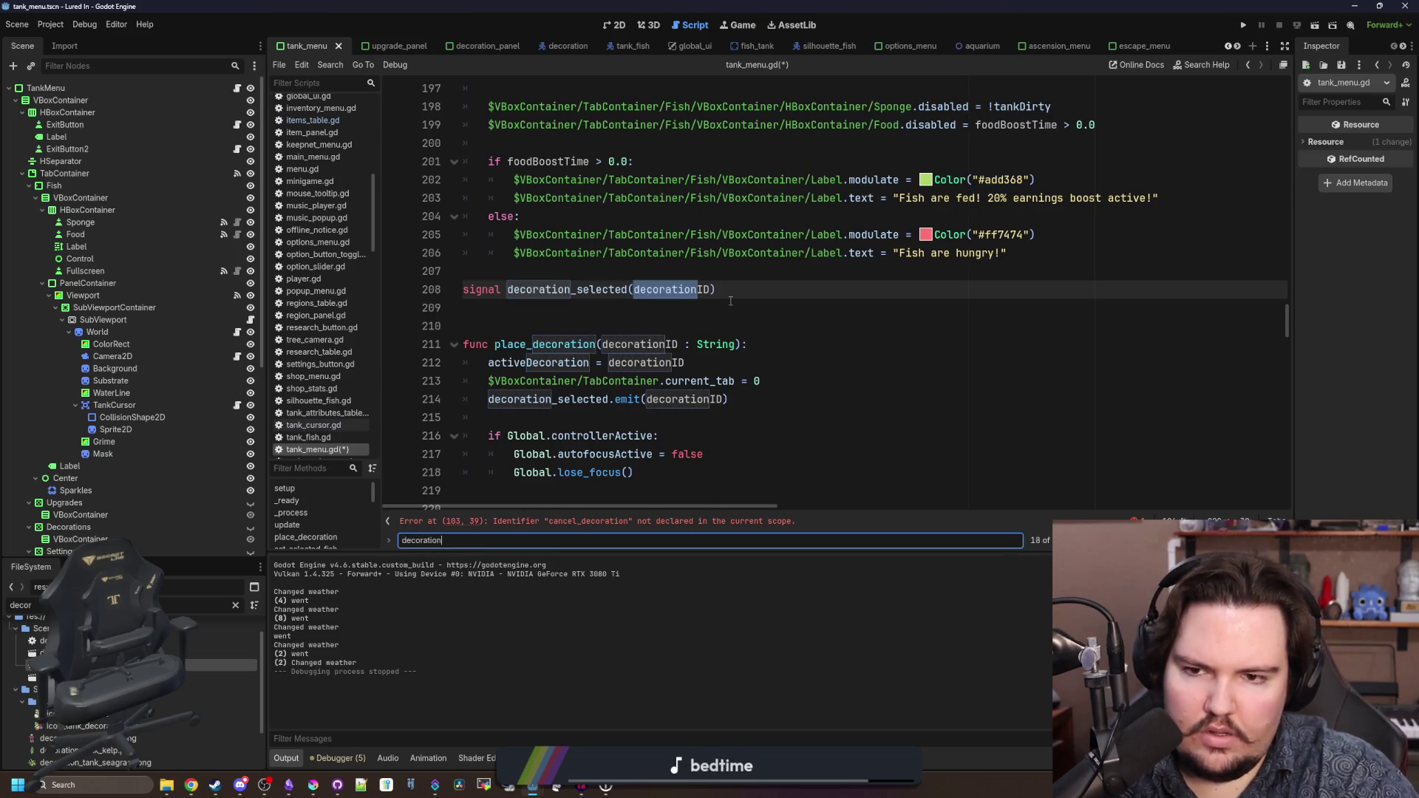
key("Return")
key("Return")
key("Return")
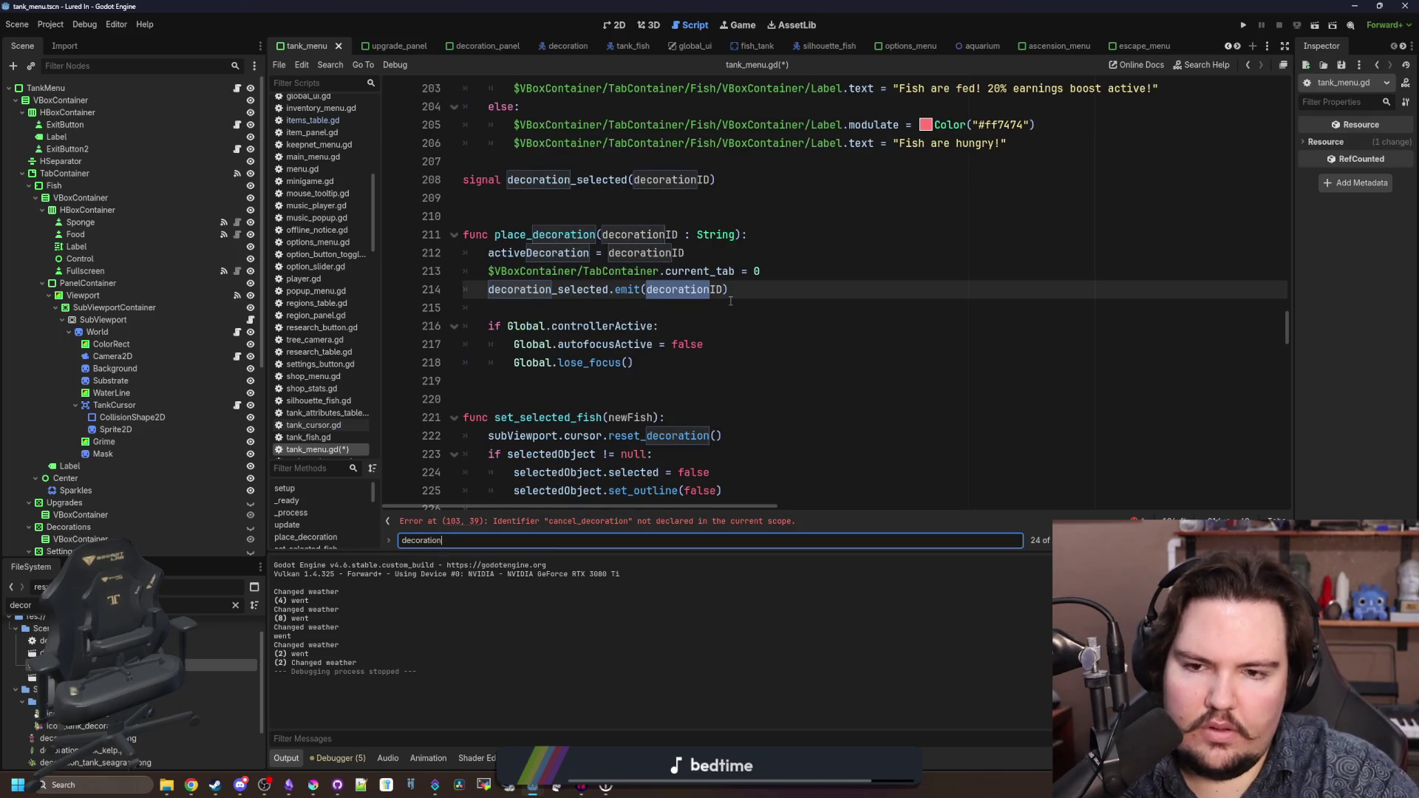
key("Return")
key("Return")
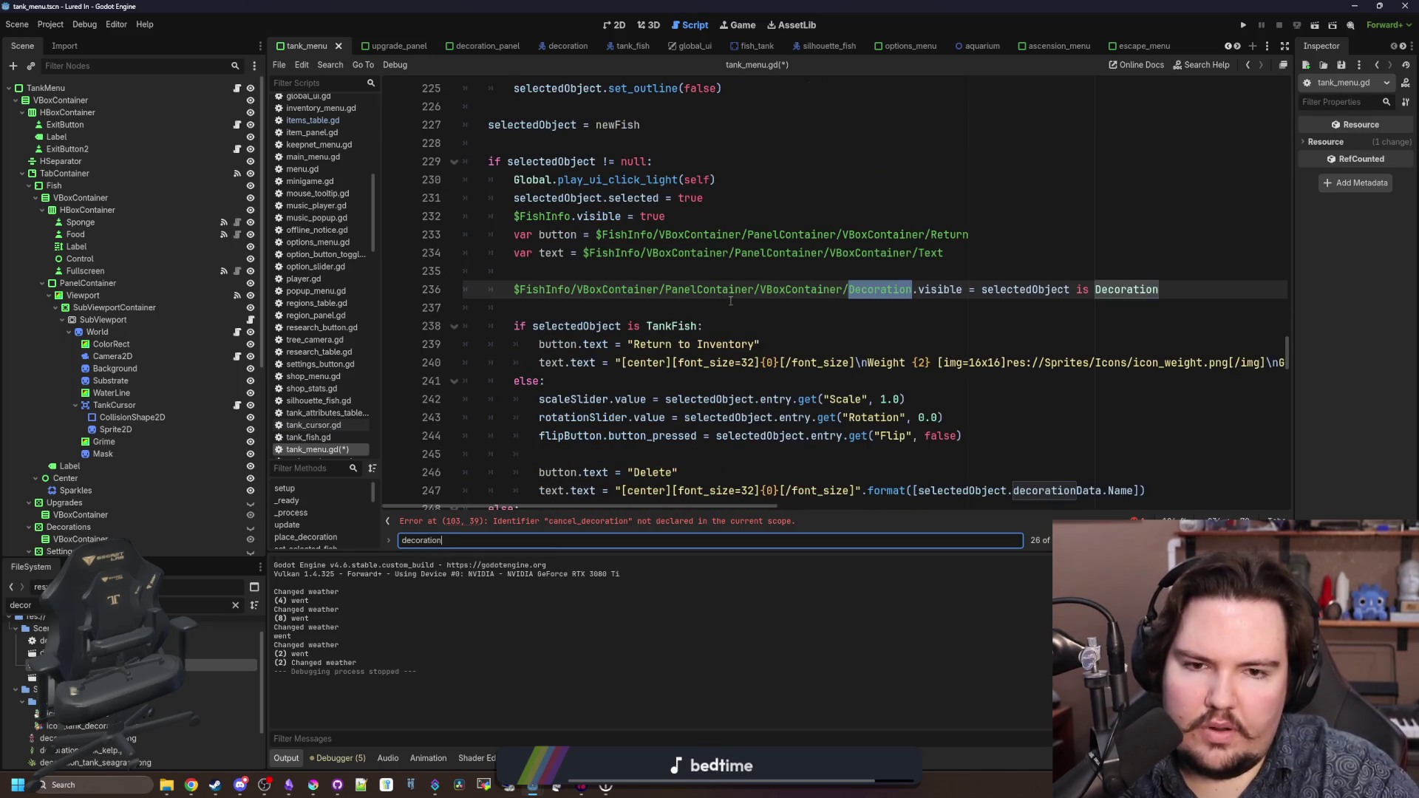
key("Return")
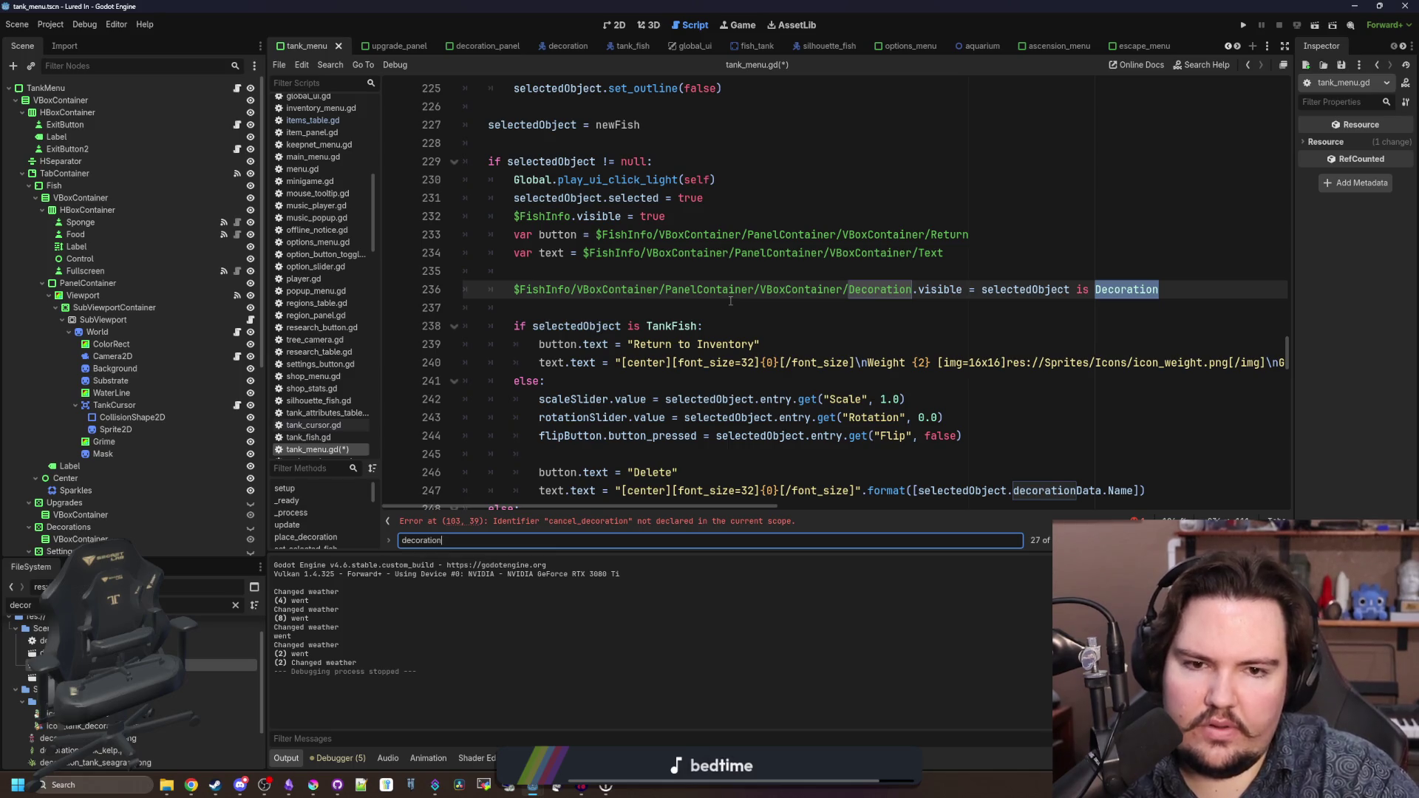
key("Return")
key("Return")
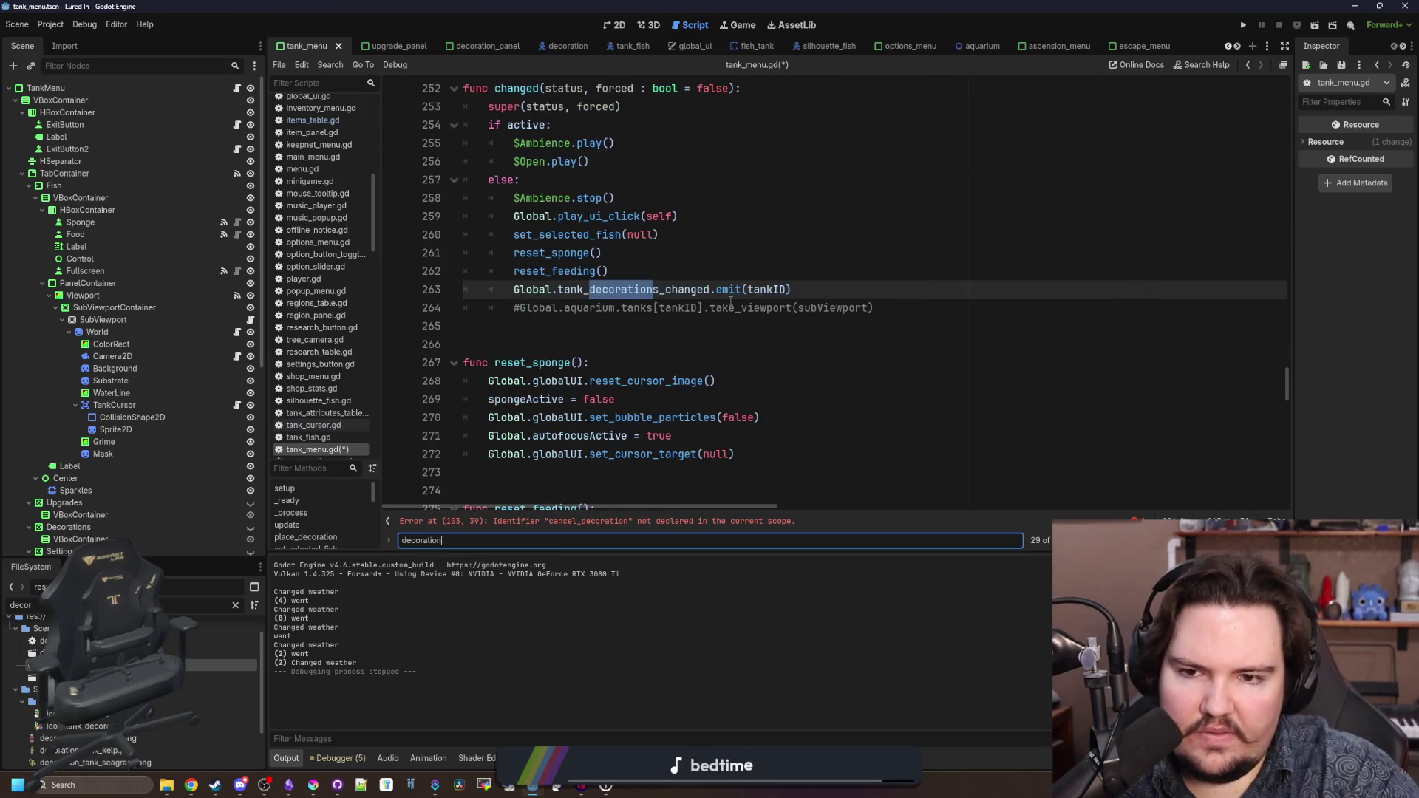
key("Return")
key("Return")
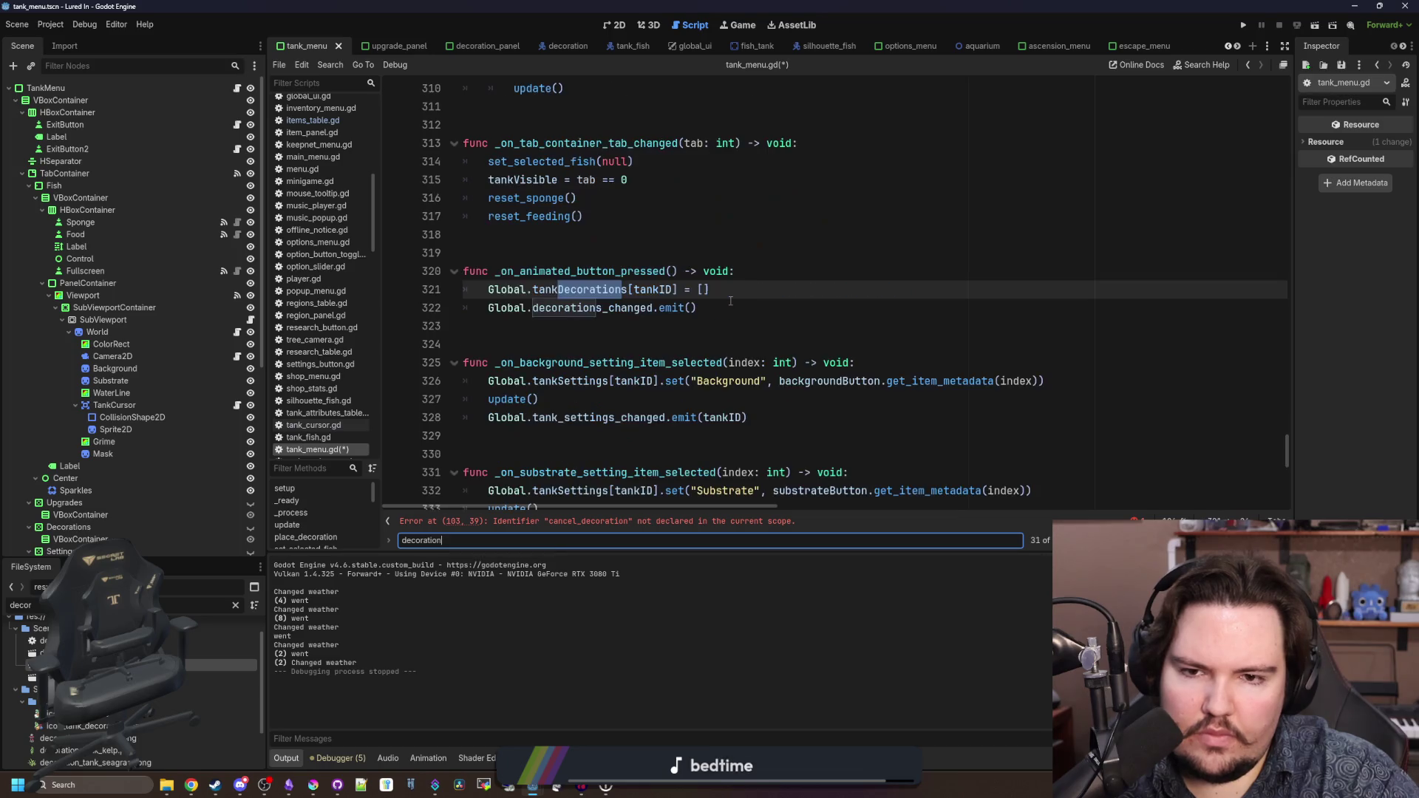
key("Return")
key("Return")
key("Return")
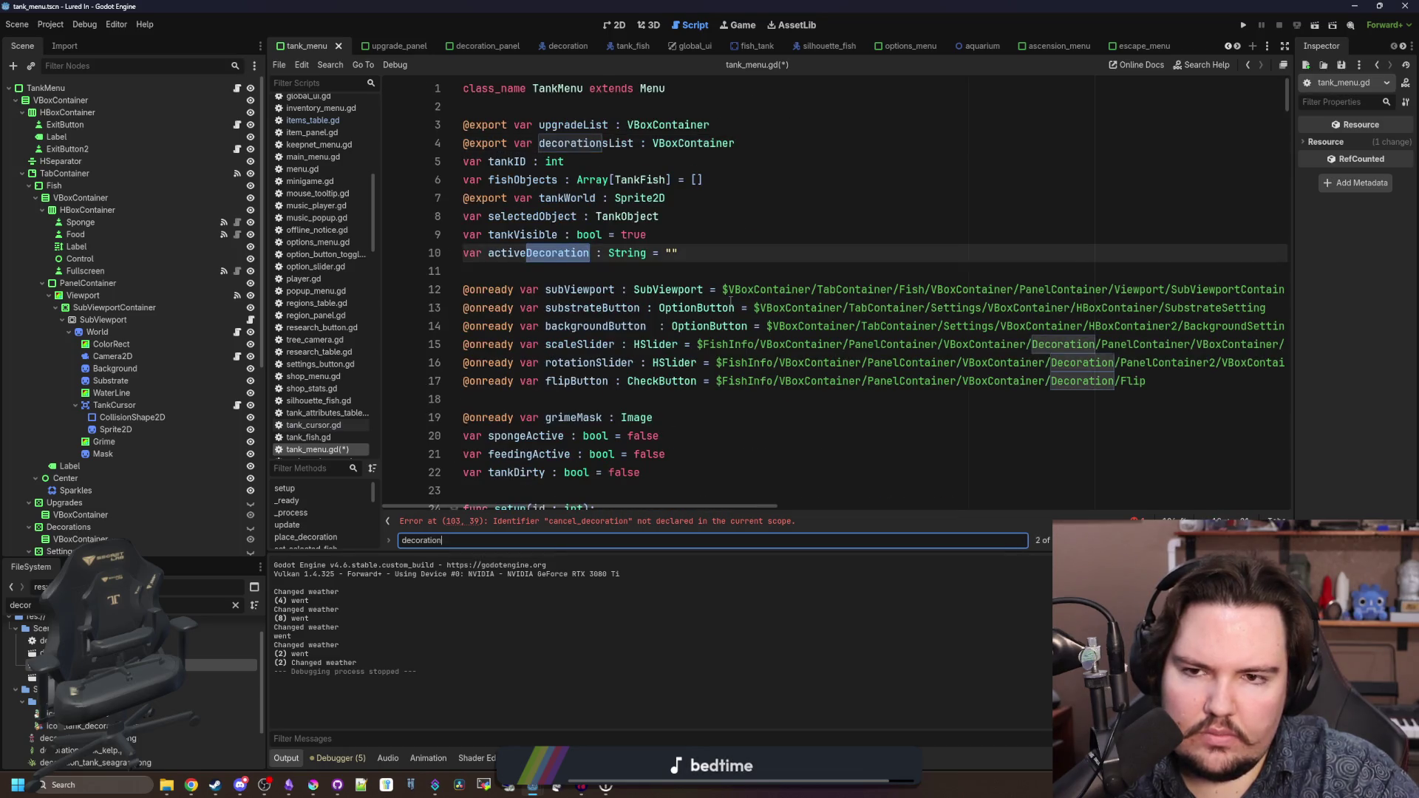
key("Return")
key("Return")
key("Return")
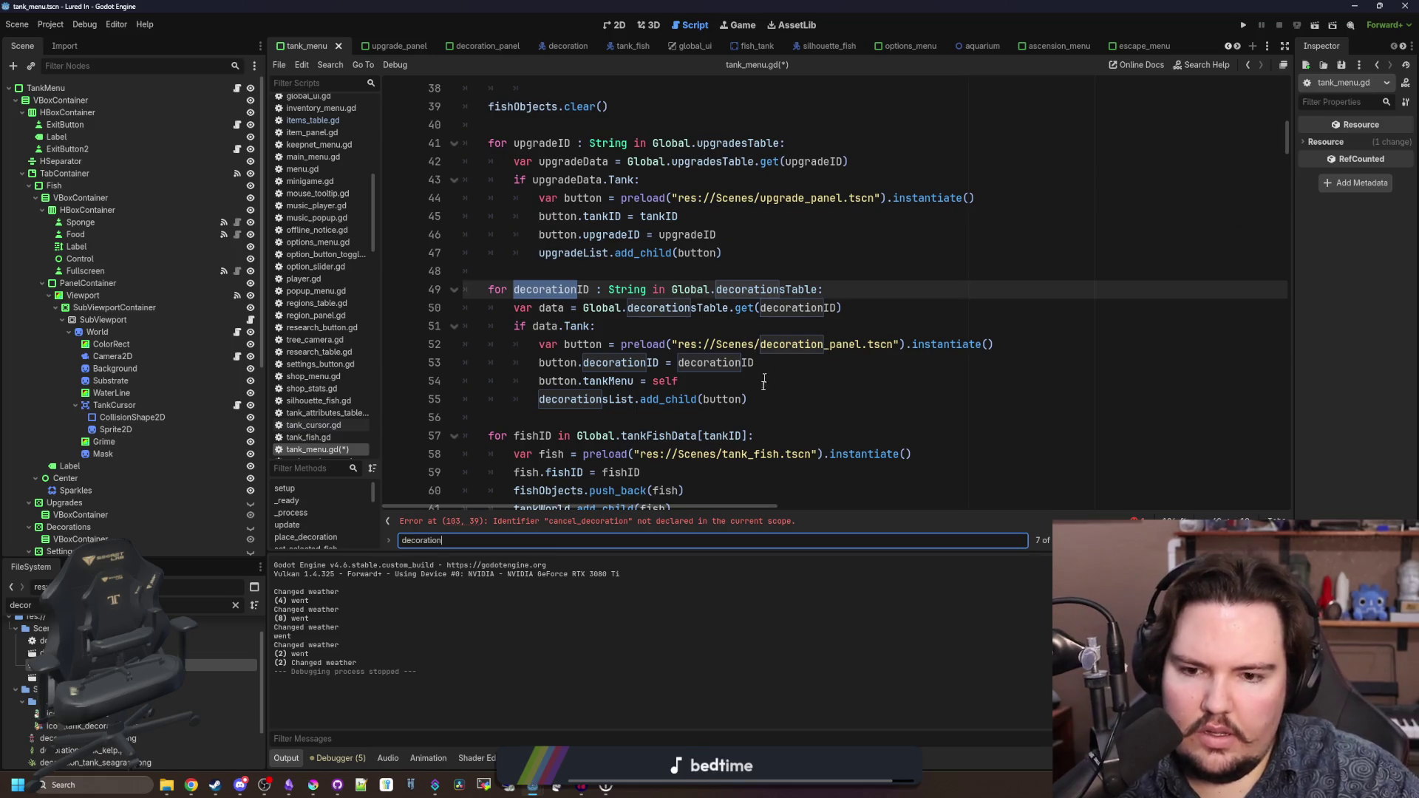
left_click(672, 523)
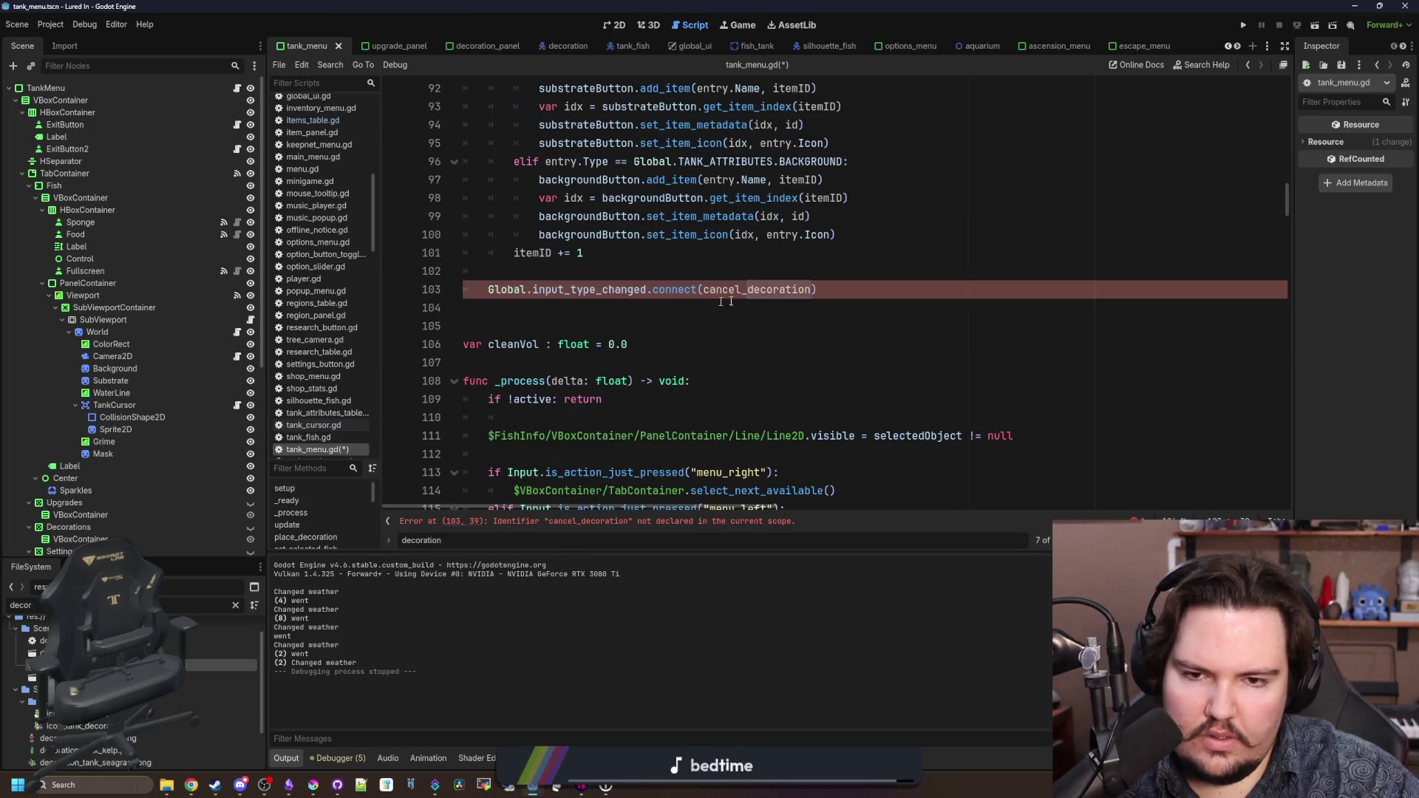
- Search 'decoration' again, then open blank lines below place_decoration
key("ctrl+f")
type("add_de")
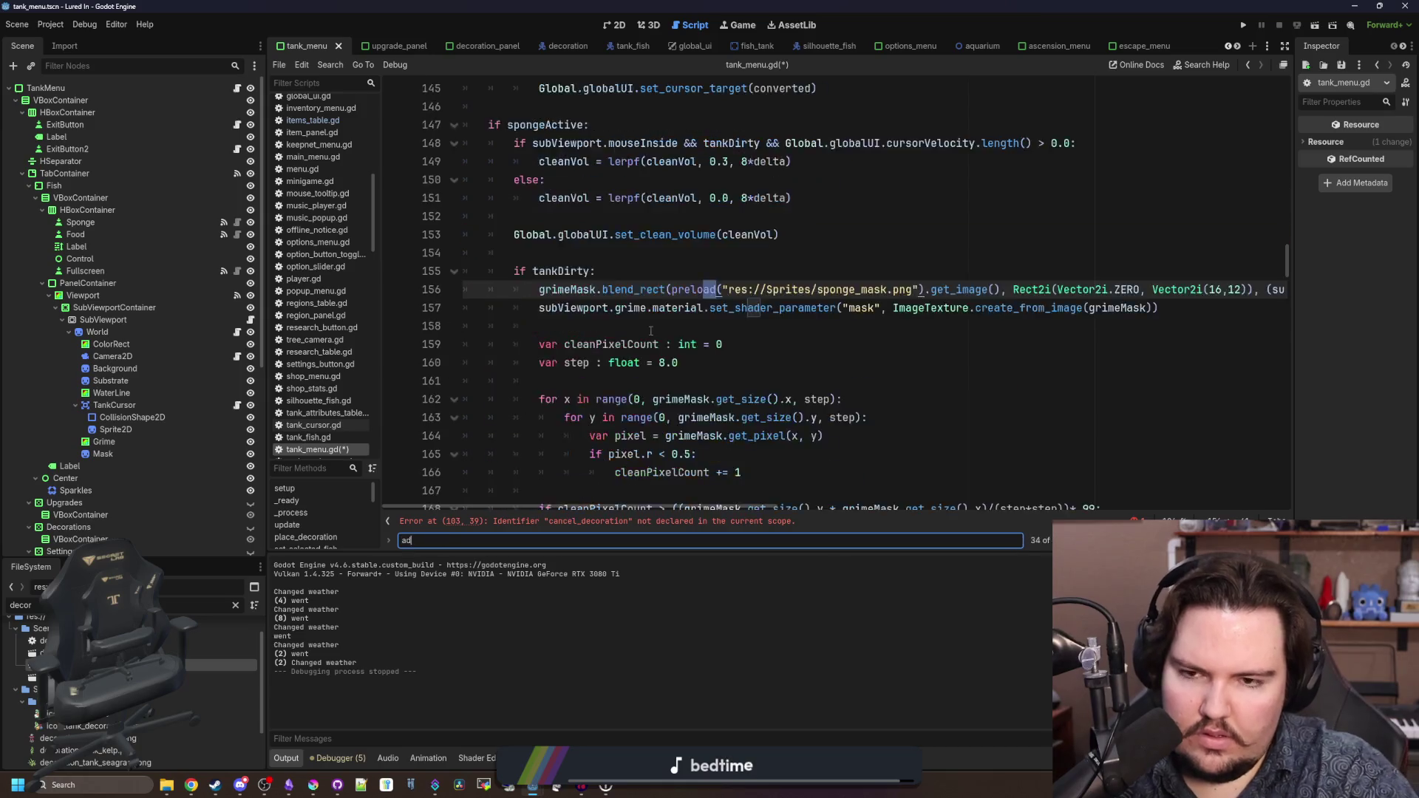
key("BackSpace")
key("BackSpace")
key("BackSpace")
type("decoration")
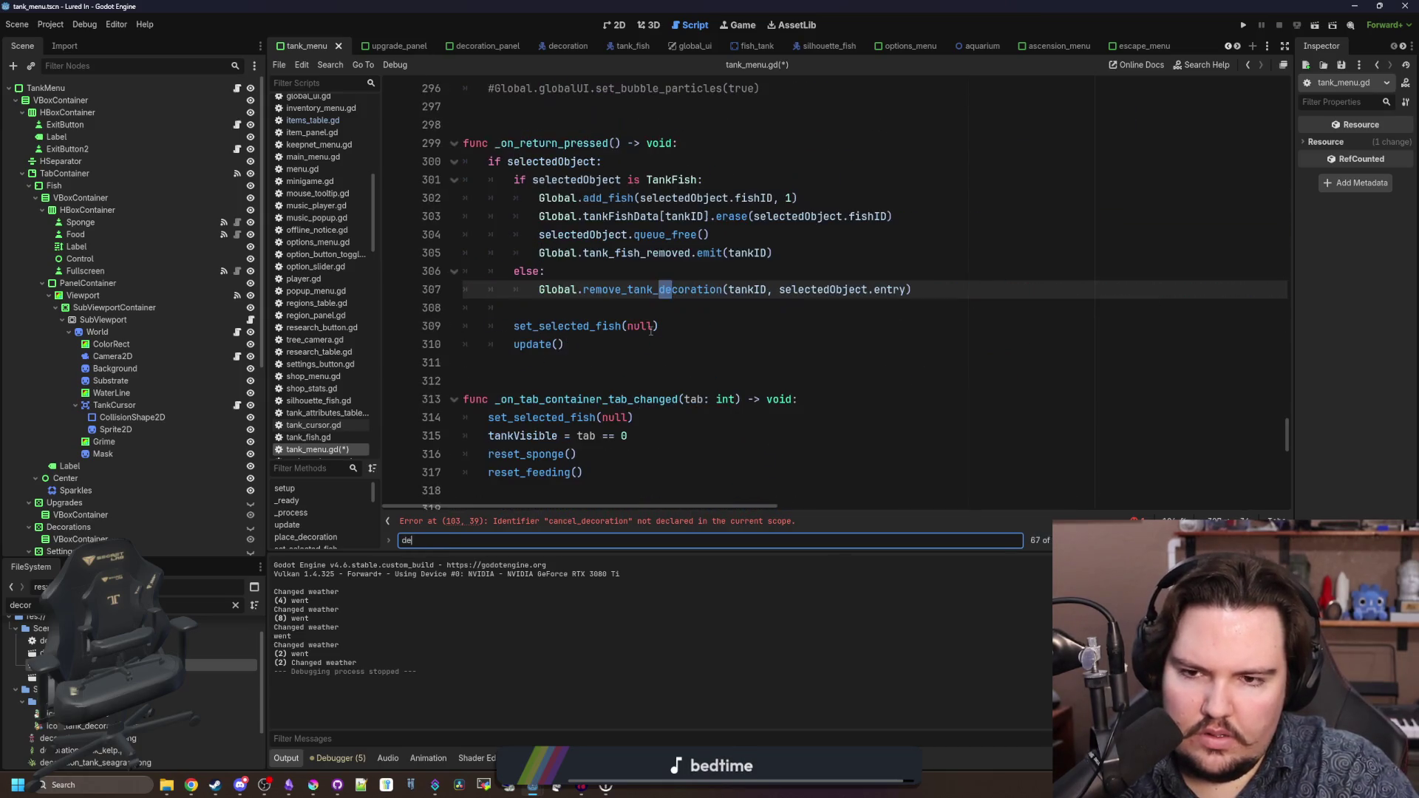
key("Return")
key("Return")
key("Return")
key("Return")
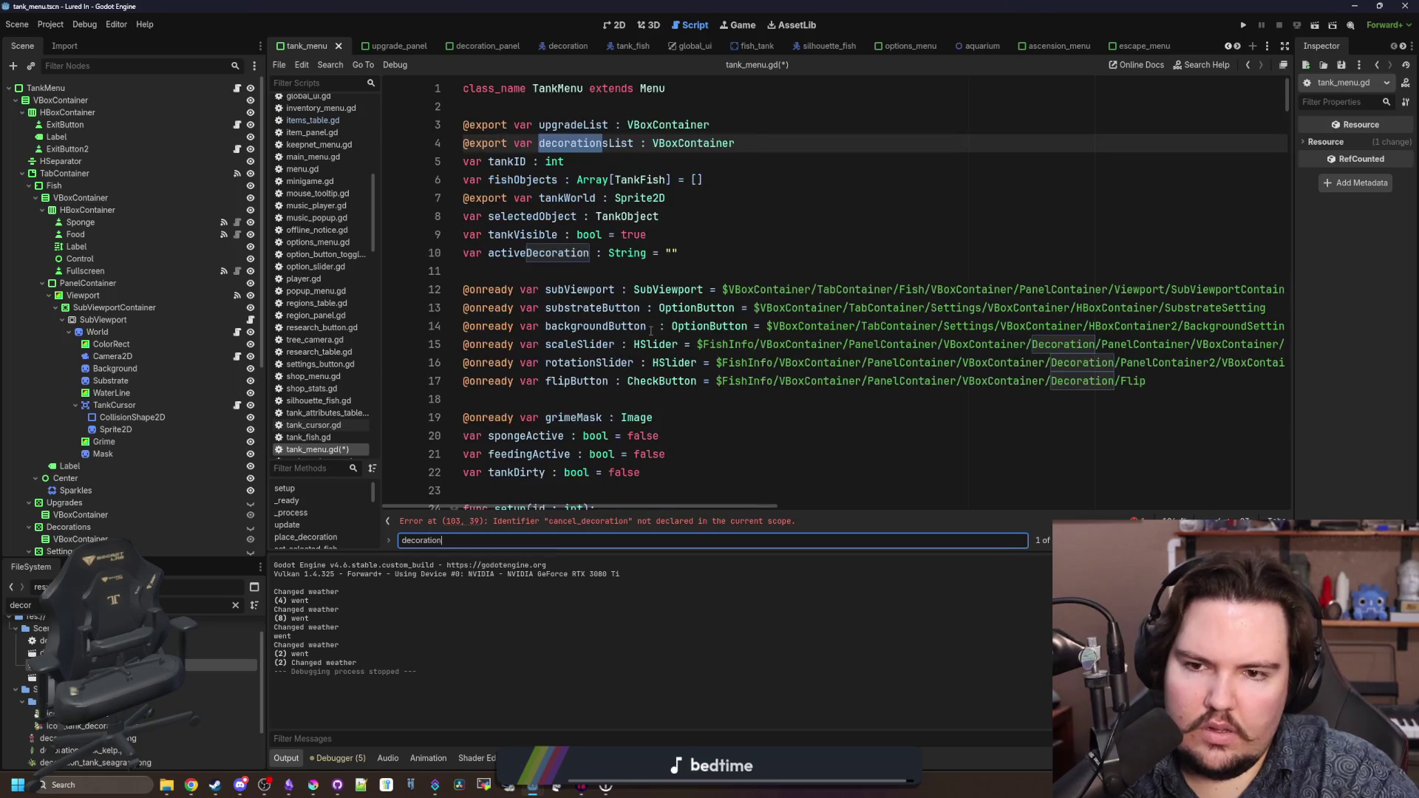
key("Return")
key("Return")
key("Return")
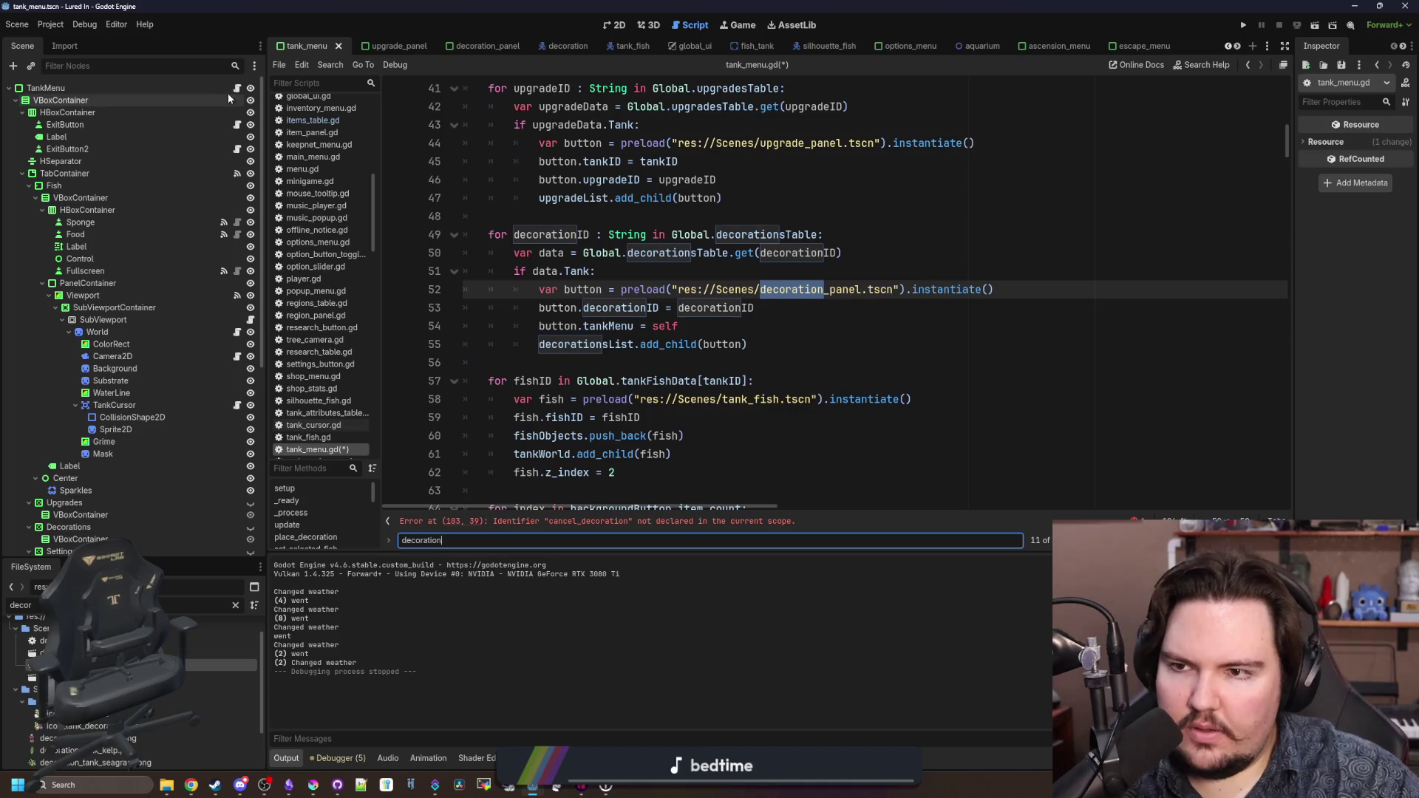
scroll(686, 334, "down", 4)
scroll(686, 333, "down", 15)
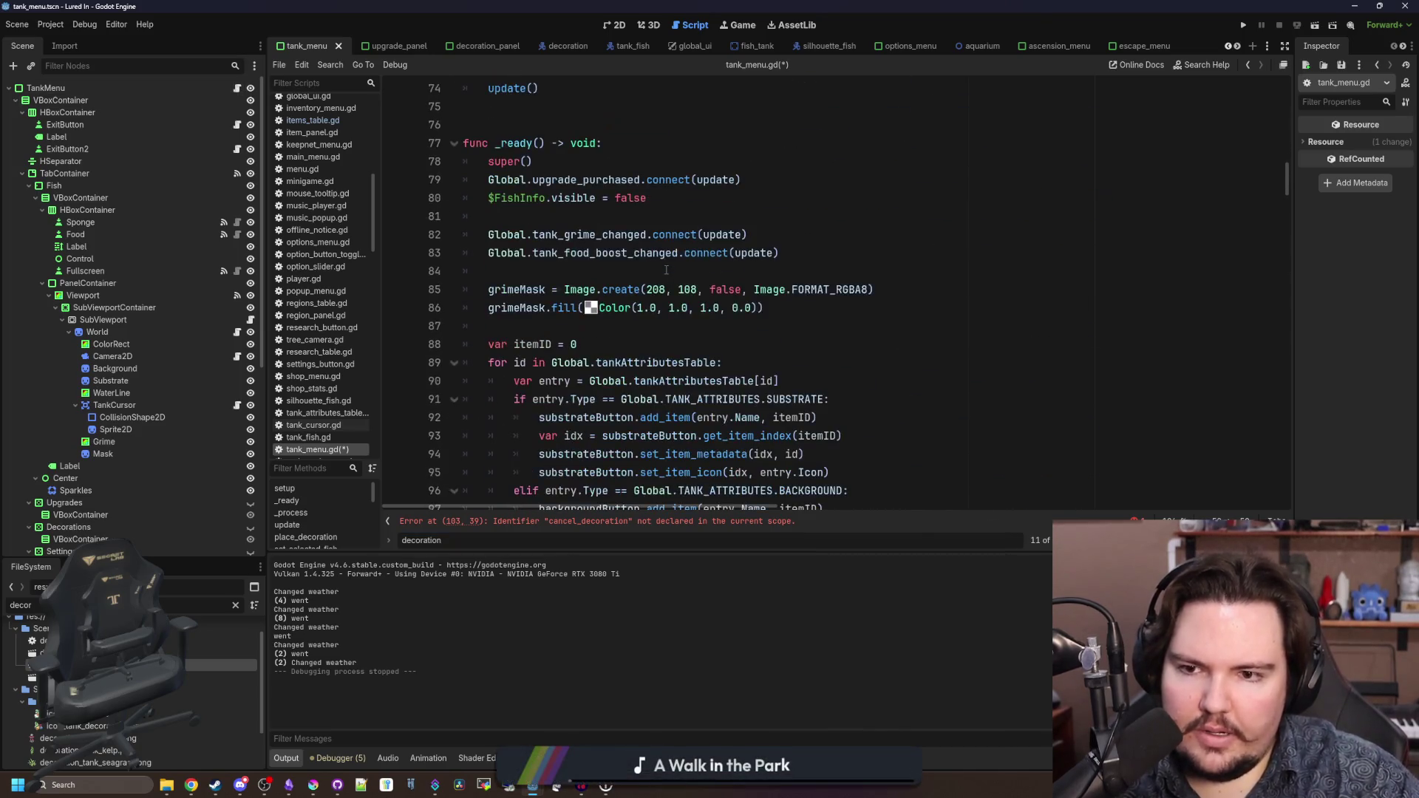
scroll(666, 271, "down", 20)
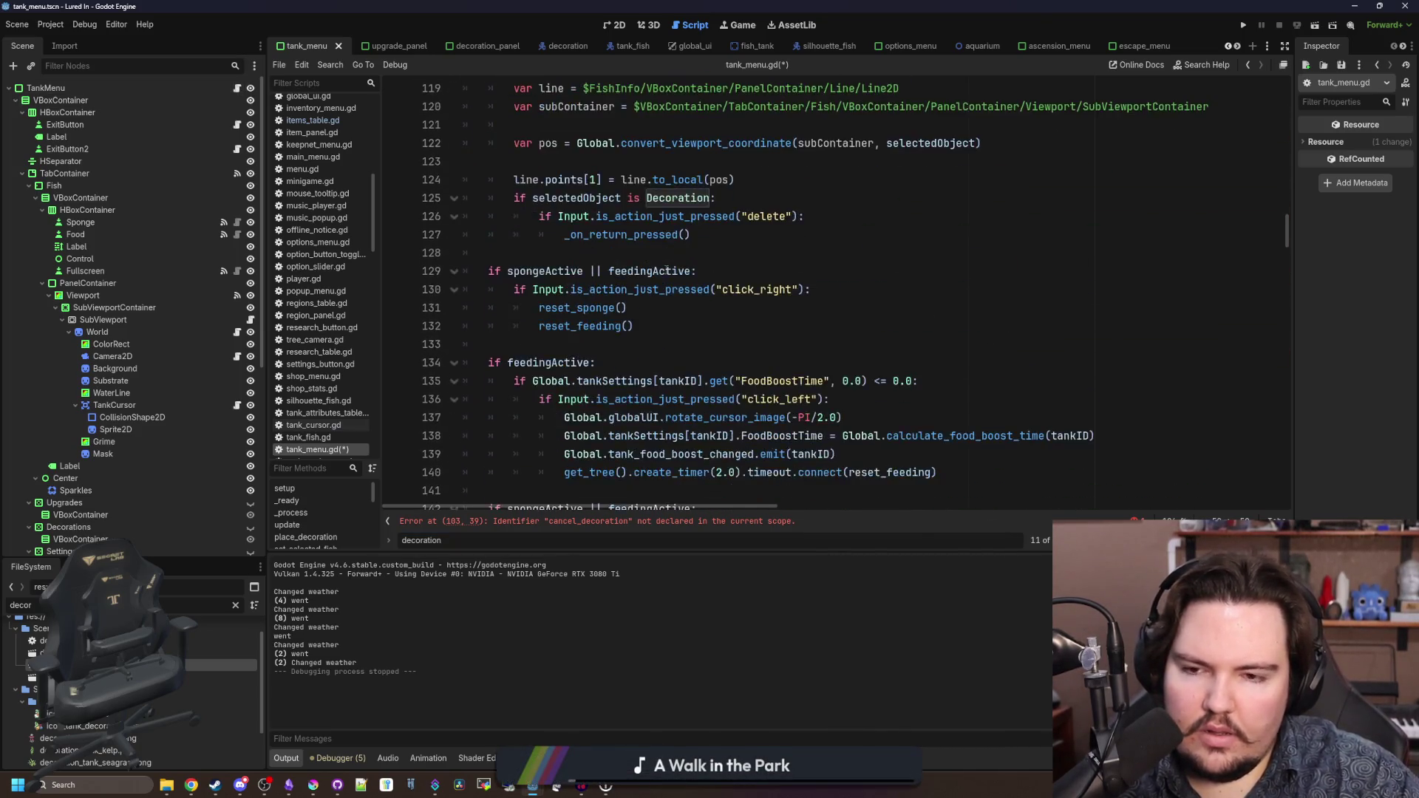
scroll(666, 270, "down", 10)
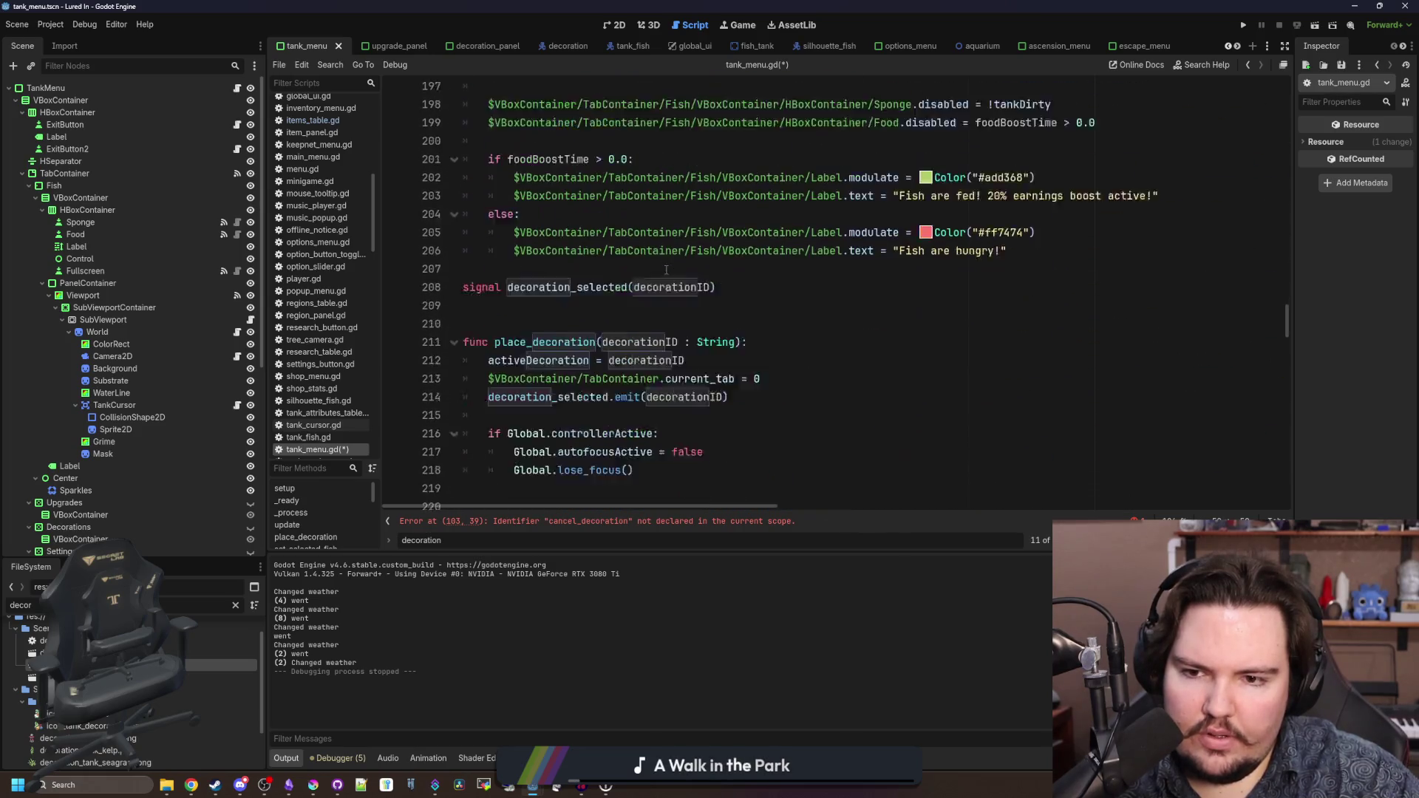
left_click(527, 317)
key("Return")
key("Return")
key("Return")
key("Up")
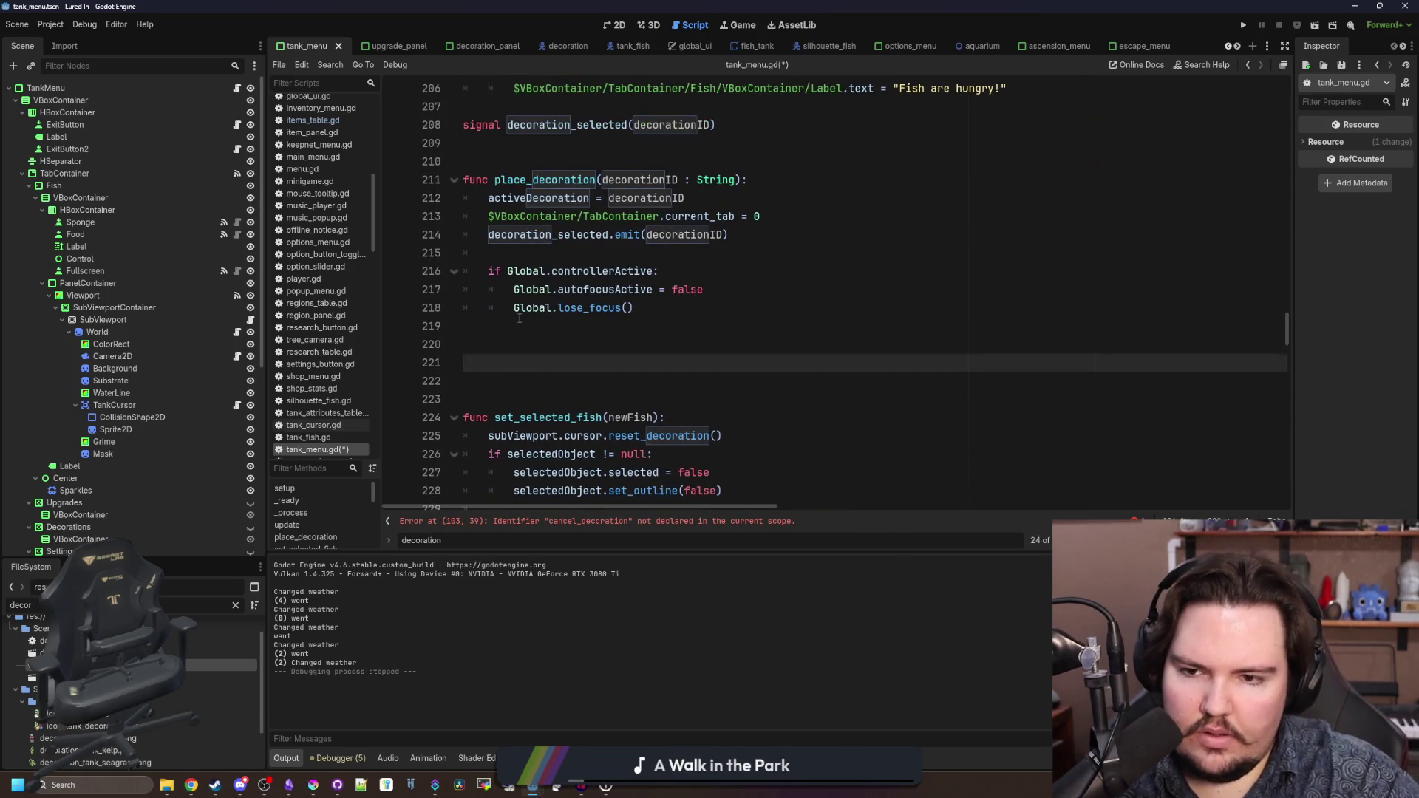
- Write a cancel_decoration() function stub containing only 'pass'
type("func cancel_de")
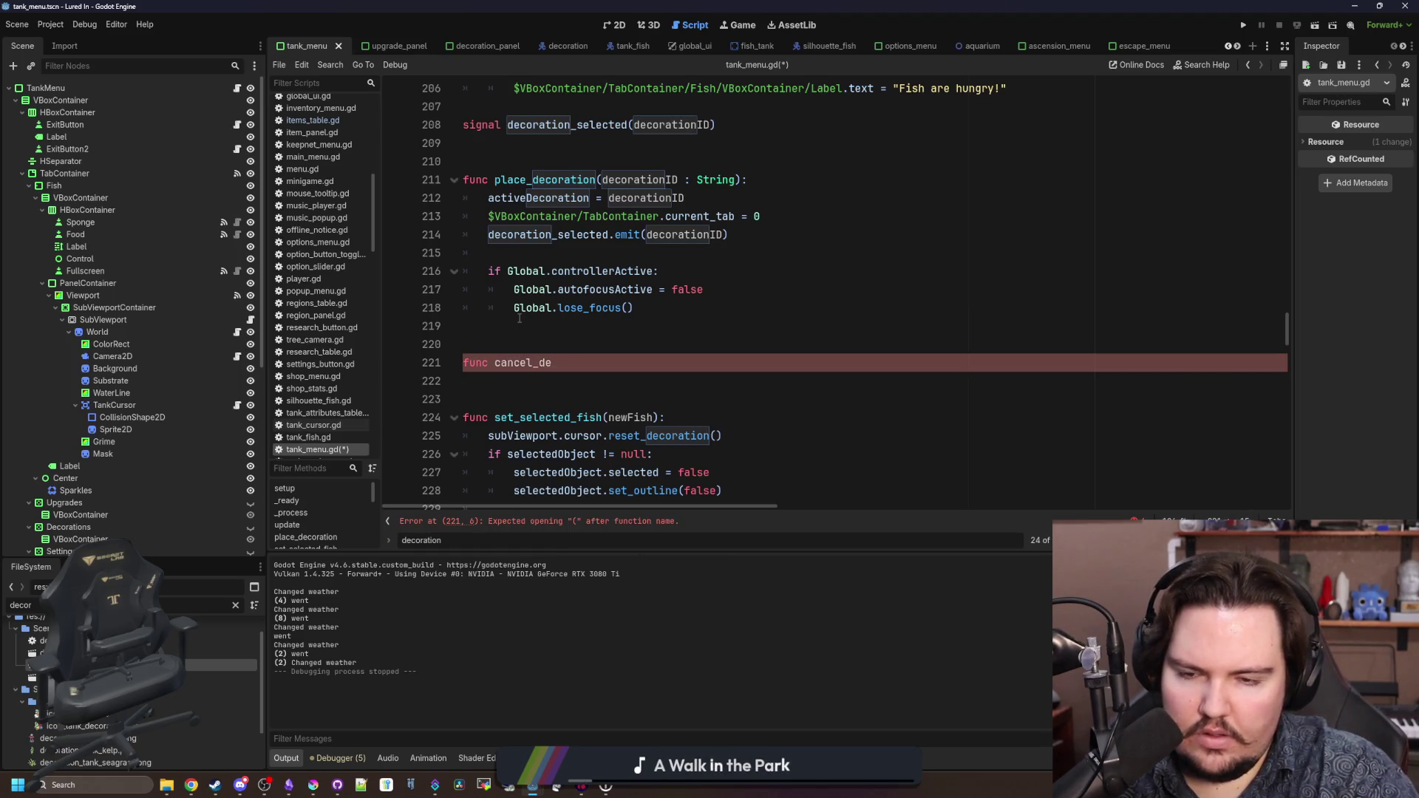
type("coration():")
key("Return")
type("pass")
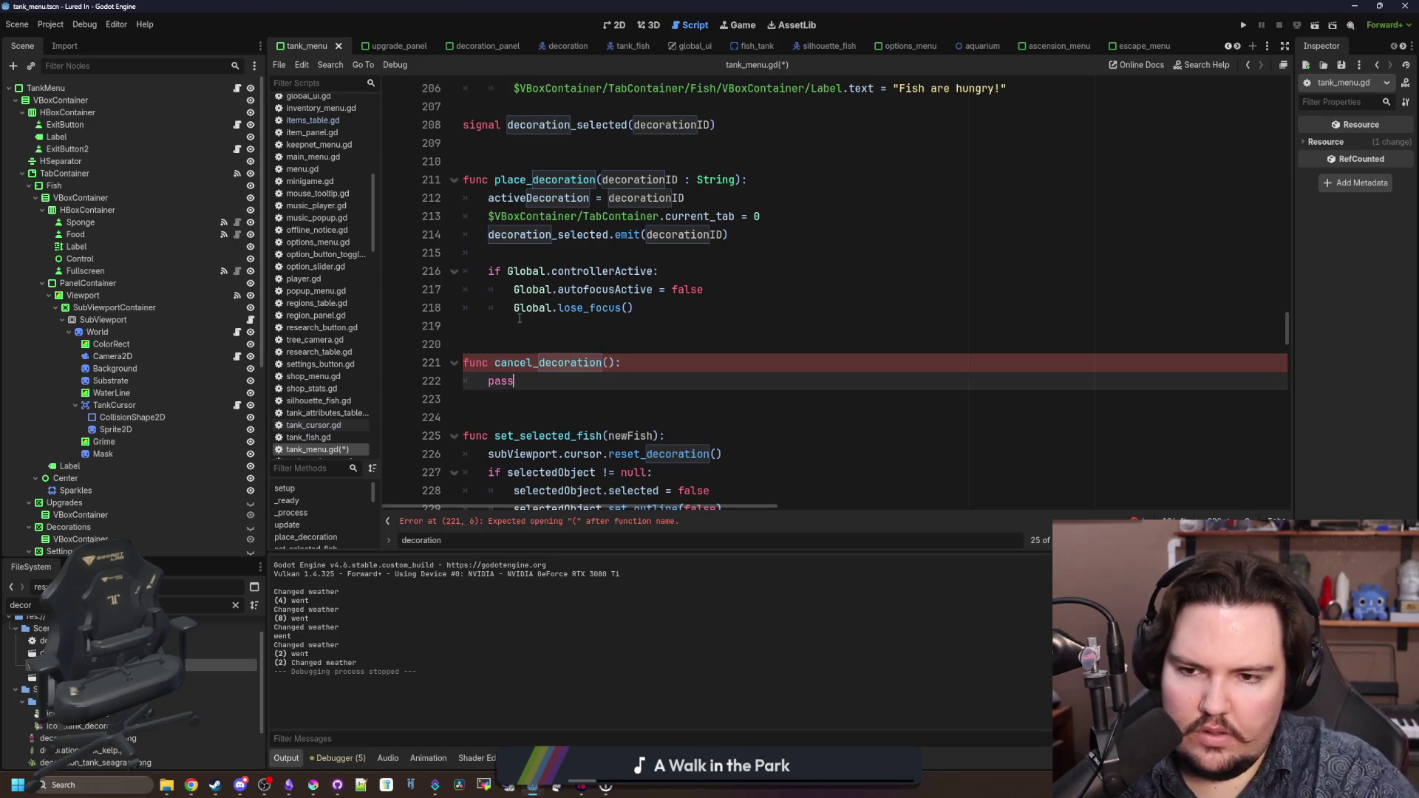
left_click(520, 319)
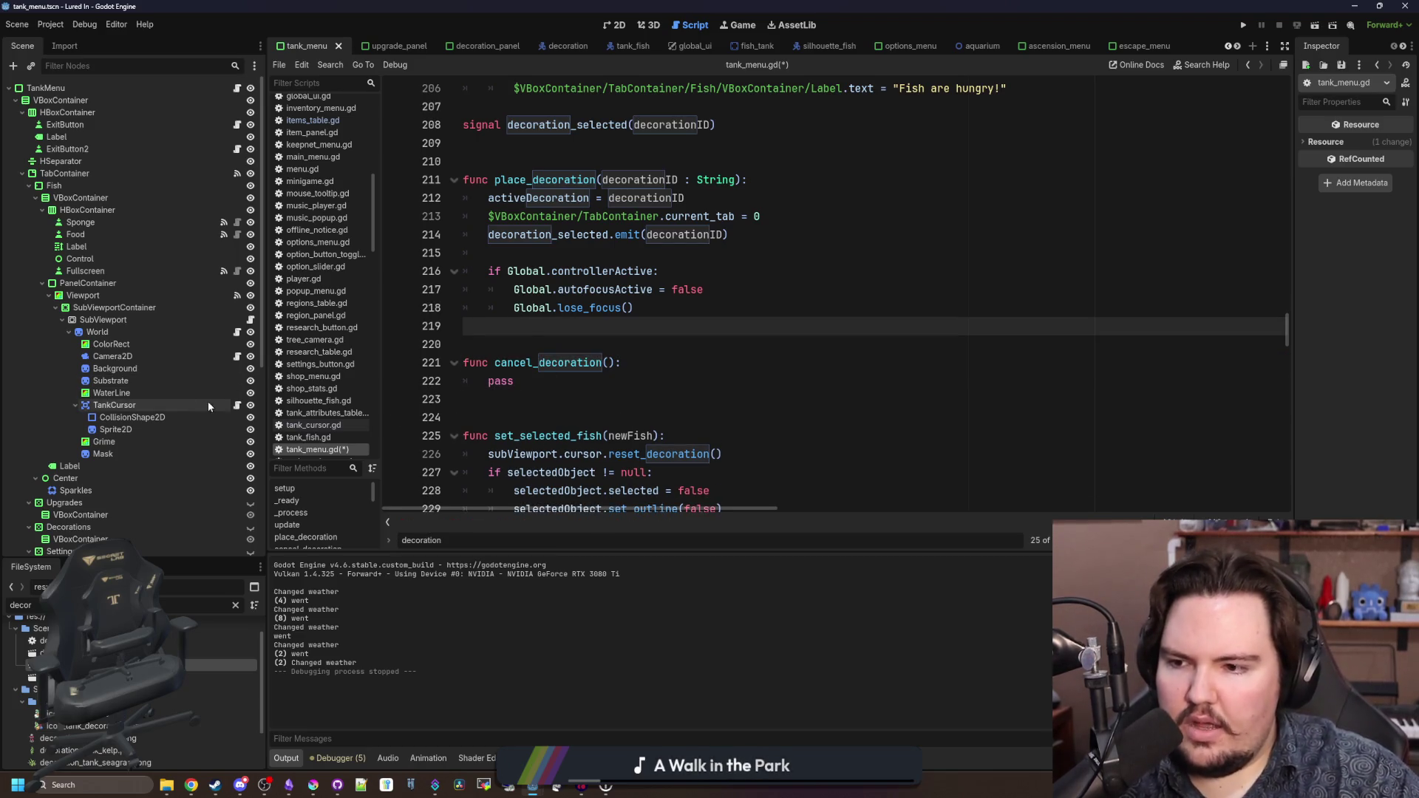
- Review reset_decoration in tank_cursor.gd, then return to tank_menu.gd
left_click(236, 405)
left_click(567, 394)
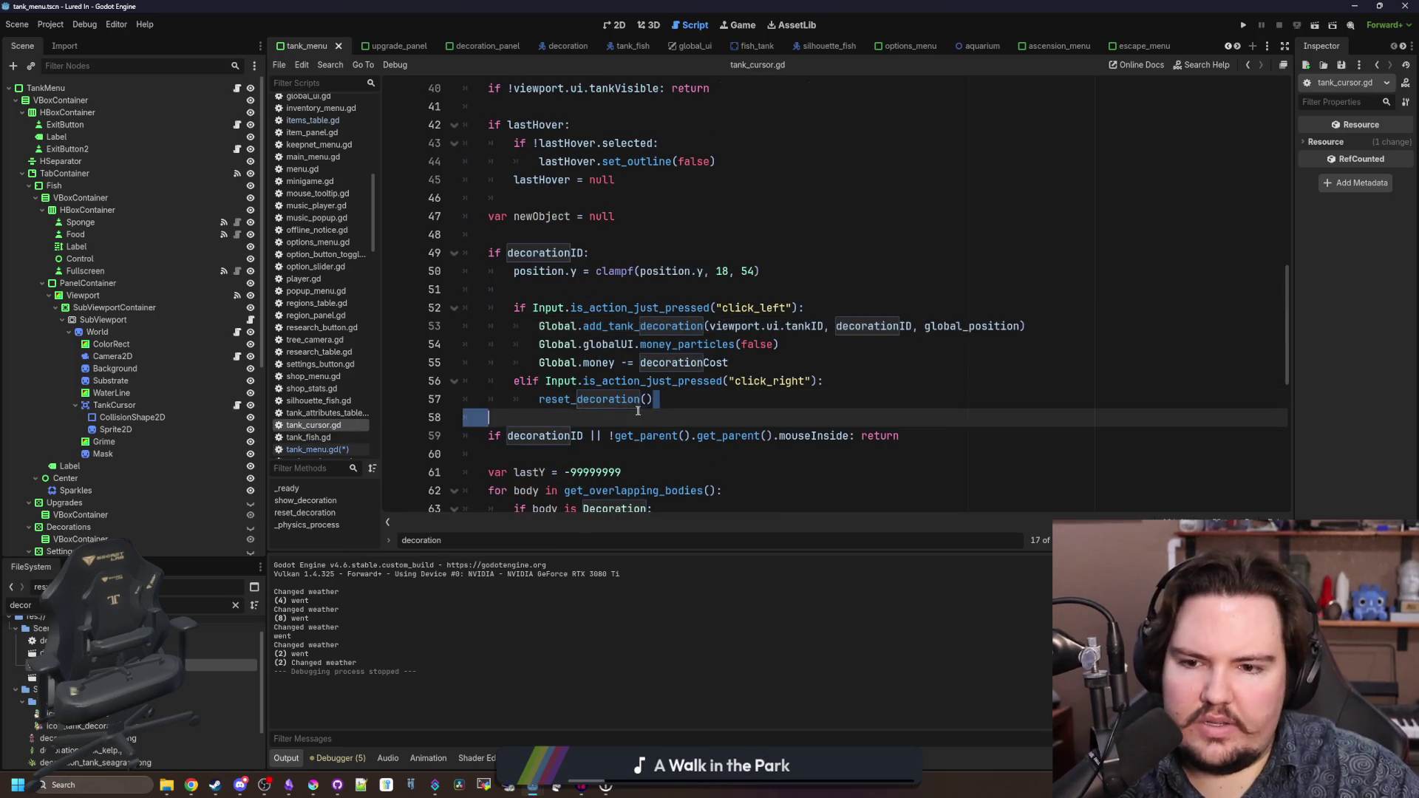
left_click(567, 394, "ctrl")
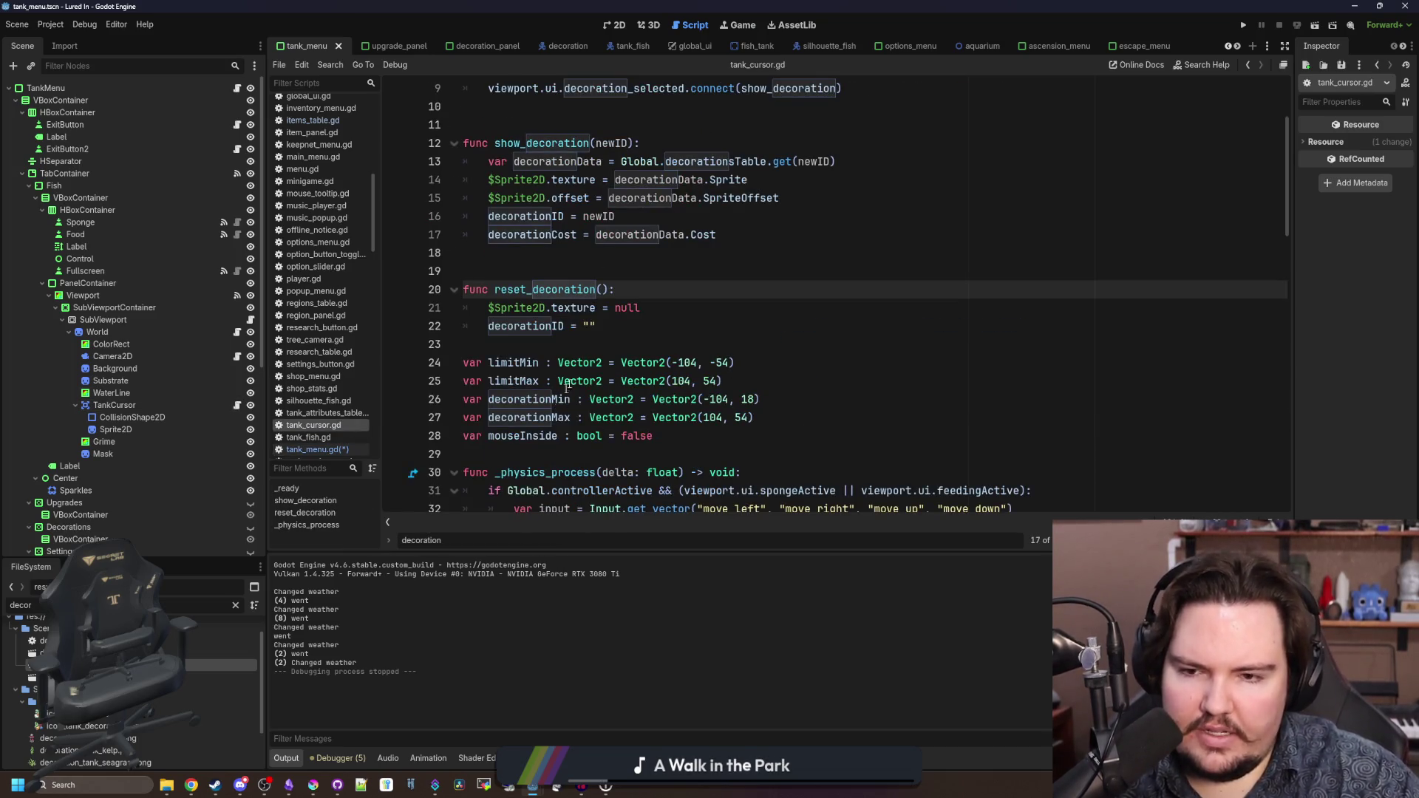
left_click(610, 330)
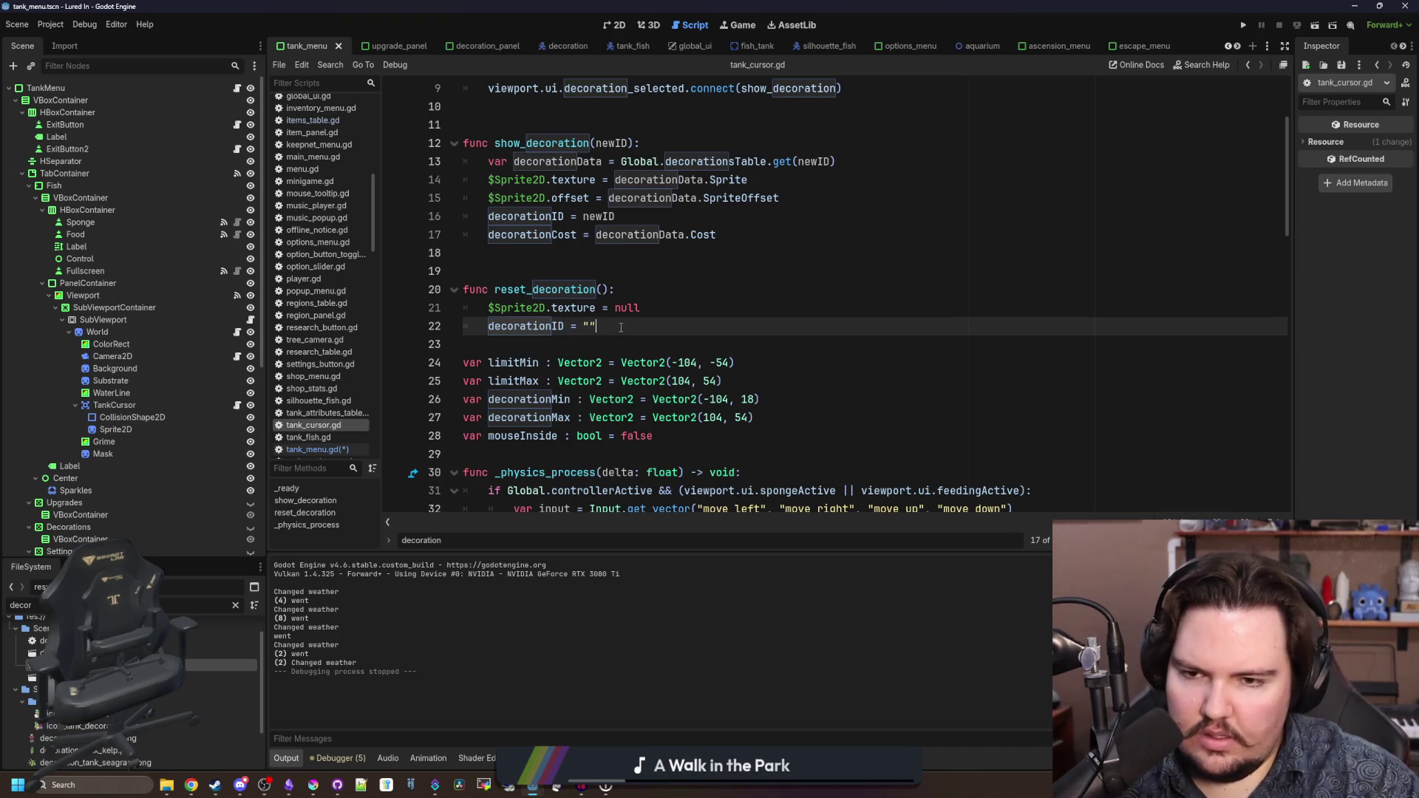
scroll(620, 328, "up", 3)
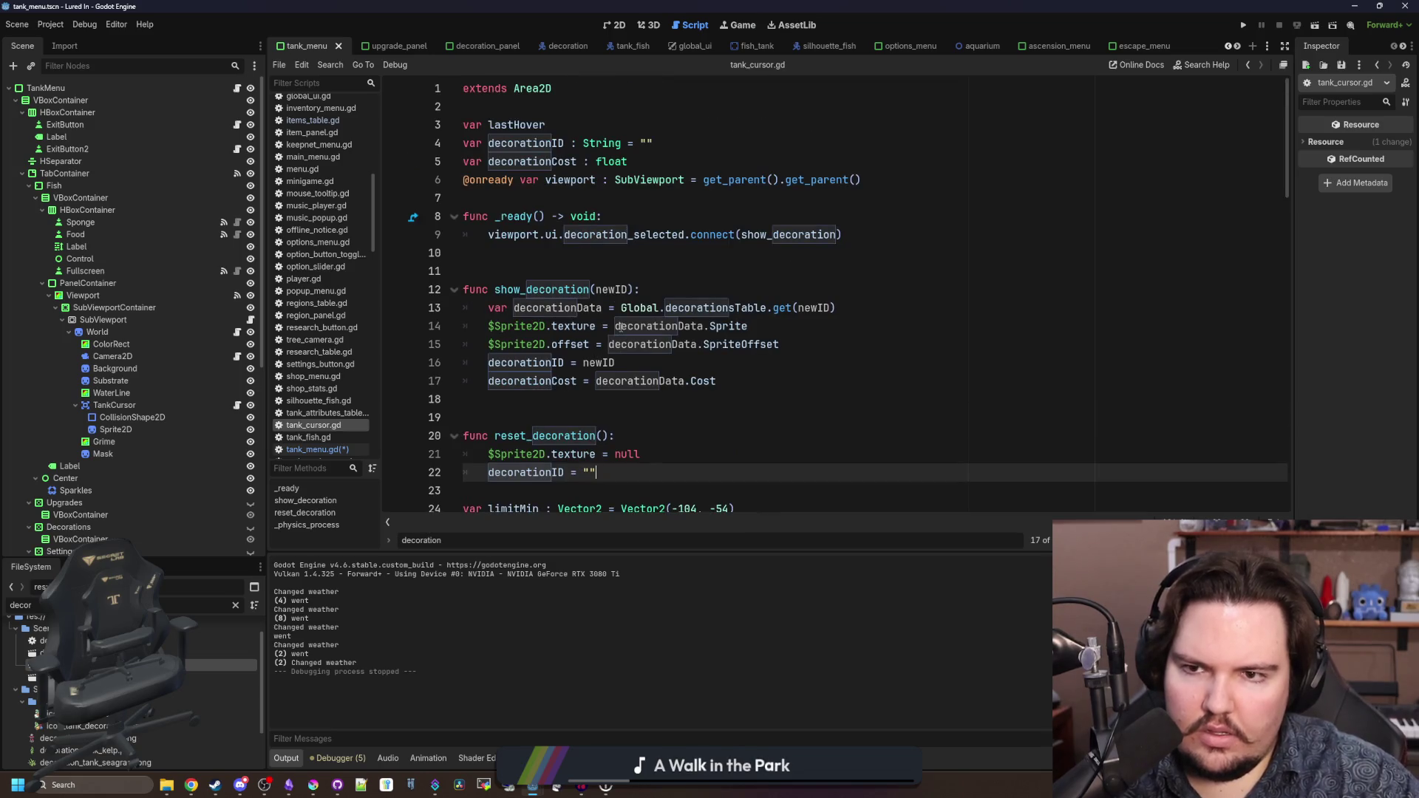
scroll(621, 327, "down", 3)
scroll(620, 316, "up", 3)
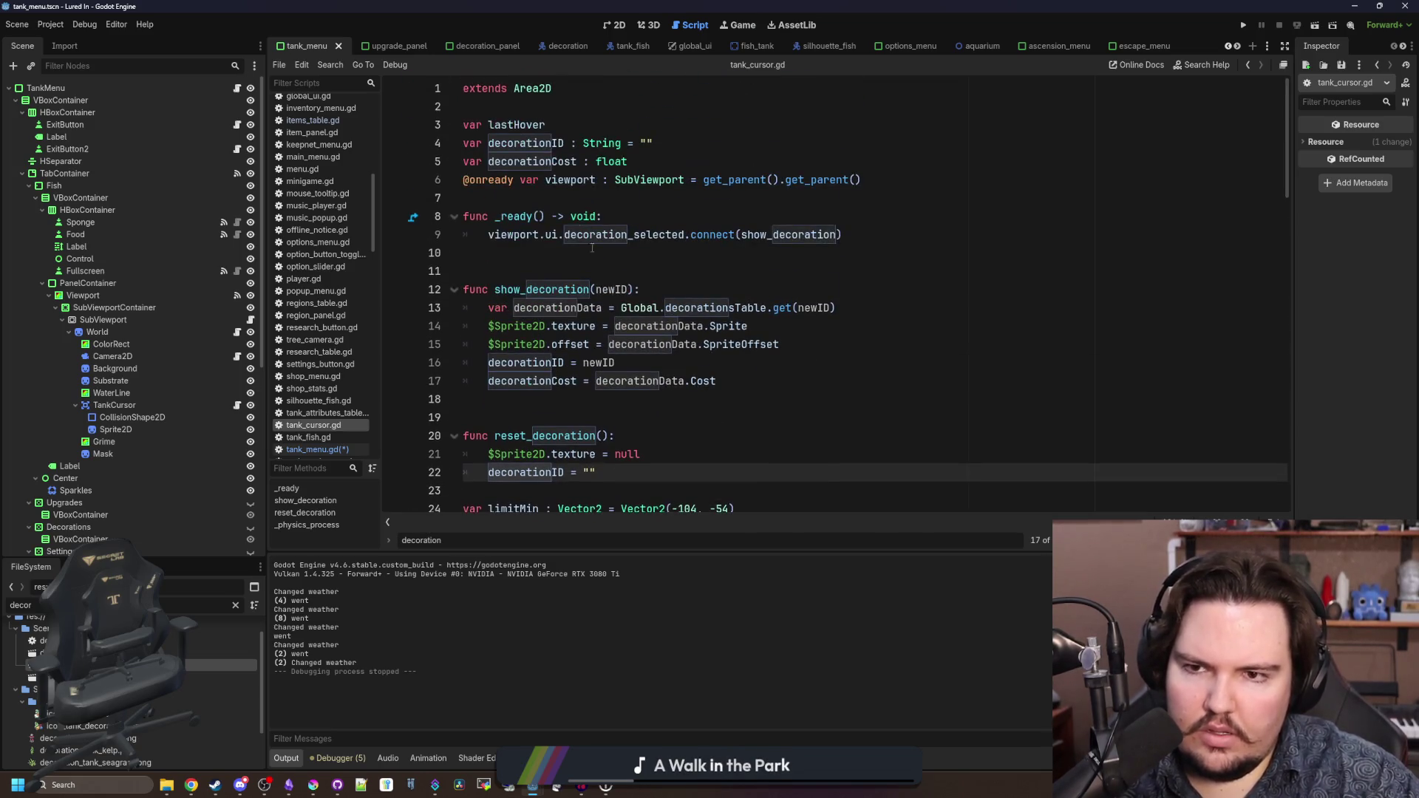
scroll(624, 187, "down", 2)
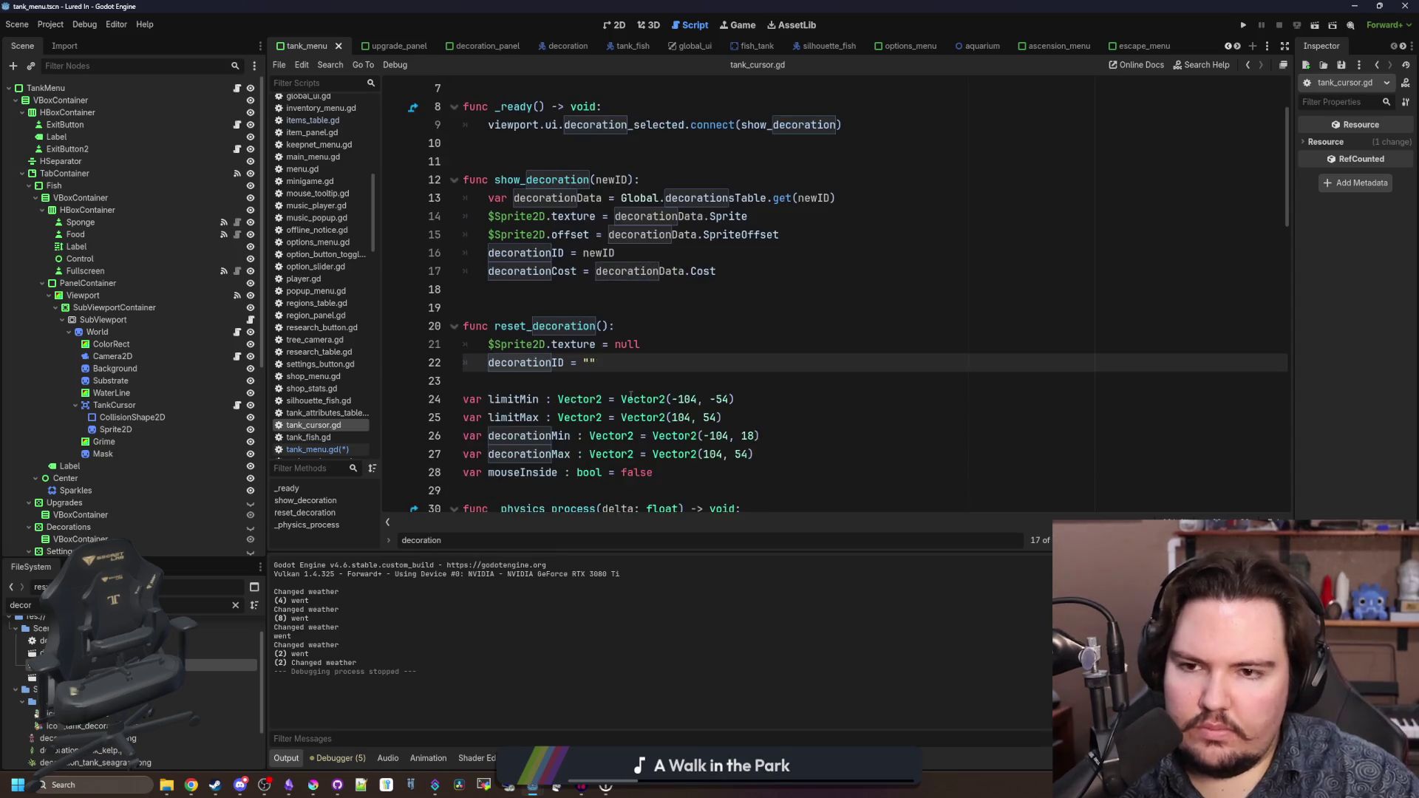
left_click(236, 88)
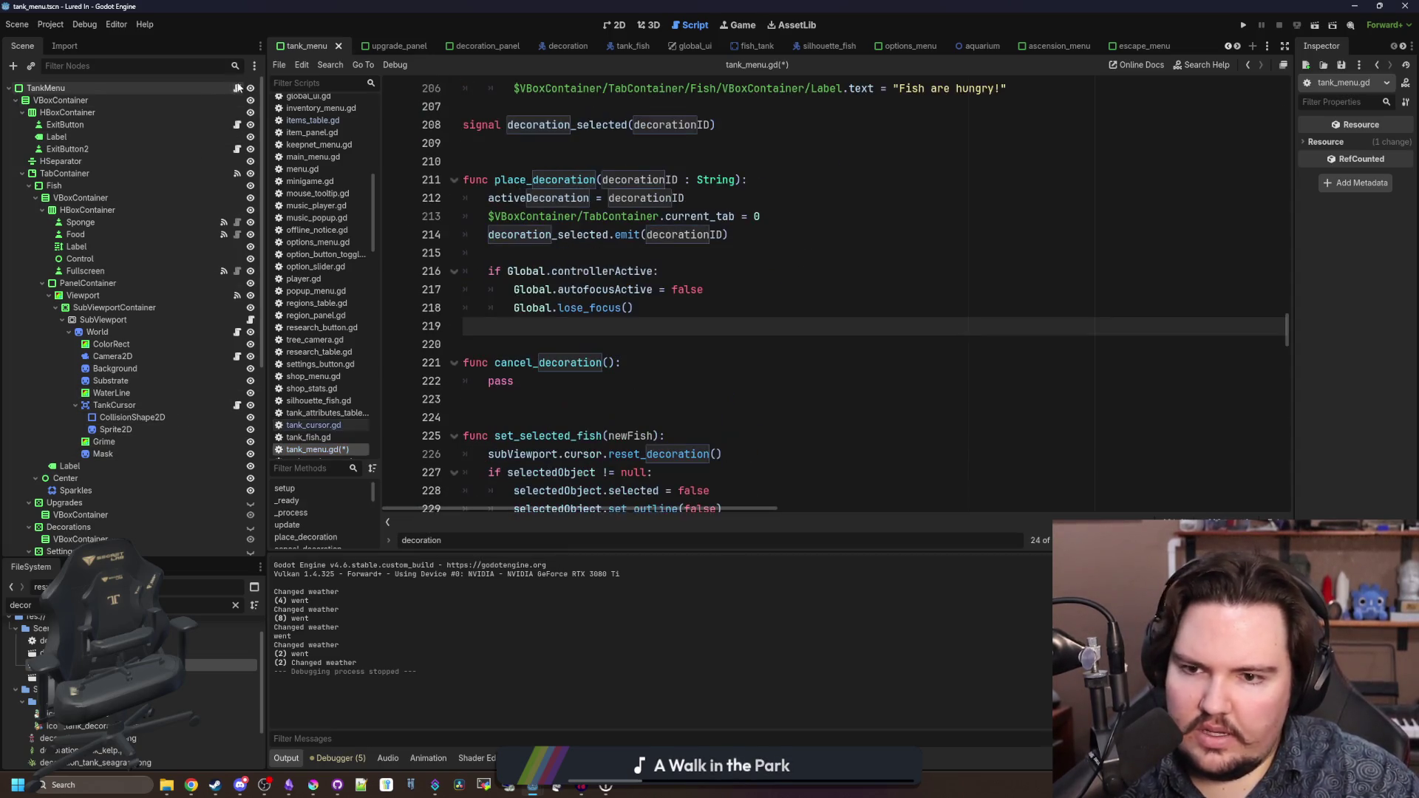
- Search tank_menu.gd for activeDecoration uses, briefly checking tank_cursor.gd before returning
left_click(682, 344)
scroll(681, 342, "up", 1)
left_click(698, 311)
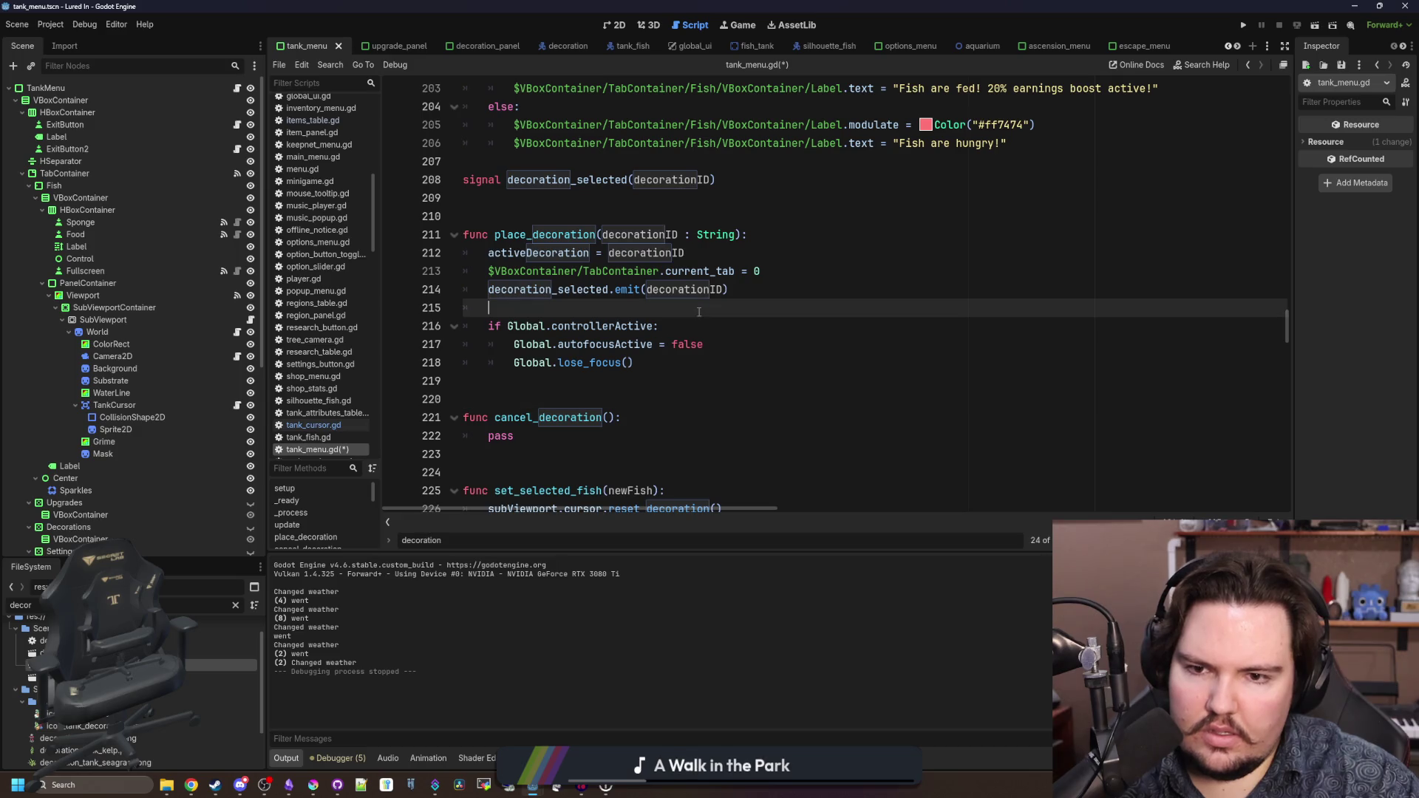
scroll(692, 318, "up", 1)
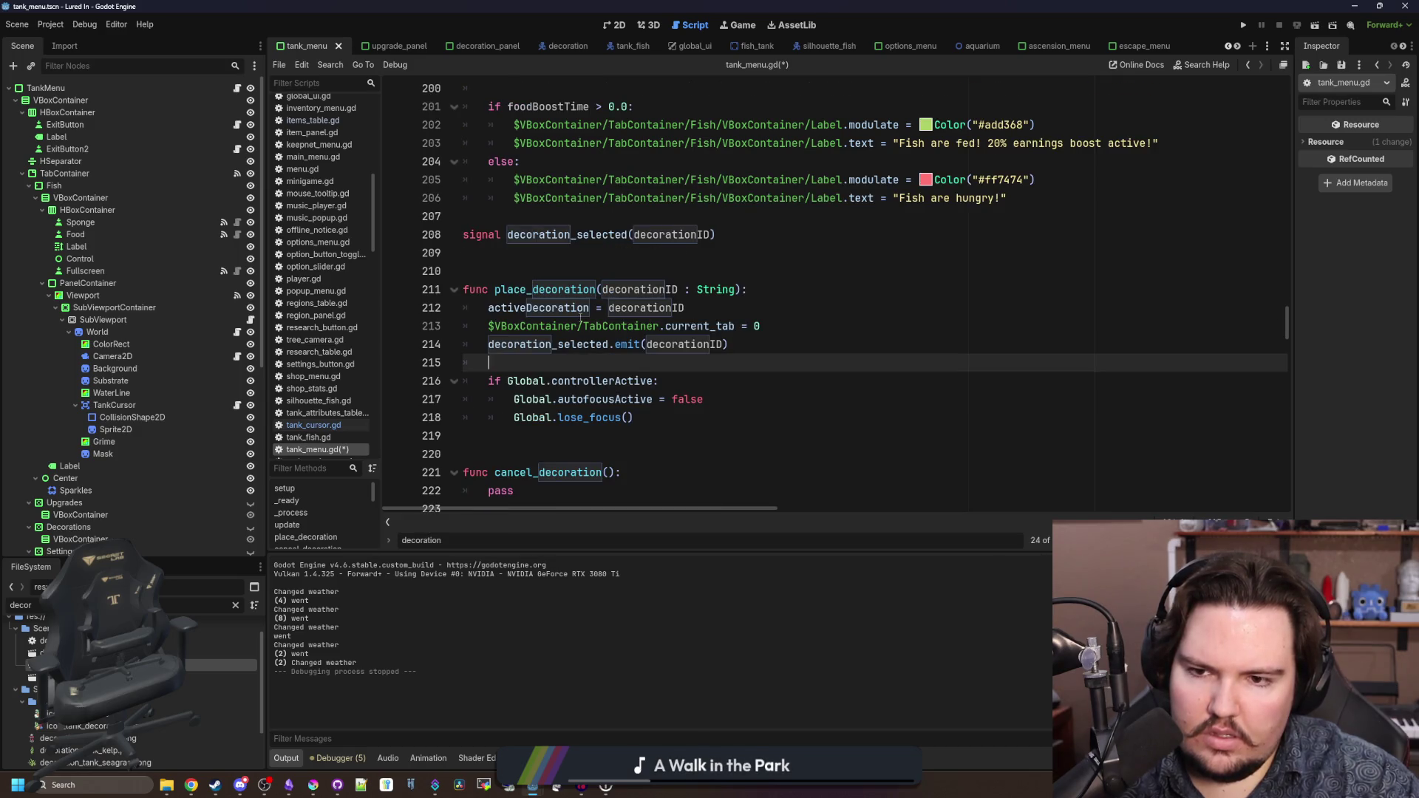
left_click(581, 311, "ctrl")
key("ctrl+f")
type("act")
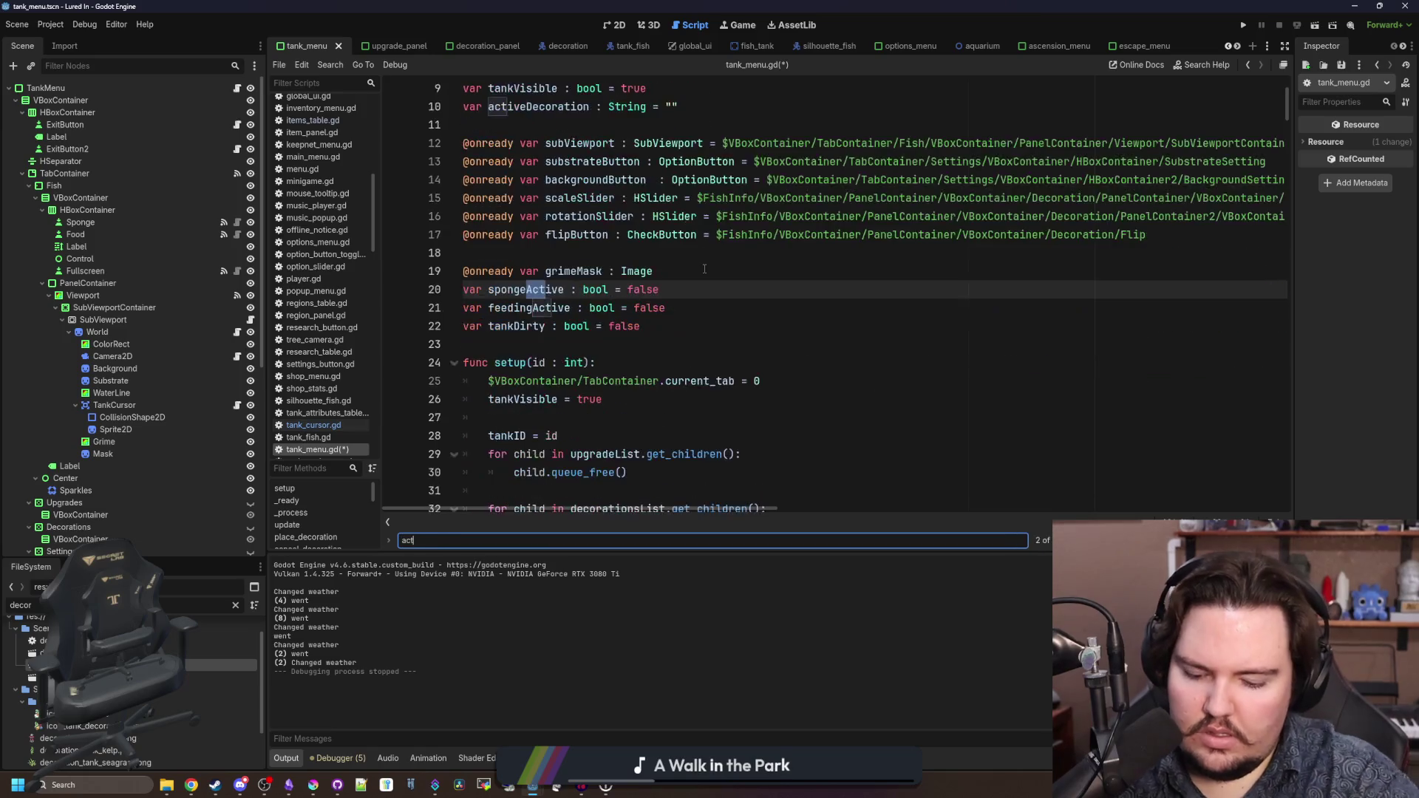
type("iveDecoration")
key("shift+Return")
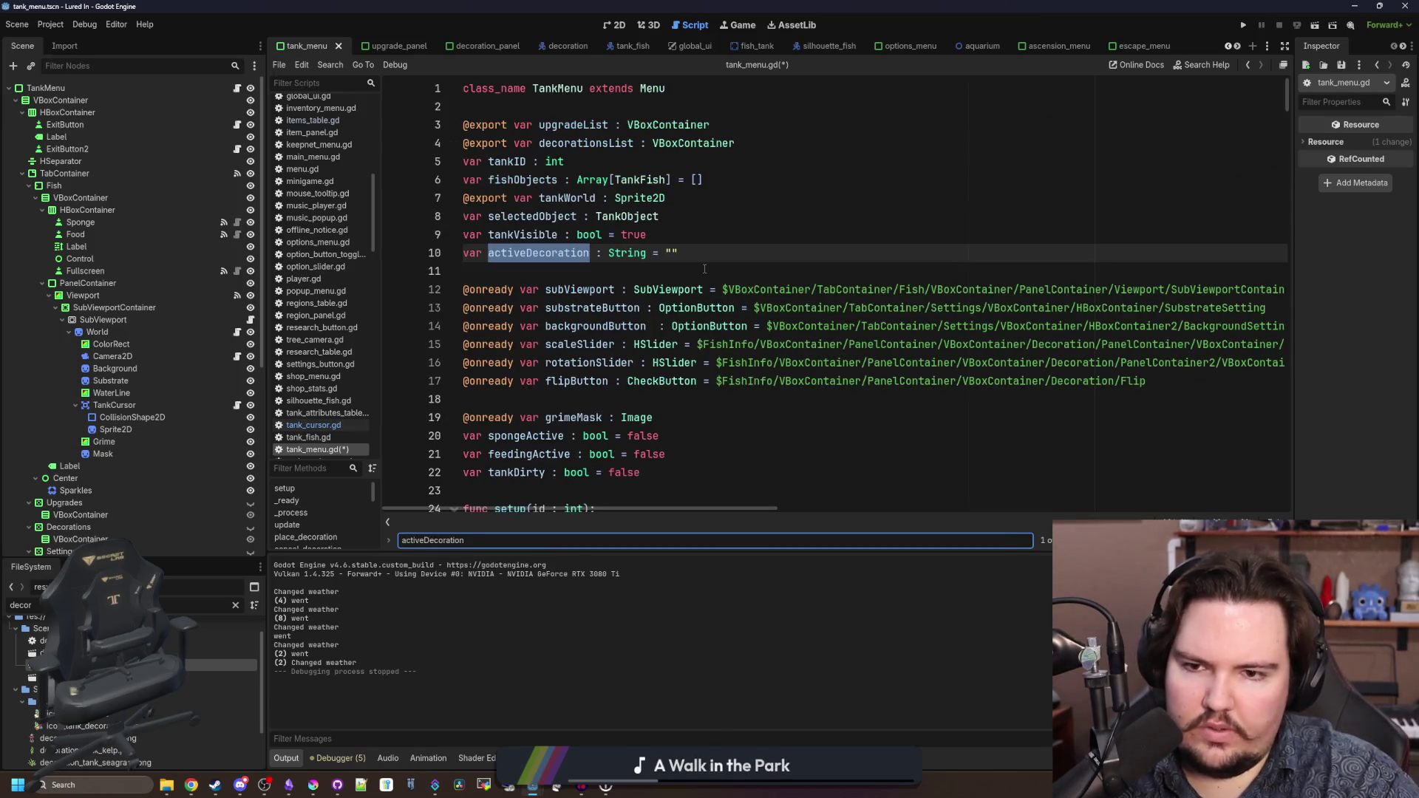
key("Return")
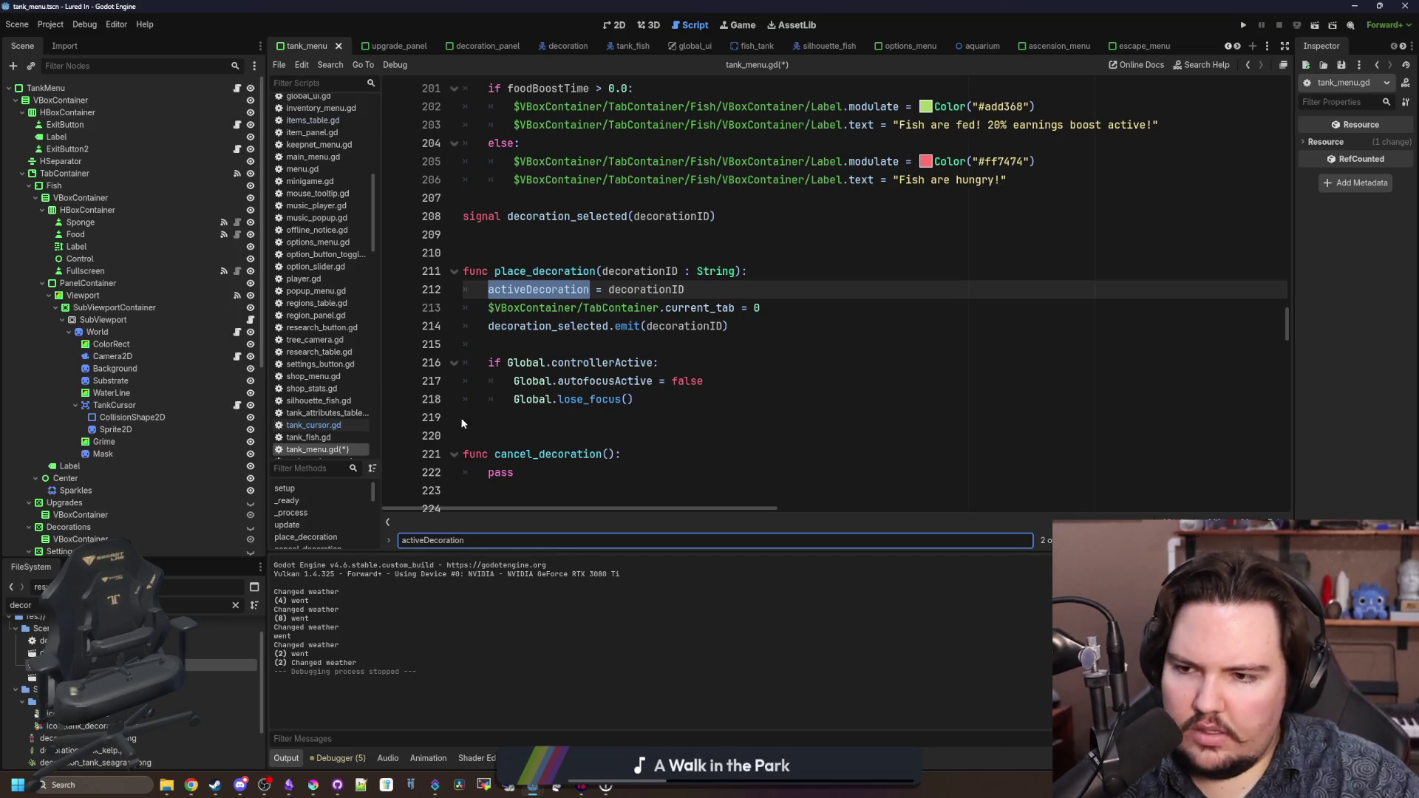
left_click(237, 406)
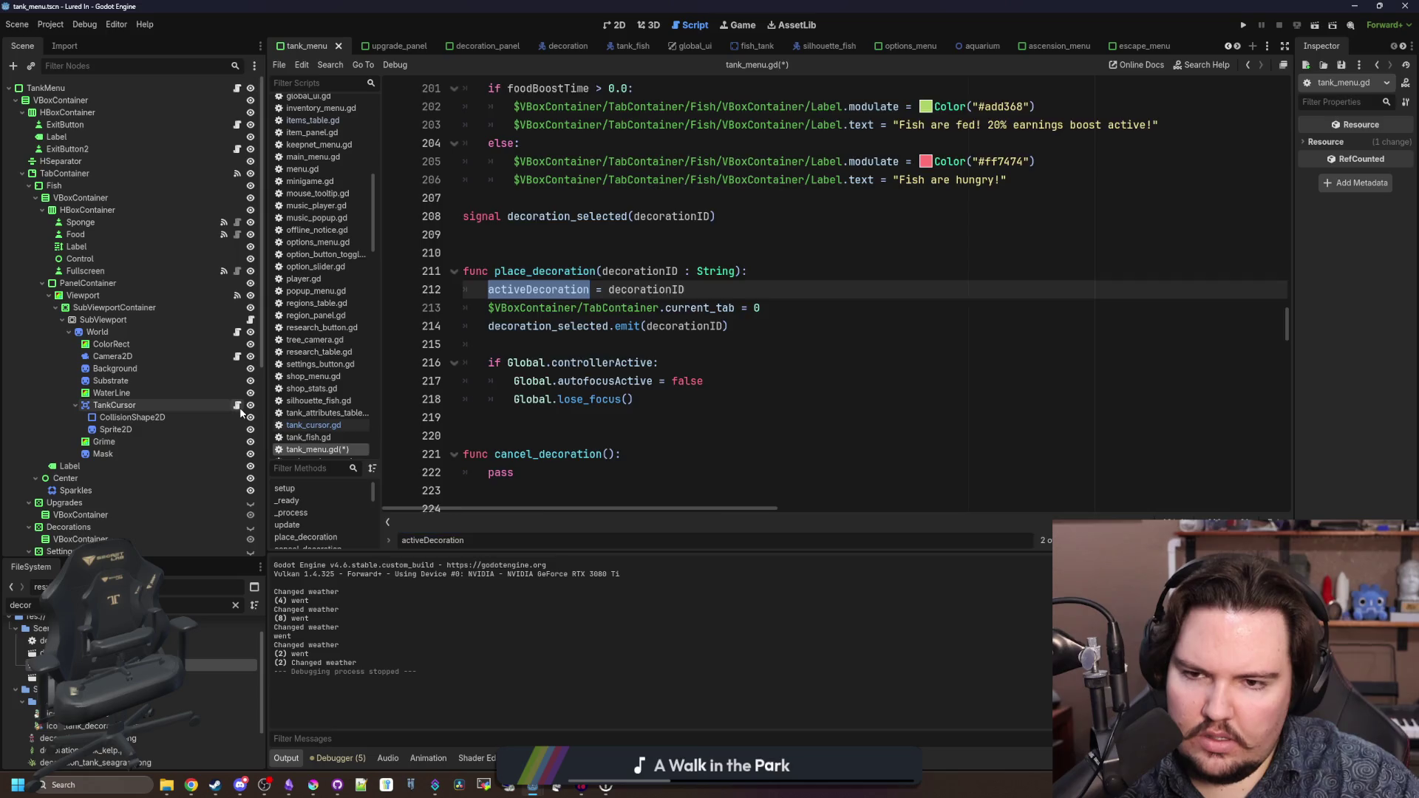
key("BackSpace")
key("BackSpace")
key("BackSpace")
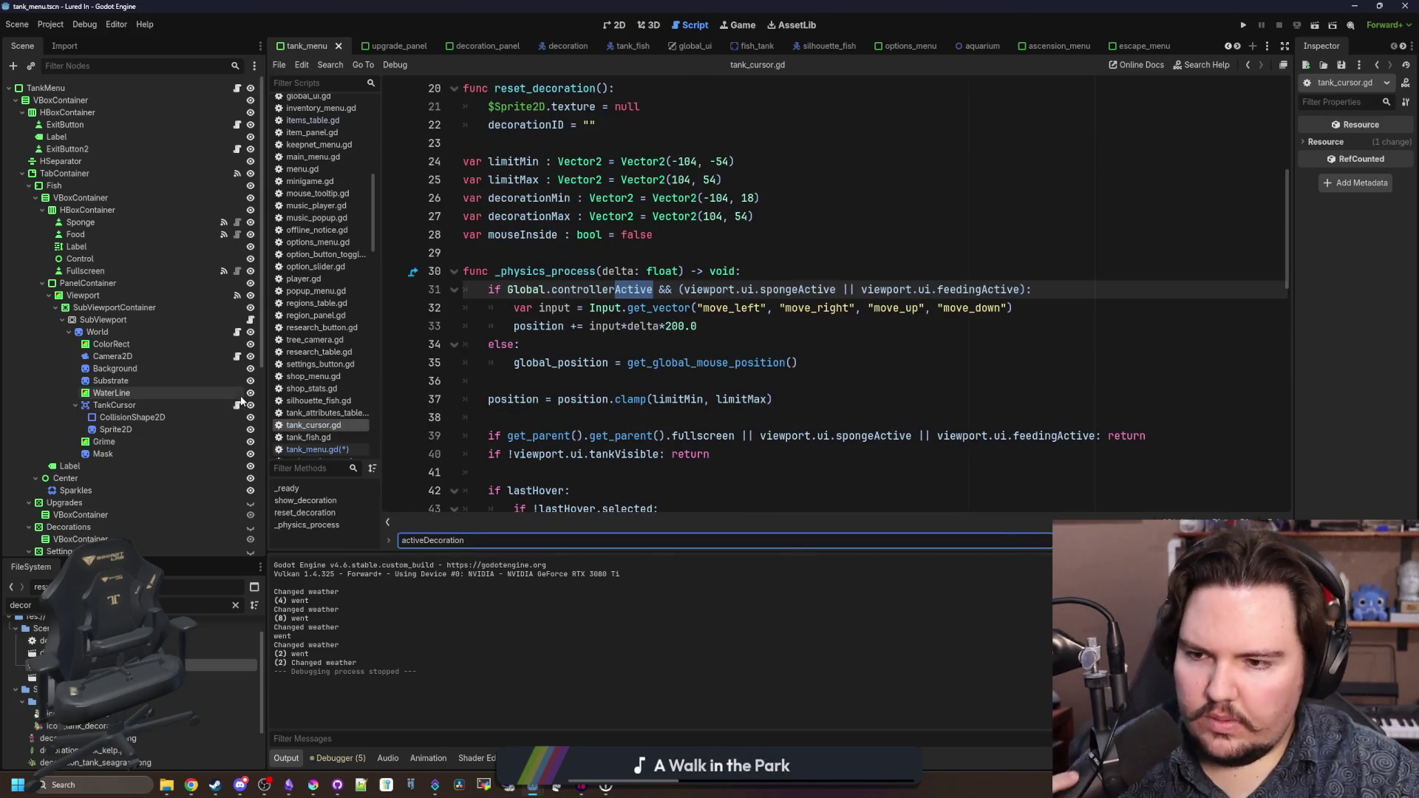
left_click(237, 88)
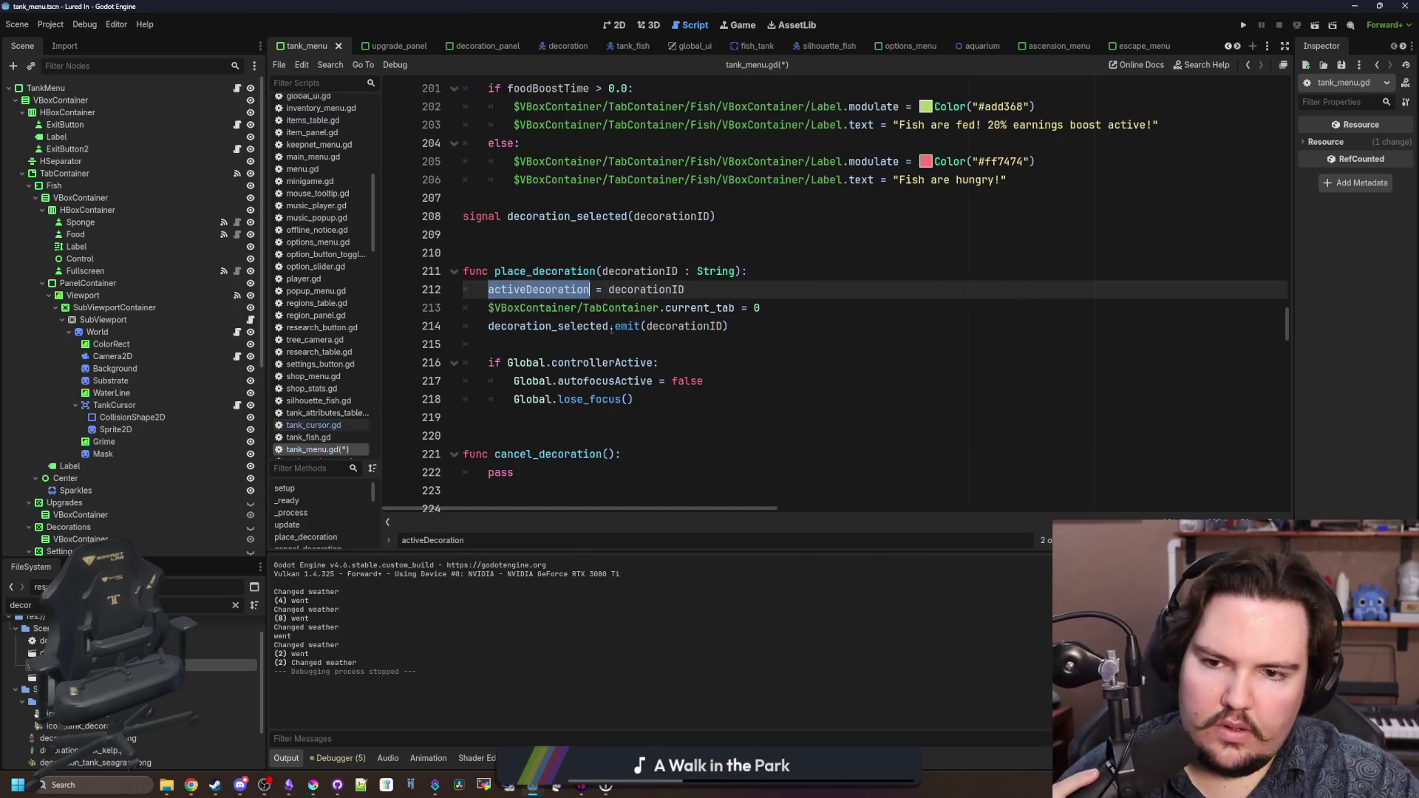
left_click(621, 346)
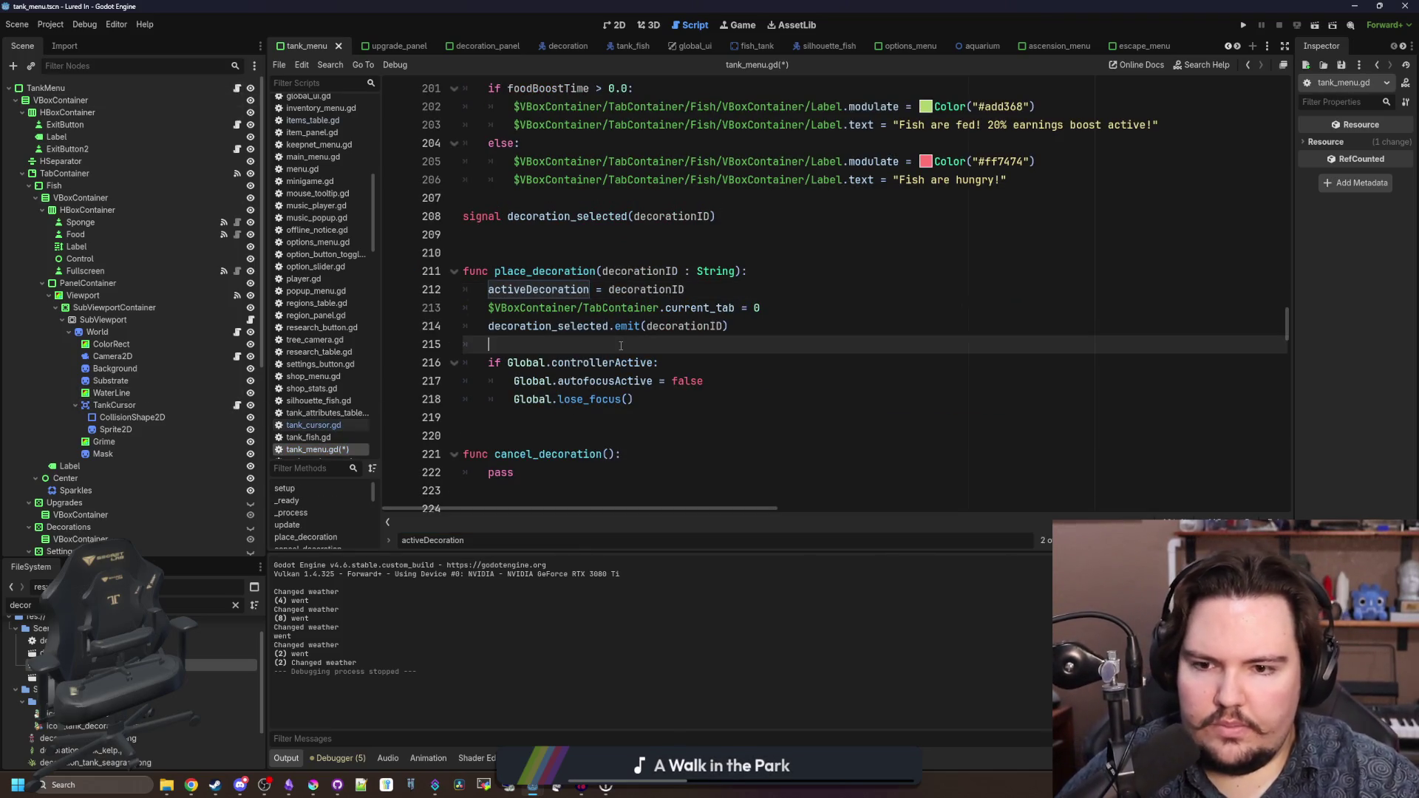
- Replace pass in cancel_decoration() with activeDecoration = ""
double_click(554, 289)
scroll(553, 289, "down", 1)
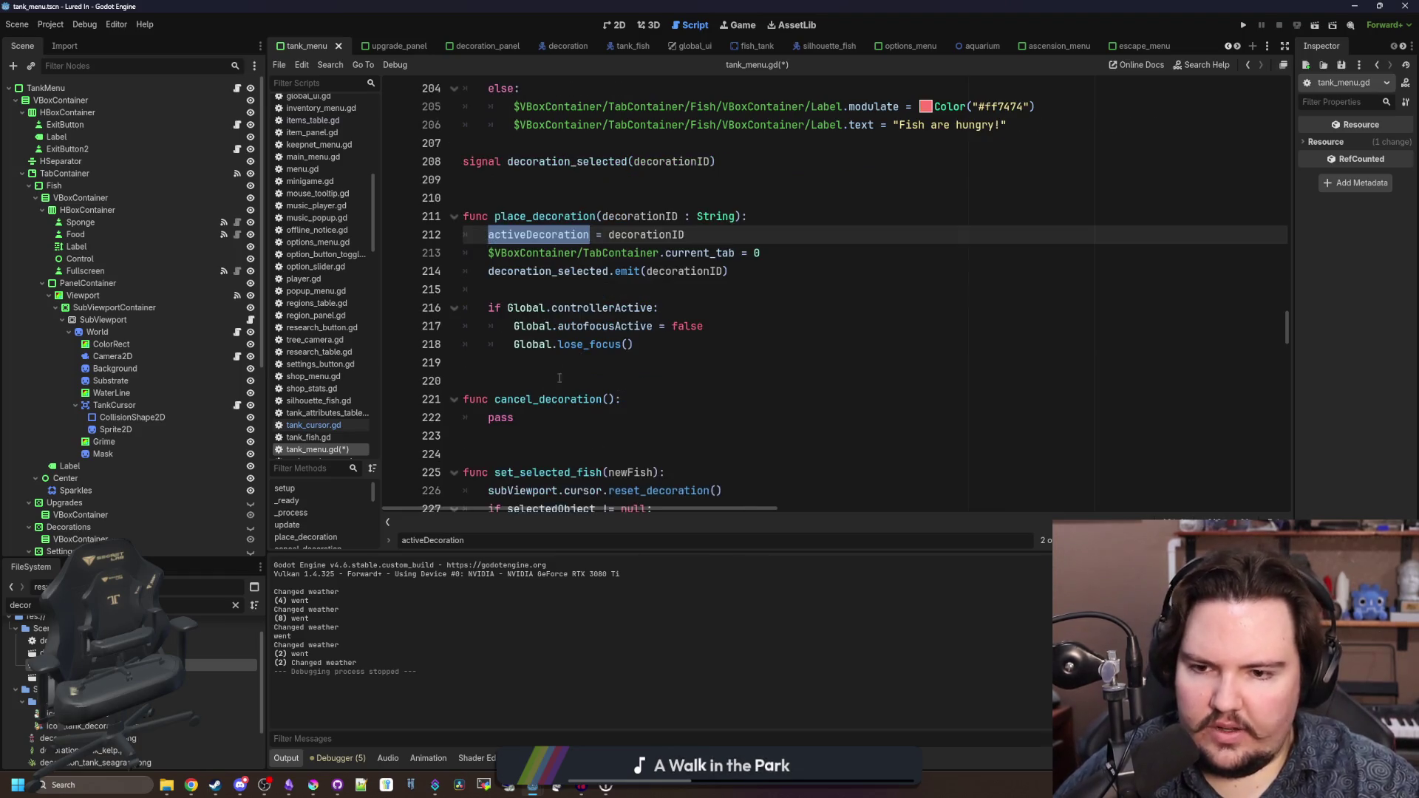
double_click(499, 417)
type("actived")
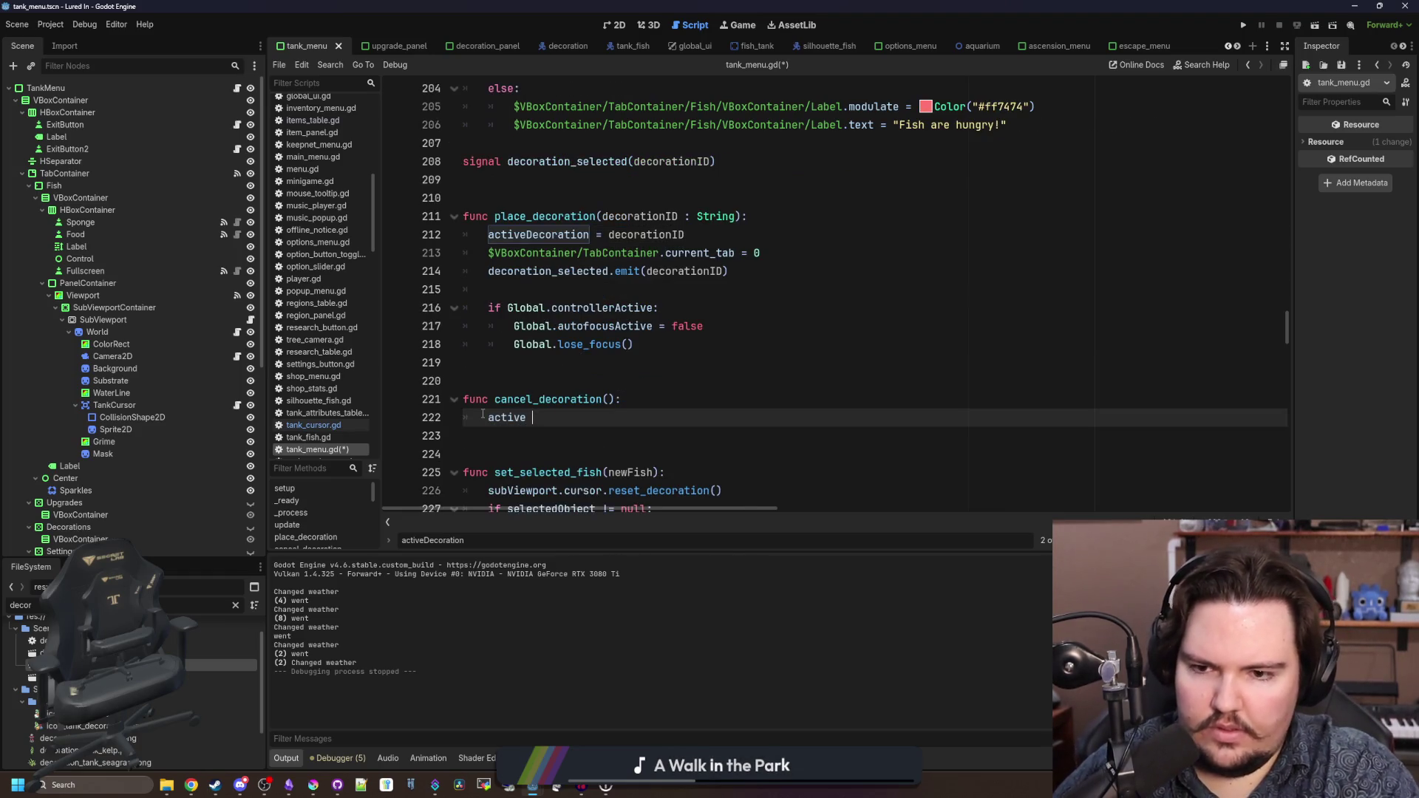
key("Return")
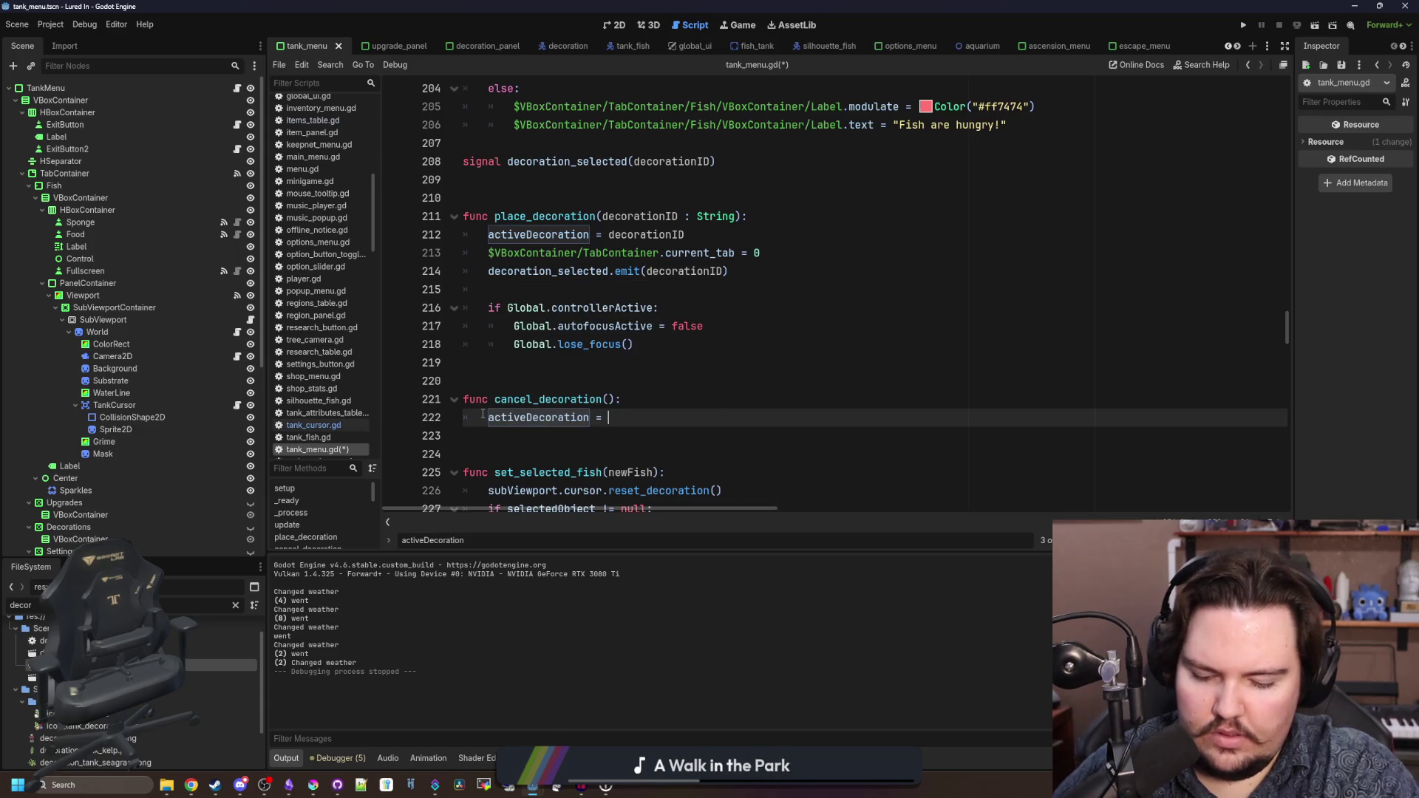
type("null")
key("Return")
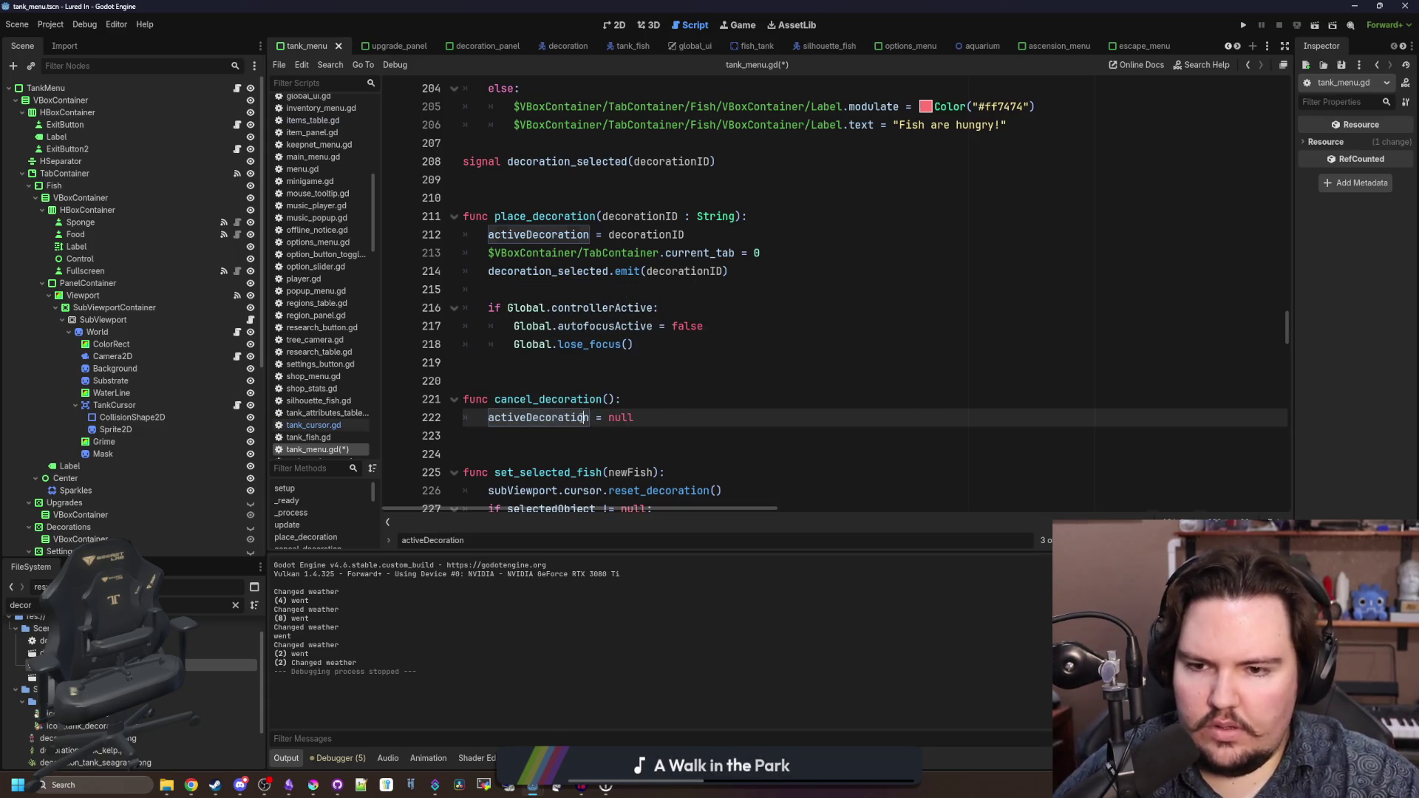
scroll(616, 362, "down", 1)
double_click(627, 362)
type("\"")
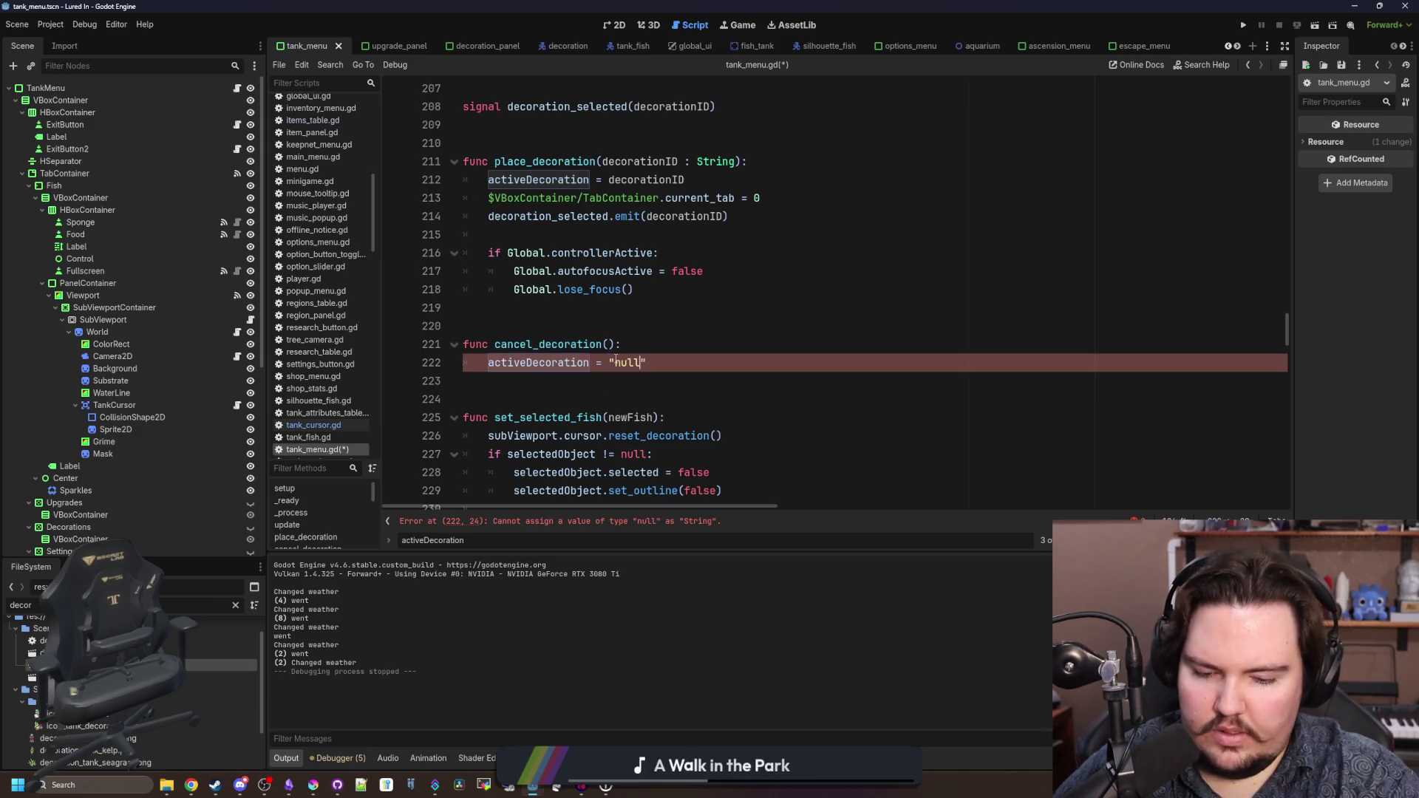
key("BackSpace")
key("BackSpace")
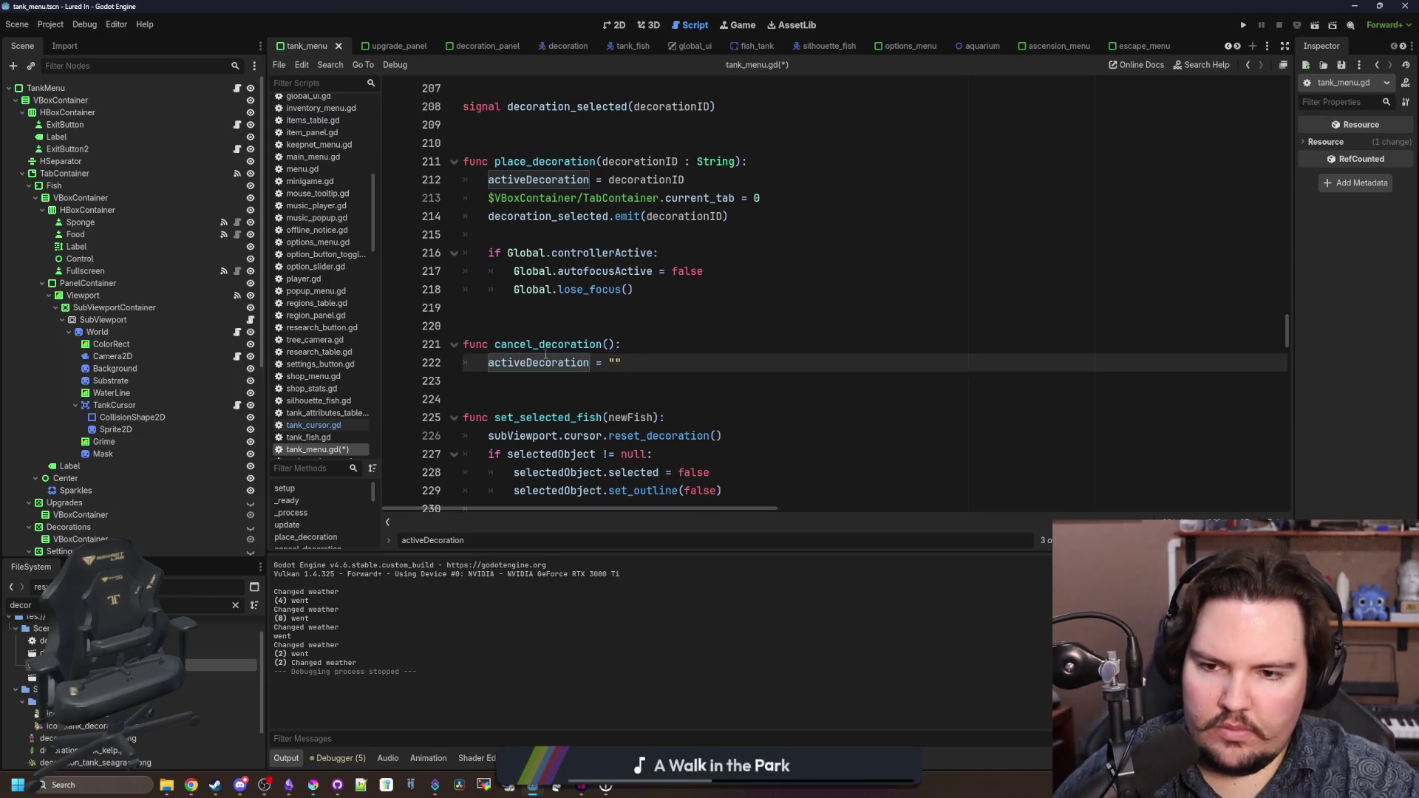
triple_click(541, 361)
key("ctrl+f")
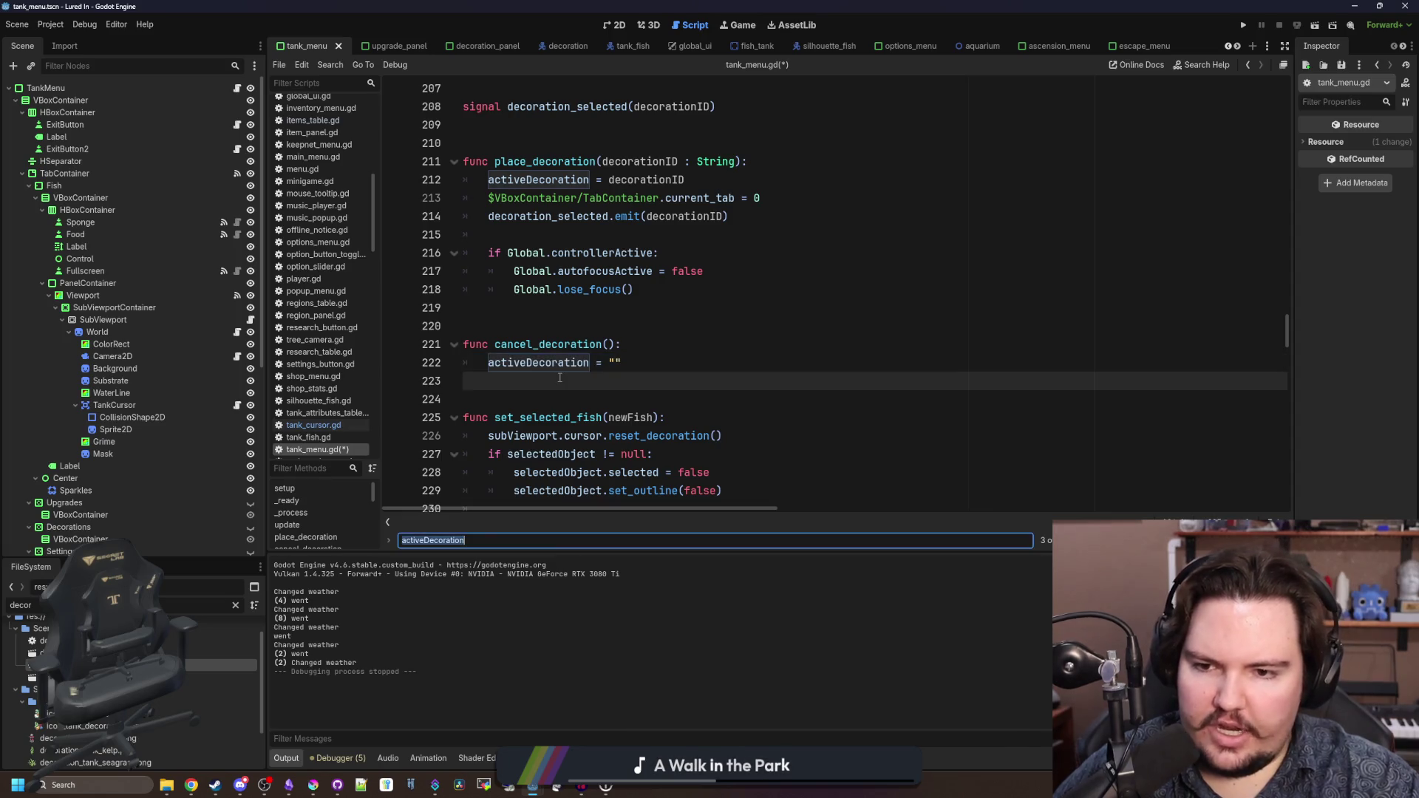
- Insert a cancel_decoration() call after reset_feeding() at the first 'change' match and check its definition
type("change")
scroll(559, 378, "down", 3)
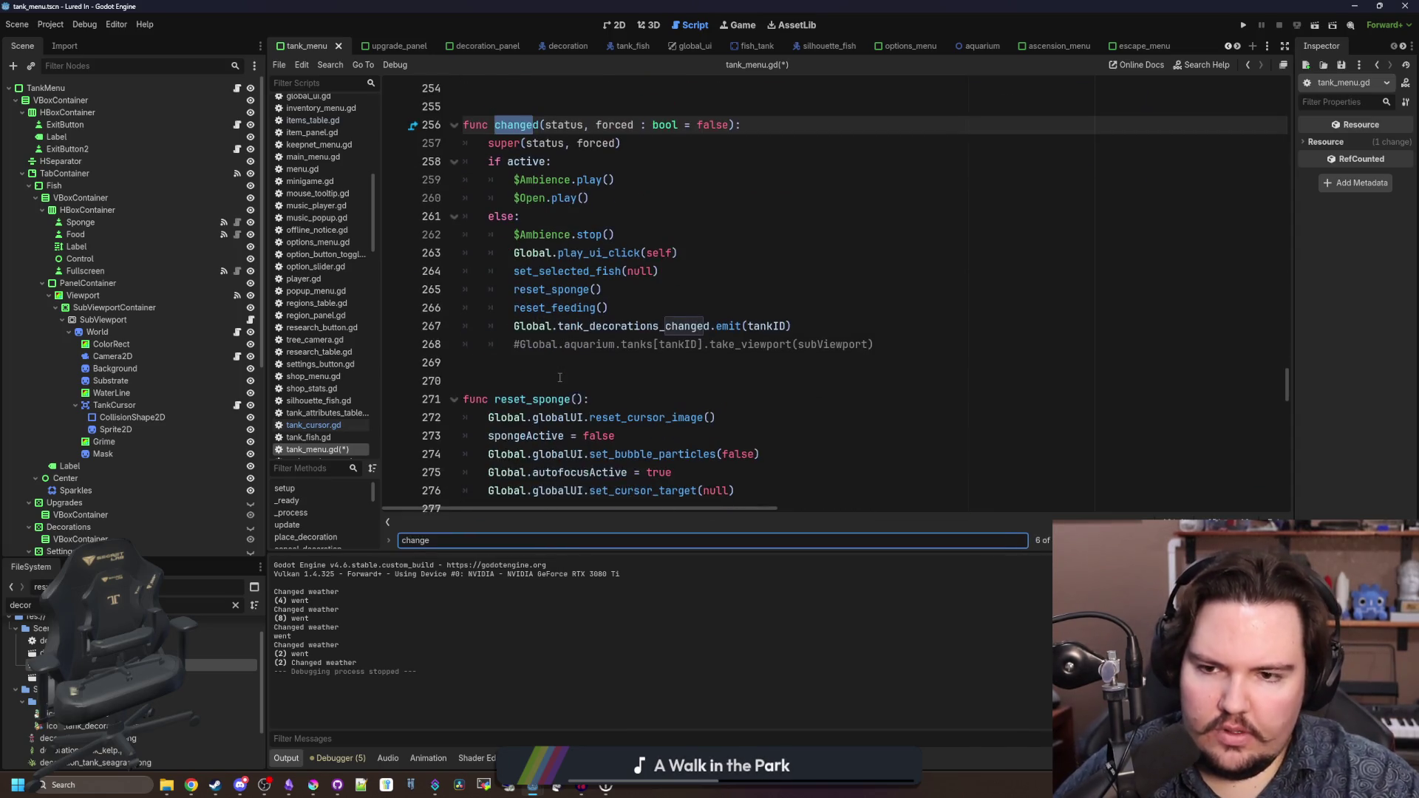
left_click(868, 330)
left_click(641, 311)
key("Return")
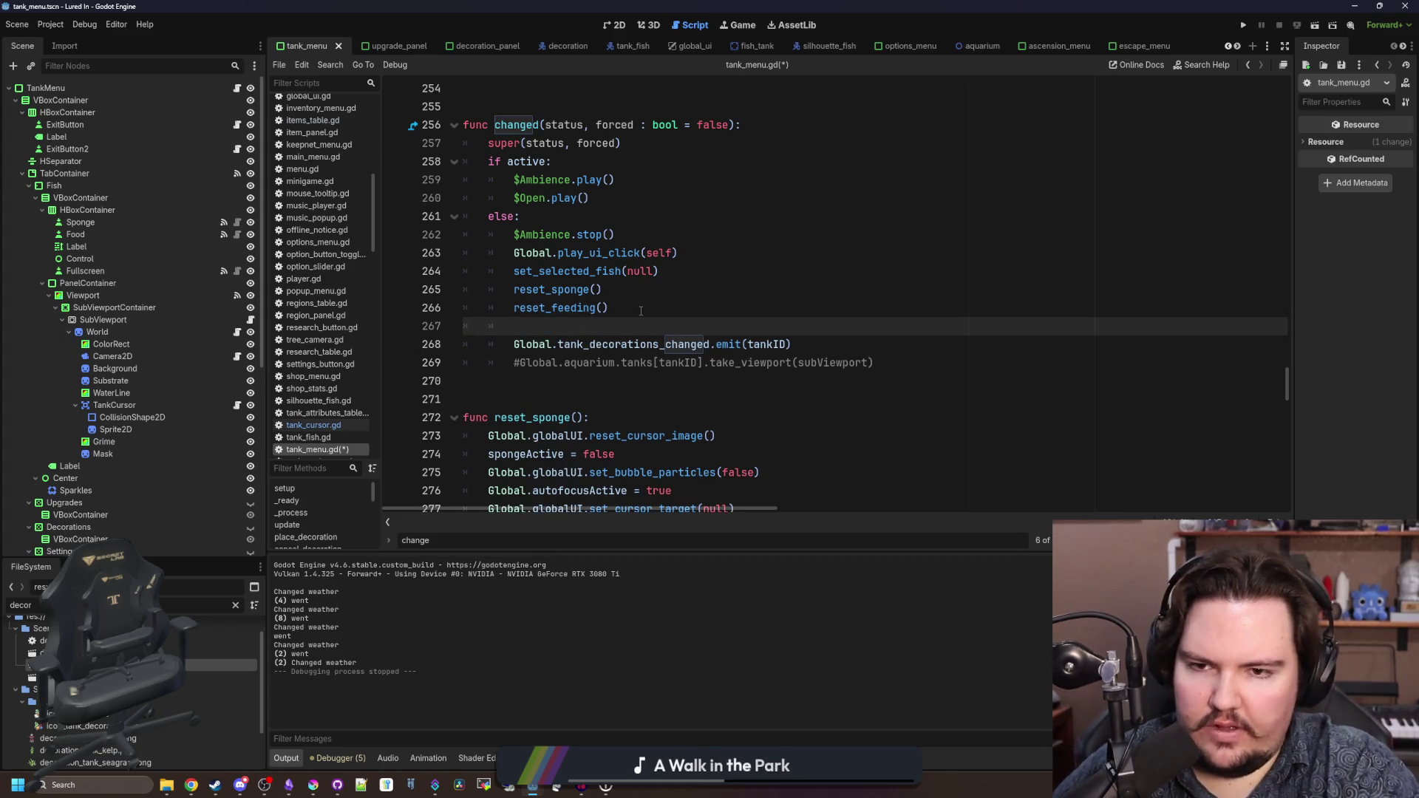
type("reset_de")
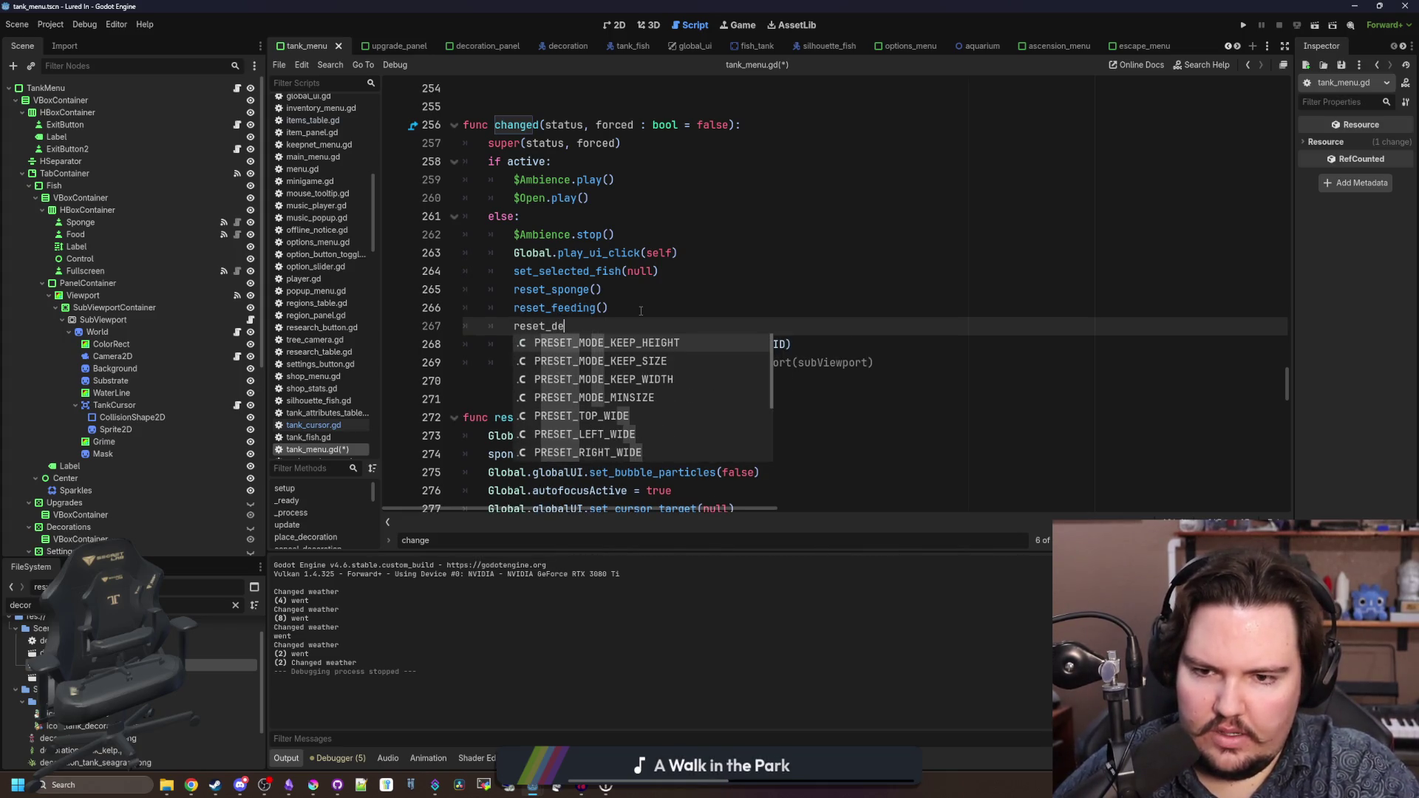
key("BackSpace")
key("BackSpace")
key("BackSpace")
type("cance")
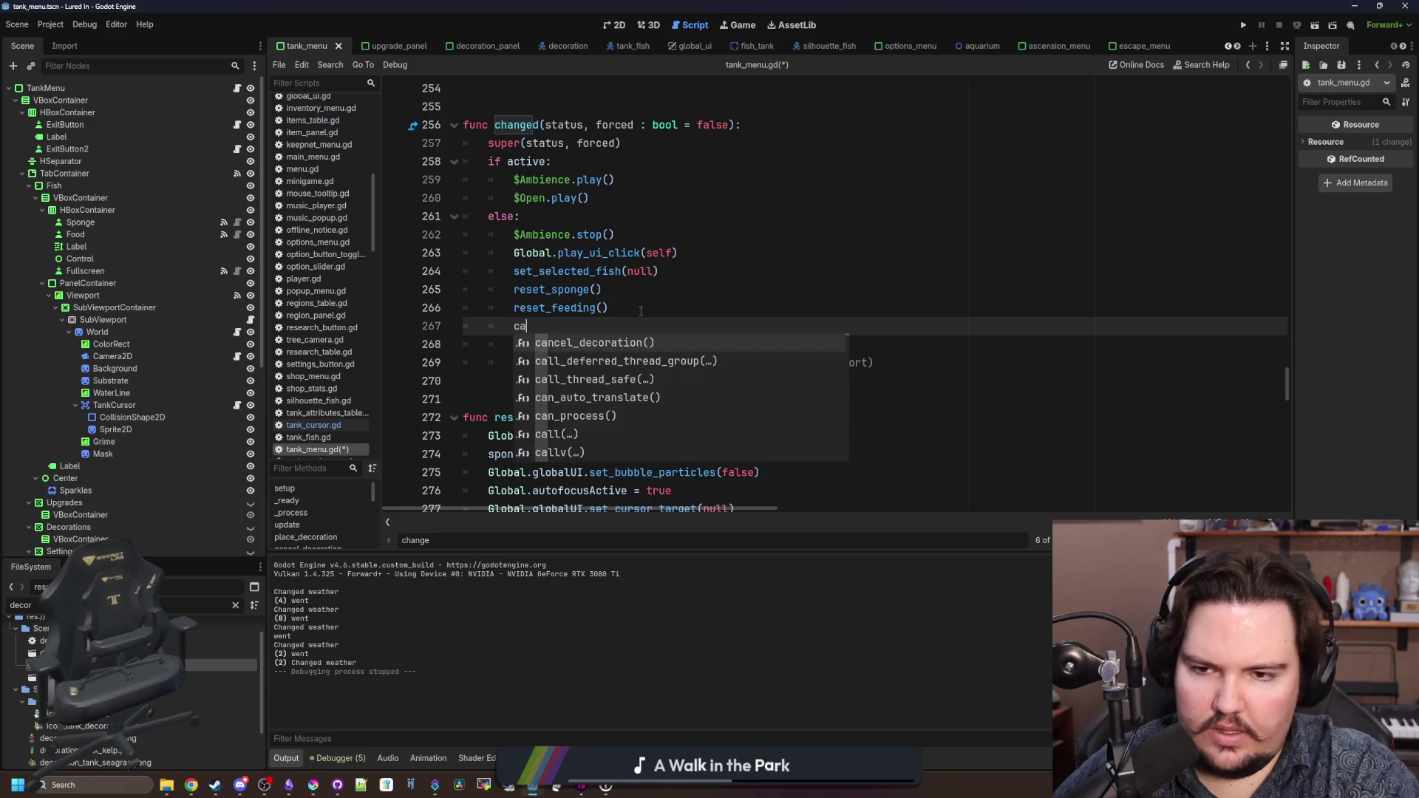
key("Return")
left_click(640, 310)
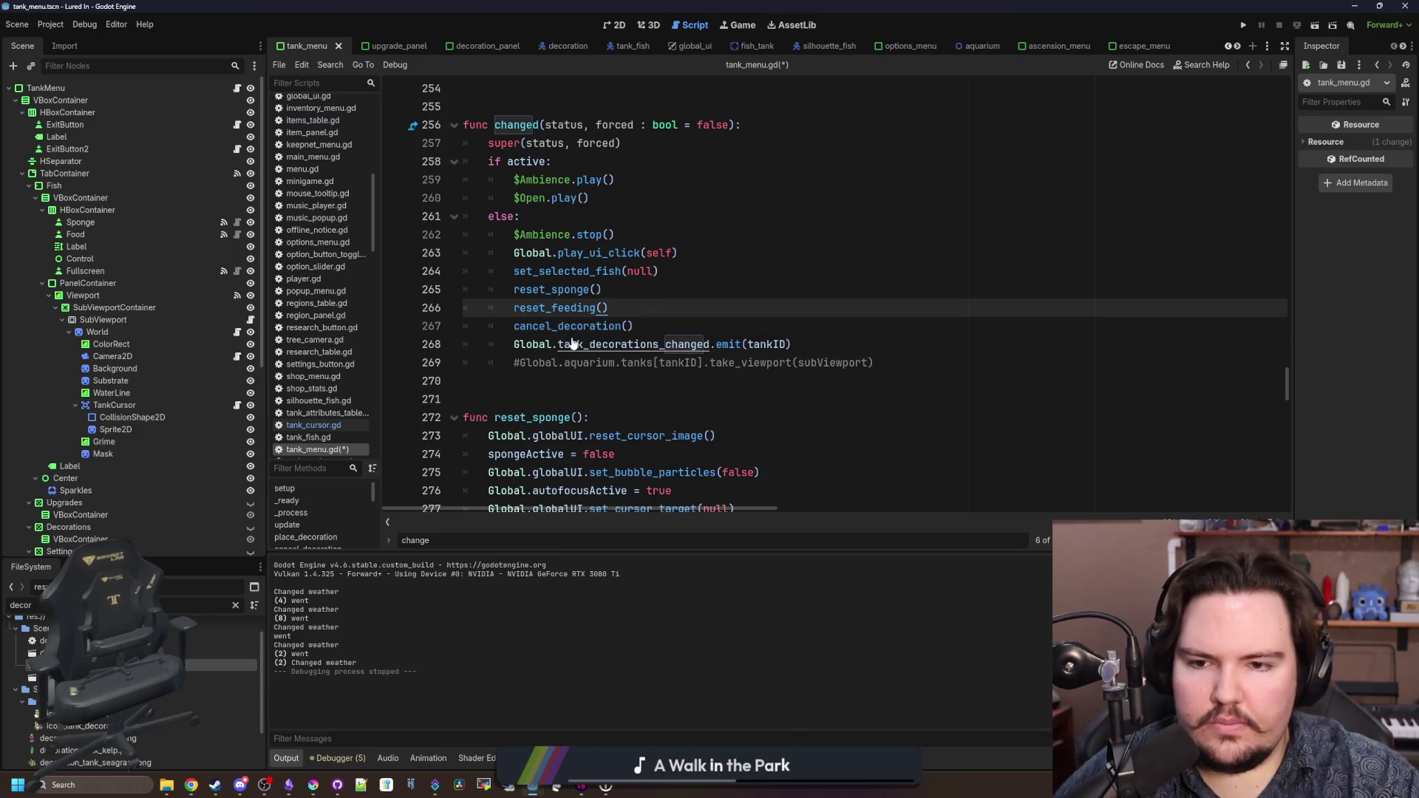
left_click(581, 331, "ctrl")
left_click(643, 310)
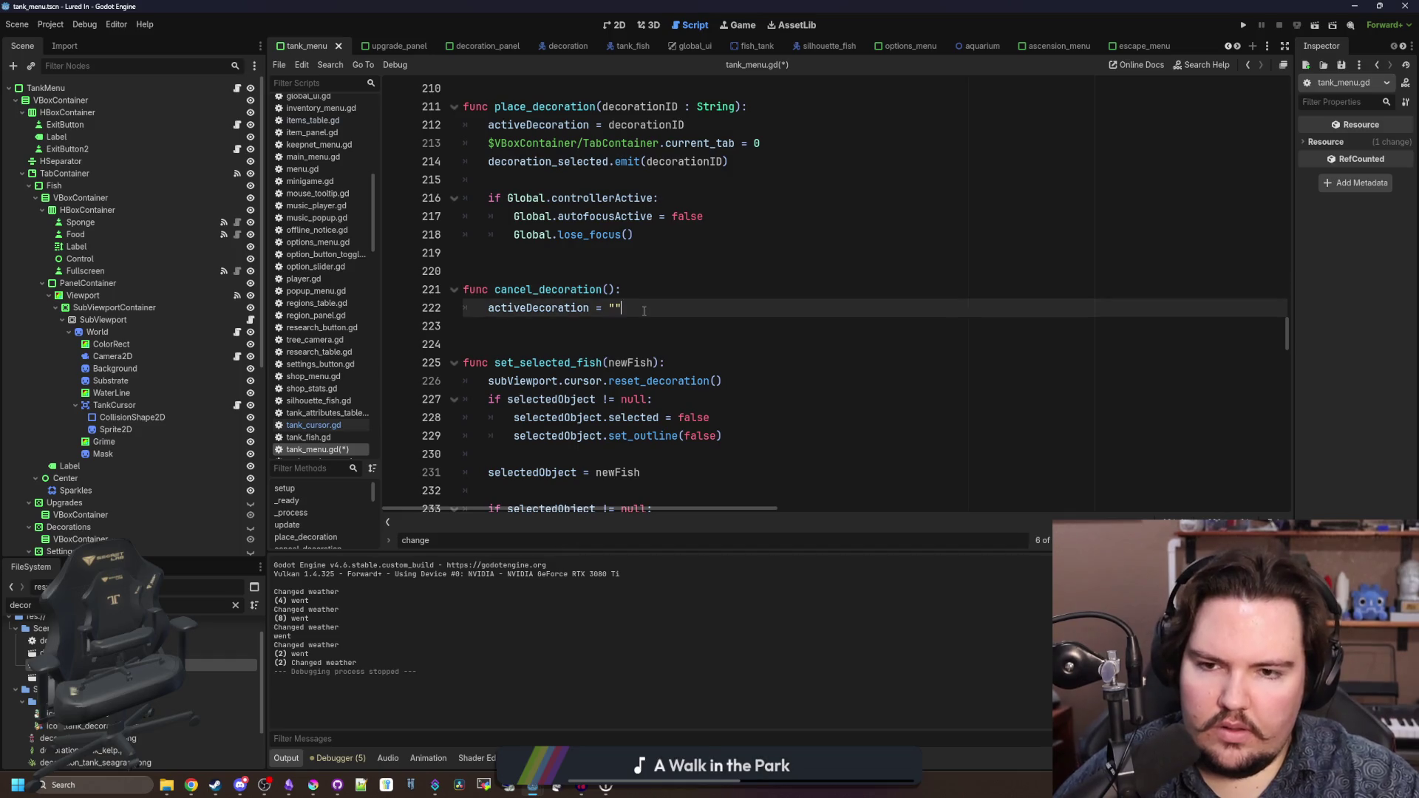
key("alt+Left")
key("Down")
key("Down")
key("Down")
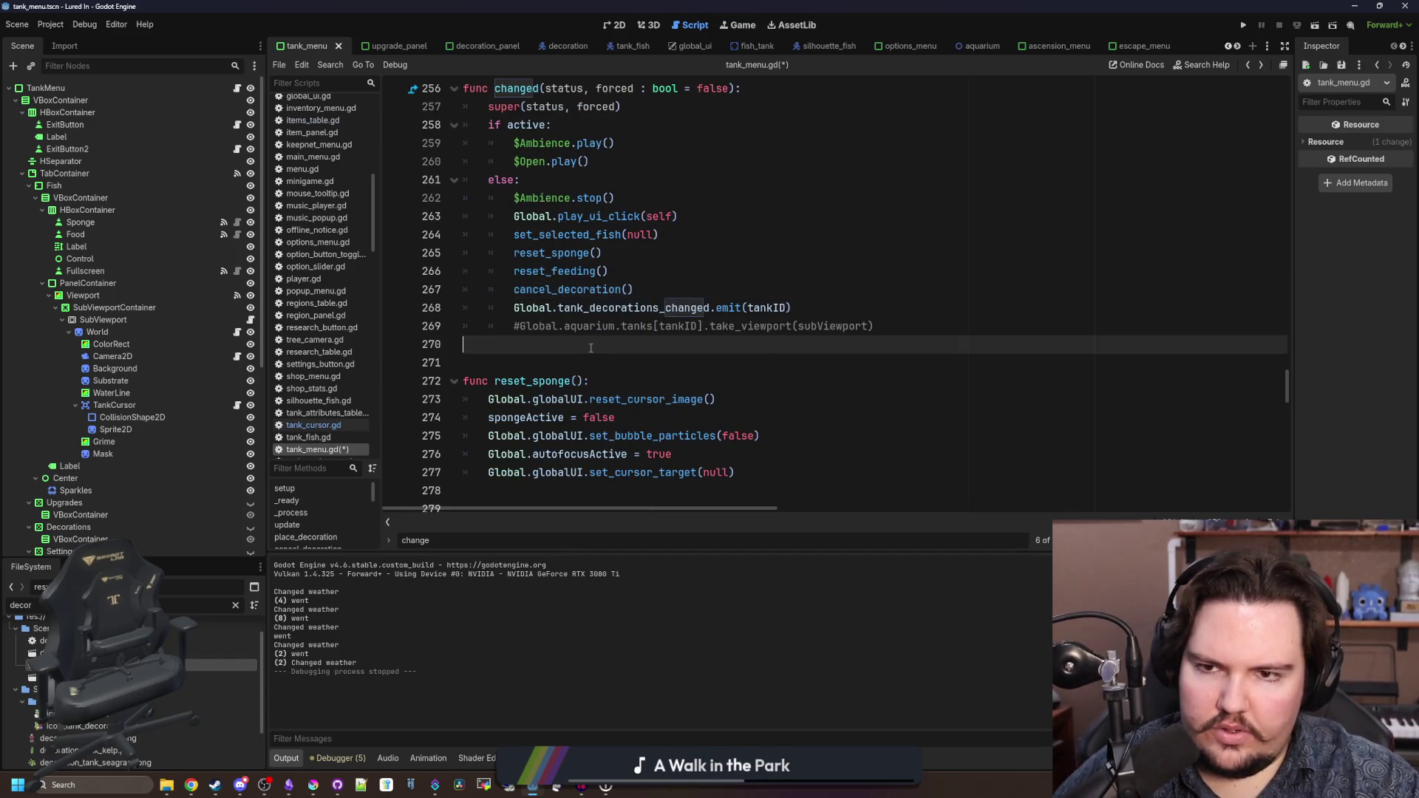
- Add cancel_decoration() after reset_feeding() in _on_tab_container_tab_changed() on line 323
scroll(642, 317, "down", 1)
scroll(642, 321, "down", 6)
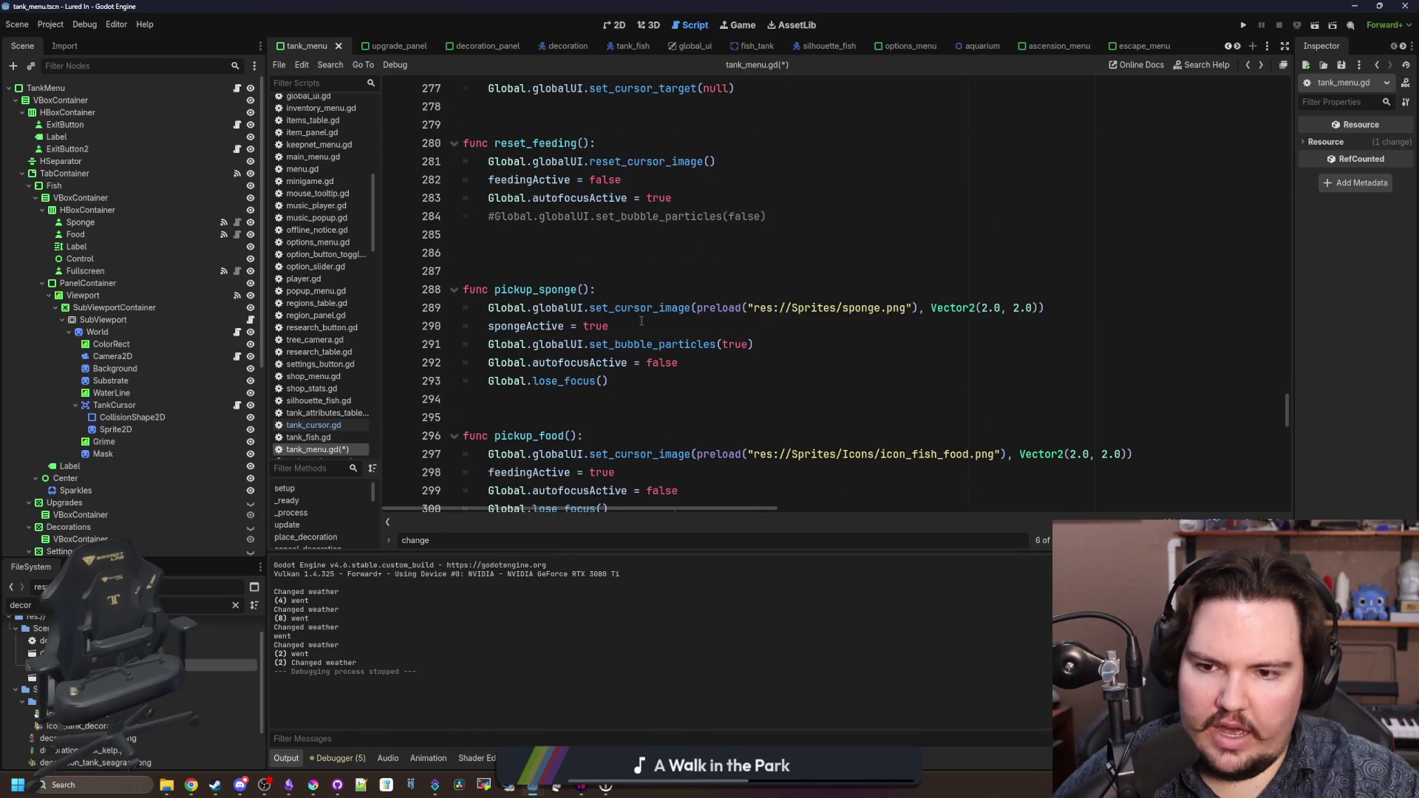
scroll(641, 321, "down", 7)
left_click(710, 307)
key("ctrl+f")
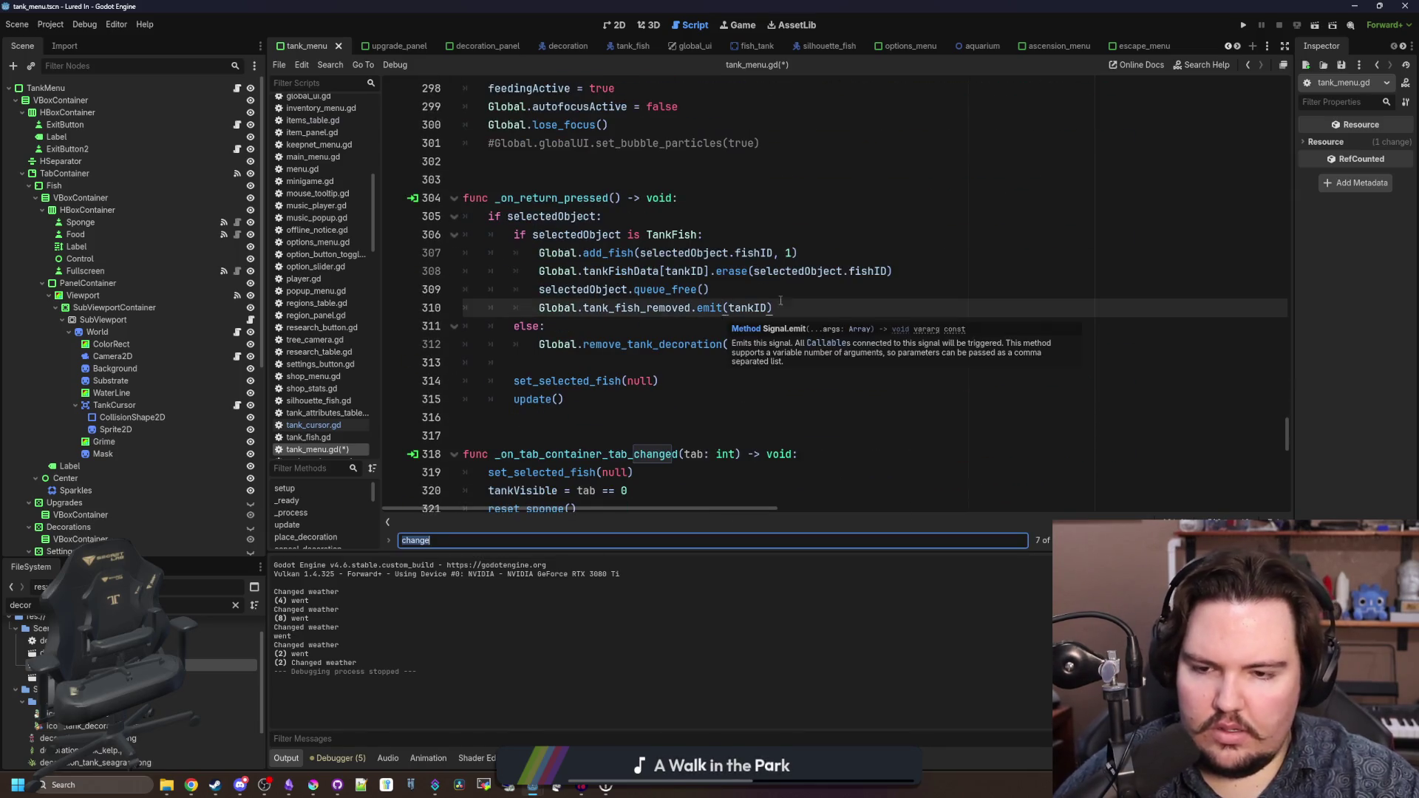
scroll(781, 301, "down", 3)
left_click(621, 328)
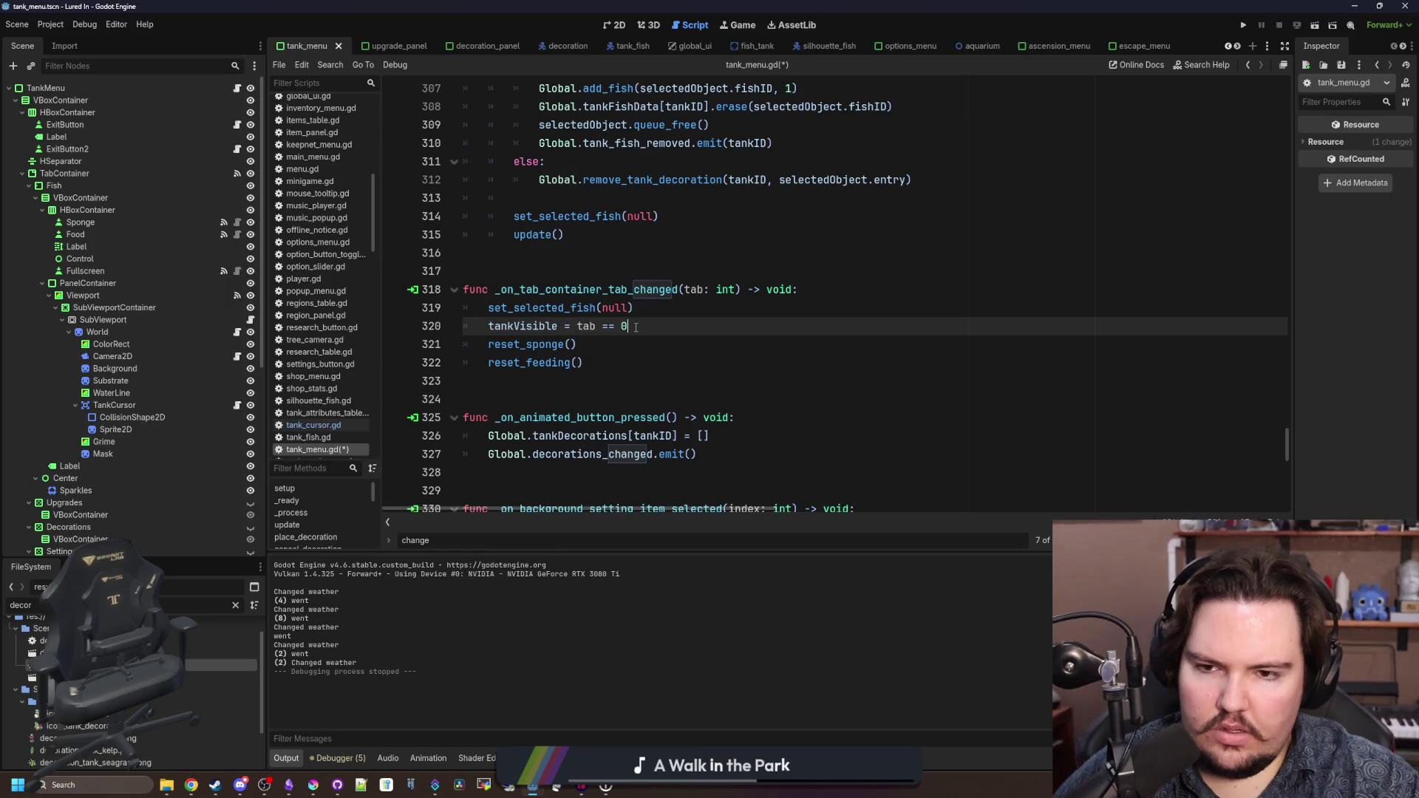
left_click(606, 362)
key("Return")
key("BackSpace")
key("BackSpace")
type("cancel_d")
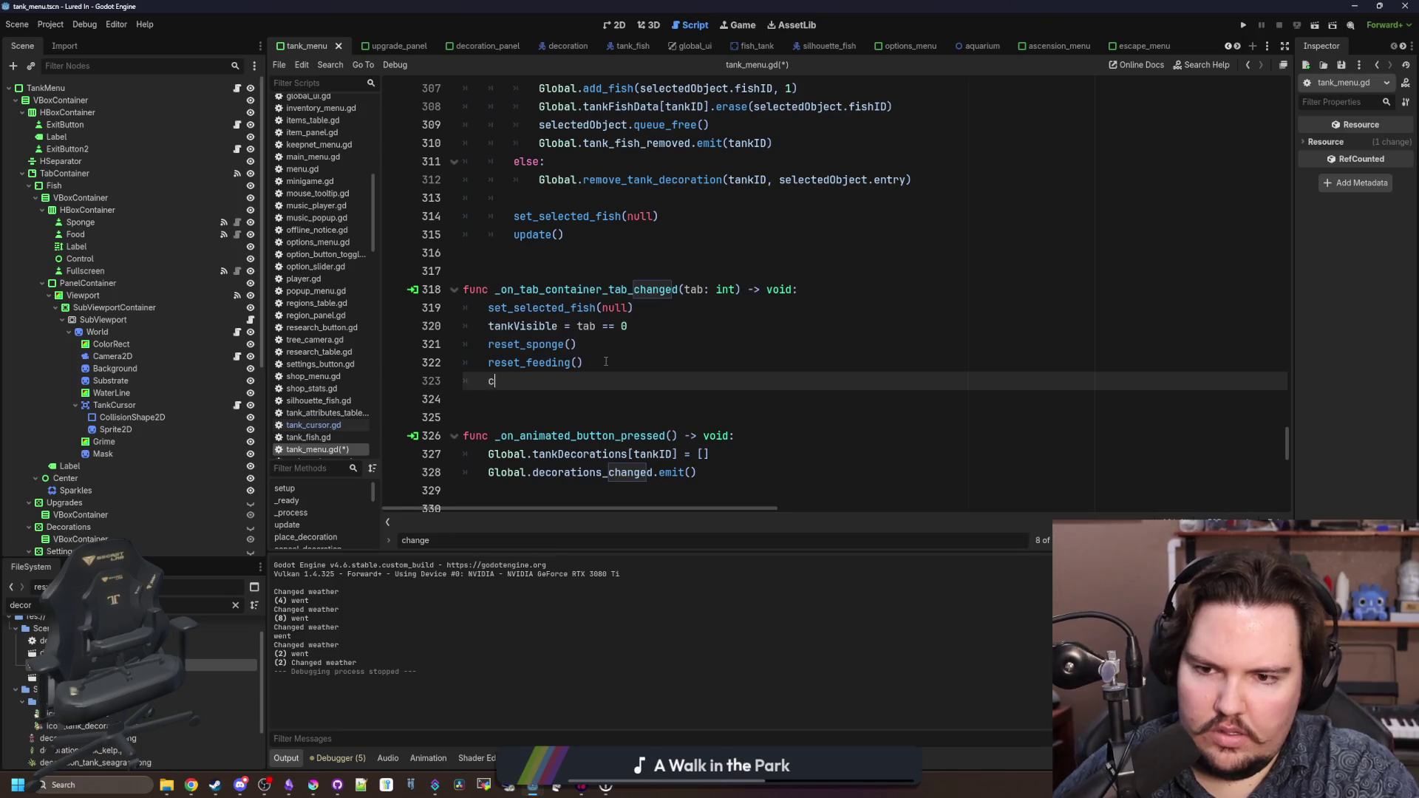
key("Return")
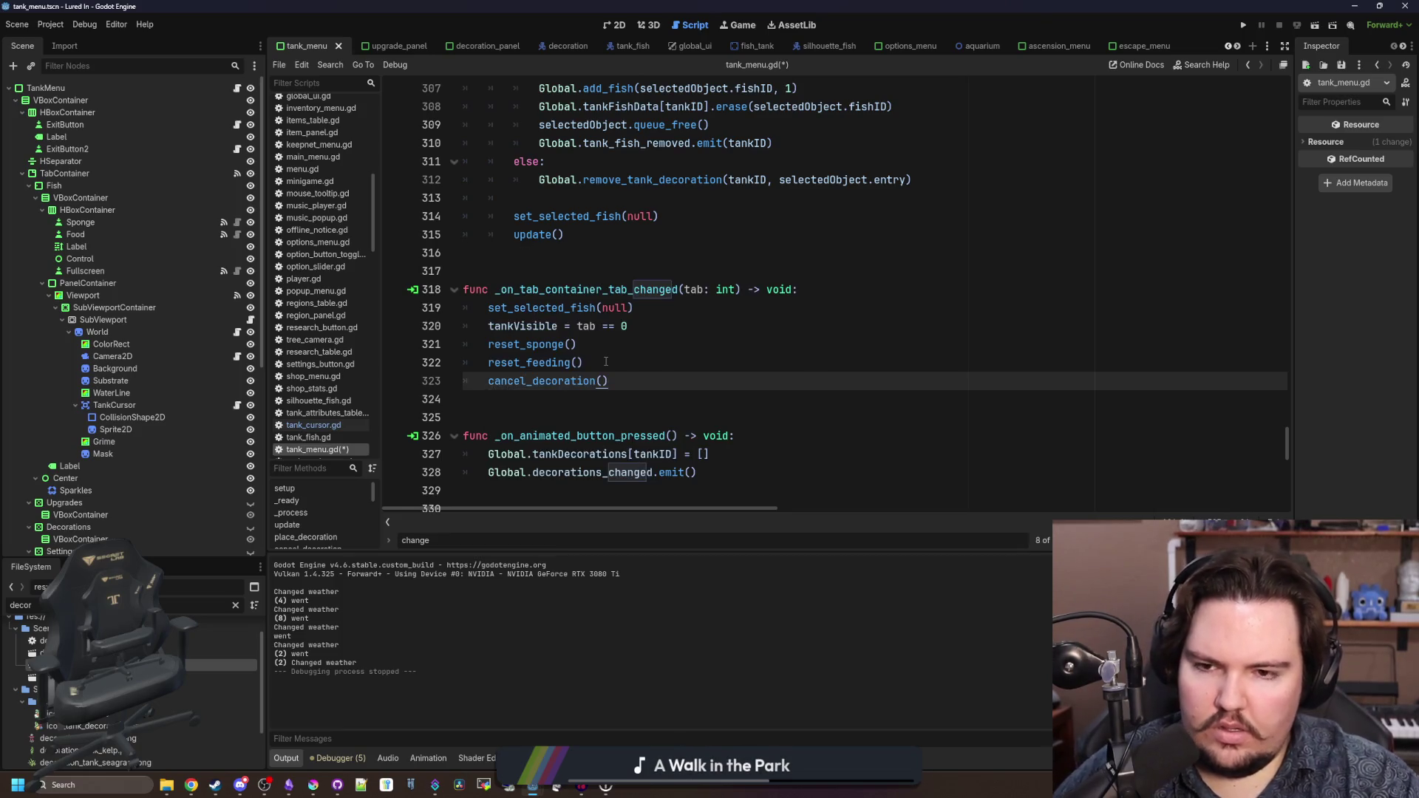
- Scroll back up and search the script for the cancel_decoration definition
left_click(598, 271)
scroll(597, 271, "down", 4)
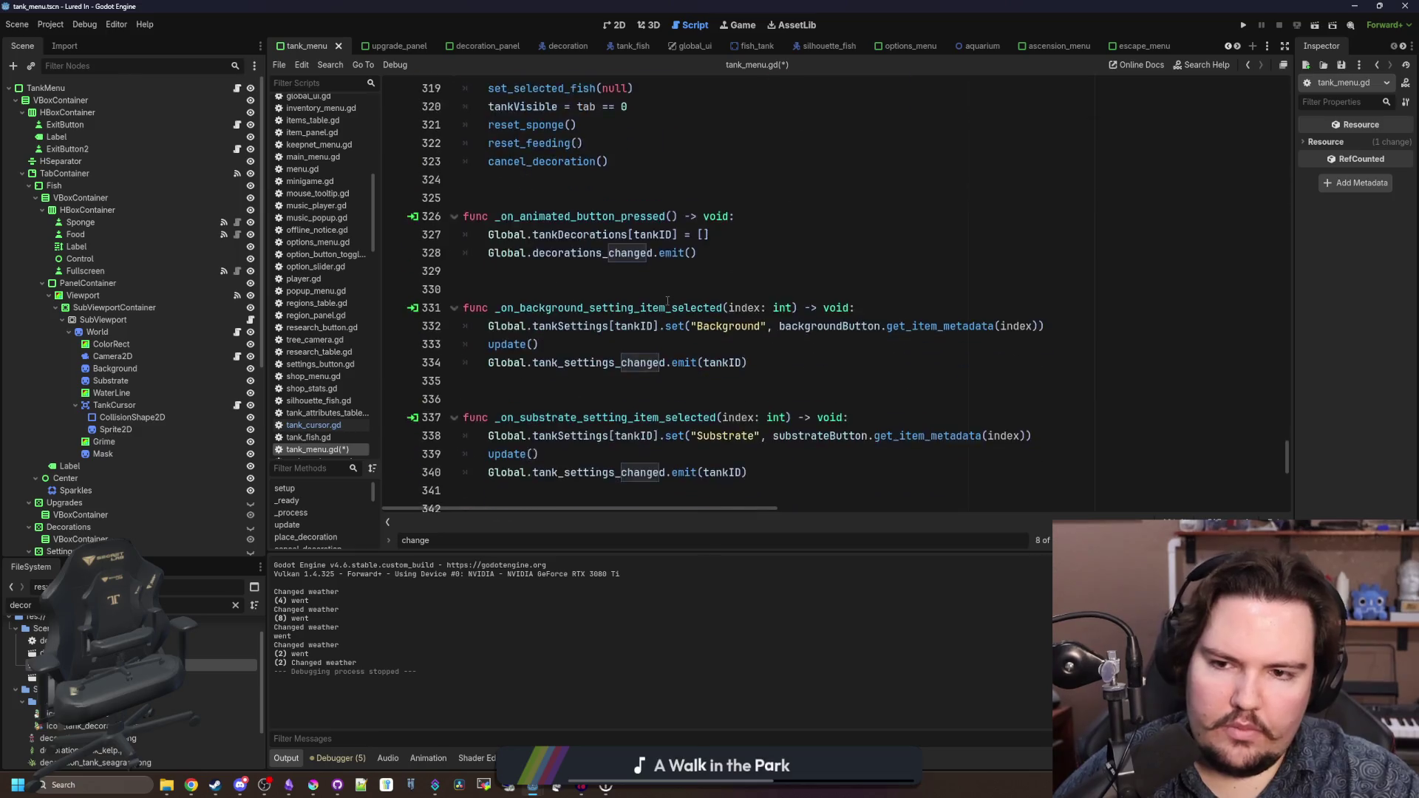
scroll(907, 310, "up", 20)
scroll(907, 310, "up", 19)
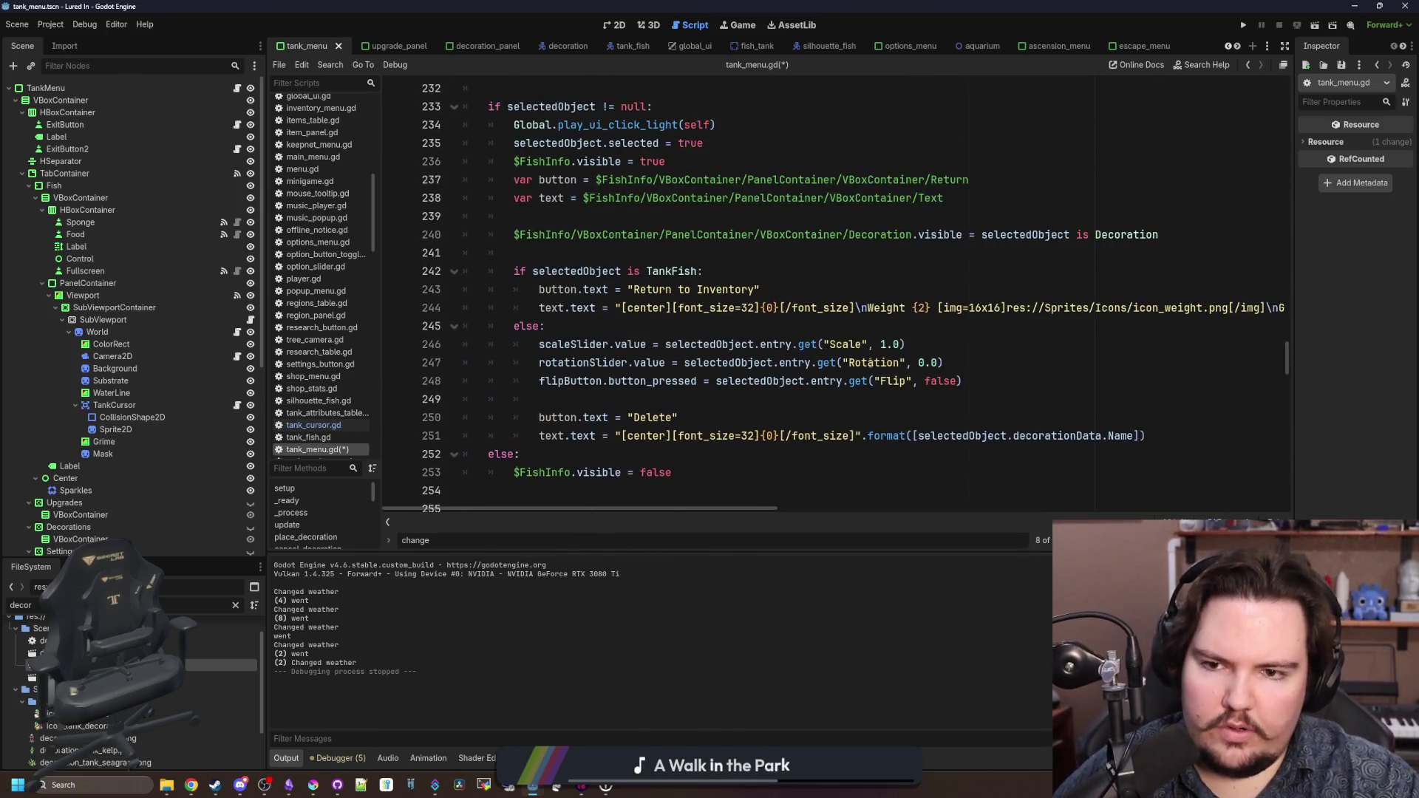
scroll(623, 368, "up", 14)
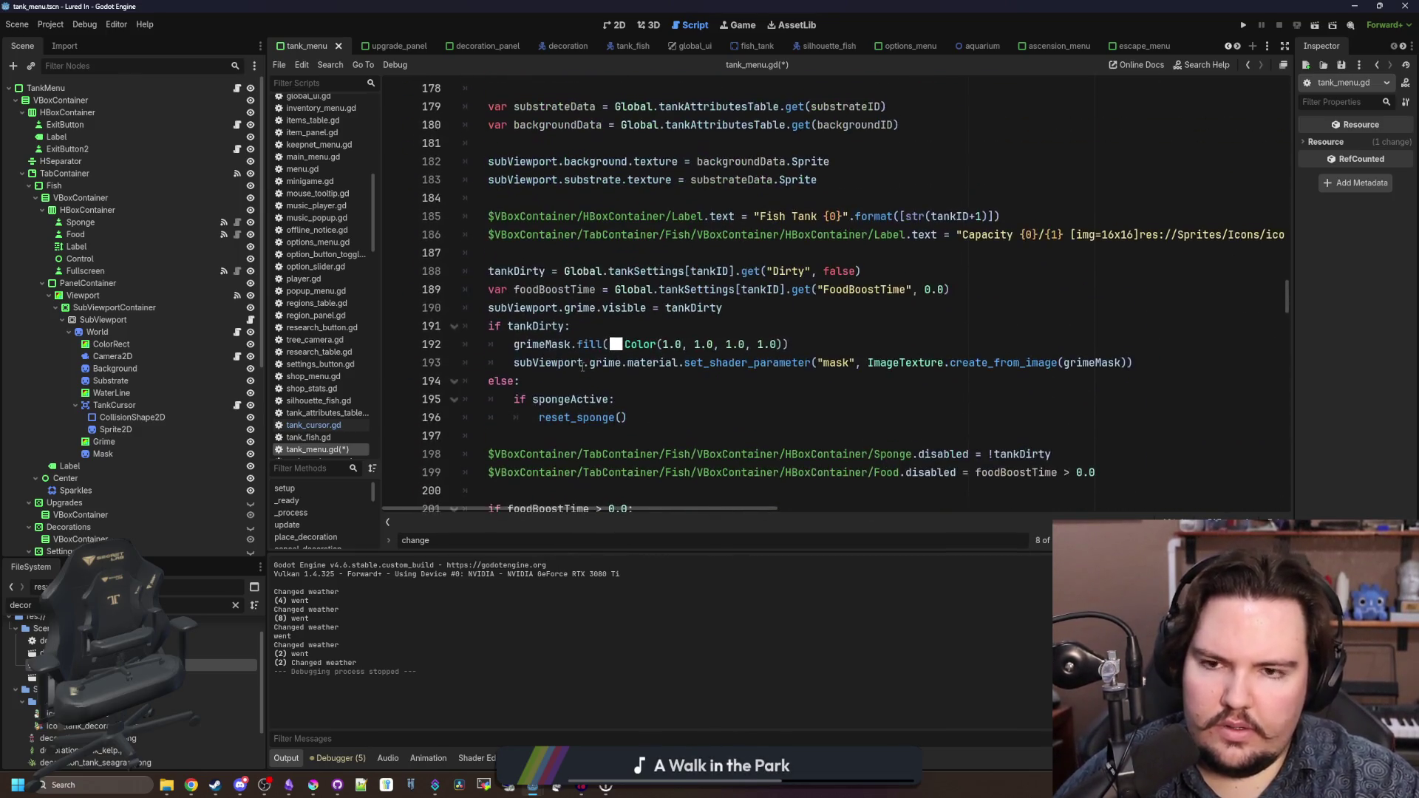
scroll(584, 368, "up", 4)
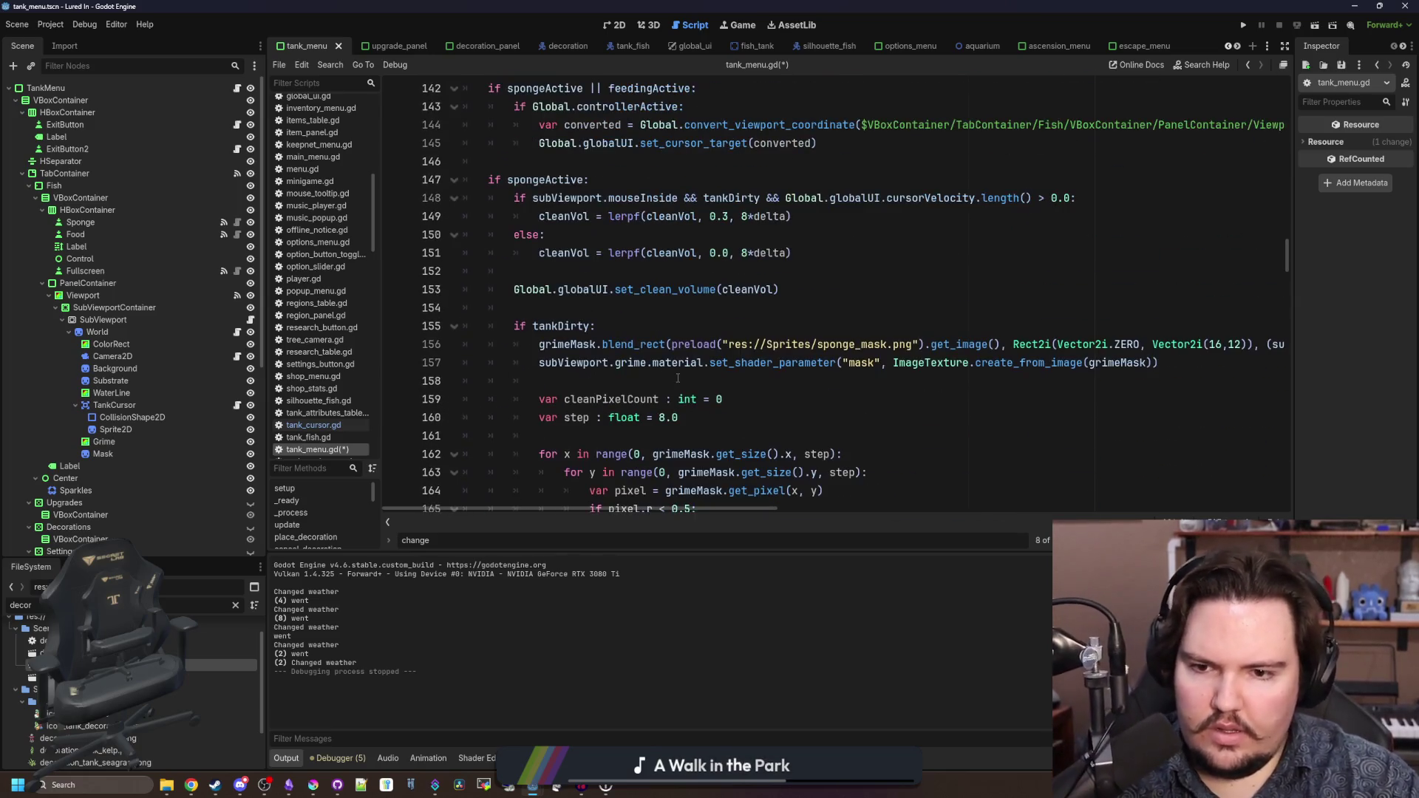
key("ctrl+f")
- Copy the two autofocus lines from place_decoration into cancel_decoration and fix their indentation
type("cancel_de")
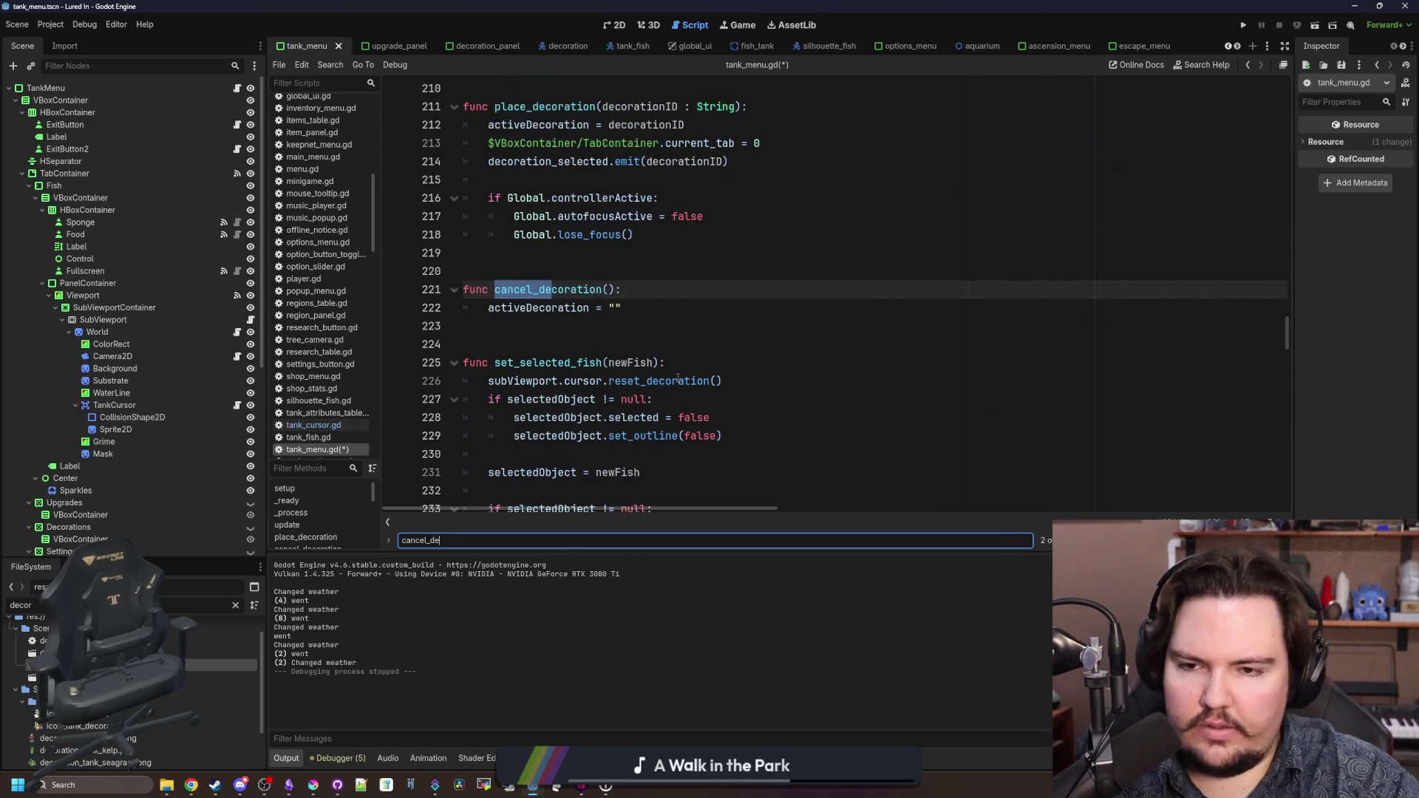
left_click(730, 309)
scroll(730, 309, "up", 2)
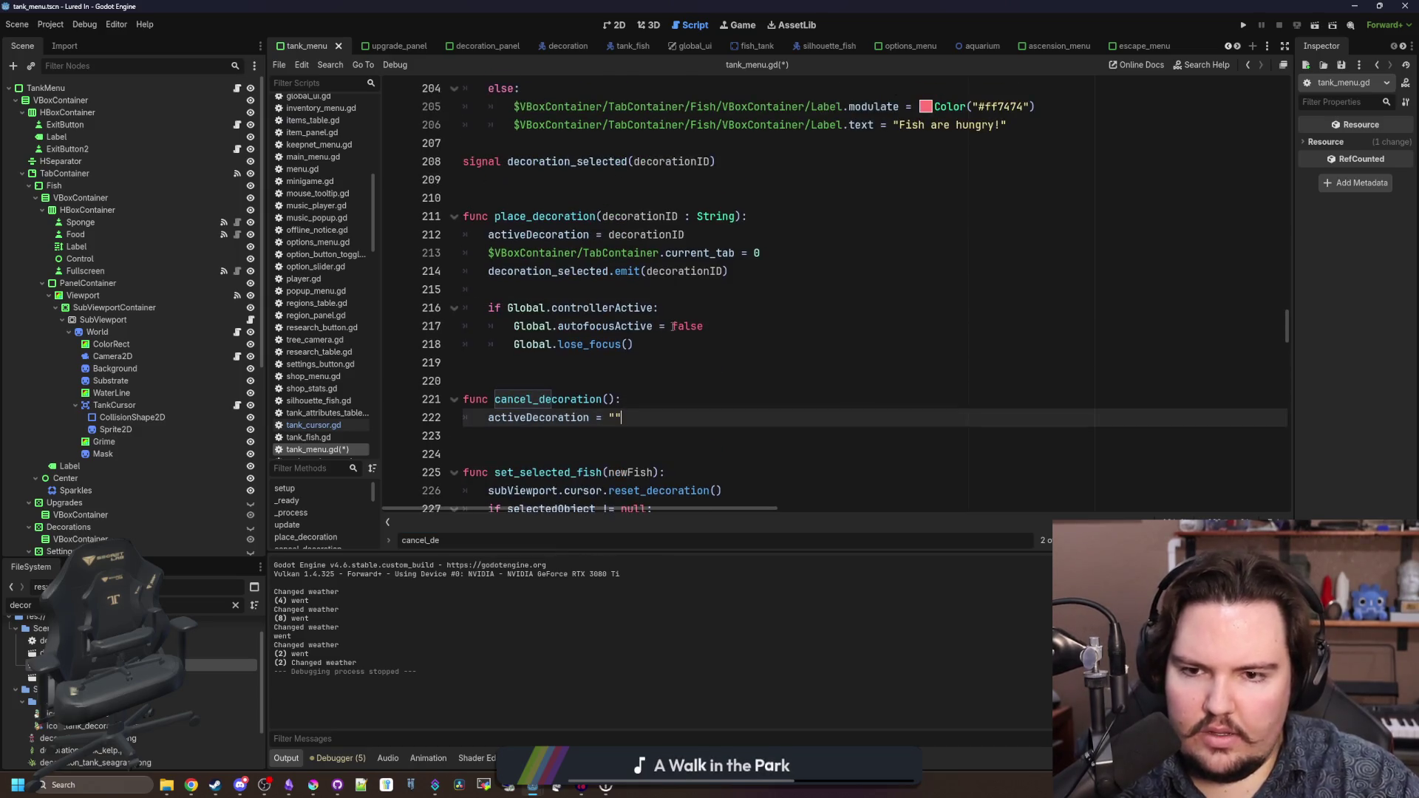
mouse_move(667, 346)
left_mouse_down()
mouse_move(473, 326)
mouse_move(473, 307)
left_mouse_up()
left_click(667, 346)
left_click_drag(667, 346, 466, 326)
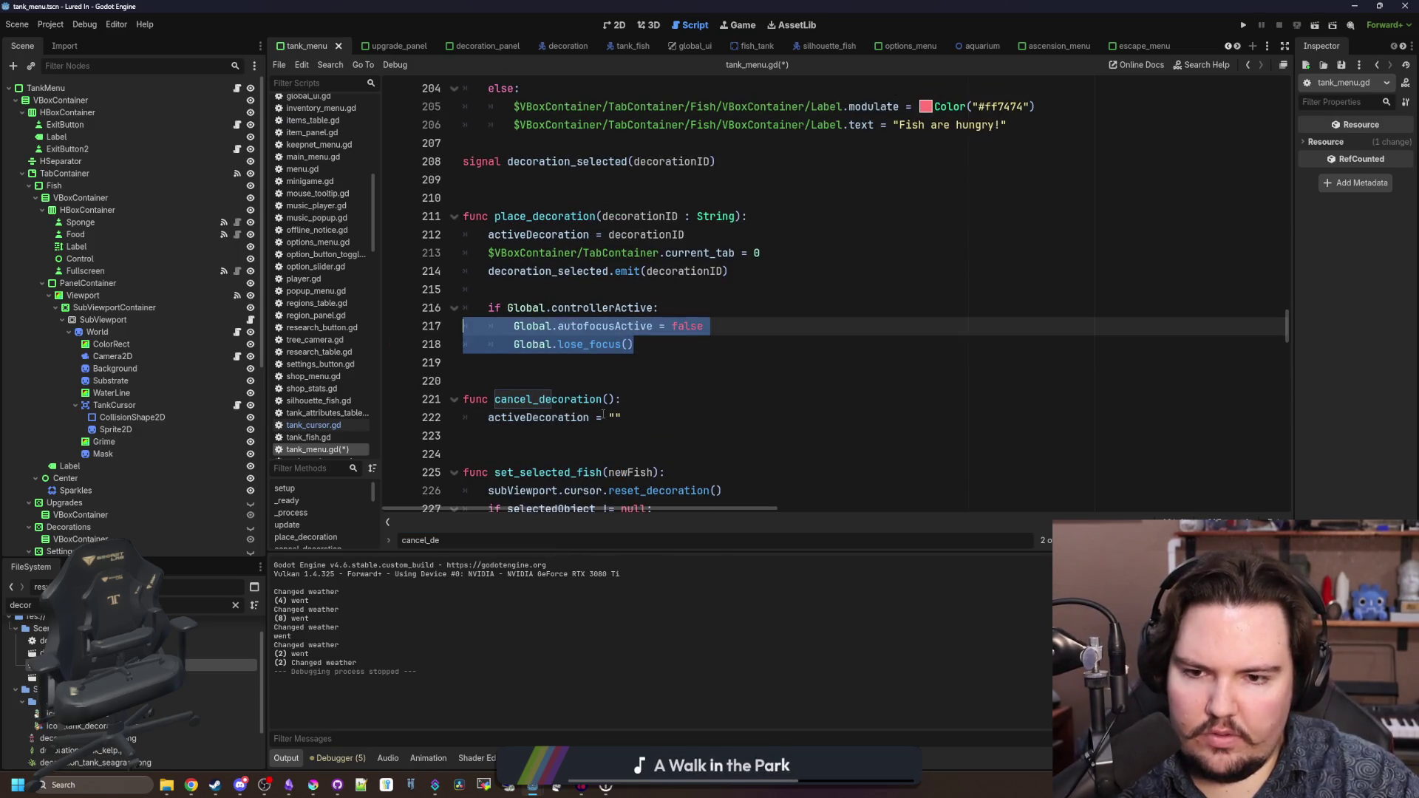
key("ctrl+c")
left_click(554, 419)
key("Return")
key("ctrl+v")
left_click(539, 436)
key("BackSpace")
key("BackSpace")
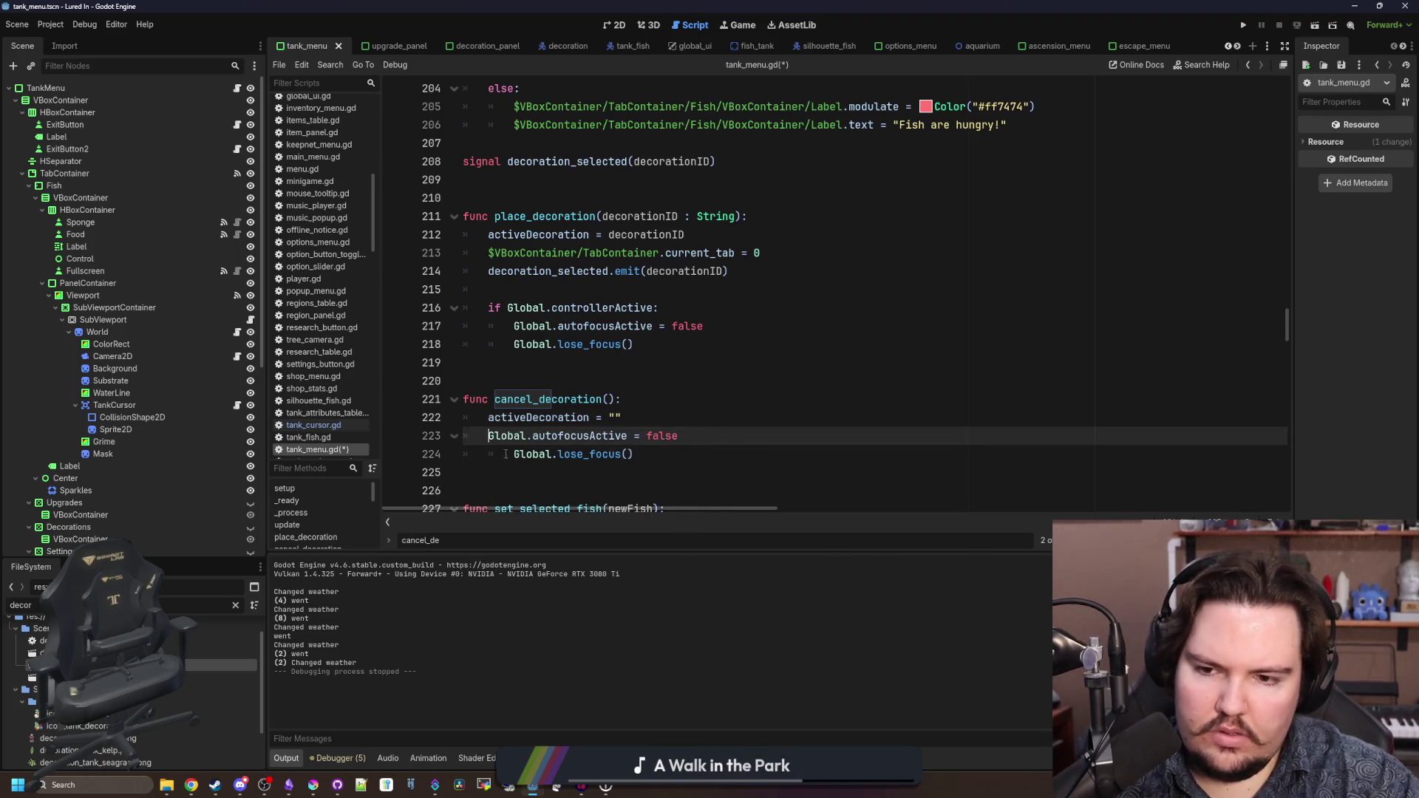
left_click(514, 454)
key("BackSpace")
- Change the pasted autofocusActive value to true, delete the lose_focus() line, and save tank_menu.gd
scroll(619, 425, "down", 1)
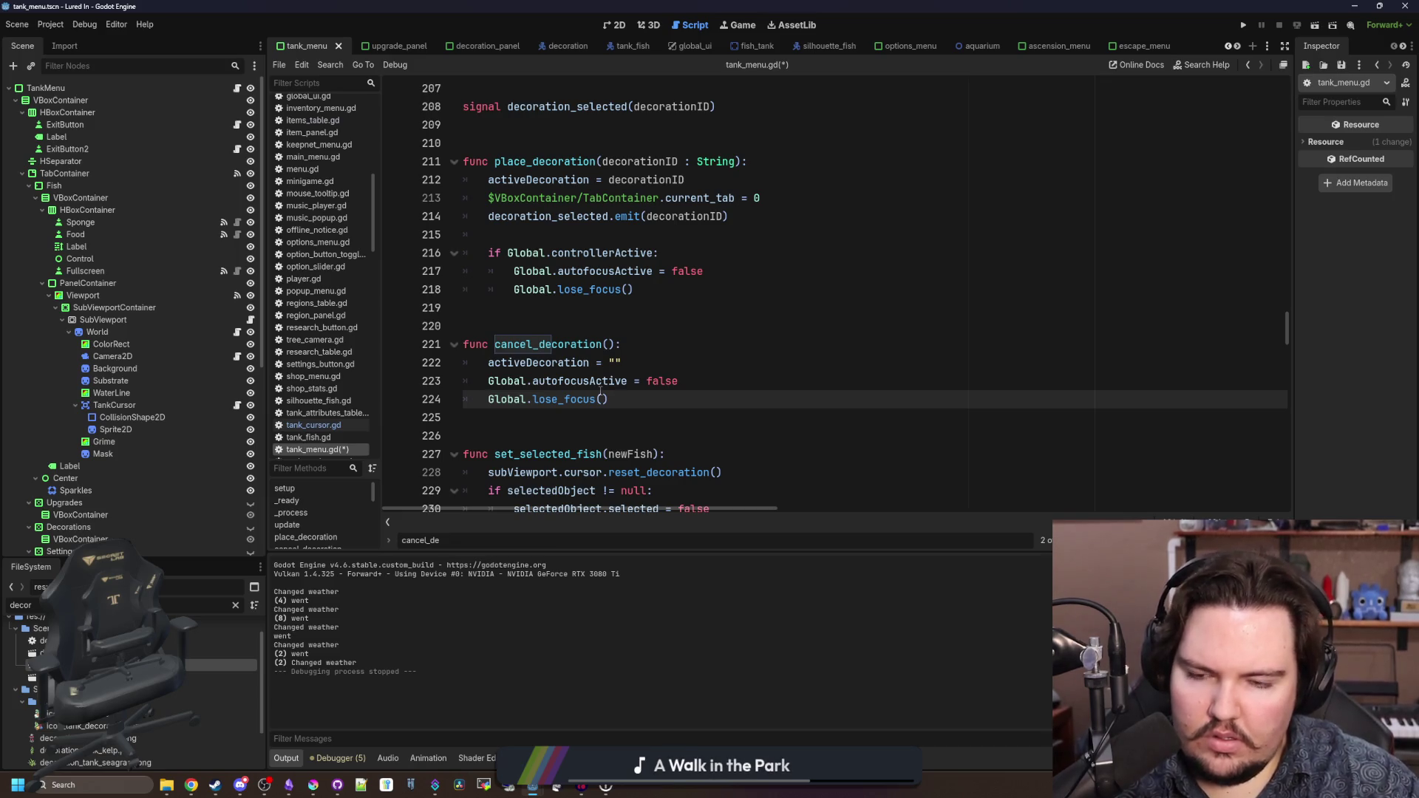
double_click(659, 380)
type("true")
triple_click(635, 394)
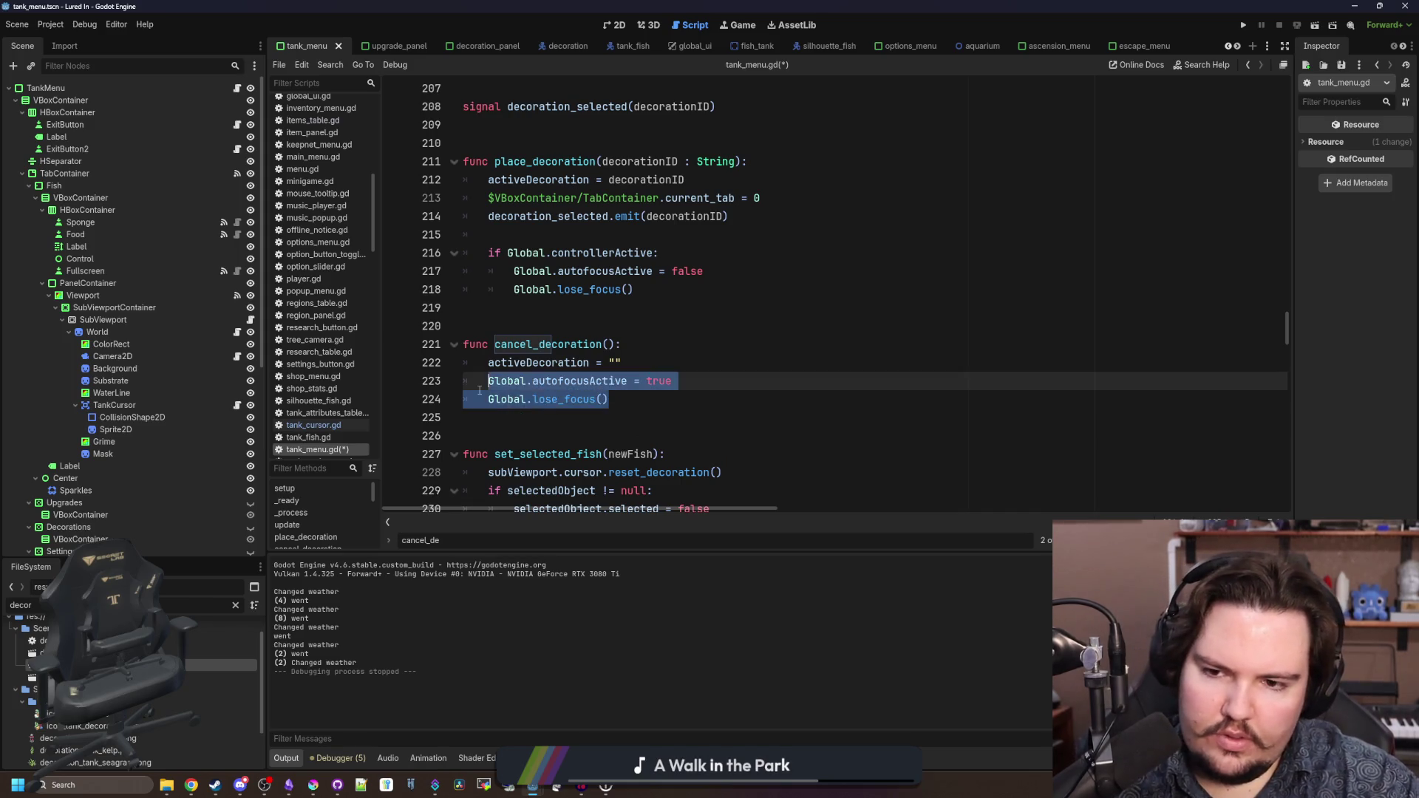
key("BackSpace")
key("BackSpace")
left_click(733, 352)
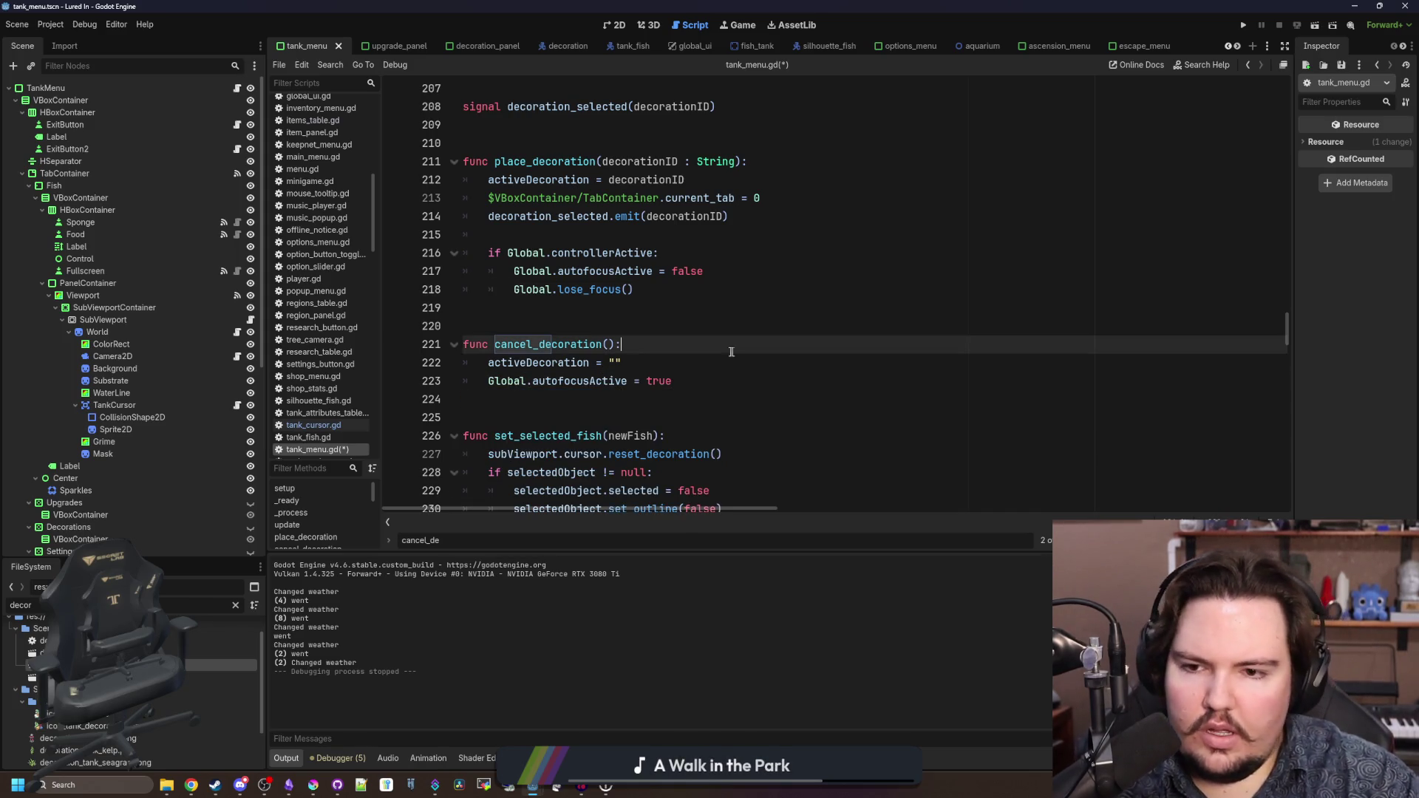
left_click(652, 355)
key("ctrl+s")
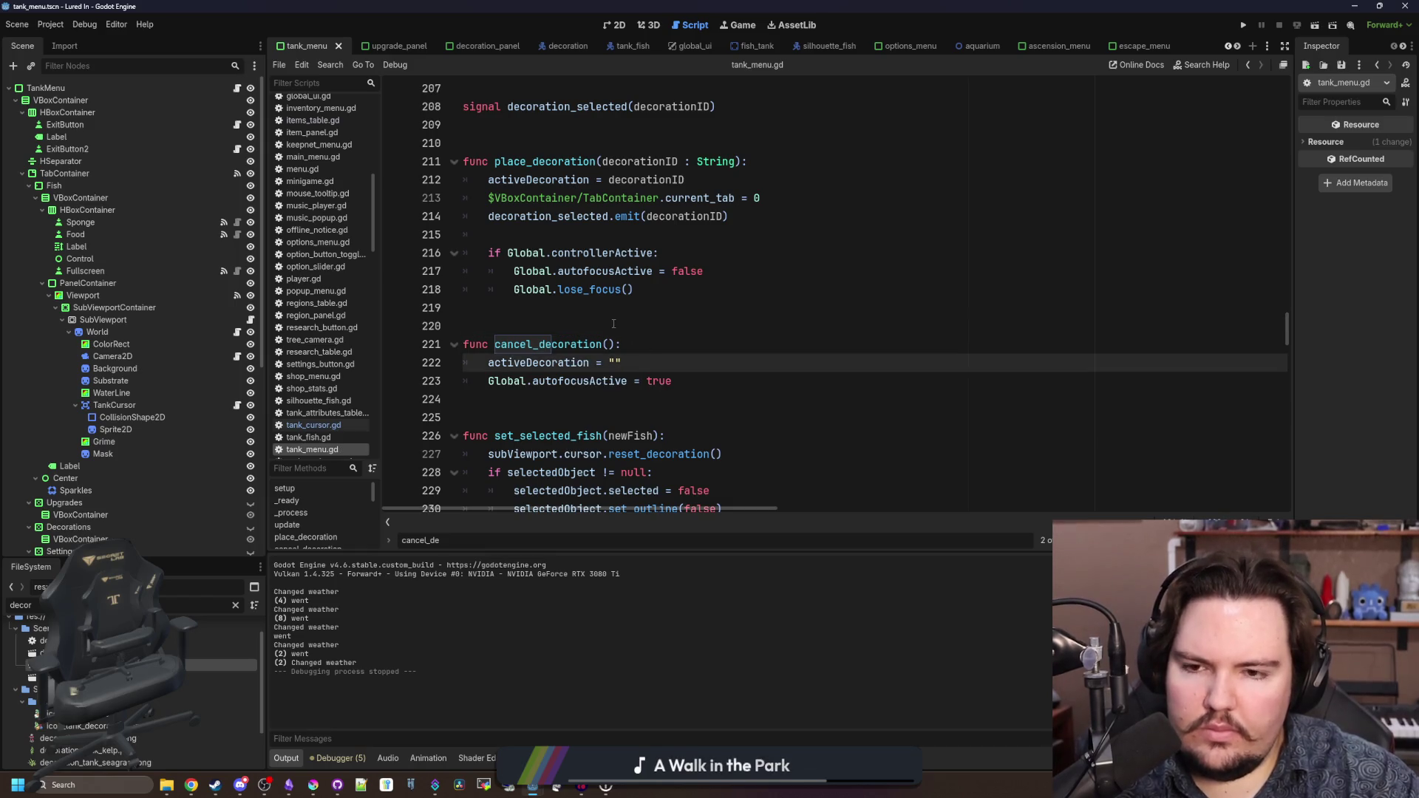
- Open tank_cursor.gd from the TankCursor node and scroll to its decorationID click_left/click_right handling
left_click(236, 405)
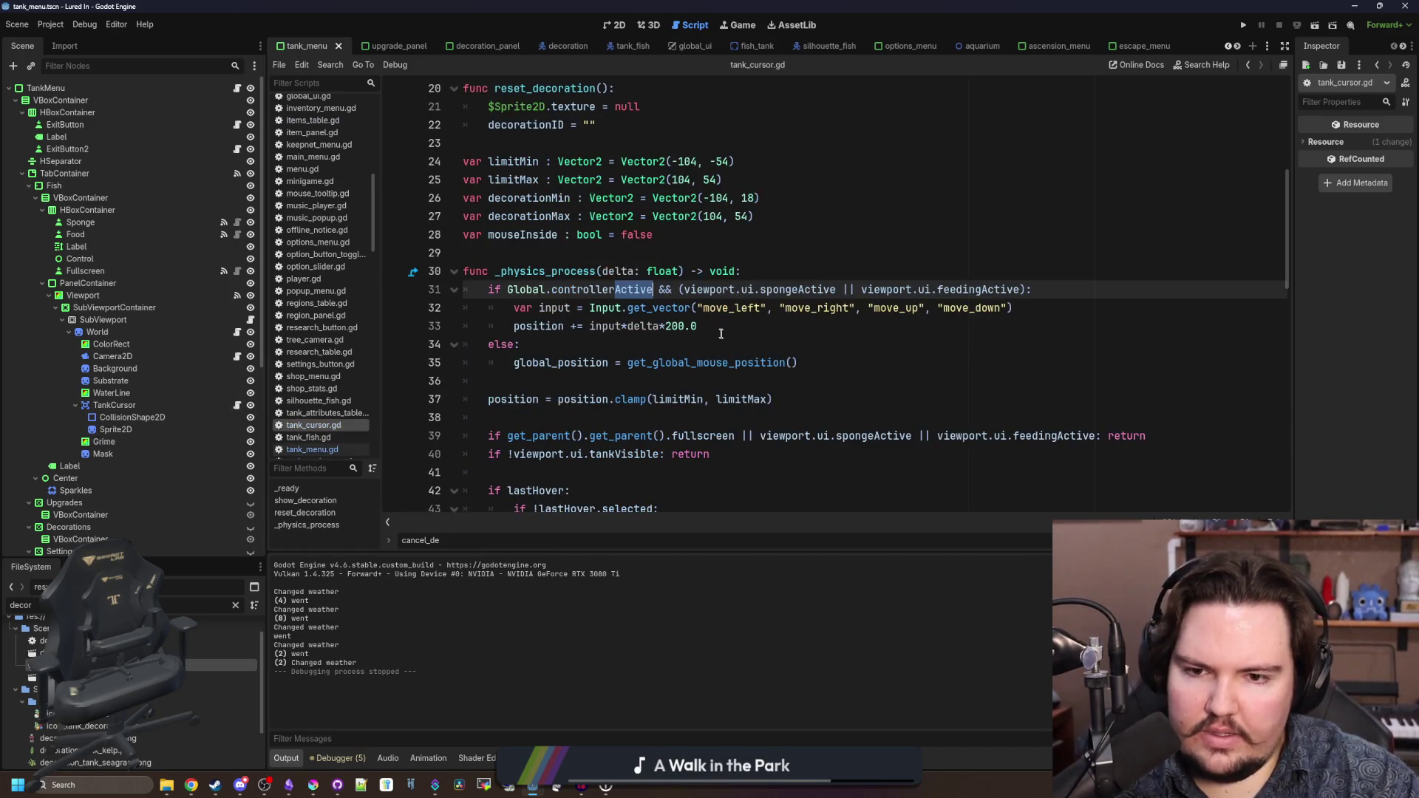
scroll(721, 334, "down", 15)
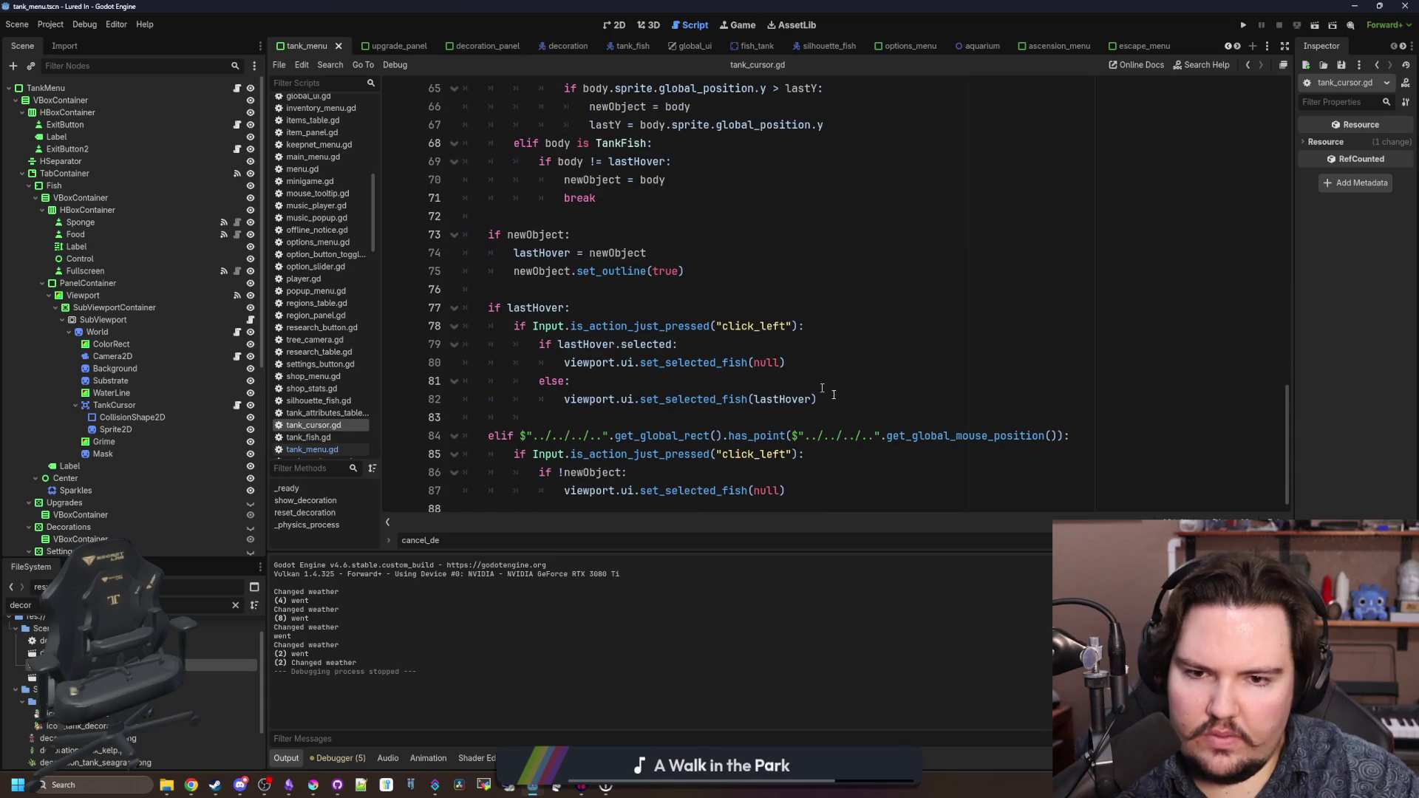
scroll(677, 446, "up", 8)
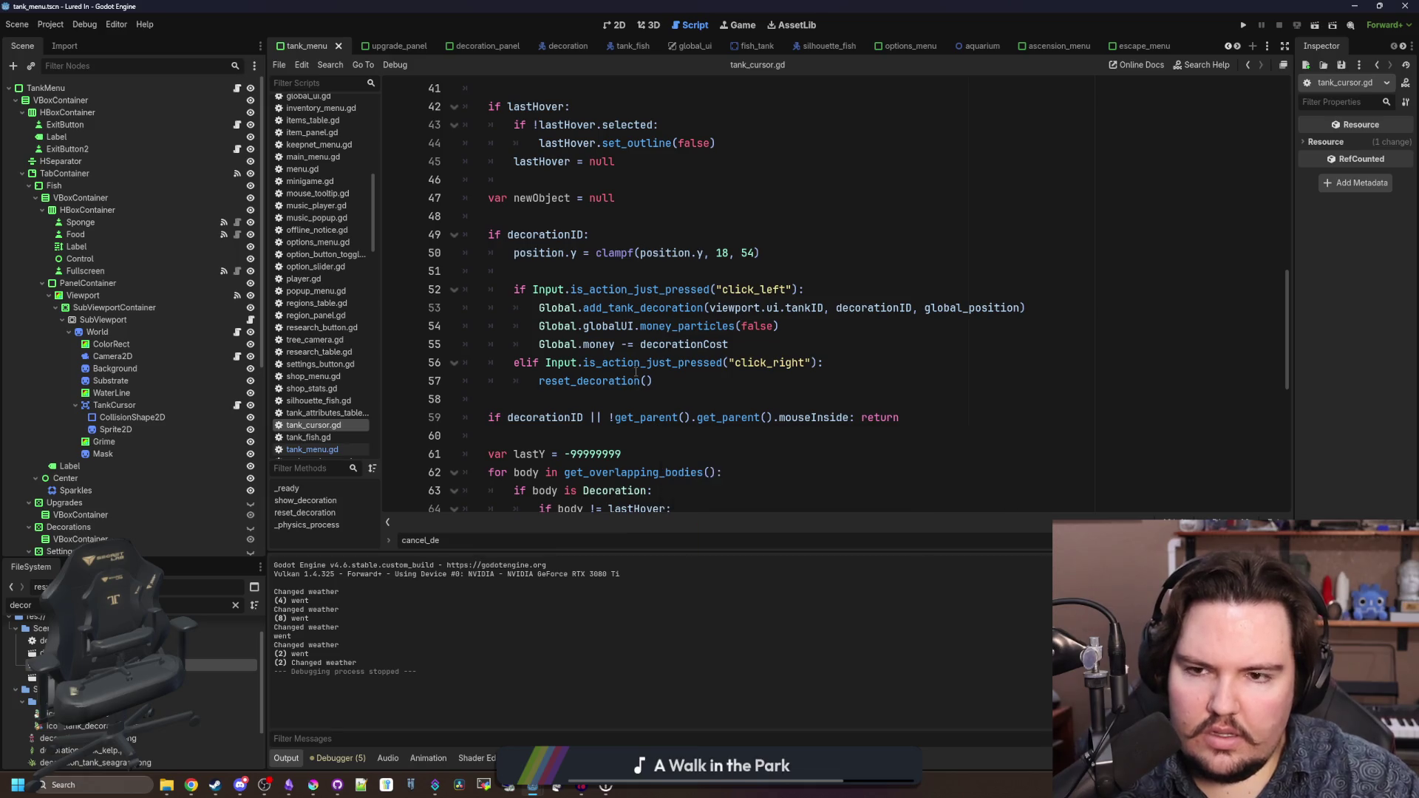
scroll(634, 369, "up", 1)
left_click(626, 332)
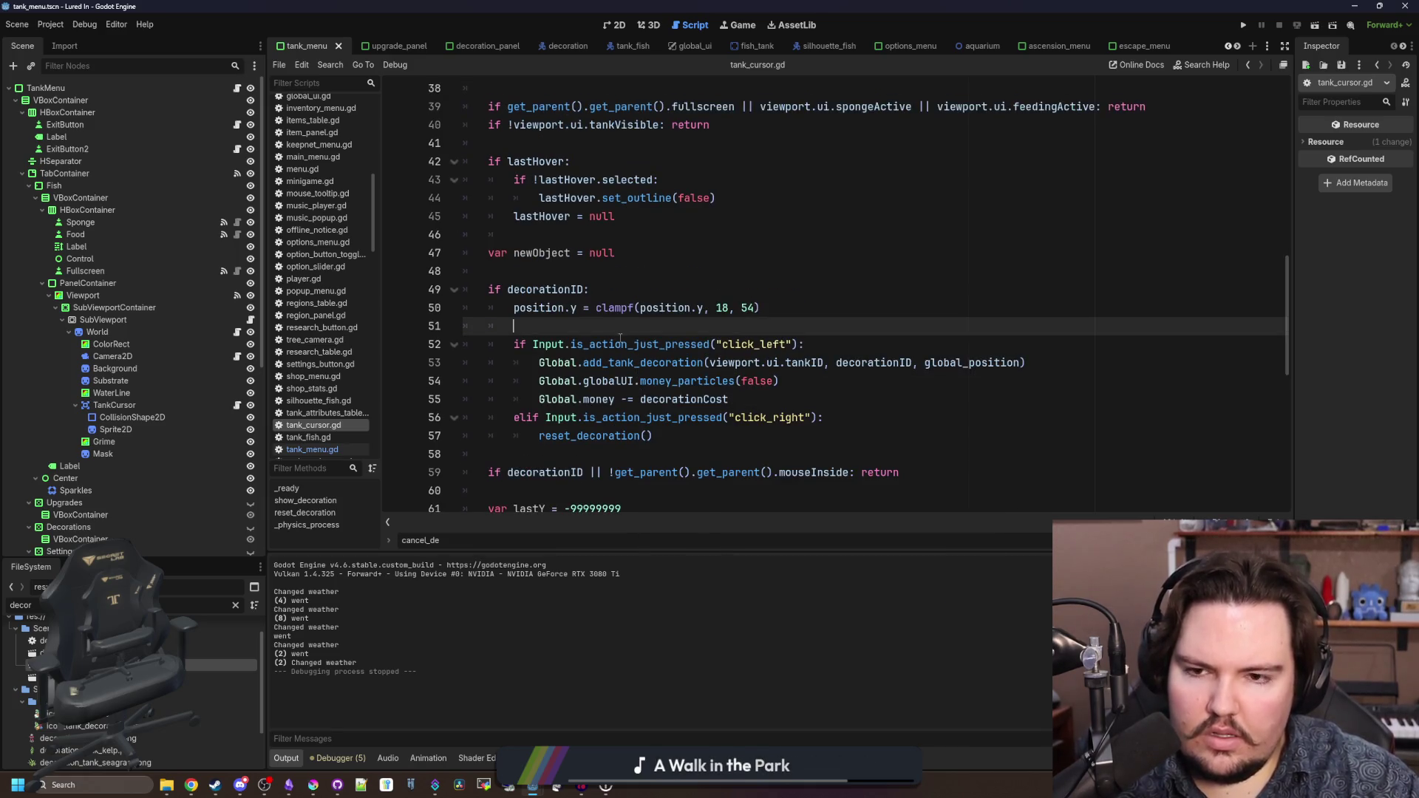
scroll(620, 337, "up", 3)
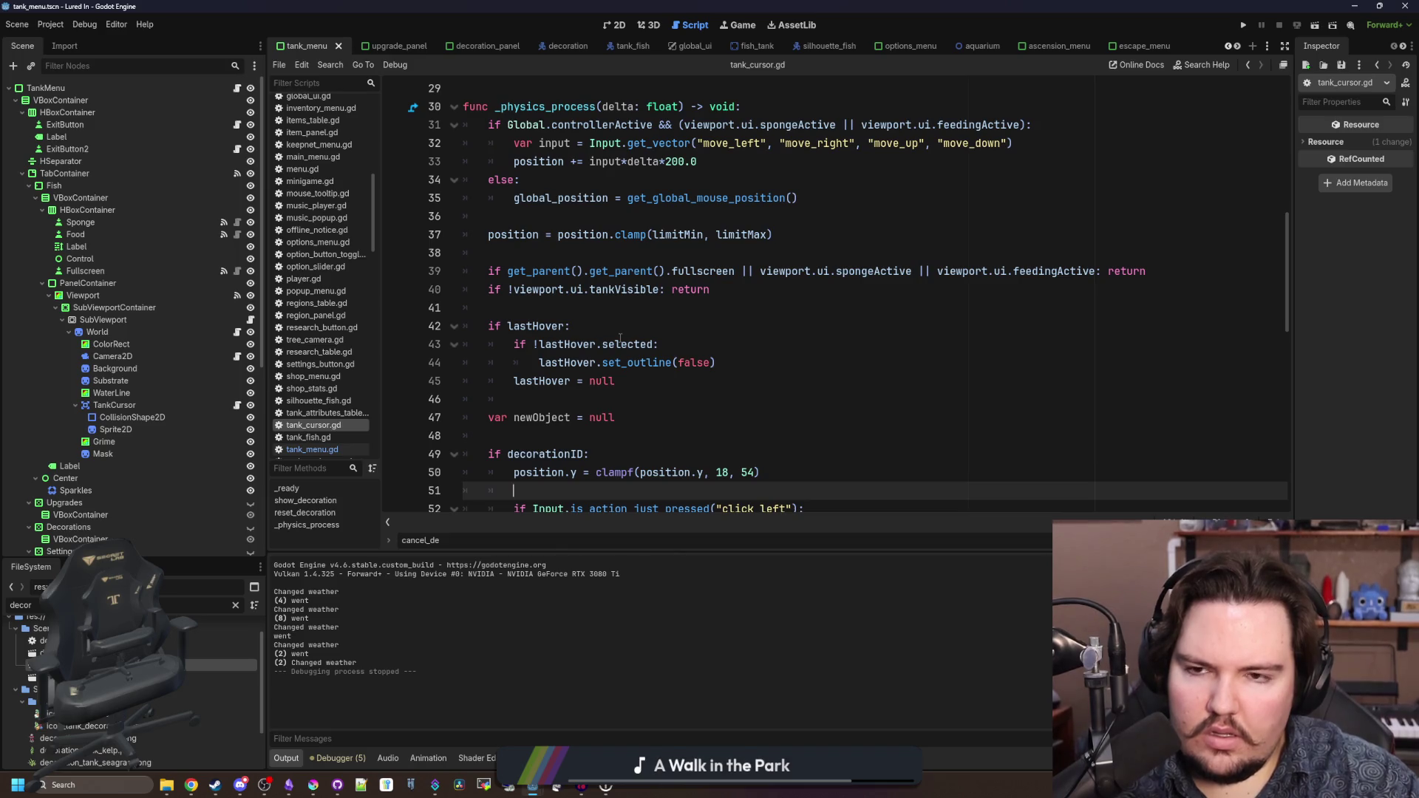
scroll(620, 337, "down", 4)
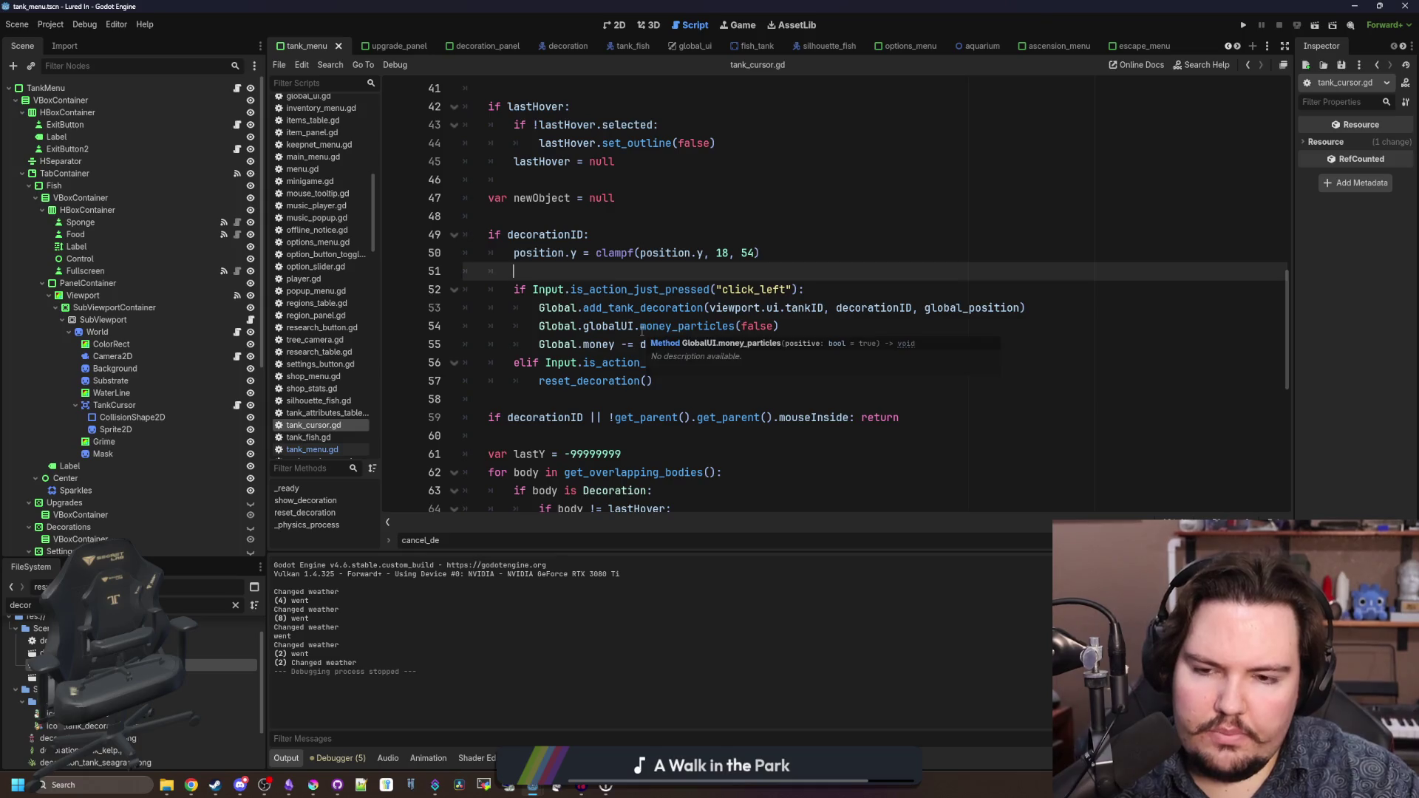
left_click(640, 397)
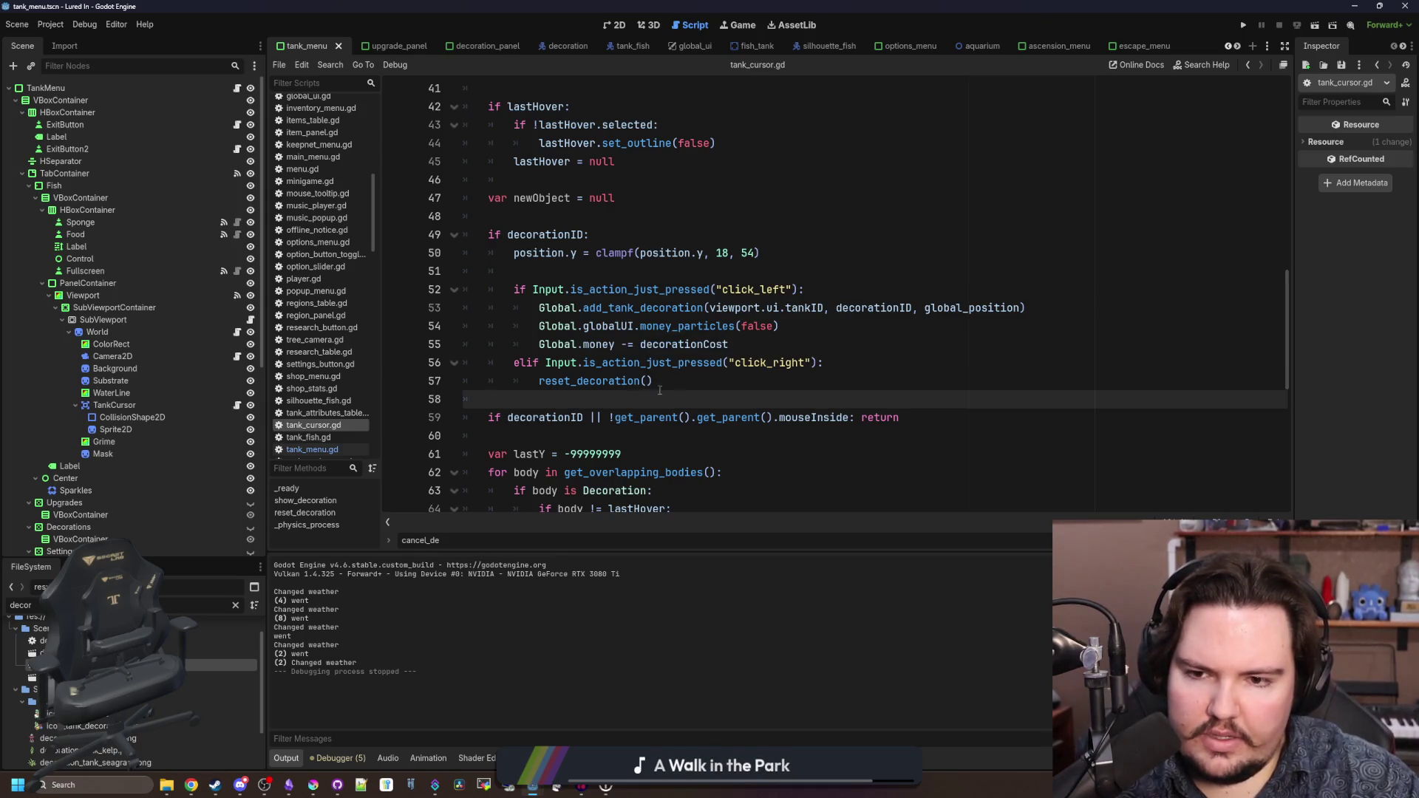
- Add viewport.ui.cancel_decoration() after reset_decoration() on line 57, check the viewport declaration, and save
left_click_drag(678, 383, 524, 390)
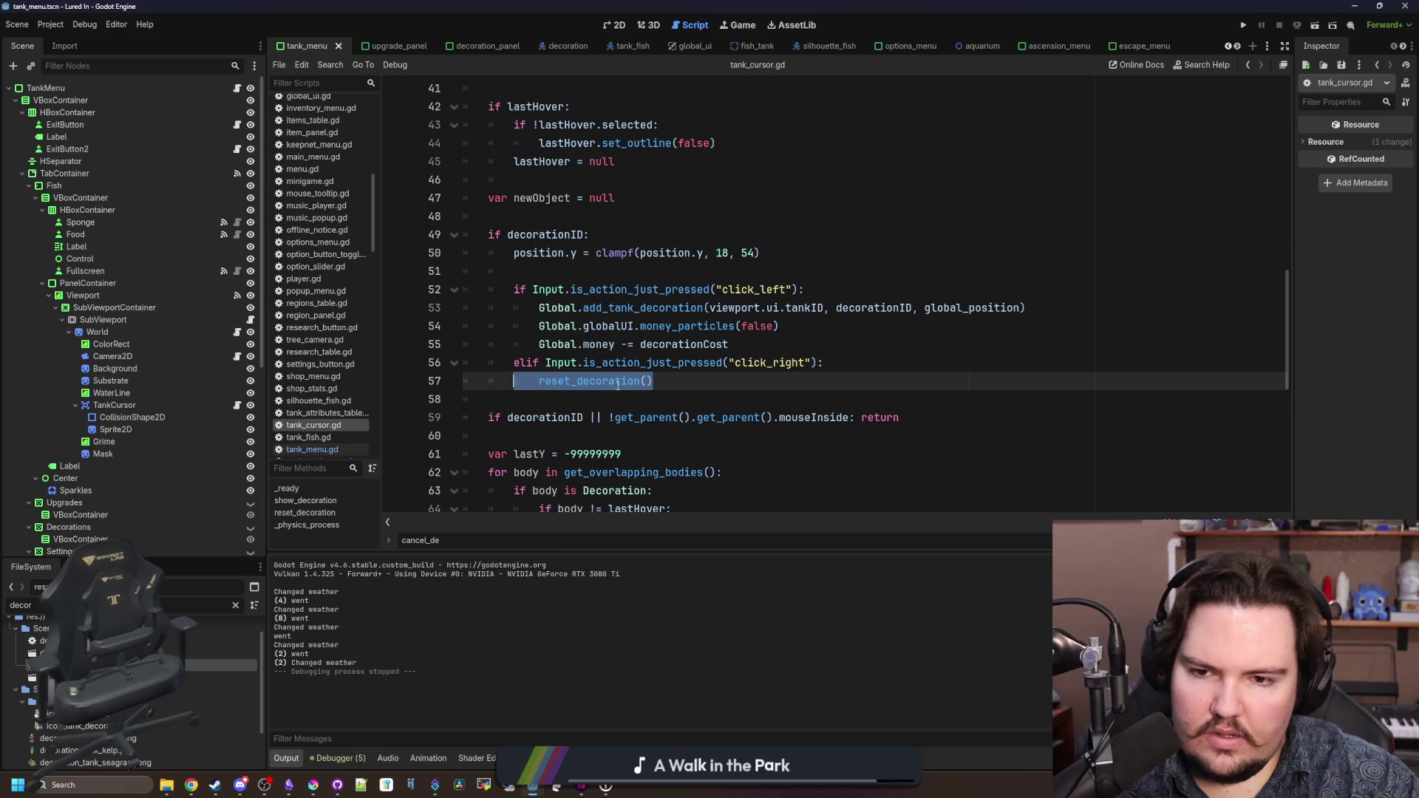
left_click(678, 378)
key("Return")
type("vie")
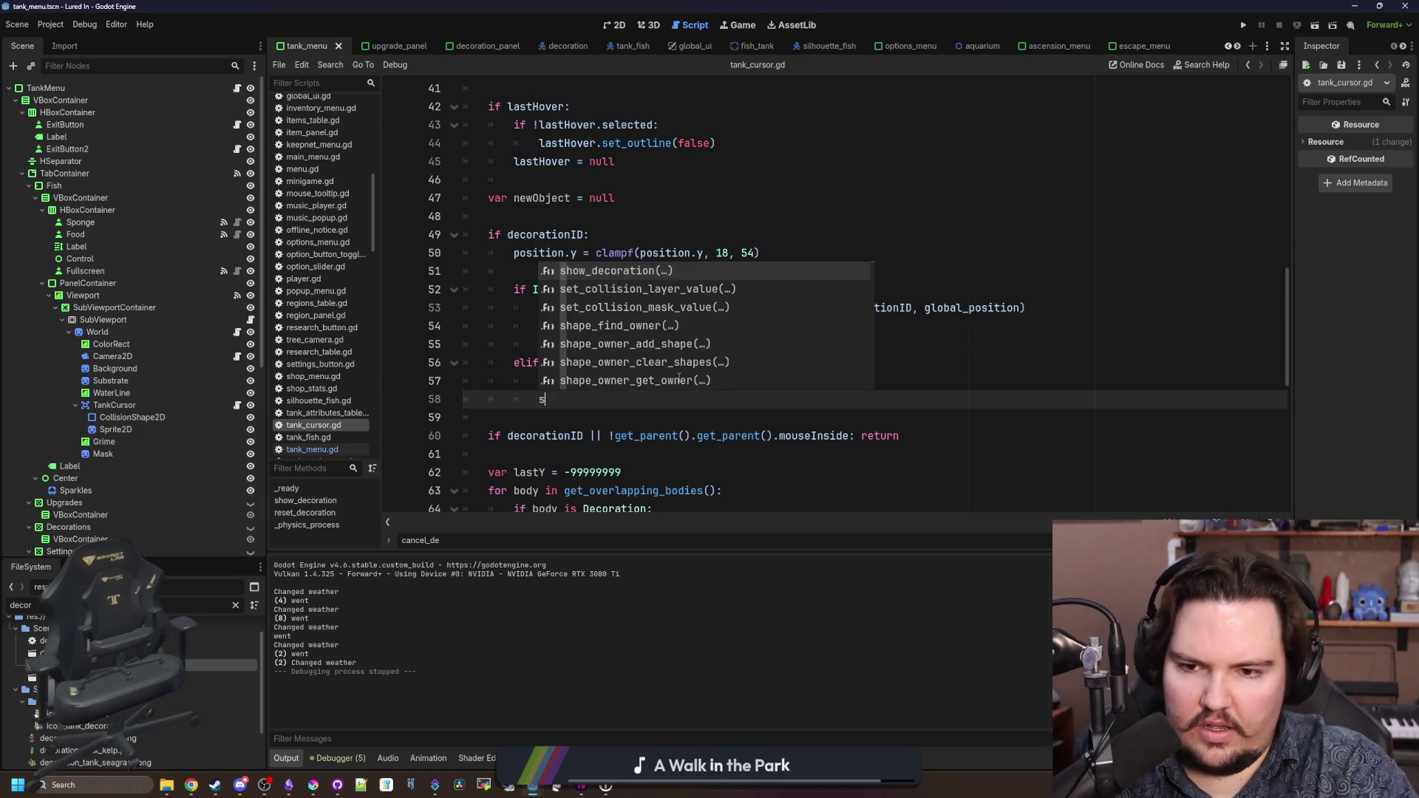
type("wport.ui.cancel_")
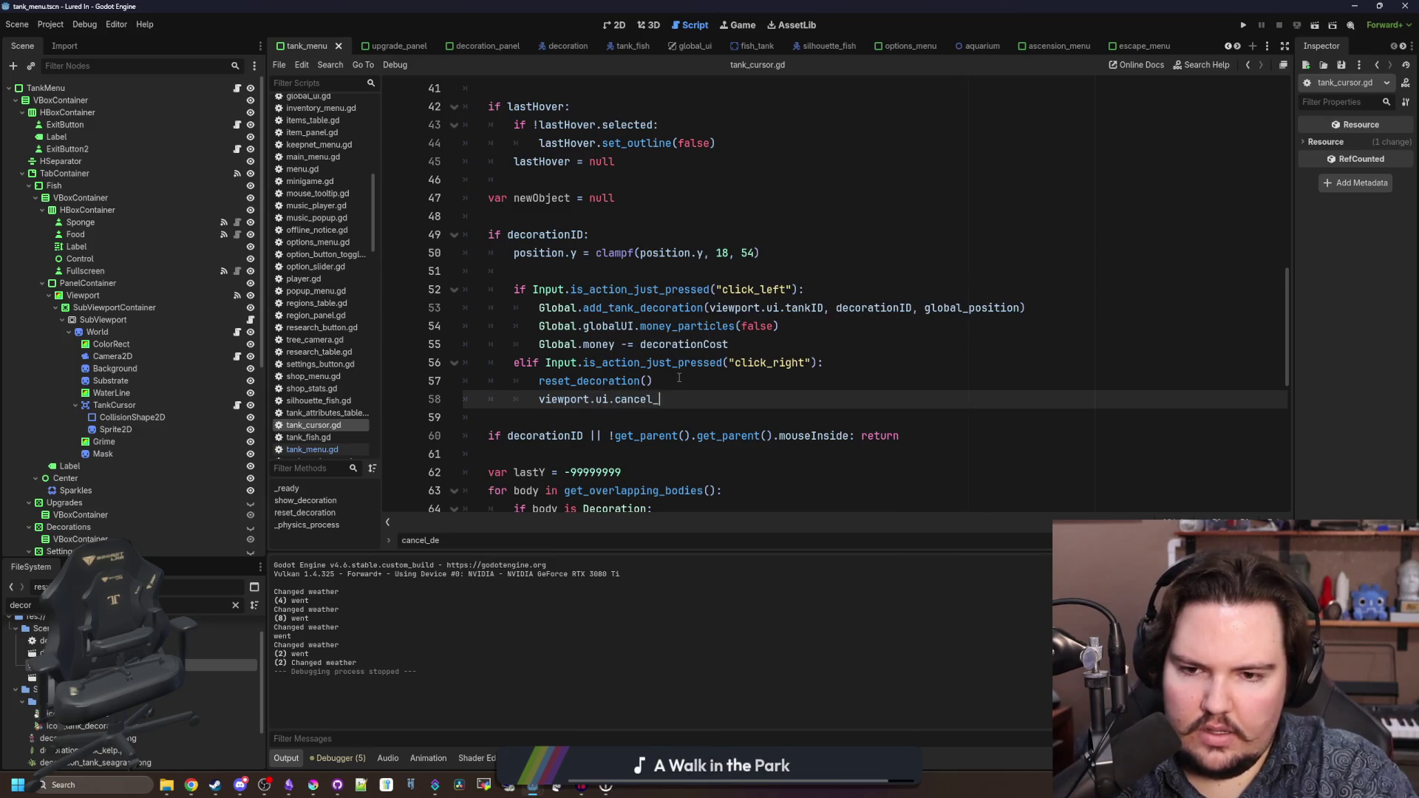
type("decoration()")
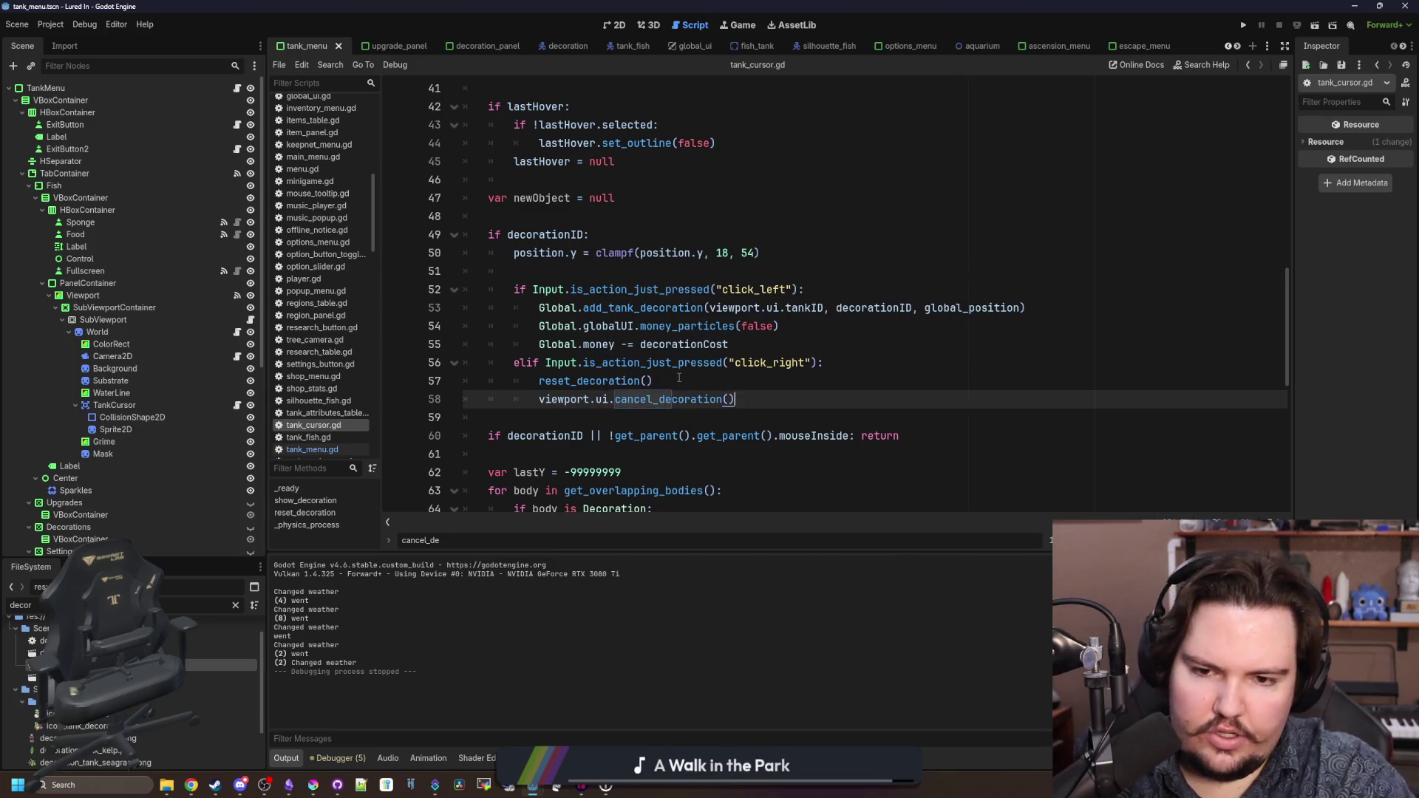
left_click(602, 399)
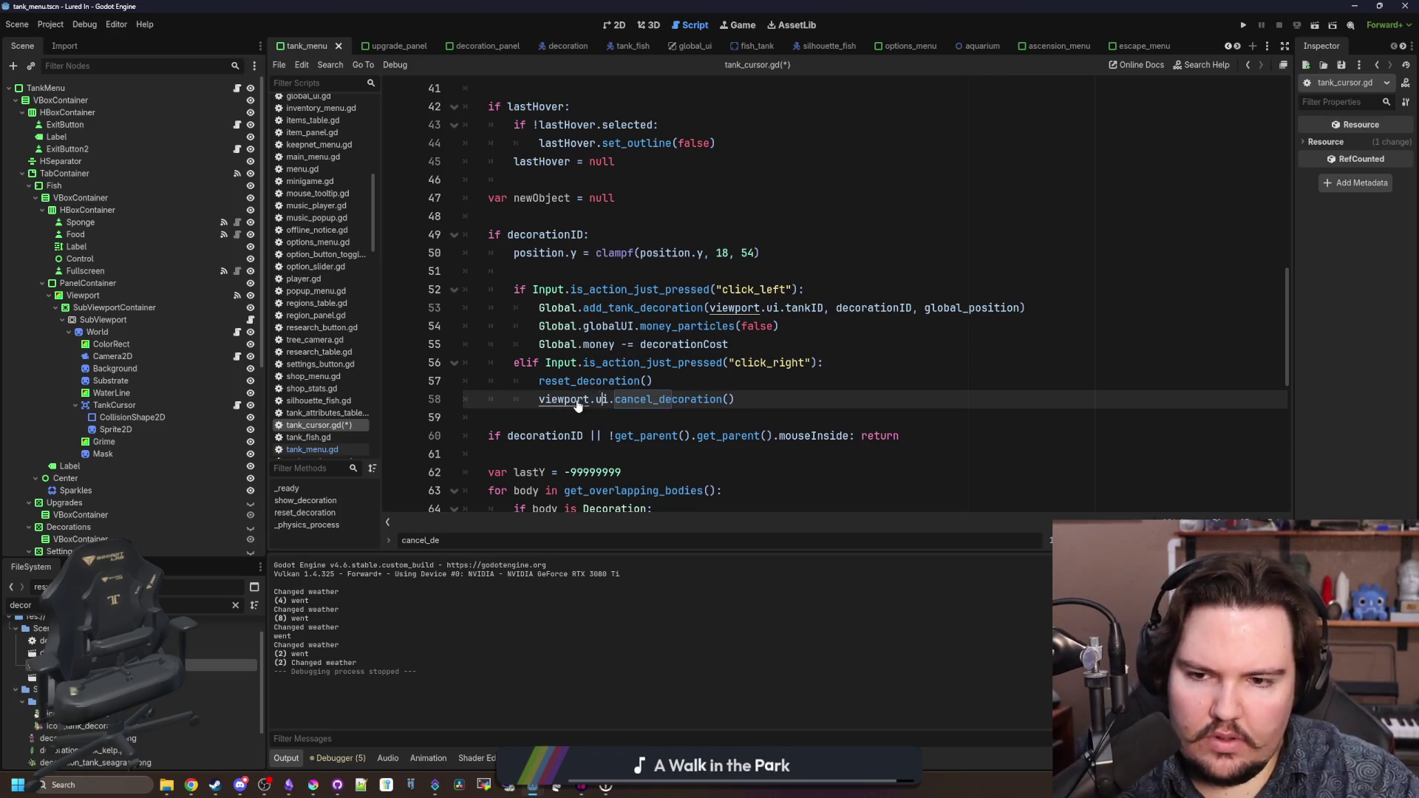
left_click(569, 399, "ctrl")
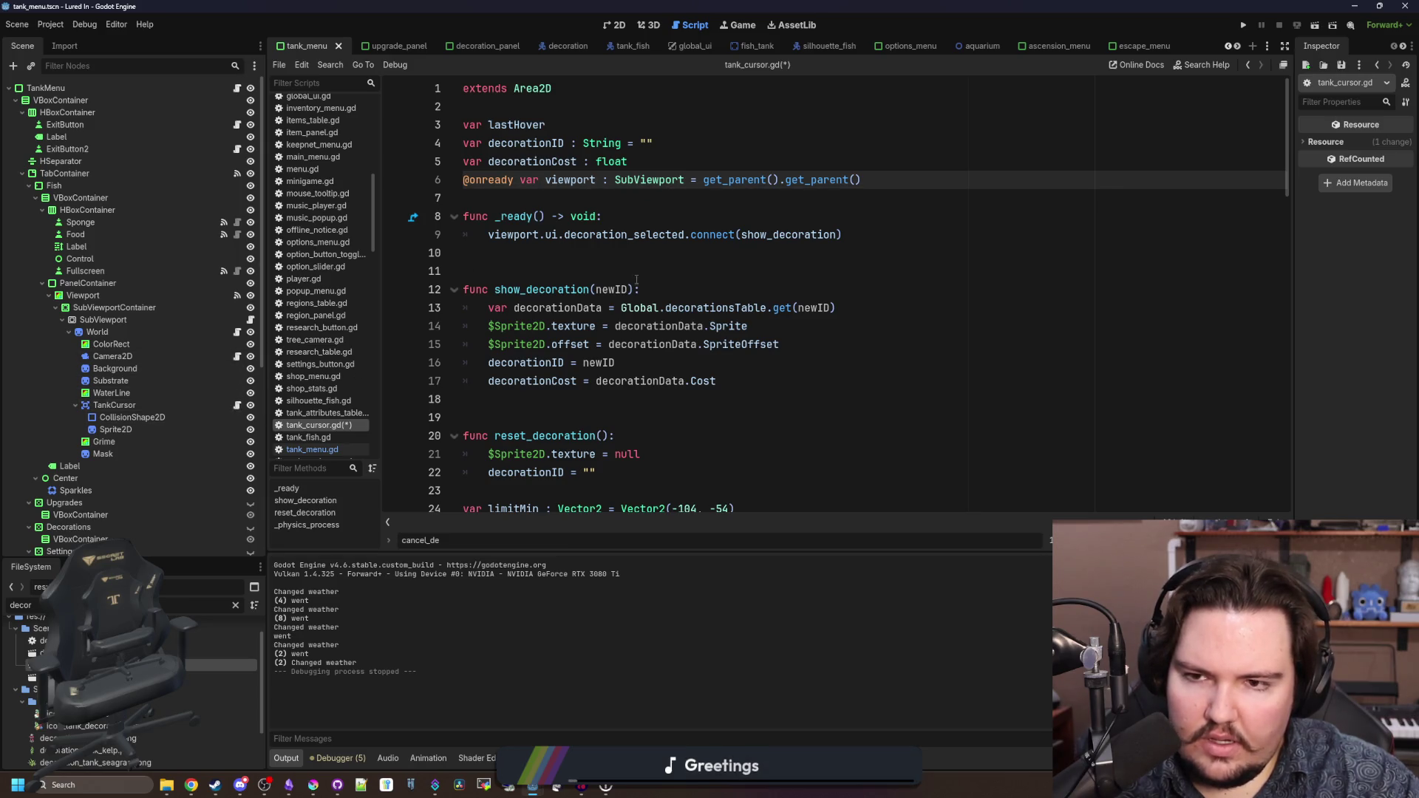
scroll(592, 296, "down", 15)
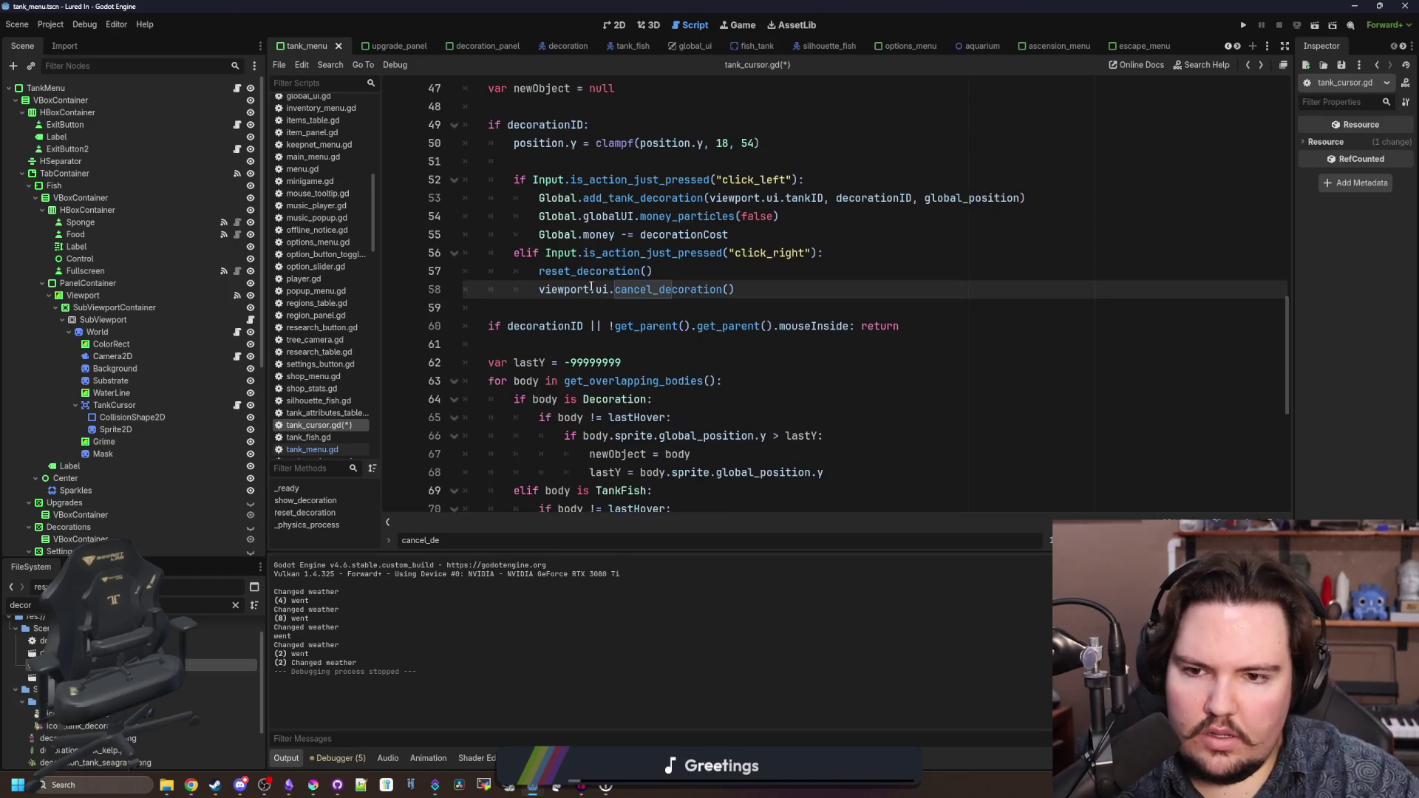
left_click(616, 307)
key("ctrl+s")
left_click(658, 289)
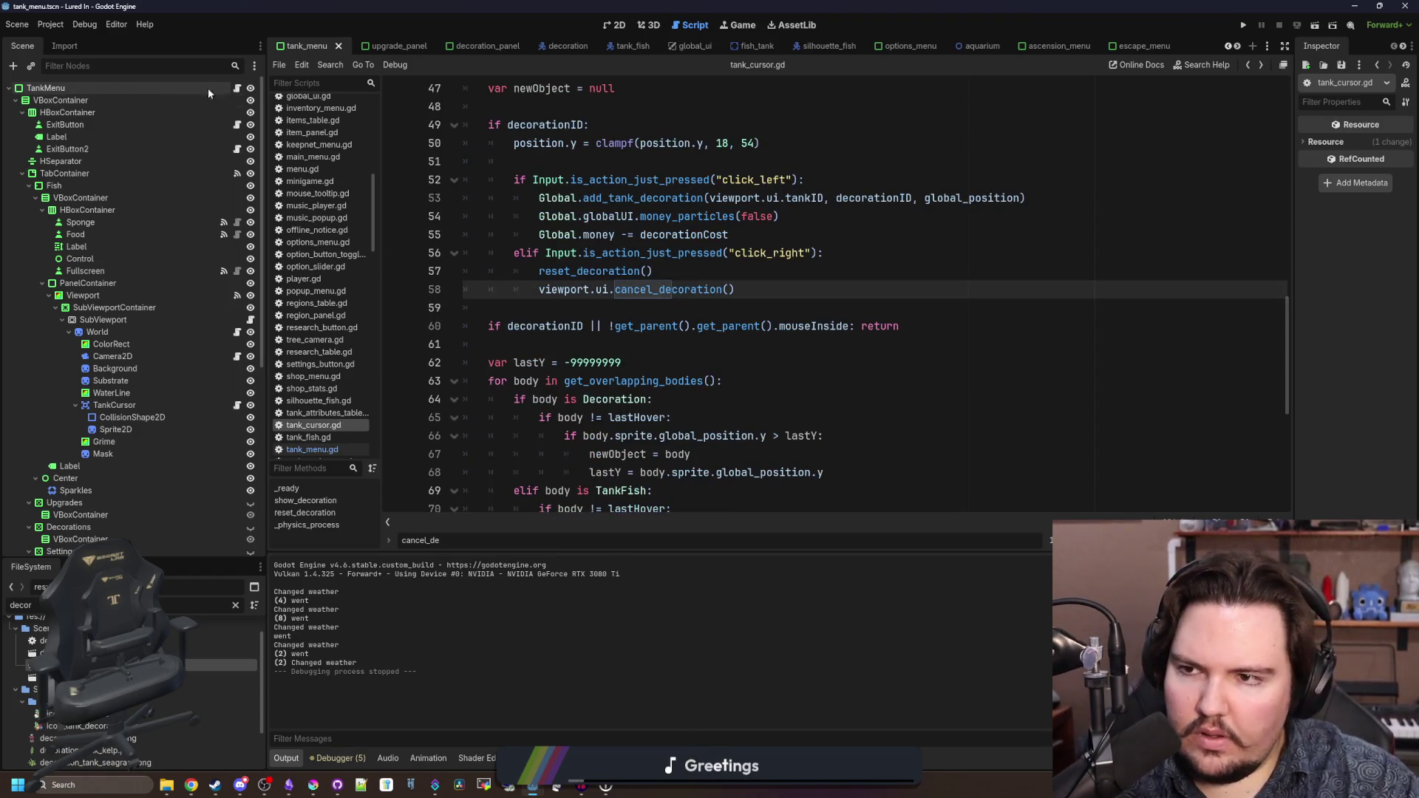
- Jump to cancel_decoration in tank_menu.gd, then search for _process and scroll through it
key("F12")
scroll(582, 355, "down", 1)
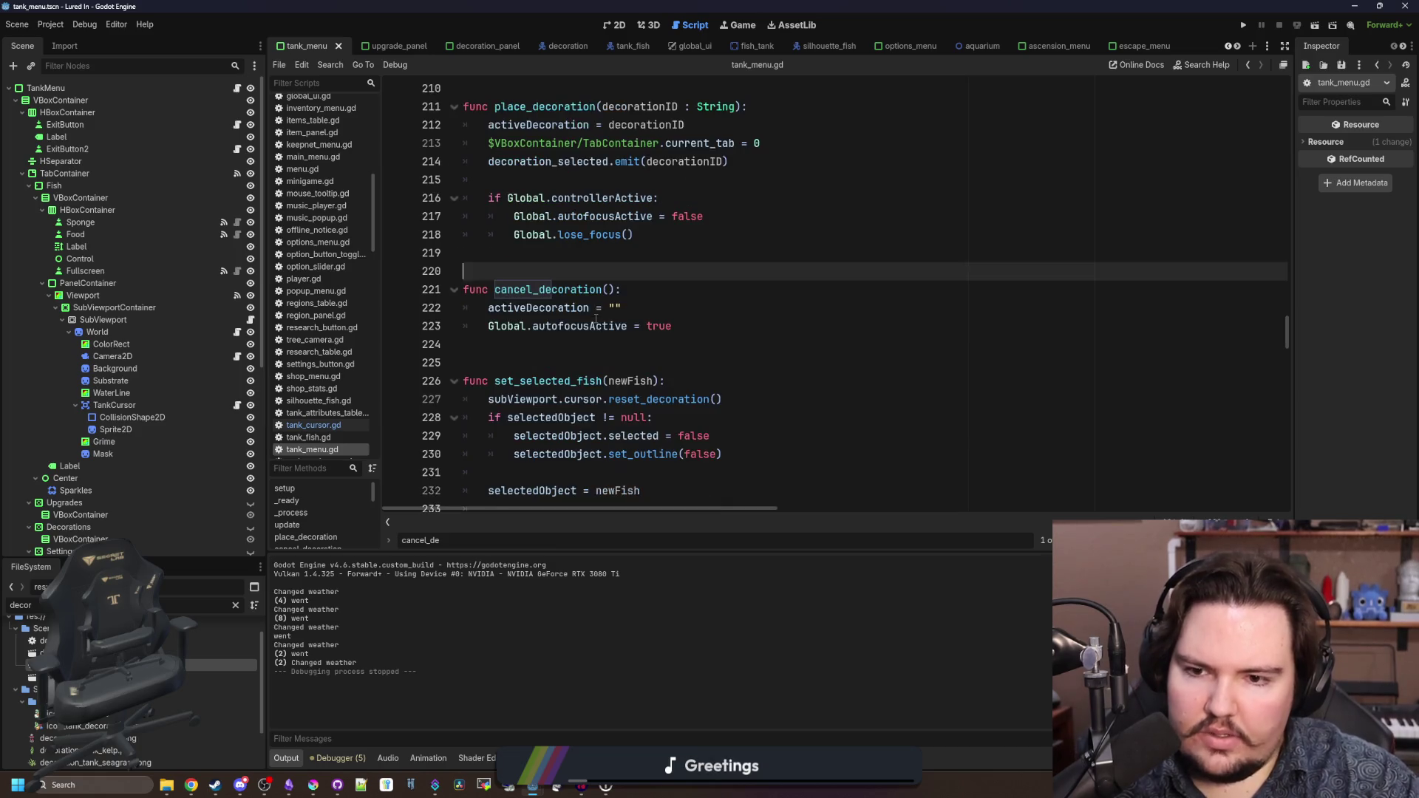
left_click(582, 355)
scroll(582, 344, "up", 1)
left_click(718, 326)
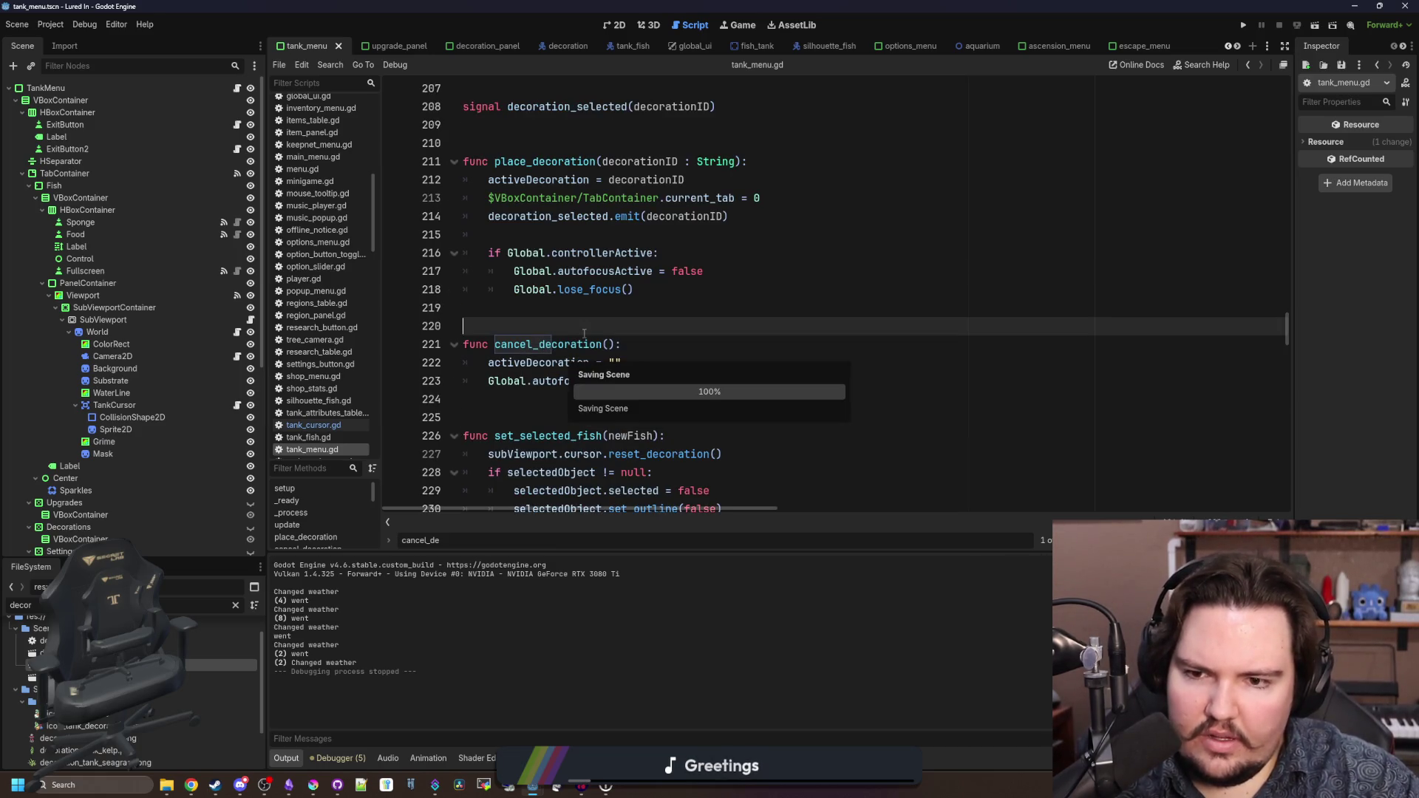
key("ctrl+f")
type("_process")
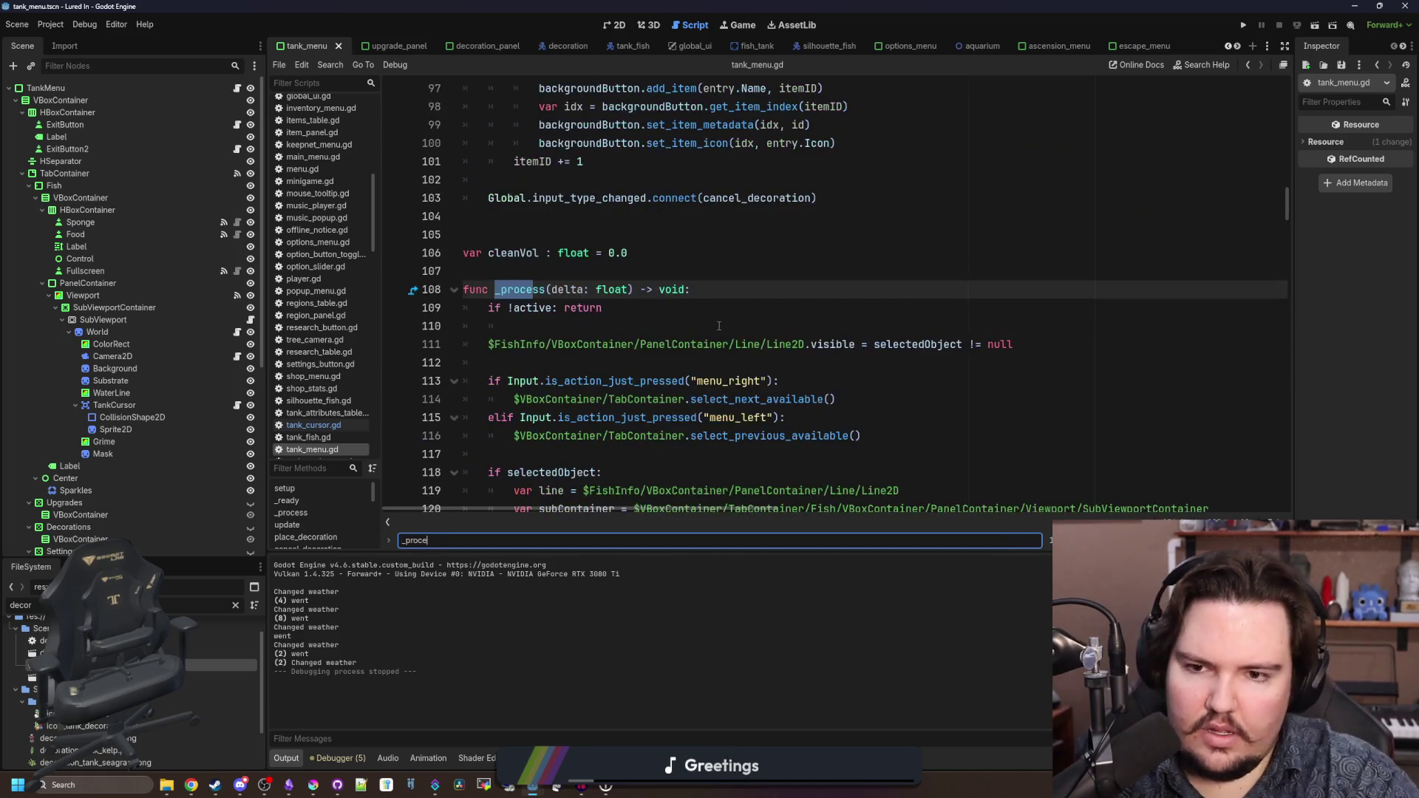
scroll(724, 332, "down", 1)
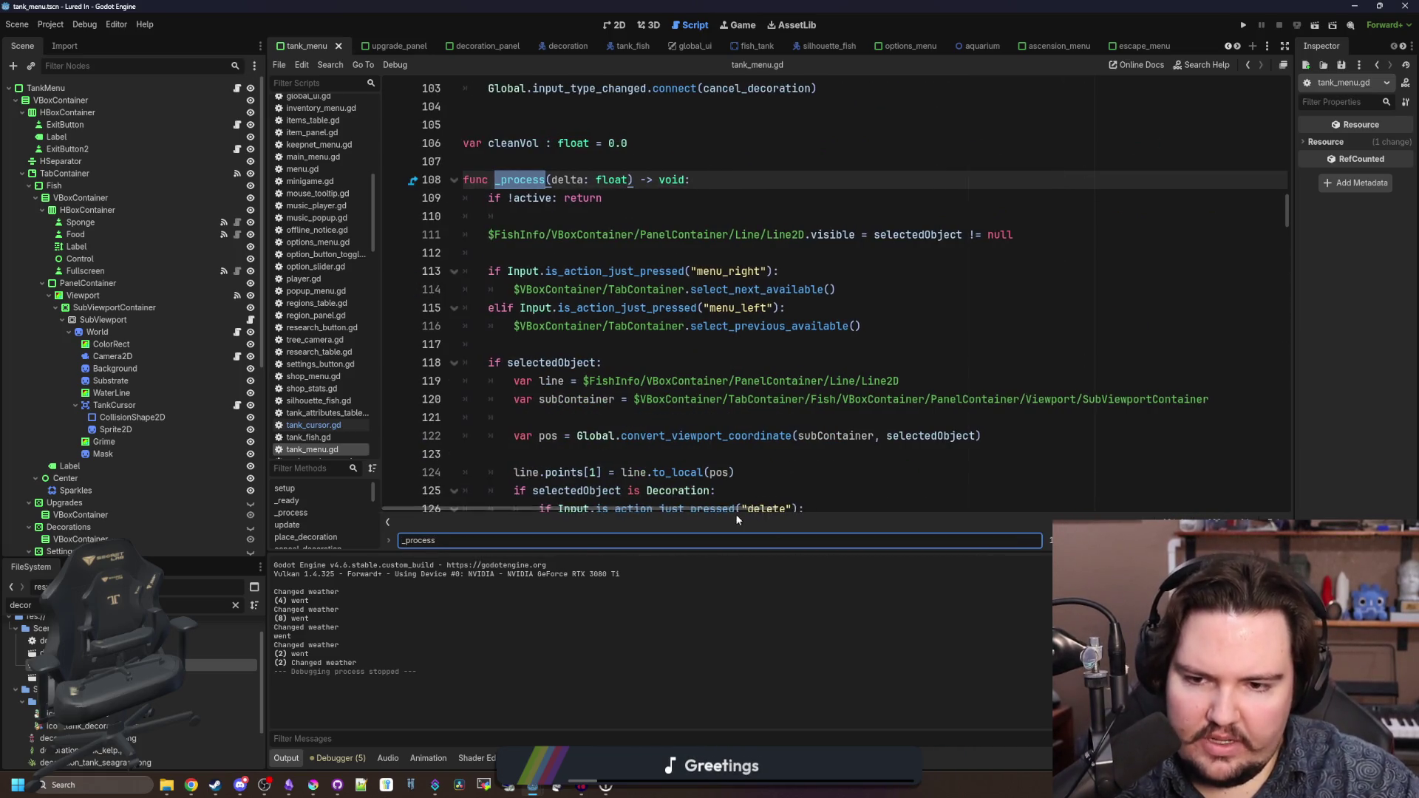
scroll(769, 422, "down", 3)
scroll(773, 429, "down", 4)
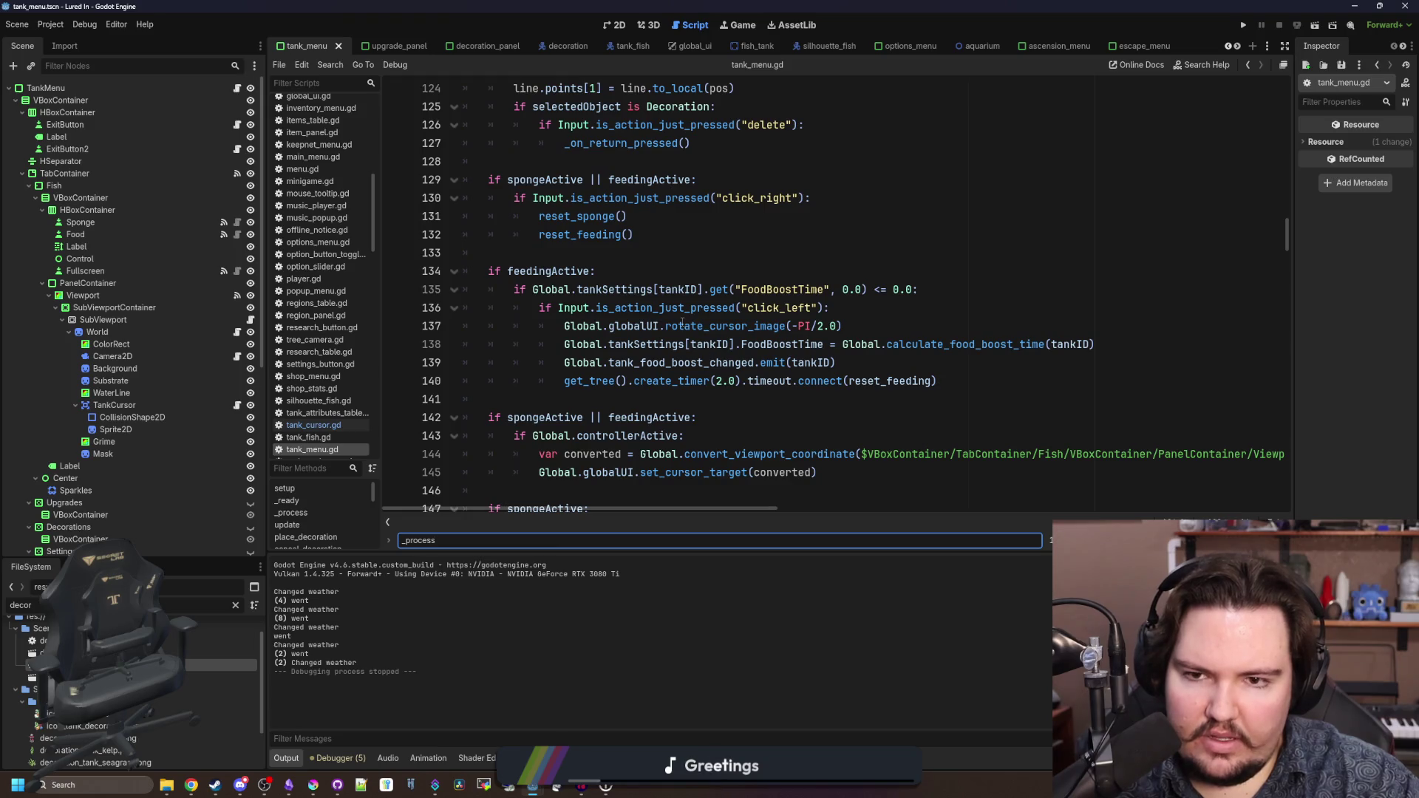
scroll(681, 326, "down", 3)
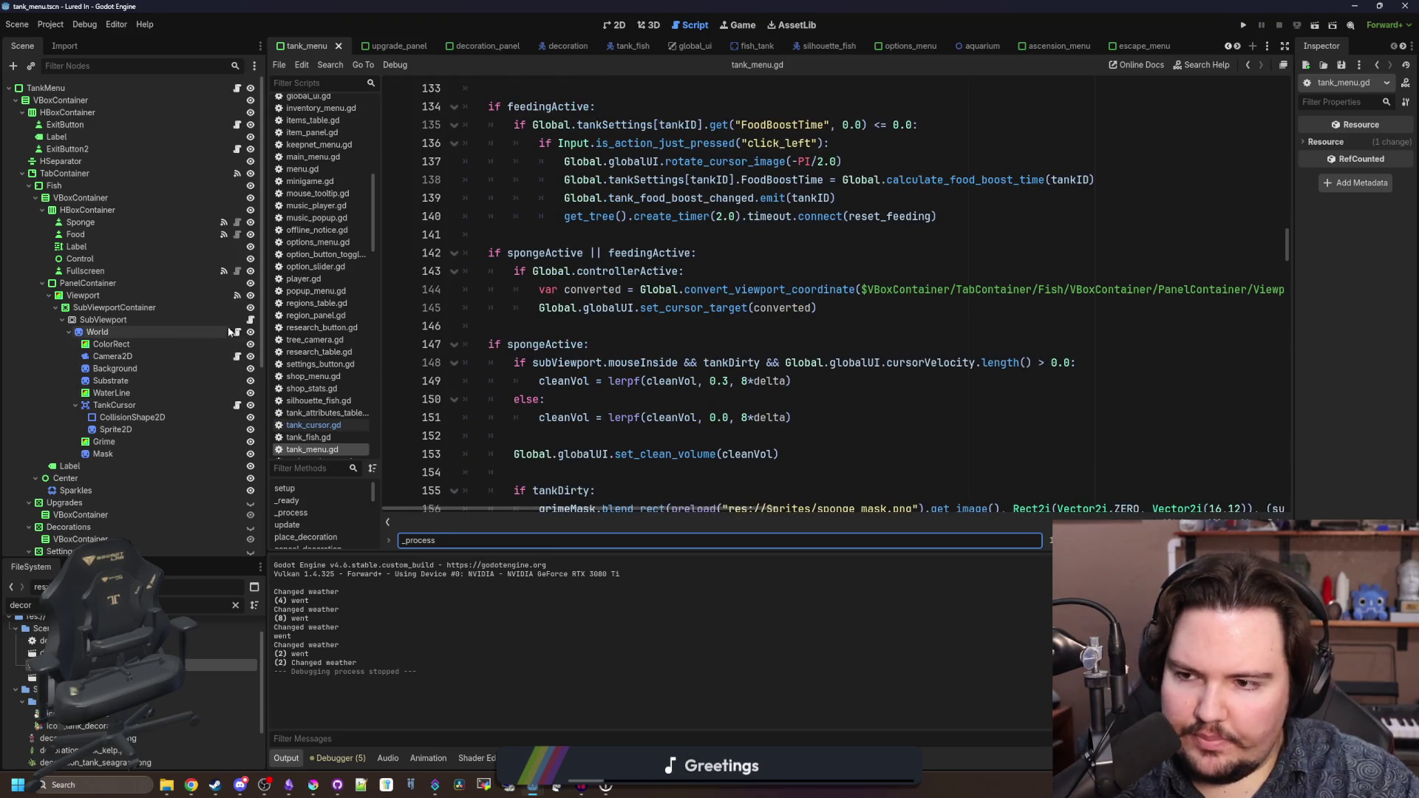
- Look at camera_2d.gd, then return to tank_cursor.gd's _physics_process() code
left_click(237, 357)
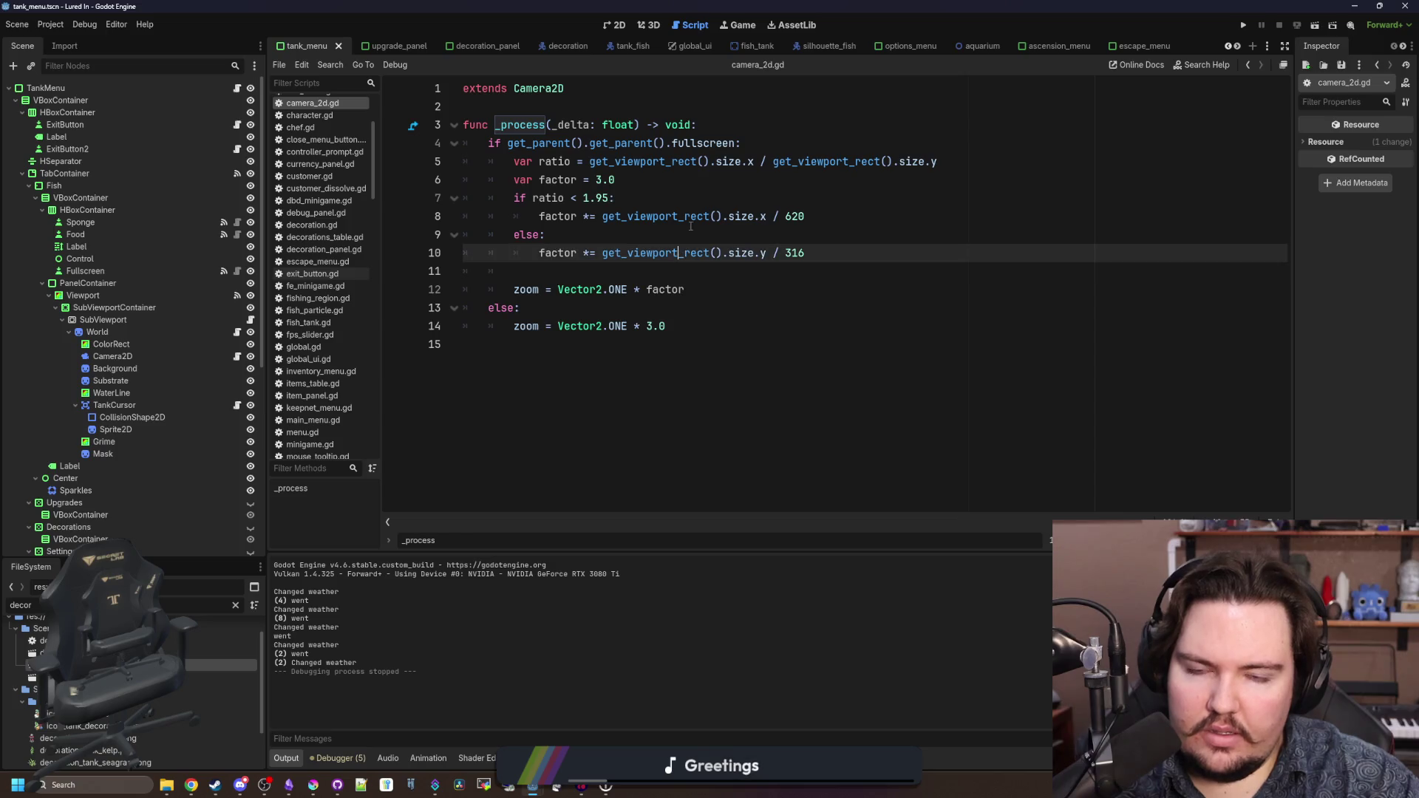
left_click(683, 271)
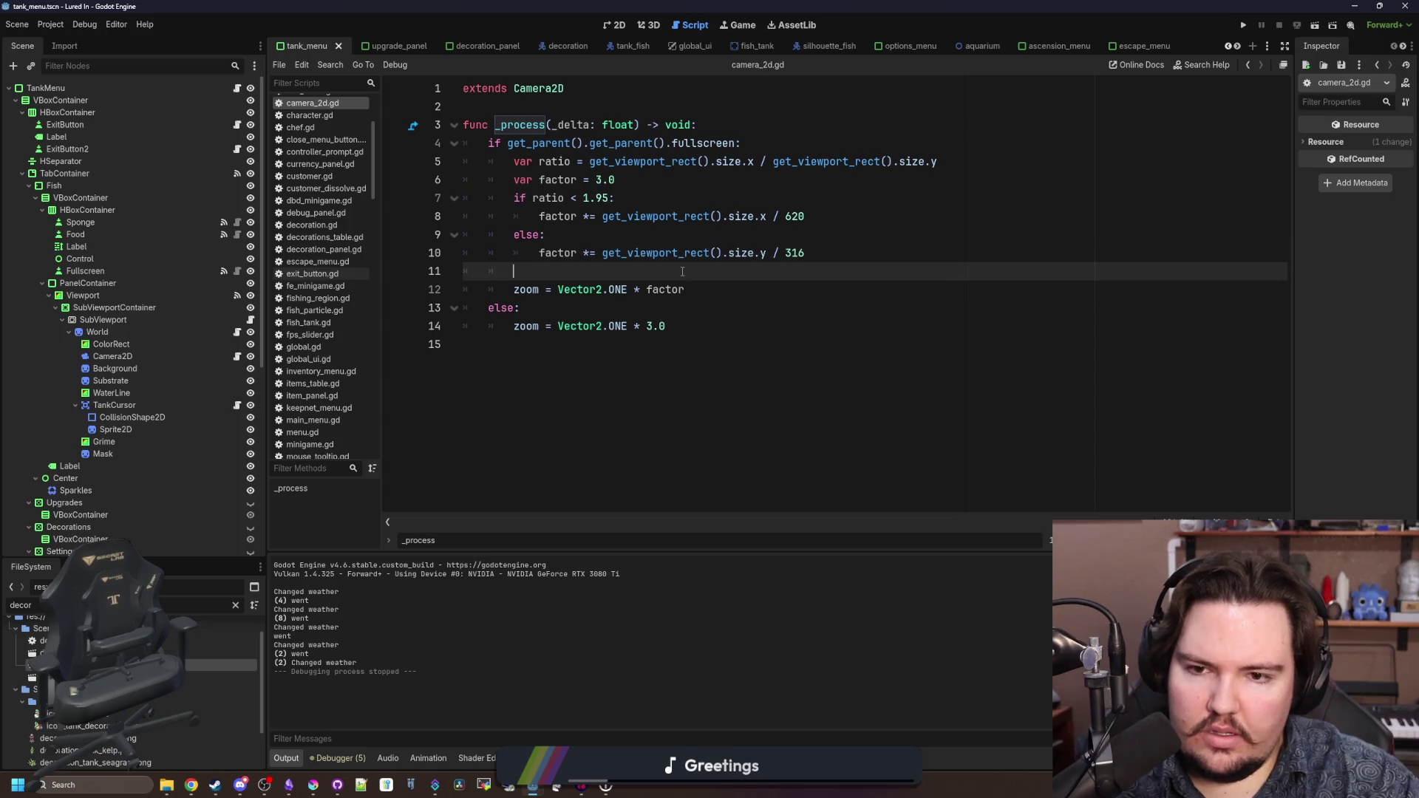
left_click(237, 405)
scroll(663, 301, "up", 8)
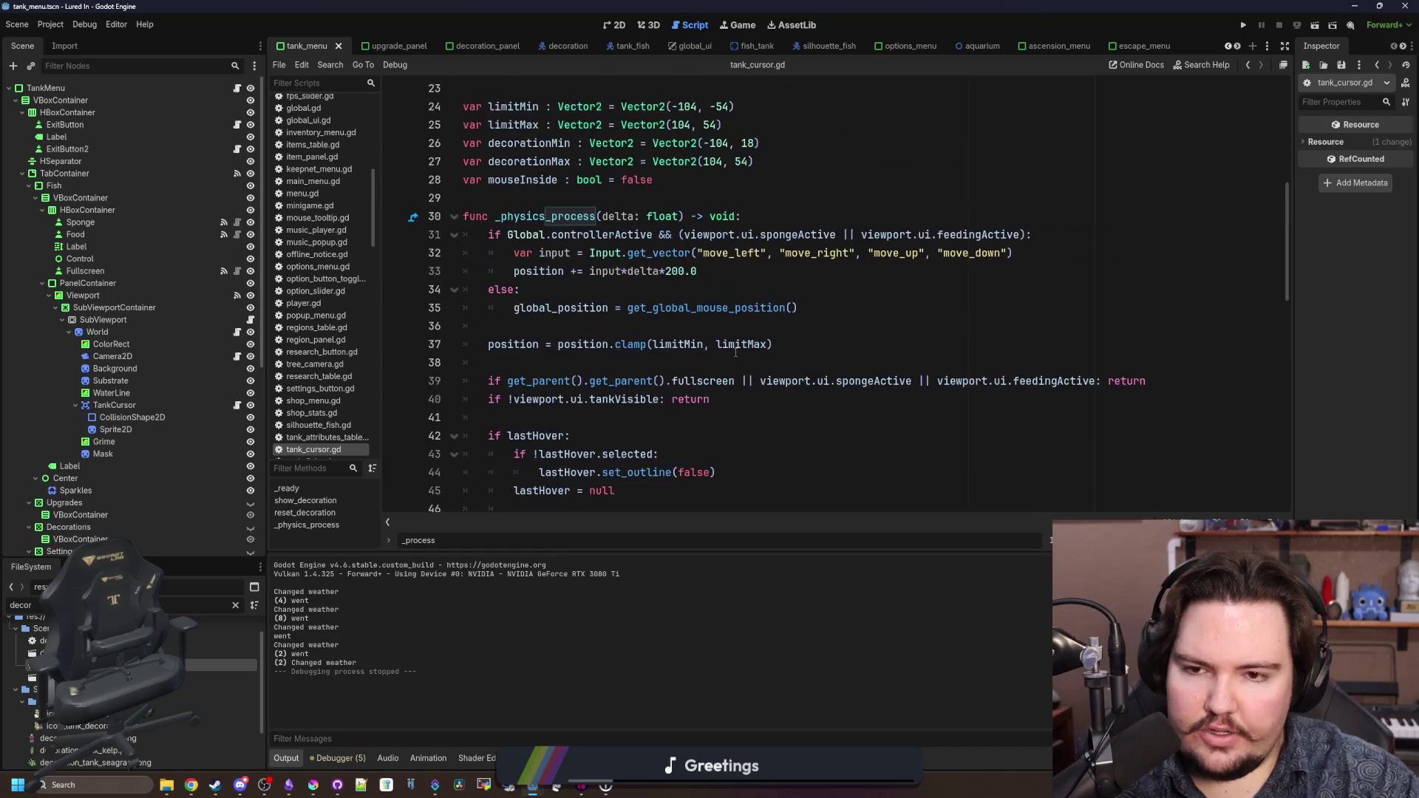
- Append '|| viewport.ui.decorationActive' to the line 31 movement condition and save tank_cursor.gd
left_click(788, 291)
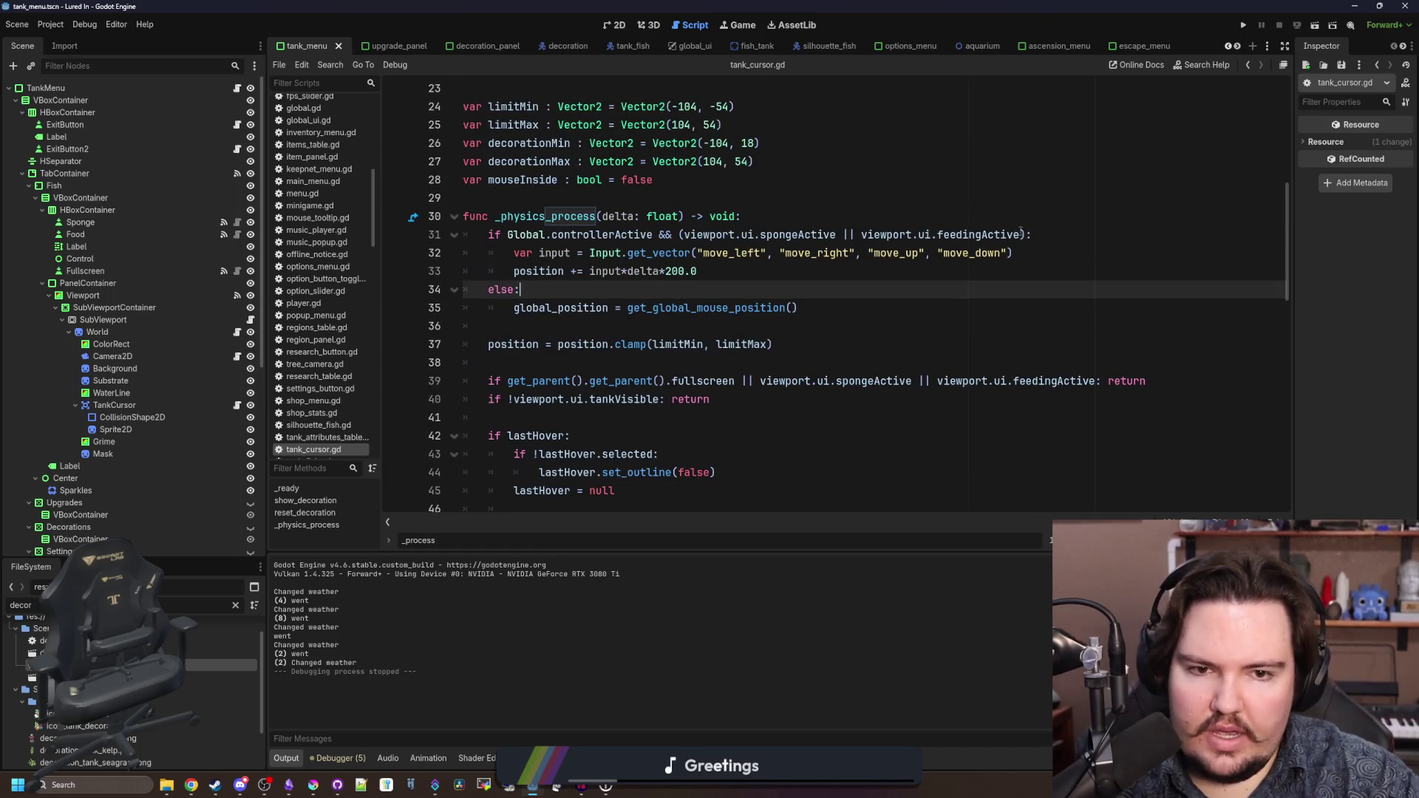
left_click(1020, 234)
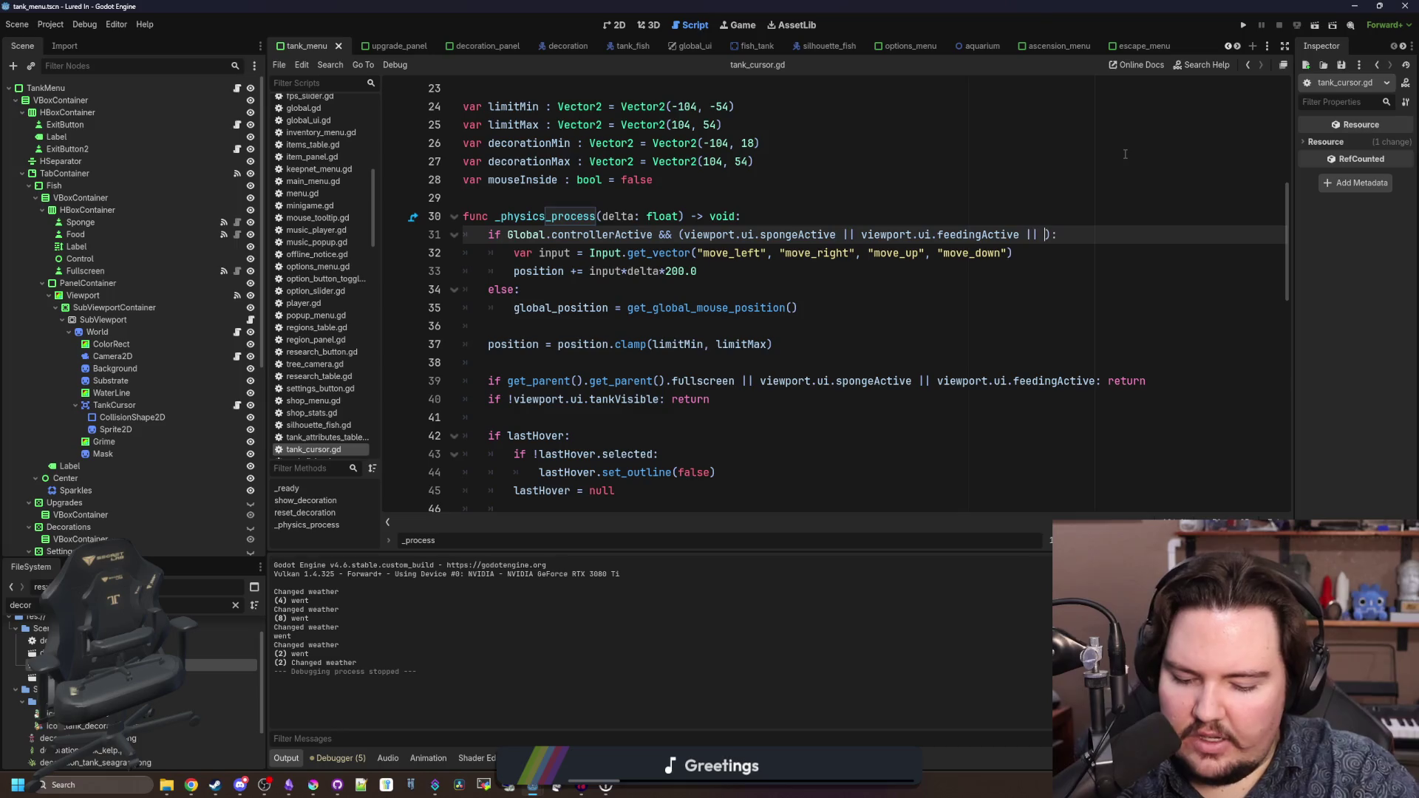
type("dec")
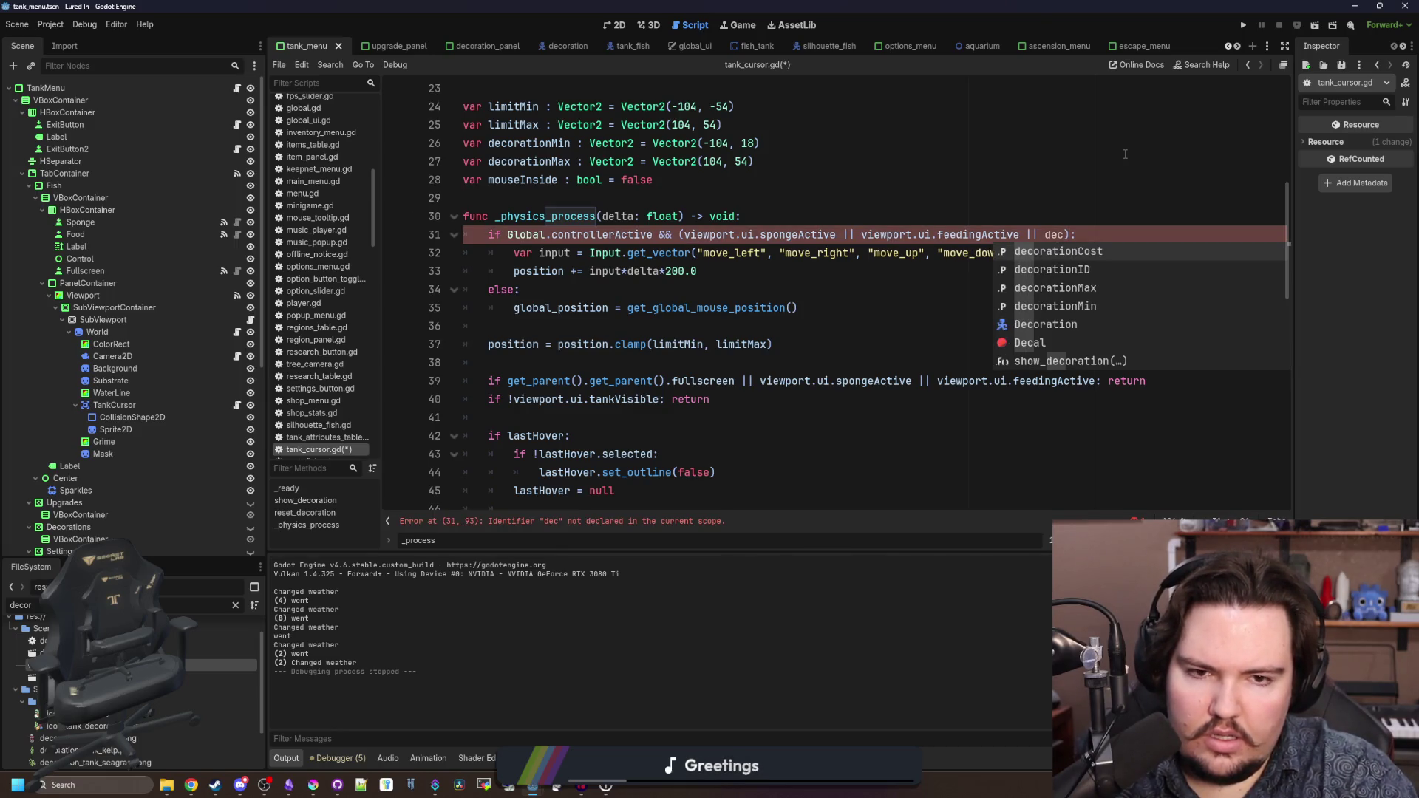
key("BackSpace")
key("BackSpace")
key("BackSpace")
type("viewport.ui.d")
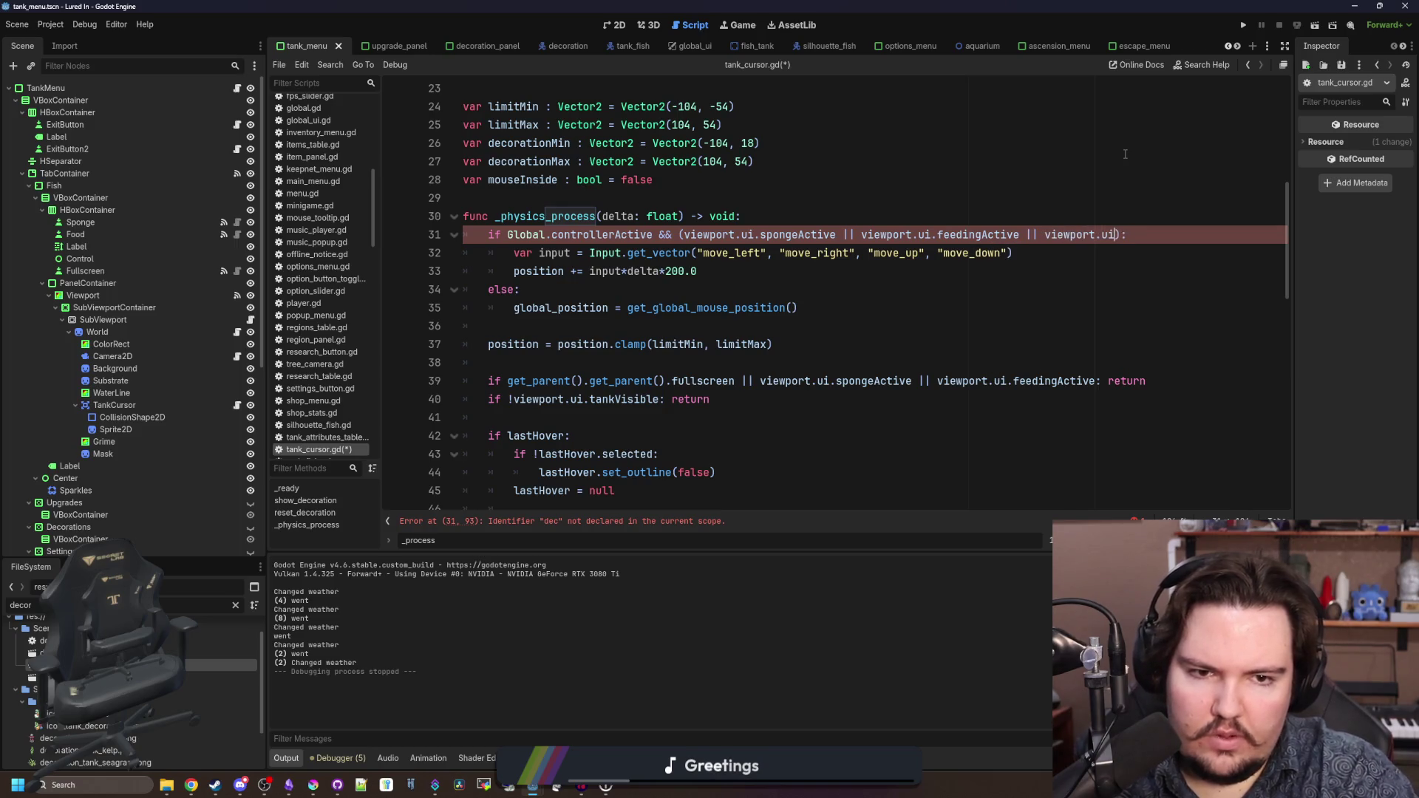
type("ecorationAc")
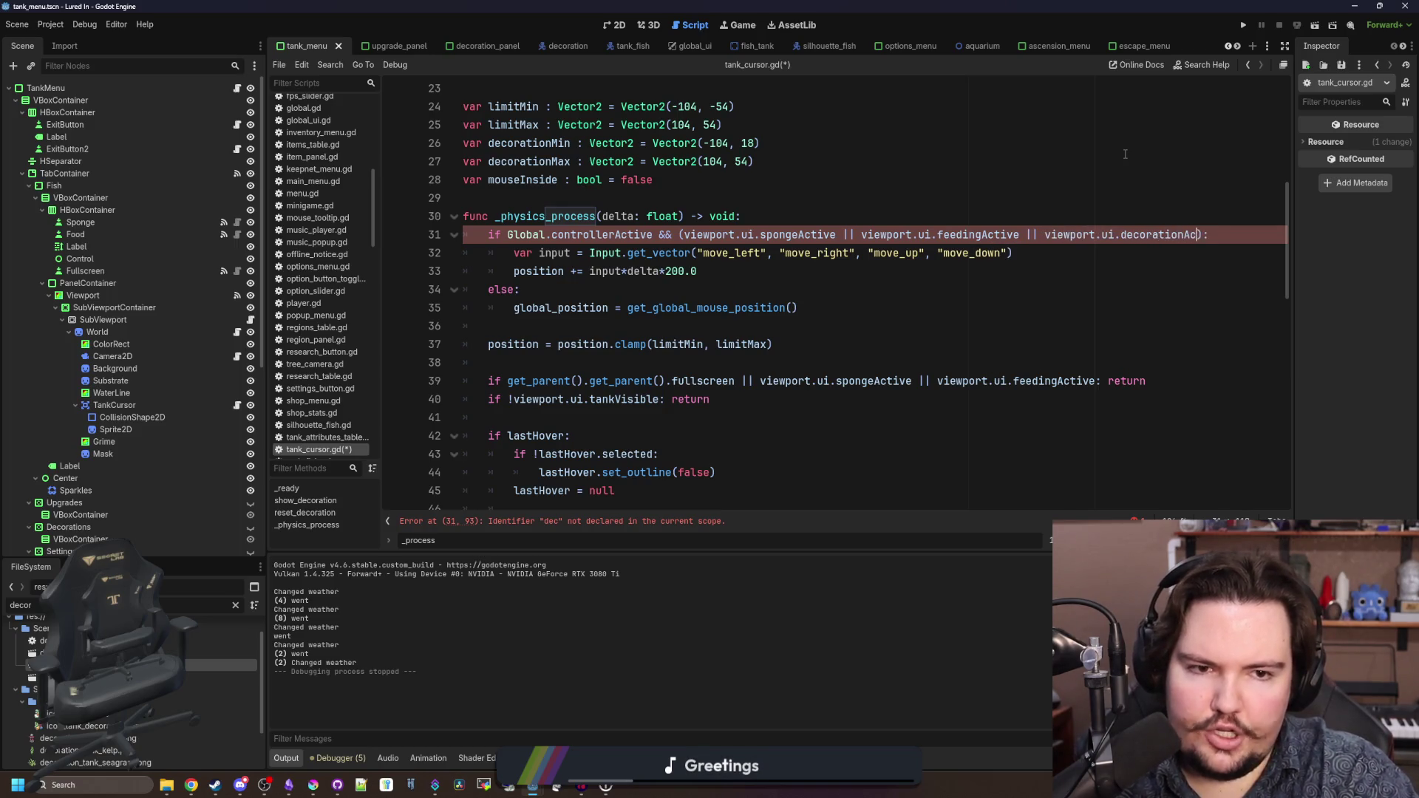
type("tive")
left_click(1127, 198)
key("ctrl+s")
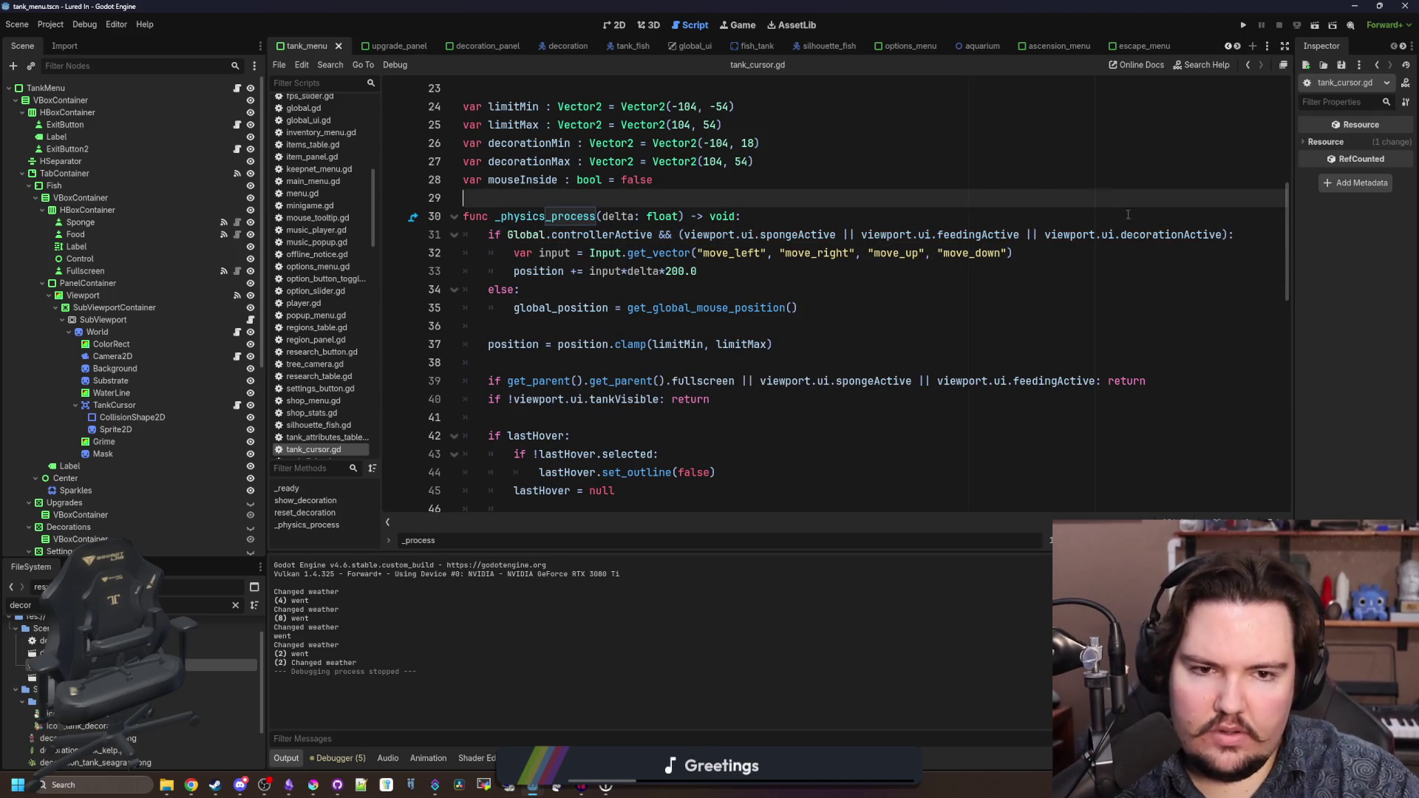
- Run the project briefly to test, then stop it
left_click(1244, 26)
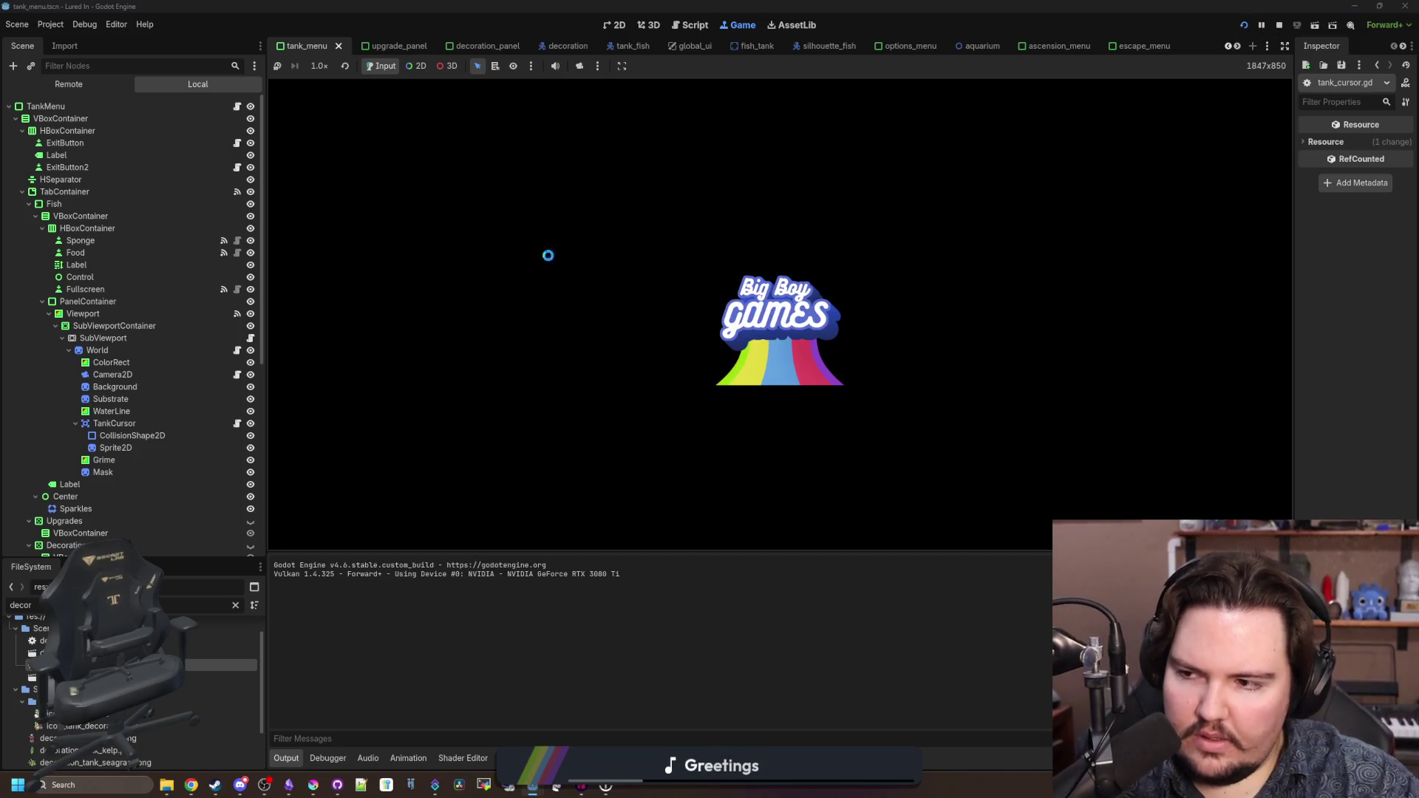
left_click(231, 105)
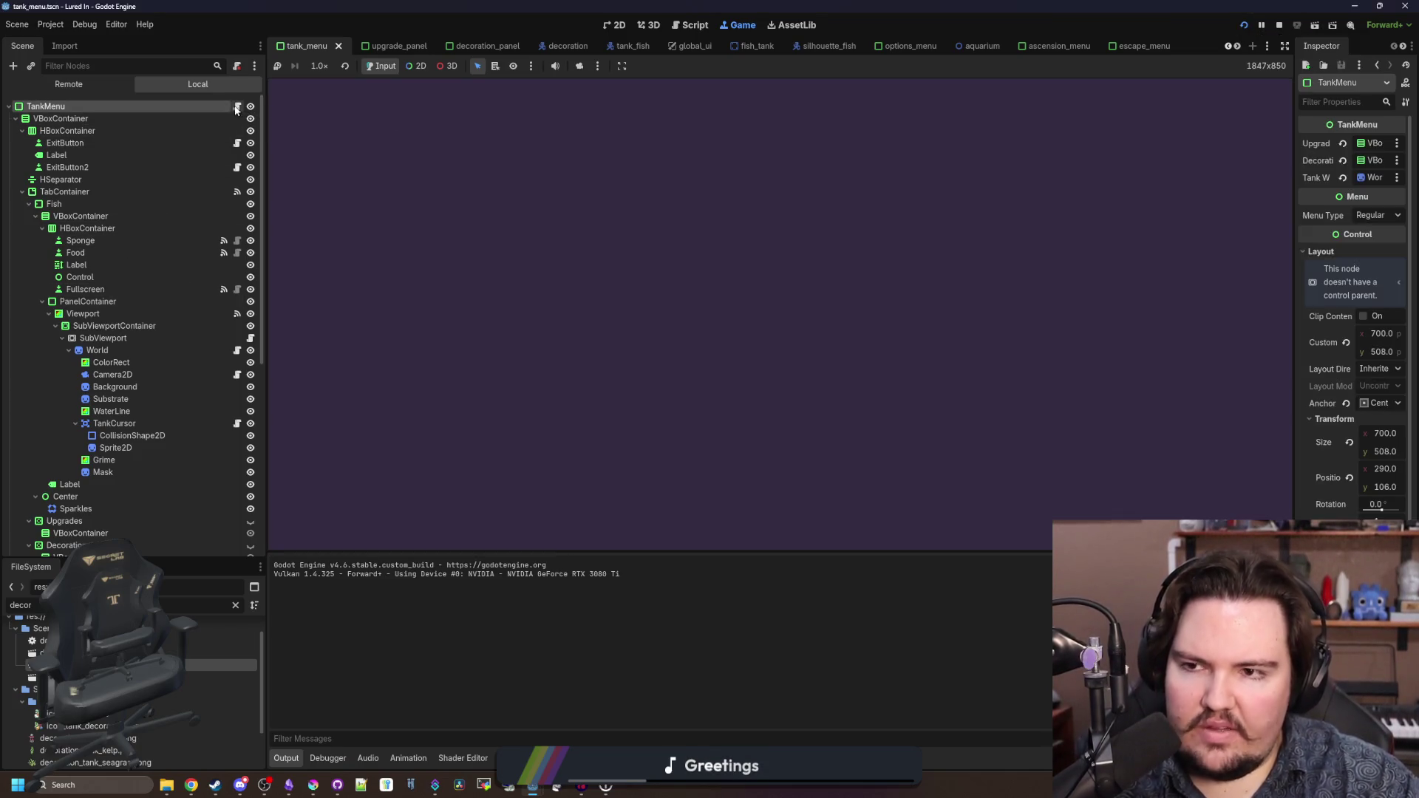
left_click(1279, 26)
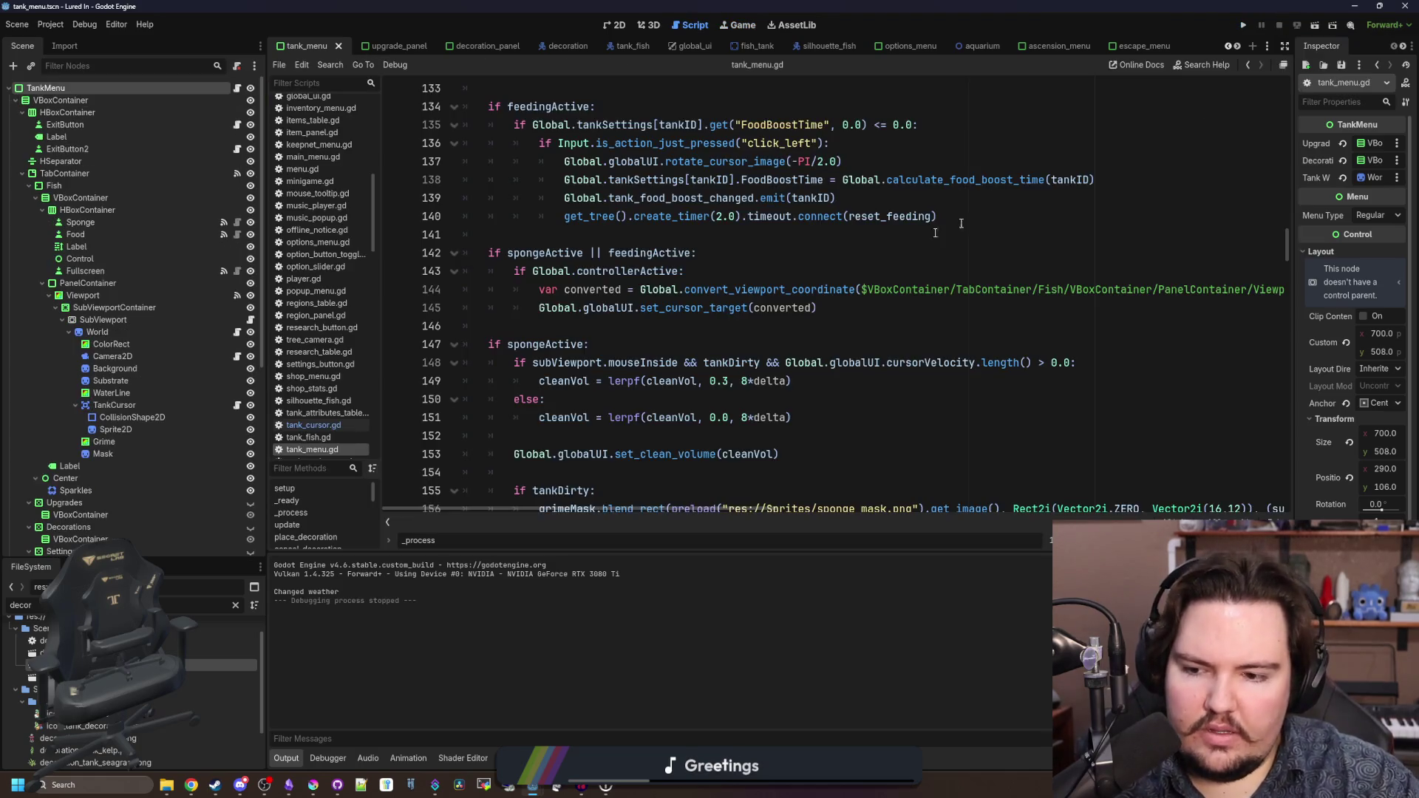
- Add 'var decorationActive : bool = false' below the feedingActive declaration, found via spongeActive
scroll(1147, 255, "up", 2)
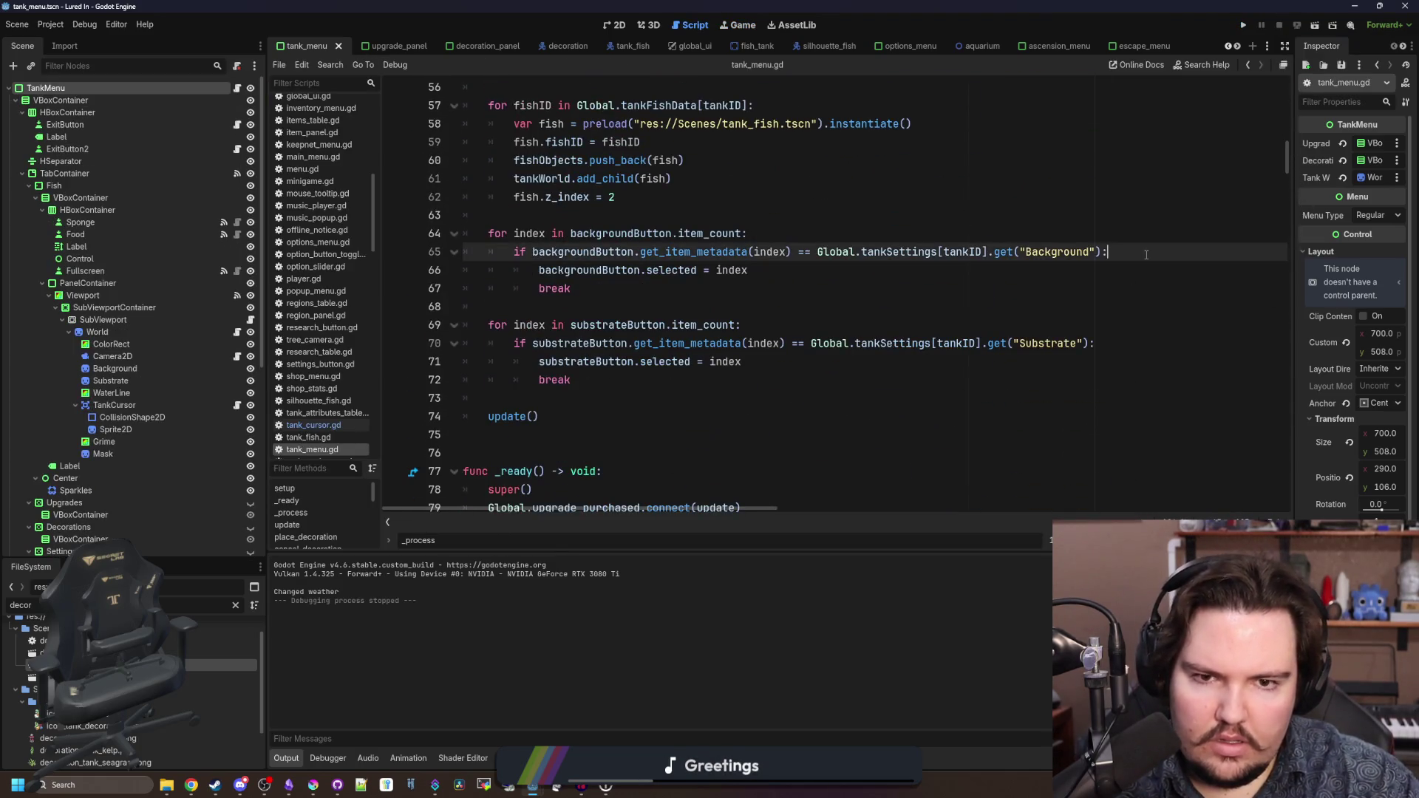
key("ctrl+f")
type("decorationActive")
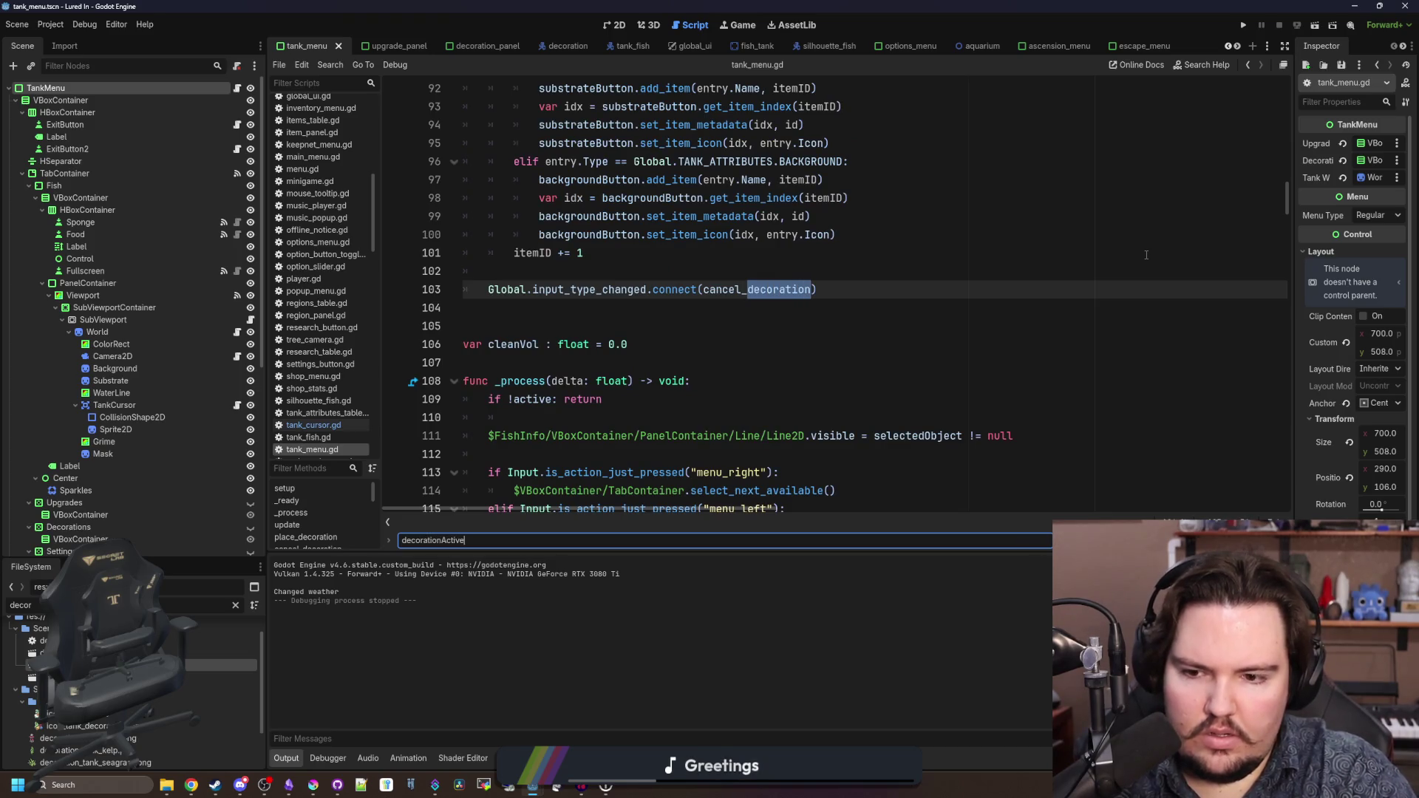
key("ctrl+a")
type("spongeActive")
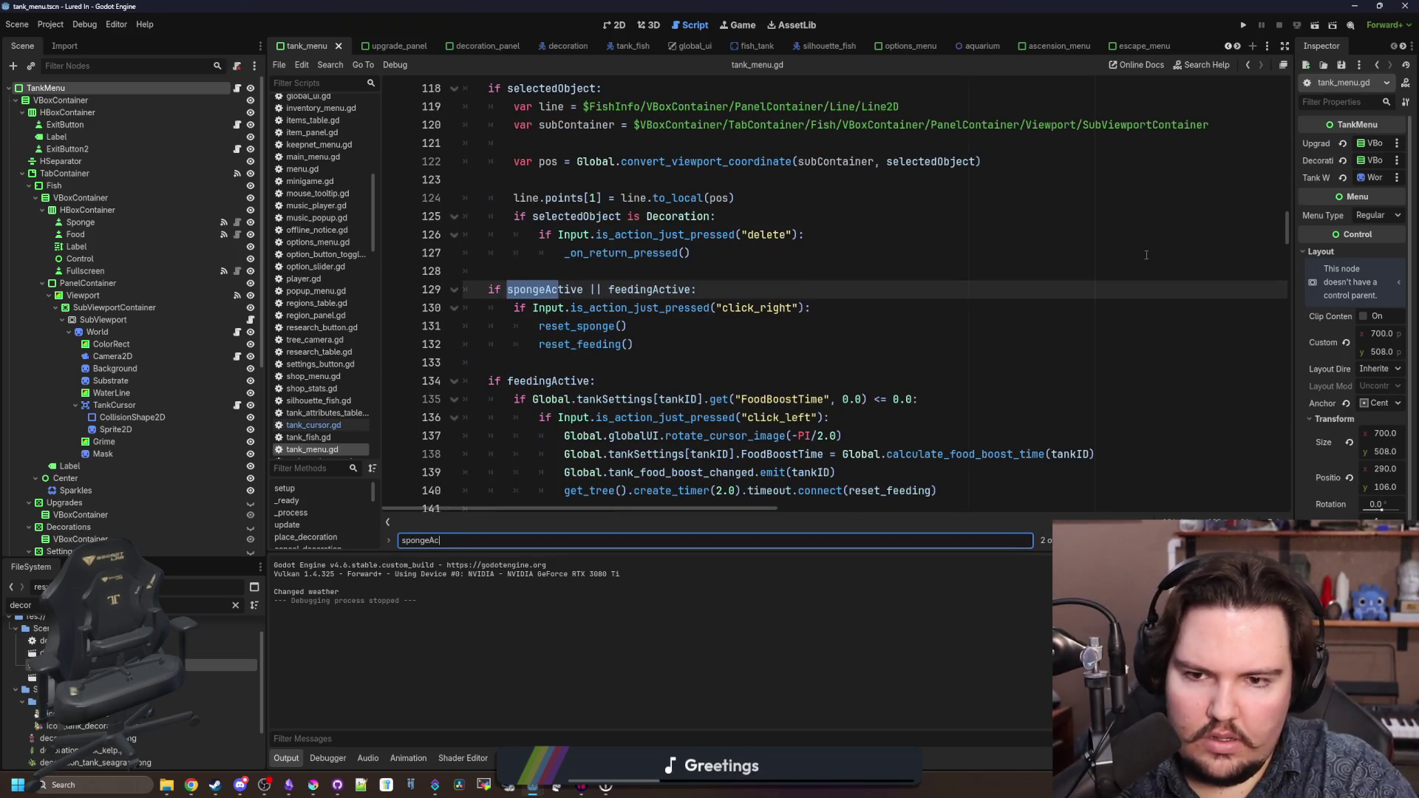
key("Return")
key("Return")
key("Return")
key("Return")
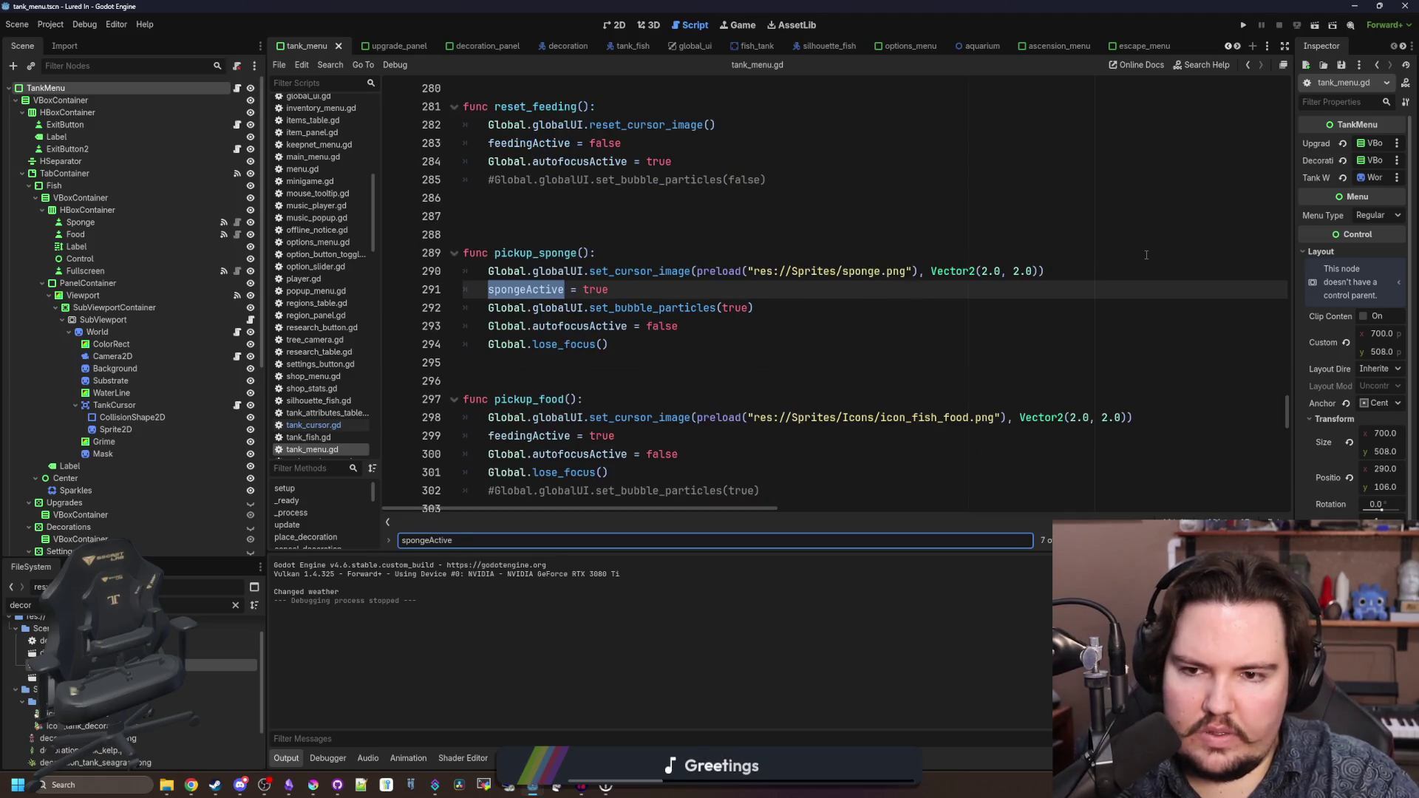
left_click(710, 313)
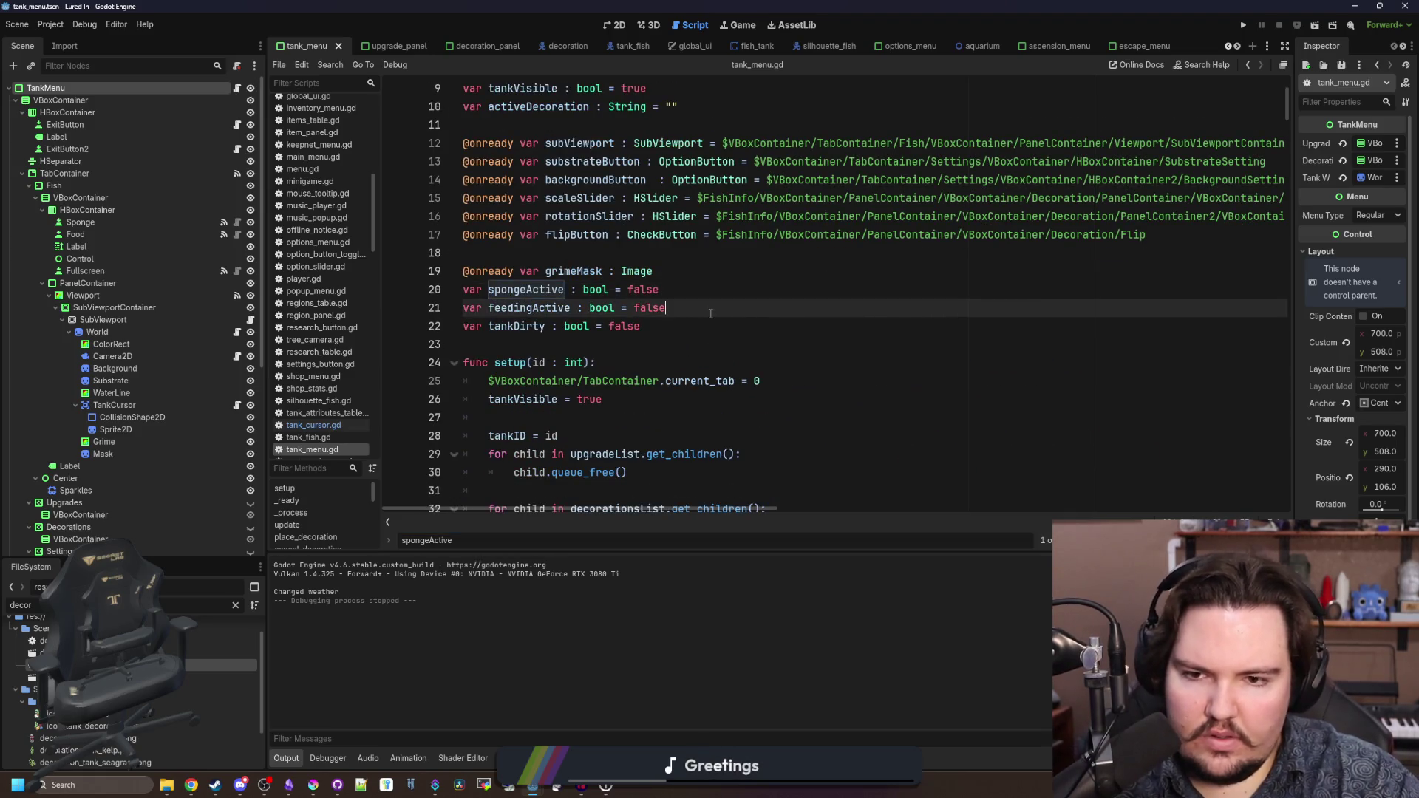
key("Return")
type("var decorationActive : bool = fals")
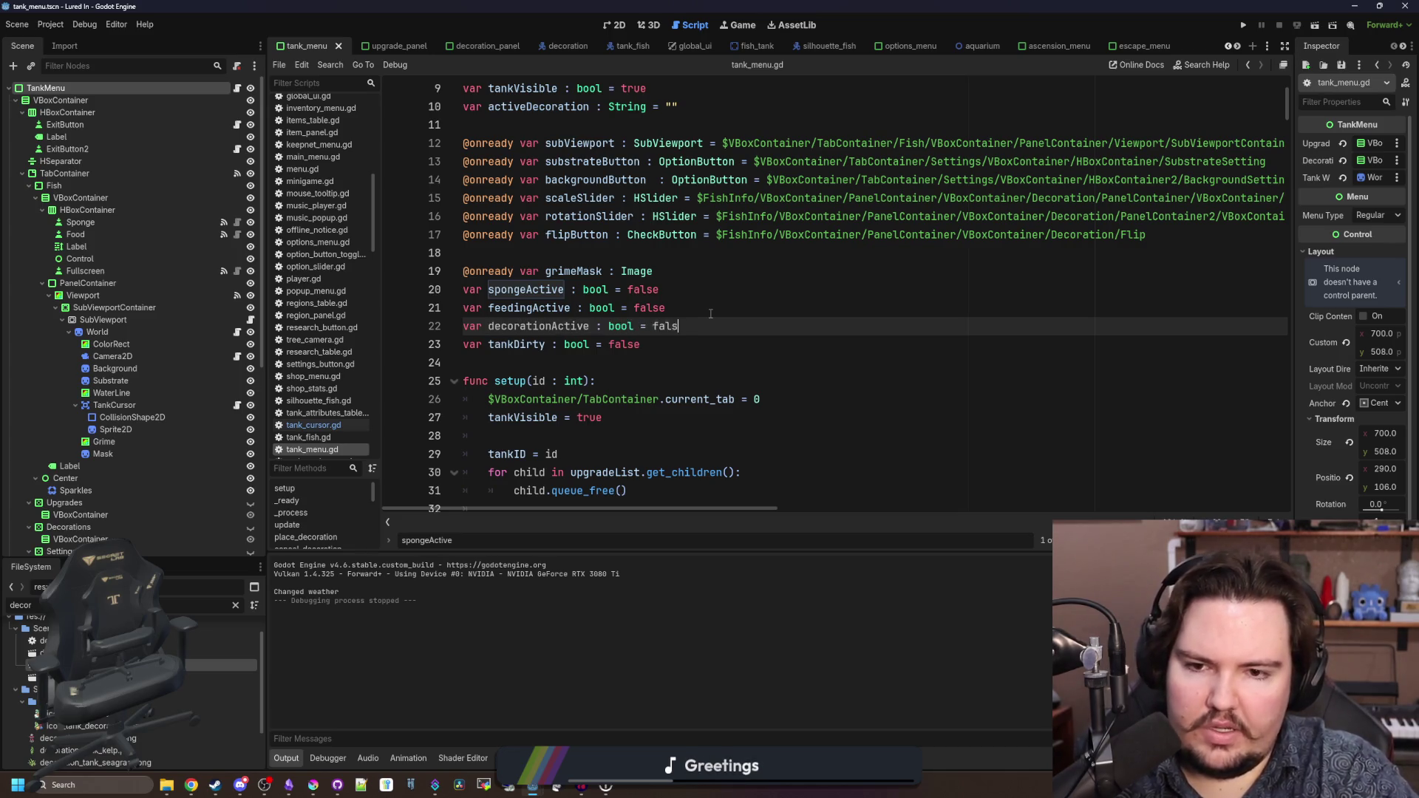
type("e")
- Delete the activeDecoration assignment on line 213 in place_decoration()
key("ctrl+f")
type("active")
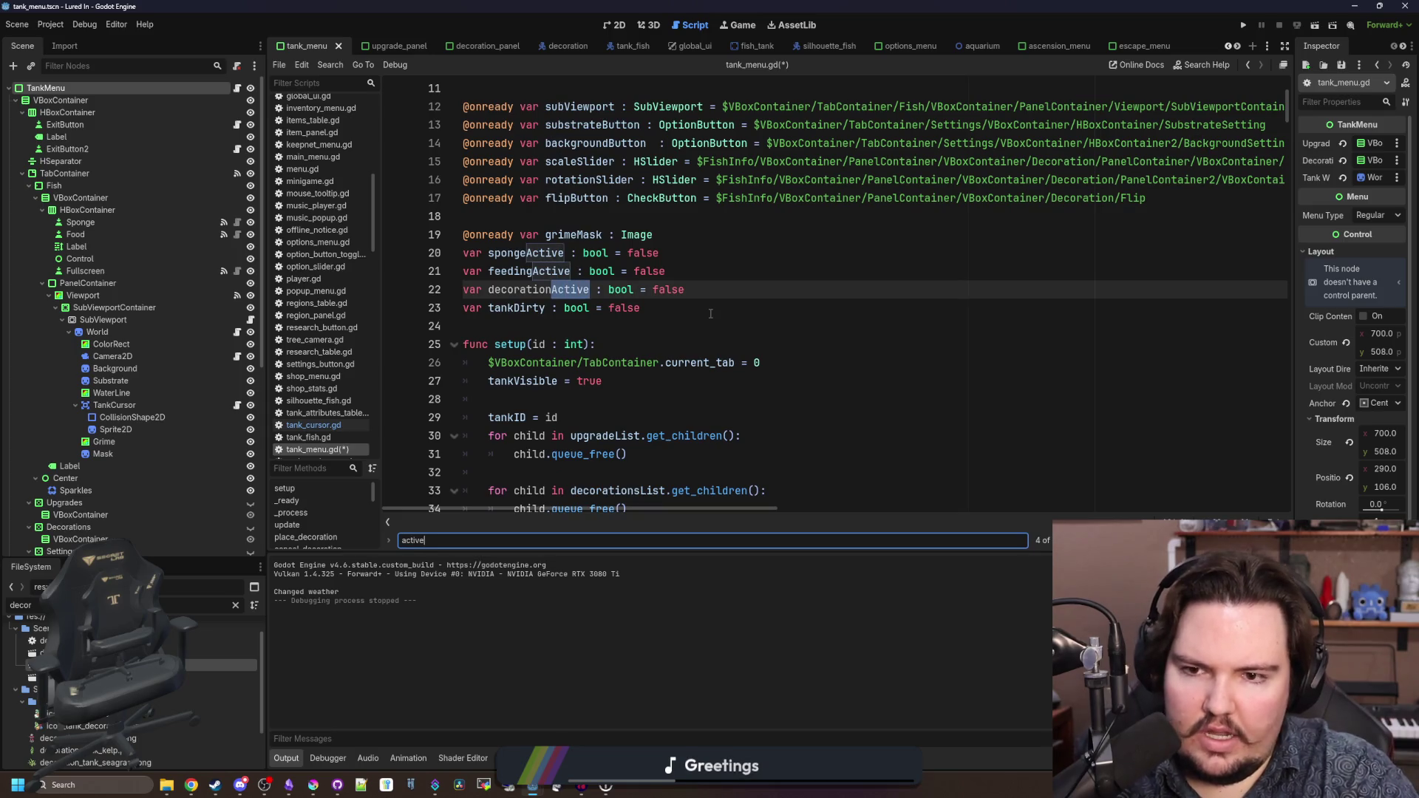
type("Dec")
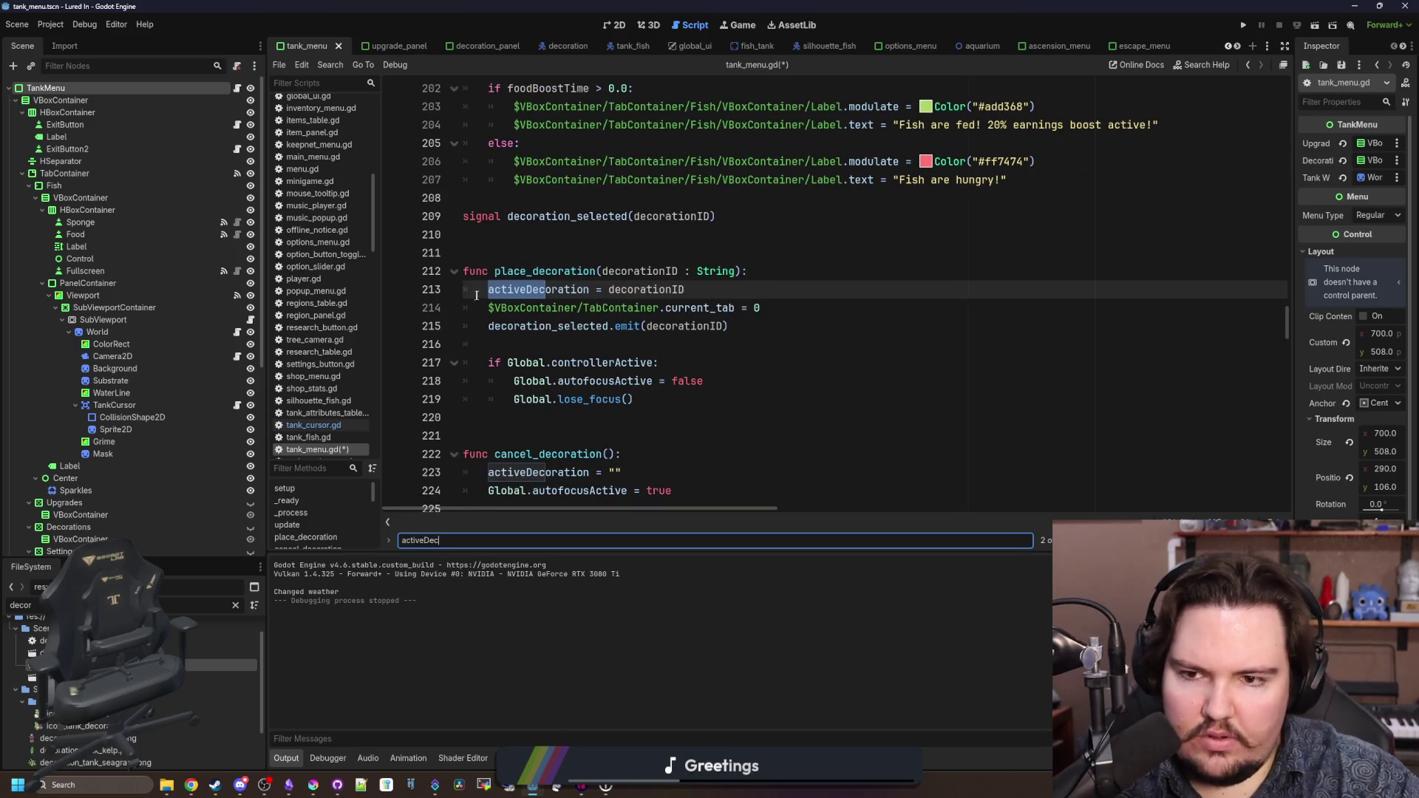
left_click(482, 290)
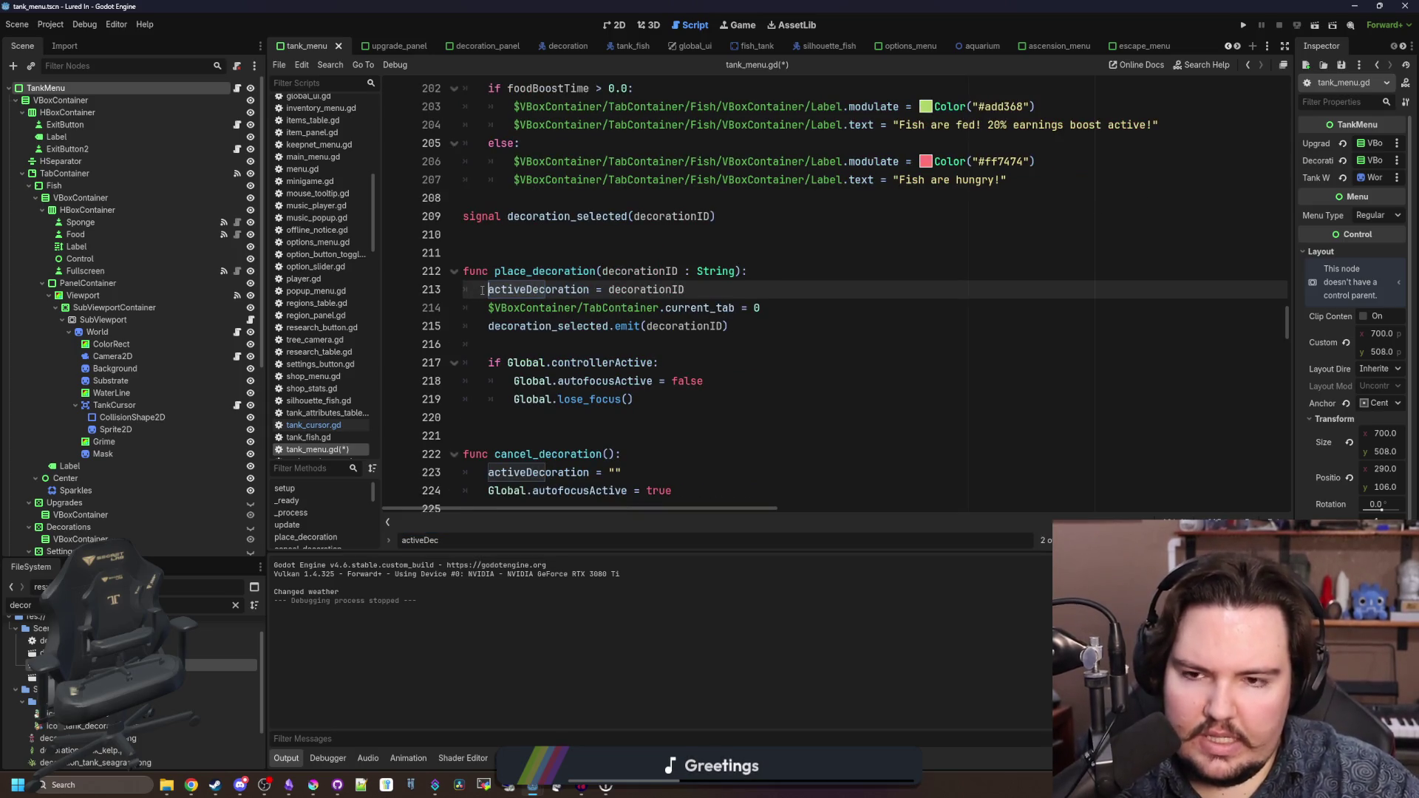
left_click(715, 272)
left_click(737, 289)
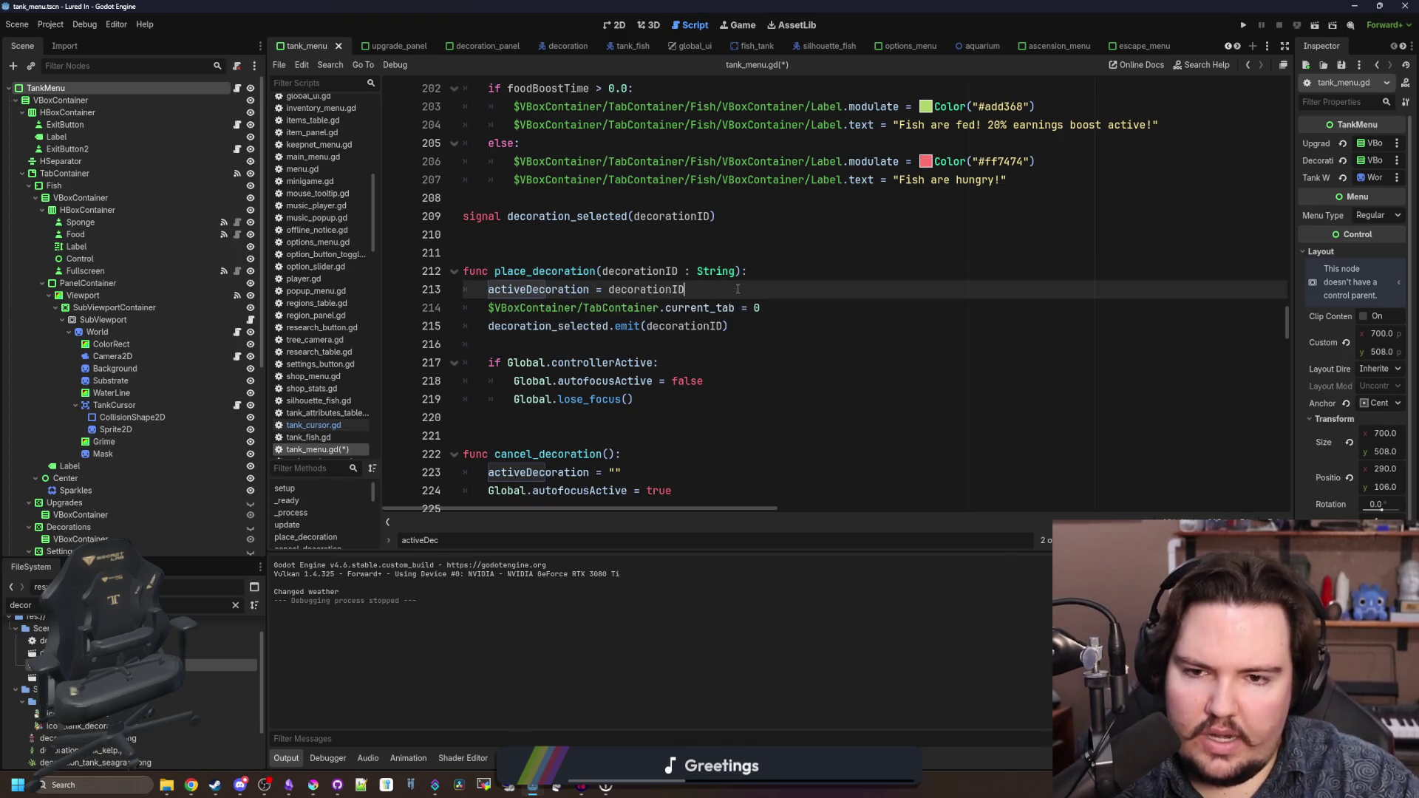
left_click_drag(729, 289, 433, 295)
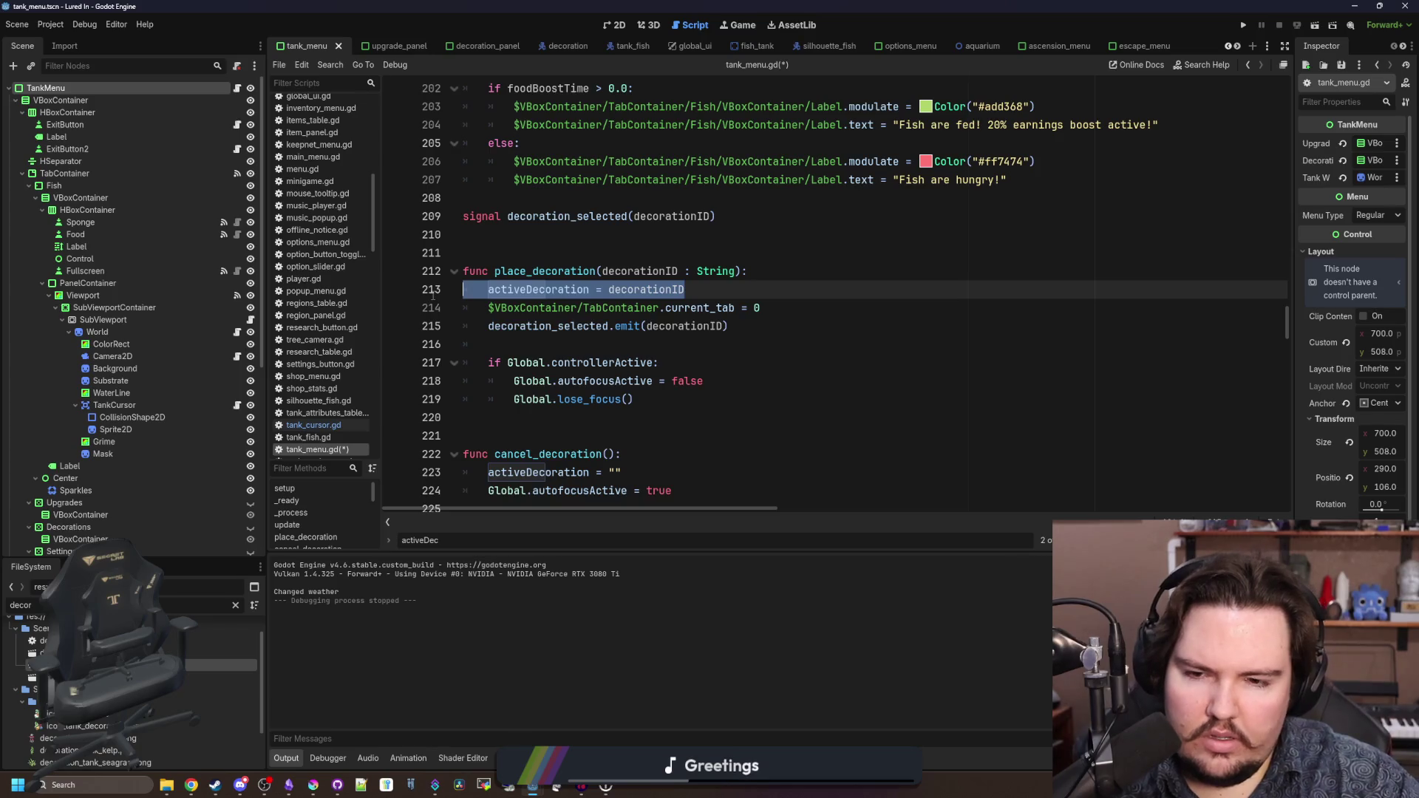
key("BackSpace")
key("BackSpace")
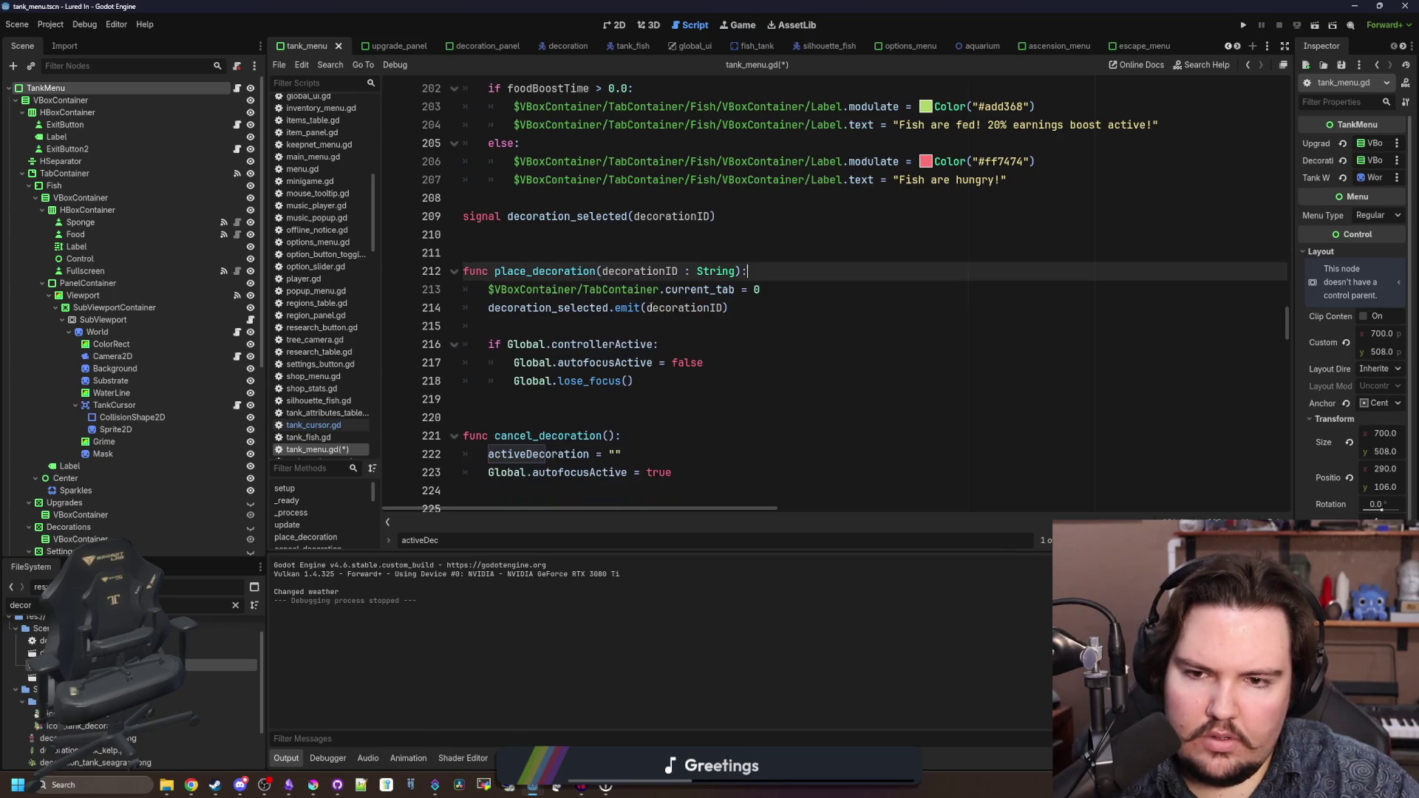
- Add 'decorationActive = false' at the end of cancel_decoration and copy that line
left_click(588, 256)
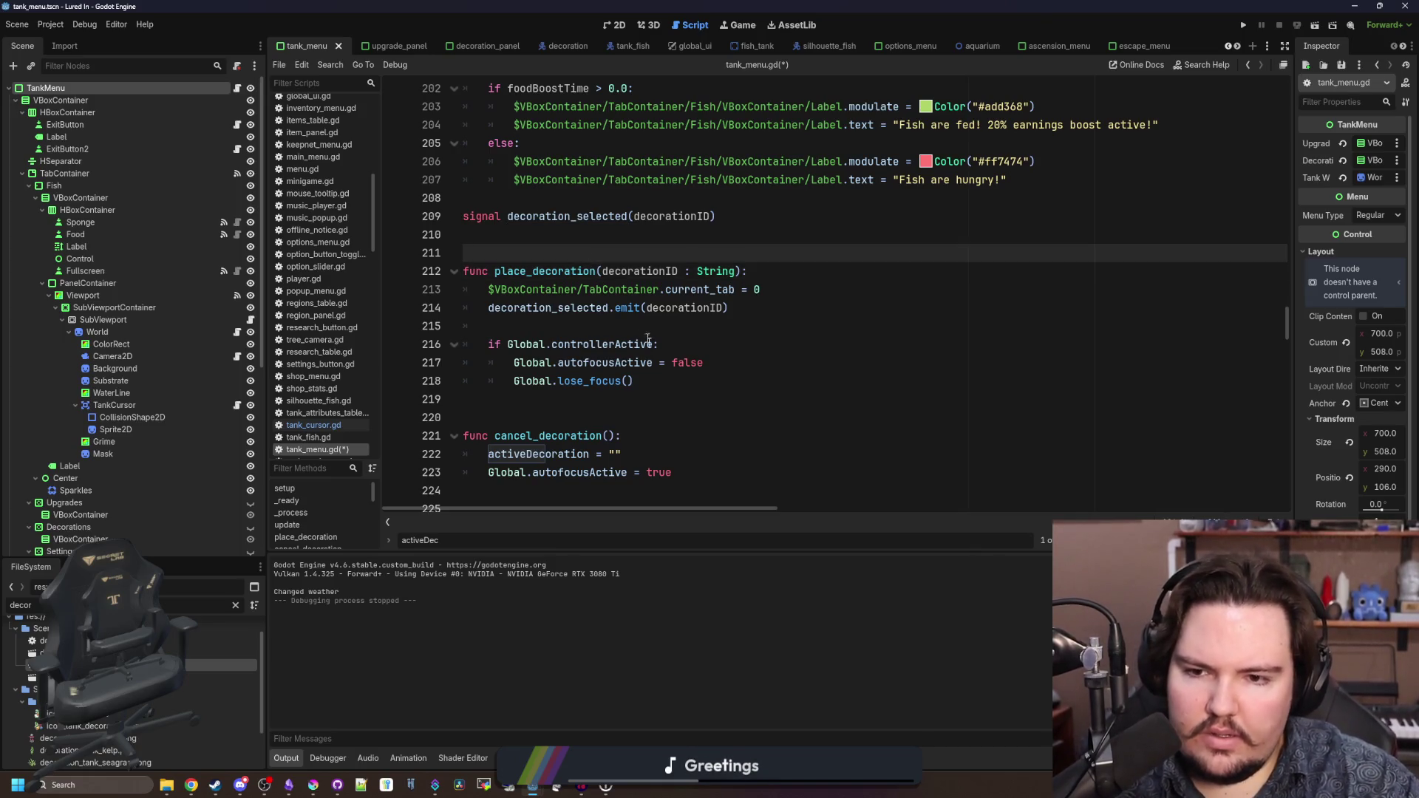
scroll(637, 335, "down", 3)
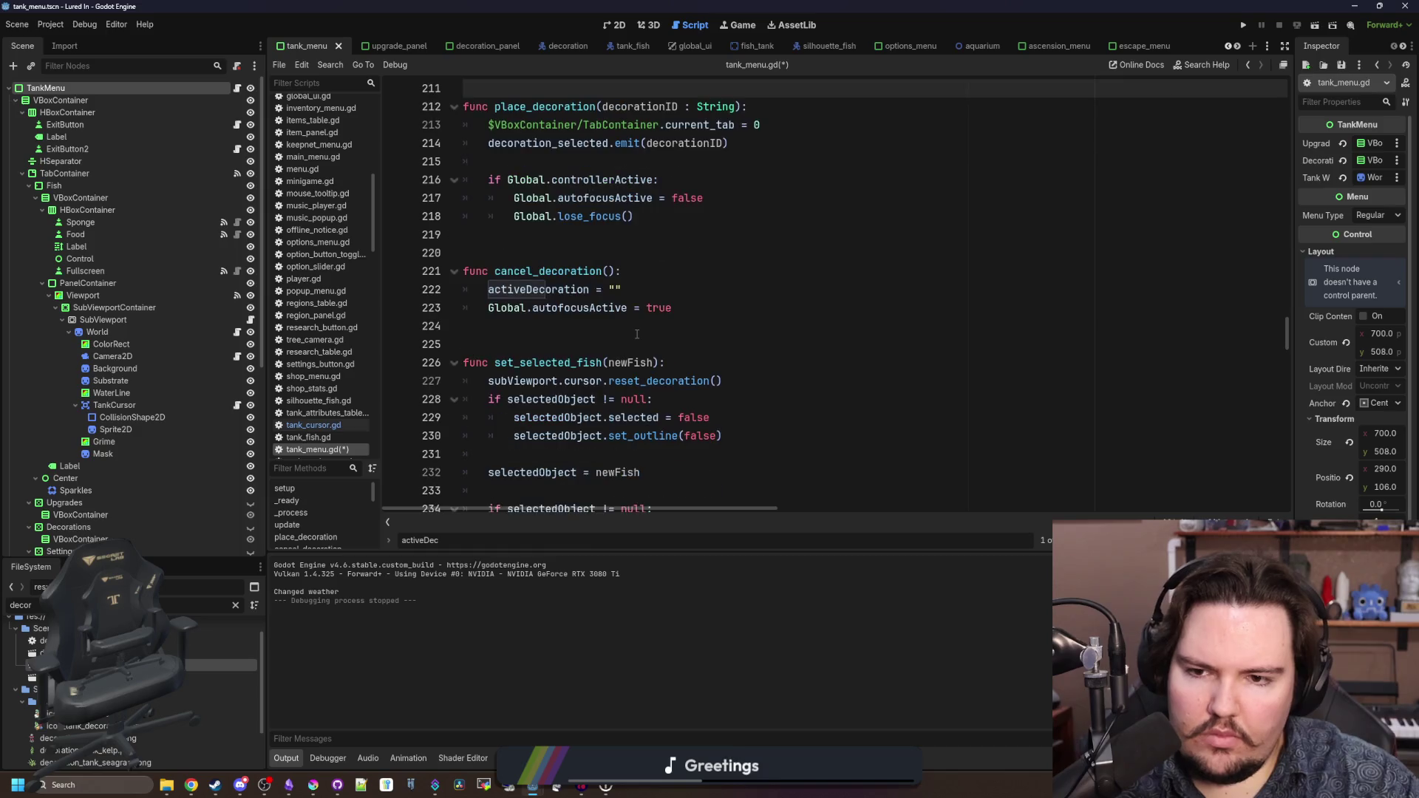
left_click(717, 306)
key("Return")
type("d")
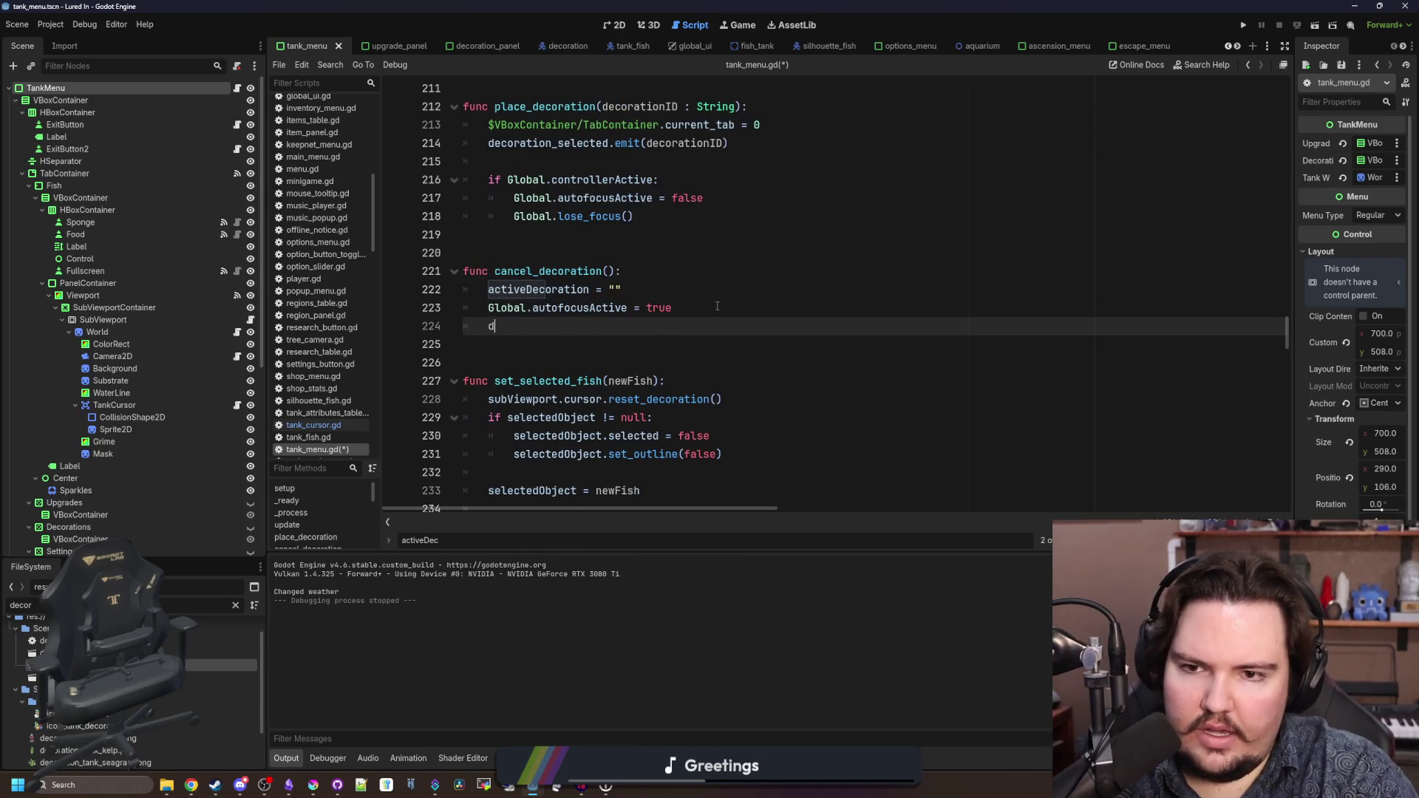
type("ecorationActive = false")
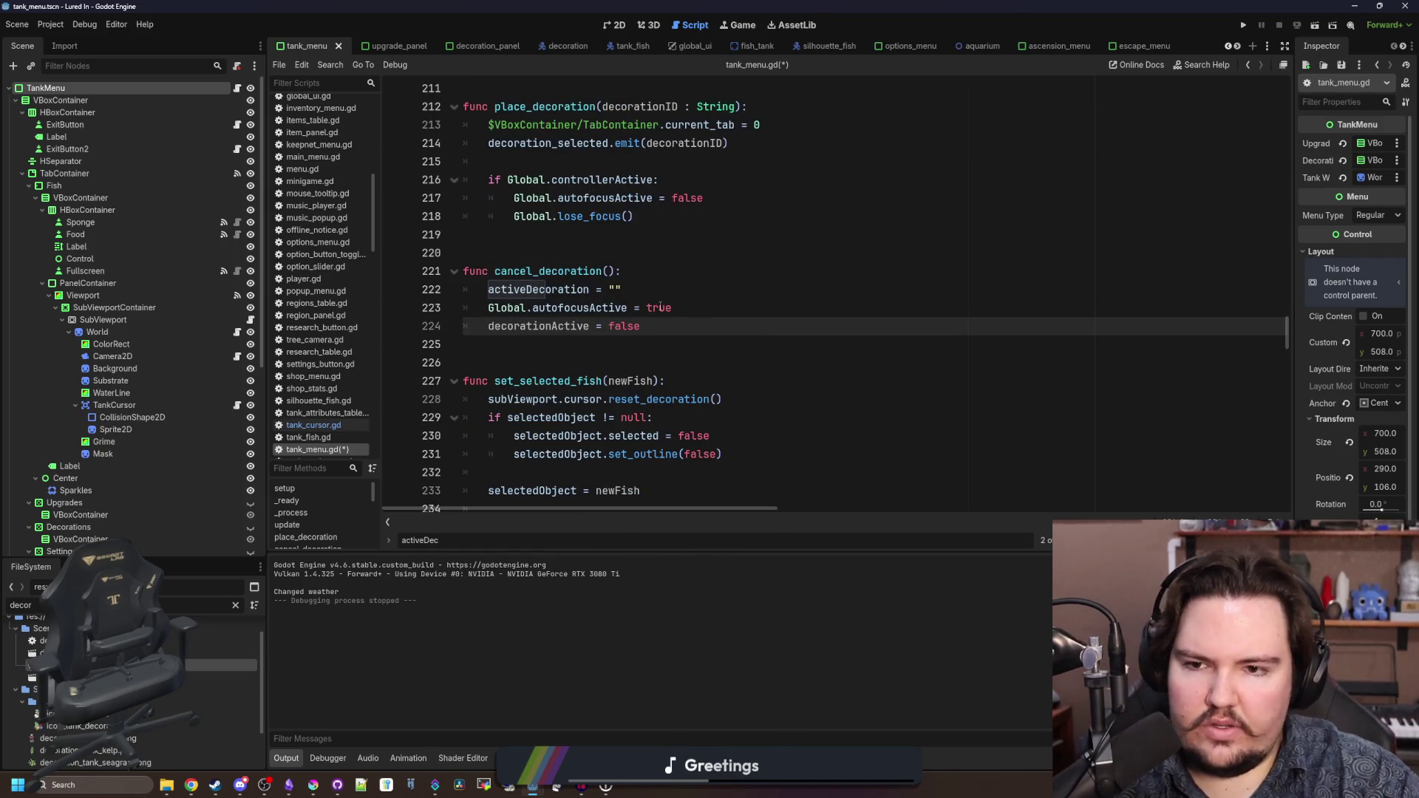
left_click_drag(649, 326, 486, 325)
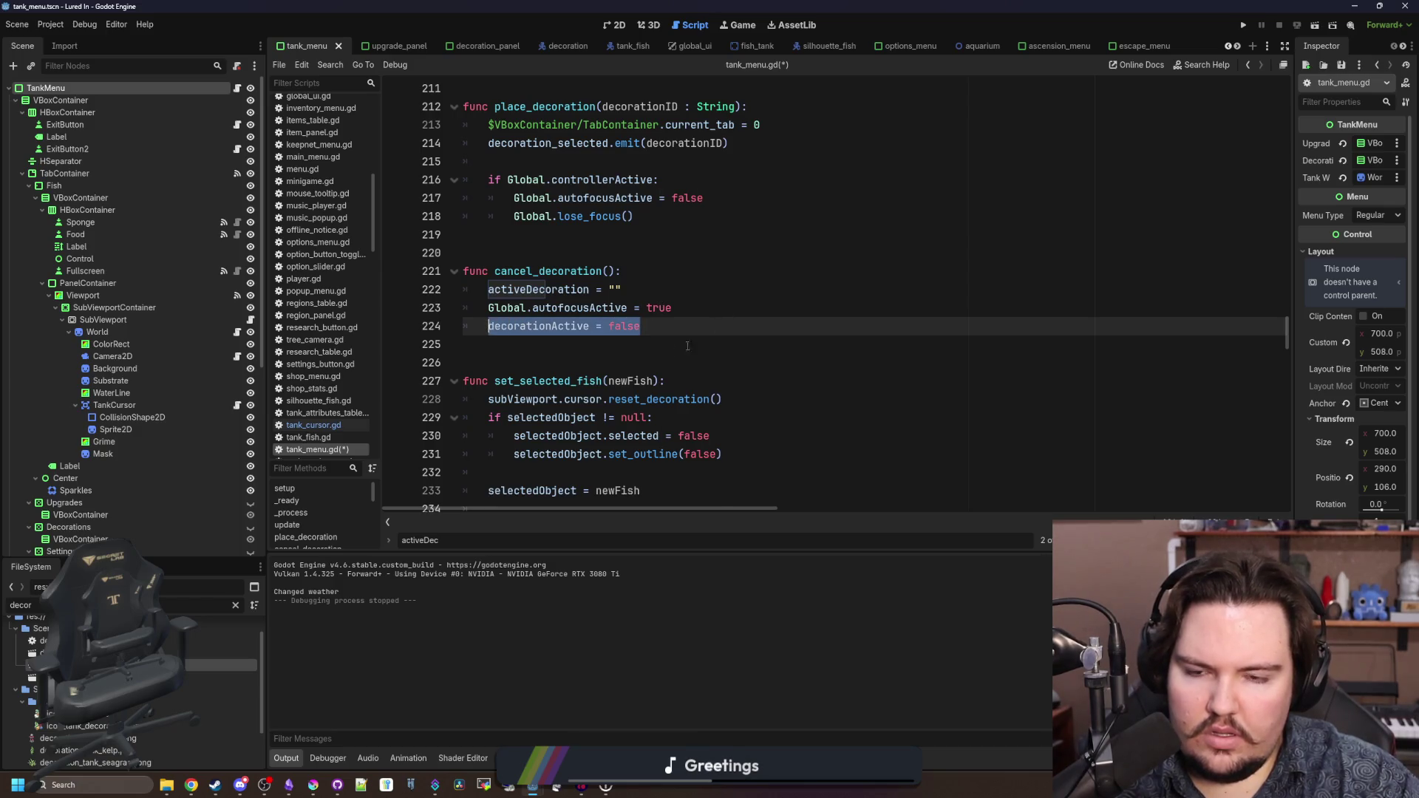
key("ctrl+c")
- Paste the line into place_decoration after the emit call and change its value to true
scroll(687, 346, "up", 2)
left_click(595, 271)
key("Return")
key("ctrl+v")
scroll(595, 276, "right", 2)
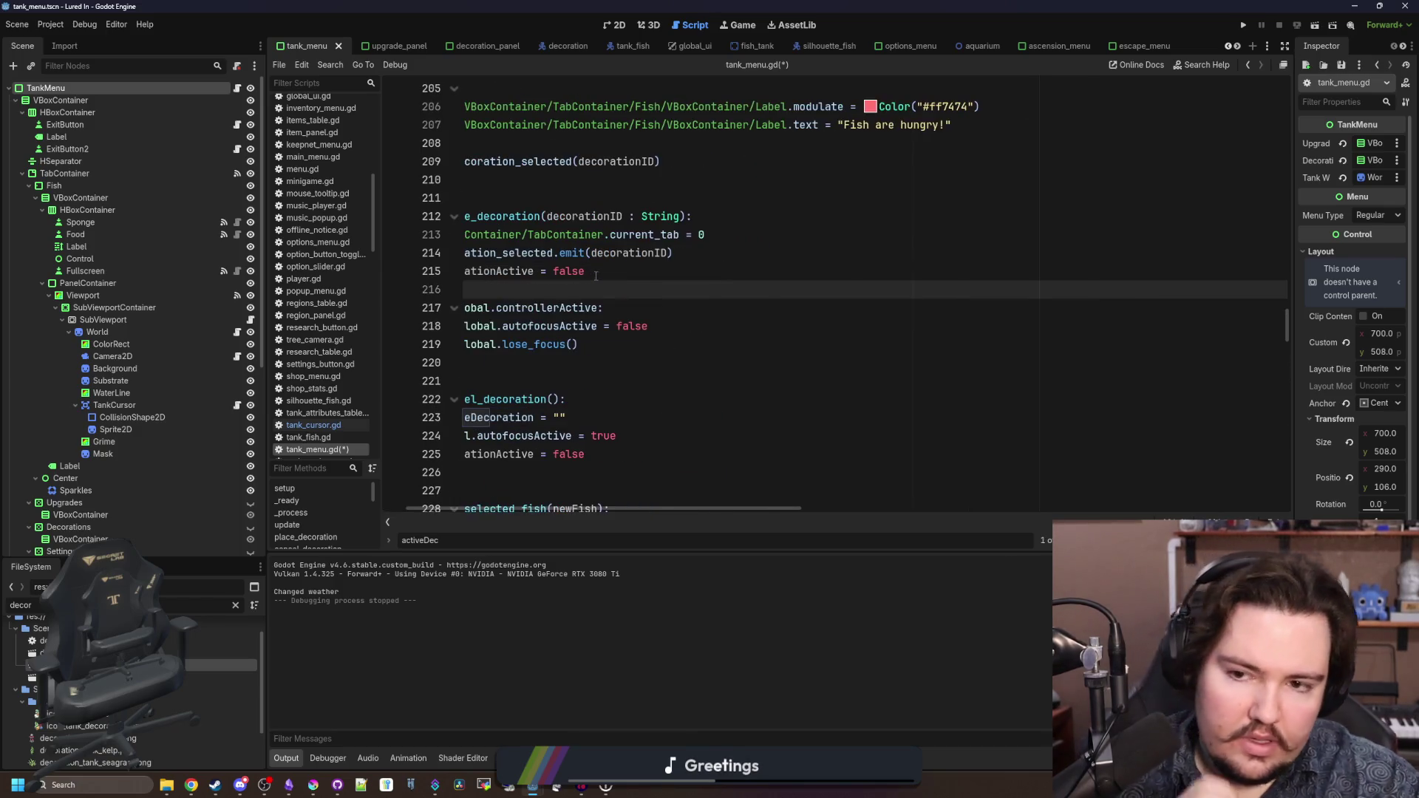
left_click(596, 272)
key("ctrl+shift+Left")
type("tru")
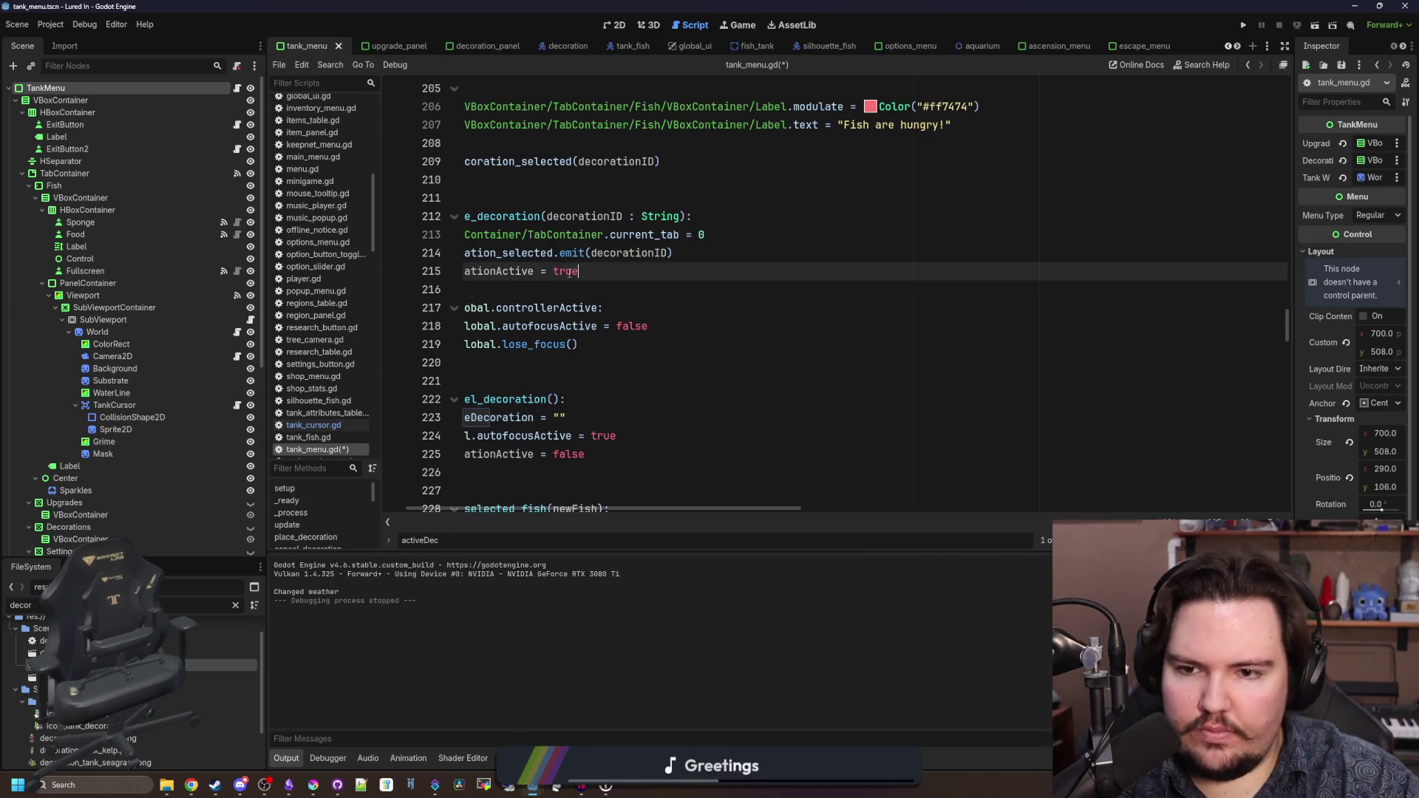
- Save tank_menu.gd and switch to the TankCursor script
scroll(408, 483, "left", 2)
left_click(558, 289)
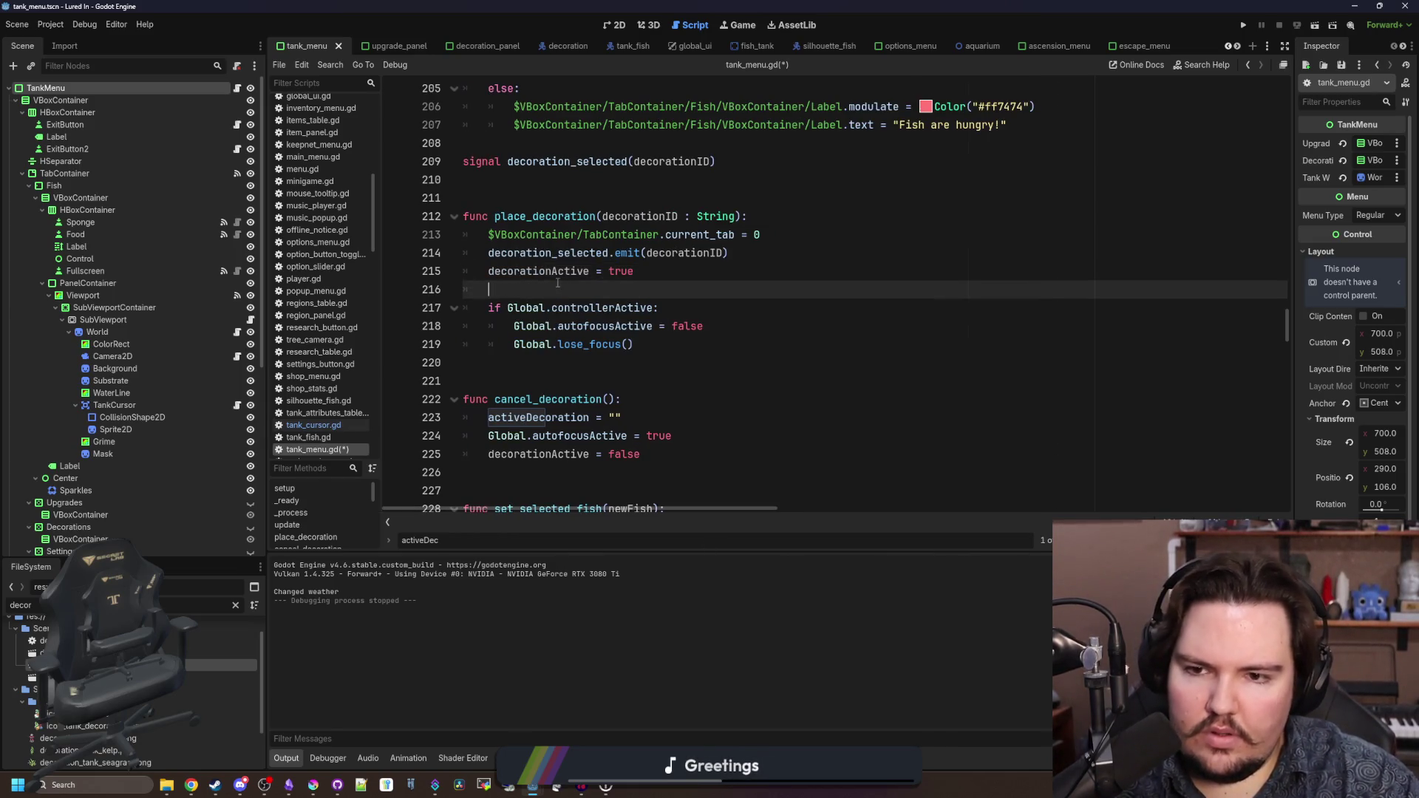
key("ctrl+s")
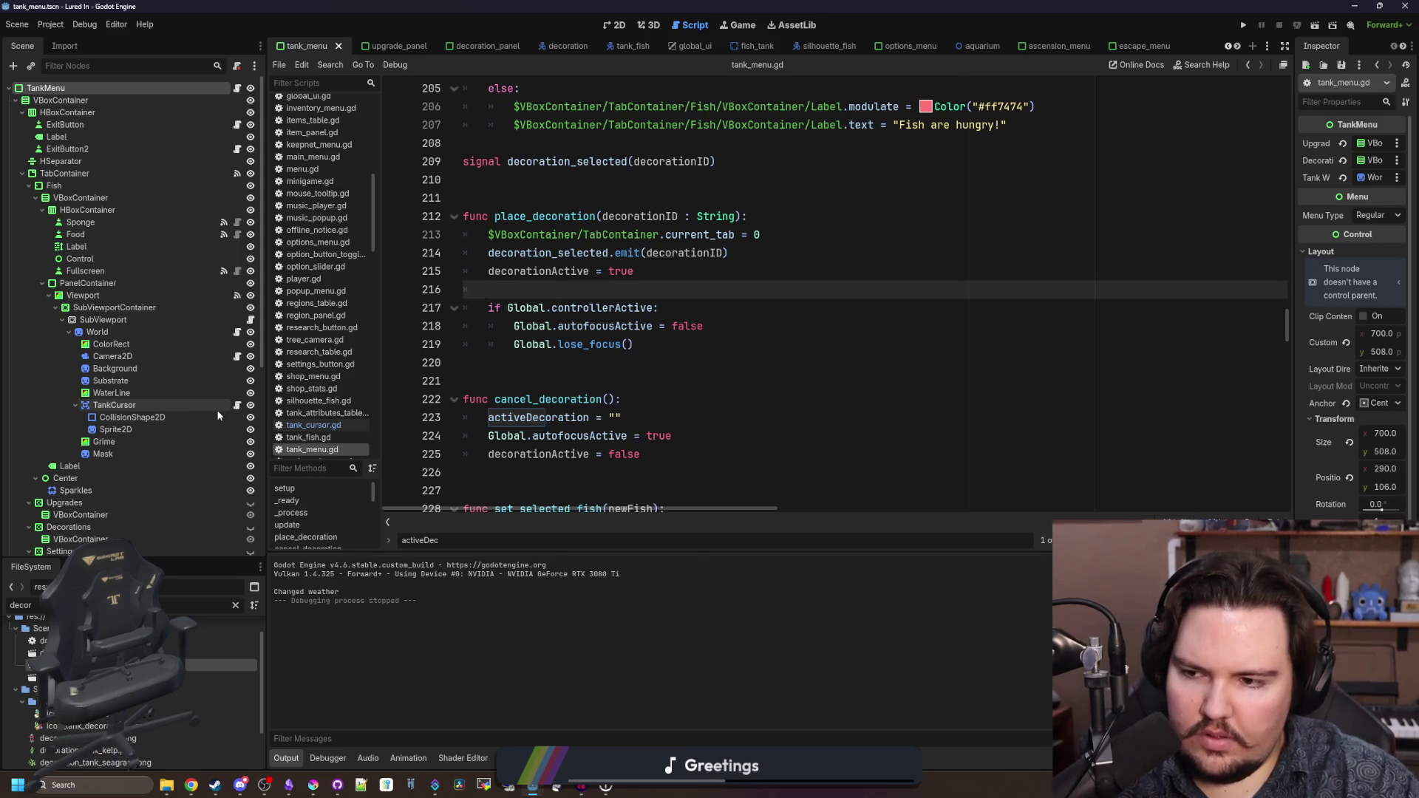
left_click(237, 405)
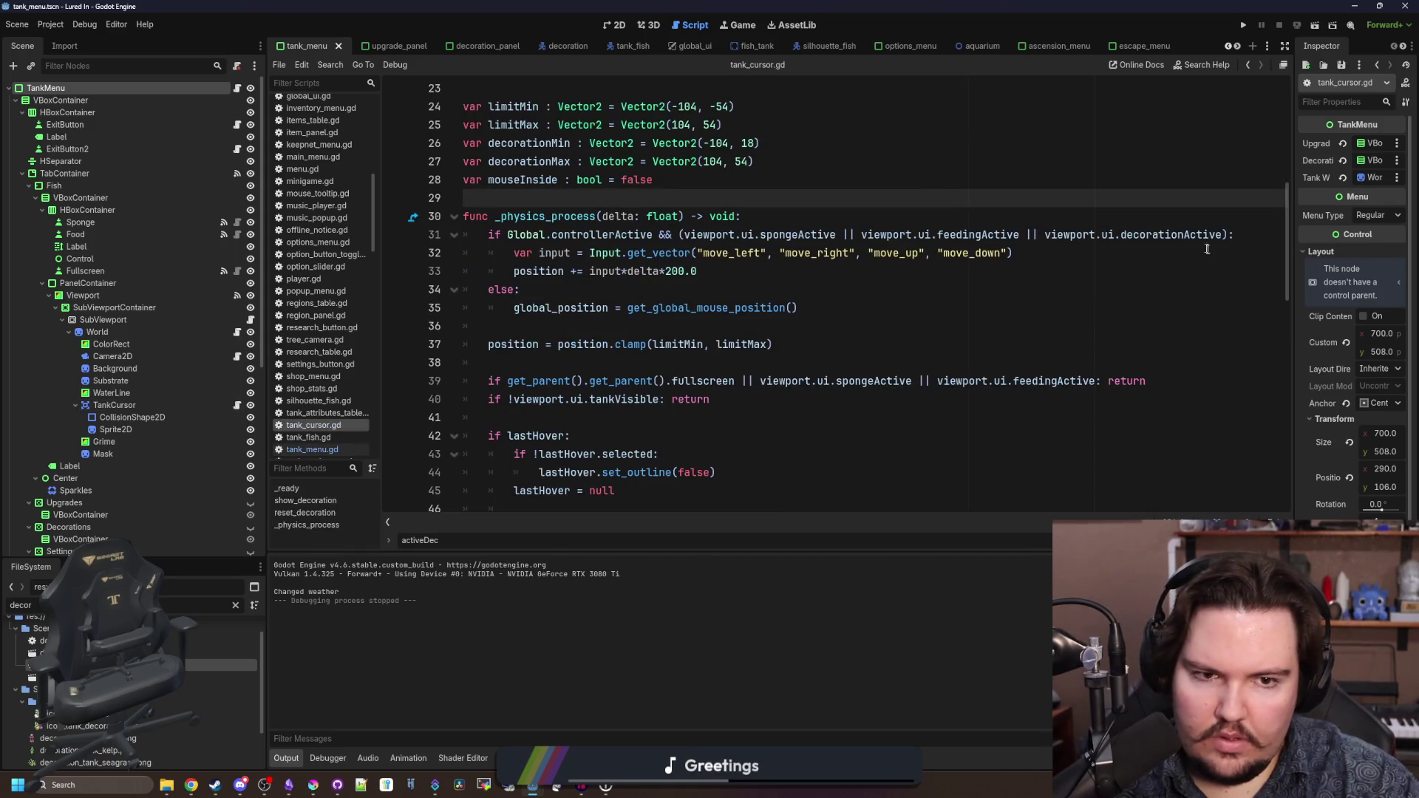
left_click(1052, 210)
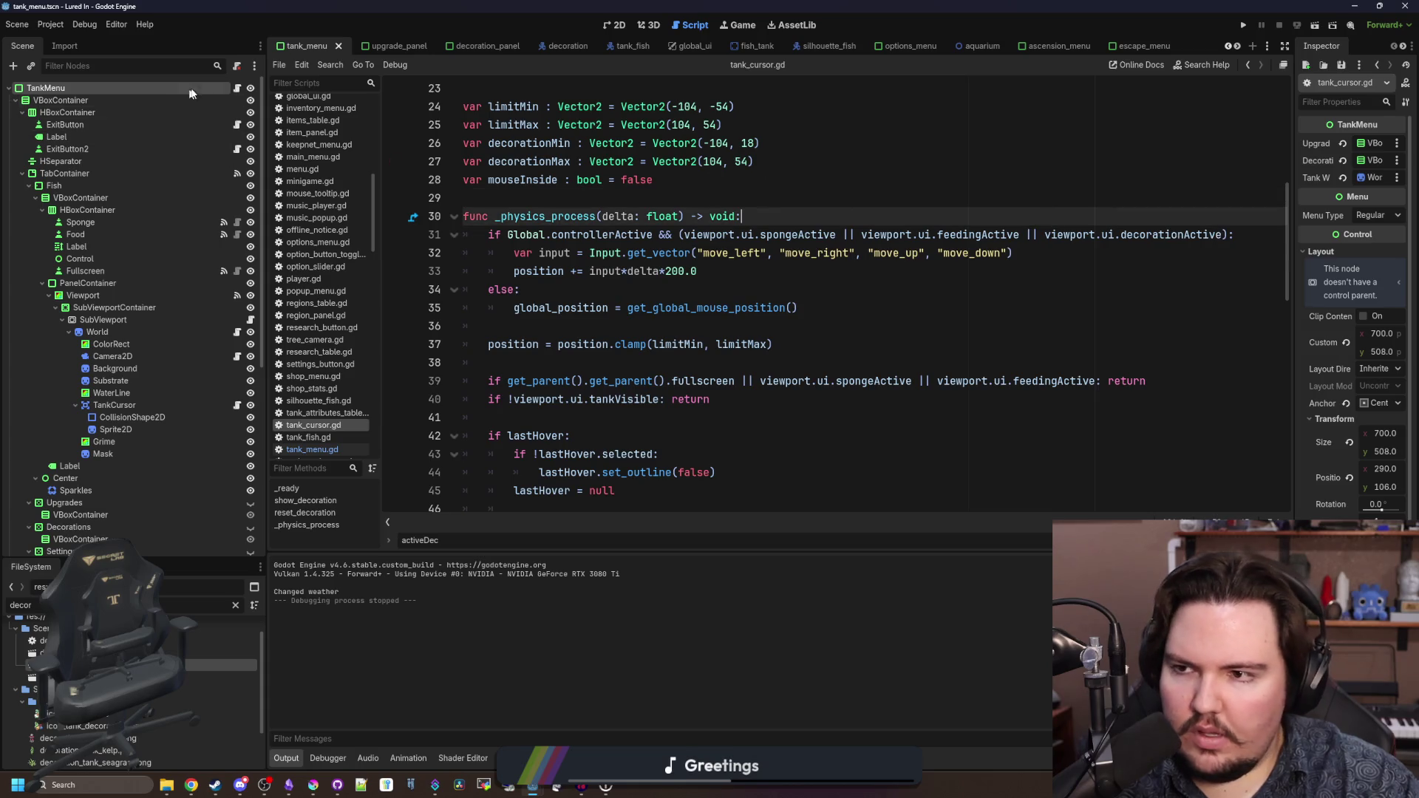
left_click(237, 88)
key("ctrl+s")
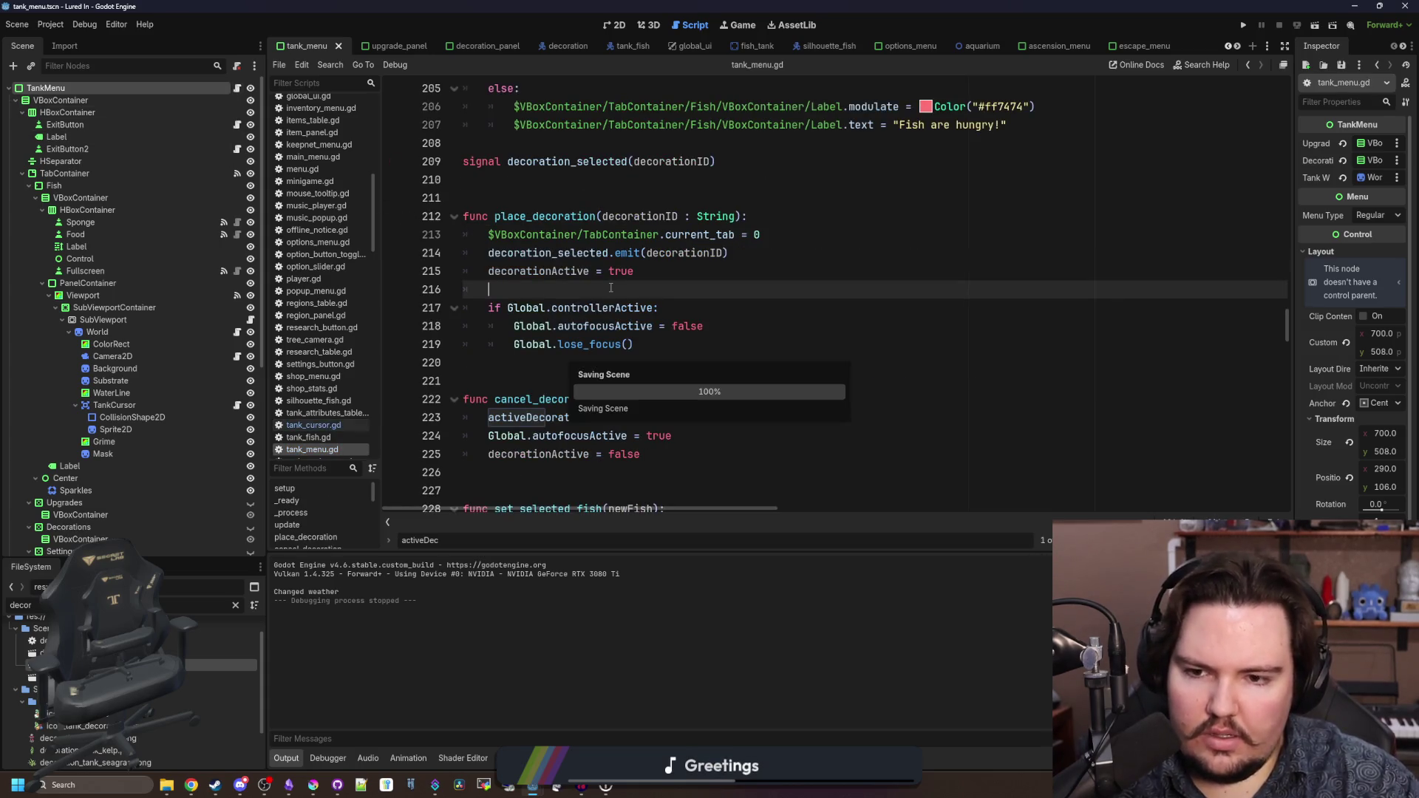
scroll(665, 284, "down", 9)
left_click(805, 273)
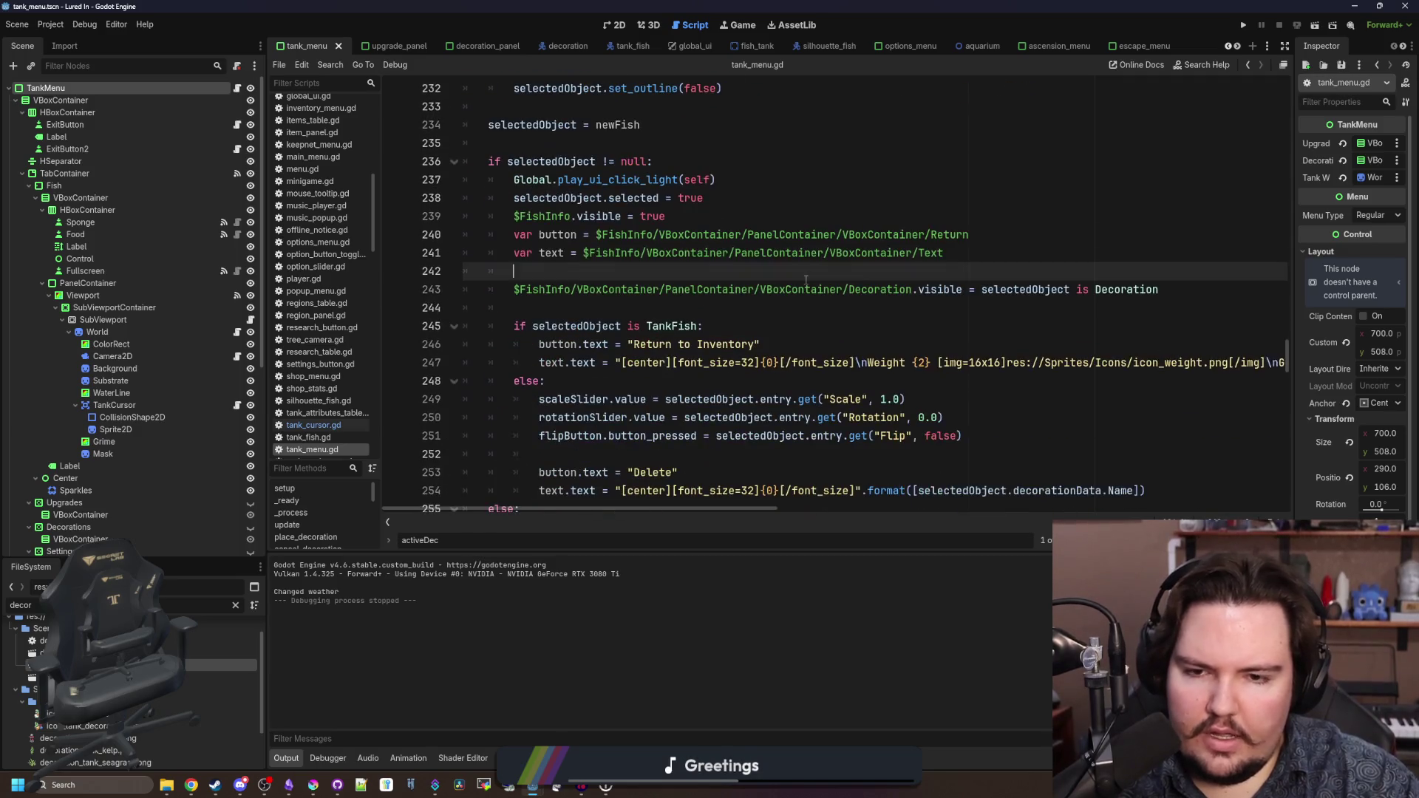
scroll(806, 279, "down", 6)
left_click(609, 235)
key("ctrl+s")
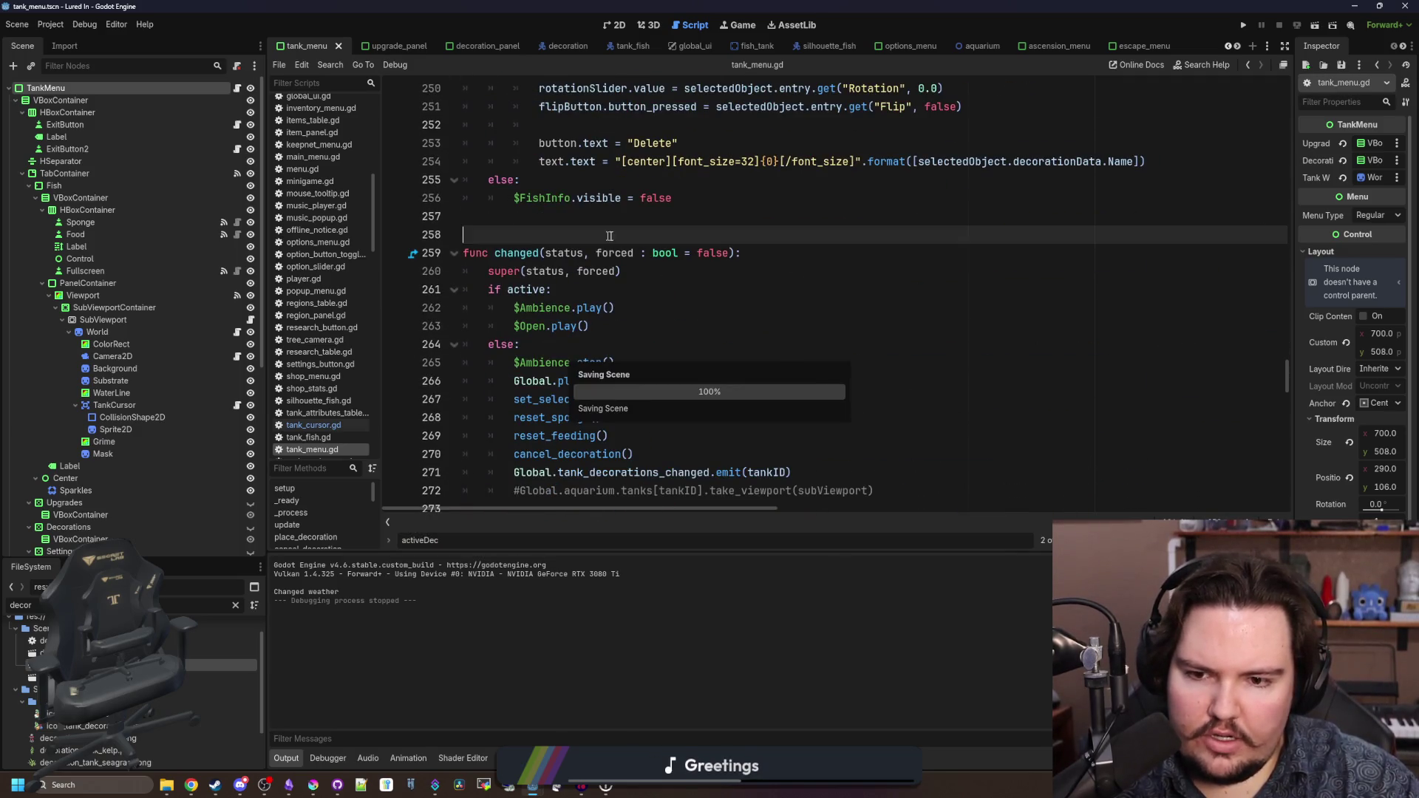
scroll(822, 347, "down", 5)
left_click(681, 407)
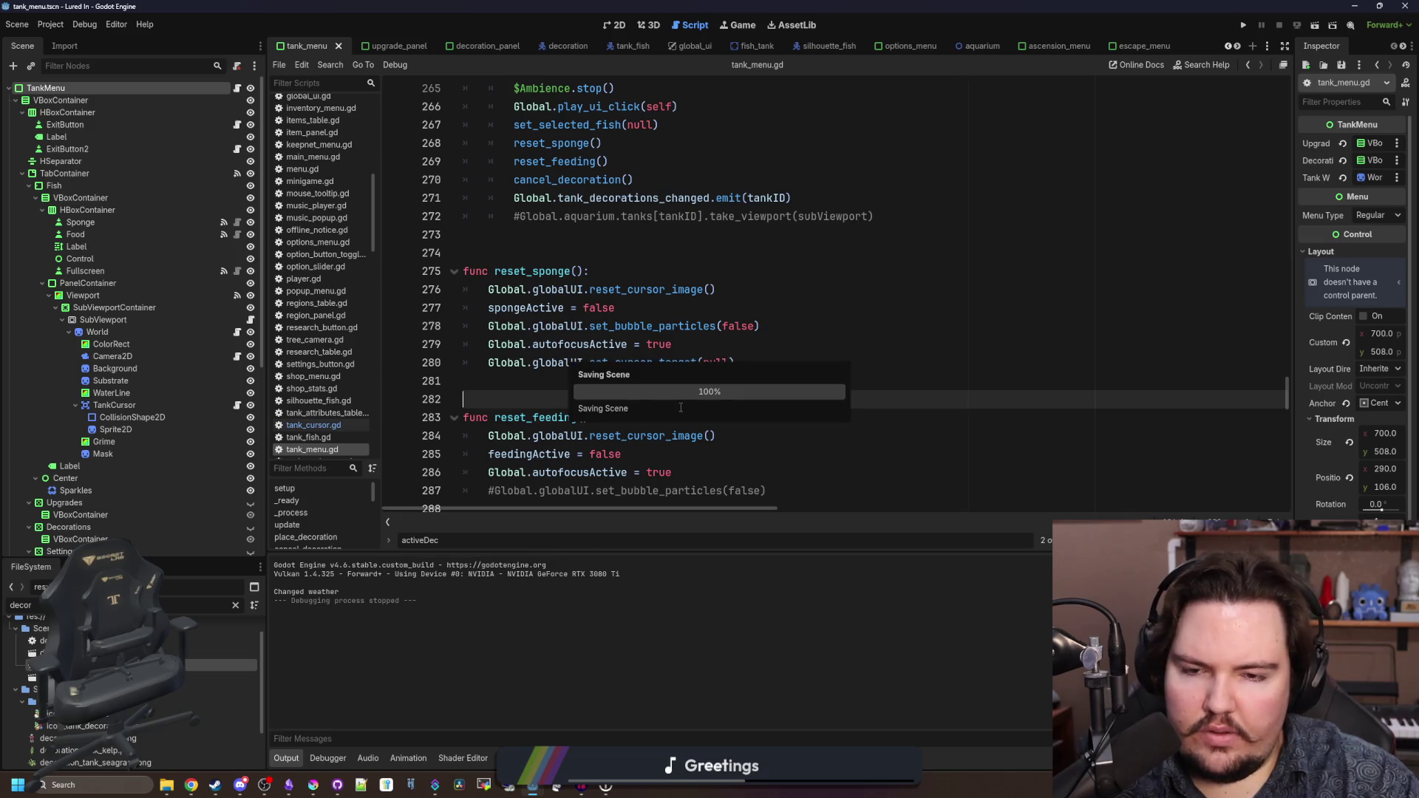
left_click(600, 389)
scroll(601, 389, "up", 4)
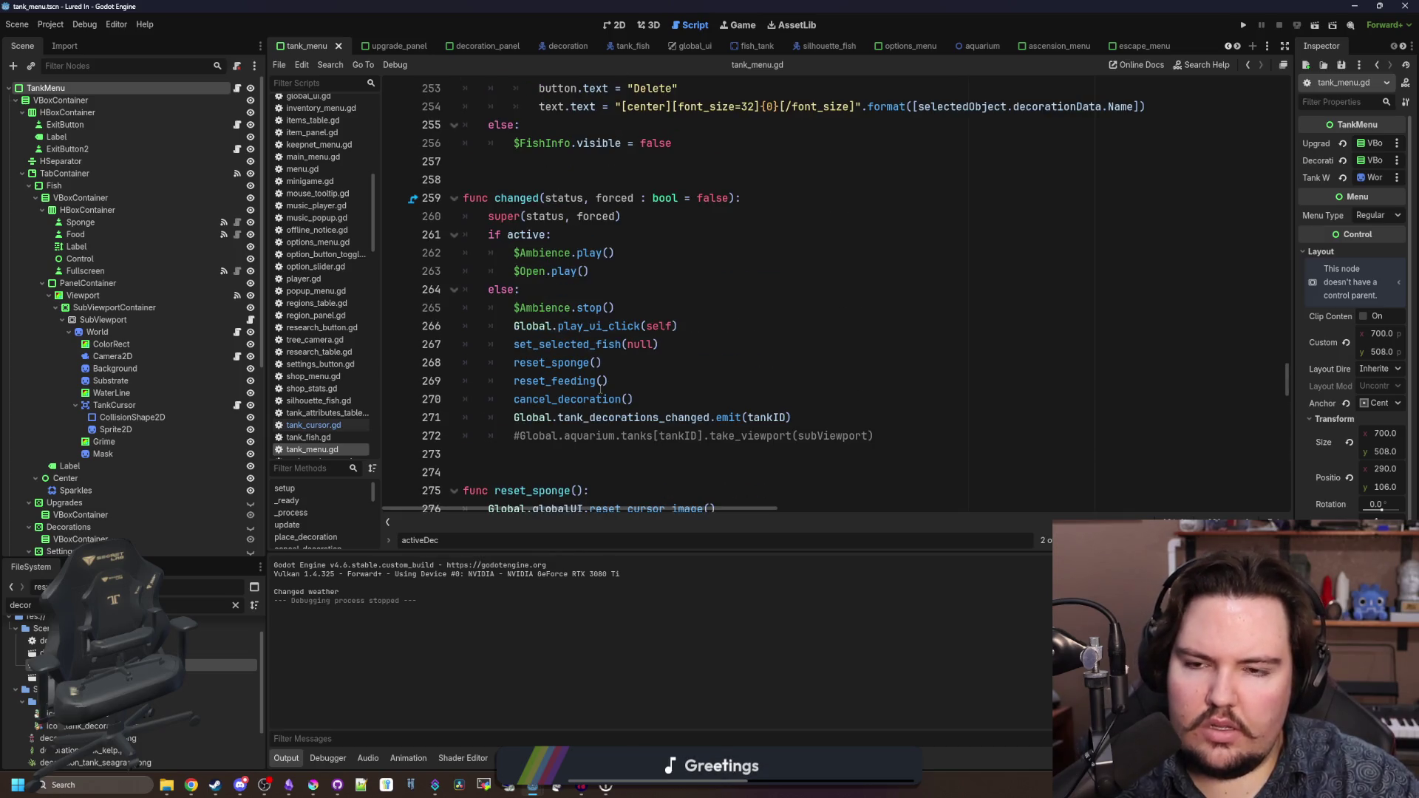
scroll(600, 389, "down", 7)
scroll(601, 389, "down", 2)
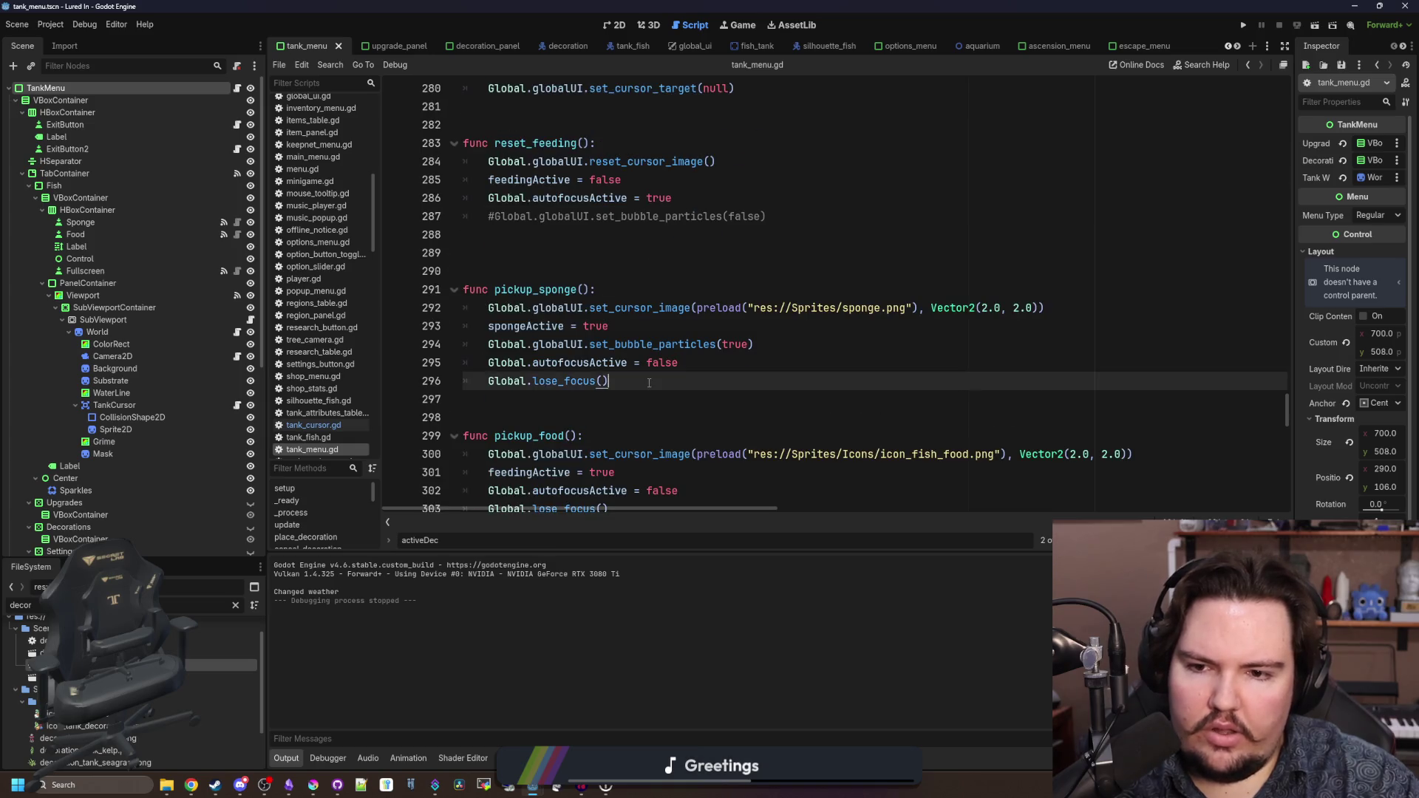
left_click_drag(613, 399, 622, 281)
key("Right")
left_click(623, 264)
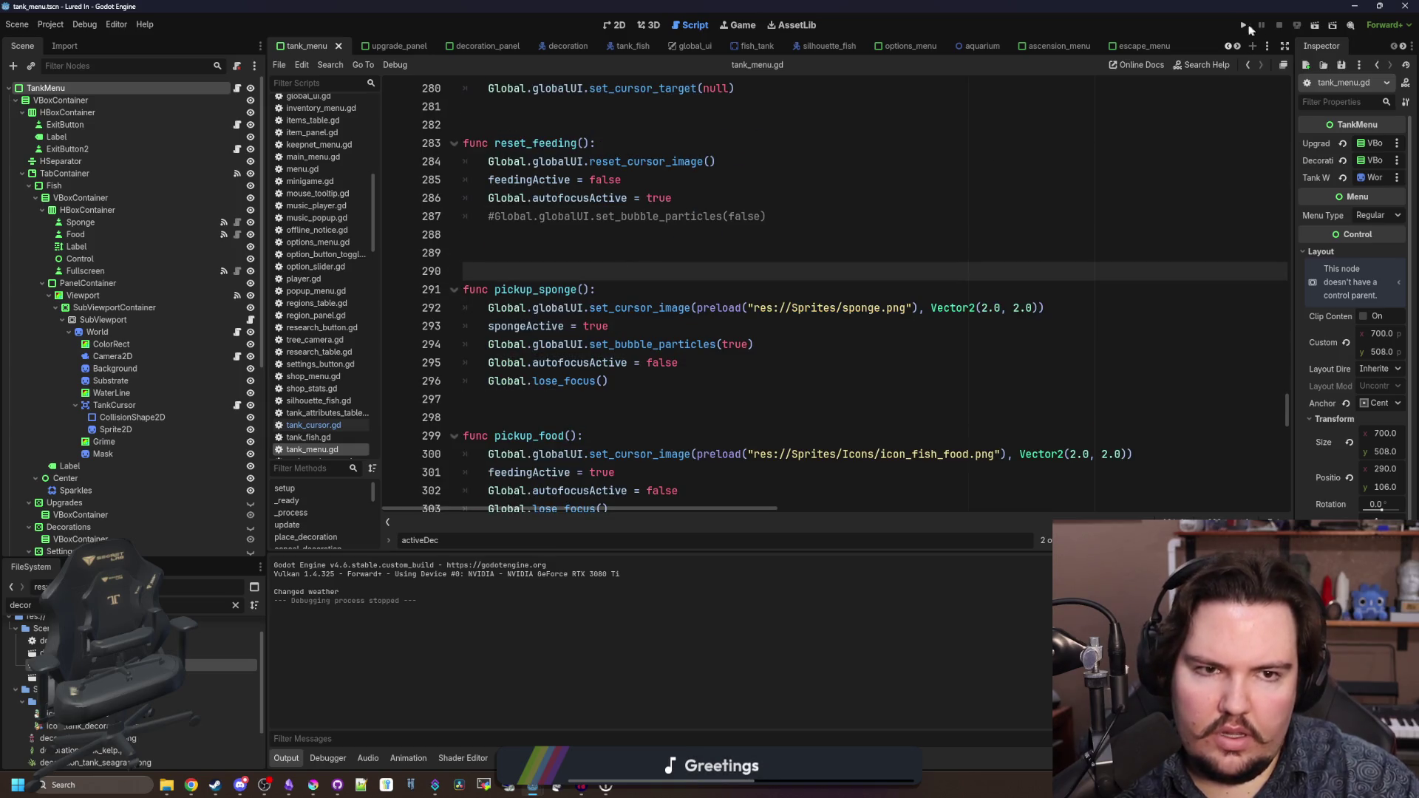
- Run the game, dismiss Welcome Back, and cycle Fish Tank 3's tabs before closing it
left_click(1243, 25)
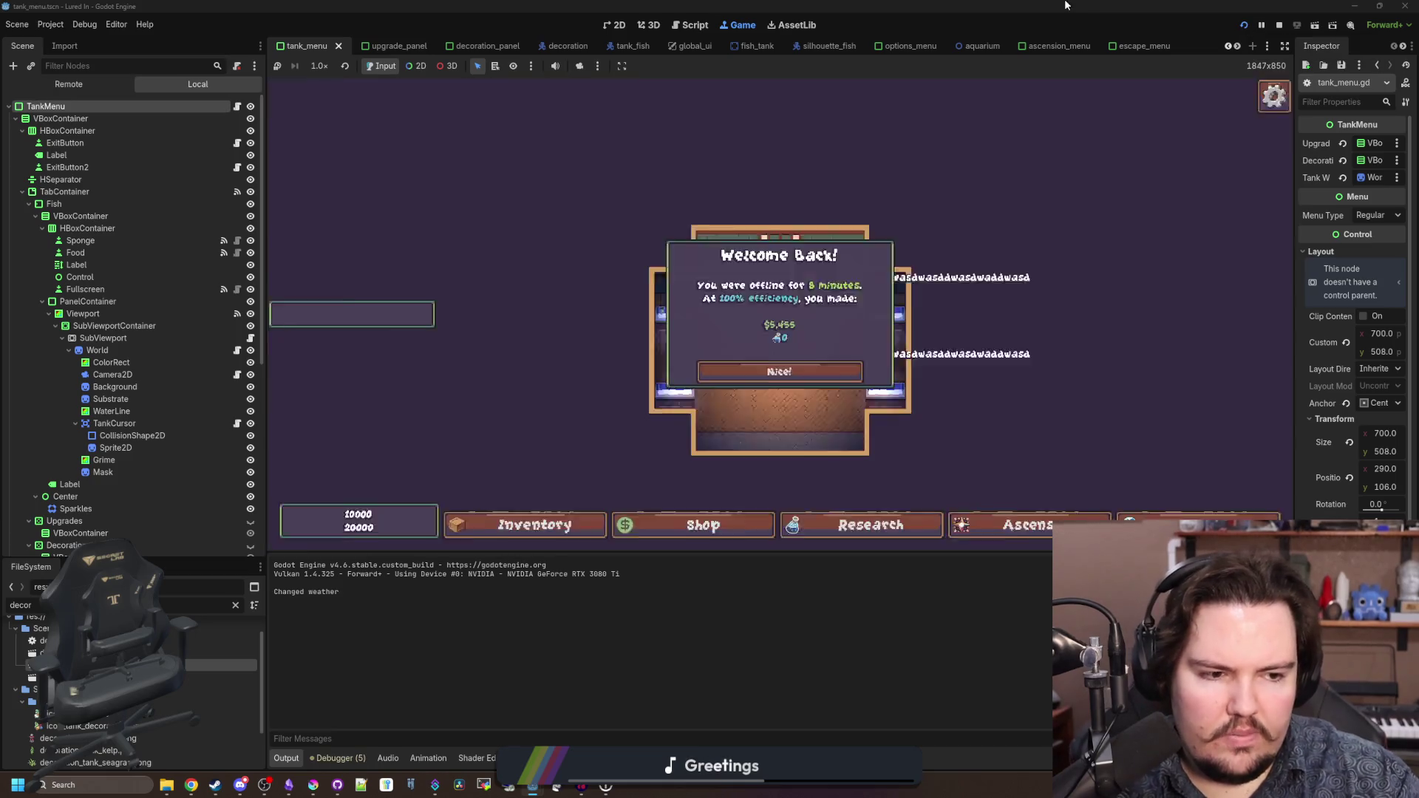
left_click(807, 374)
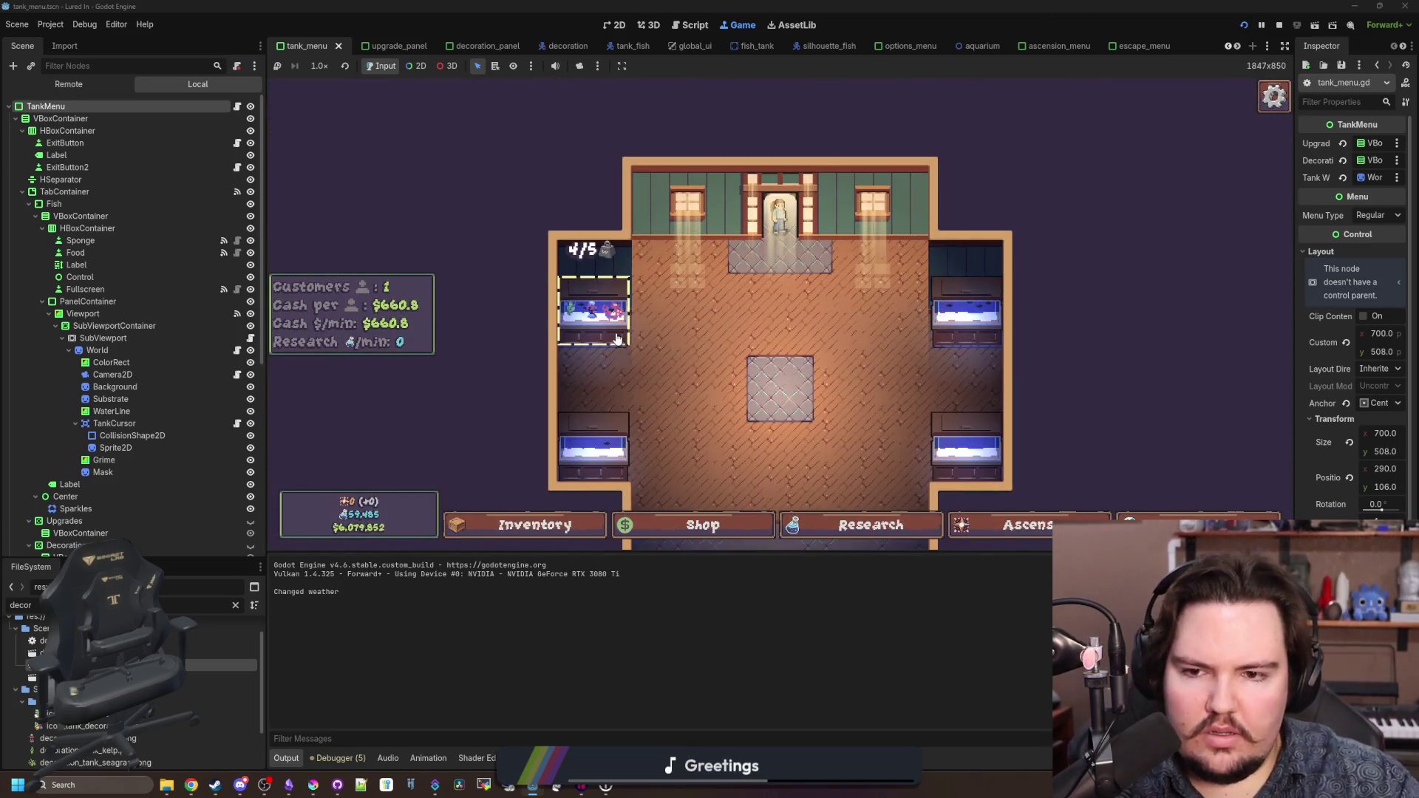
left_click(591, 313)
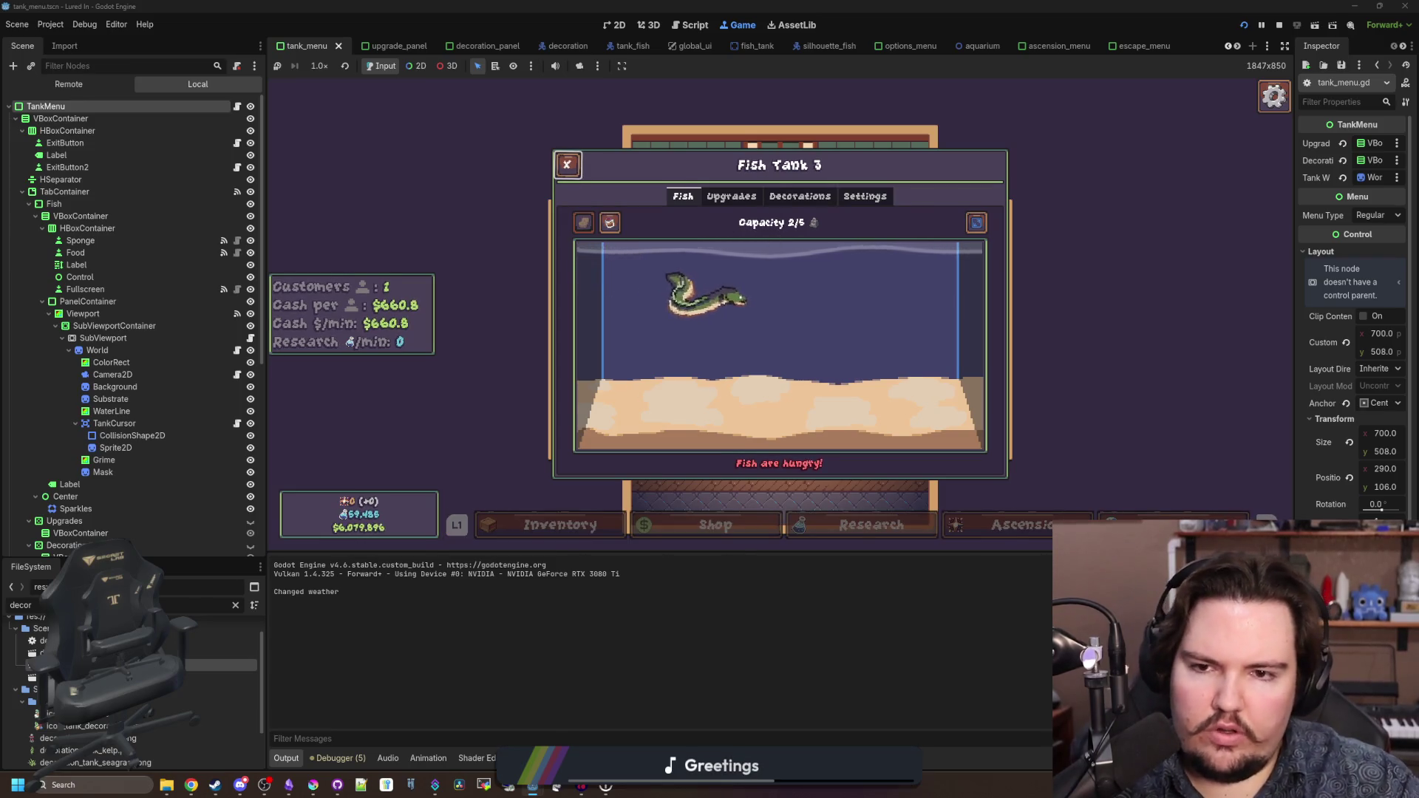
key("e")
key("e")
key("Down")
key("Up")
key("q")
key("q")
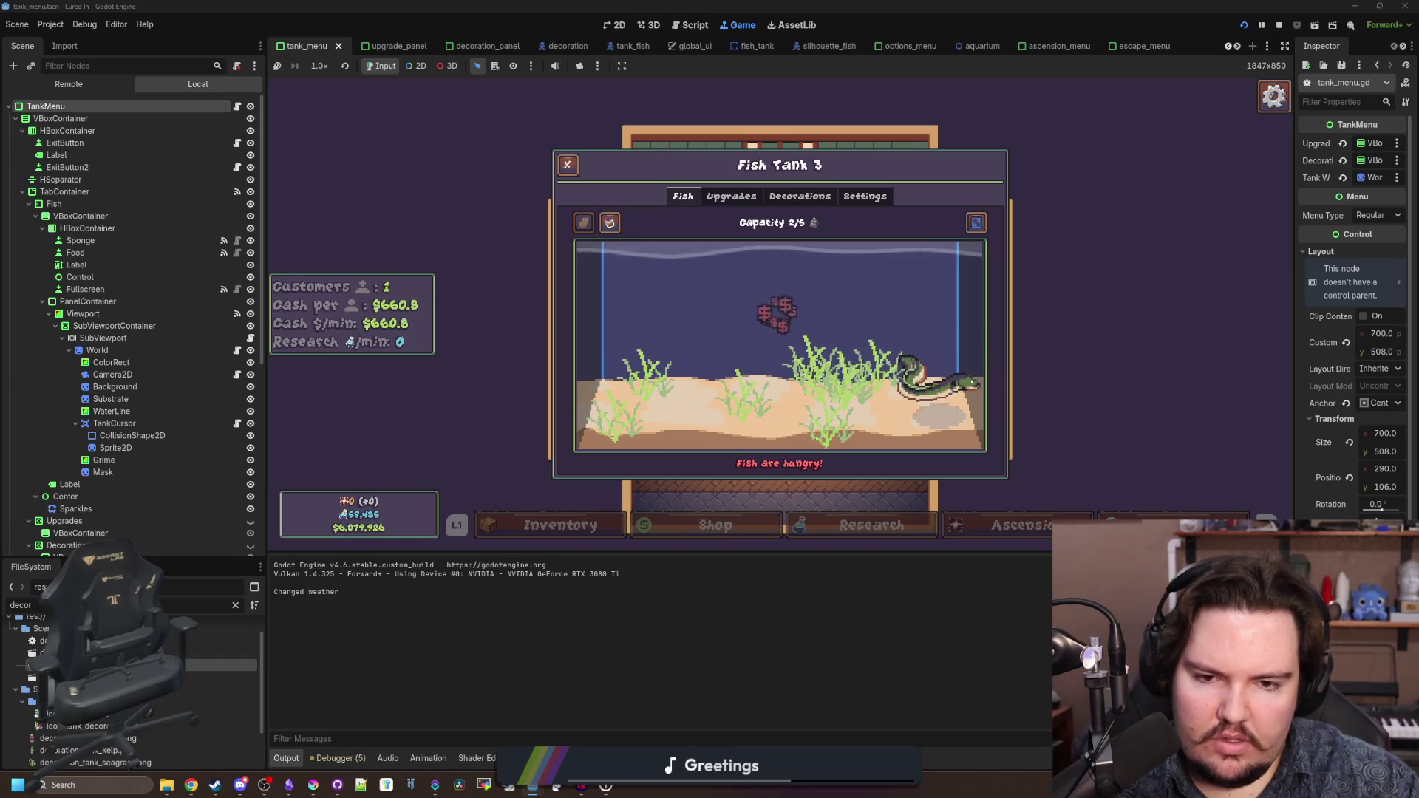
key("Escape")
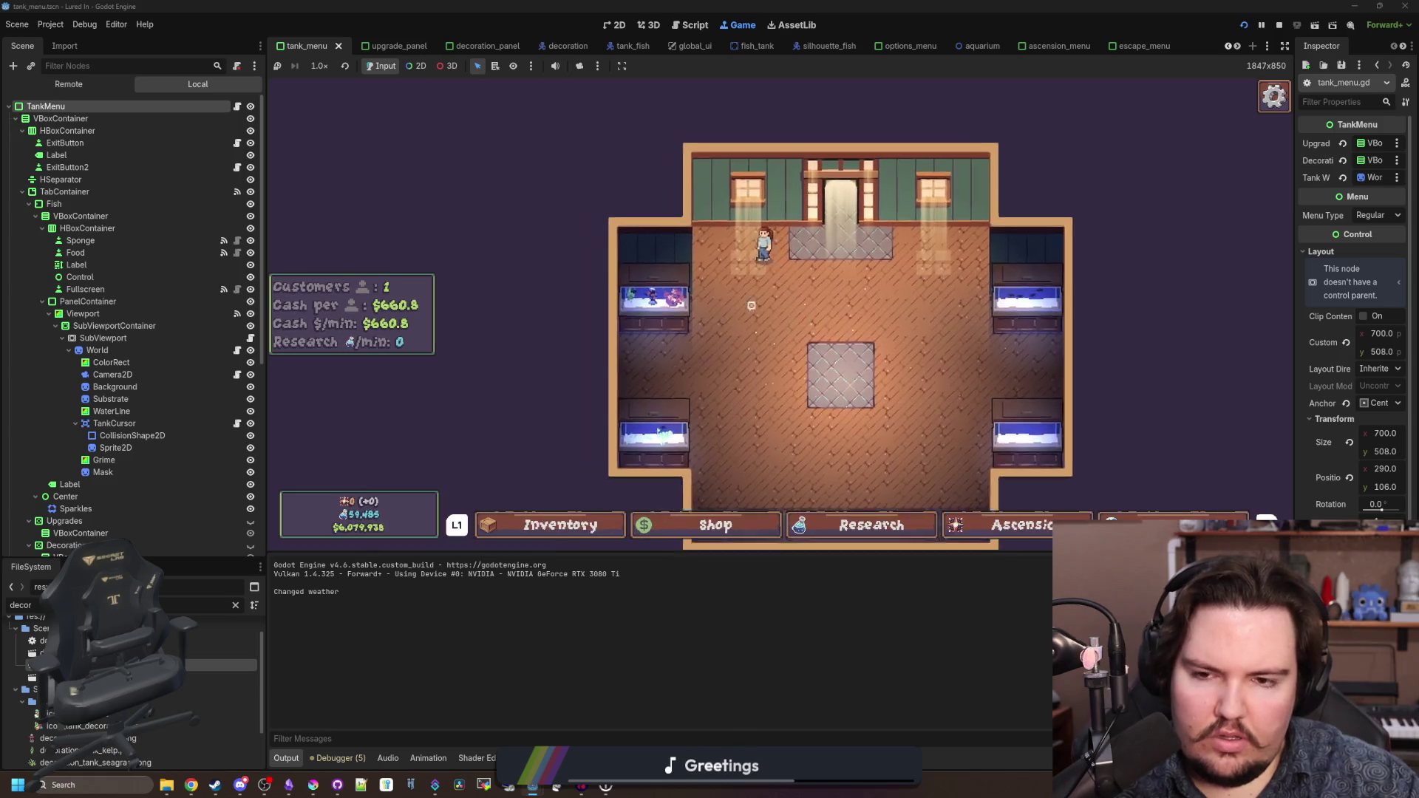
- Open Fish Tank 1 and cycle its Fish, Upgrades and Decorations tabs with e
key("Return")
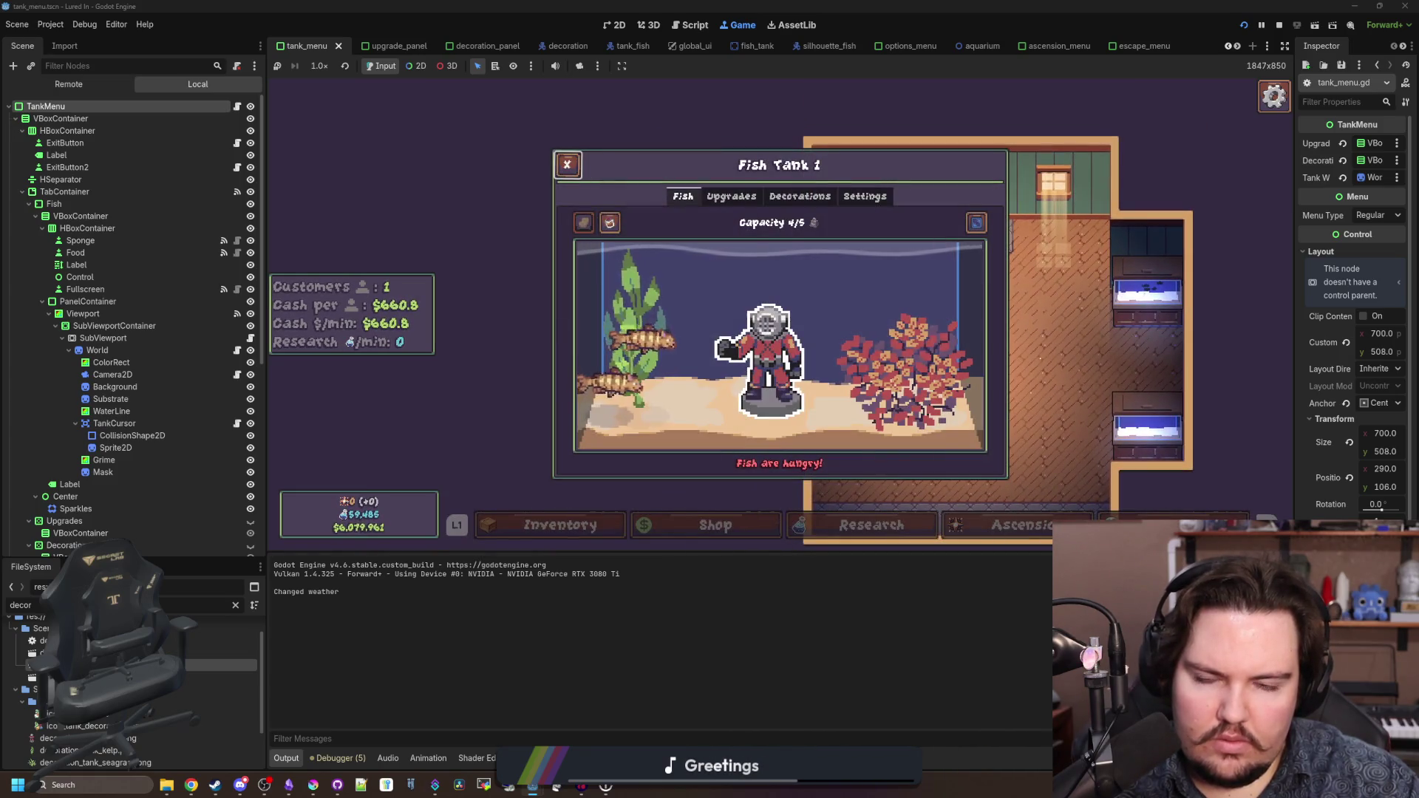
key("e")
key("e")
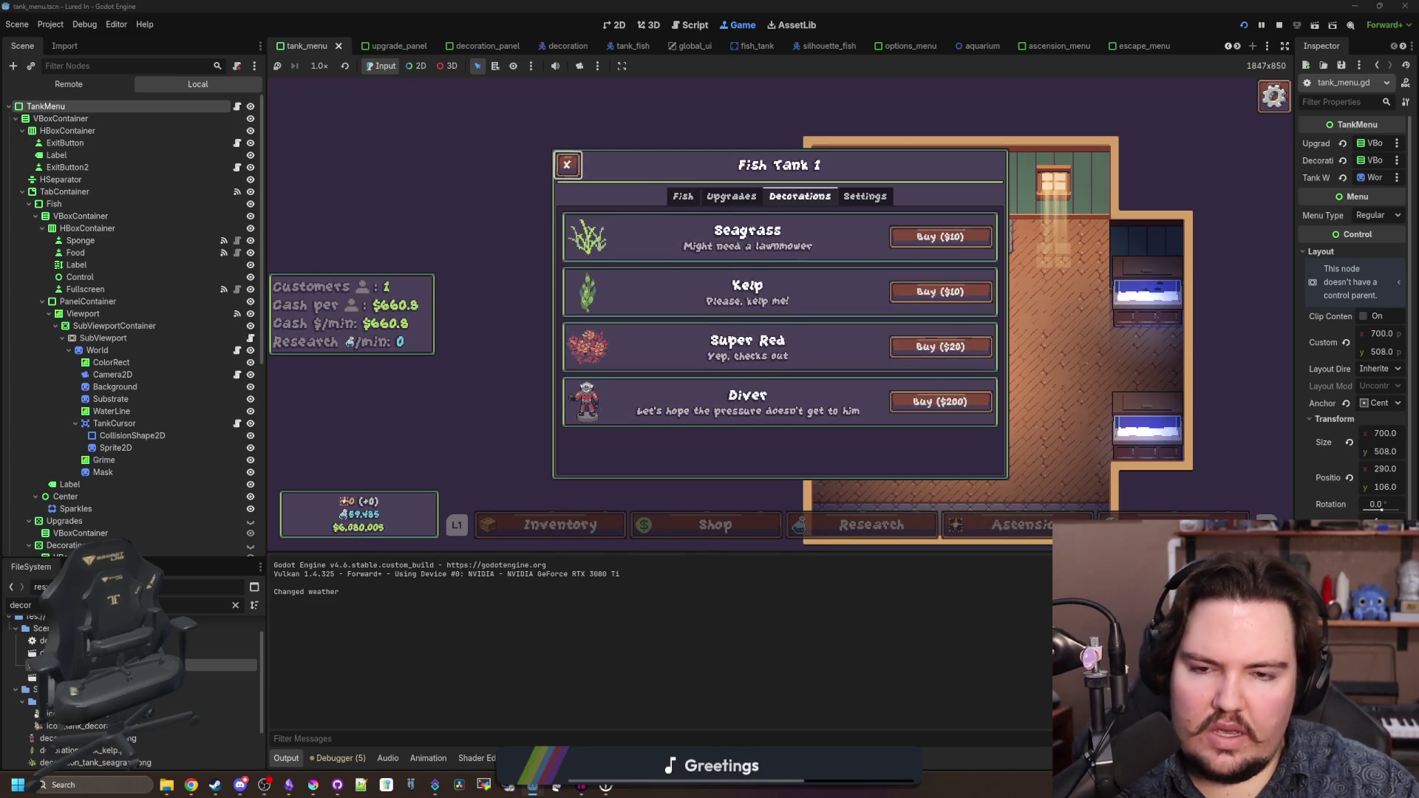
key("e")
key("e")
key("e")
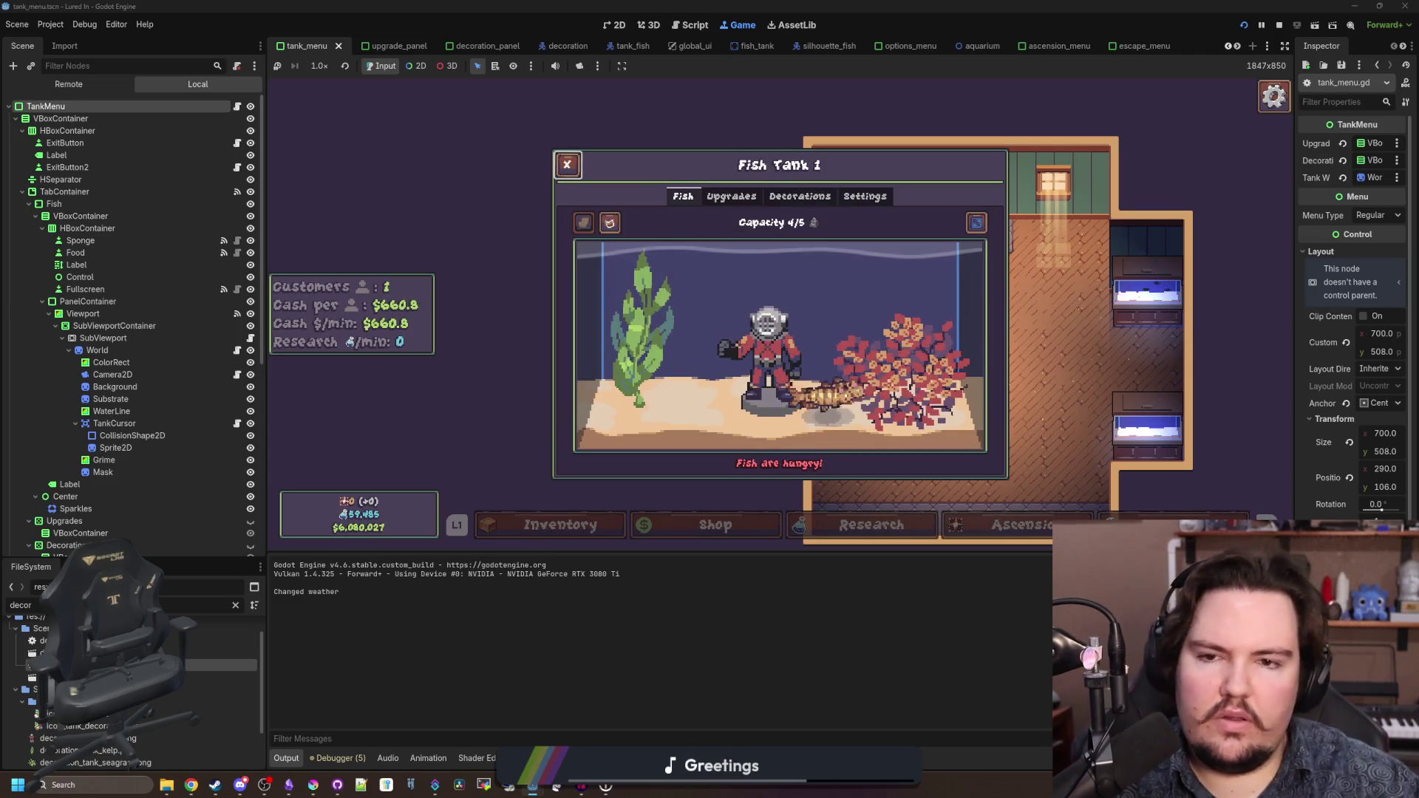
left_click(583, 222)
key("e")
key("e")
key("e")
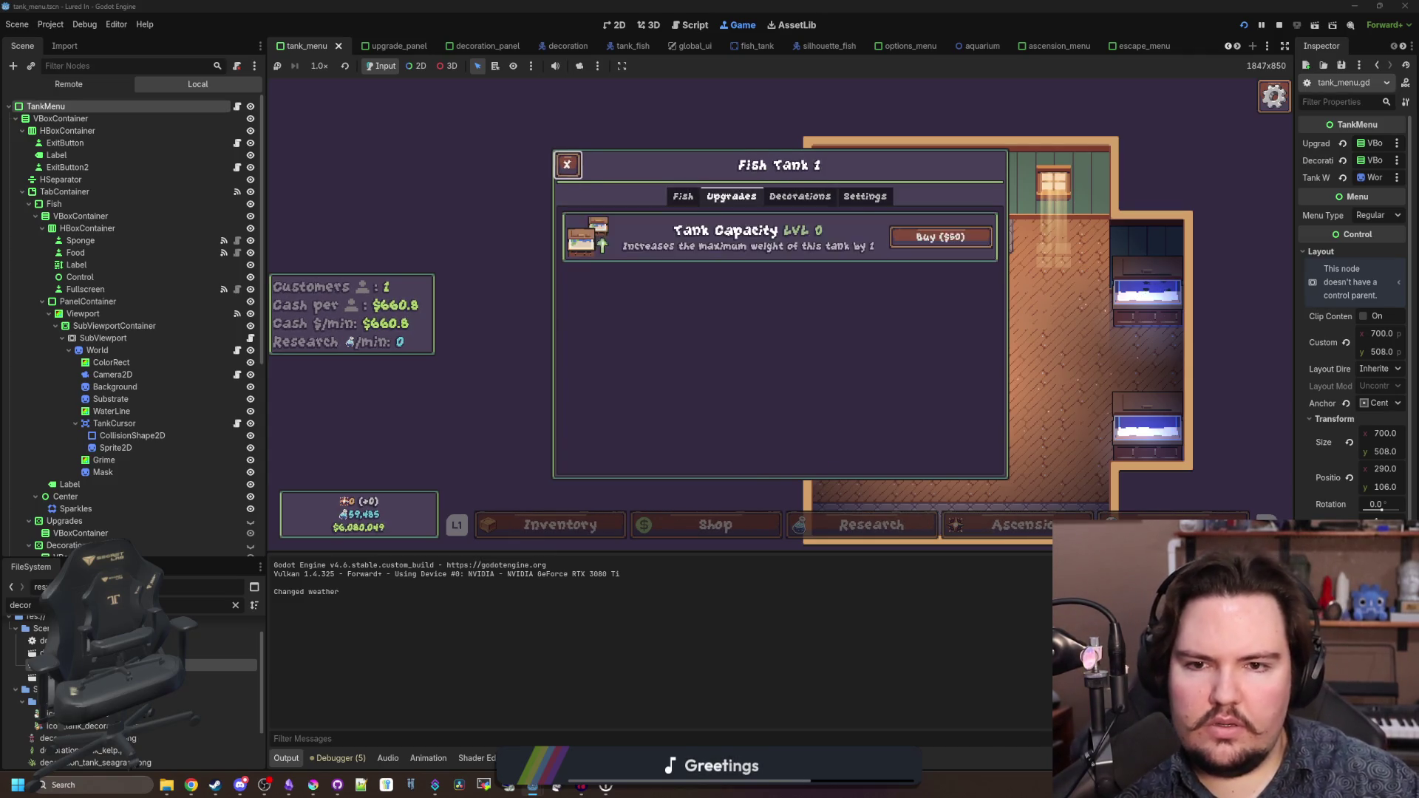
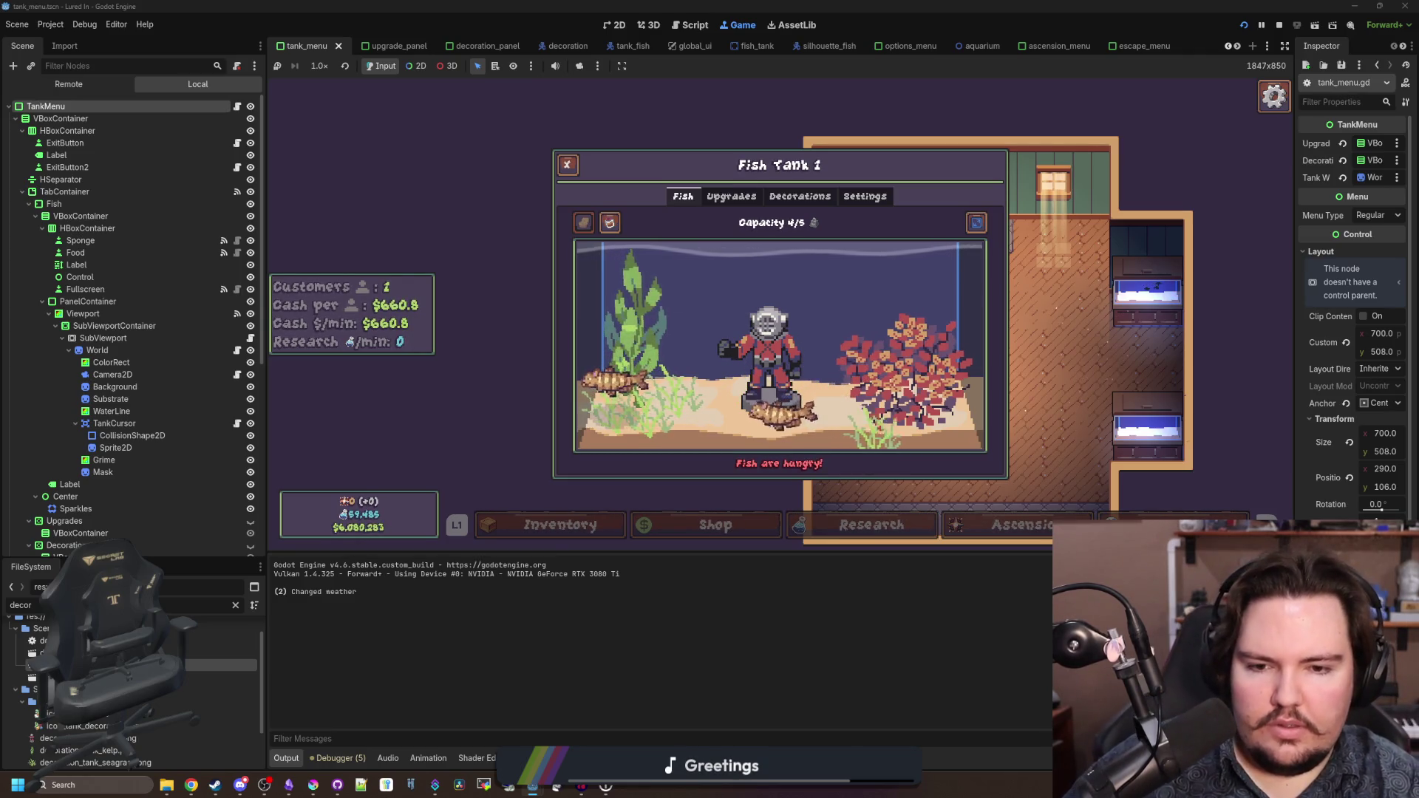
- Stop the running game, delete the commented bubble-particles line from reset_feeding, and save
key("Escape")
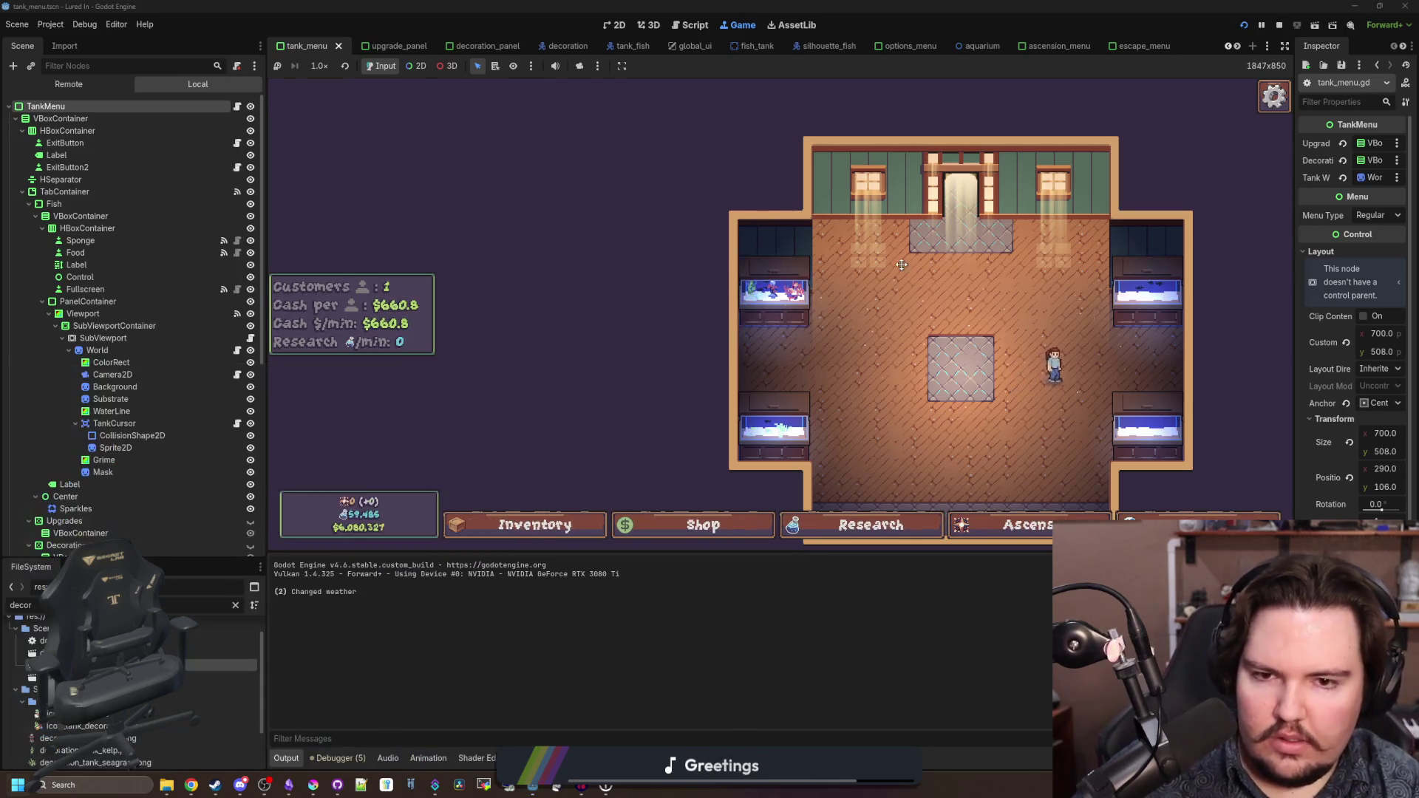
left_click(1279, 24)
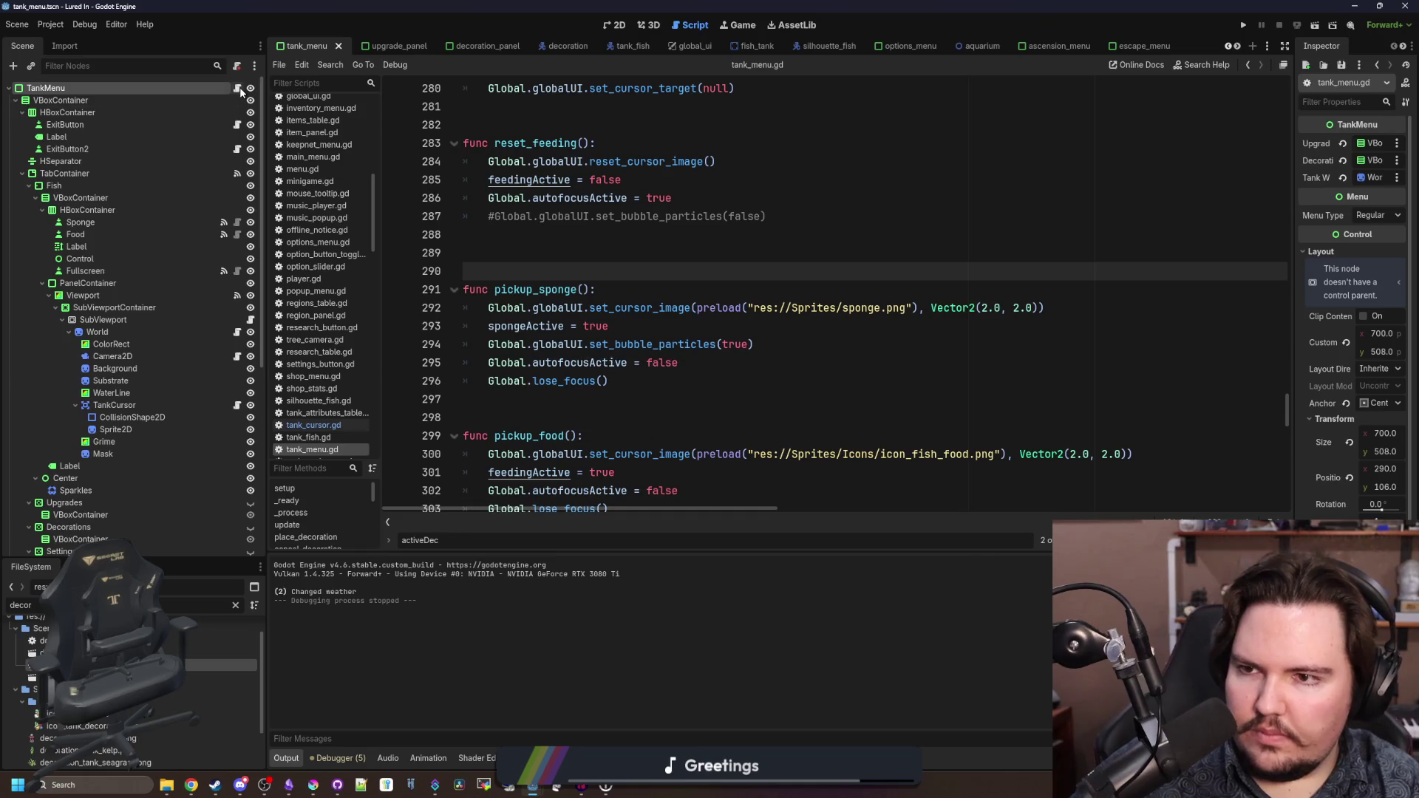
left_click(555, 254)
mouse_move(507, 228)
left_mouse_down()
mouse_move(429, 221)
mouse_move(447, 222)
left_mouse_up()
left_click(497, 246)
key("BackSpace")
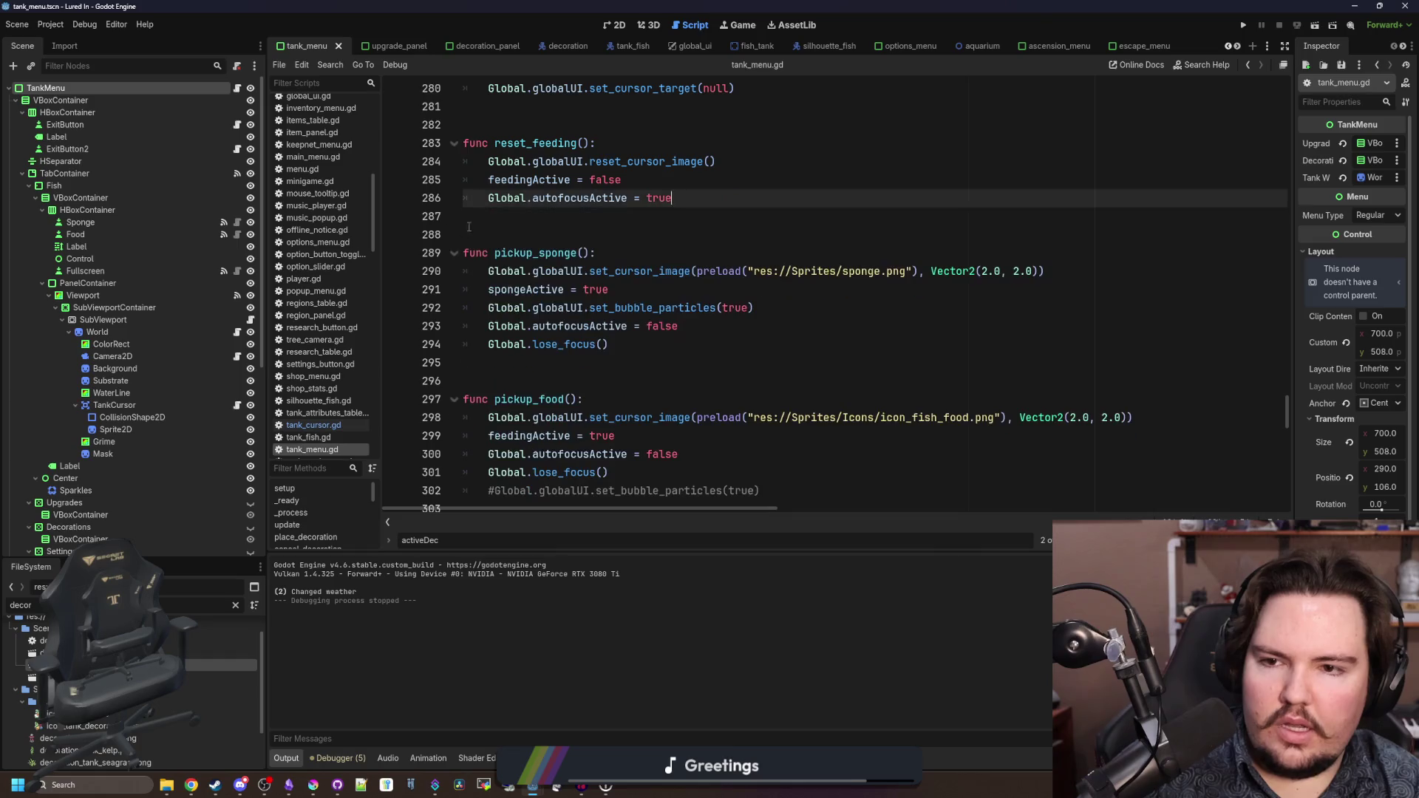
key("Down")
key("Down")
key("ctrl+s")
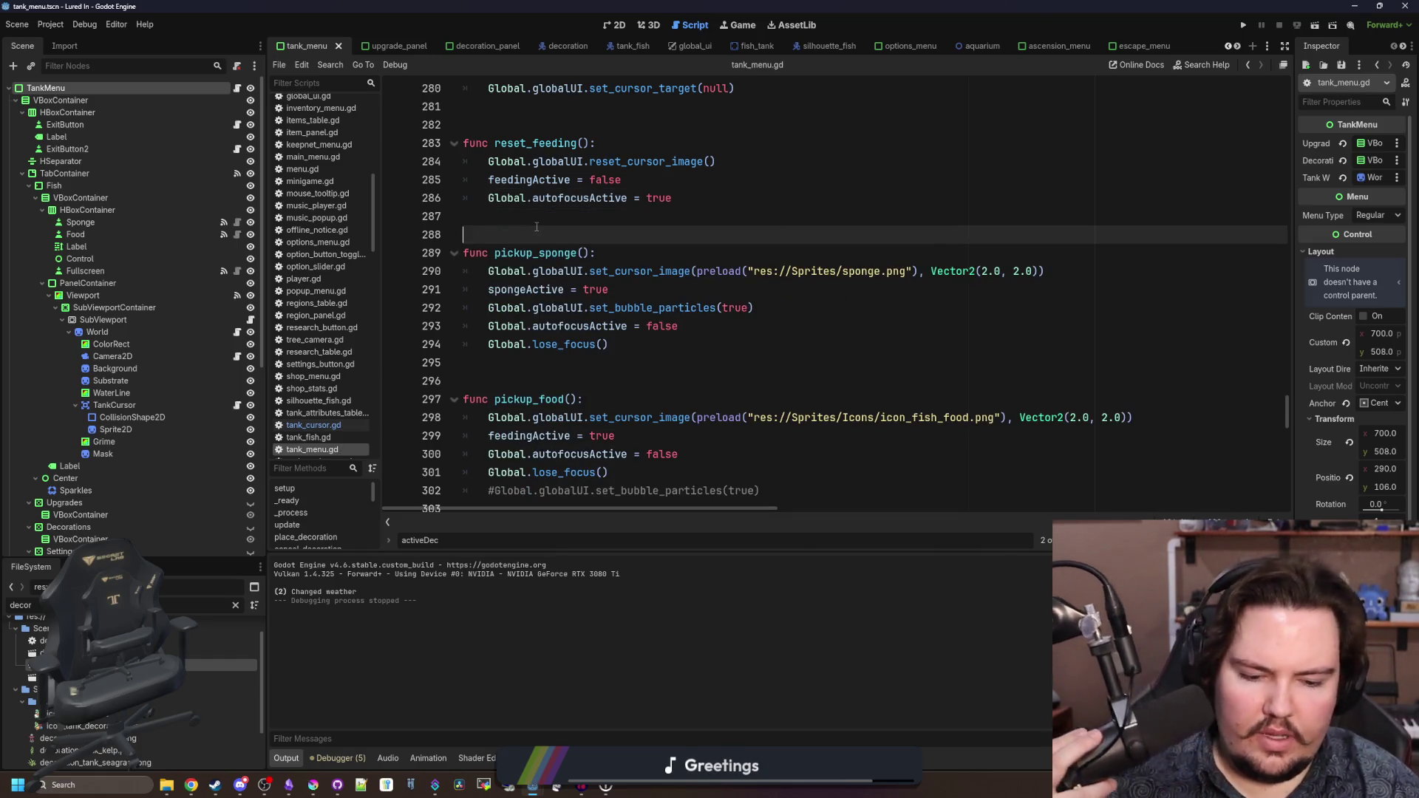
key("ctrl+s")
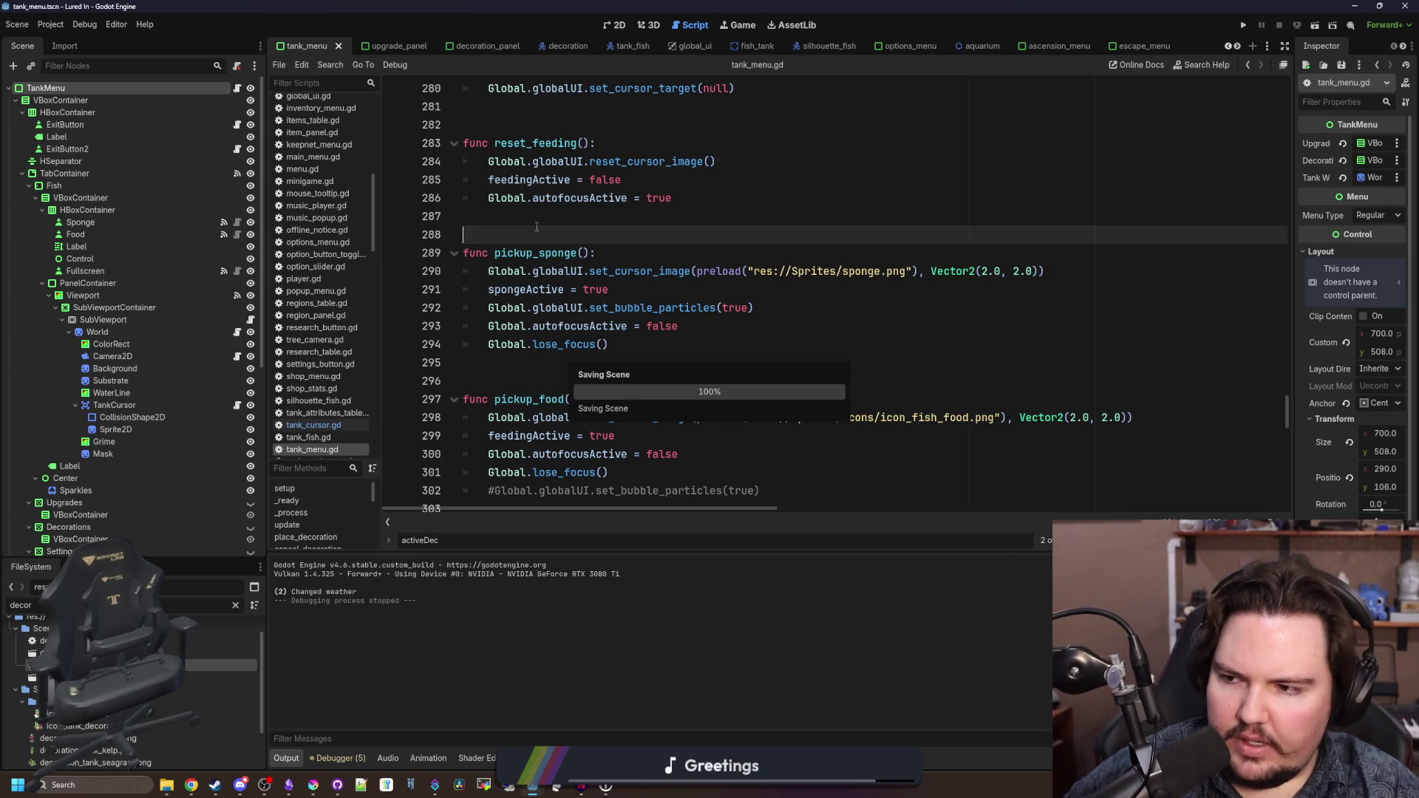
key("ctrl+s")
- Remove and restore the commented line in pickup_food, save, and switch to tank_cursor.gd
scroll(565, 248, "down", 4)
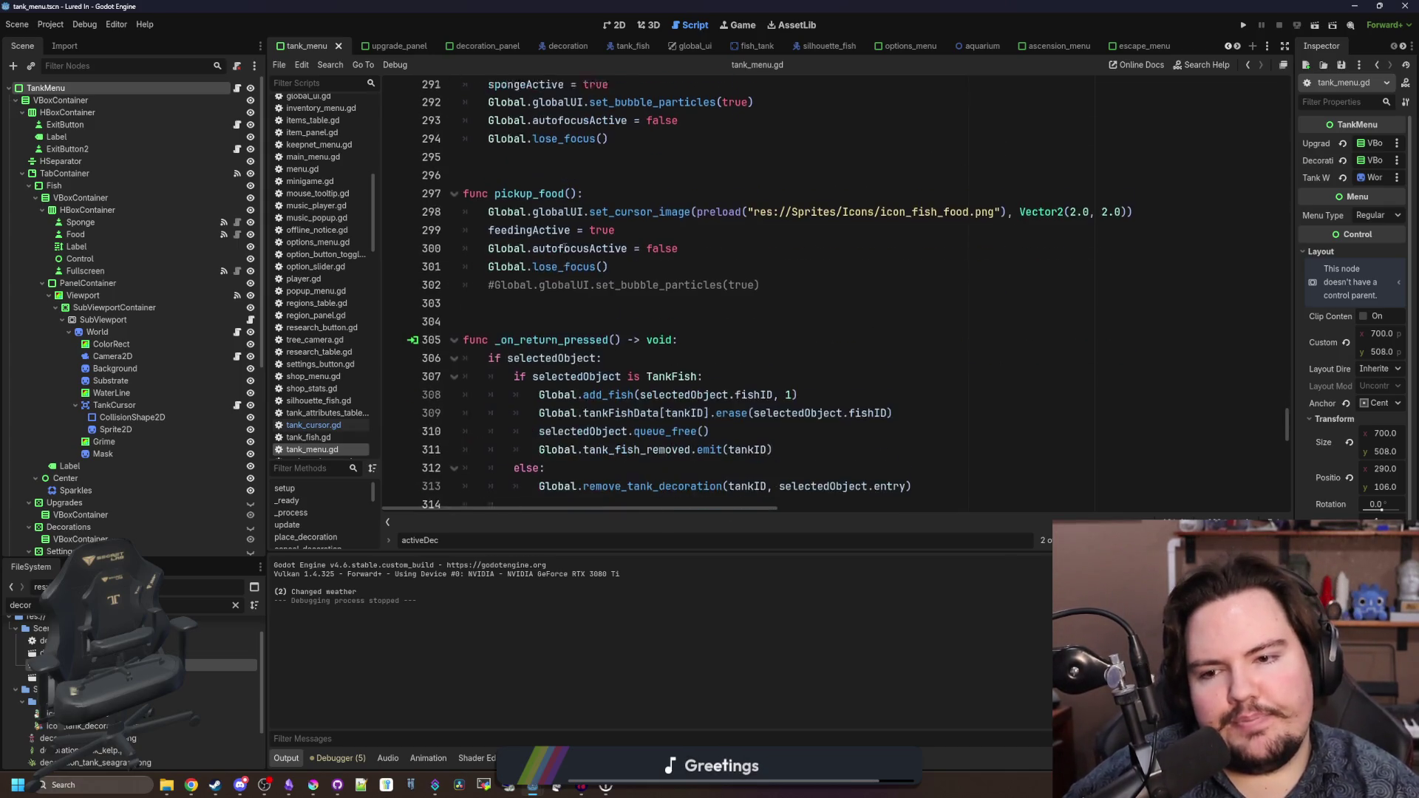
left_click_drag(761, 271, 371, 278)
key("BackSpace")
key("BackSpace")
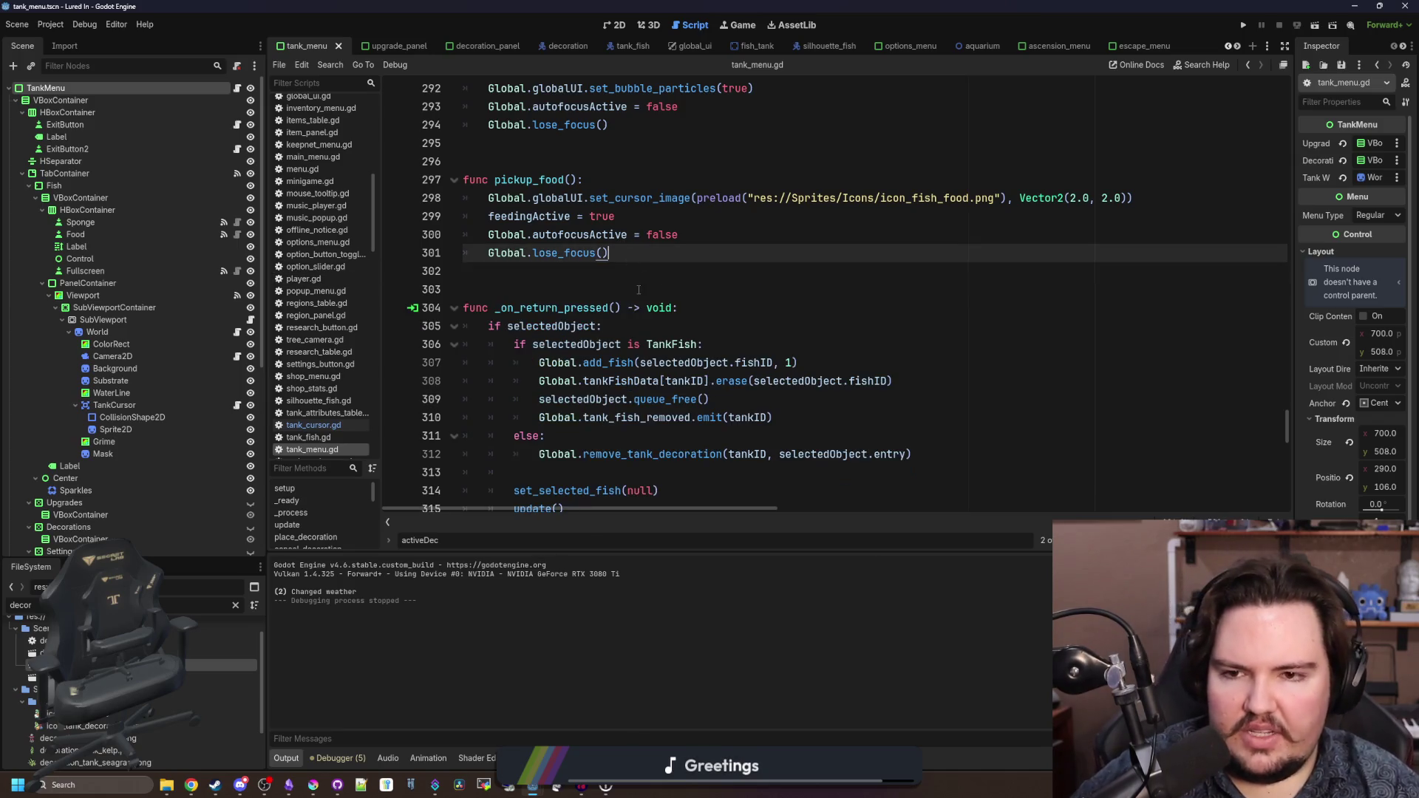
left_click(588, 273)
key("ctrl+s")
key("ctrl+z")
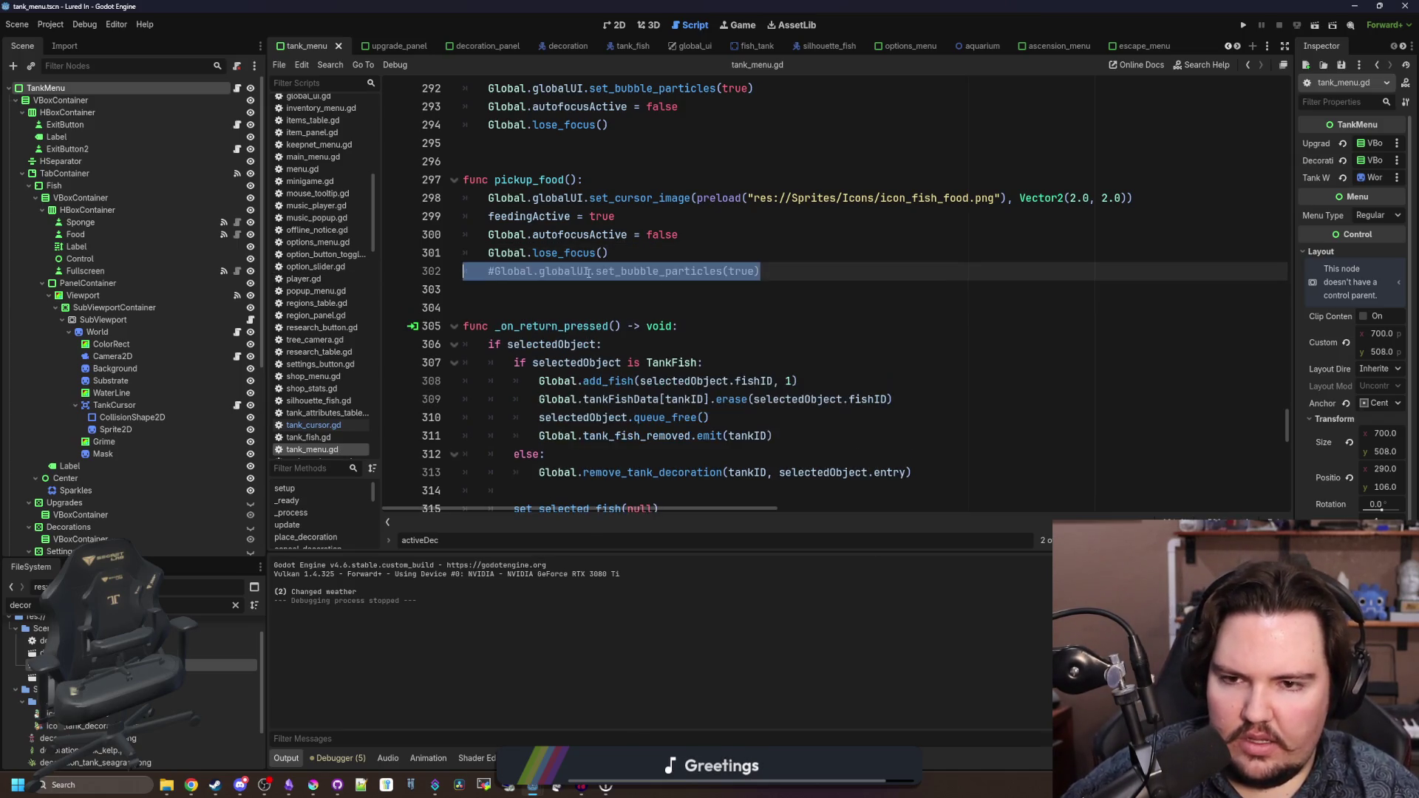
scroll(619, 296, "down", 5)
left_click(664, 289)
key("ctrl+s")
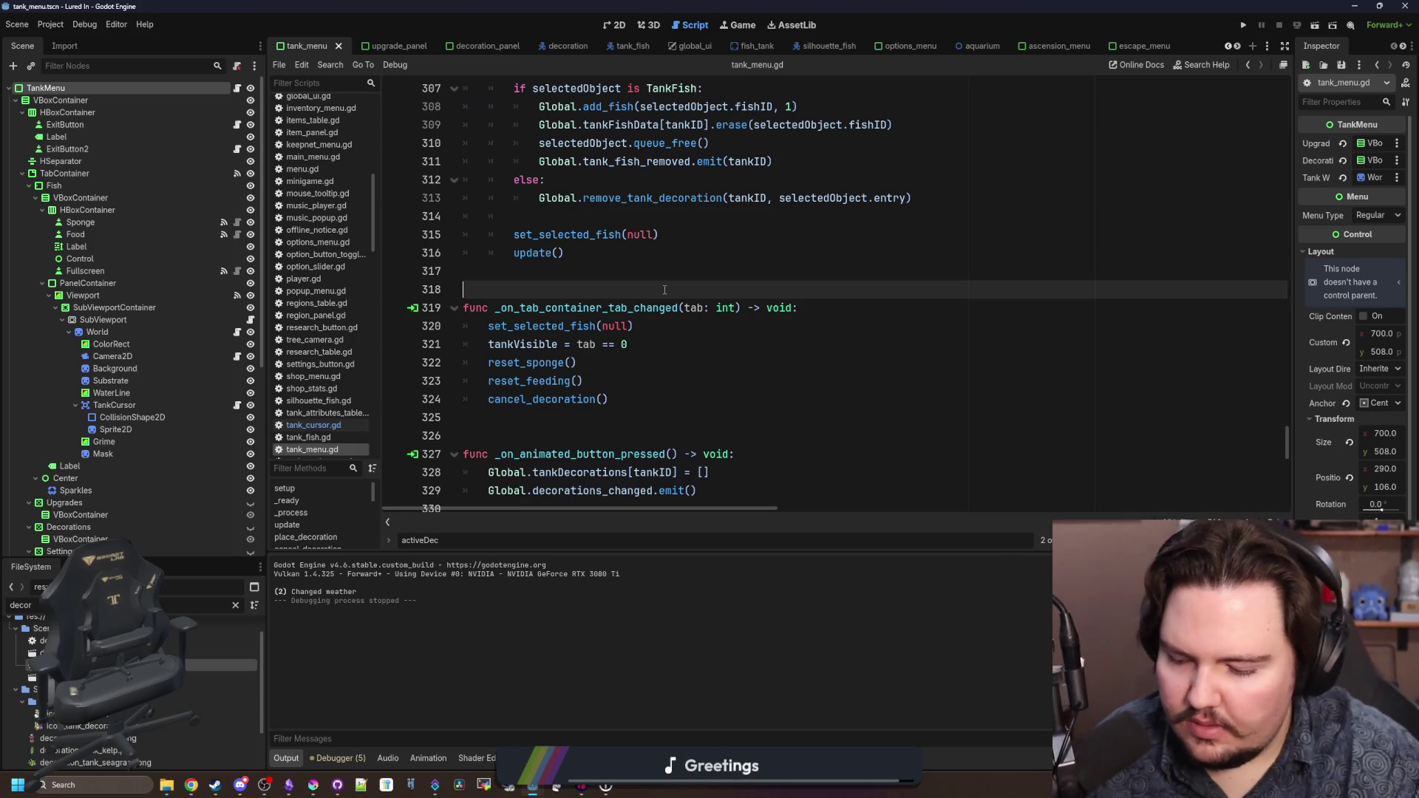
left_click(681, 266)
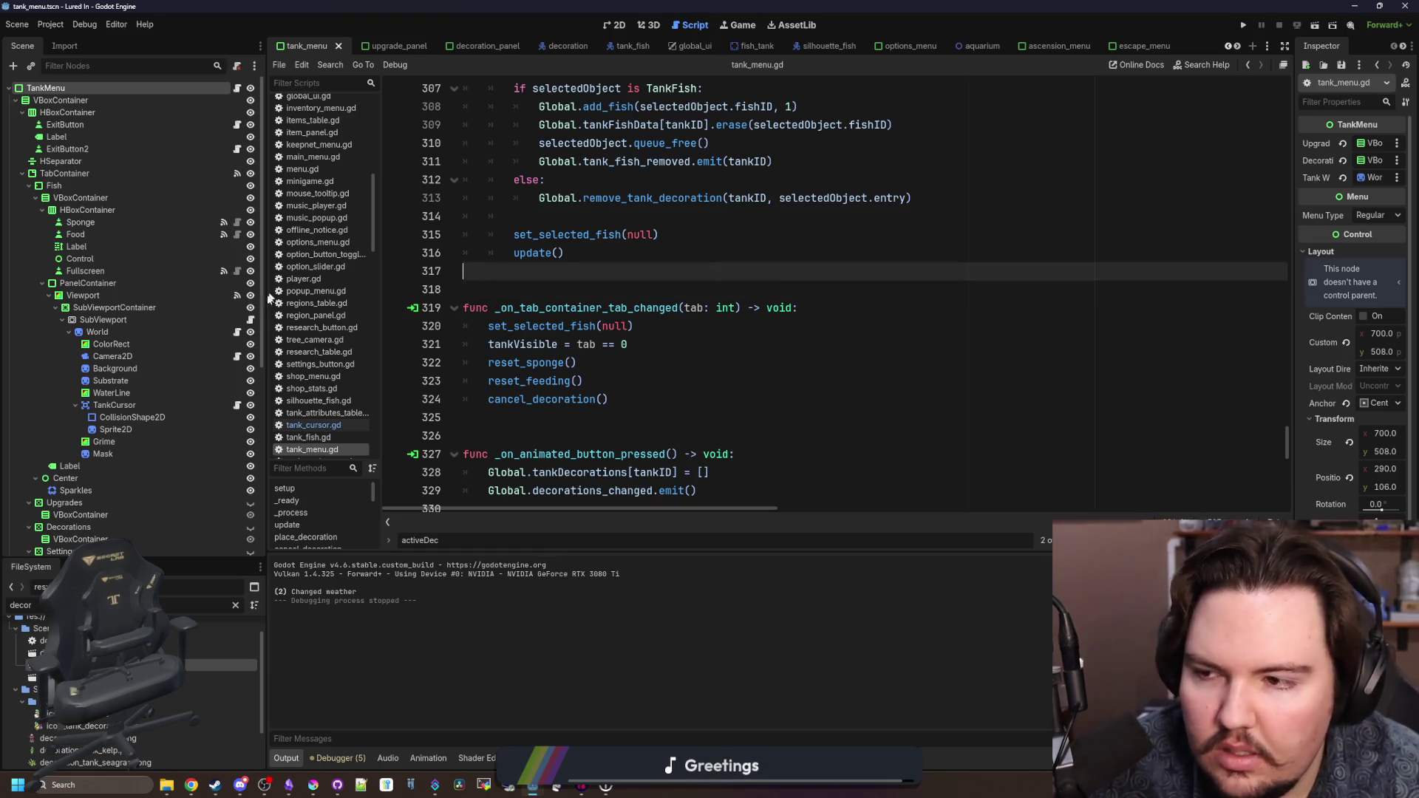
left_click(238, 405)
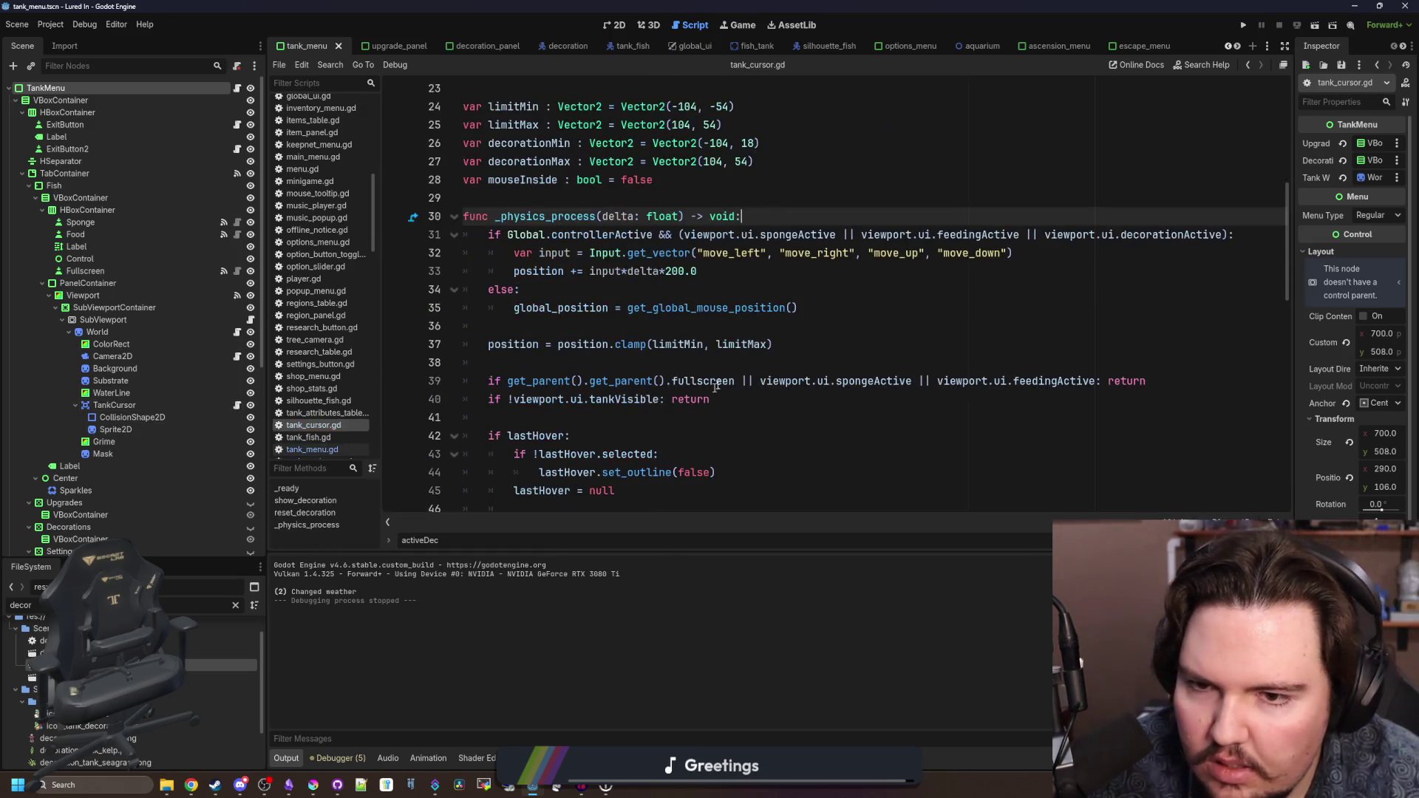
- Locate the reset_decoration call in the right-click branch and its definition
scroll(755, 326, "down", 6)
scroll(756, 326, "down", 1)
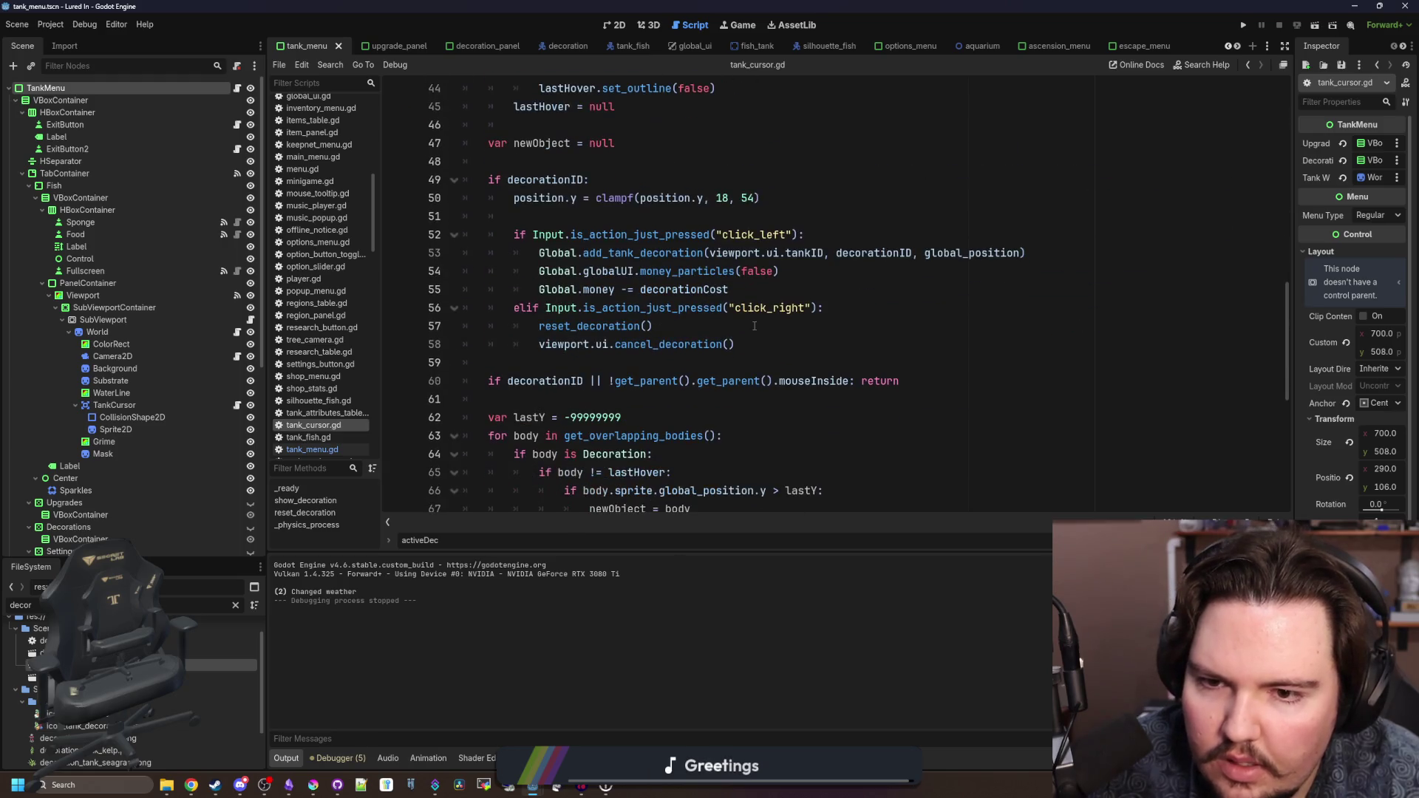
left_click(754, 326)
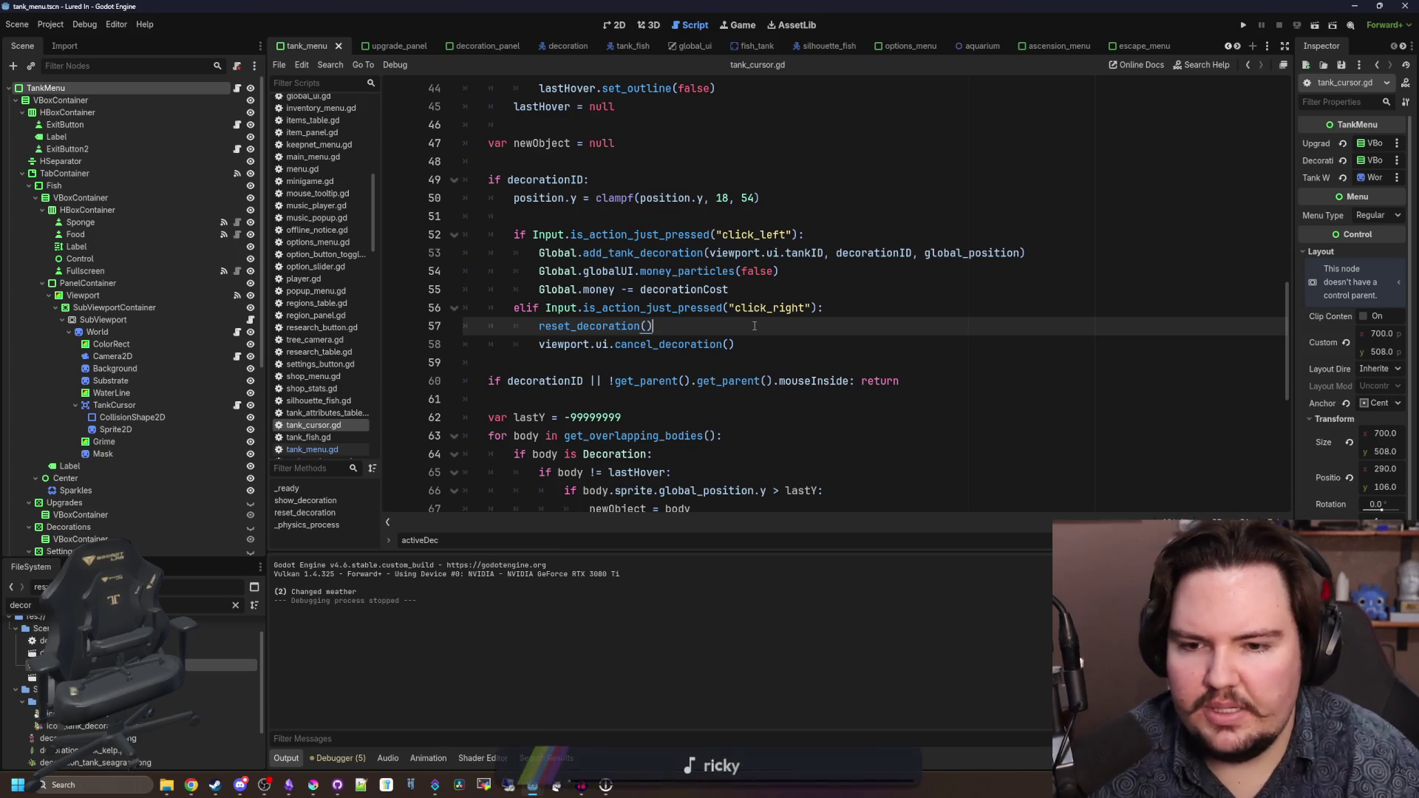
scroll(761, 294, "down", 2)
scroll(761, 294, "down", 4)
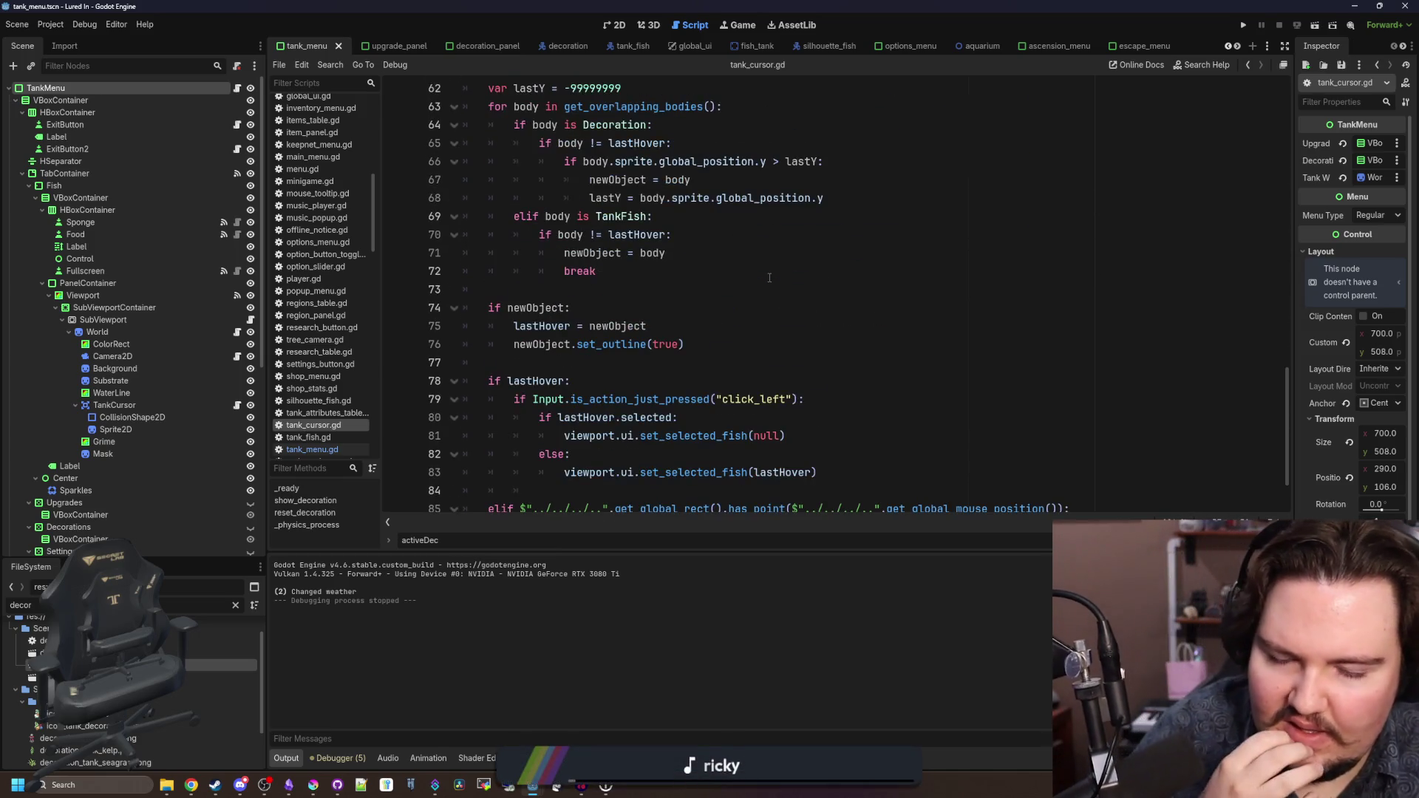
scroll(769, 278, "down", 1)
scroll(669, 305, "up", 6)
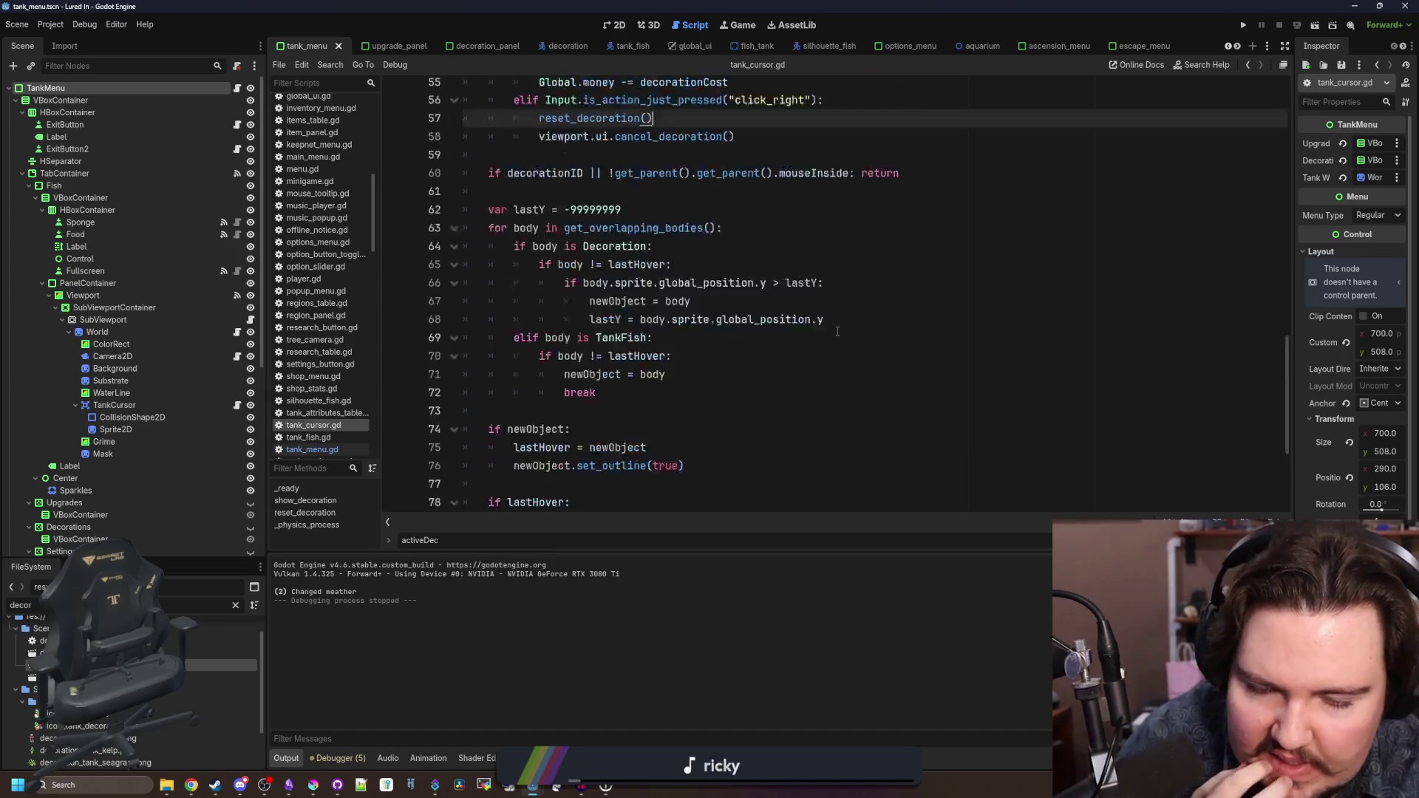
left_click(636, 317, "ctrl")
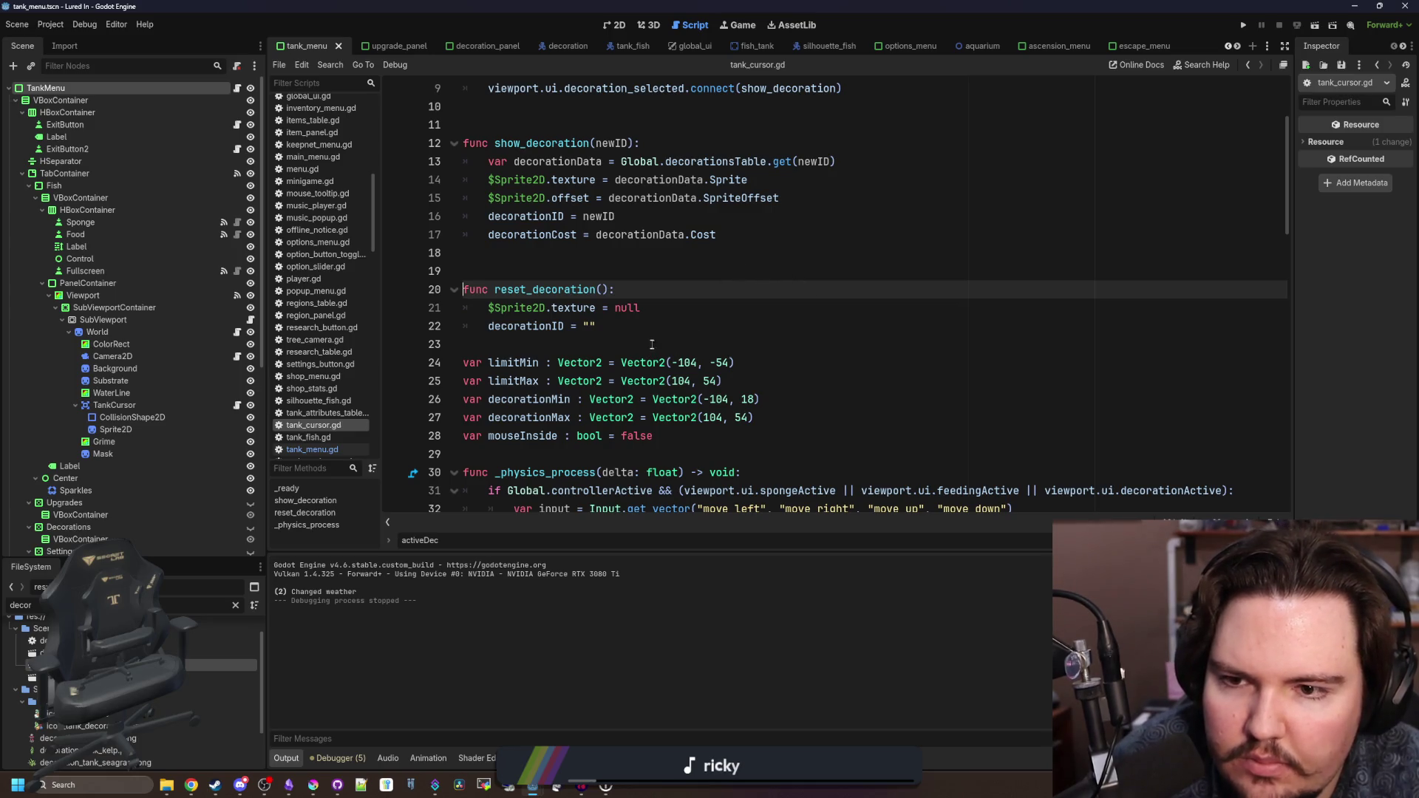
- Review the decoration_selected signal connection in _ready
scroll(652, 344, "up", 2)
scroll(652, 344, "up", 1)
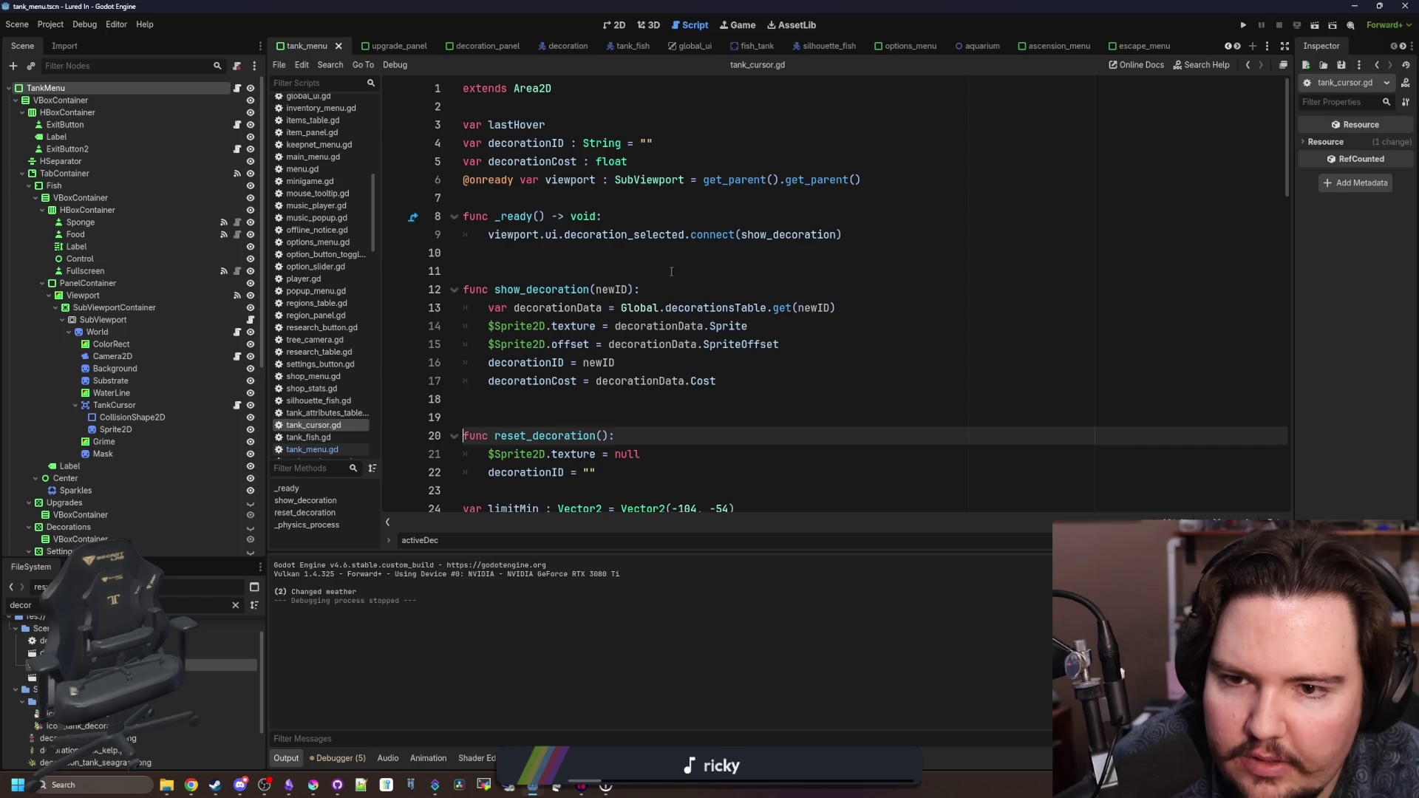
left_click(732, 235)
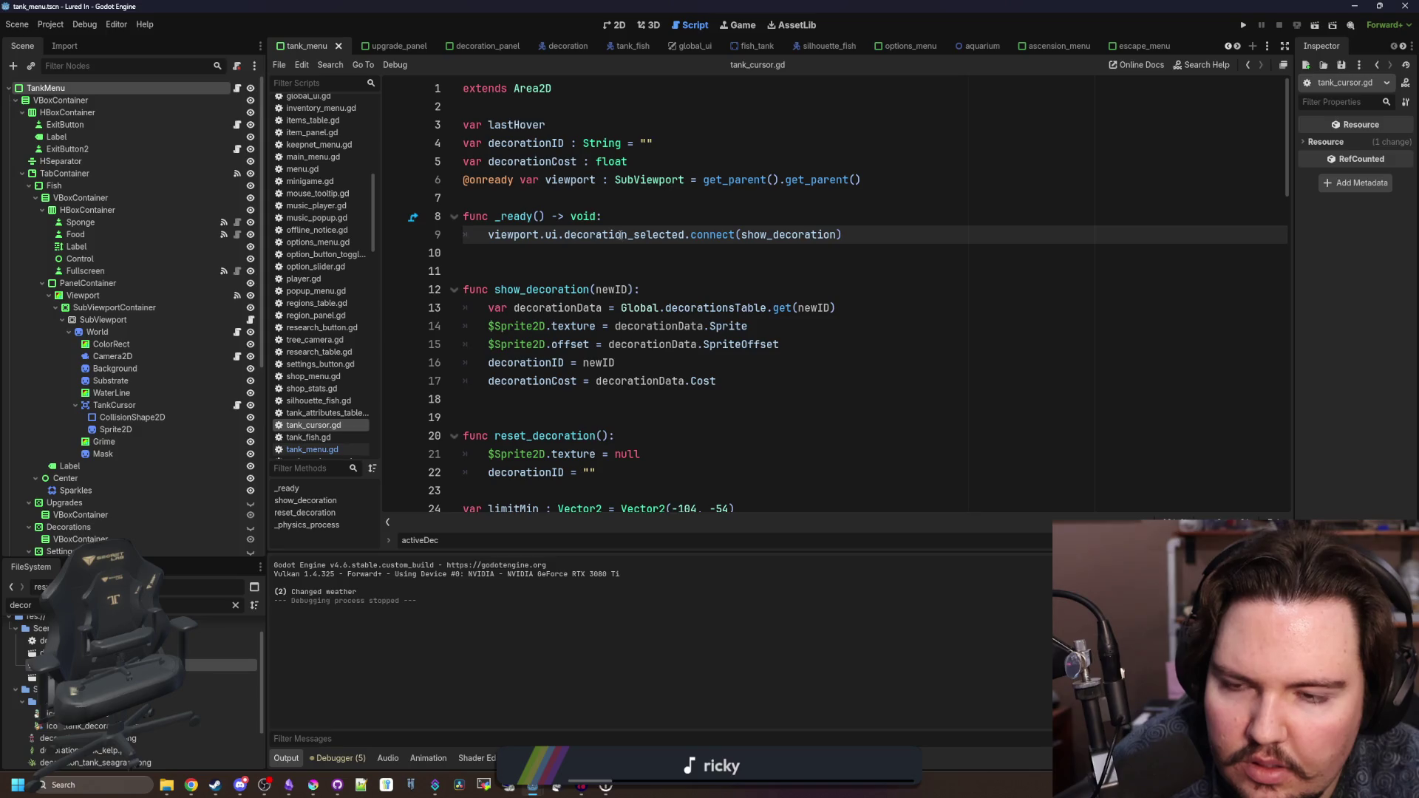
left_click(621, 270)
left_click(628, 253)
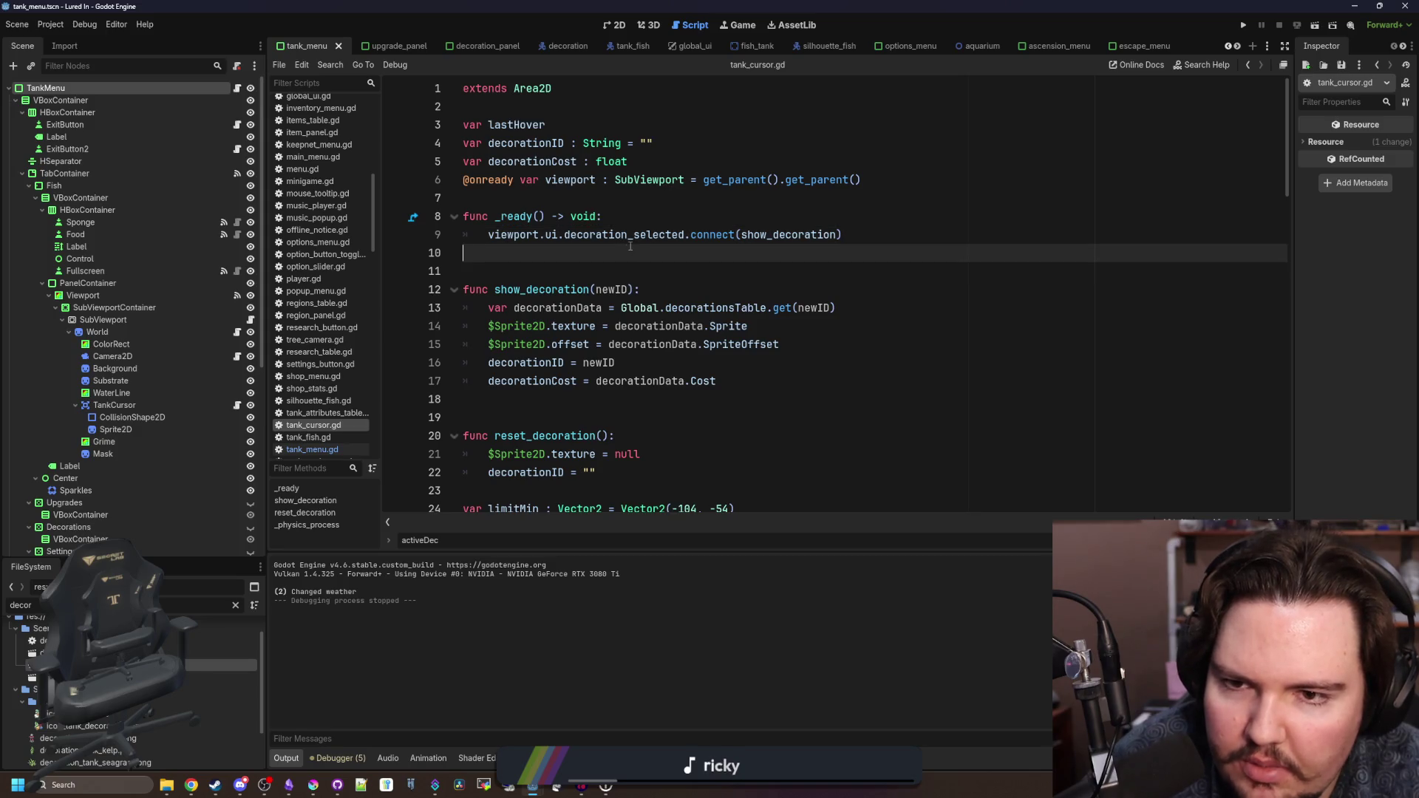
double_click(636, 237)
left_click(621, 252)
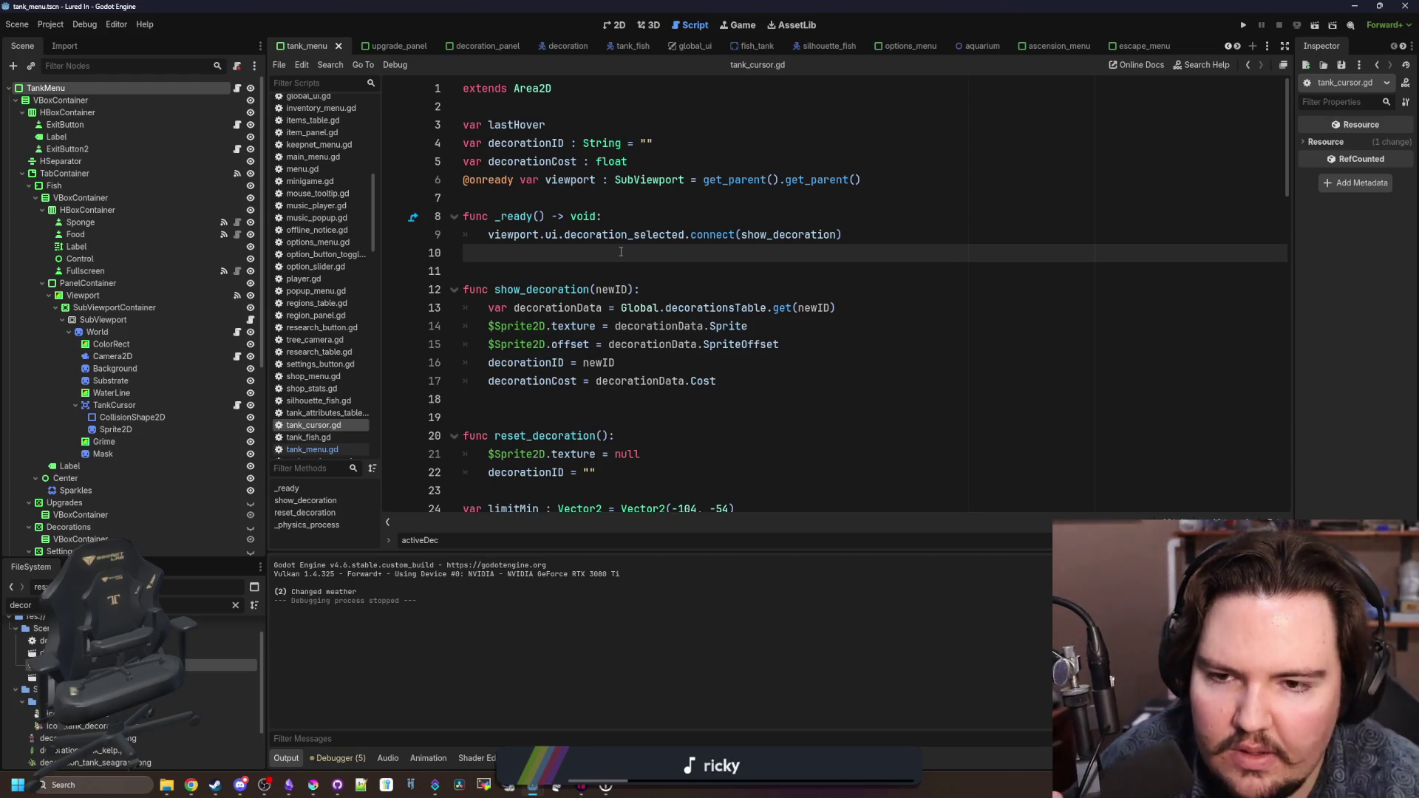
- Add an 'if newID.is_empty():' branch to show_decoration, indenting the setup lines under else
left_click(671, 290)
key("Return")
type("if")
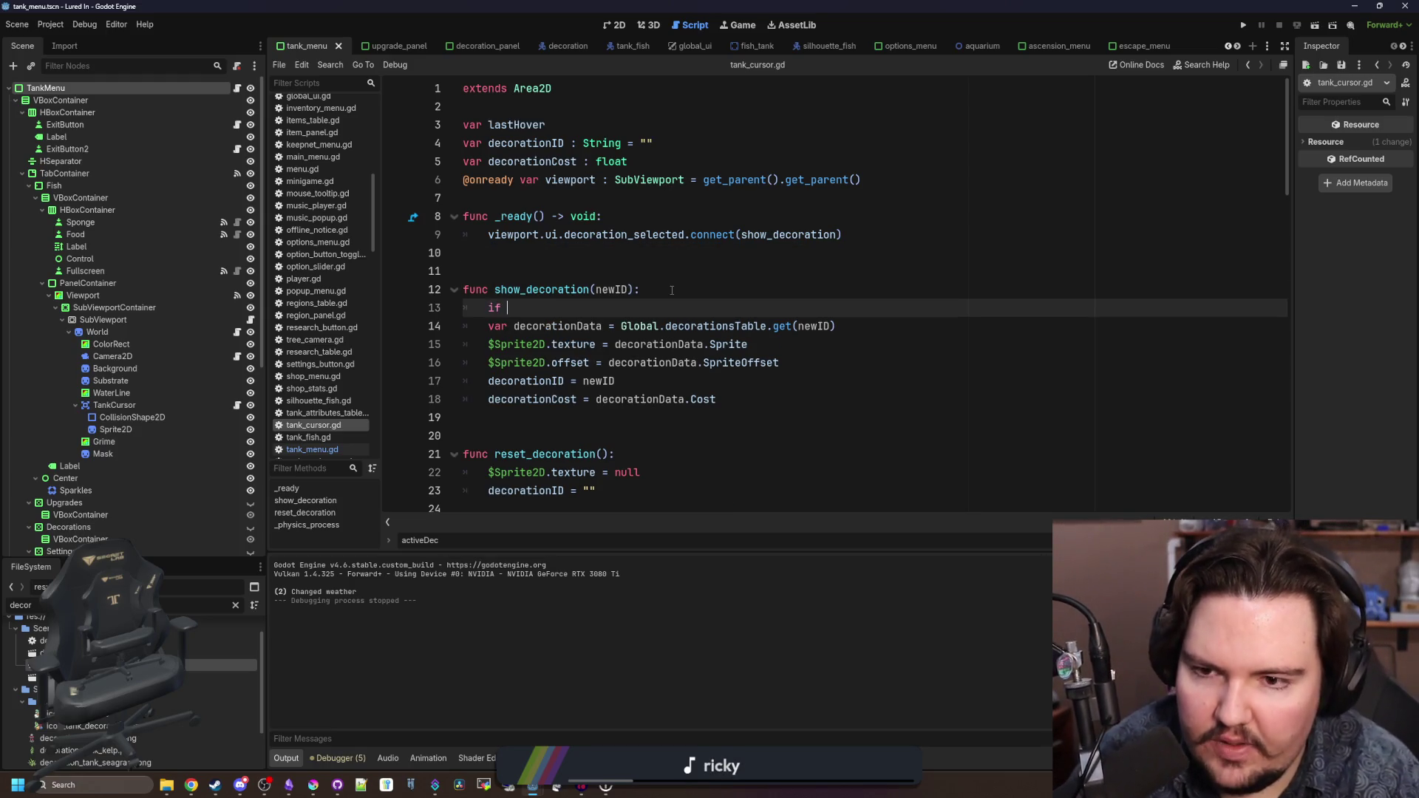
left_click(629, 289)
type(": String")
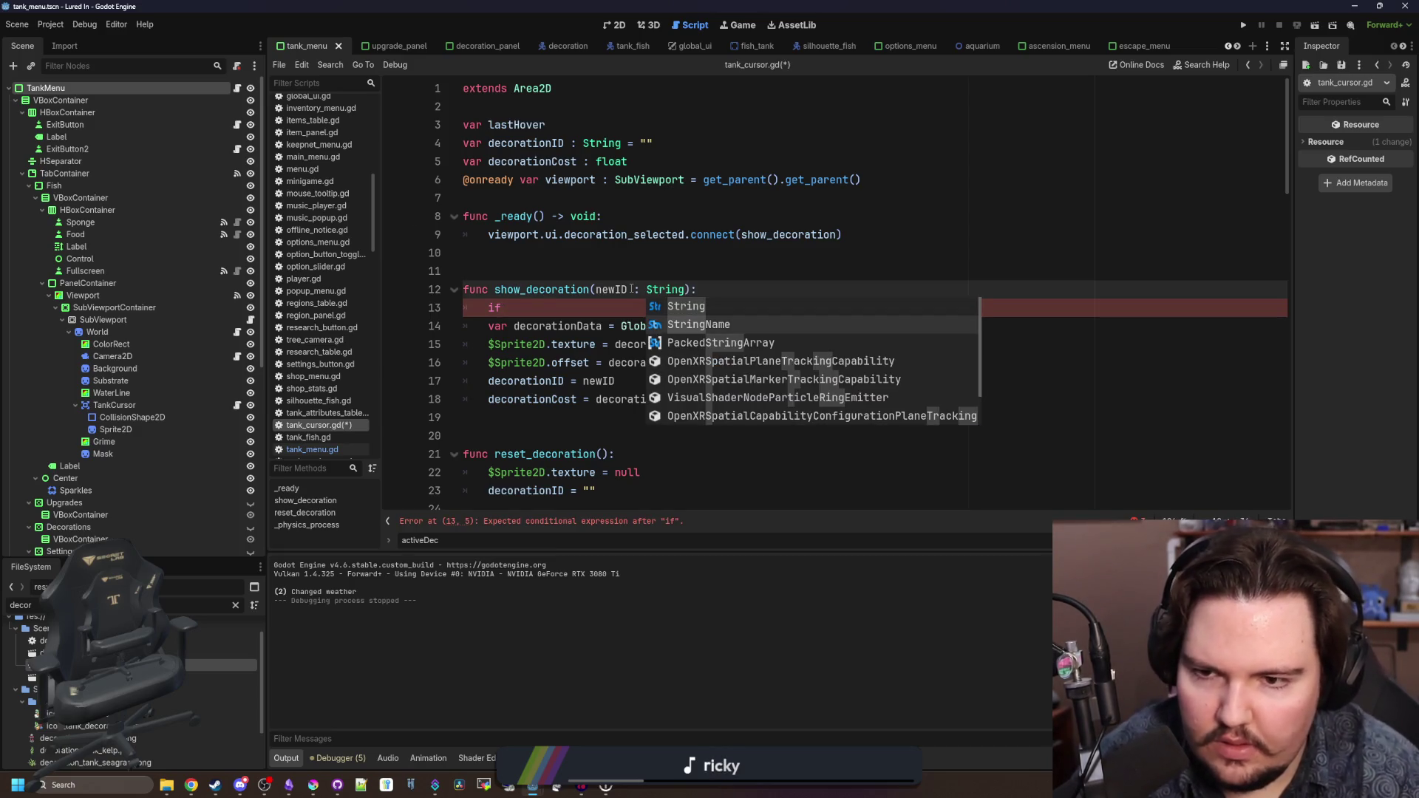
left_click(639, 302)
type("newID")
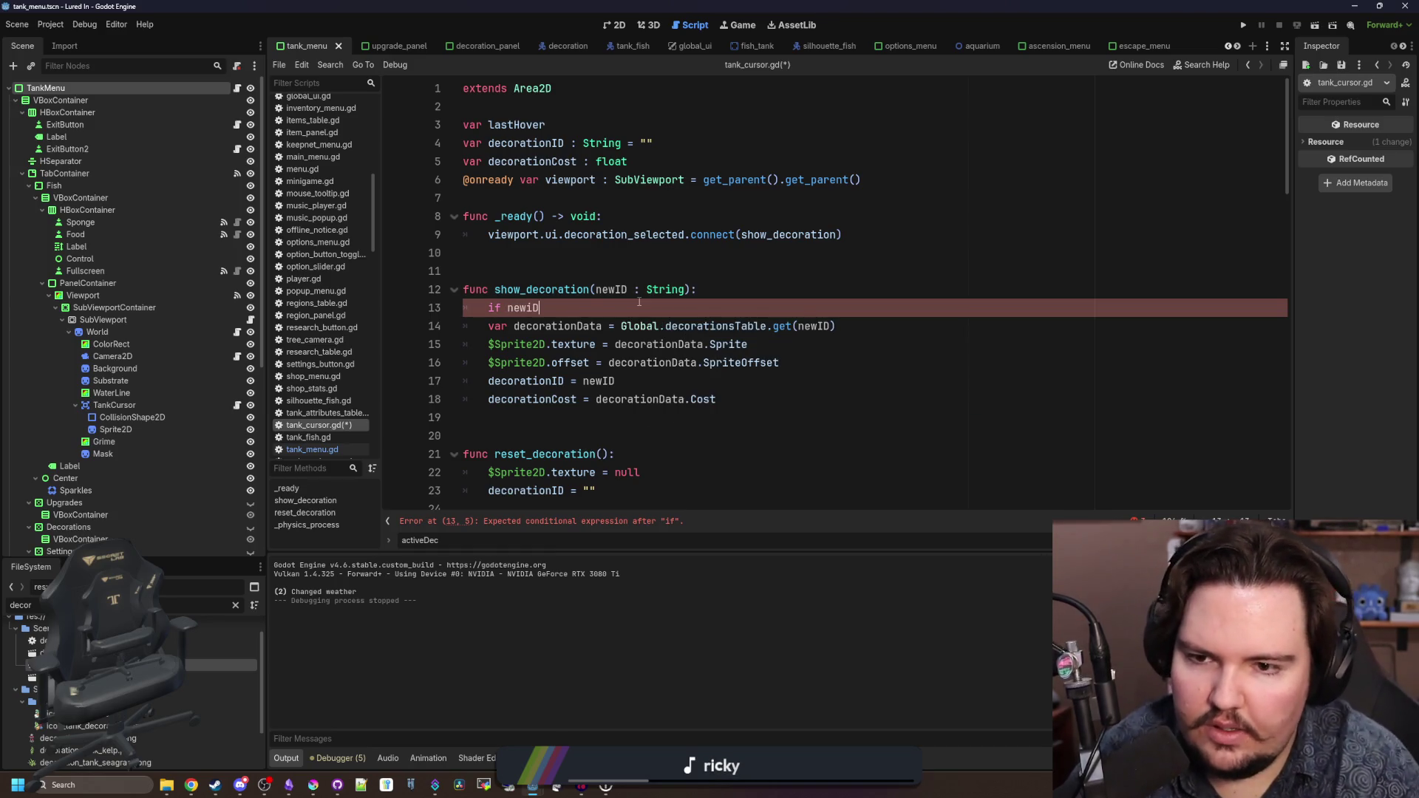
key("BackSpace")
key("Return")
type(".")
key("Tab")
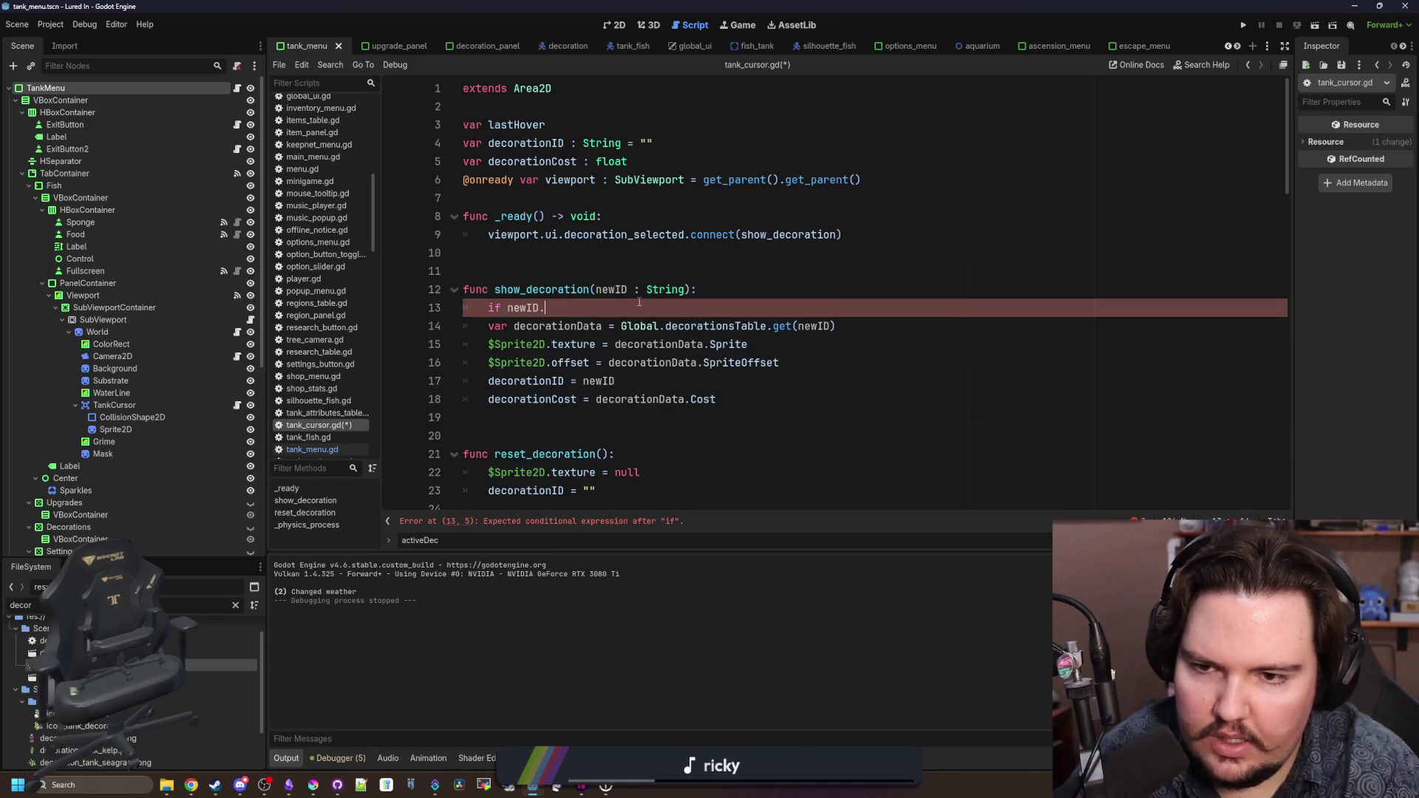
type("is_e")
key("Return")
type("else:")
key("Return")
key("Return")
type("else:")
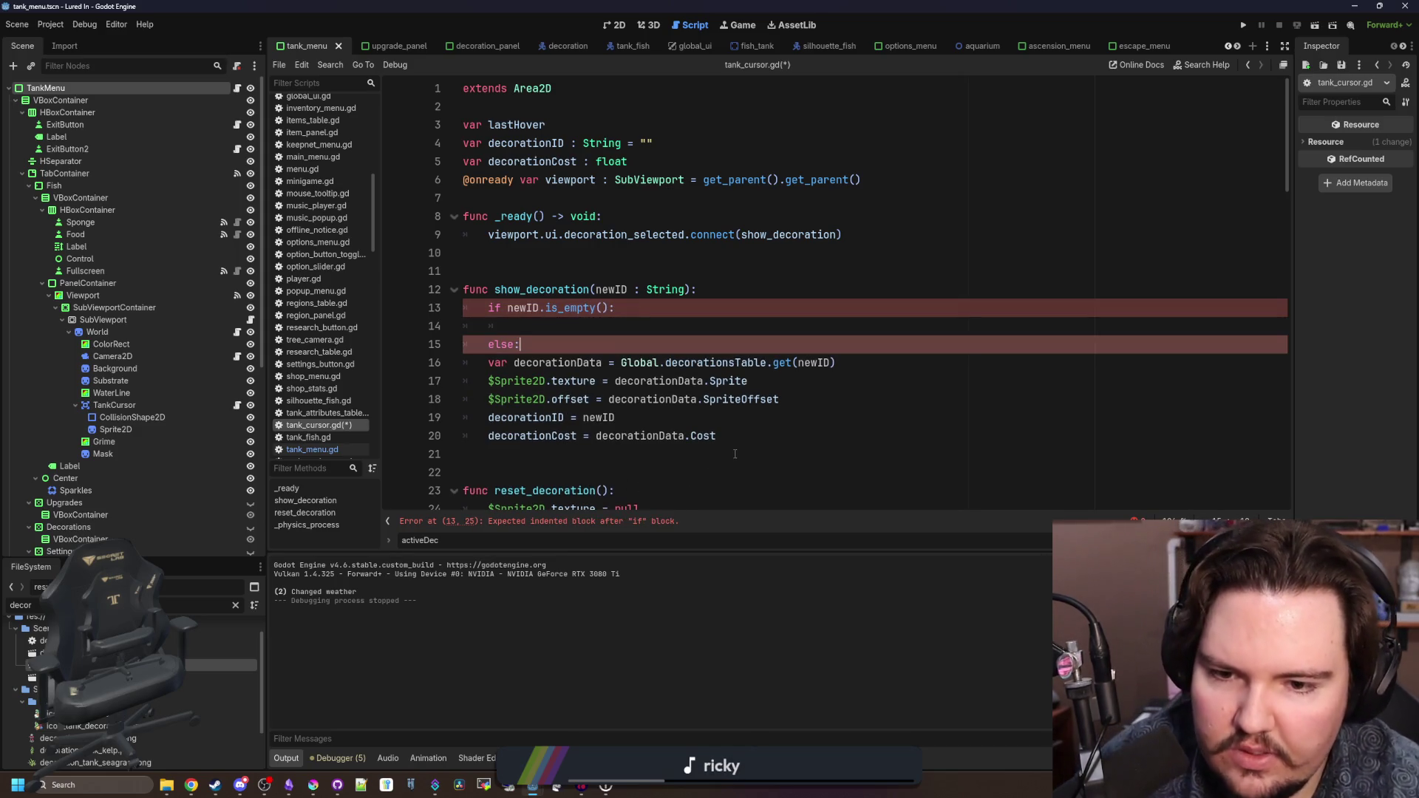
mouse_move(734, 454)
left_mouse_down()
mouse_move(517, 438)
mouse_move(467, 362)
left_mouse_up()
key("Tab")
- Move the two reset lines from reset_decoration into the empty-ID branch with correct indentation
left_click(548, 311)
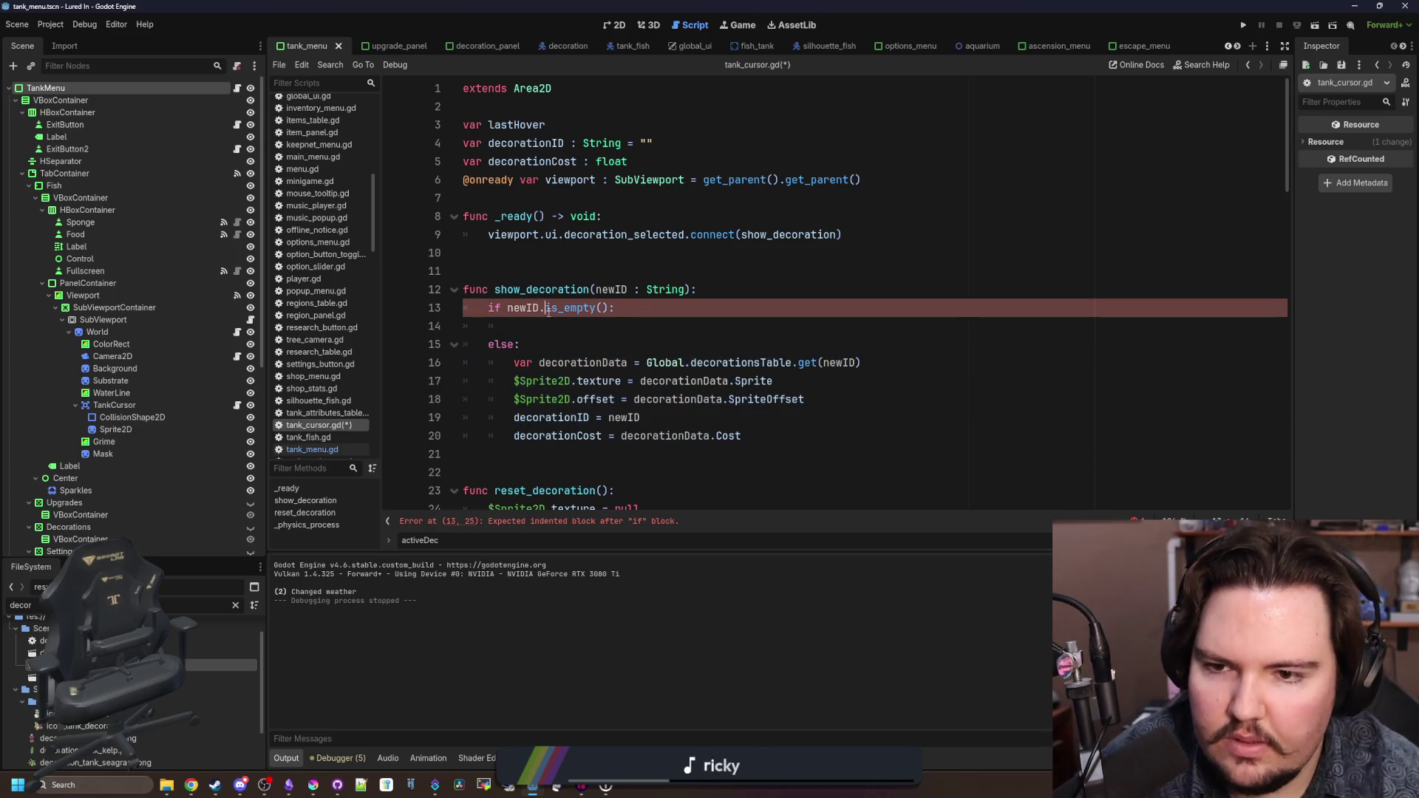
scroll(548, 312, "down", 2)
left_click_drag(599, 418, 438, 399)
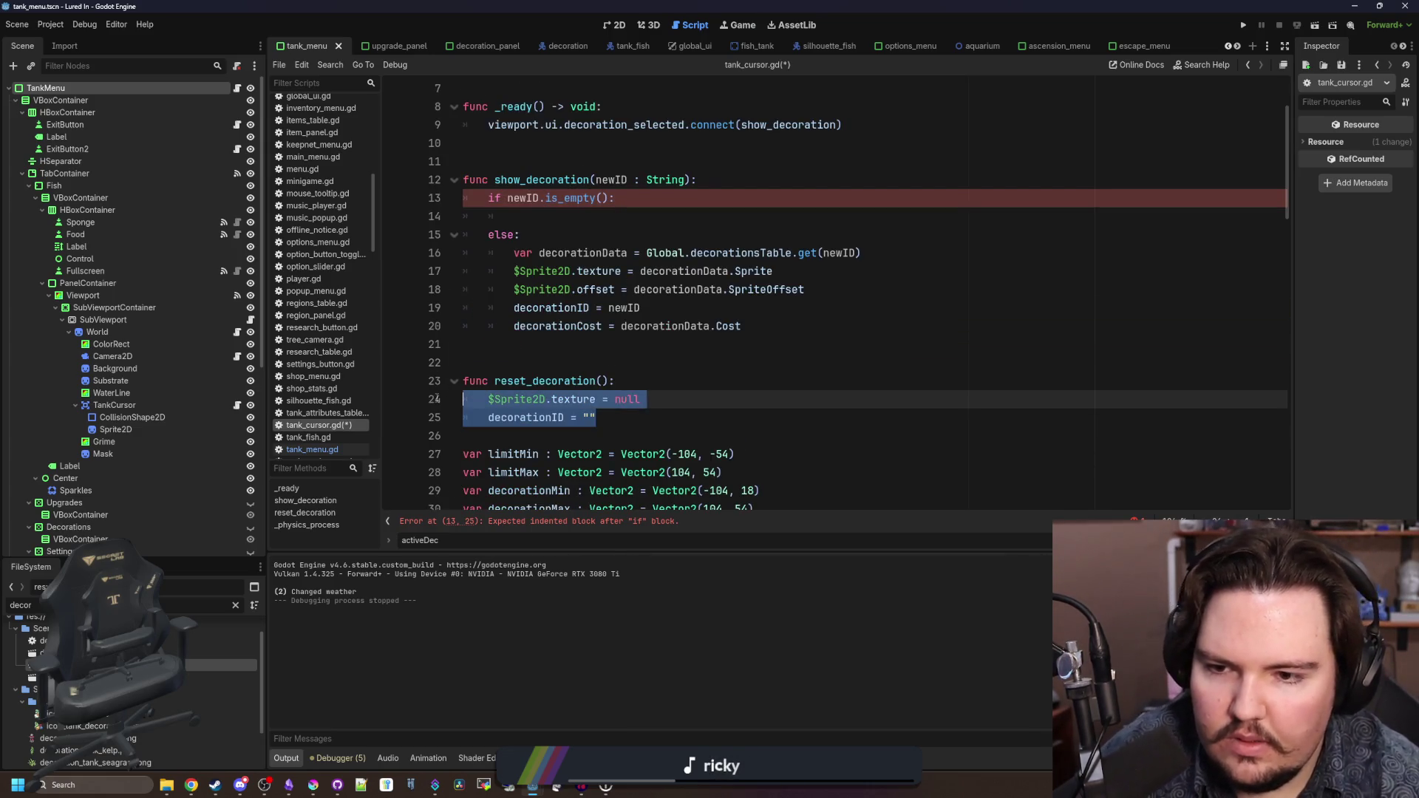
key("ctrl+x")
left_click(502, 216)
key("ctrl+v")
left_click(538, 216)
key("BackSpace")
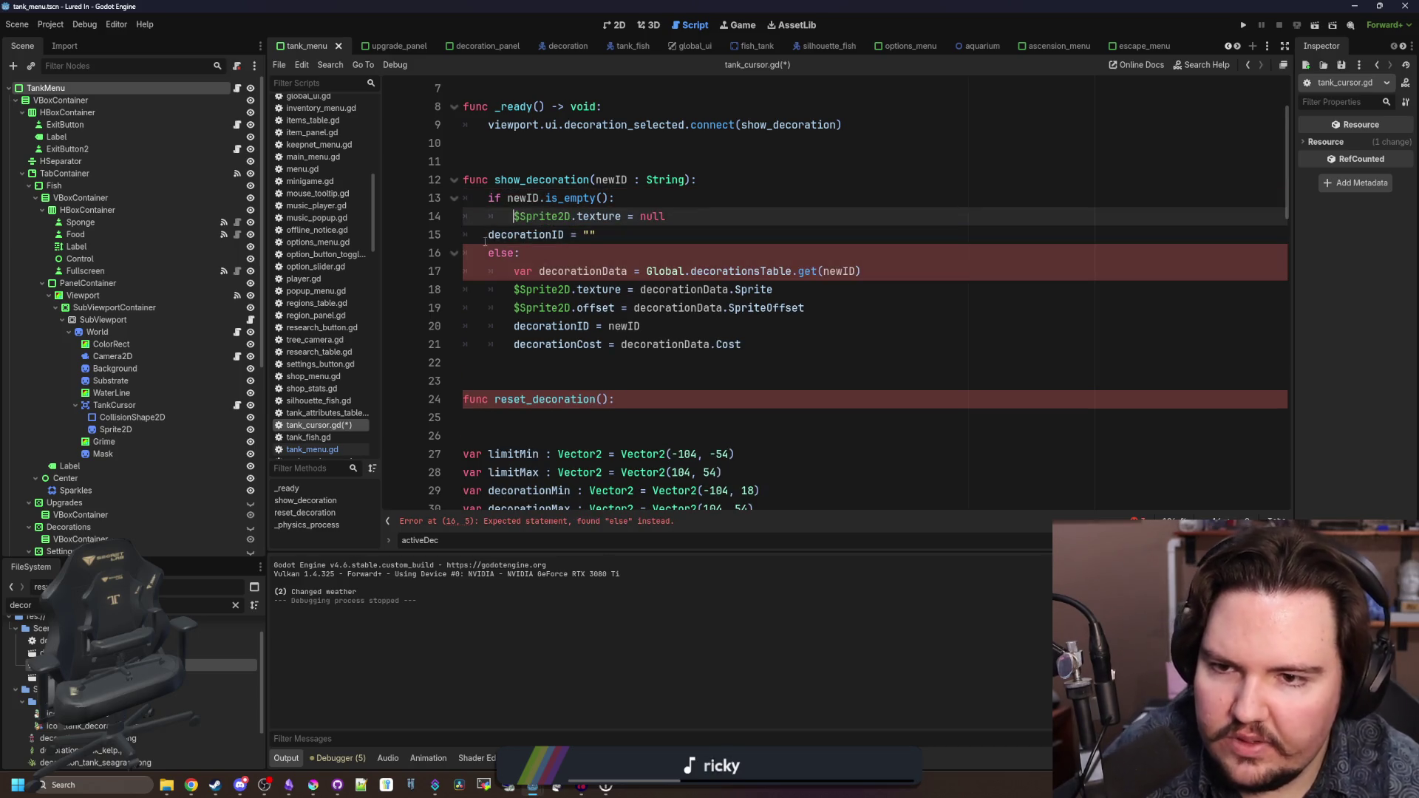
left_click(485, 241)
key("Tab")
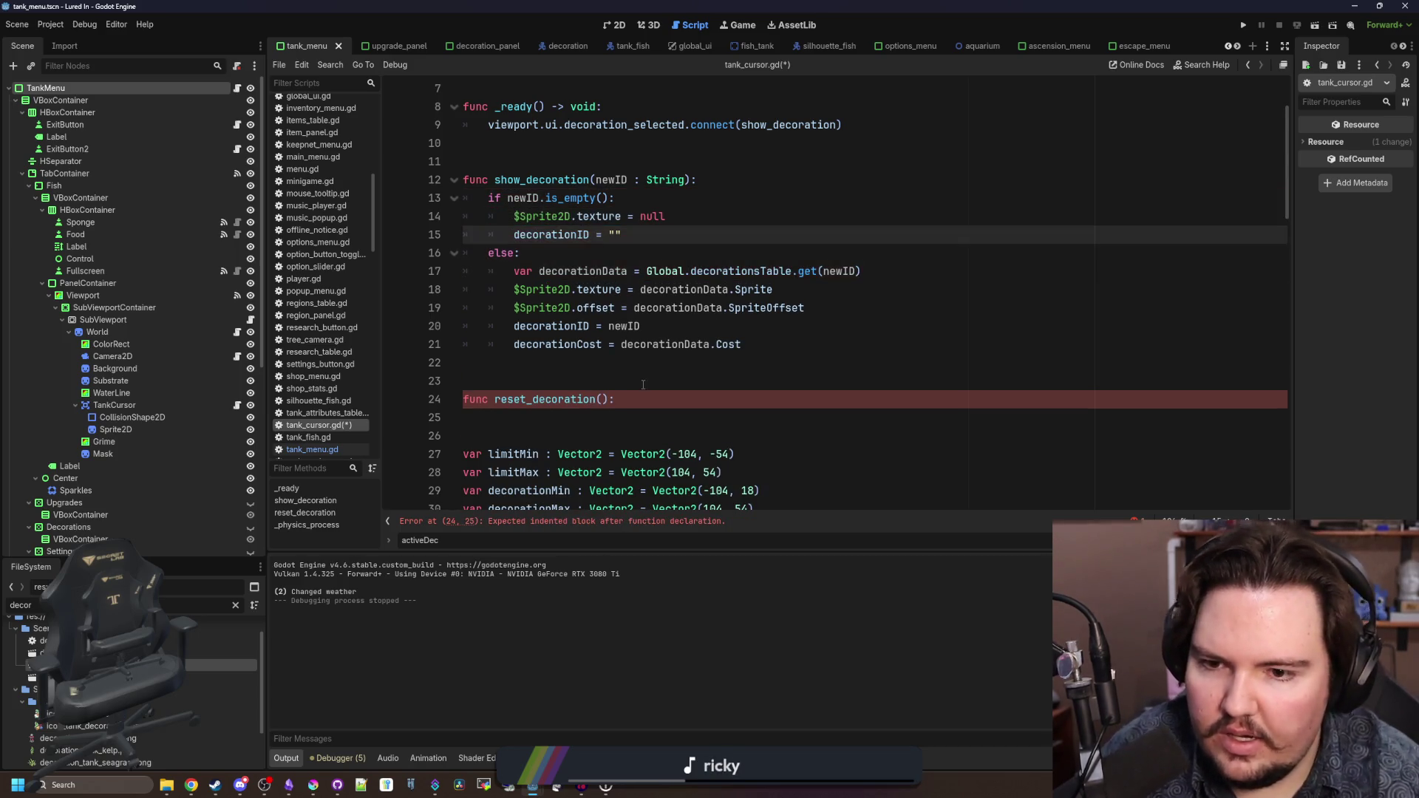
- Delete the empty reset_decoration function and its stale call in the right-click branch
mouse_move(636, 400)
left_mouse_down()
mouse_move(465, 386)
mouse_move(436, 369)
left_mouse_up()
key("BackSpace")
scroll(748, 392, "up", 2)
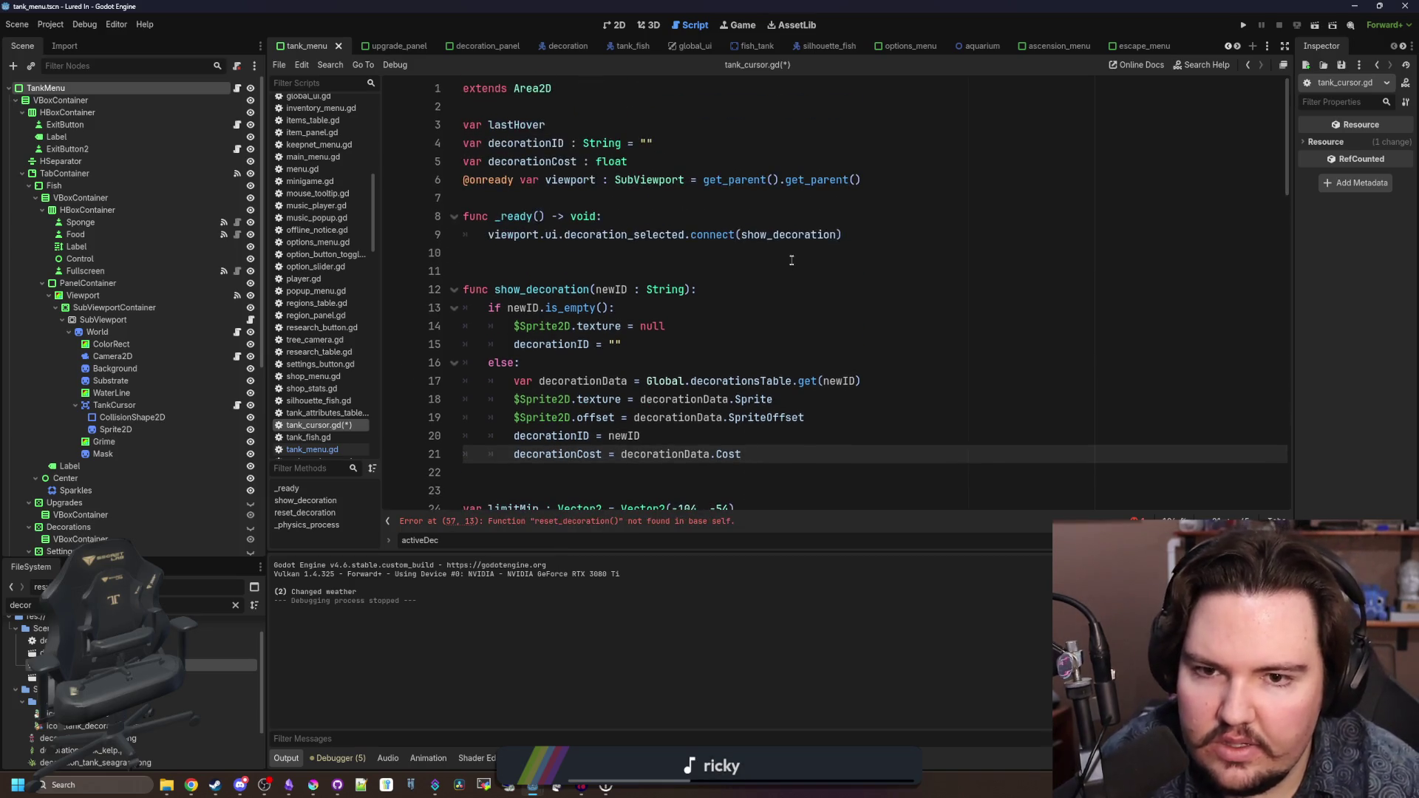
double_click(788, 234)
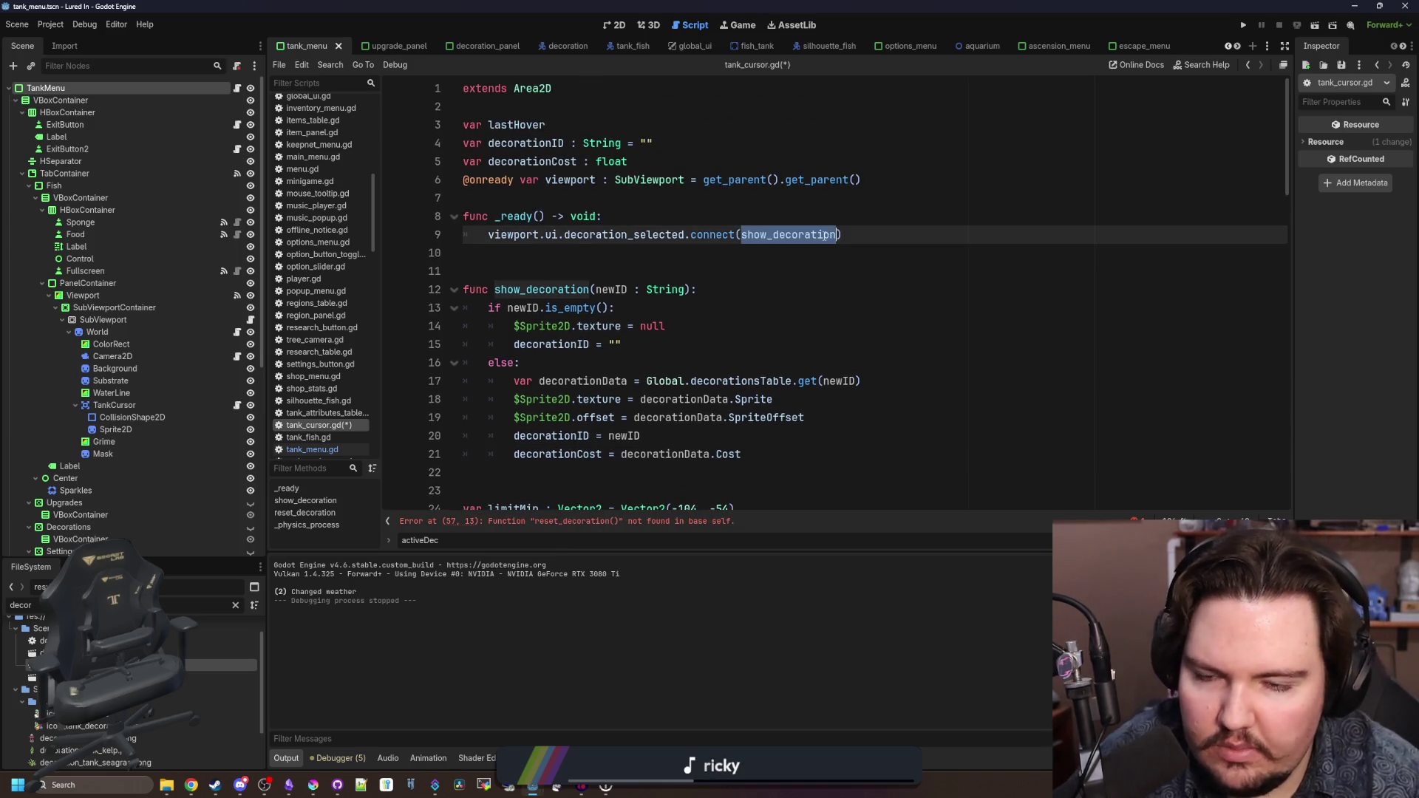
left_click(714, 259)
scroll(665, 370, "down", 3)
left_click(619, 522)
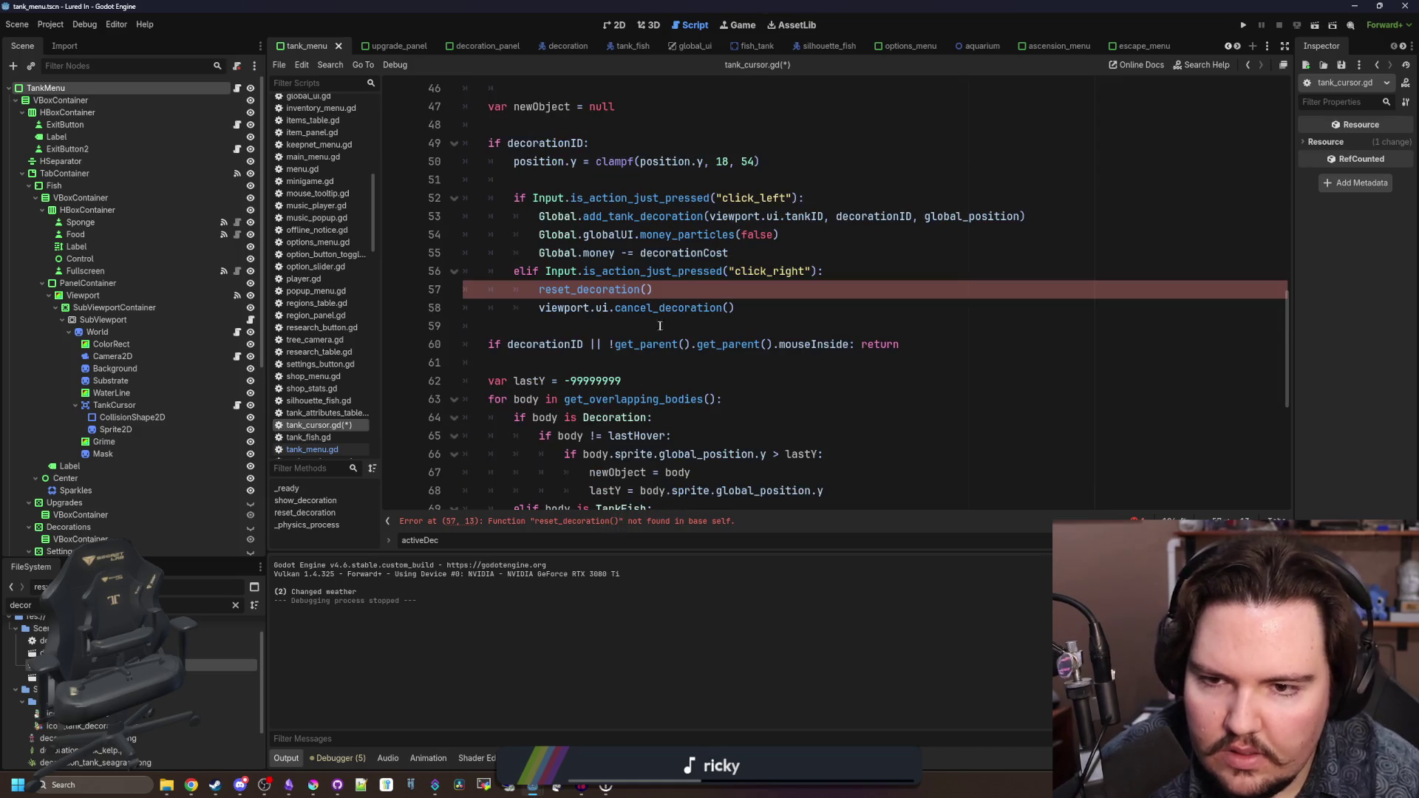
key("Down")
key("Down")
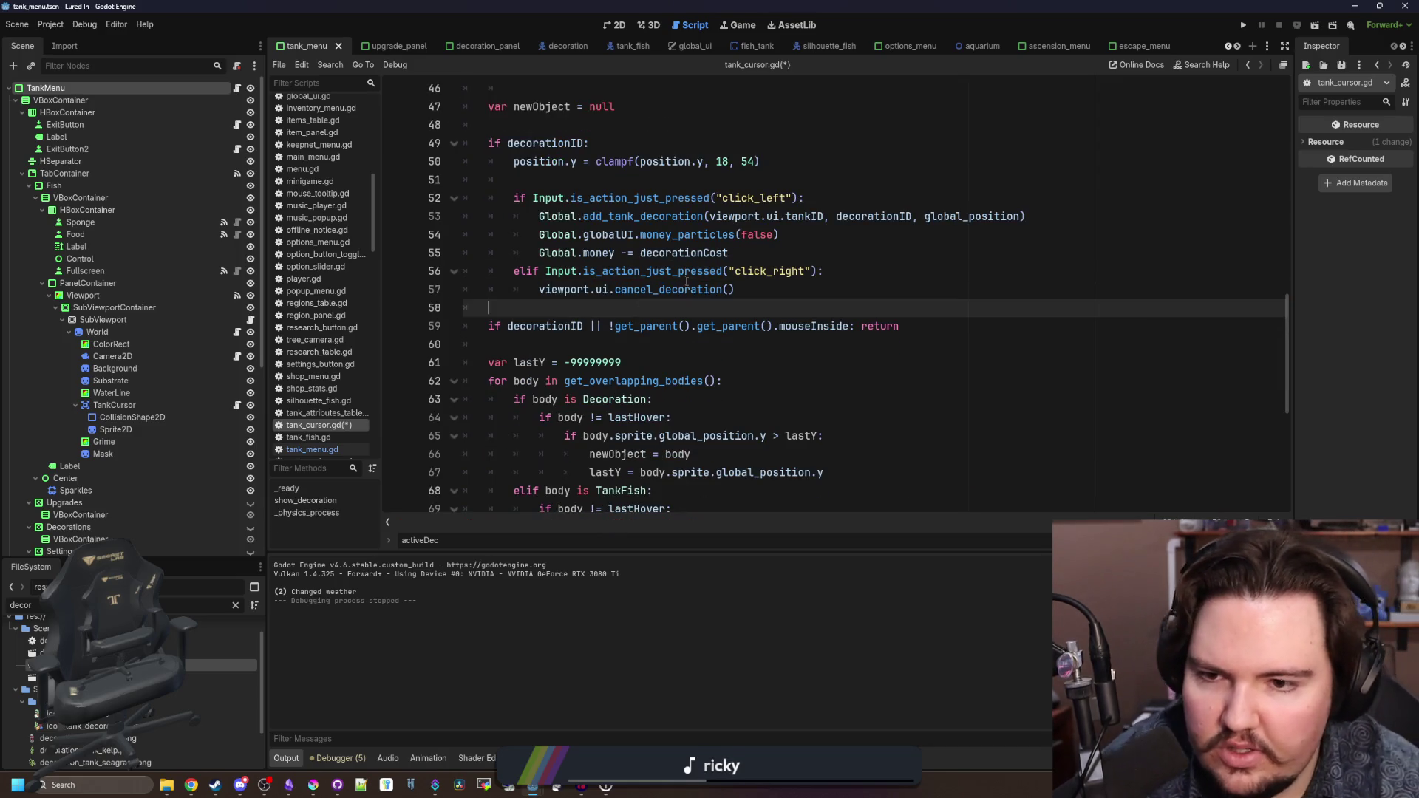
scroll(699, 323, "up", 1)
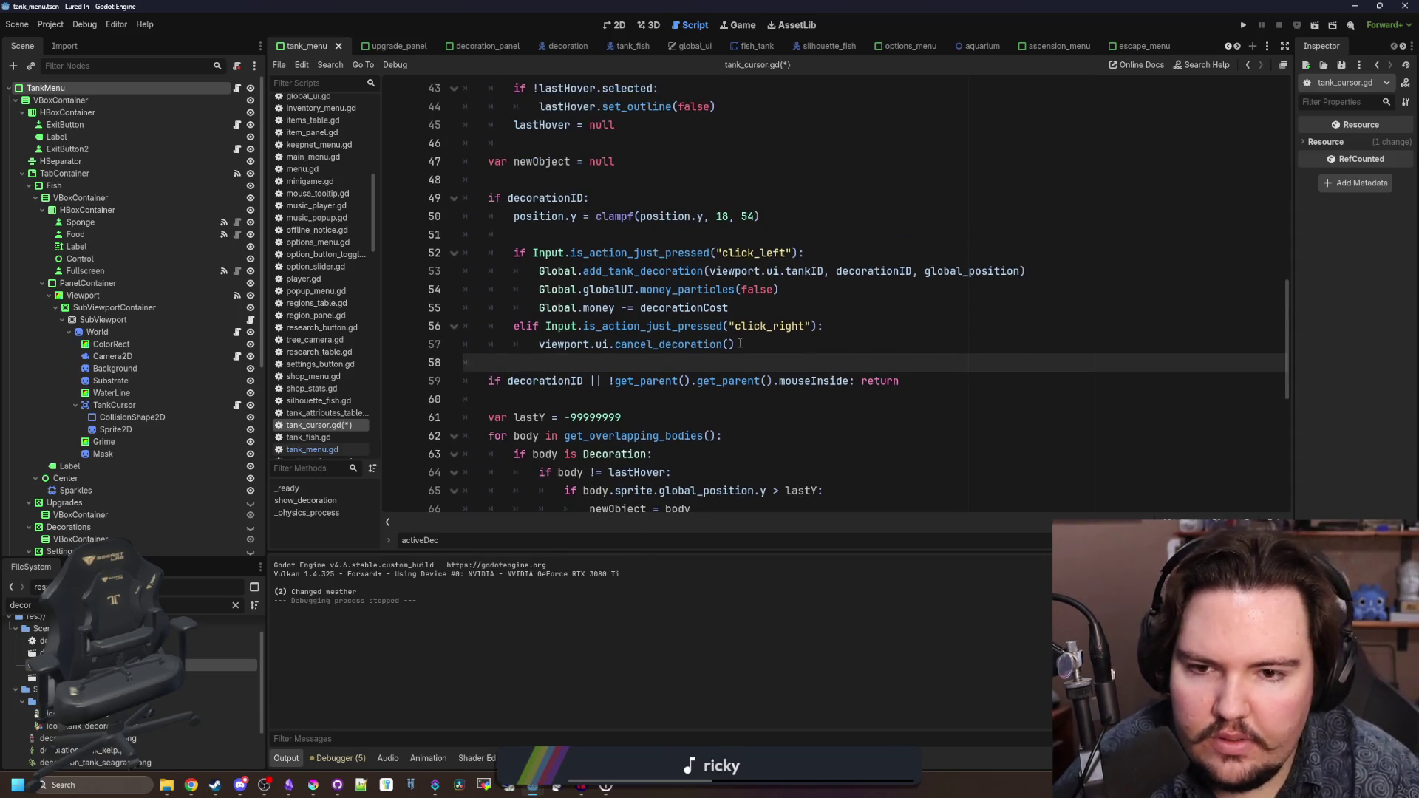
left_click(236, 89)
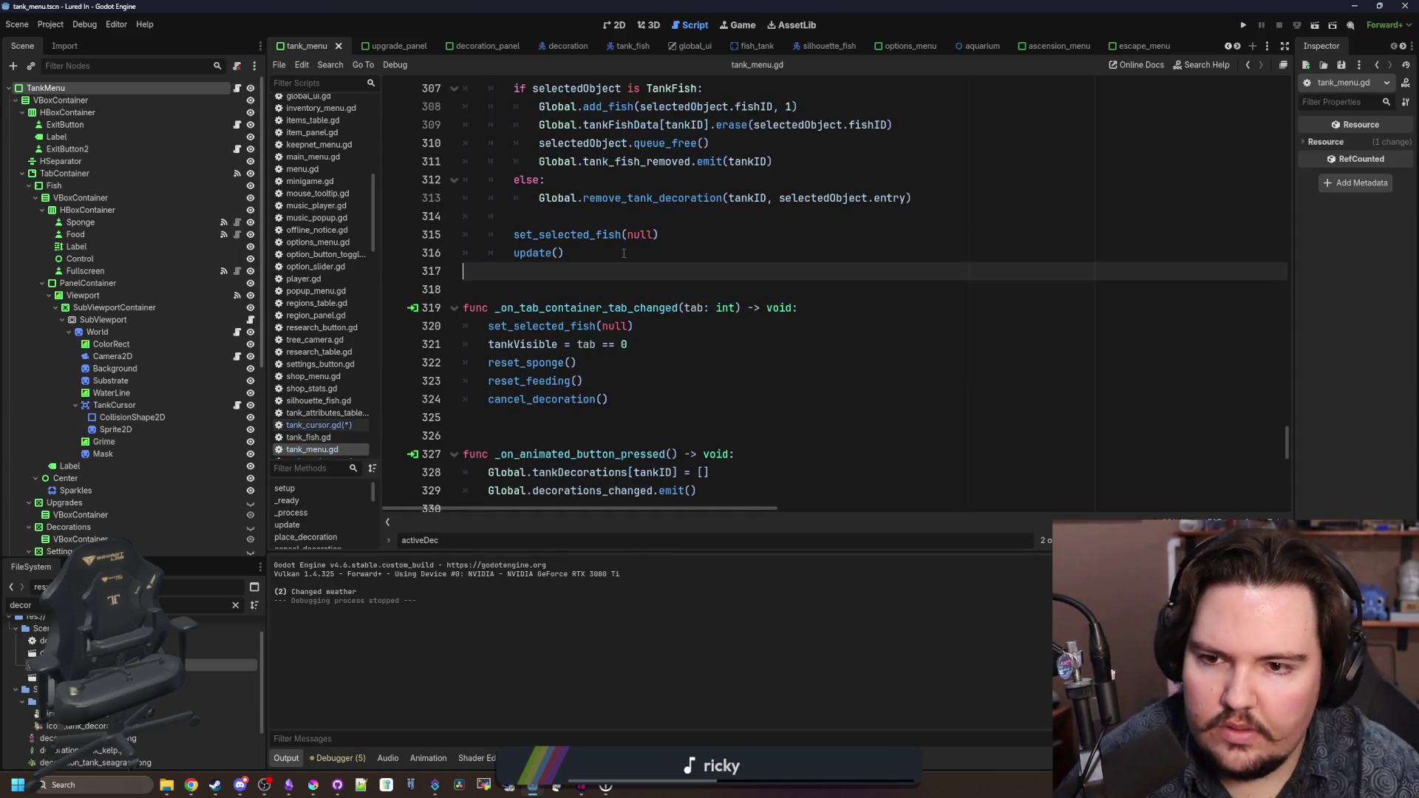
- Find cancel_decoration in tank_menu.gd and add a decoration_selected.emit() line, then save
left_click(636, 258)
key("ctrl+f")
type("cancel")
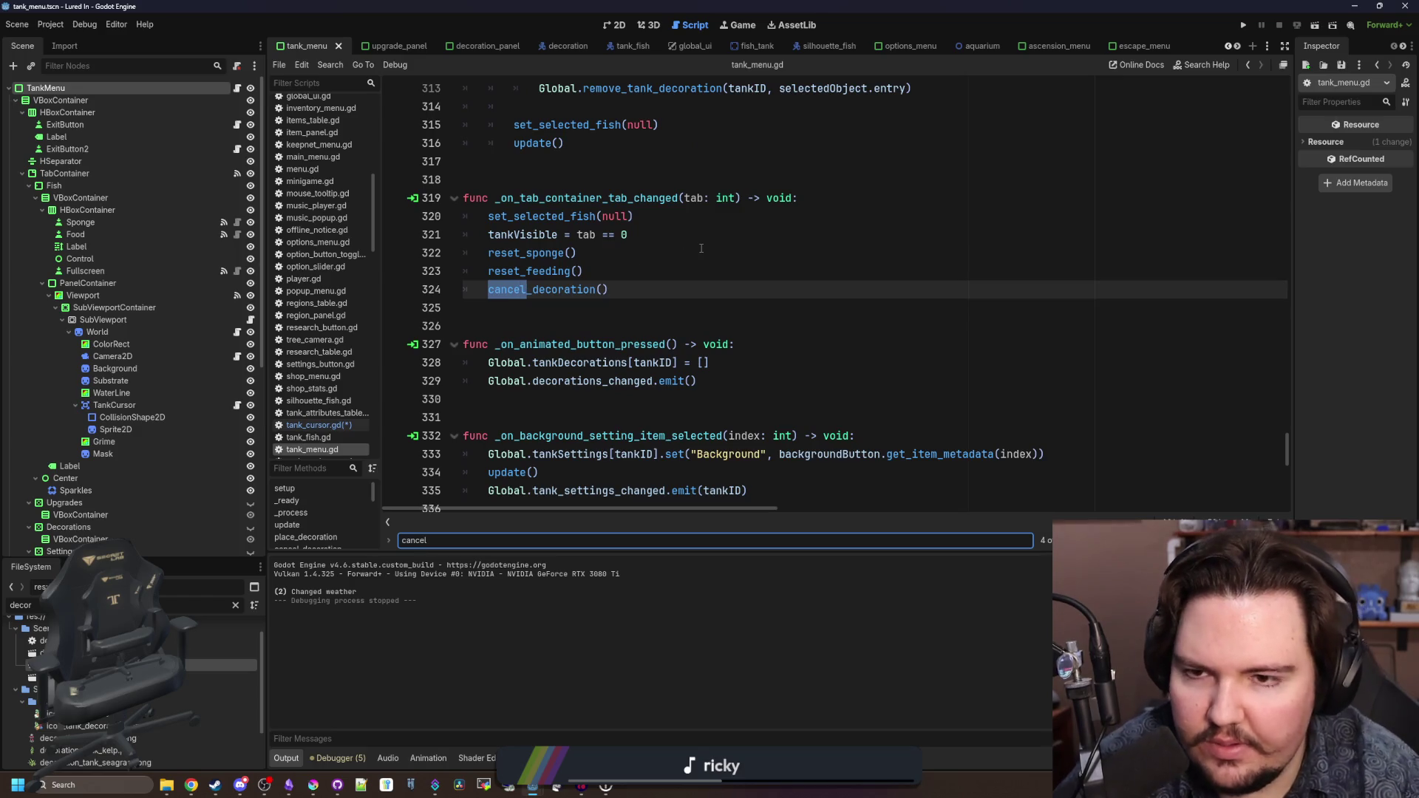
left_click(575, 289, "ctrl")
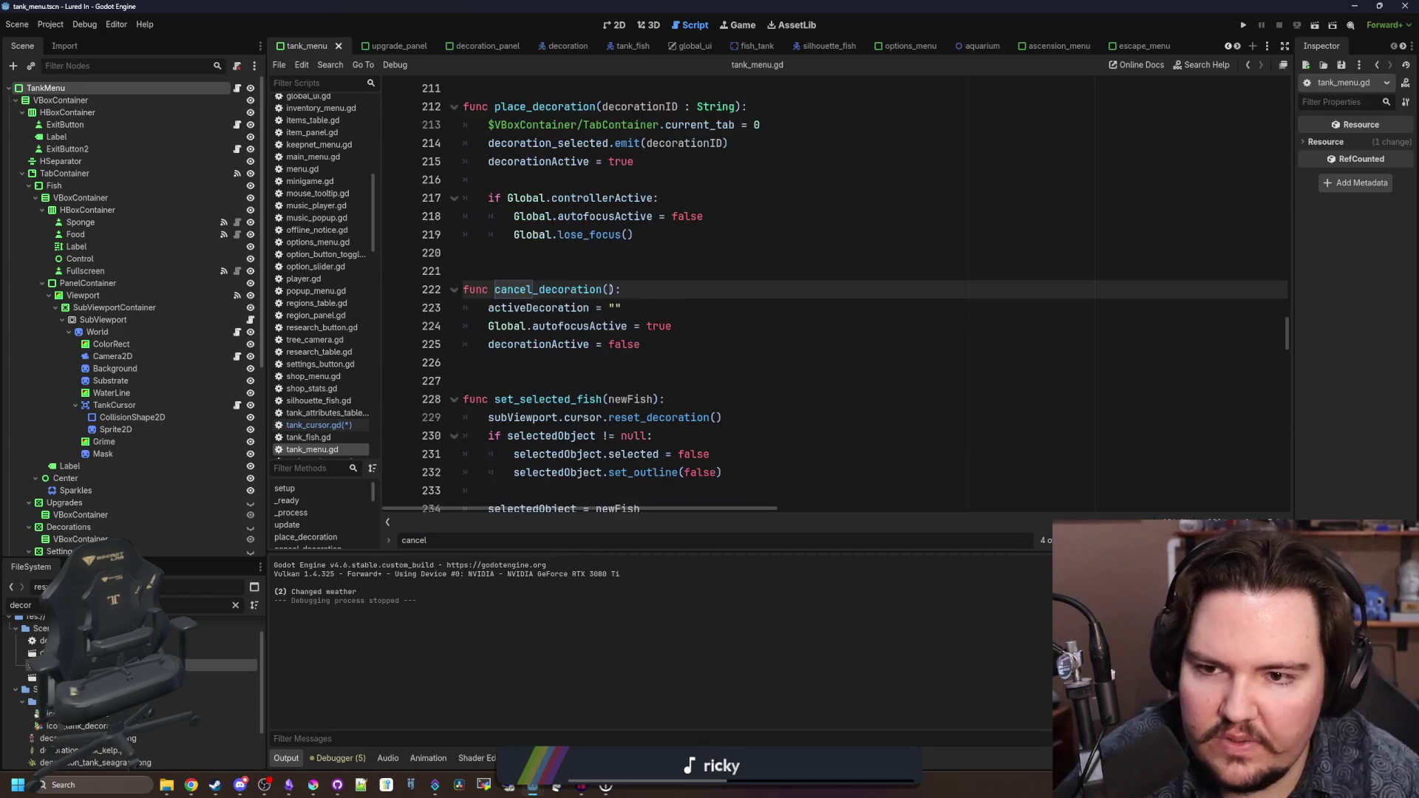
left_click(695, 341)
key("Return")
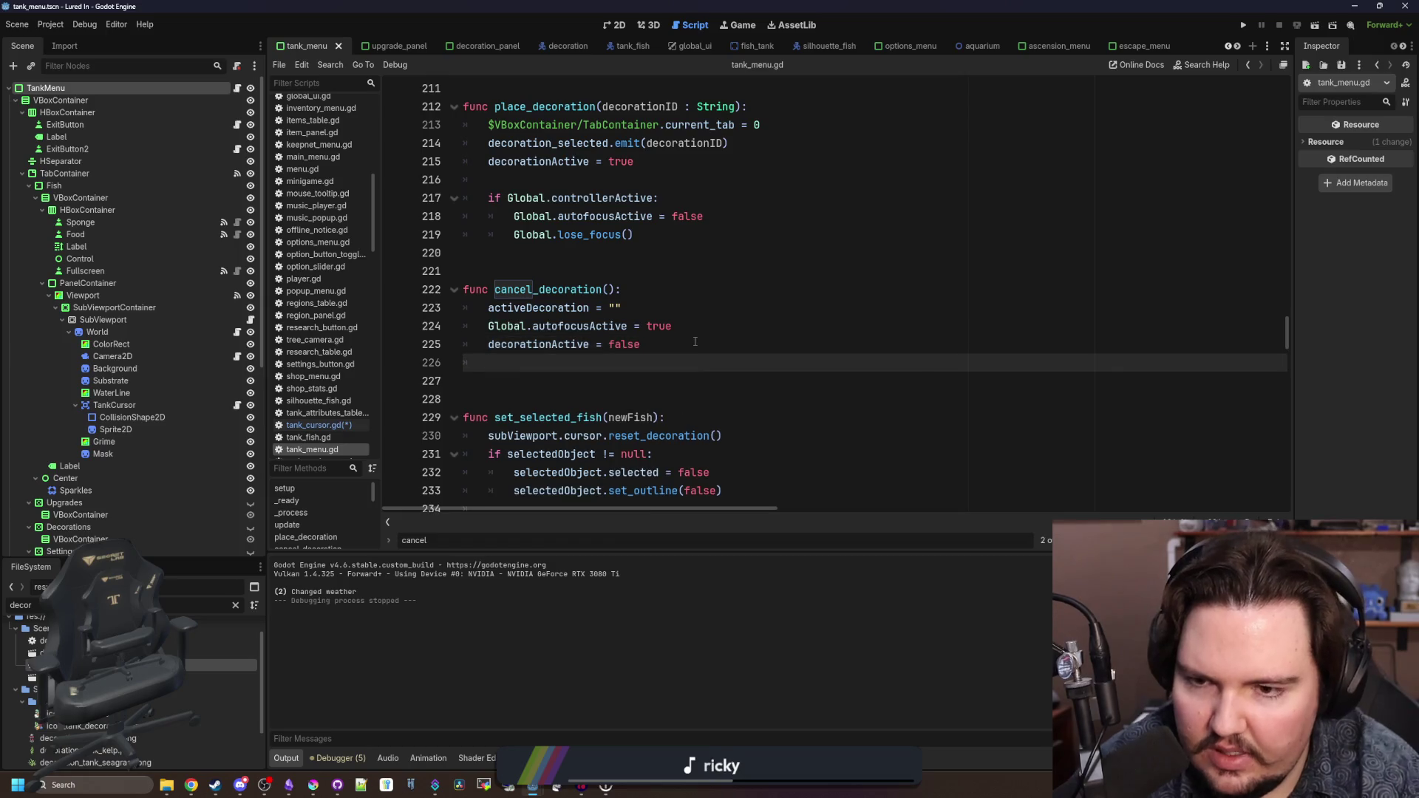
type("decor")
key("Down")
key("Down")
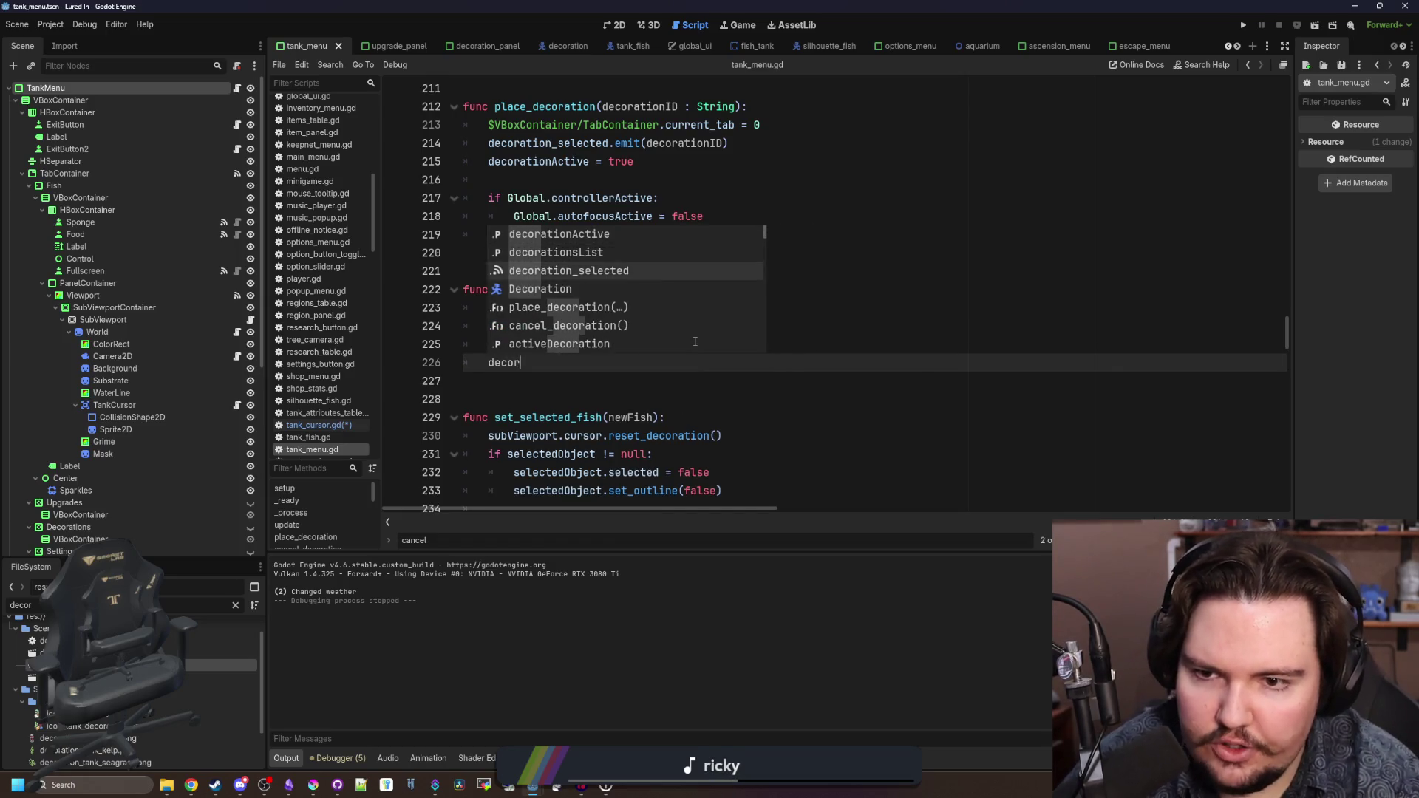
key("Return")
type(".emit(\"")
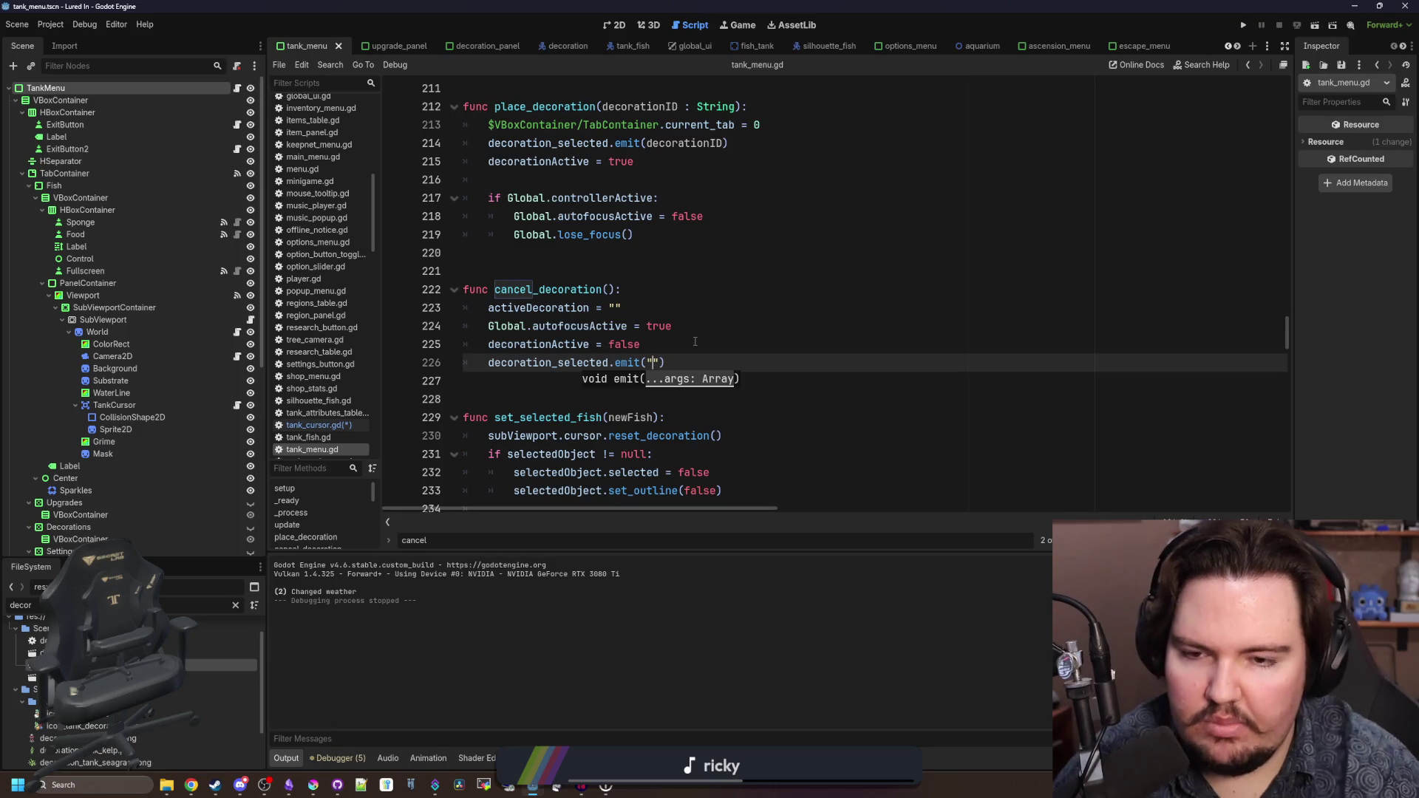
left_click(695, 341)
key("ctrl+s")
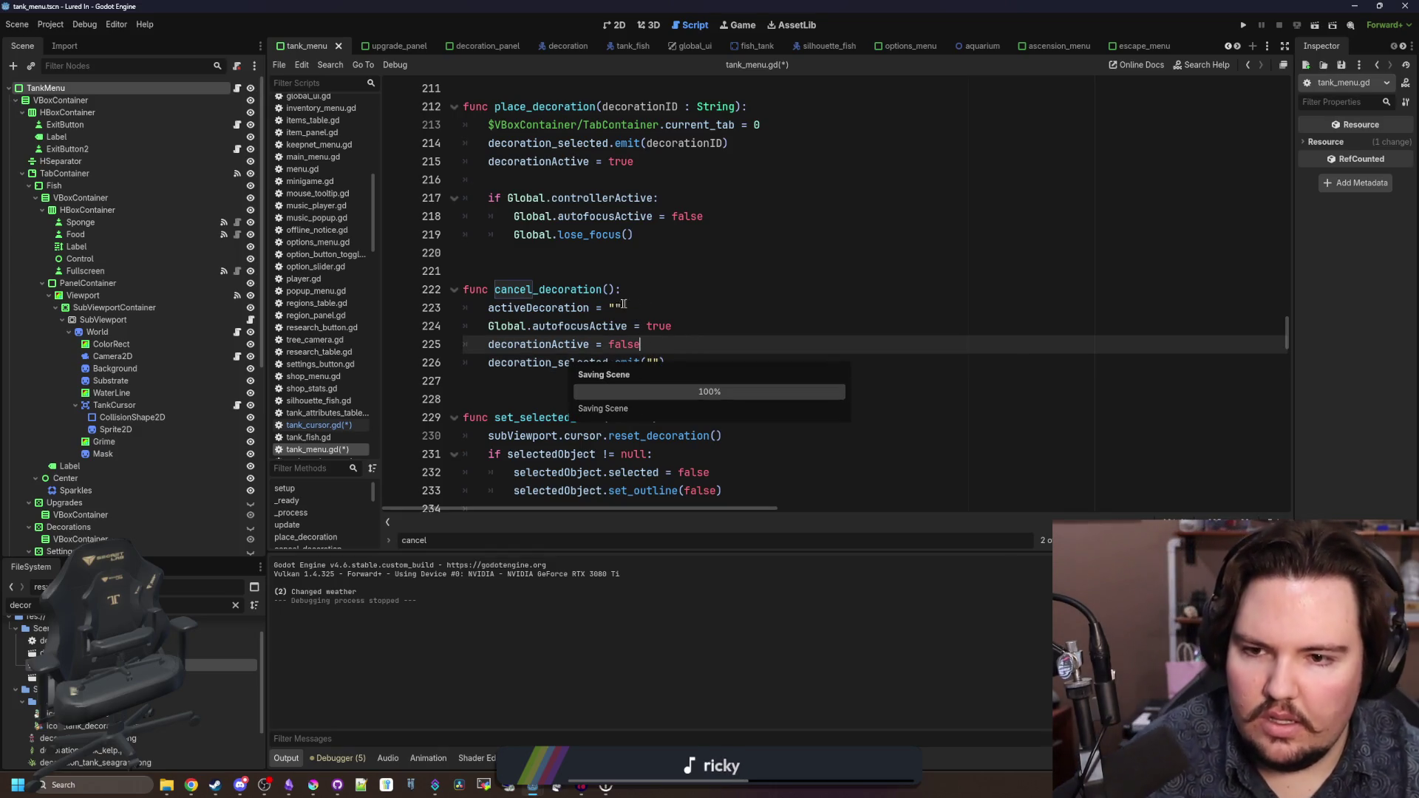
- Make the emit pass activeDecoration as its argument and save
left_click(623, 303)
left_click(653, 362)
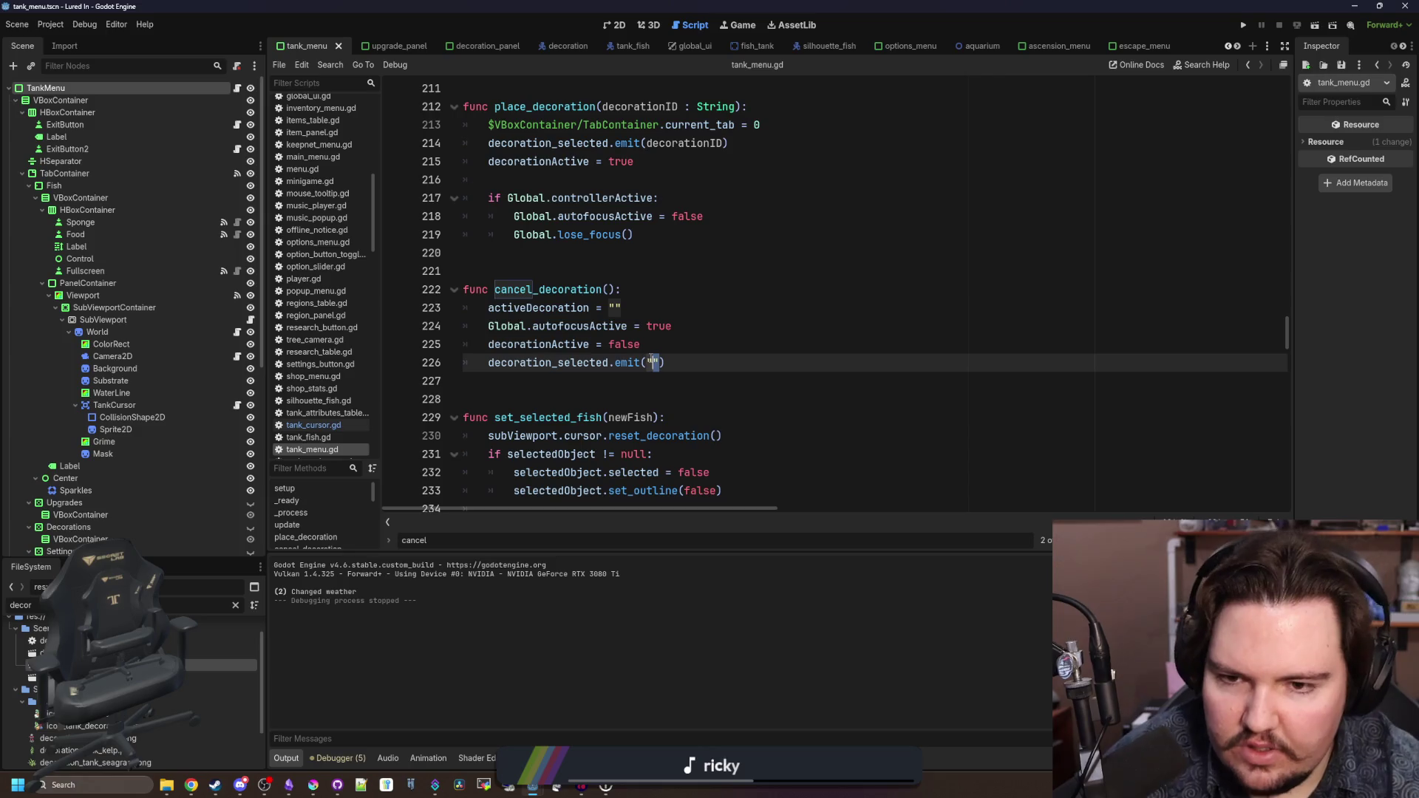
key("BackSpace")
type("activeDecoration")
key("Up")
key("ctrl+s")
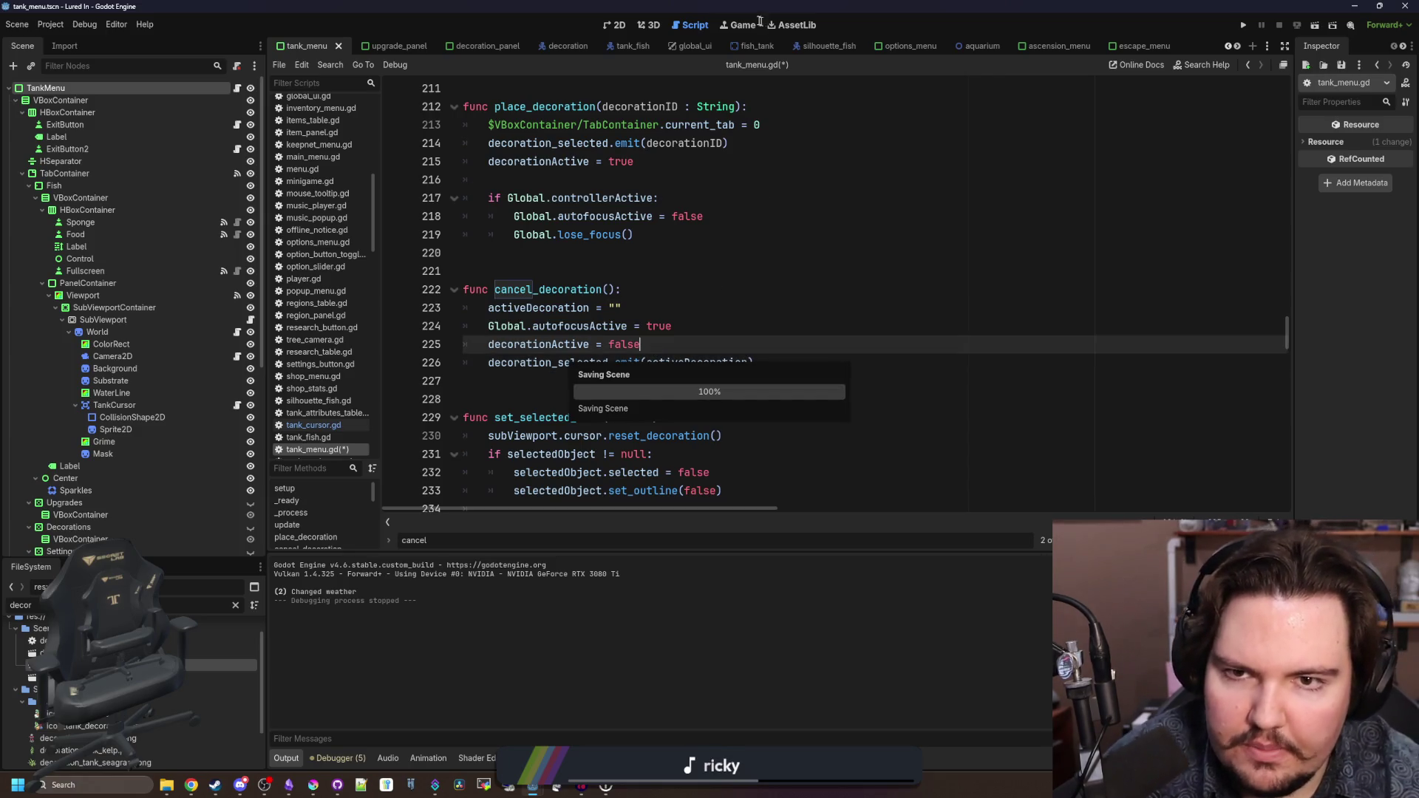
- Check the running-game view, then open exit_button.gd
left_click(752, 24)
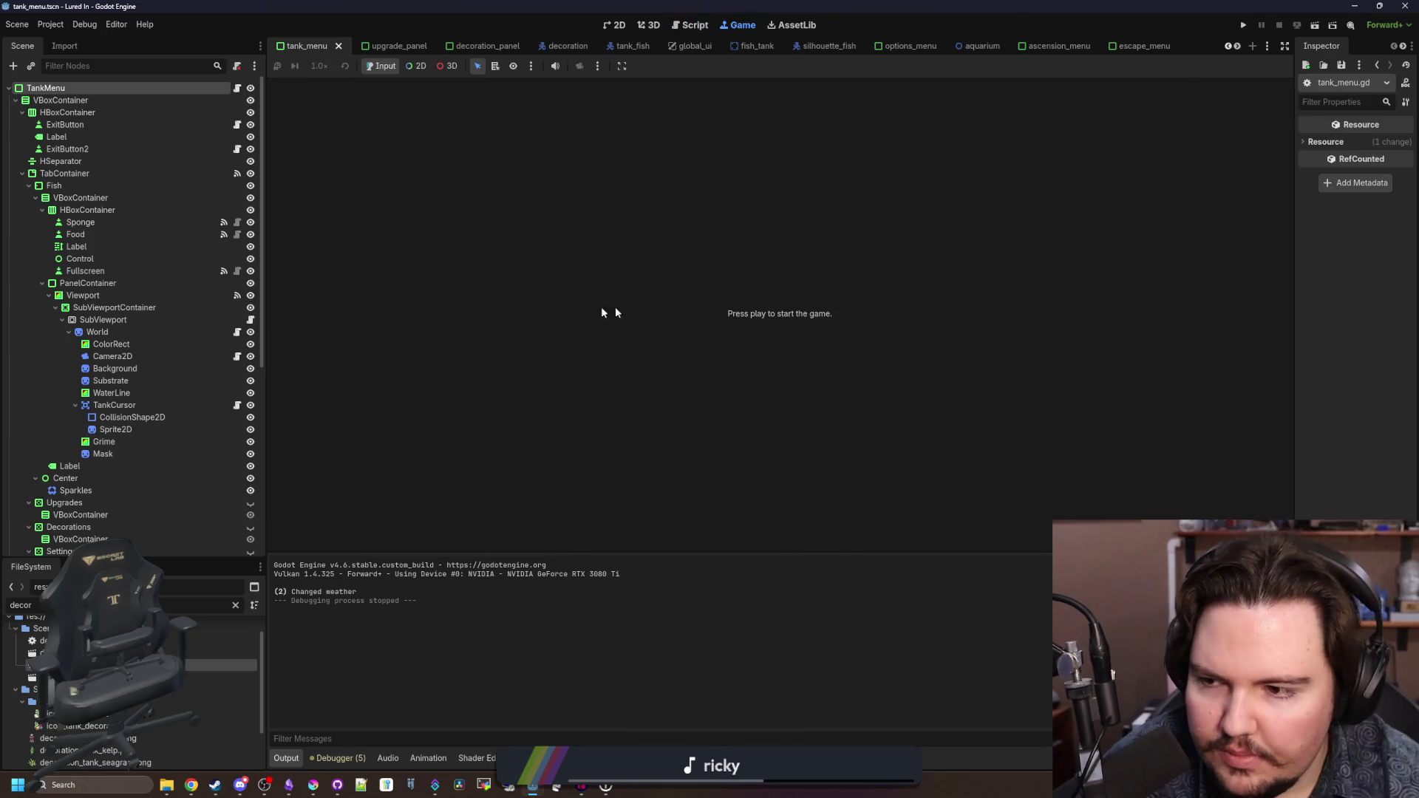
left_click(237, 88)
left_click(473, 271)
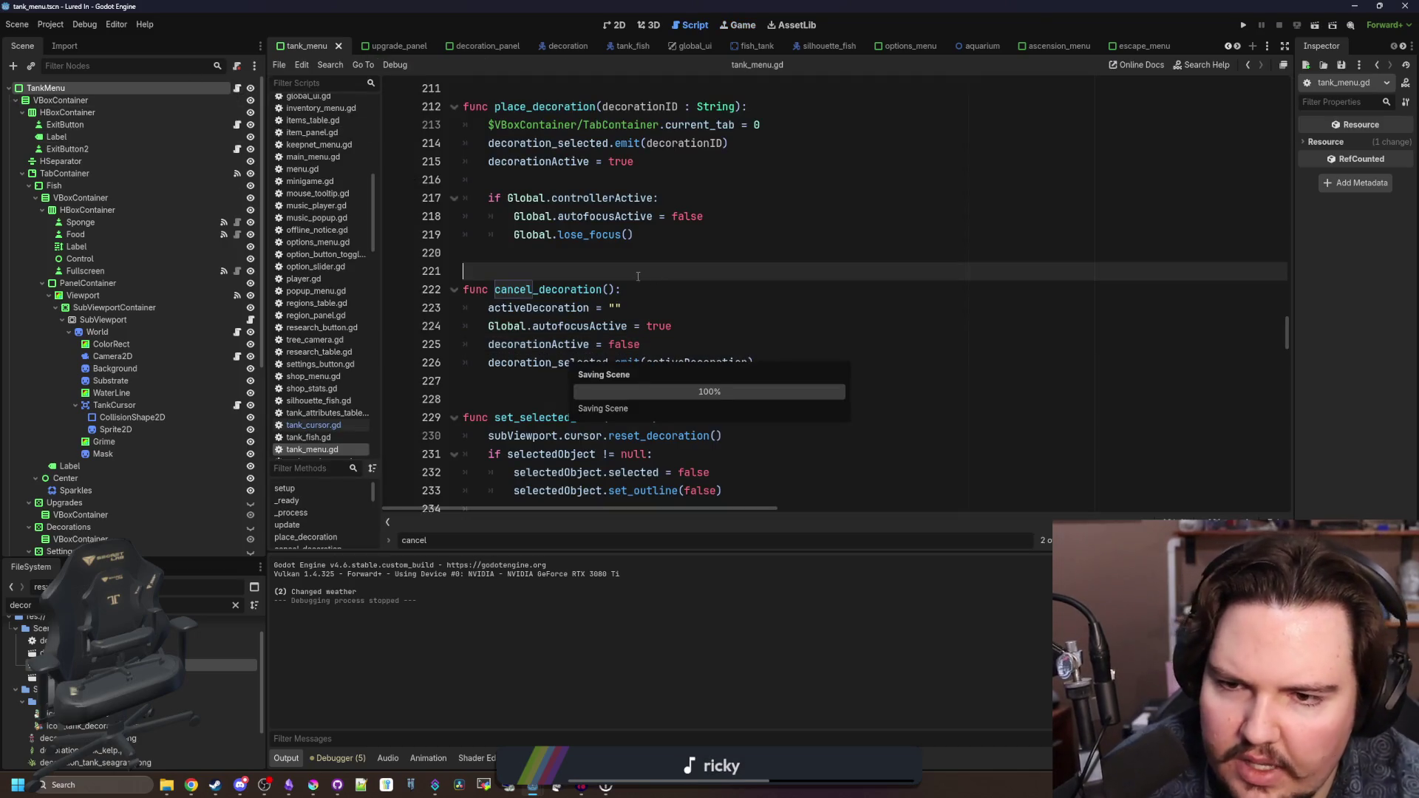
left_click(236, 124)
scroll(559, 318, "up", 5)
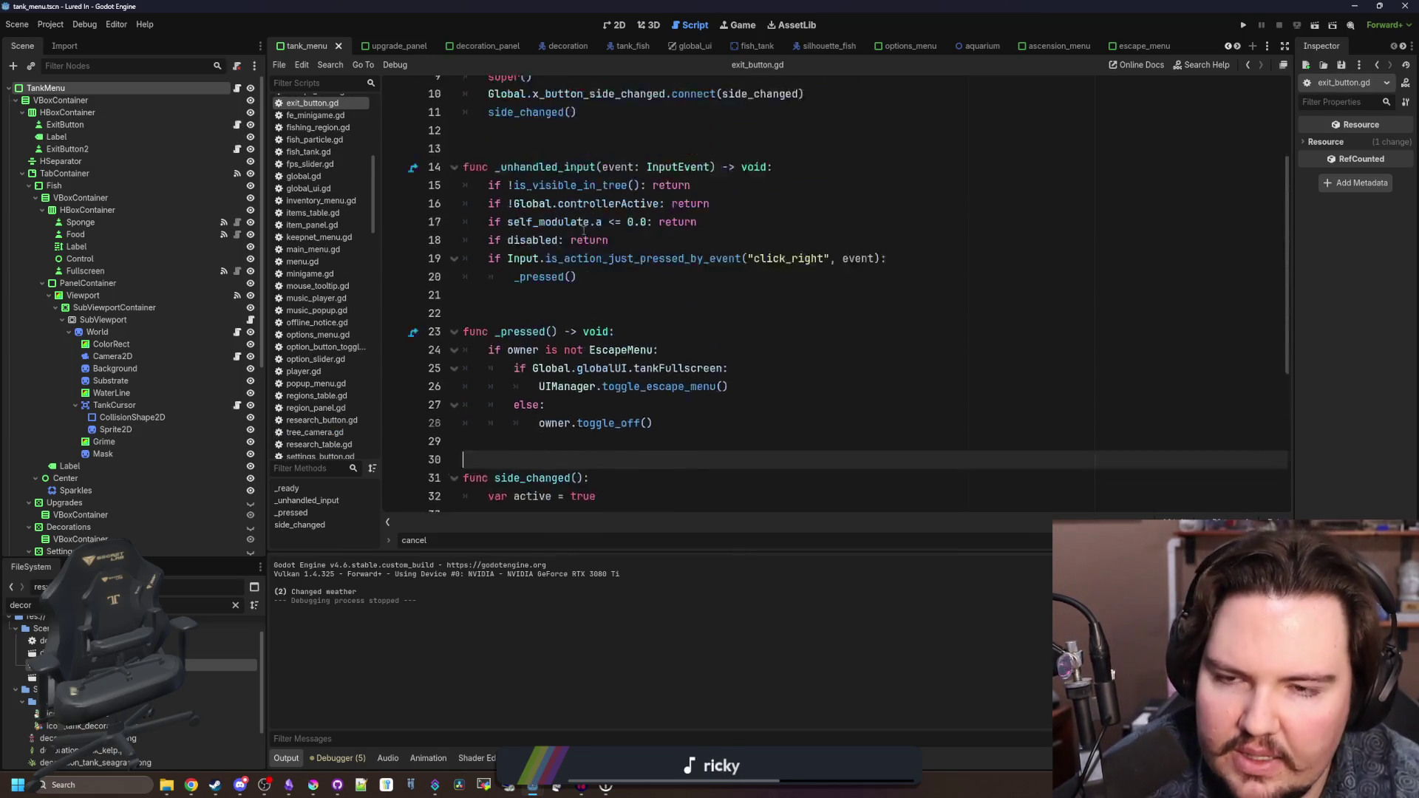
- Widen the inspector panel and review the exit_button.gd code
left_click(560, 308)
scroll(559, 307, "up", 3)
left_click(559, 308)
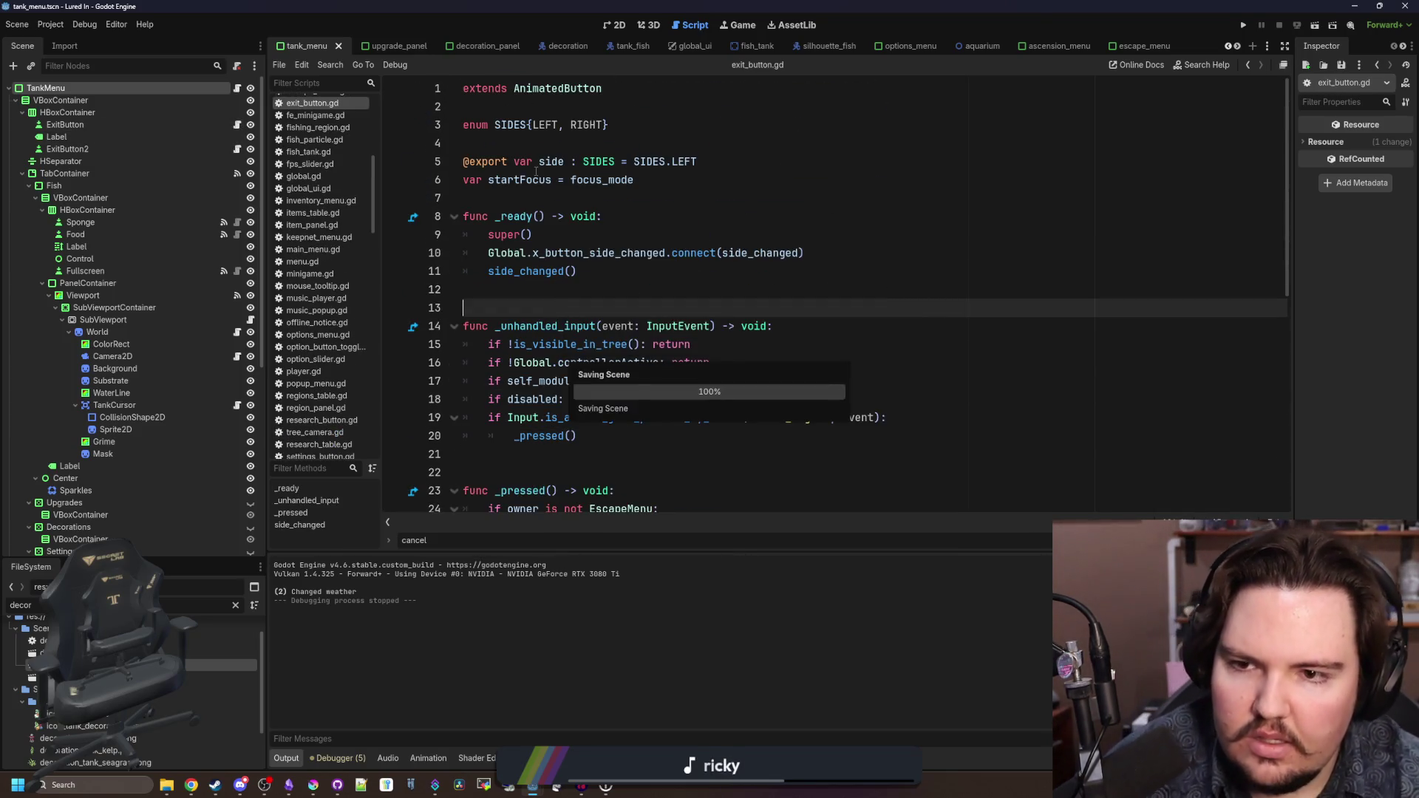
left_click(813, 198)
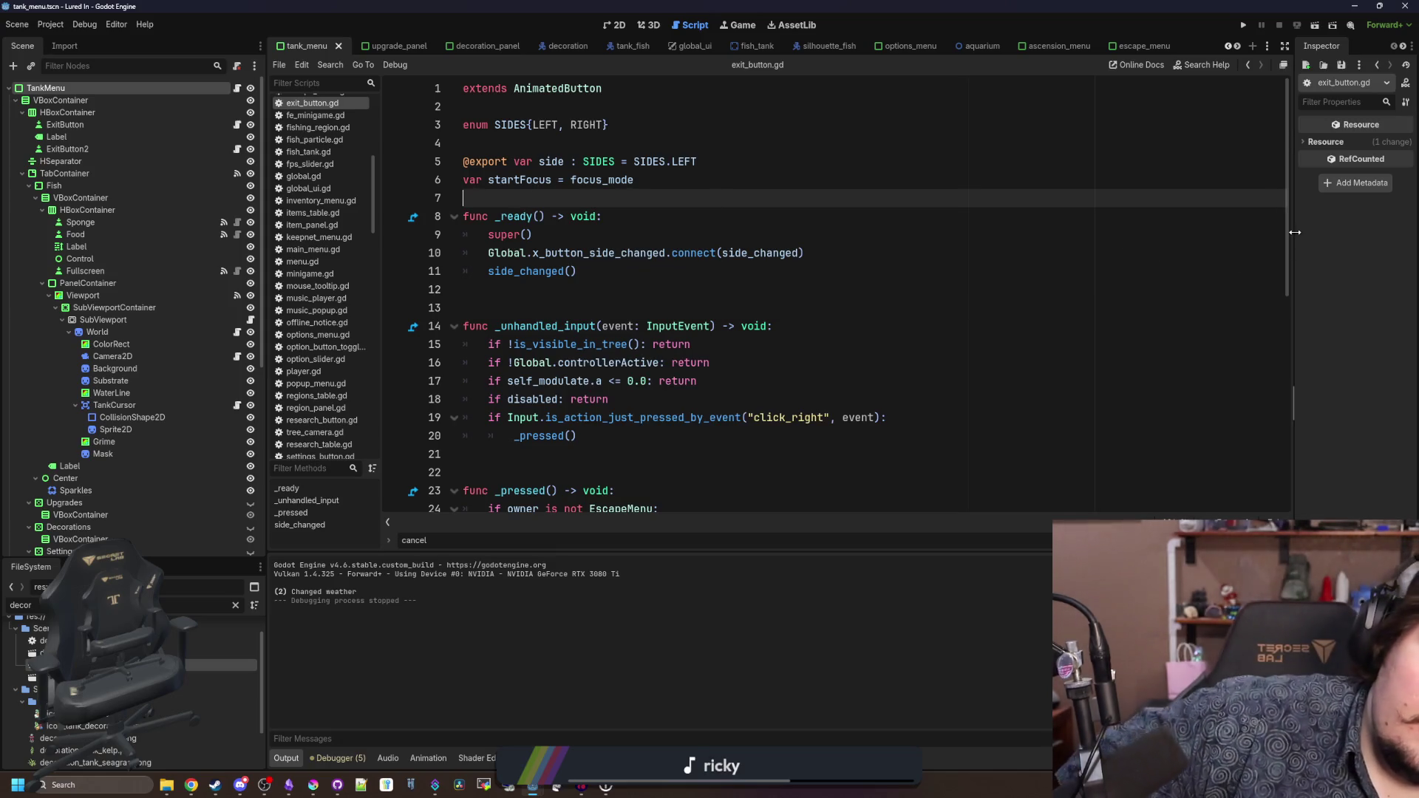
left_click_drag(1294, 232, 1122, 231)
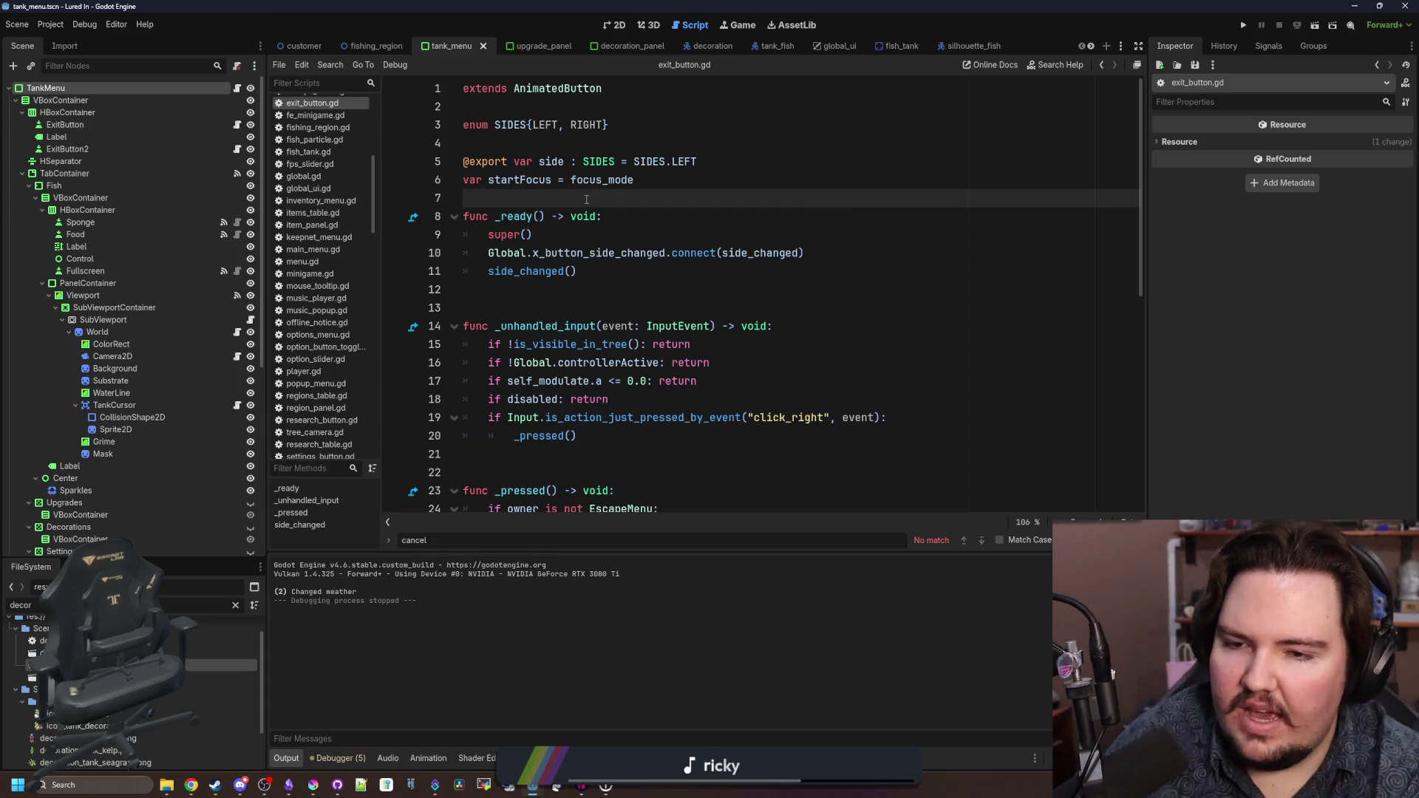
scroll(586, 199, "down", 8)
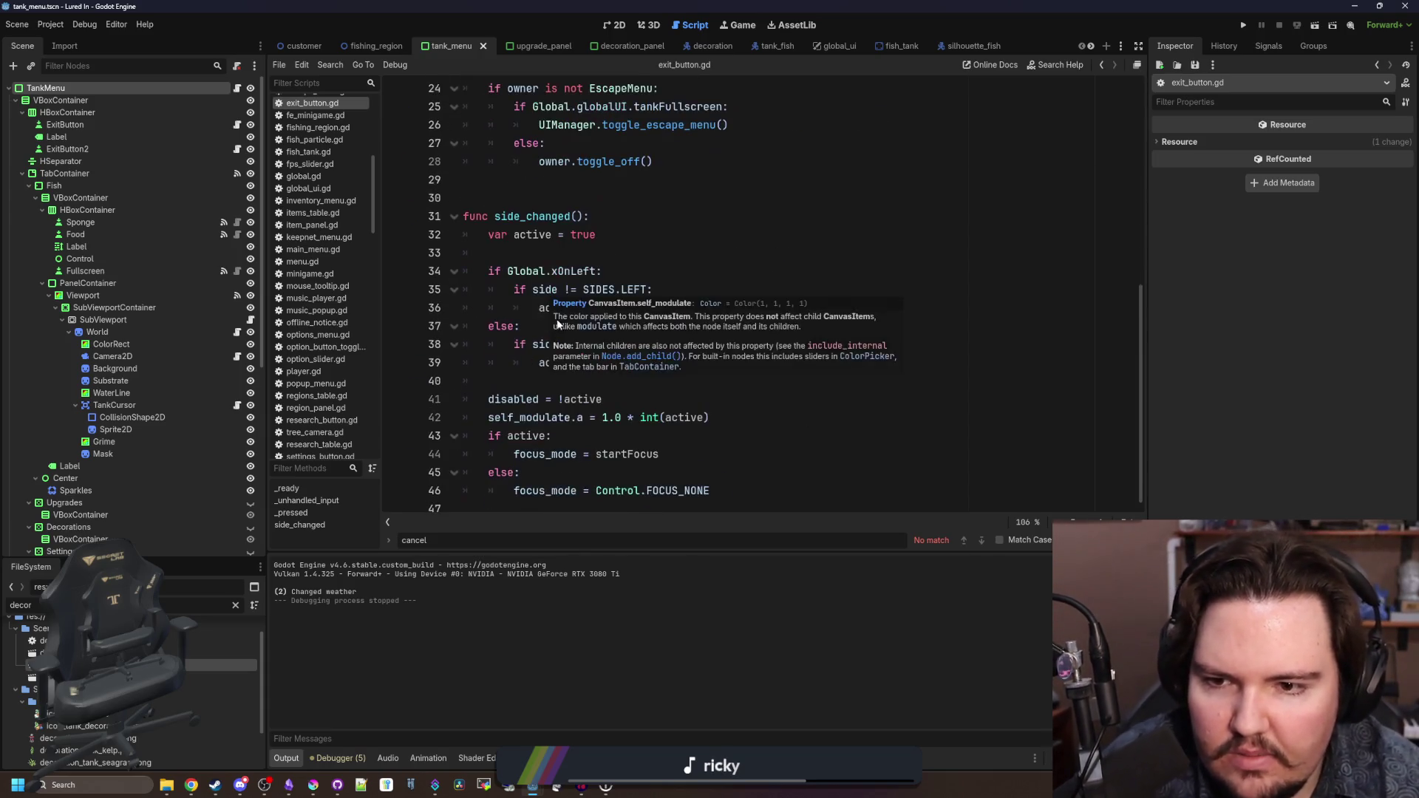
scroll(607, 371, "up", 7)
left_click(633, 399)
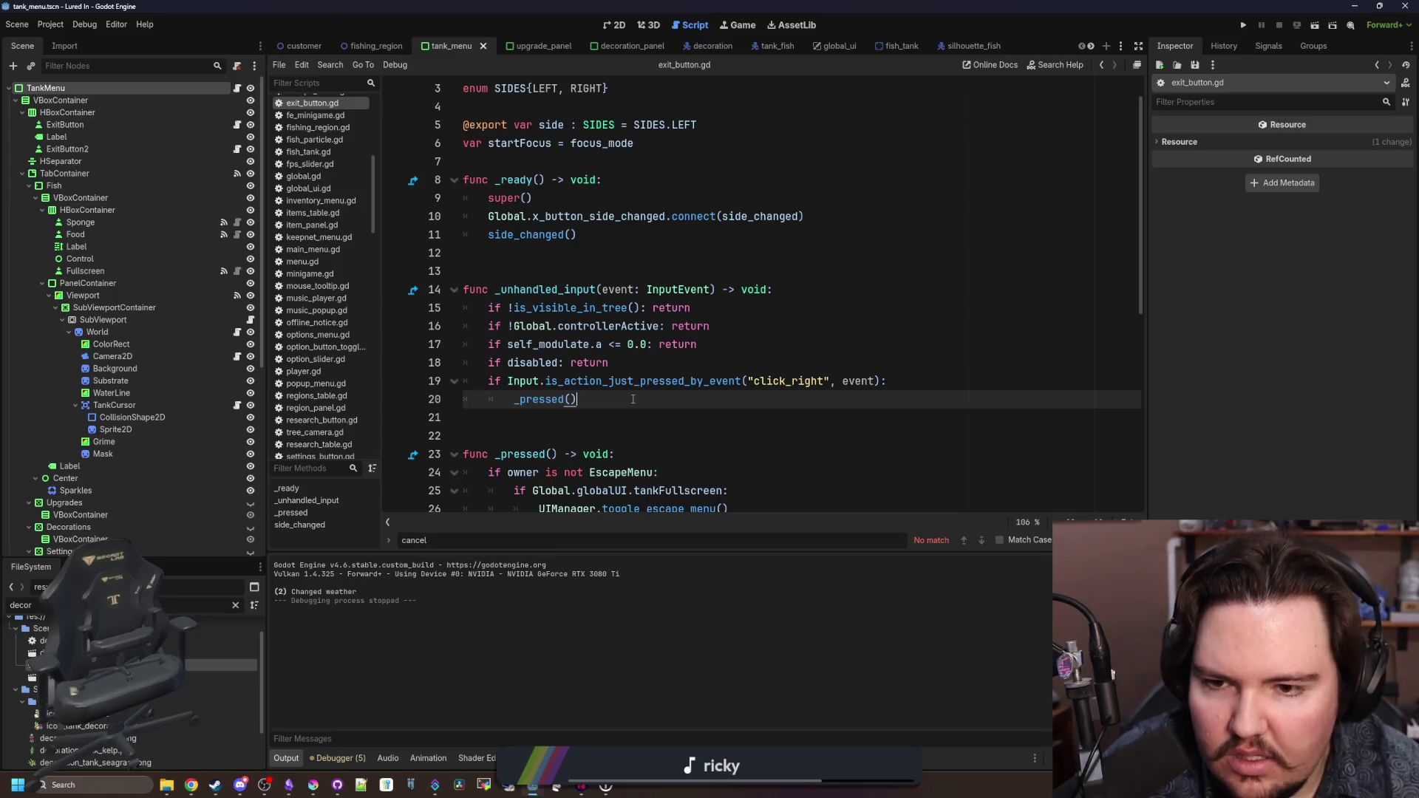
left_click(586, 270)
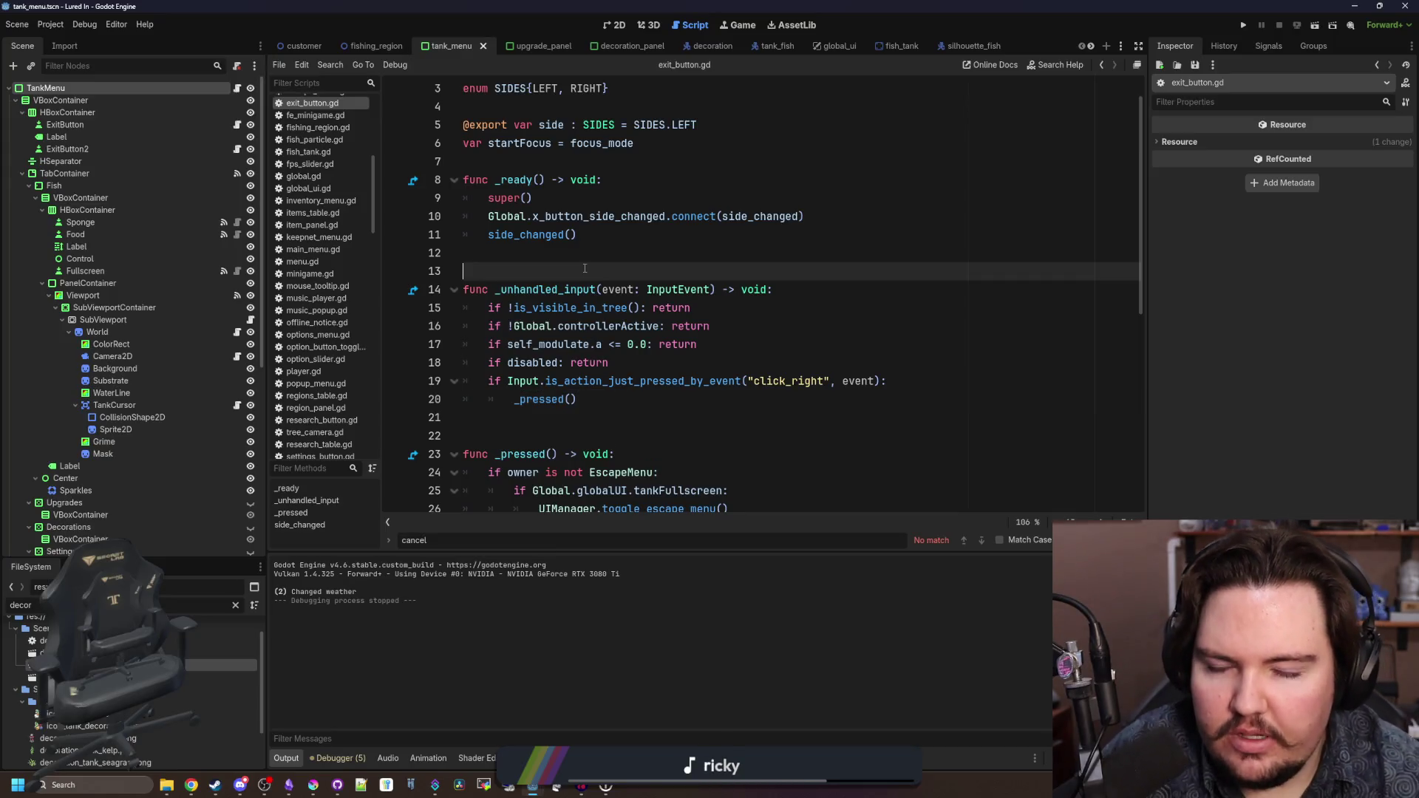
scroll(584, 269, "up", 1)
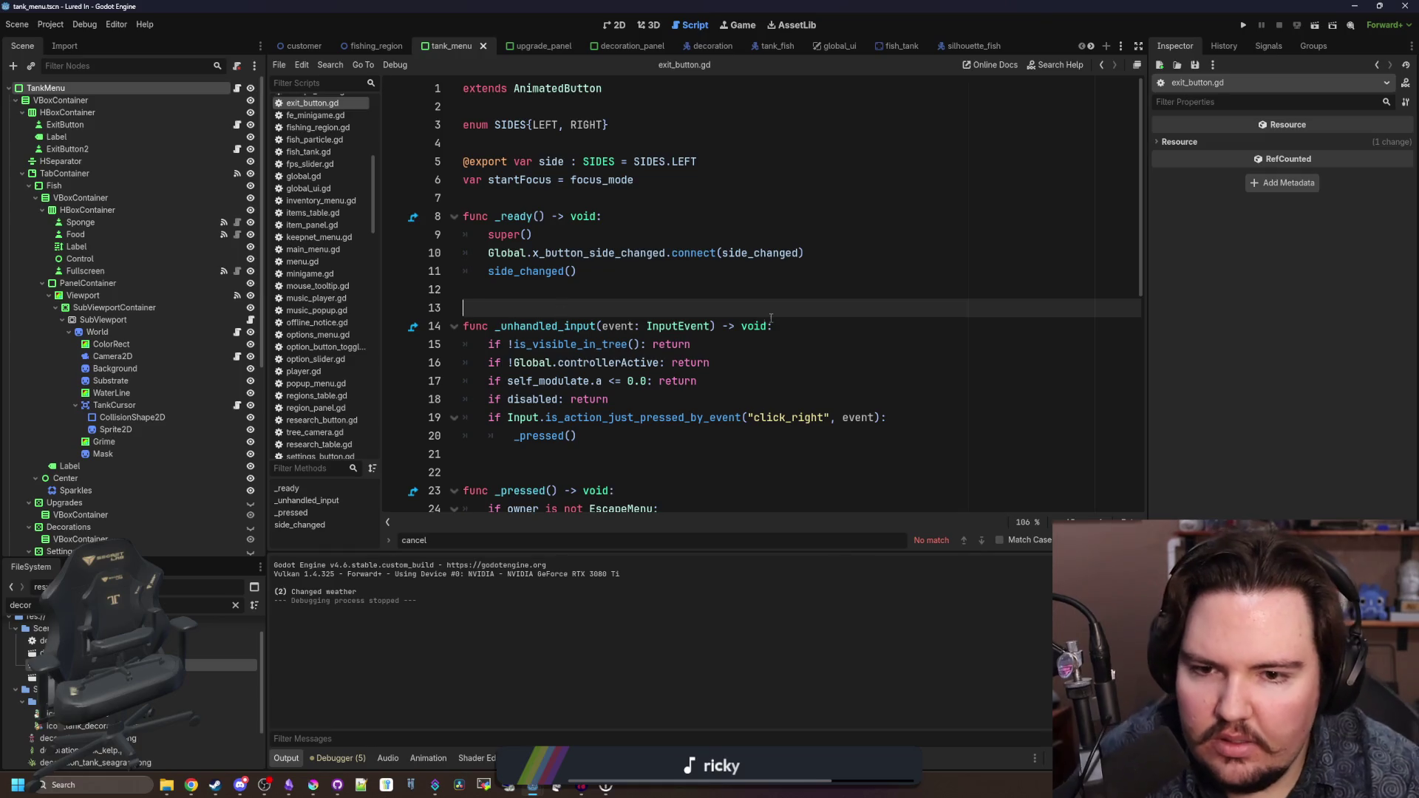
left_click(620, 191)
- Declare a controllerExitActive bool variable with default value true
key("Return")
key("Up")
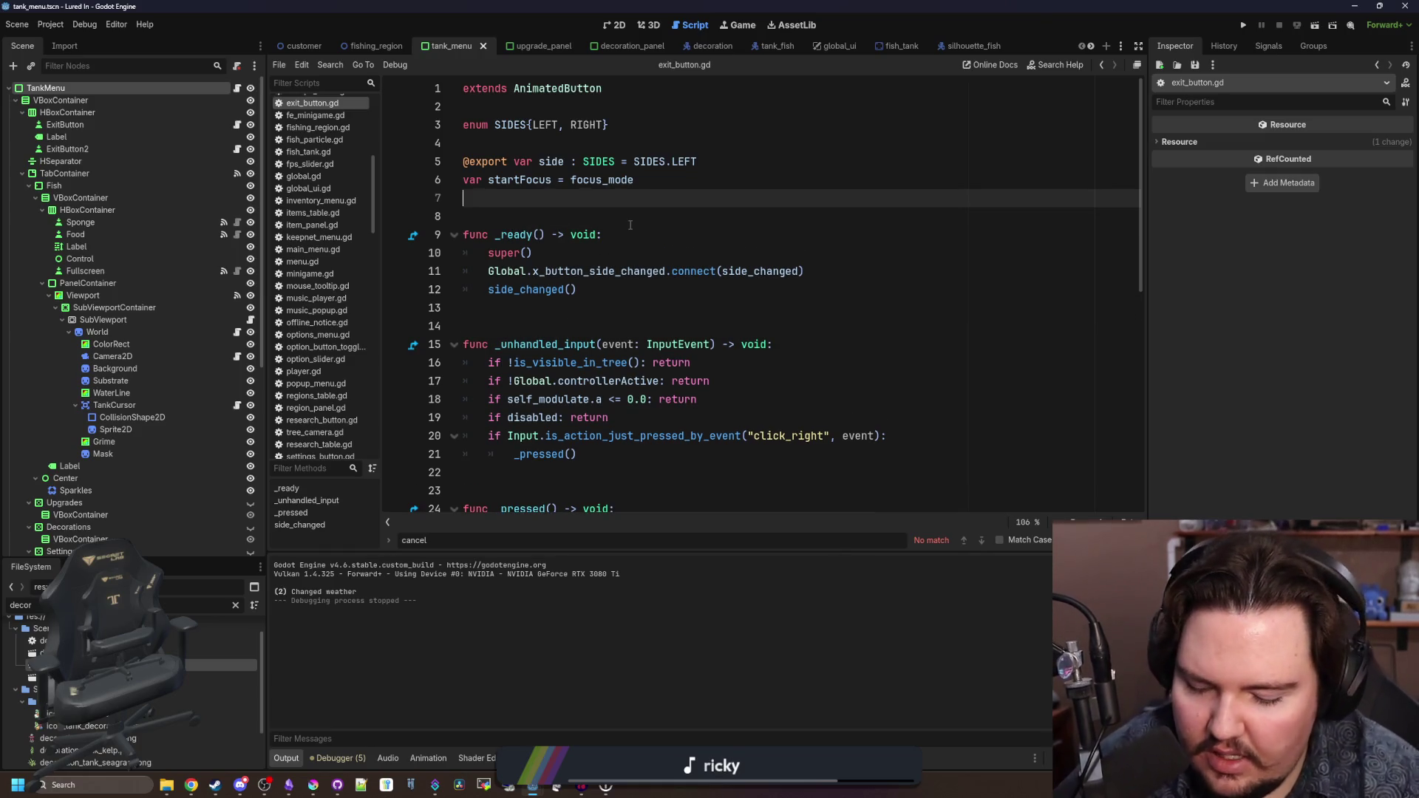
type("var controlle")
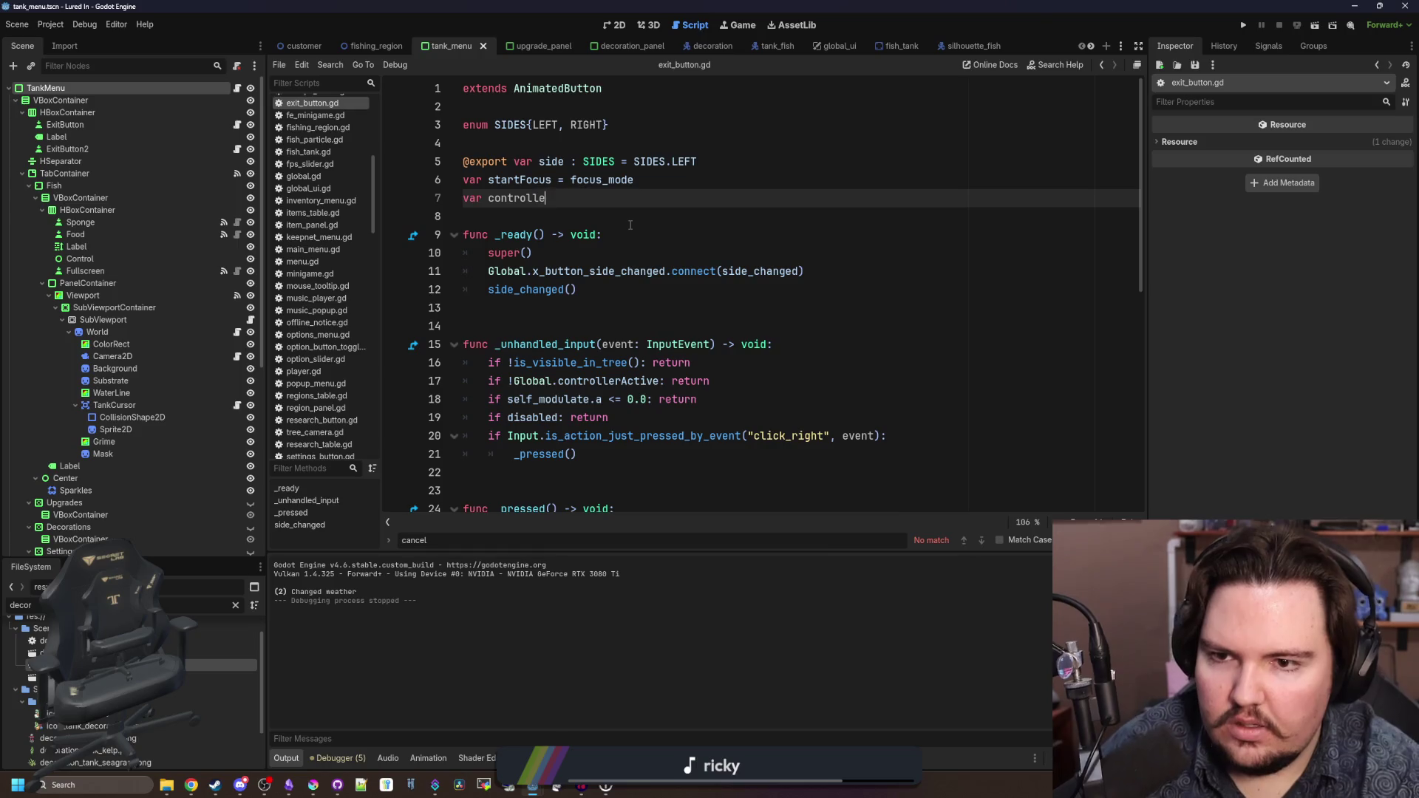
type("rExit : ")
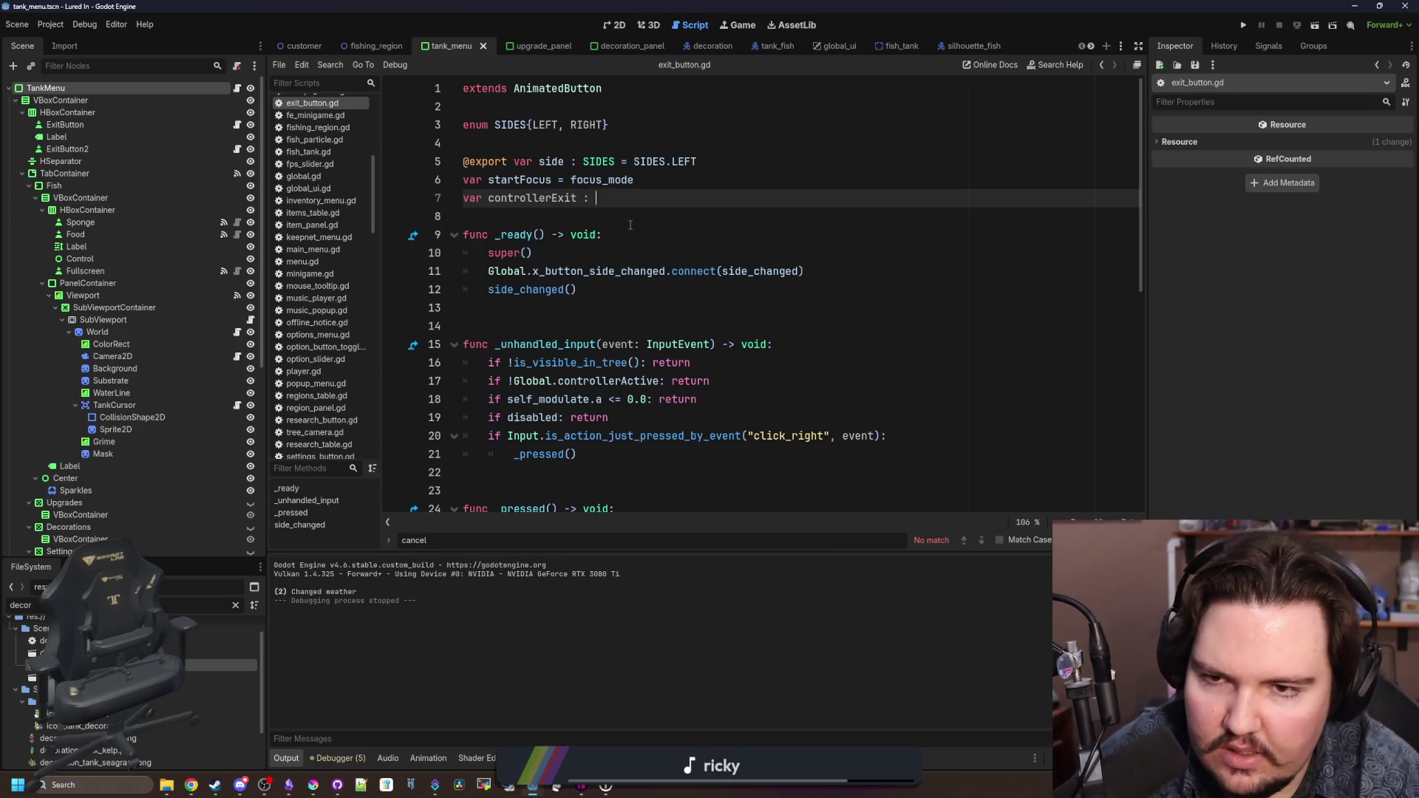
key("BackSpace")
key("BackSpace")
key("BackSpace")
type("Active : boo")
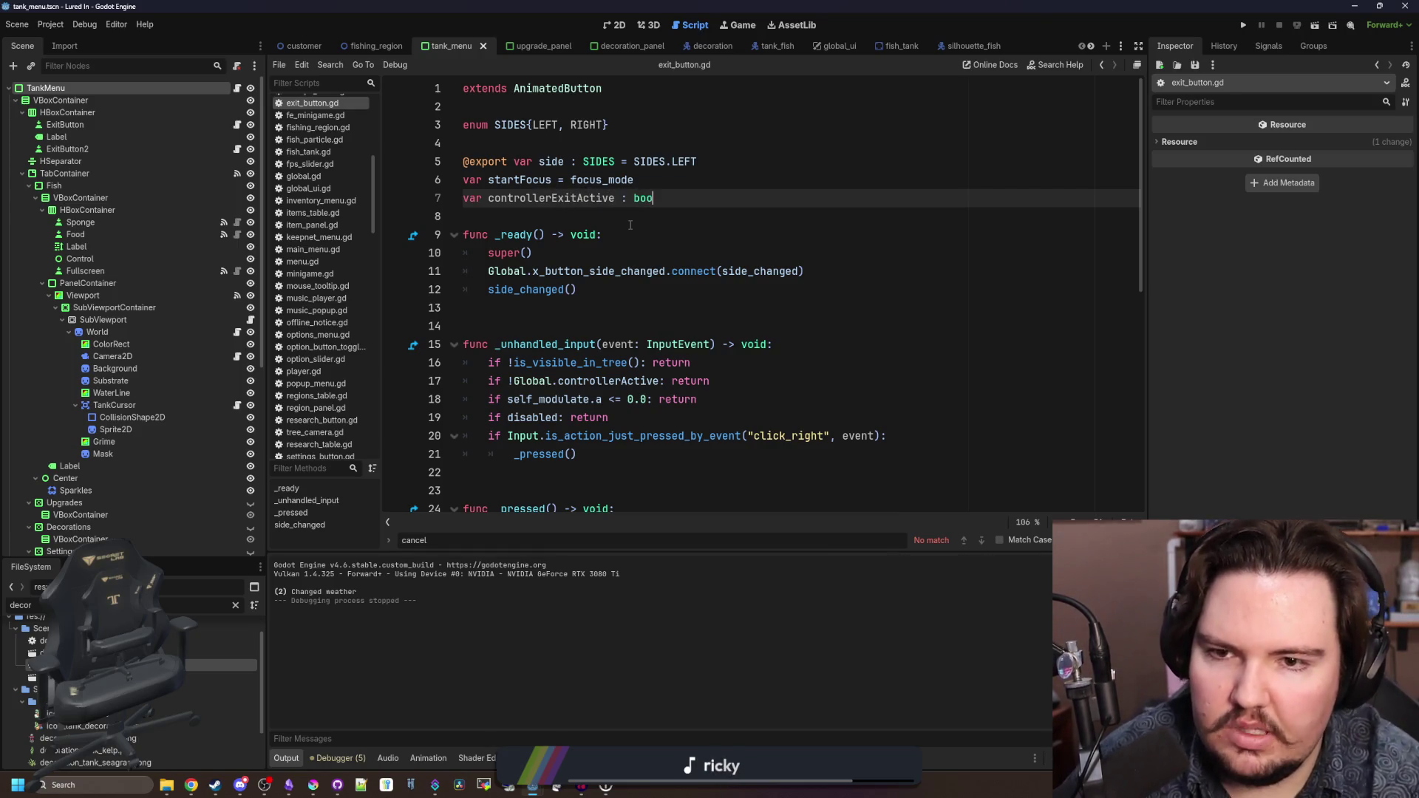
type("l = false")
left_click(630, 224)
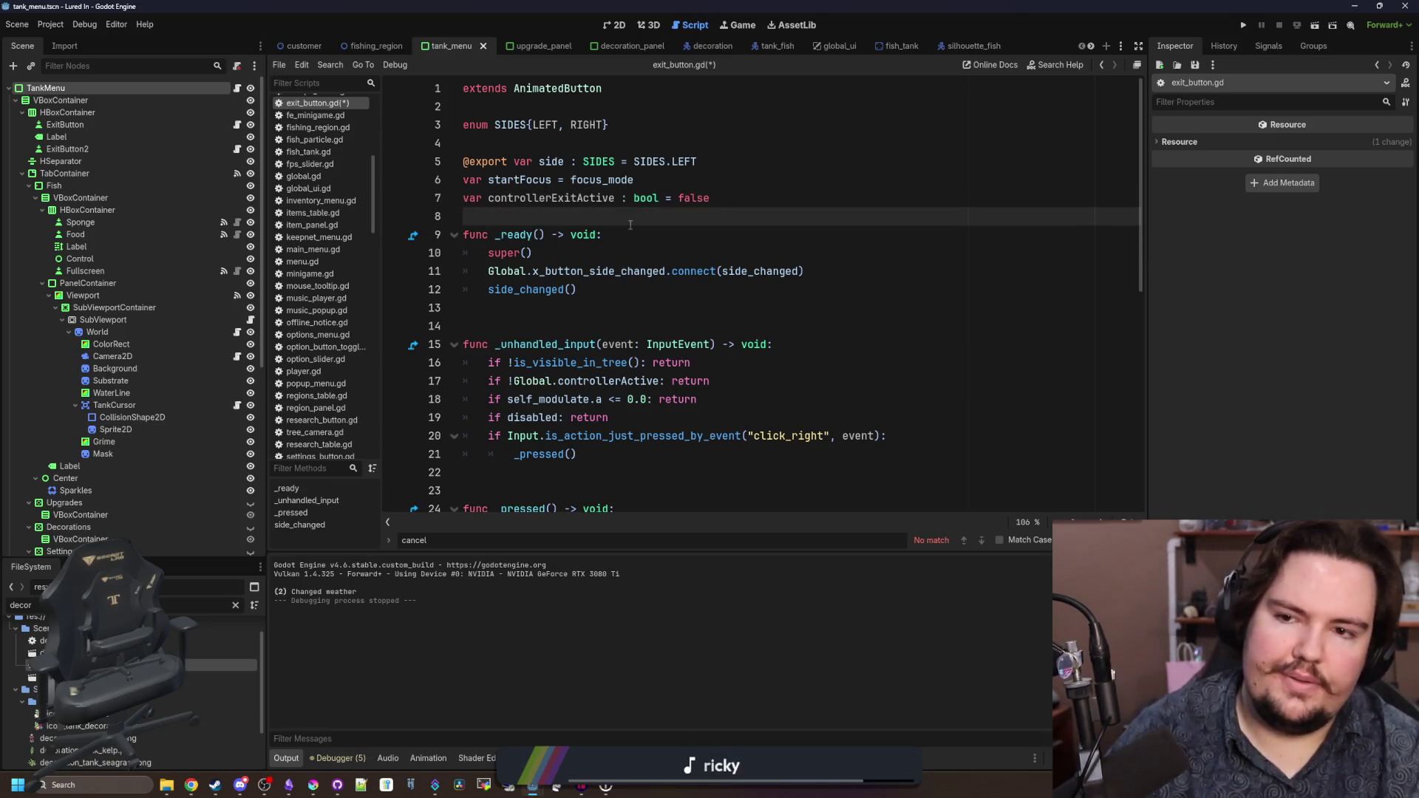
double_click(582, 199)
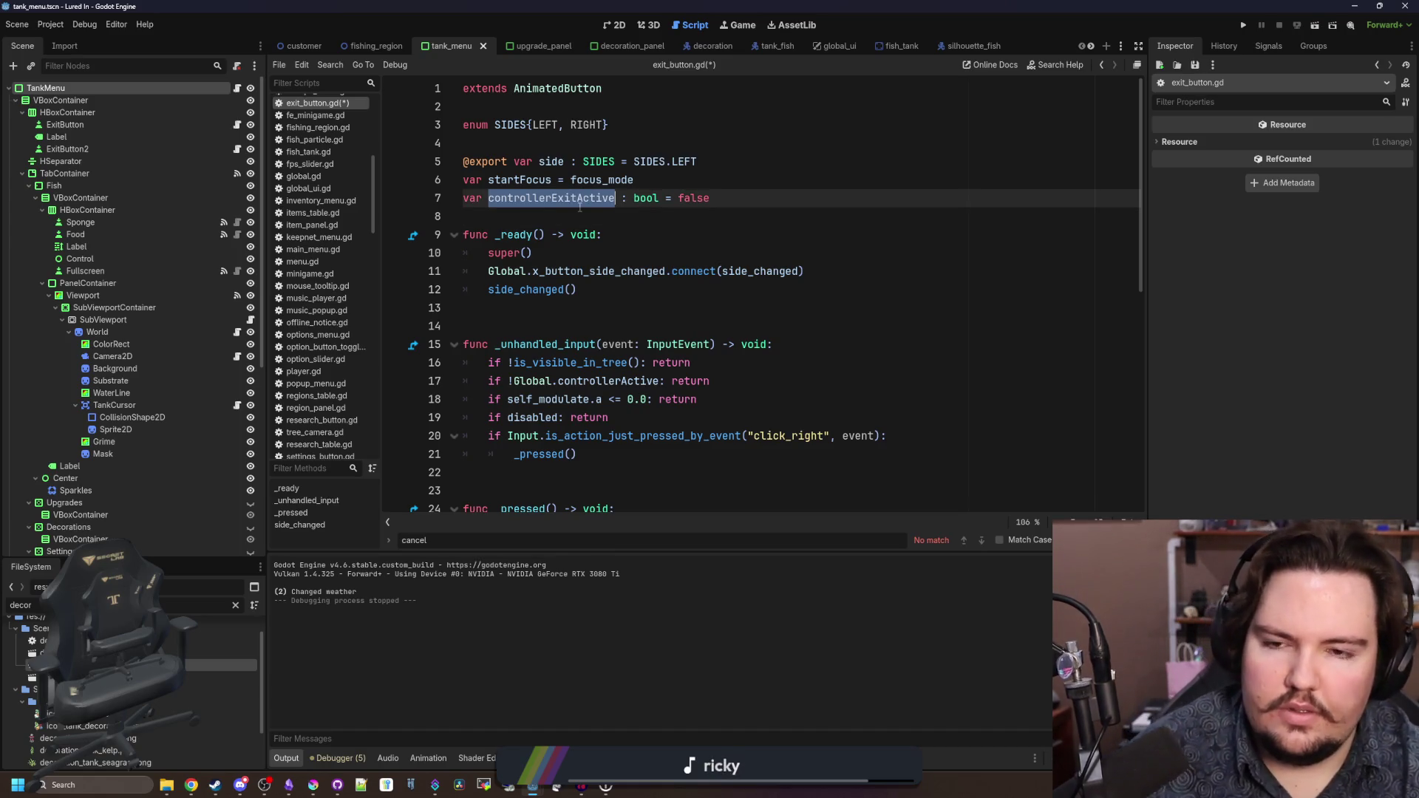
double_click(602, 180)
left_click(696, 198)
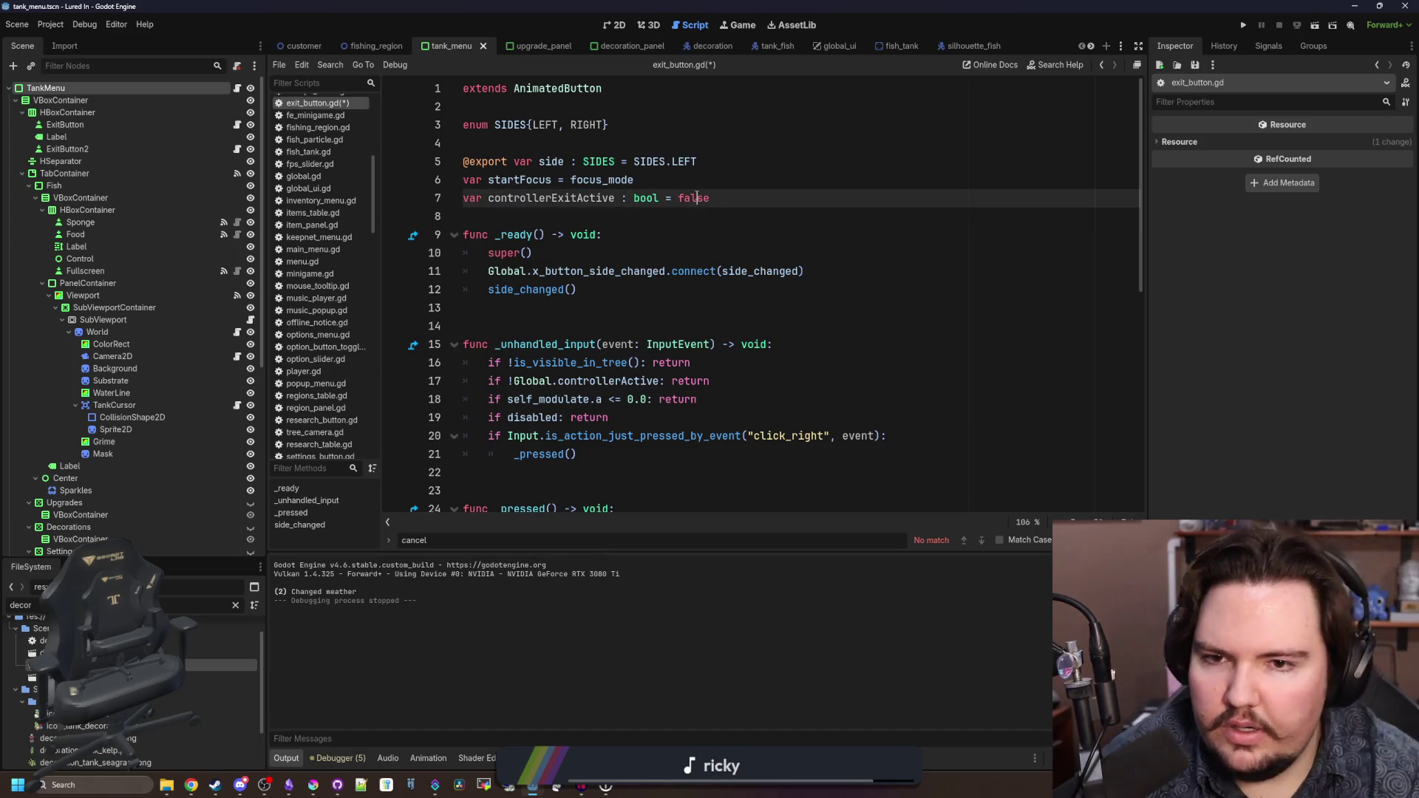
double_click(696, 198)
type("true")
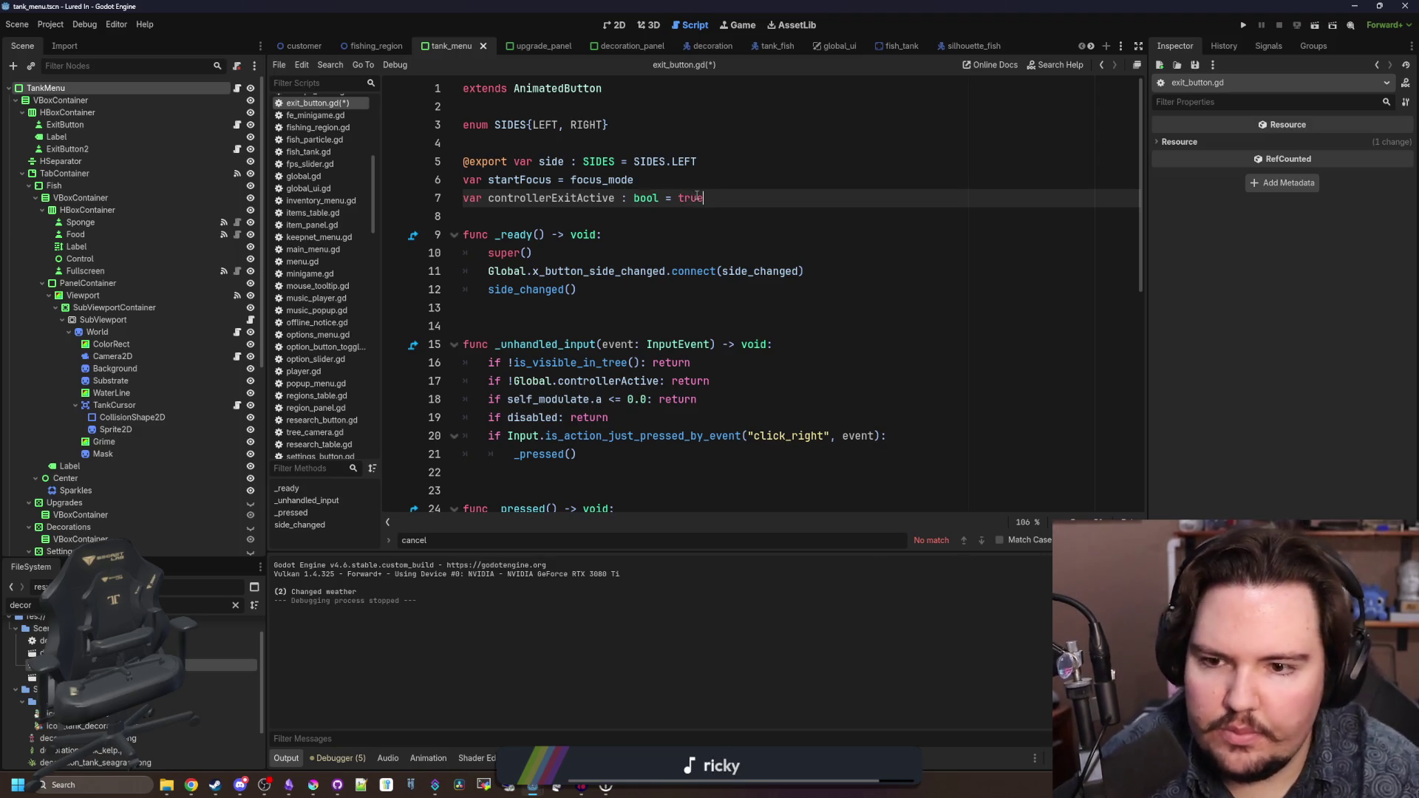
- Add 'if !controllerExitActive: return' as the first line of _unhandled_input
left_click(812, 342)
key("Return")
type("if !contr")
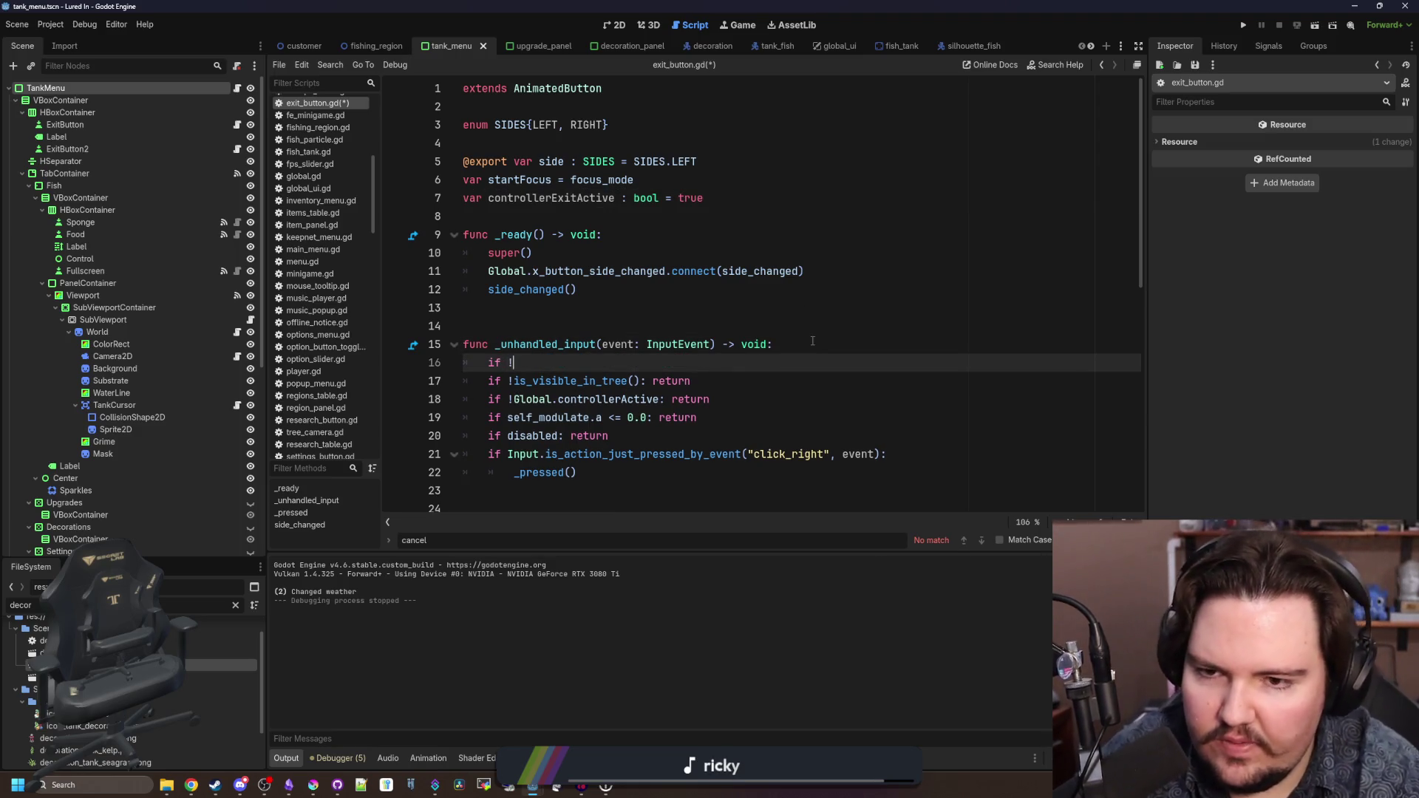
key("Return")
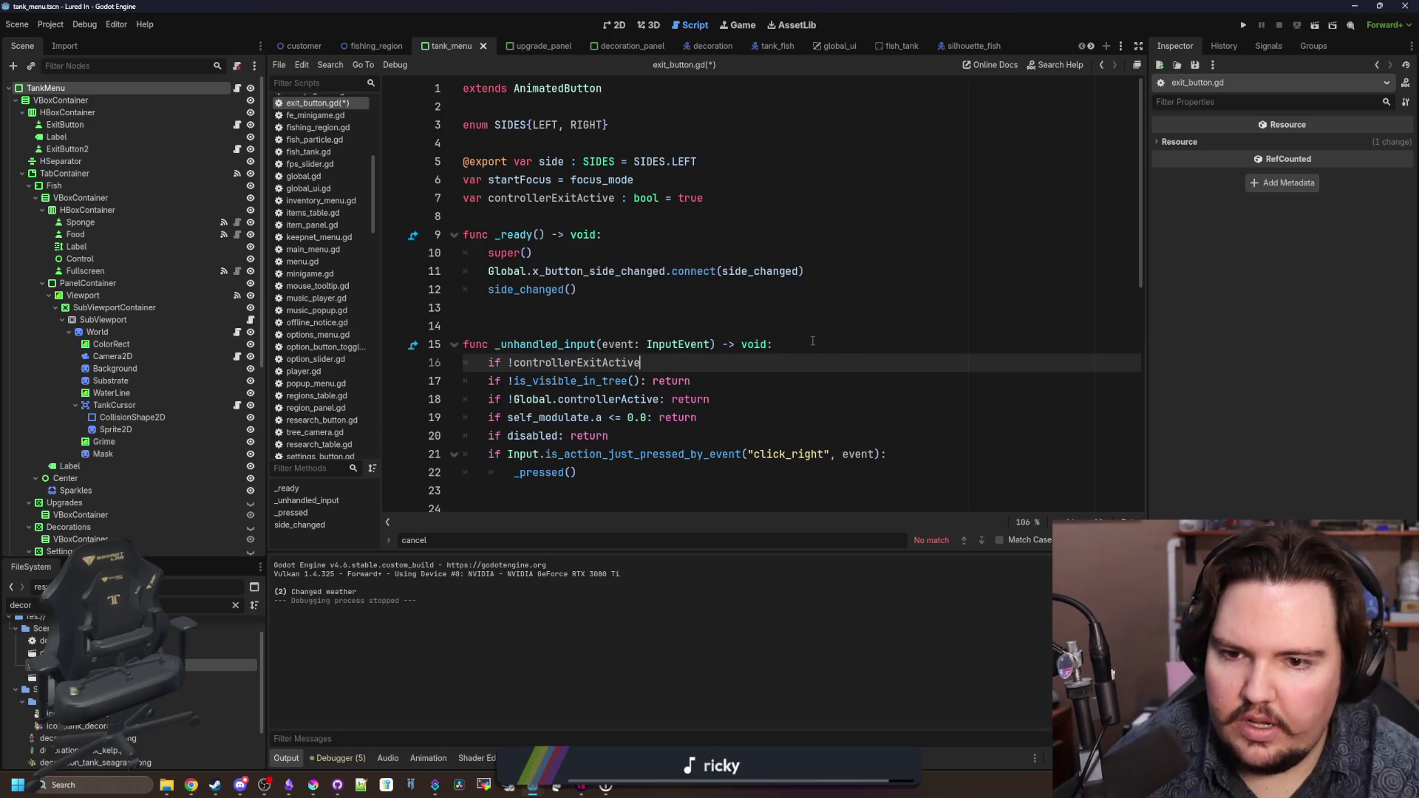
type(": return")
left_click(812, 342)
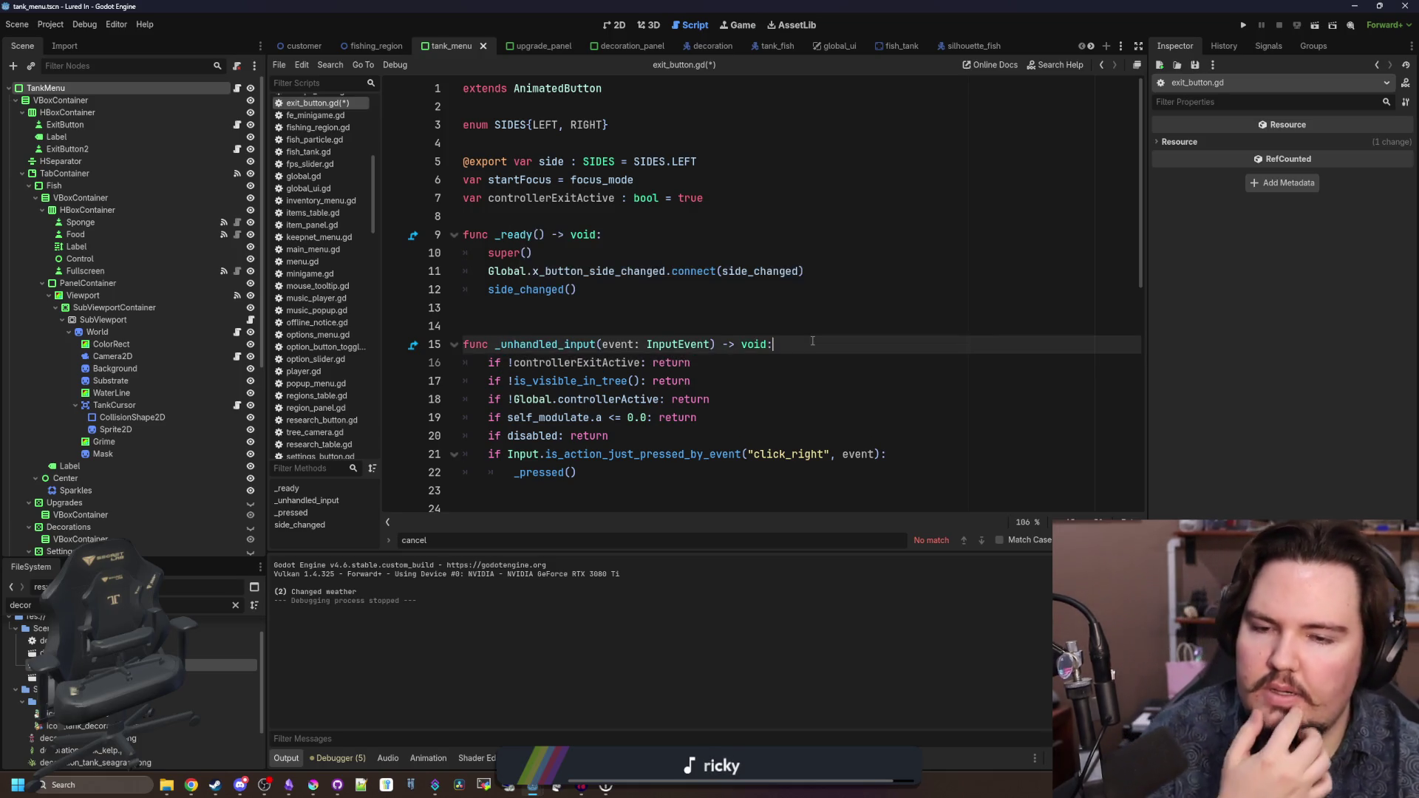
left_click(633, 282)
double_click(581, 198)
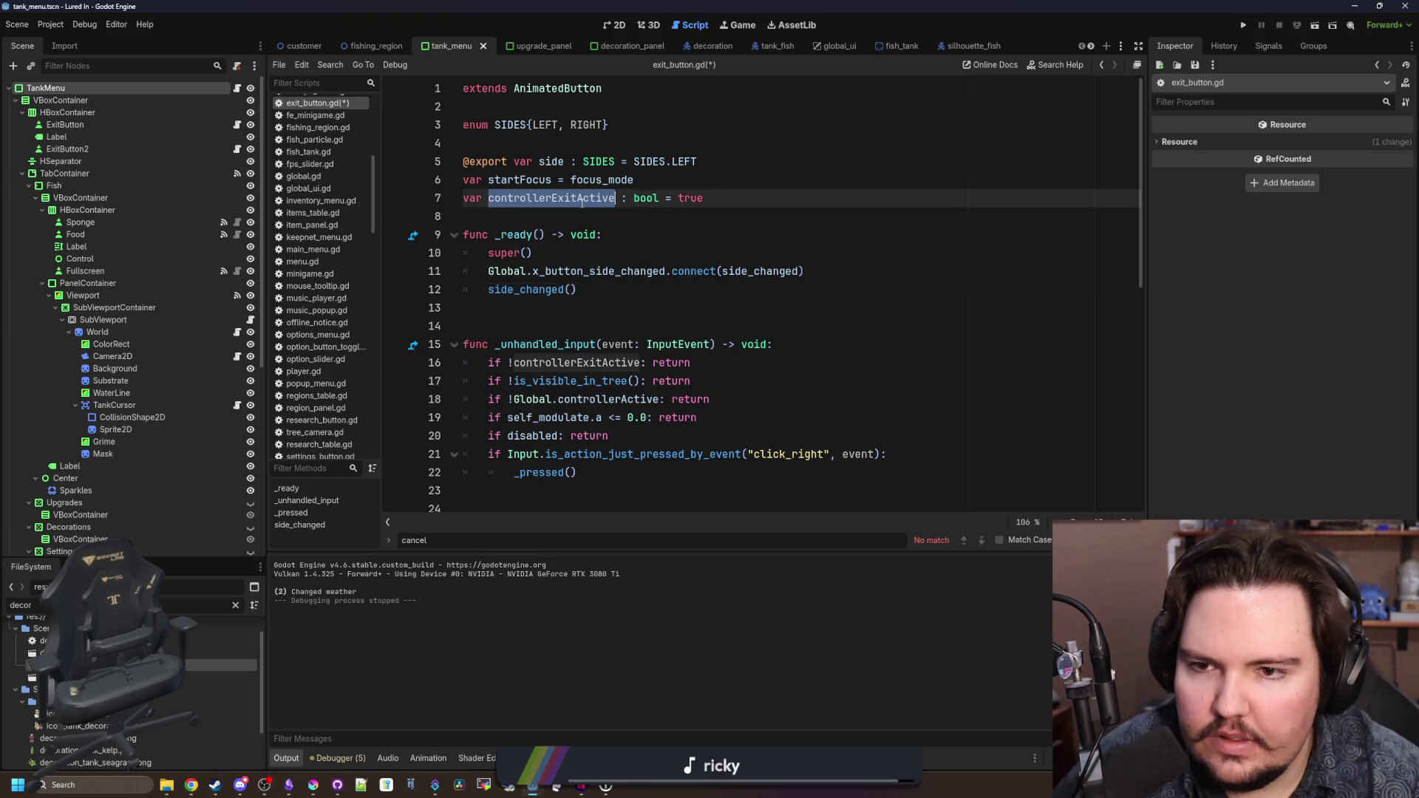
left_click(516, 218)
- Save and switch to tank_menu.gd, starting a text search there
left_click(236, 88)
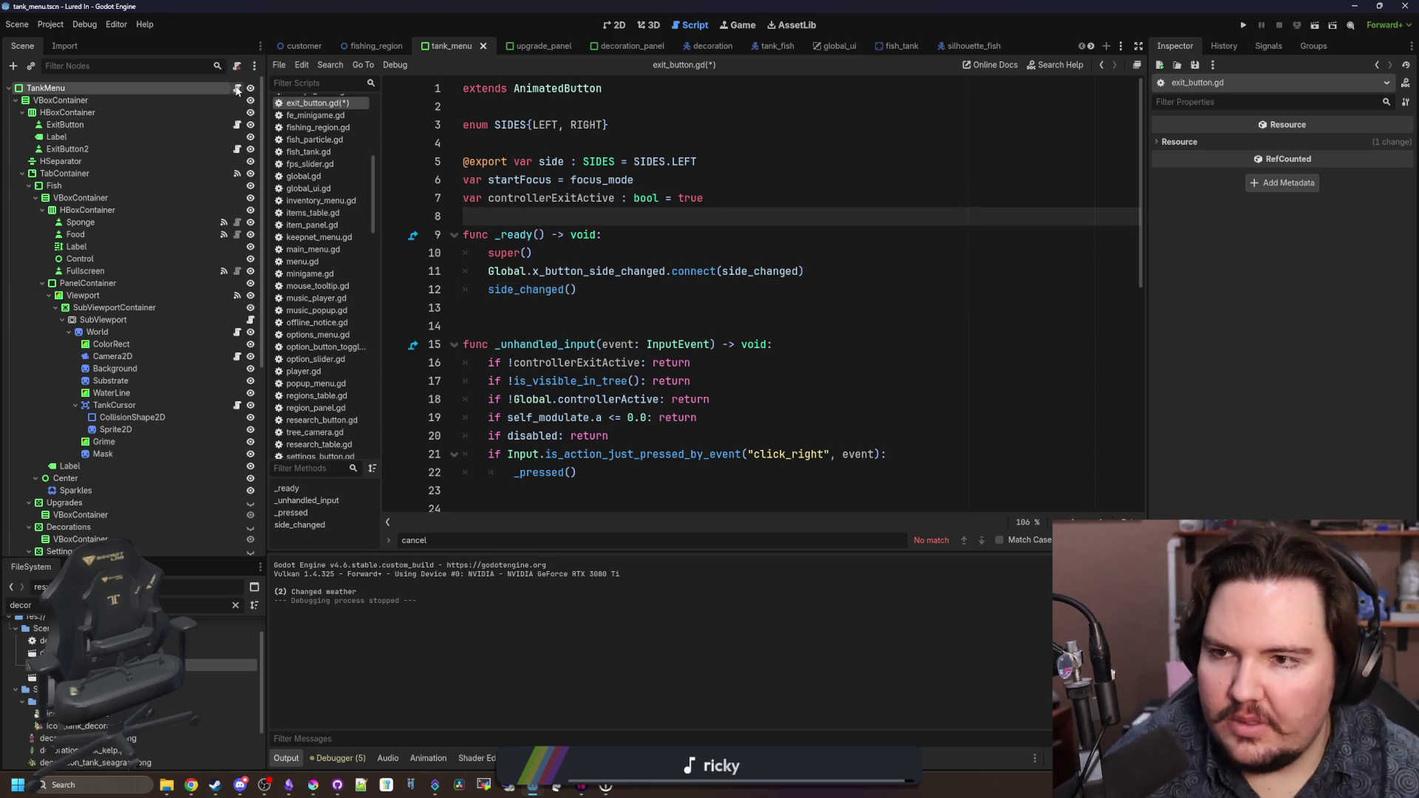
key("ctrl+s")
left_click(608, 261)
key("ctrl+f")
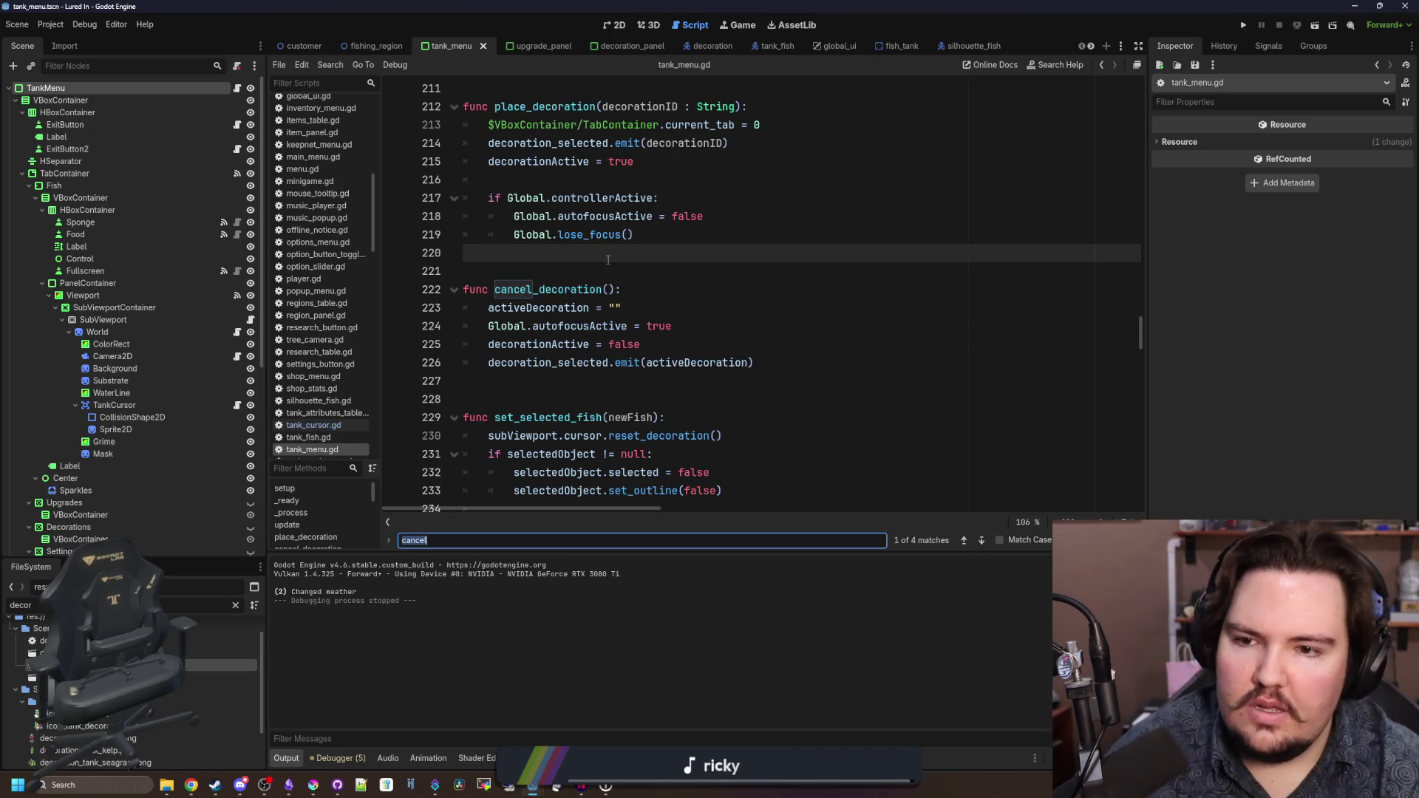
- In place_decoration, insert ExitButton and ExitButton2 references from the Scene dock on their own lines
type("place_deco")
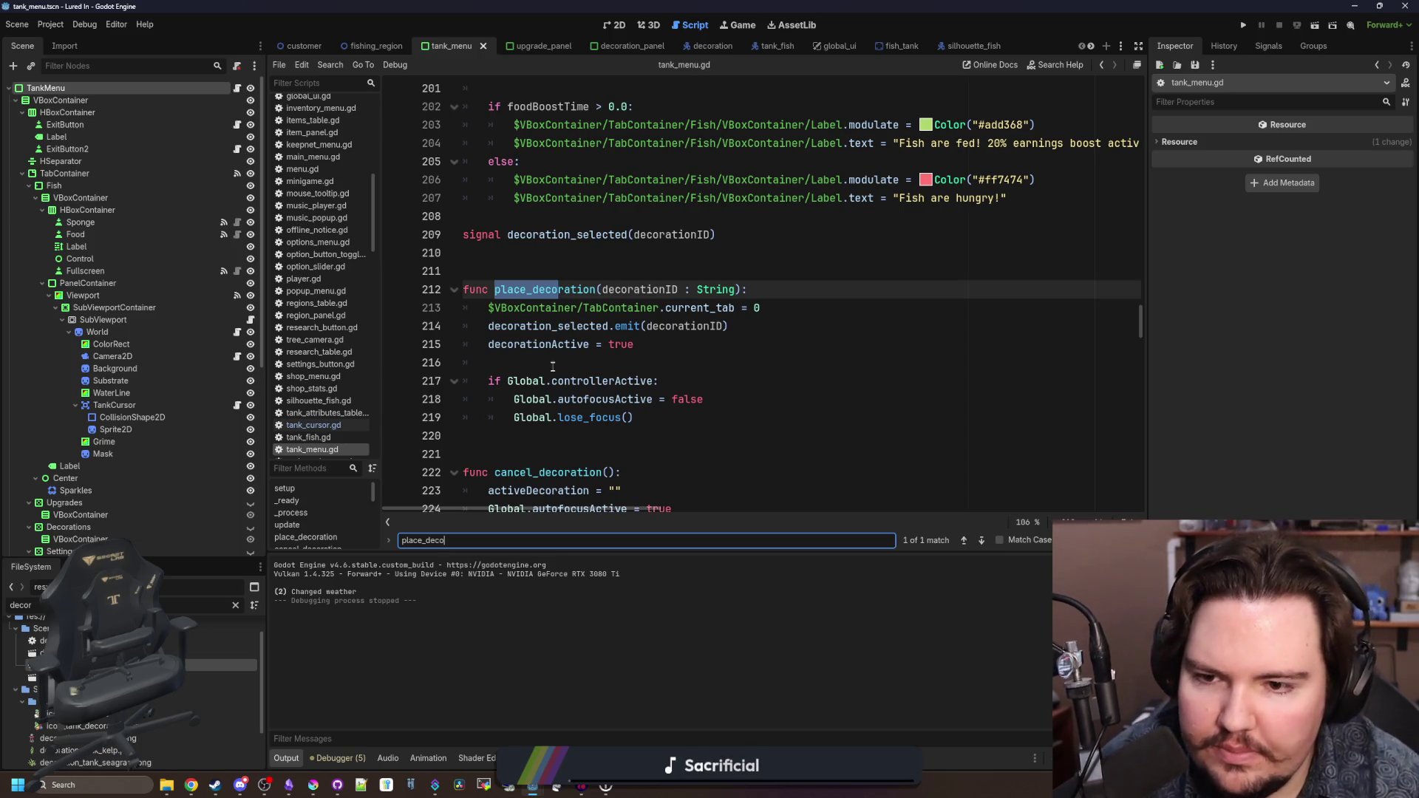
left_click(552, 365)
scroll(553, 368, "down", 1)
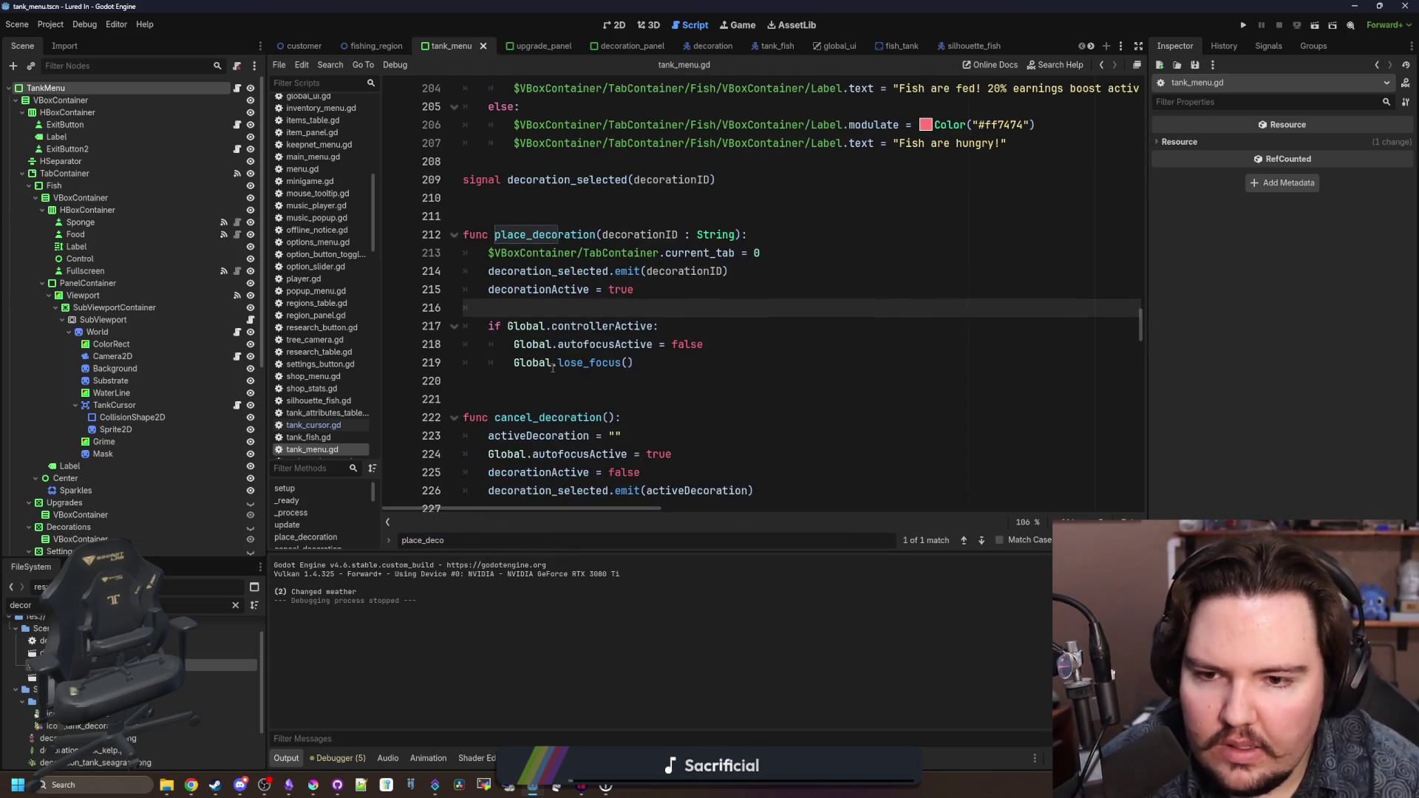
left_click(668, 358)
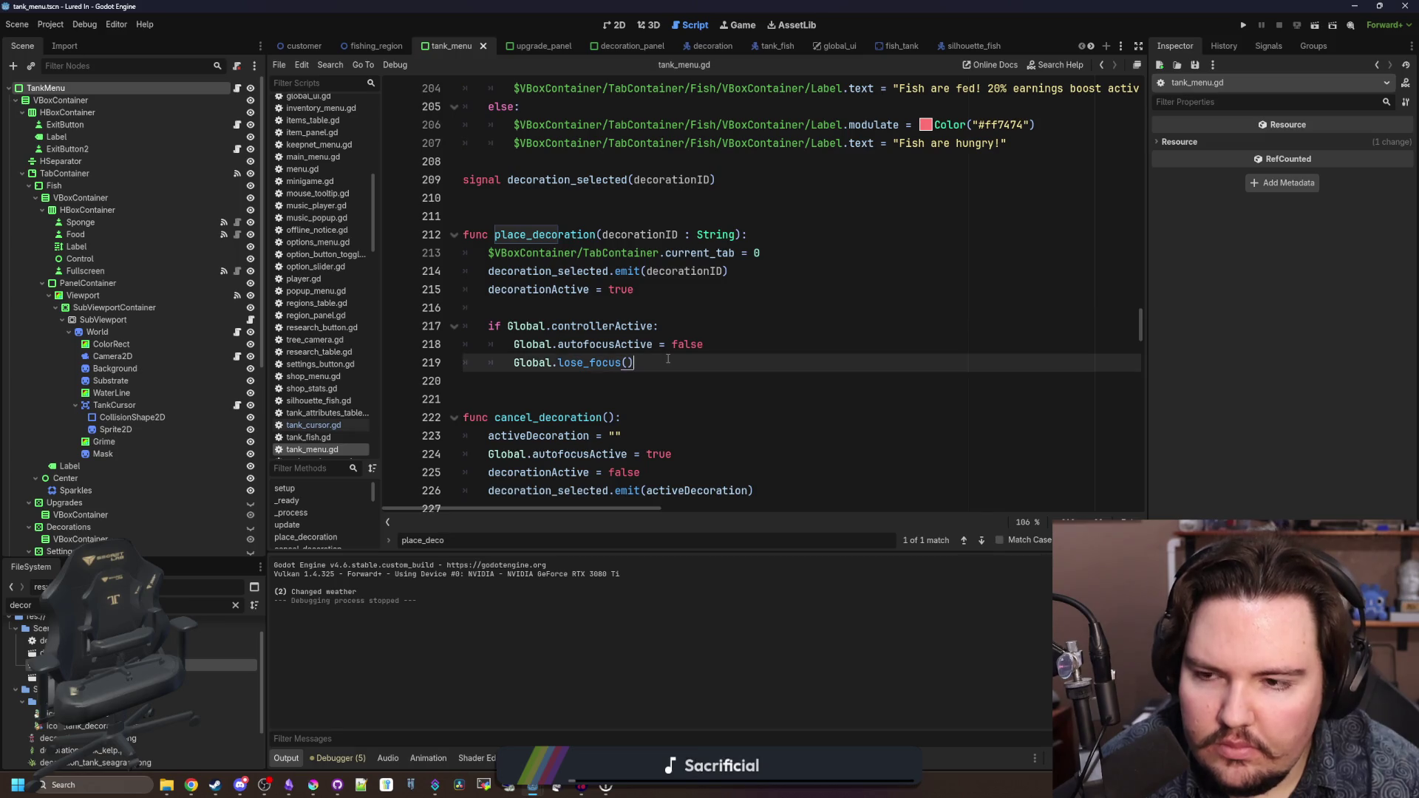
left_click(589, 310)
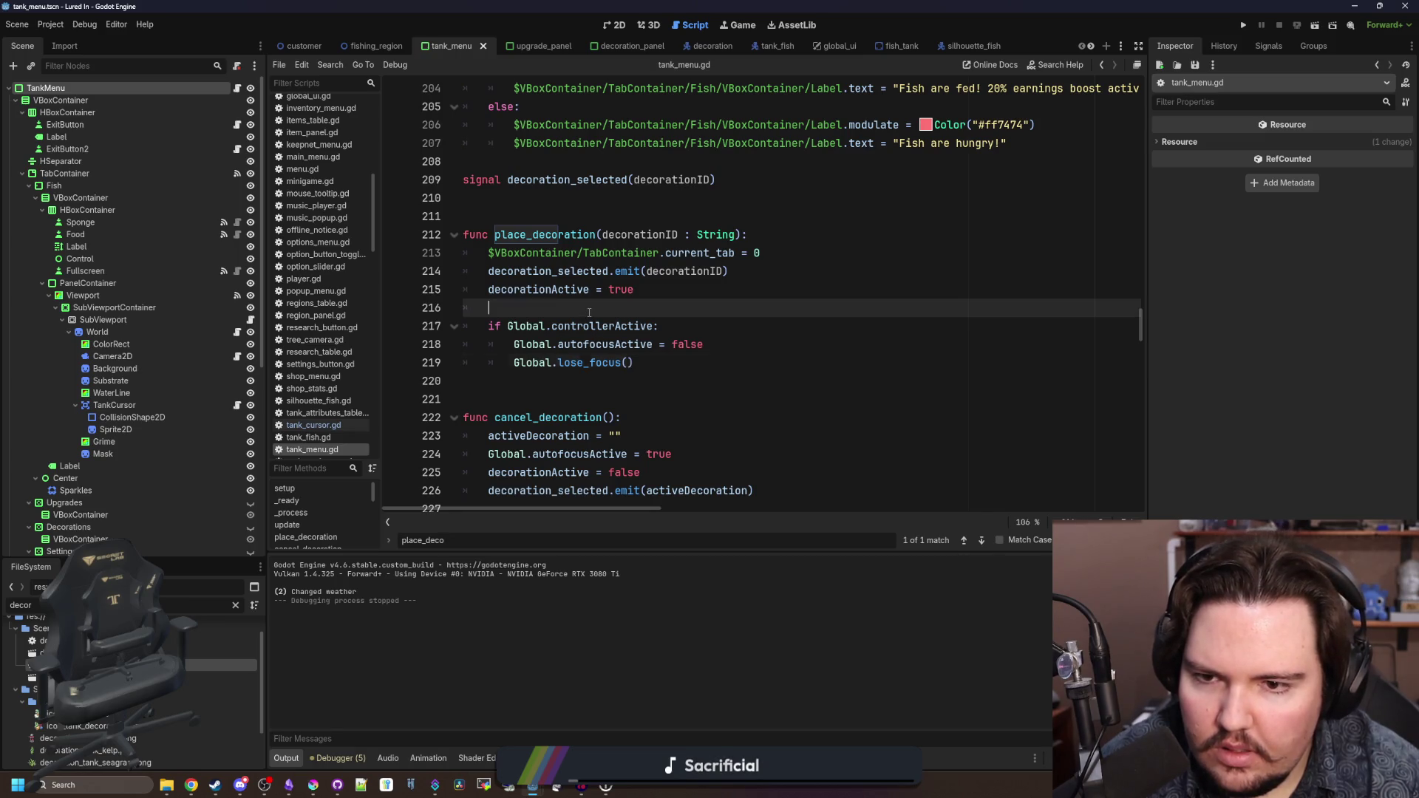
key("Return")
key("Return")
key("Up")
type("controllerExitActive")
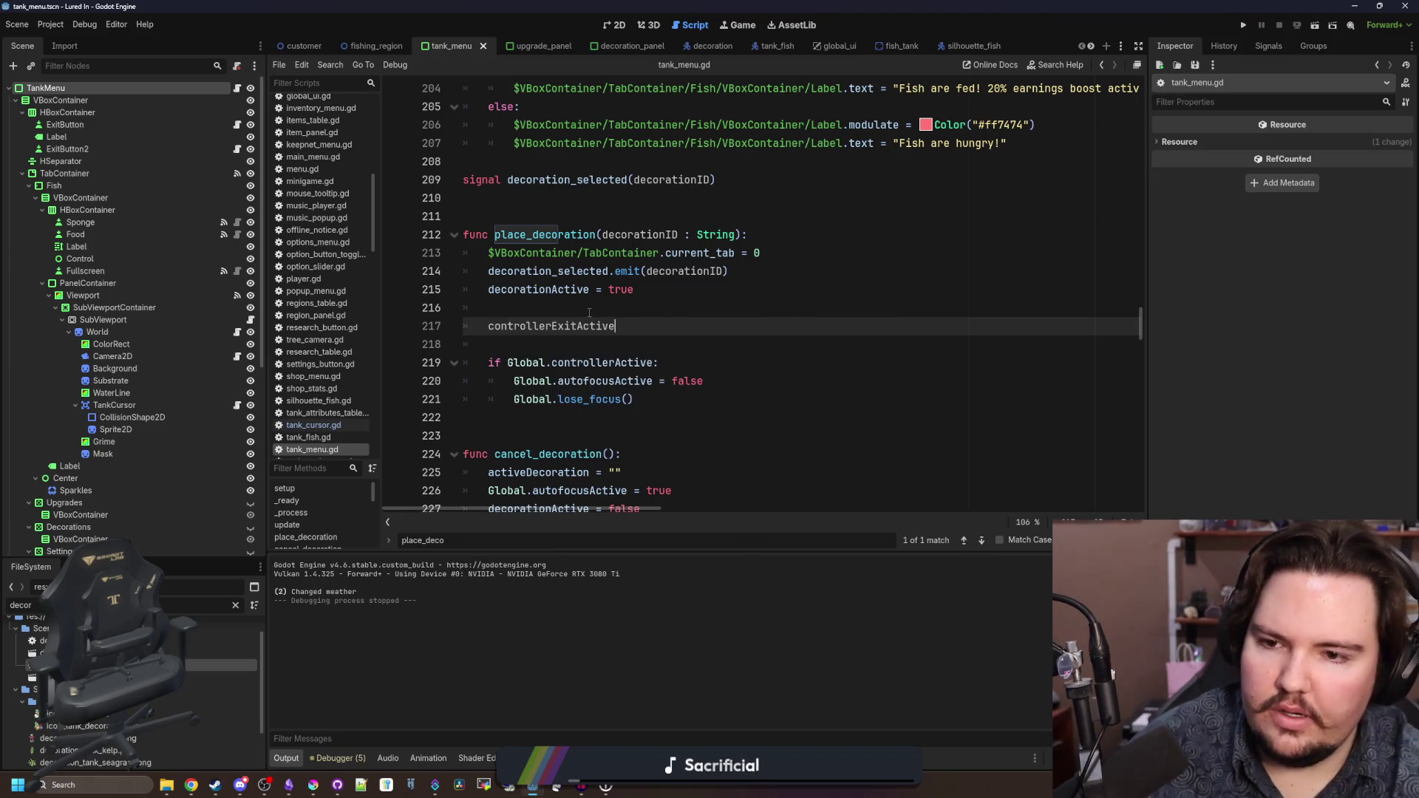
mouse_move(65, 125)
left_mouse_down()
mouse_move(532, 318)
mouse_move(518, 309)
left_mouse_up()
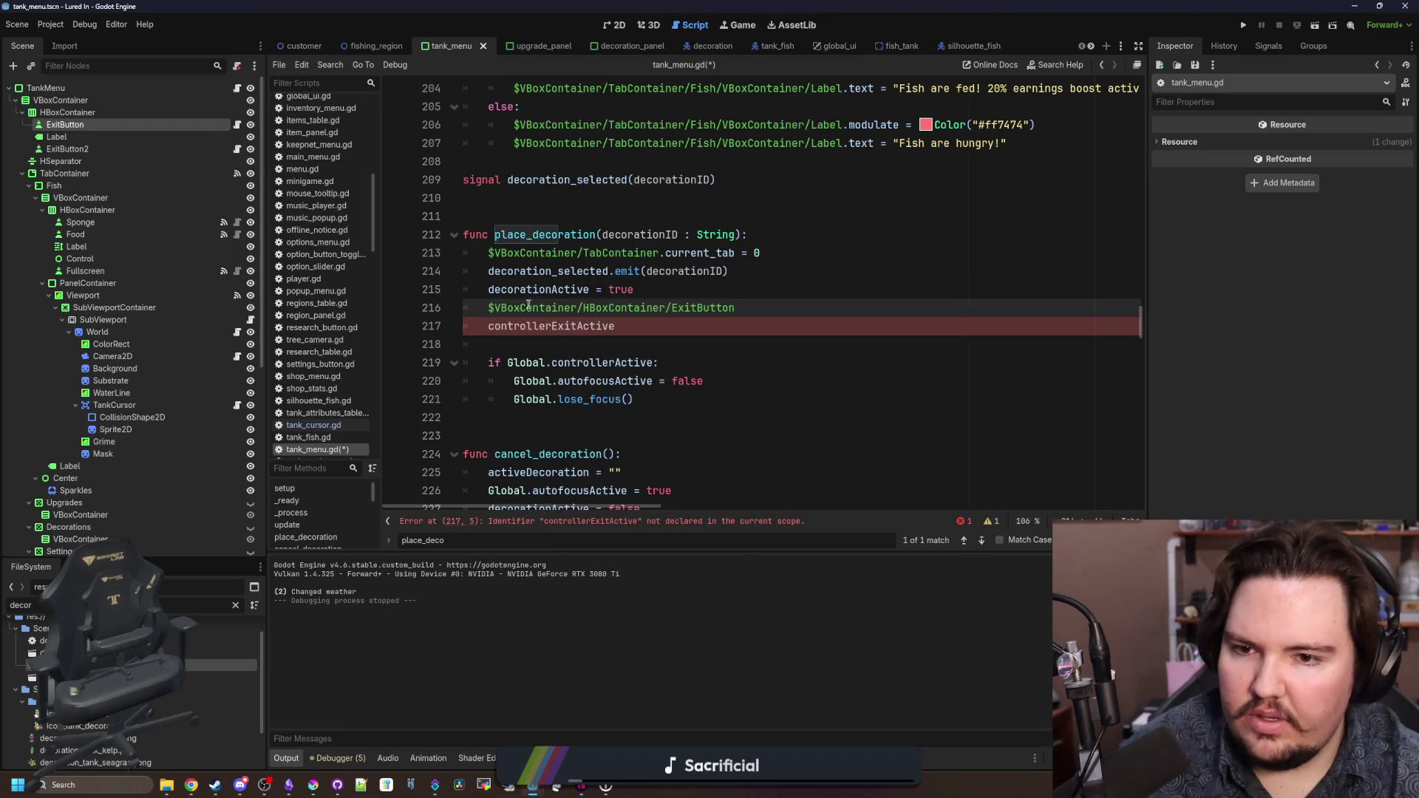
left_click_drag(66, 155, 739, 309)
left_click(736, 308)
key("Return")
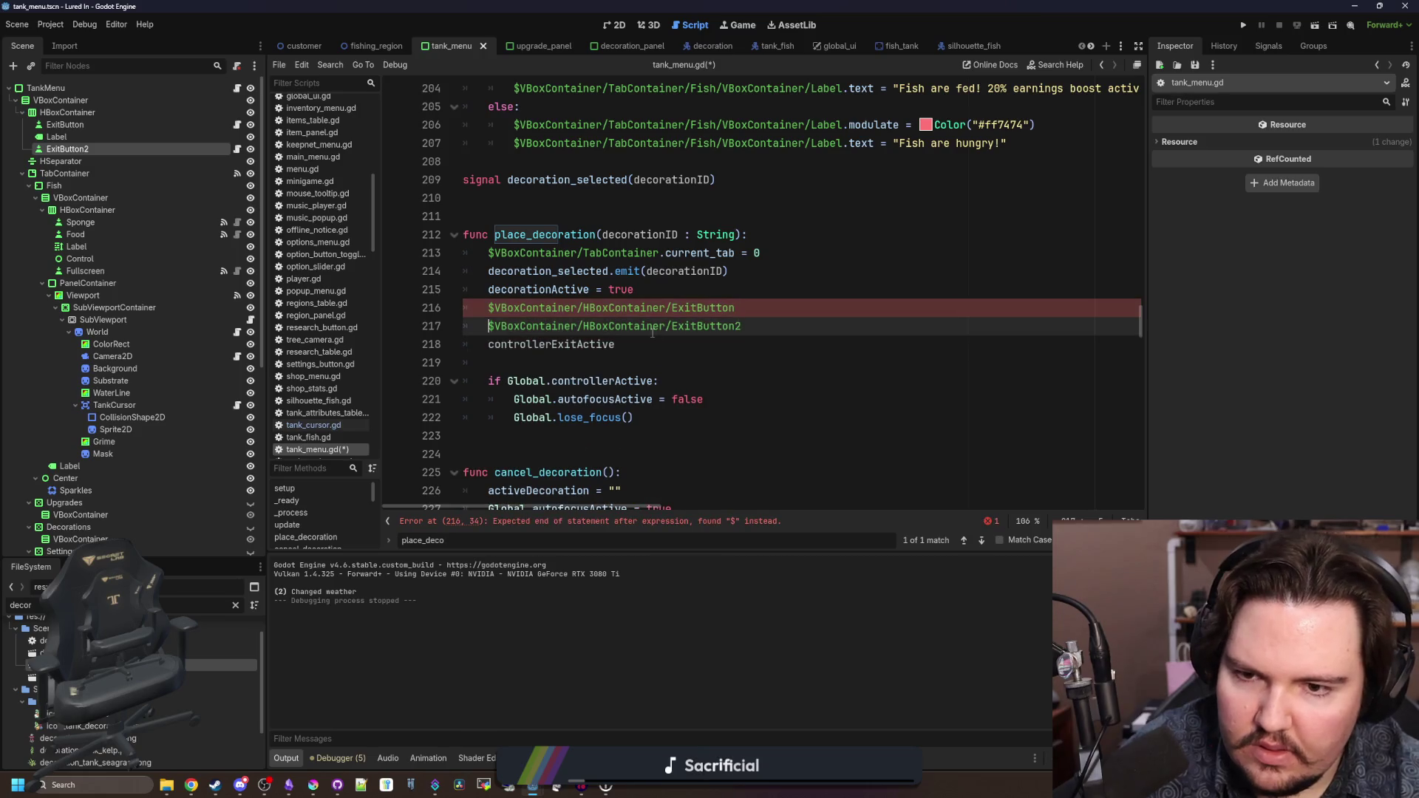
- Append .controllerExitActive = false to both the ExitButton and ExitButton2 lines
left_click(511, 362)
left_click_drag(615, 344, 489, 344)
key("ctrl+x")
left_click(808, 307)
type(".")
key("ctrl+v")
type("= false")
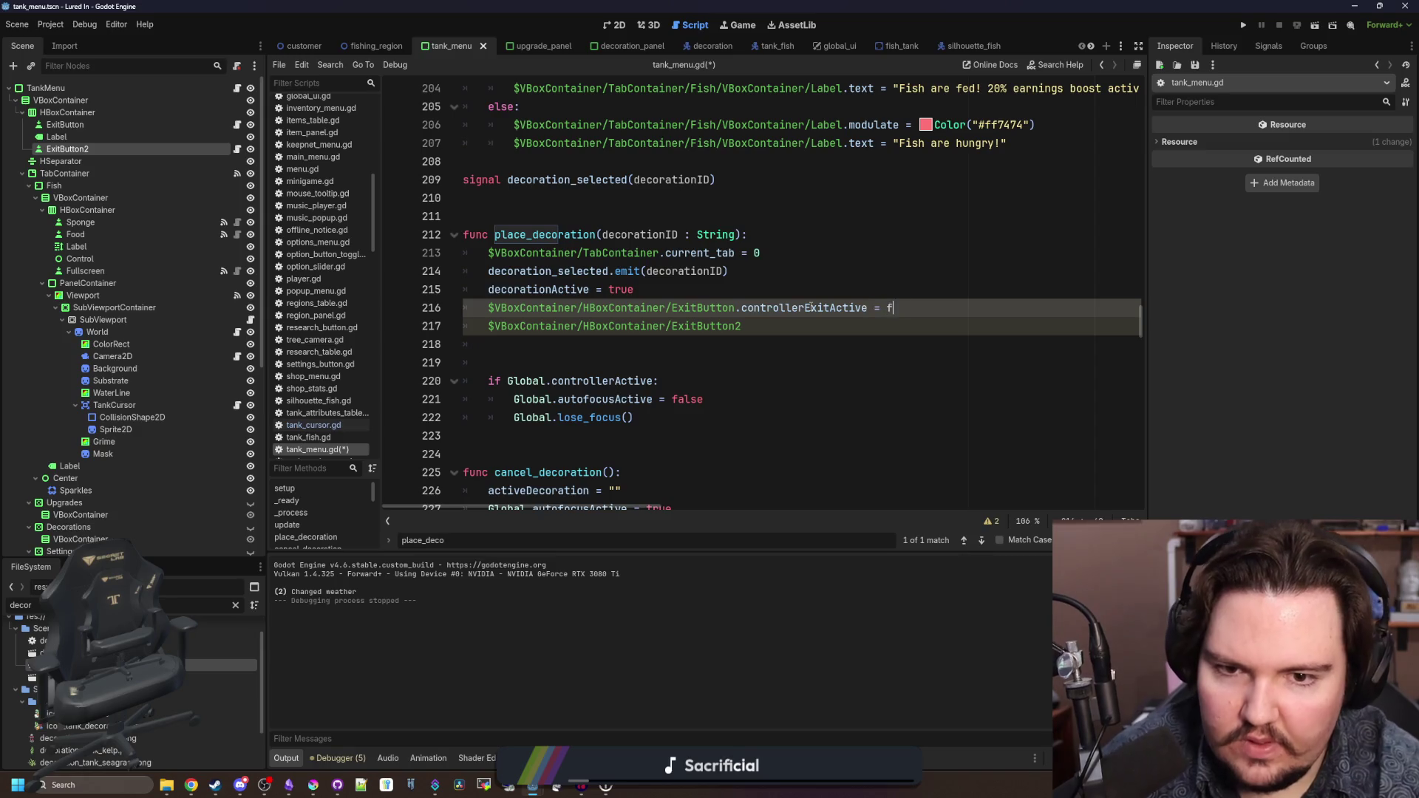
key("Down")
type(".")
key("ctrl+v")
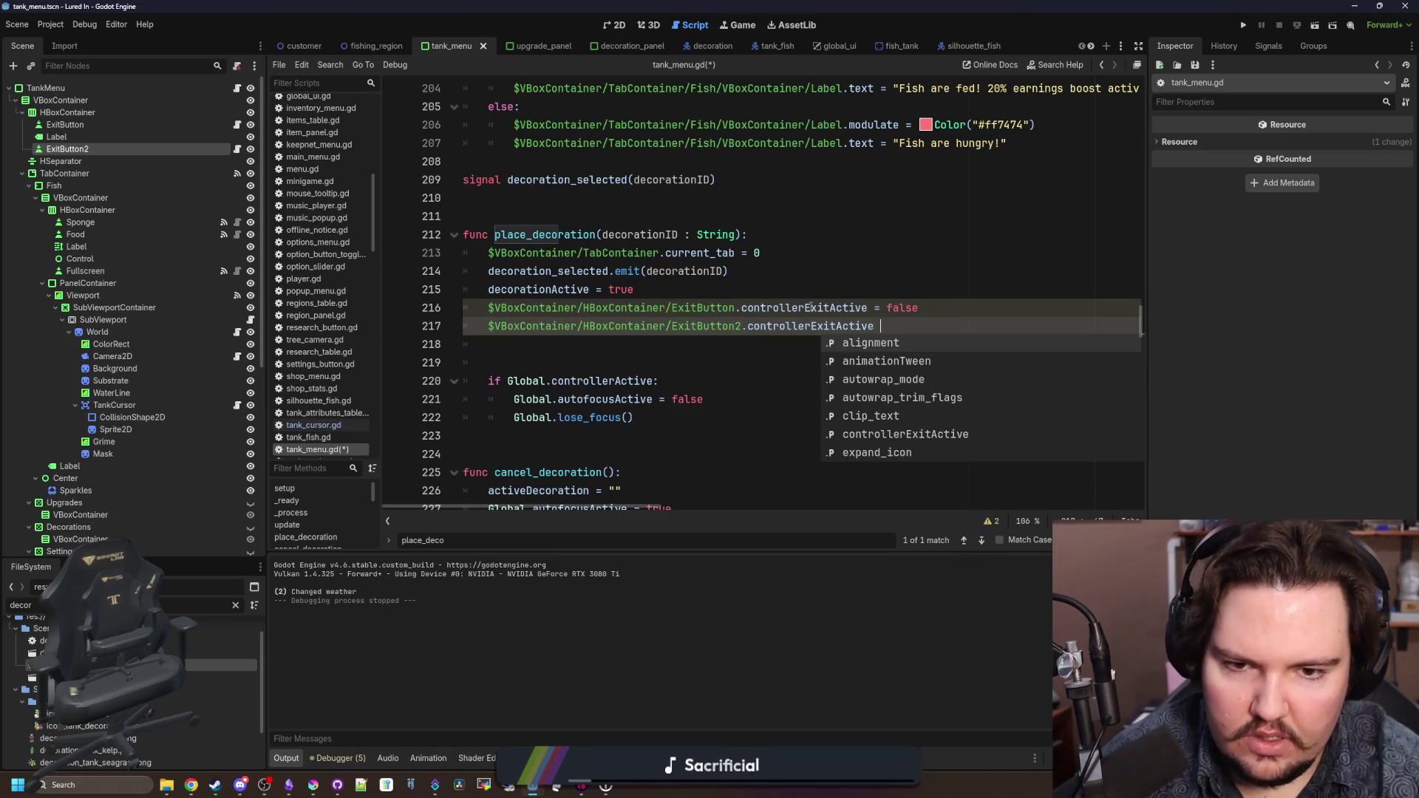
key("Escape")
type("false")
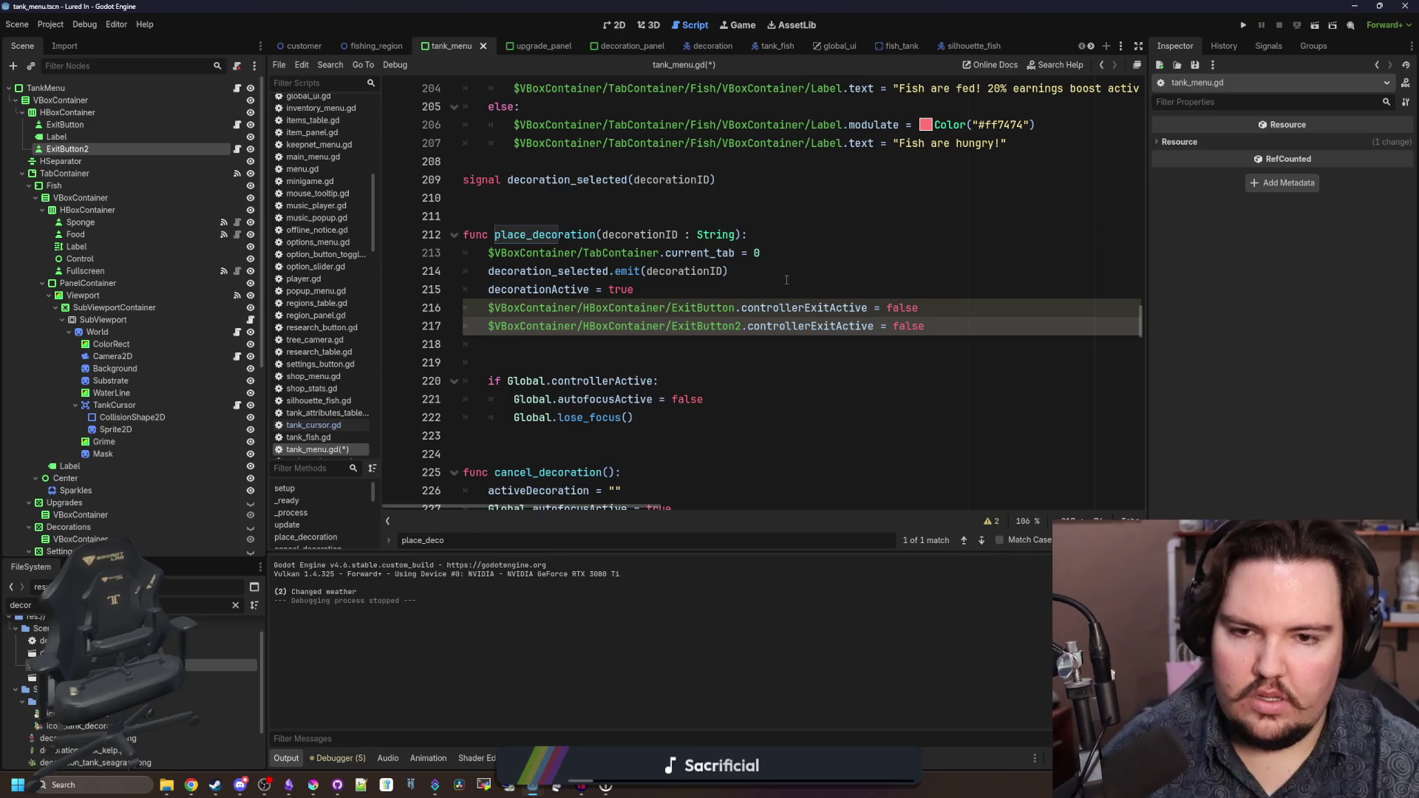
left_click(782, 283)
left_click(604, 341)
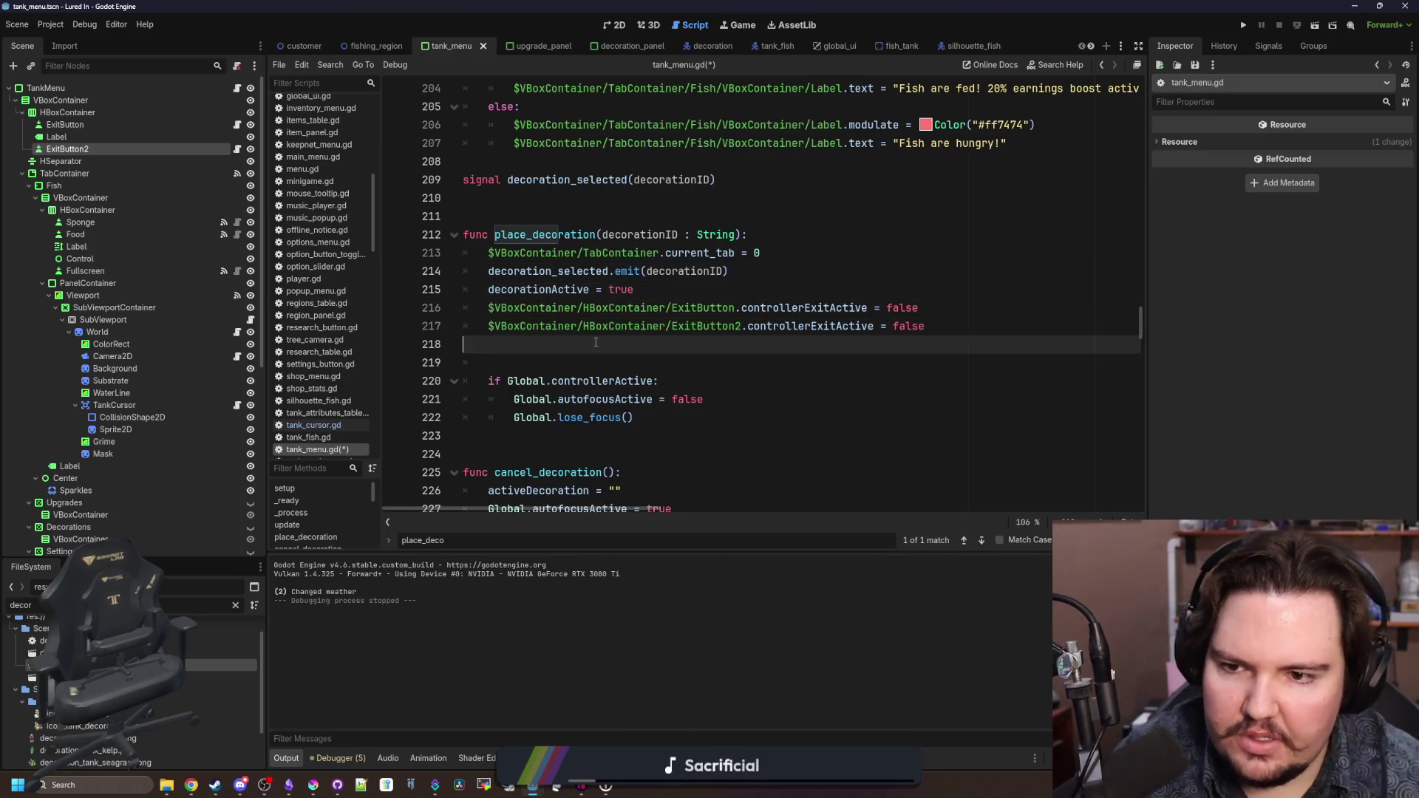
key("BackSpace")
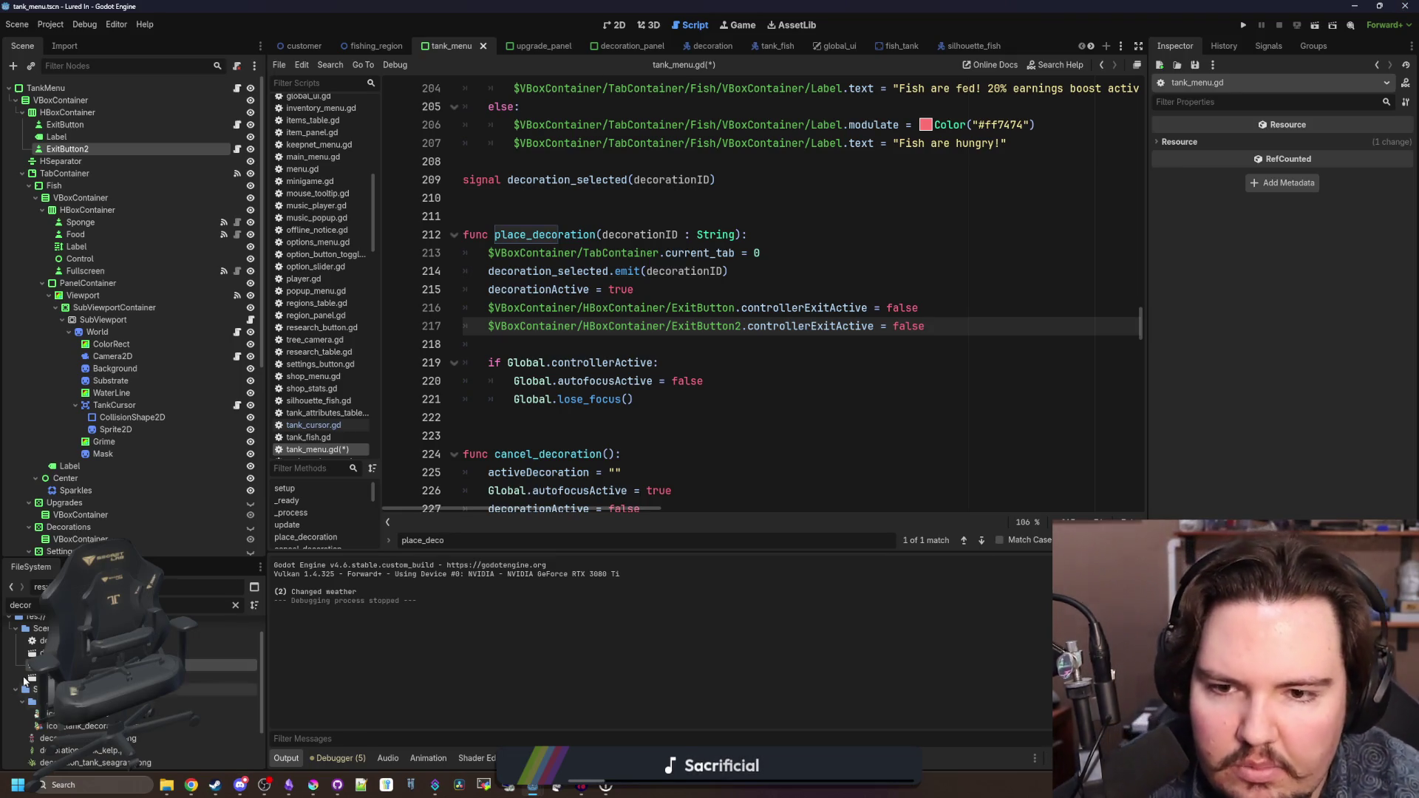
- Select the new exit button lines and search the script for 'reset_'
left_click_drag(950, 317, 488, 290)
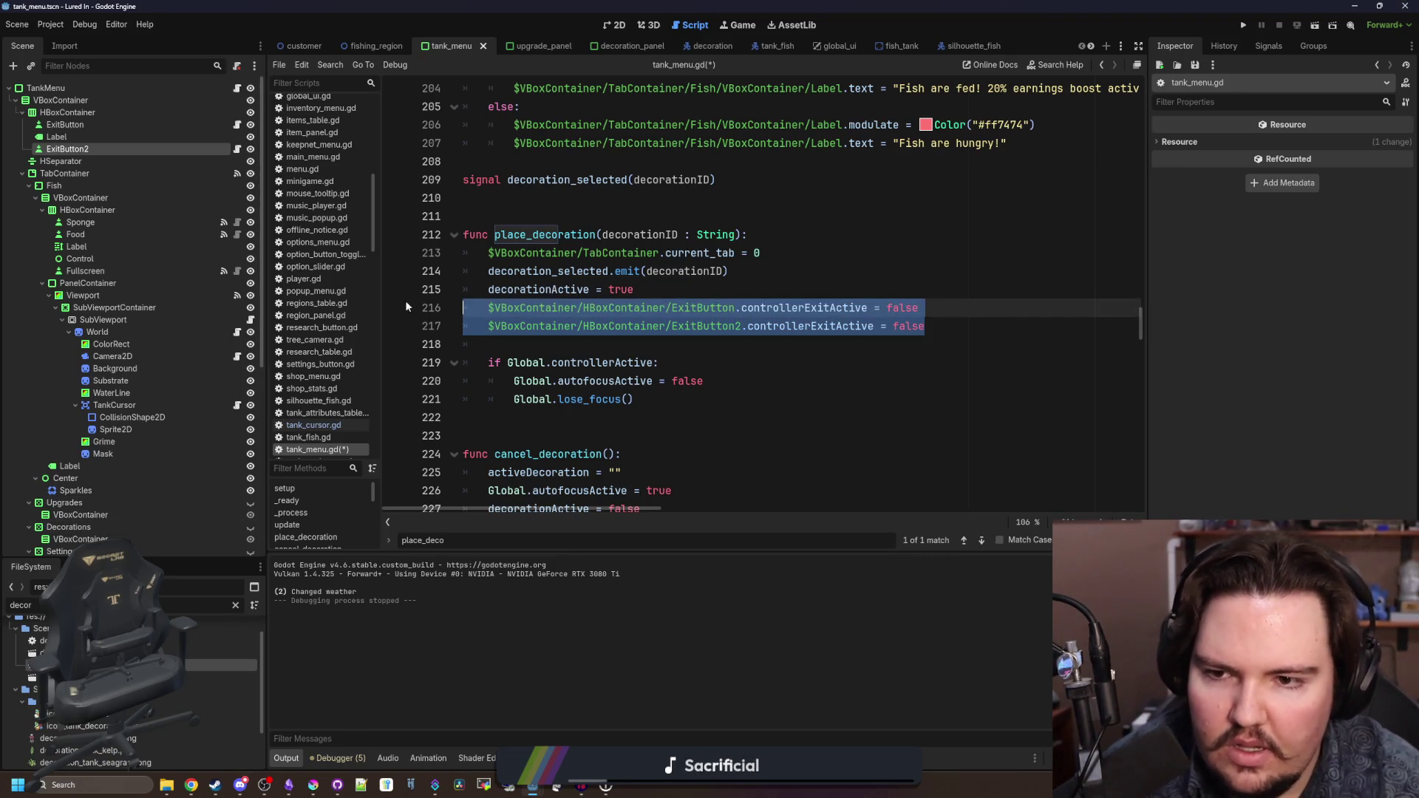
key("ctrl+f")
type("reset_")
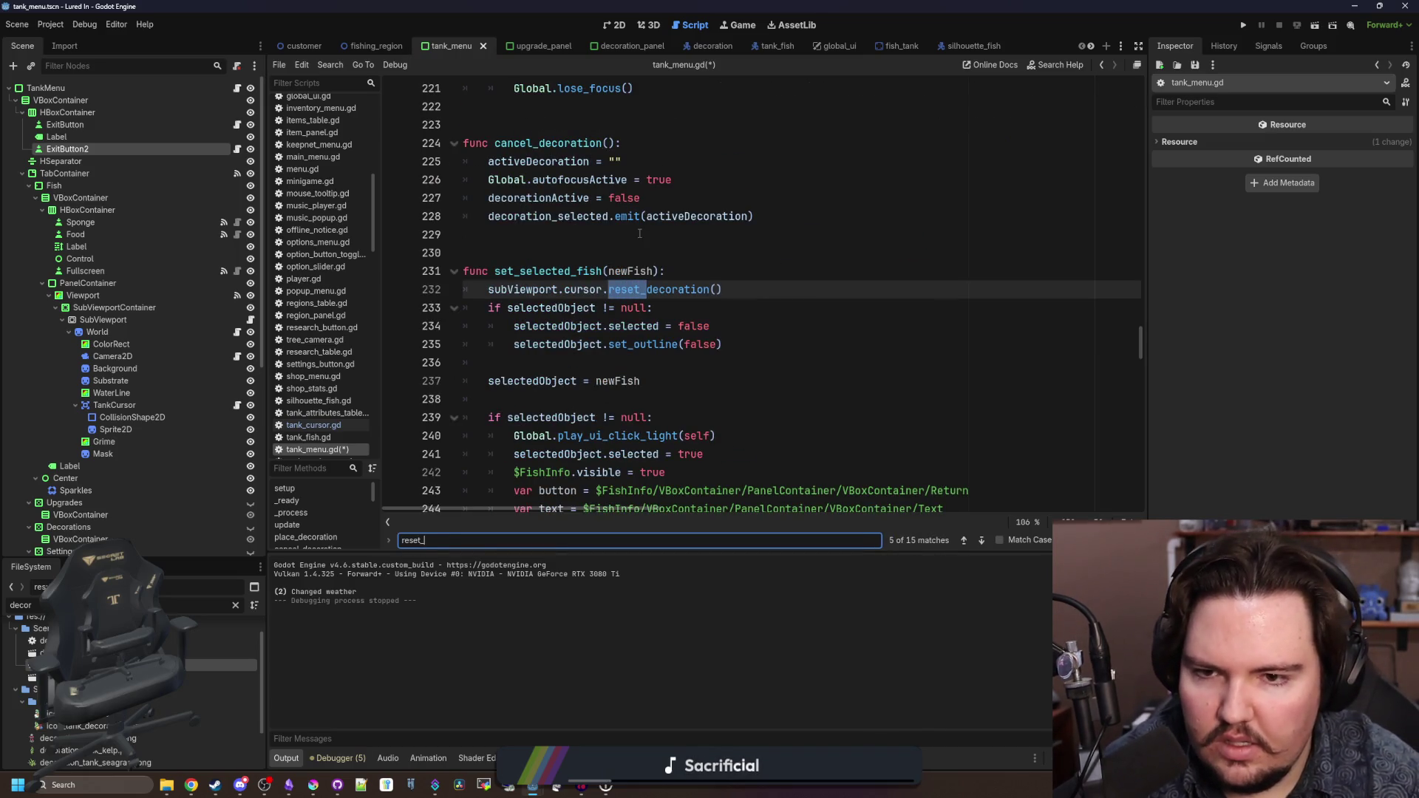
- Replace the cursor reset_decoration call on line 232 with cancel_decoration
left_click(683, 294)
key("Down")
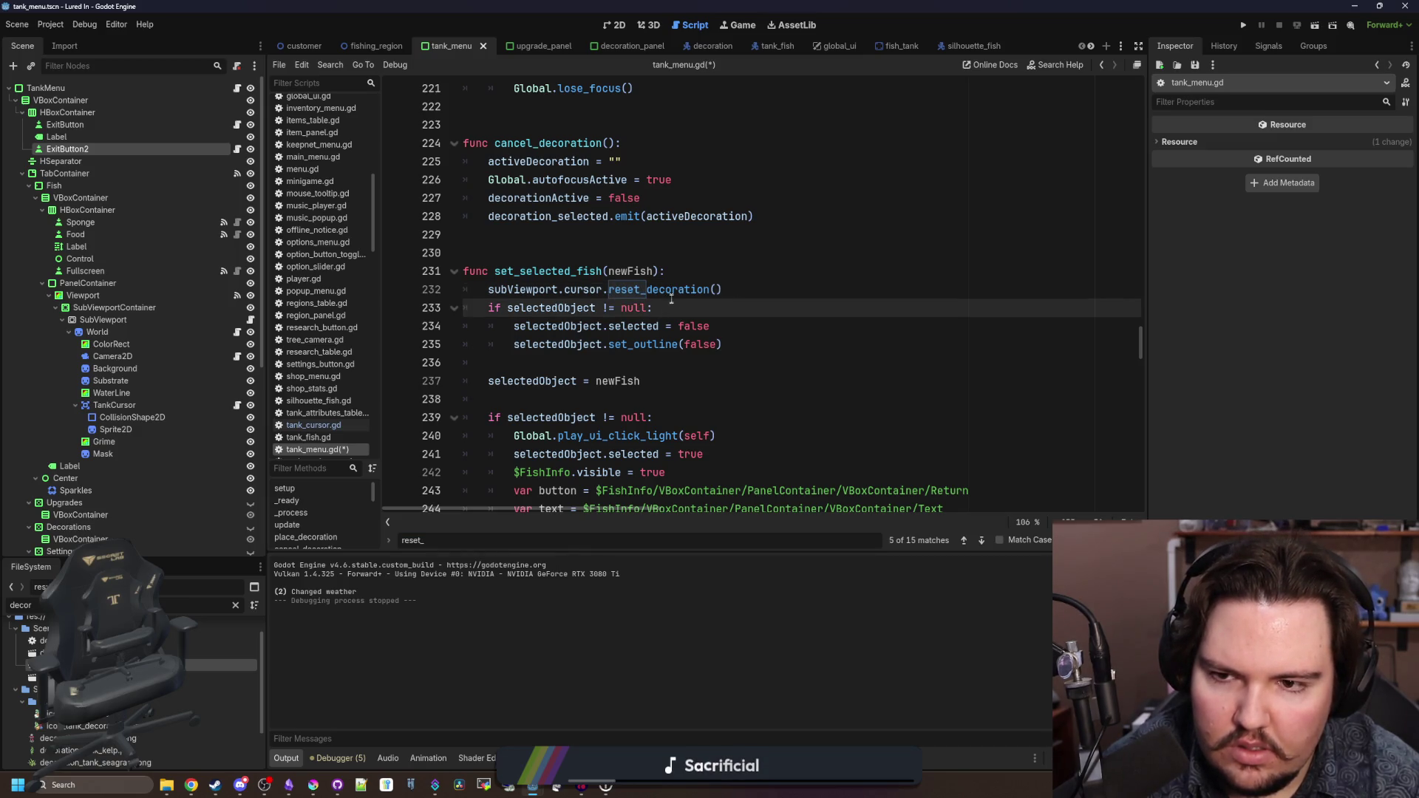
left_click_drag(723, 290, 488, 290)
key("BackSpace")
type("rese")
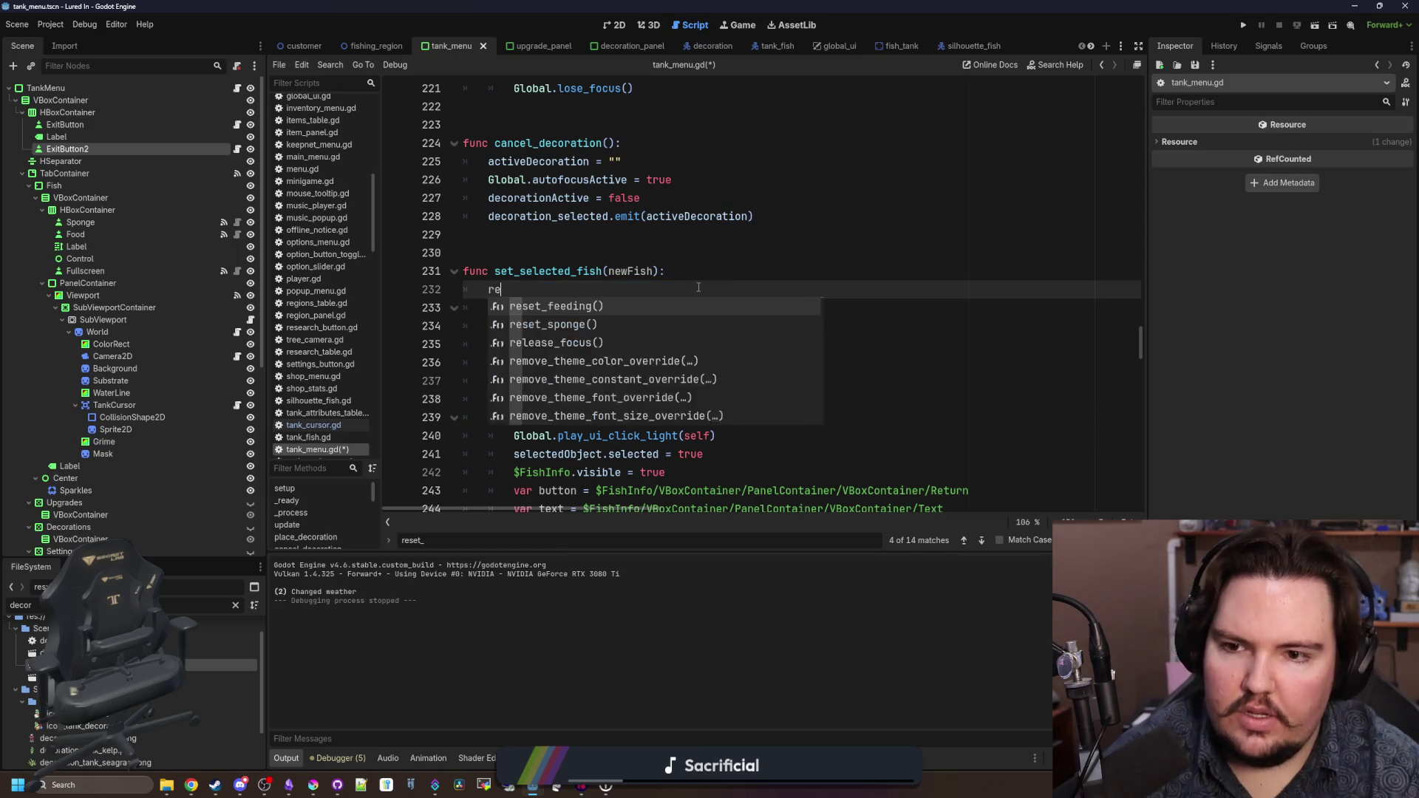
key("BackSpace")
key("BackSpace")
key("BackSpace")
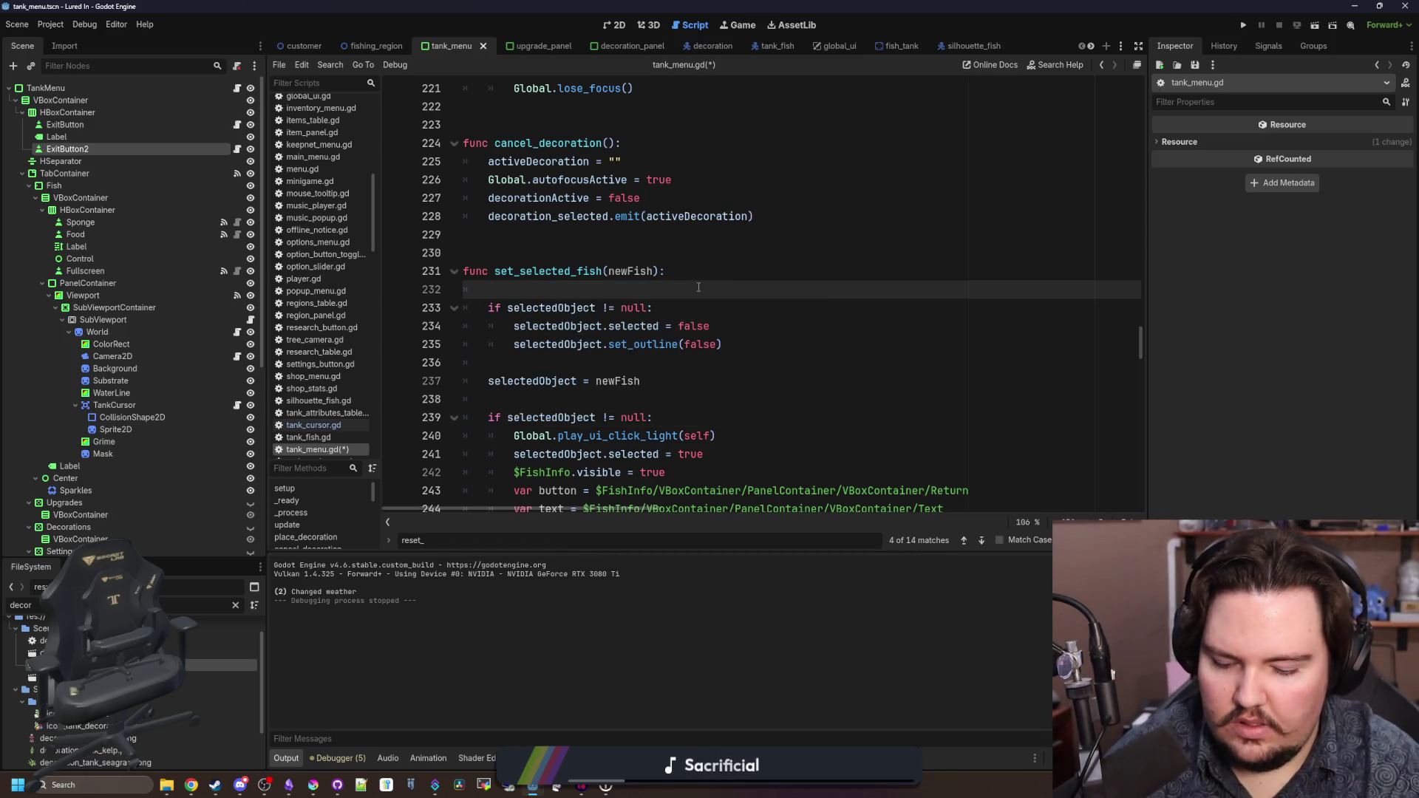
type("cancel_de")
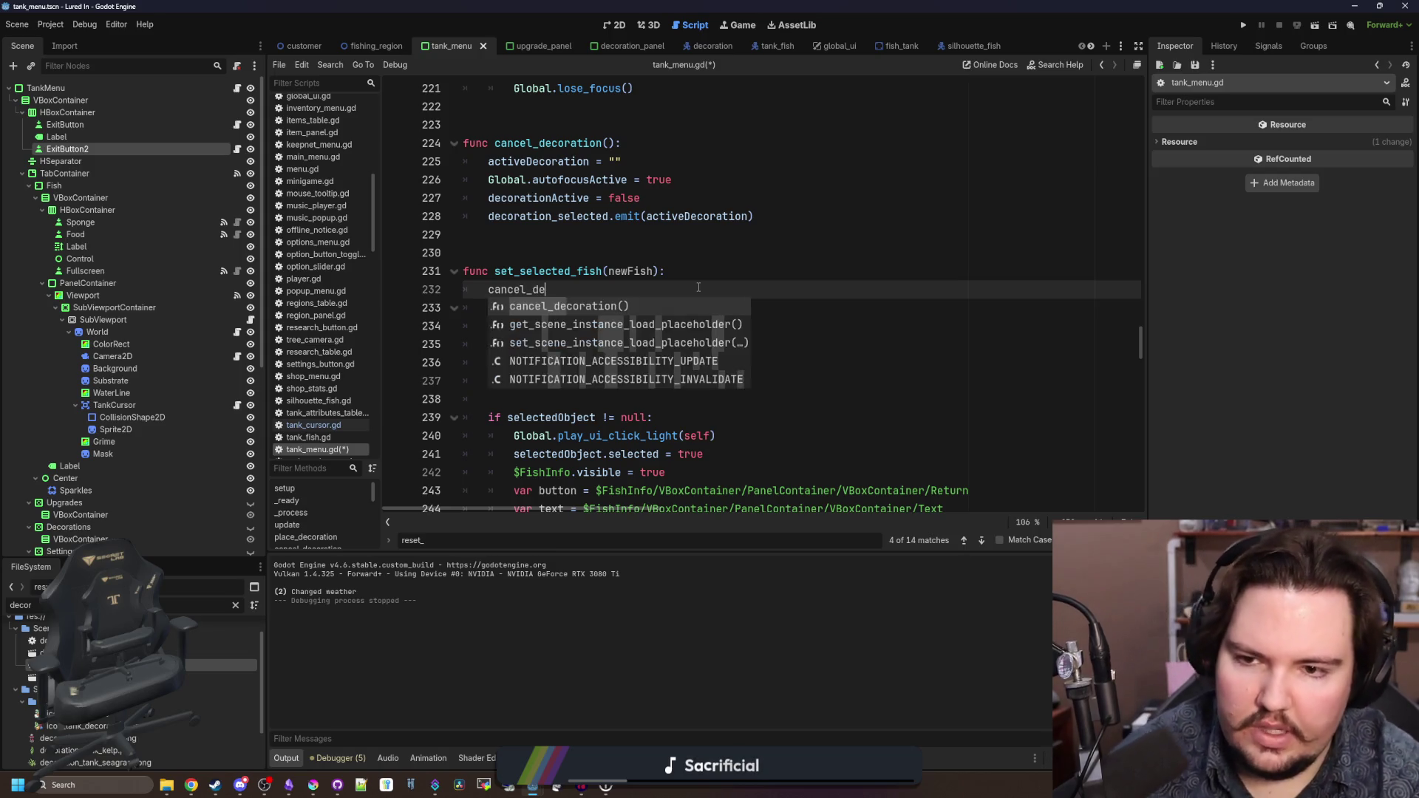
key("Return")
- Search for the remaining reset_ matches and locate the cancel_decoration function
scroll(699, 288, "down", 10)
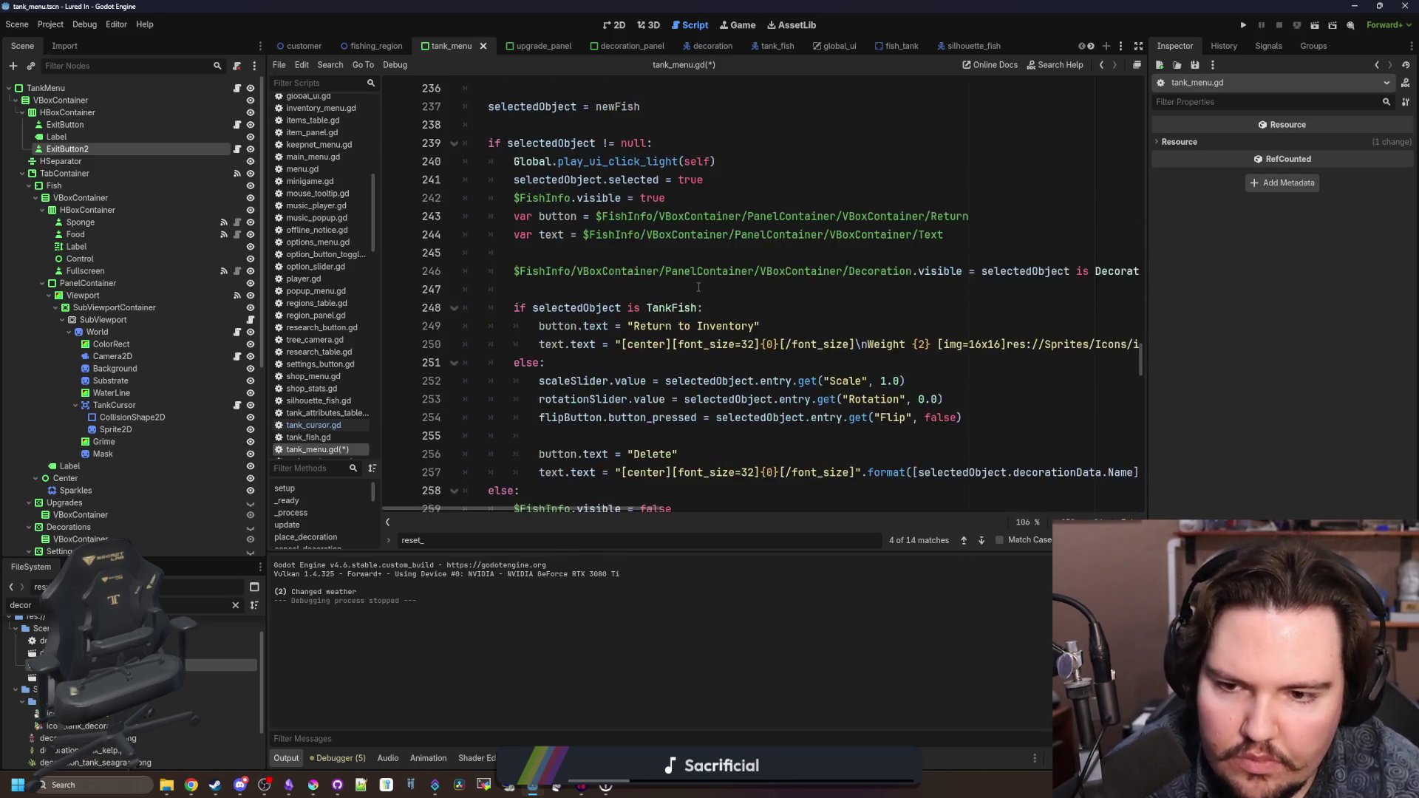
key("ctrl+f")
key("Return")
key("Return")
key("Return")
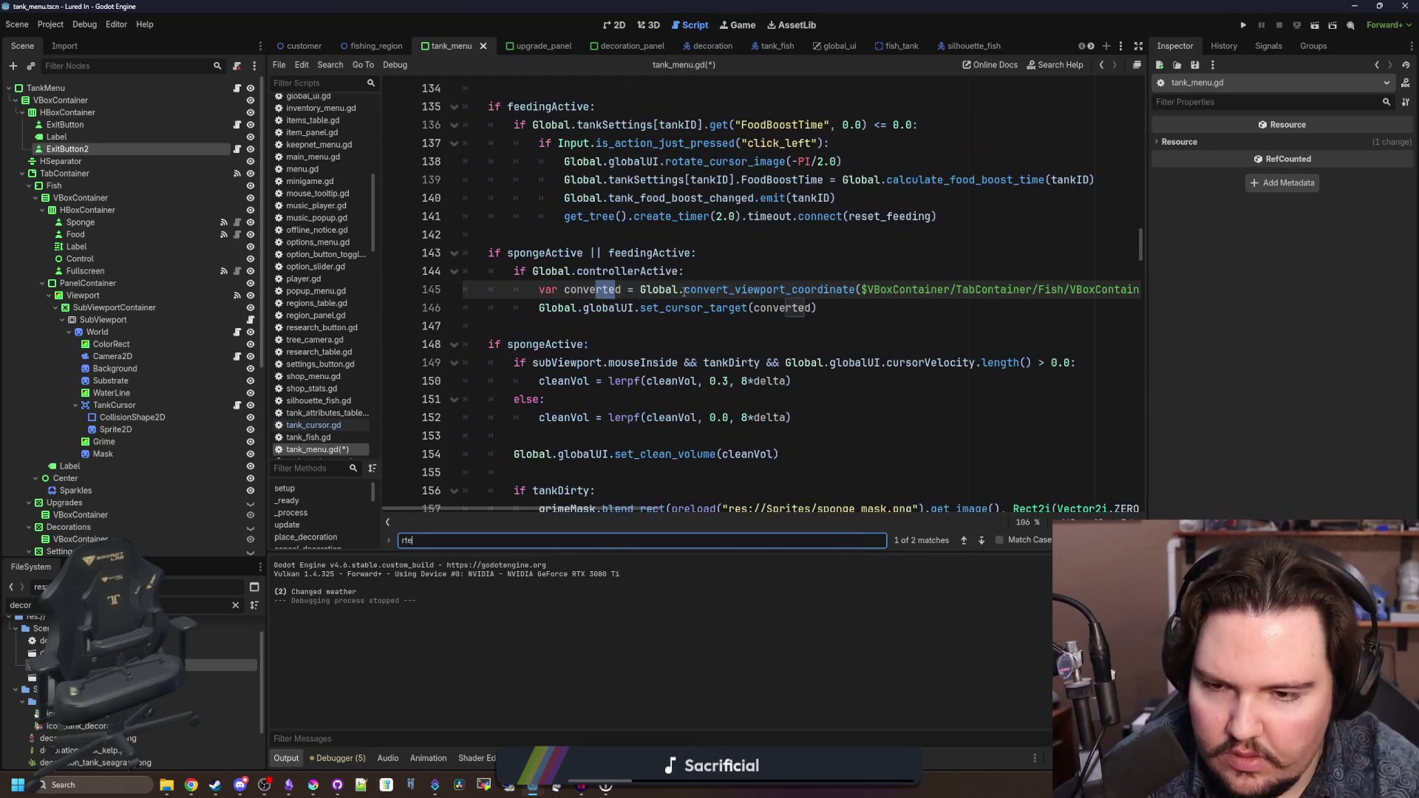
type("eset_deco")
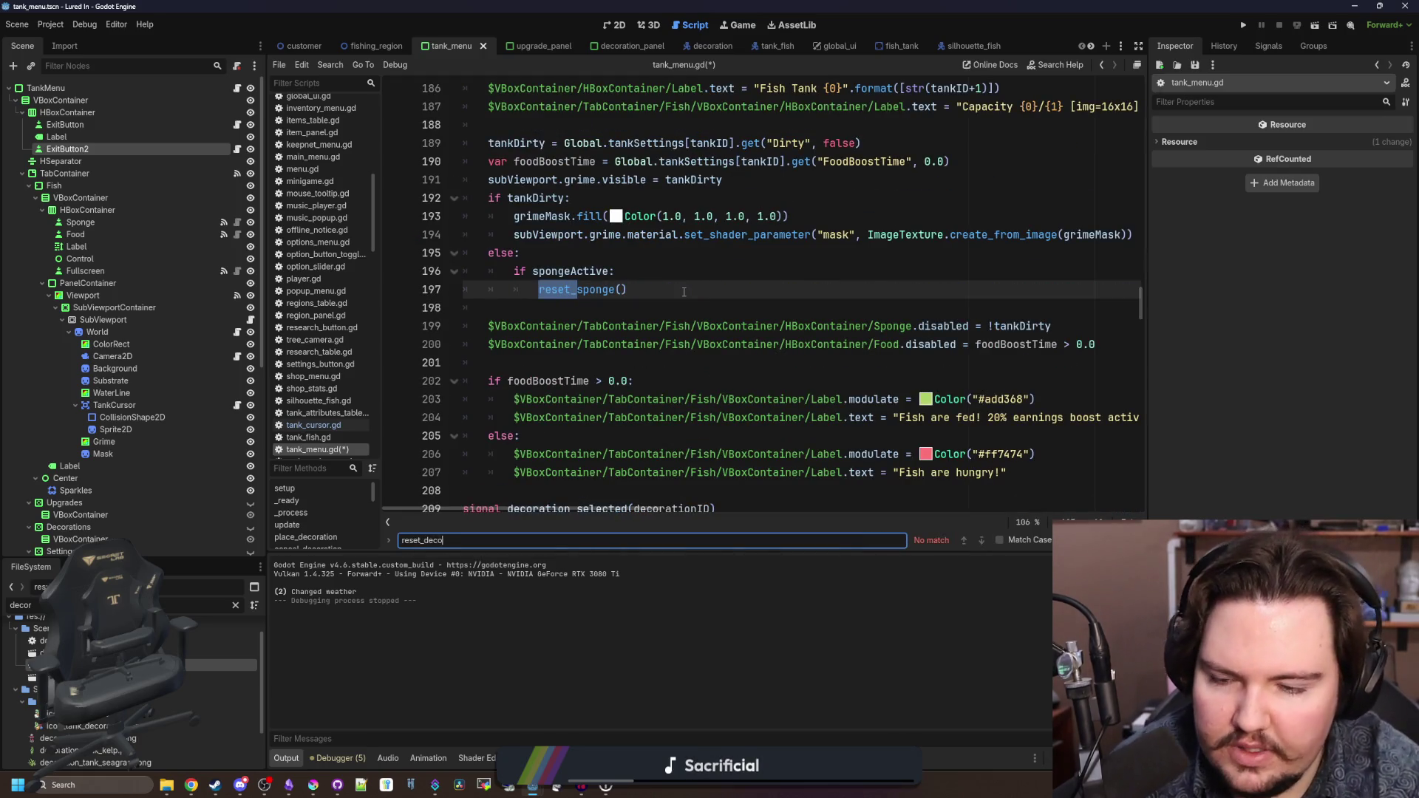
key("BackSpace")
key("BackSpace")
key("BackSpace")
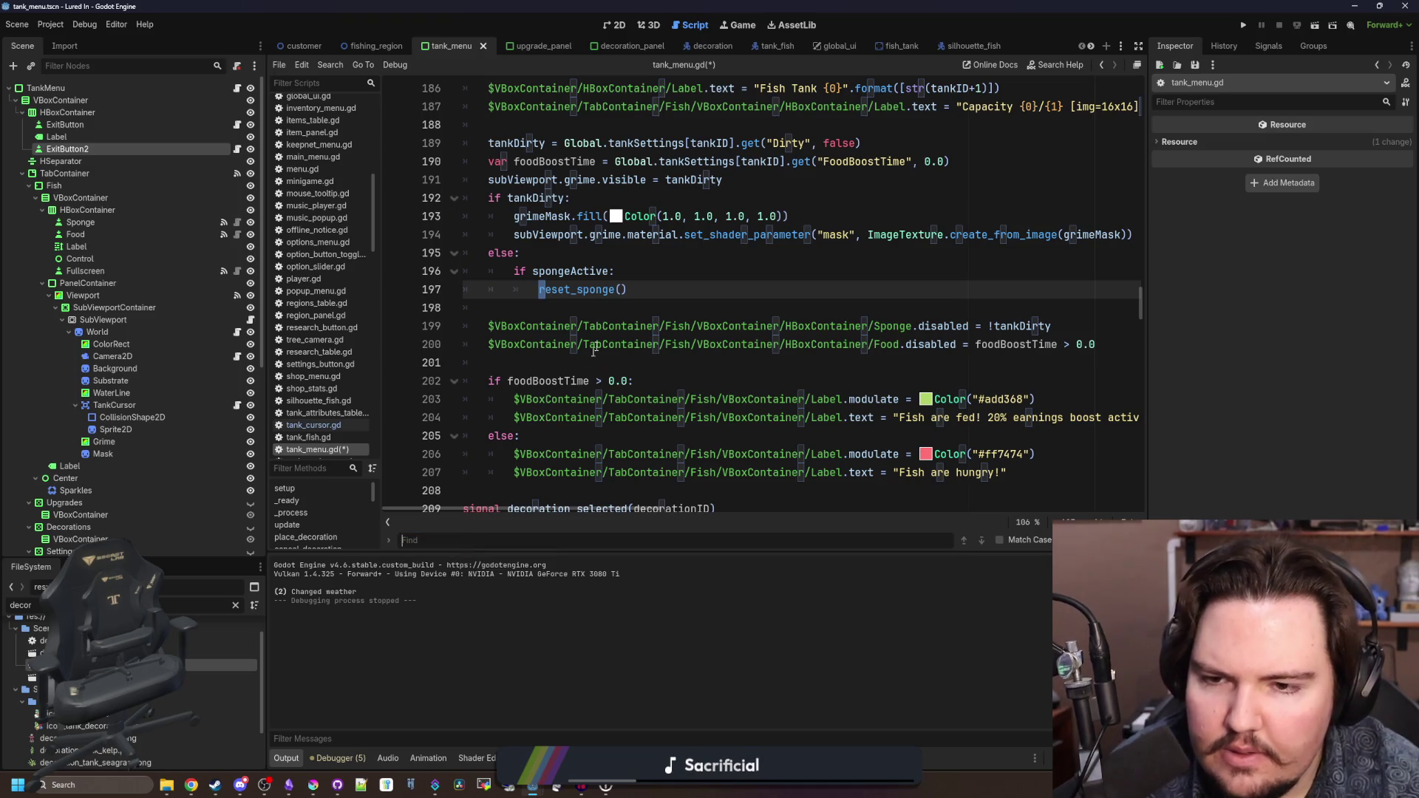
left_click(591, 308)
scroll(562, 370, "down", 3)
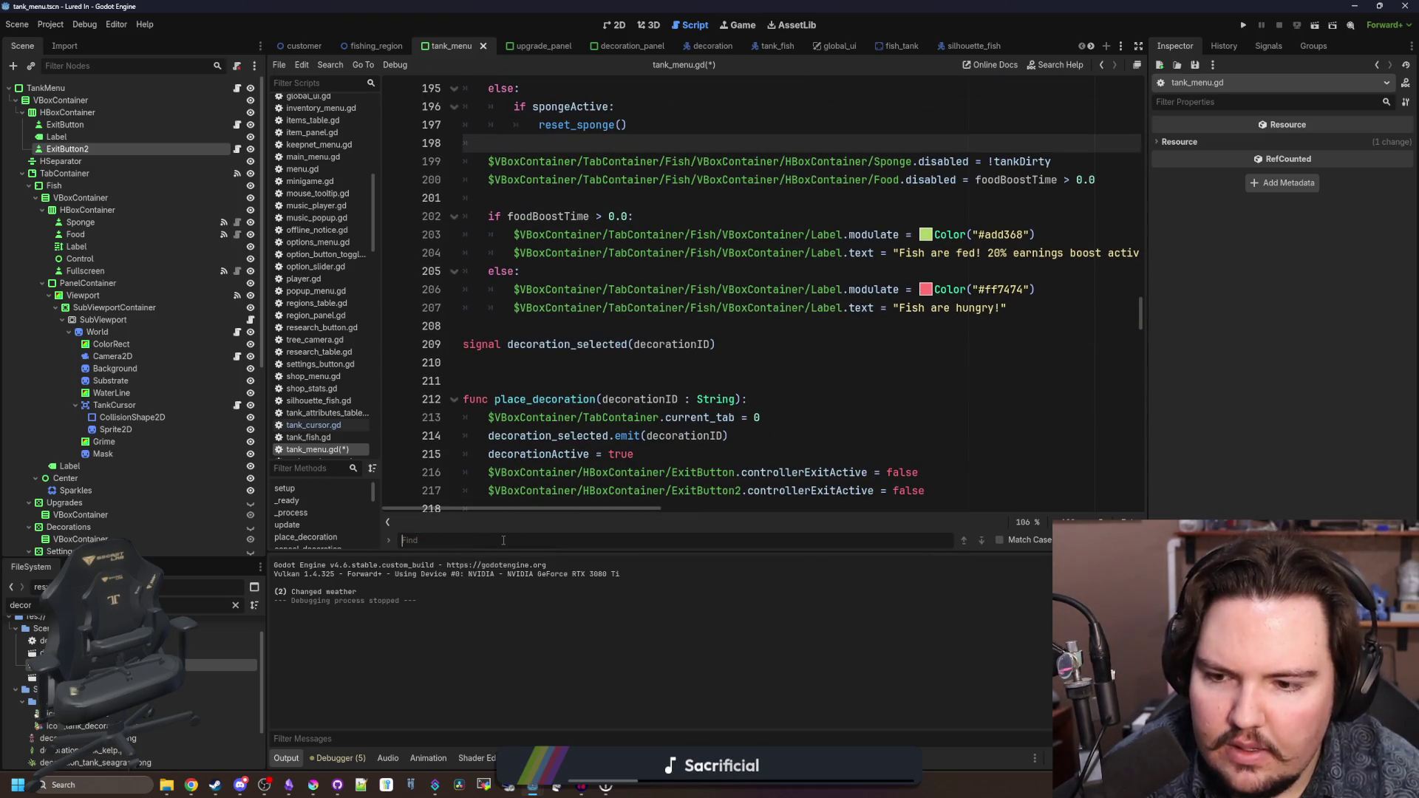
type("can")
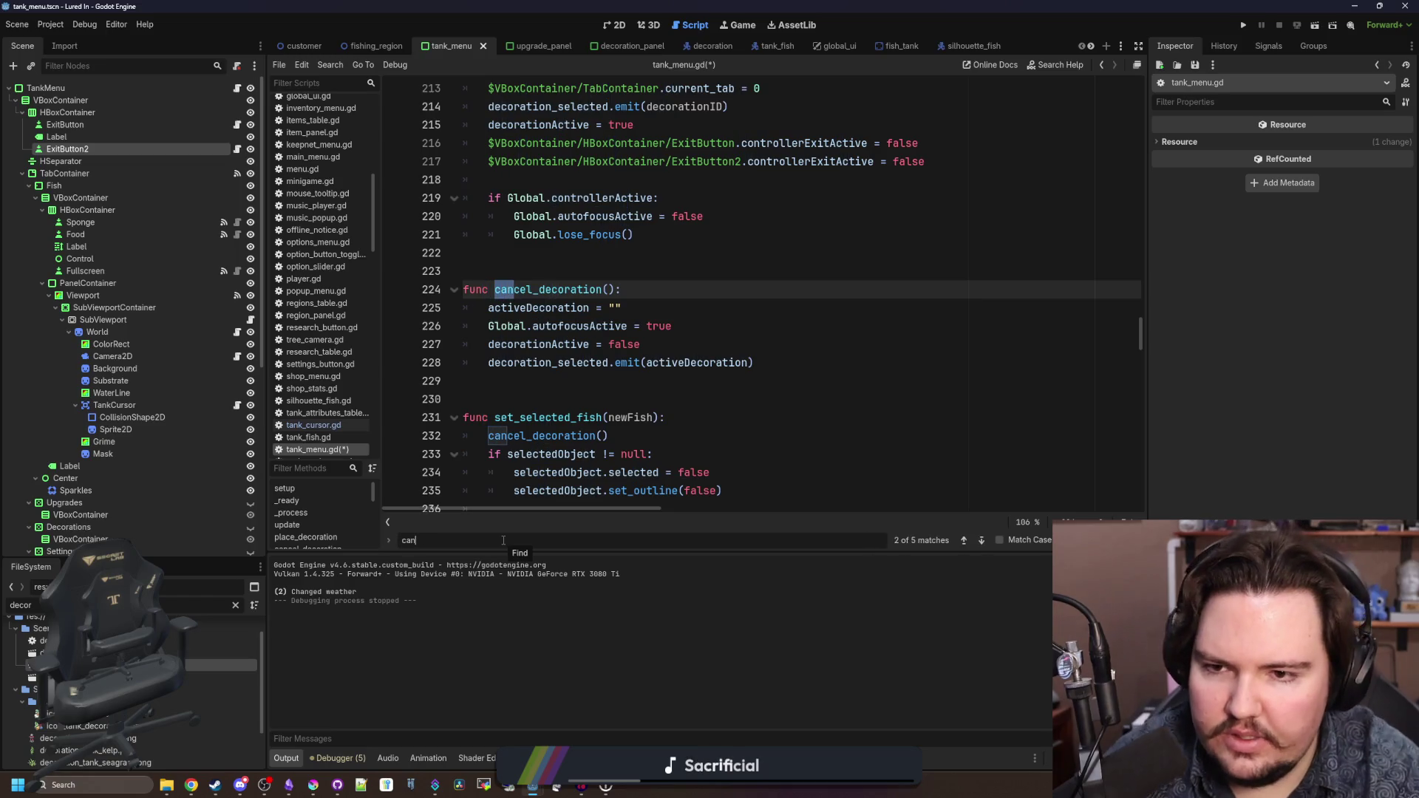
type("ce")
- Paste both ExitButton controllerExitActive lines after the emit call set to true, save, and run
left_click(792, 364)
key("Return")
key("Return")
type("$VBoxContainer/HBoxContainer/ExitButton.controllerExitActive = false \t$VBoxContainer/HBoxContainer/ExitButton2.controllerExitActive = false")
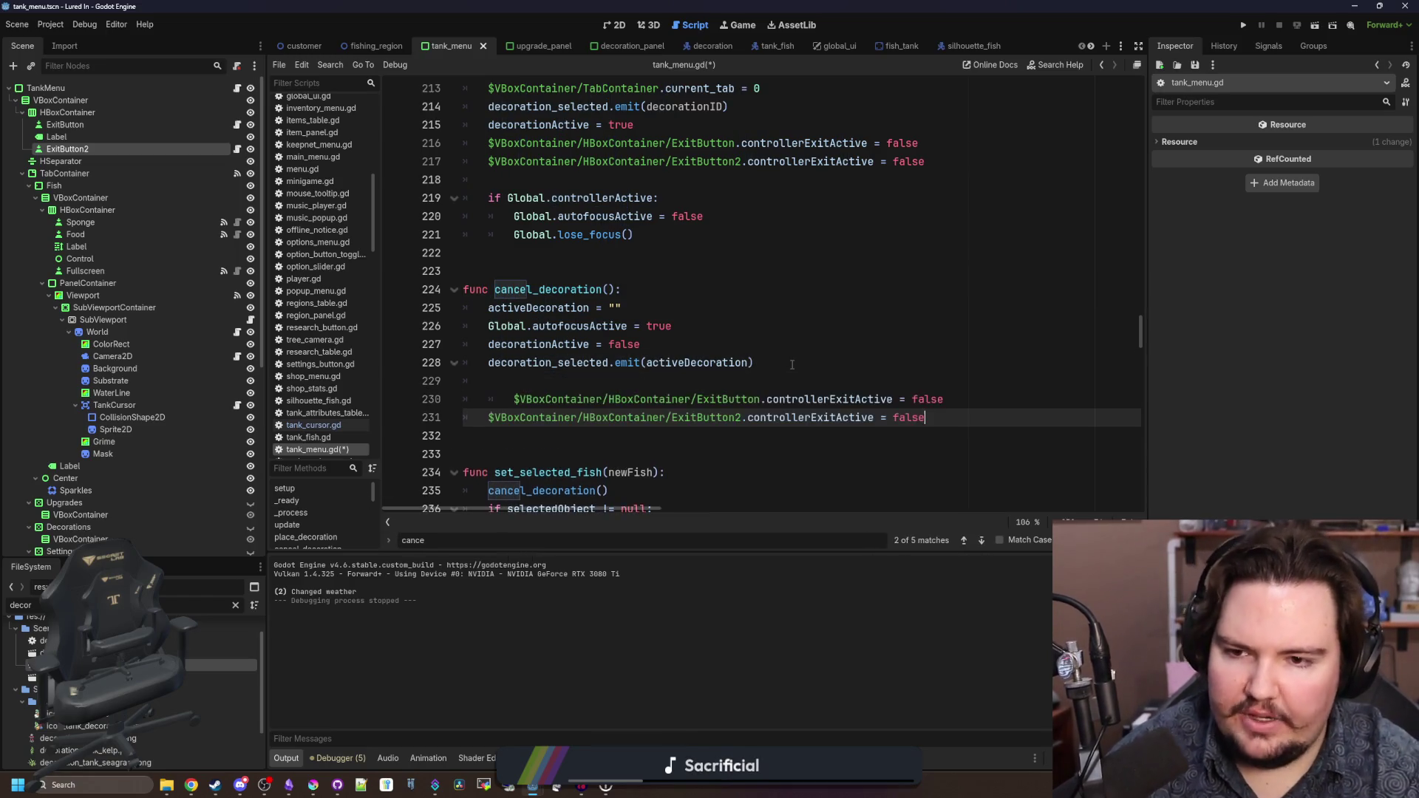
key("Up")
key("shift+Tab")
double_click(901, 399)
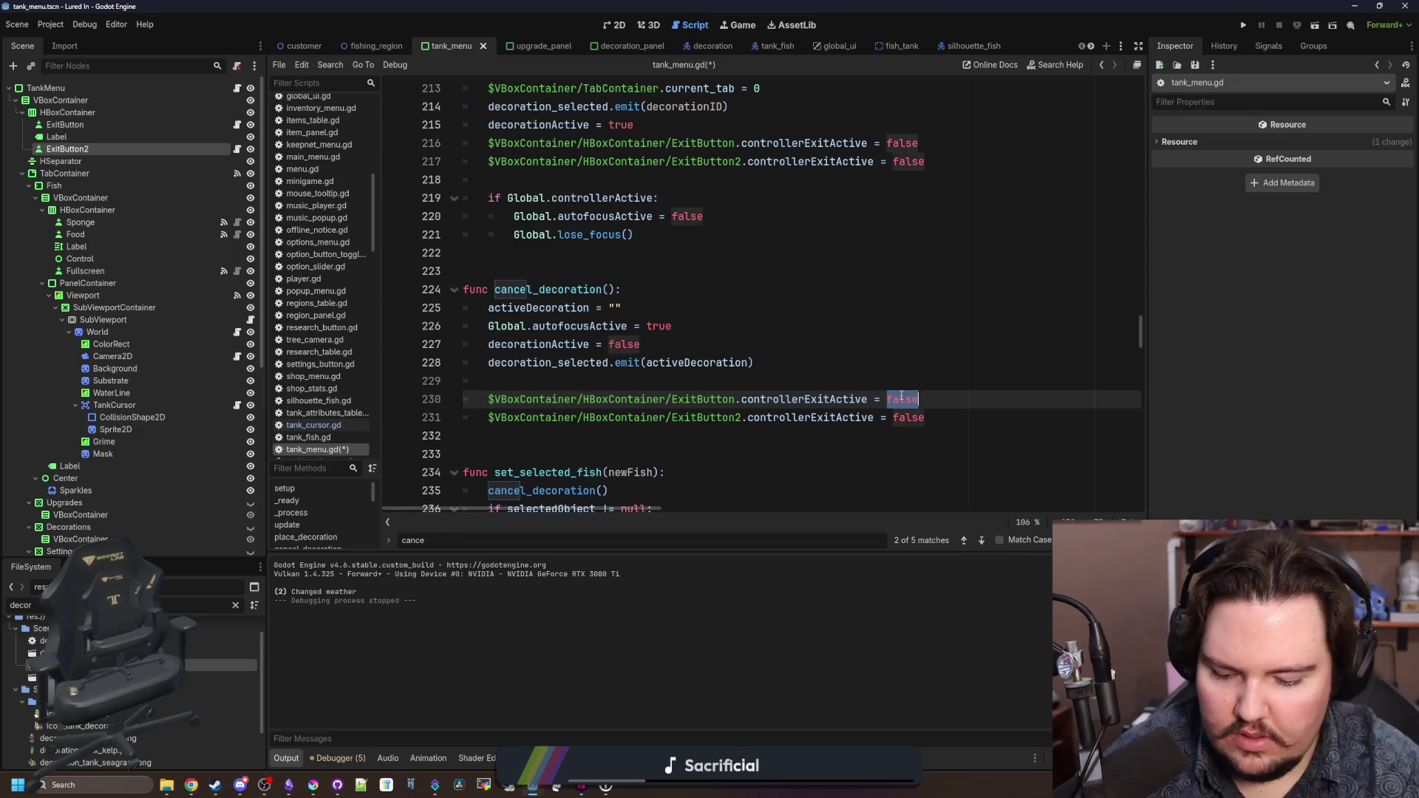
type("true")
double_click(918, 418)
type("true")
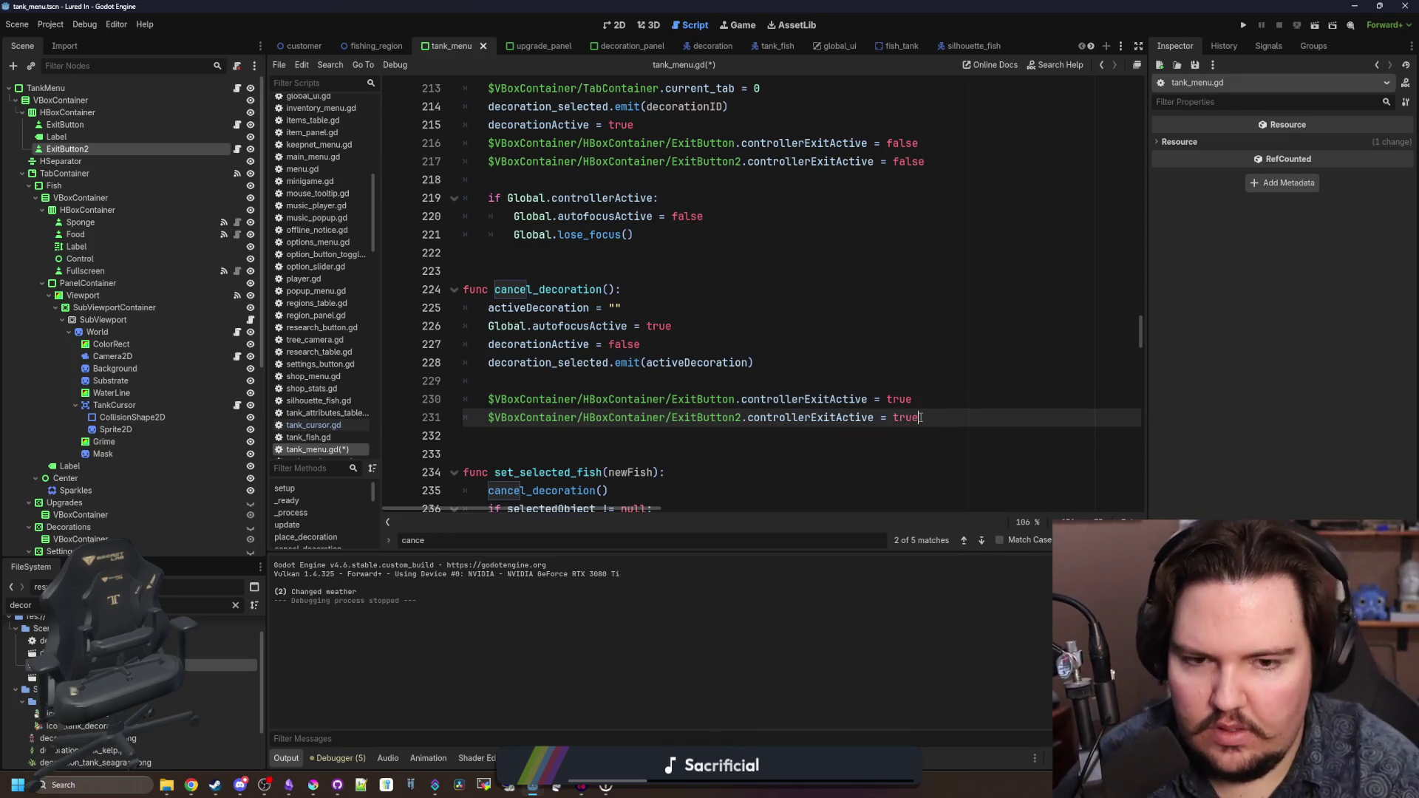
key("ctrl+s")
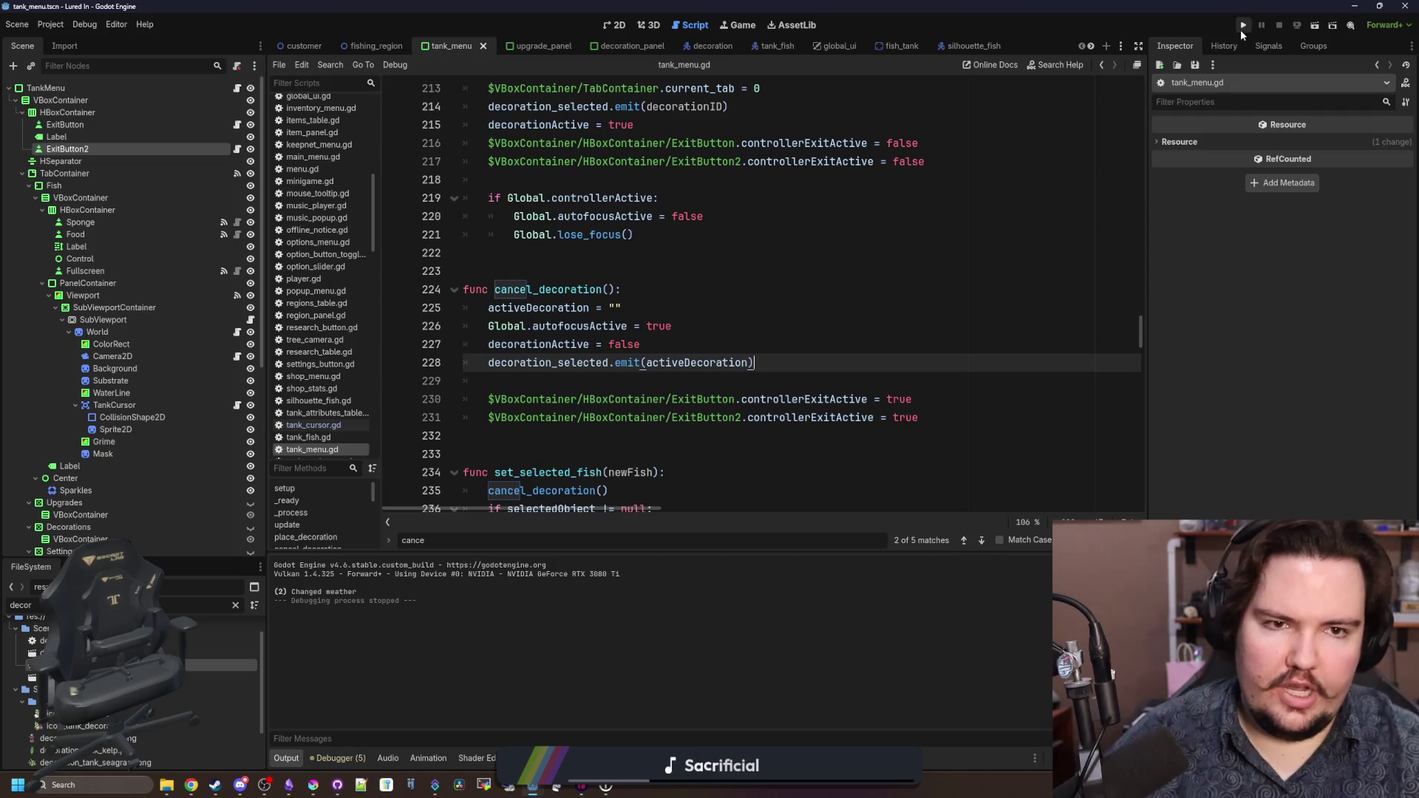
left_click(1242, 28)
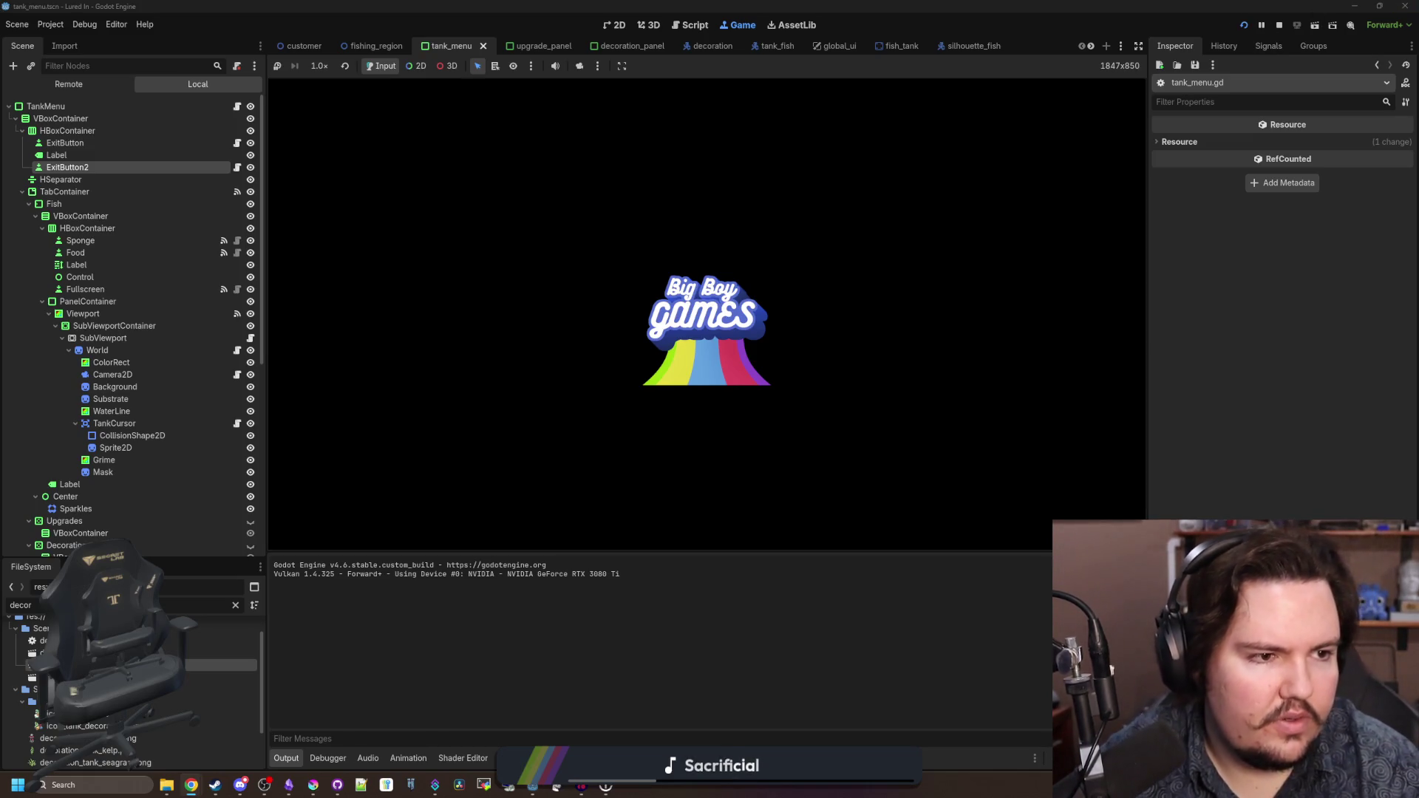
- Dismiss the Welcome Back popup and open Fish Tank 1 with the controller, stepping through its pages
key("Return")
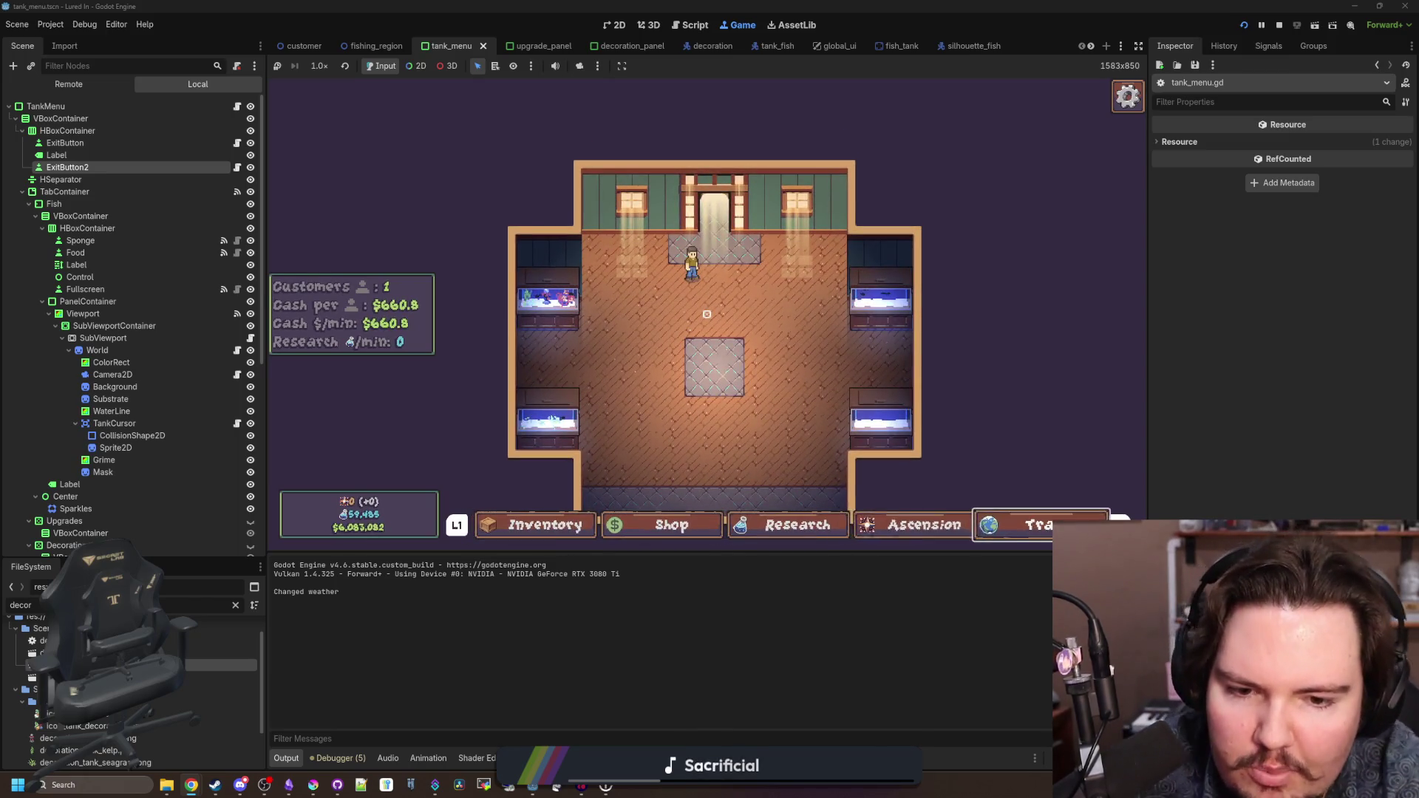
key("Left")
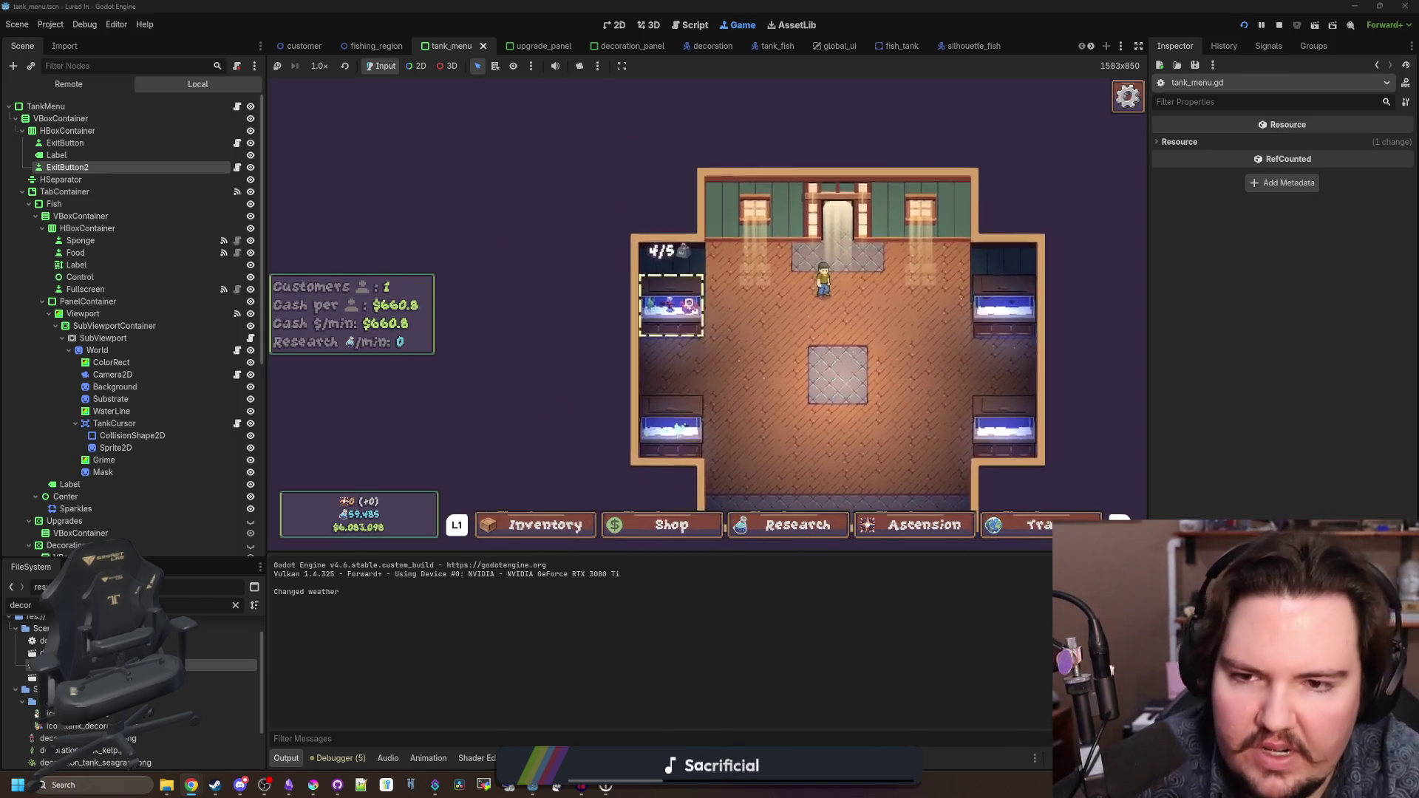
key("Return")
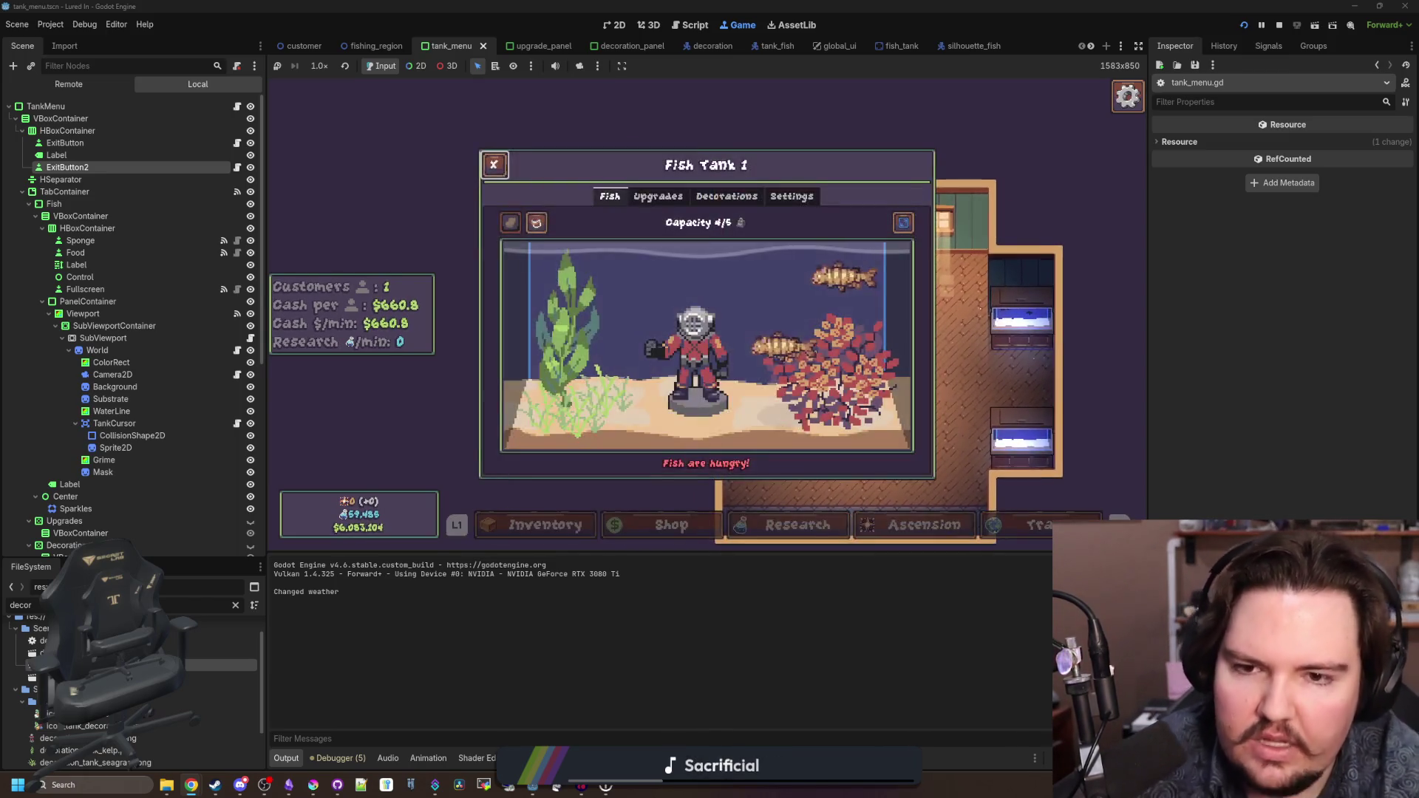
key("Right")
key("Right")
key("Down")
key("Down")
key("Up")
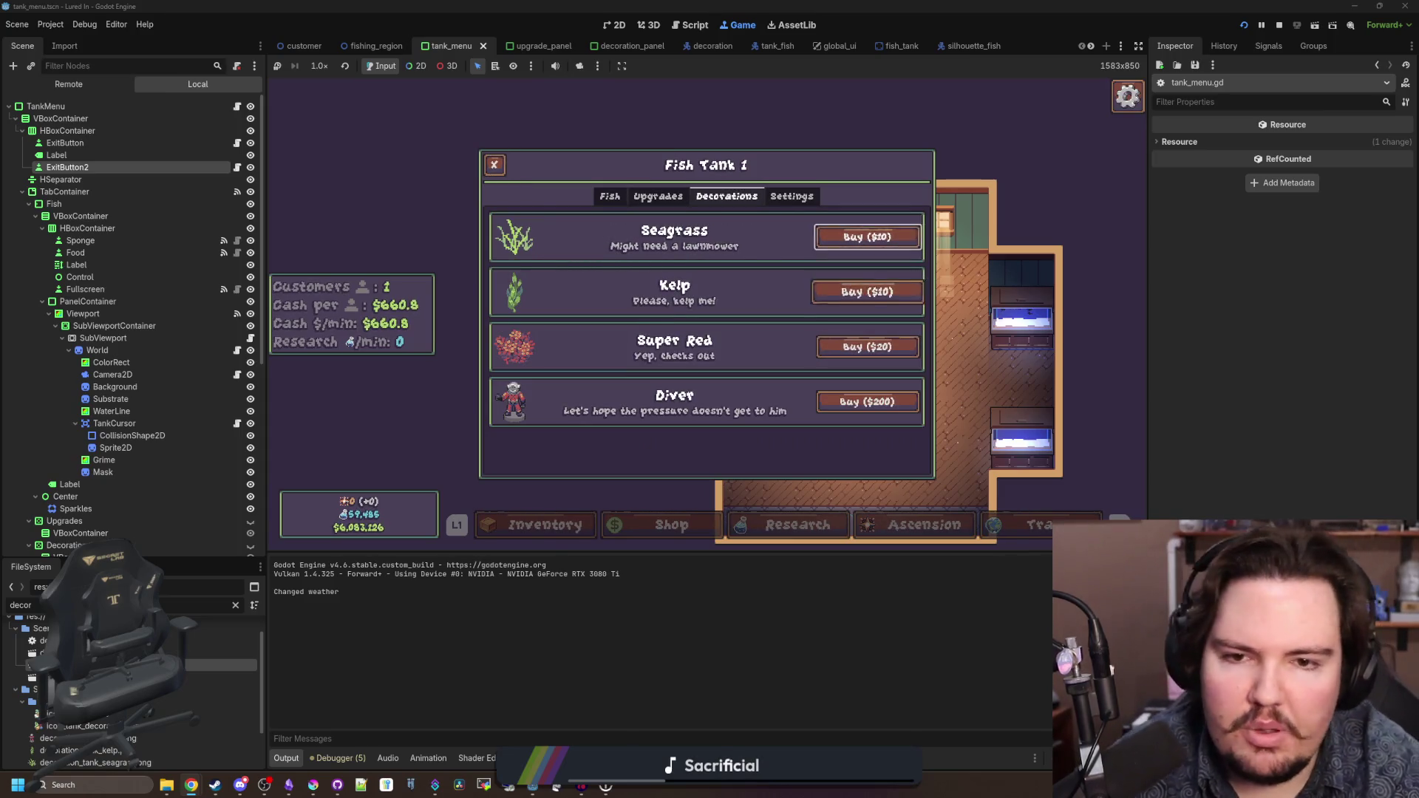
key("Up")
key("Left")
key("Left")
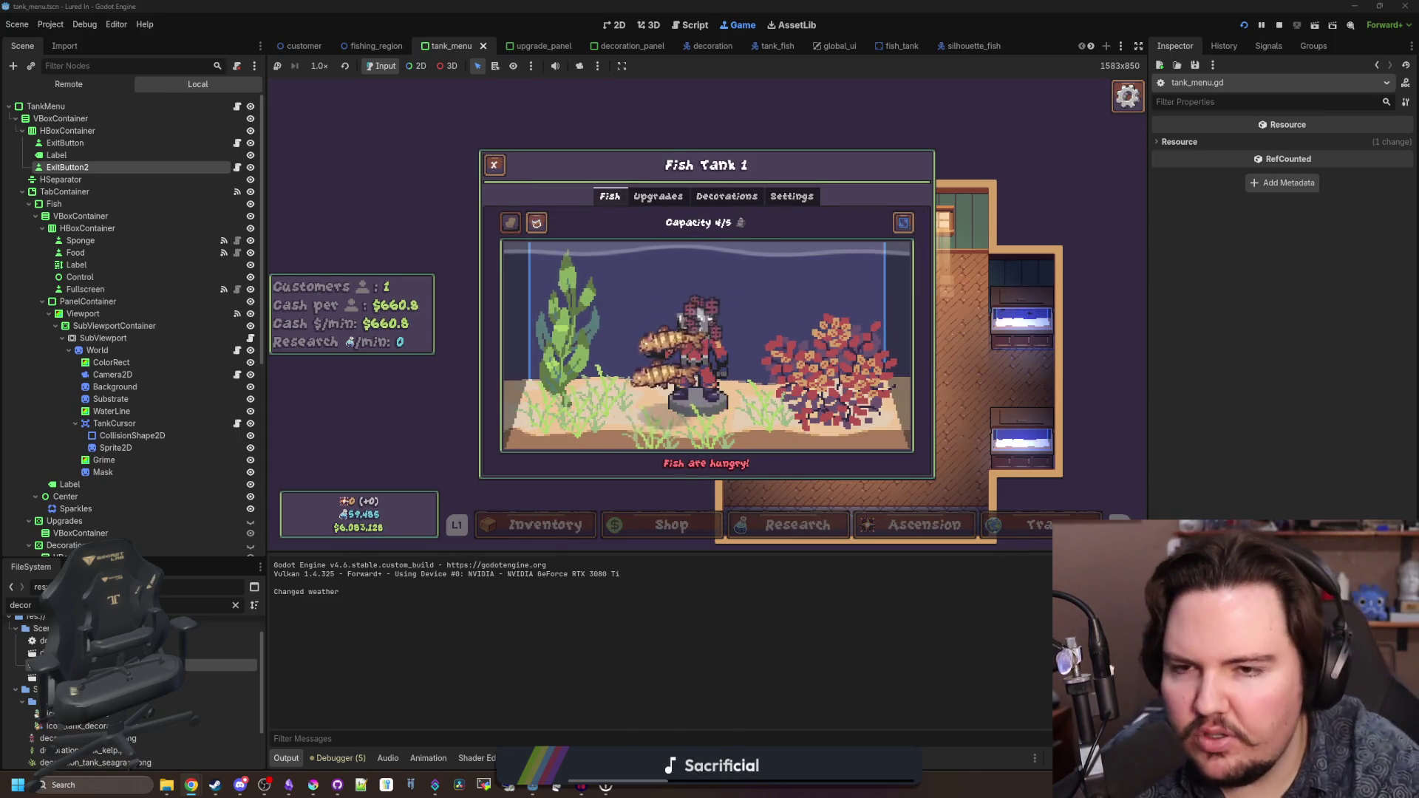
- Cycle controller focus around the tank window's buttons and pages, then view the Tank Capacity upgrade
key("Up")
key("Down")
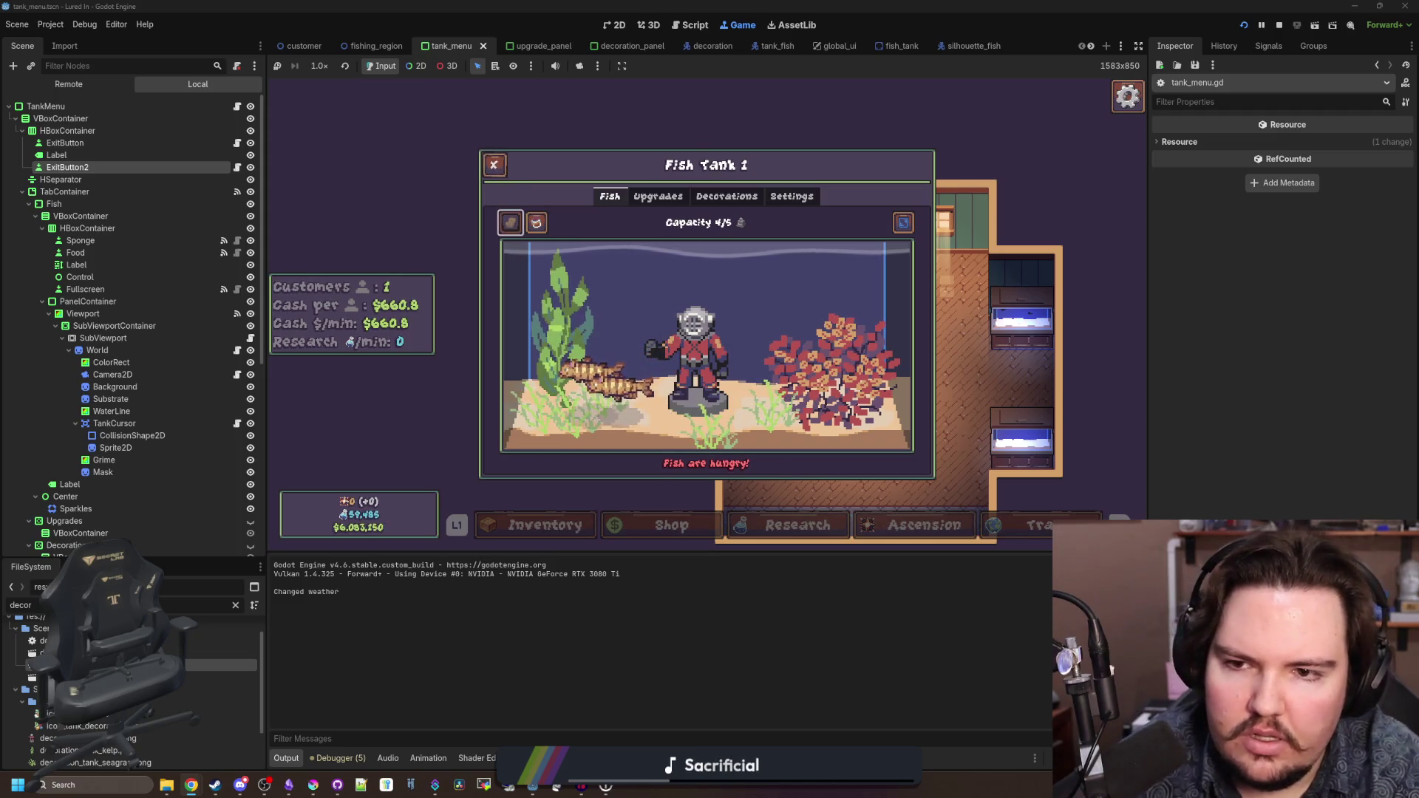
key("Right")
key("Right")
key("Up")
key("Down")
key("Right")
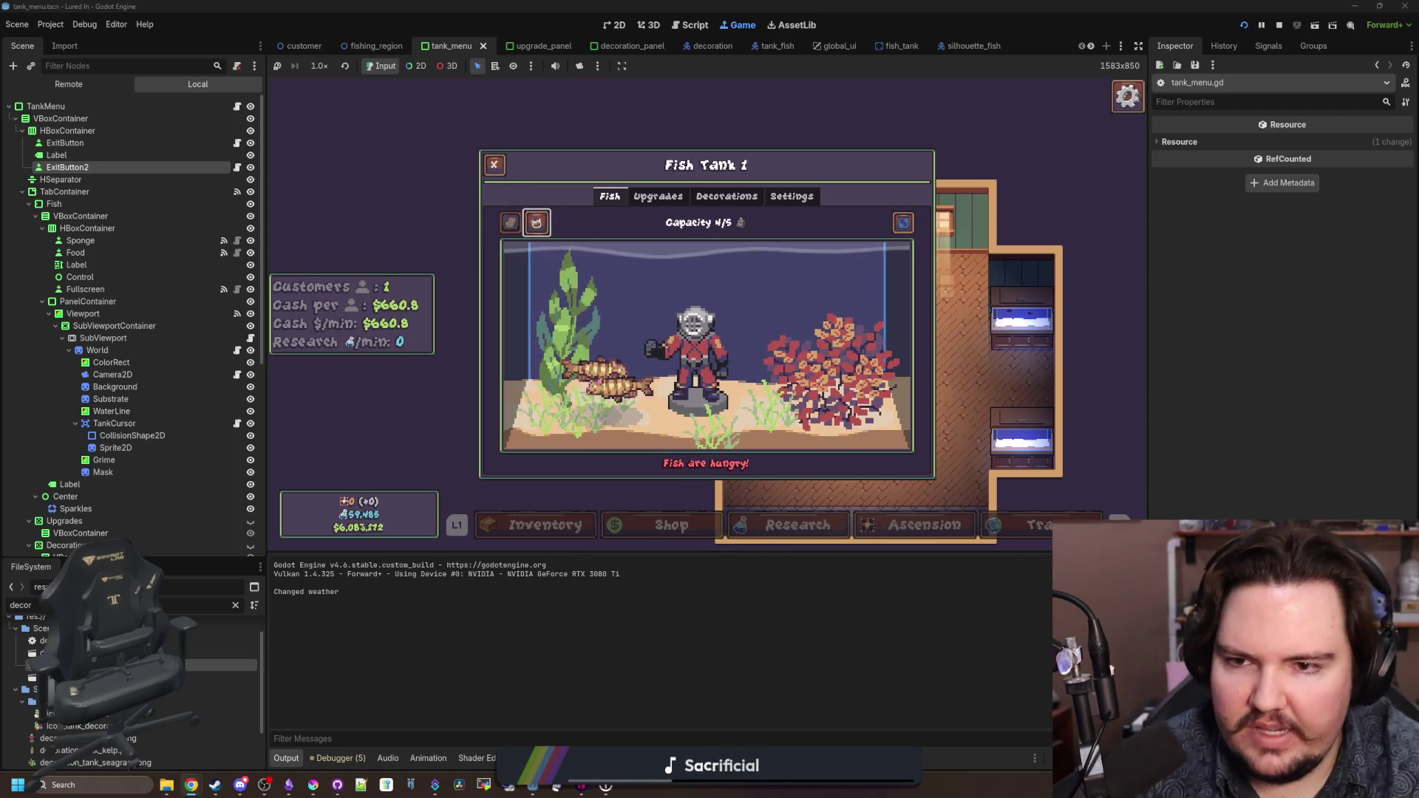
key("Right")
key("Right")
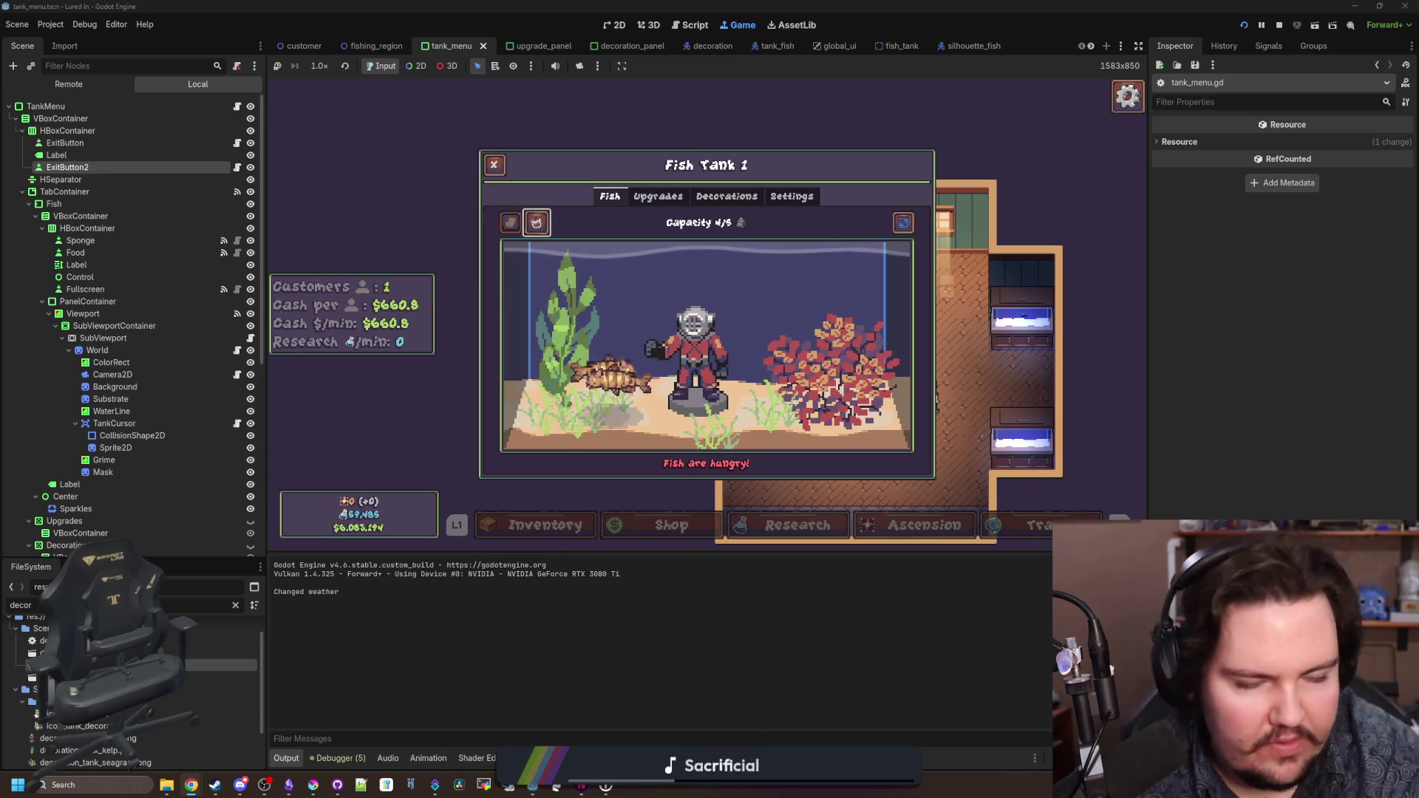
key("Right")
key("Right")
key("Down")
key("Up")
key("Left")
key("Left")
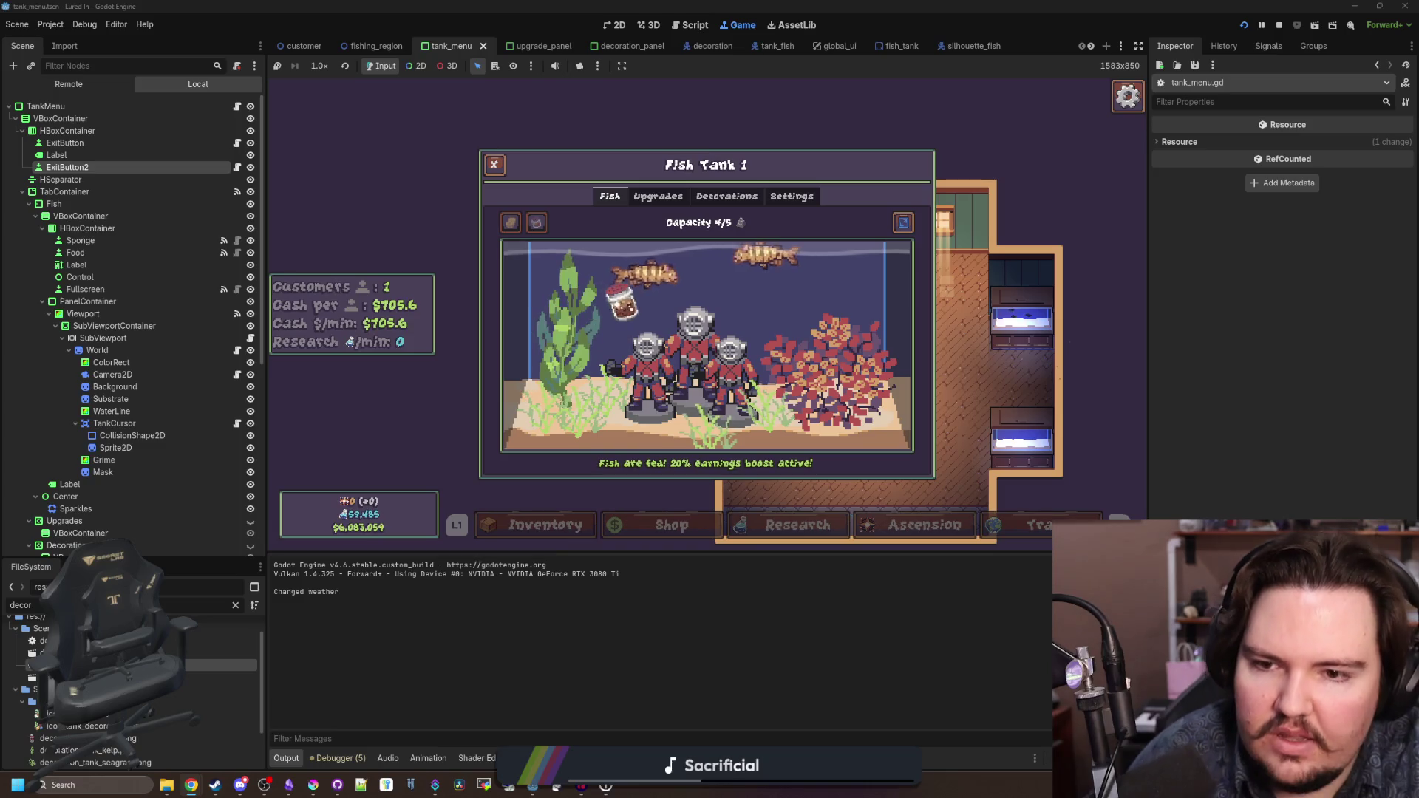
left_click(658, 196)
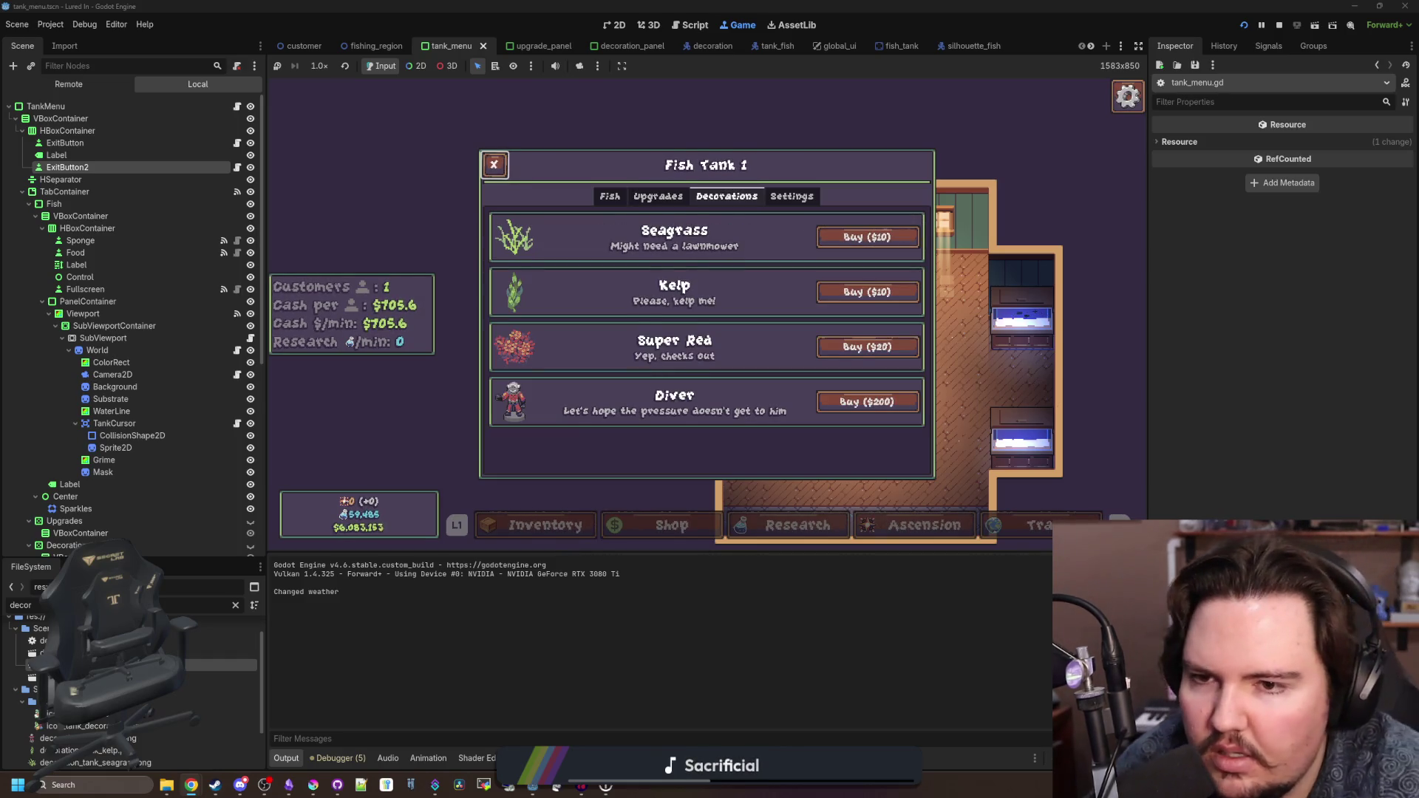
left_click(610, 196)
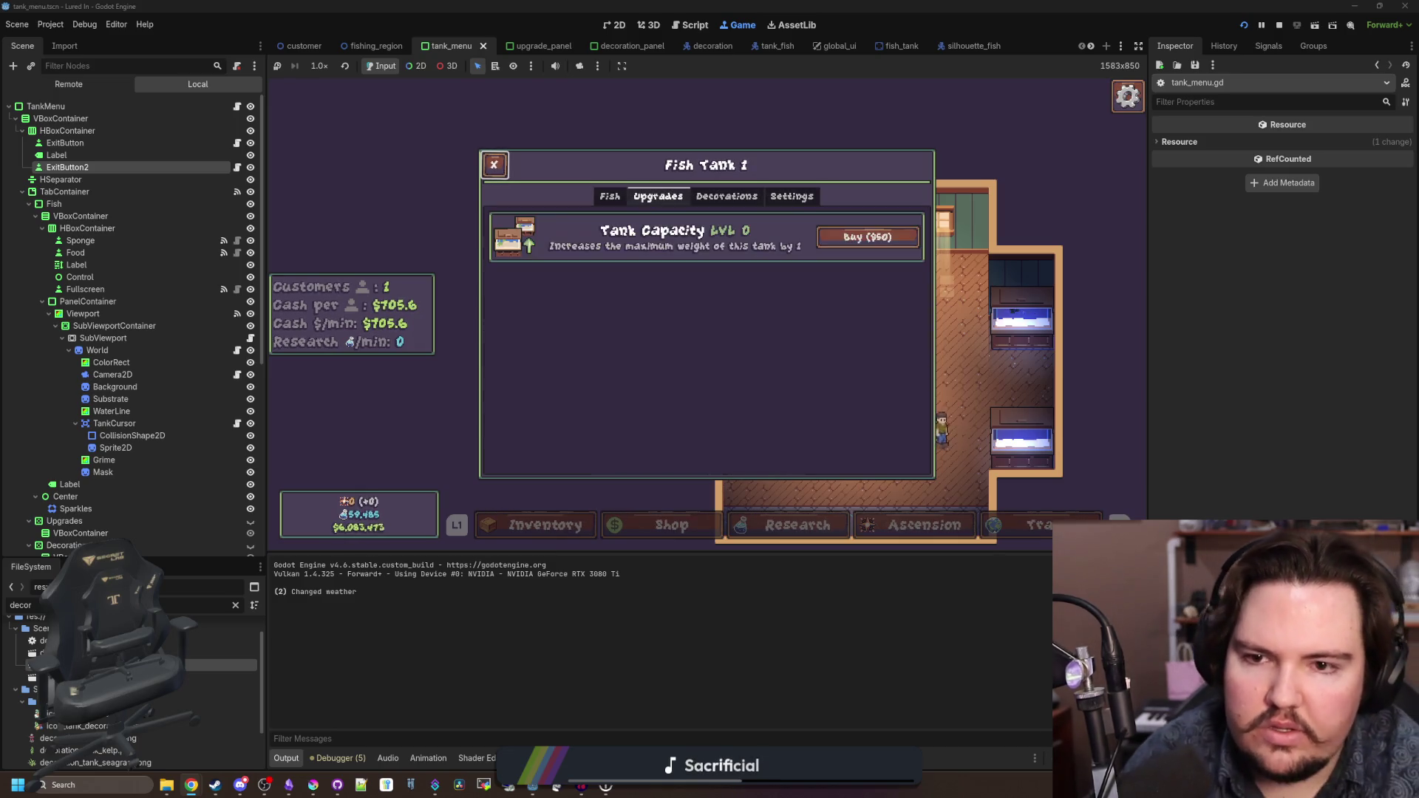
- Check the Settings, Upgrades and Fish tabs, then bring up a diver's scale and rotation options
left_click(792, 196)
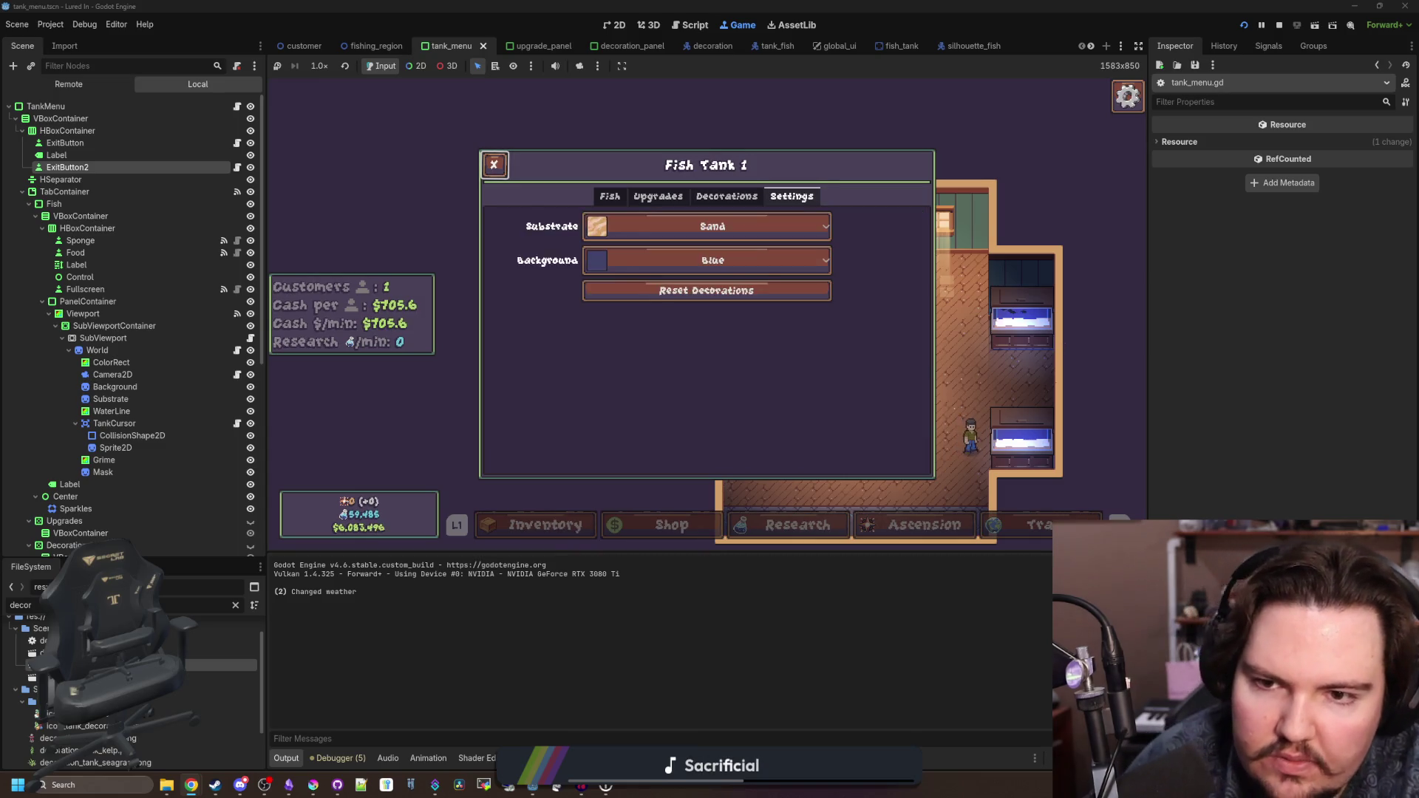
left_click(658, 196)
left_click(610, 196)
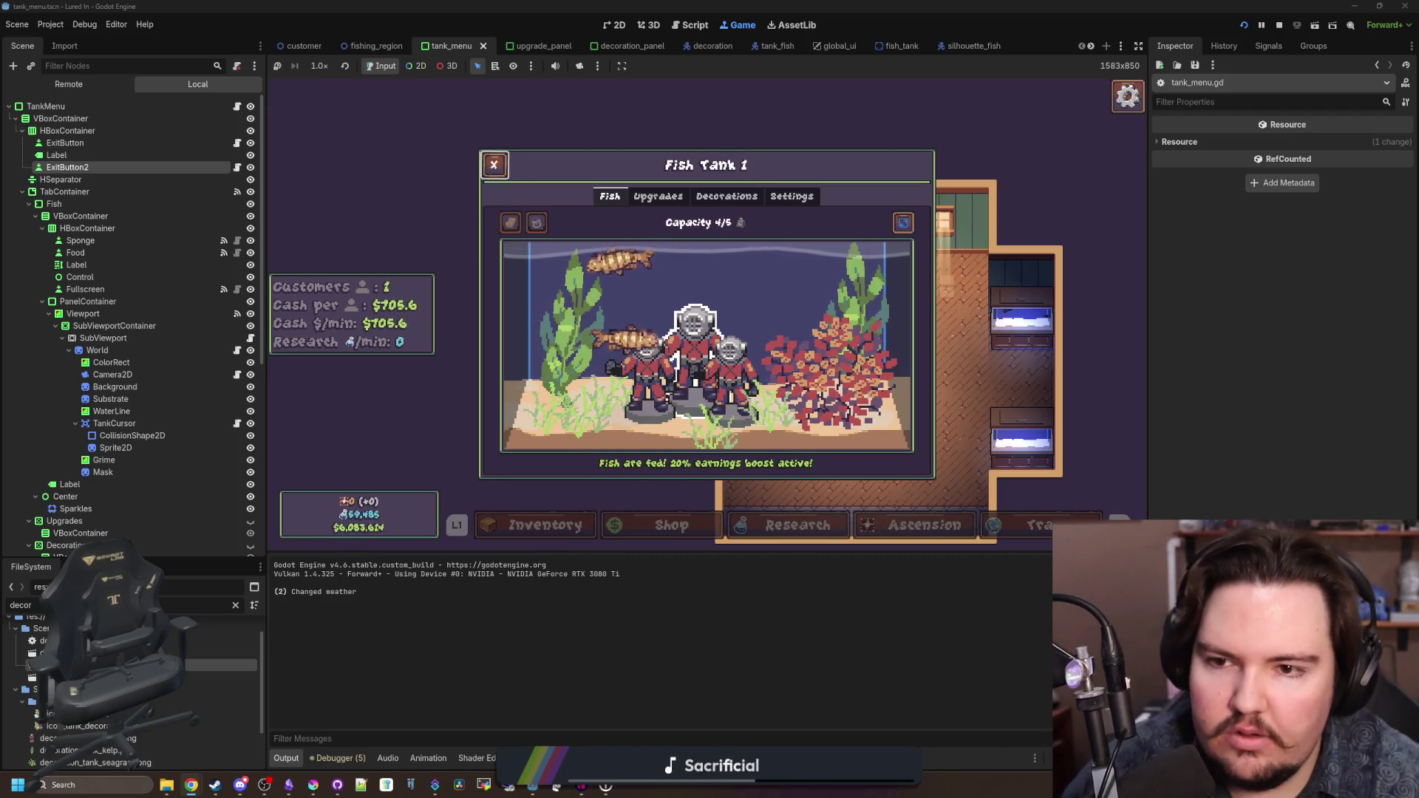
left_click(695, 347)
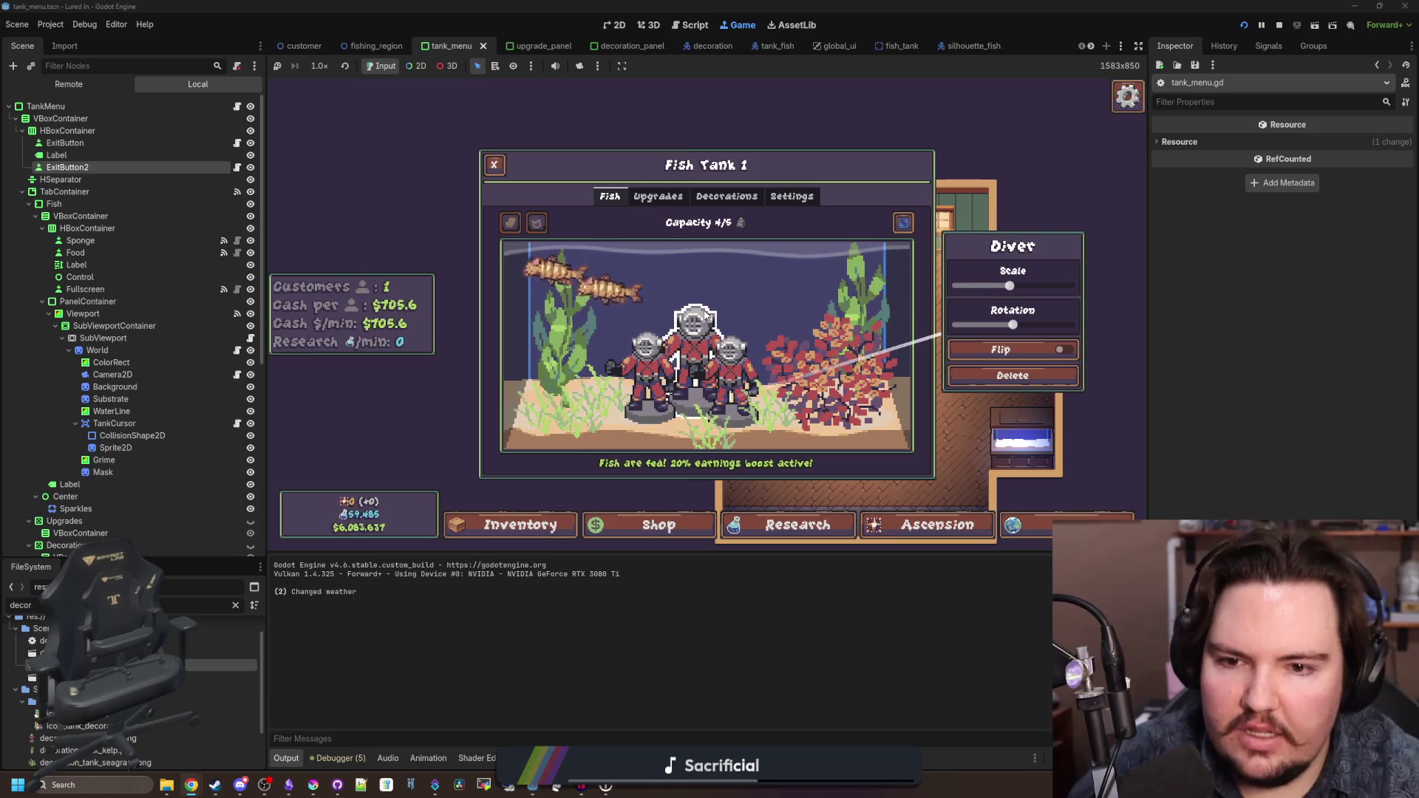
left_click(769, 281)
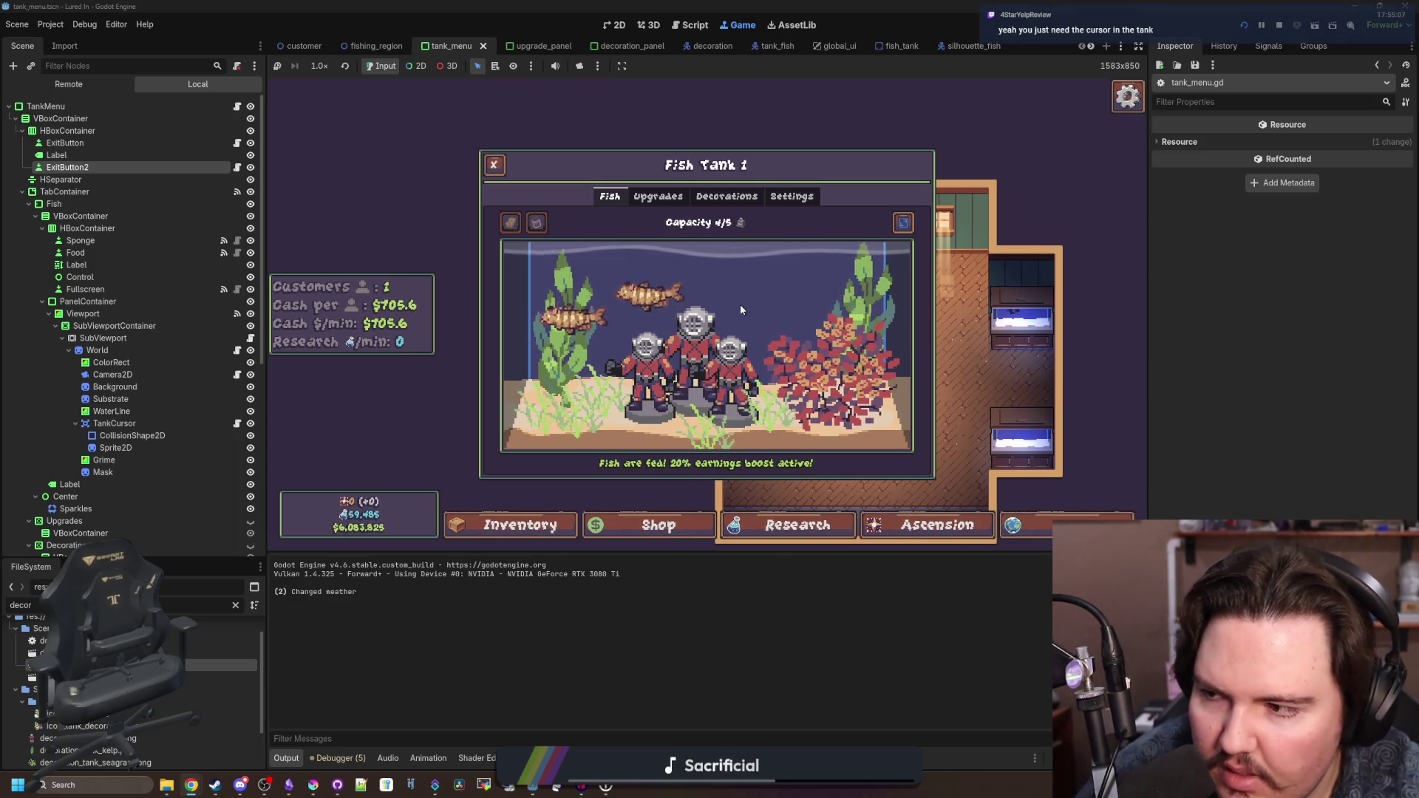
key("Up")
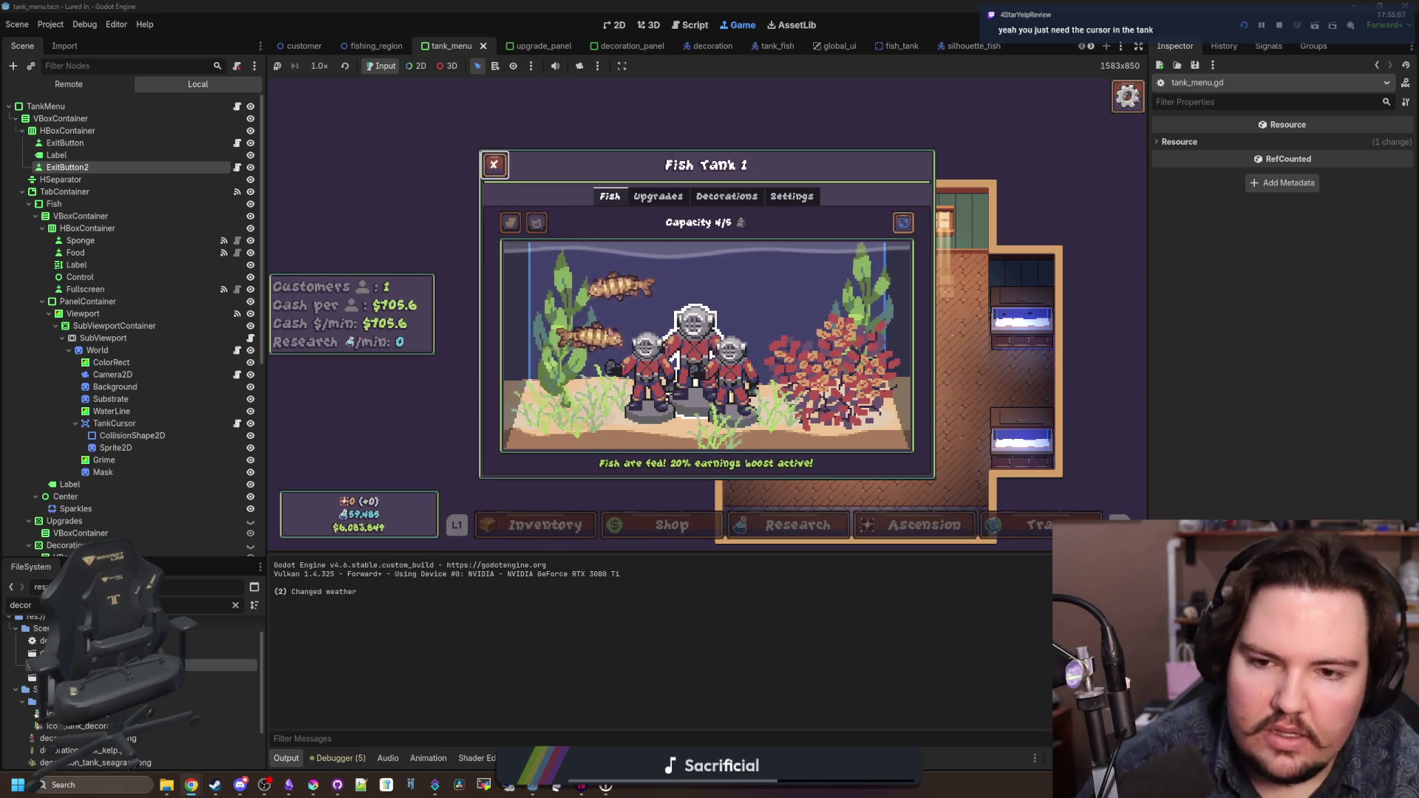
- Cycle the tank window's pages with E and Q, view the decorations list, and return to the aquarium
key("e")
key("e")
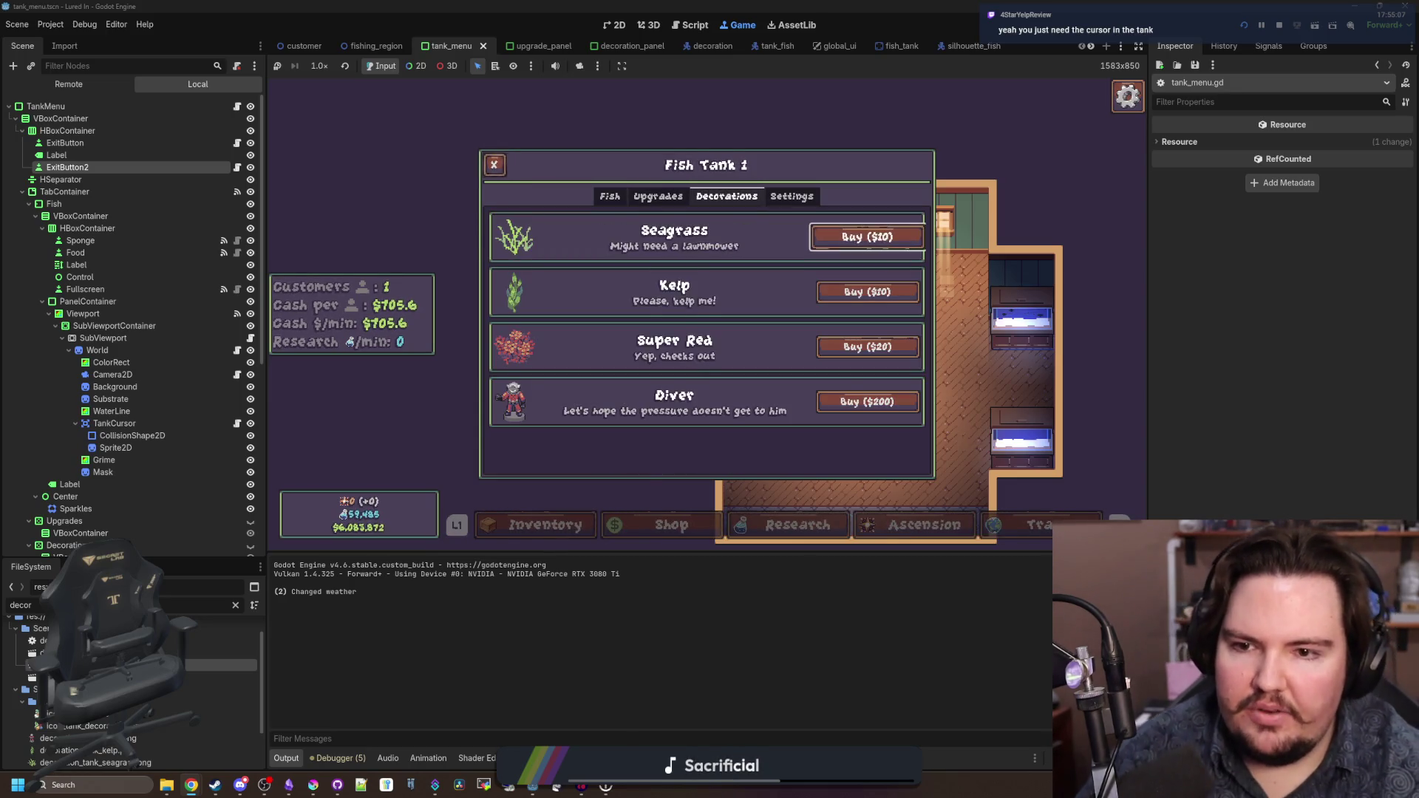
key("q")
key("q")
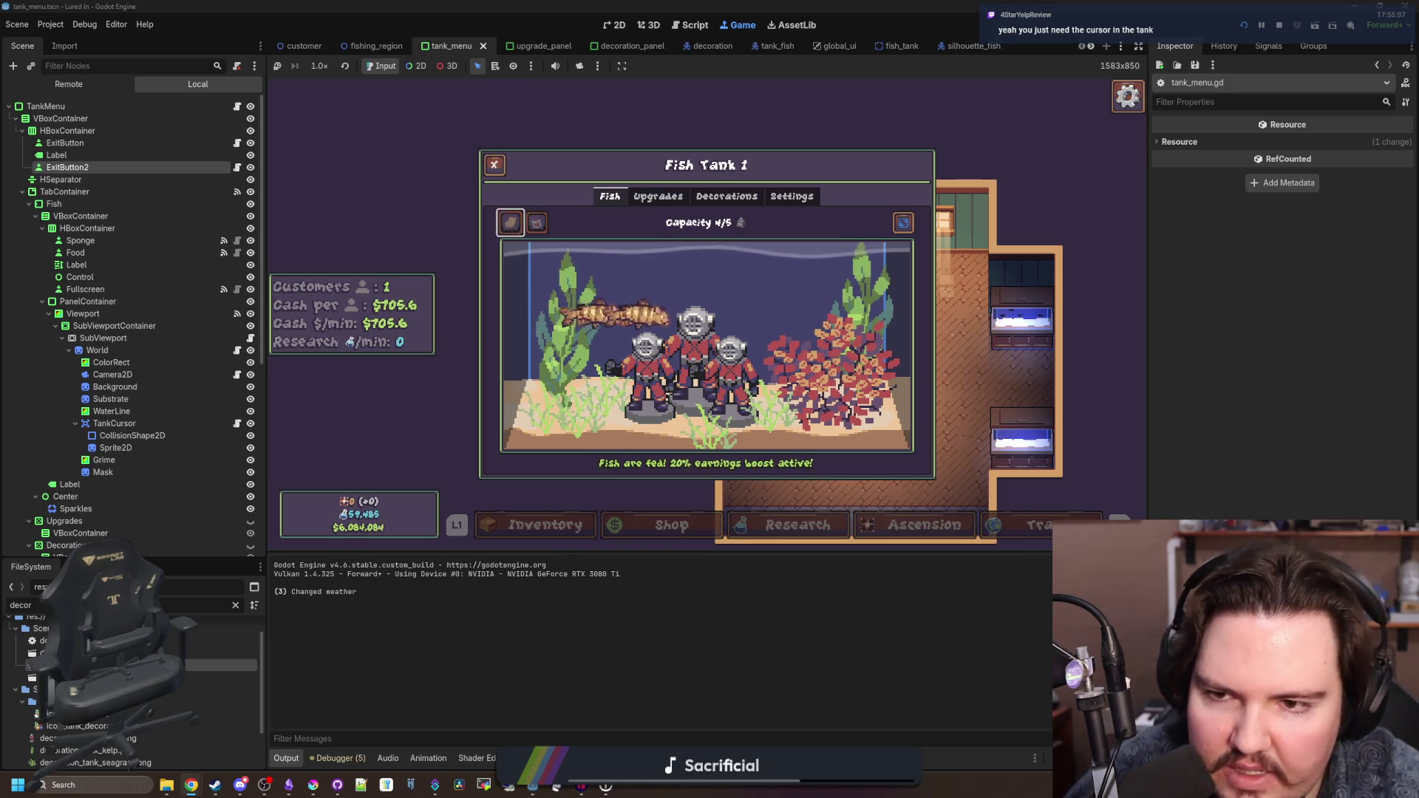
left_click(726, 196)
left_click(610, 196)
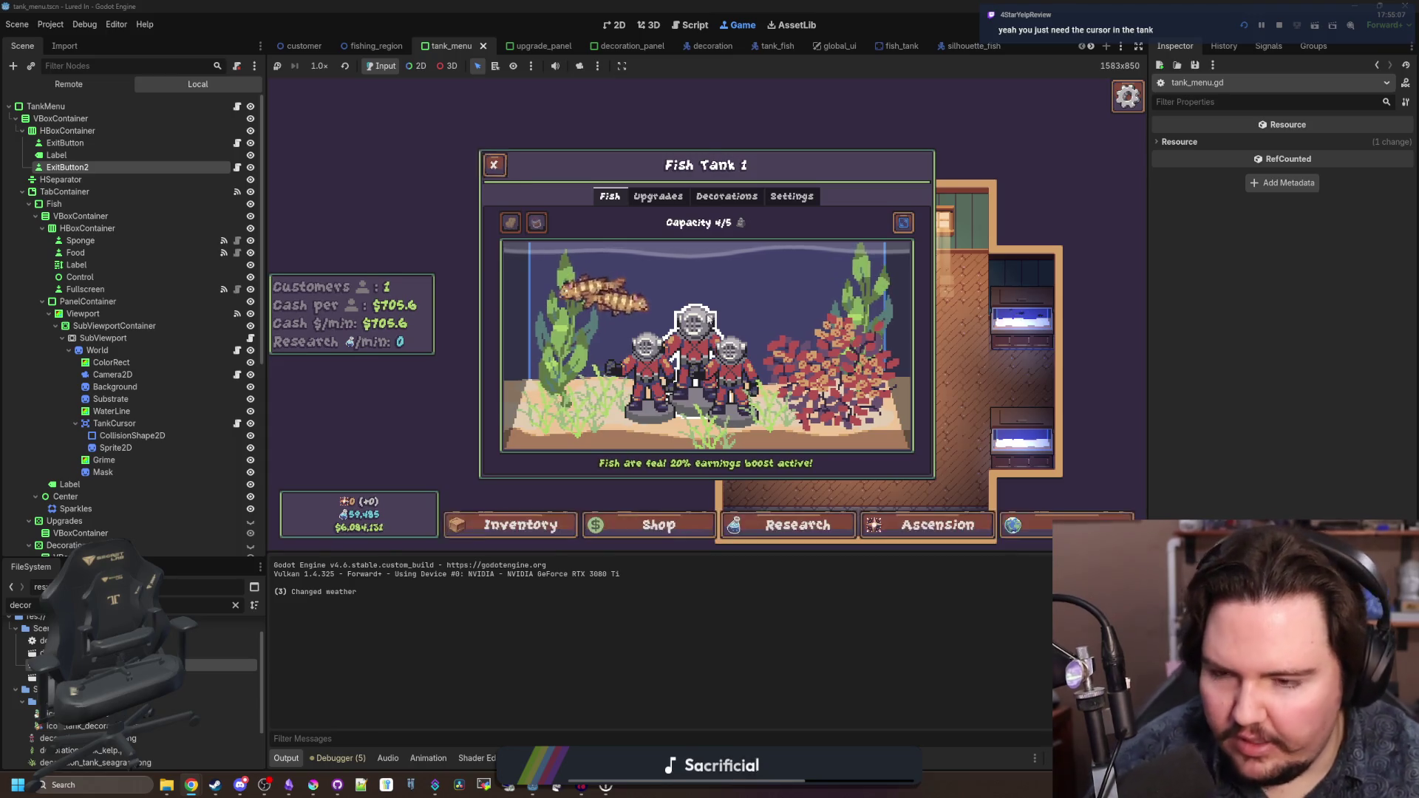
key("super")
left_click(560, 235)
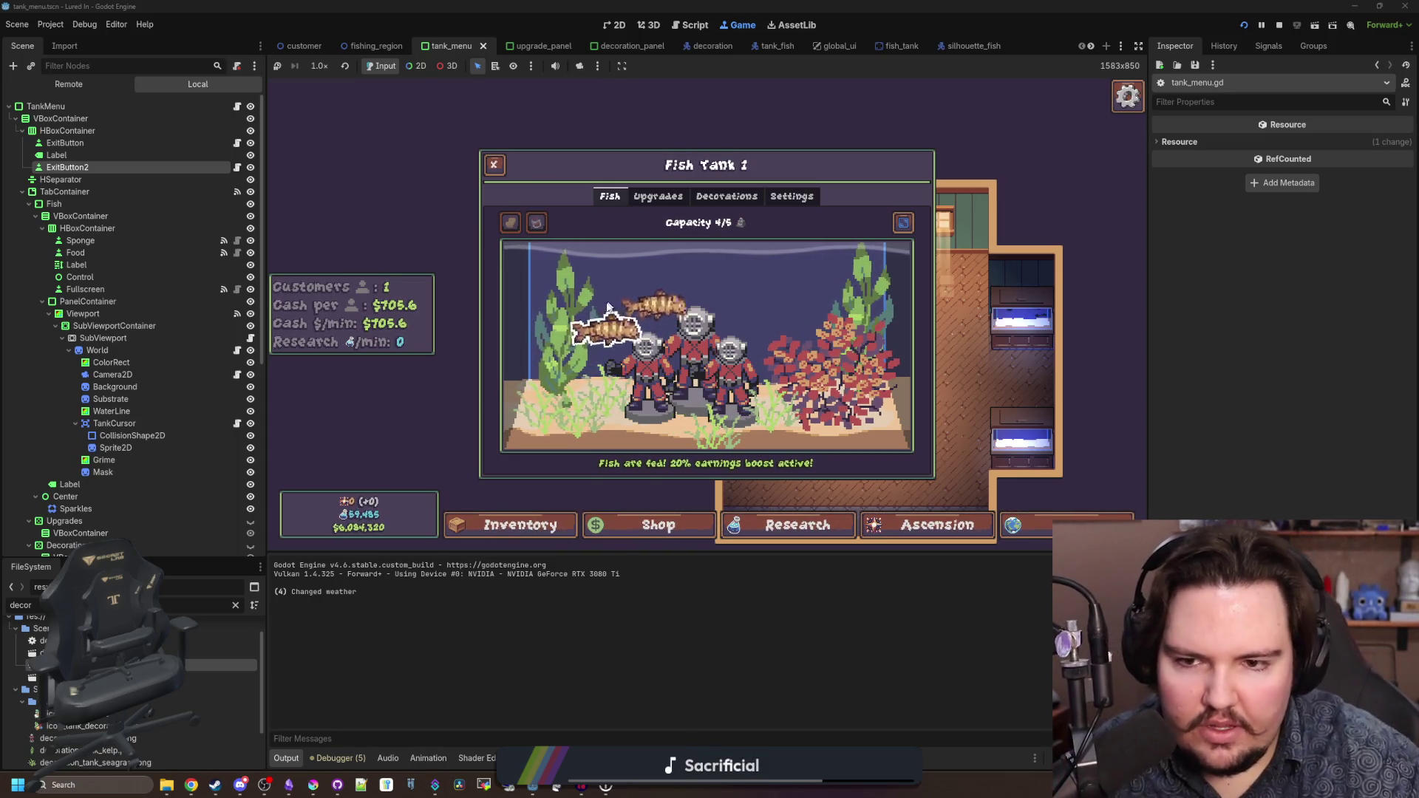
- Select the catfish and a diver, raise the diver's Scale via controller, then close the diver panel and tank
left_click(628, 329)
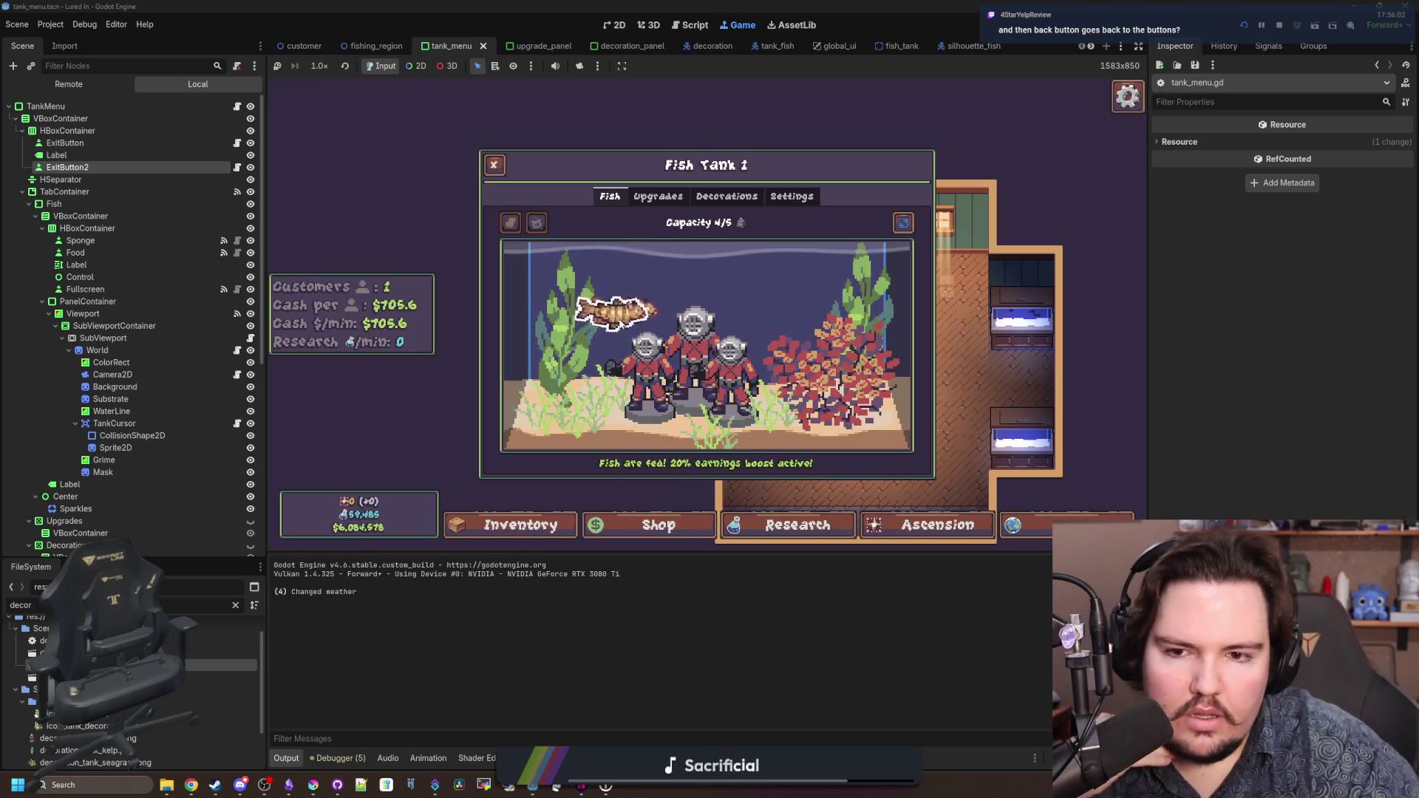
left_click(639, 366)
left_click(638, 366)
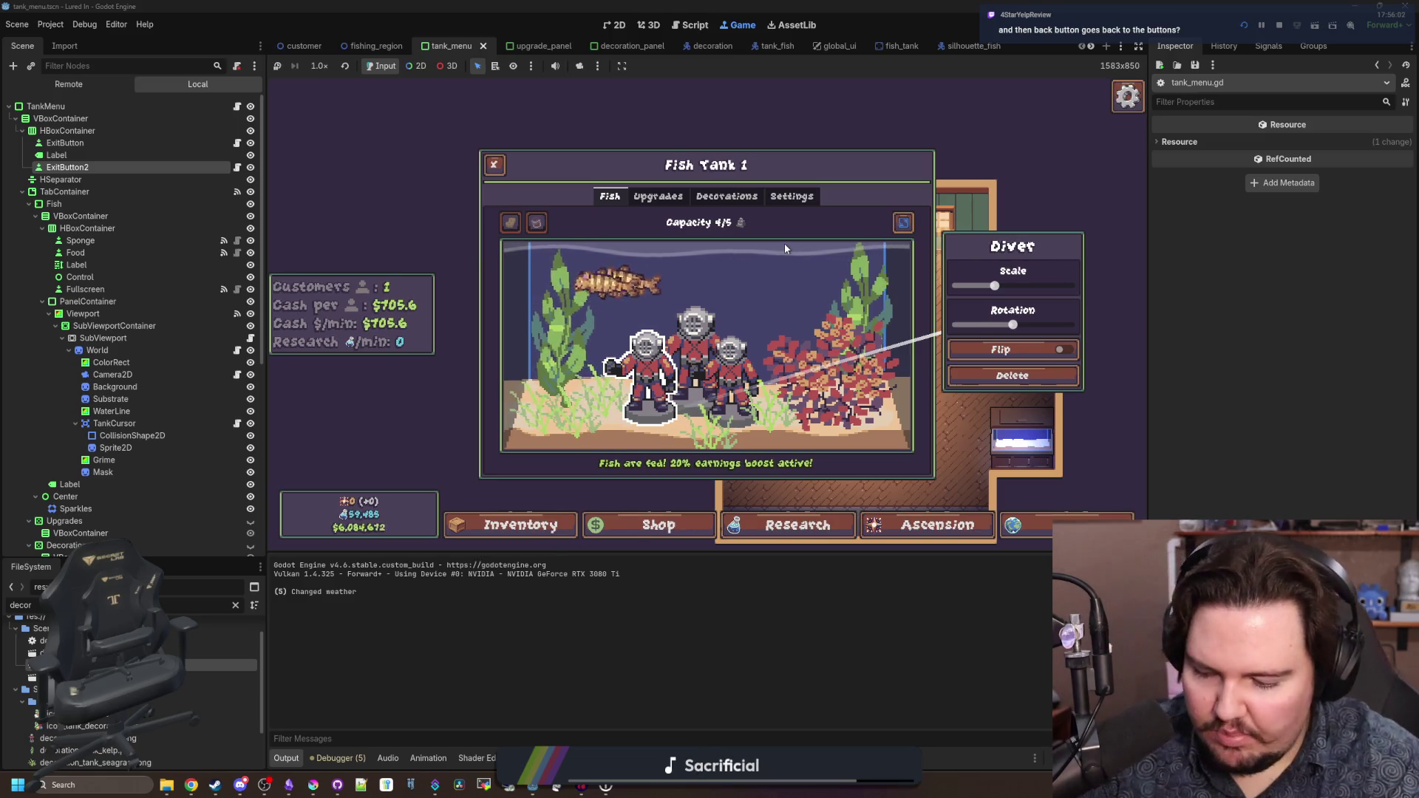
key("Right")
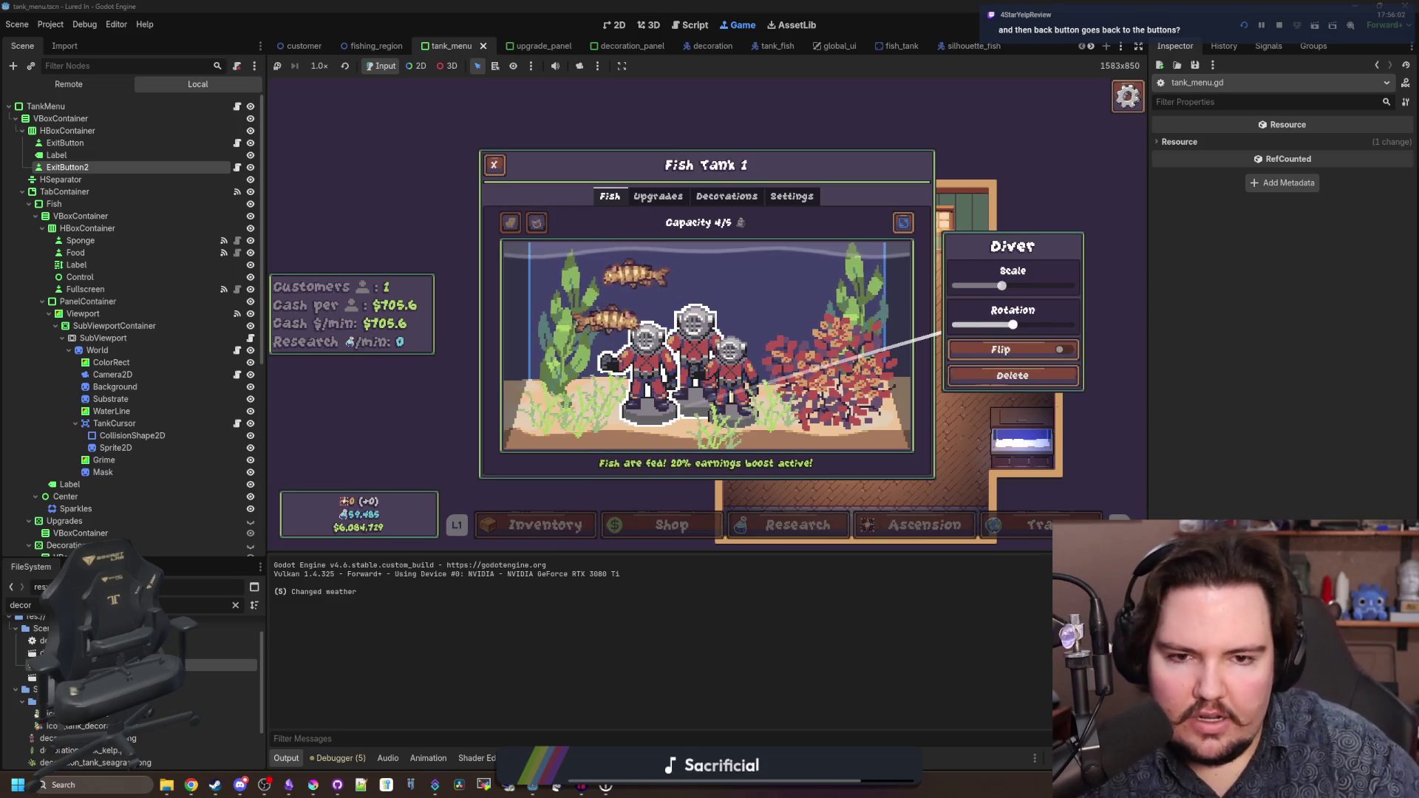
key("Left")
key("Right")
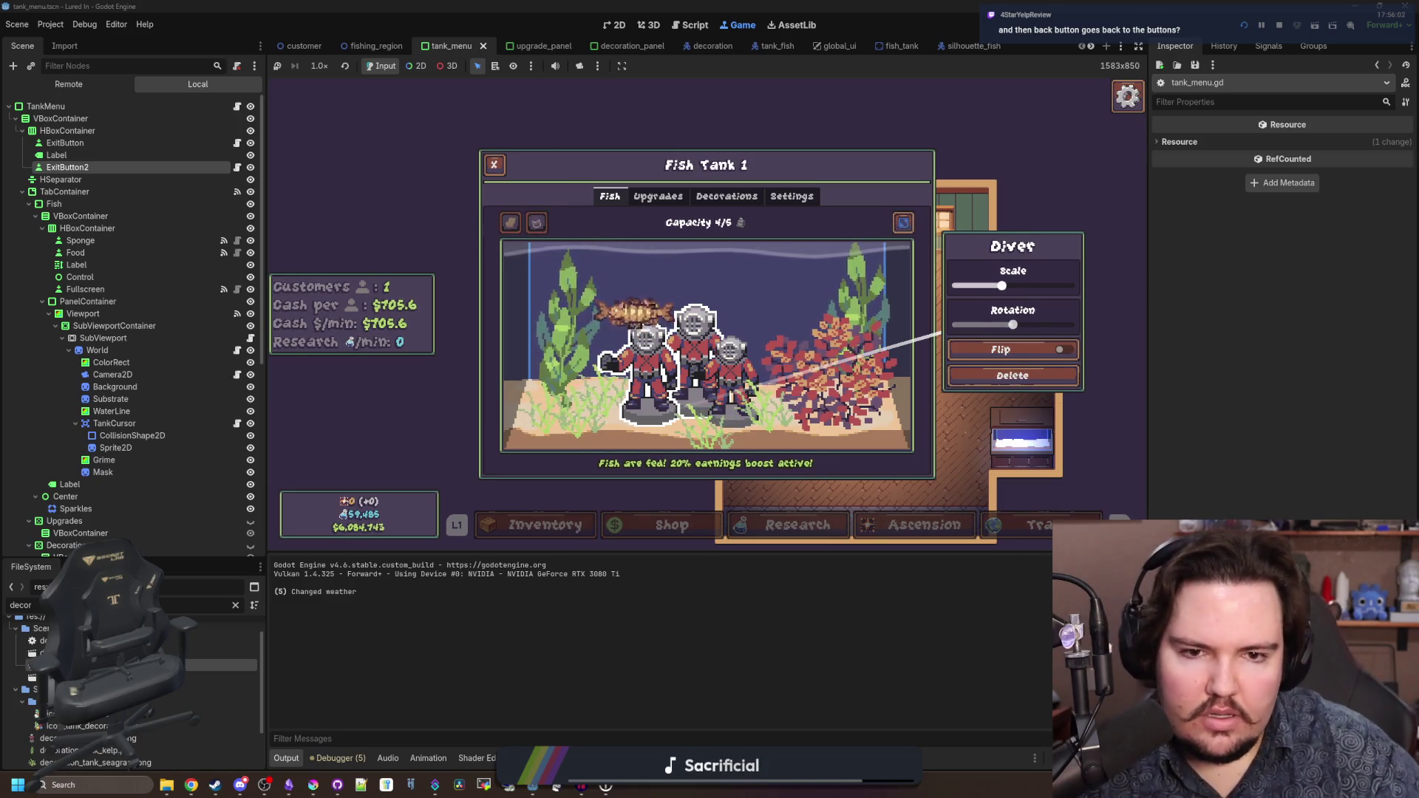
key("Down")
key("Down")
key("Escape")
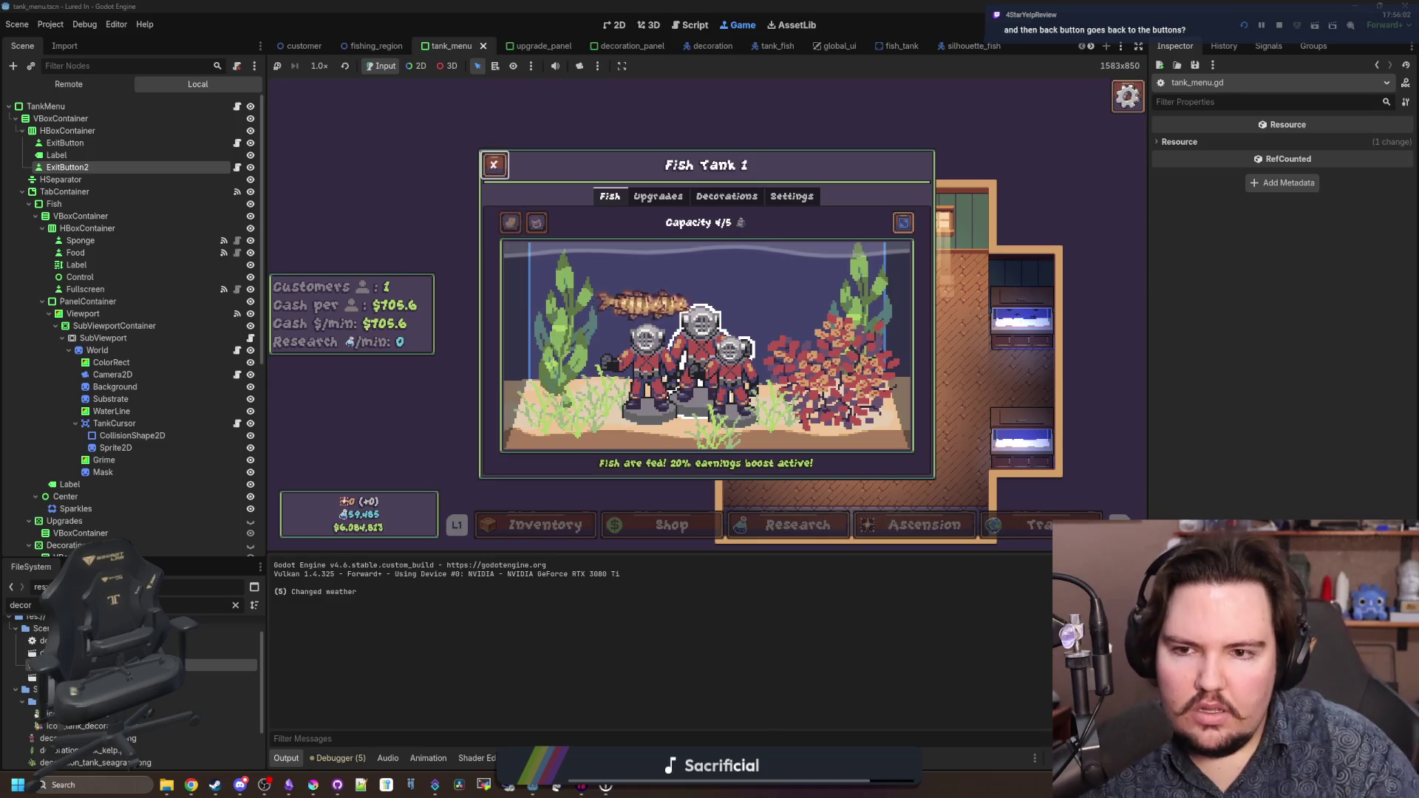
key("Escape")
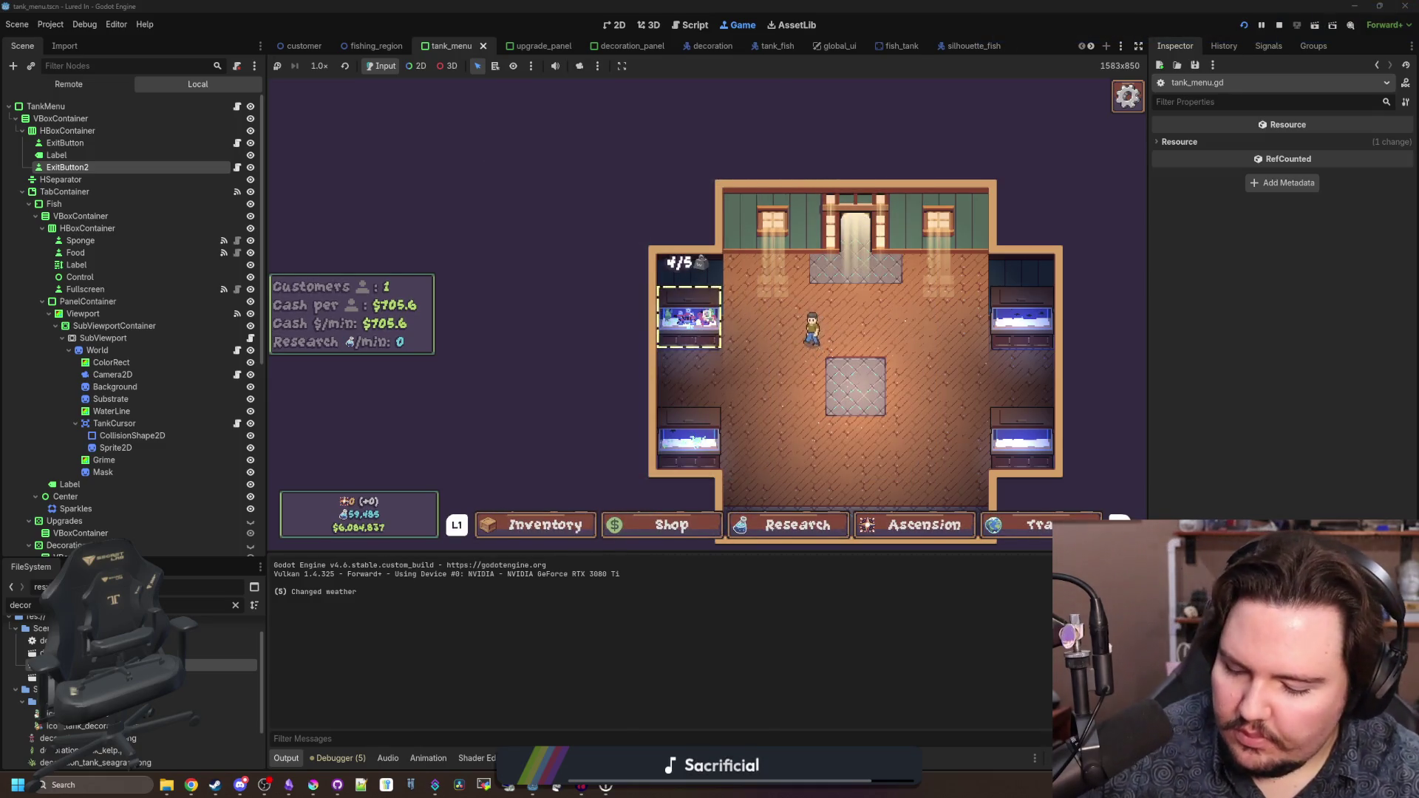
key("super")
- Return to mouse input, open tank_menu.gd and scroll through it to the decoration functions
left_click(889, 407)
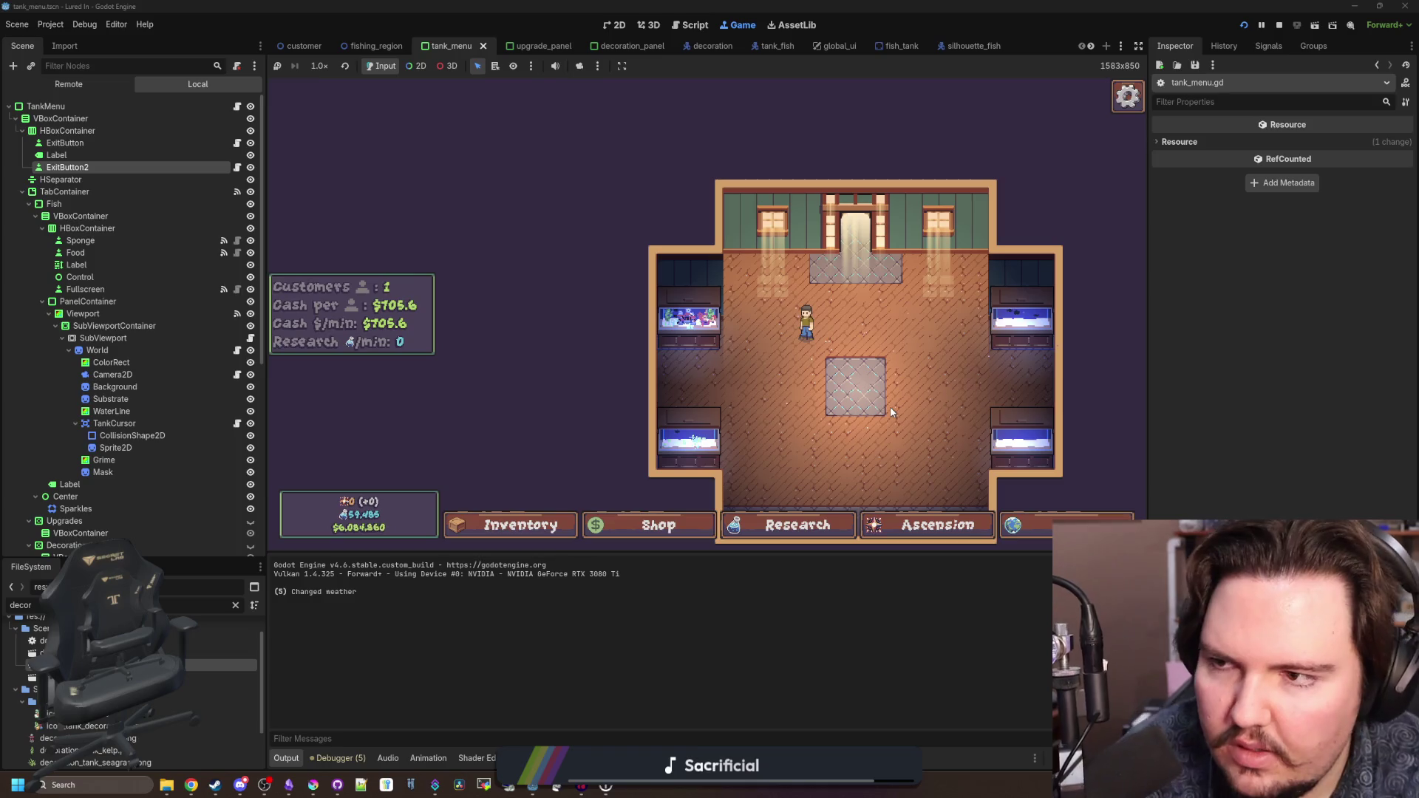
left_click(236, 106)
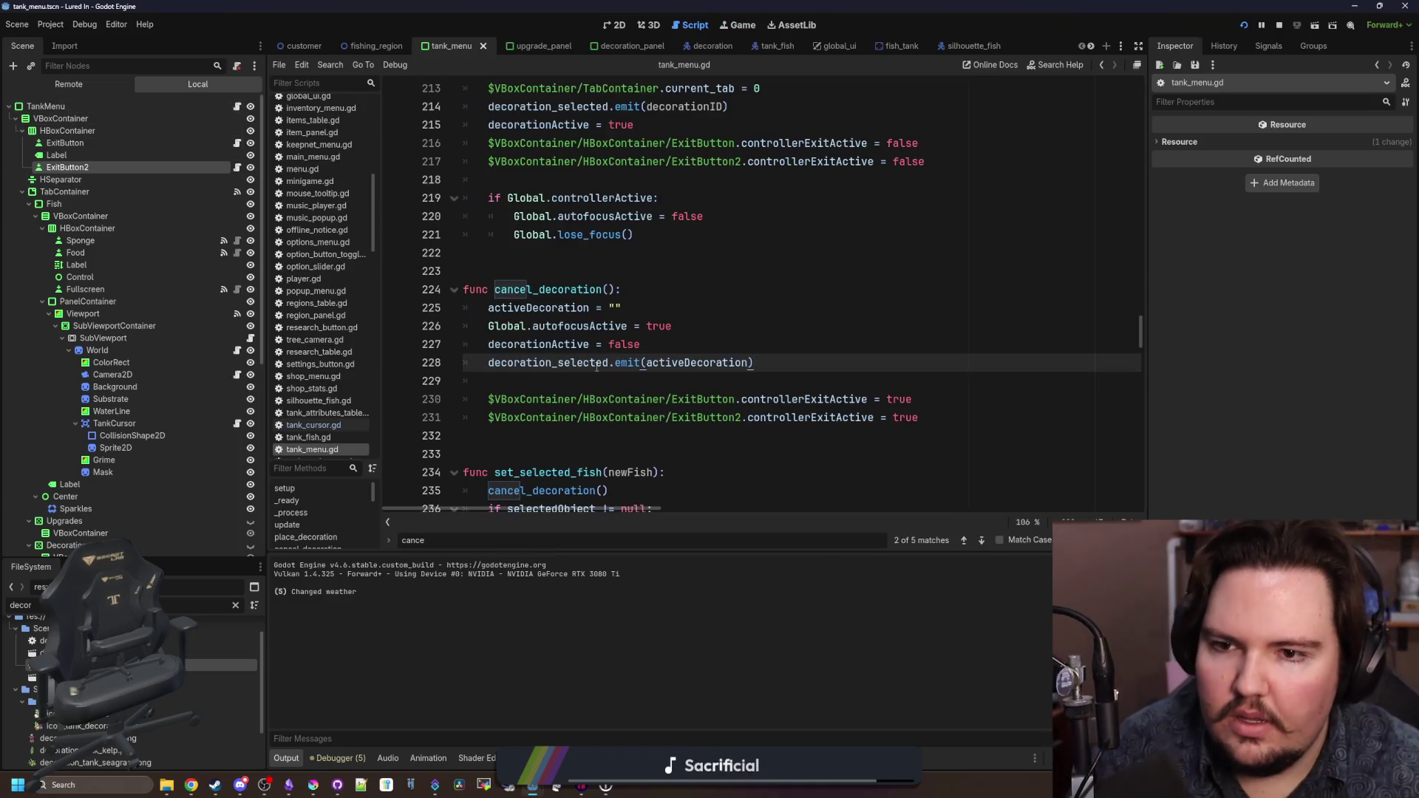
scroll(598, 368, "up", 20)
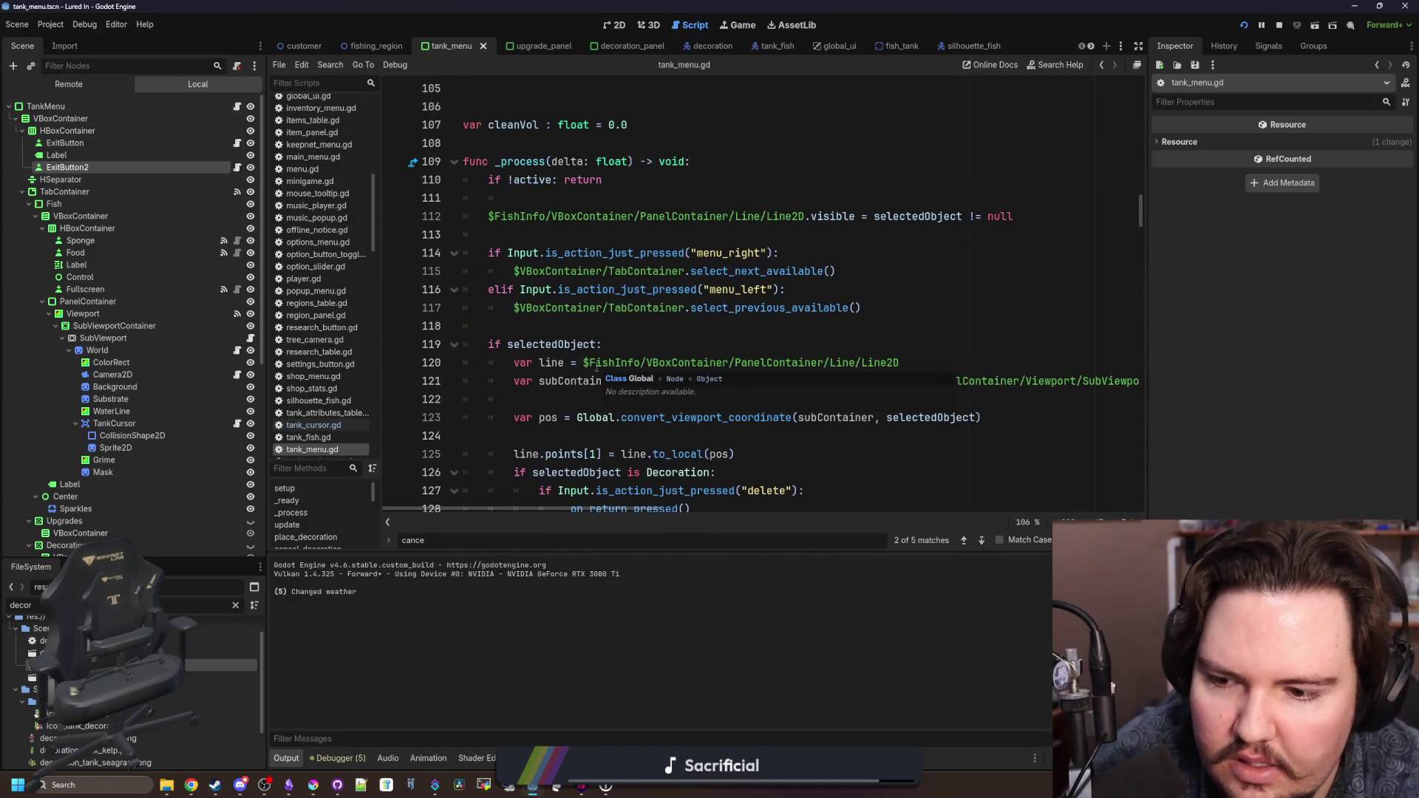
scroll(652, 344, "up", 15)
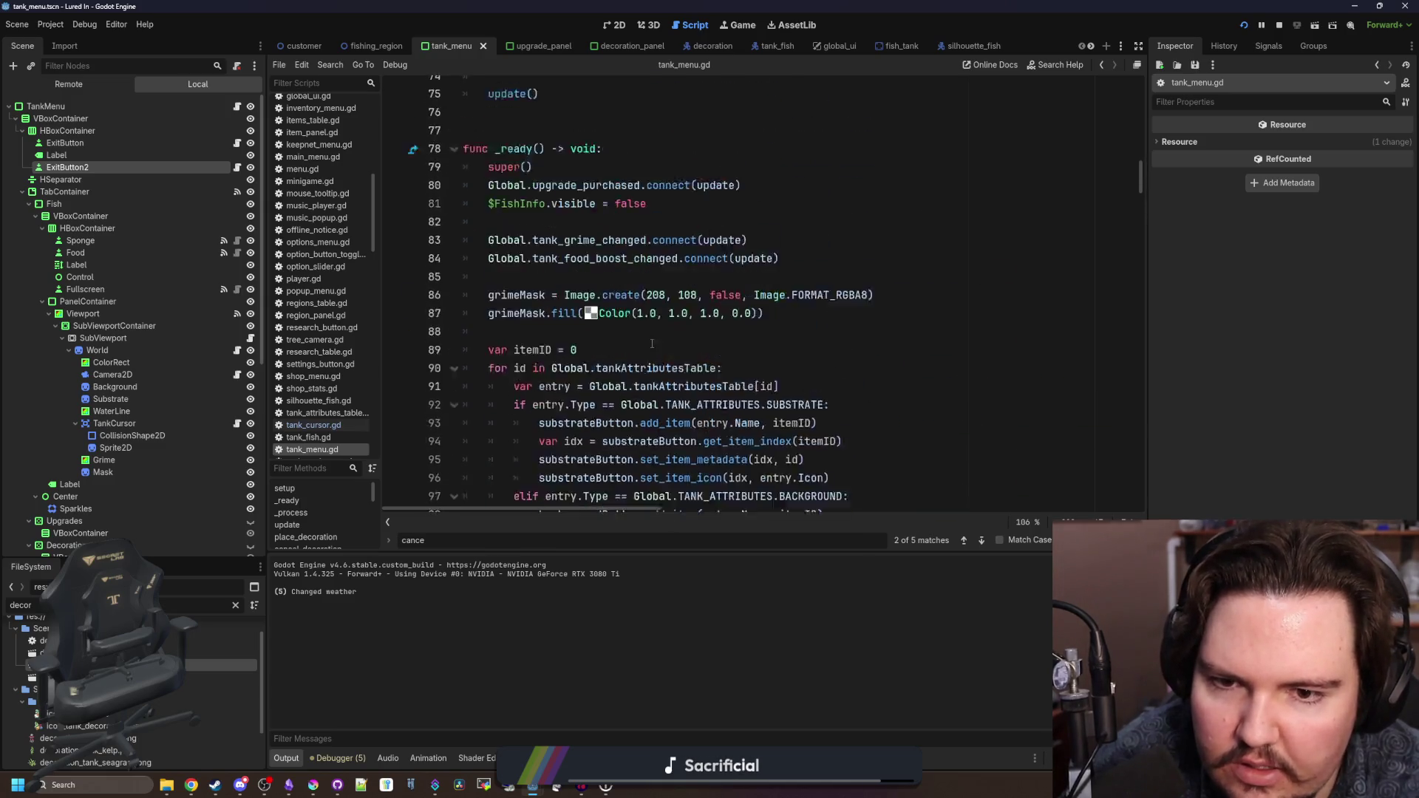
scroll(903, 281, "up", 8)
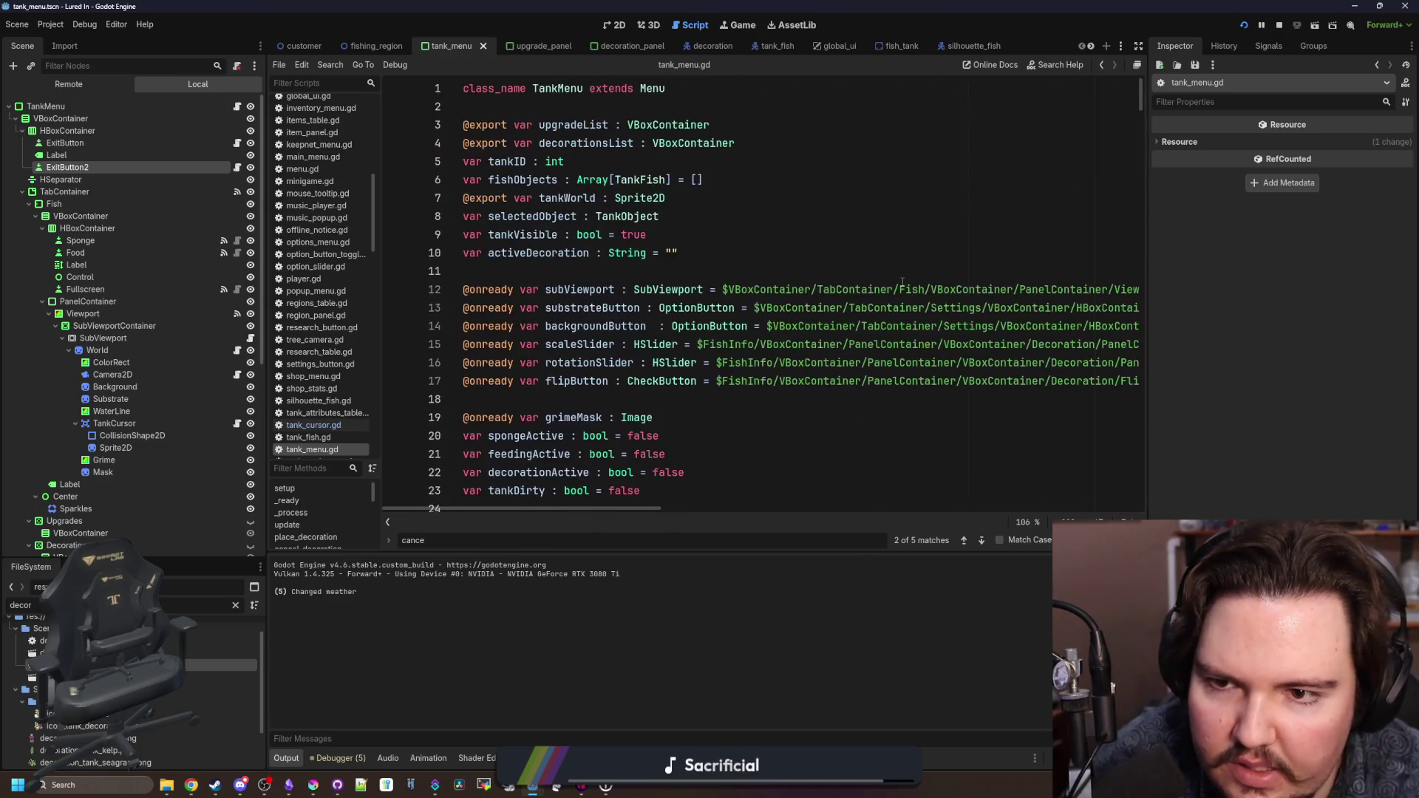
scroll(733, 304, "down", 20)
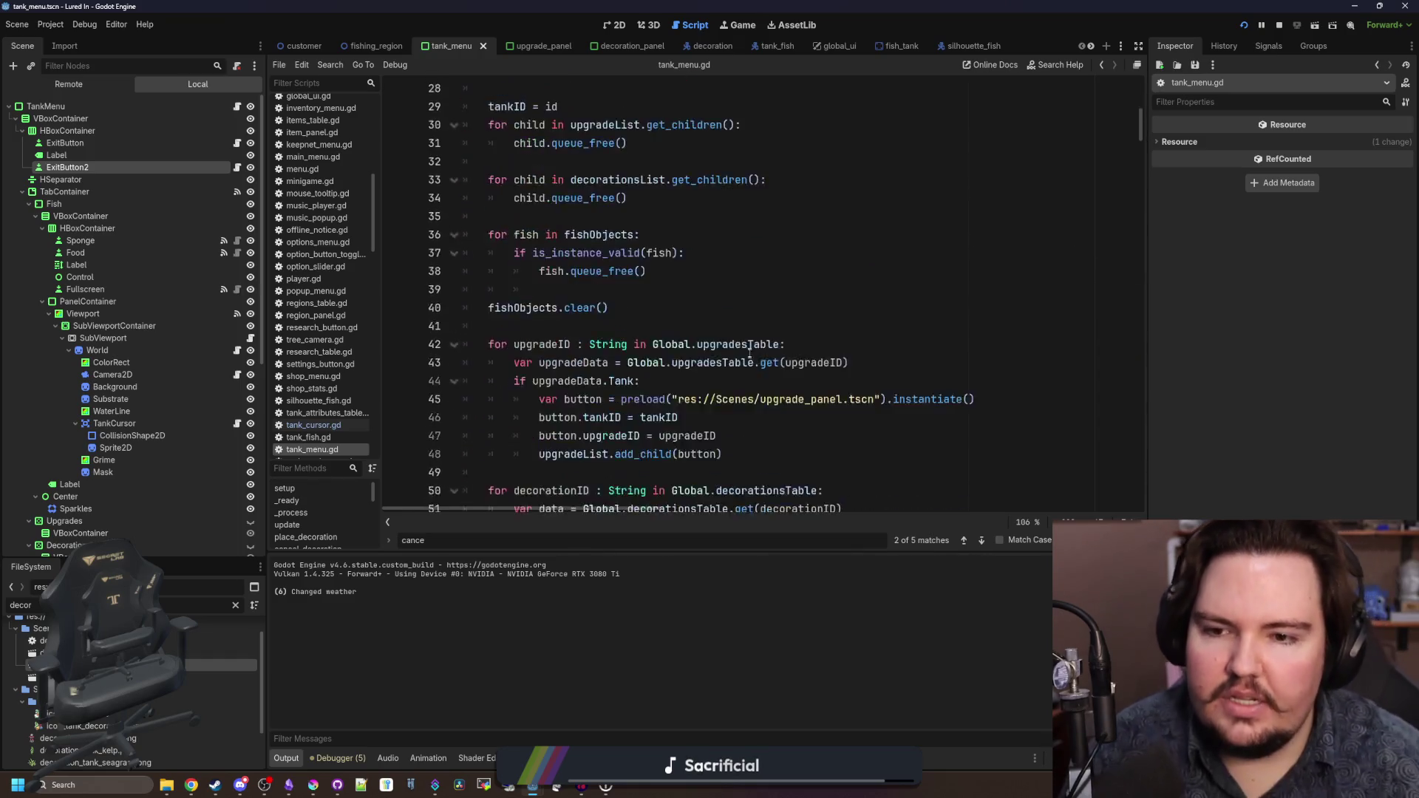
scroll(793, 295, "down", 20)
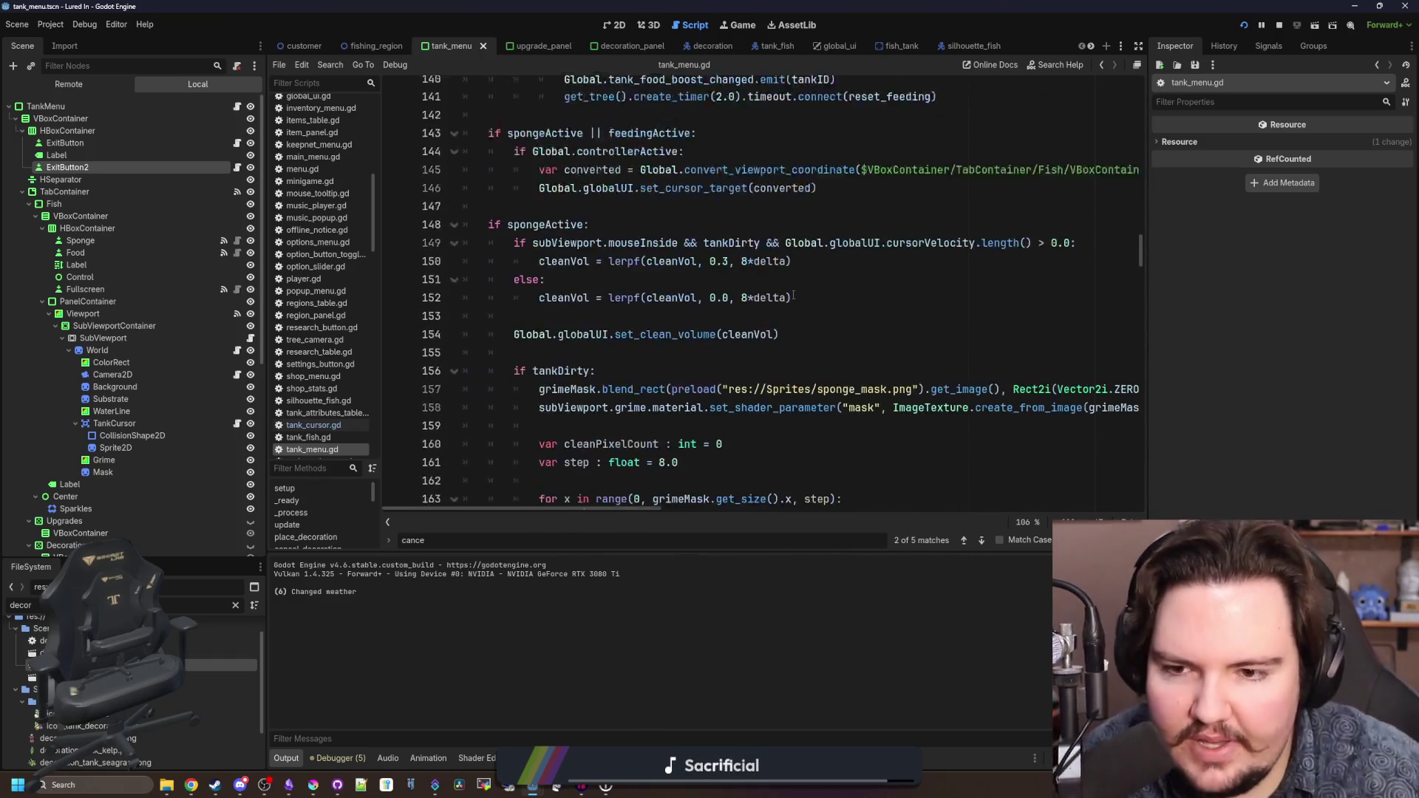
scroll(793, 295, "down", 4)
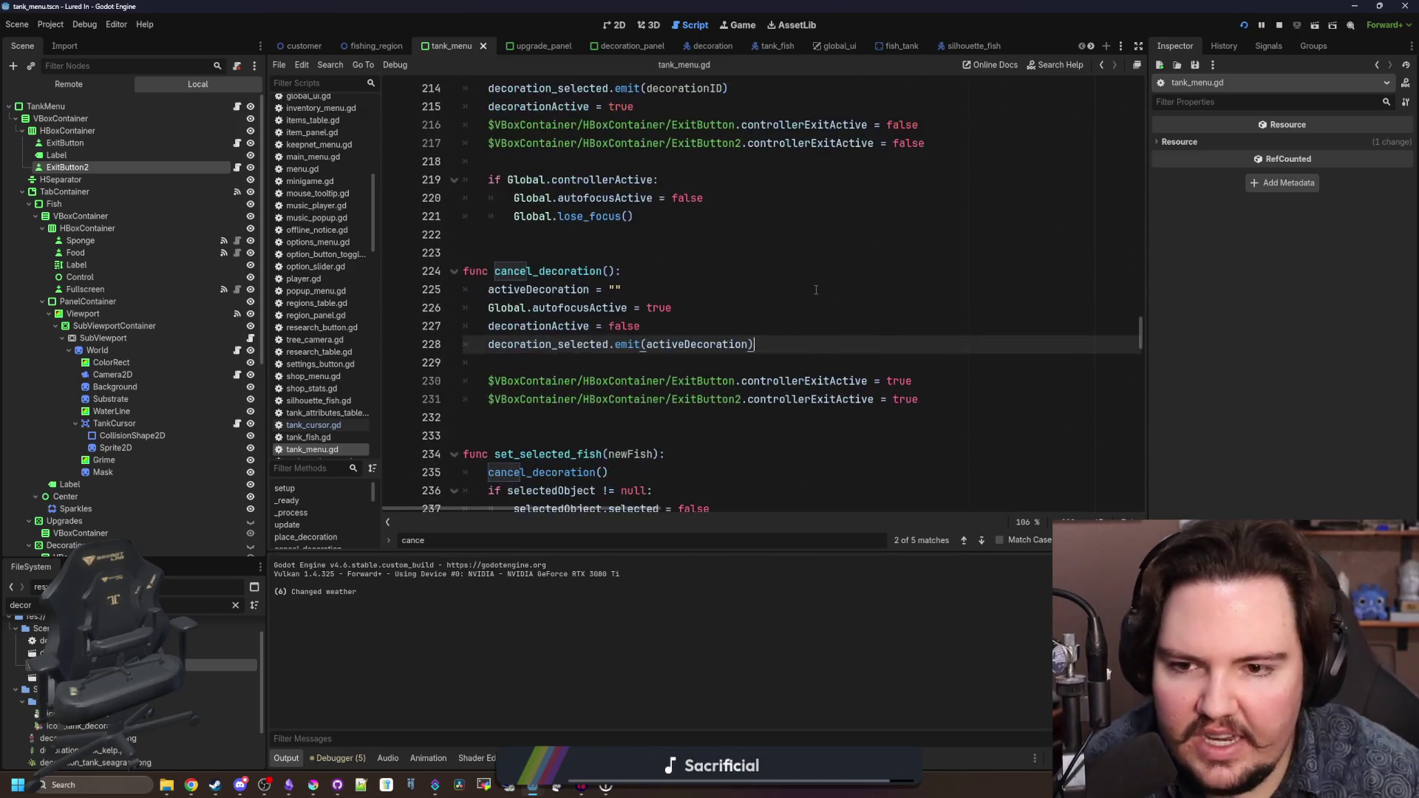
scroll(666, 332, "up", 4)
- Add blank lines above place_decoration to start a new function
left_click(525, 382)
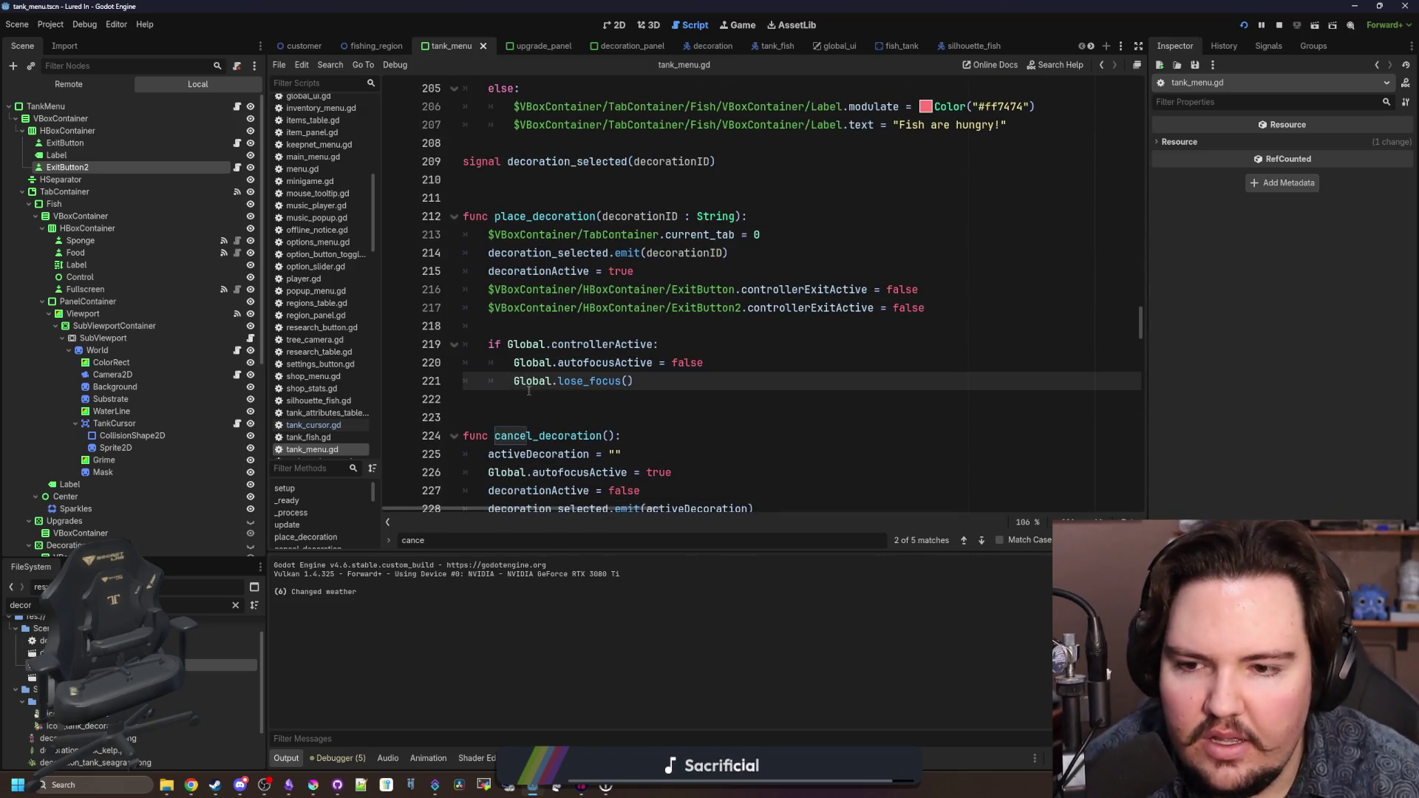
scroll(529, 390, "up", 2)
left_click(569, 296)
key("Return")
key("Return")
key("Return")
key("Up")
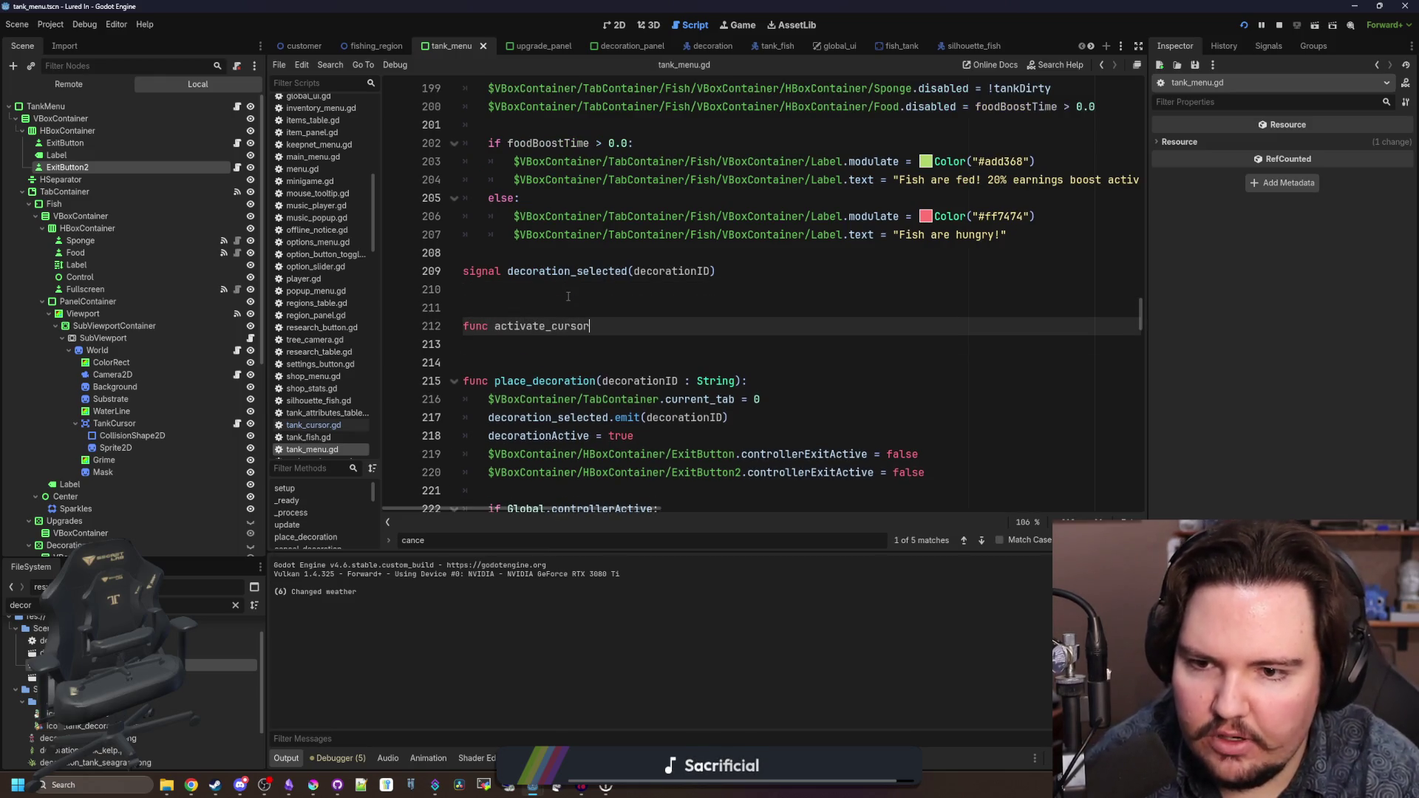
- Start the cursor-mode function body and declare a cursorMode variable below decorationActive
type("_mode():")
key("Return")
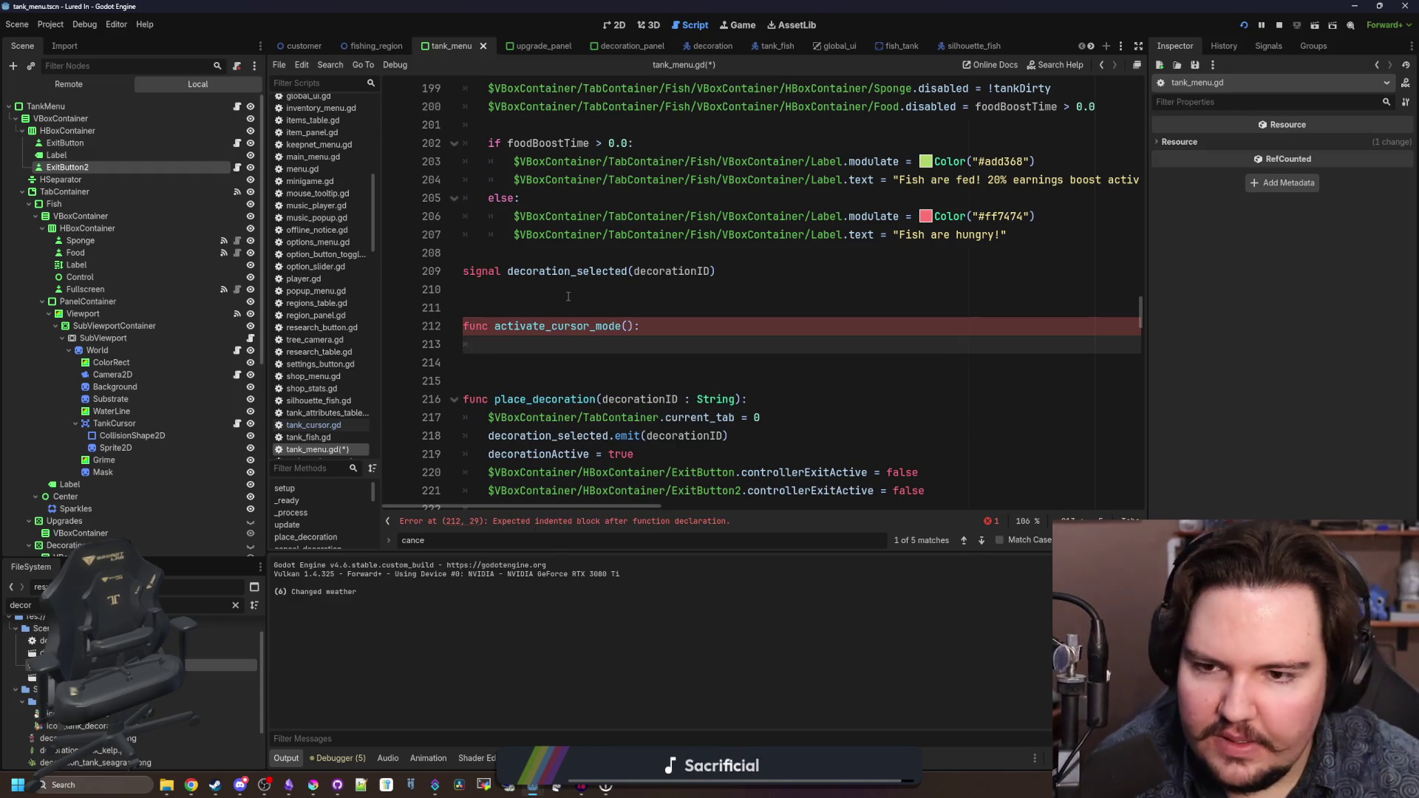
scroll(745, 318, "up", 20)
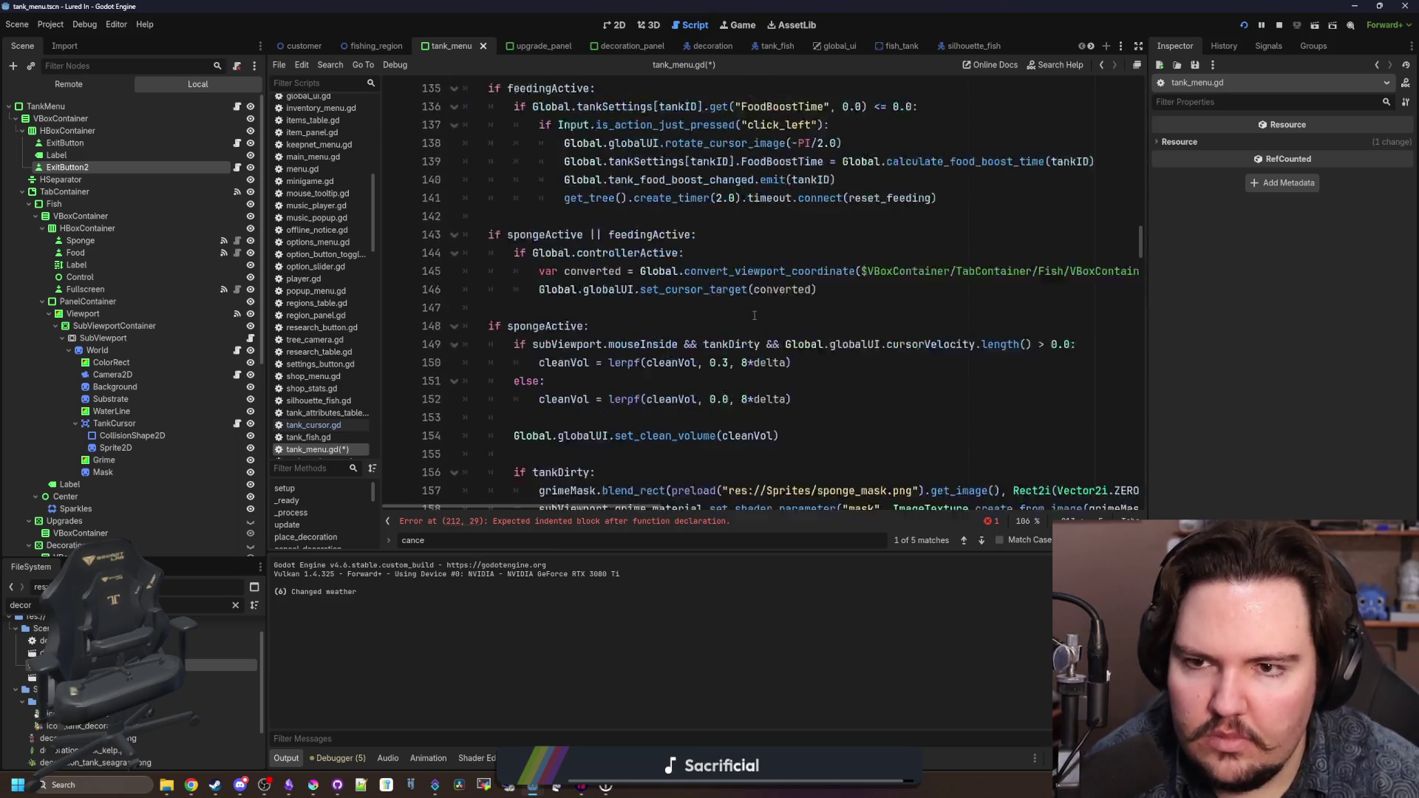
scroll(754, 316, "up", 6)
left_click(850, 345)
key("ctrl+f")
type("decor")
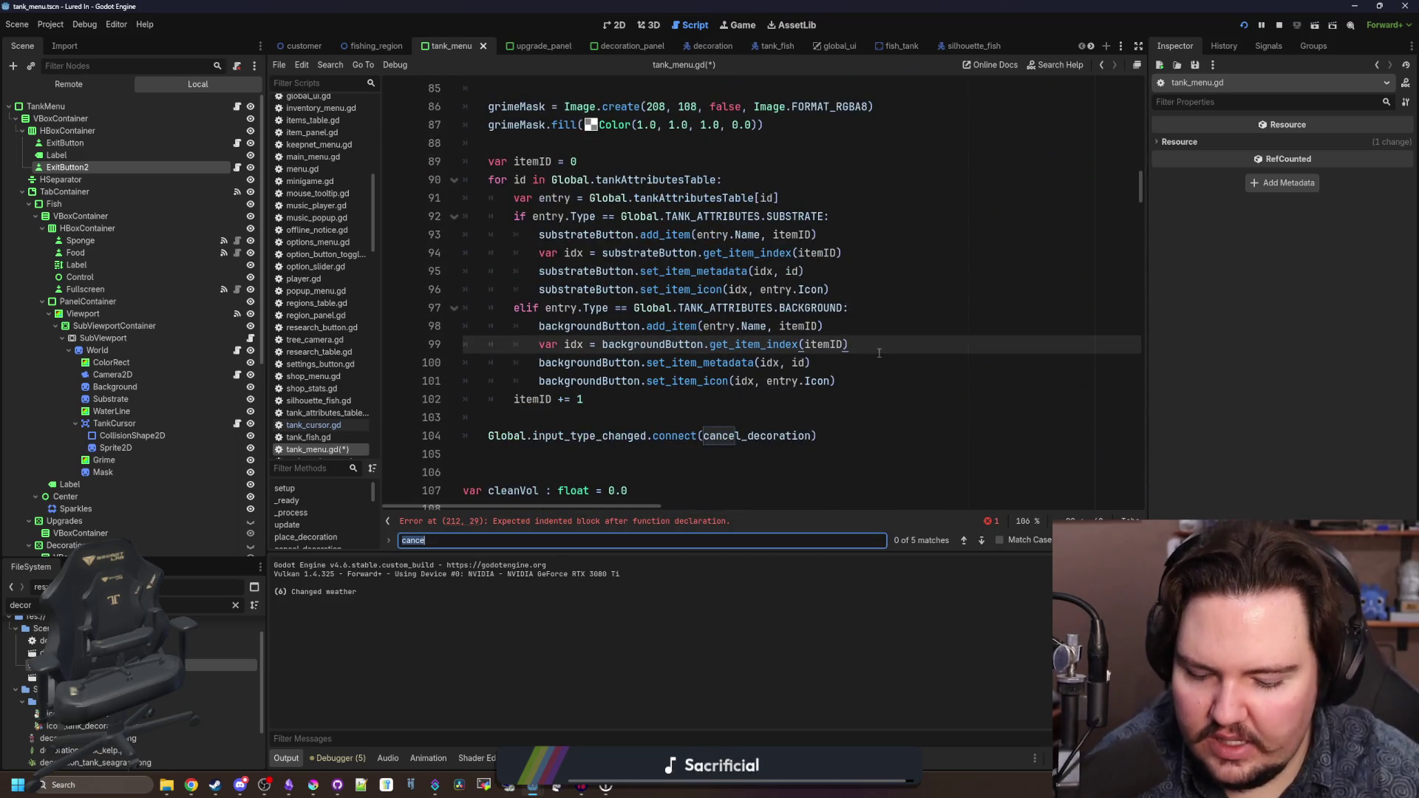
type("atioNActive")
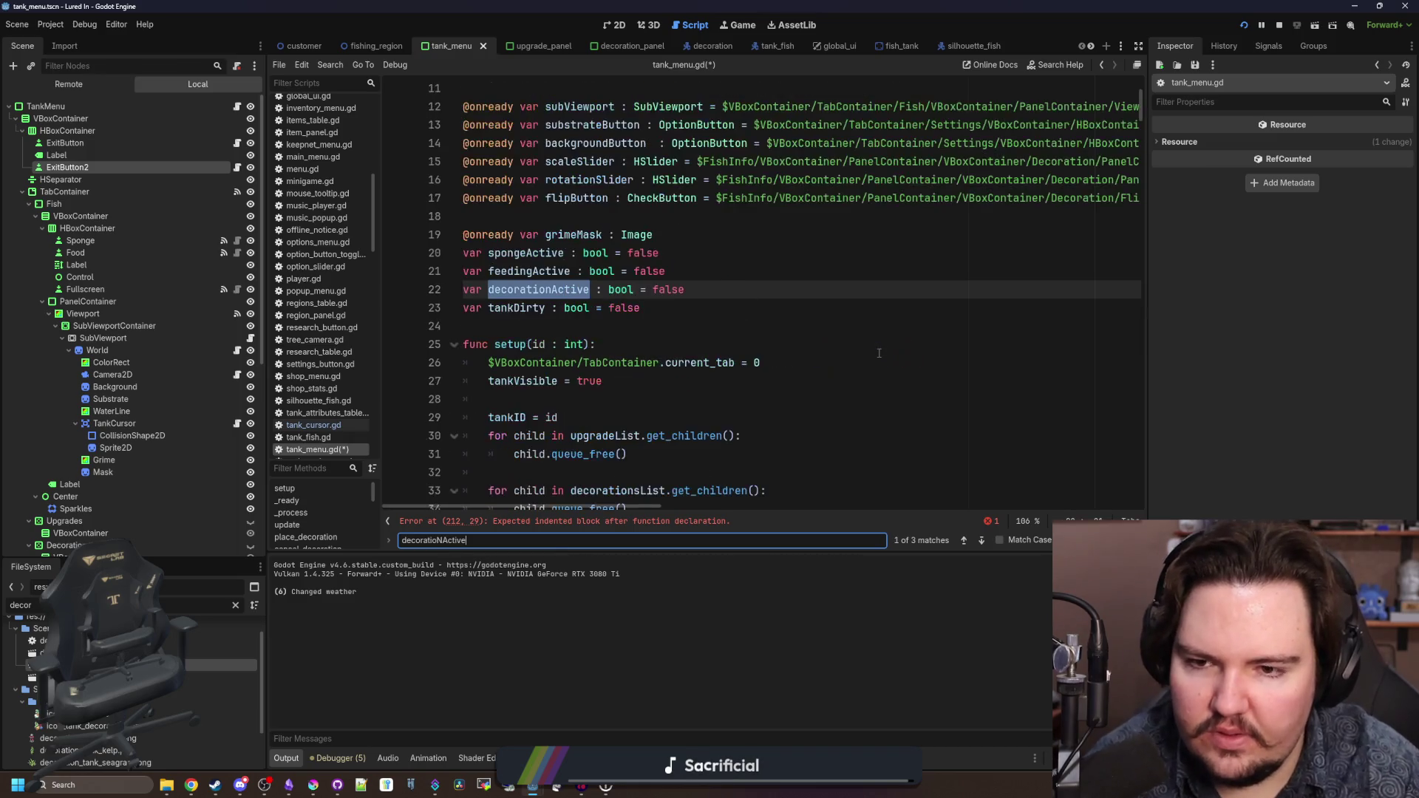
left_click(689, 292)
key("Return")
type("var cursorMode : bool = false")
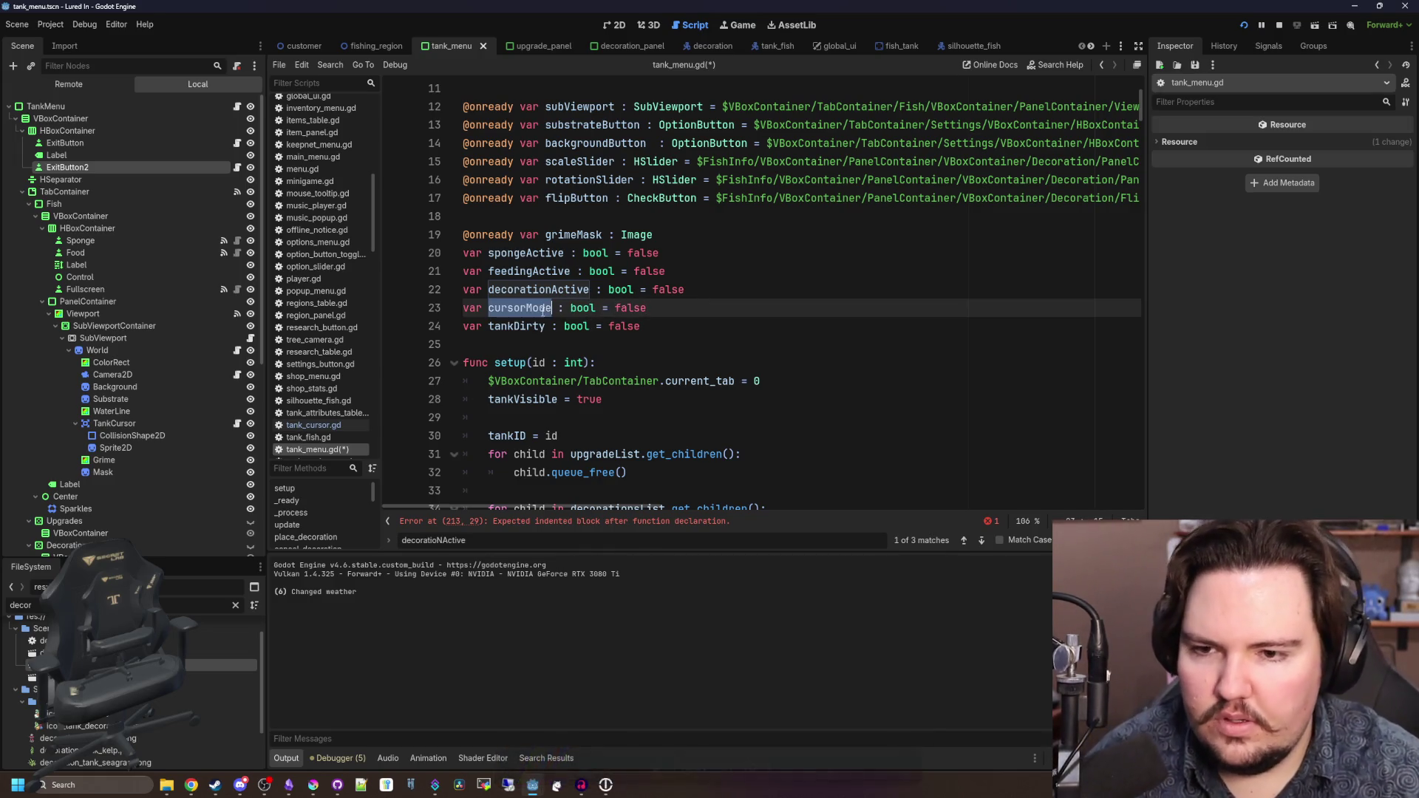
- Rename activate_cursor_mode to set_cursor_mode and begin the cursorMode assignment
left_click(584, 527)
left_click(609, 310)
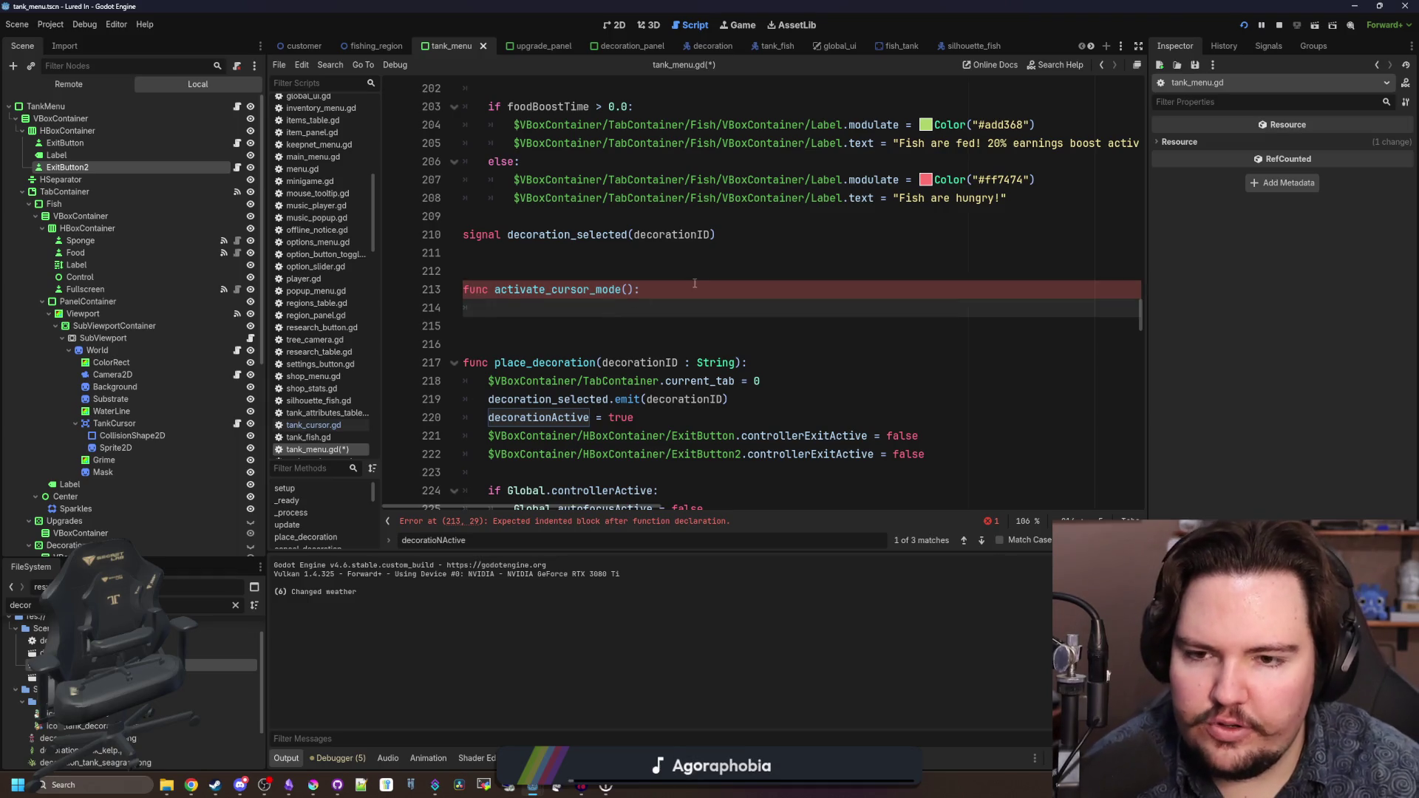
type("=")
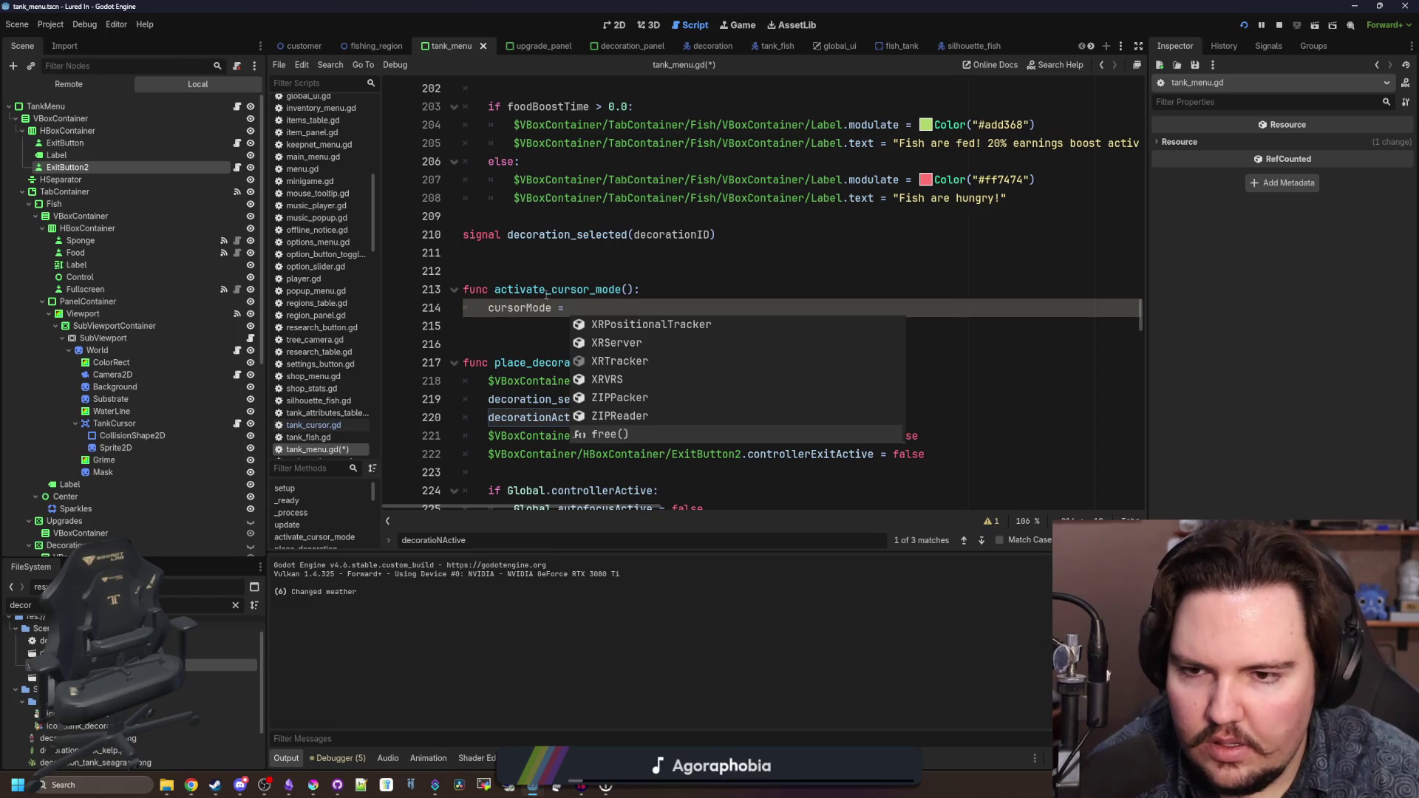
left_click_drag(547, 291, 502, 289)
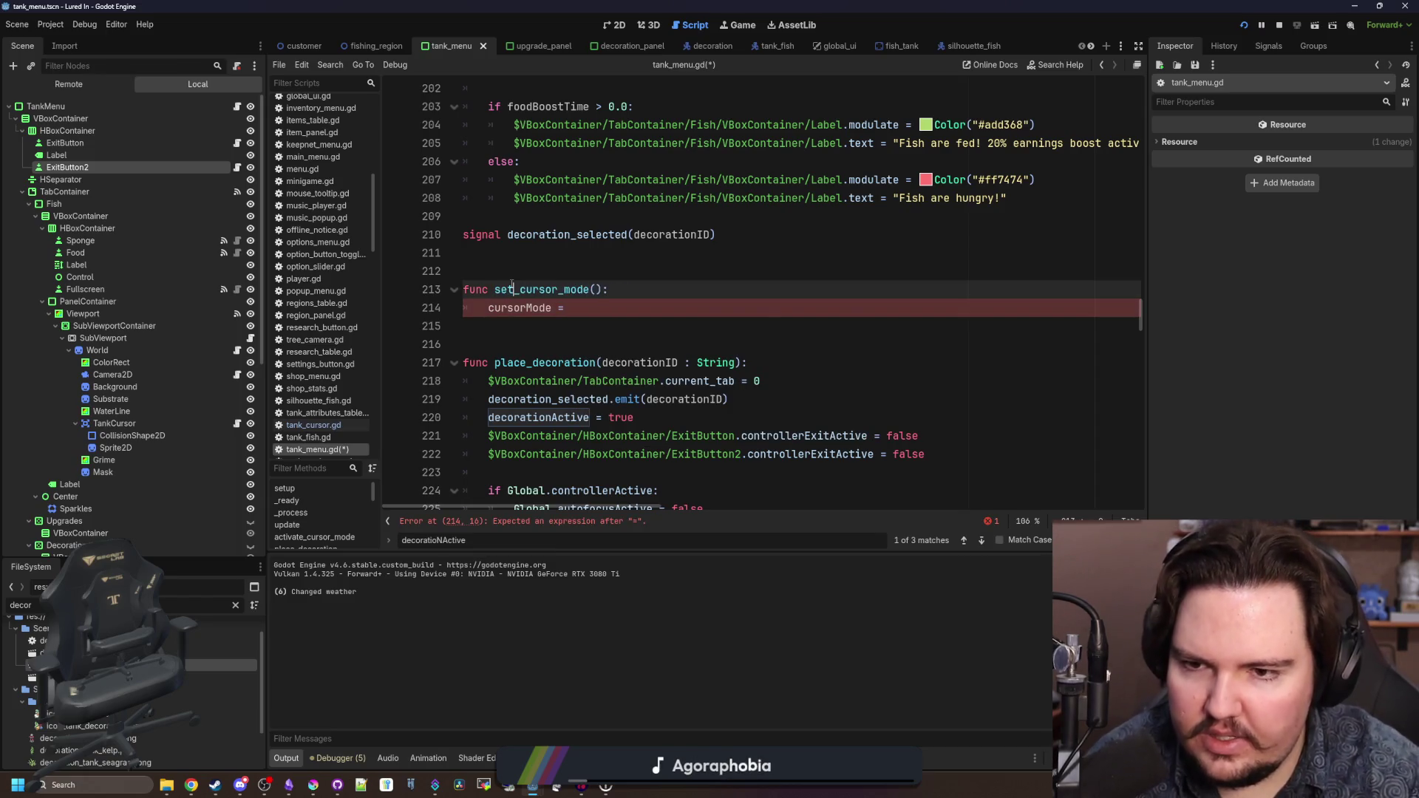
key("Escape")
key("Up")
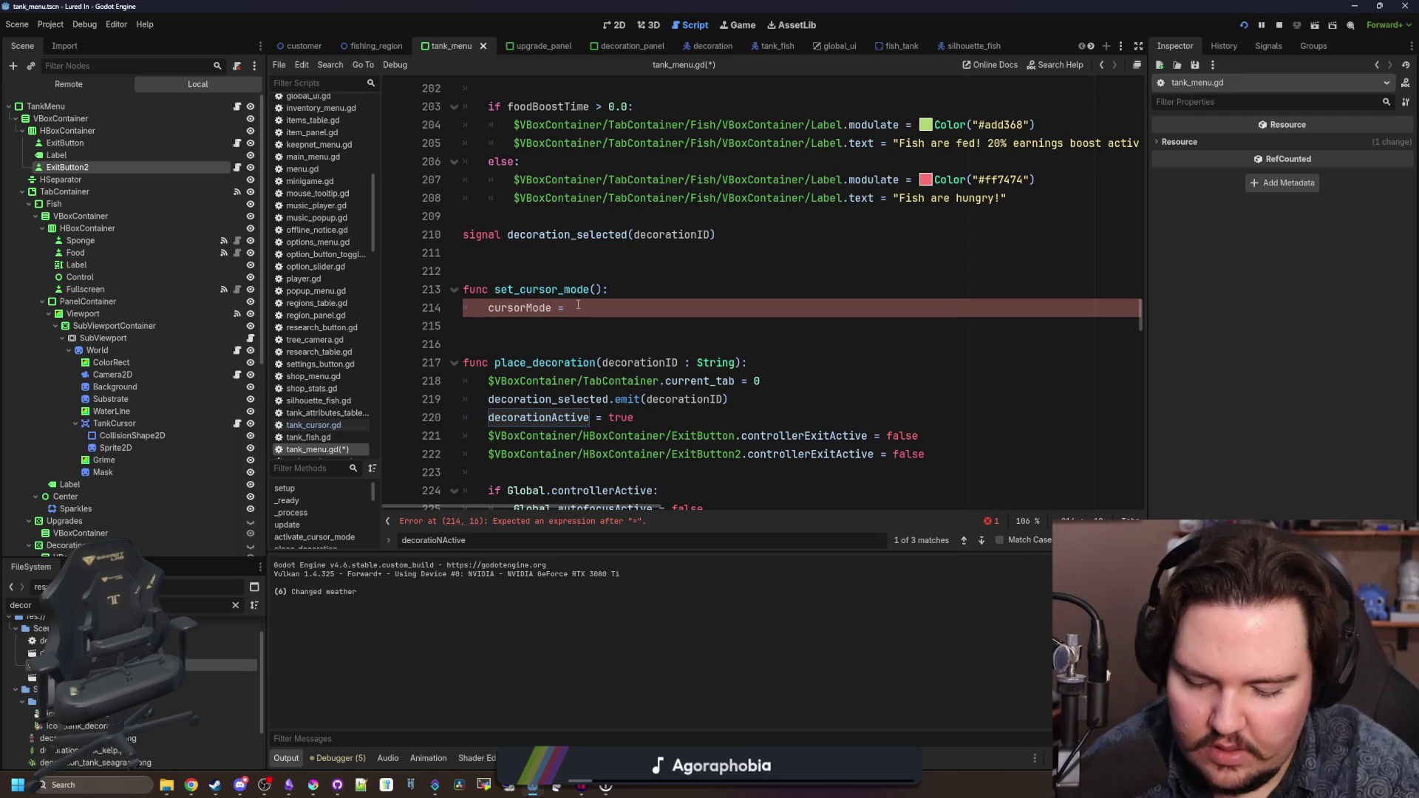
key("Up")
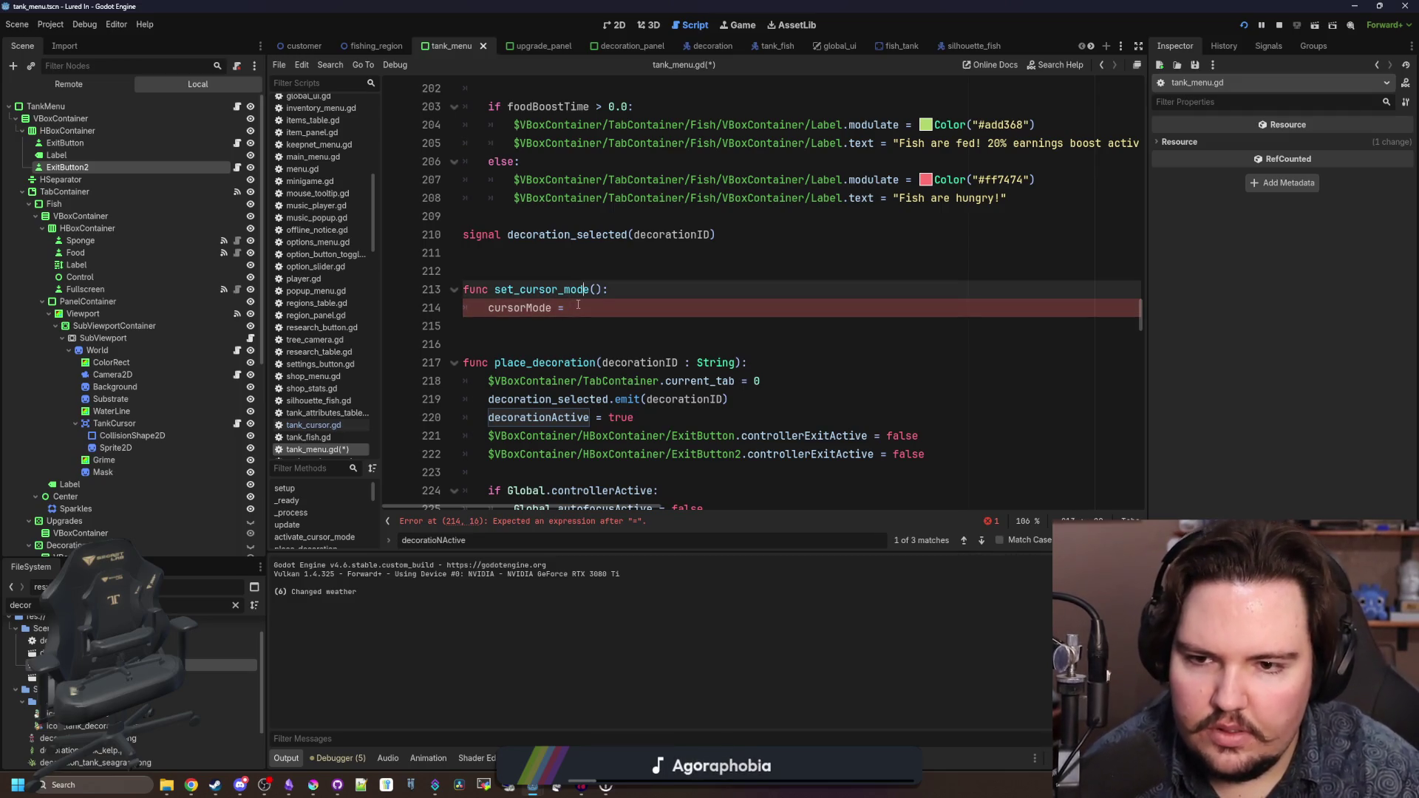
- Give the function a status : bool parameter and assign cursorMode = status
type("status")
key("Down")
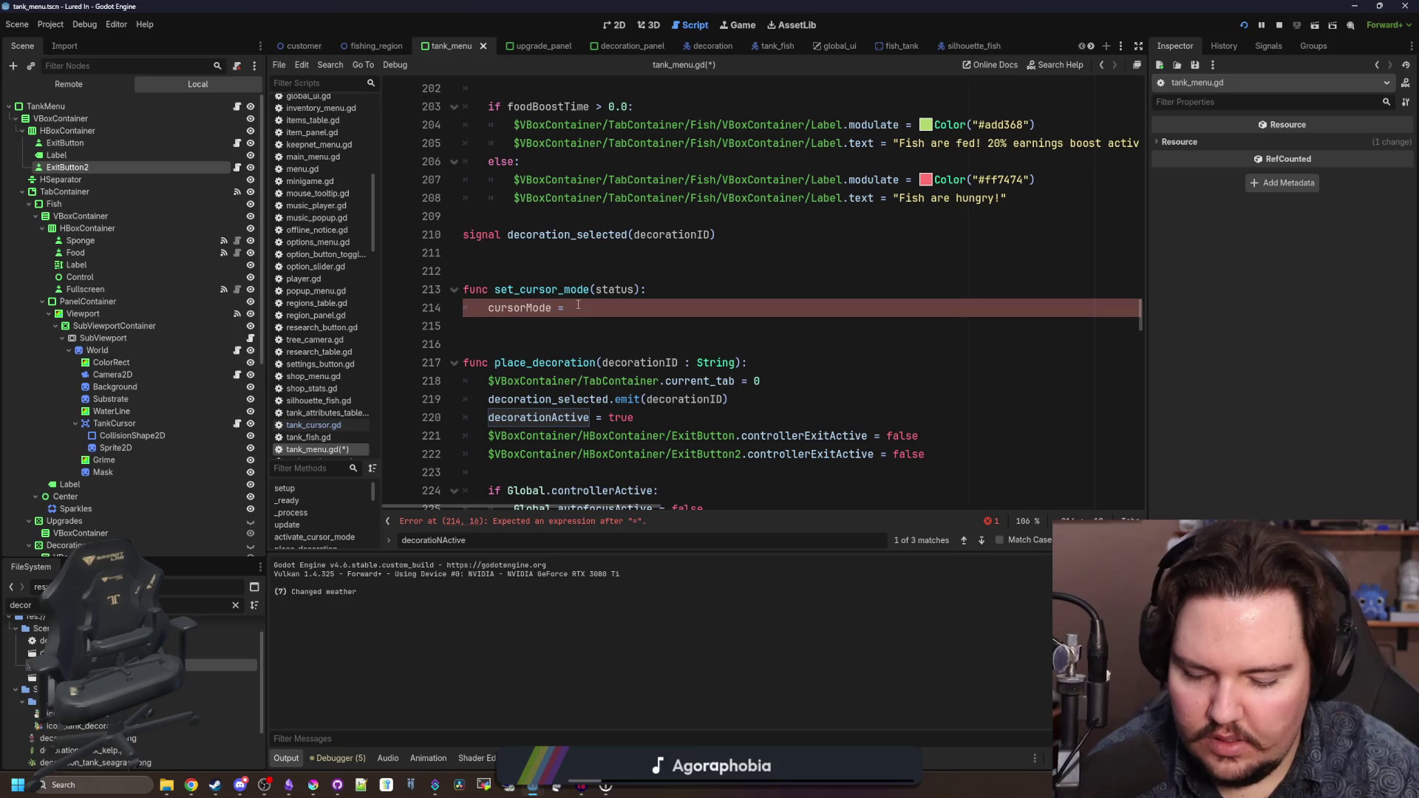
type("status")
key("Up")
key("End")
key("Left")
key("Left")
type(":")
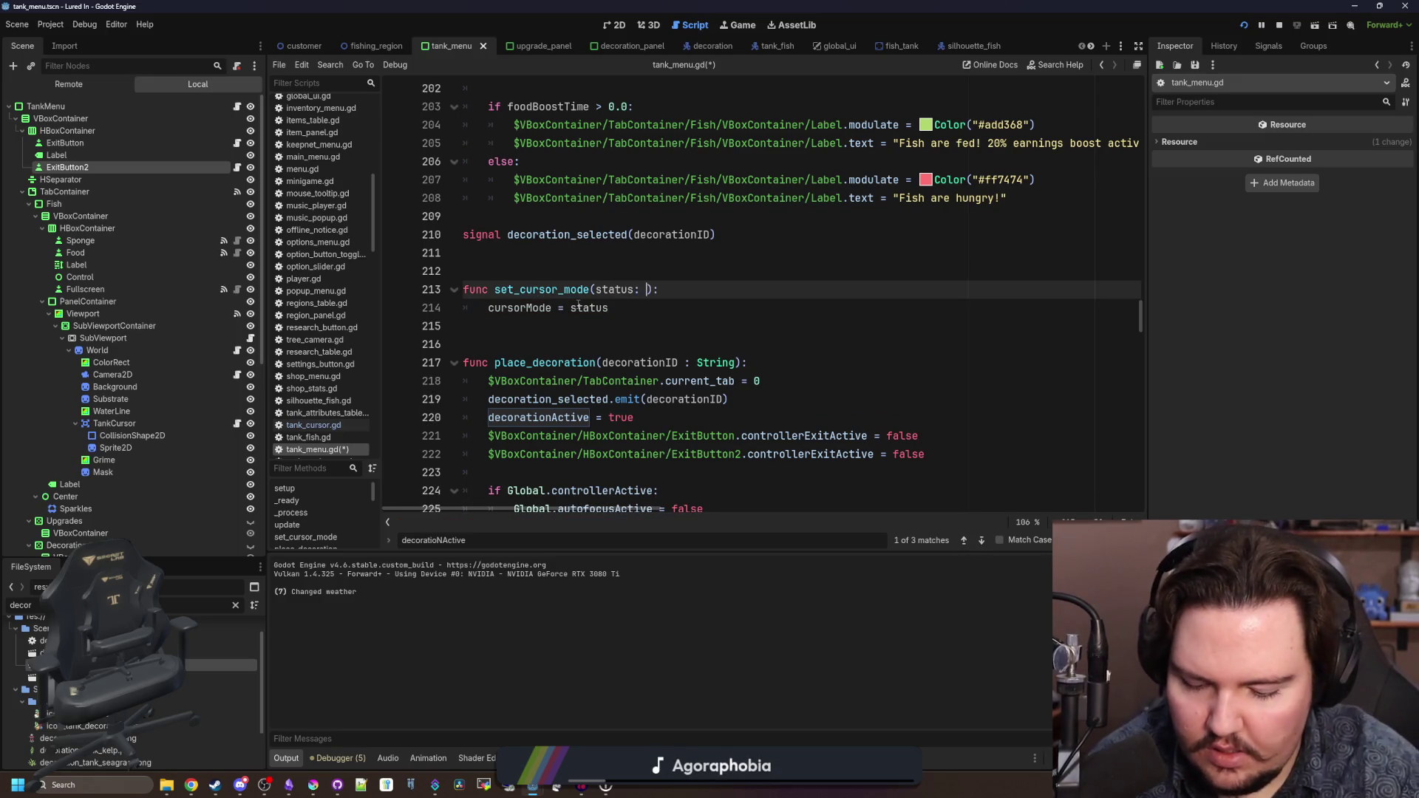
key("BackSpace")
key("BackSpace")
type(": bool")
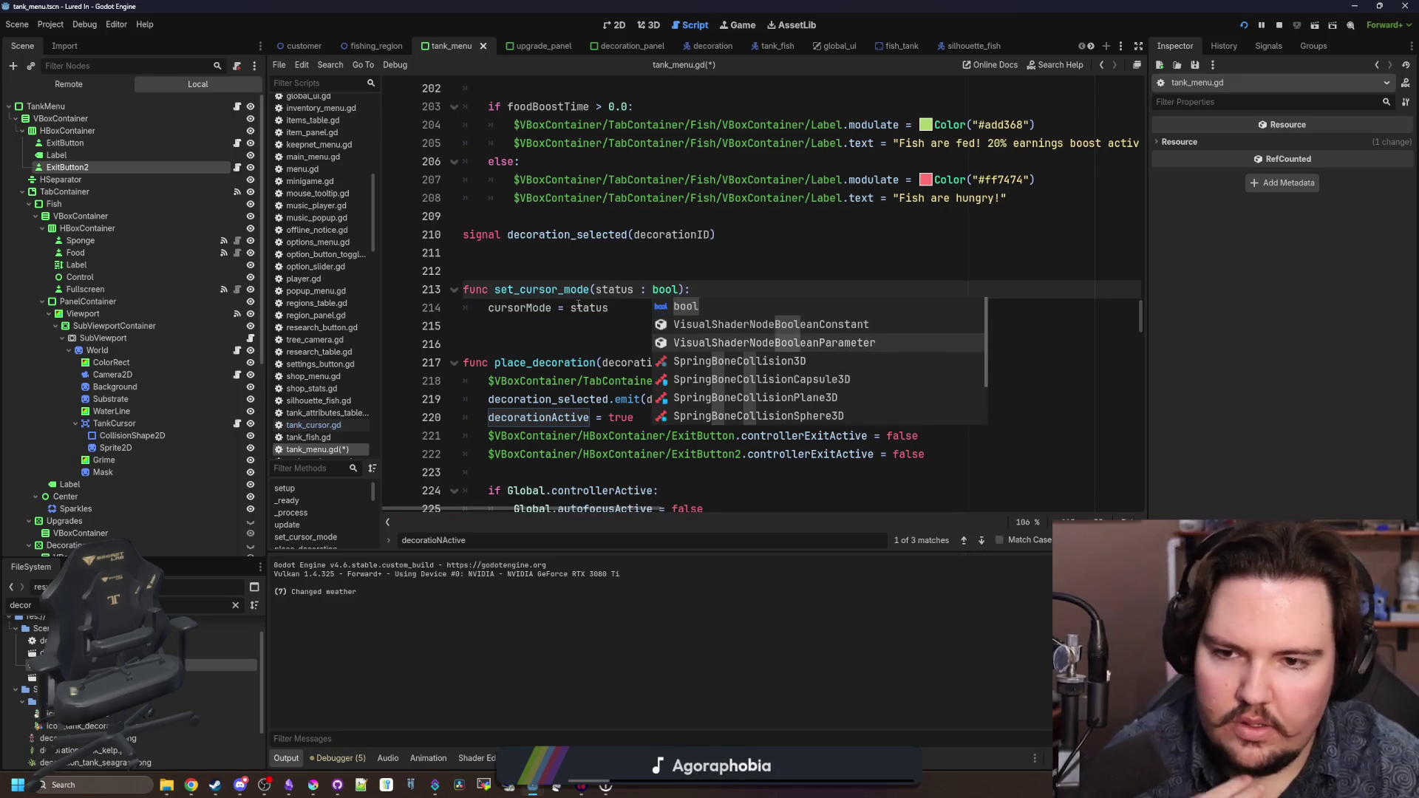
left_click(579, 307)
- Start an if cursorMode: branch below the assignment
key("Return")
type("if curs")
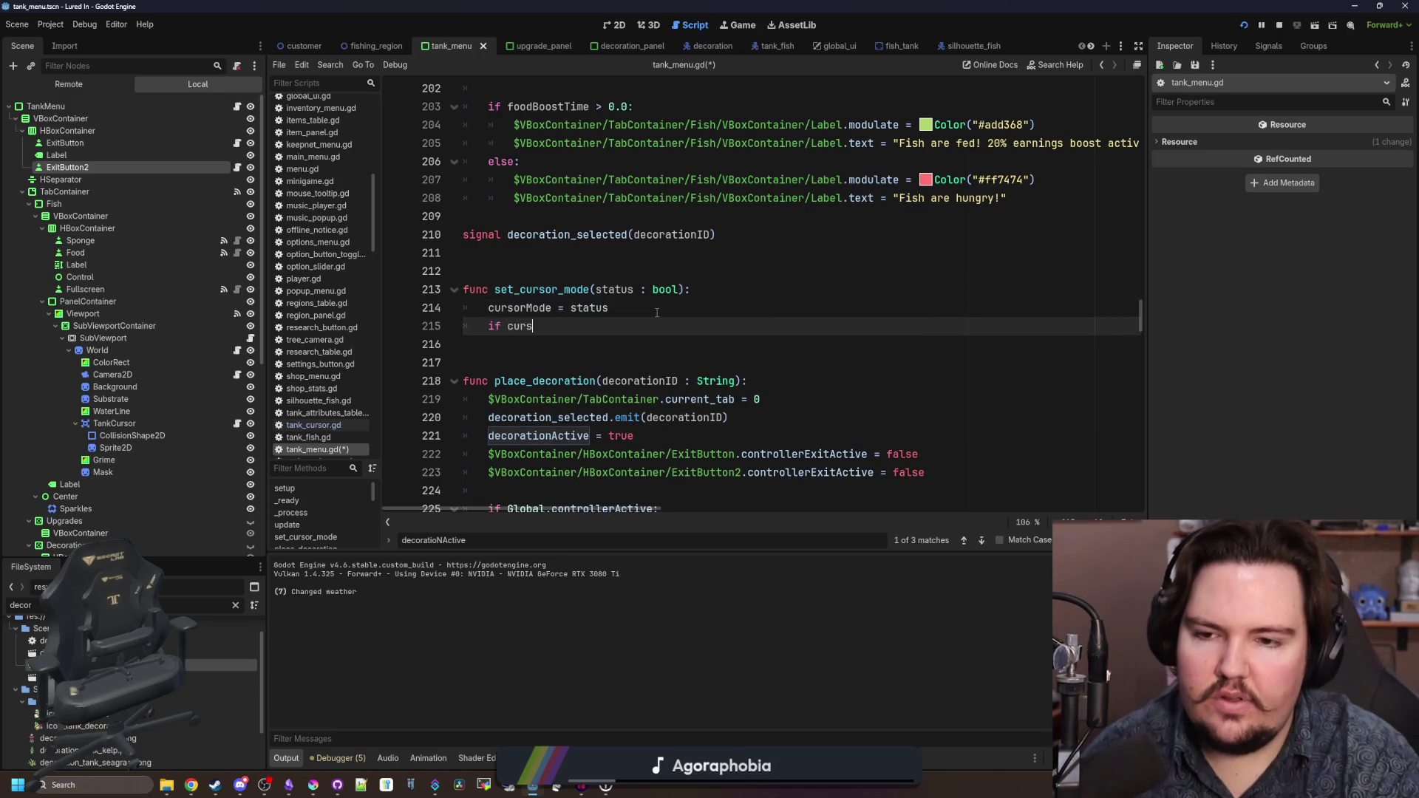
type("orMode:")
key("Return")
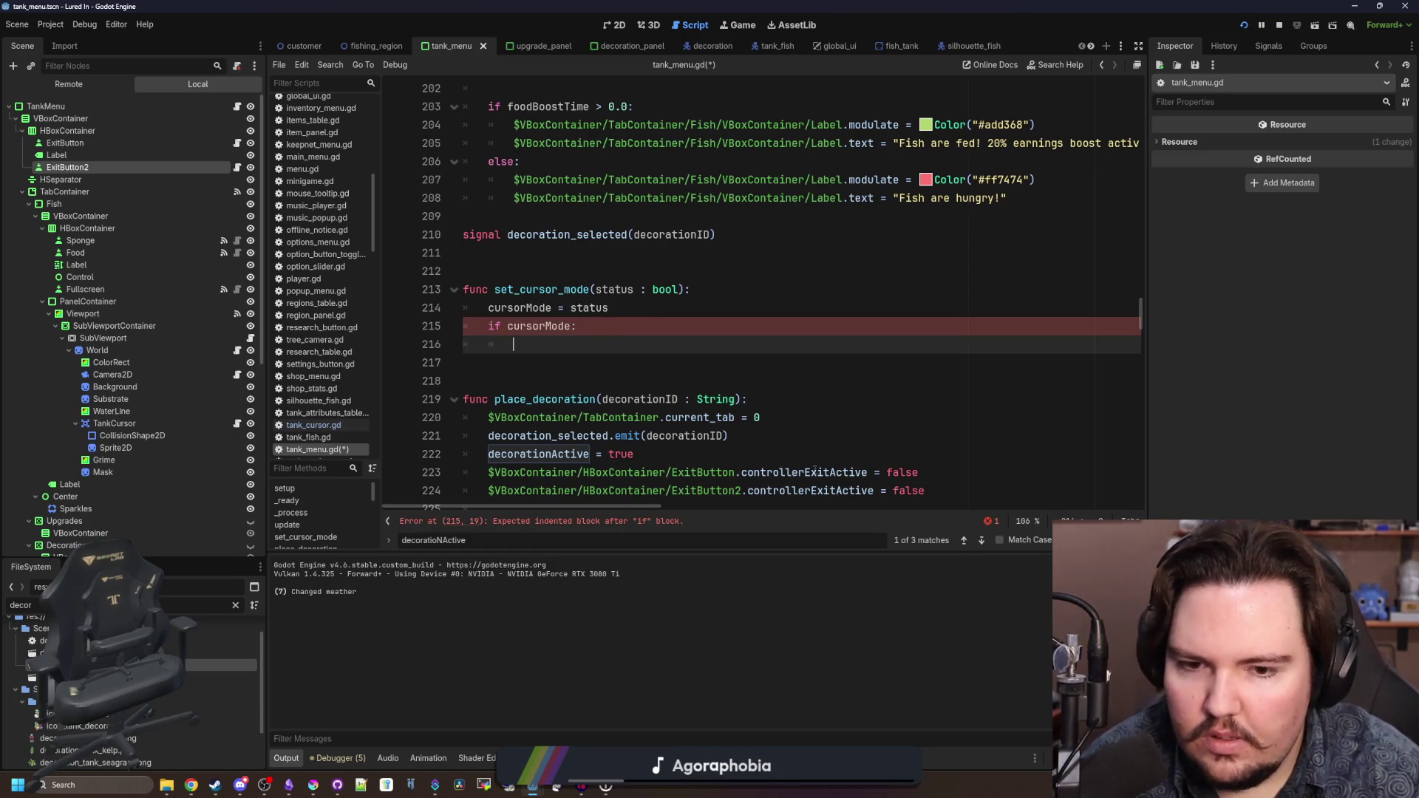
mouse_move(945, 486)
left_mouse_down()
mouse_move(408, 488)
mouse_move(388, 471)
left_mouse_up()
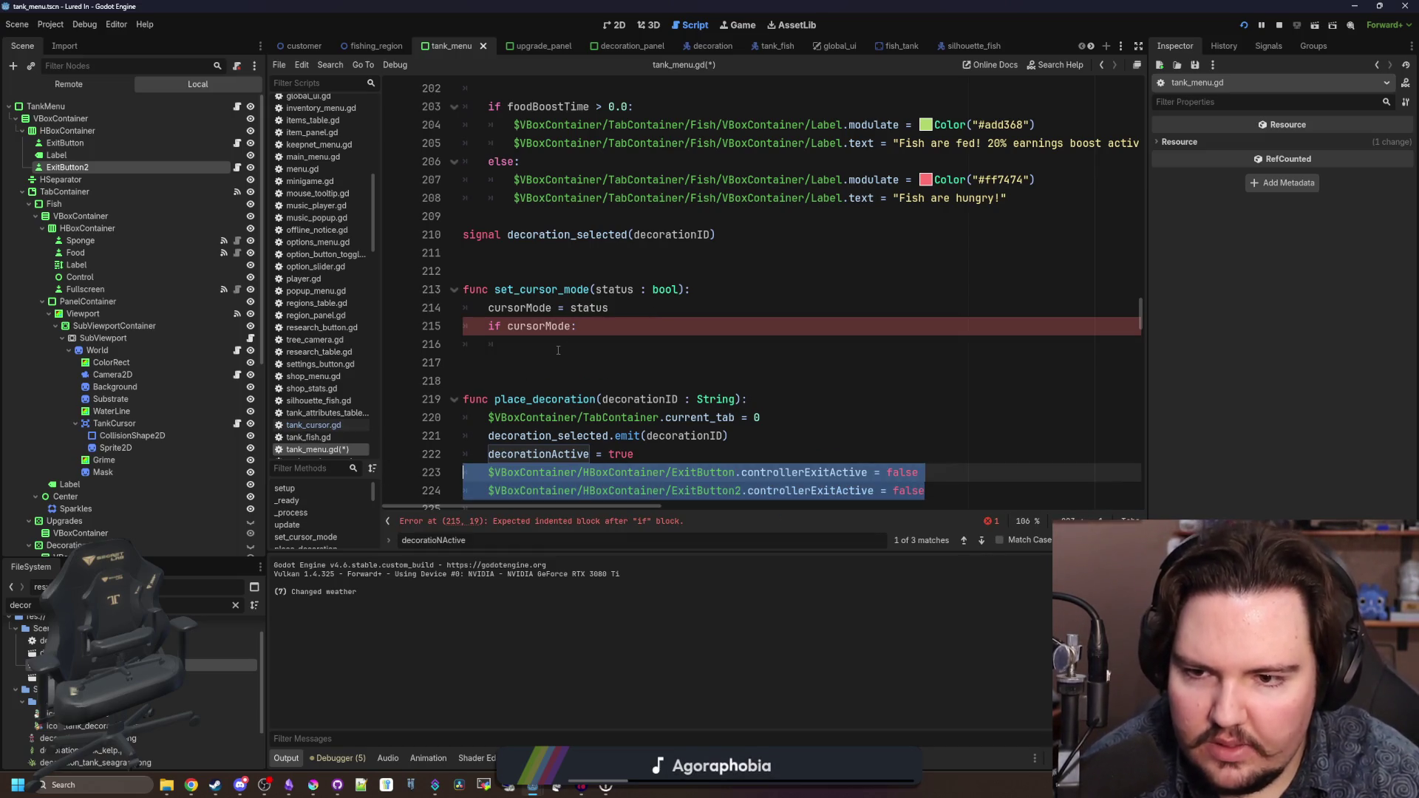
- Move place_decoration's two ExitButton lines into the if cursorMode: branch
key("ctrl+c")
left_click(558, 350)
key("ctrl+v")
scroll(558, 350, "down", 1)
left_click_drag(931, 459, 638, 429)
key("BackSpace")
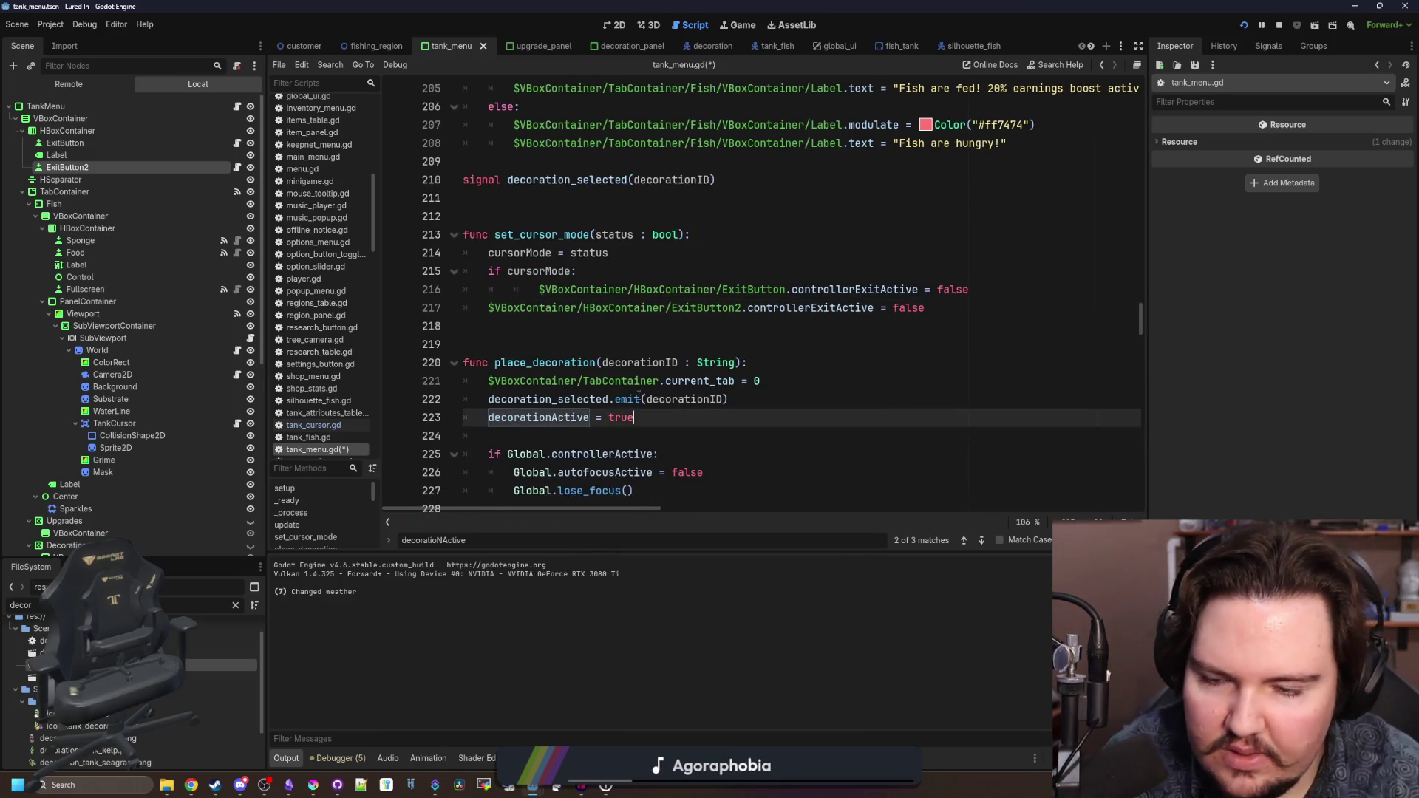
scroll(638, 396, "down", 5)
- Delete cancel_decoration's ExitButton reset lines and fix the ExitButton2 indentation
left_click(953, 401)
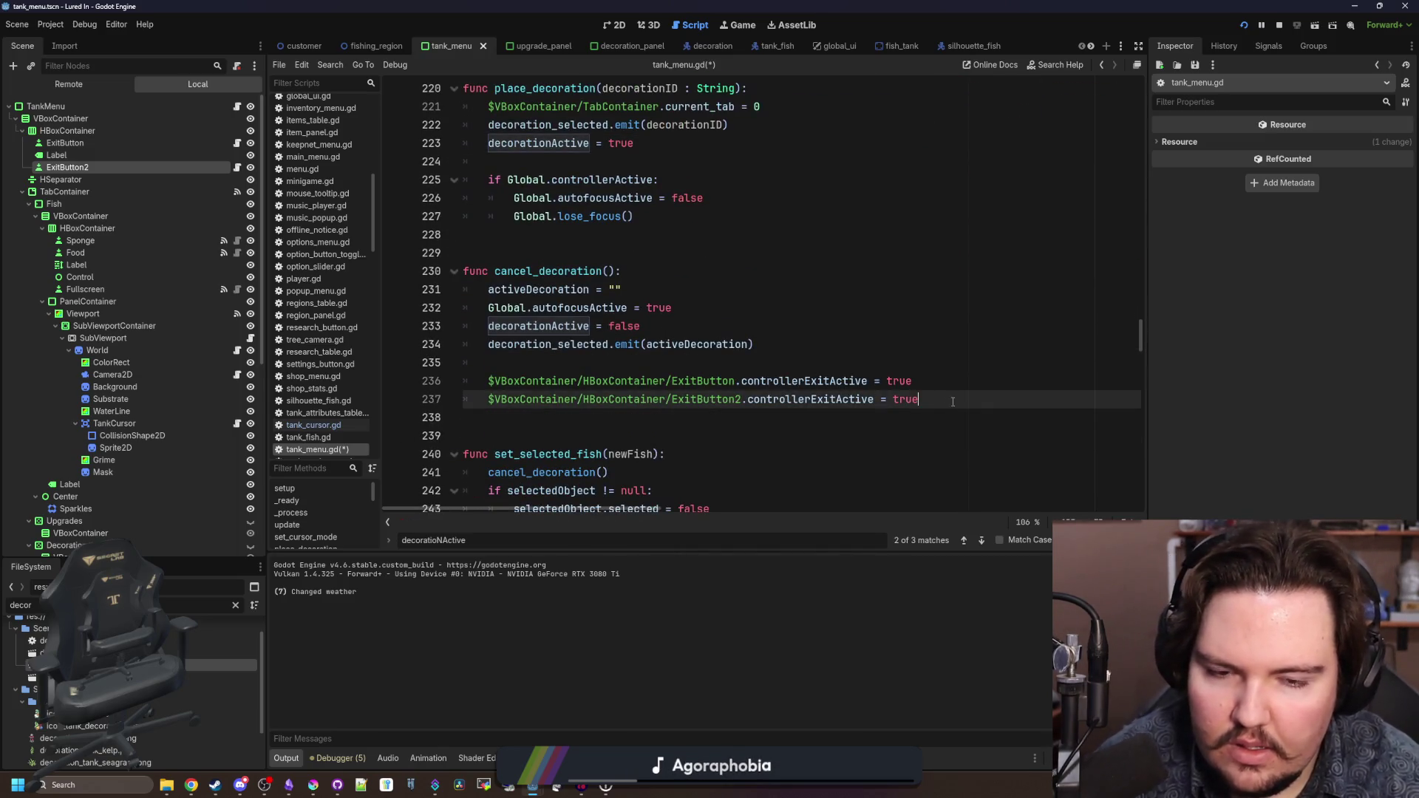
left_click_drag(953, 402, 389, 384)
key("BackSpace")
key("BackSpace")
key("BackSpace")
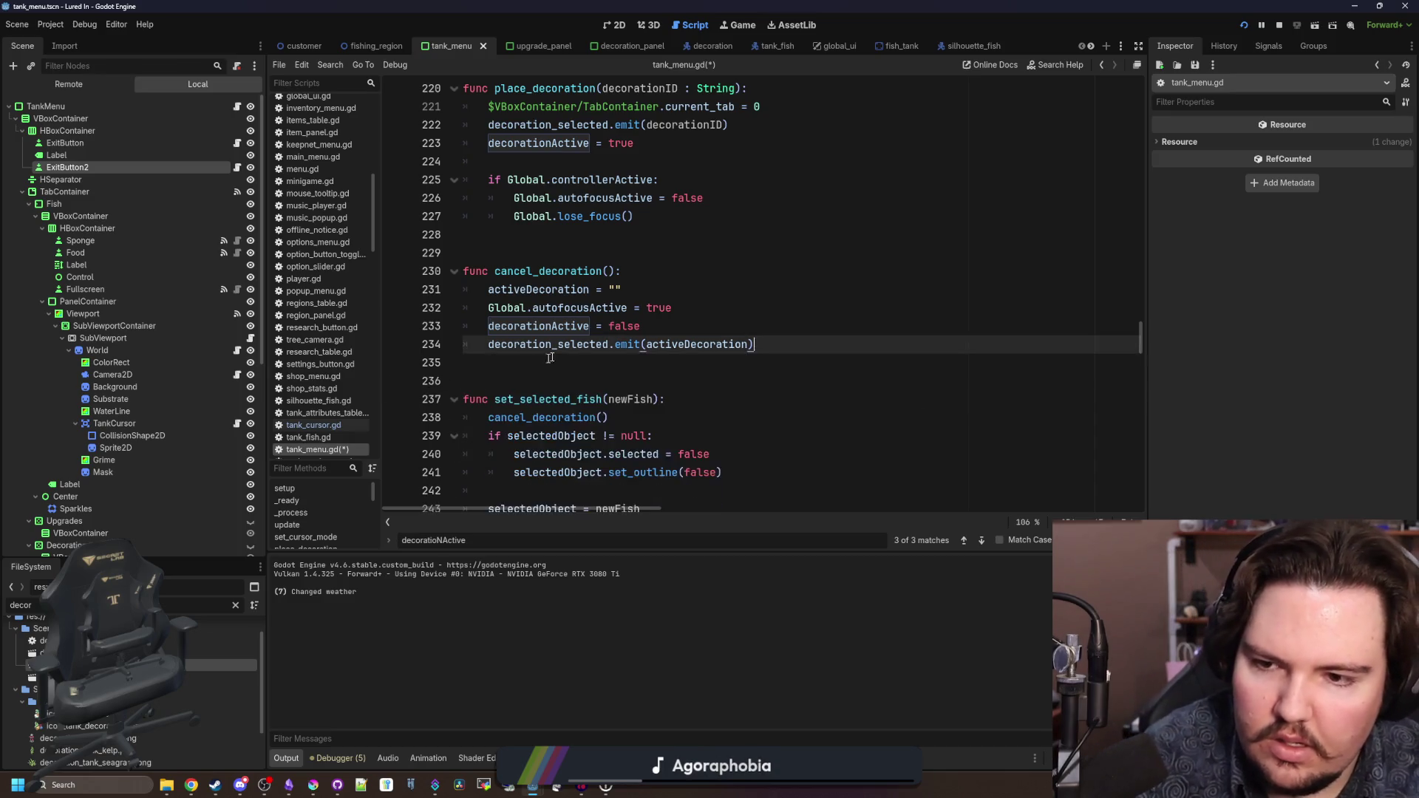
scroll(550, 358, "up", 5)
left_click(490, 308)
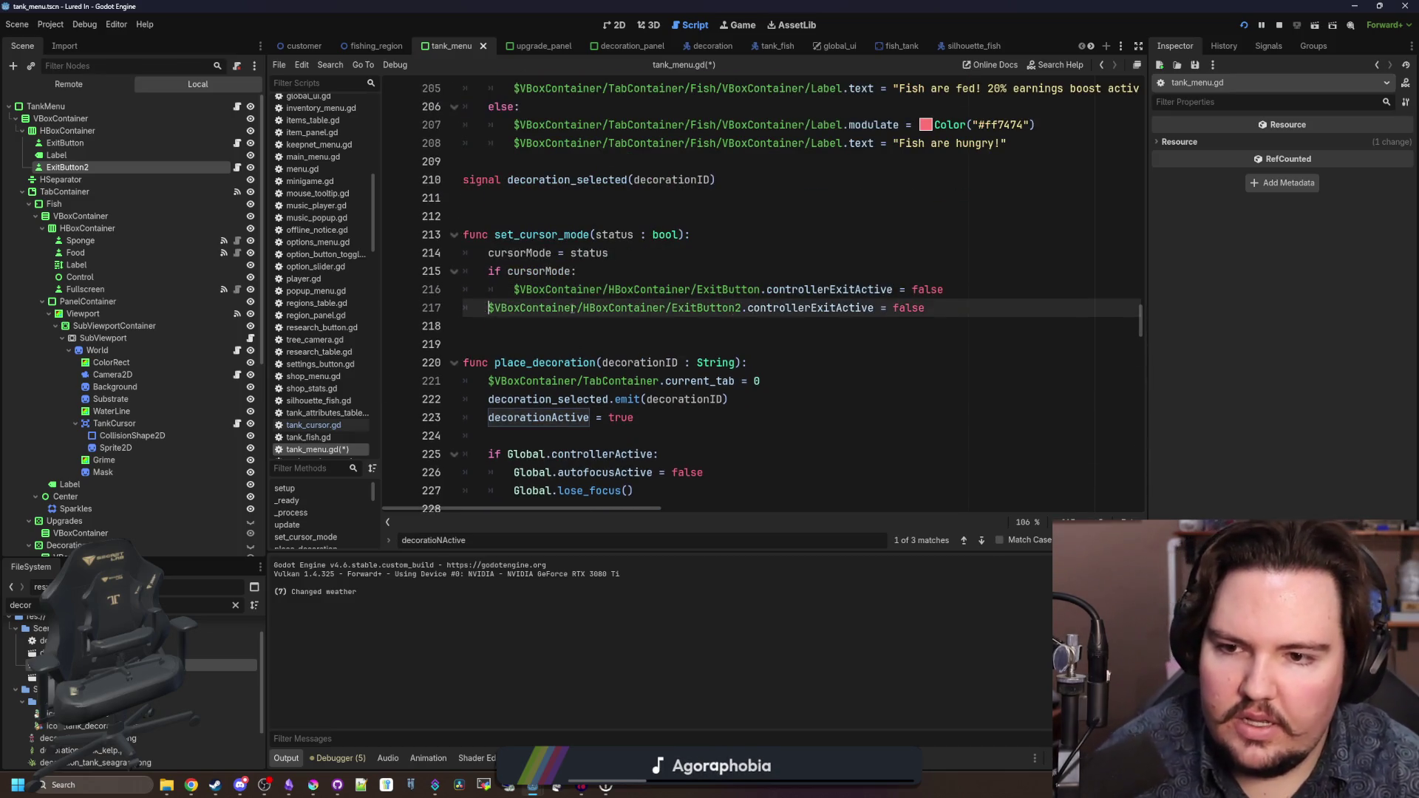
key("Tab")
- Add an else: branch that sets both exit buttons back to true
key("Return")
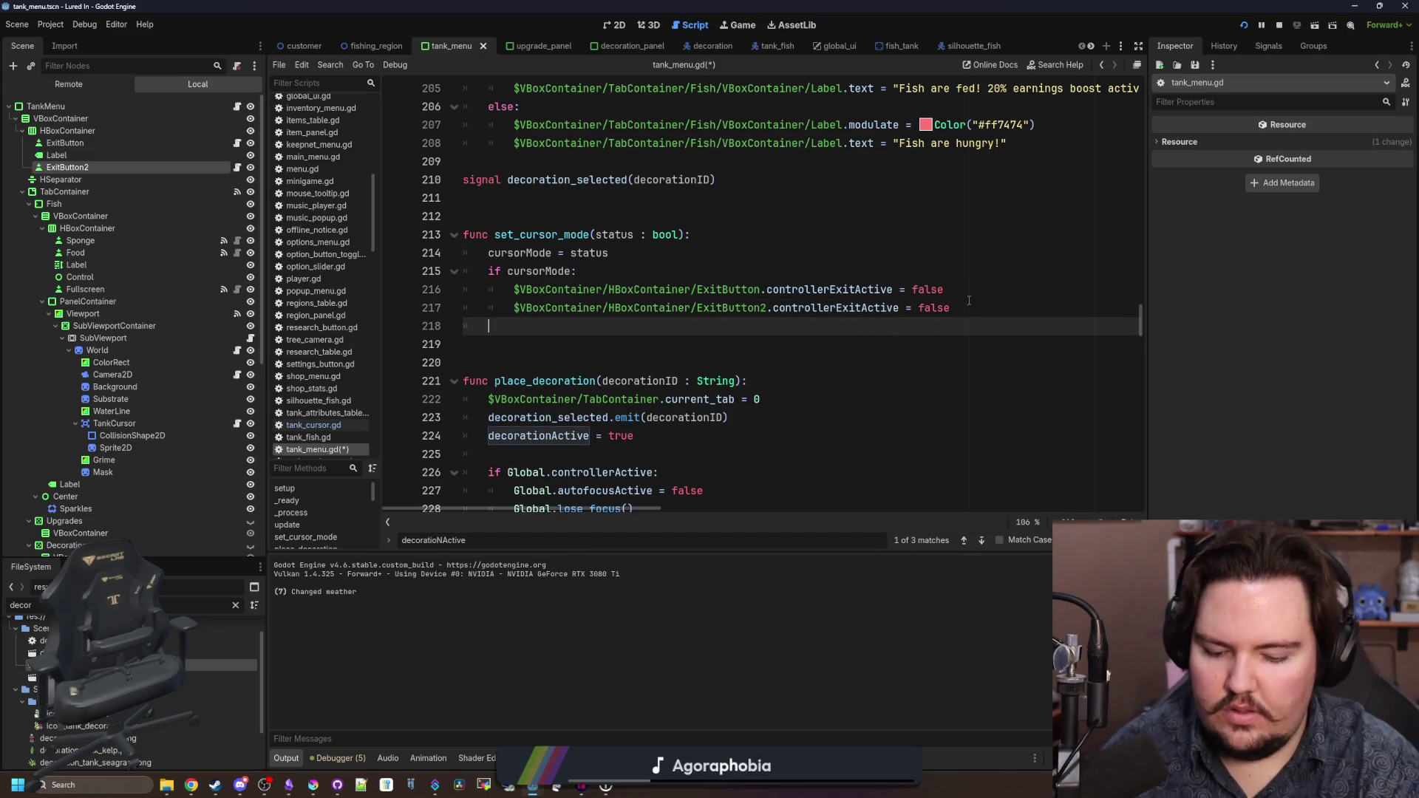
type("else:")
key("Return")
key("ctrl+v")
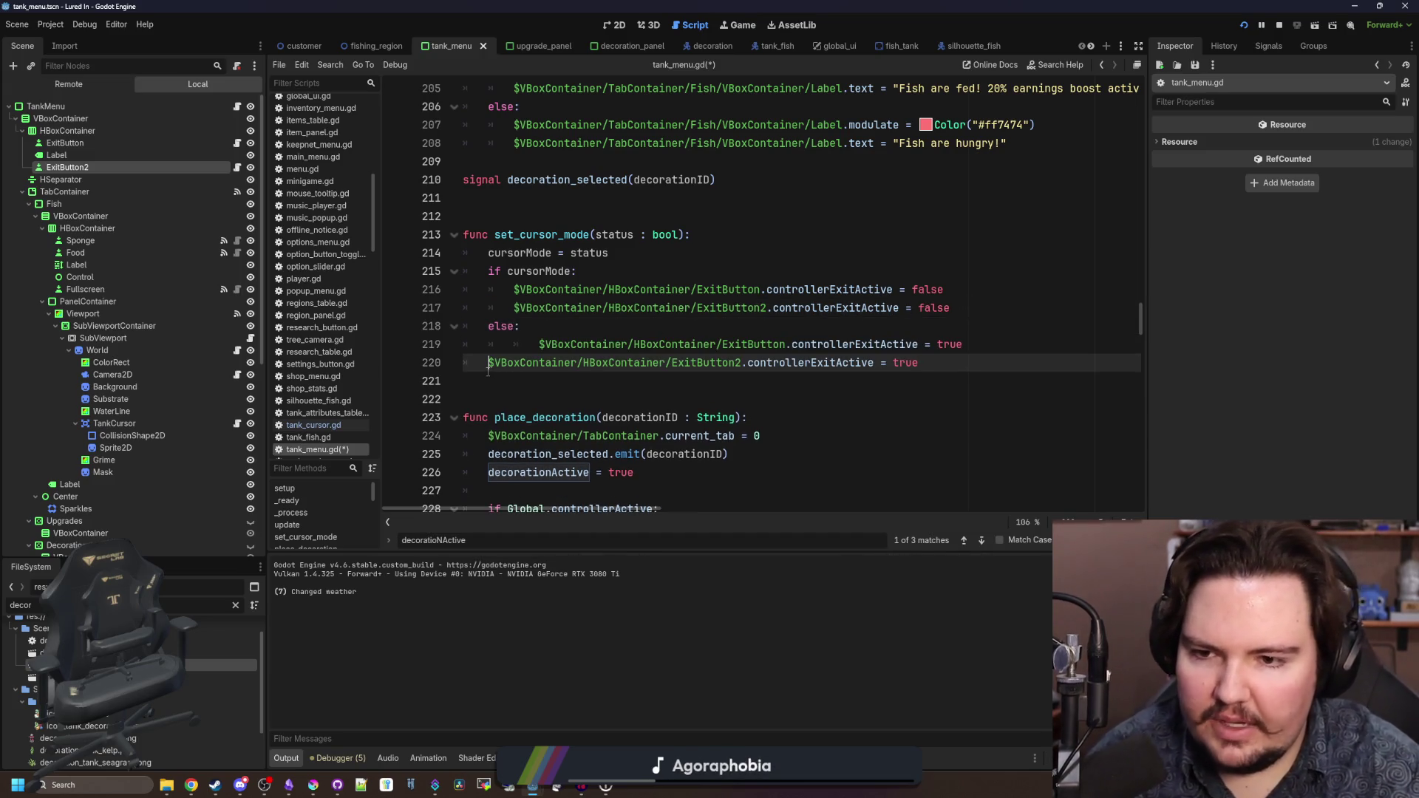
key("Tab")
key("Up")
key("shift+Tab")
- Add Global.autofocusActive = false and Global.lose_focus() at the top of the if branch
left_click(675, 271)
key("Return")
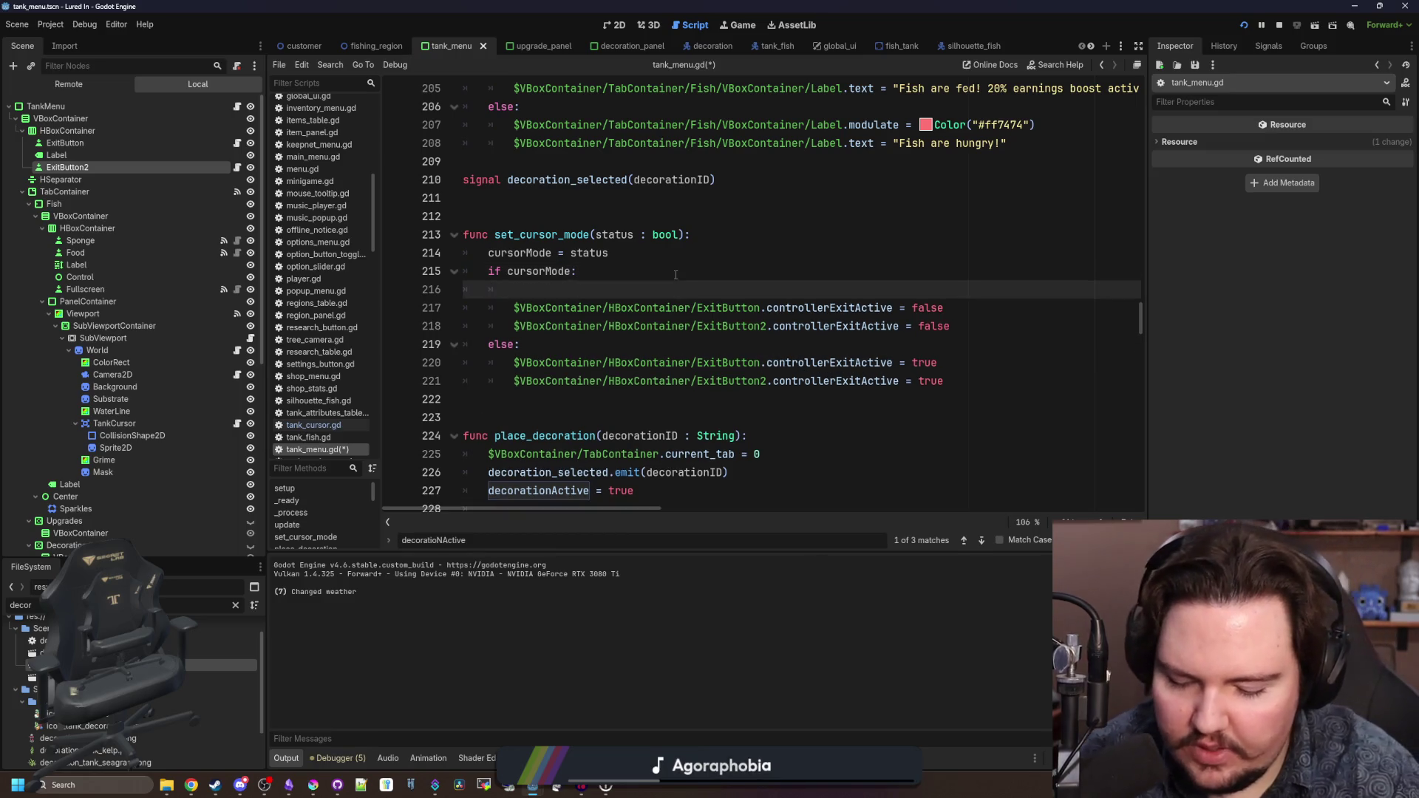
type("Global.lose_focus()")
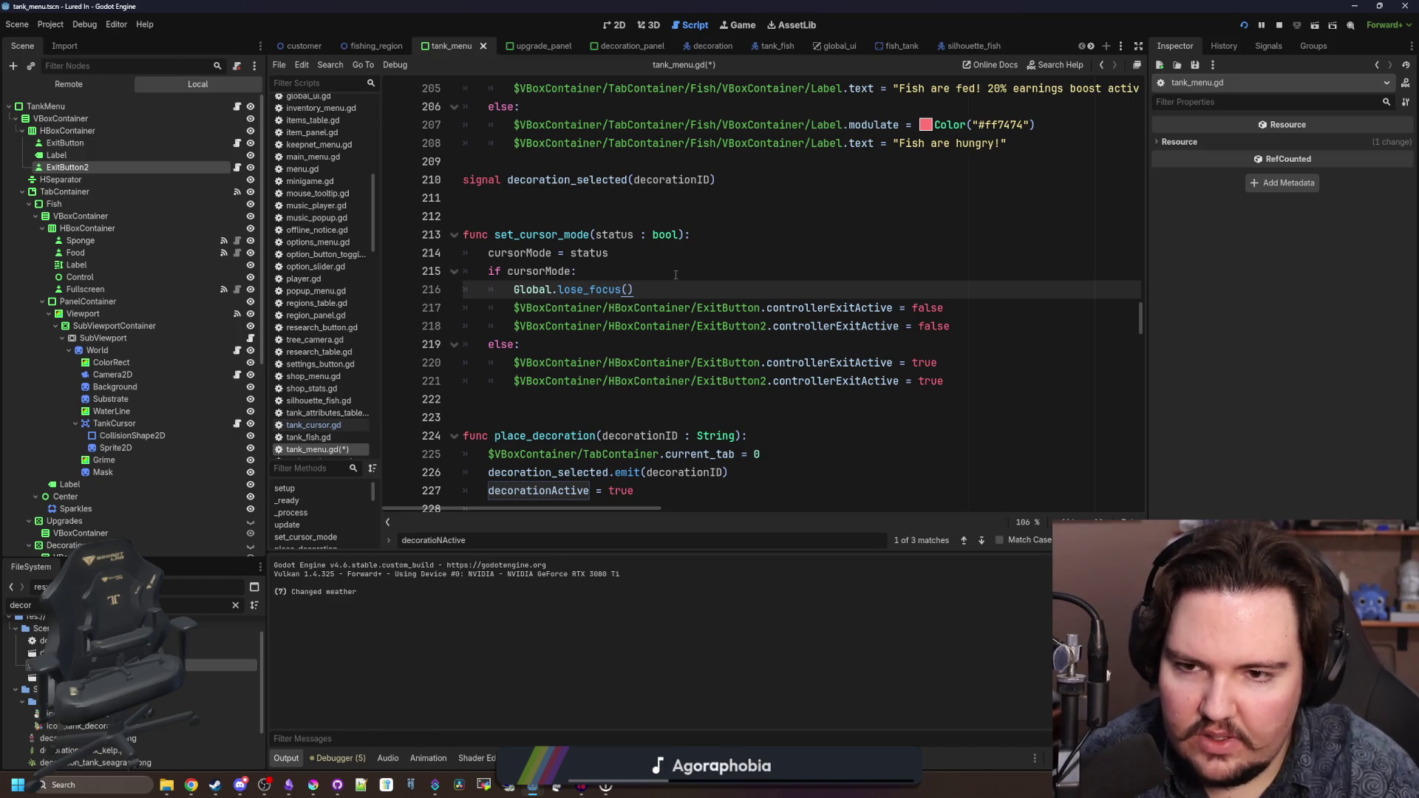
key("Up")
key("Return")
type("G")
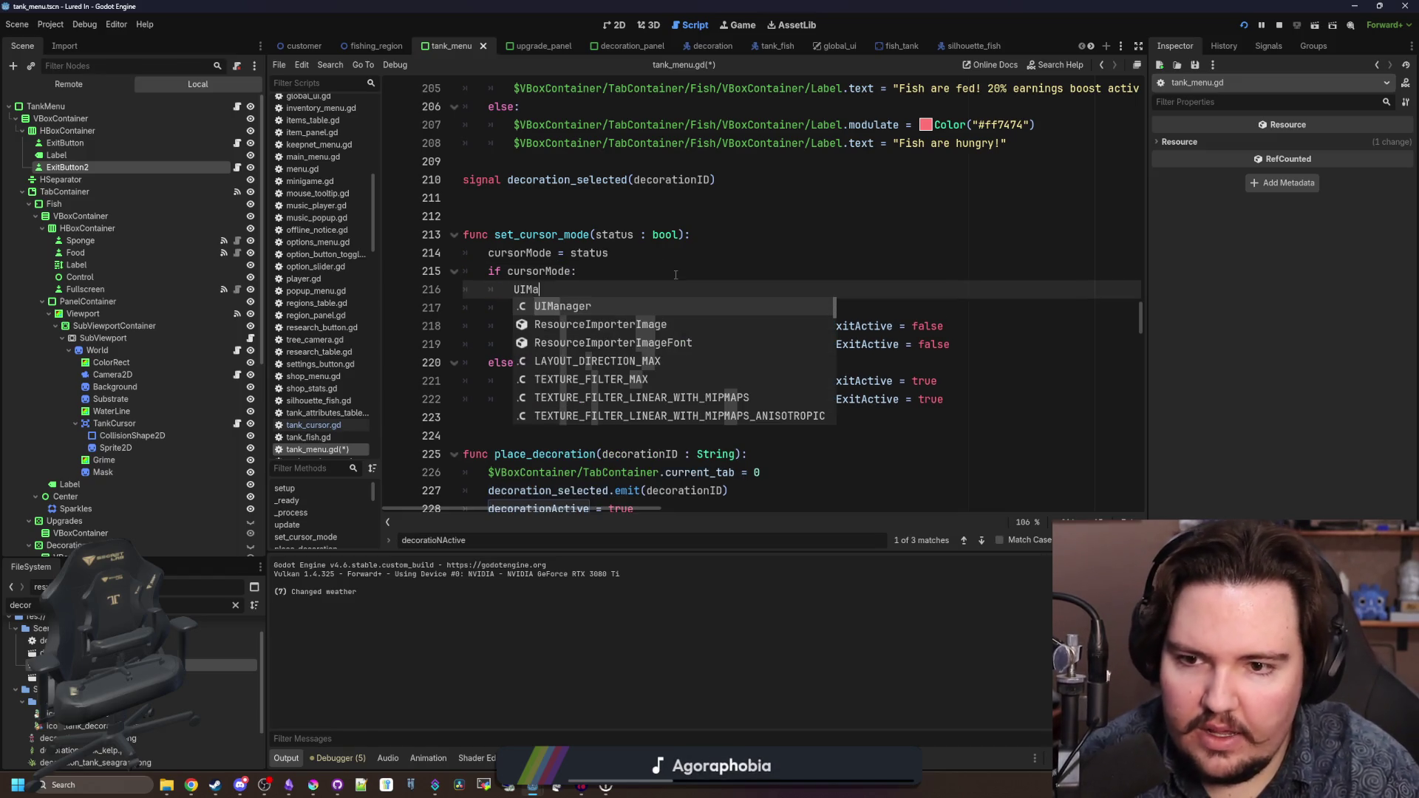
type("lobal.au")
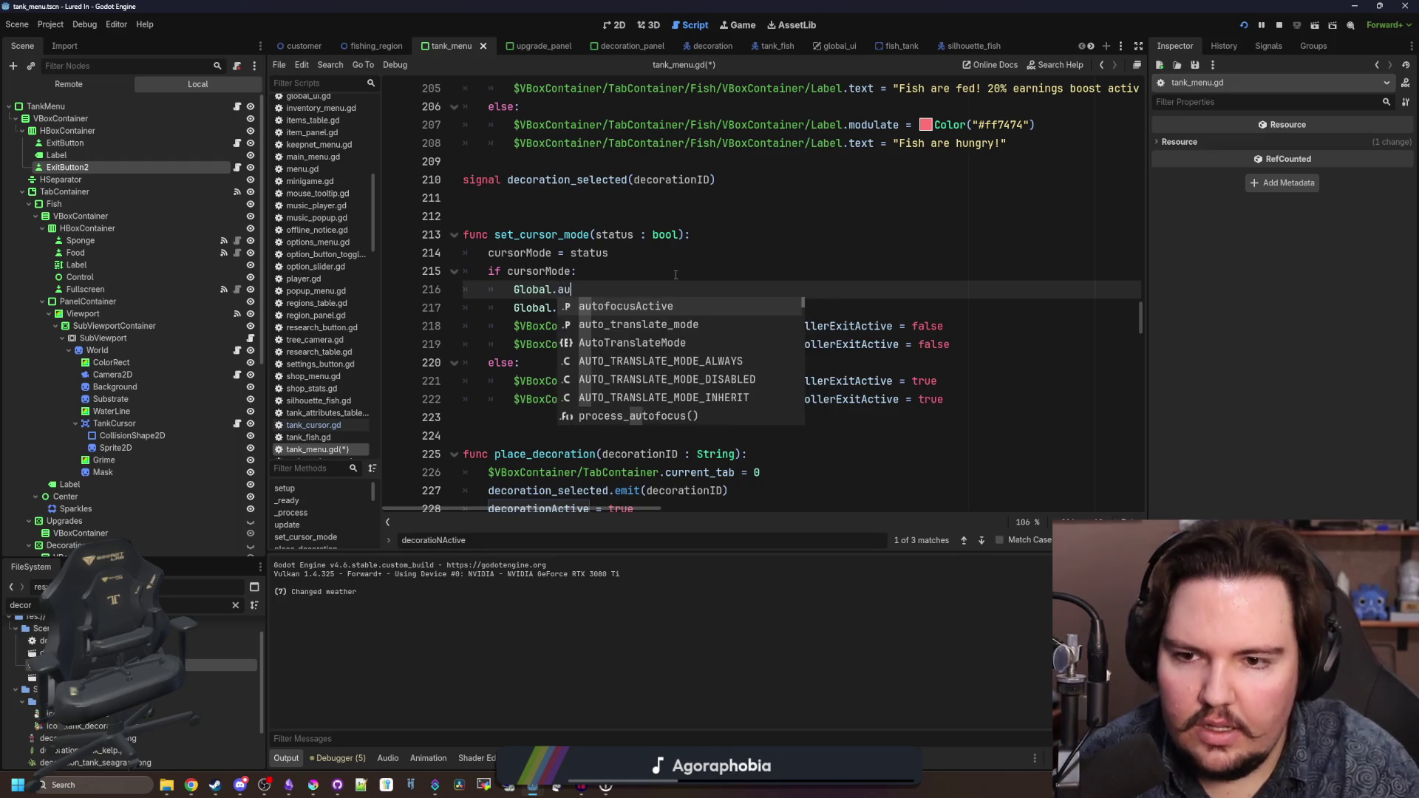
key("Return")
type("false")
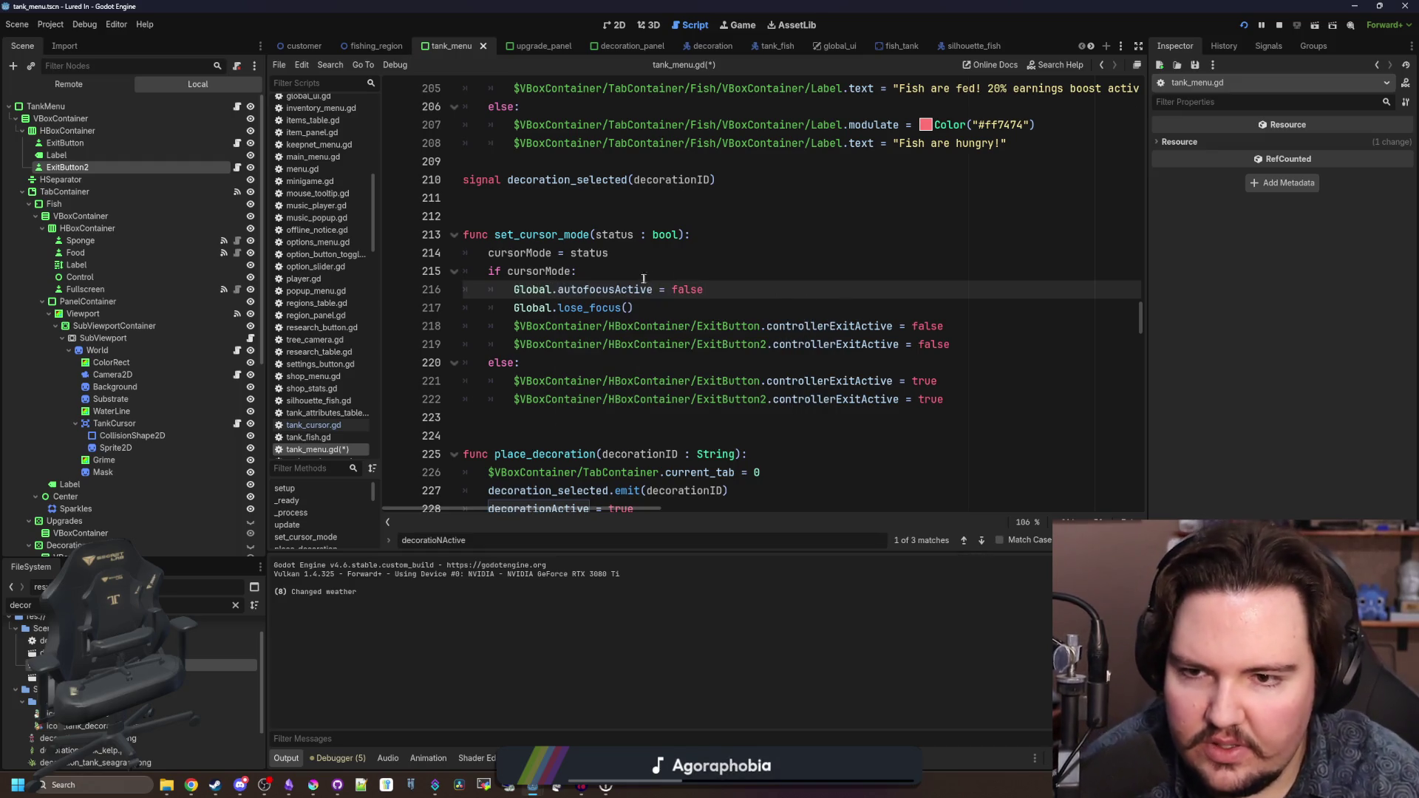
- Add Global.autofocusActive = true under the else branch
left_click_drag(702, 289, 508, 291)
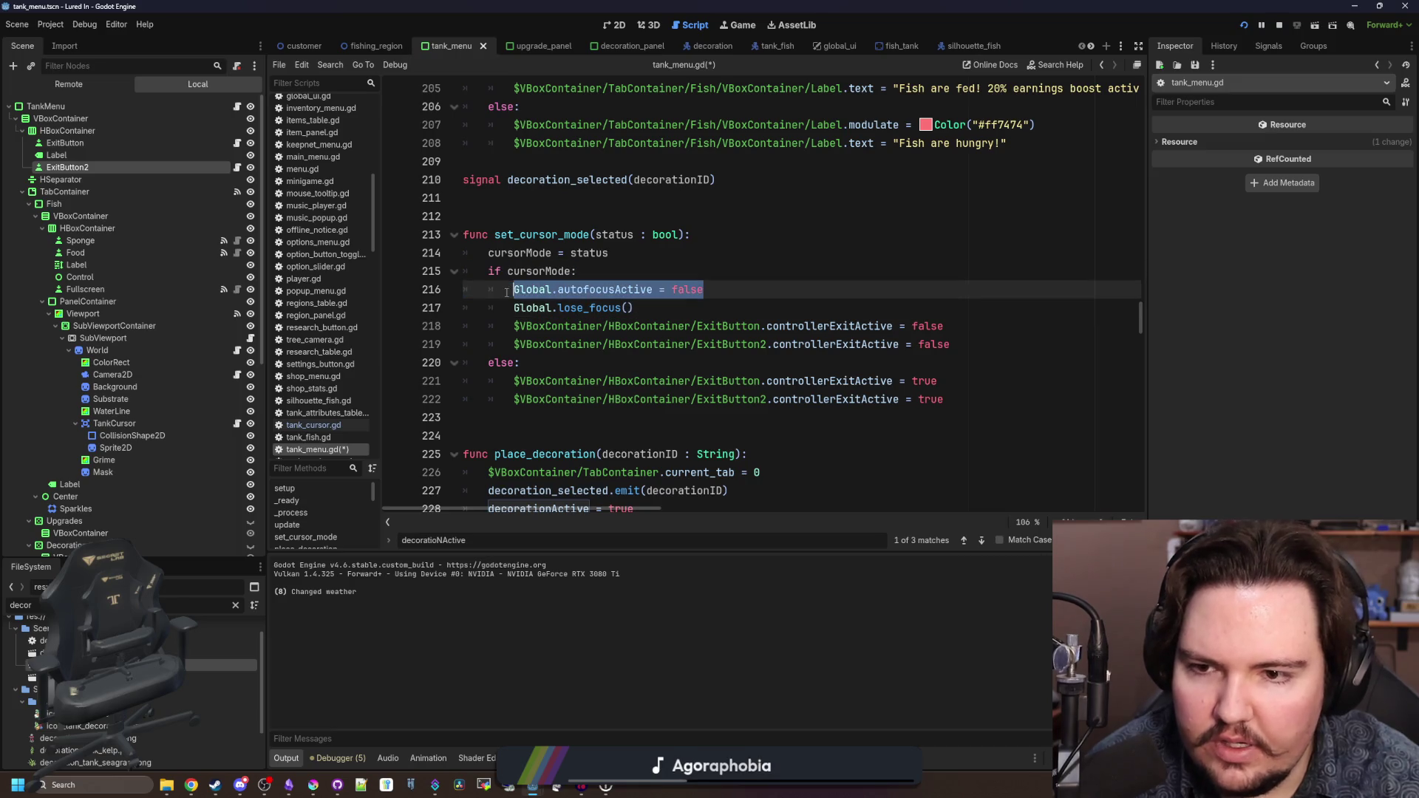
key("ctrl+c")
left_click(565, 362)
key("Return")
key("ctrl+v")
key("BackSpace")
key("BackSpace")
key("BackSpace")
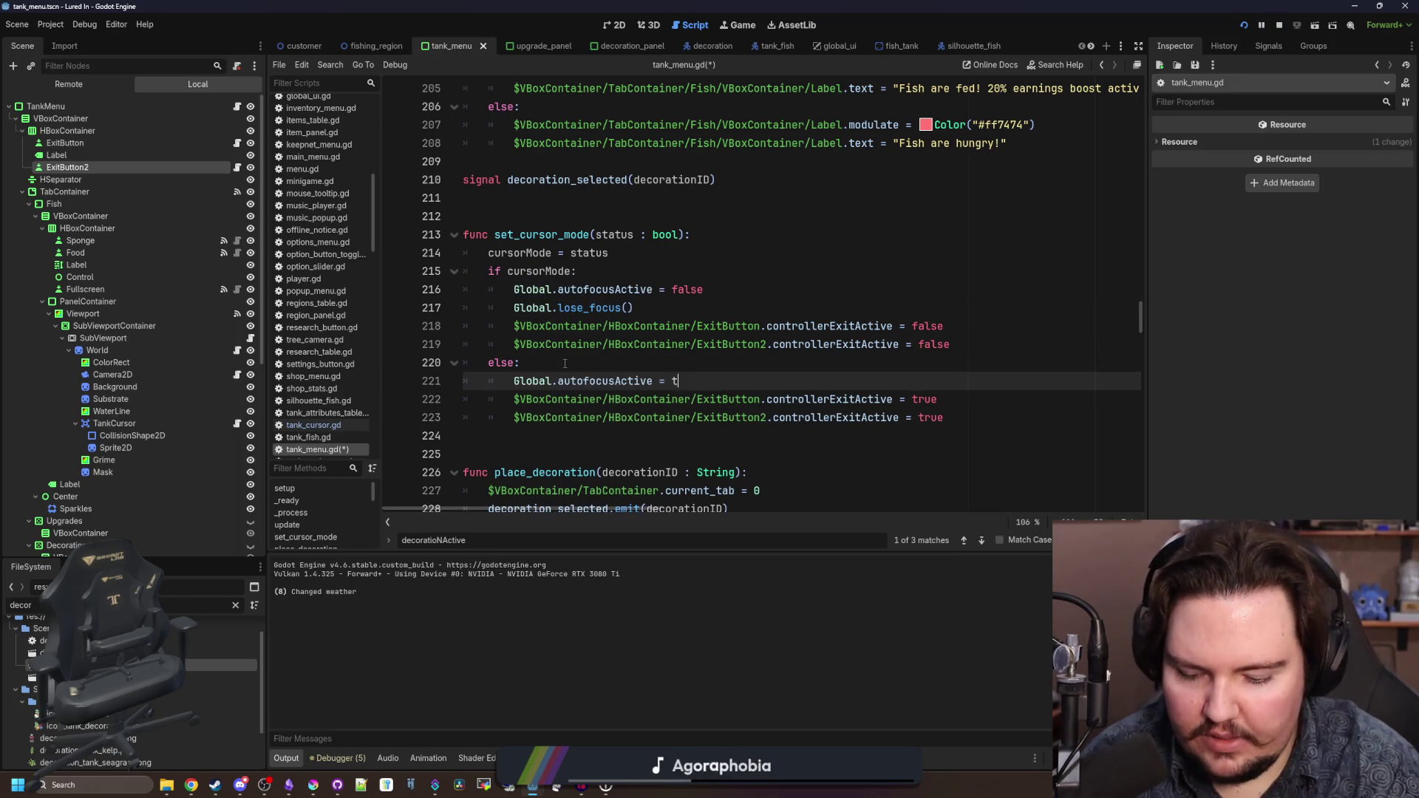
type("rue")
left_click(564, 363)
- Select the controllerActive block in place_decoration
scroll(520, 232, "down", 4)
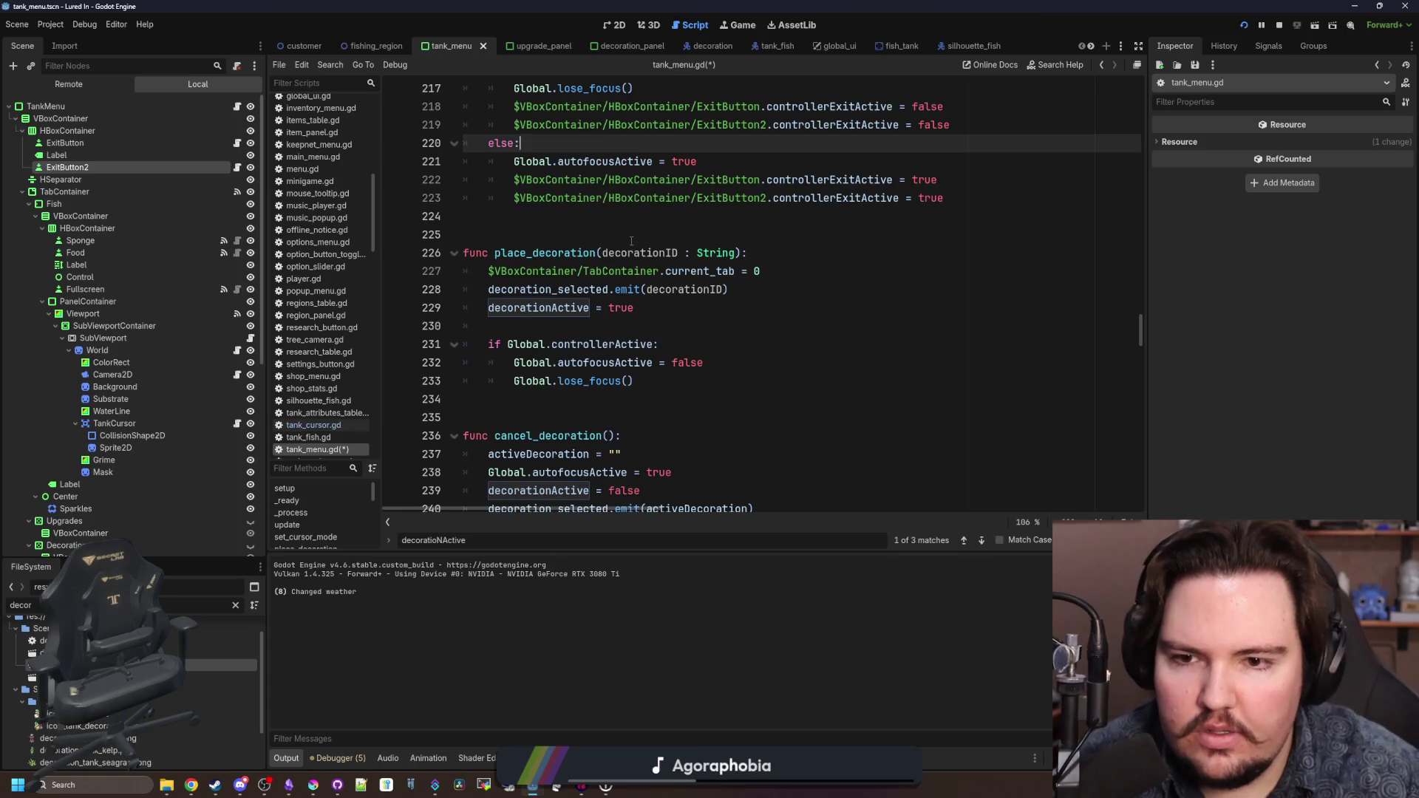
left_click(666, 381)
scroll(661, 414, "up", 2)
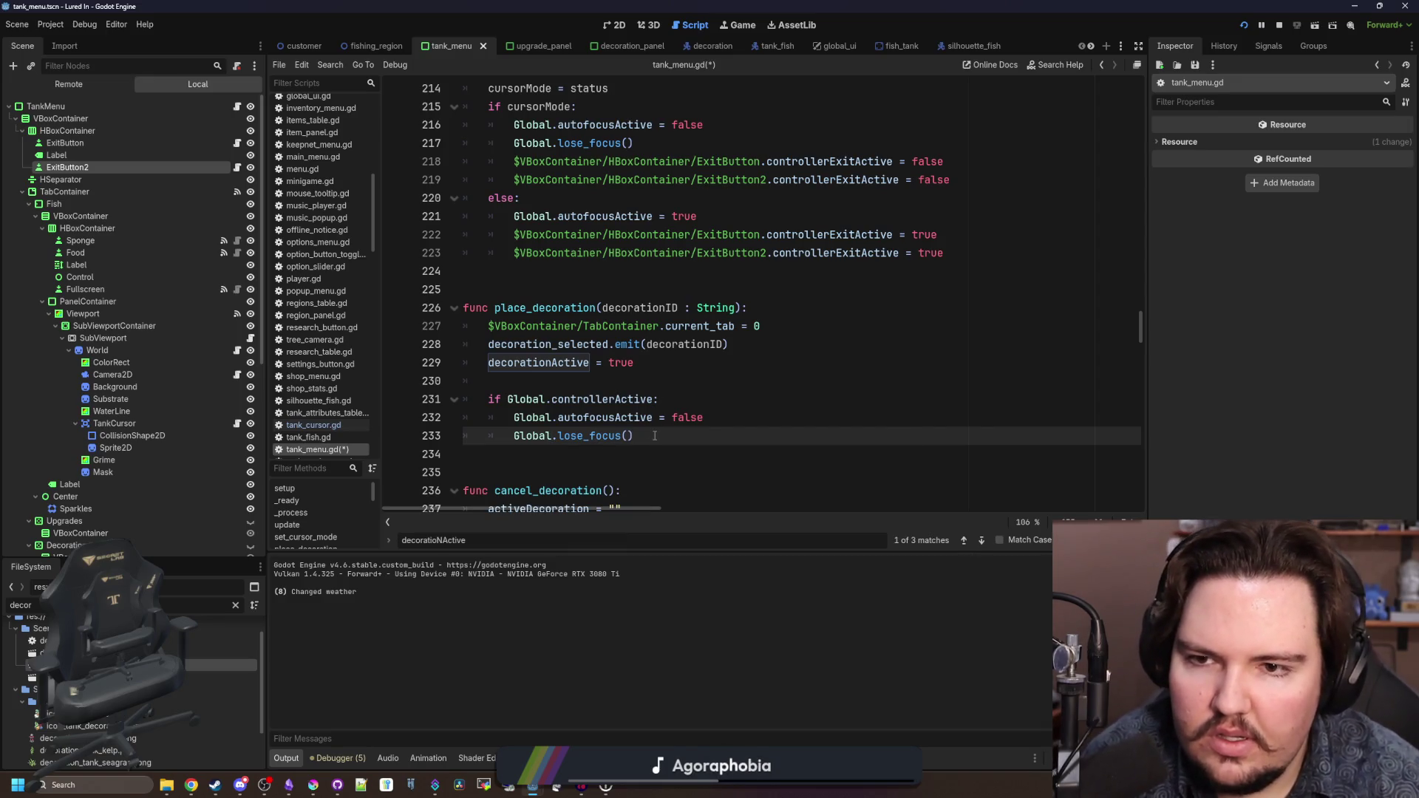
left_click_drag(654, 436, 404, 392)
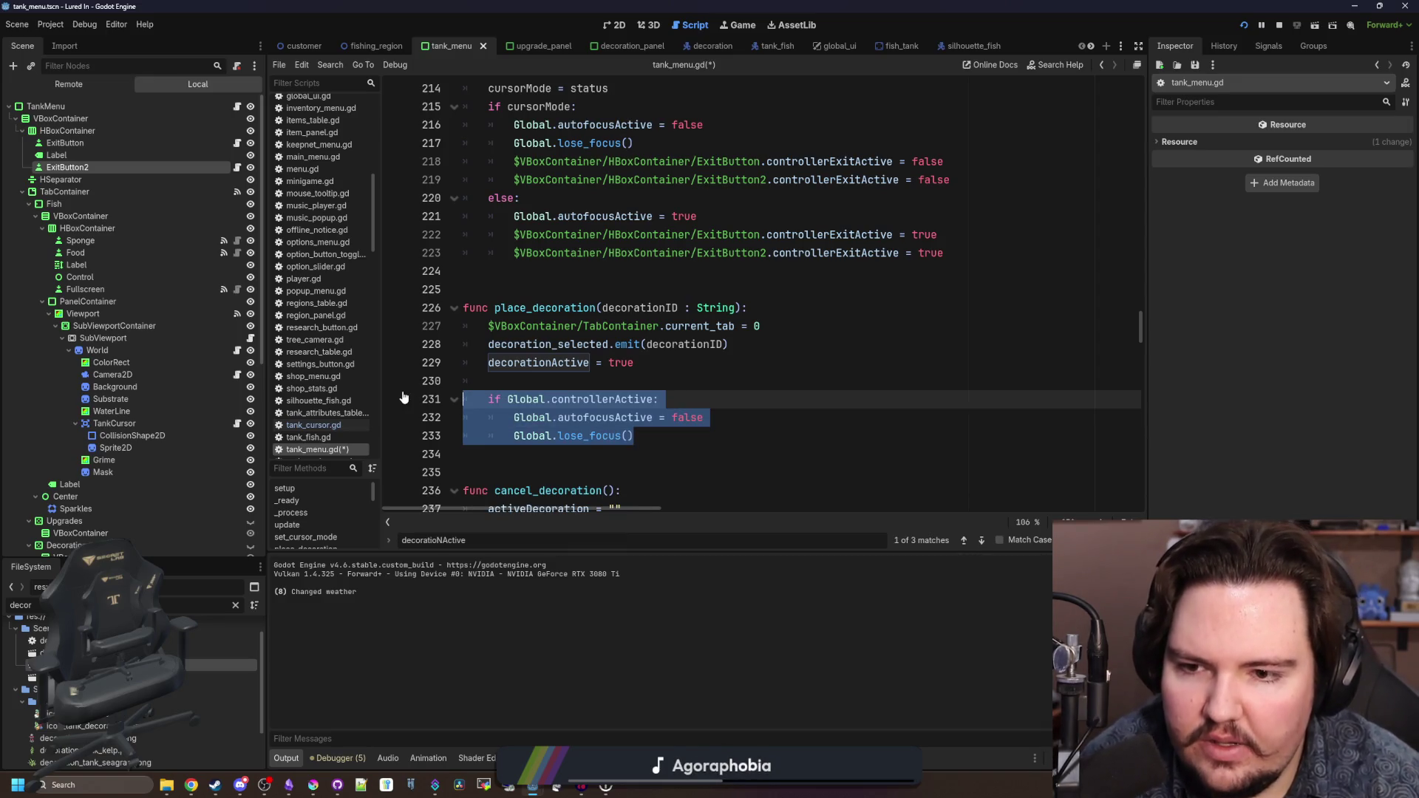
- Replace place_decoration's controllerActive block with a set_cursor_mode(true) call
key("BackSpace")
key("BackSpace")
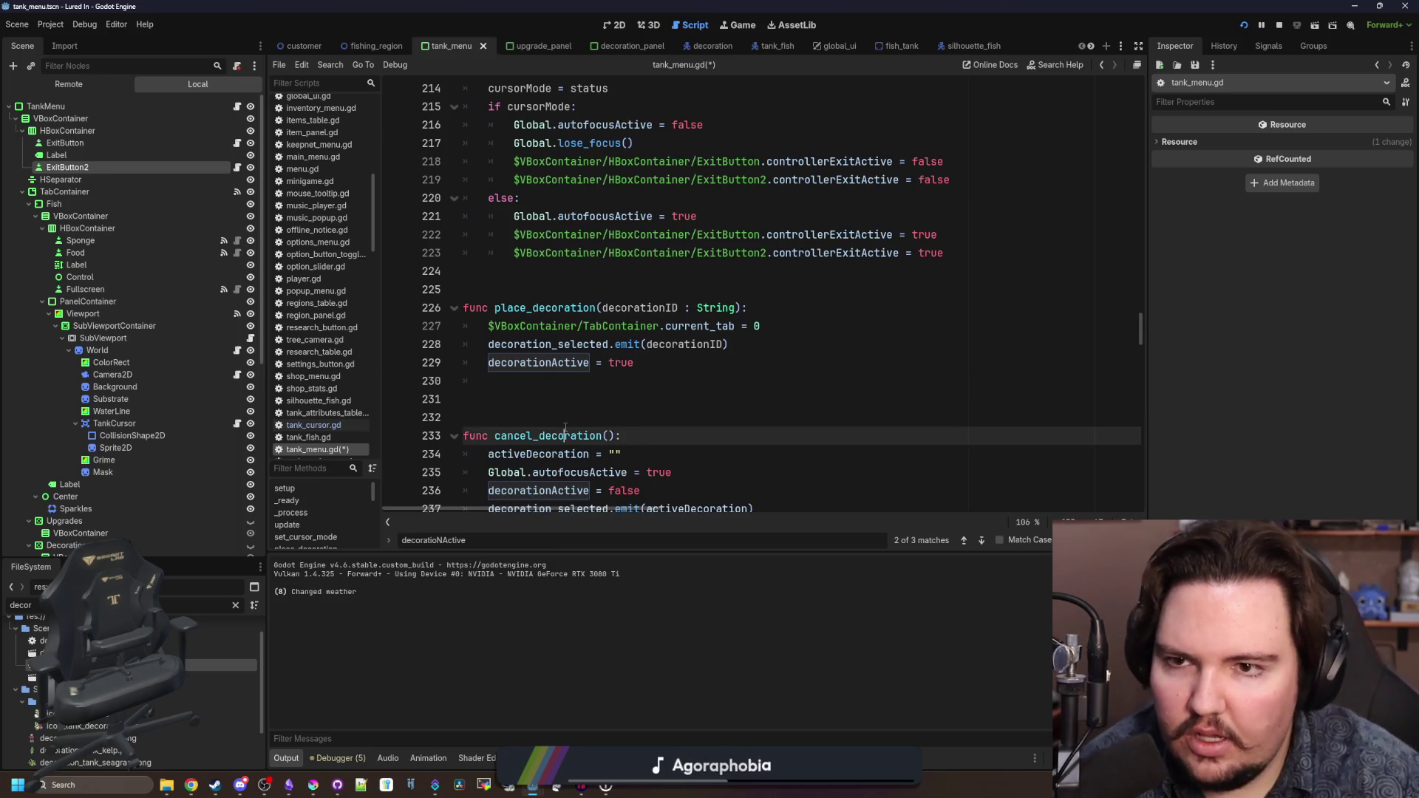
scroll(563, 422, "up", 2)
left_click(530, 495)
type("s")
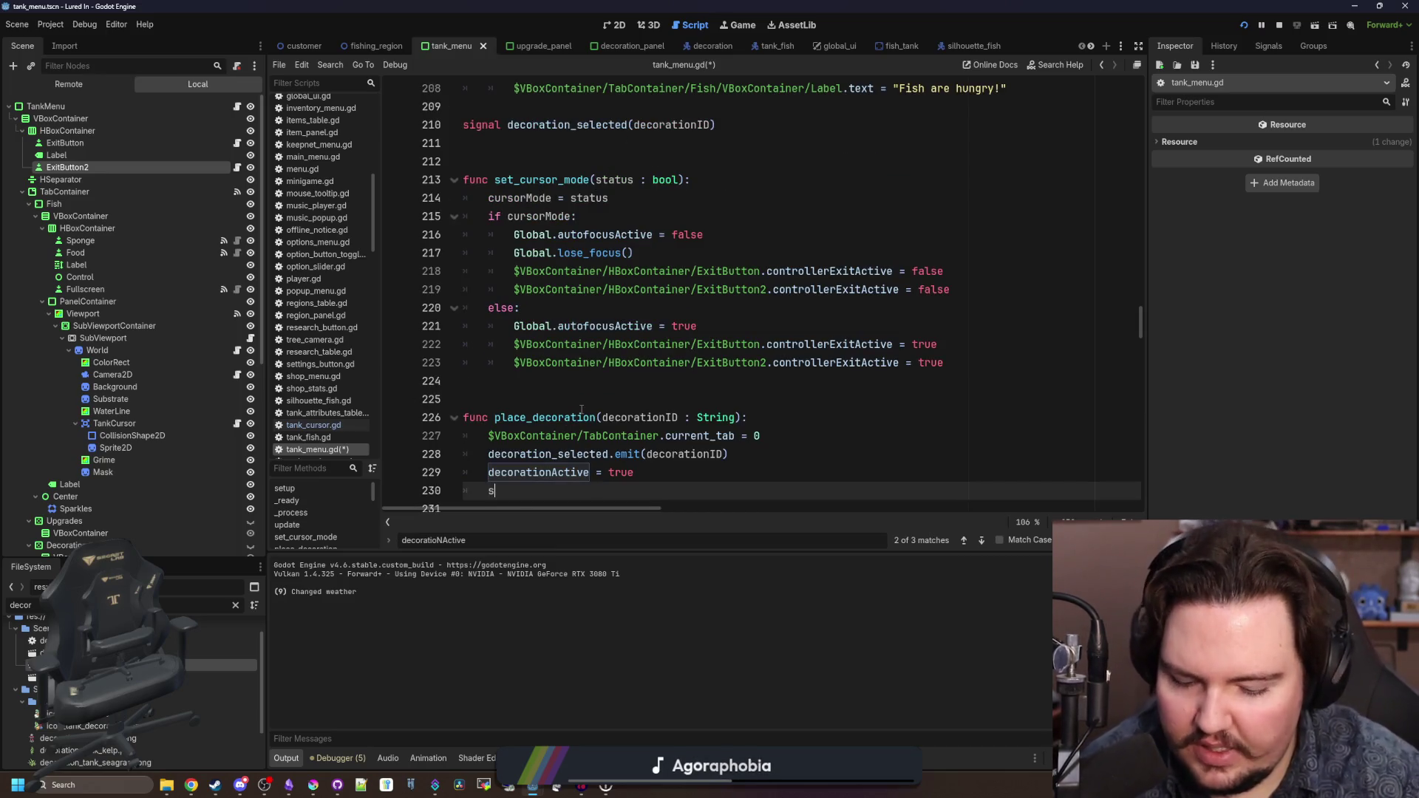
type("et_c")
key("Return")
type("true")
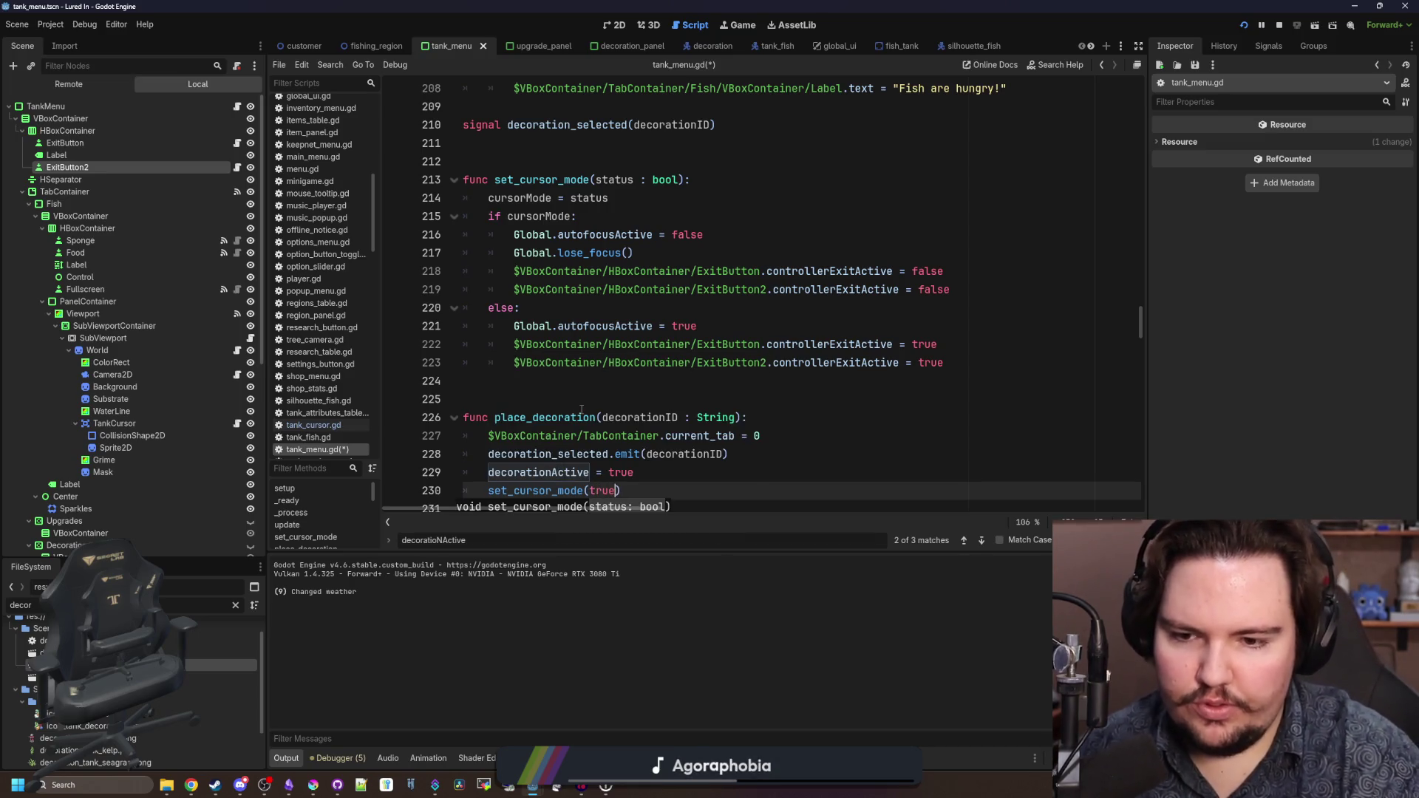
scroll(660, 259, "down", 3)
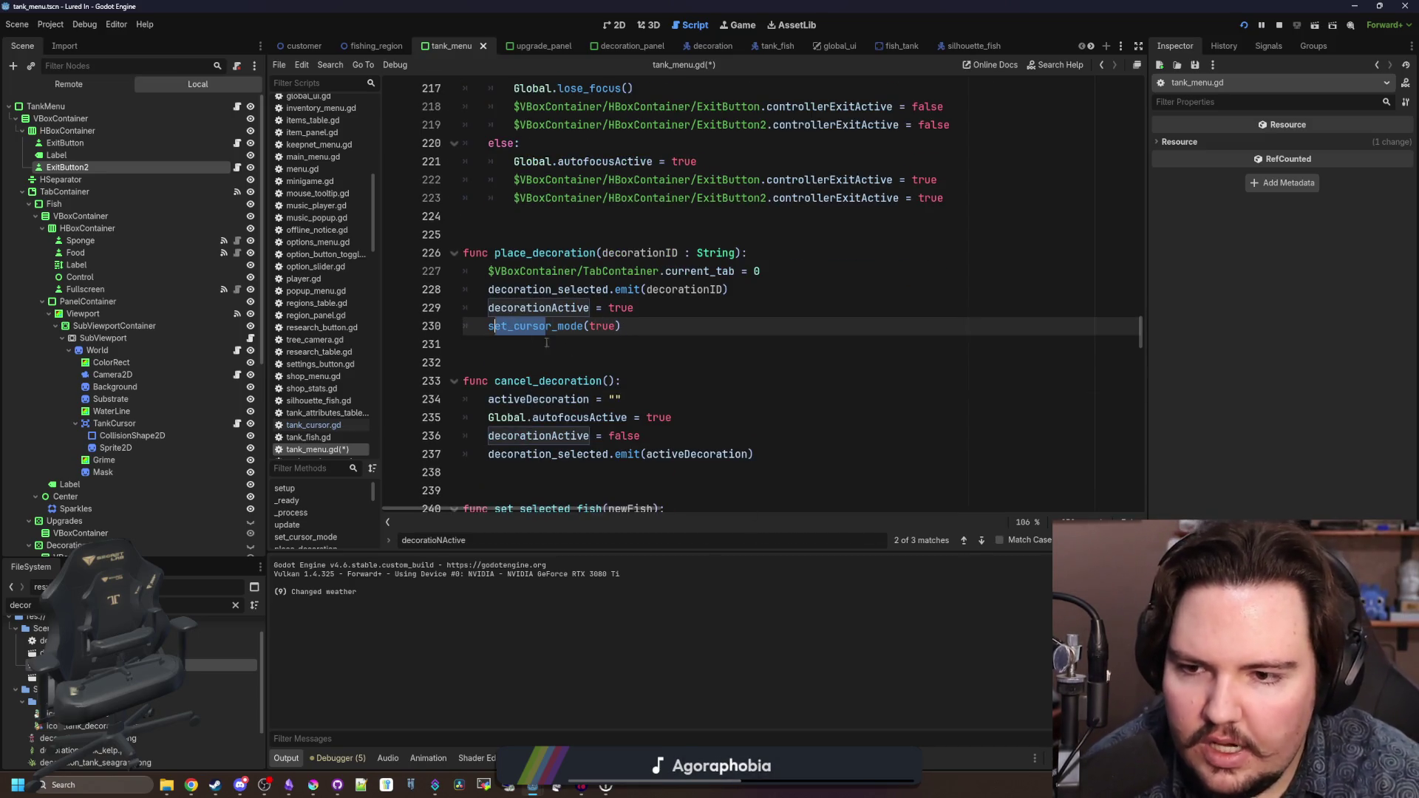
left_click_drag(622, 326, 488, 327)
key("ctrl+c")
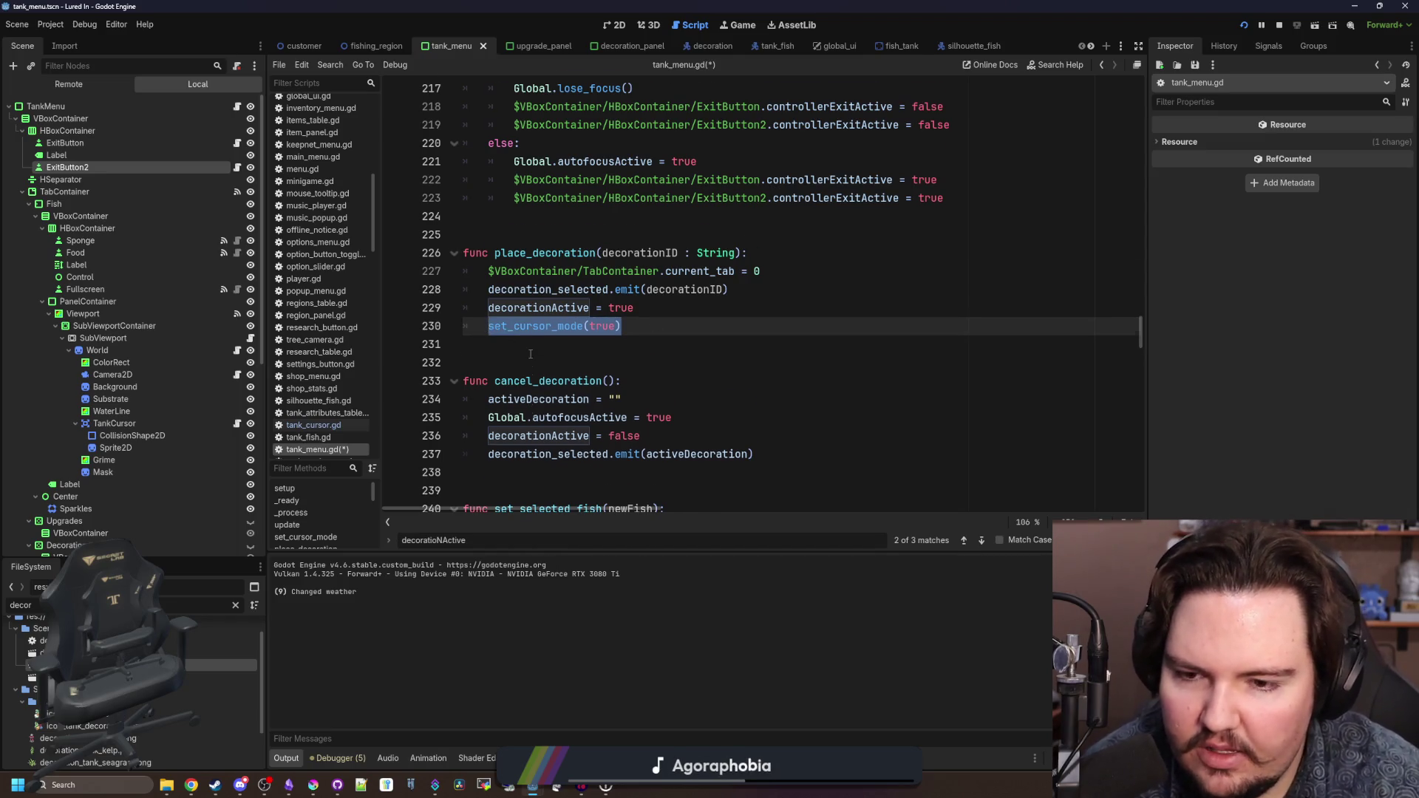
- Replace cancel_decoration's Global.autofocusActive = true line with set_cursor_mode(false)
scroll(530, 354, "down", 1)
scroll(539, 377, "down", 1)
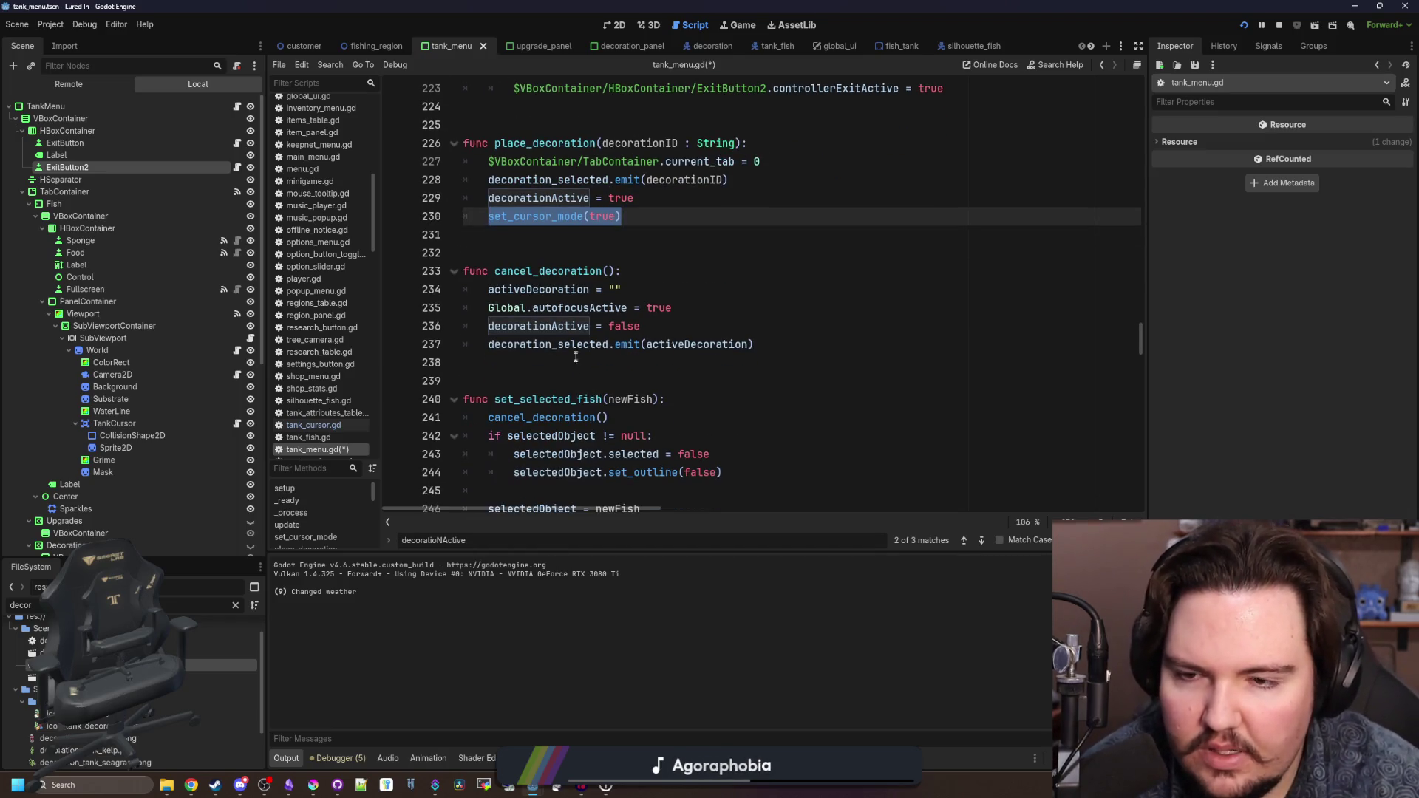
left_click_drag(719, 307, 477, 291)
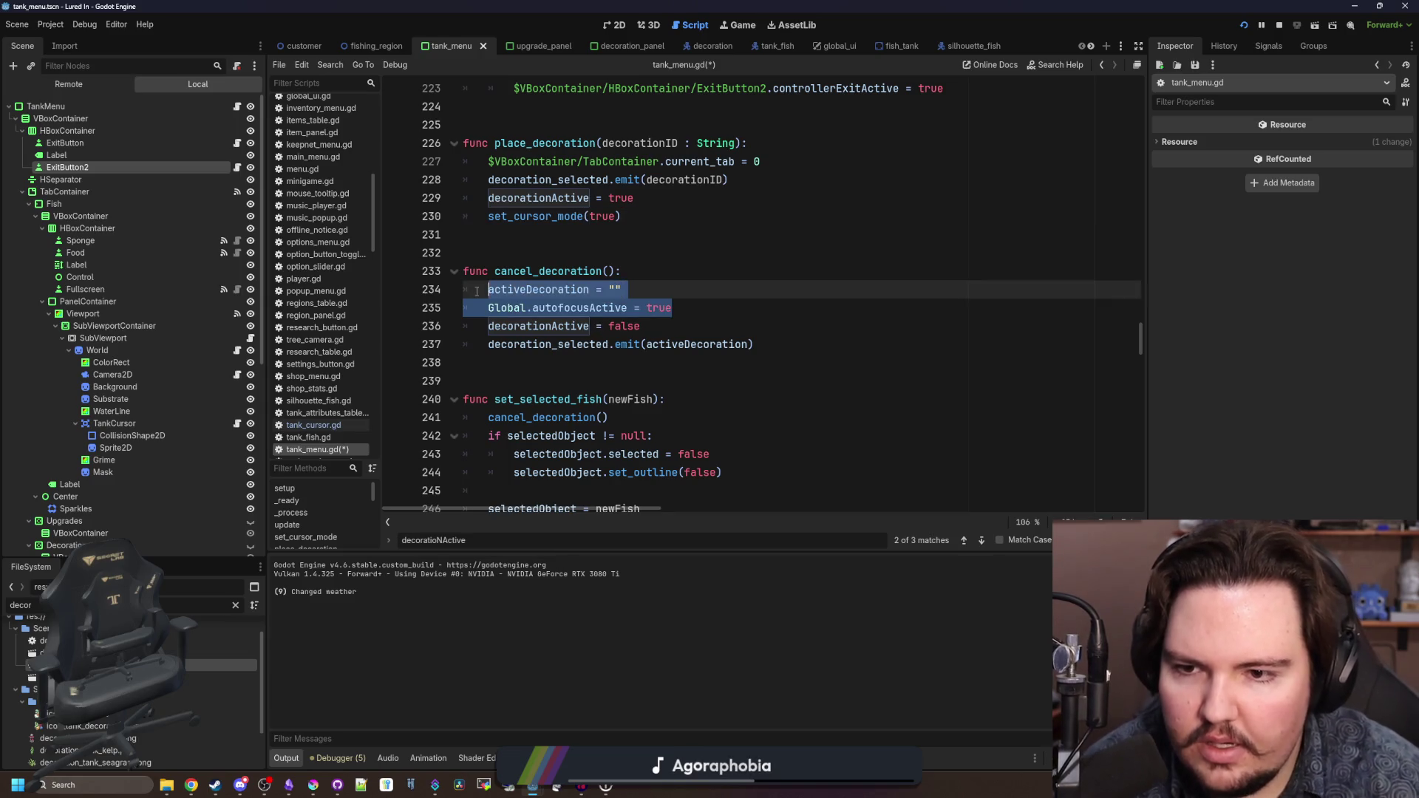
left_click(628, 345)
left_click_drag(681, 317, 484, 309)
key("ctrl+v")
double_click(595, 307)
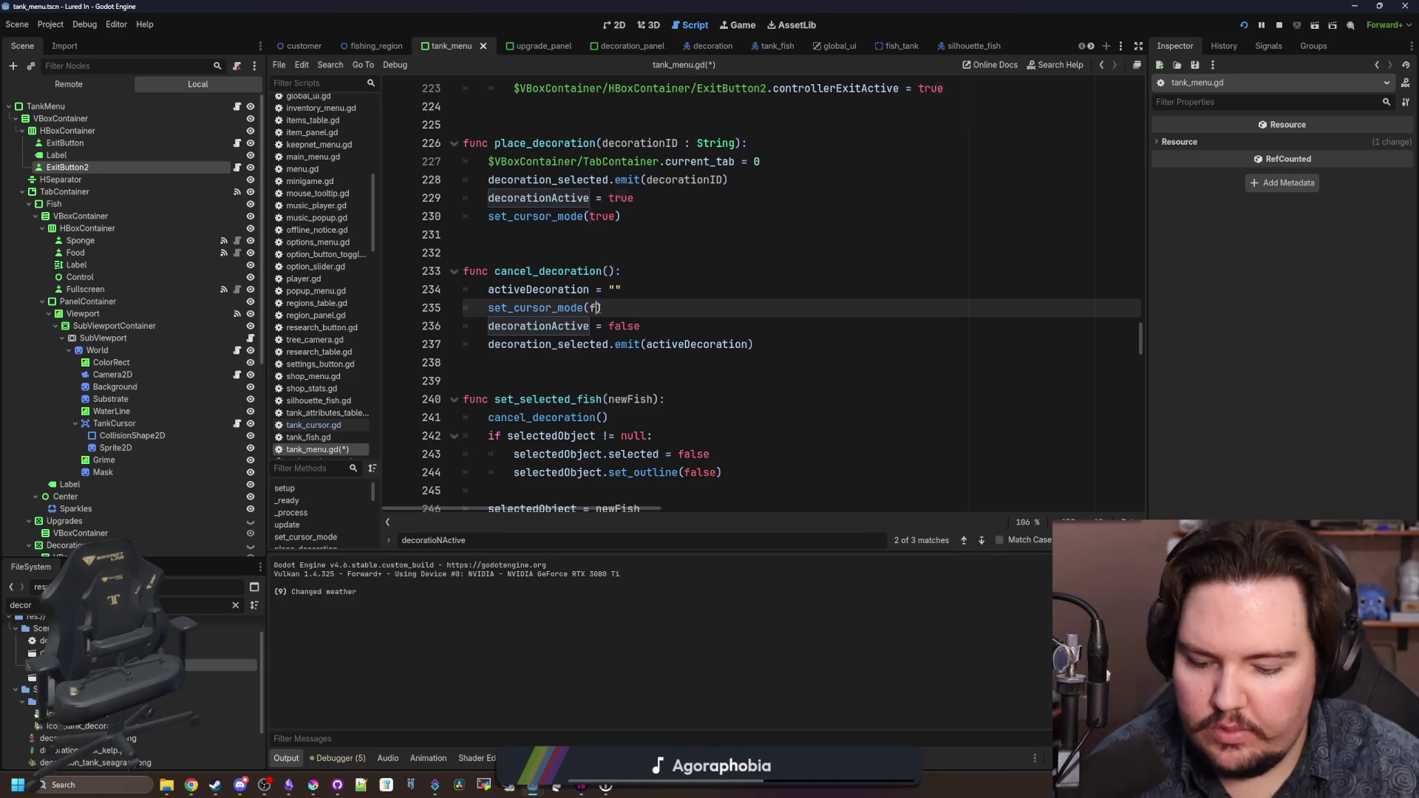
type("false")
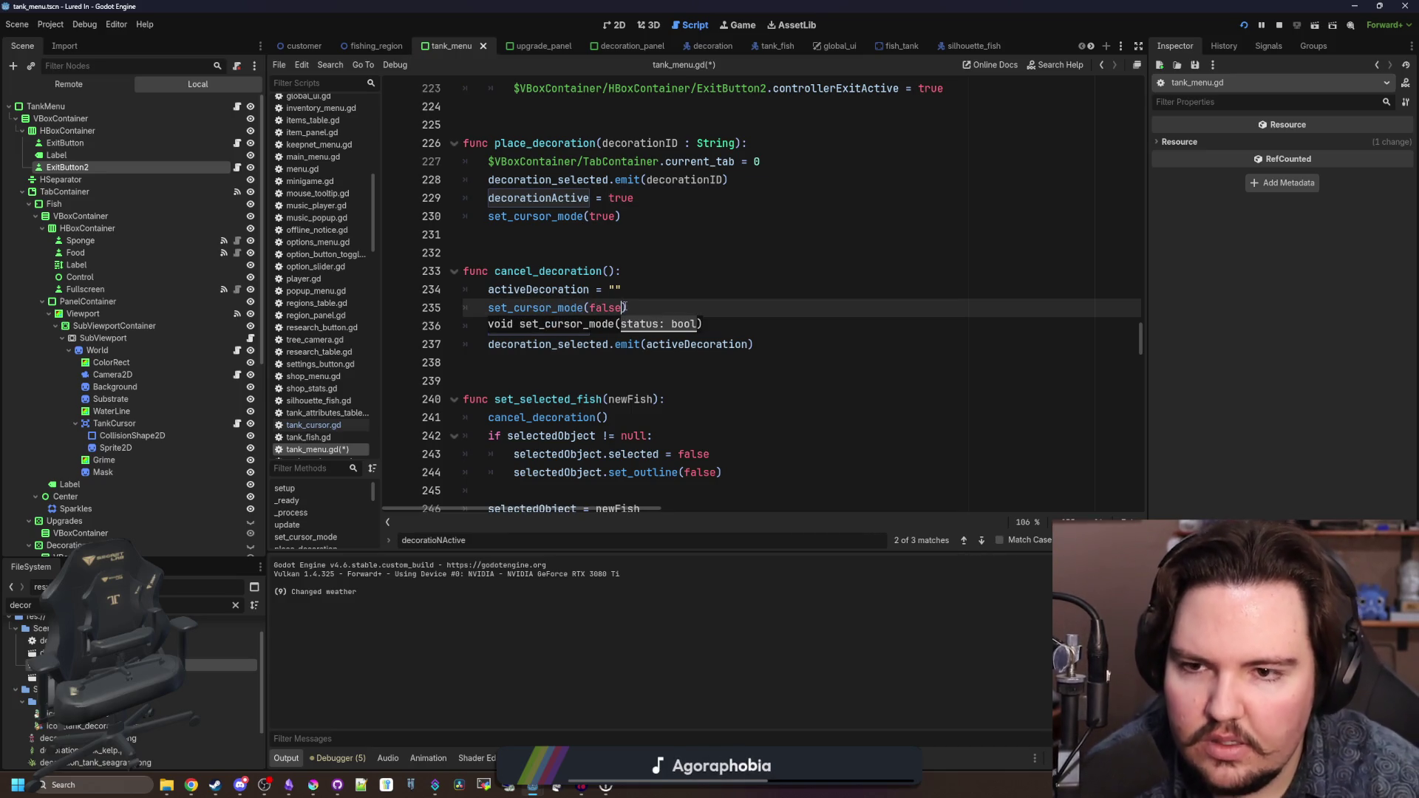
left_click(627, 307)
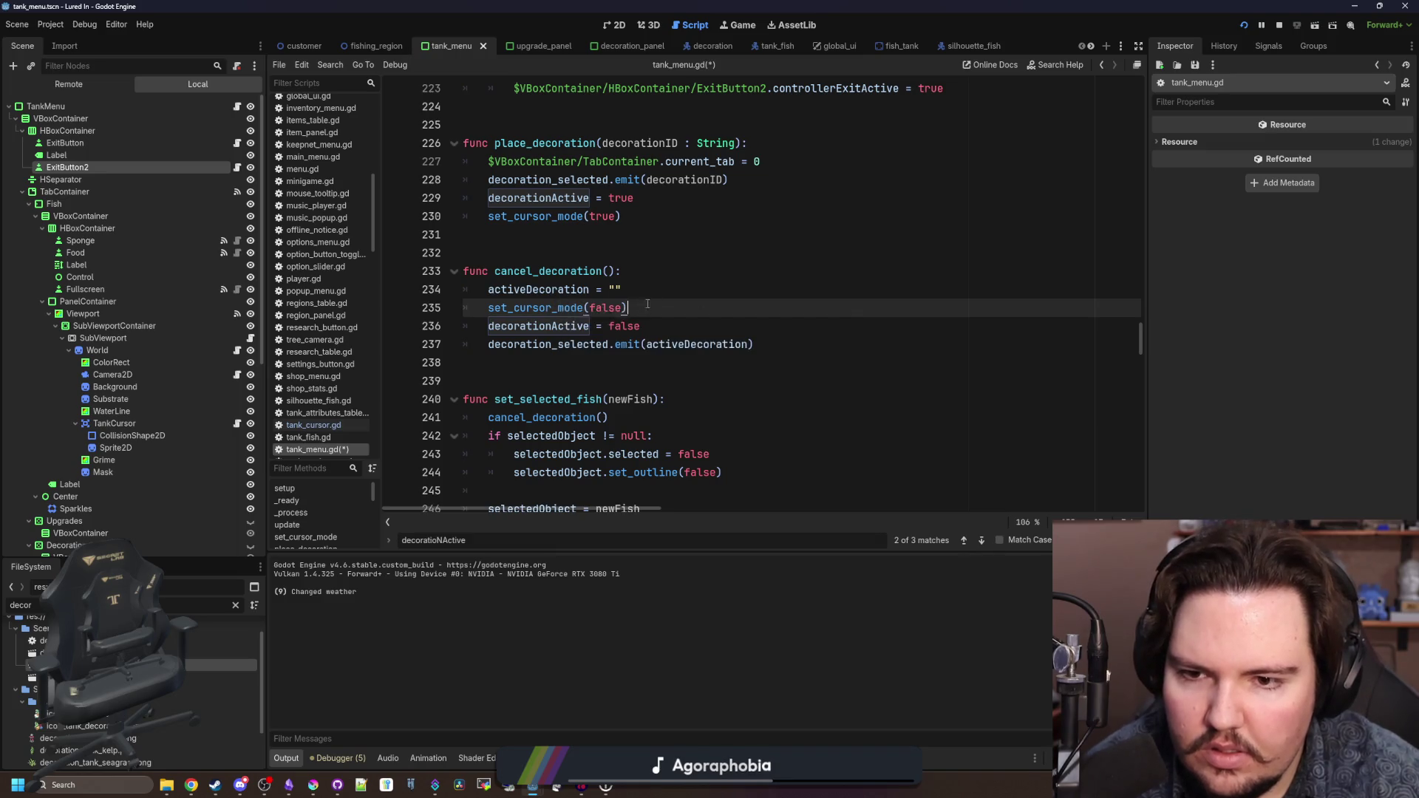
left_click_drag(628, 308, 488, 307)
key("ctrl+c")
scroll(601, 316, "down", 15)
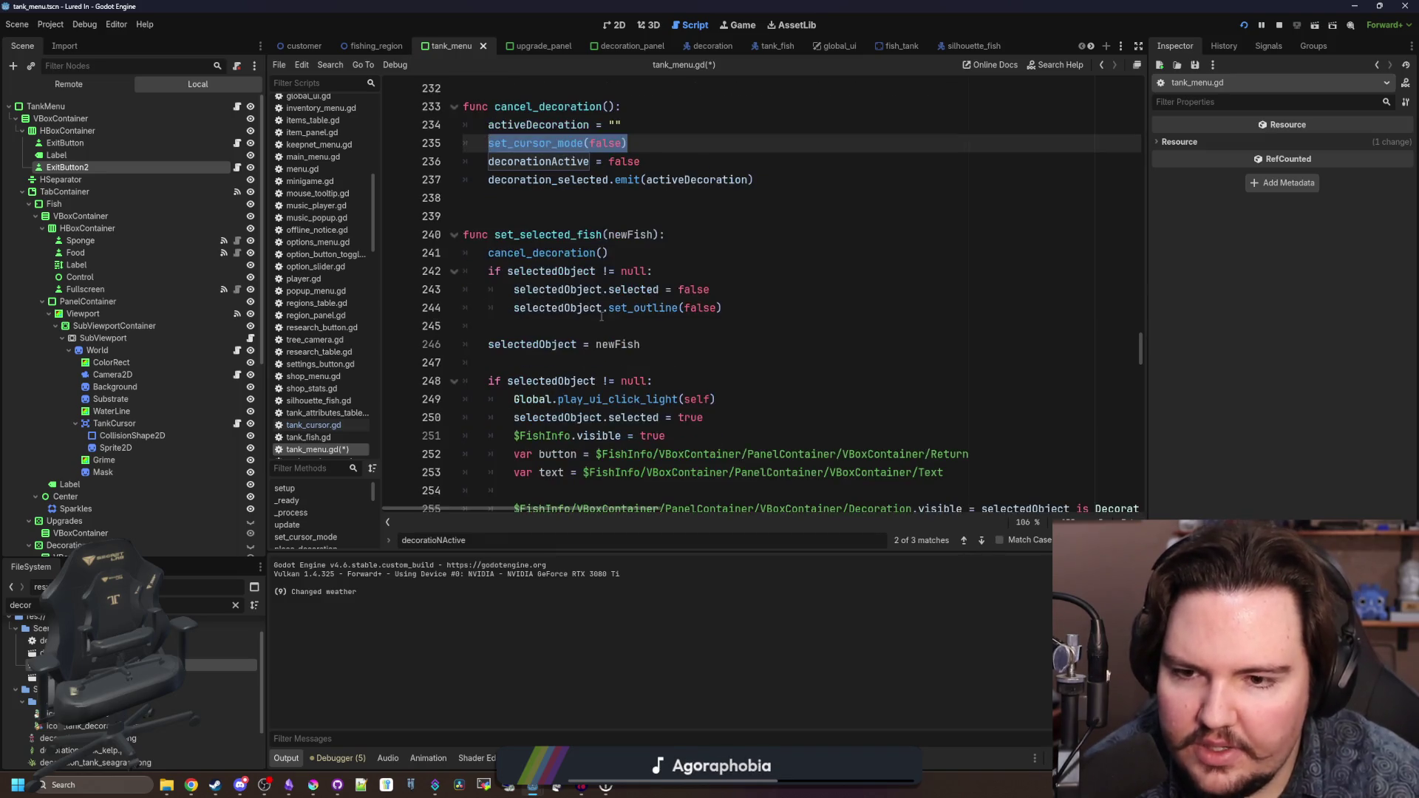
- Replace pickup_sponge's autofocus and lose_focus lines with set_cursor_mode(true)
scroll(710, 331, "down", 2)
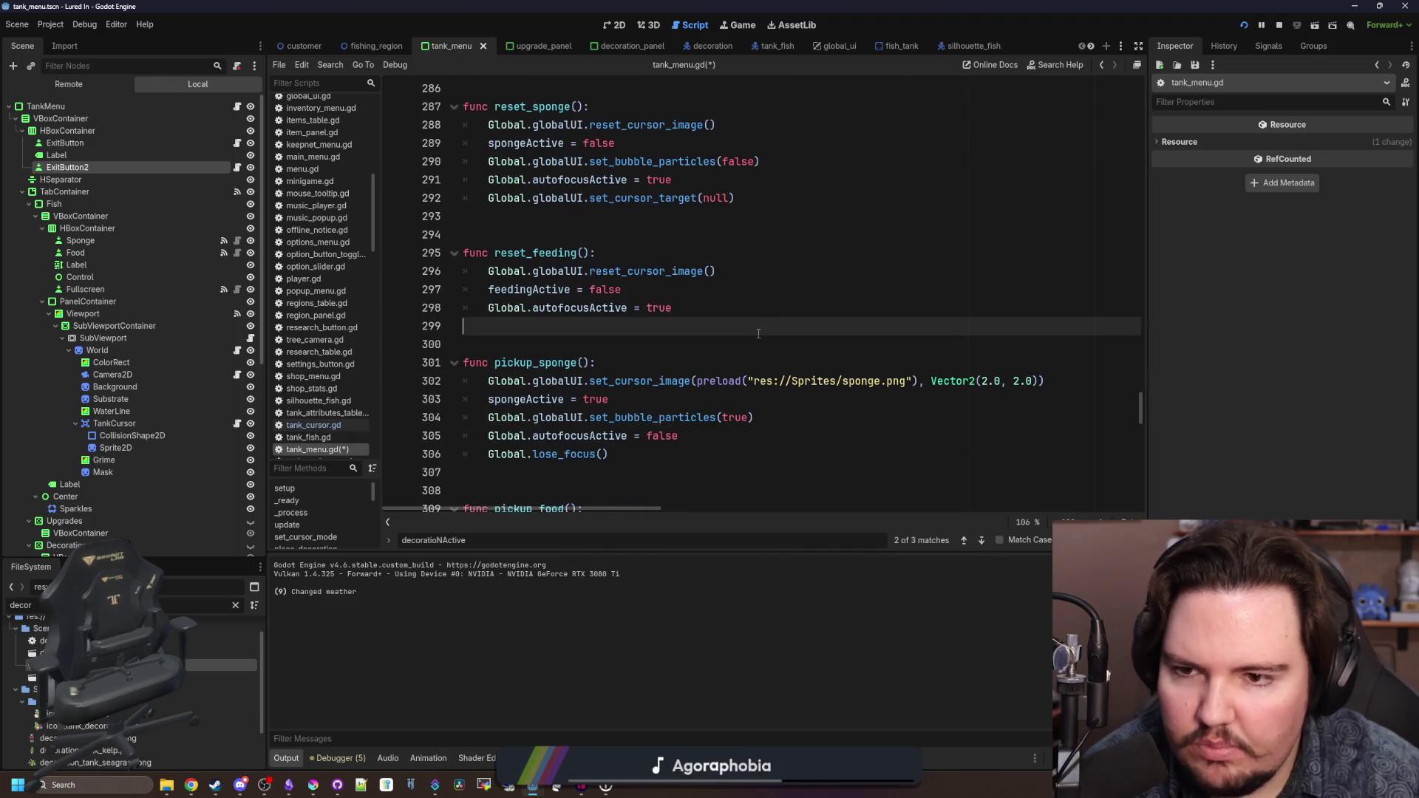
key("ctrl+f")
type("pickup")
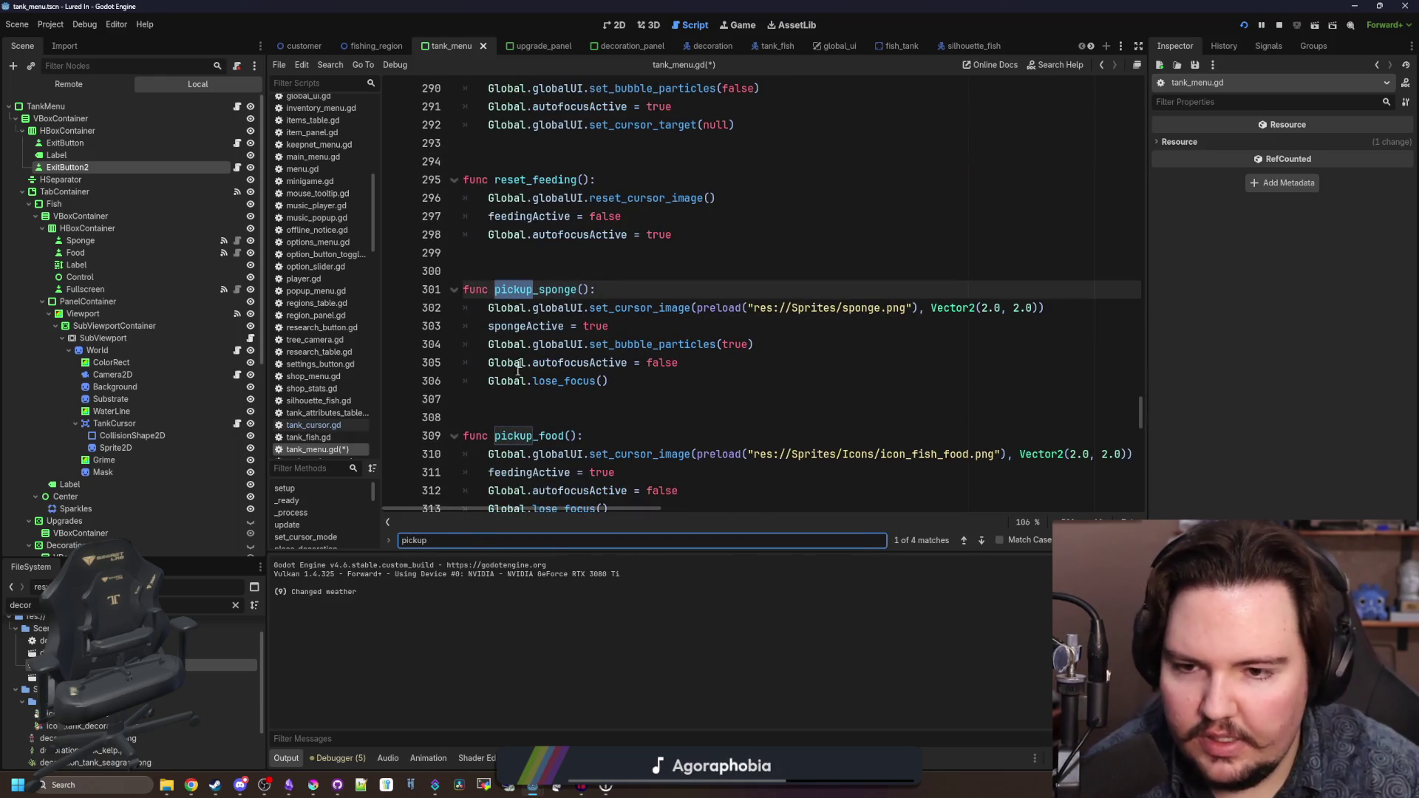
left_click_drag(502, 399, 459, 363)
key("BackSpace")
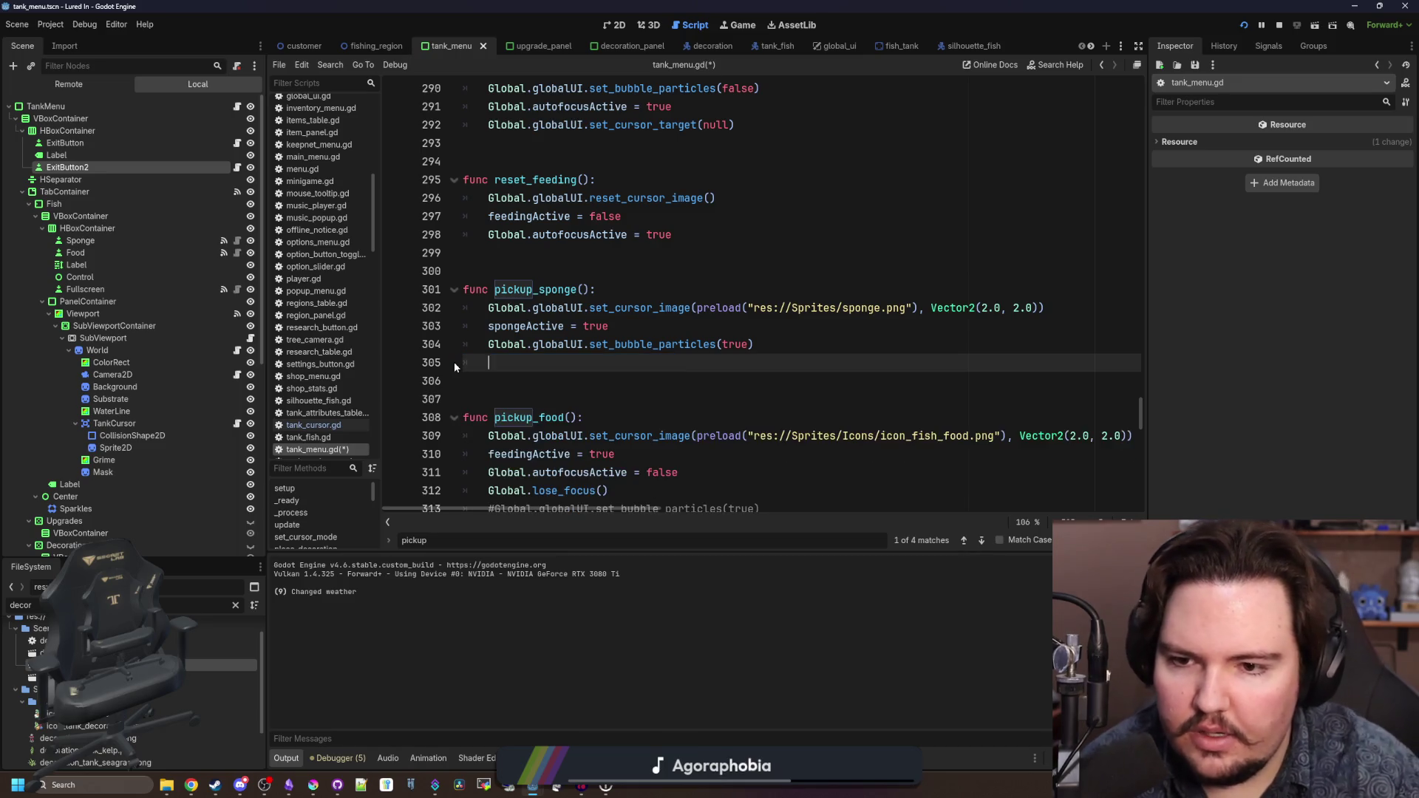
type("set_cursor_mode(false)")
double_click(605, 362)
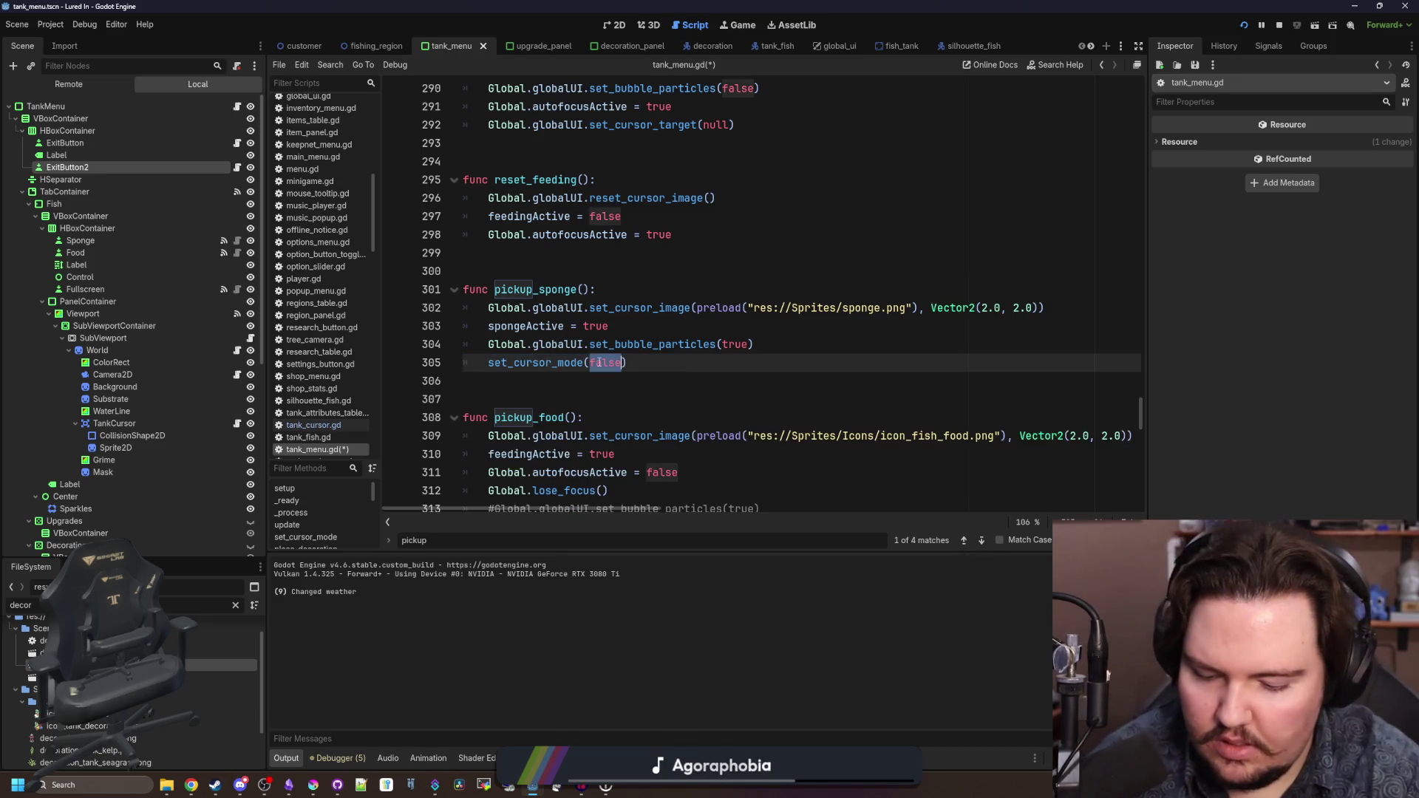
type("true")
- Replace pickup_food's autofocus and lose_focus lines with a set_cursor_mode call
scroll(667, 370, "down", 2)
left_click(667, 417)
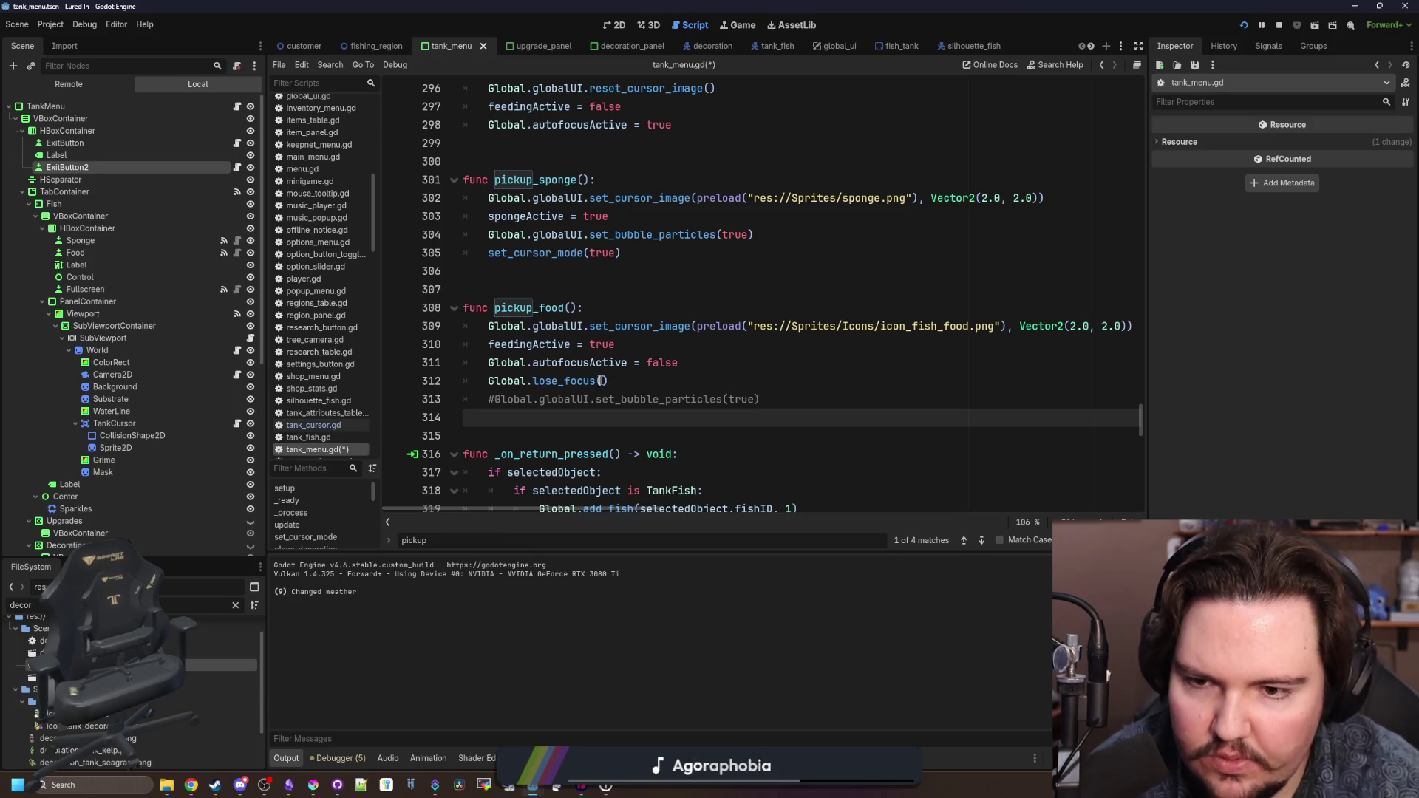
left_click_drag(600, 381, 425, 364)
key("BackSpace")
key("ctrl+v")
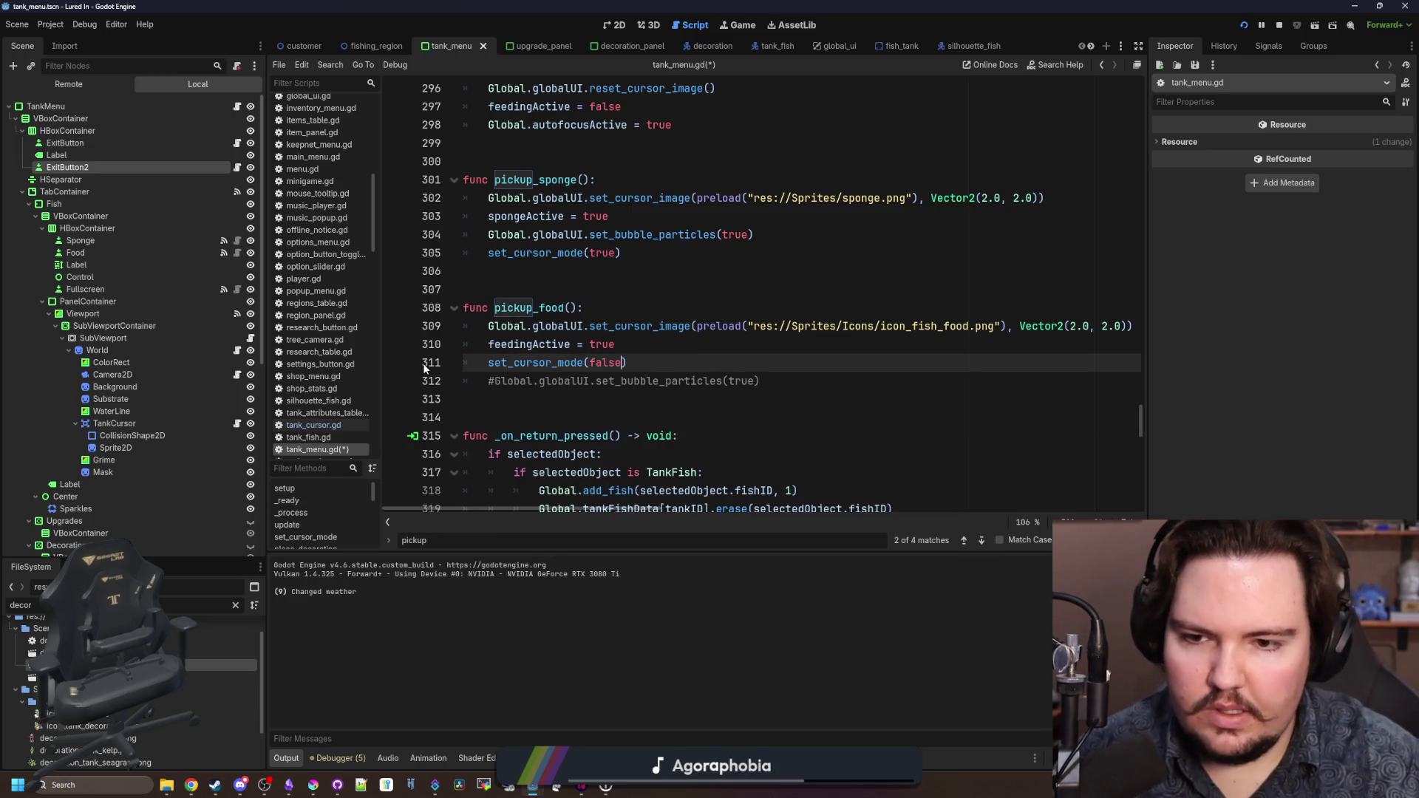
key("BackSpace")
key("BackSpace")
key("BackSpace")
type("false")
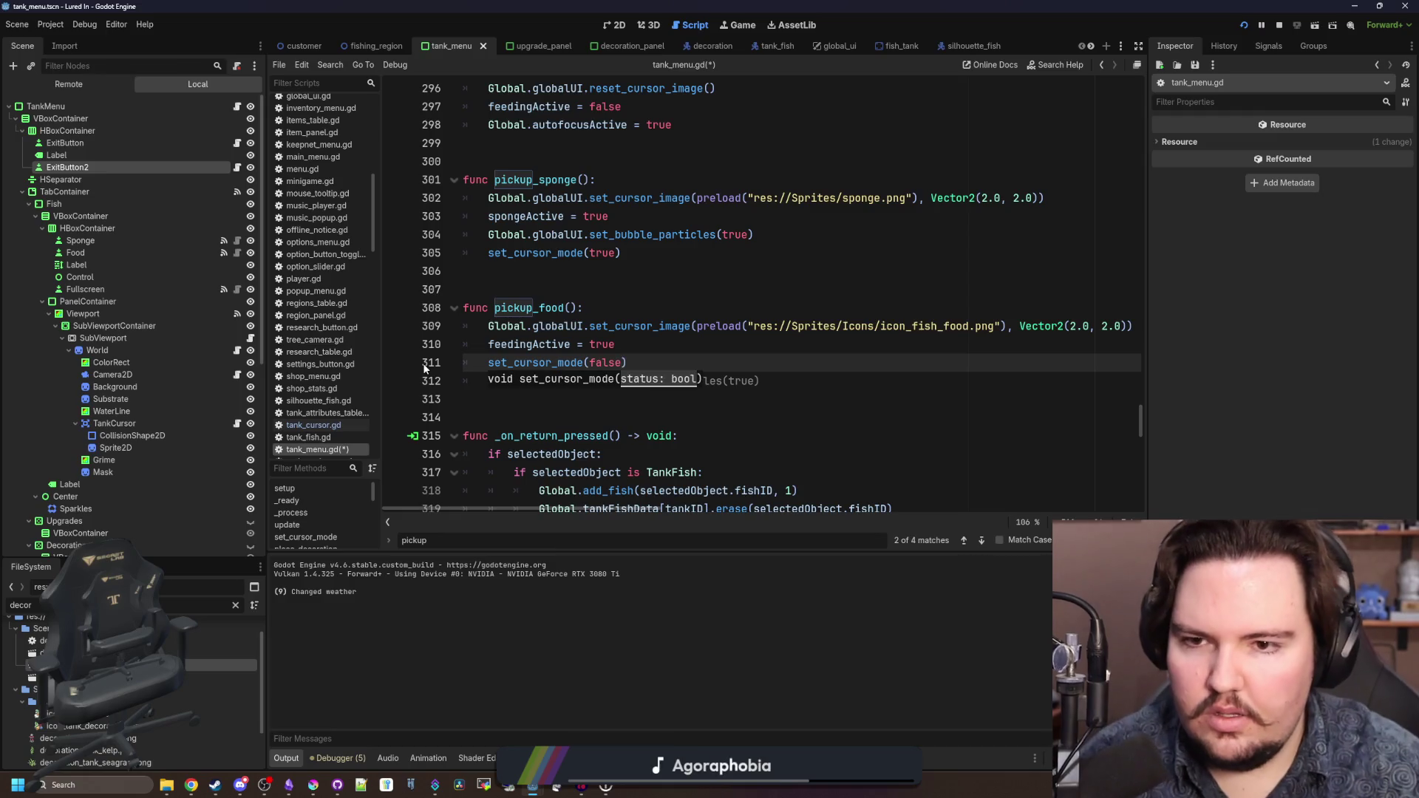
- Add set_cursor_mode(false) to both reset_feeding and reset_sponge
scroll(565, 329, "up", 3)
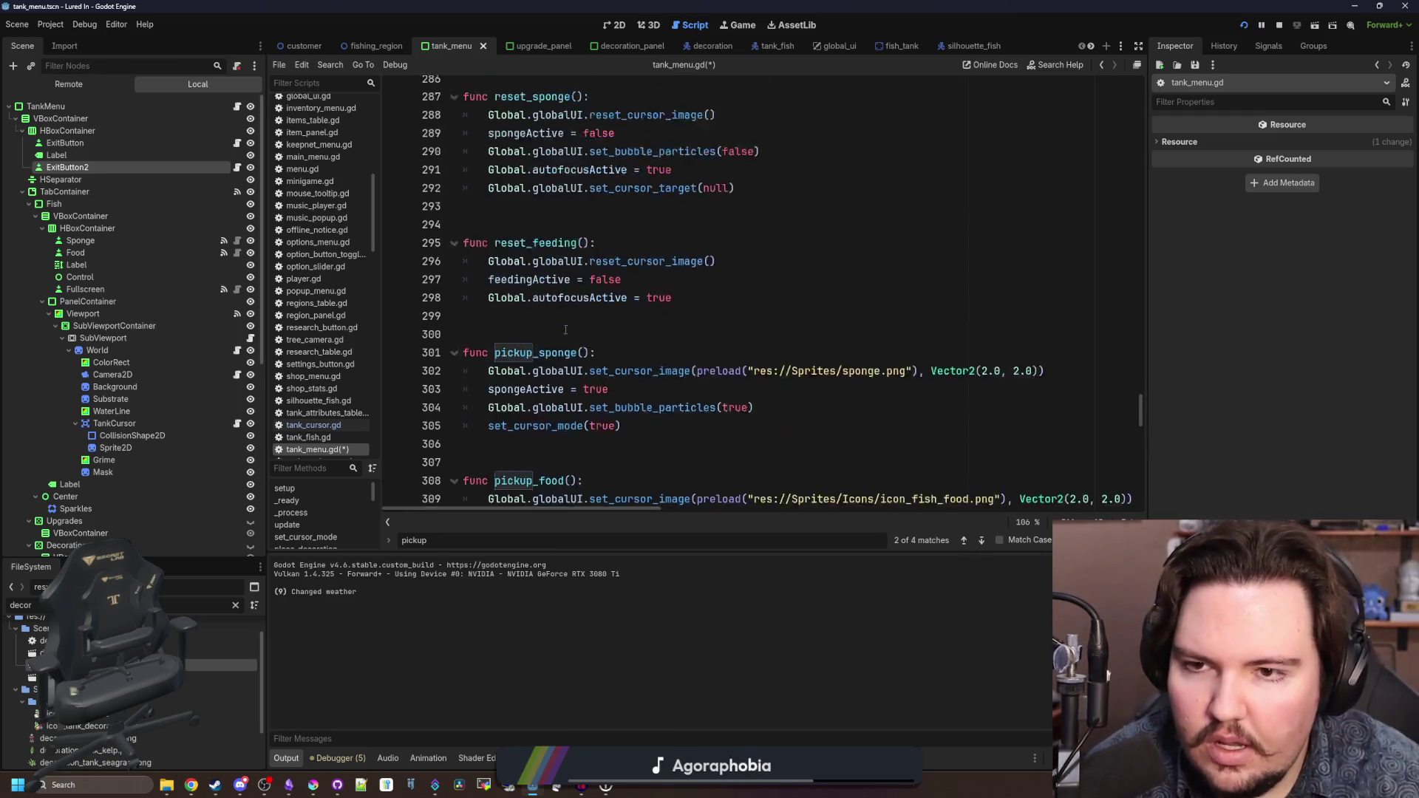
left_click(708, 329)
key("Return")
key("ctrl+v")
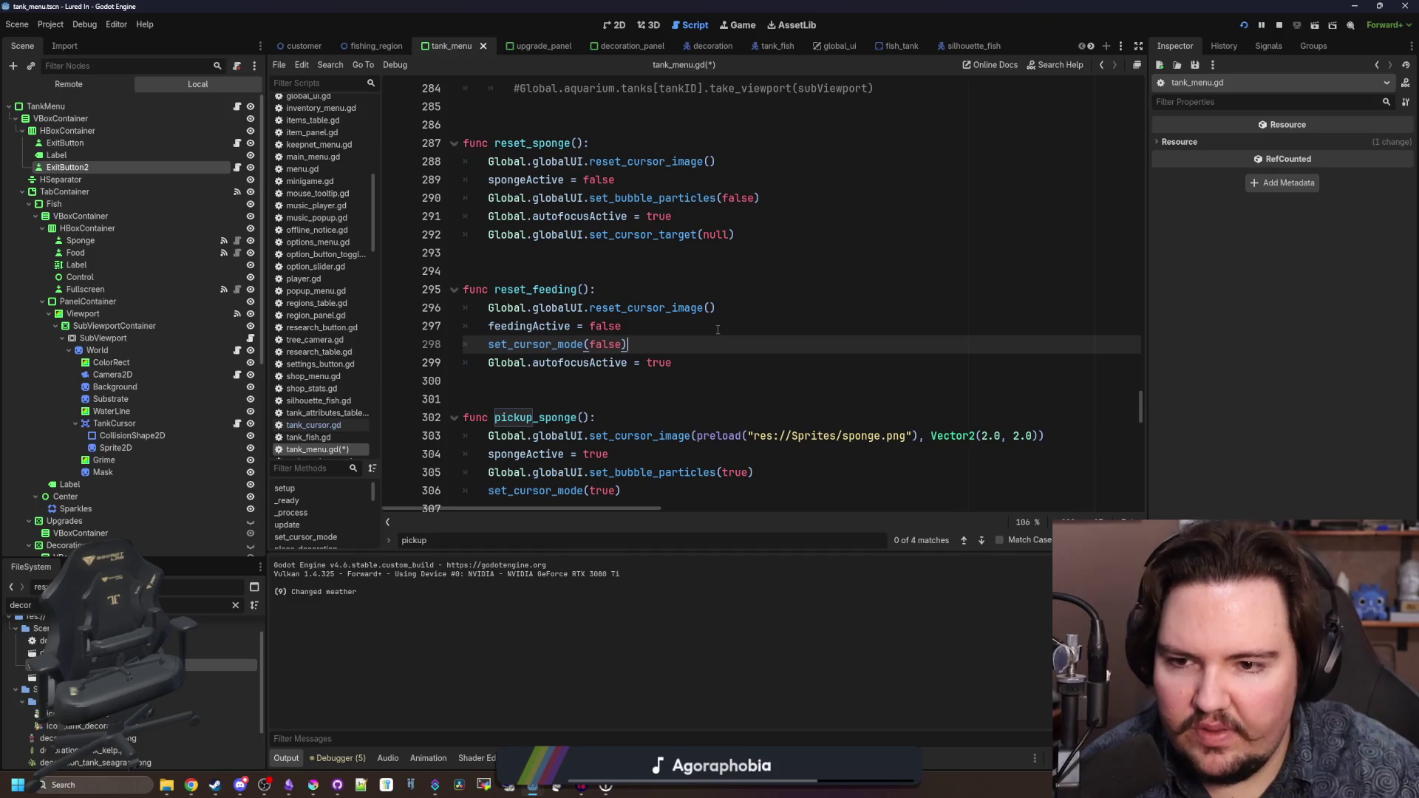
left_click(669, 213)
key("Return")
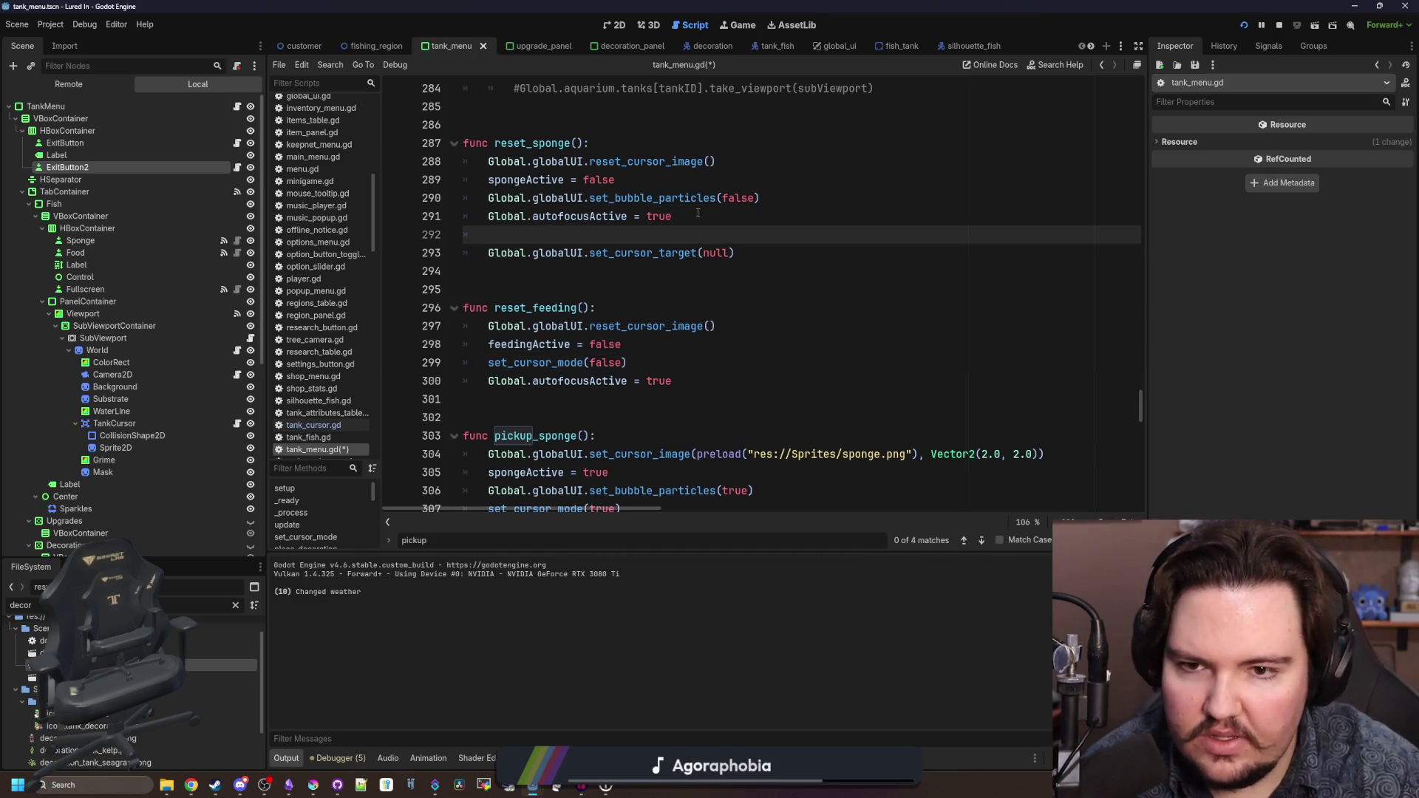
type("set_cursor_mode(false)")
- Remove the set_cursor_target(null) line from reset_sponge
left_click(659, 258)
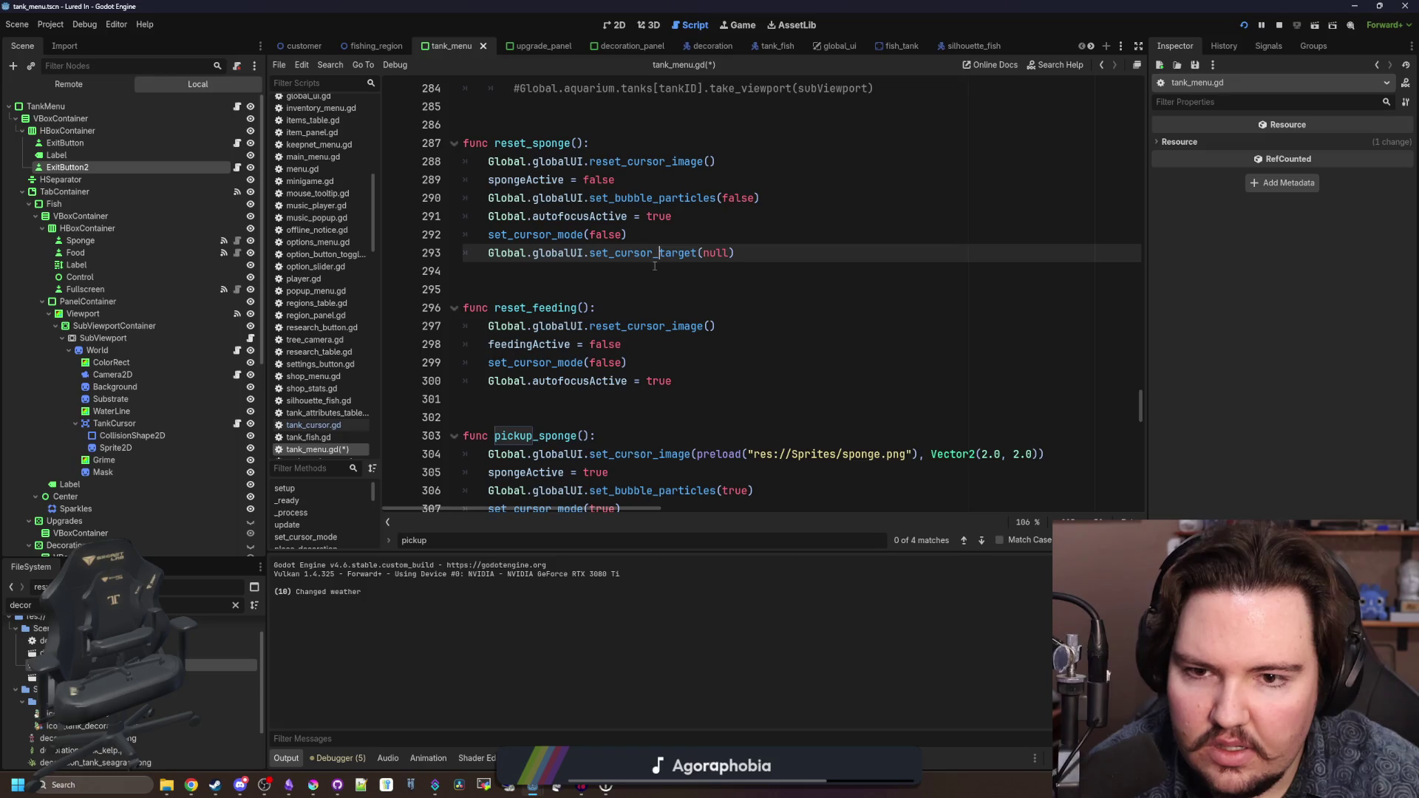
scroll(611, 262, "up", 1)
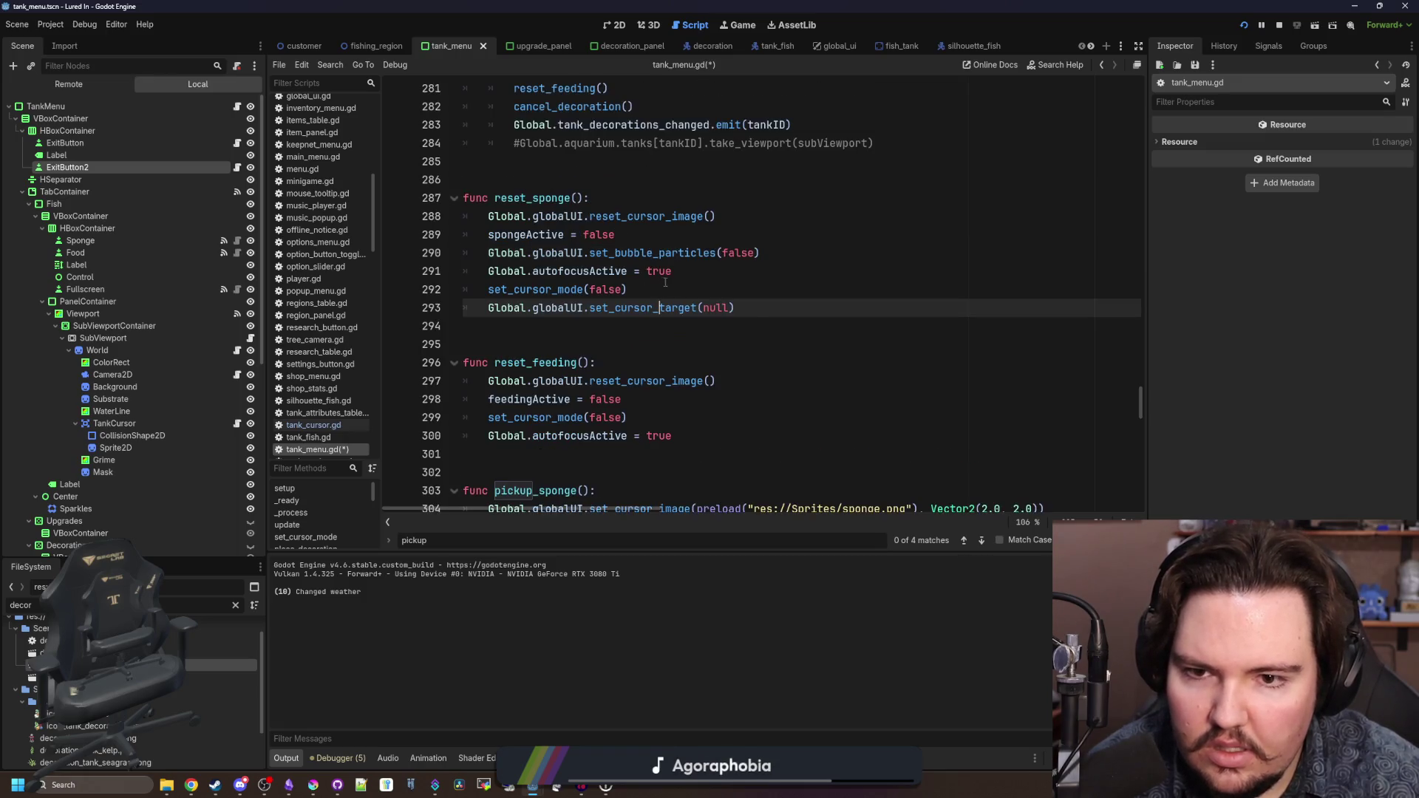
mouse_move(753, 312)
left_mouse_down()
mouse_move(490, 292)
mouse_move(488, 309)
left_mouse_up()
key("ctrl+c")
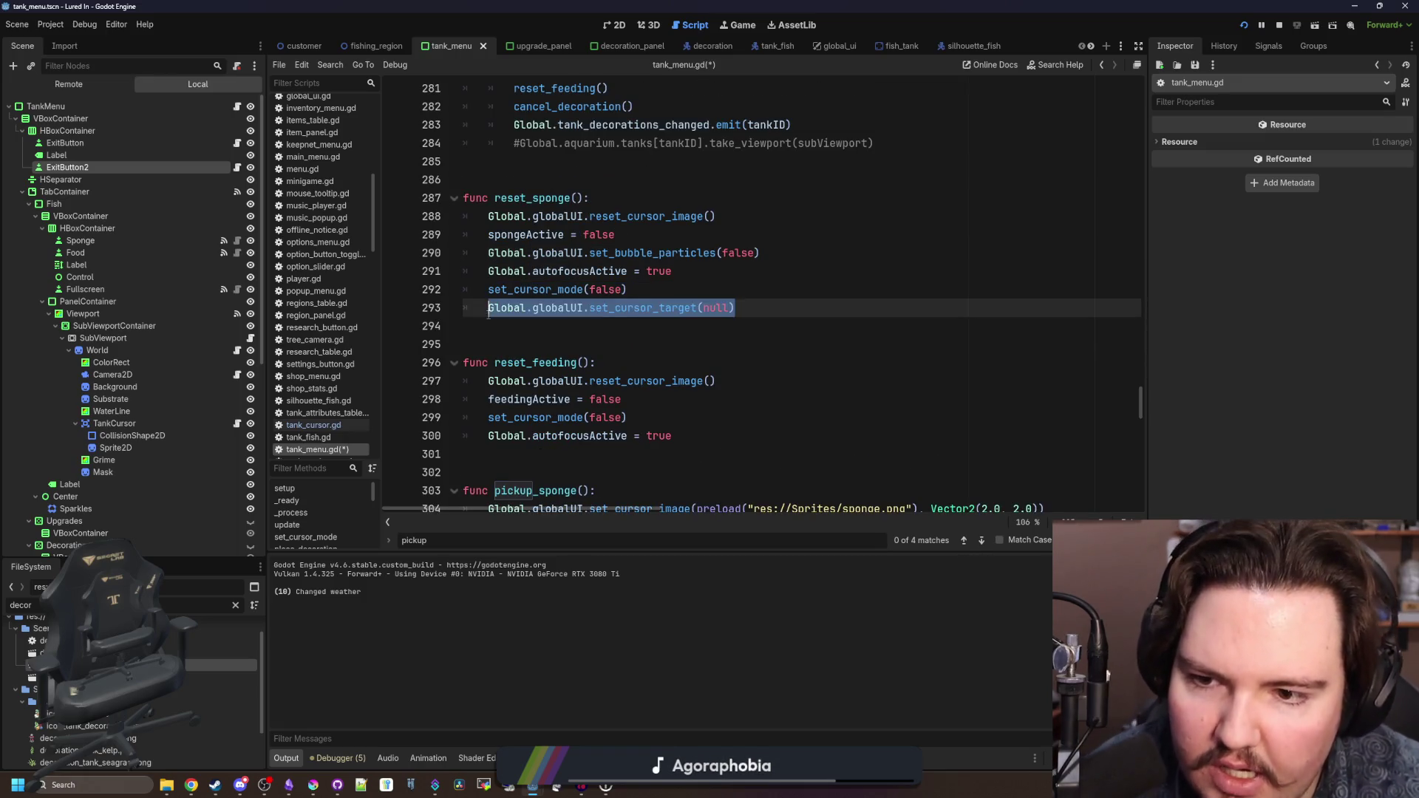
key("BackSpace")
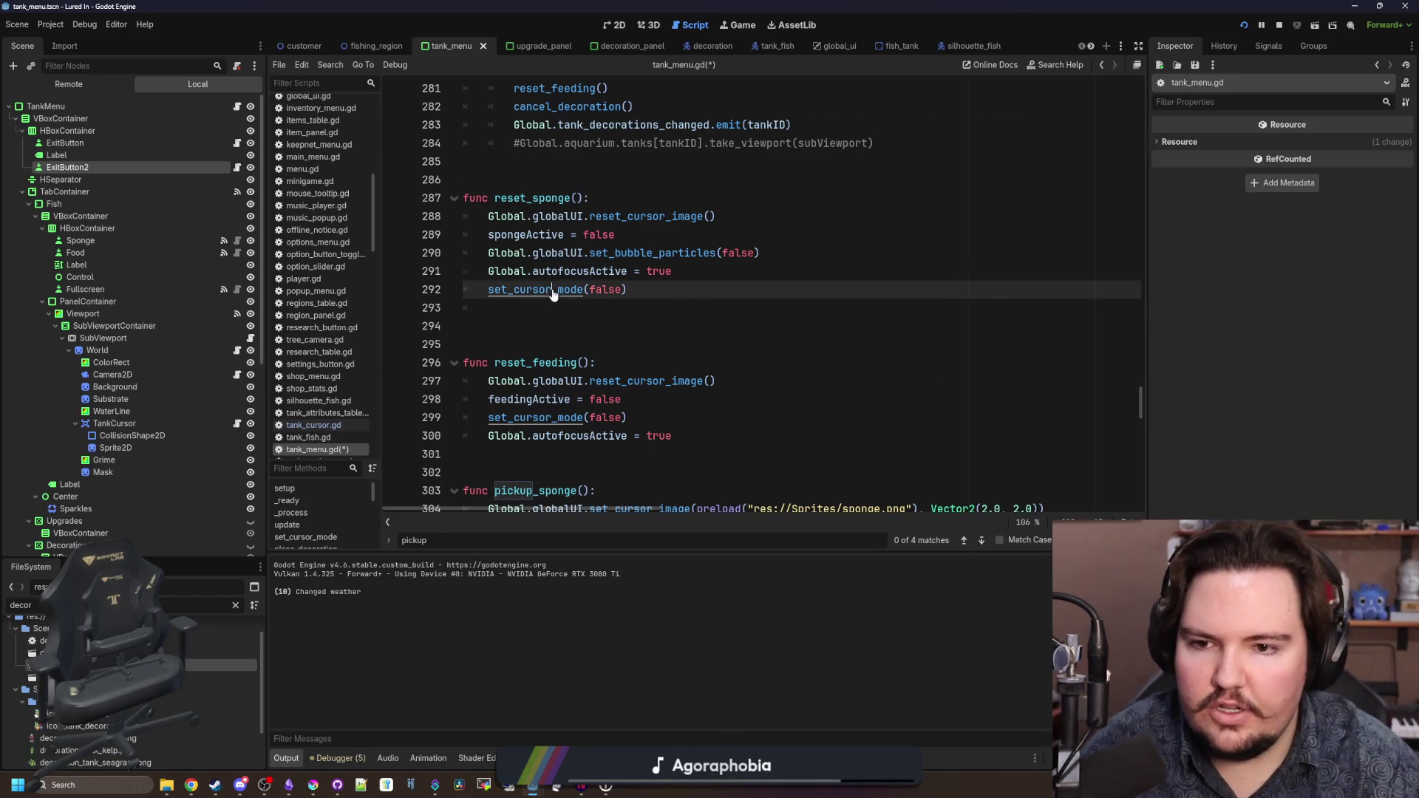
left_click(558, 290, "ctrl")
left_click(983, 410)
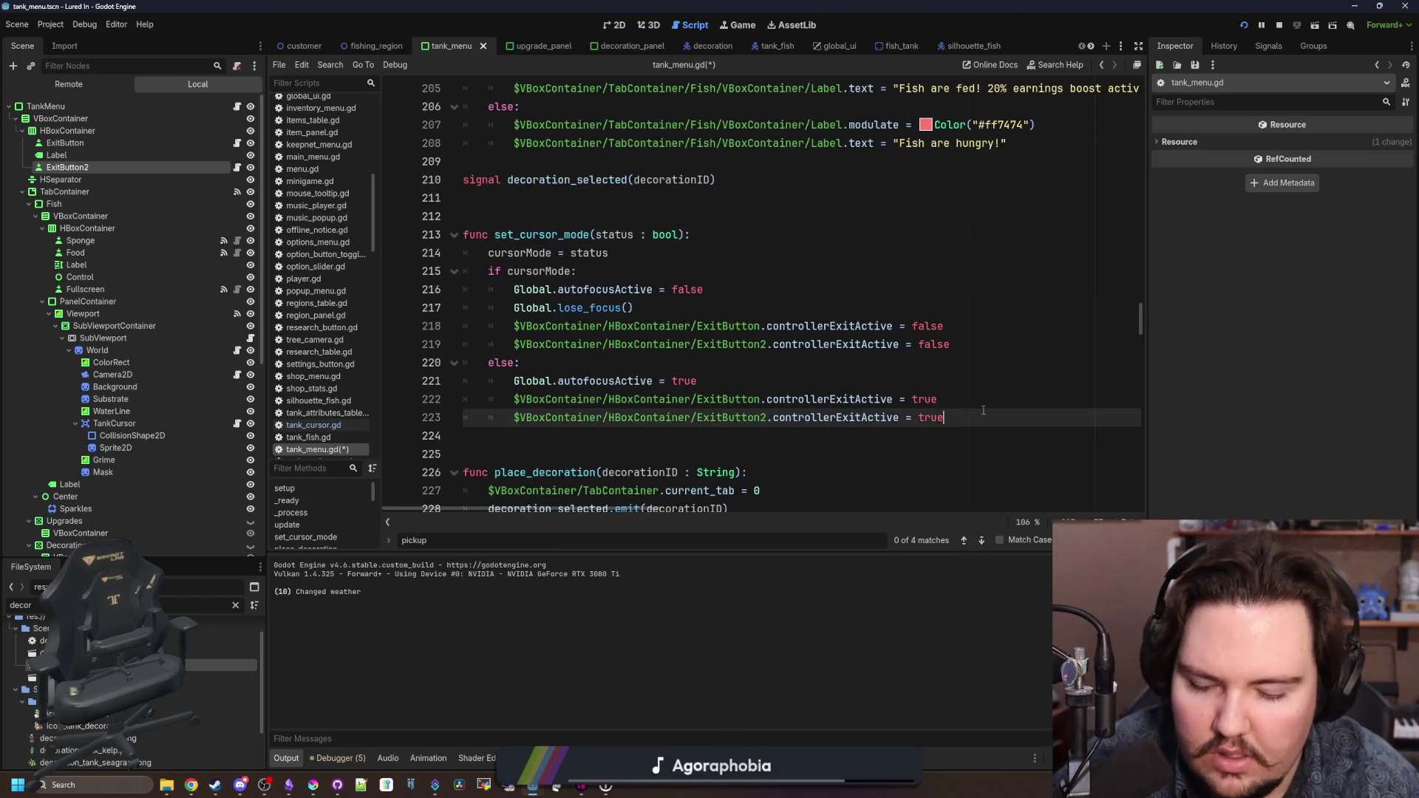
- Add set_cursor_target(null) to the else branch and copy it into the enabled branch
key("Return")
key("ctrl+v")
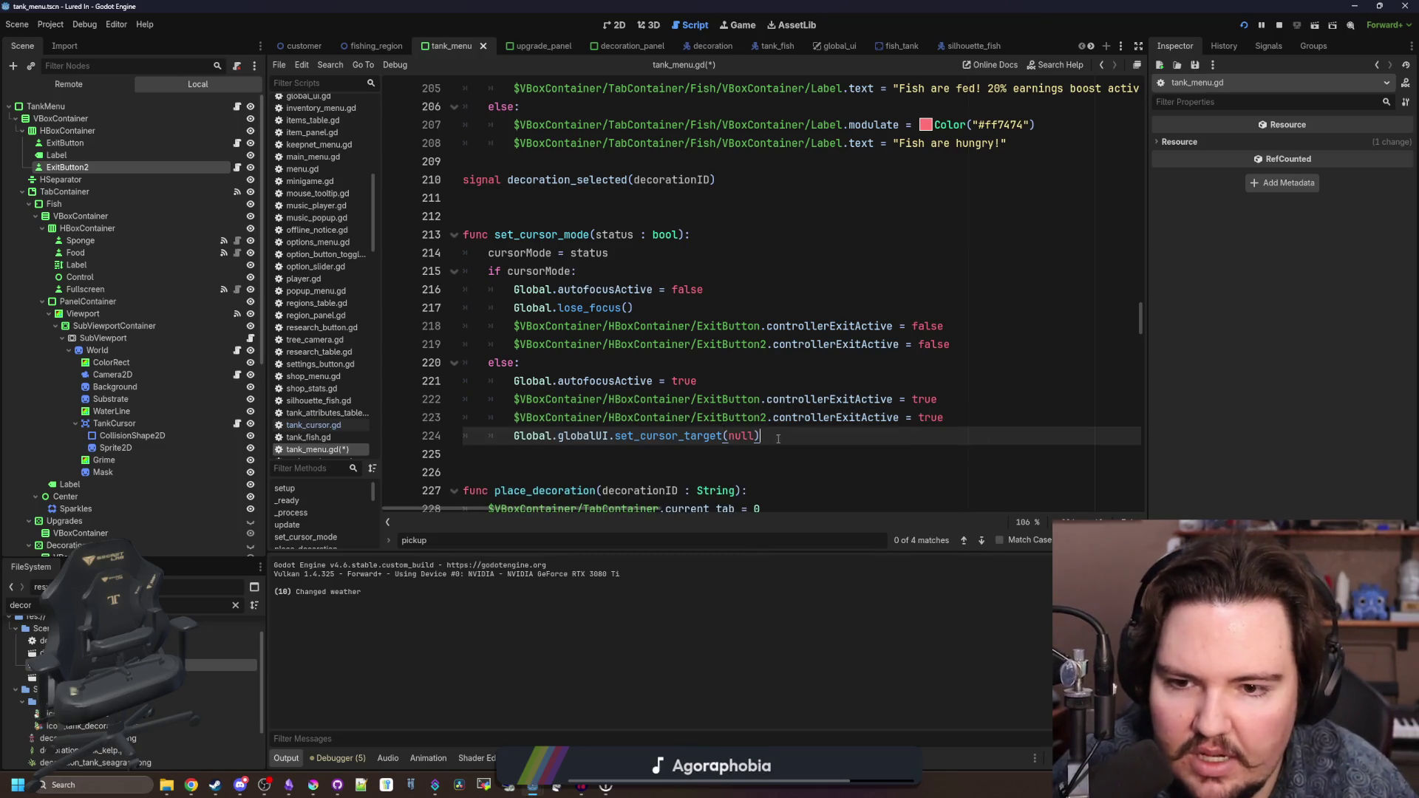
triple_click(779, 439)
left_click(975, 344)
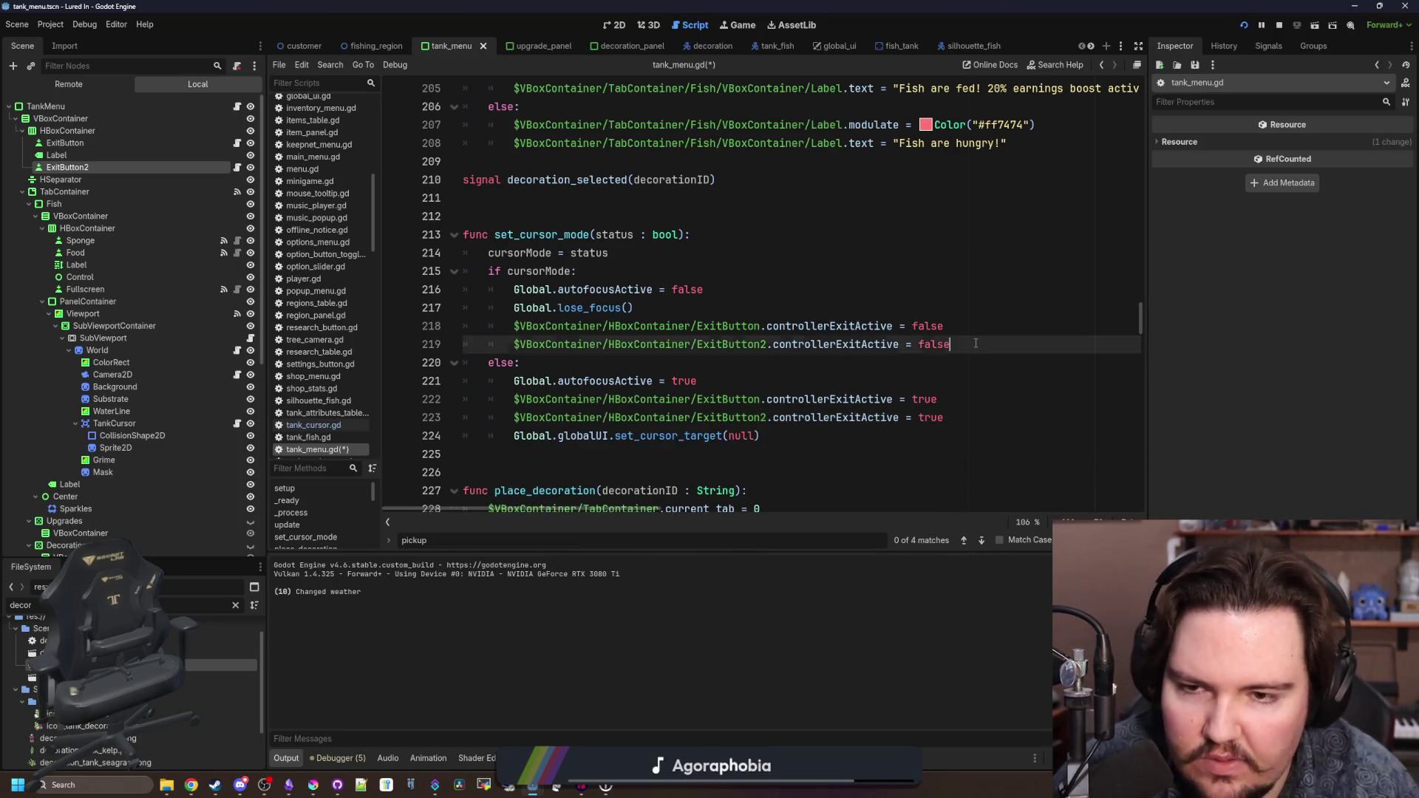
key("Return")
key("ctrl+v")
- Change the enabled branch's cursor target to subViewport.cursor
key("Left")
key("BackSpace")
key("BackSpace")
key("BackSpace")
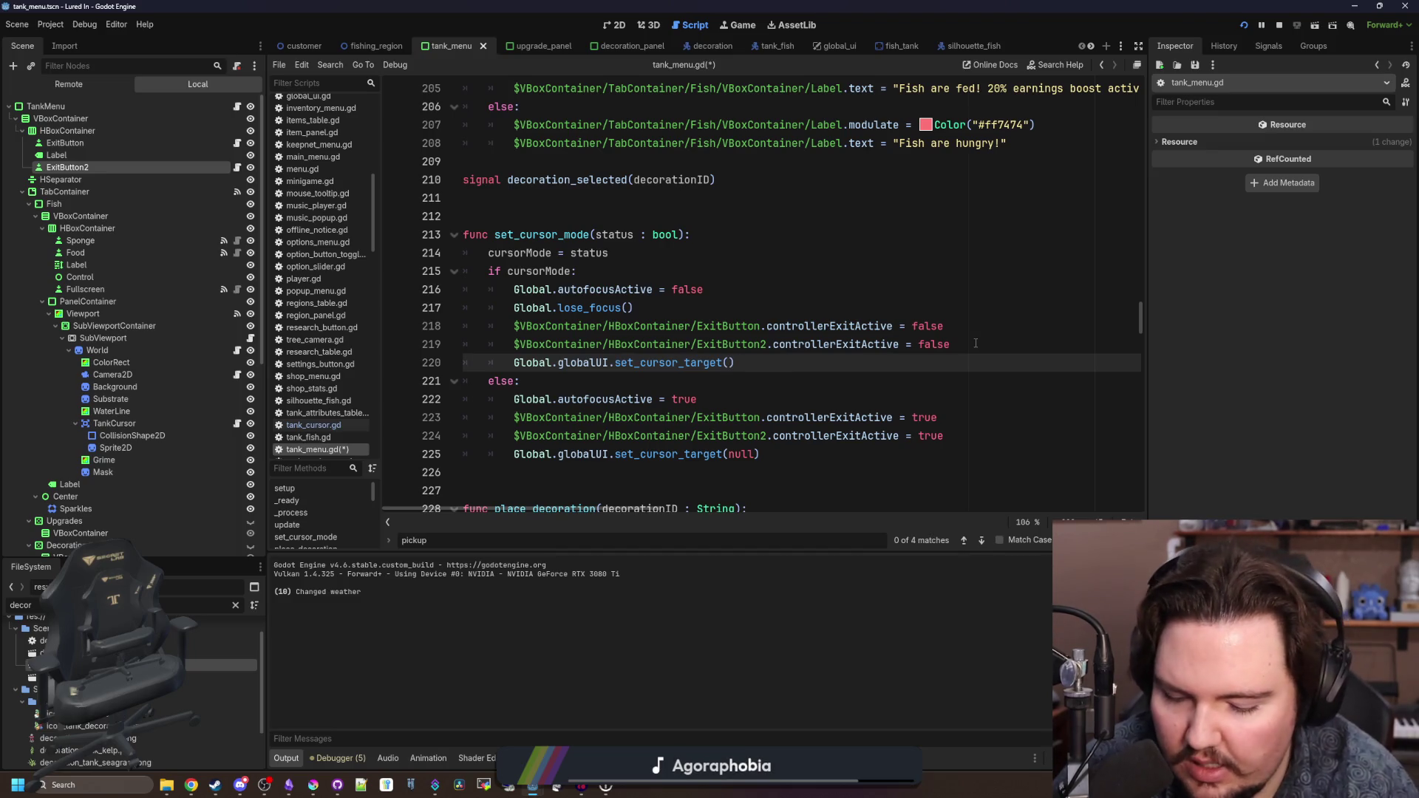
type("viewport")
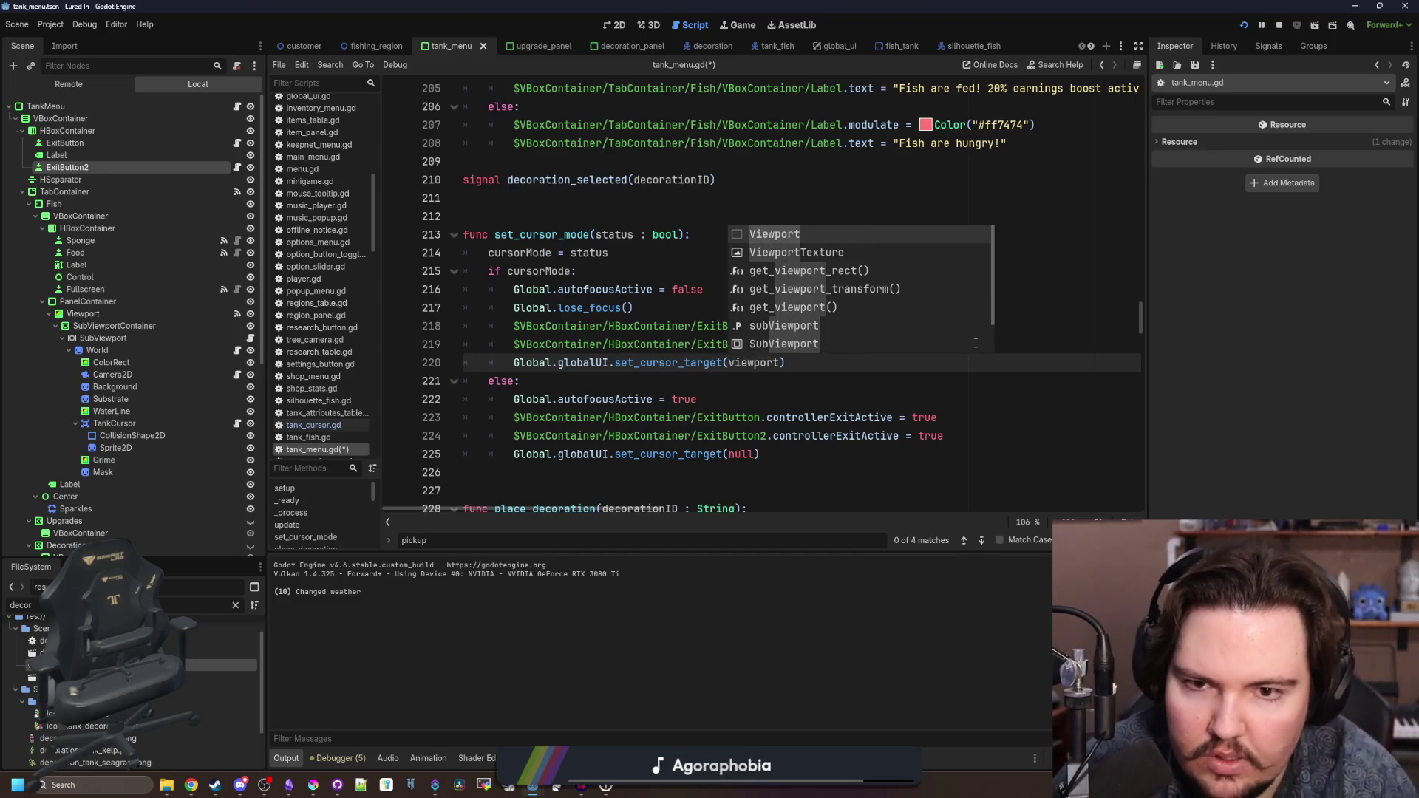
key("Down")
key("Down")
key("Down")
key("Up")
key("Up")
key("Up")
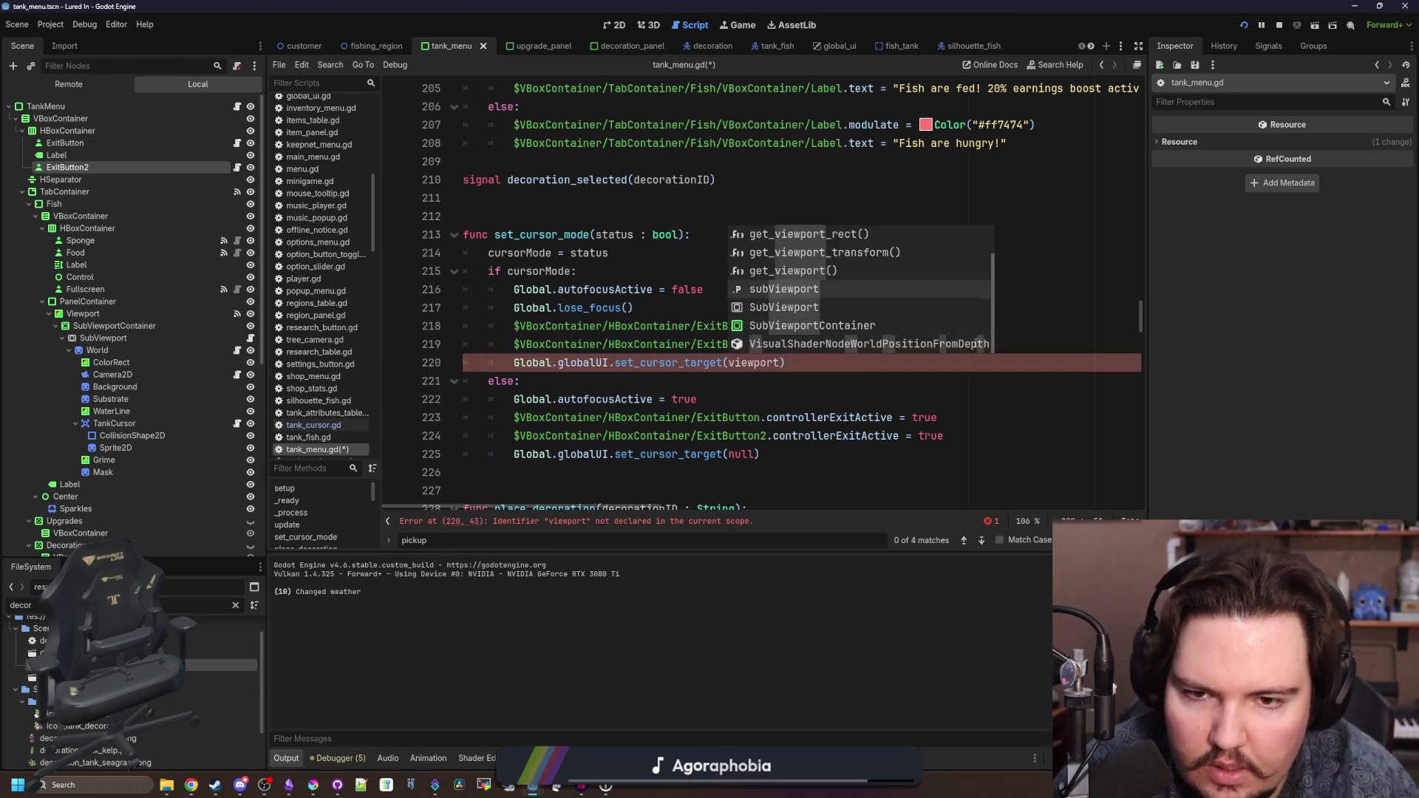
key("Return")
type(".cursor")
left_click(976, 344)
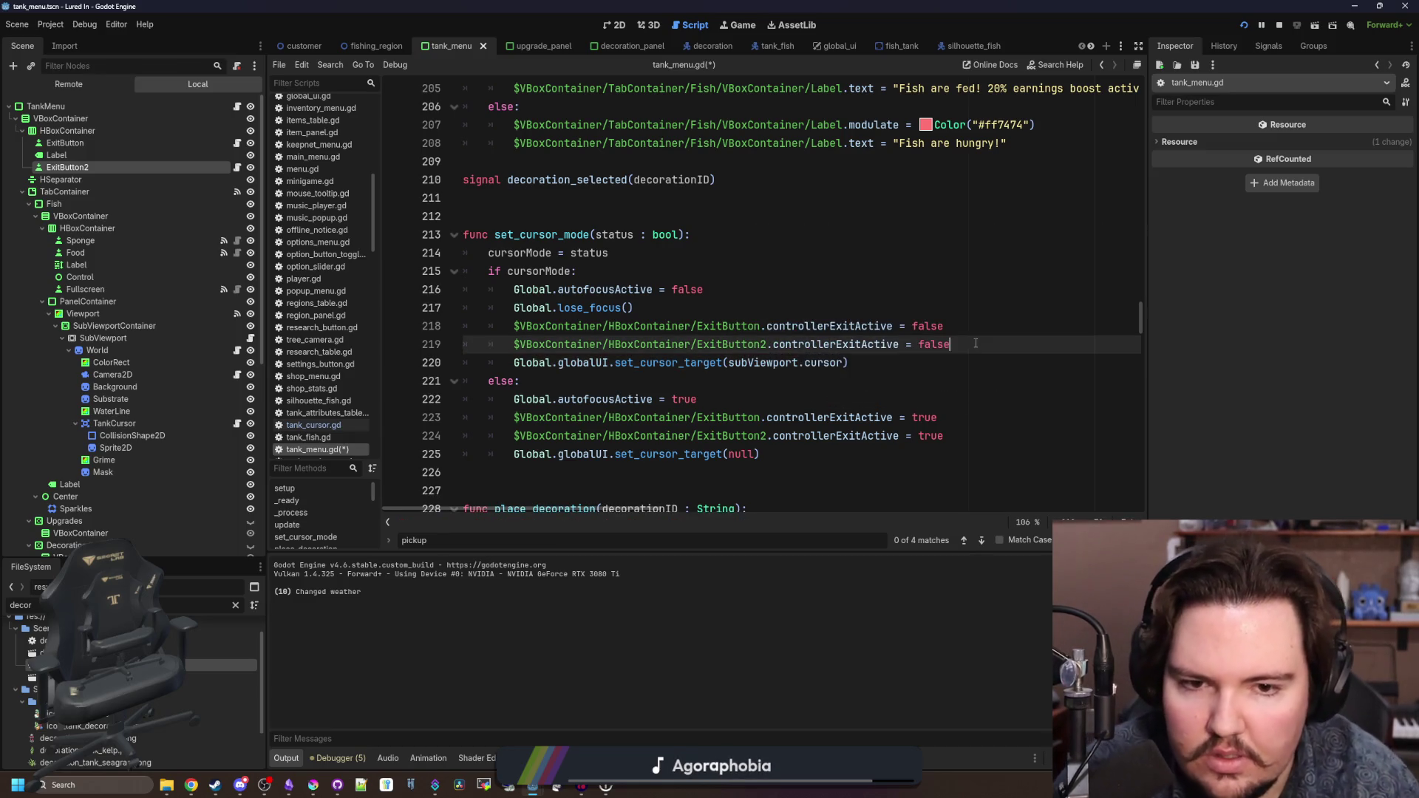
scroll(656, 372, "down", 5)
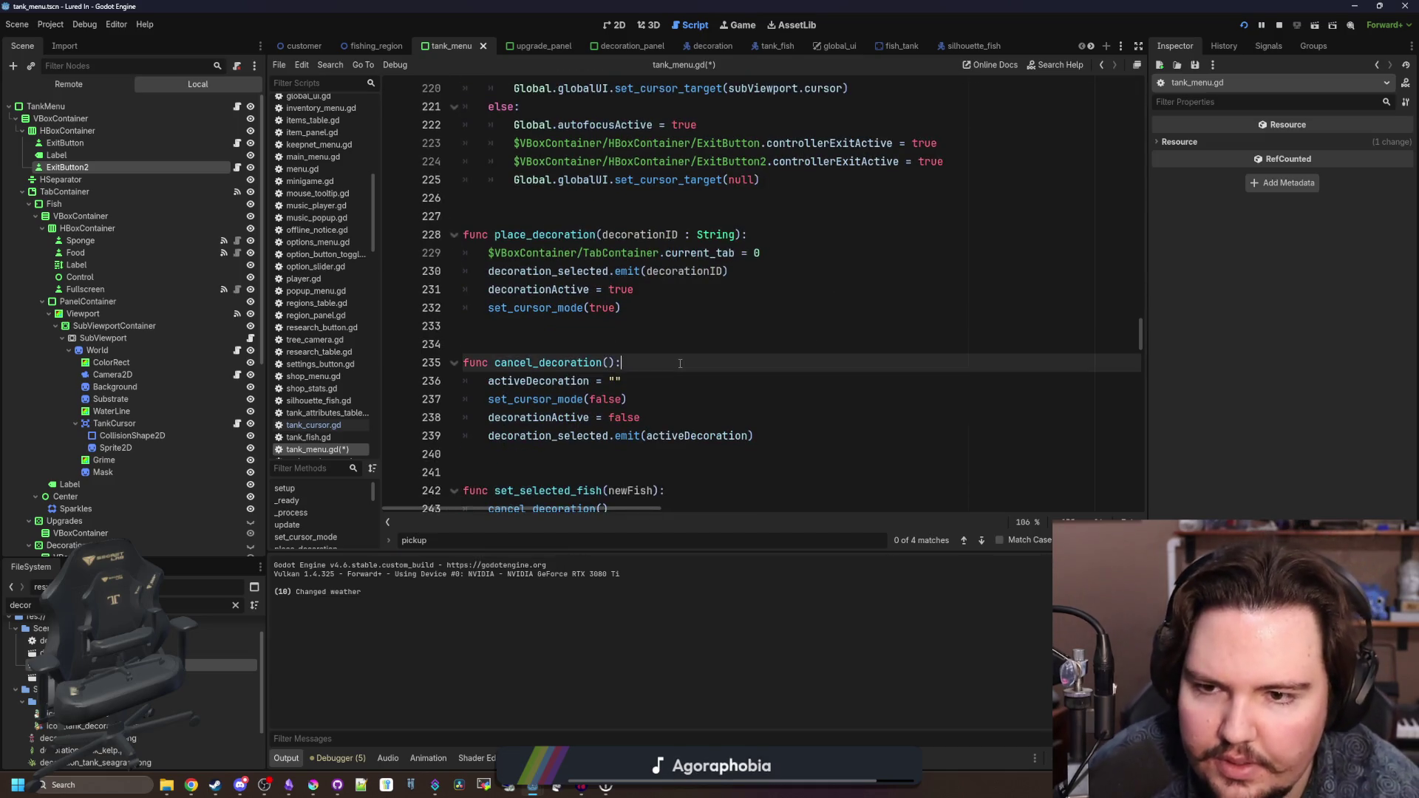
key("ctrl+f")
type("viewport_ta")
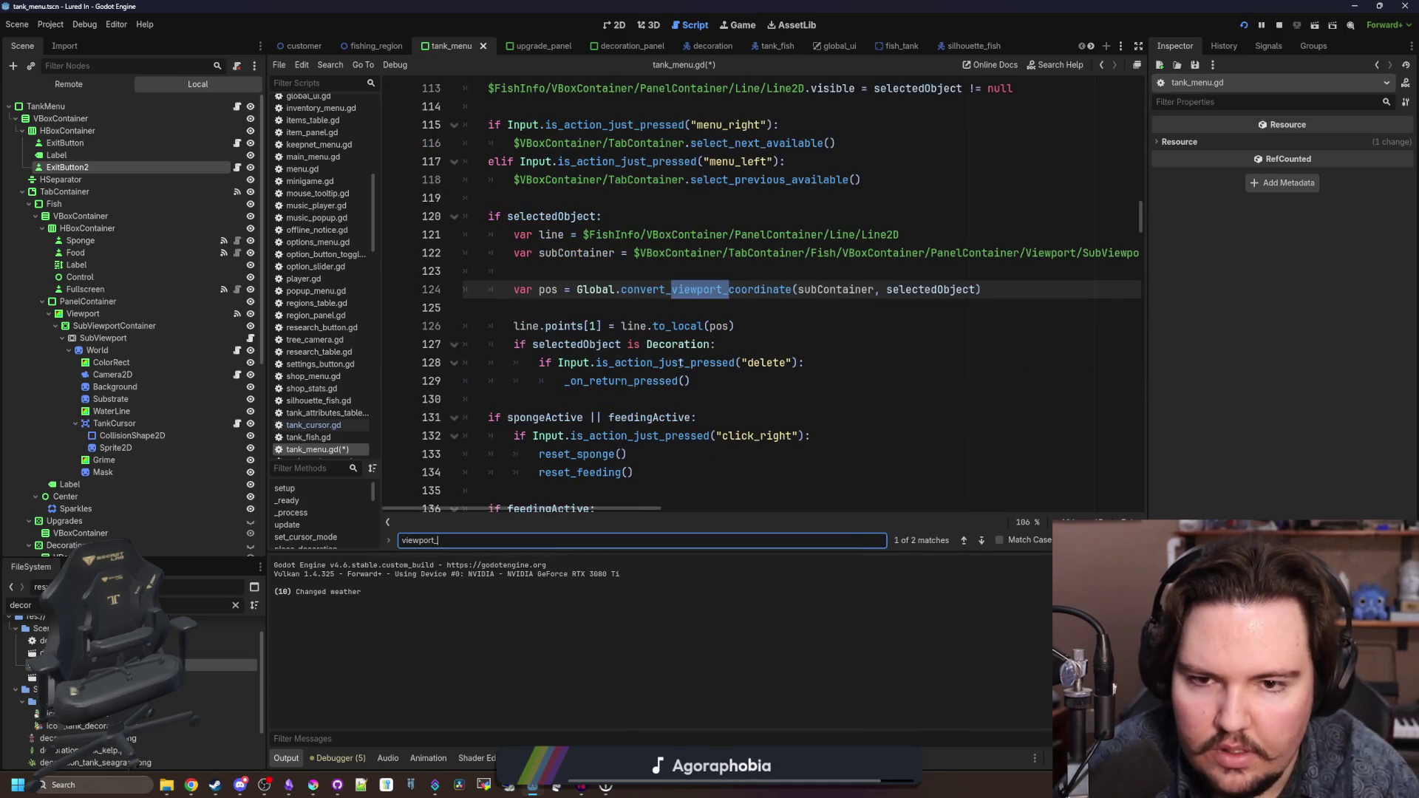
- Search for 'target' and delete the subViewport.cursor target line in set_cursor_mode
key("BackSpace")
key("BackSpace")
key("BackSpace")
type("target")
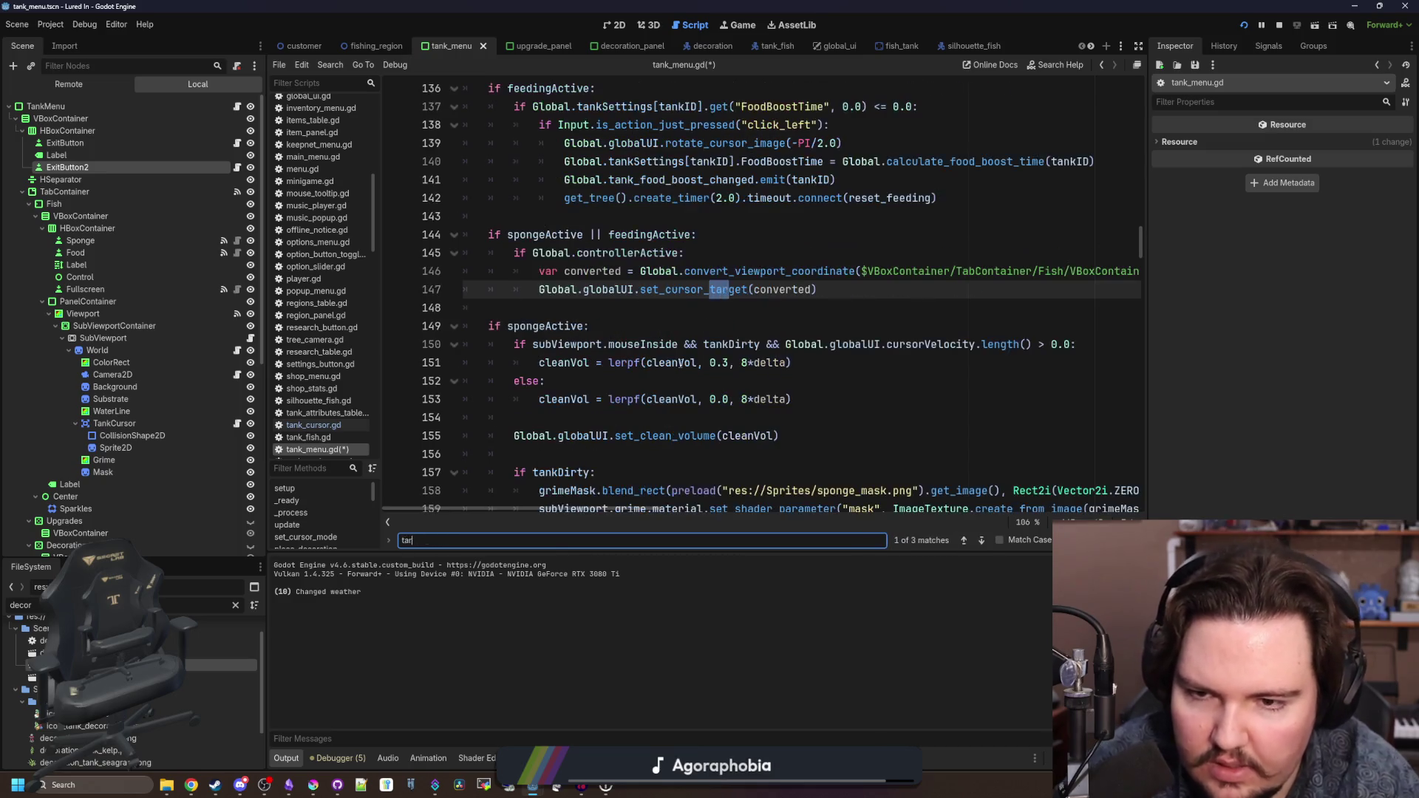
scroll(753, 326, "up", 1)
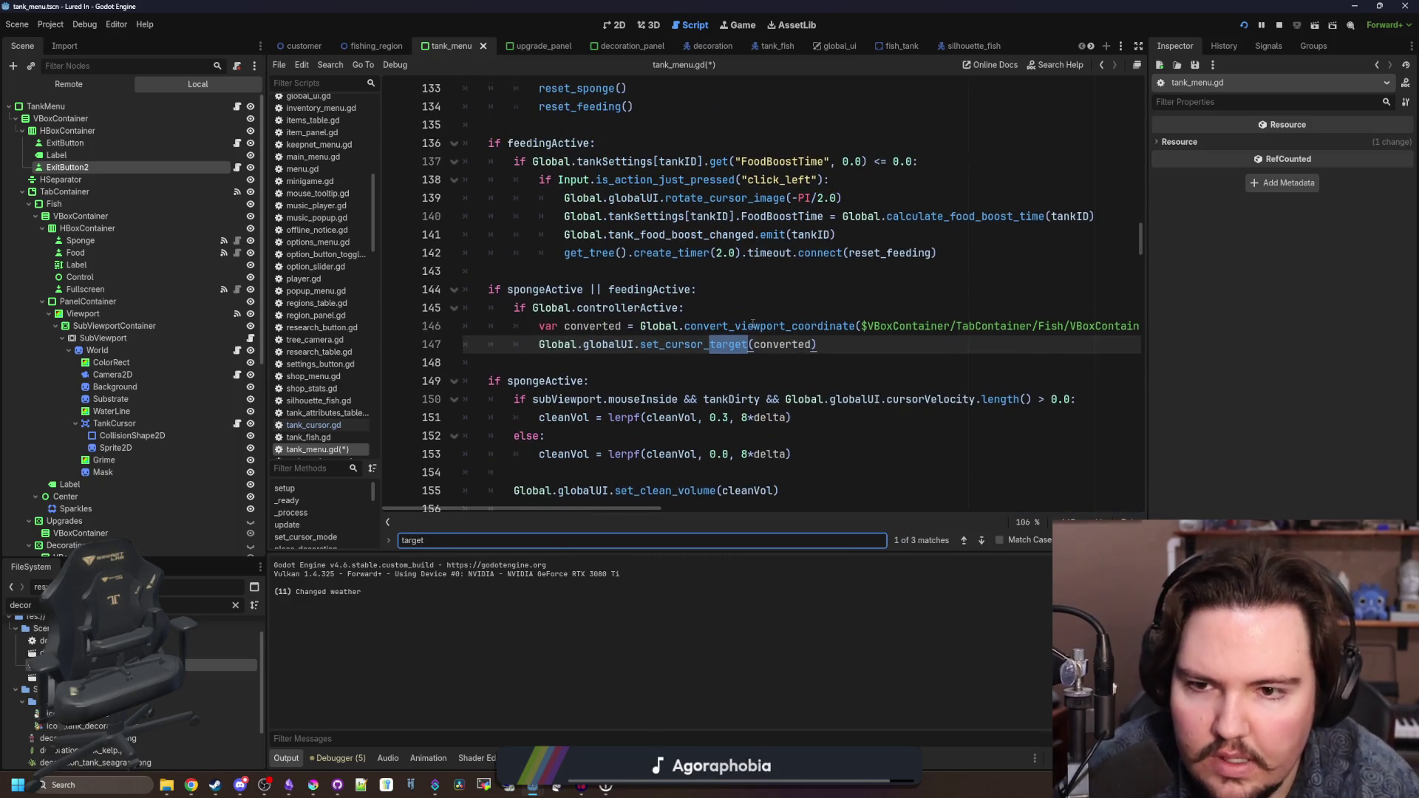
left_click_drag(1147, 323, 1293, 324)
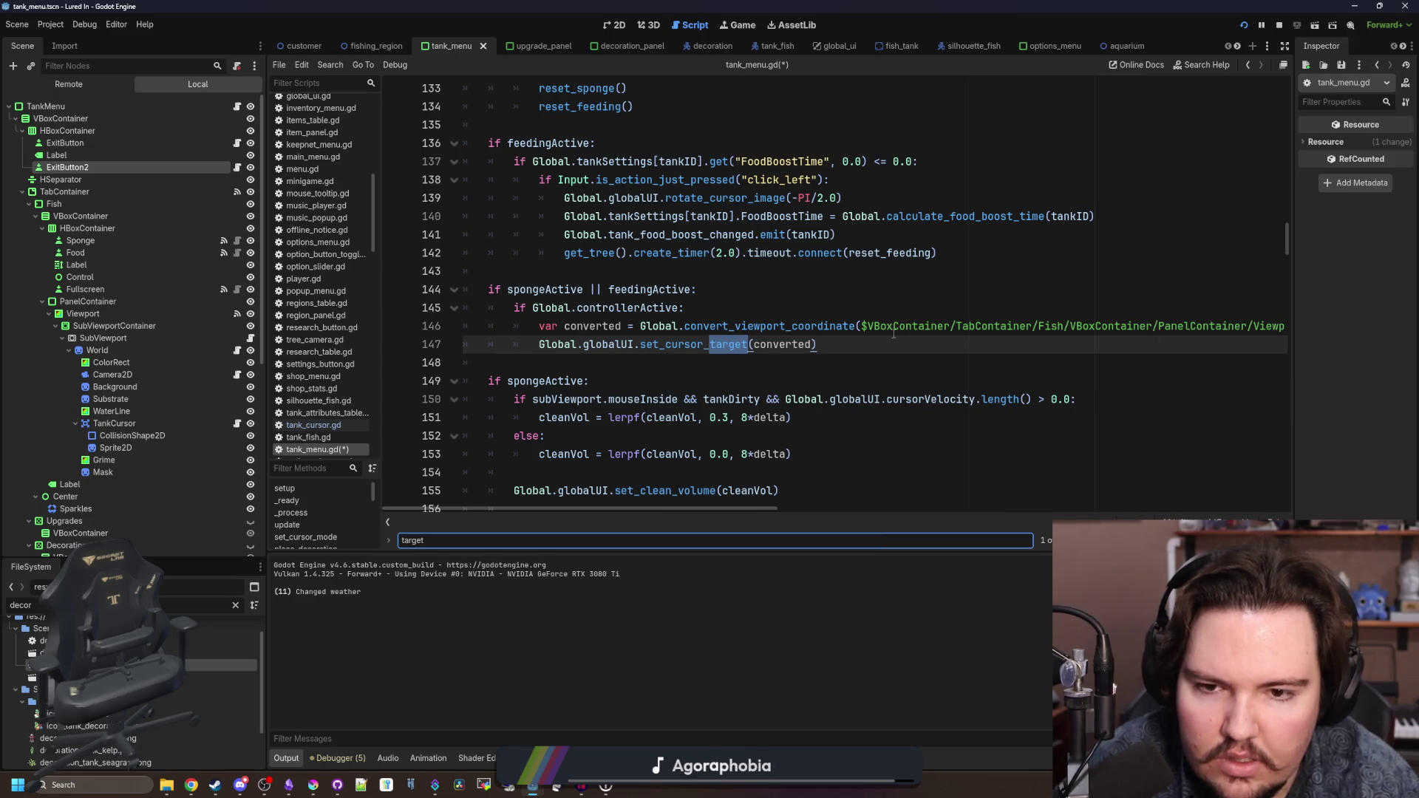
mouse_move(814, 345)
left_mouse_down()
mouse_move(502, 345)
mouse_move(409, 297)
left_mouse_up()
left_click(711, 344)
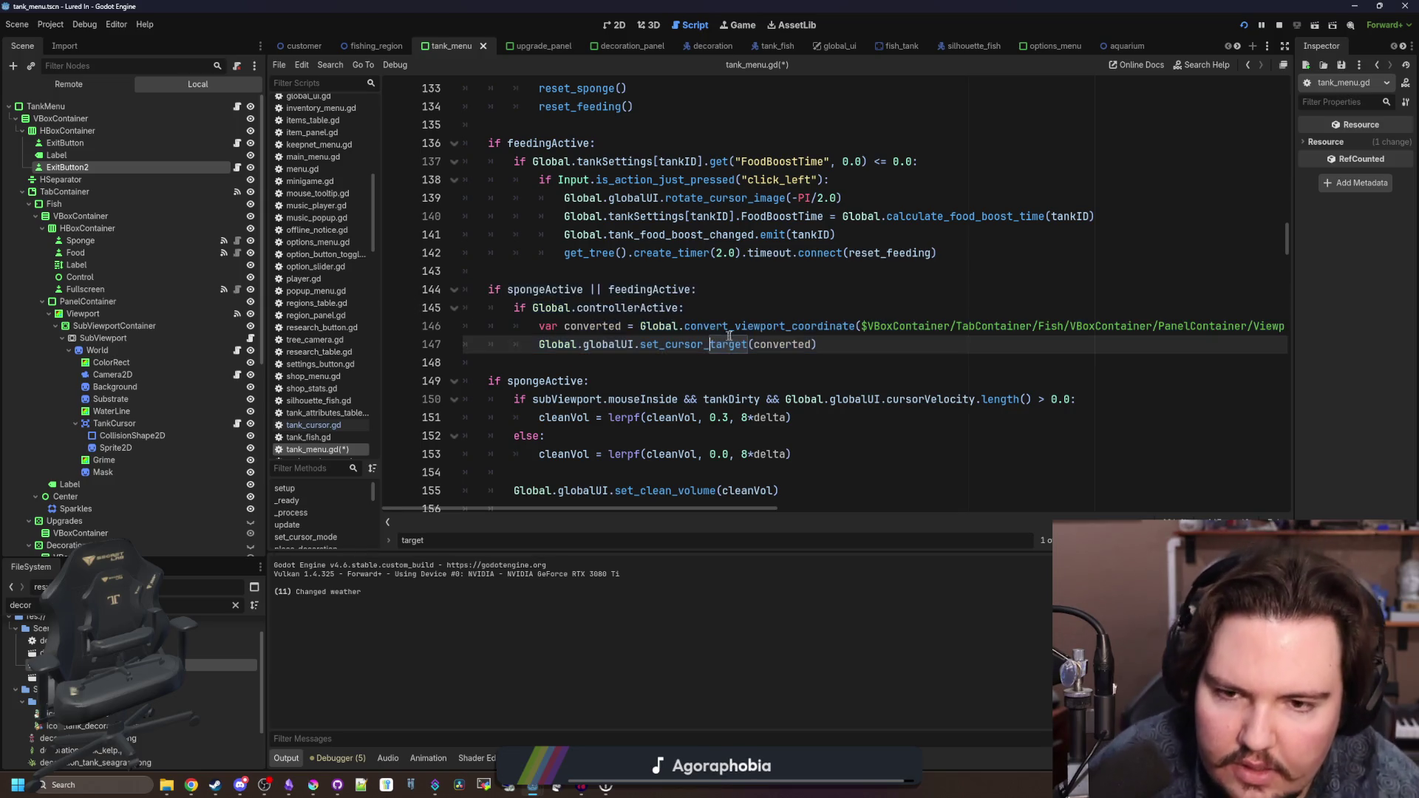
key("Return")
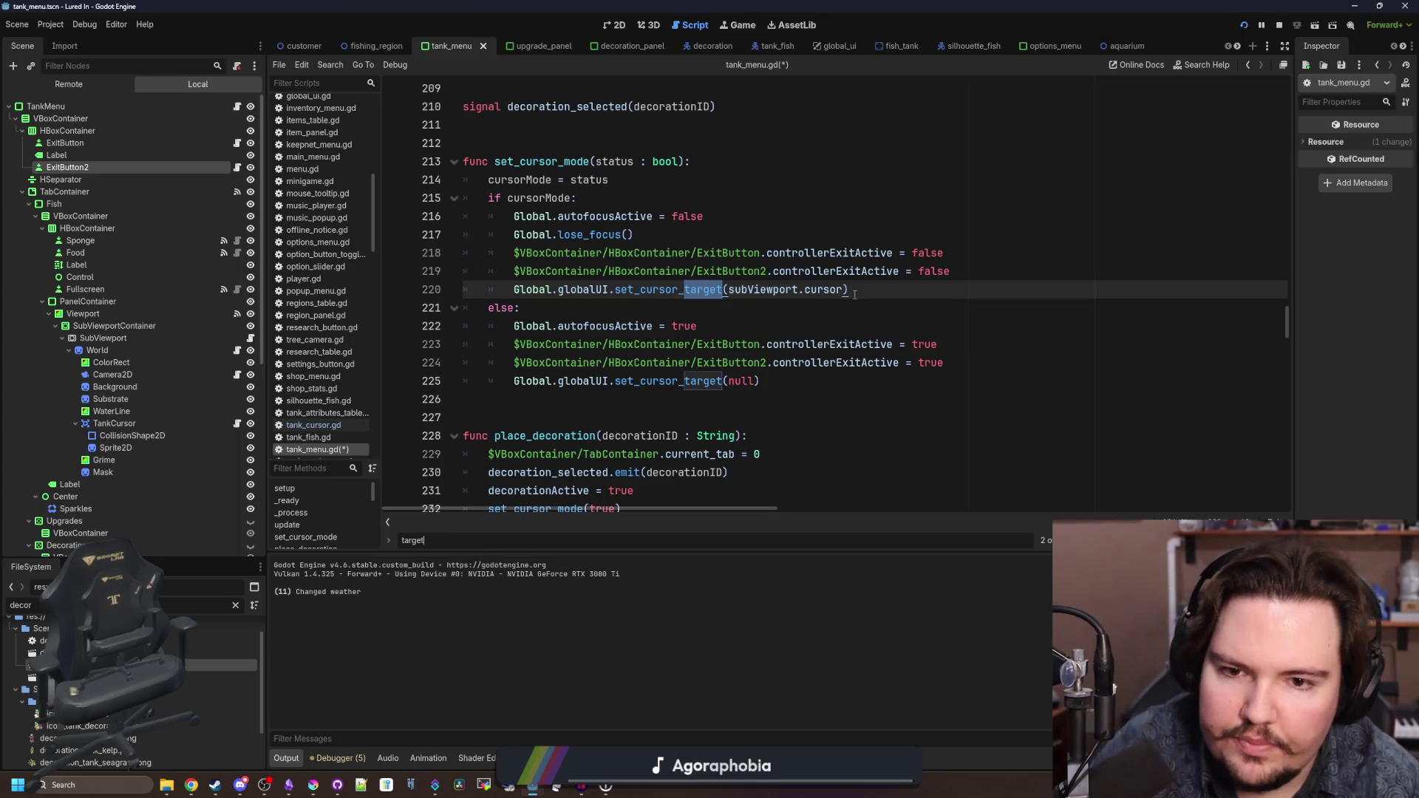
left_click_drag(849, 289, 425, 300)
key("BackSpace")
key("BackSpace")
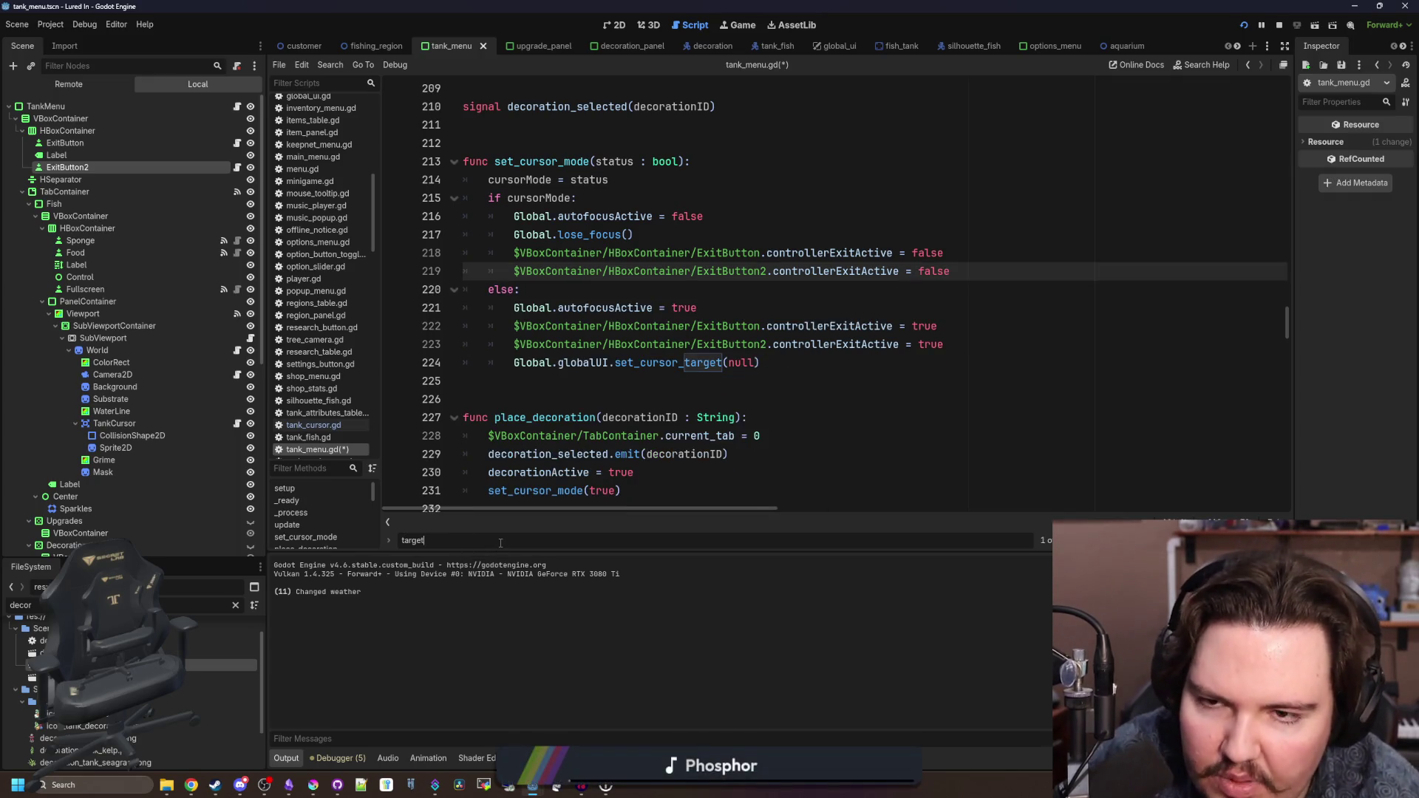
key("Return")
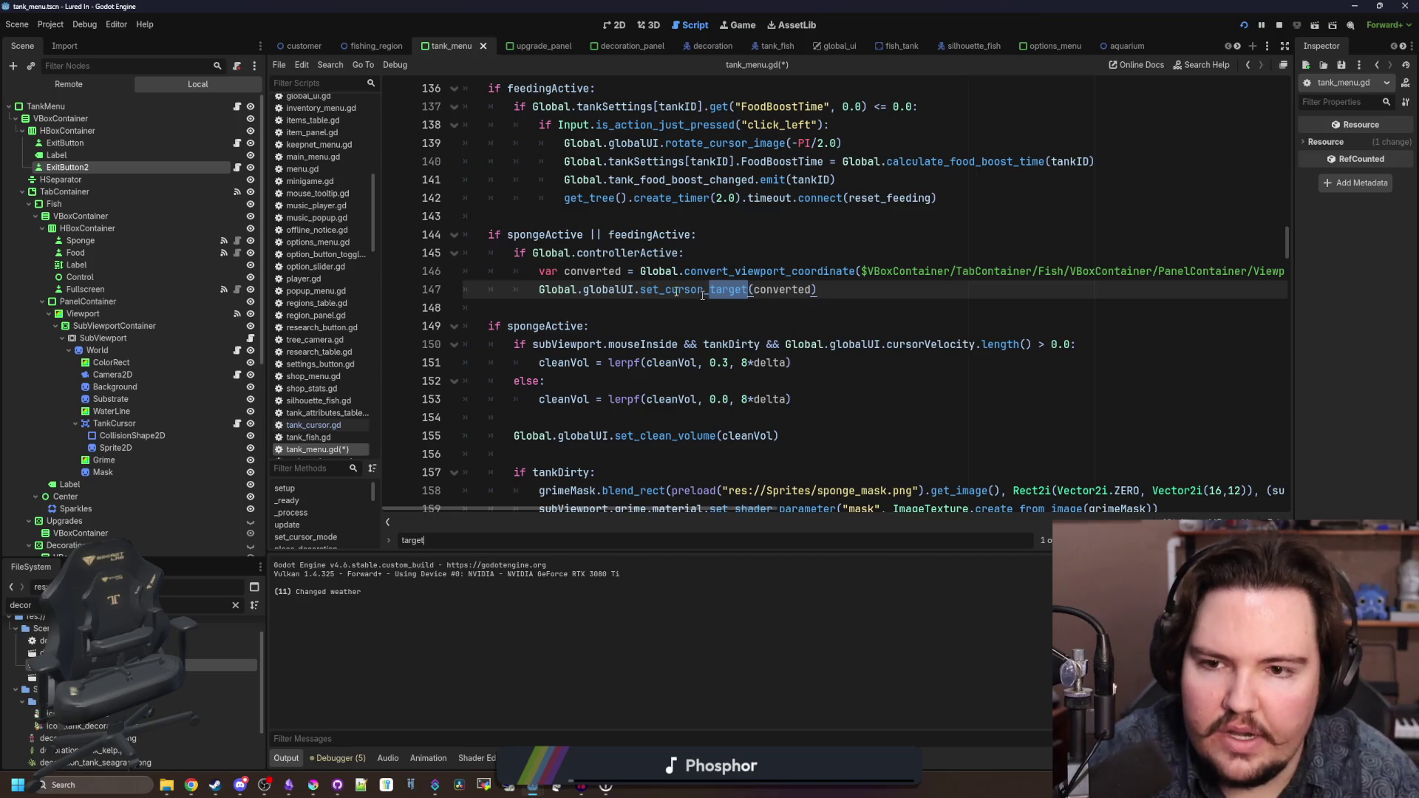
- Change line 144's spongeActive || feedingActive condition to 'cursorMode && Global.controllerActive'
left_click_drag(692, 234, 507, 235)
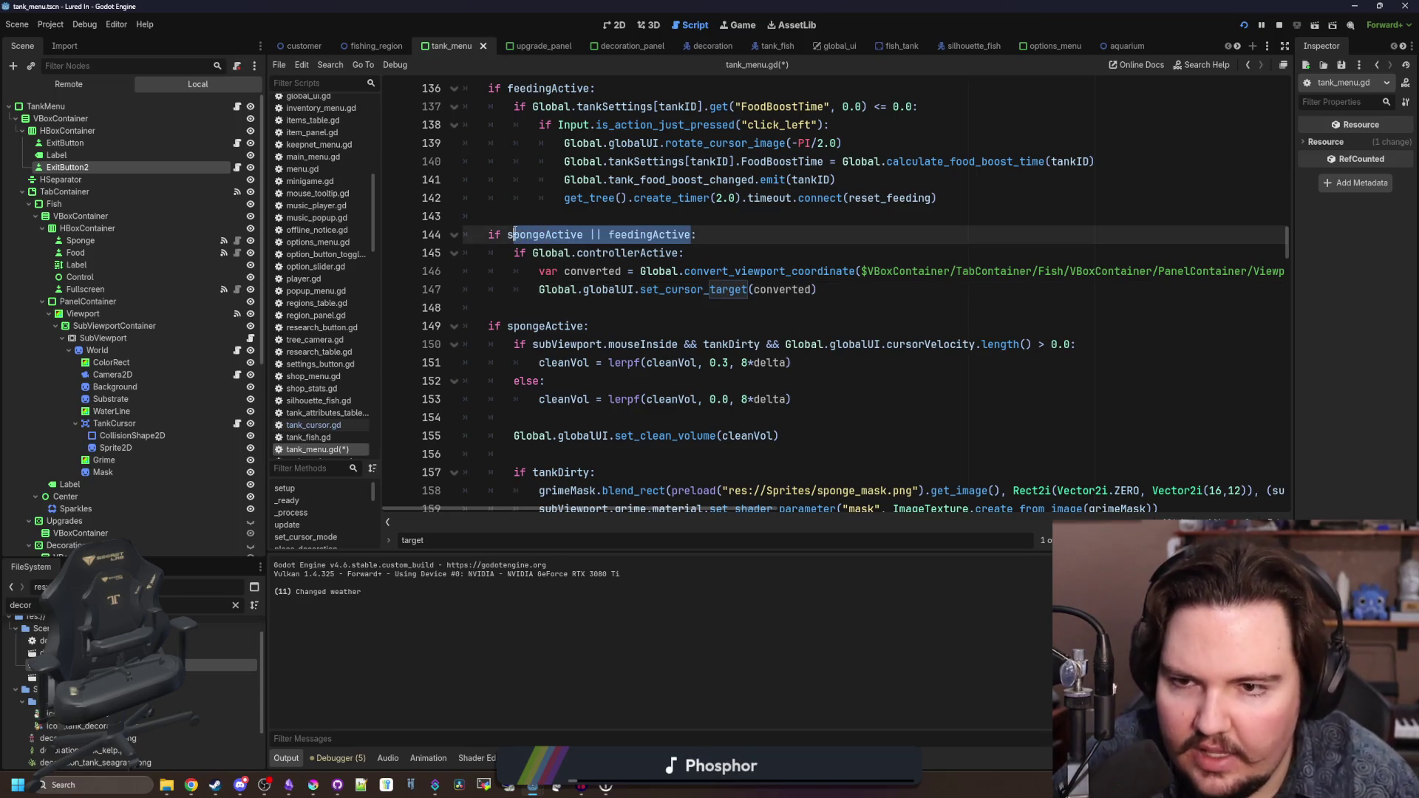
key("BackSpace")
type("cursorMode:")
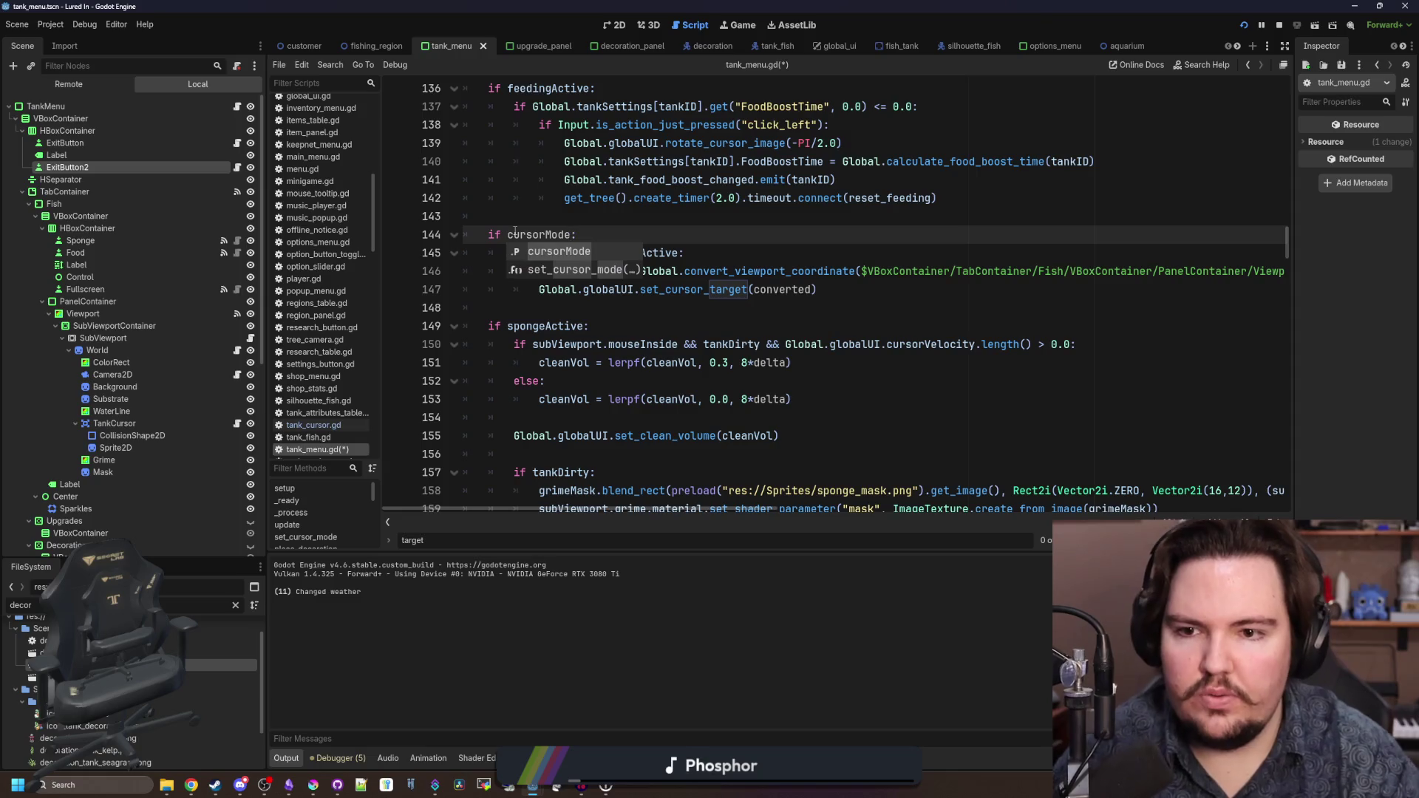
key("Up")
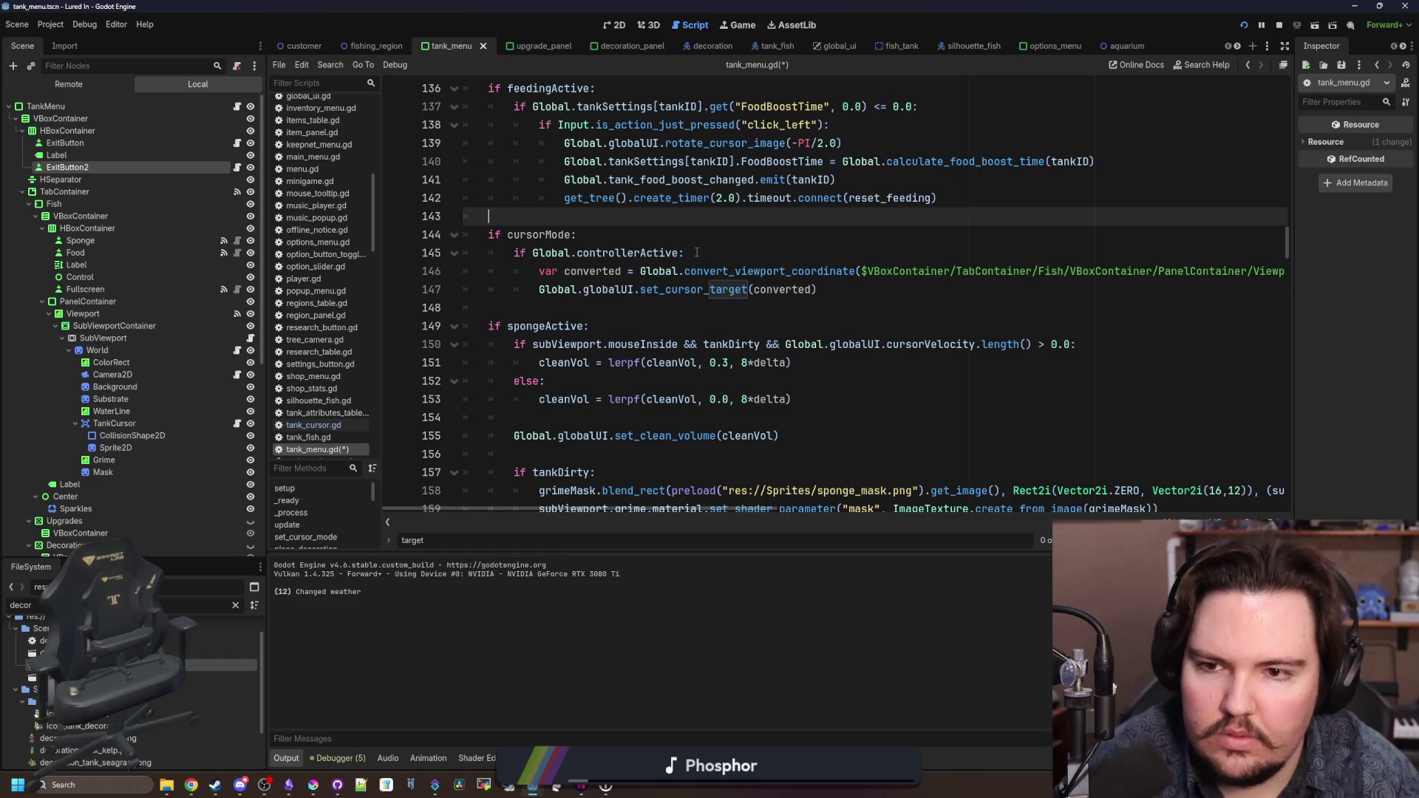
left_click_drag(684, 254, 532, 253)
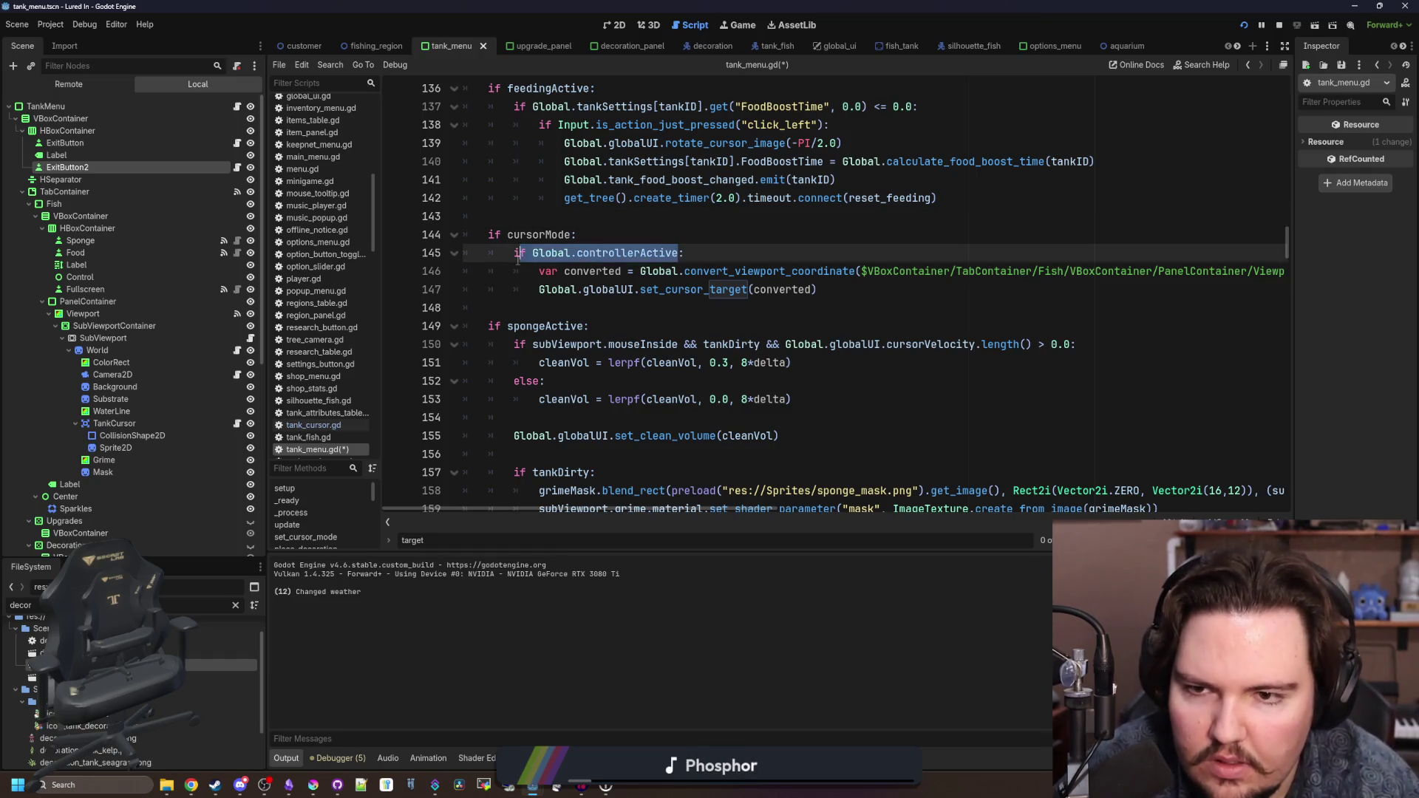
key("BackSpace")
left_click(572, 235)
type("&& Global.controllerActive")
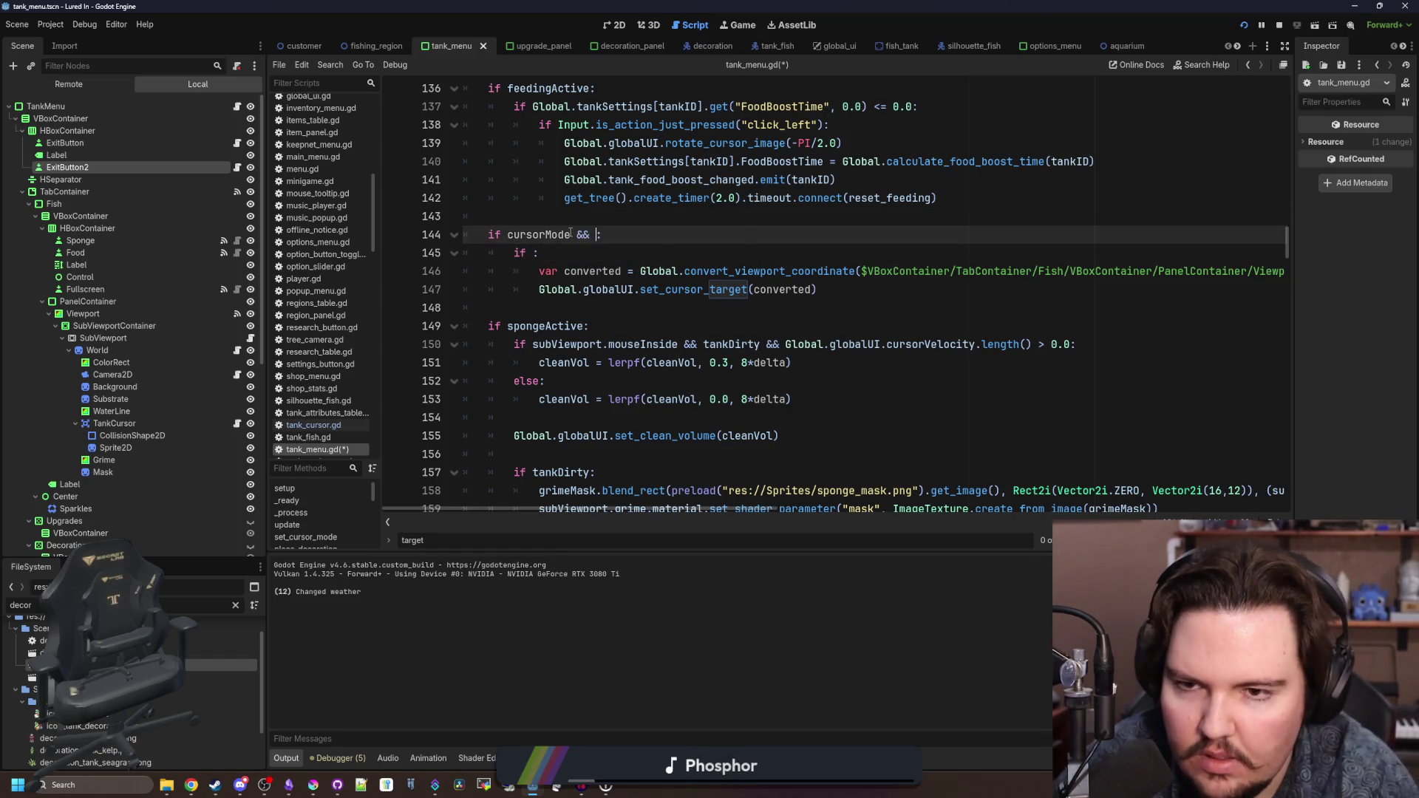
- Remove the leftover nested if on line 145, dedent its body, and save the script
key("Down")
key("shift+Home")
key("shift+Home")
key("BackSpace")
key("Delete")
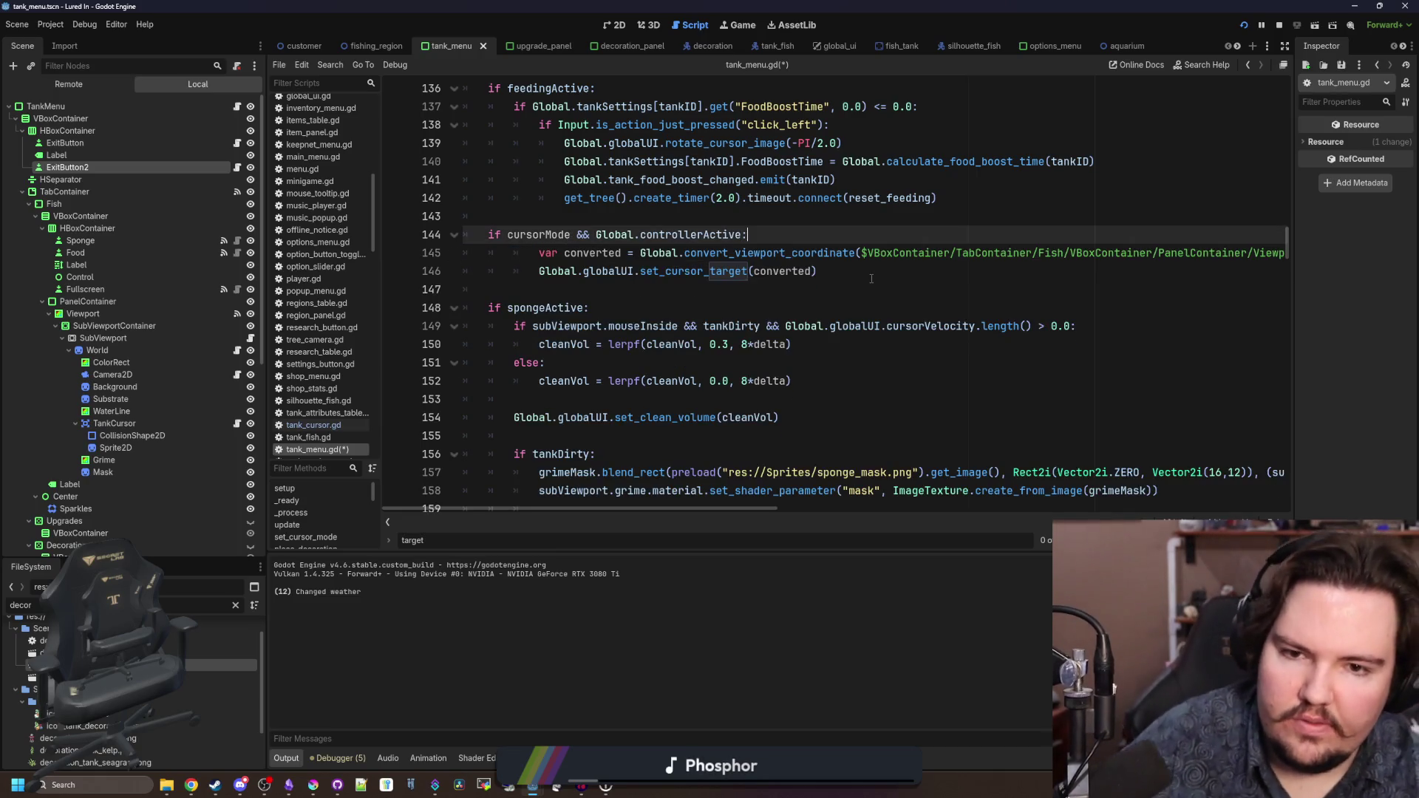
key("shift+Down")
key("shift+End")
key("shift+Tab")
left_click(532, 221)
key("ctrl+s")
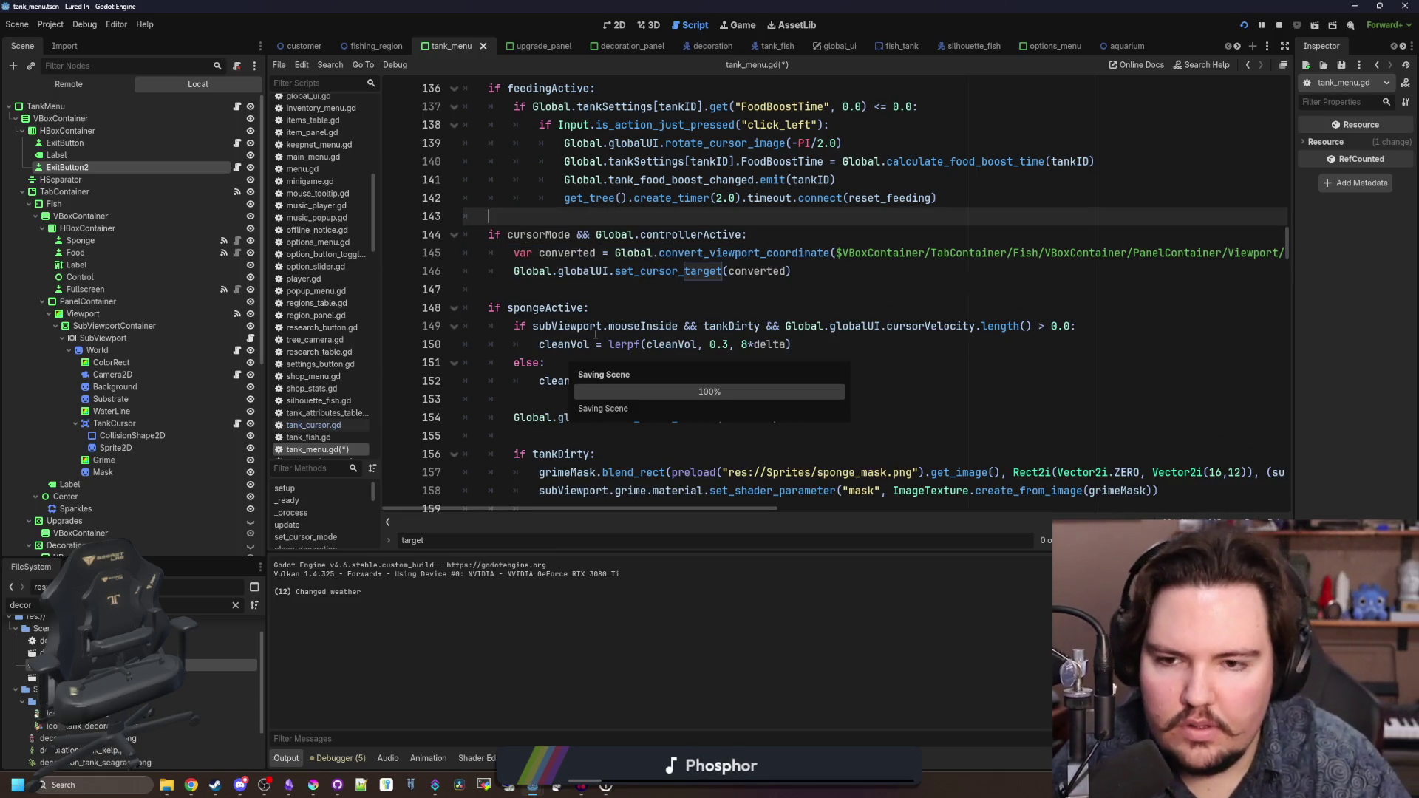
- Delete the autofocusActive = true lines from reset_sponge and reset_feeding
scroll(595, 334, "down", 12)
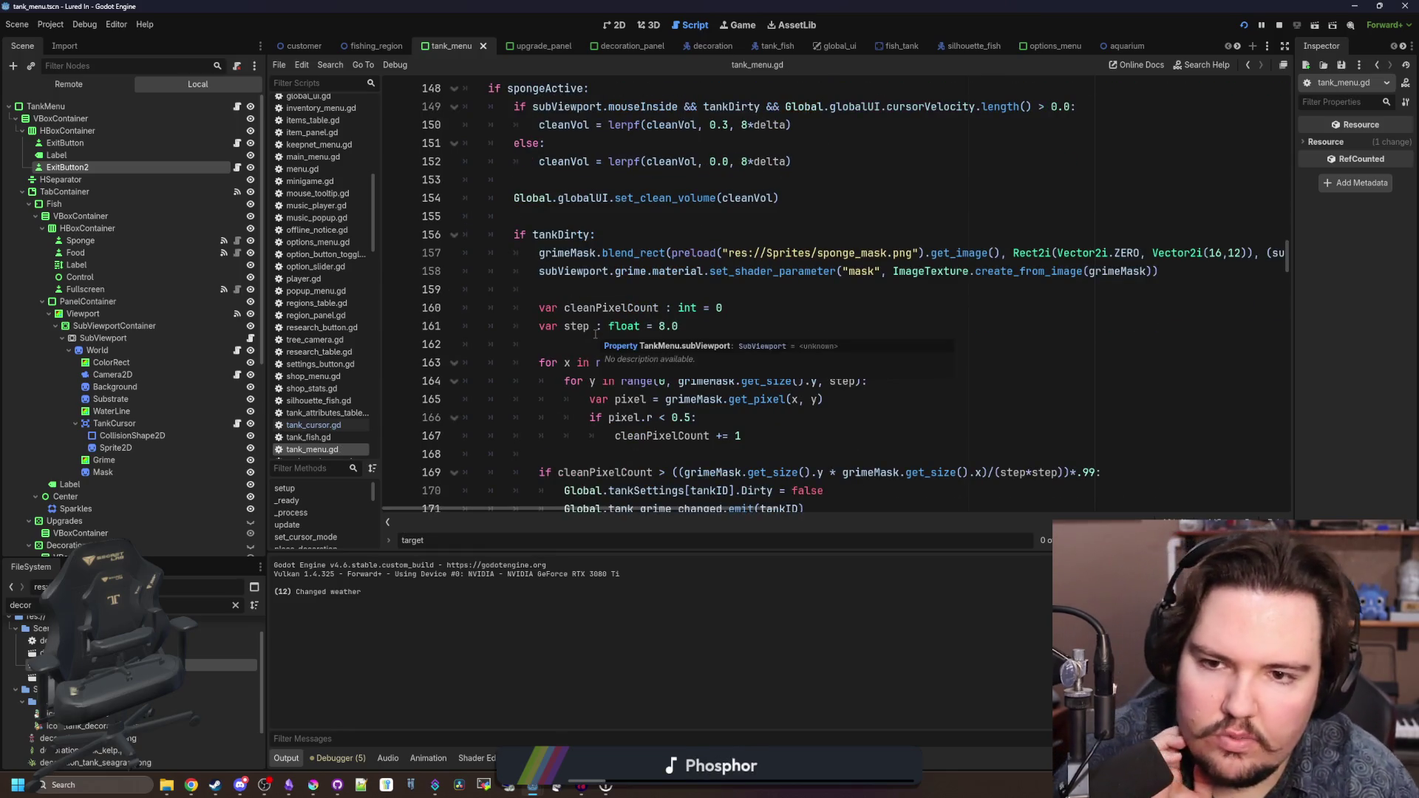
scroll(641, 332, "down", 18)
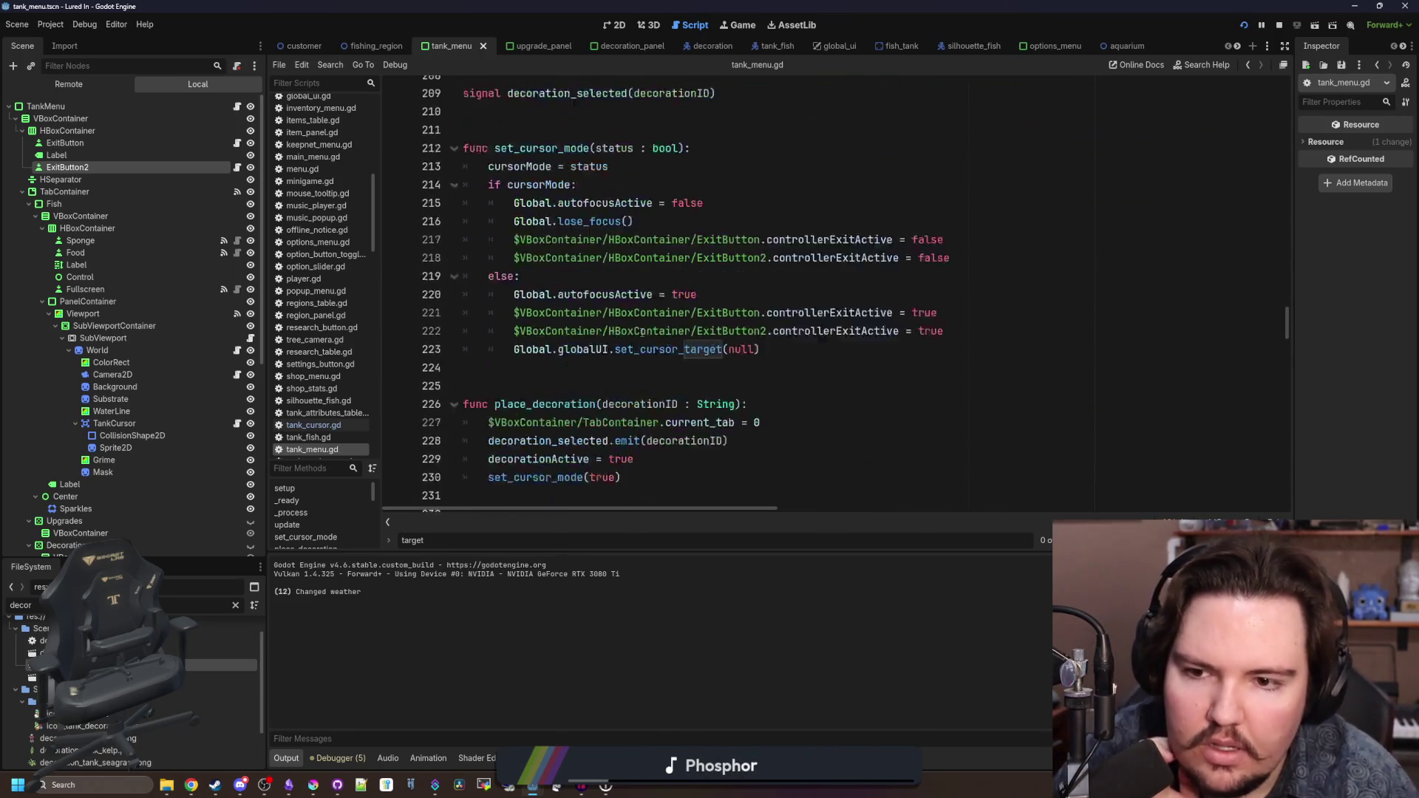
left_click(857, 286)
key("ctrl+f")
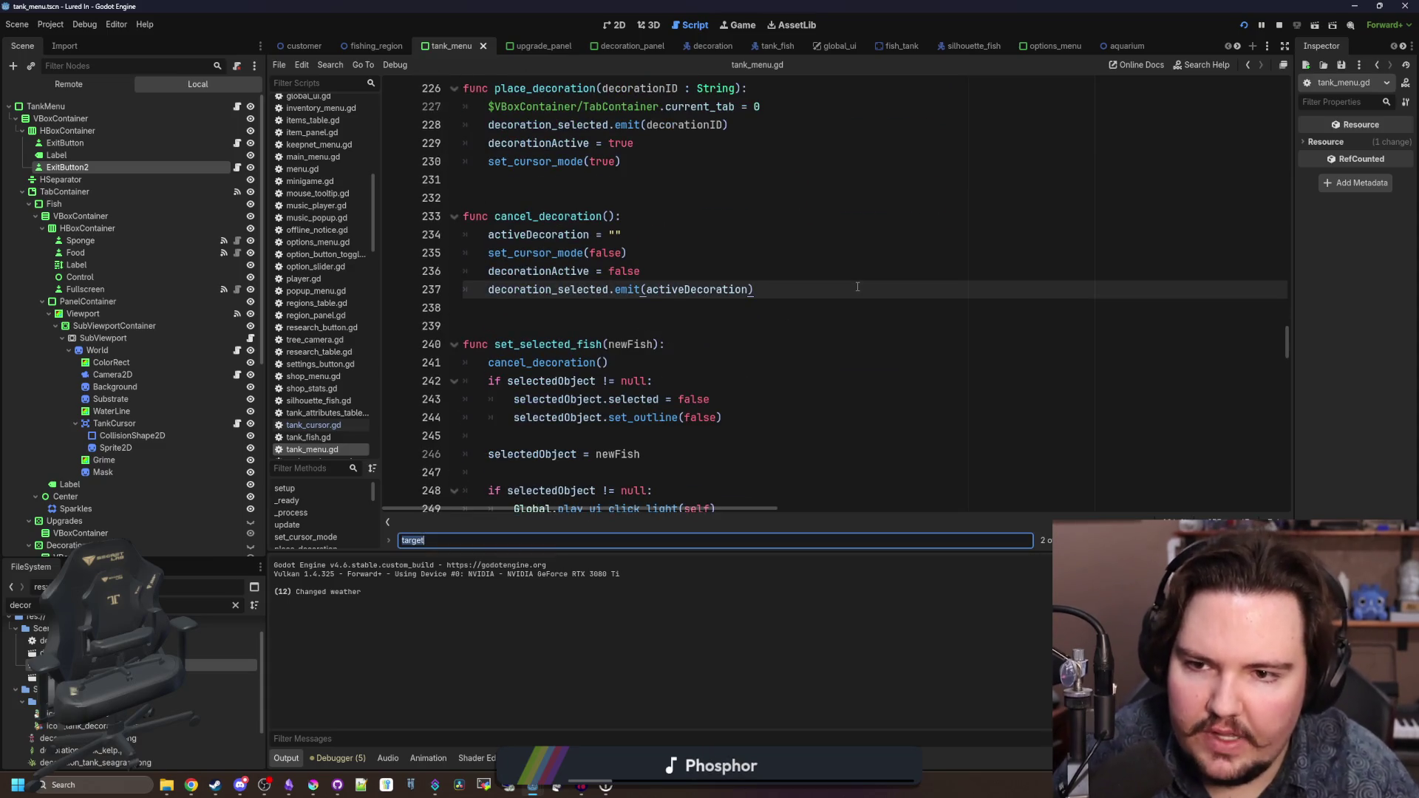
type("autofocus")
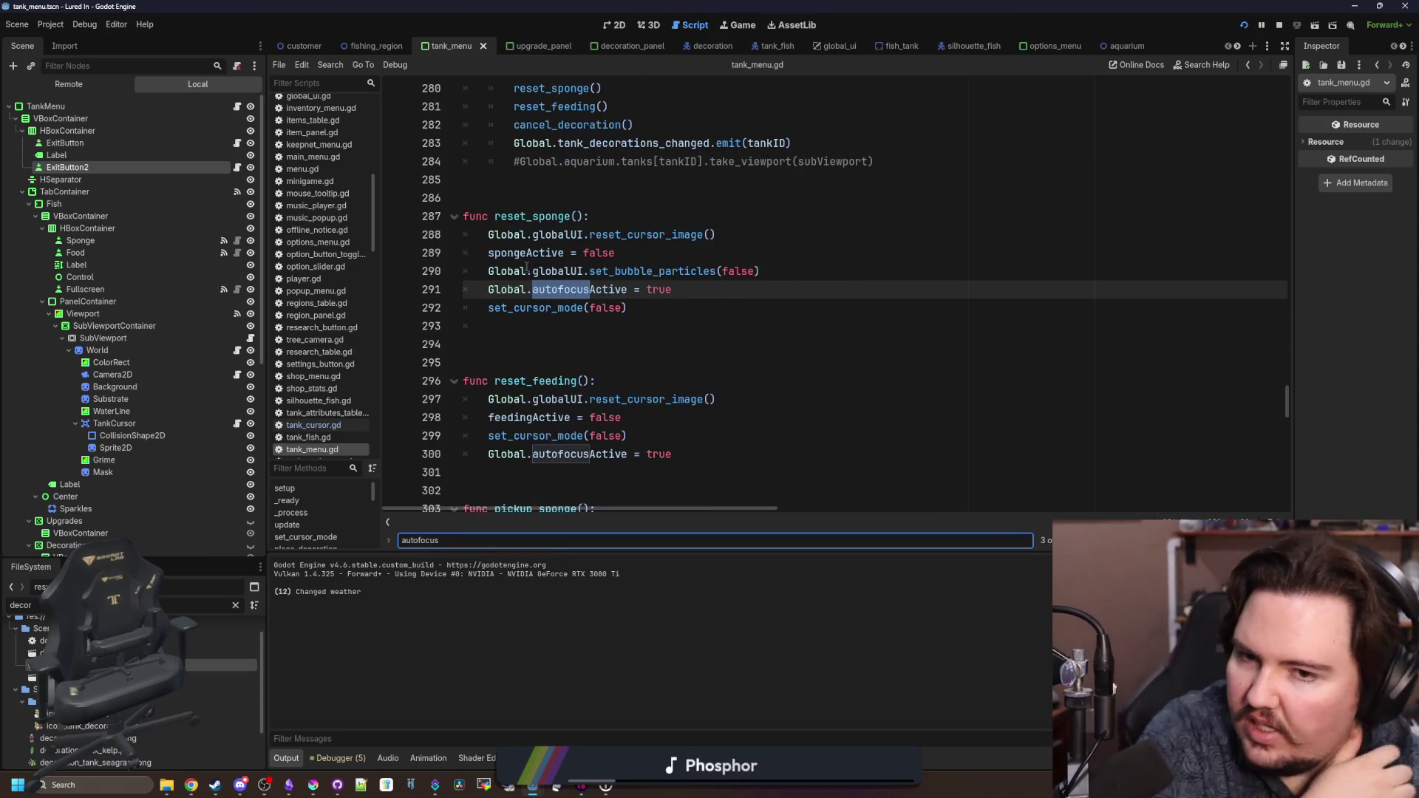
triple_click(708, 288)
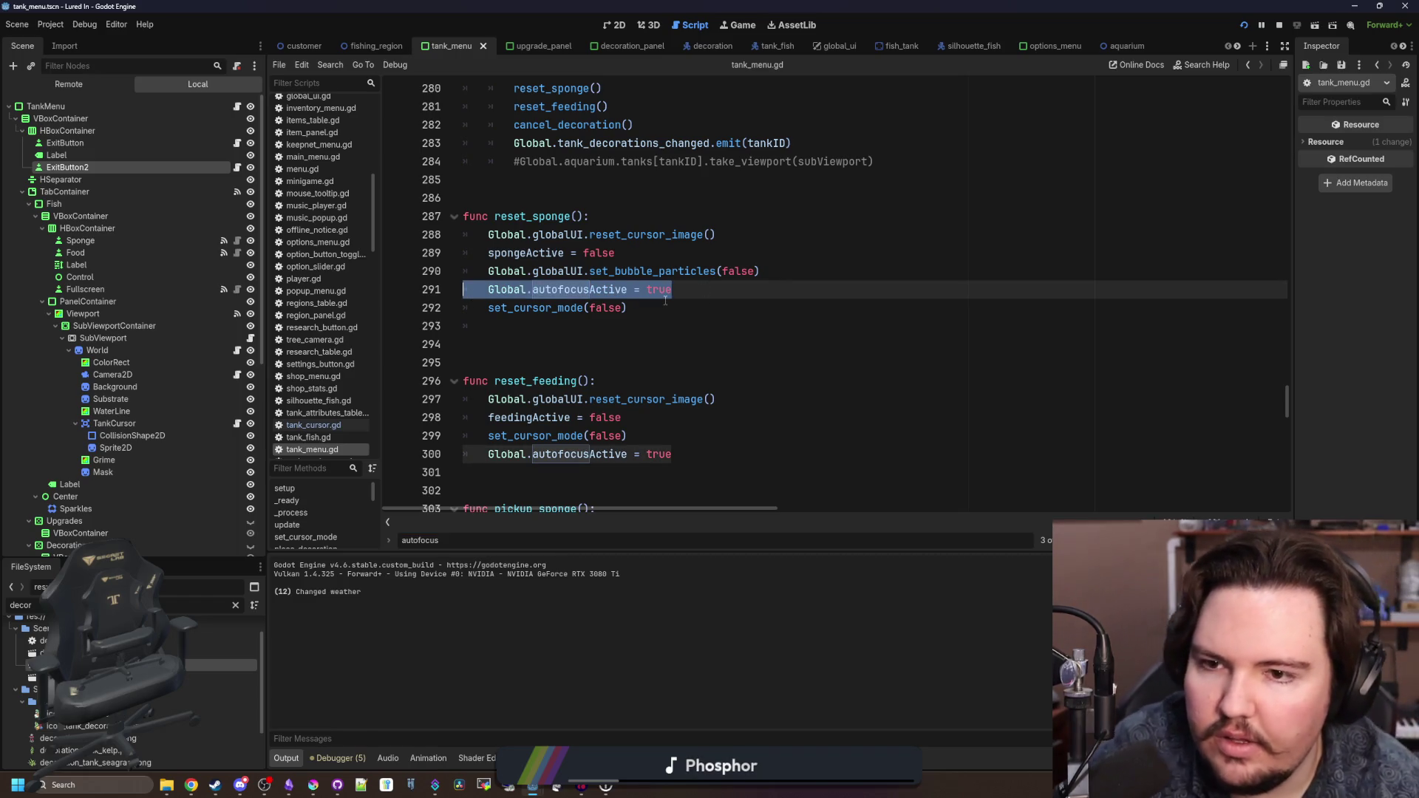
key("BackSpace")
triple_click(692, 435)
key("BackSpace")
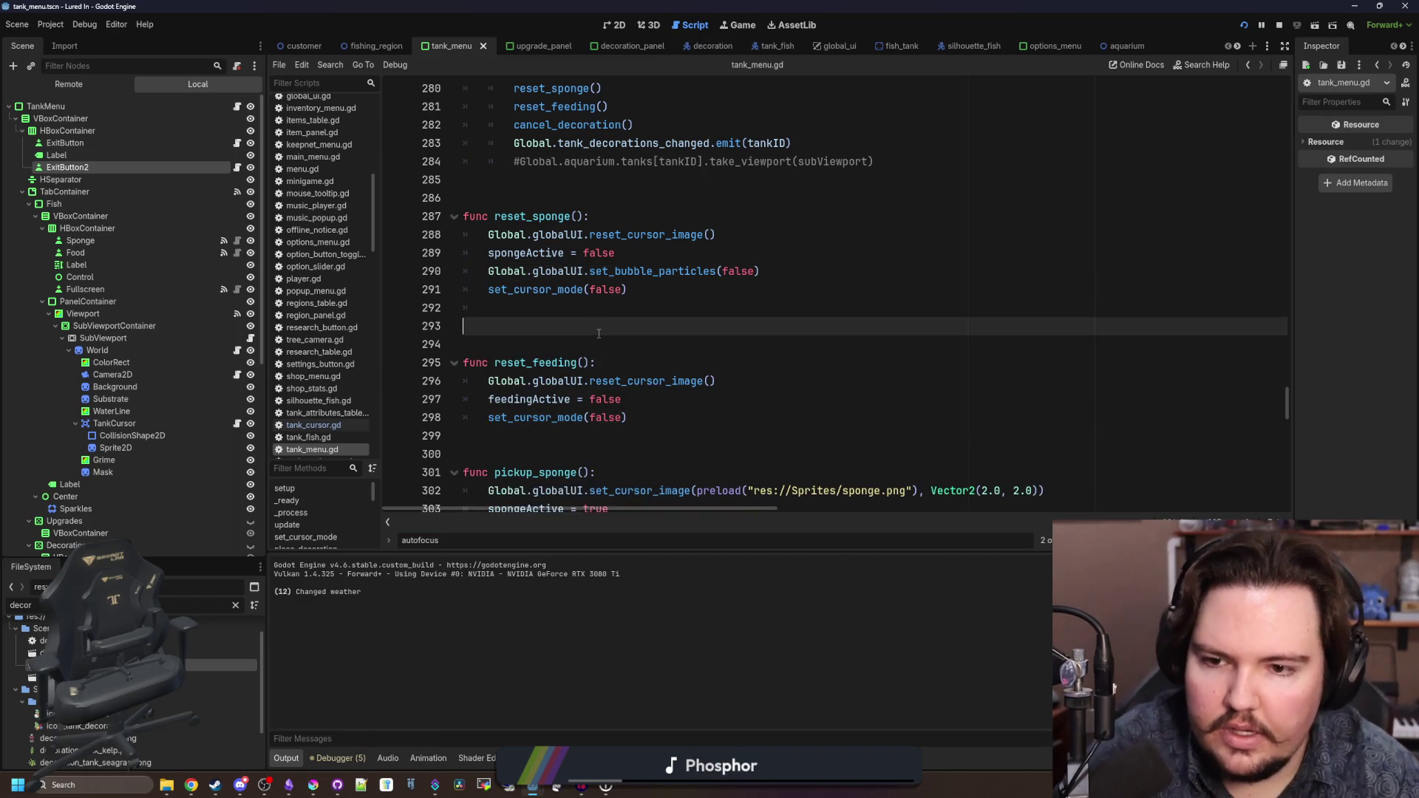
- Check the remaining 'autofocus' and 'lose_focus()' matches, returning to the set_cursor_mode code
key("ctrl+f")
key("Return")
key("Return")
key("Return")
key("Return")
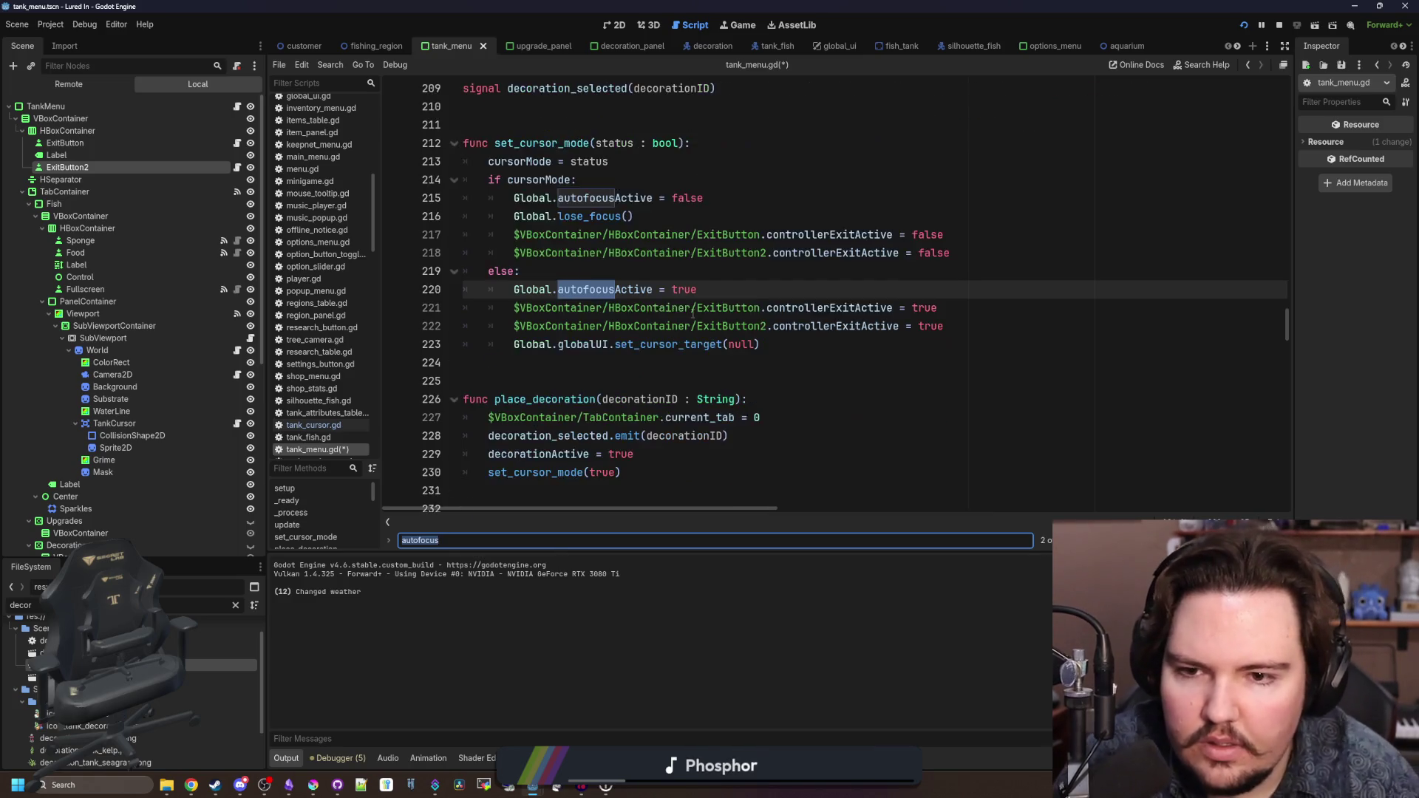
key("Return")
type("lose")
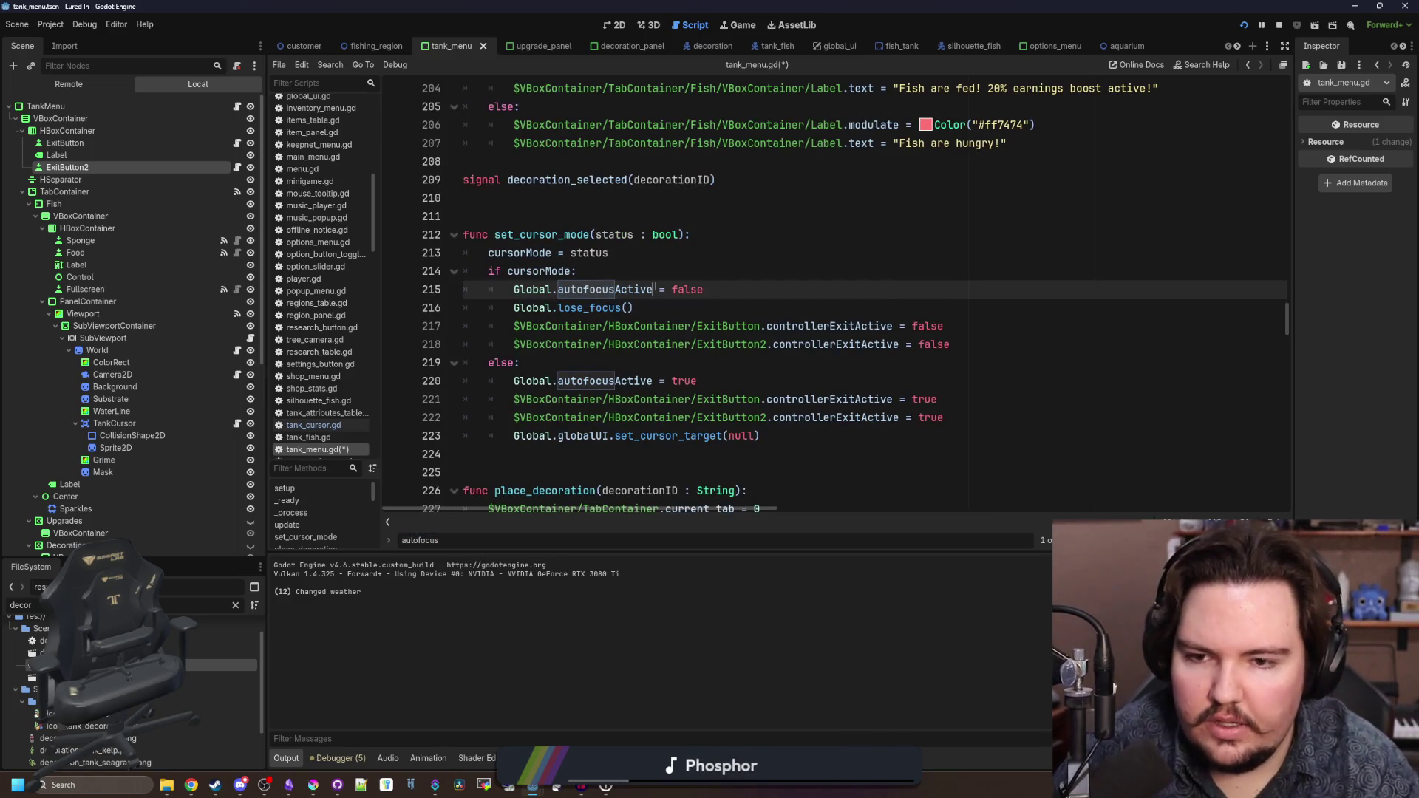
type("_fpoc")
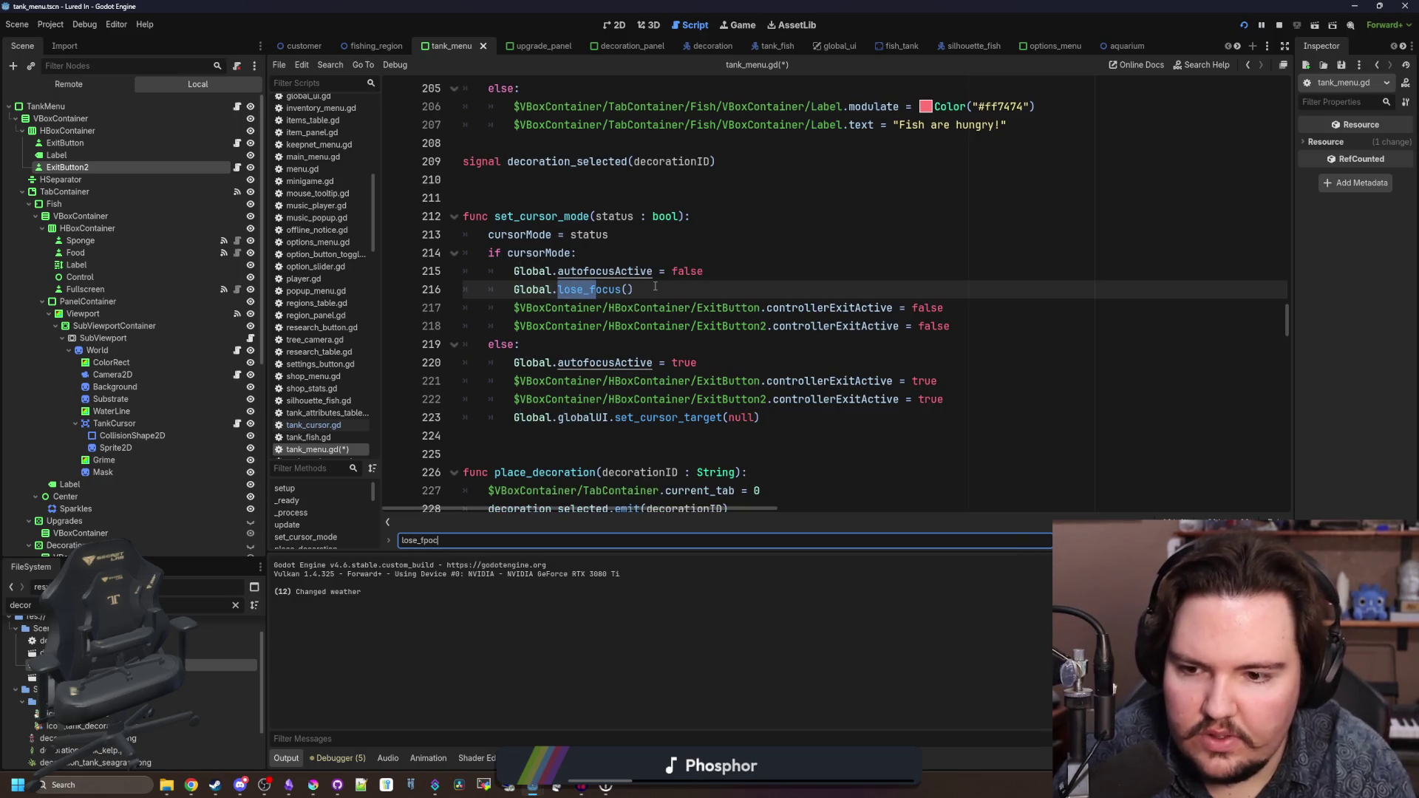
key("BackSpace")
key("BackSpace")
key("BackSpace")
type("ocus()")
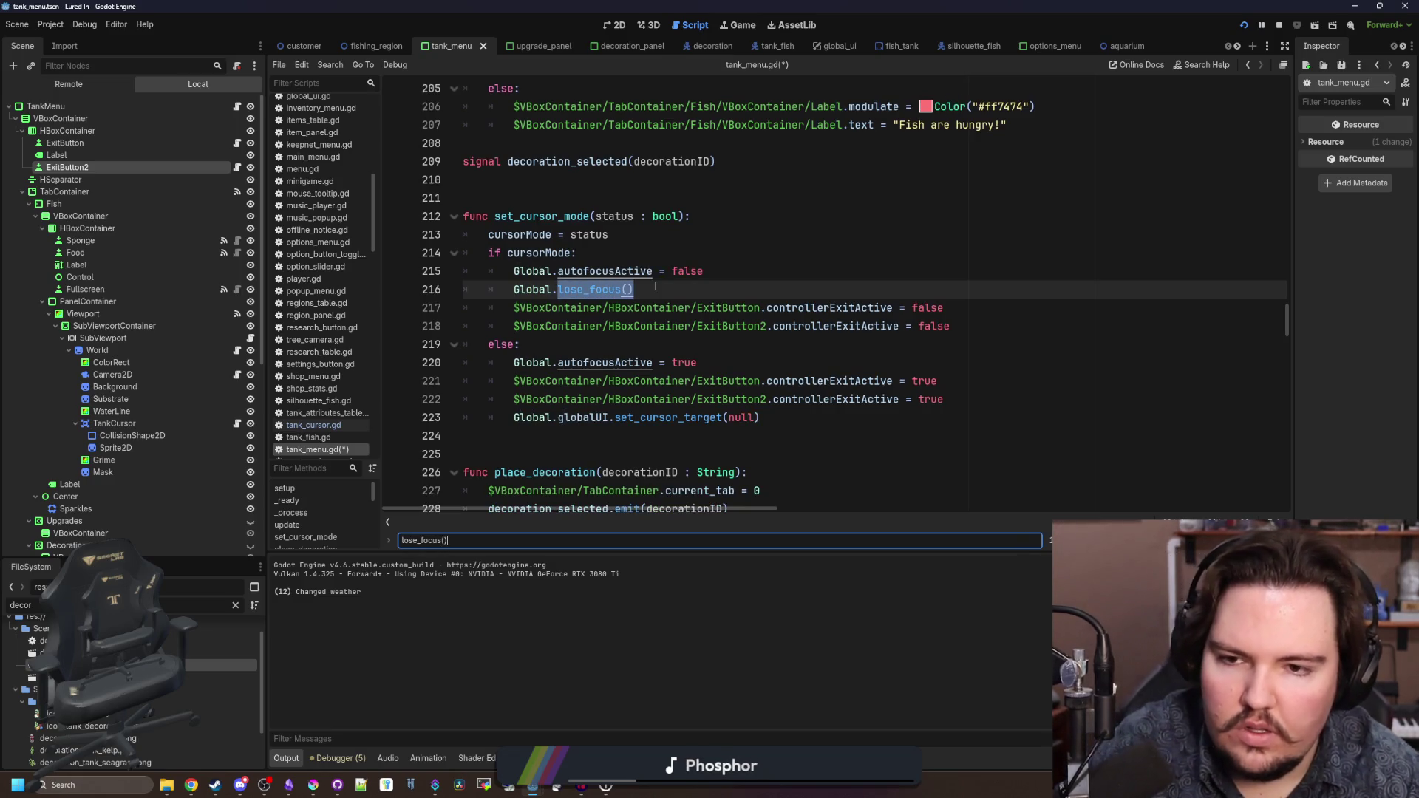
left_click(761, 271)
left_click(613, 344)
- Save the script and run the game to test the changes
key("ctrl+s")
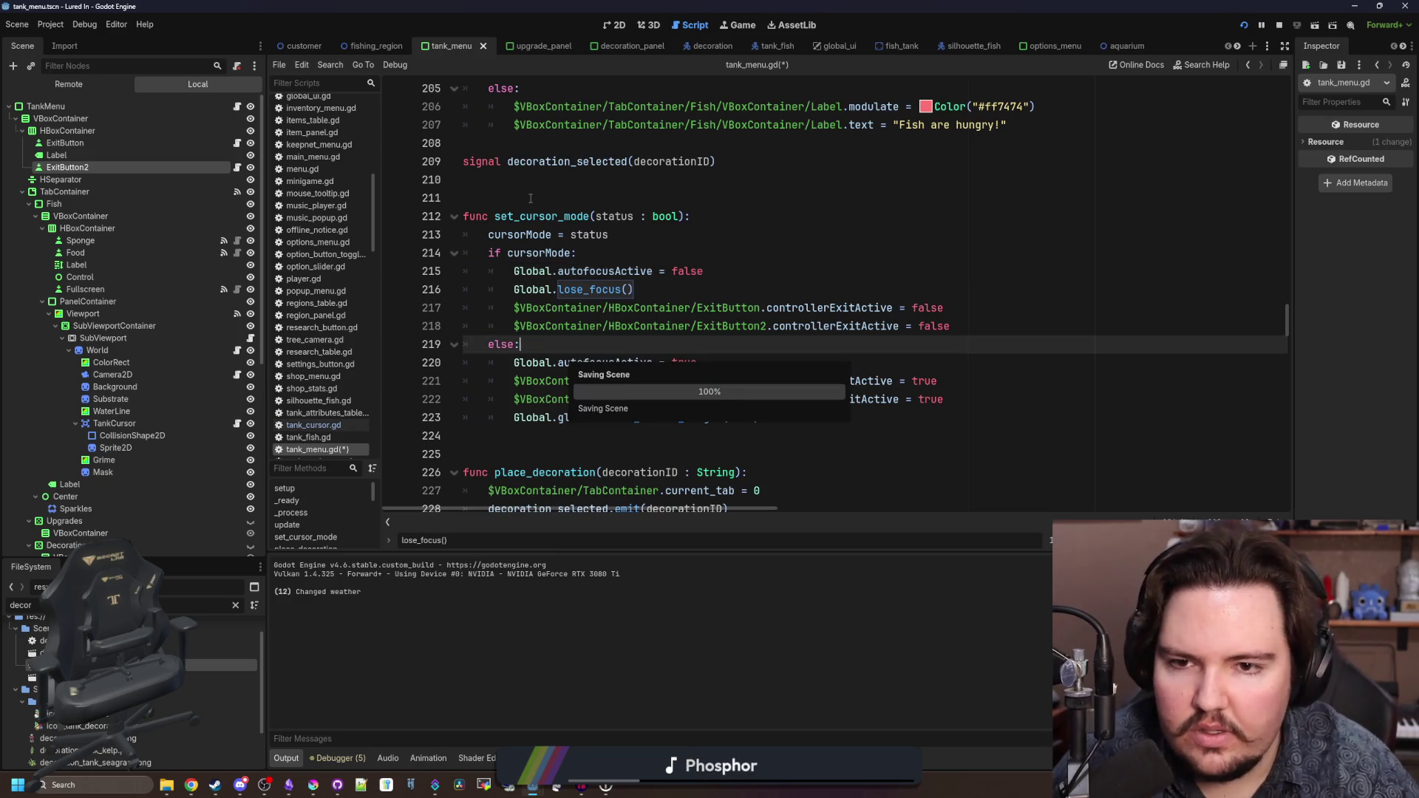
left_click(892, 199)
key("ctrl+s")
left_click(721, 26)
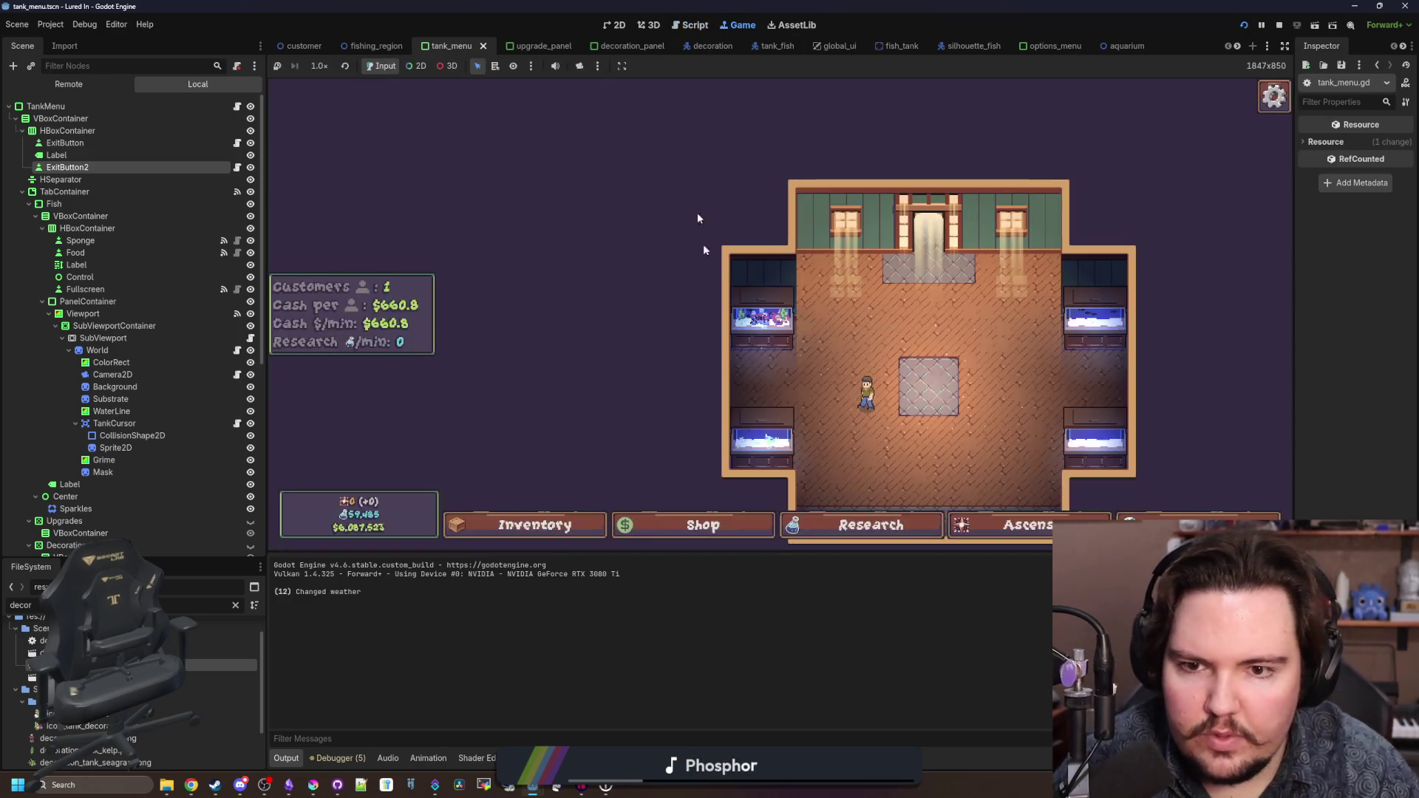
- Open Fish Tank 1, inspect the diver decoration and fish, then feed them for the 20% boost
left_click(918, 399)
left_click(722, 368)
left_click(750, 292)
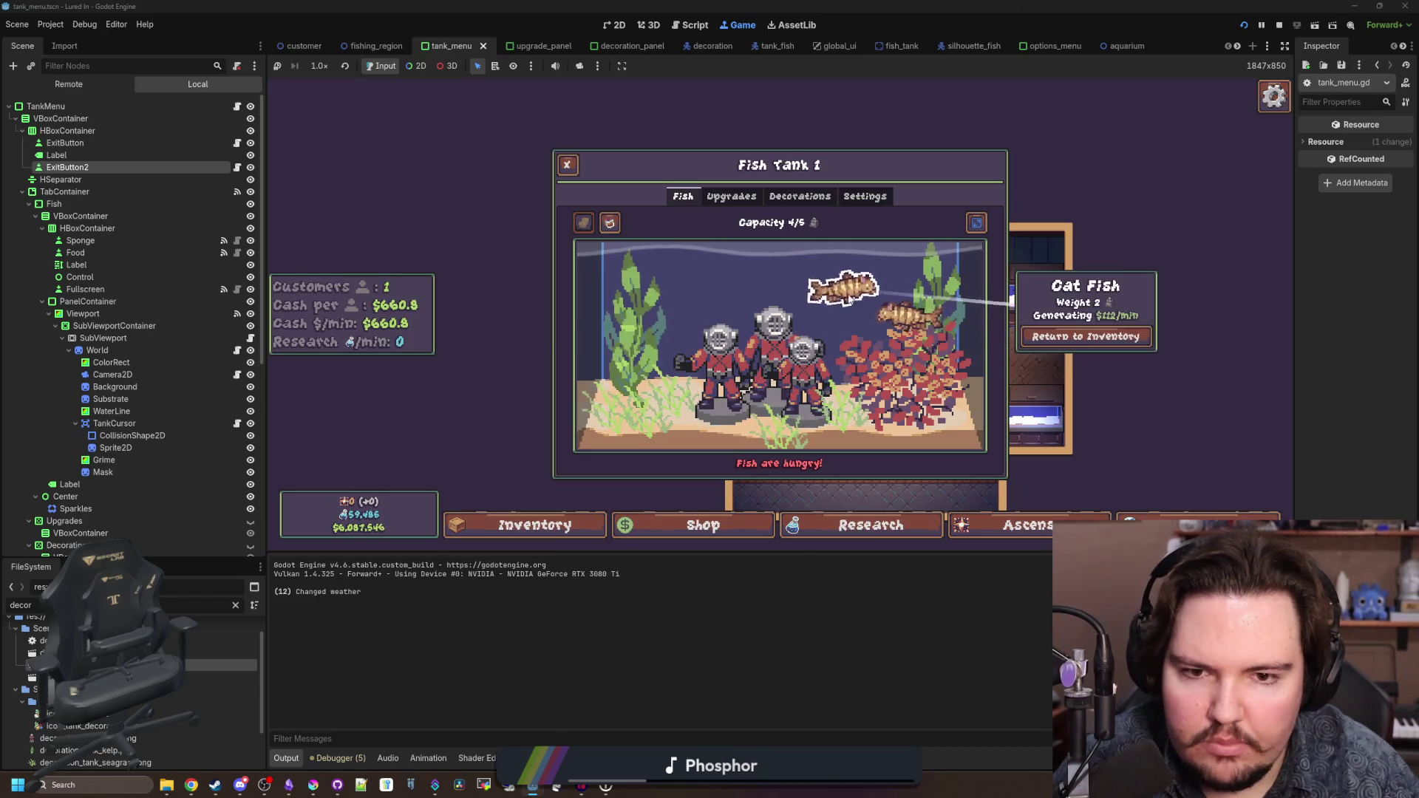
left_click(723, 368)
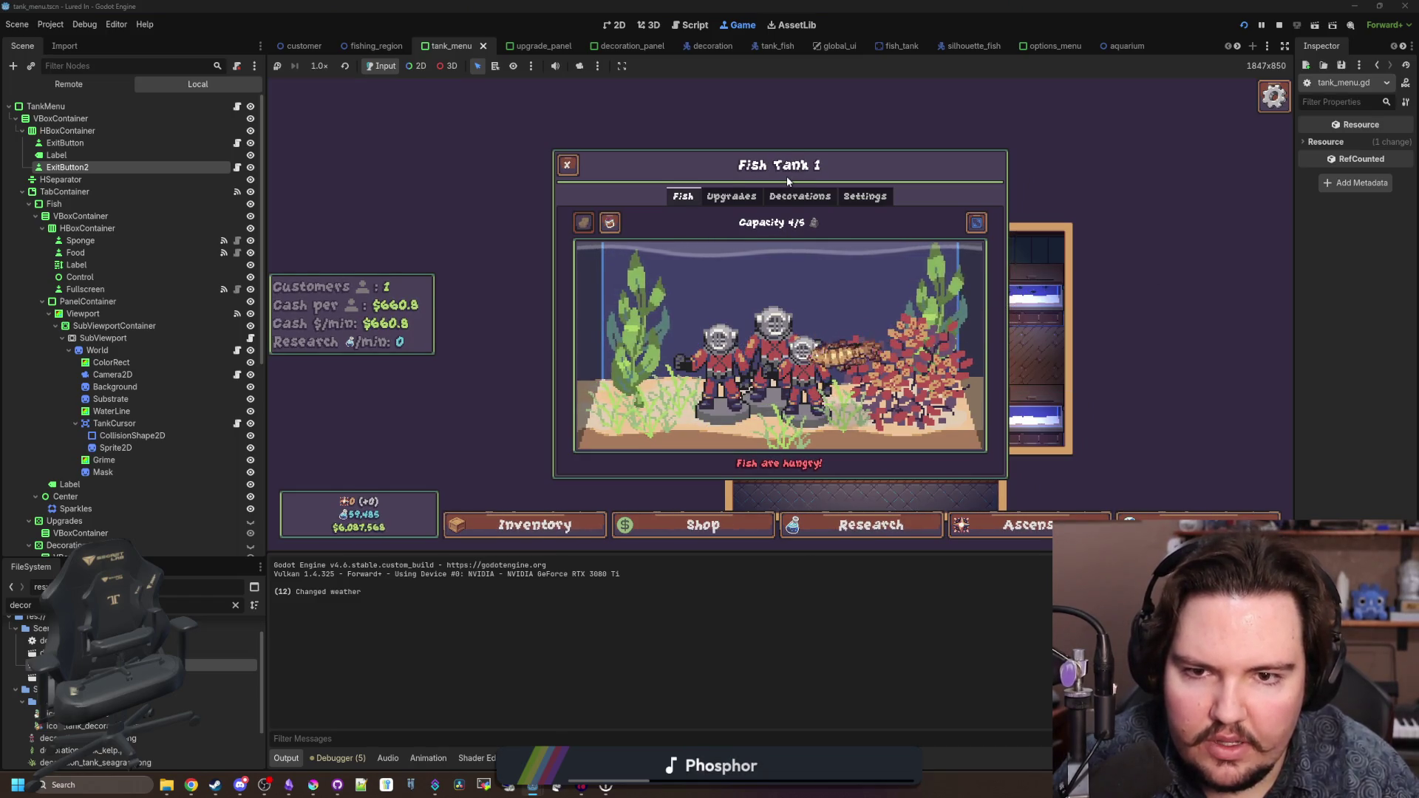
left_click(827, 198)
left_click(683, 196)
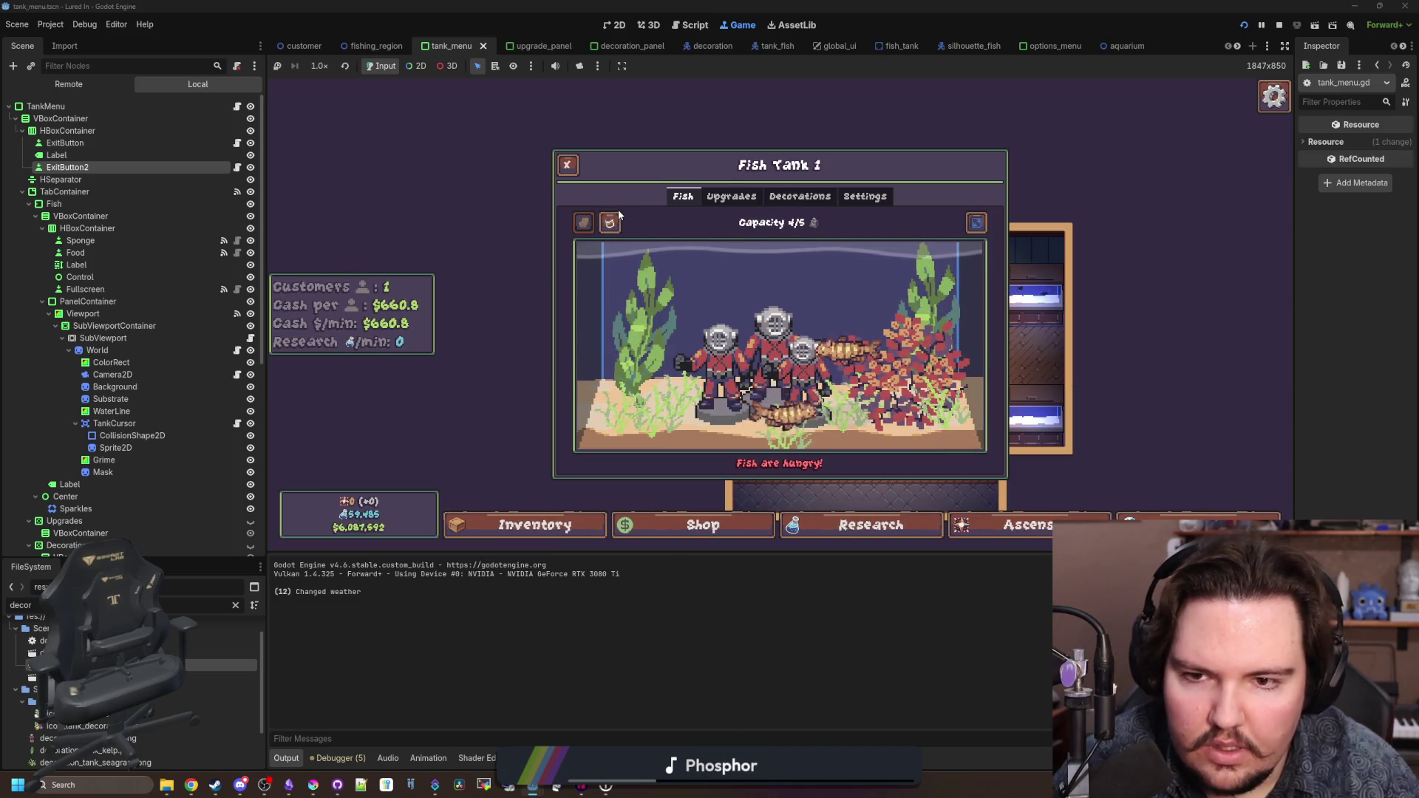
left_click(582, 220)
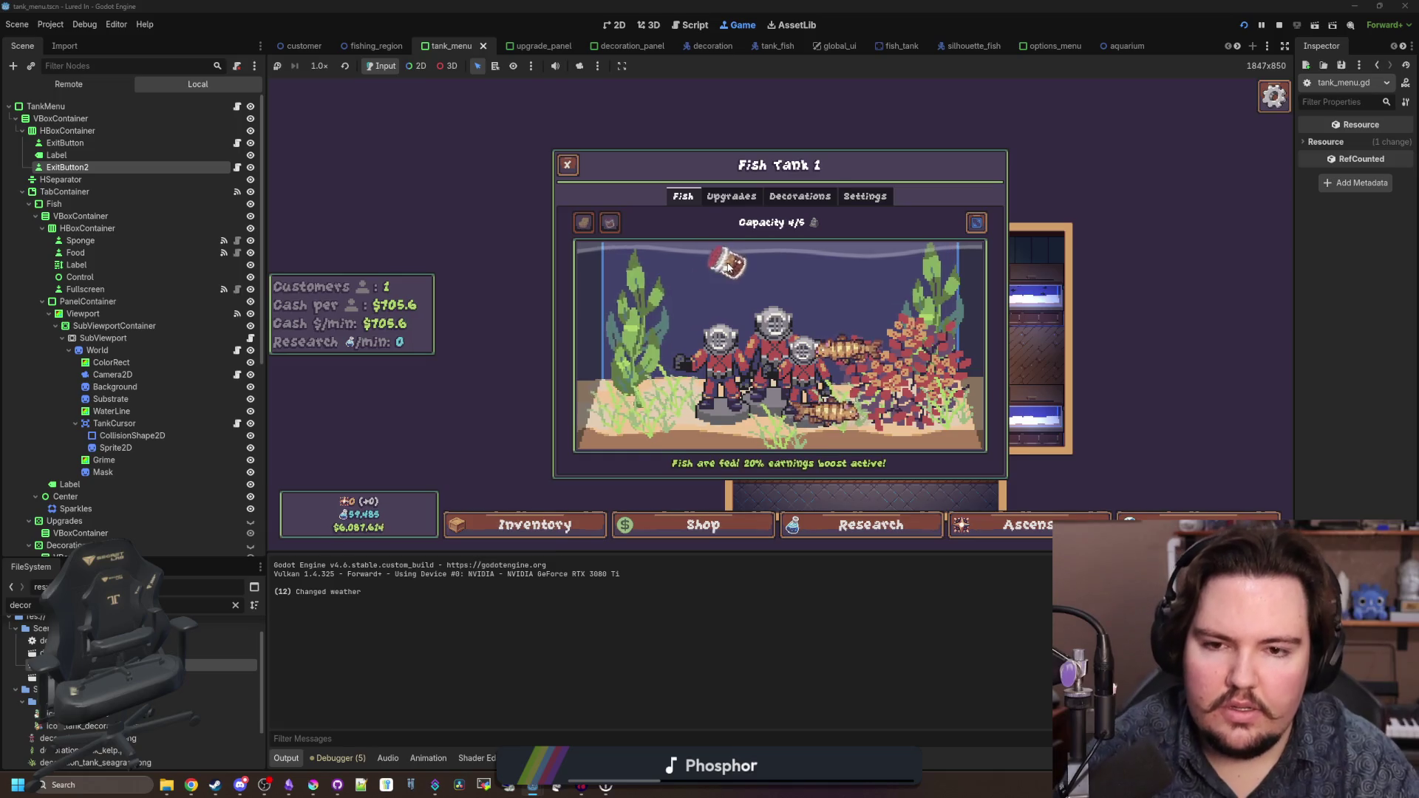
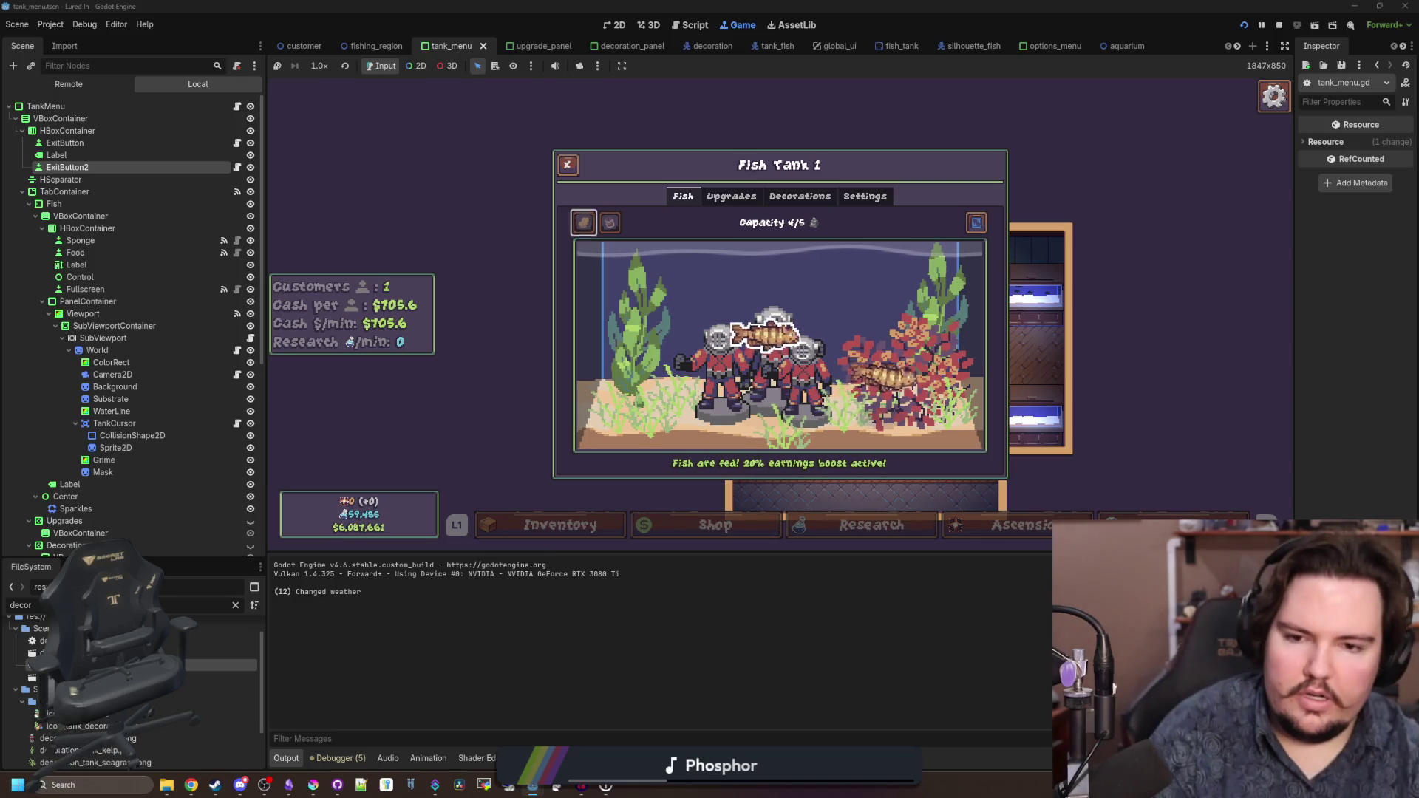
- In the running game, switch to Fish Tank 3, pick Food, and check the Upgrades, Decorations and Fish tabs
left_click(975, 222)
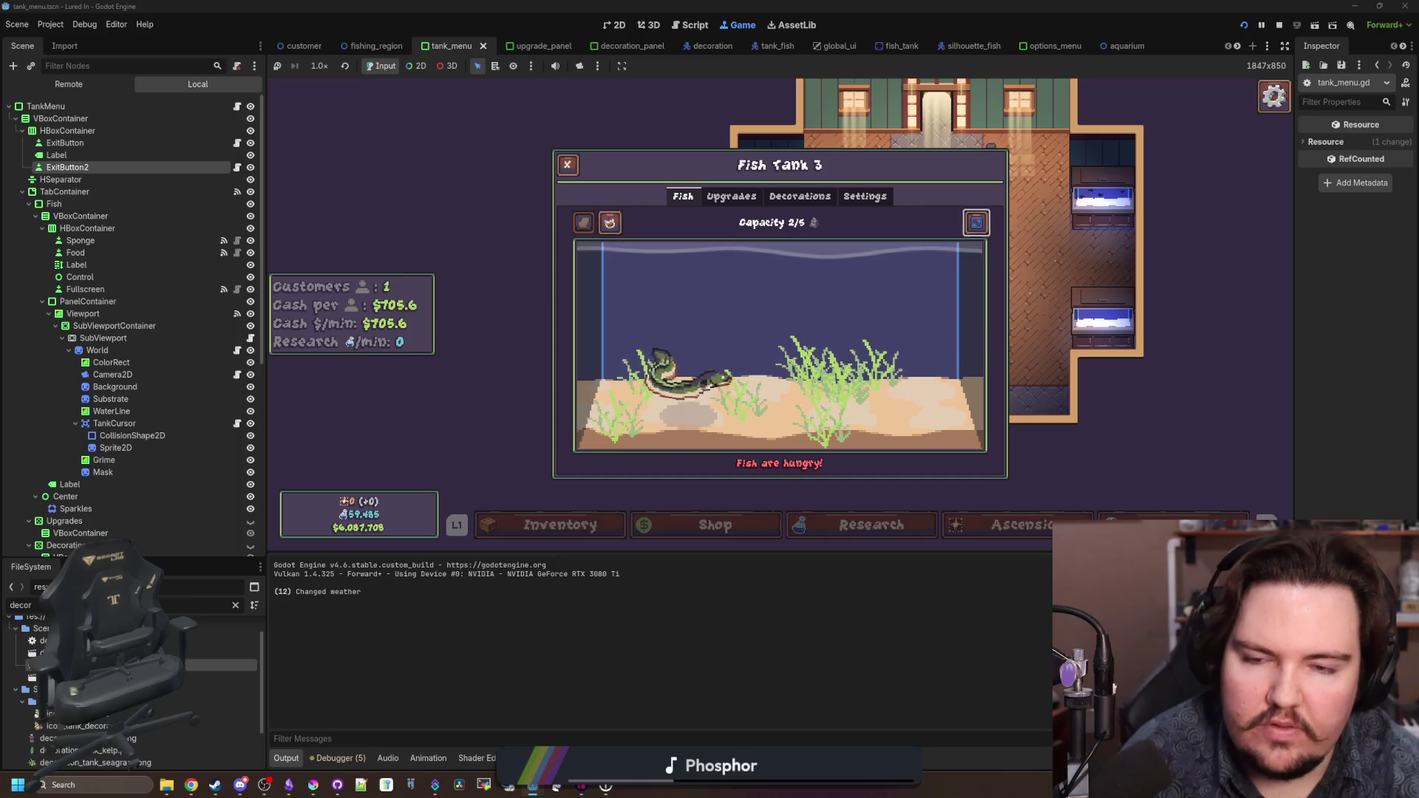
left_click(610, 222)
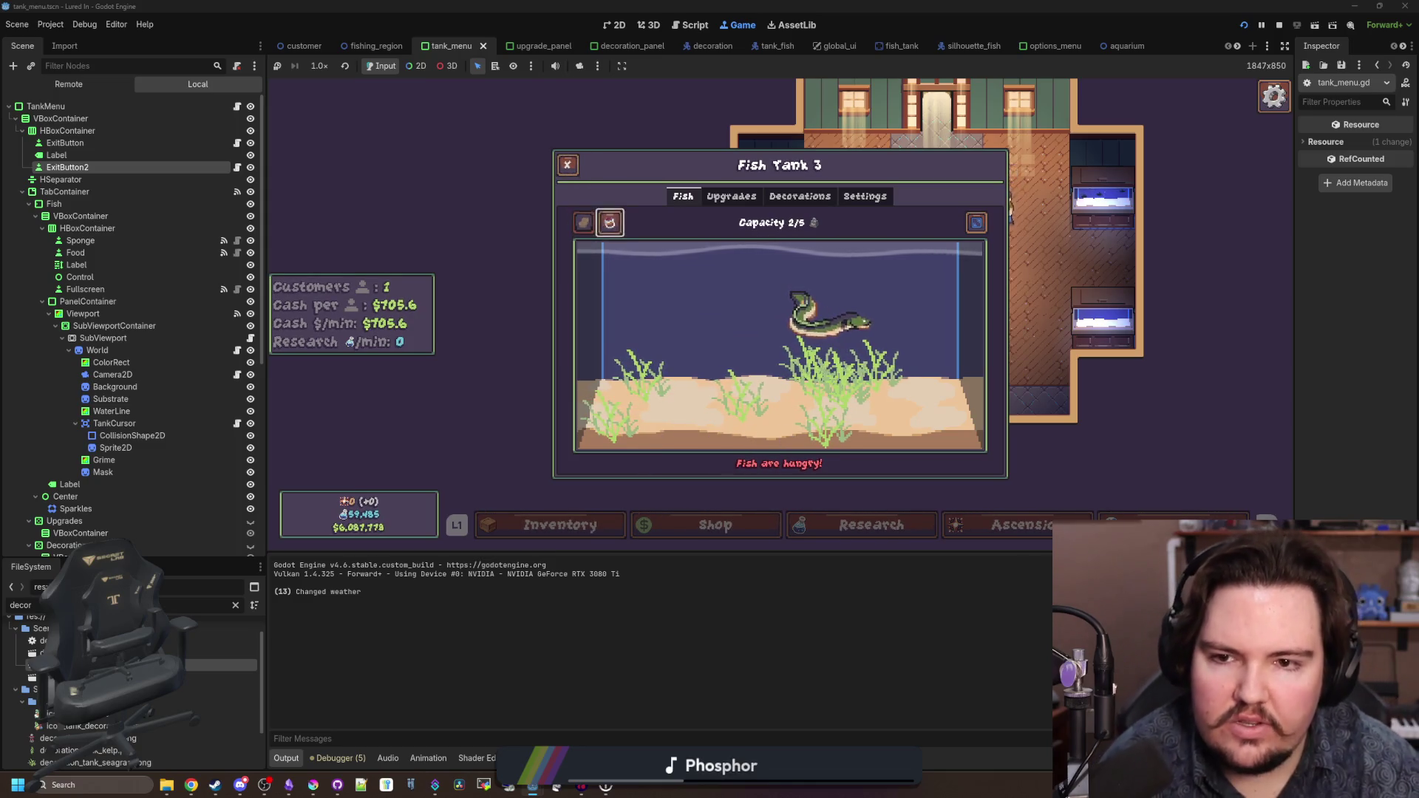
left_click(731, 195)
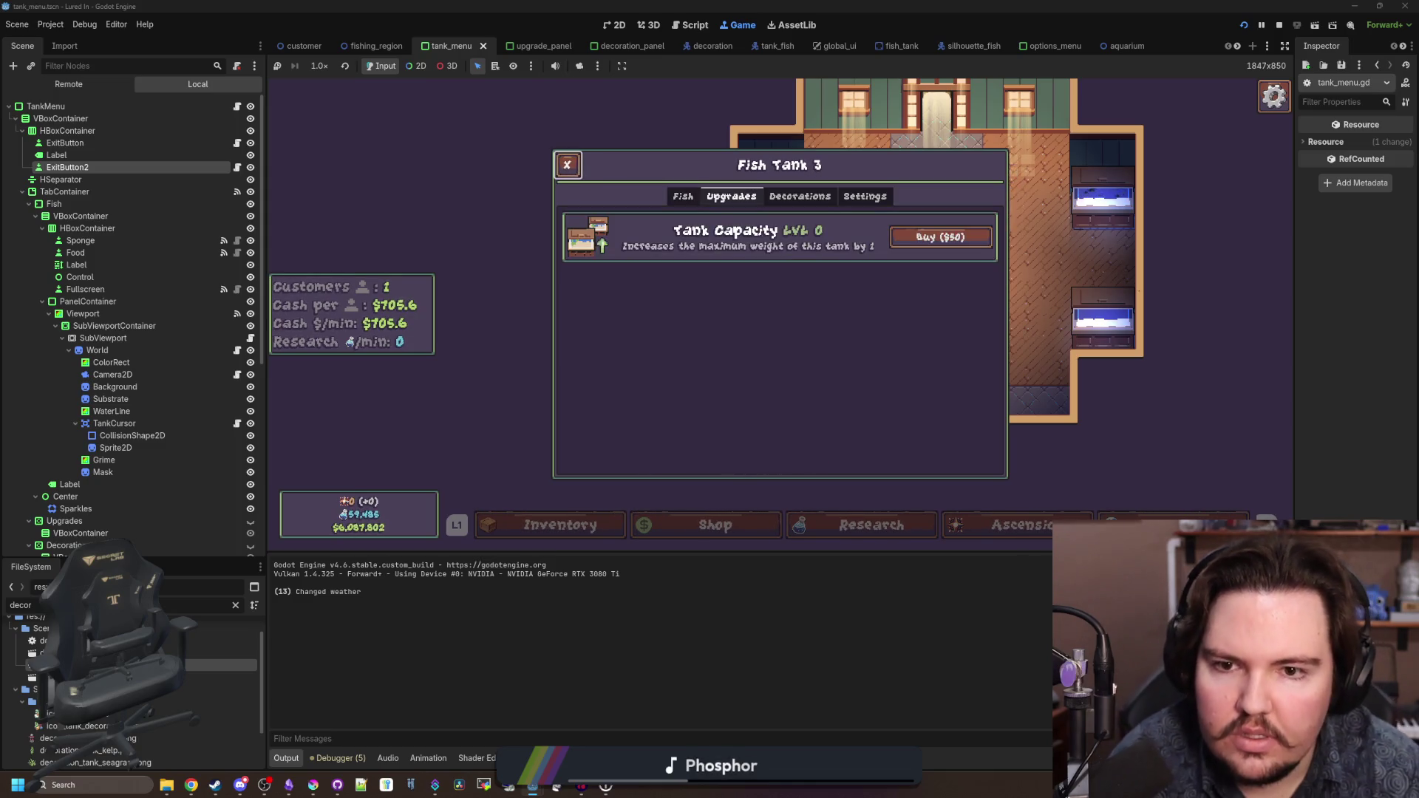
left_click(800, 195)
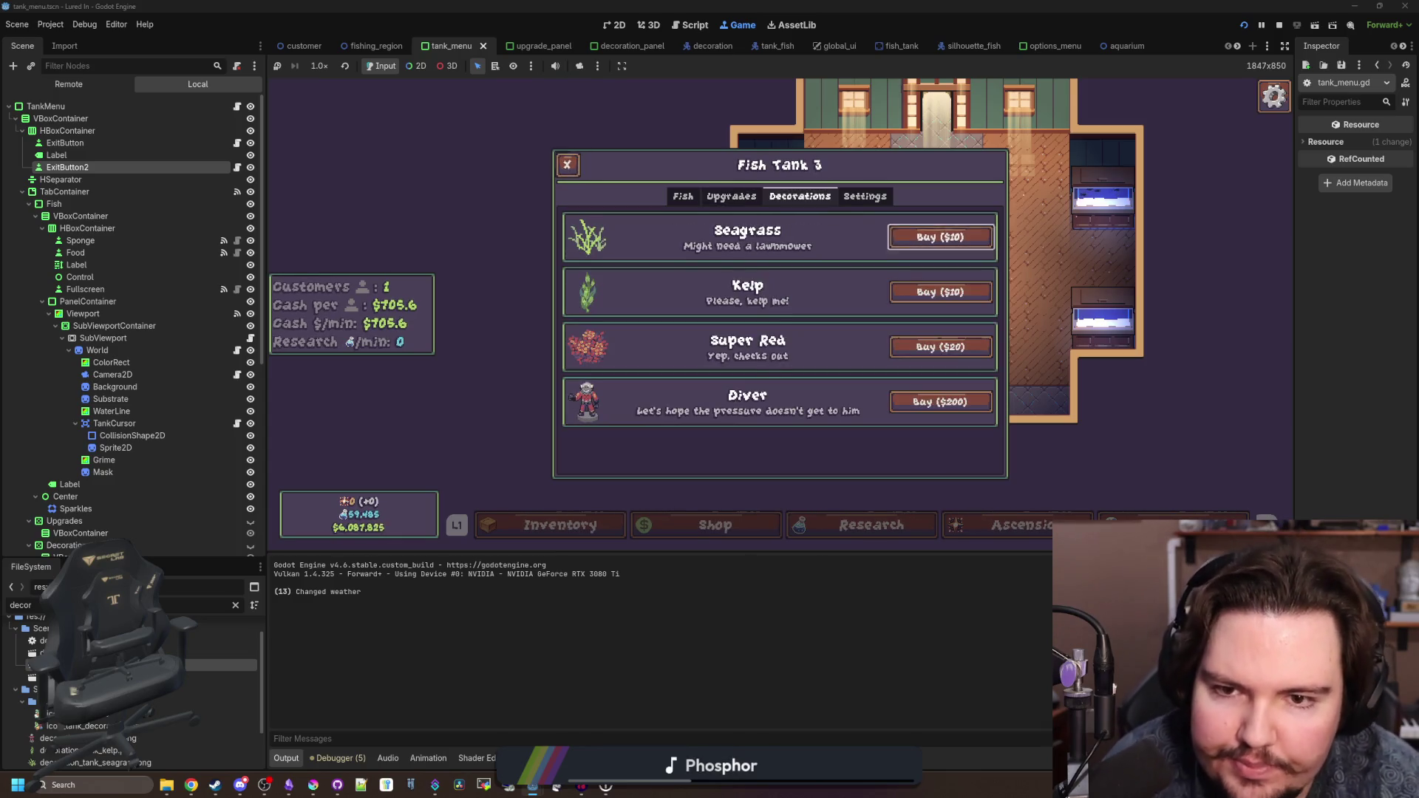
left_click(940, 236)
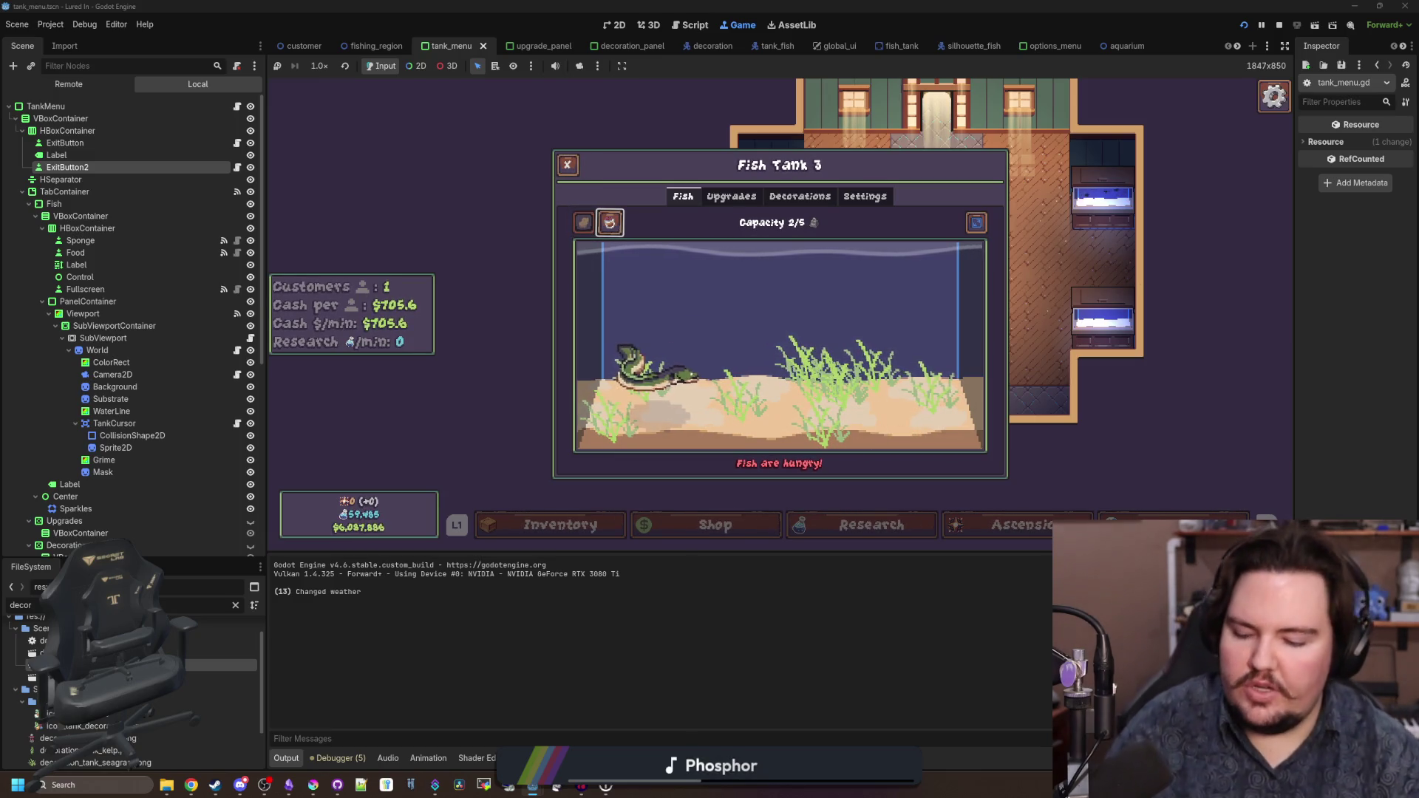
key("super")
key("super")
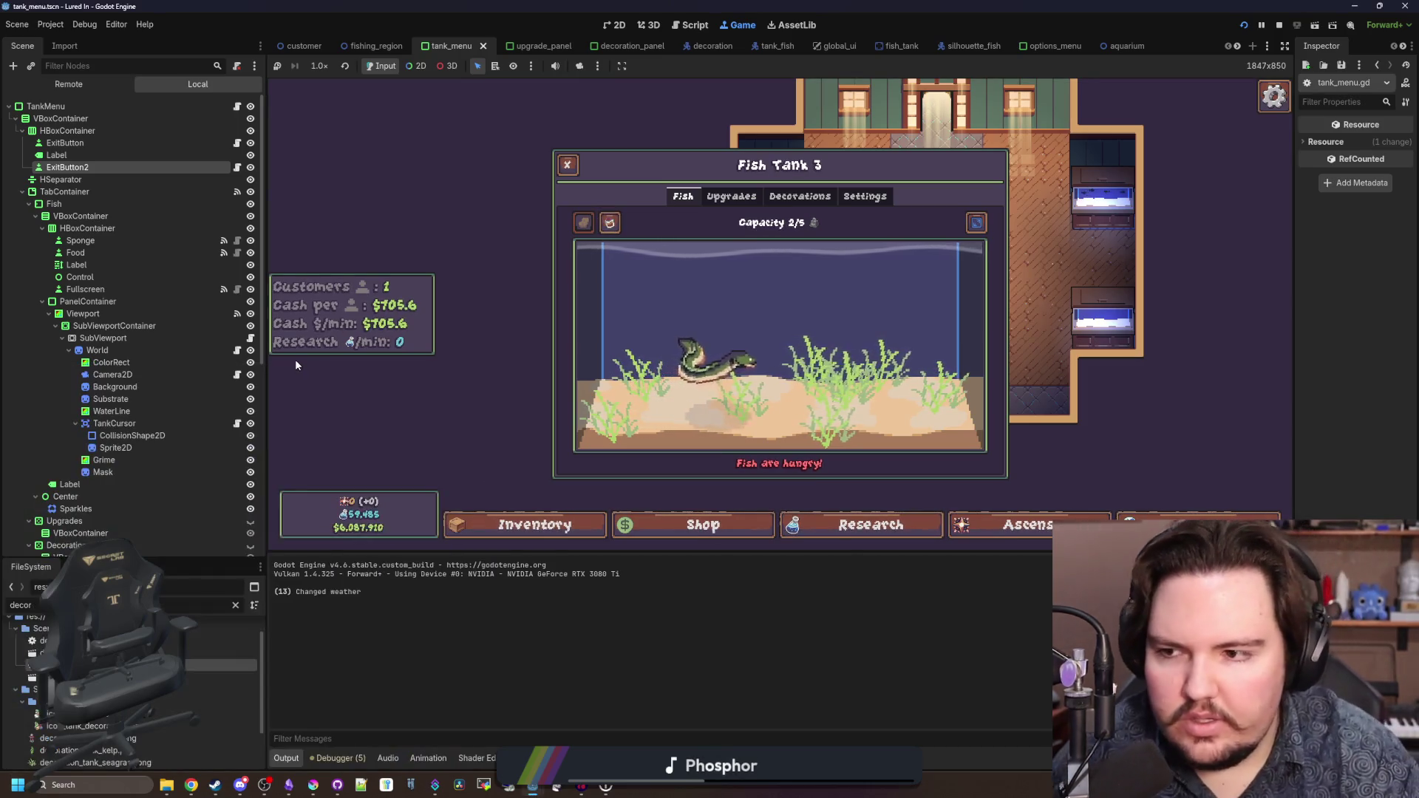
left_click(237, 424)
- Cut the elif click_right cancel-decoration branch out of tank_cursor.gd
left_click(724, 380)
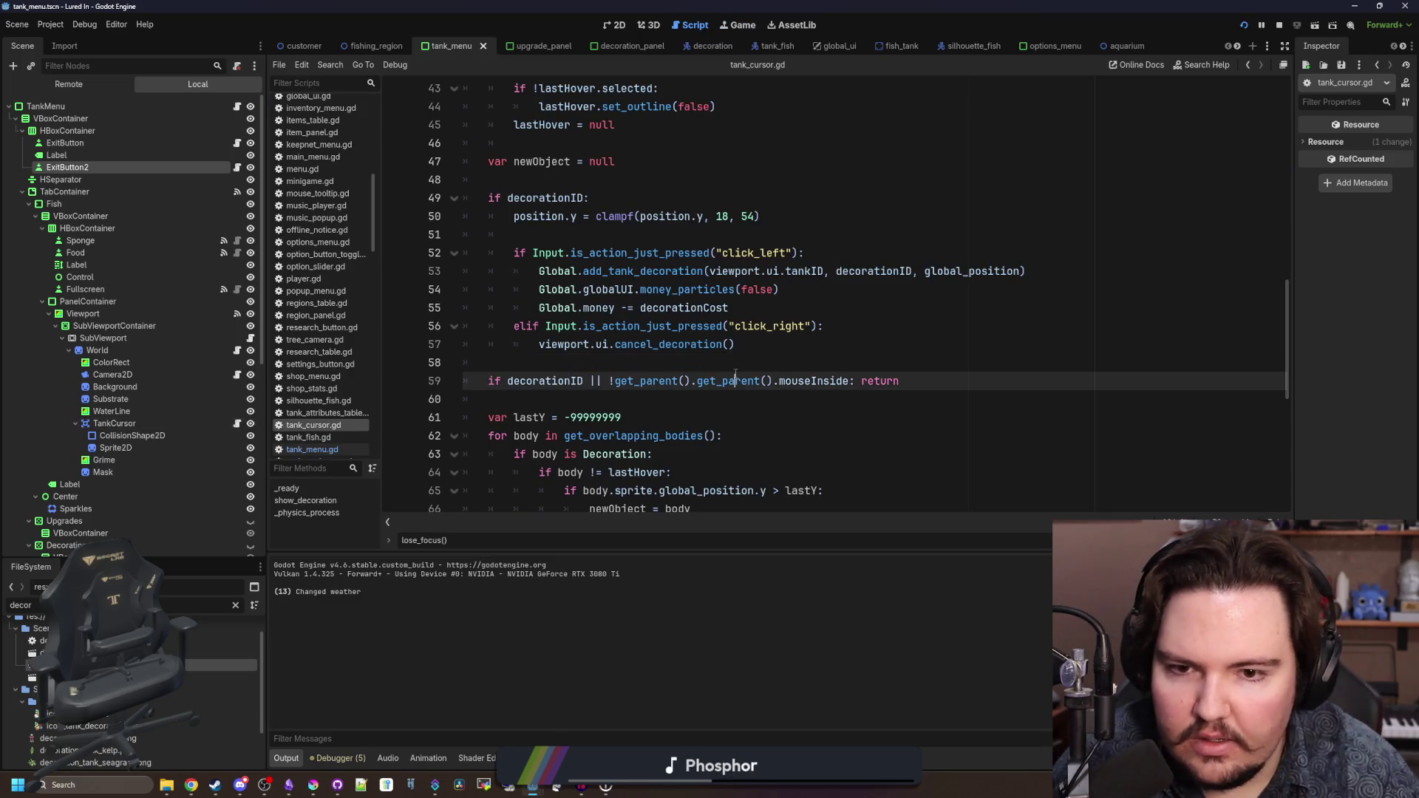
scroll(724, 380, "up", 1)
left_click(654, 399)
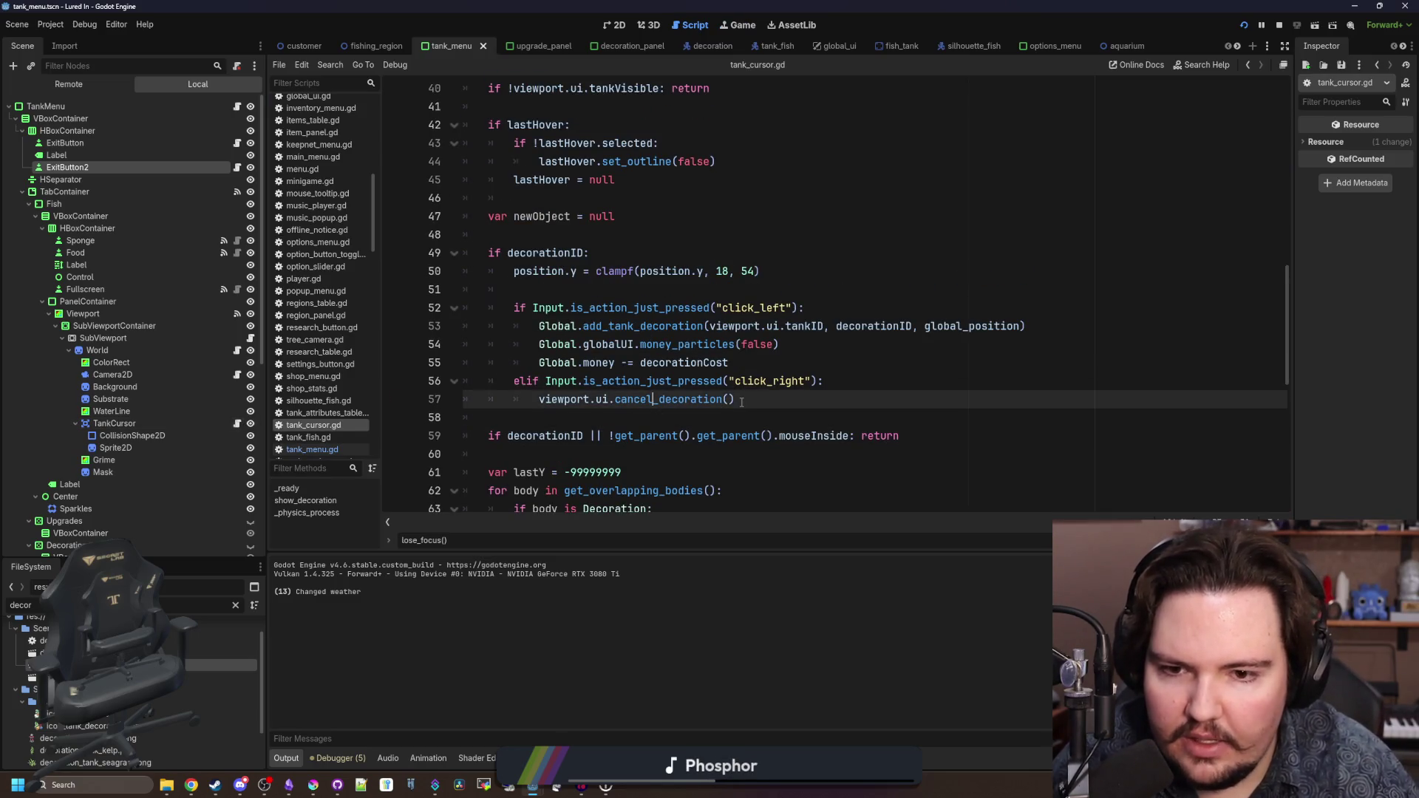
scroll(741, 401, "up", 6)
scroll(741, 400, "down", 5)
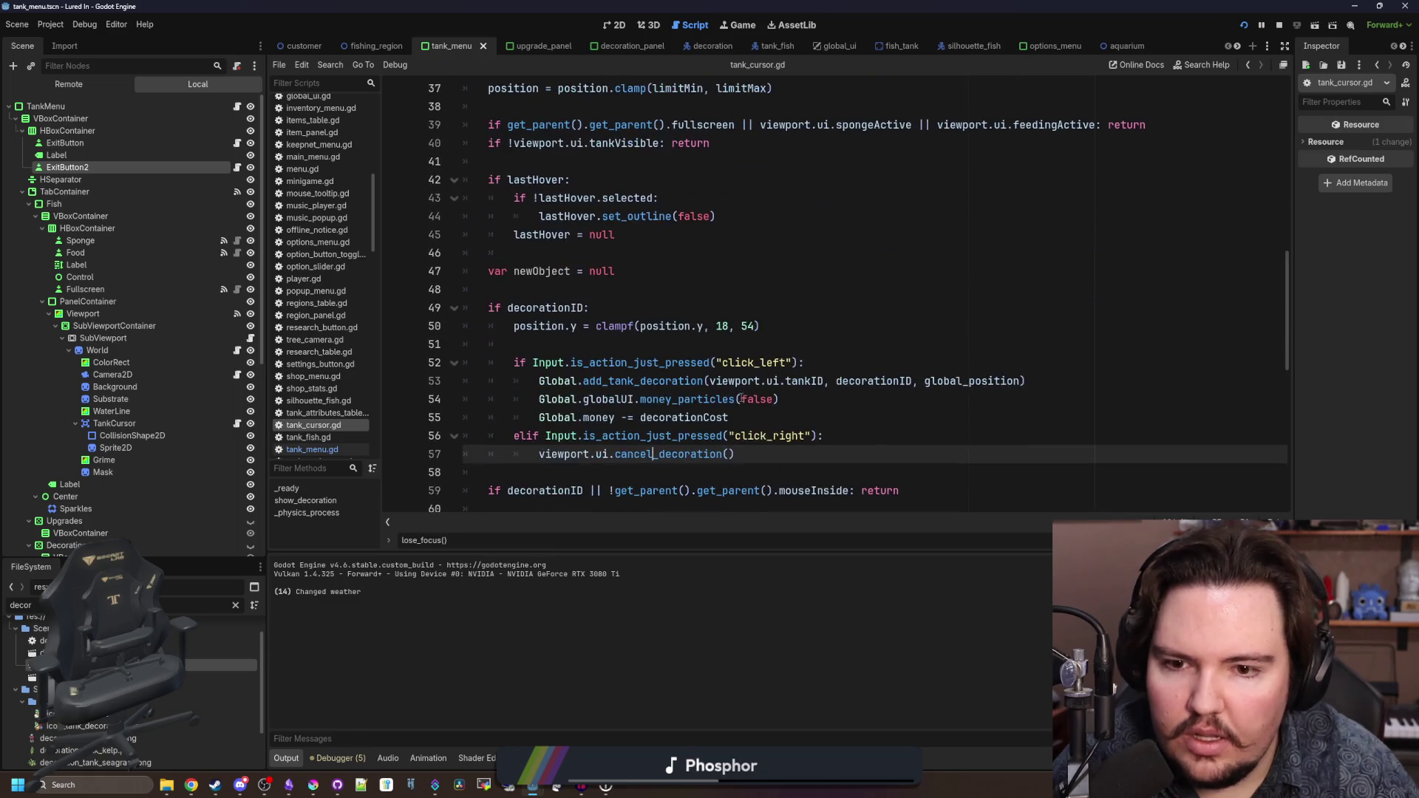
mouse_move(756, 455)
left_mouse_down()
mouse_move(414, 454)
mouse_move(410, 437)
left_mouse_up()
key("ctrl+c")
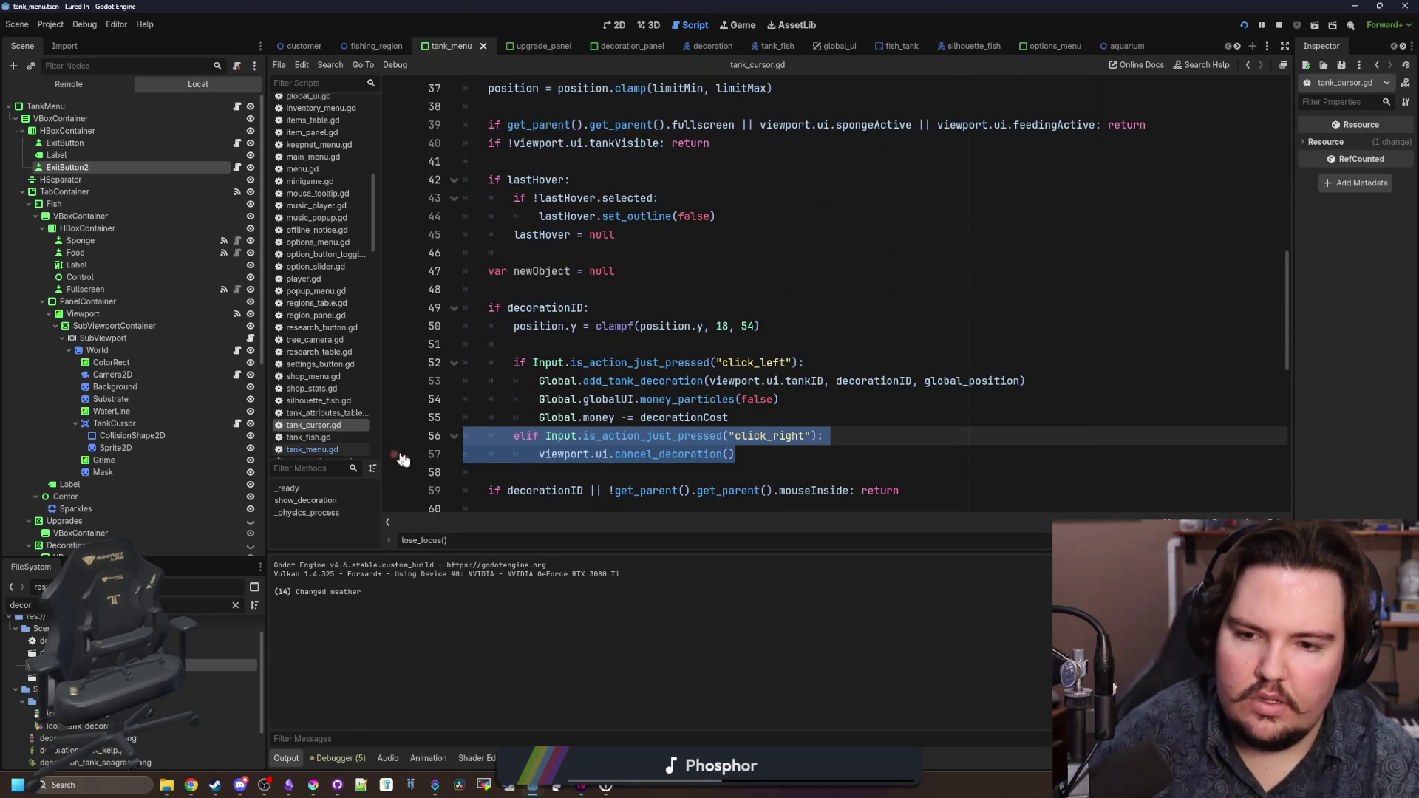
key("BackSpace")
key("BackSpace")
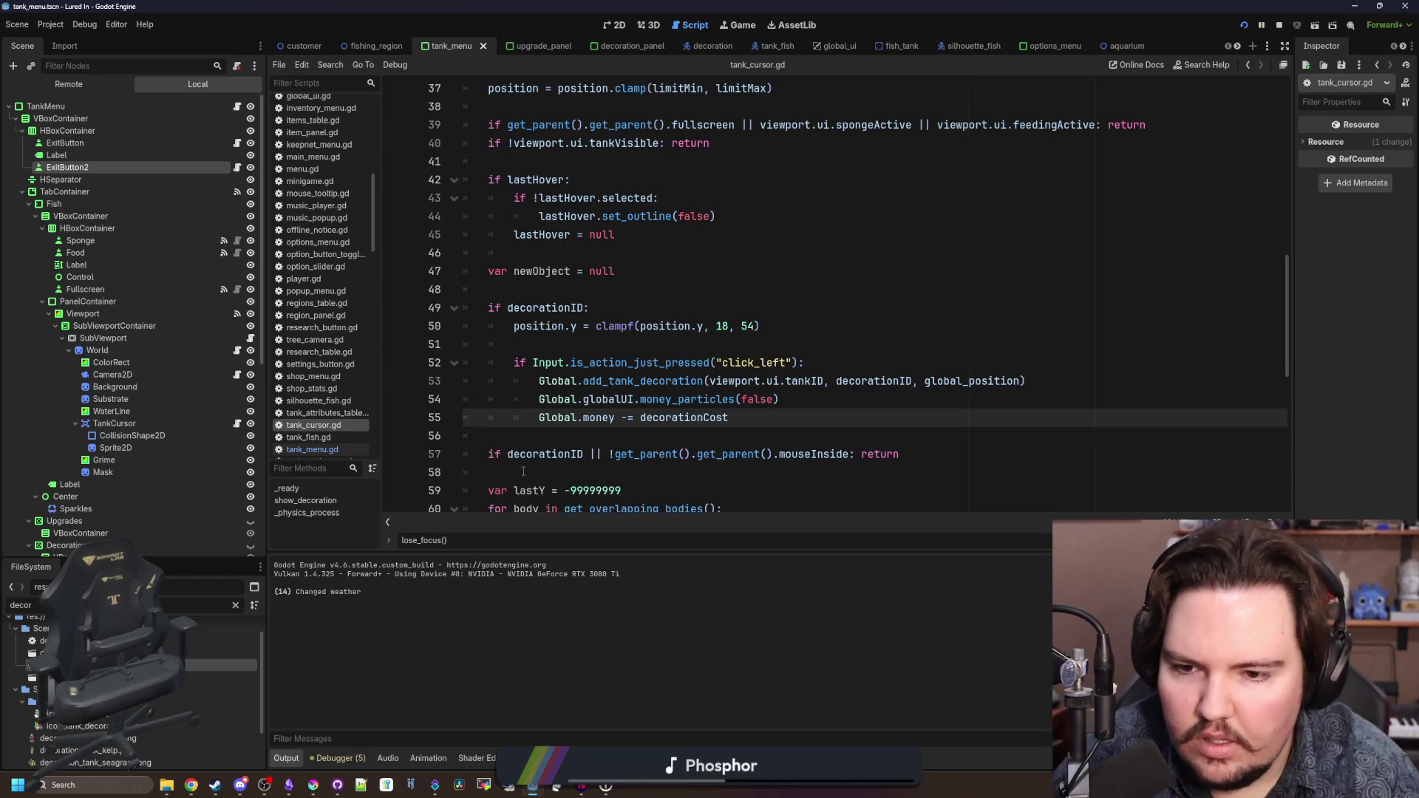
- Delete the empty line 51 in tank_cursor.gd
left_click(526, 436)
left_click(575, 344)
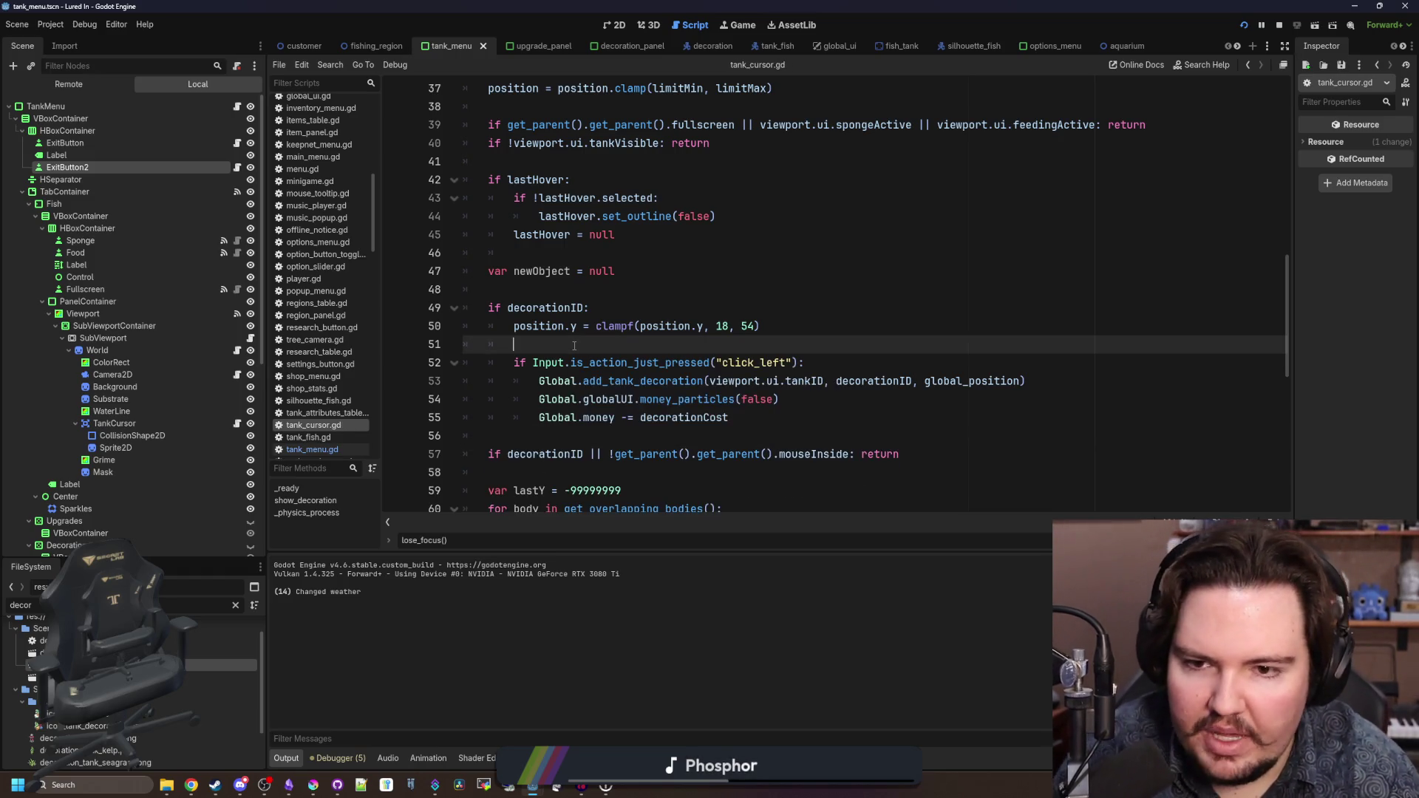
key("BackSpace")
key("Up")
key("Up")
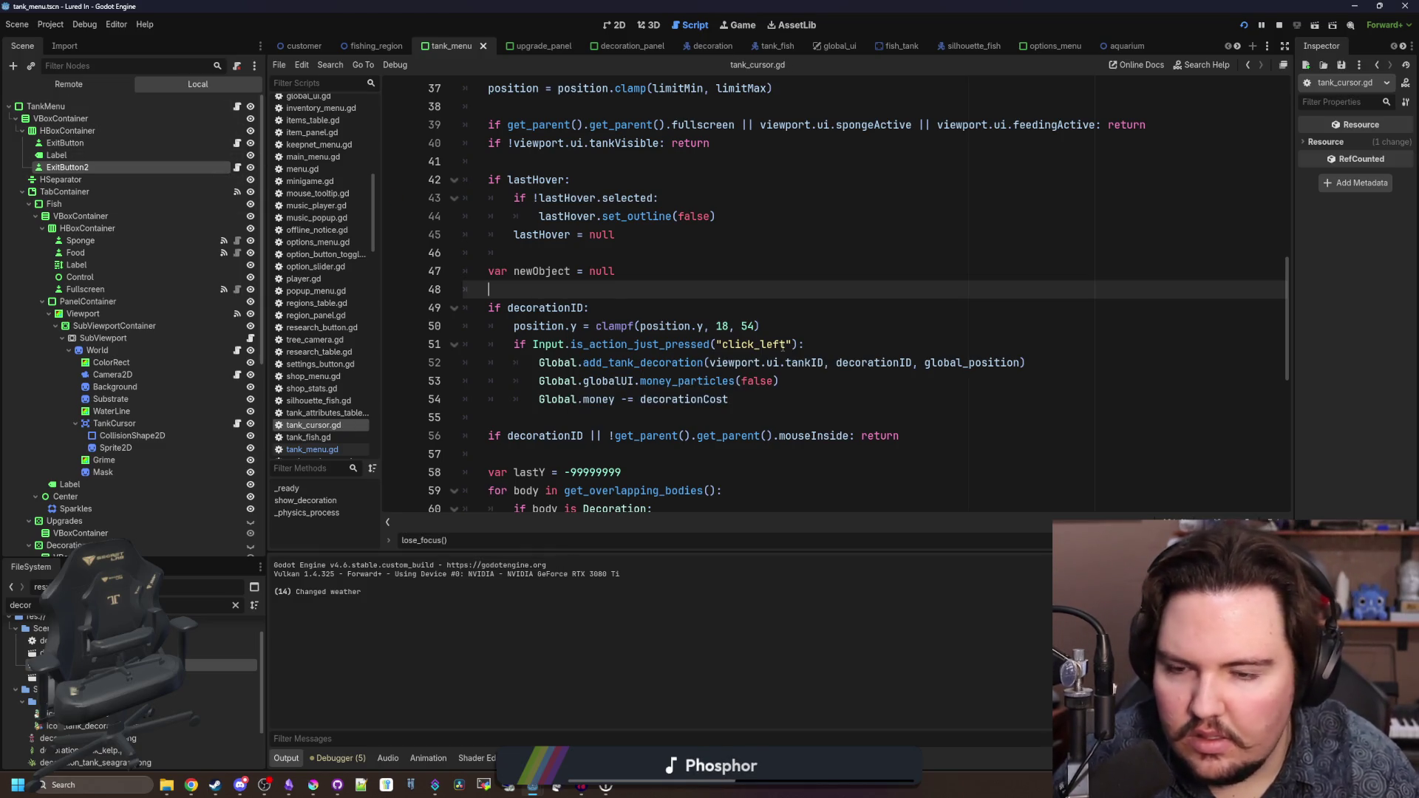
left_click(241, 106)
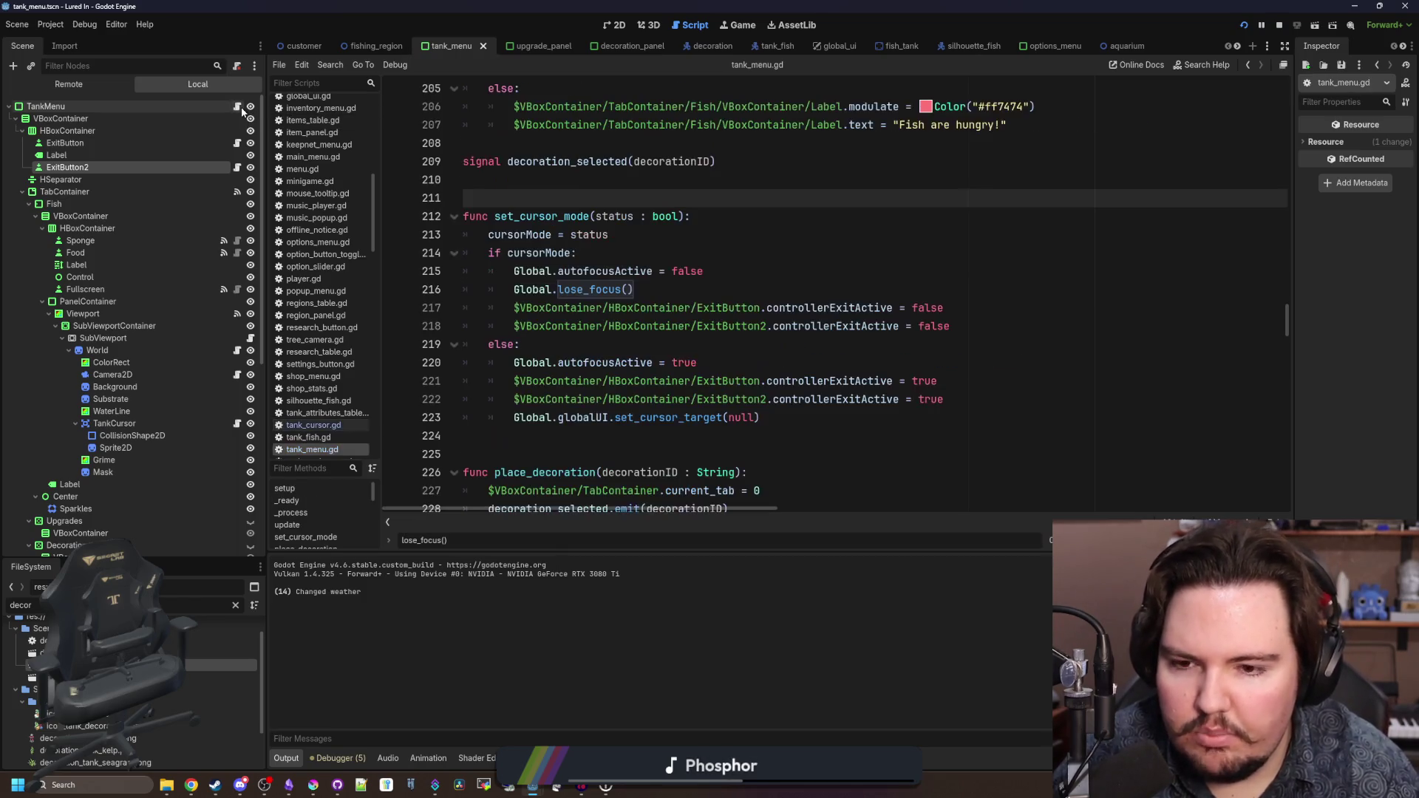
- Paste the click_right branch below line 223 in tank_menu.gd, then remove the misplaced lines
scroll(620, 294, "up", 1)
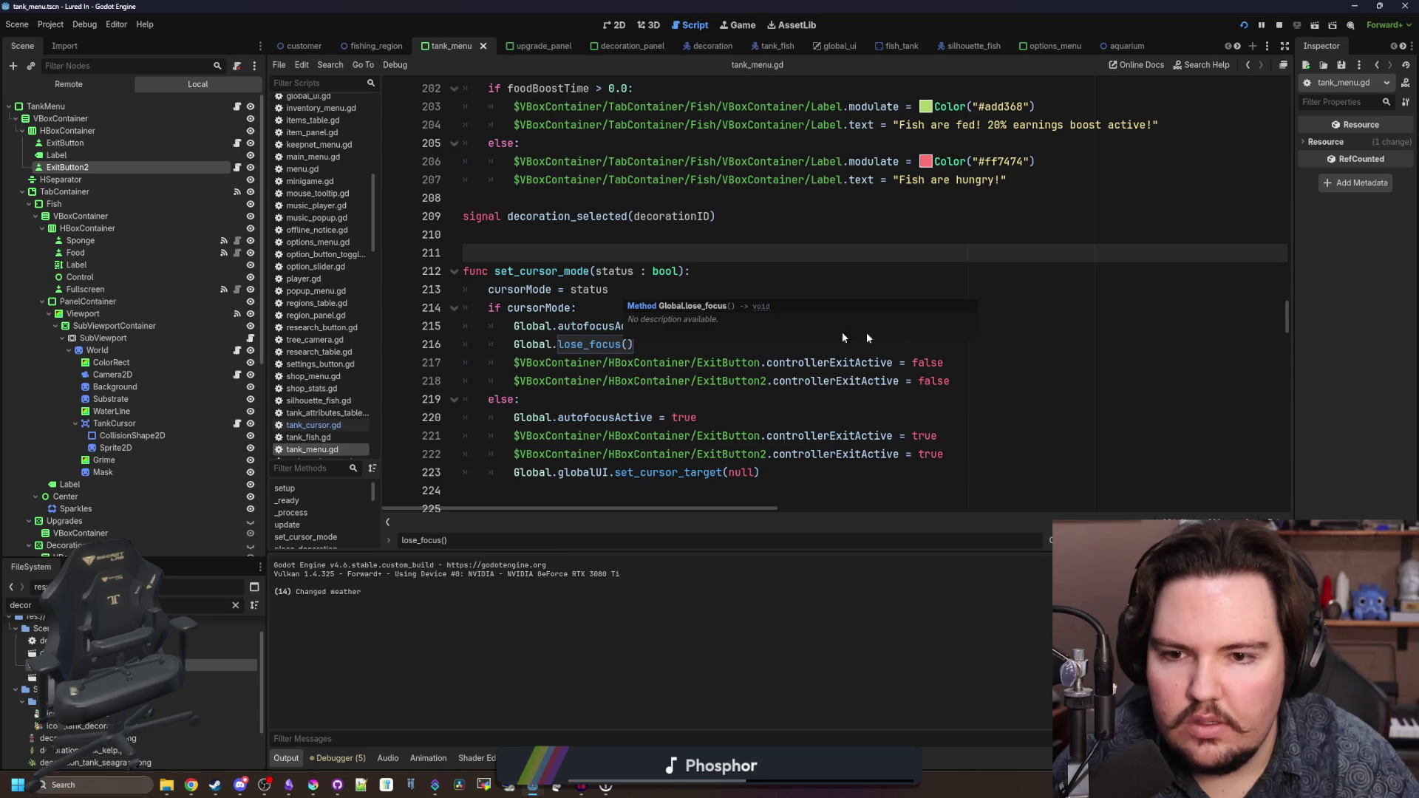
scroll(822, 414, "down", 1)
left_click(823, 414)
key("Return")
key("ctrl+v")
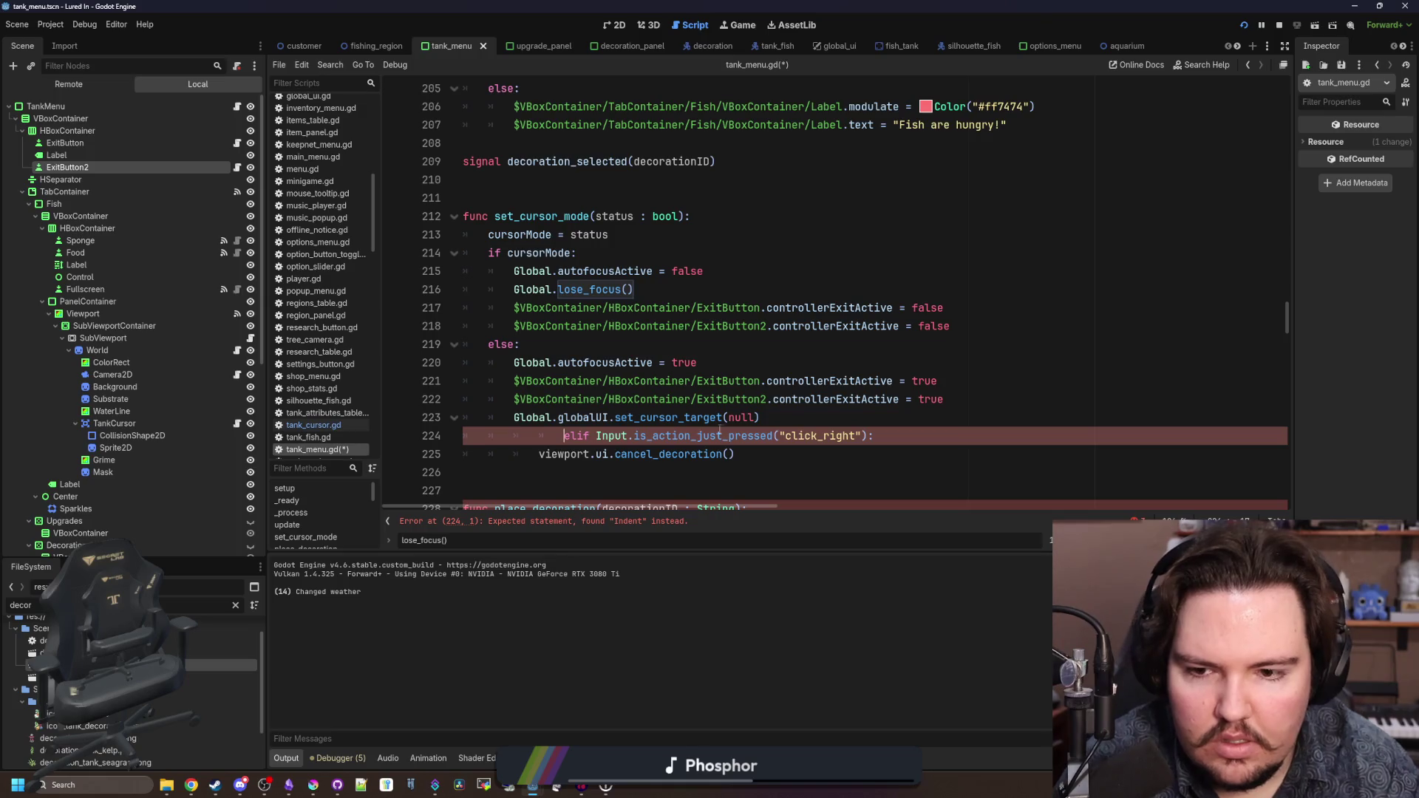
key("shift+Tab")
left_click_drag(759, 447, 463, 441)
key("ctrl+c")
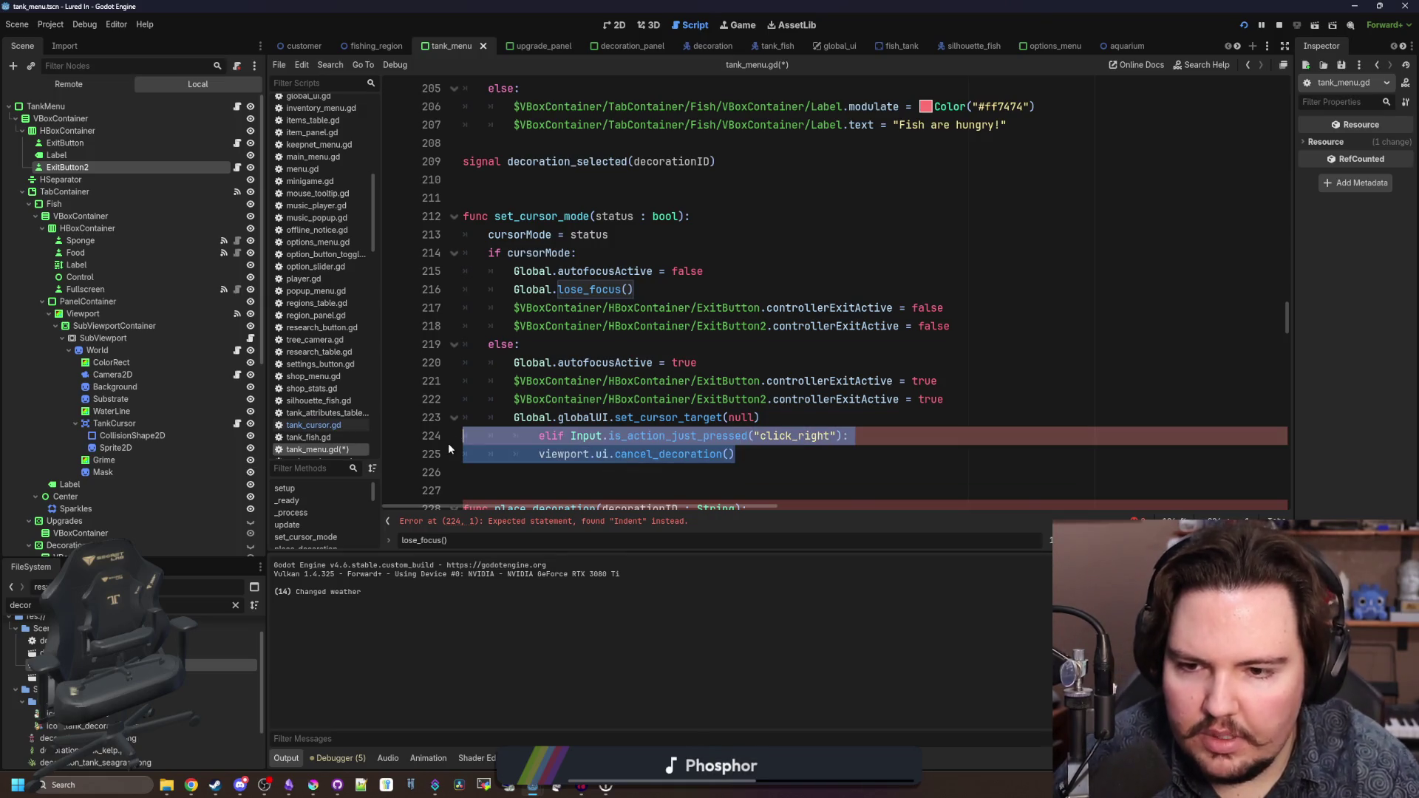
key("BackSpace")
- Find _process and paste the click_right branch there as an if with corrected indentation
key("ctrl+f")
type("_o")
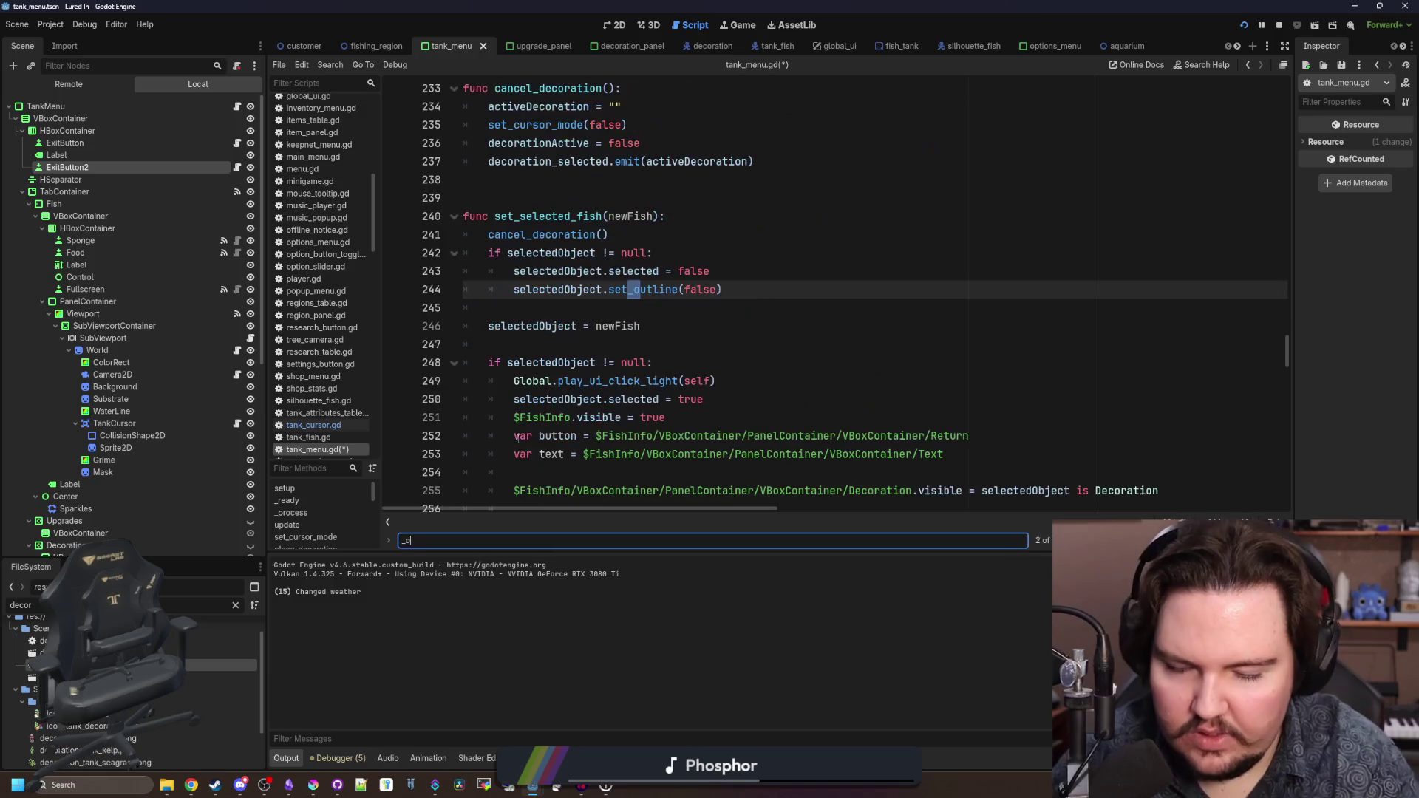
key("BackSpace")
type("proces")
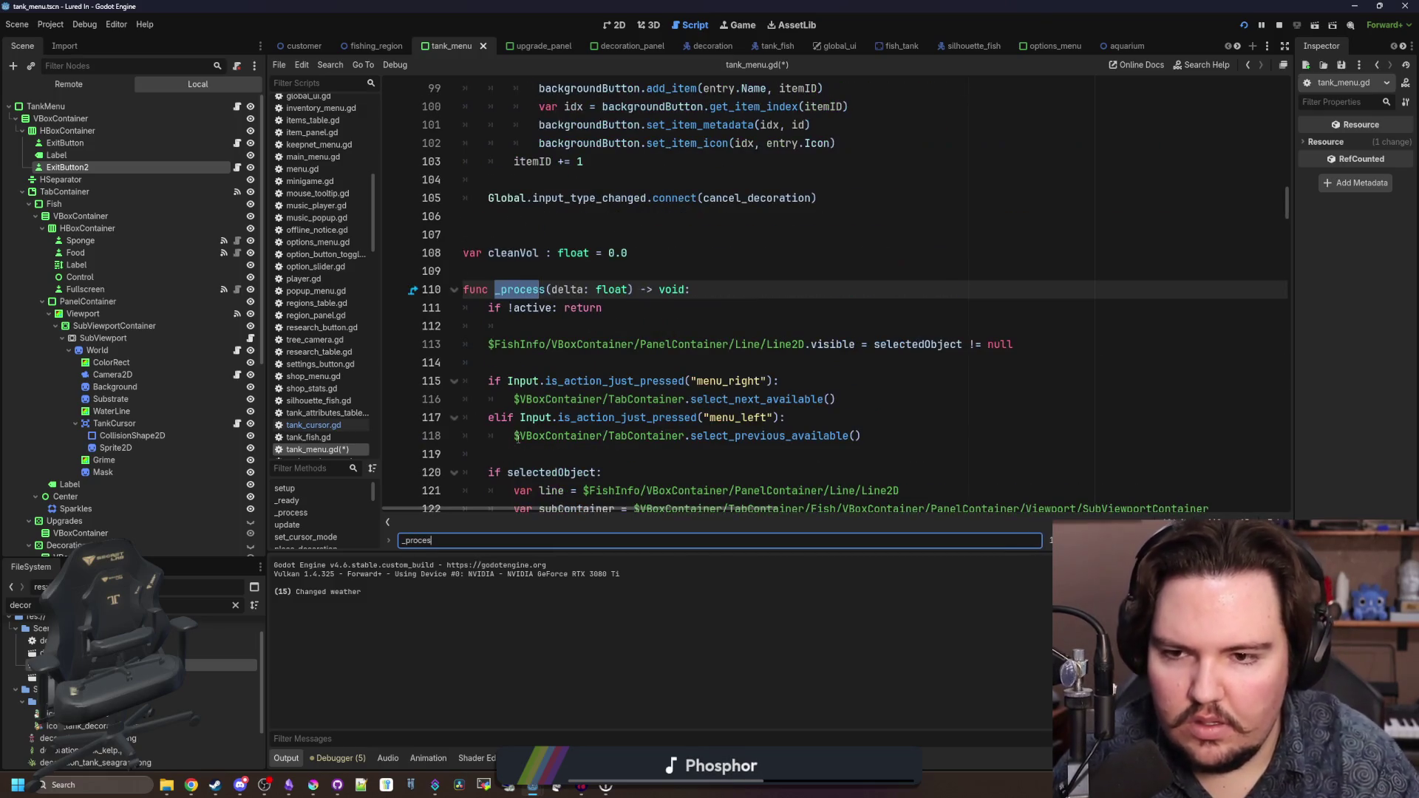
type("s")
scroll(550, 337, "down", 1)
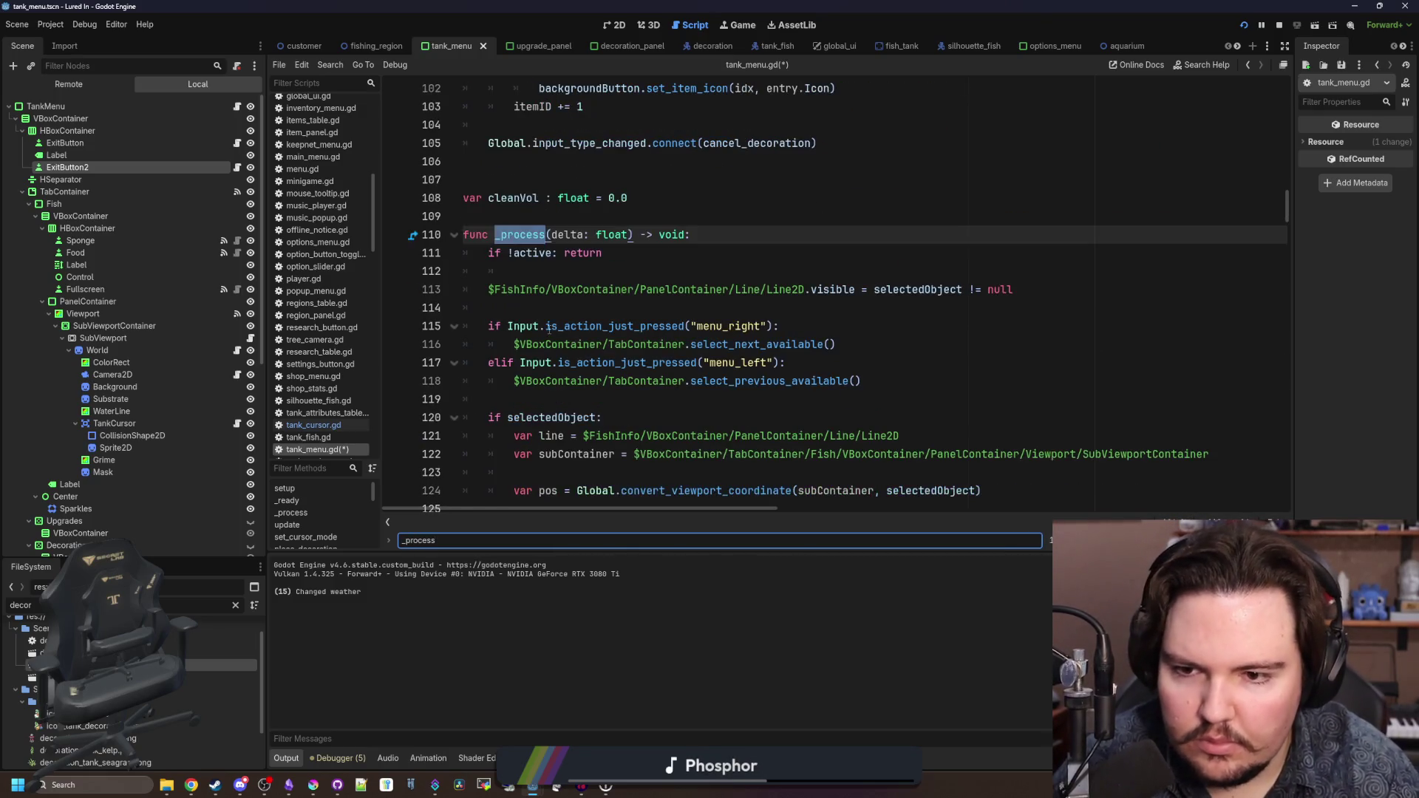
left_click(553, 322)
key("Return")
key("ctrl+v")
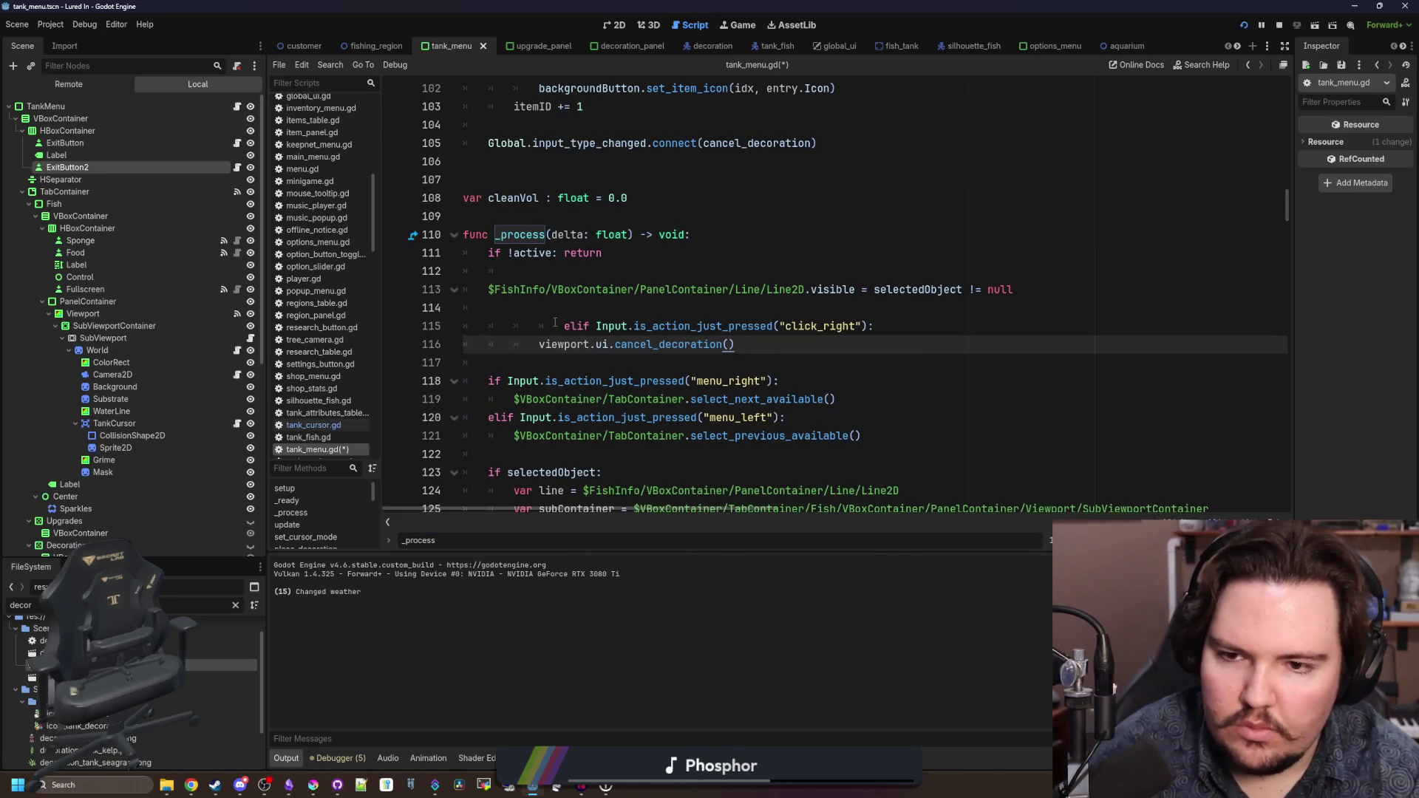
left_click_drag(577, 326, 464, 326)
key("BackSpace")
key("Tab")
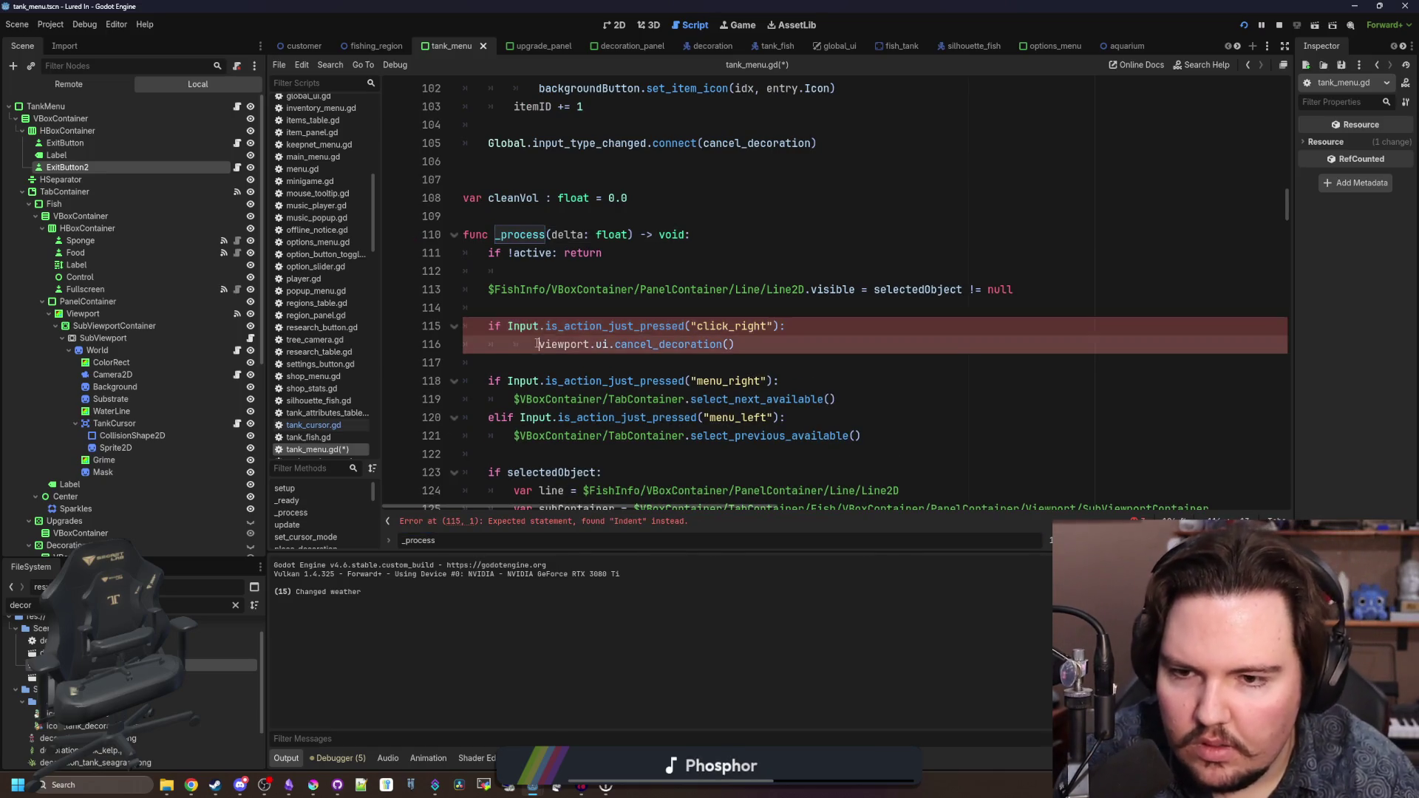
key("BackSpace")
- Replace the viewport.ui.cancel_decoration() call in that branch with set_cursor_mode(false)
left_click(744, 316)
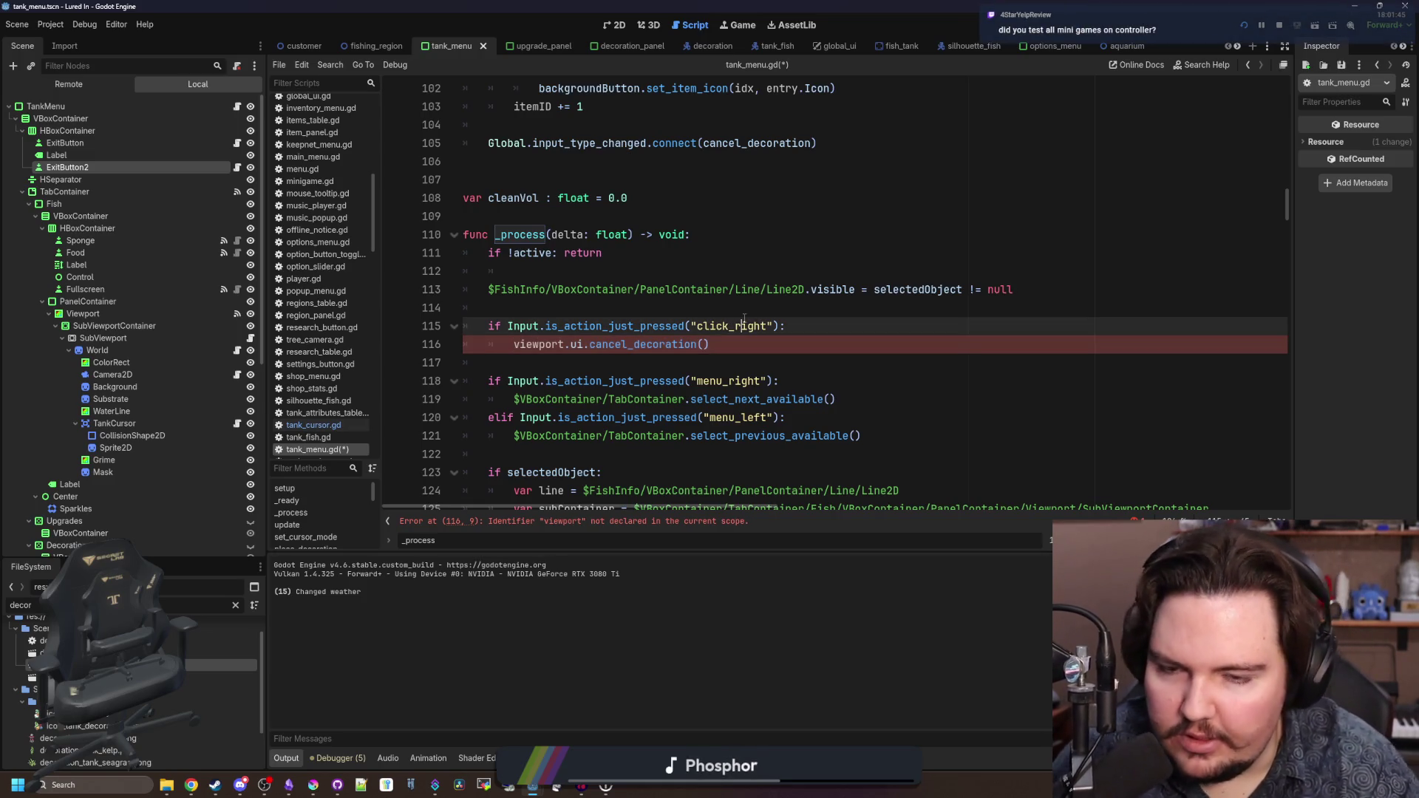
double_click(747, 322)
left_click(745, 314)
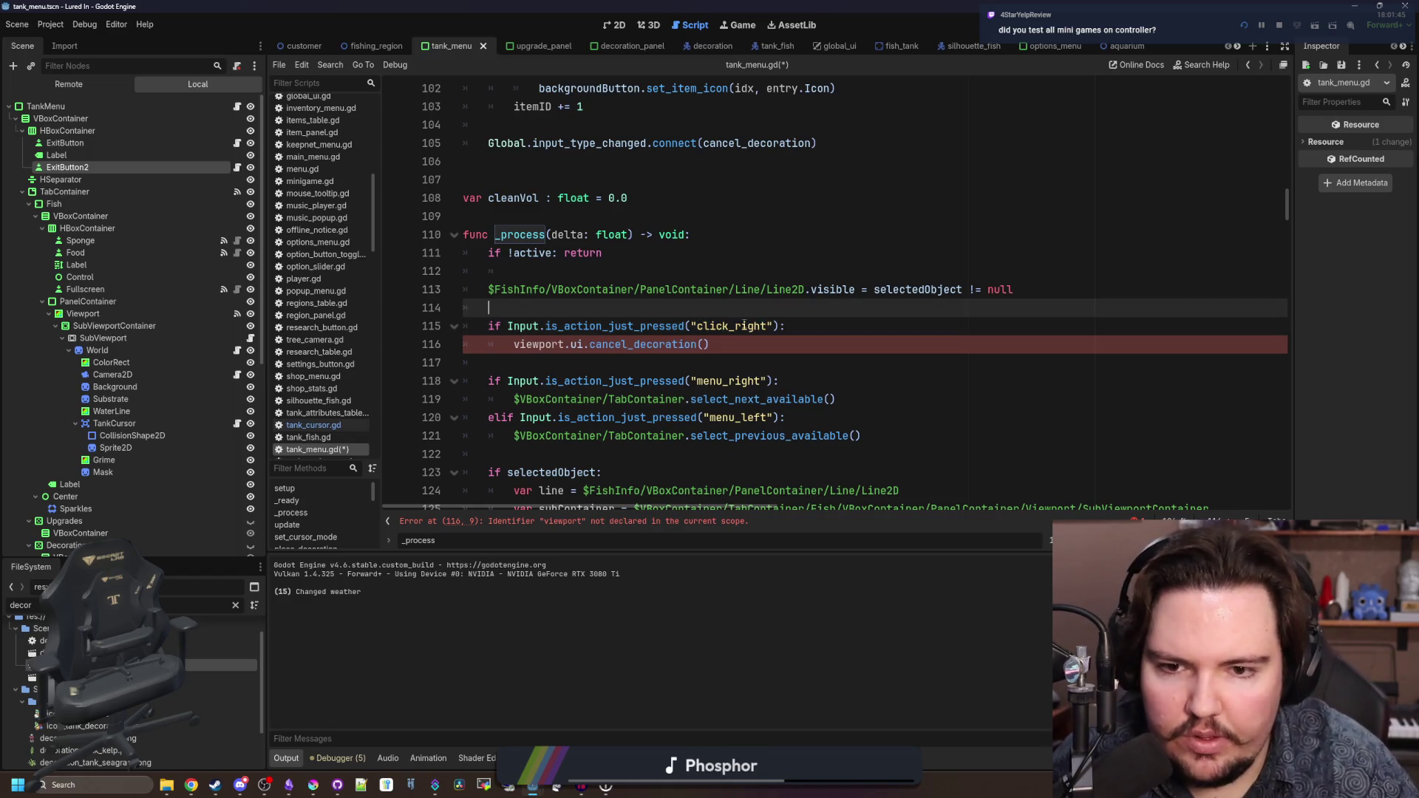
left_click(583, 346)
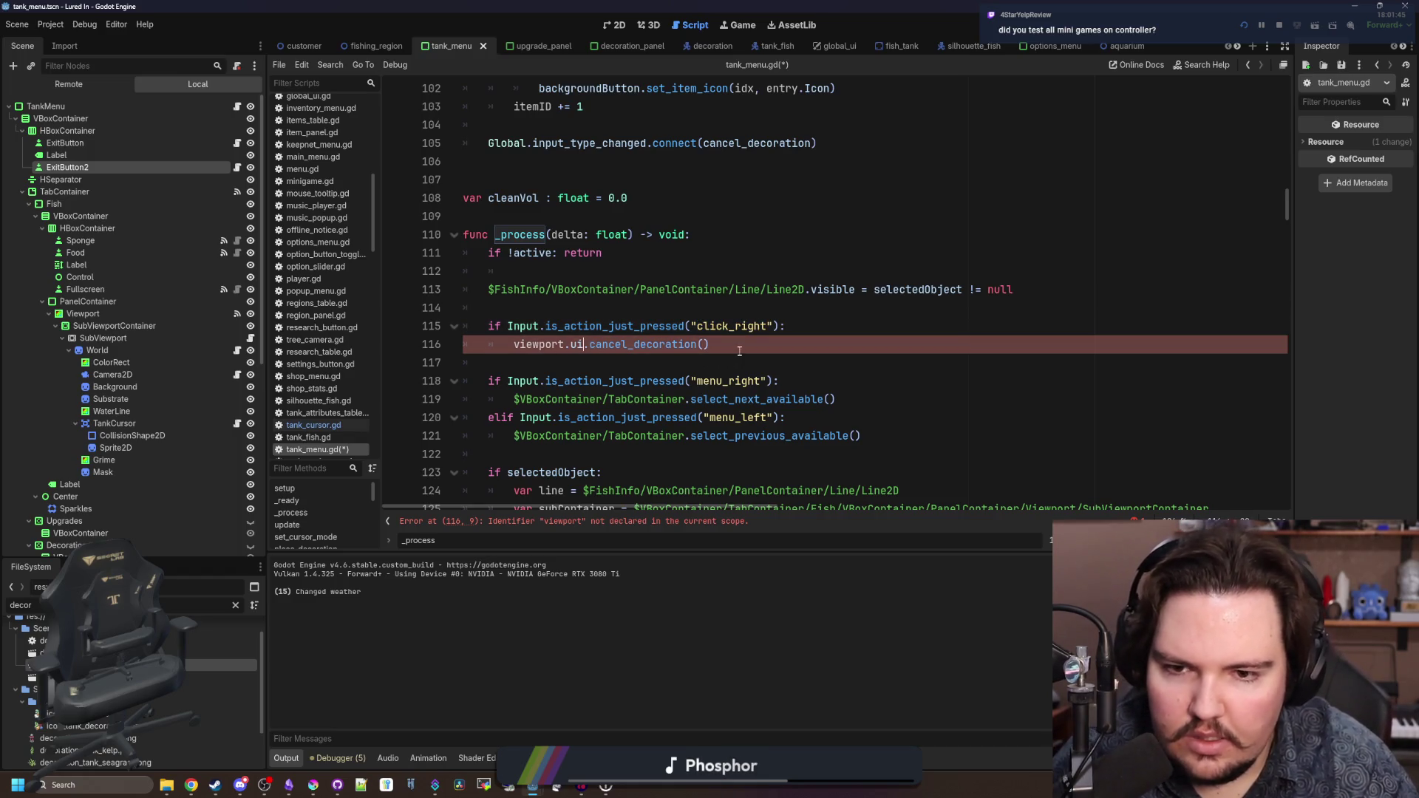
left_click_drag(739, 345, 515, 345)
key("BackSpace")
type("set_c")
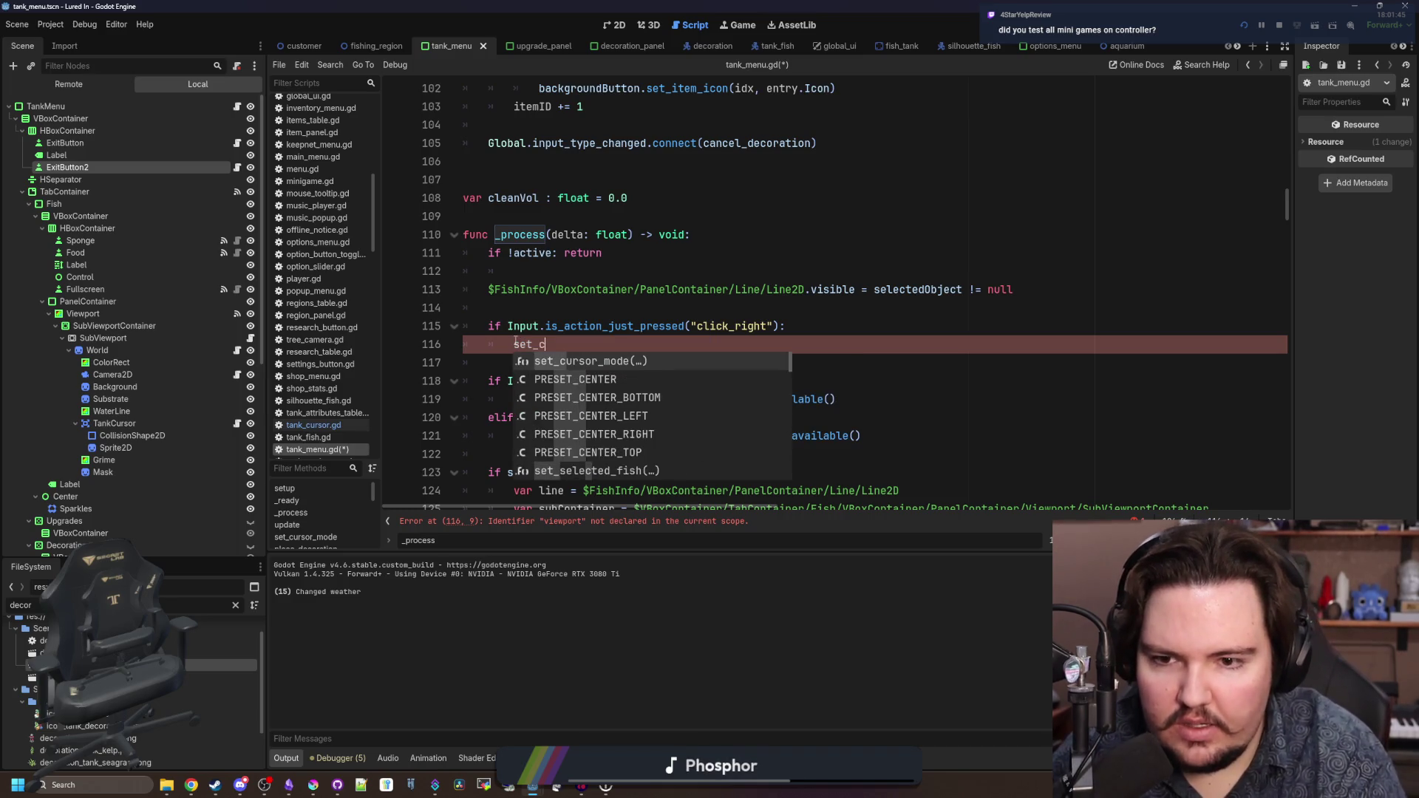
key("Return")
type("false")
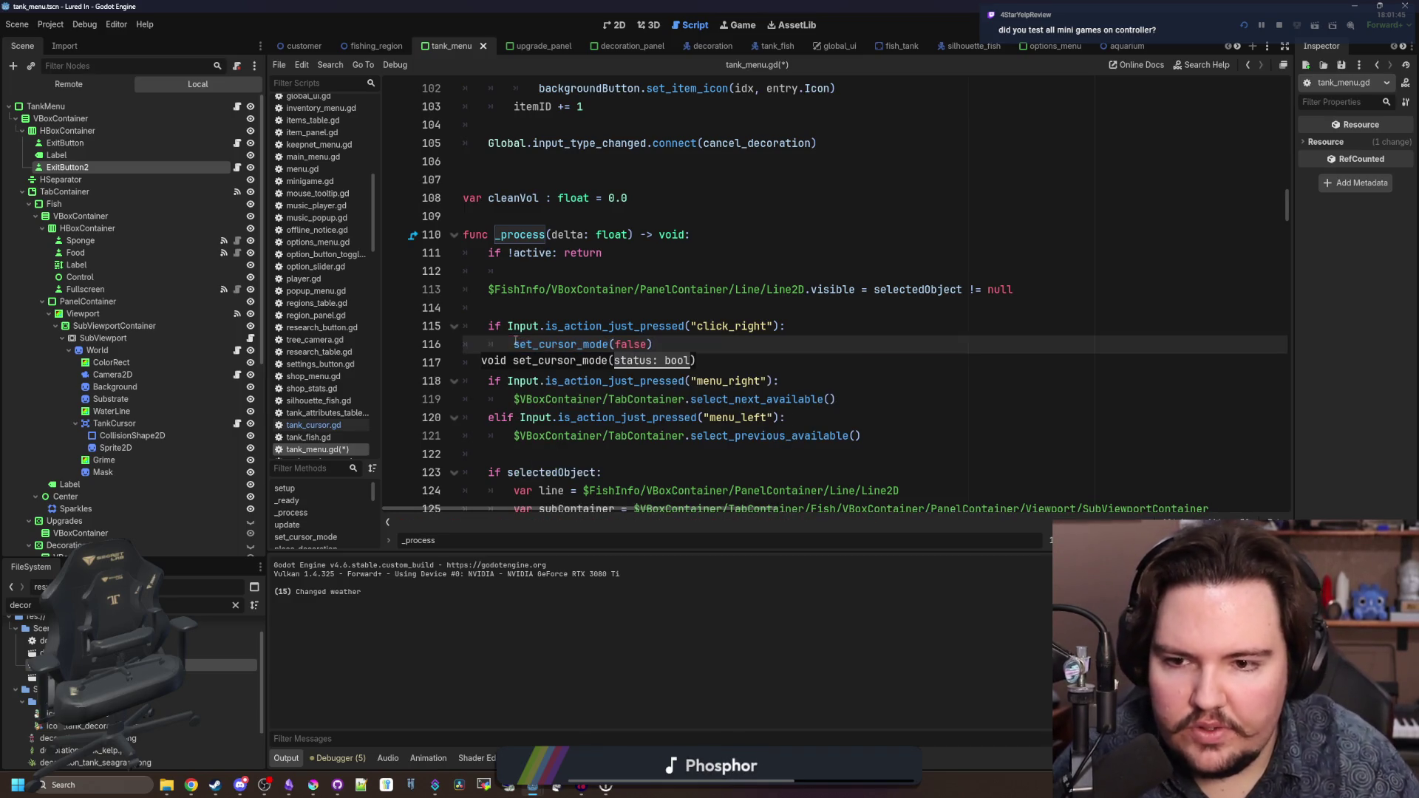
left_click(589, 311)
left_click(706, 345)
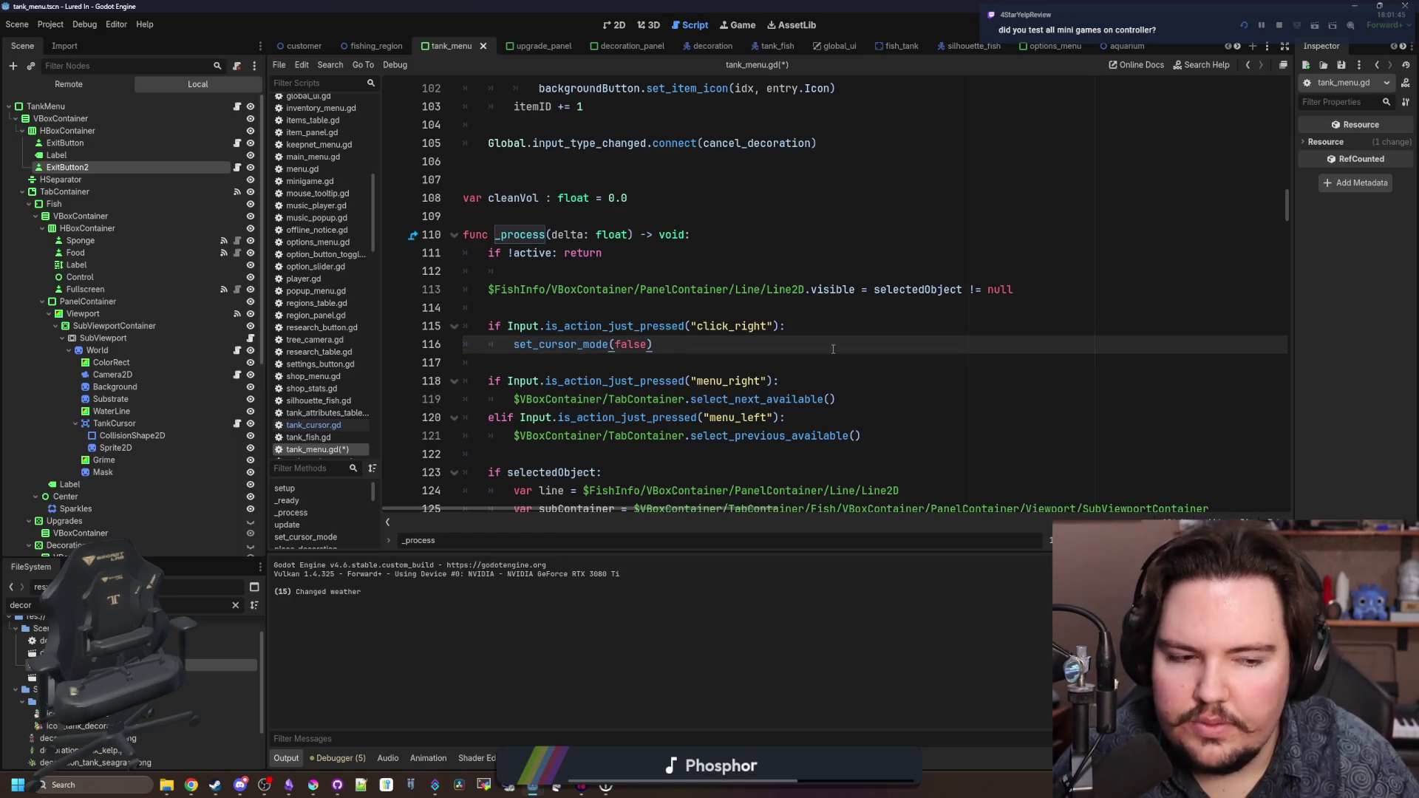
left_click(764, 310)
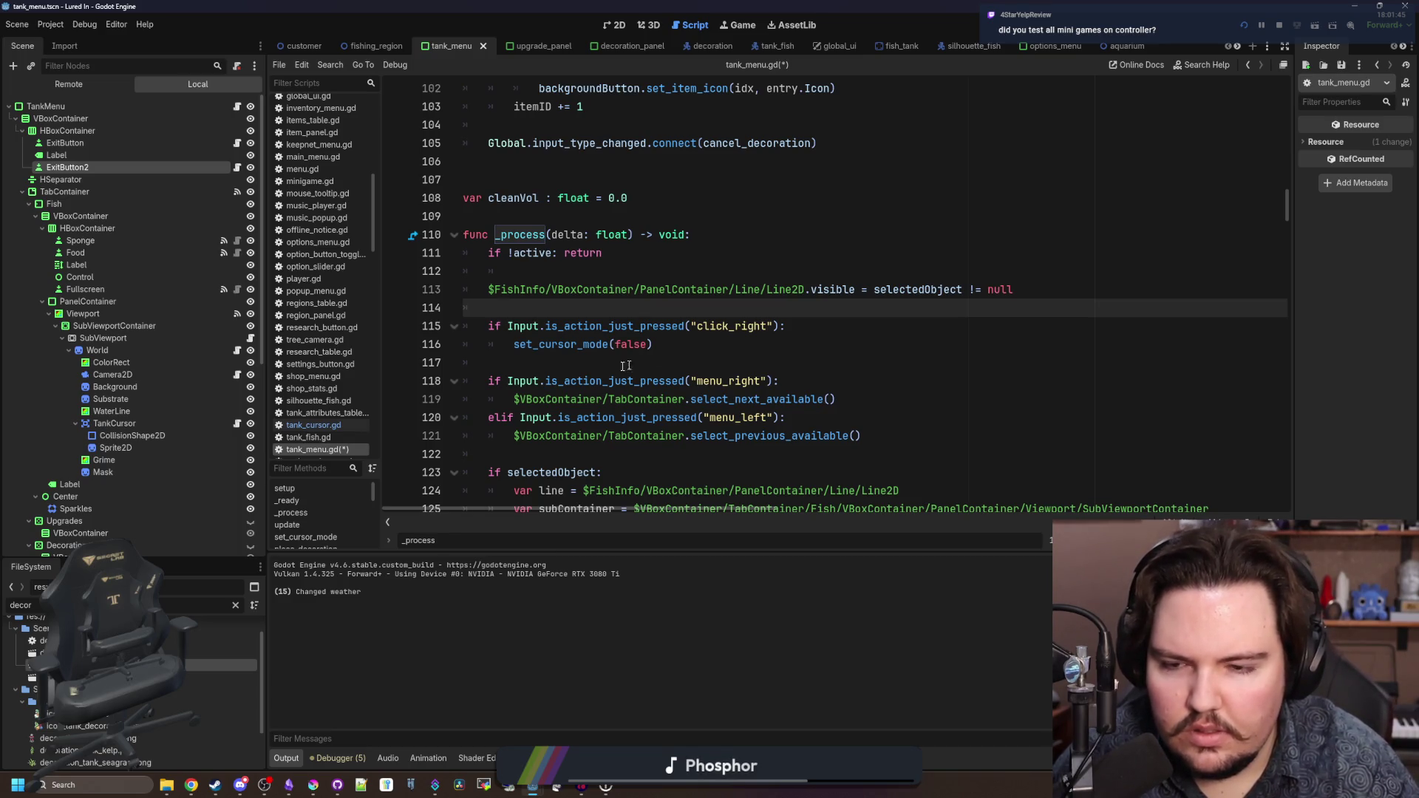
left_click(561, 346, "ctrl")
- Find reset_sponge and delete the spongeActive || feedingActive right-click block in _process
scroll(709, 410, "down", 2)
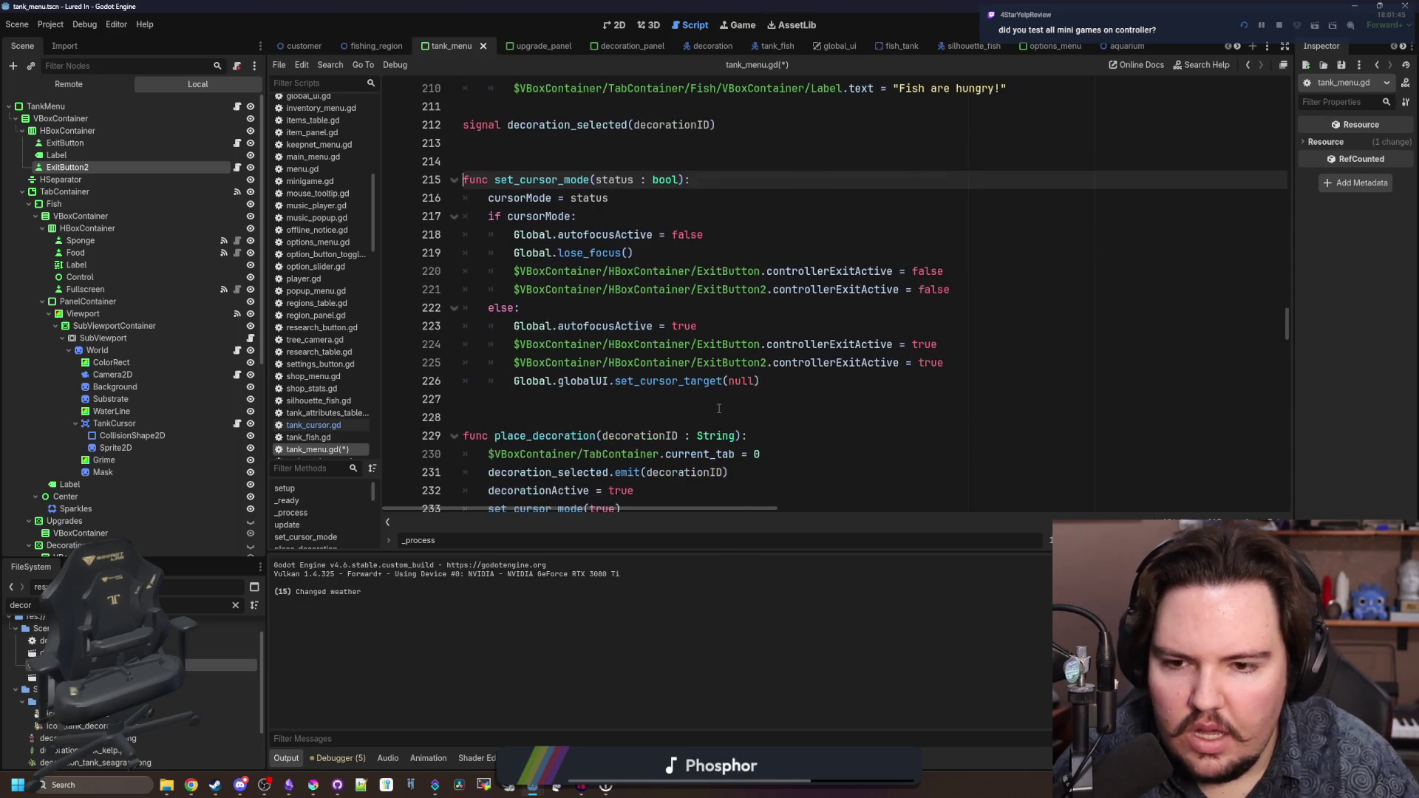
left_click(793, 384)
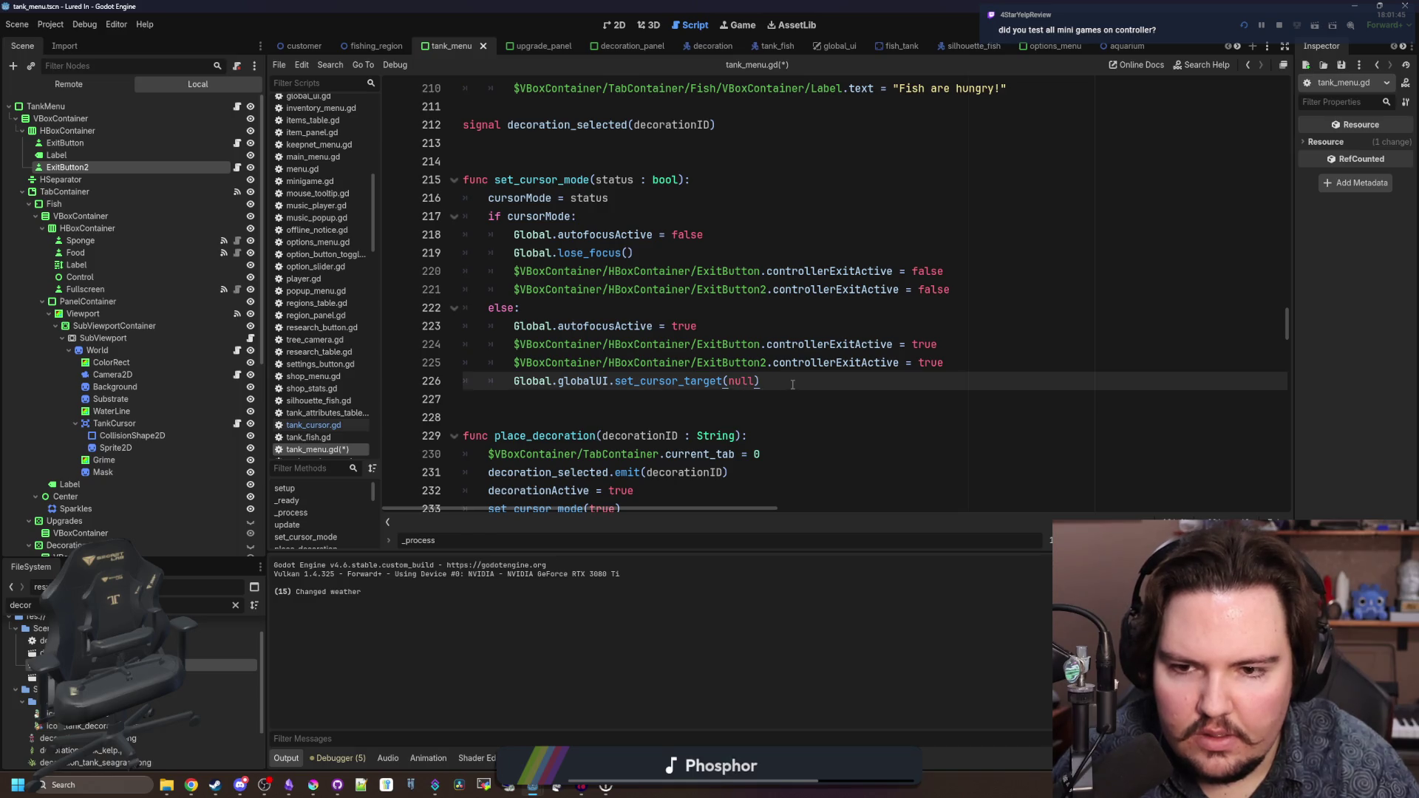
key("Page_Down")
key("ctrl+f")
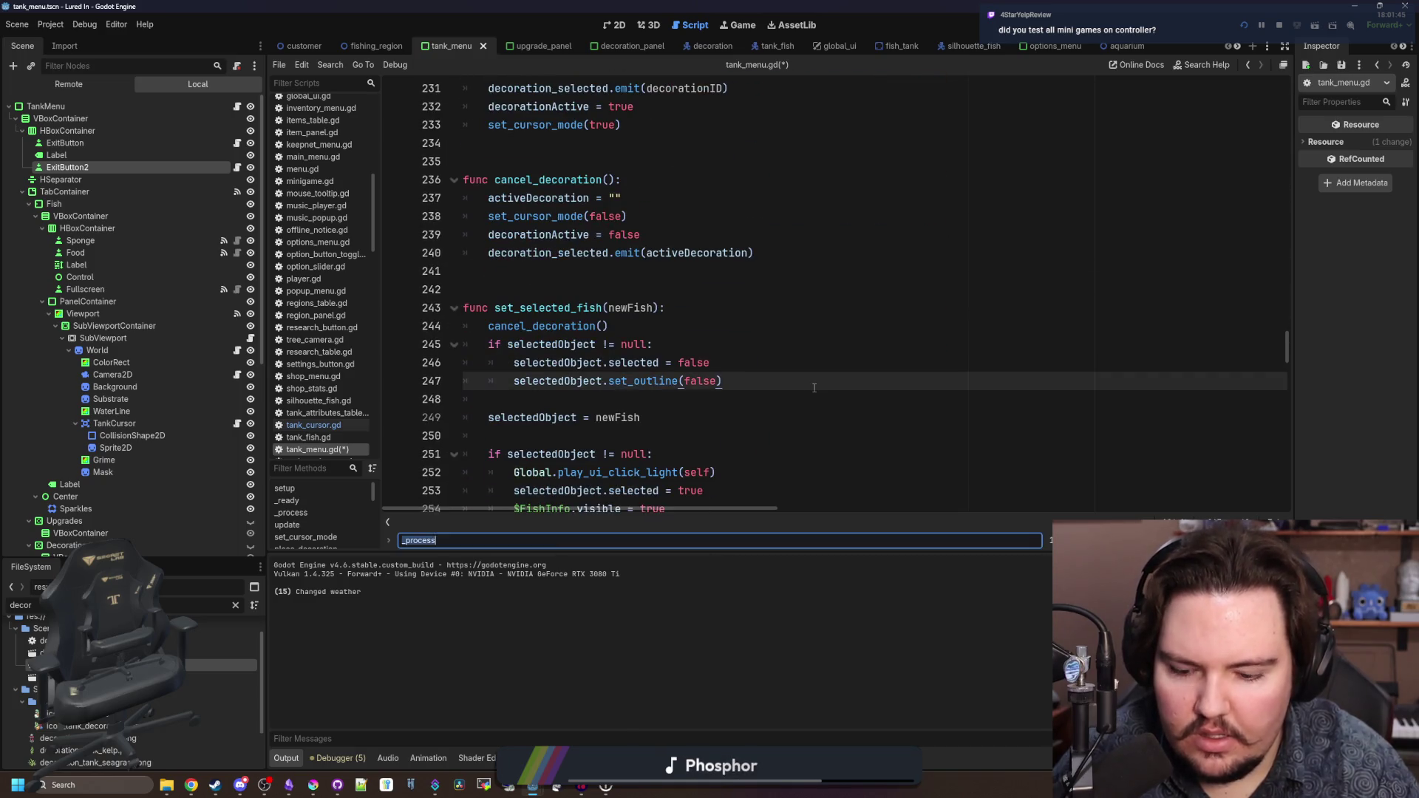
type("cancel_sp")
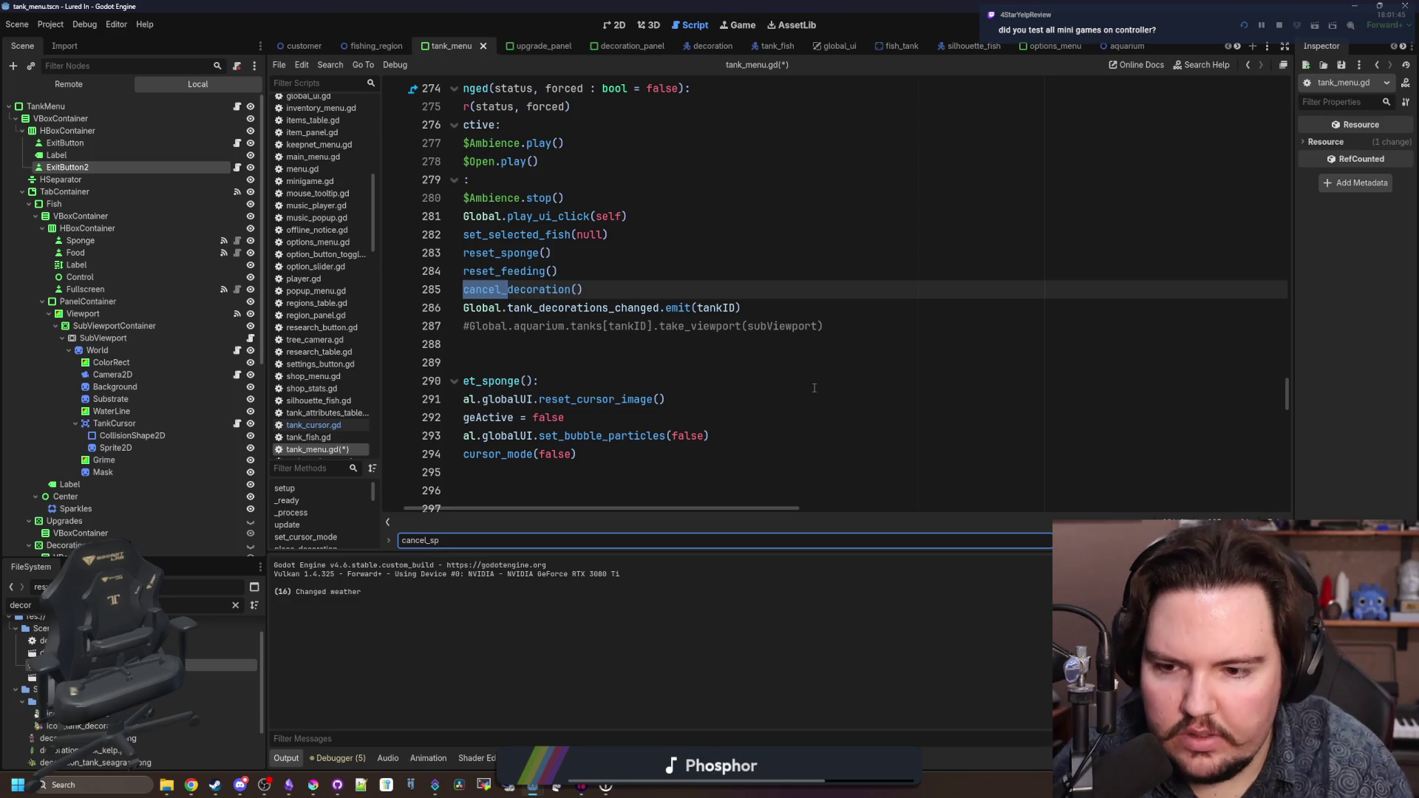
key("BackSpace")
key("BackSpace")
key("BackSpace")
type("reset_sp")
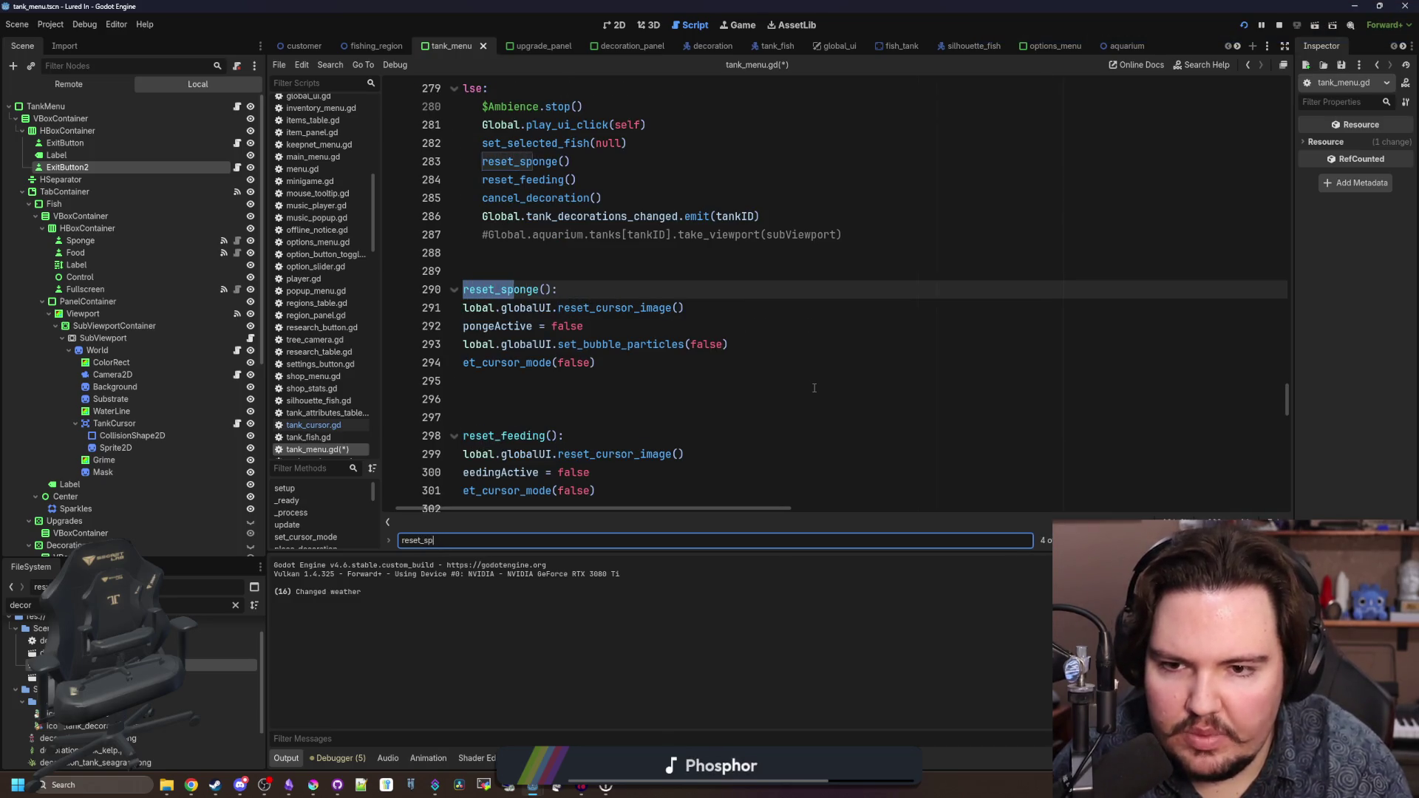
type("onge")
key("Return")
key("Return")
key("Return")
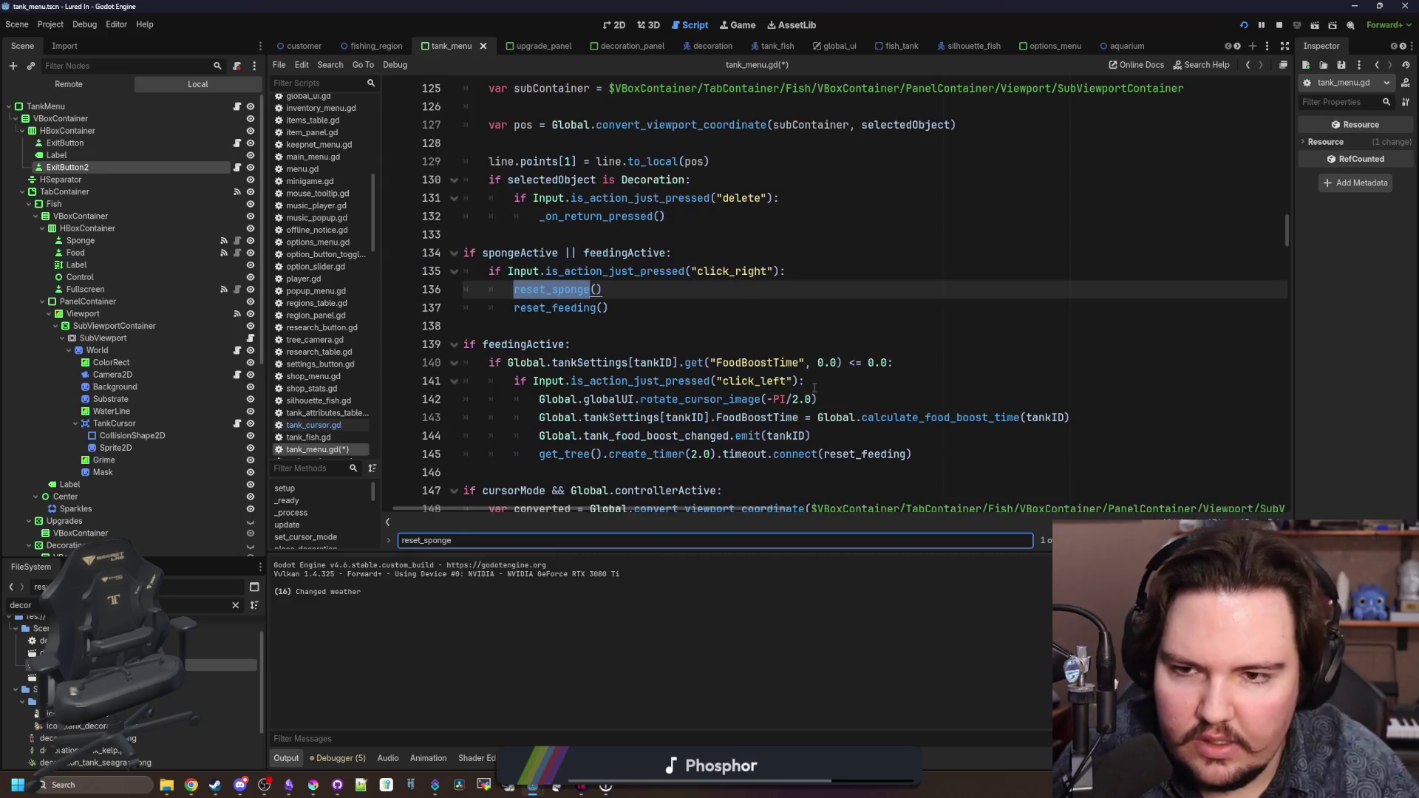
scroll(612, 319, "up", 2)
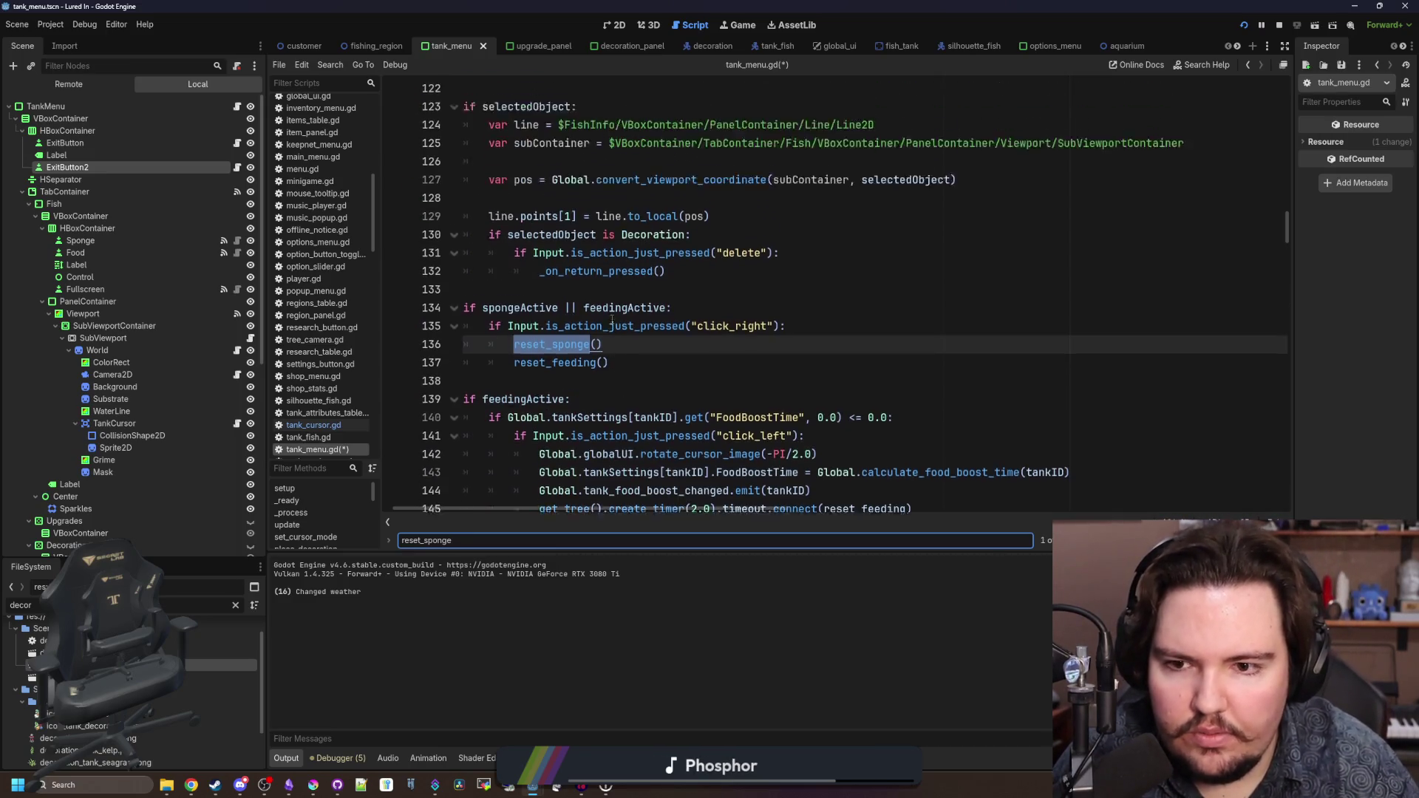
left_click_drag(608, 418, 515, 399)
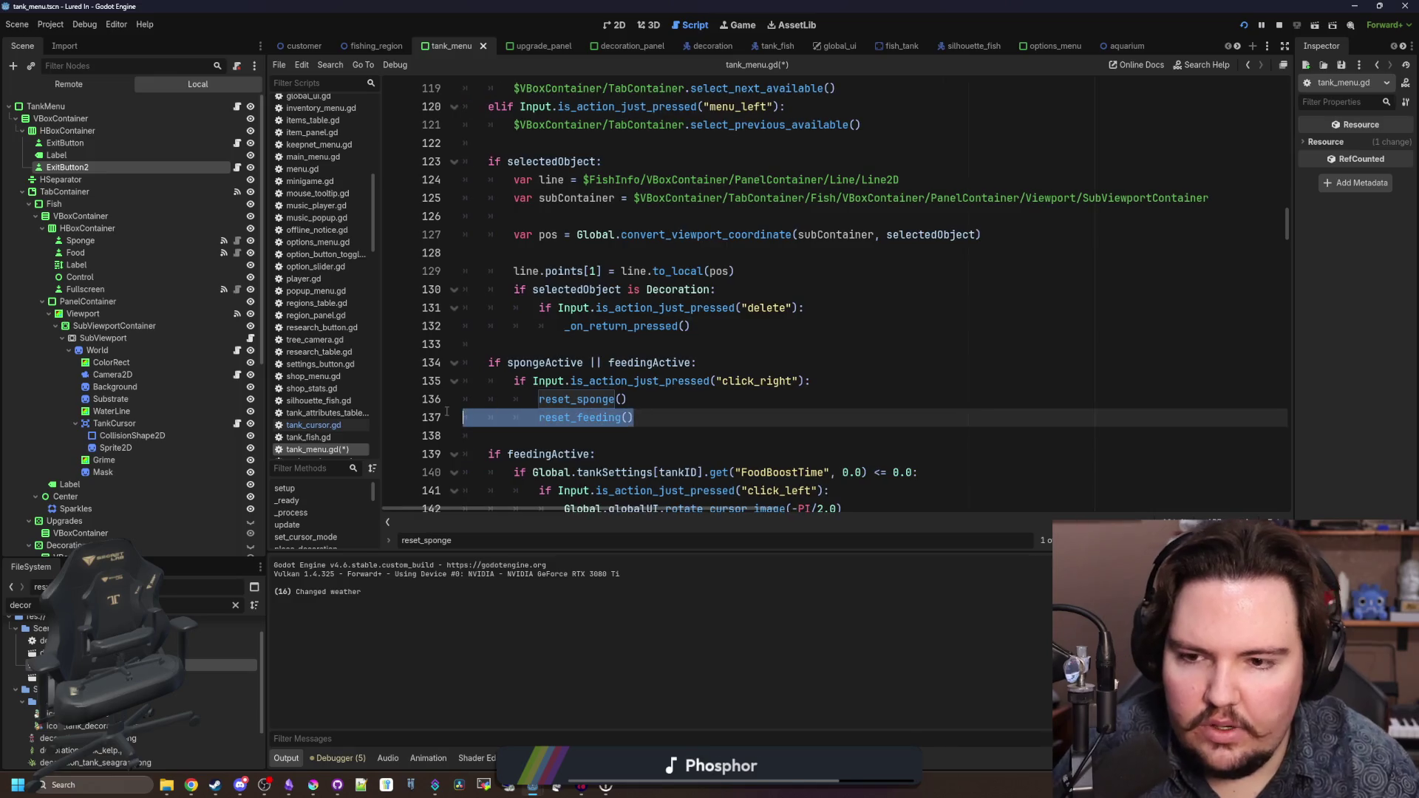
key("BackSpace")
key("shift+Up")
key("shift+Up")
key("BackSpace")
key("BackSpace")
key("BackSpace")
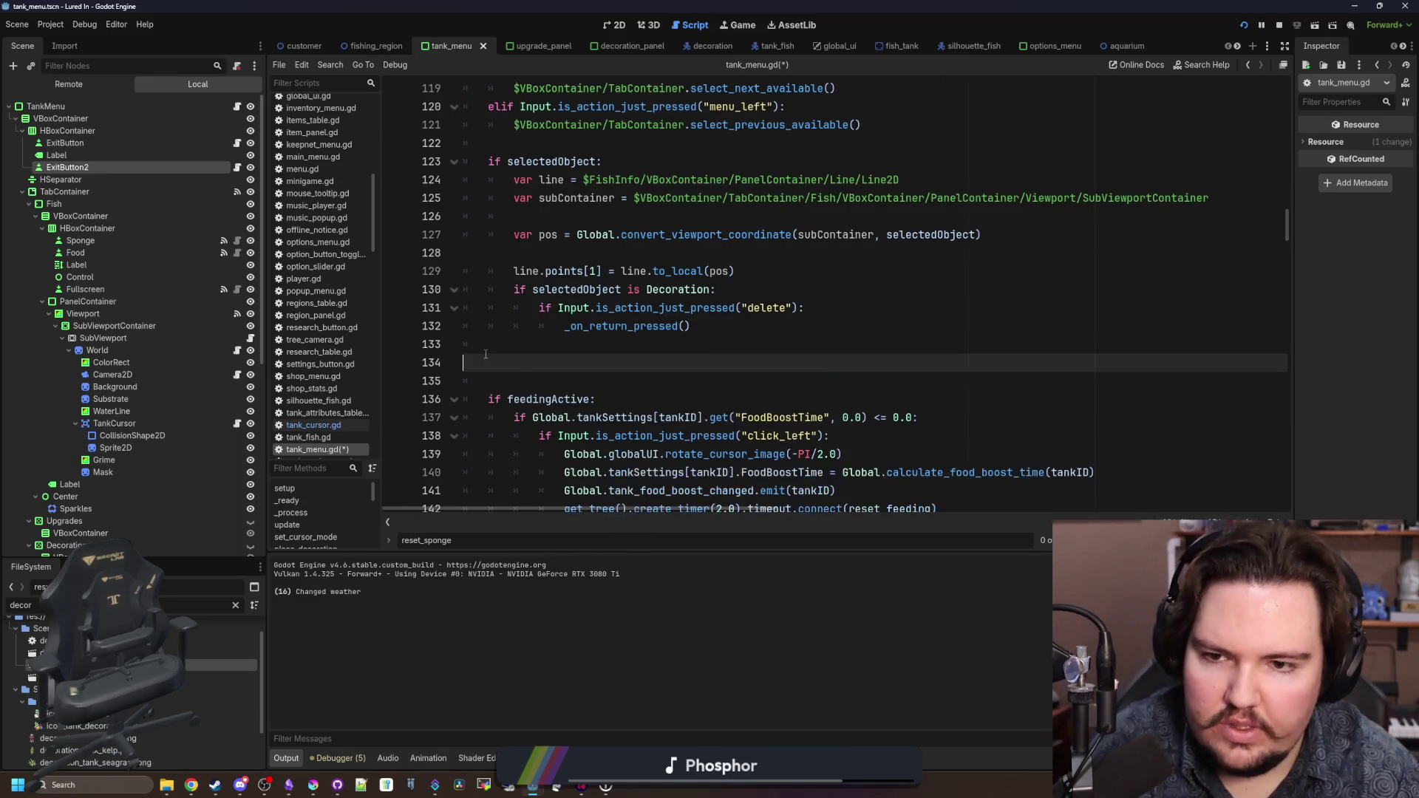
- Search tank_menu.gd for set_cursor_mode(false)
key("ctrl+f")
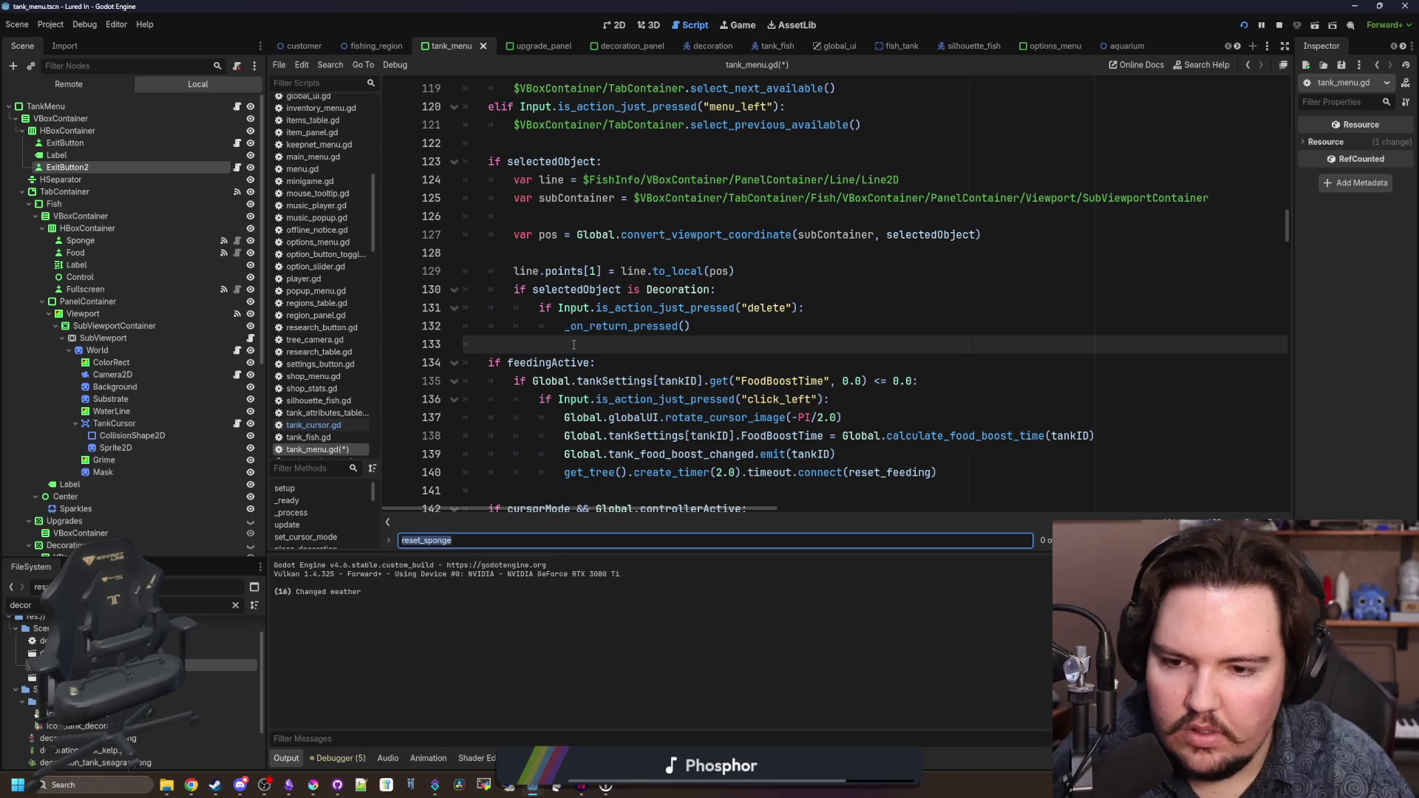
scroll(573, 344, "down", 4)
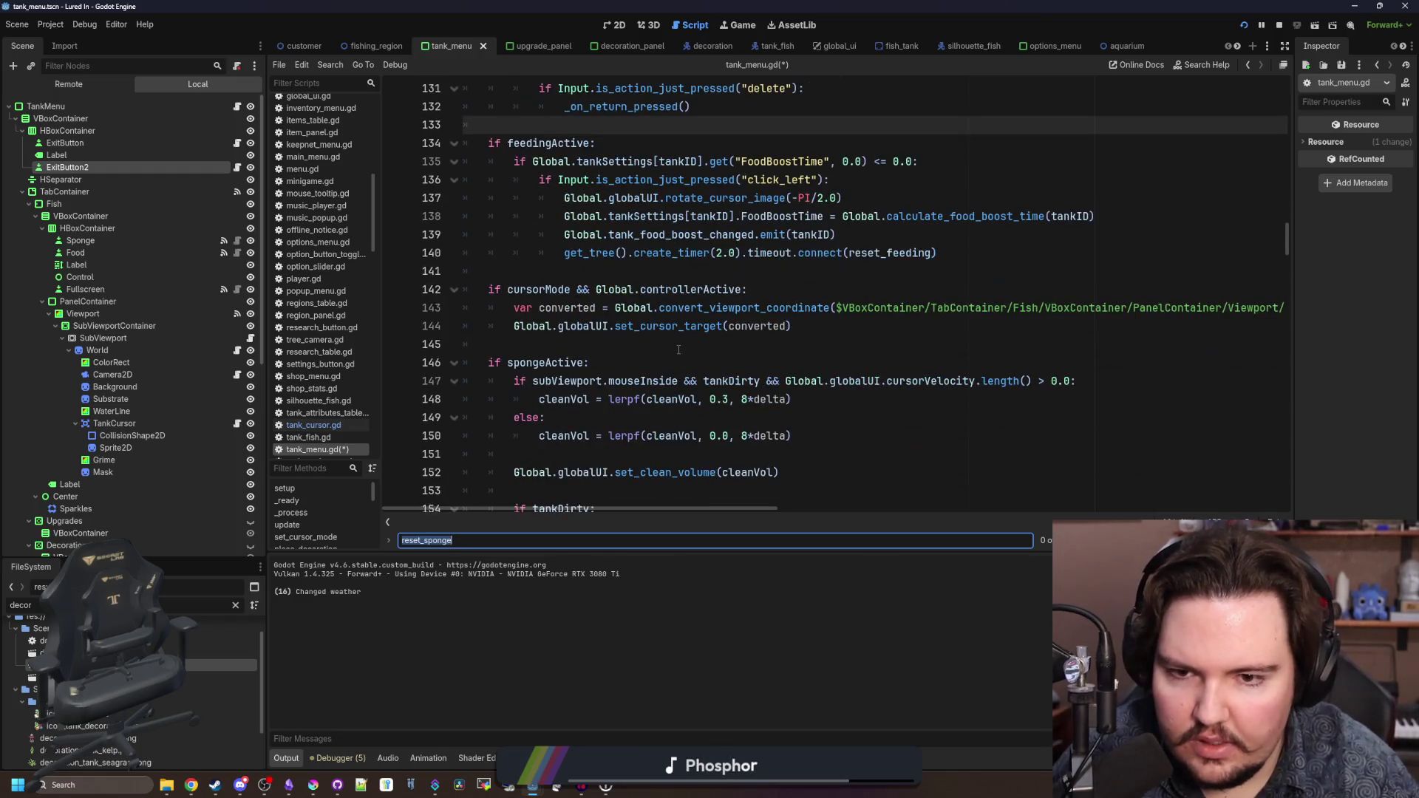
left_click(750, 344)
scroll(750, 342, "down", 3)
key("ctrl+f")
type("reset_curso")
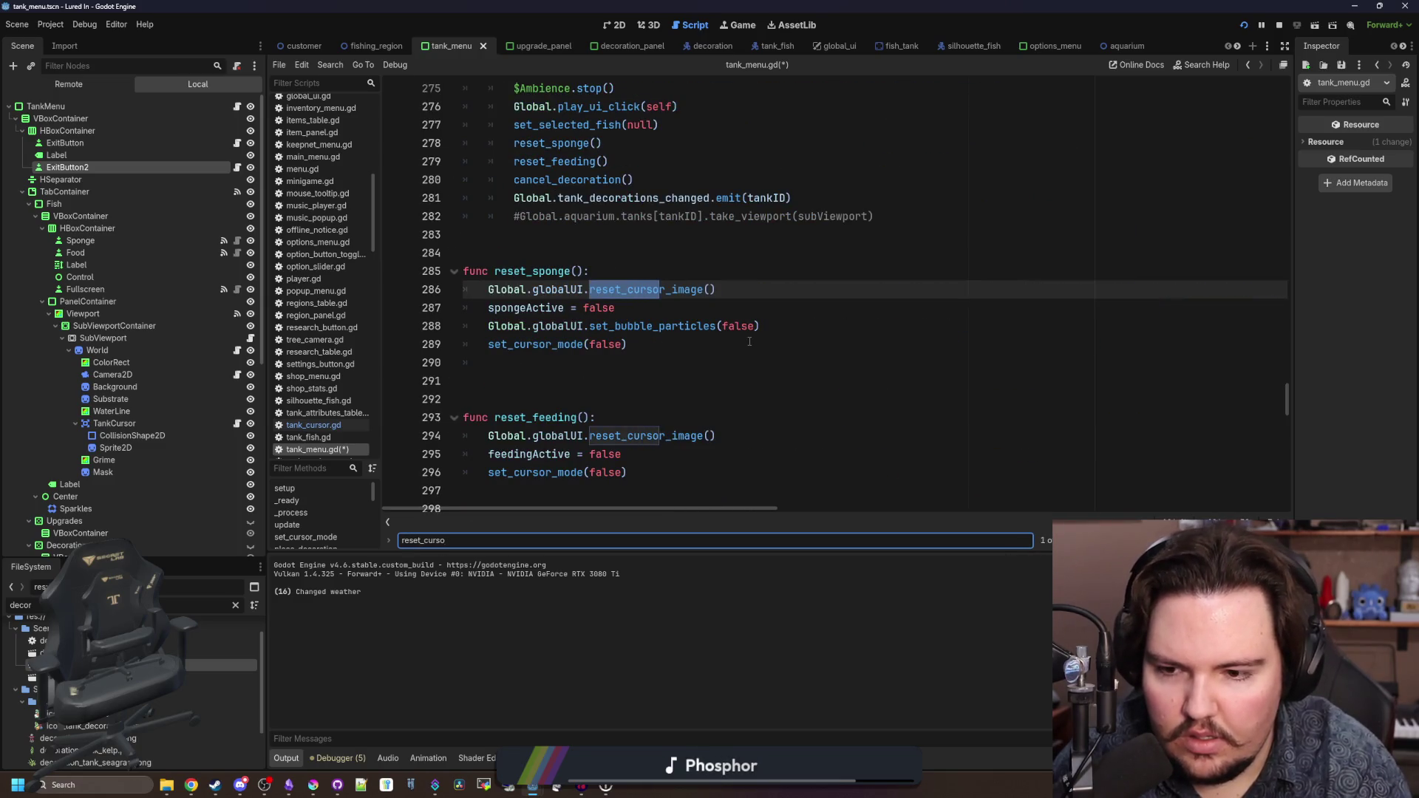
key("ctrl+a")
type("set_cursor_mode(false")
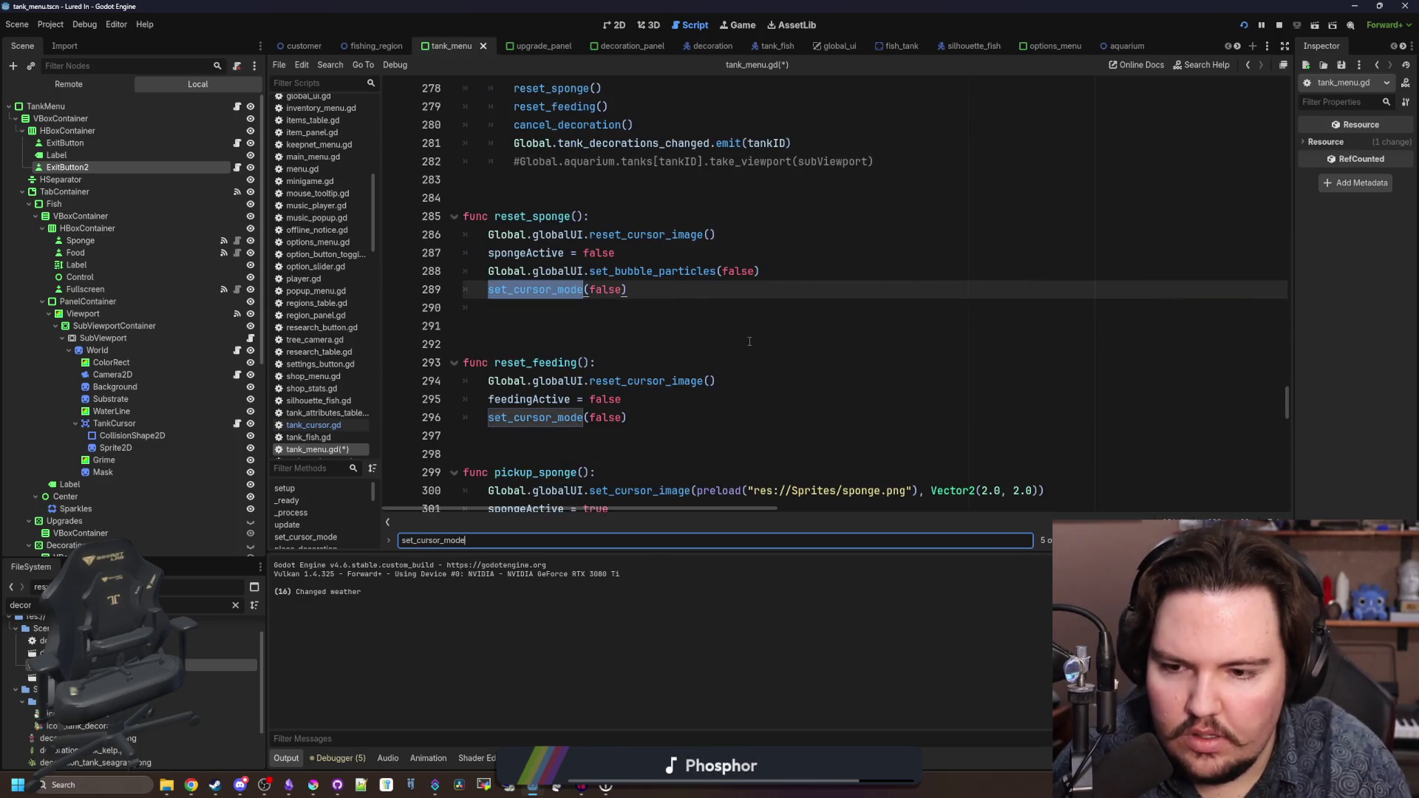
key("Return")
key("Return")
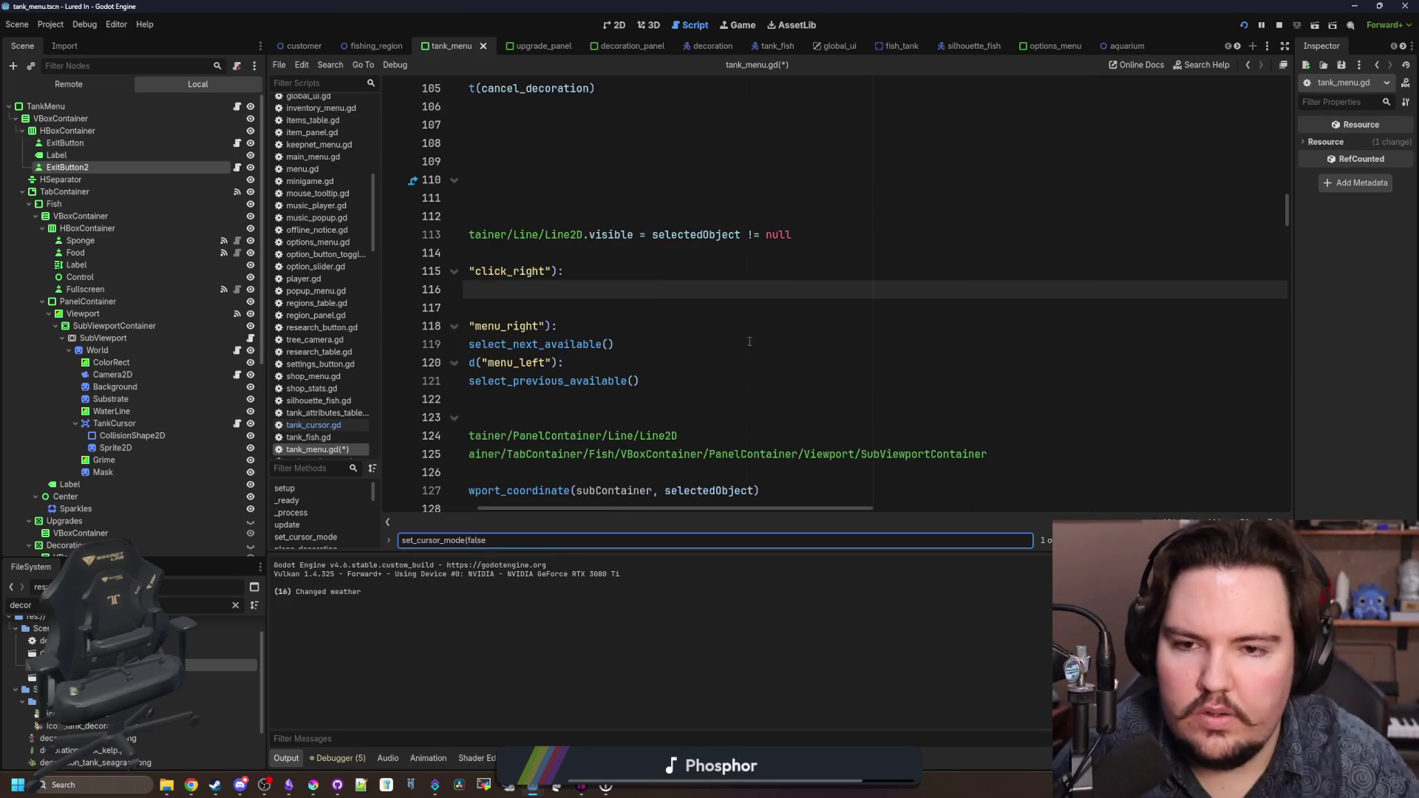
- Paste reset_sponge() and reset_feeding() below line 116 in _process, then remove them again
left_click_drag(620, 507, 527, 508)
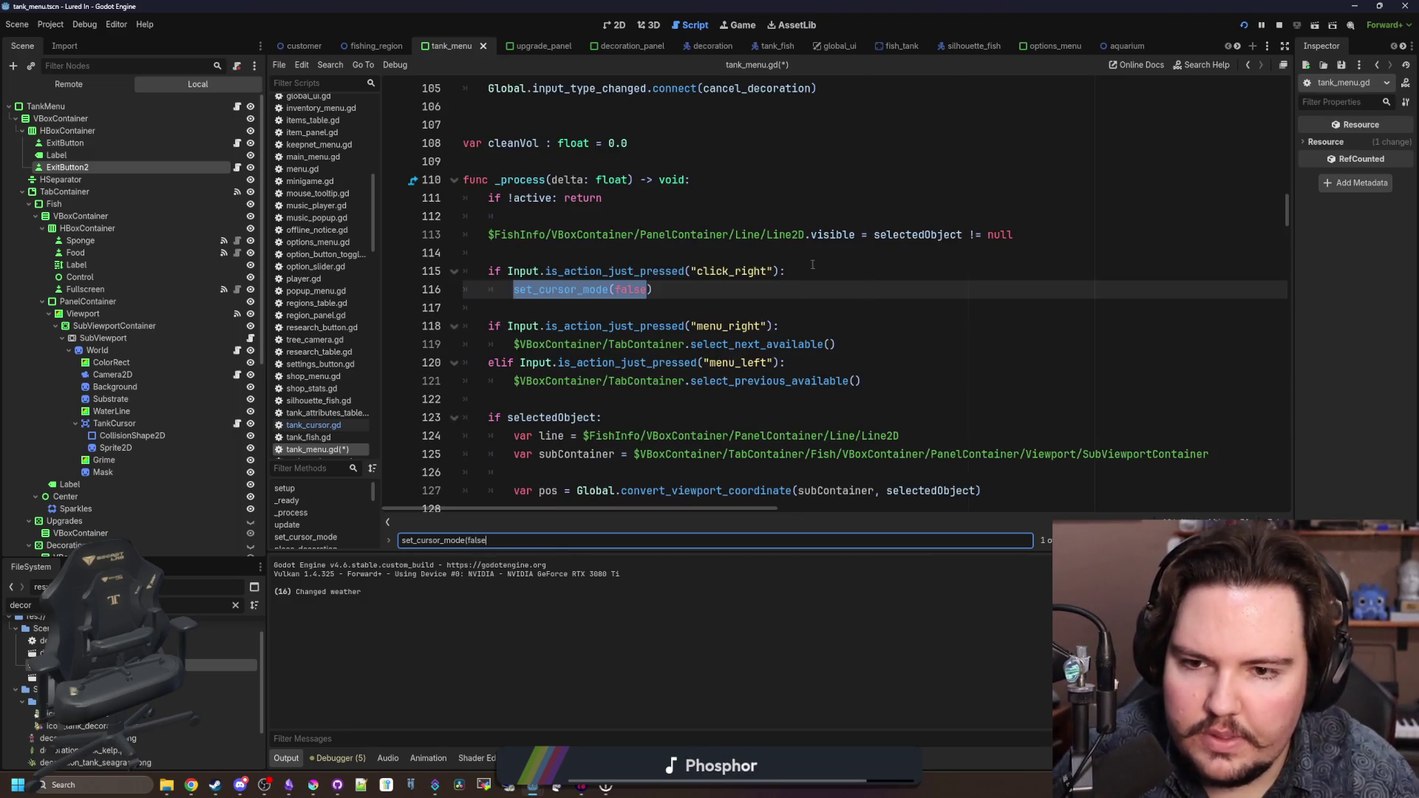
left_click(769, 288)
key("ctrl+v")
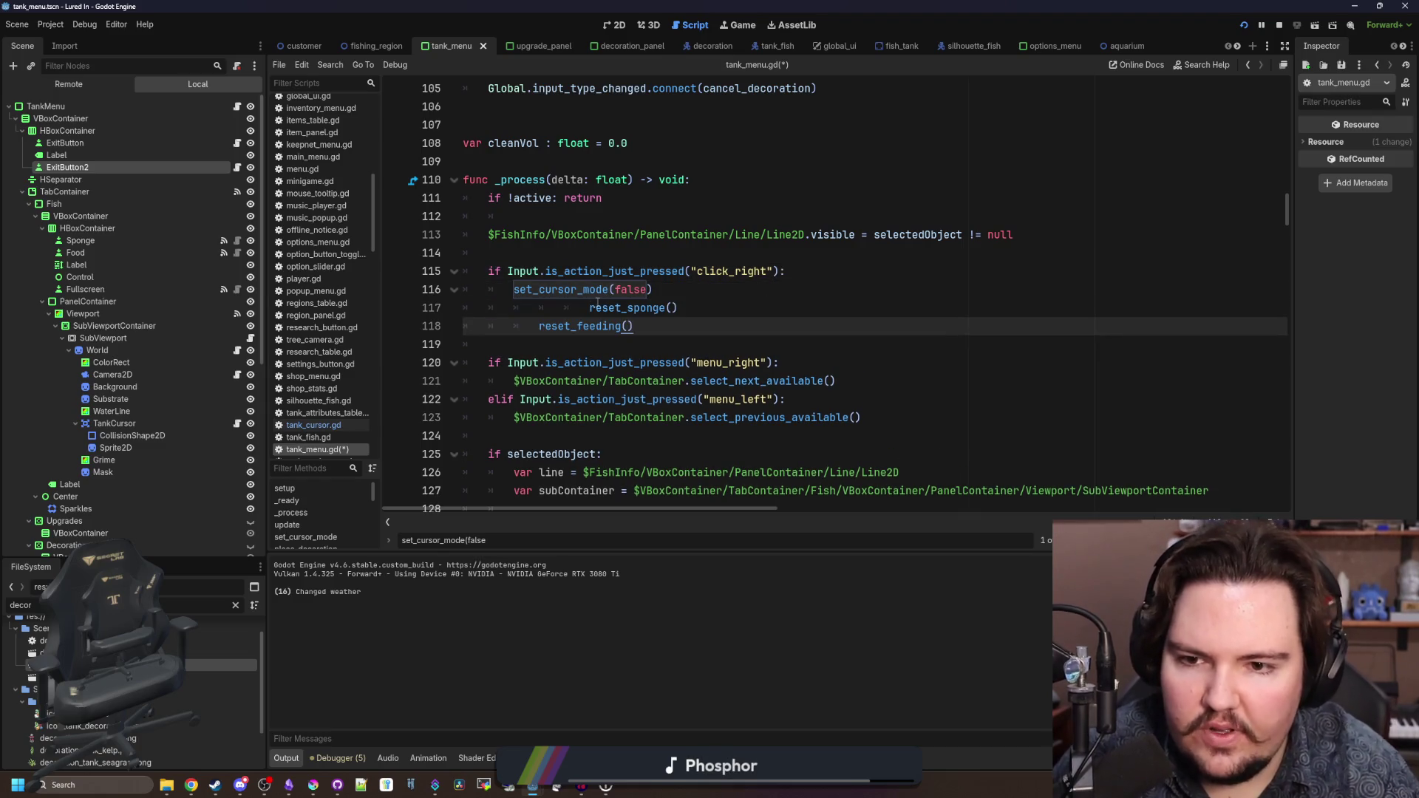
left_click(558, 314, "ctrl")
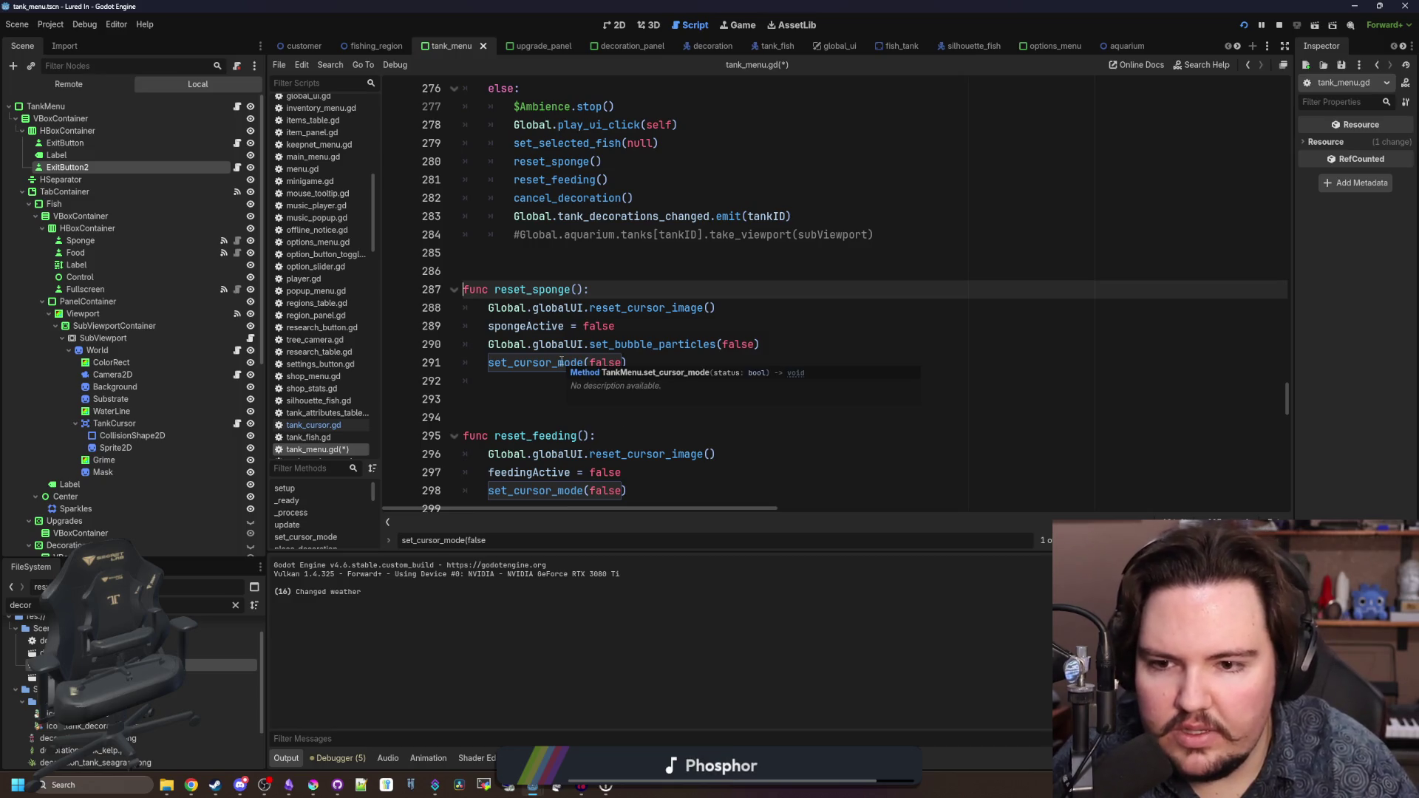
key("alt+Left")
left_click(641, 313, "shift")
key("BackSpace")
key("BackSpace")
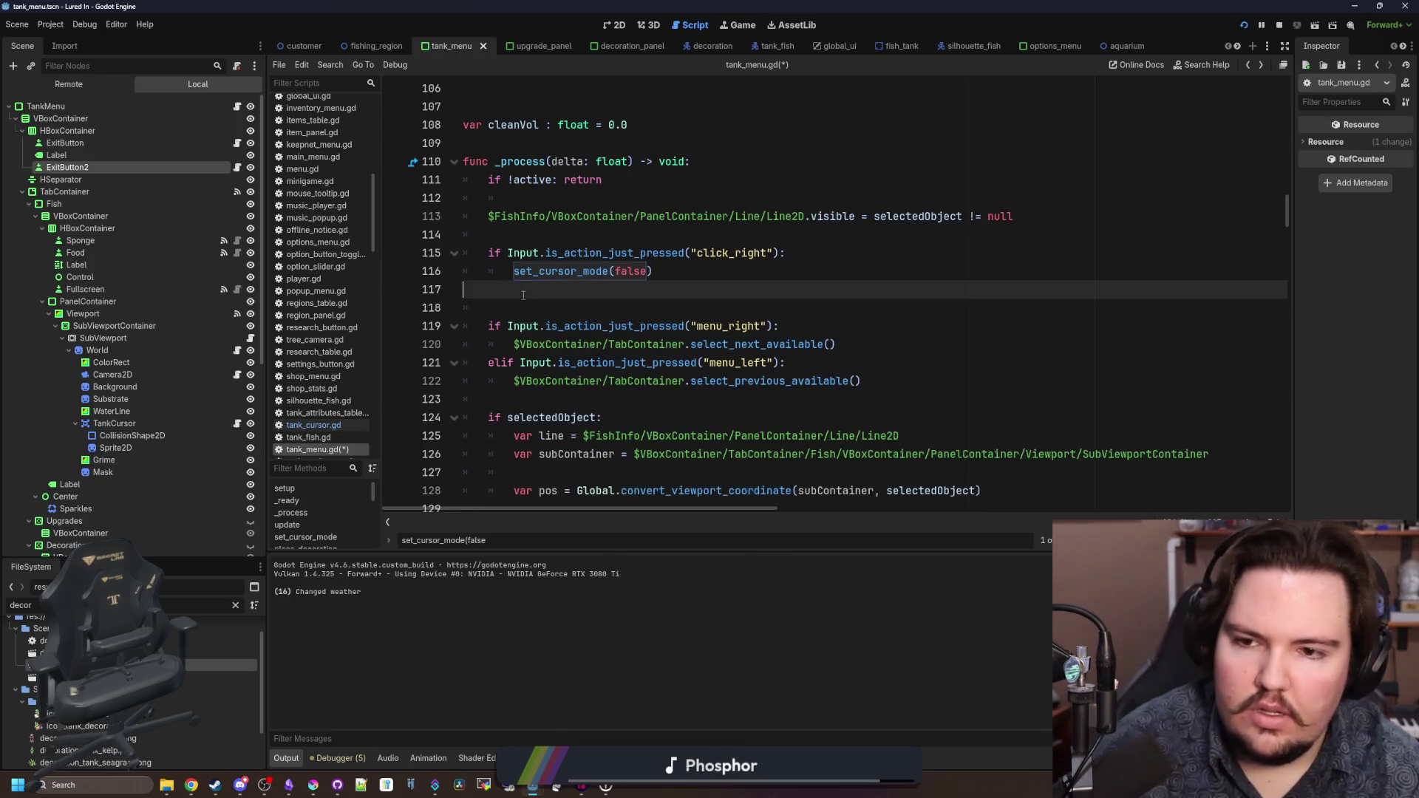
- Paste reset_sponge() and reset_feeding() into set_cursor_mode's else branch with corrected indentation
left_click(577, 277, "ctrl")
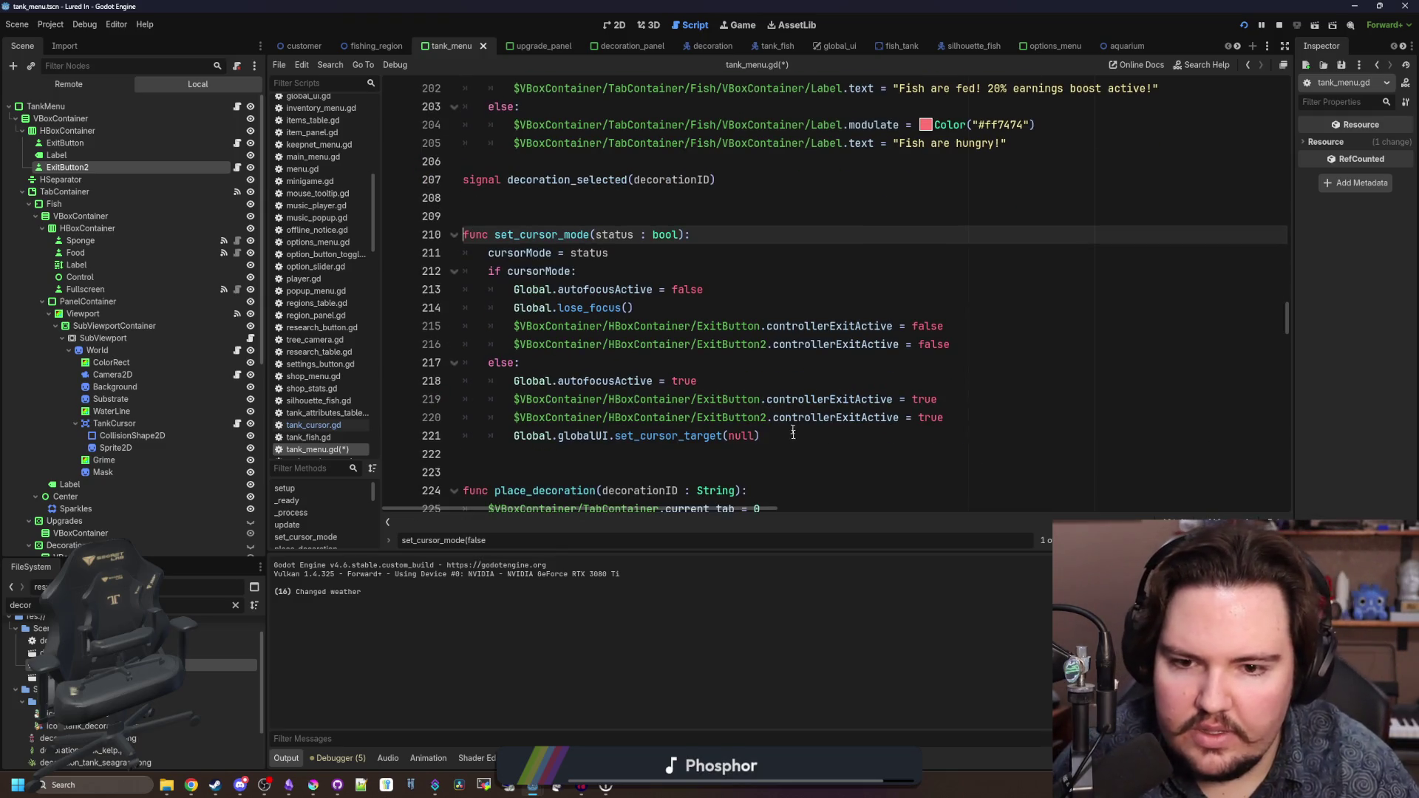
left_click(795, 439)
type("reset_sponge() \t\treset_feeding()")
left_click(547, 458)
key("shift+Tab")
key("shift+Tab")
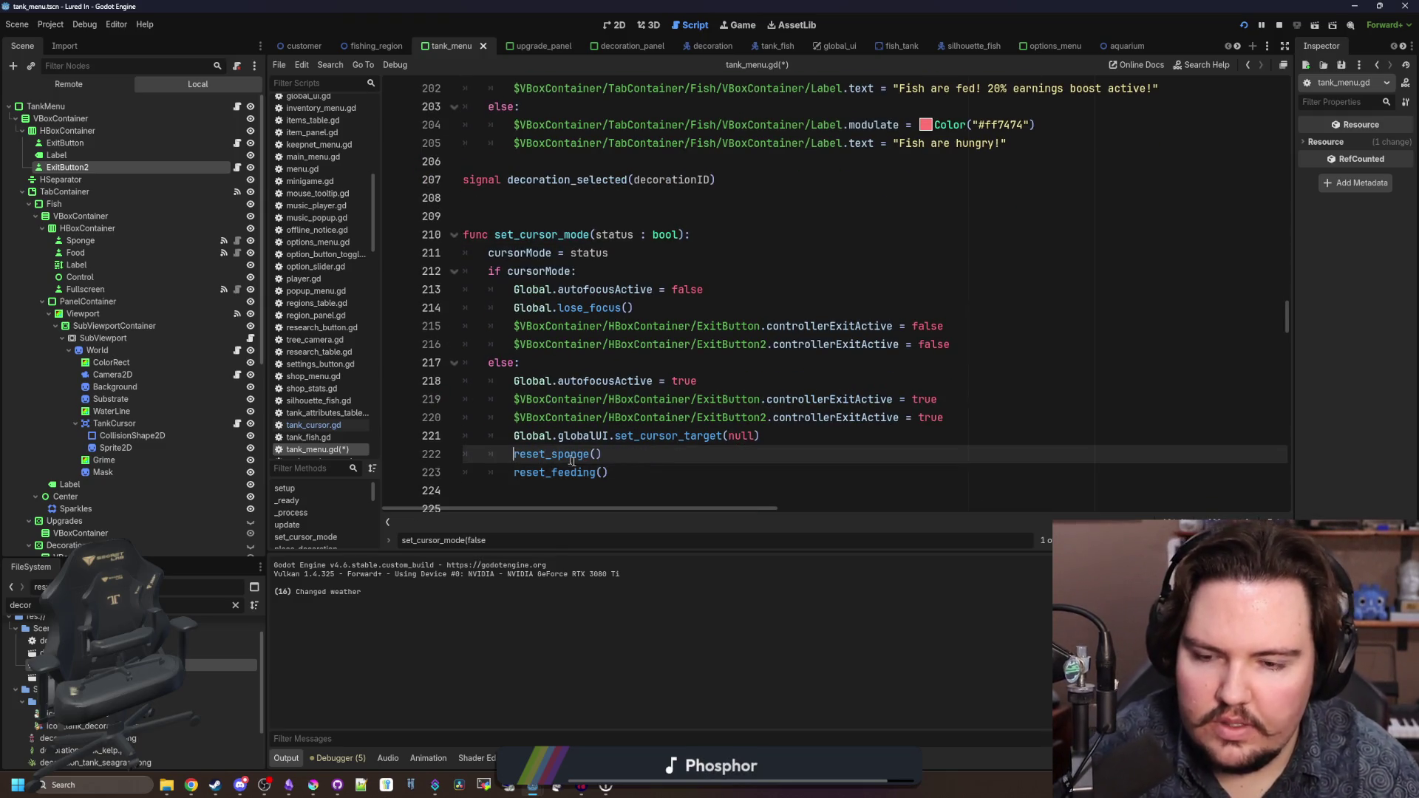
- Add cancel_decoration() after reset_feeding() and save tank_menu.gd
left_click(639, 472)
key("Return")
type("r")
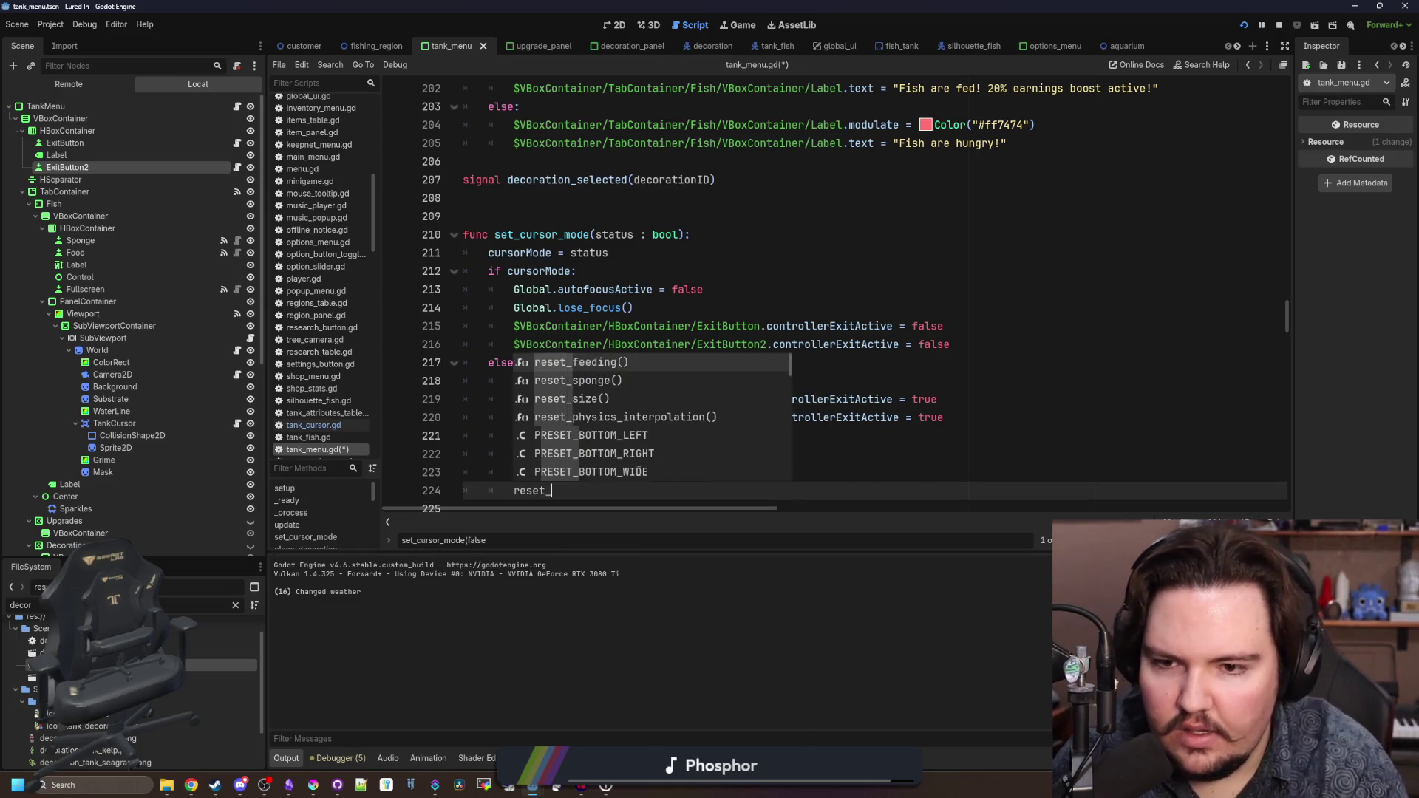
key("BackSpace")
type("canc")
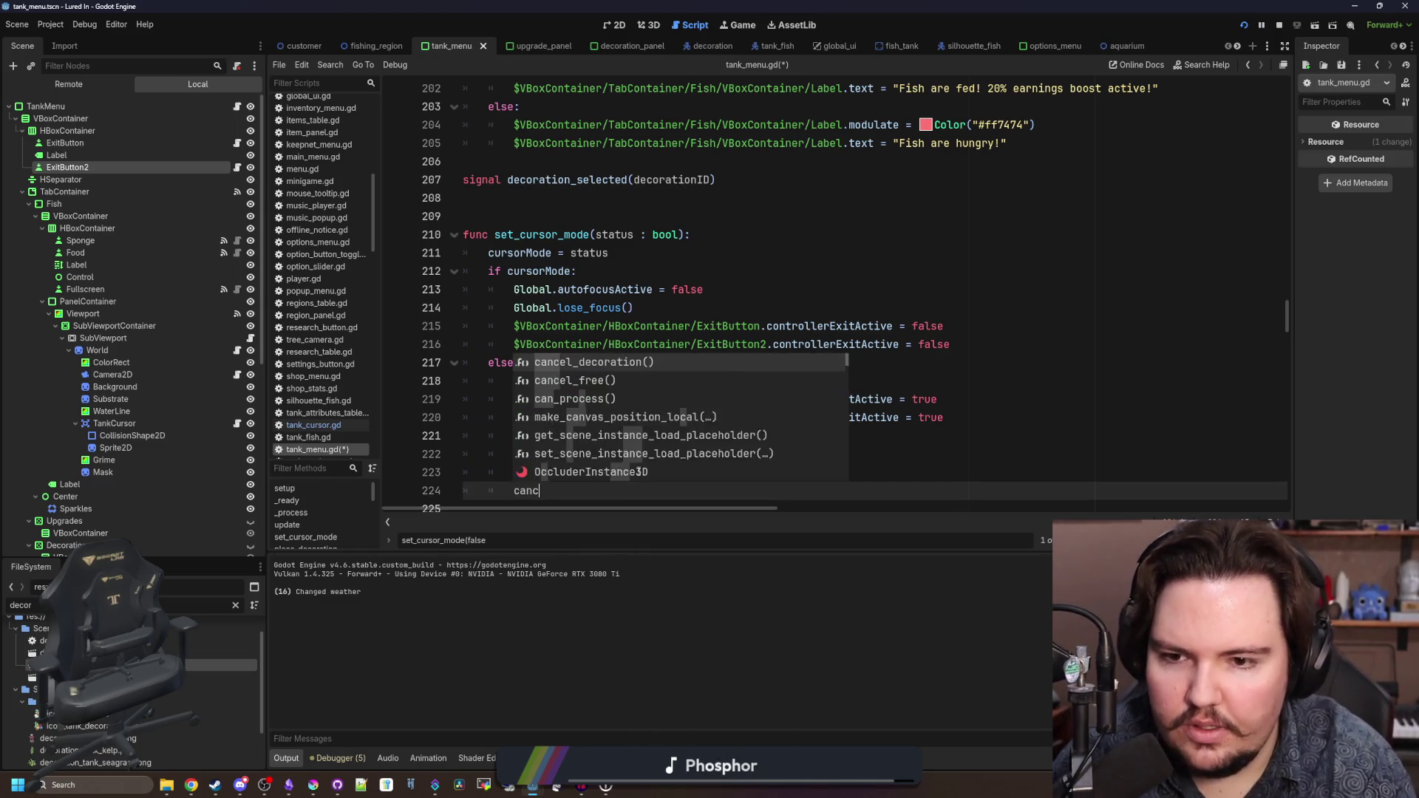
key("Return")
scroll(635, 466, "down", 2)
left_click(626, 403)
key("ctrl+s")
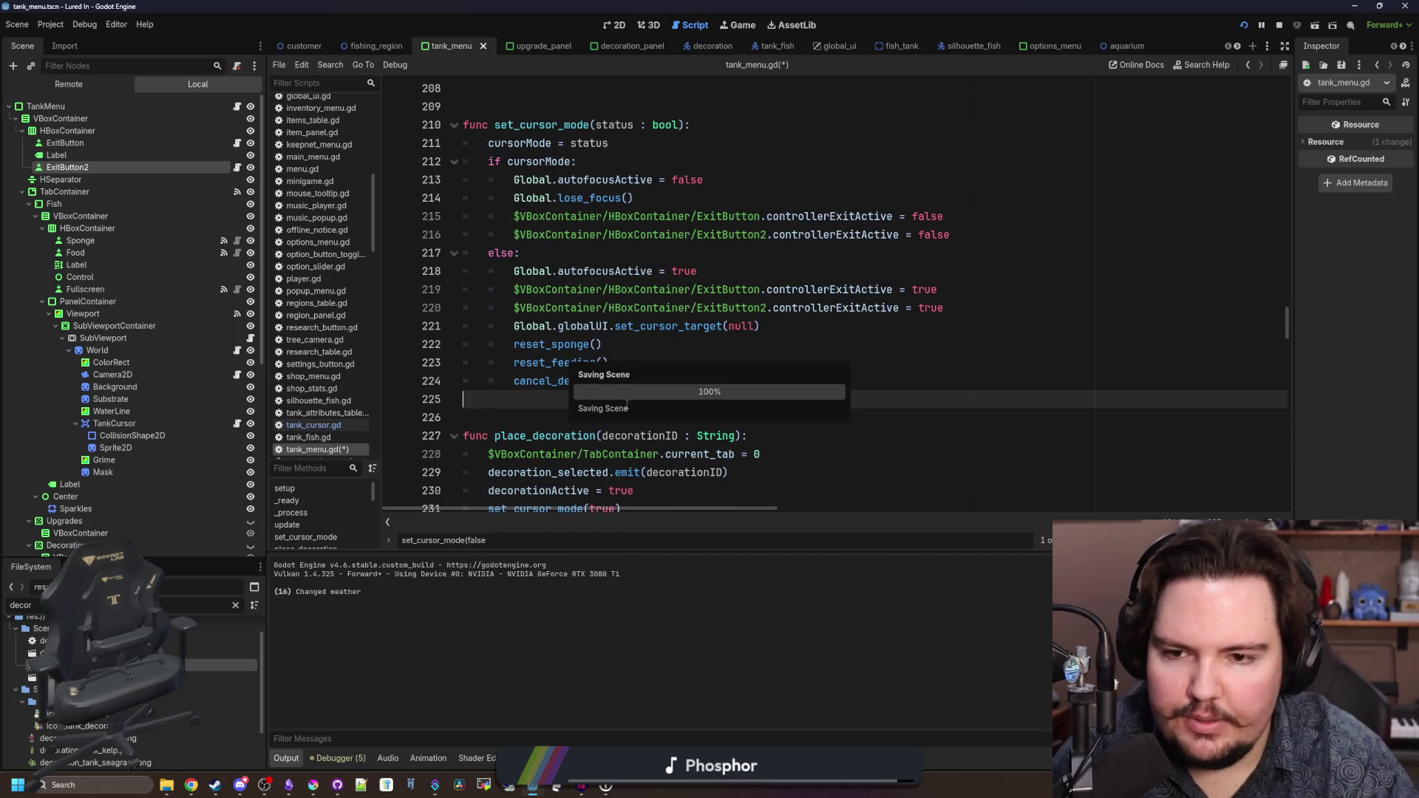
key("ctrl+f")
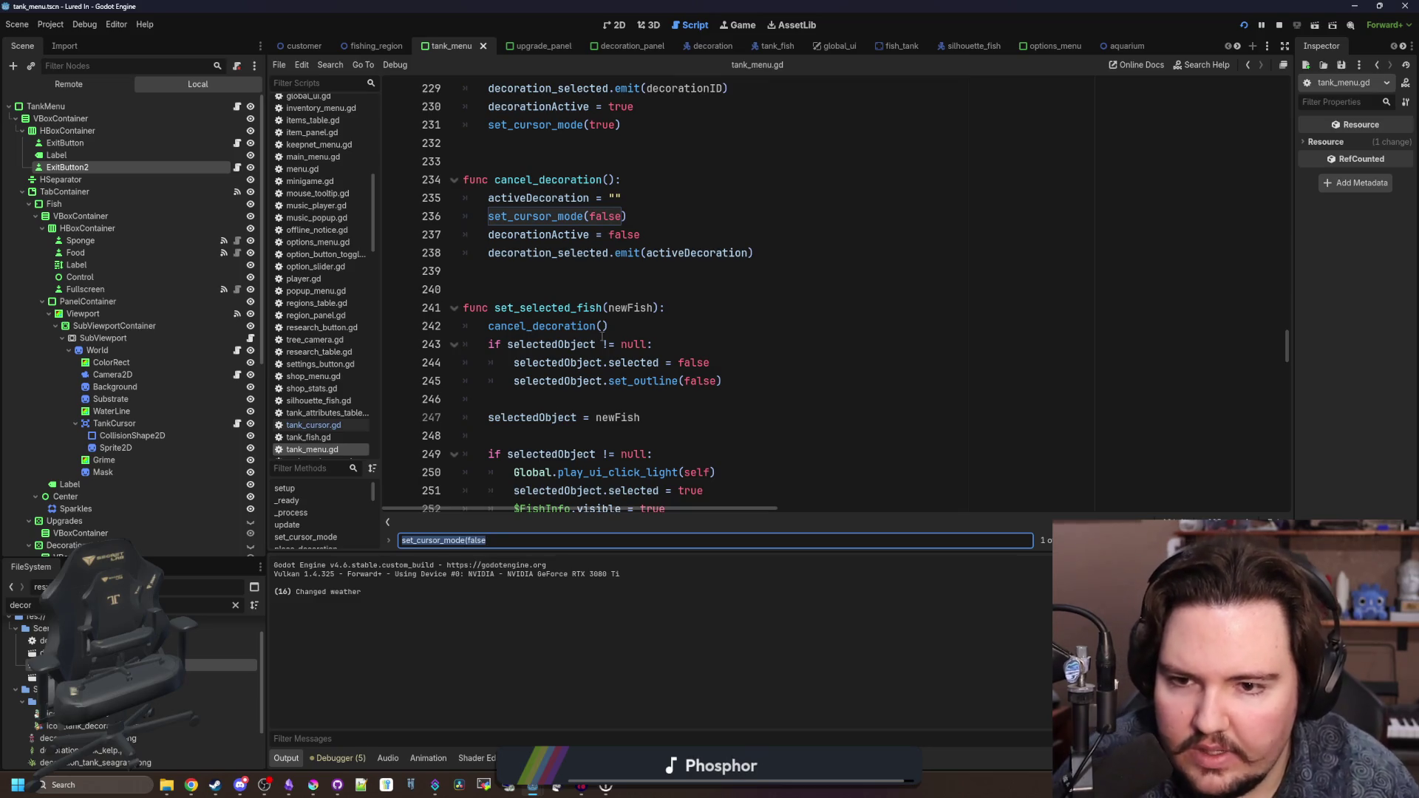
- In changed(), replace the reset and cancel calls with set_cursor_mode(false)
left_click_drag(625, 331, 487, 325)
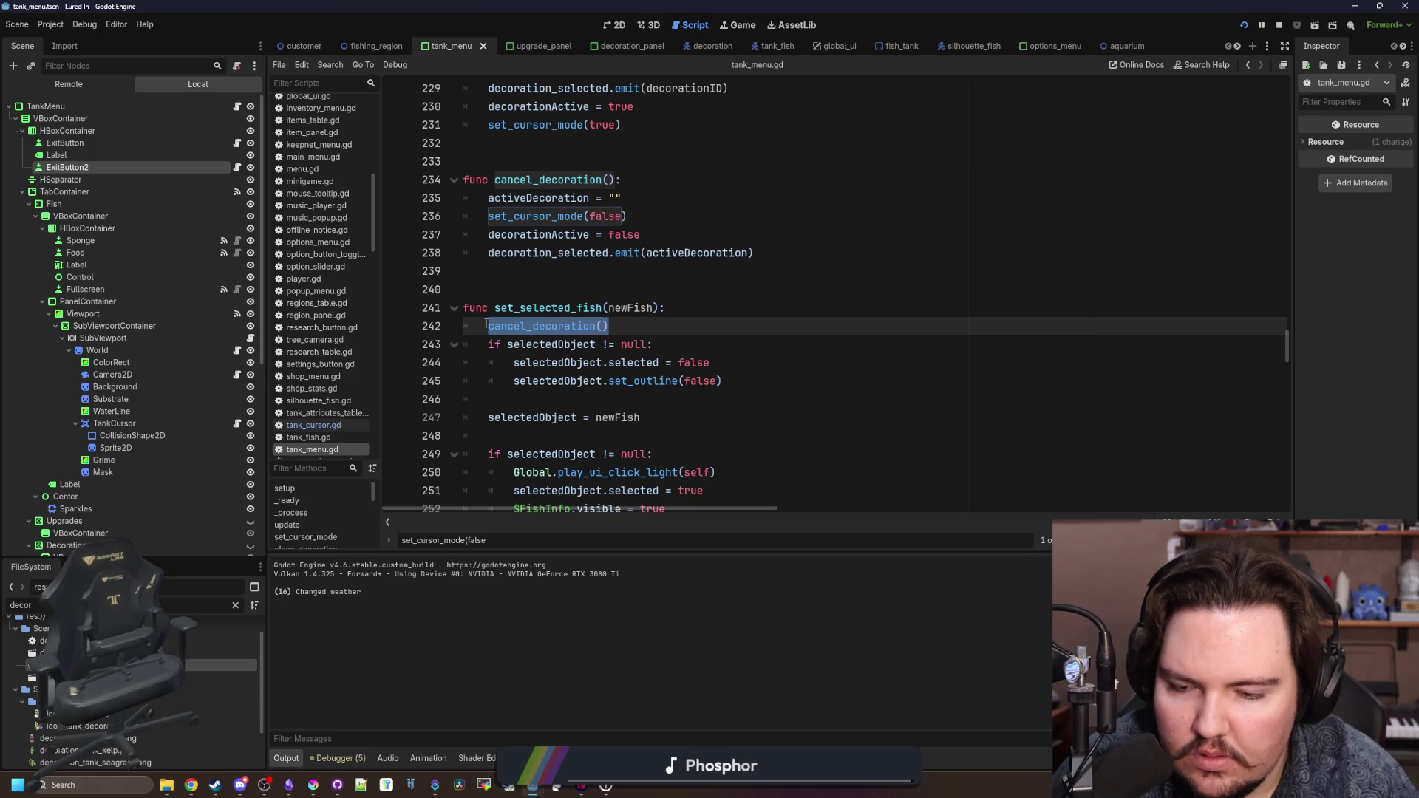
scroll(569, 353, "down", 5)
scroll(570, 354, "up", 5)
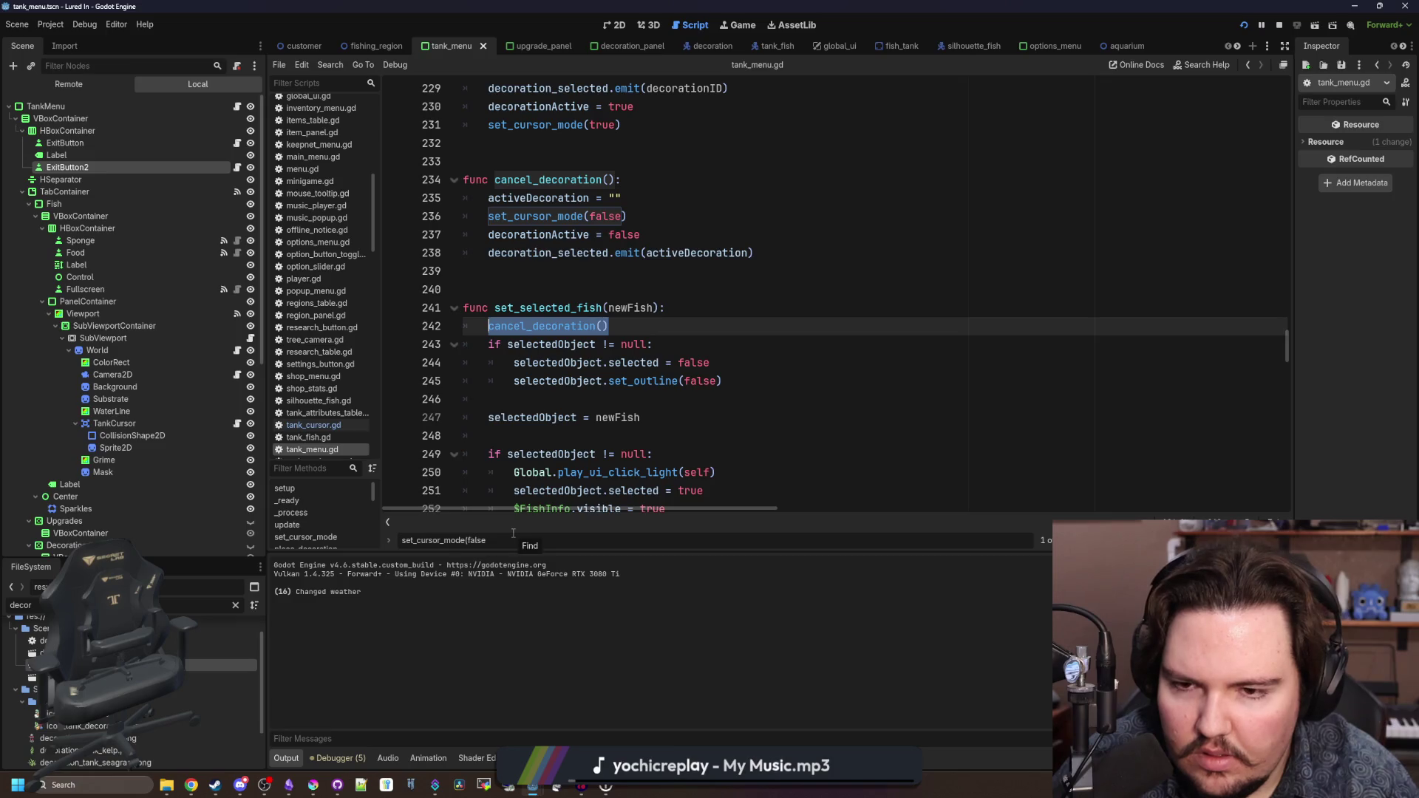
left_click_drag(488, 541, 387, 542)
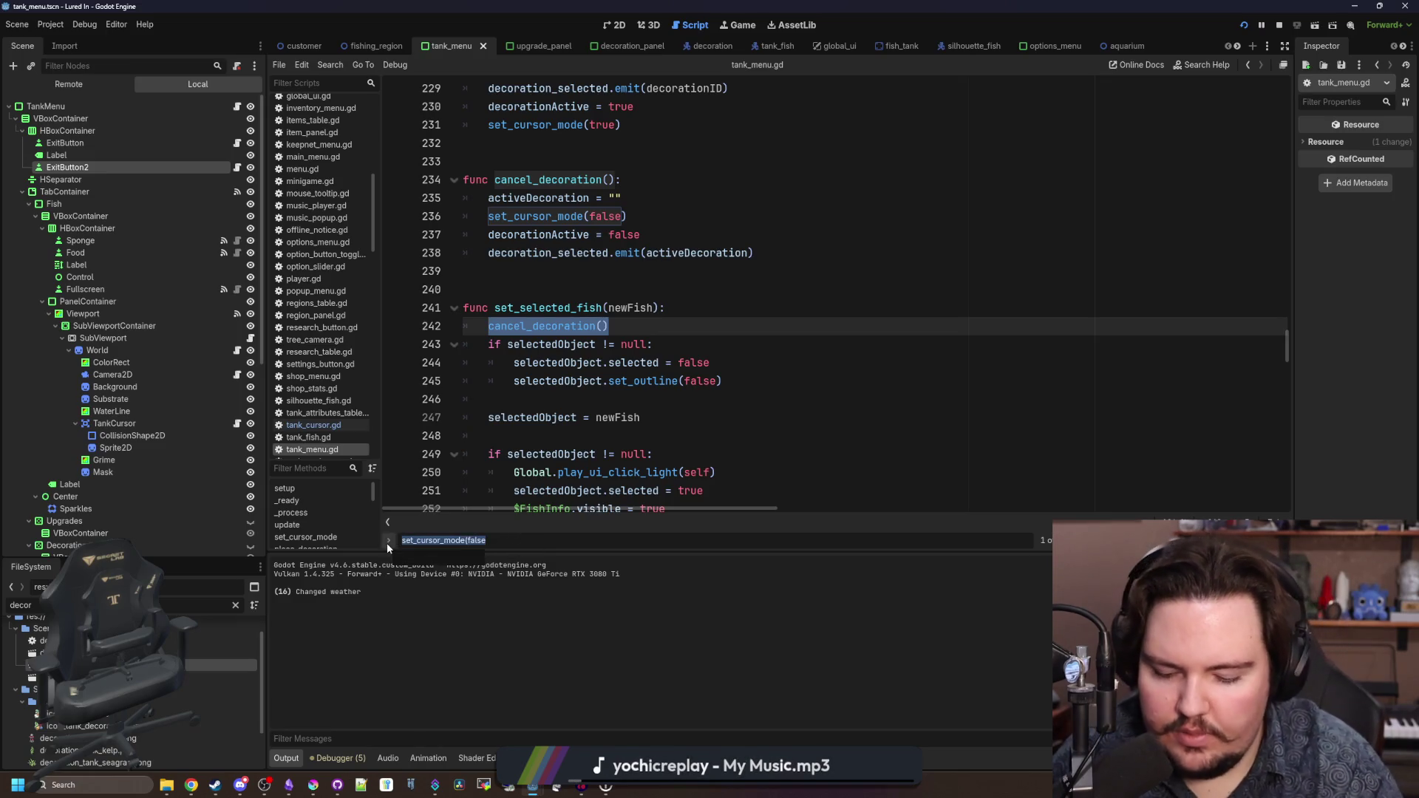
type("reset_sponge")
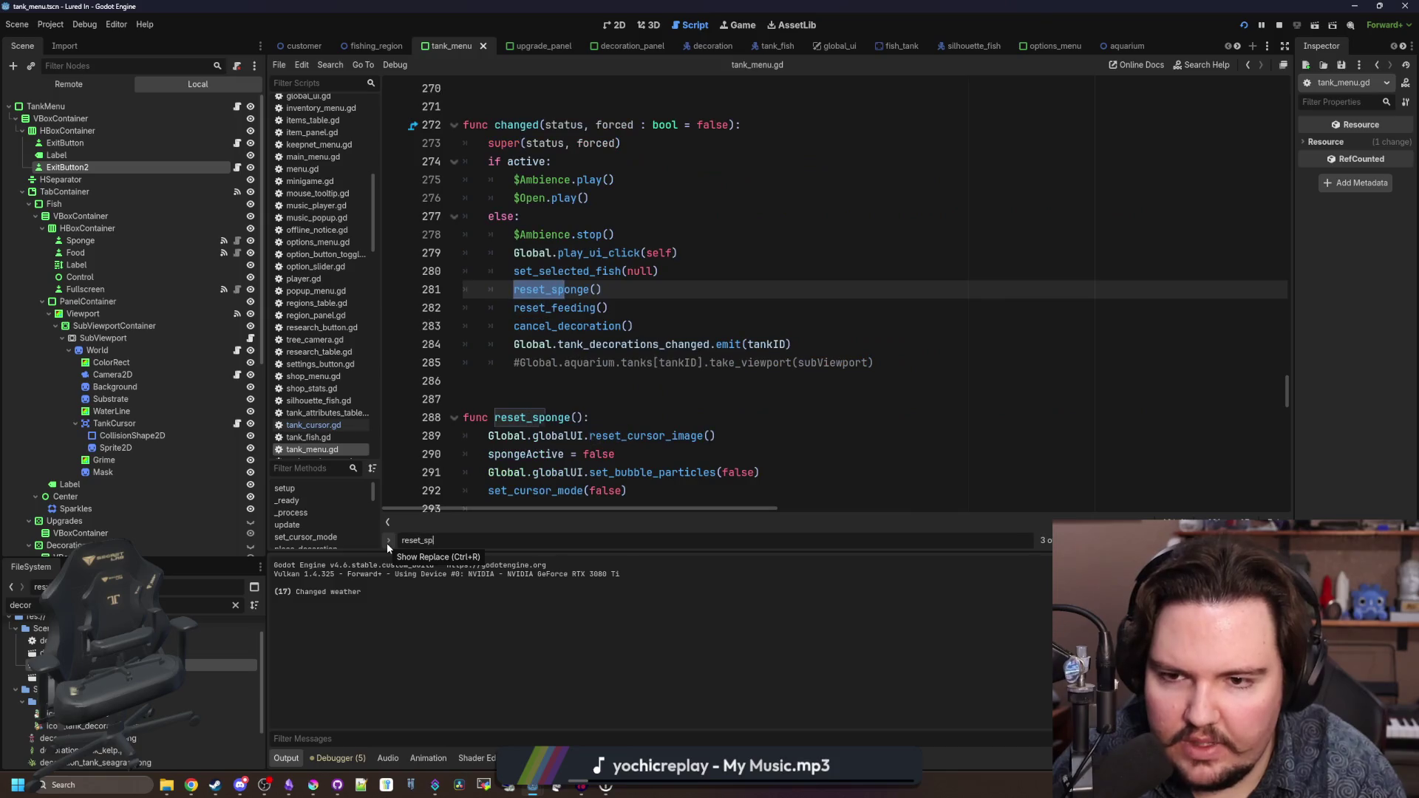
left_click_drag(636, 326, 454, 295)
key("BackSpace")
type("set_c")
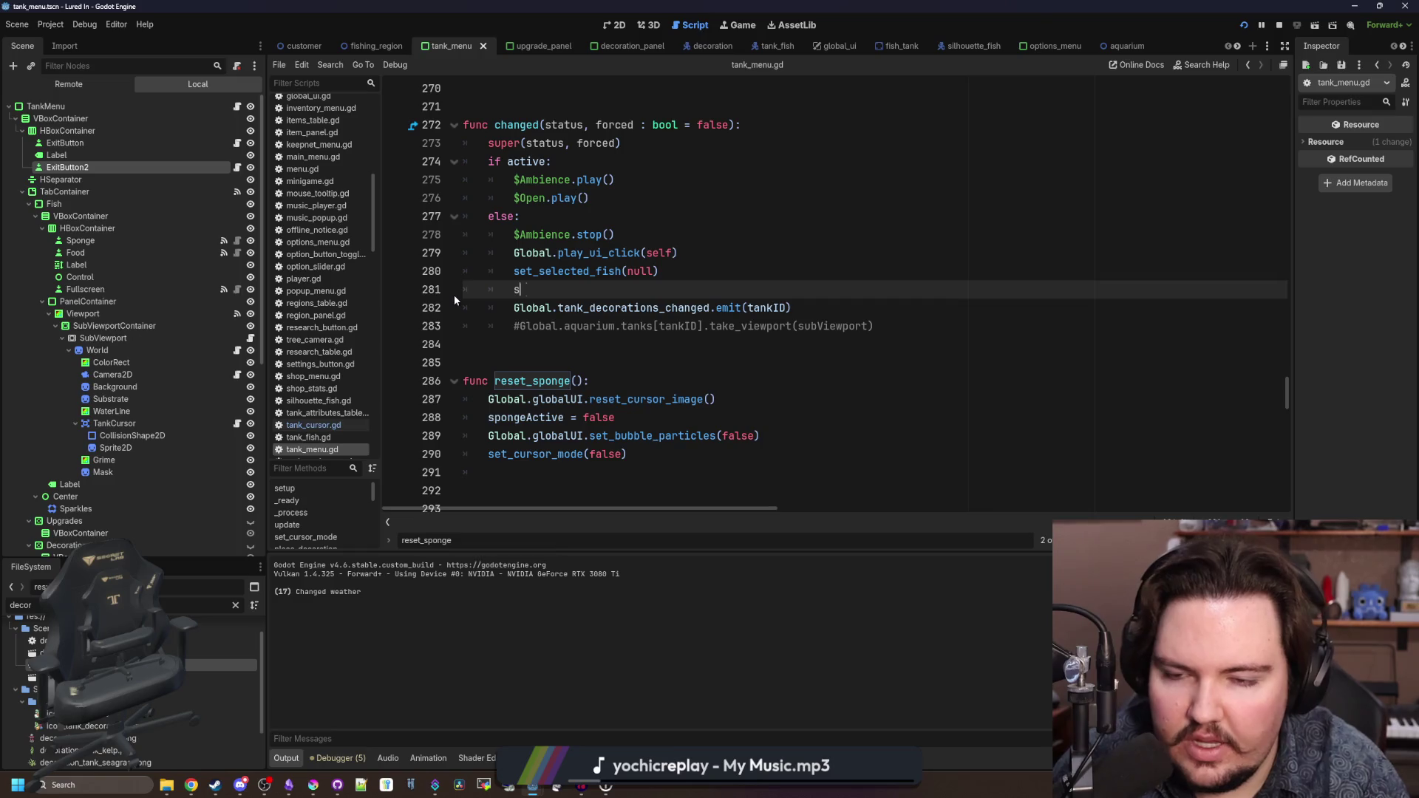
key("Return")
type("false")
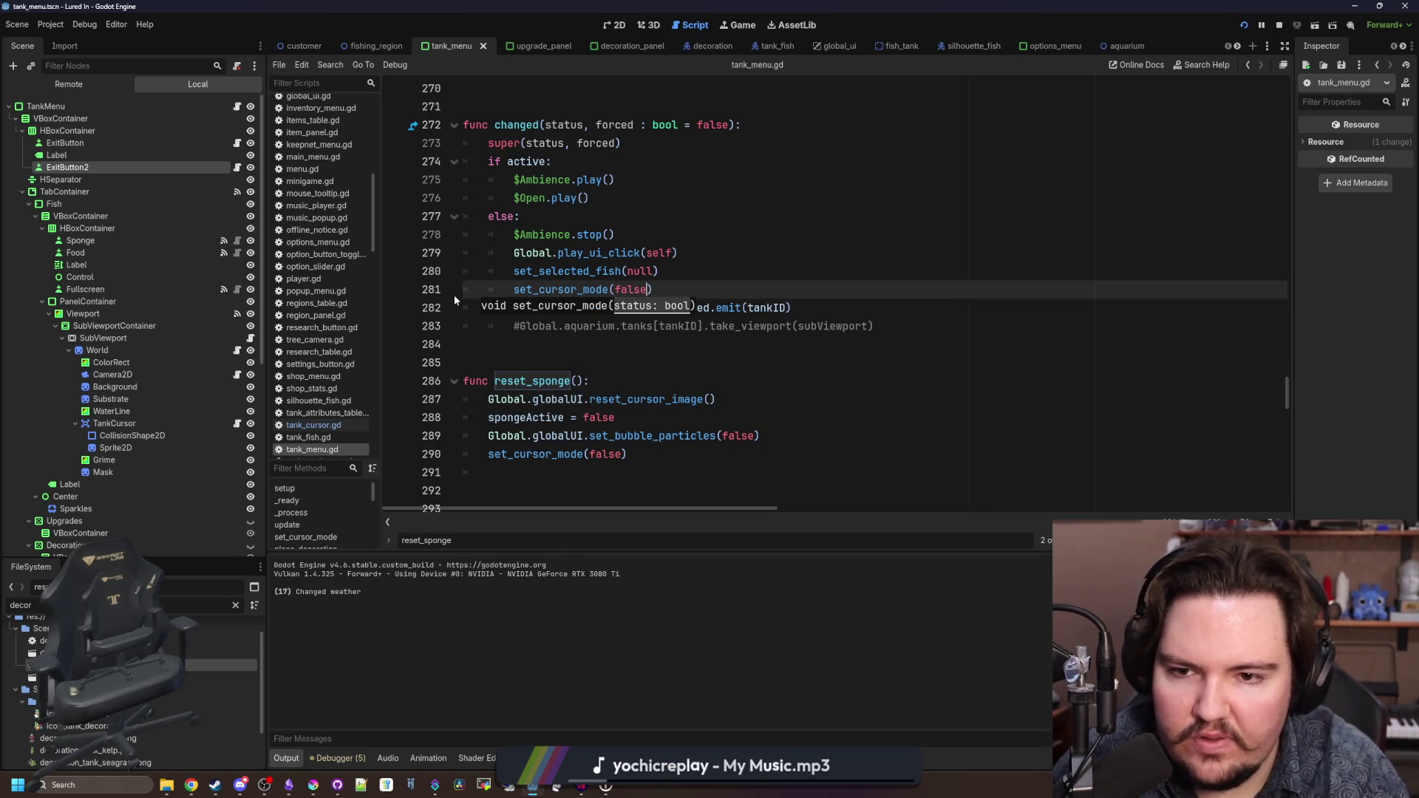
left_click(604, 338)
- Delete the set_cursor_mode(false) lines from reset_sponge and reset_feeding, plus an extra blank line
scroll(603, 337, "down", 3)
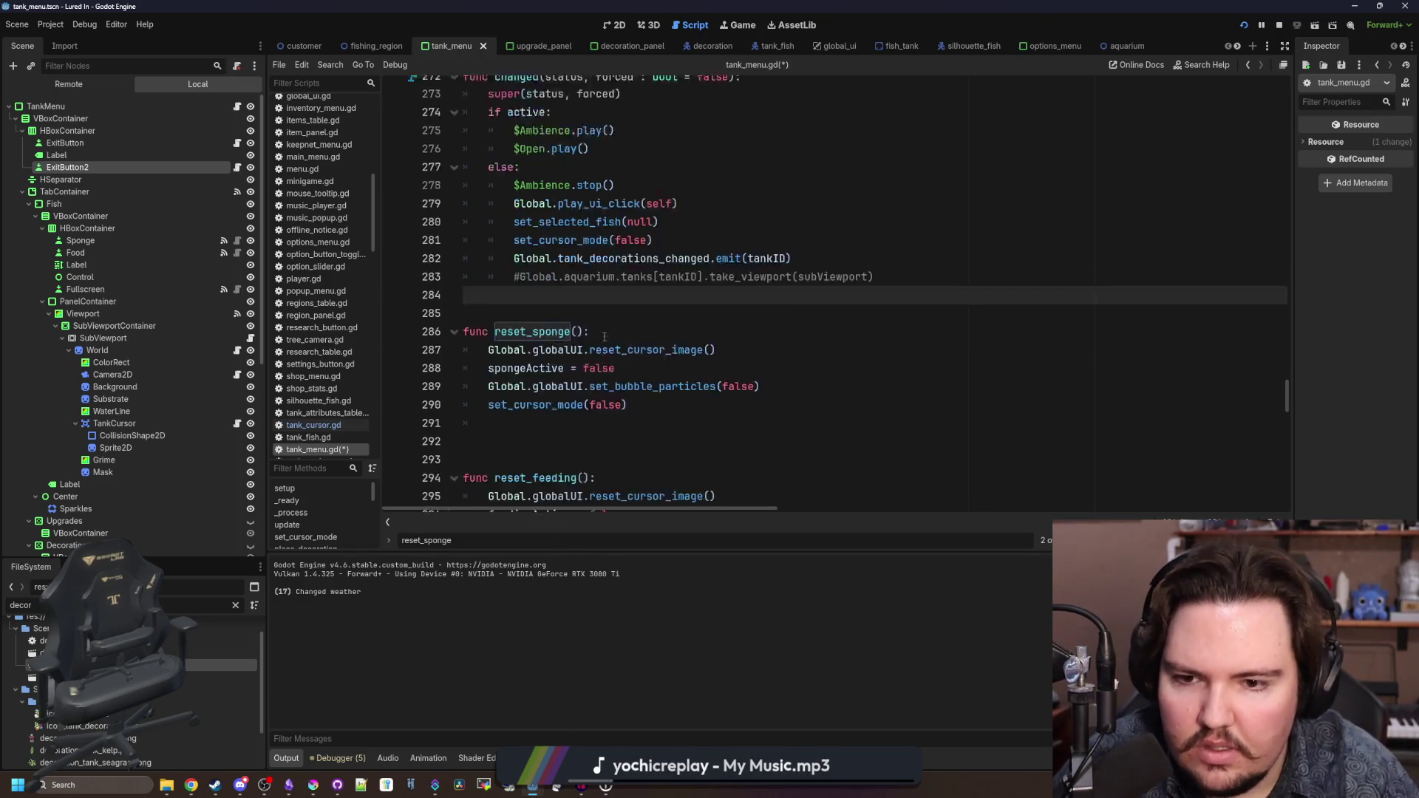
scroll(608, 326, "up", 1)
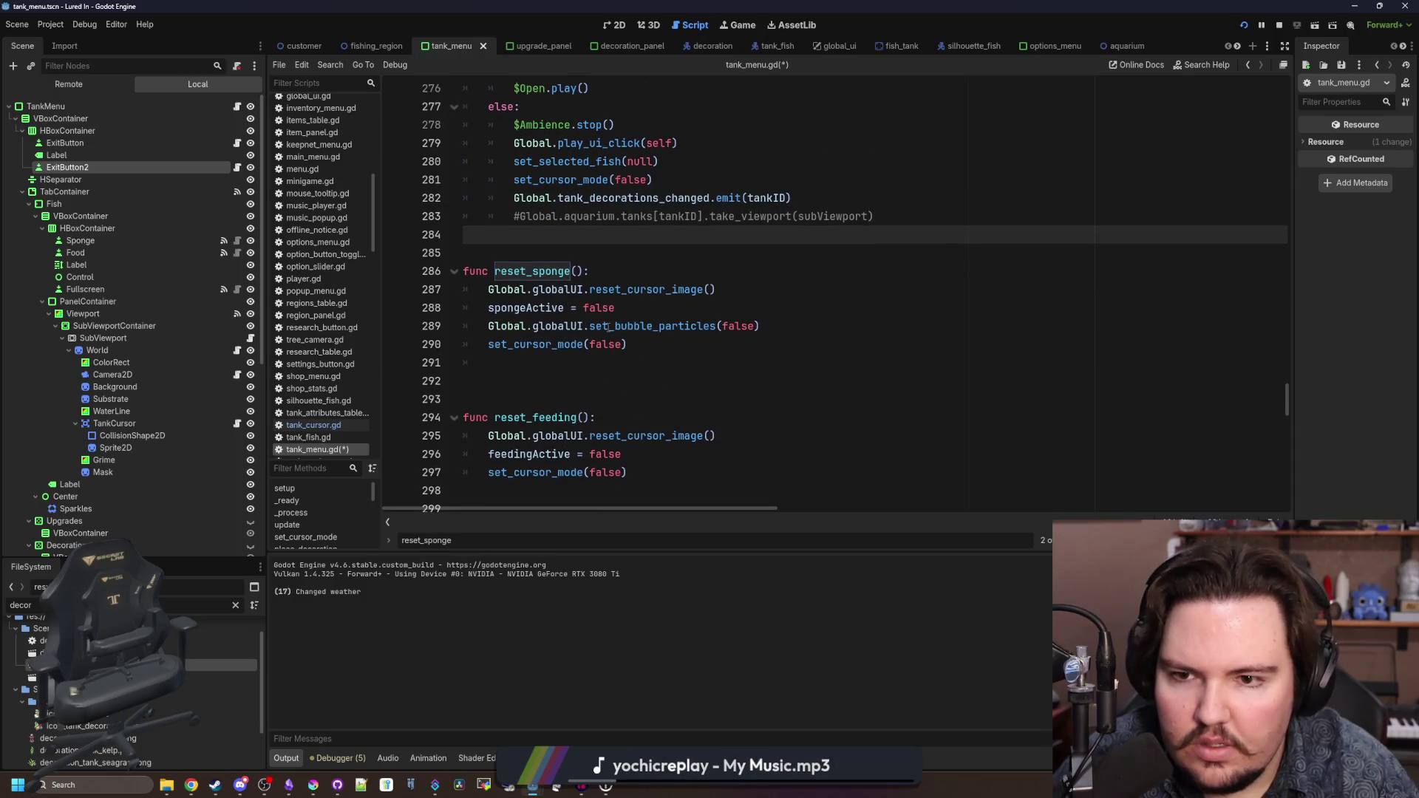
left_click(637, 358)
key("BackSpace")
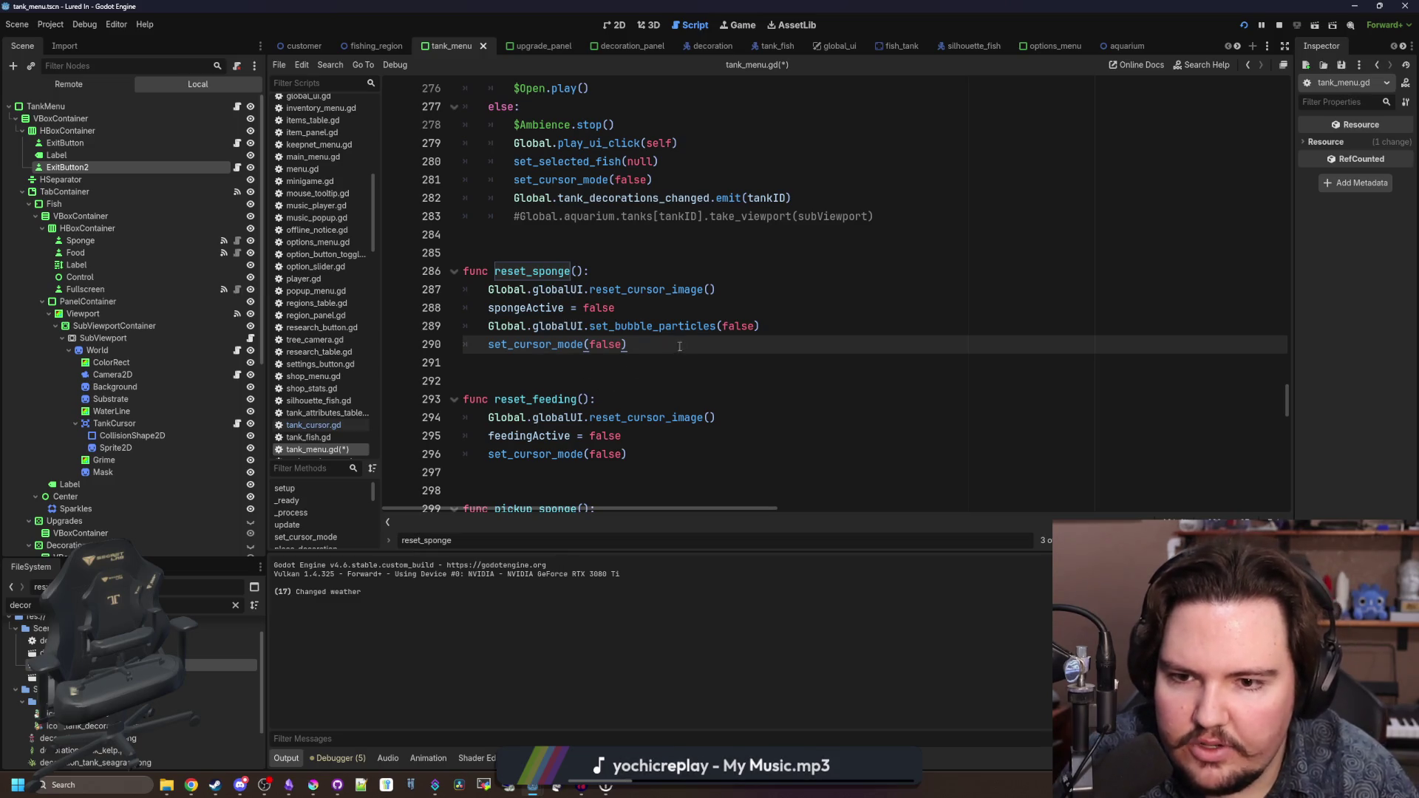
left_click_drag(679, 345, 464, 344)
key("BackSpace")
key("BackSpace")
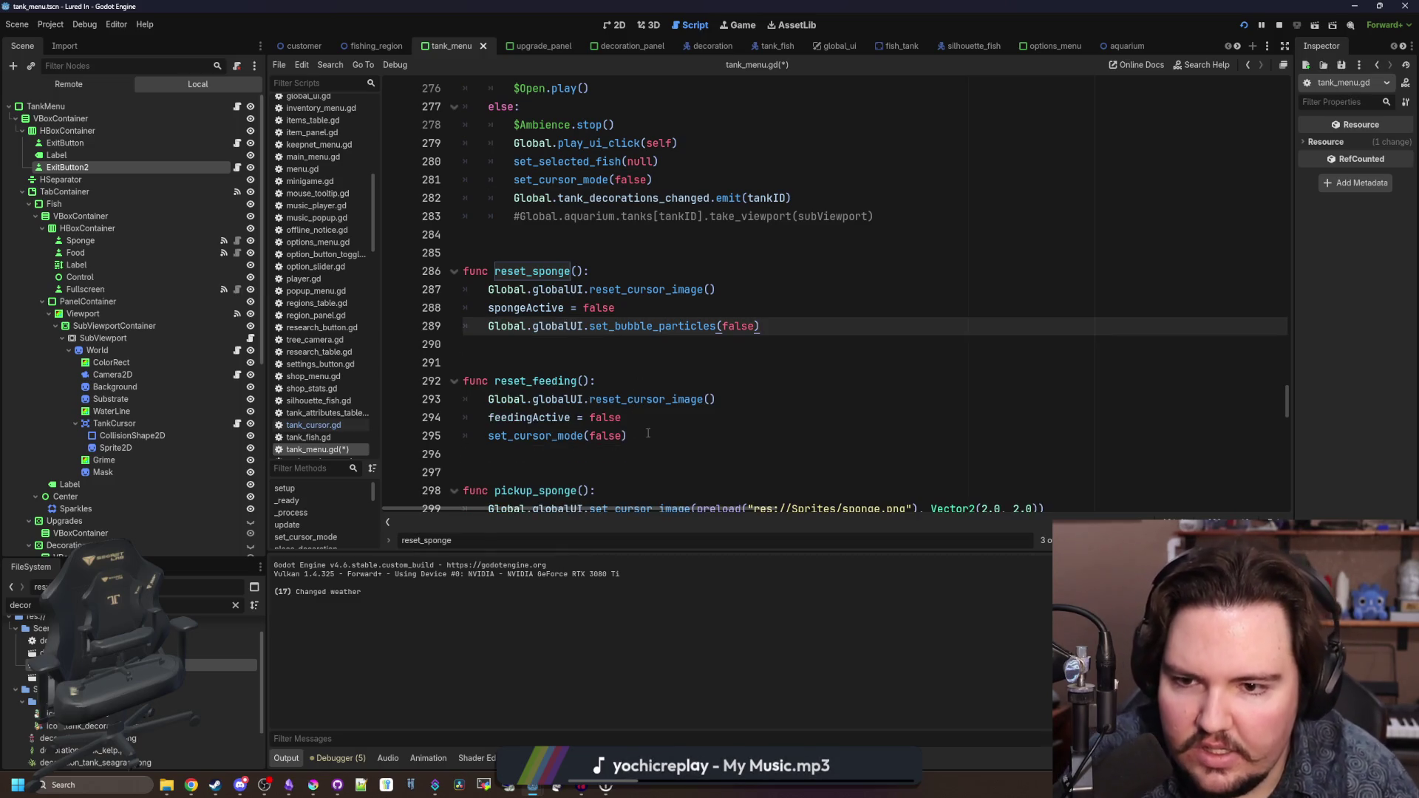
left_click_drag(648, 435, 404, 444)
key("BackSpace")
key("BackSpace")
- Try removing set_cursor_mode(true) from pickup_sponge, then restore it with undo
scroll(486, 400, "down", 2)
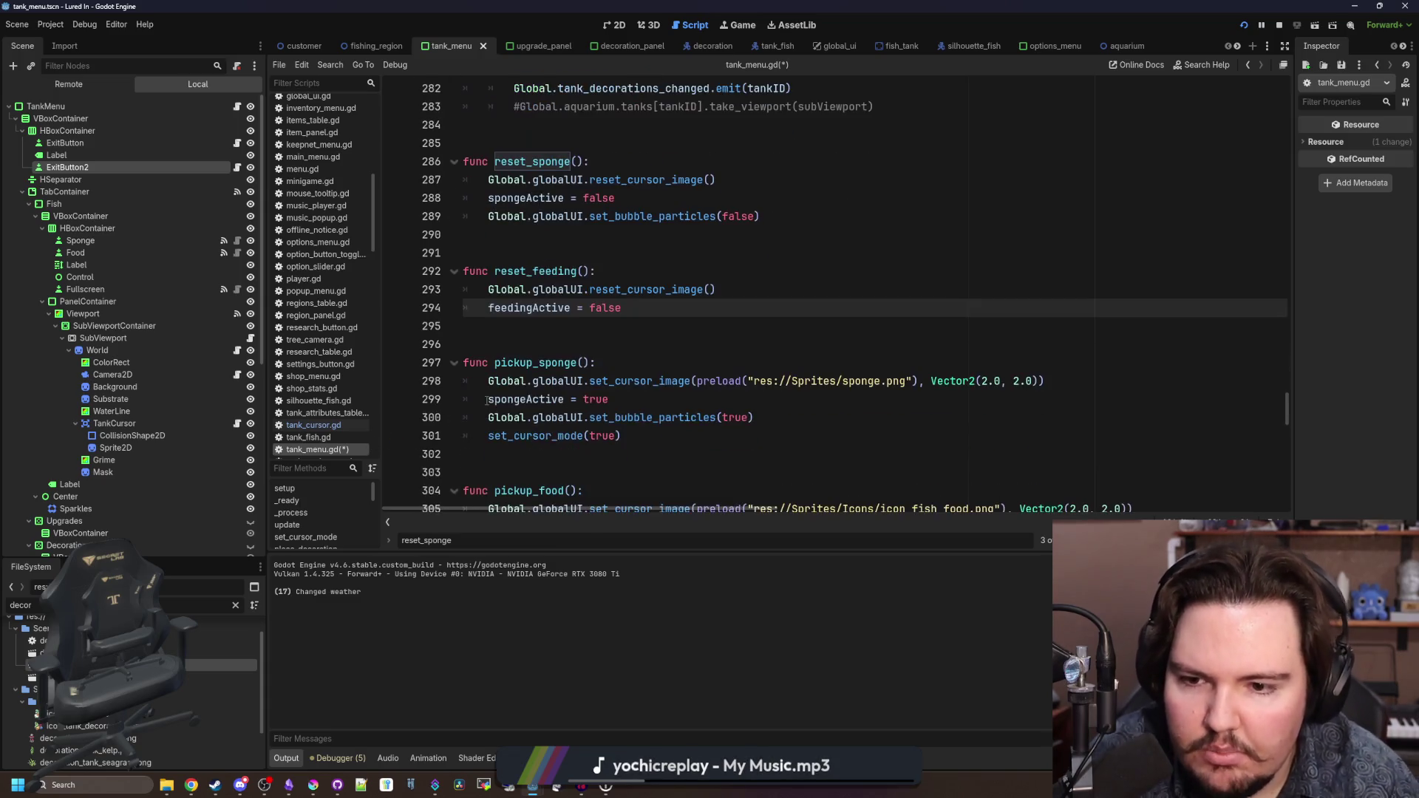
left_click(544, 454)
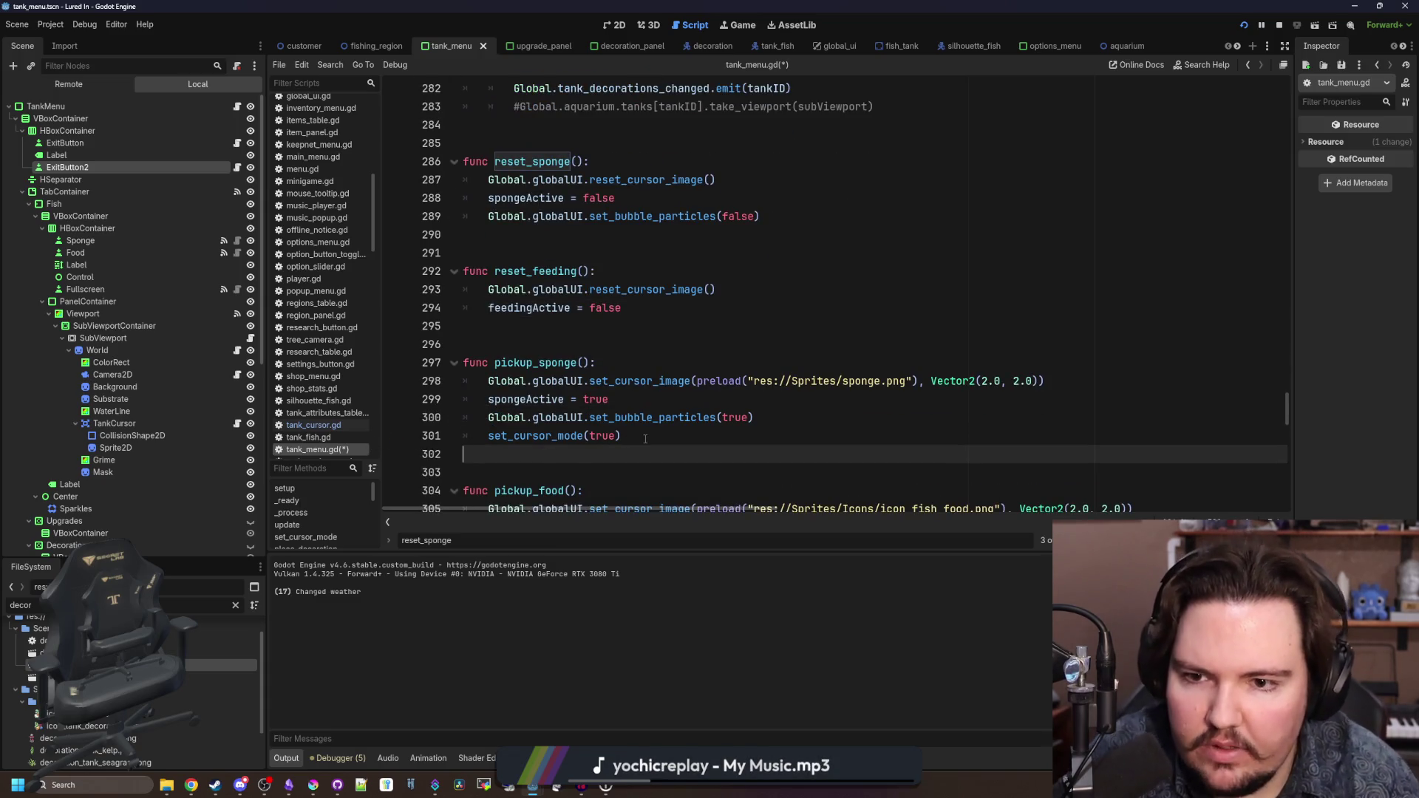
left_click_drag(646, 438, 414, 434)
key("BackSpace")
key("BackSpace")
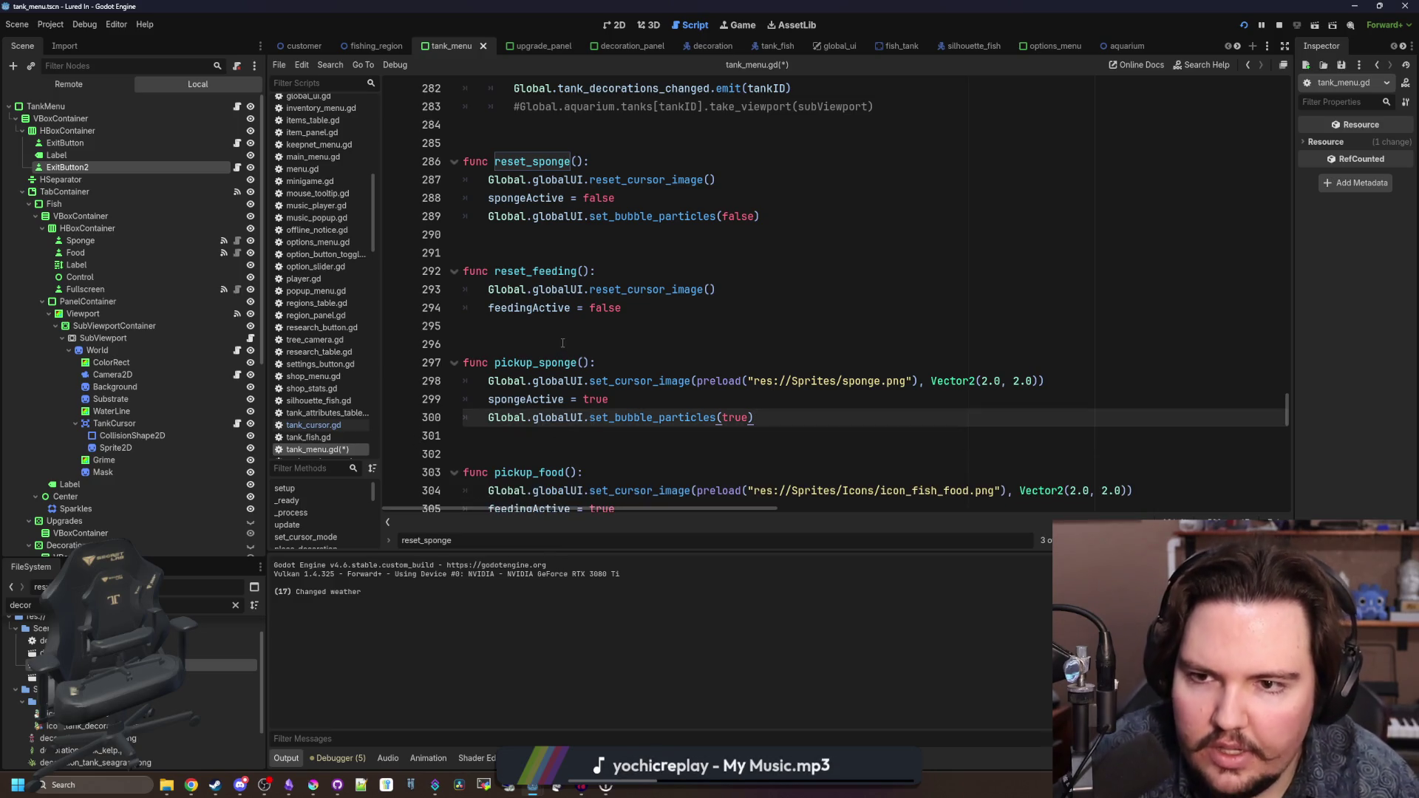
scroll(563, 343, "down", 3)
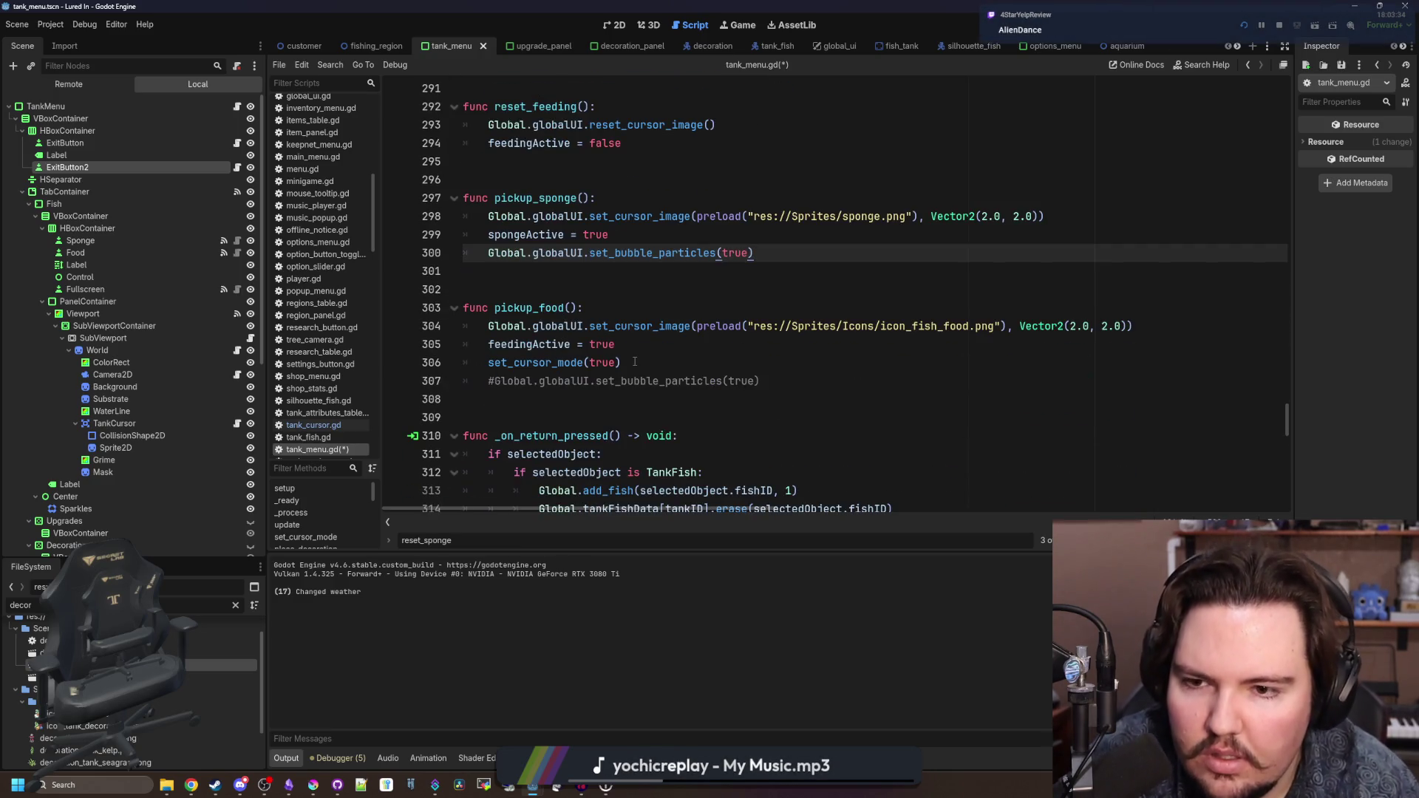
scroll(635, 361, "up", 2)
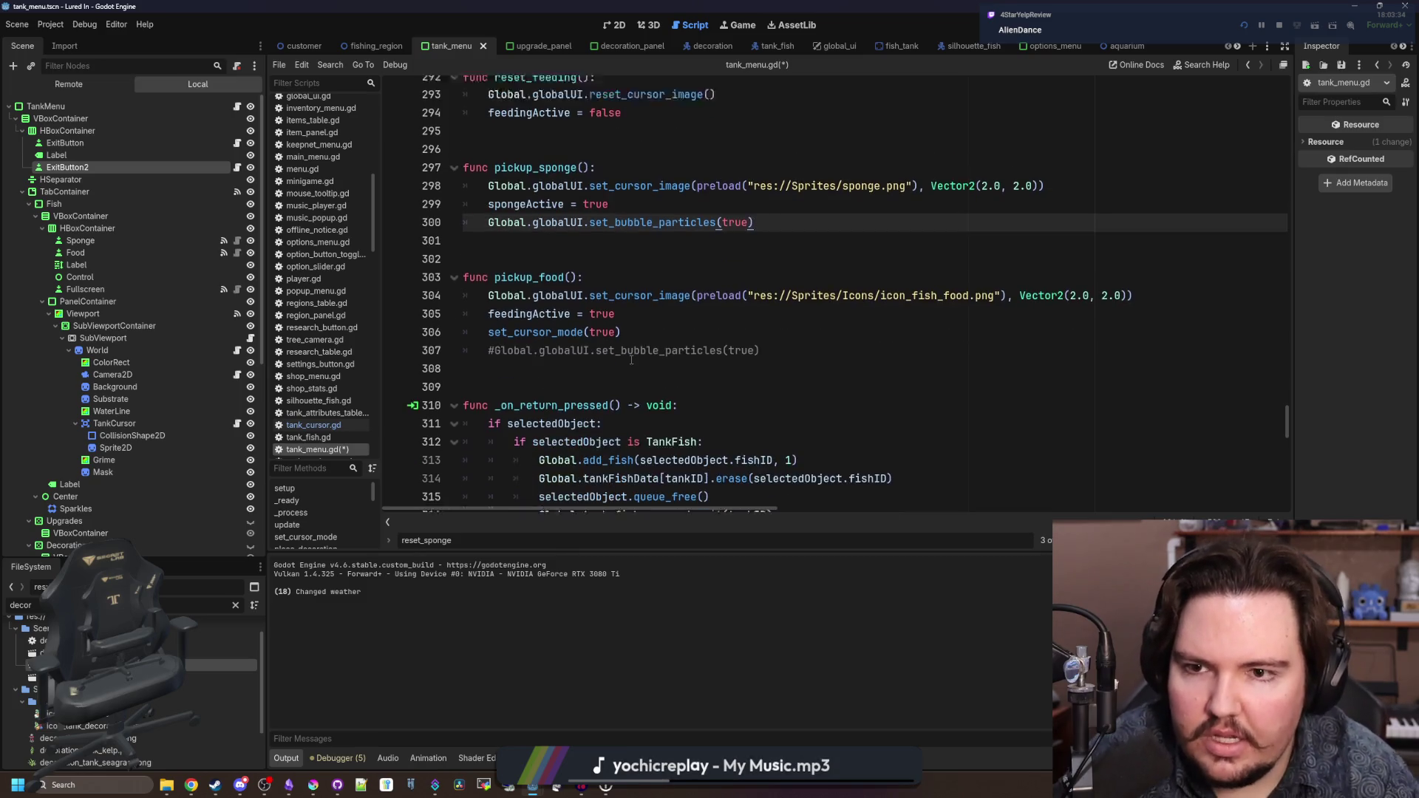
key("ctrl+z")
key("ctrl+z")
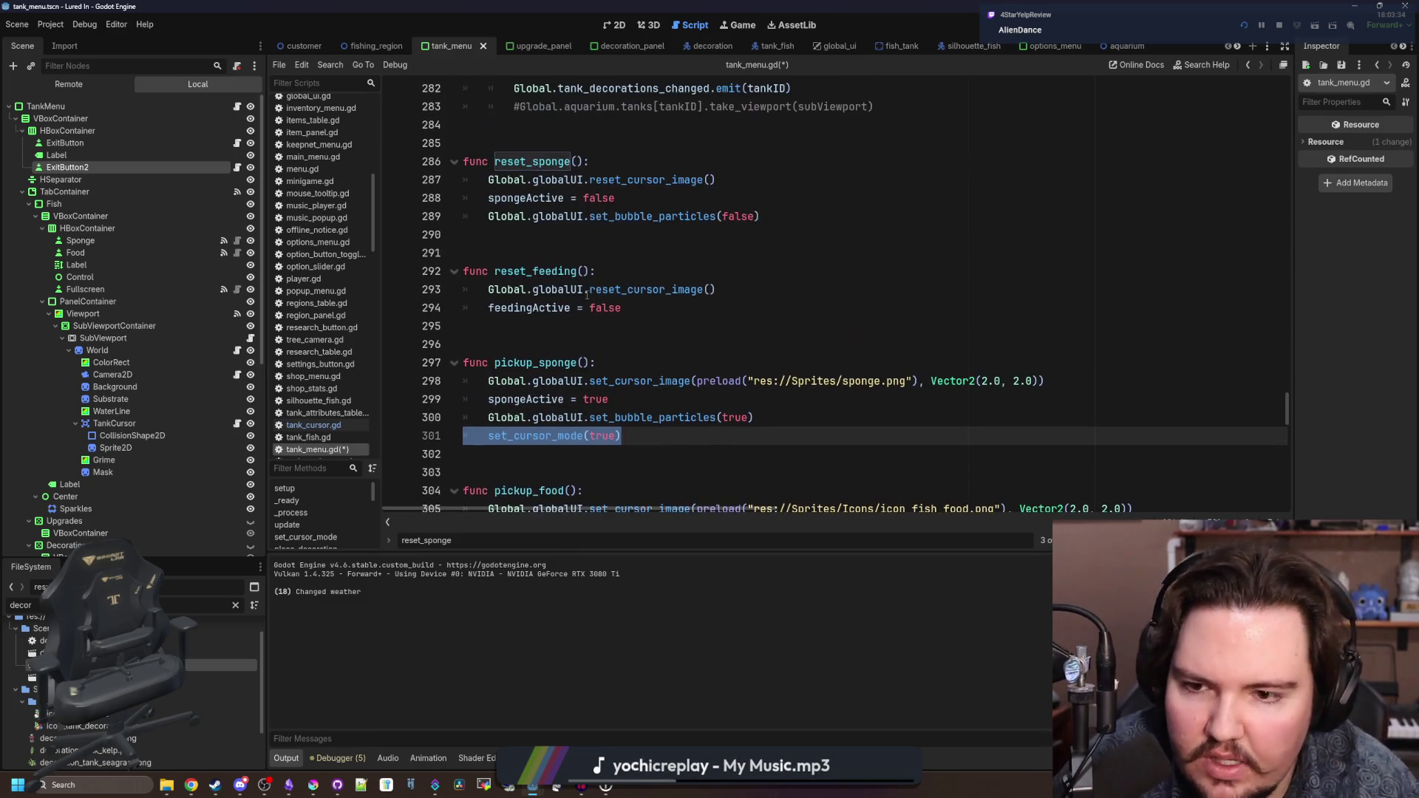
- Find cancel_decoration and cut its set_cursor_mode(false) line
scroll(597, 330, "down", 6)
scroll(597, 331, "down", 1)
key("ctrl+f")
type("add_de")
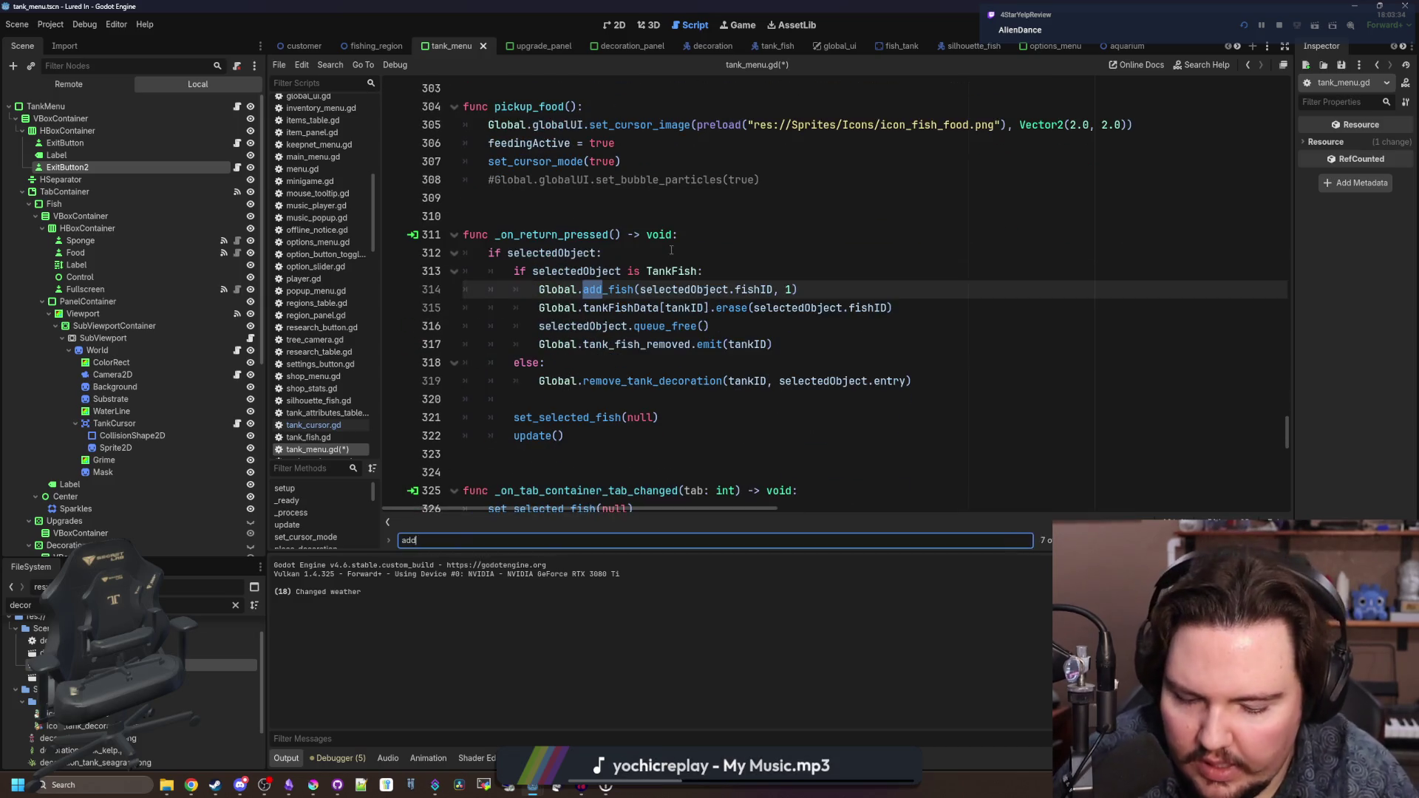
key("BackSpace")
key("BackSpace")
key("BackSpace")
type("cancel_")
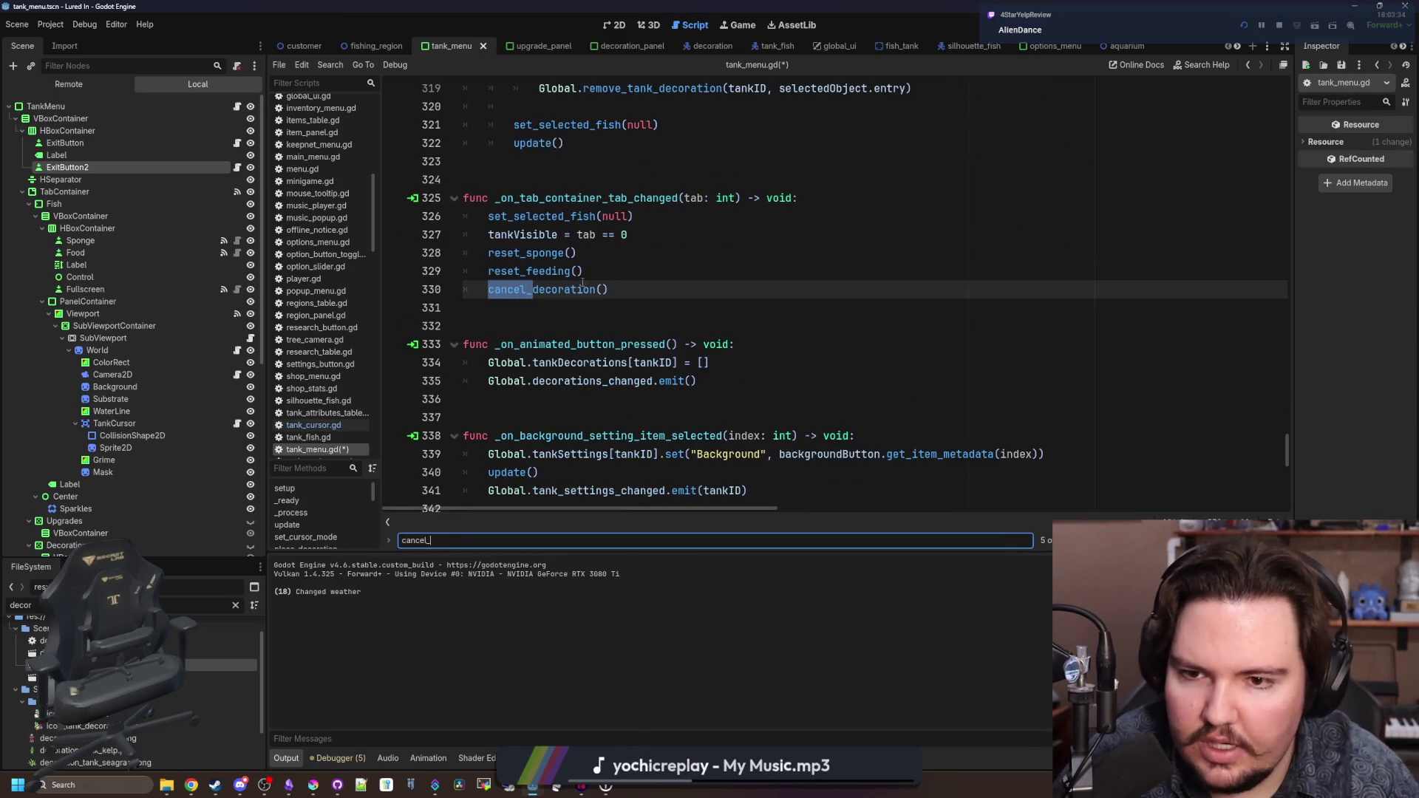
left_click(575, 289, "ctrl")
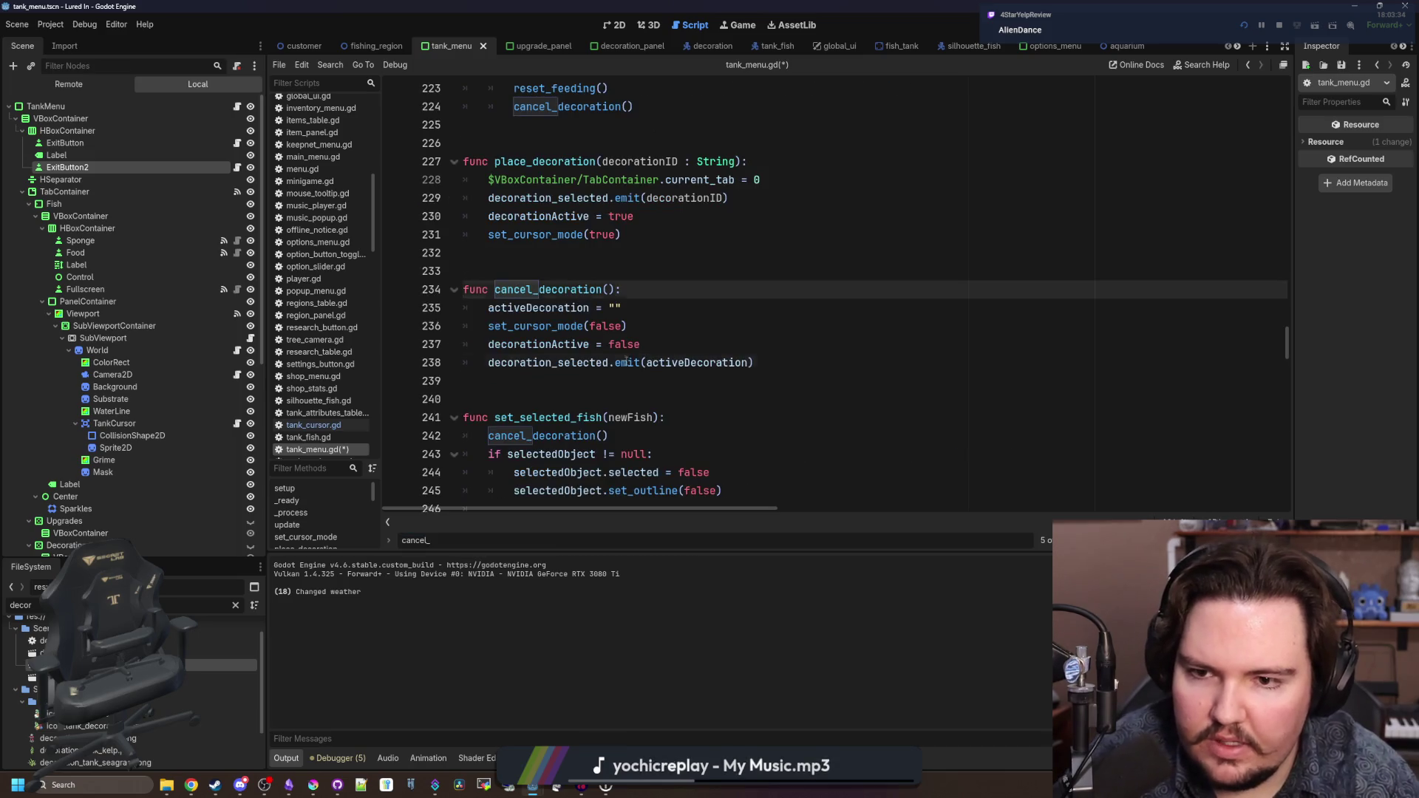
left_click_drag(627, 326, 463, 326)
key("ctrl+x")
- Search the script for cursor_mode and step through the matches
left_click(590, 253)
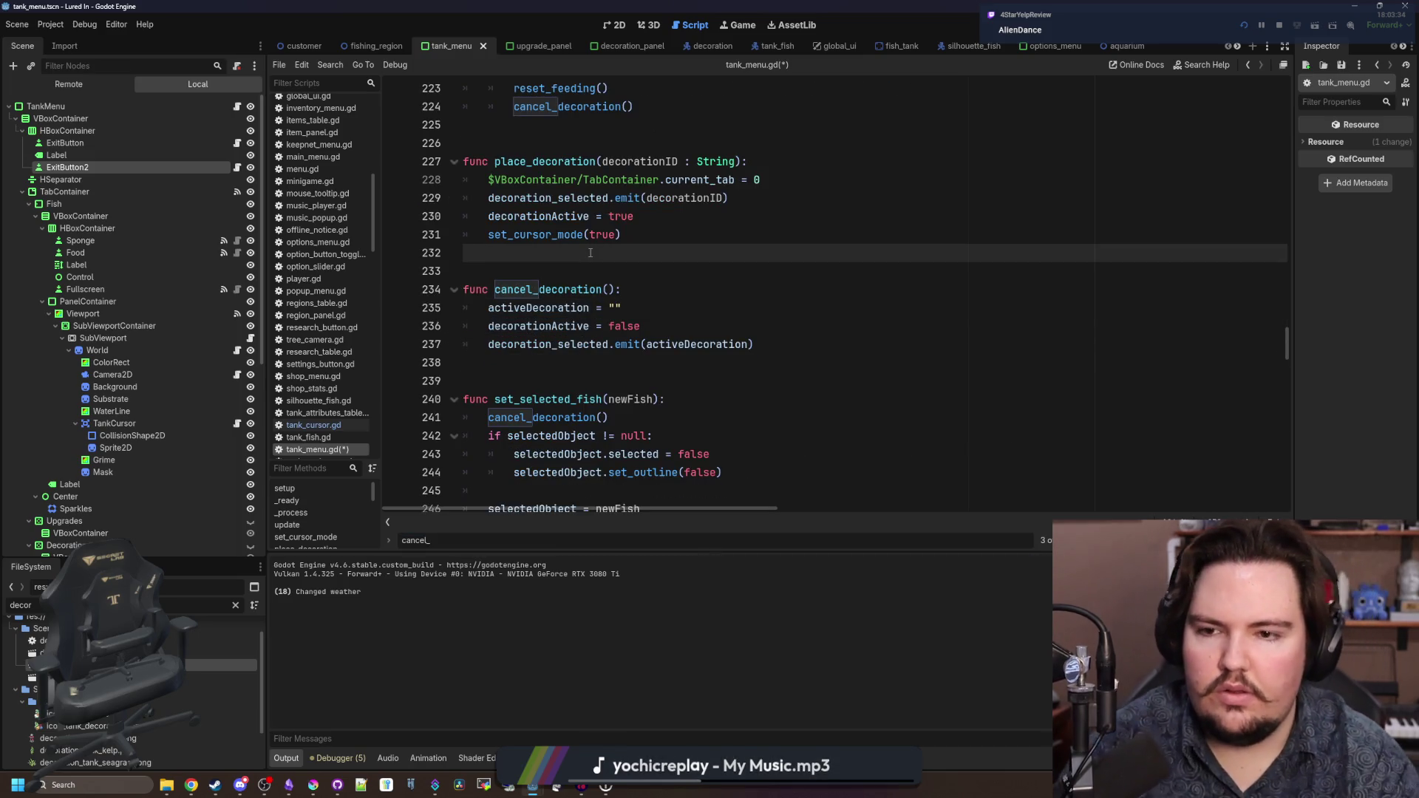
key("ctrl+f")
left_click(619, 270)
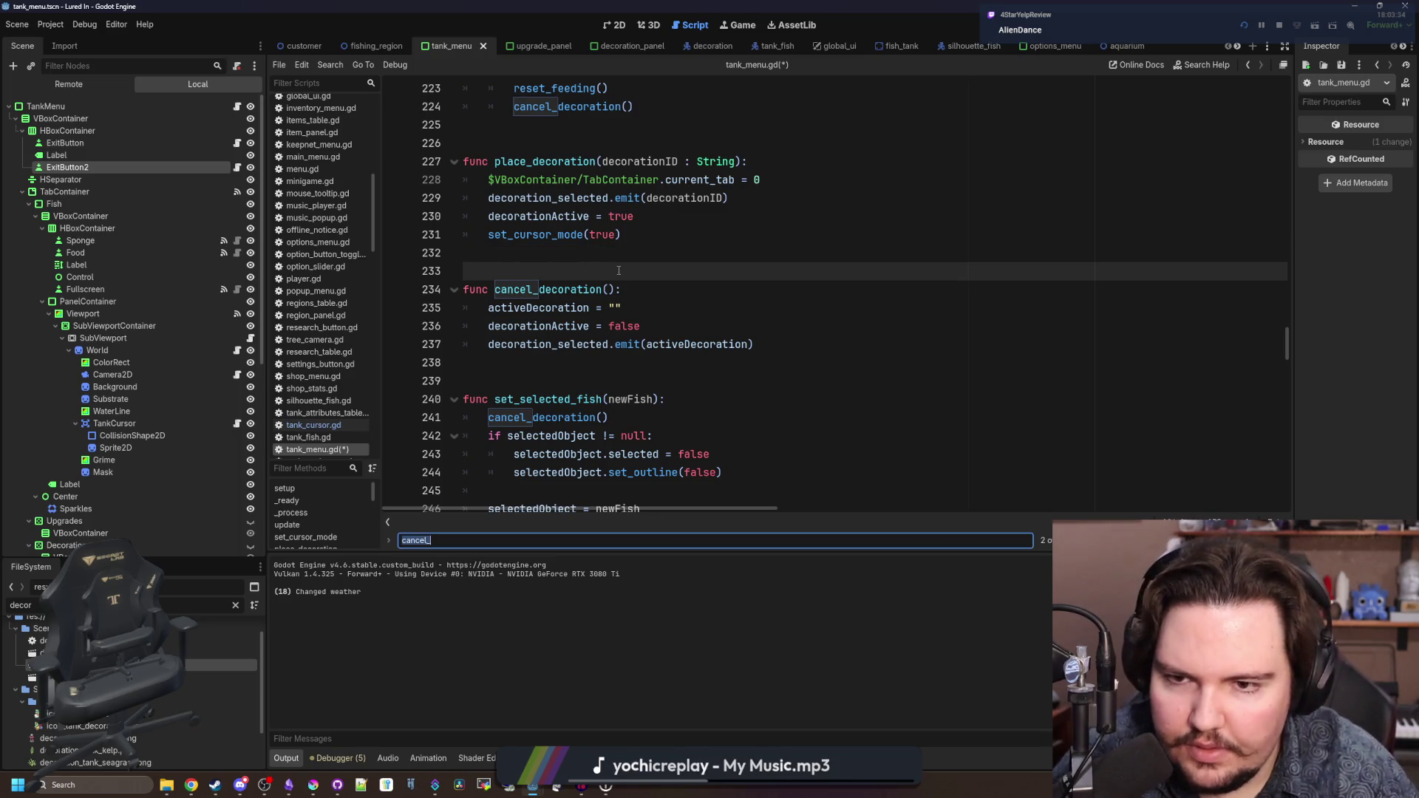
type("cursor")
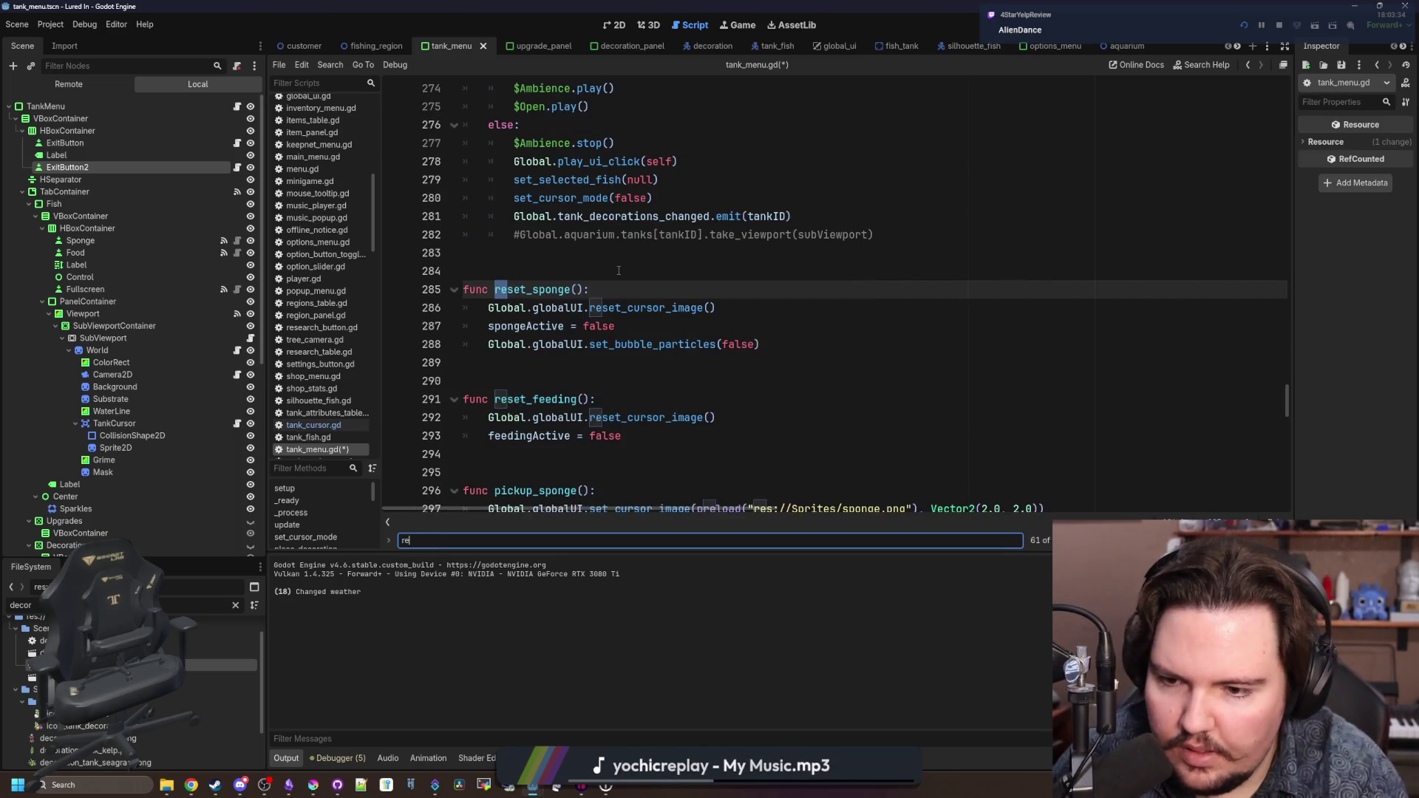
type("_mode")
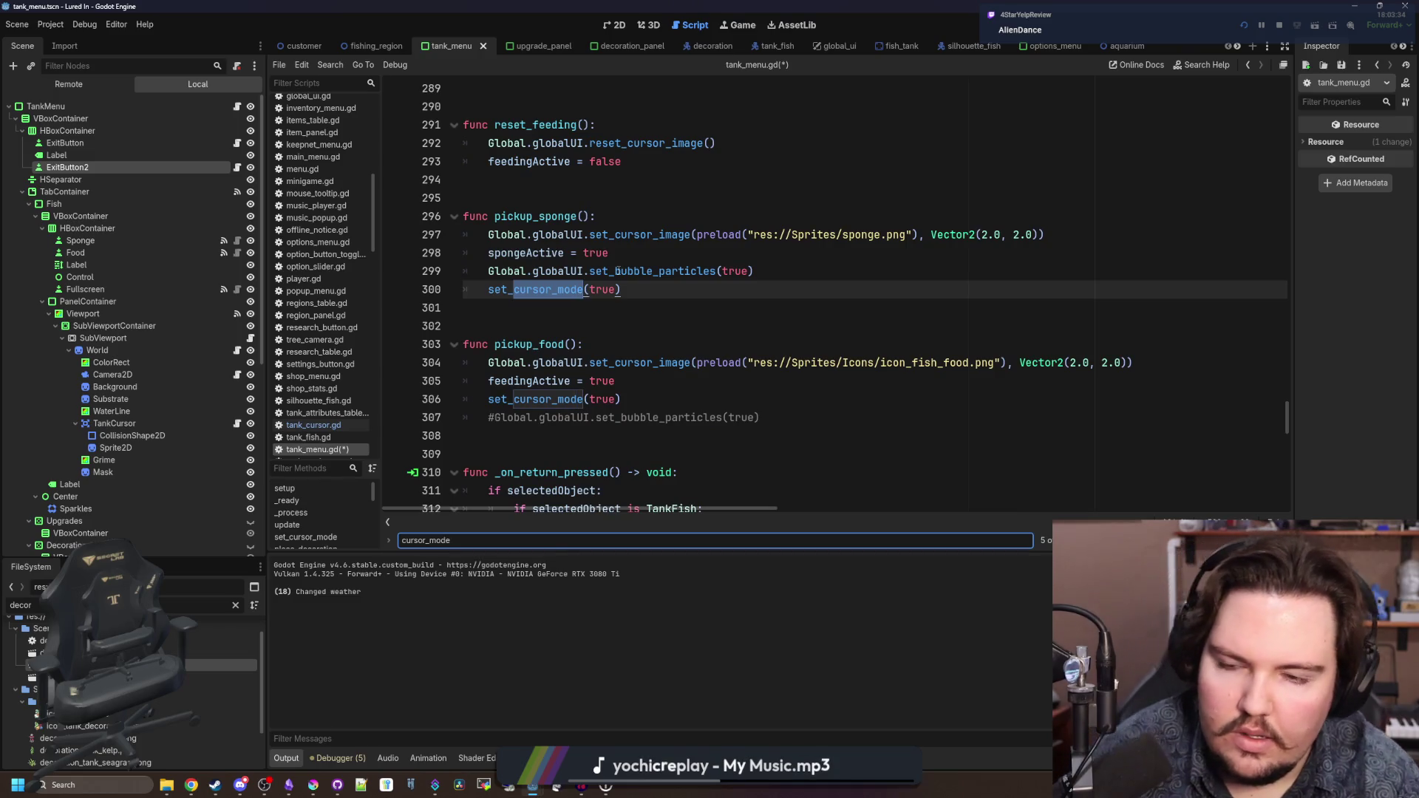
key("Return")
key("Return")
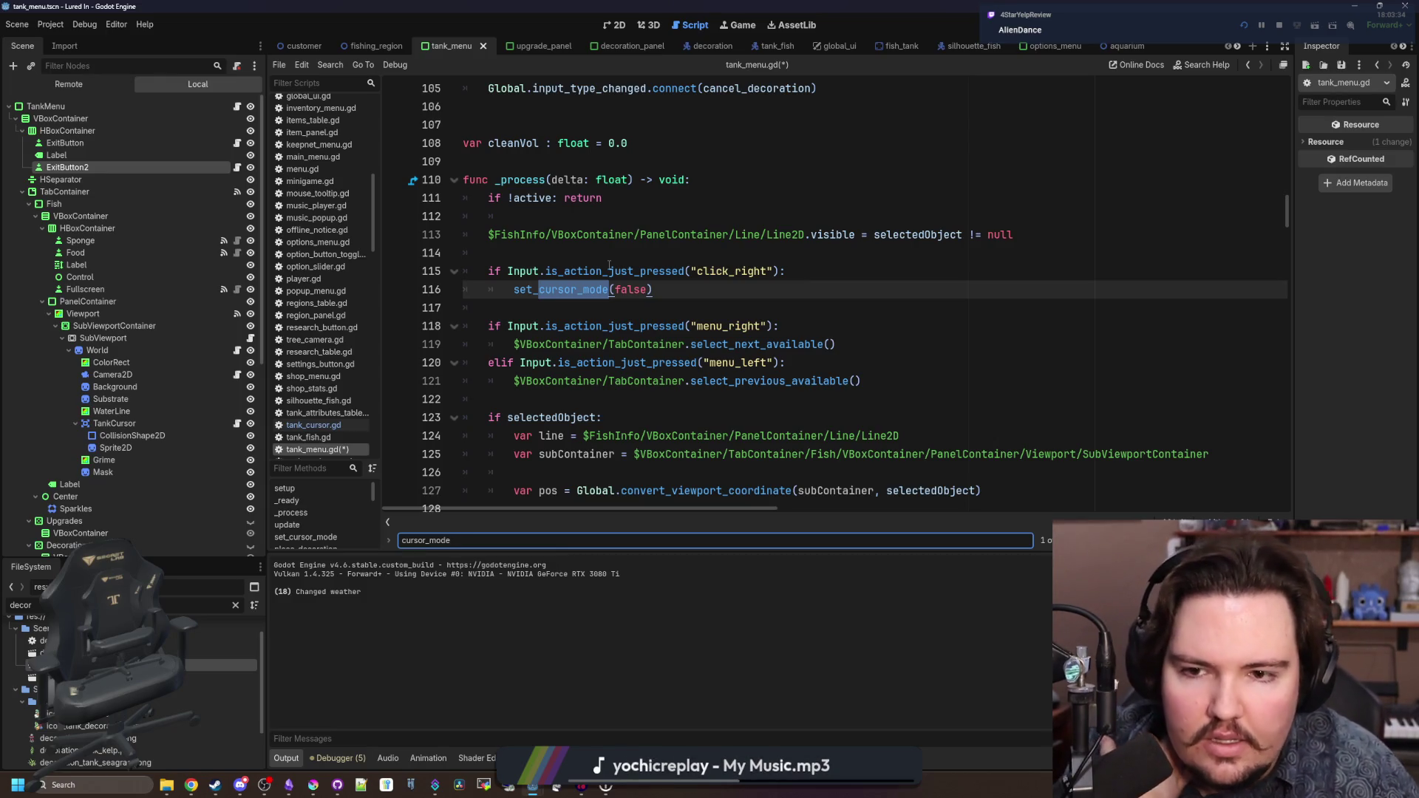
- Wrap the click_right check in _process inside a new 'if cursorMode:' block
left_click(609, 265)
key("Return")
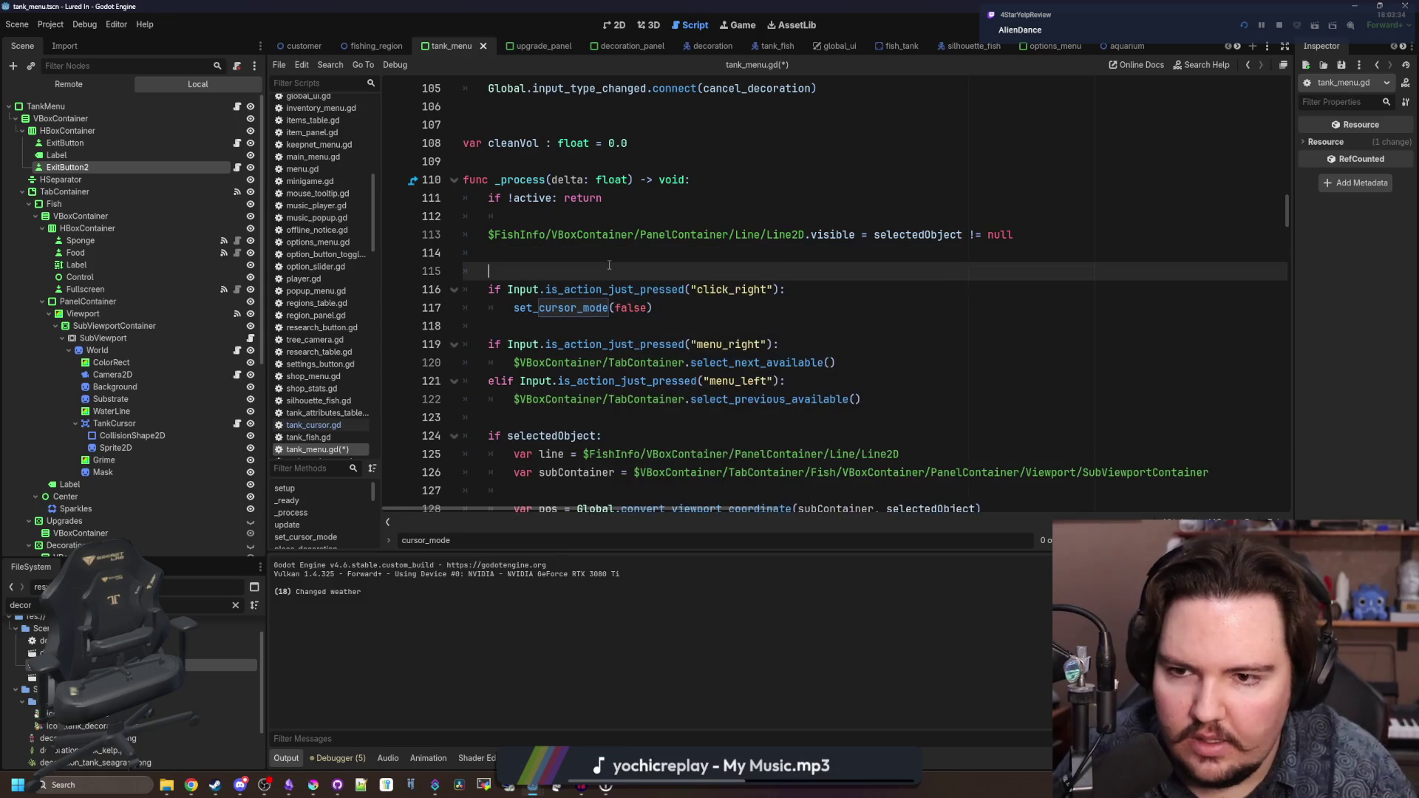
type("if cursorMode:")
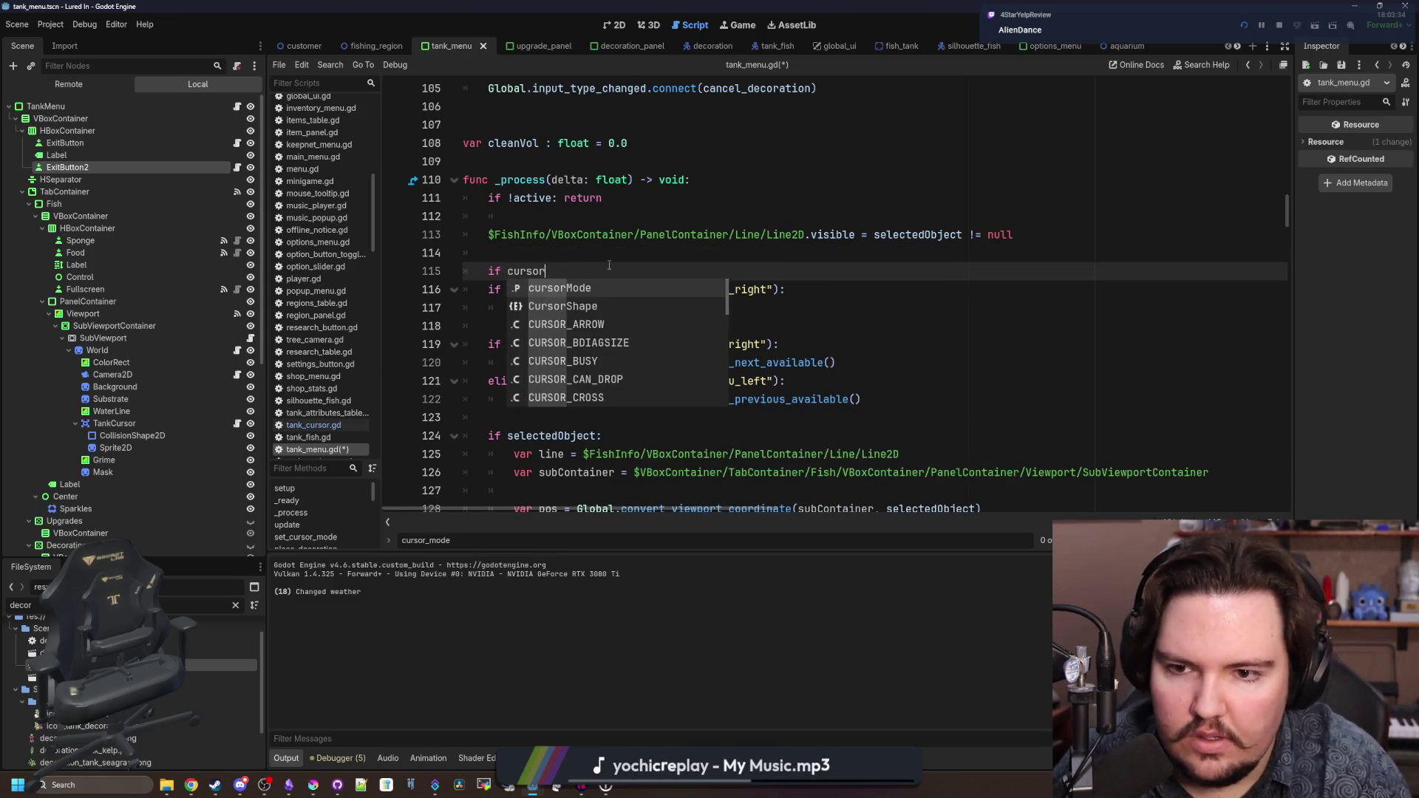
key("shift+Down")
key("shift+Down")
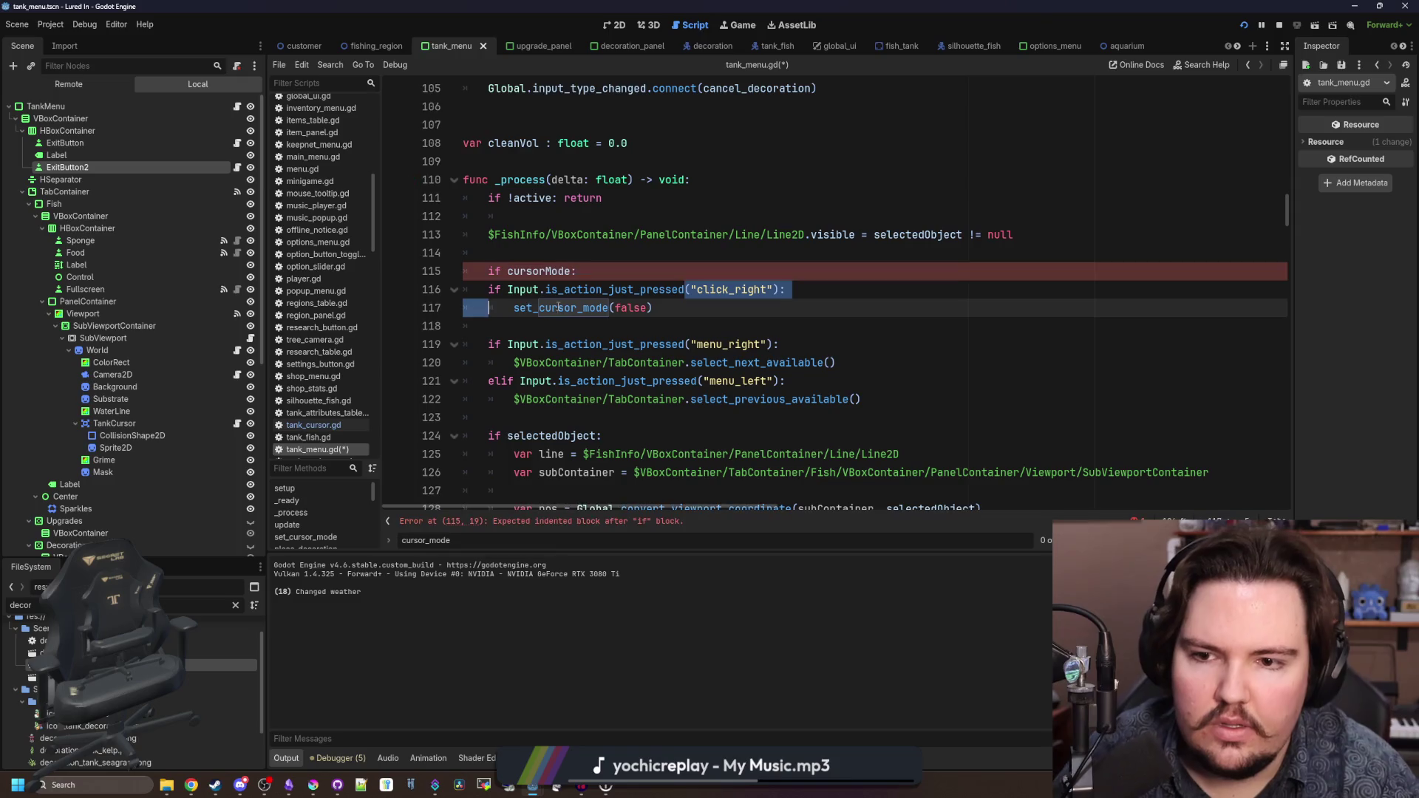
key("Tab")
key("Up")
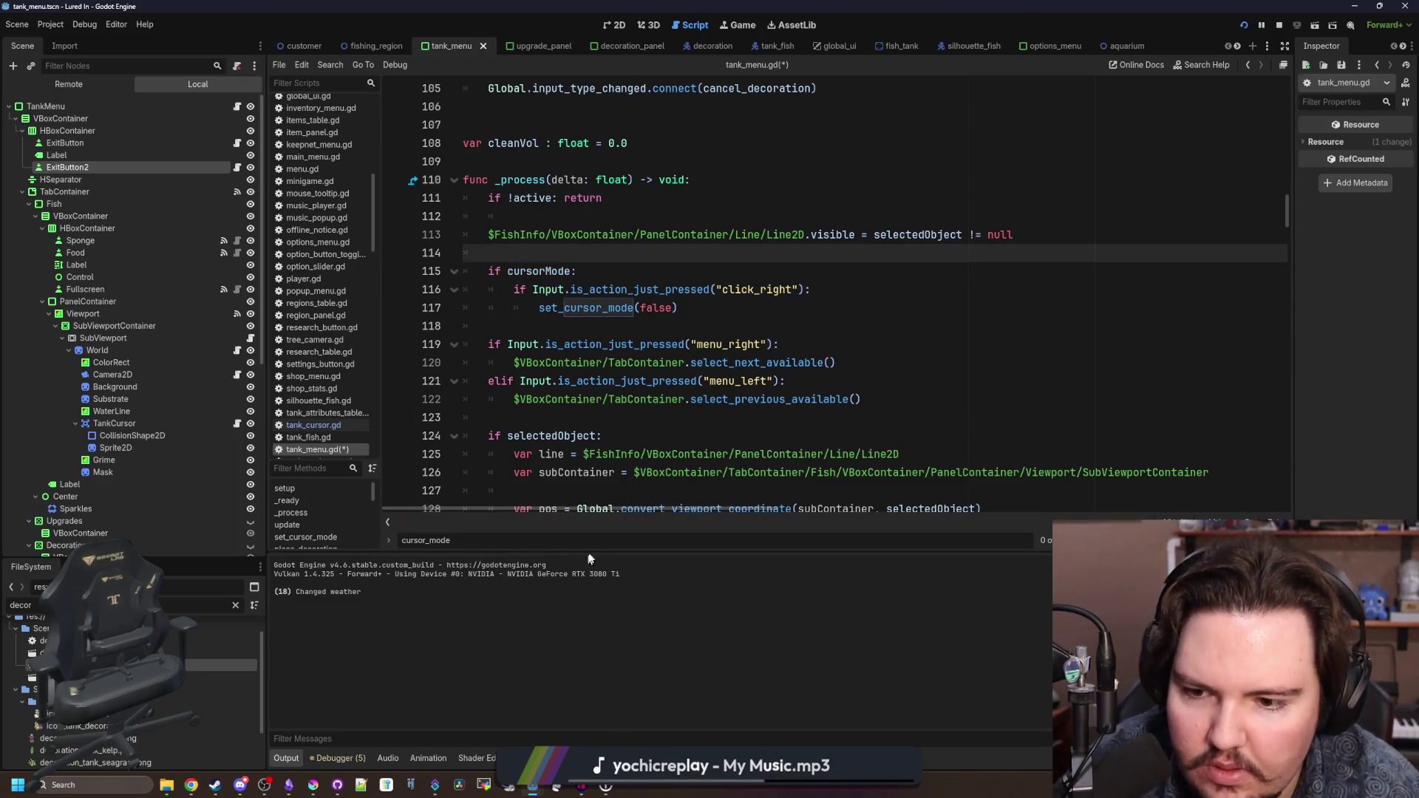
- Step through the remaining cursor_mode usages, then save tank_menu.gd
key("Return")
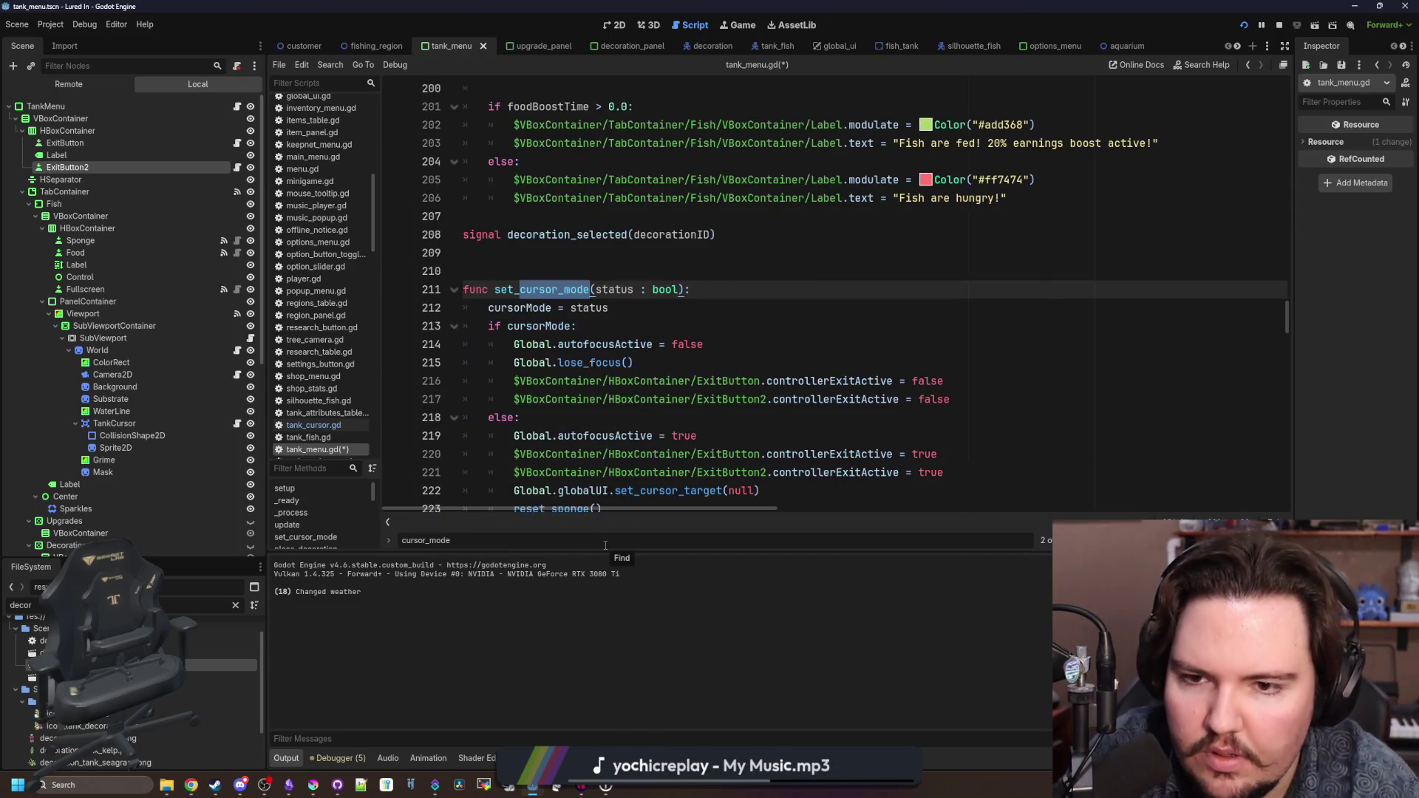
key("Return")
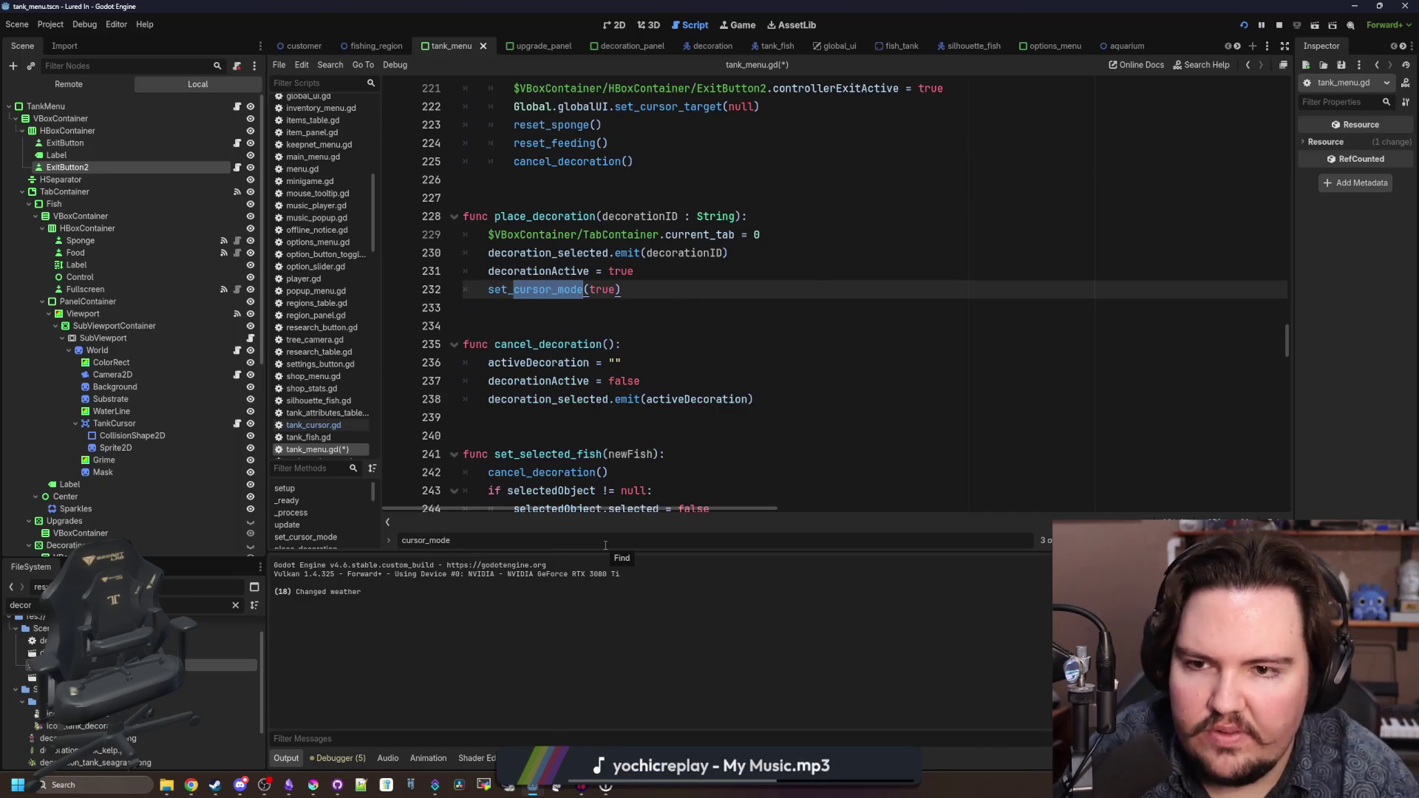
key("Return")
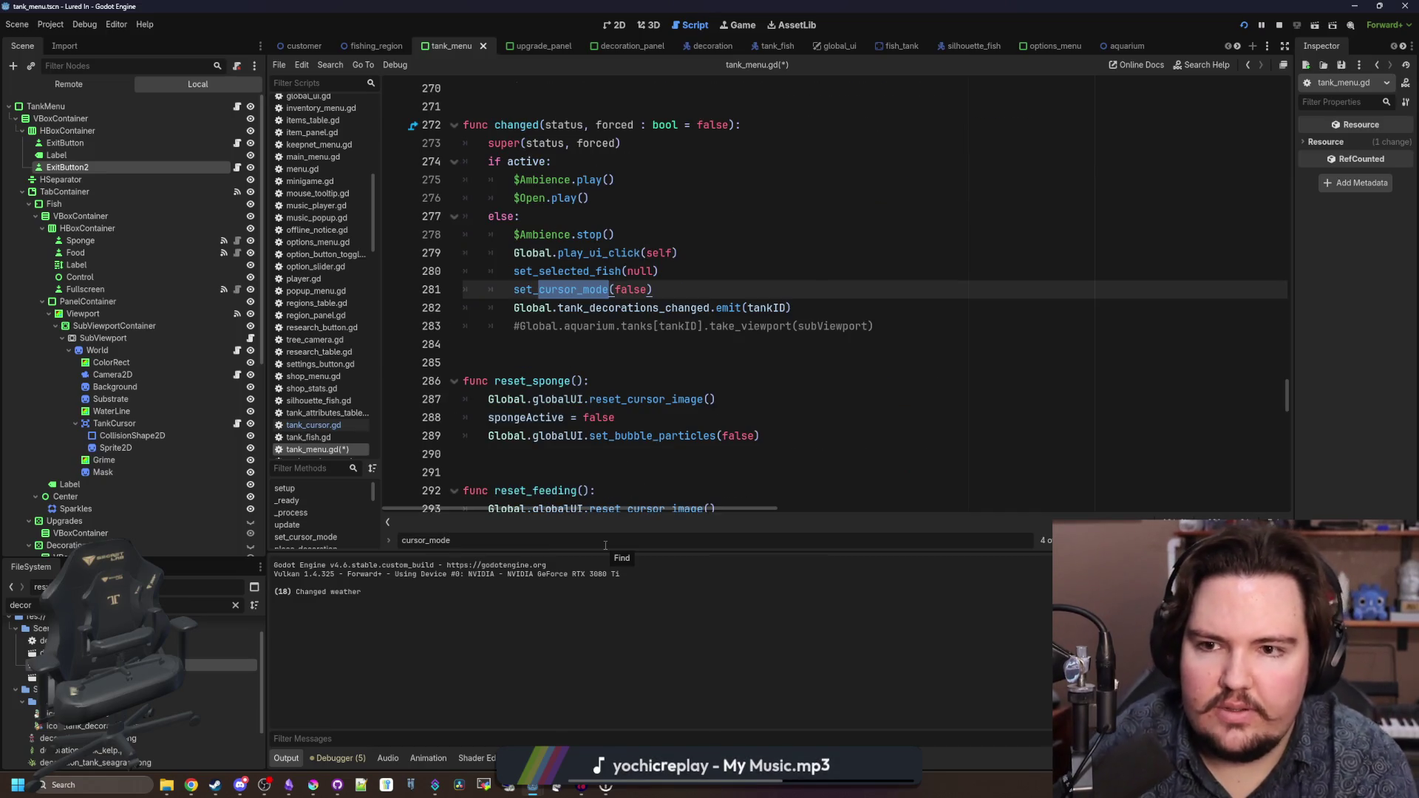
key("Return")
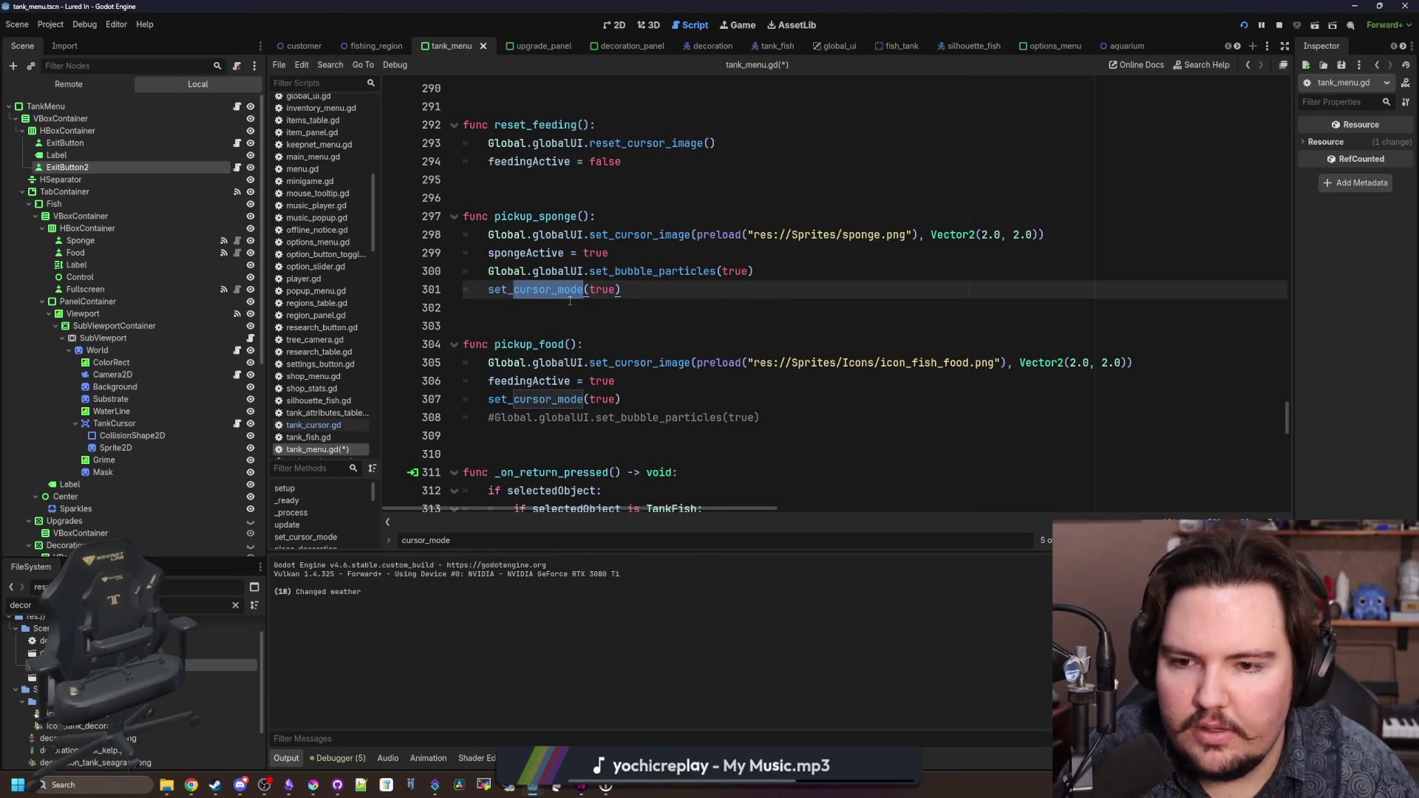
key("Return")
left_click(561, 197)
key("ctrl+s")
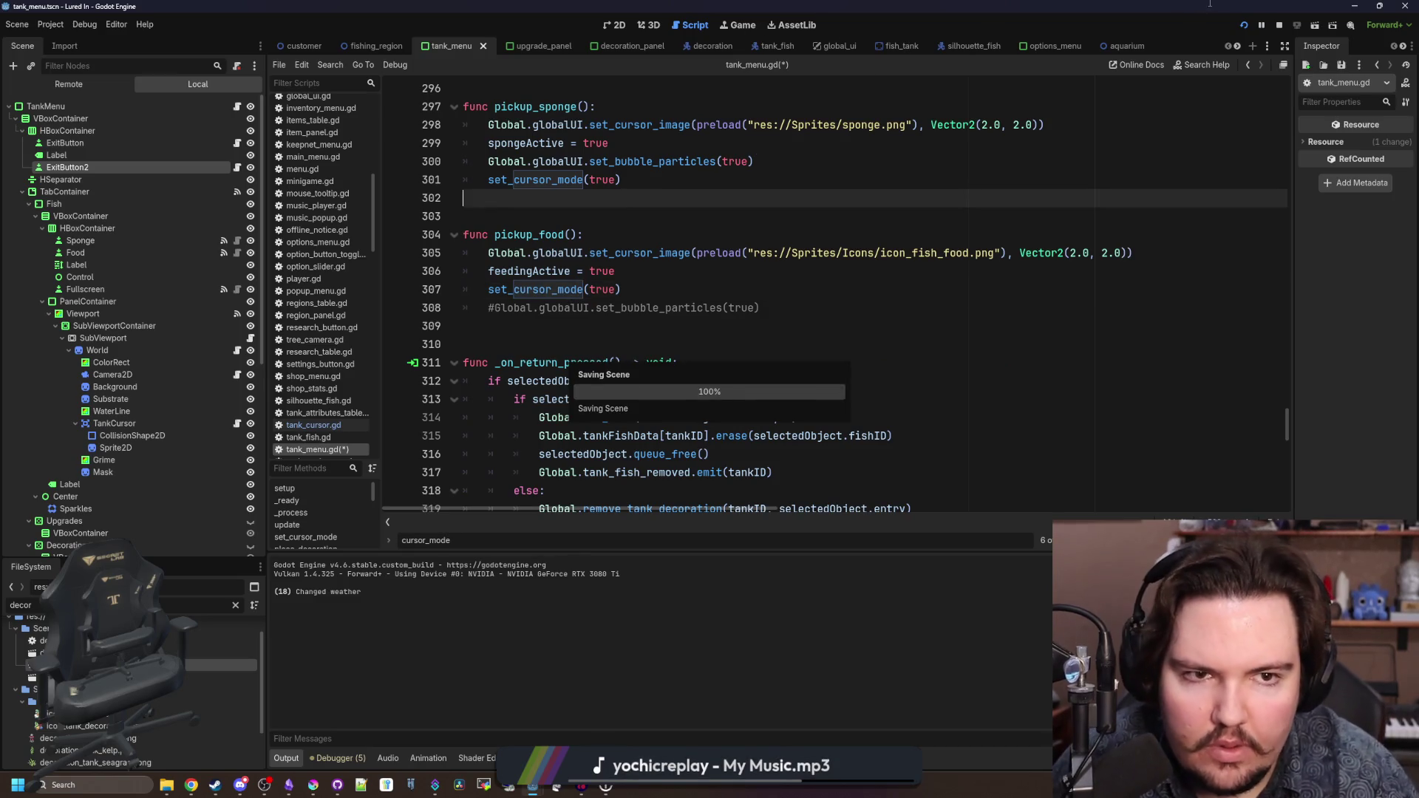
- Relaunch the game and dismiss the Welcome Back! popup
left_click(1280, 25)
left_click(1240, 24)
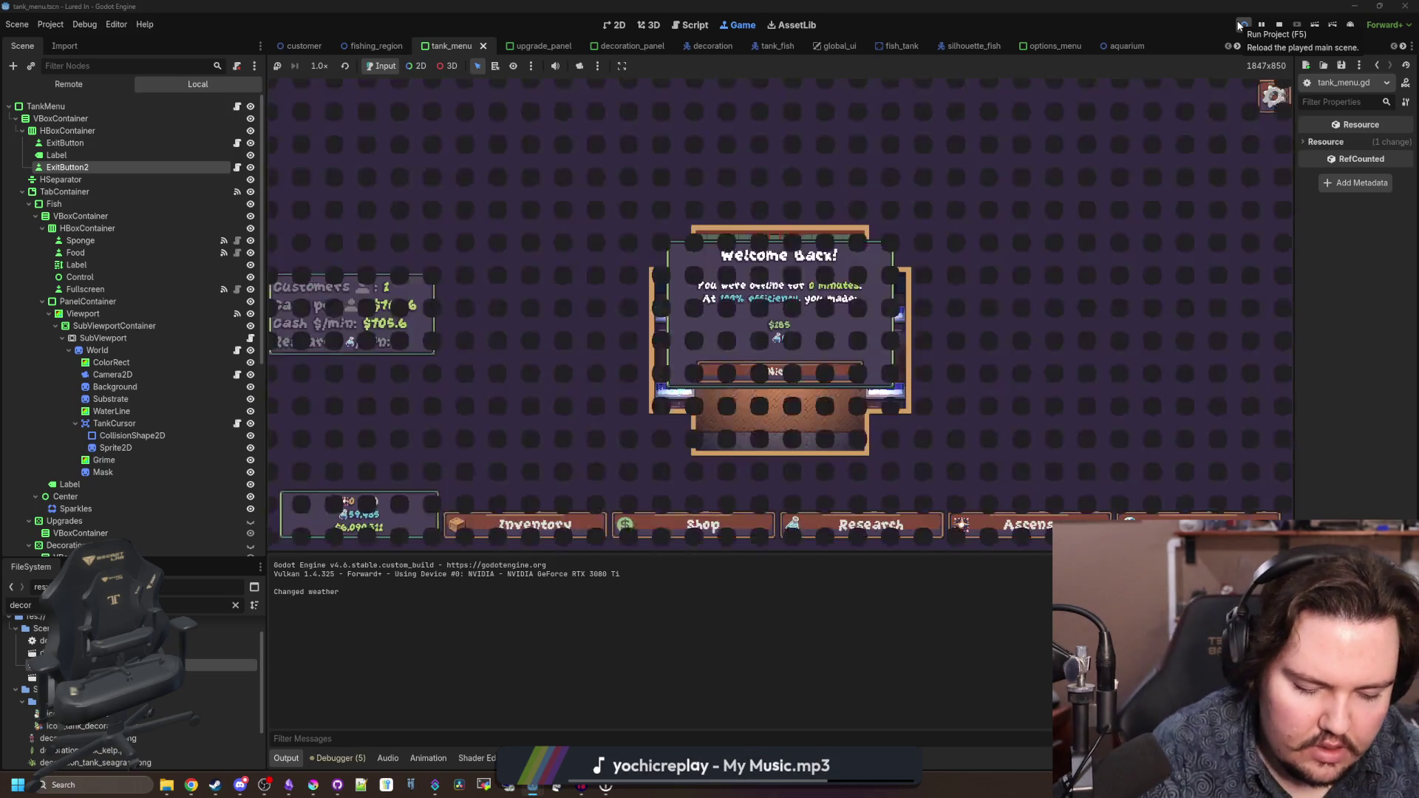
left_click(780, 371)
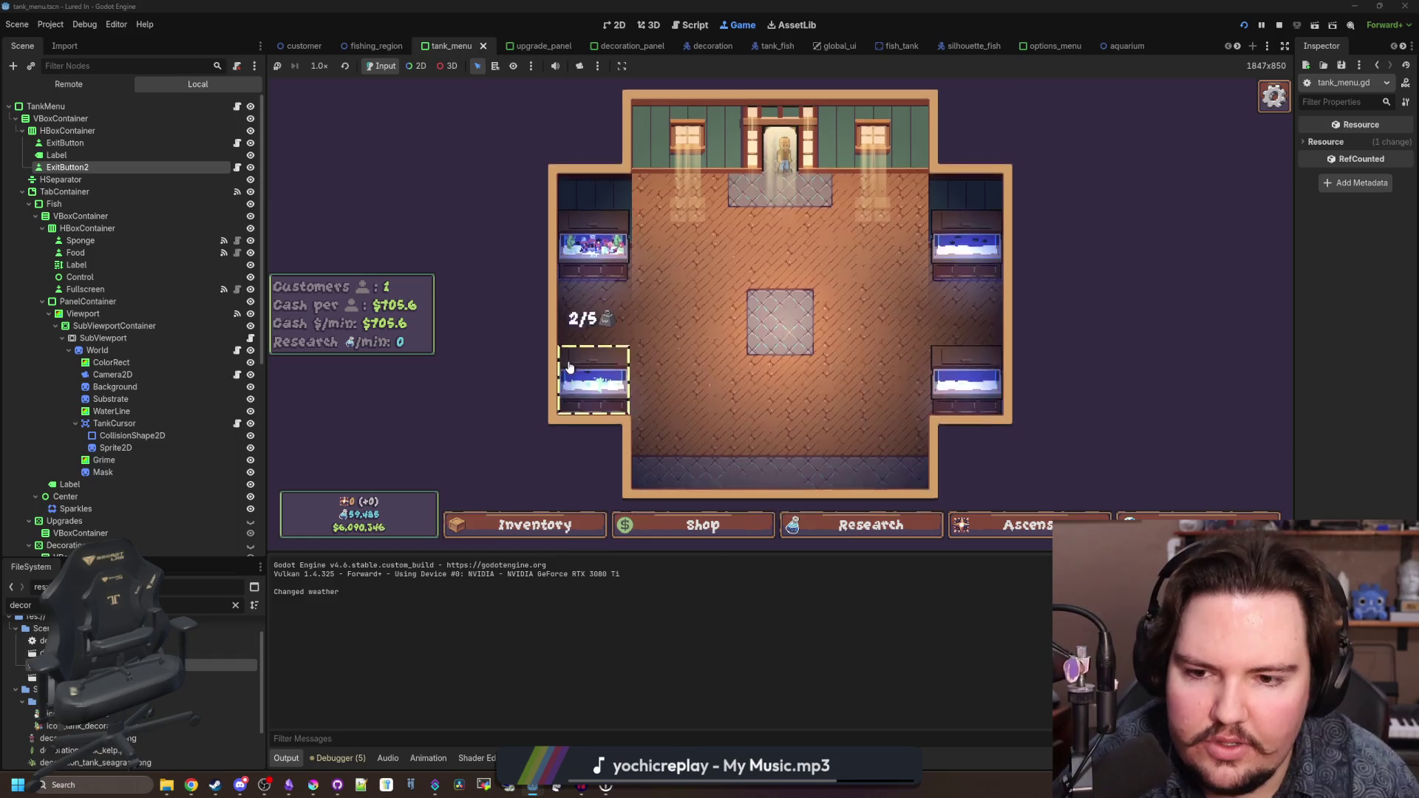
- Open Fish Tank 3, select the eel, and drop food to feed its fish
left_click(569, 368)
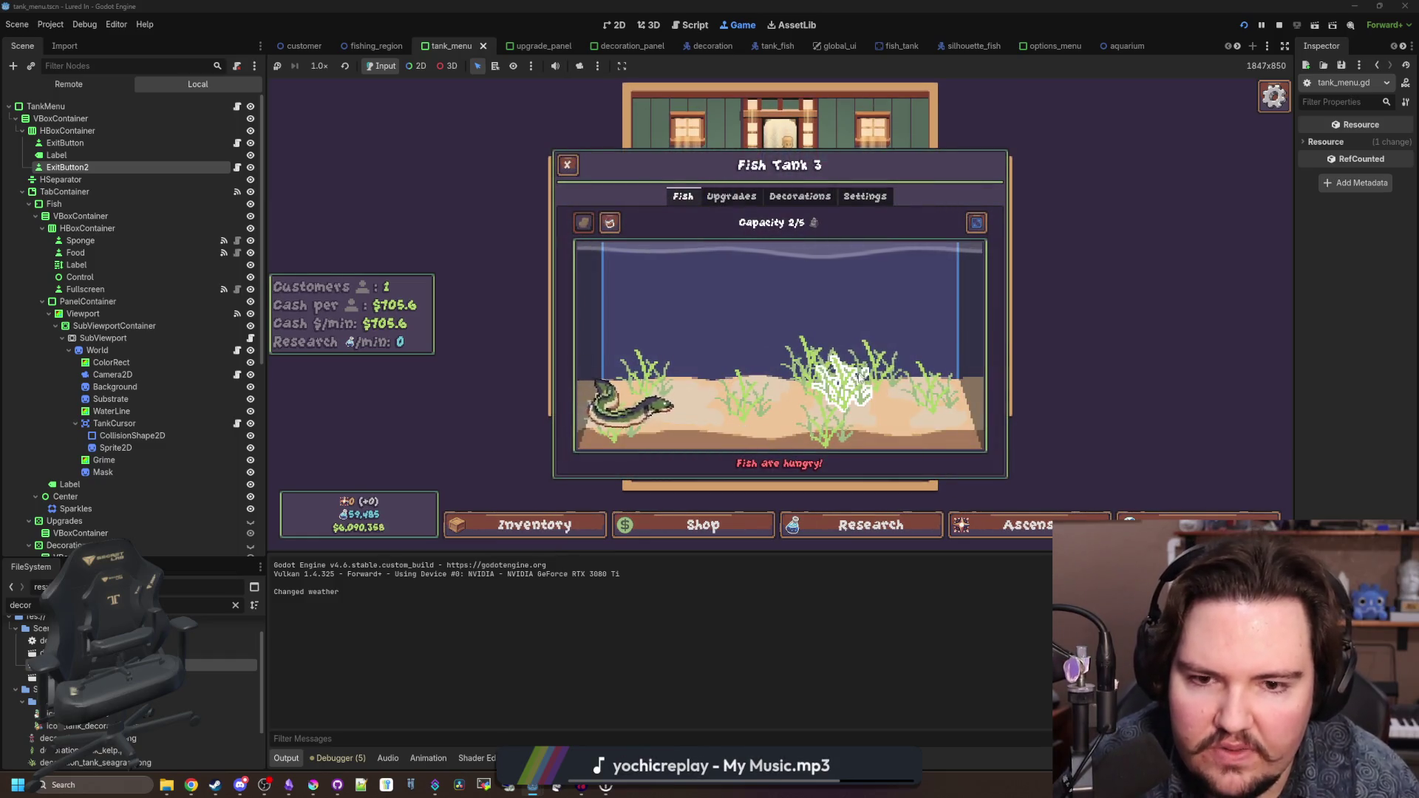
left_click(923, 381)
left_click(665, 391)
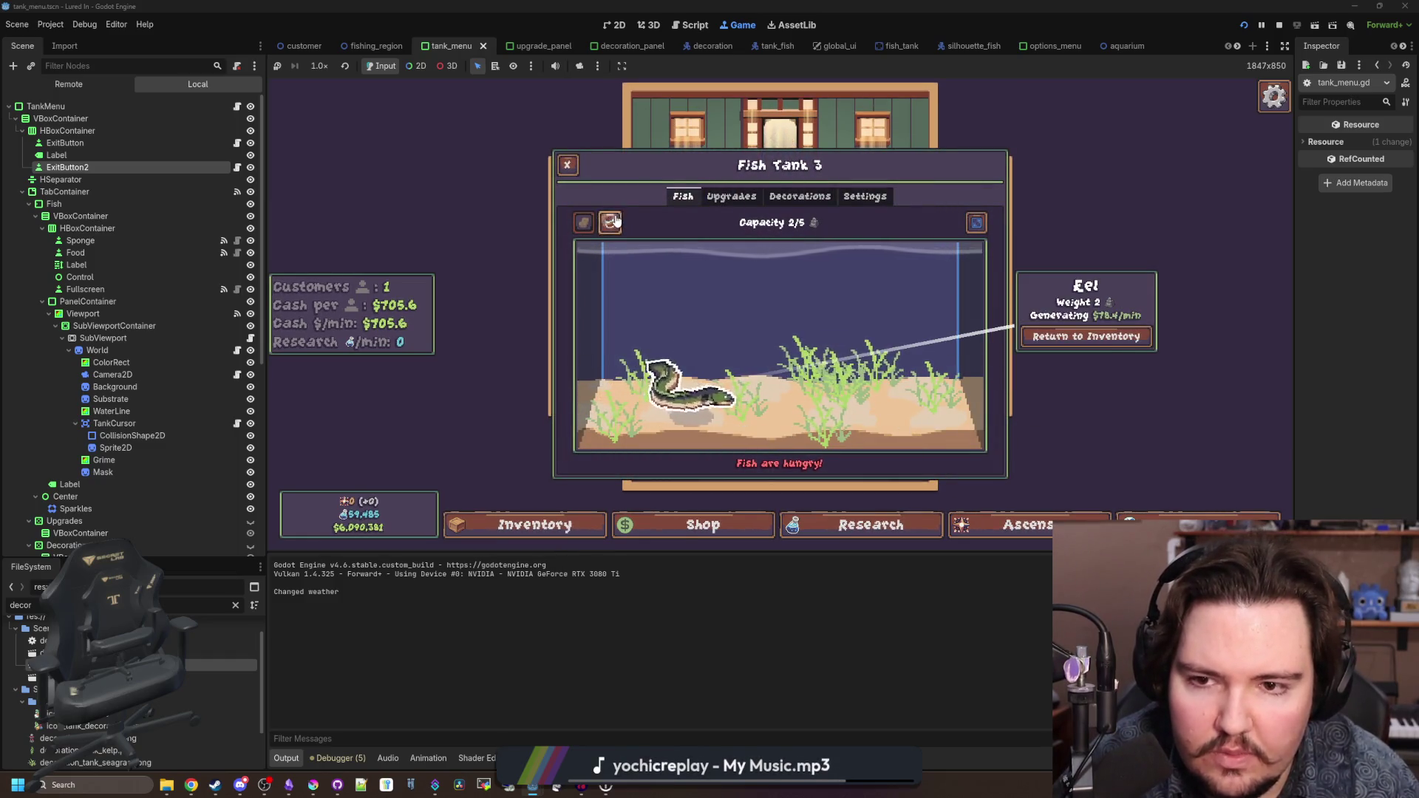
left_click(811, 290)
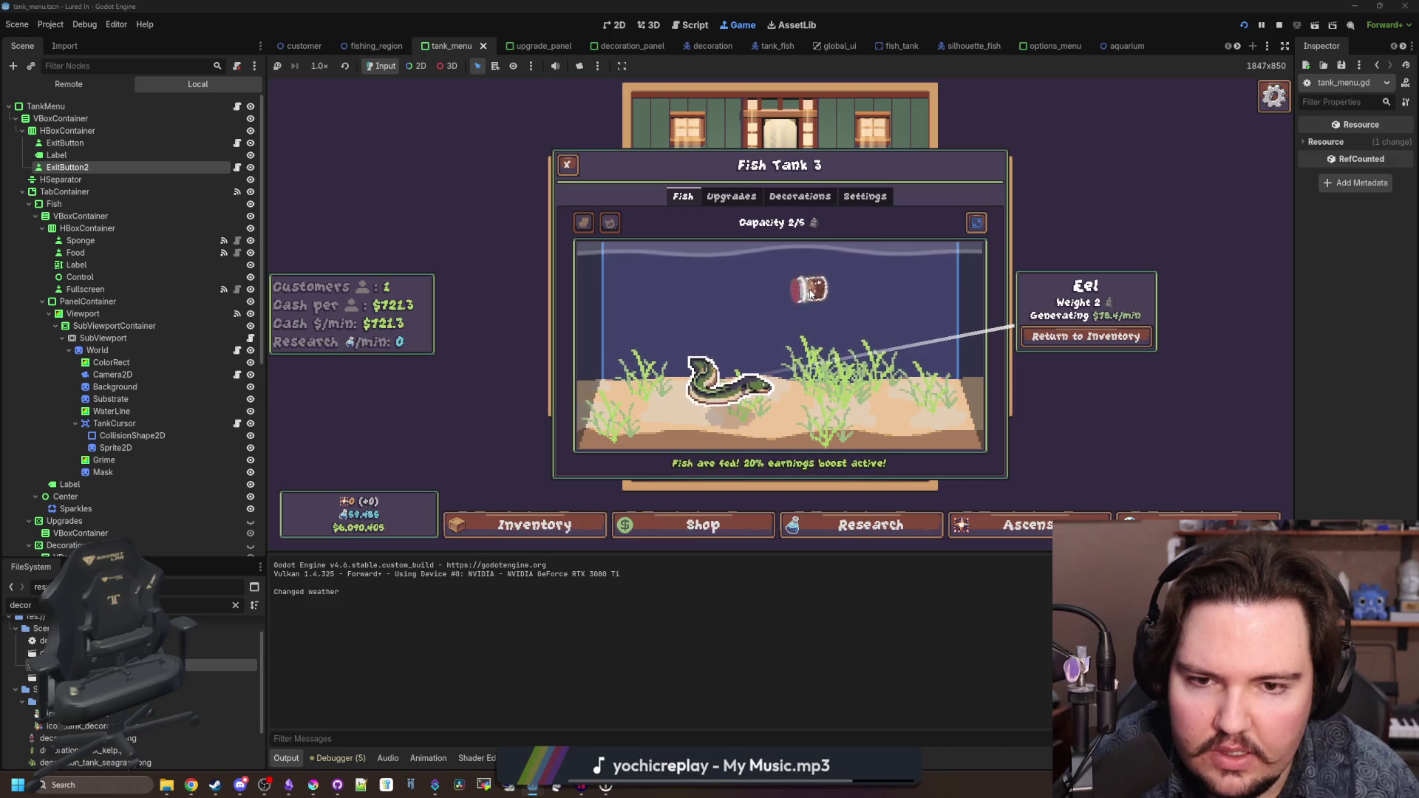
left_click(795, 303)
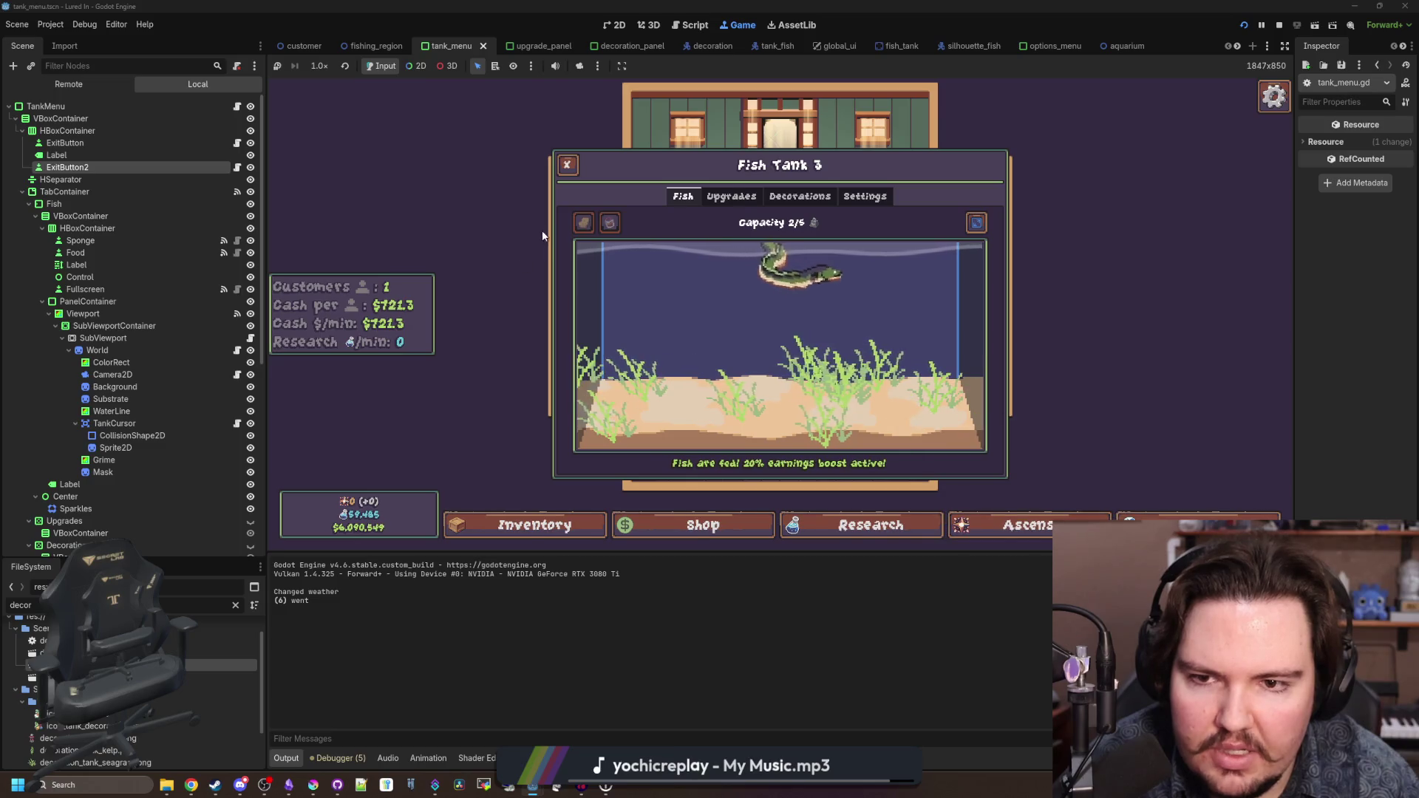
- Preview the tank view fullscreen, then close the Fish Tank 3 panel
left_click(976, 223)
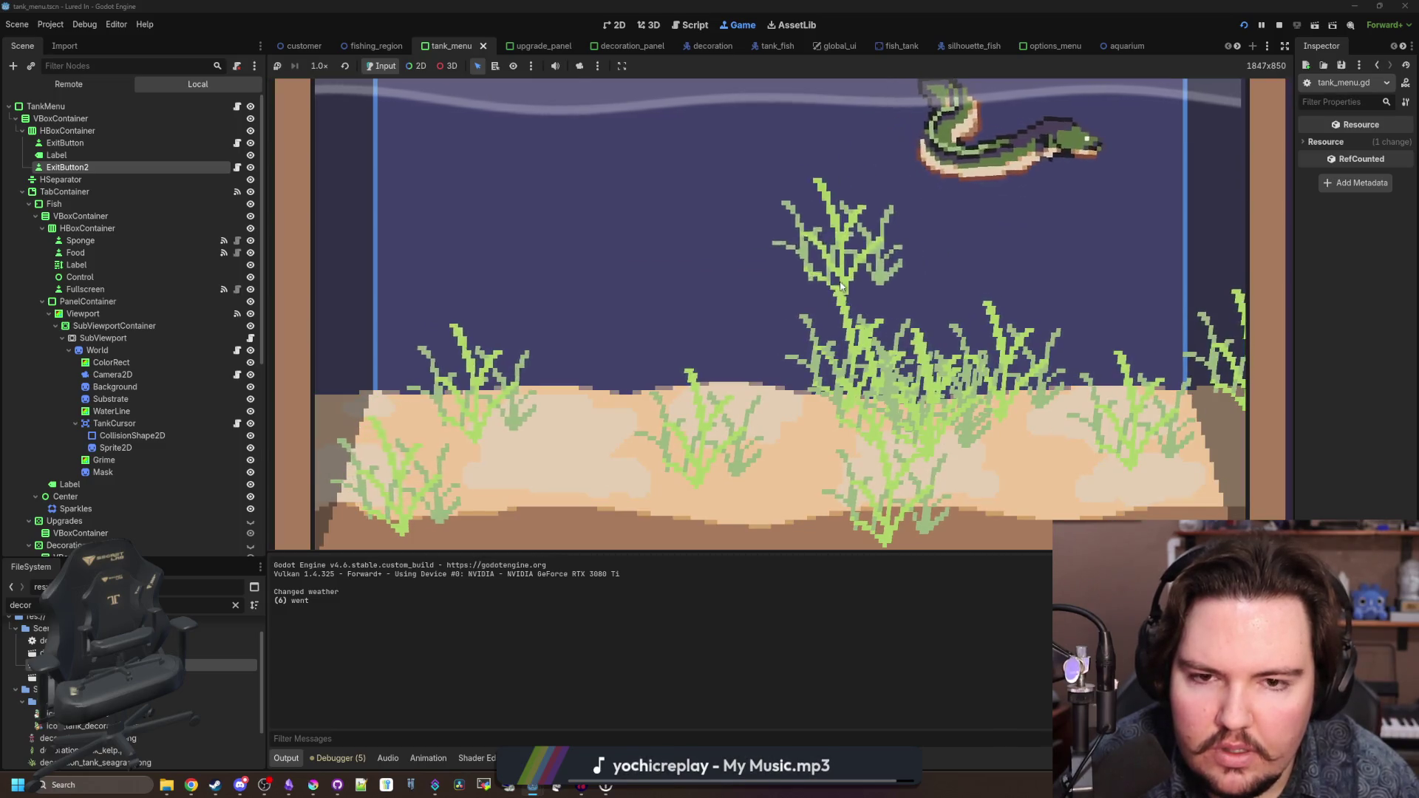
left_click(874, 266)
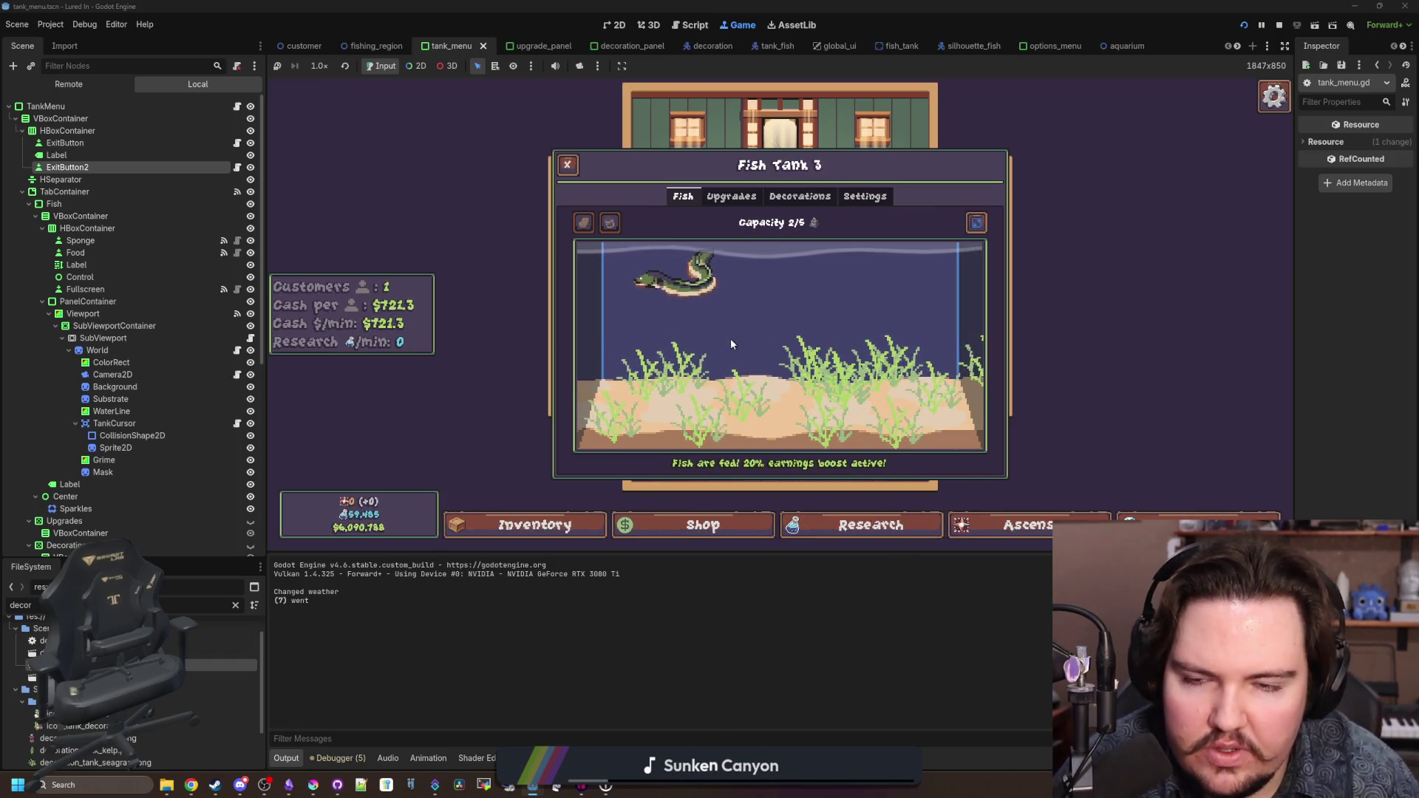
mouse_move(693, 279)
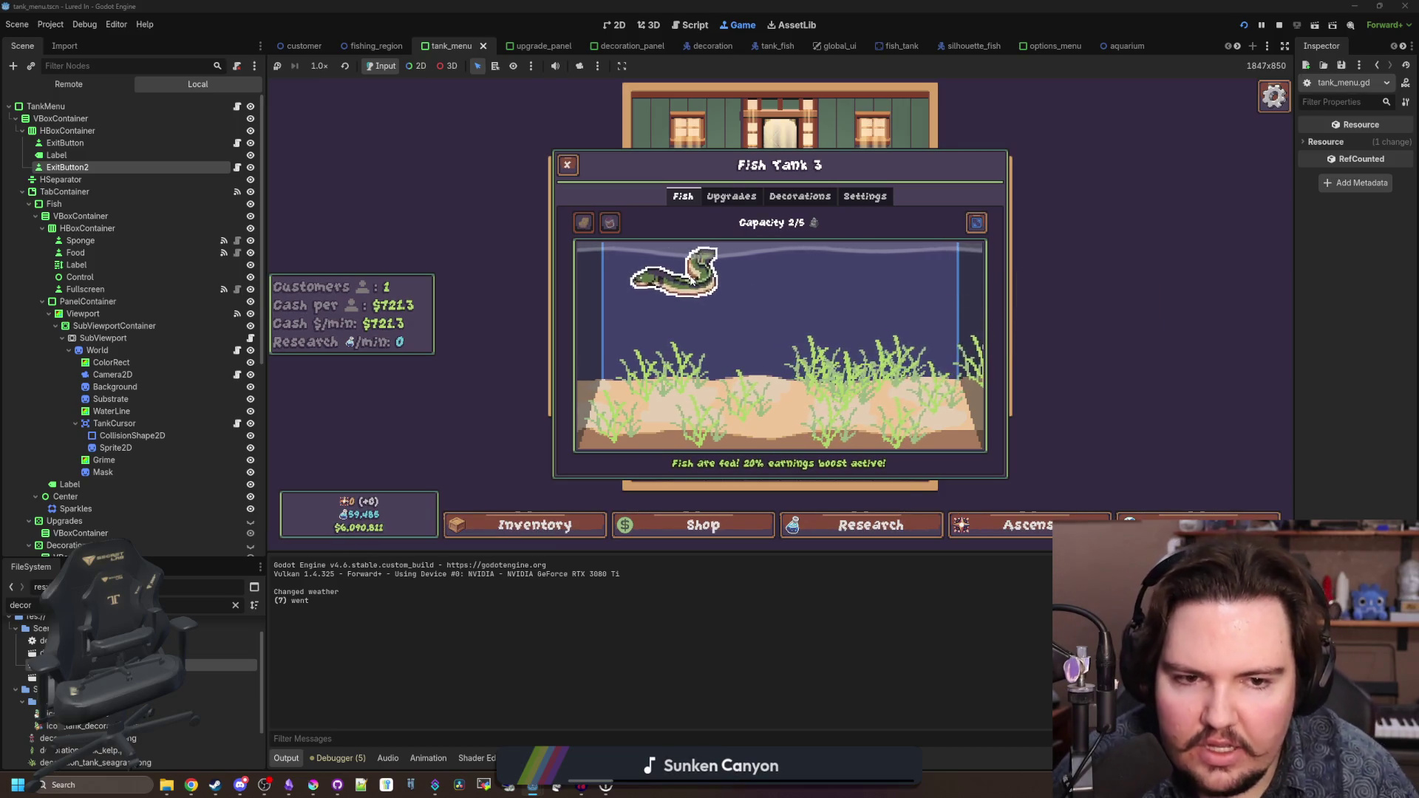
key("Escape")
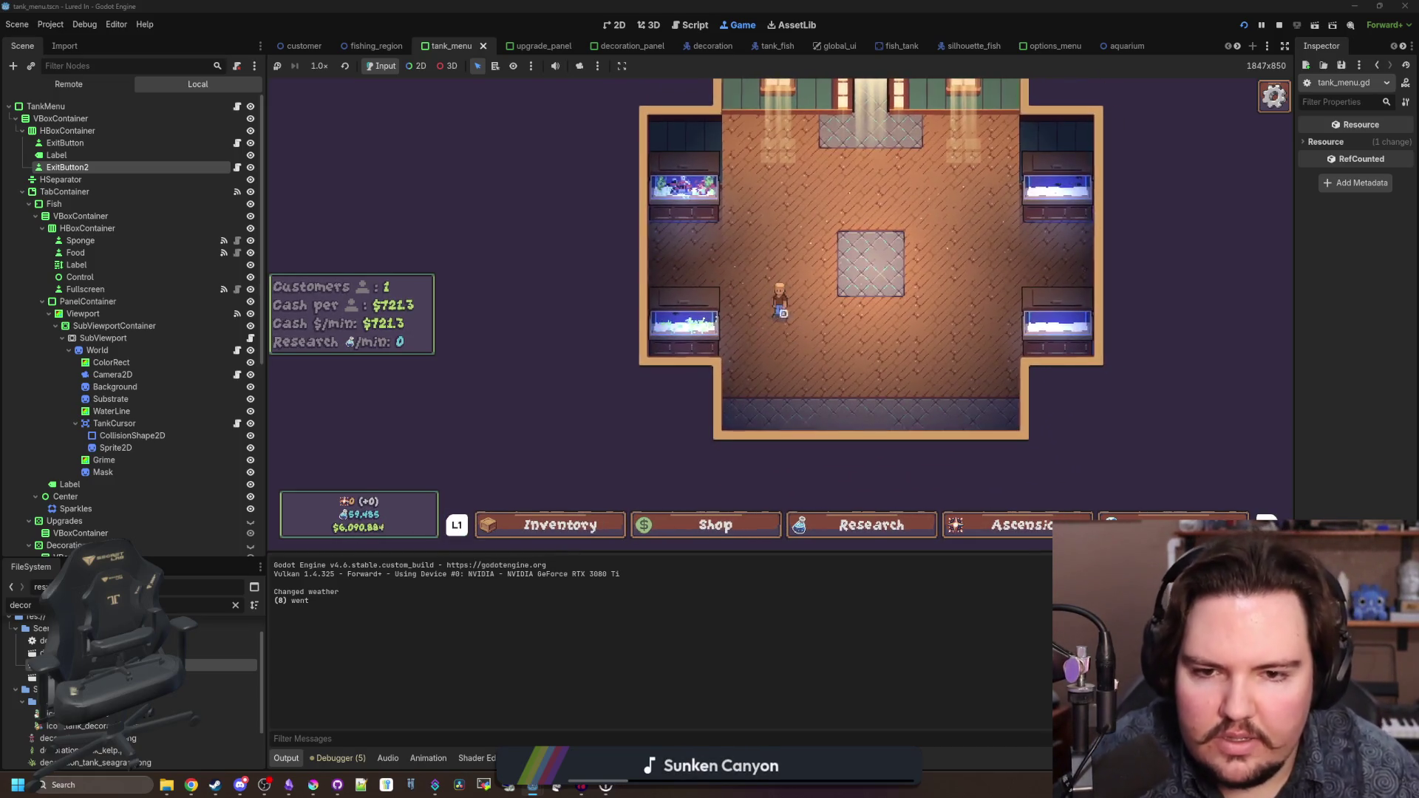
- Open Fish Tank 4 and test switching between Fish, Decorations and Upgrades tabs with shoulder buttons and clicks
left_click(783, 314)
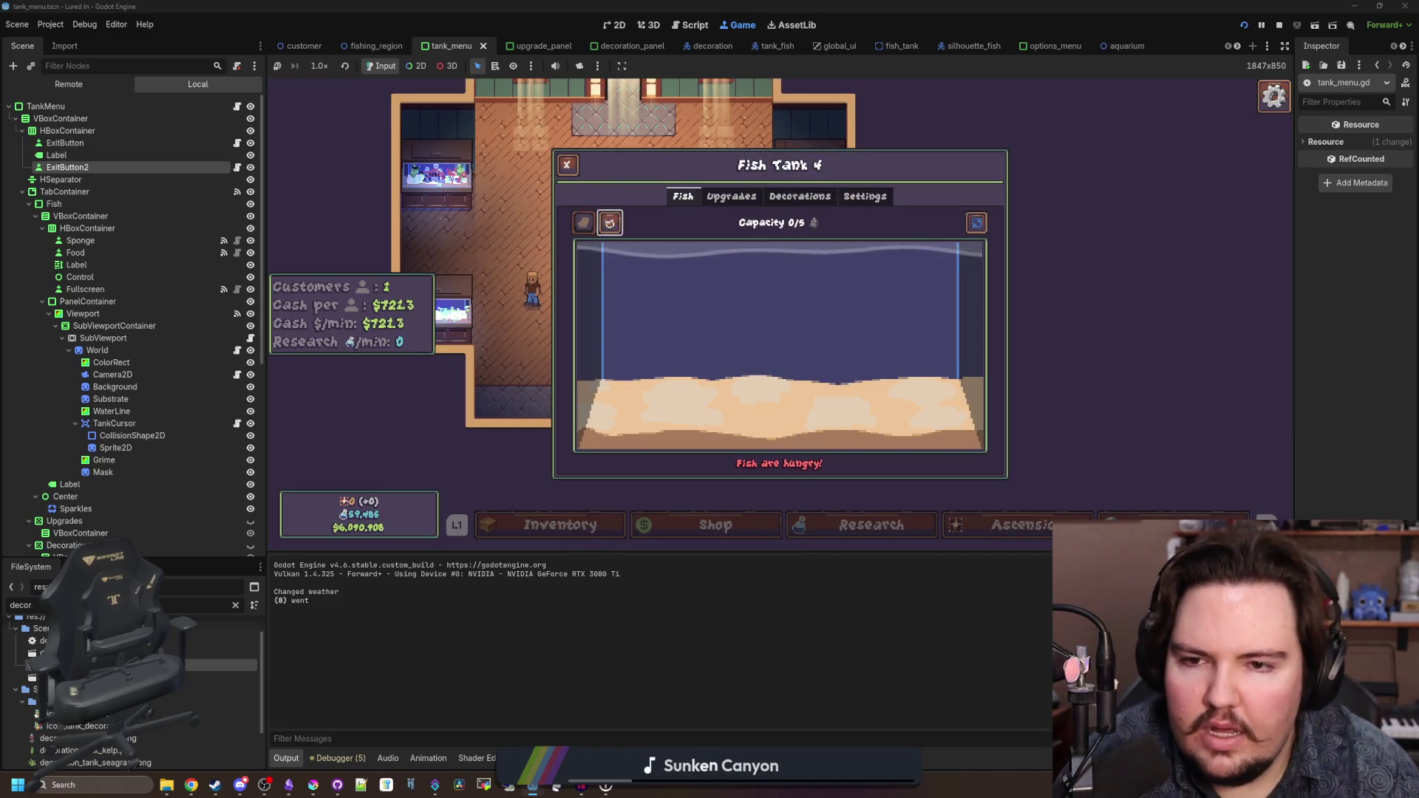
key("e")
key("e")
key("q")
key("q")
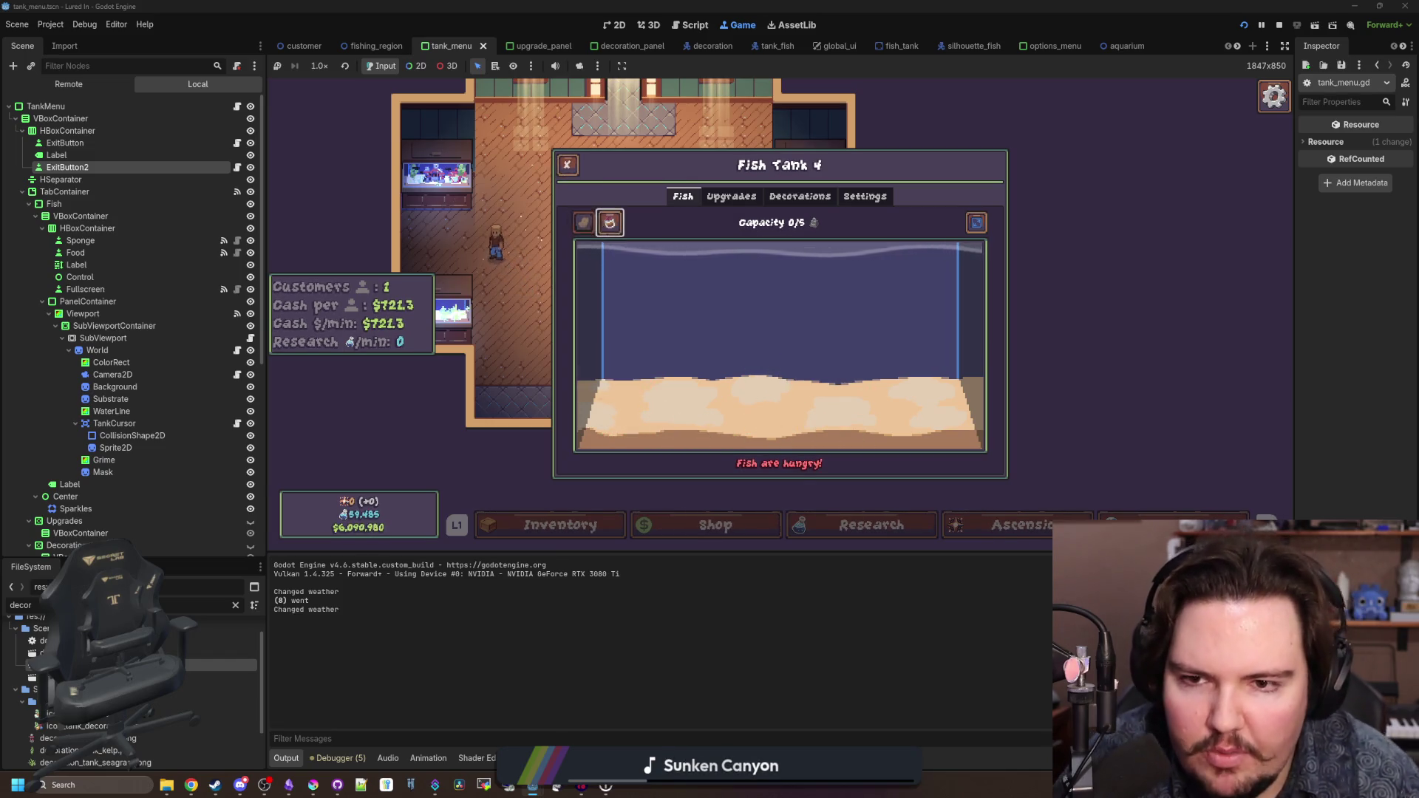
key("e")
key("e")
key("q")
key("q")
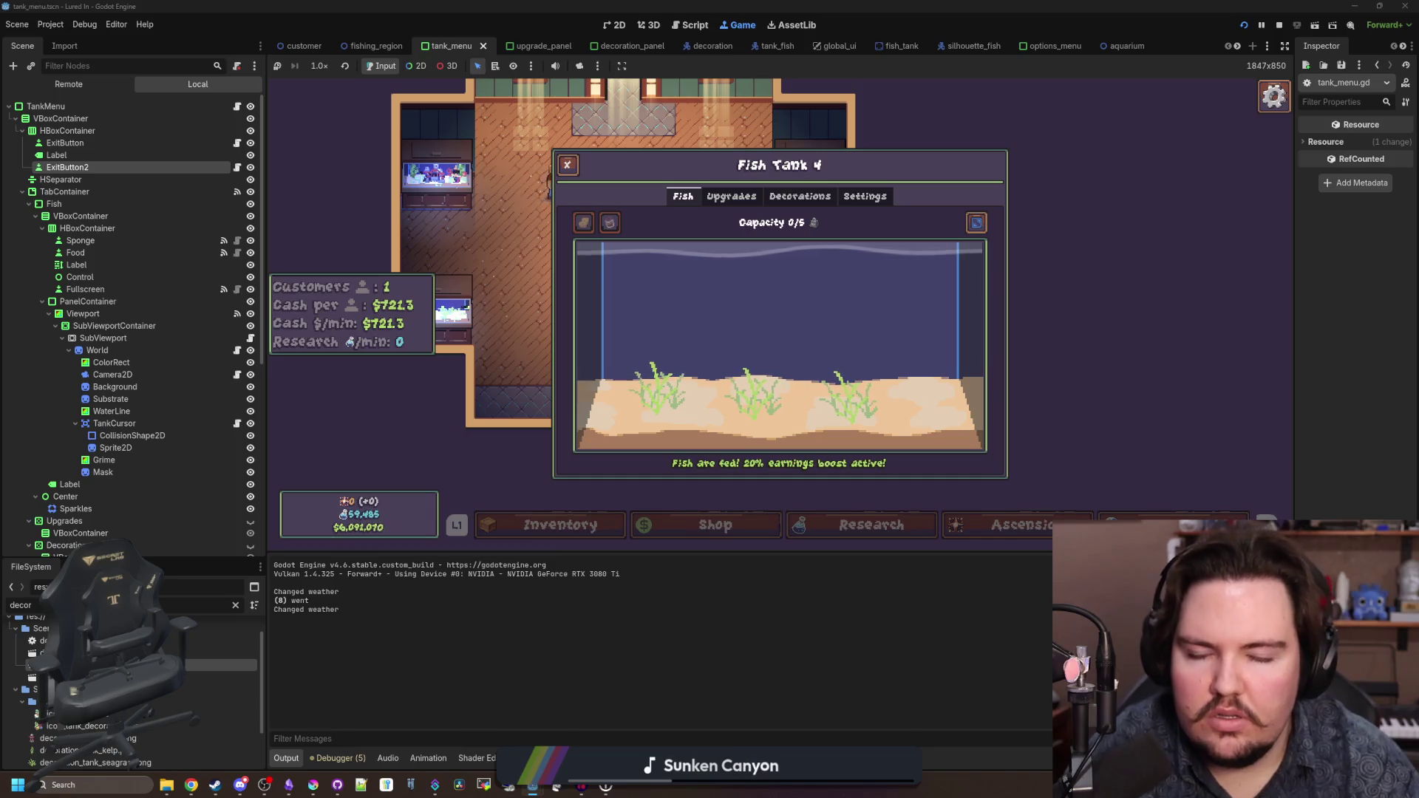
left_click(731, 196)
left_click(683, 196)
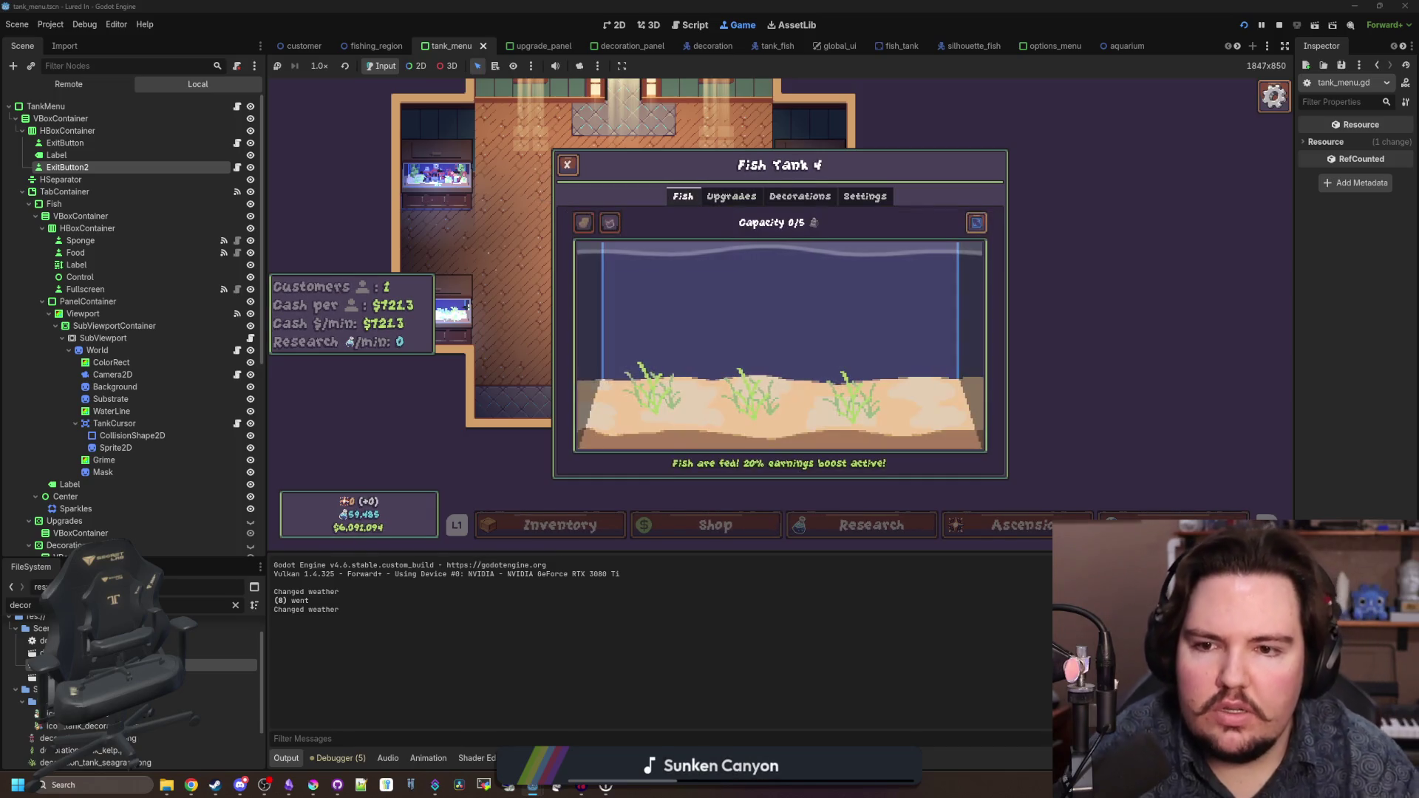
left_click(731, 196)
left_click(683, 196)
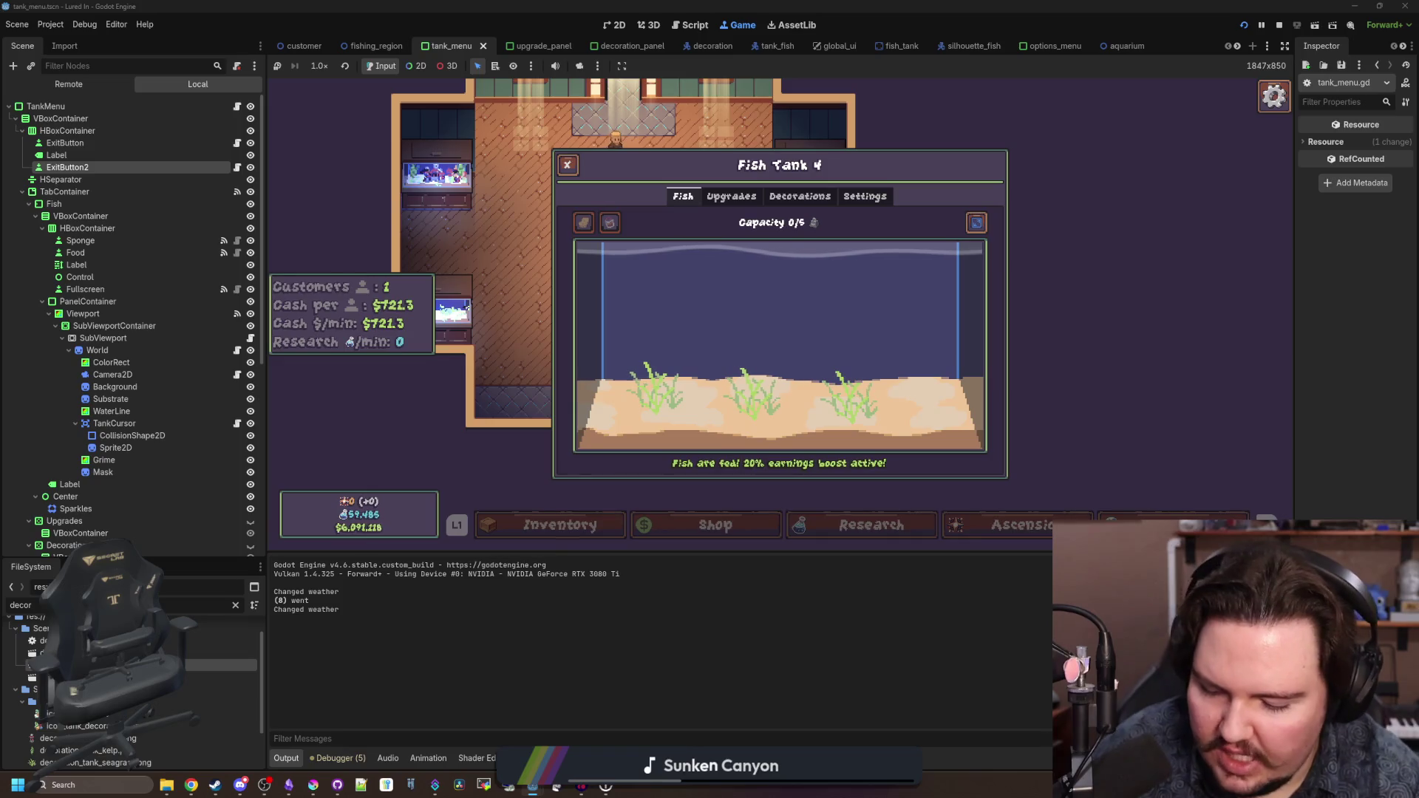
- Leave the running game and bring tank_menu.gd back into focus
key("super")
key("Escape")
left_click(690, 24)
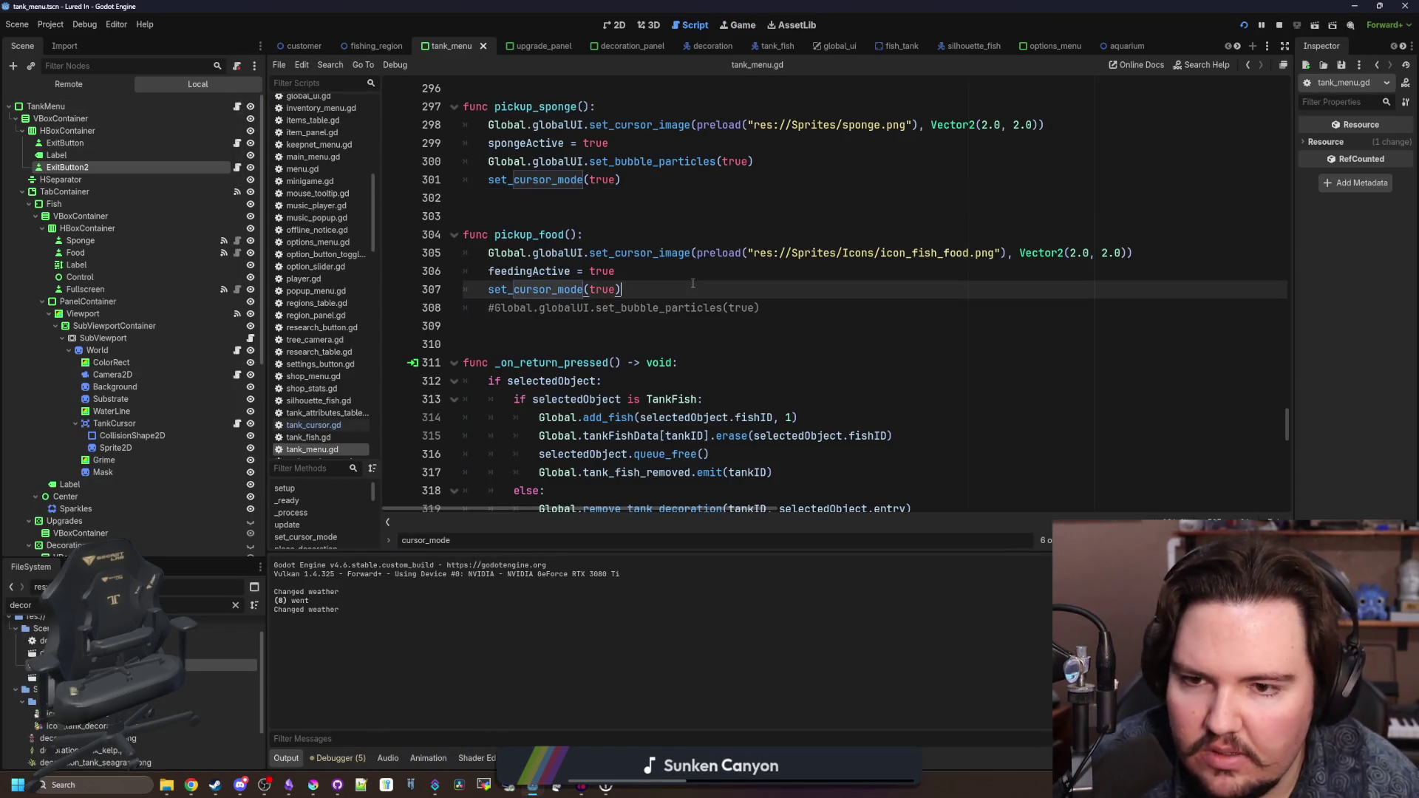
- Search the script for 'tab' to locate the tab-changed handler
key("ctrl+f")
type("tab_cha")
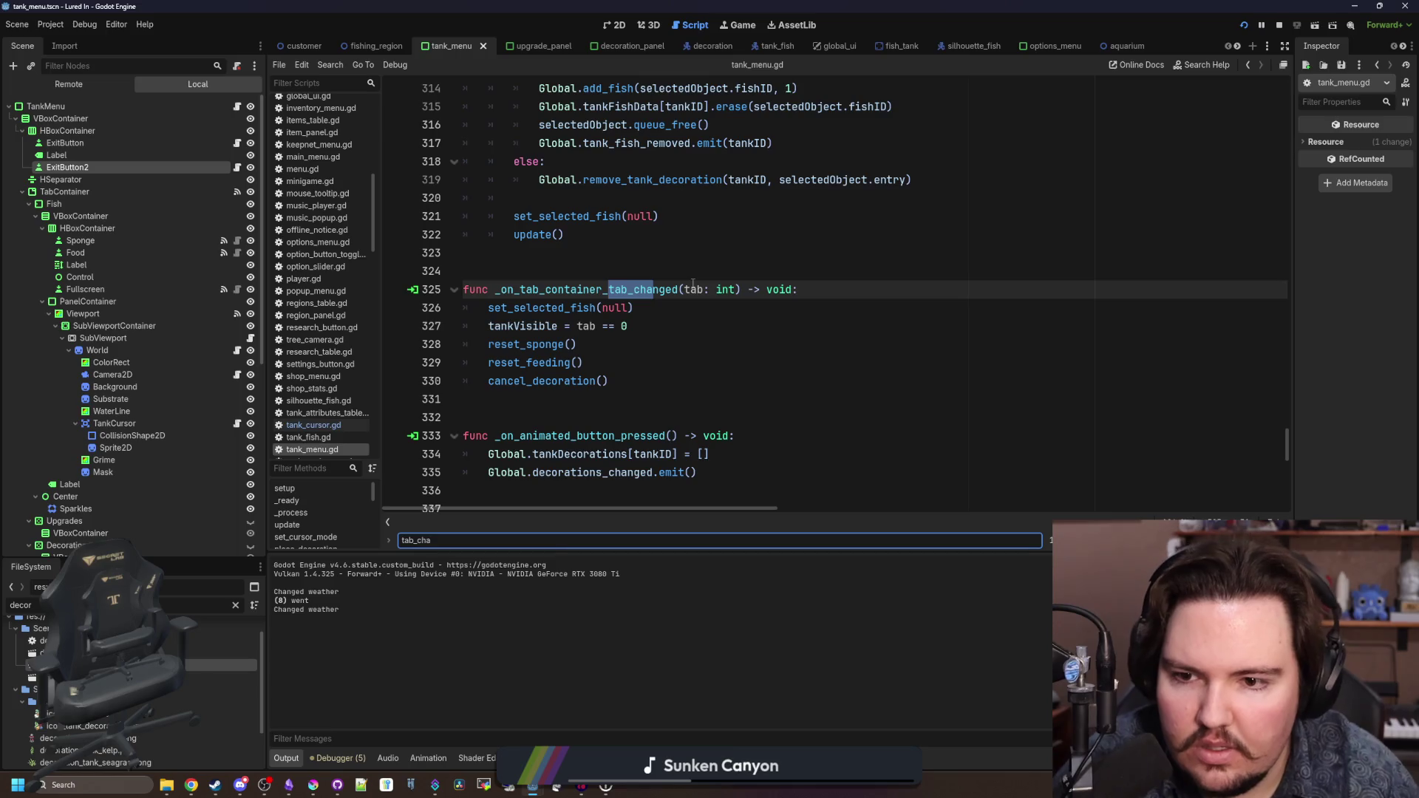
left_click(631, 361)
- Replace the reset_sponge, reset_feeding and cancel_decoration calls with set_cursor_mode(false) and save
left_click_drag(629, 380, 429, 347)
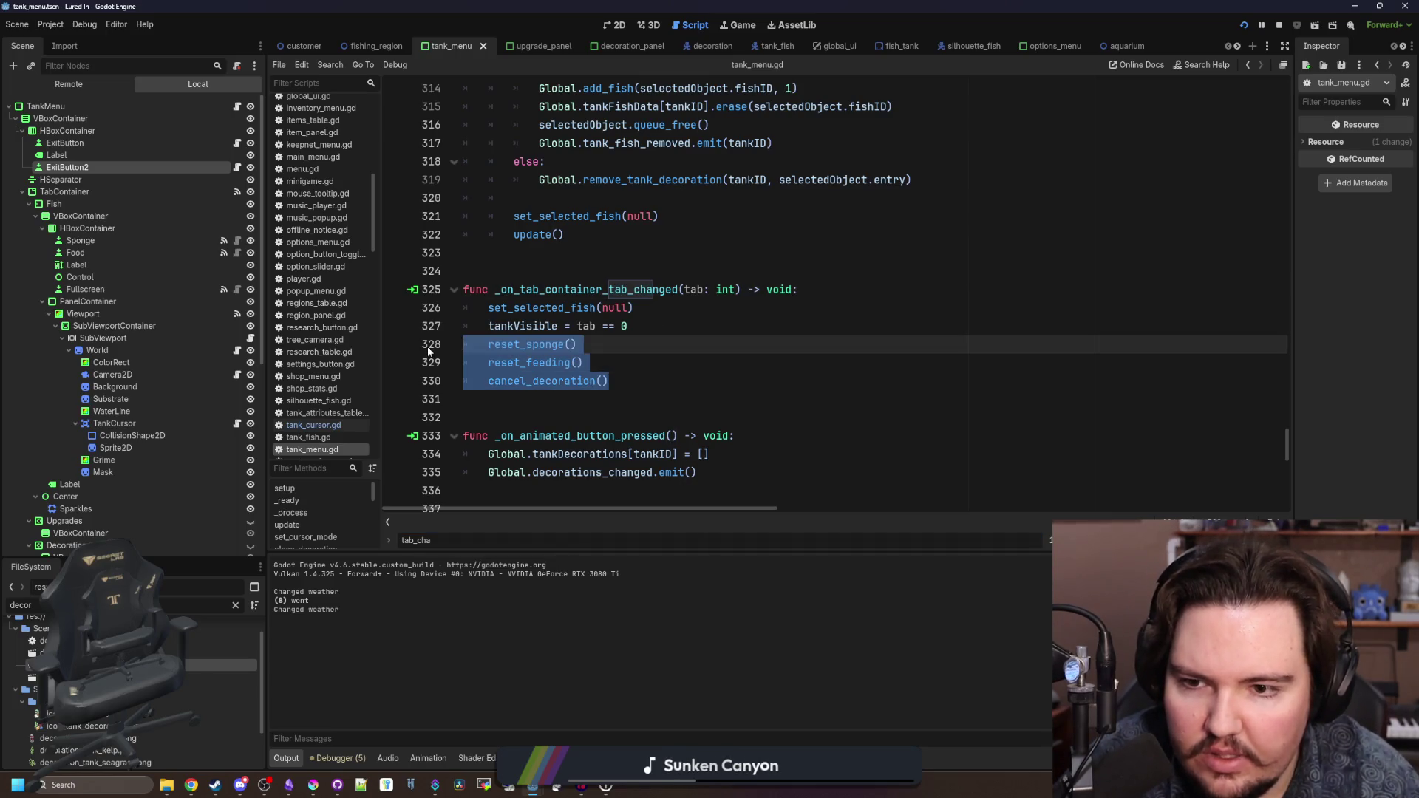
key("BackSpace")
type("t_c")
key("Return")
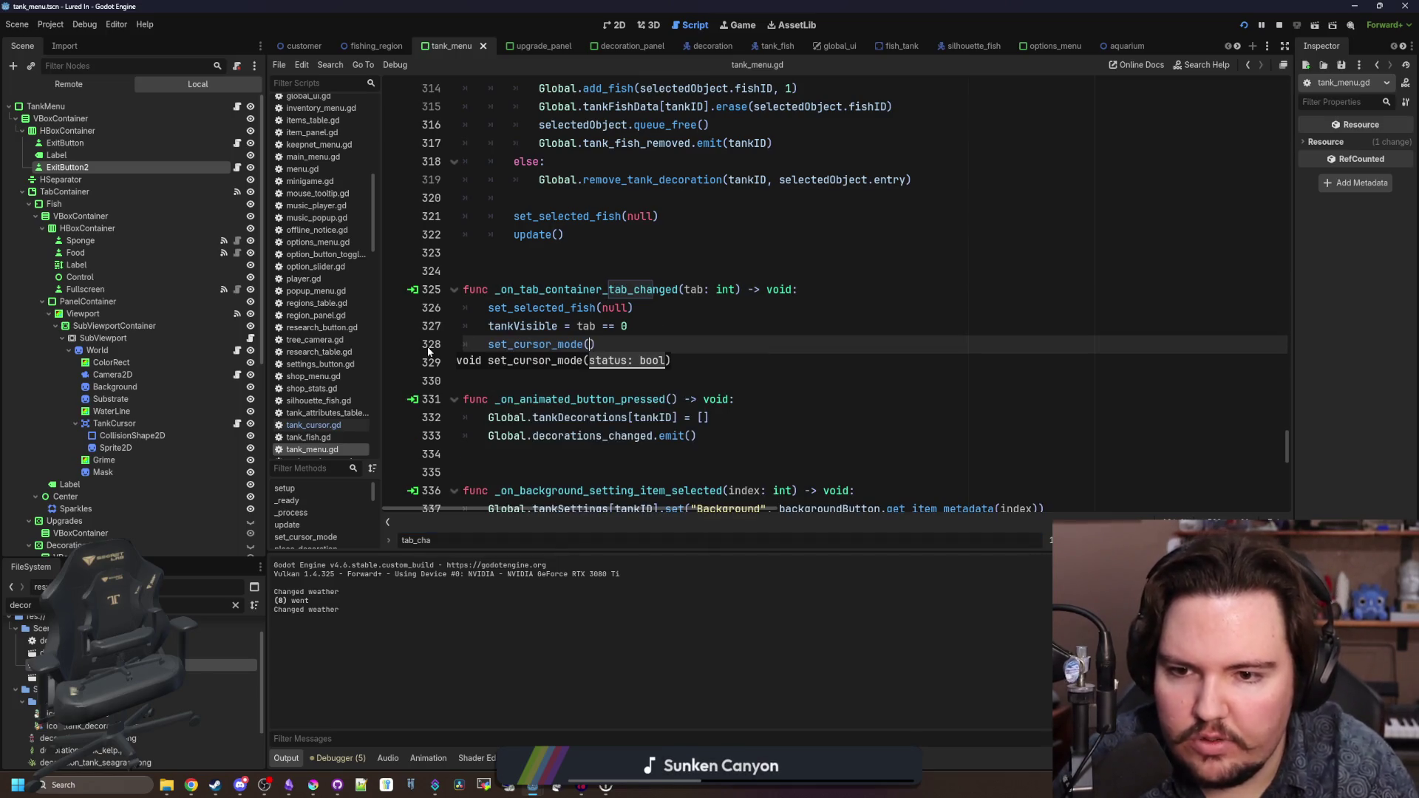
type("e(false")
scroll(597, 385, "right", 3)
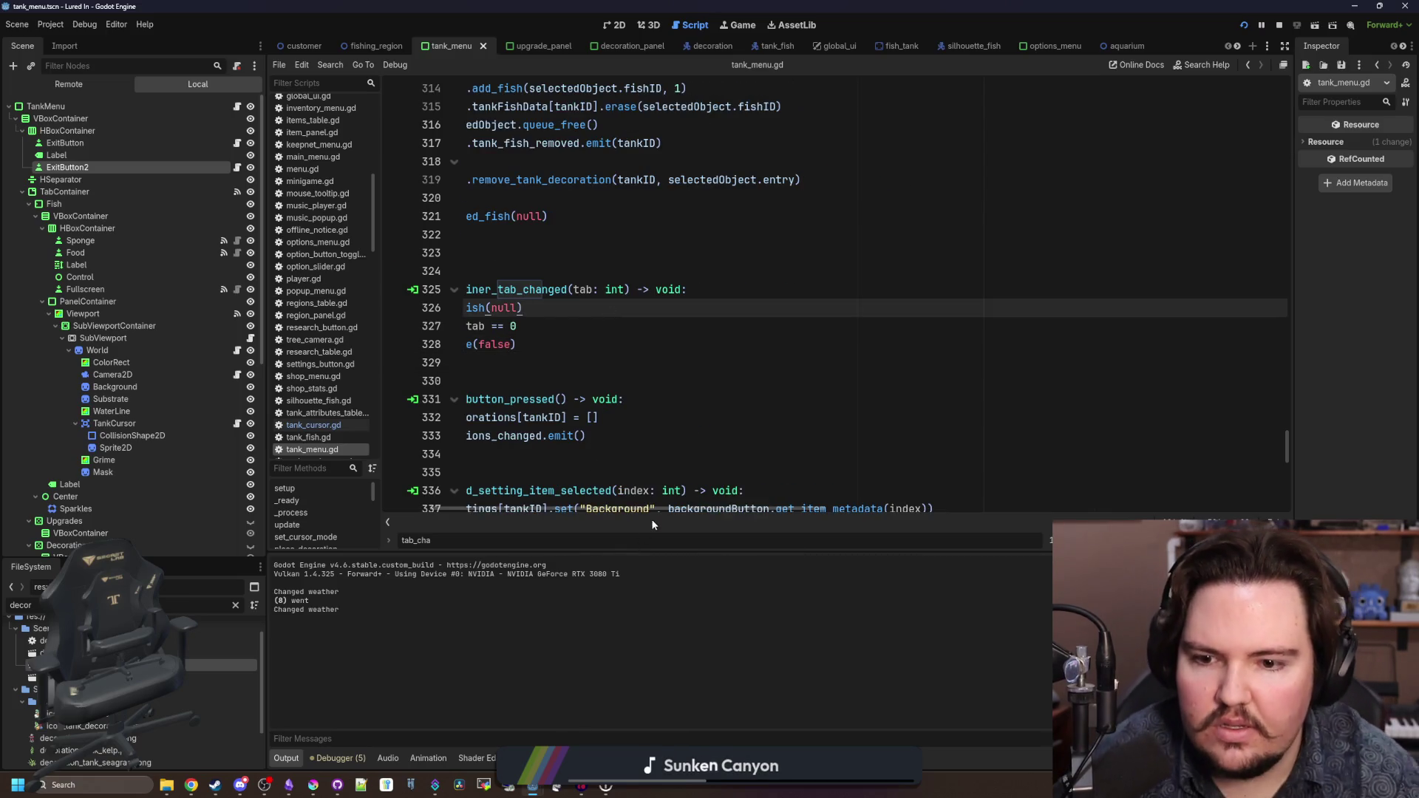
scroll(650, 510, "left", 3)
left_click(647, 344)
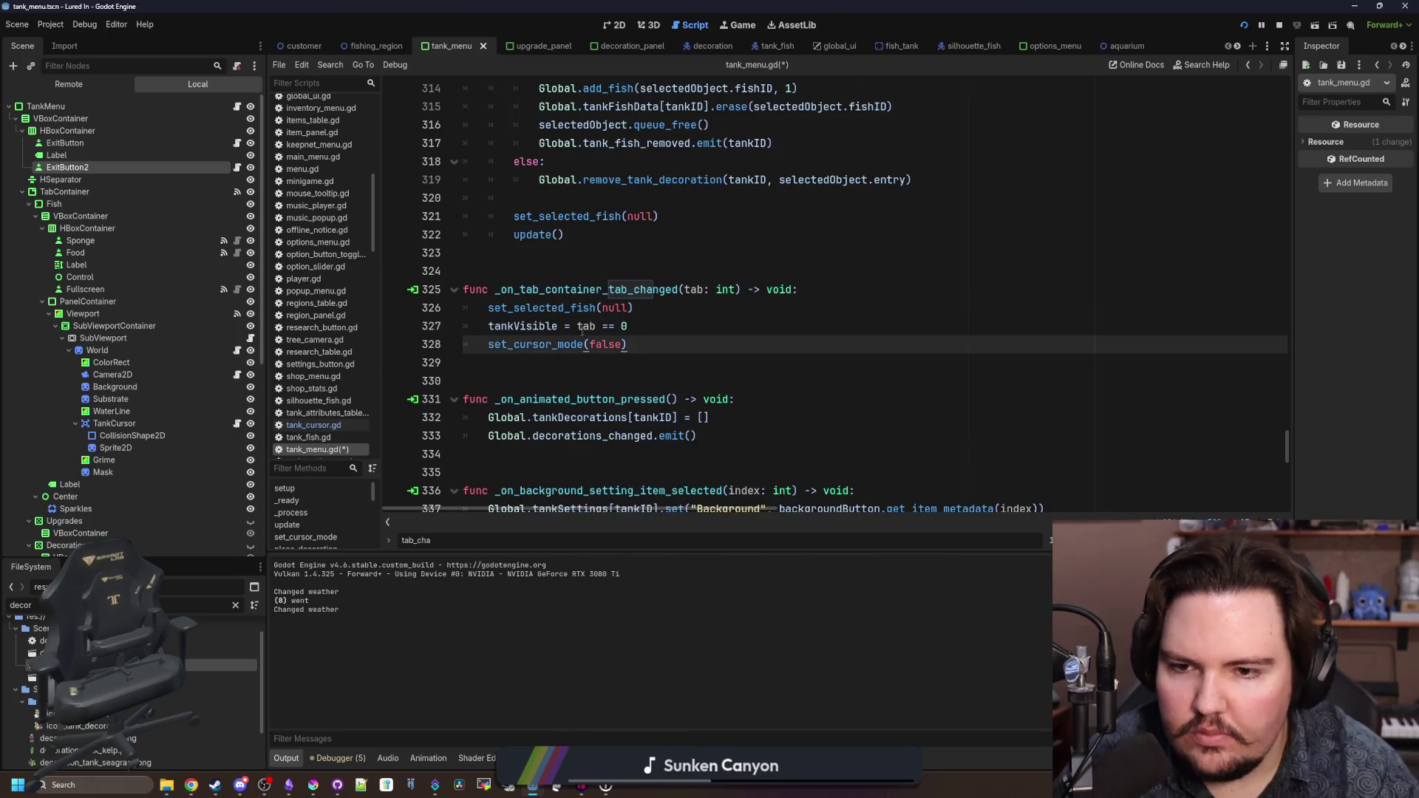
left_click(660, 322)
key("ctrl+s")
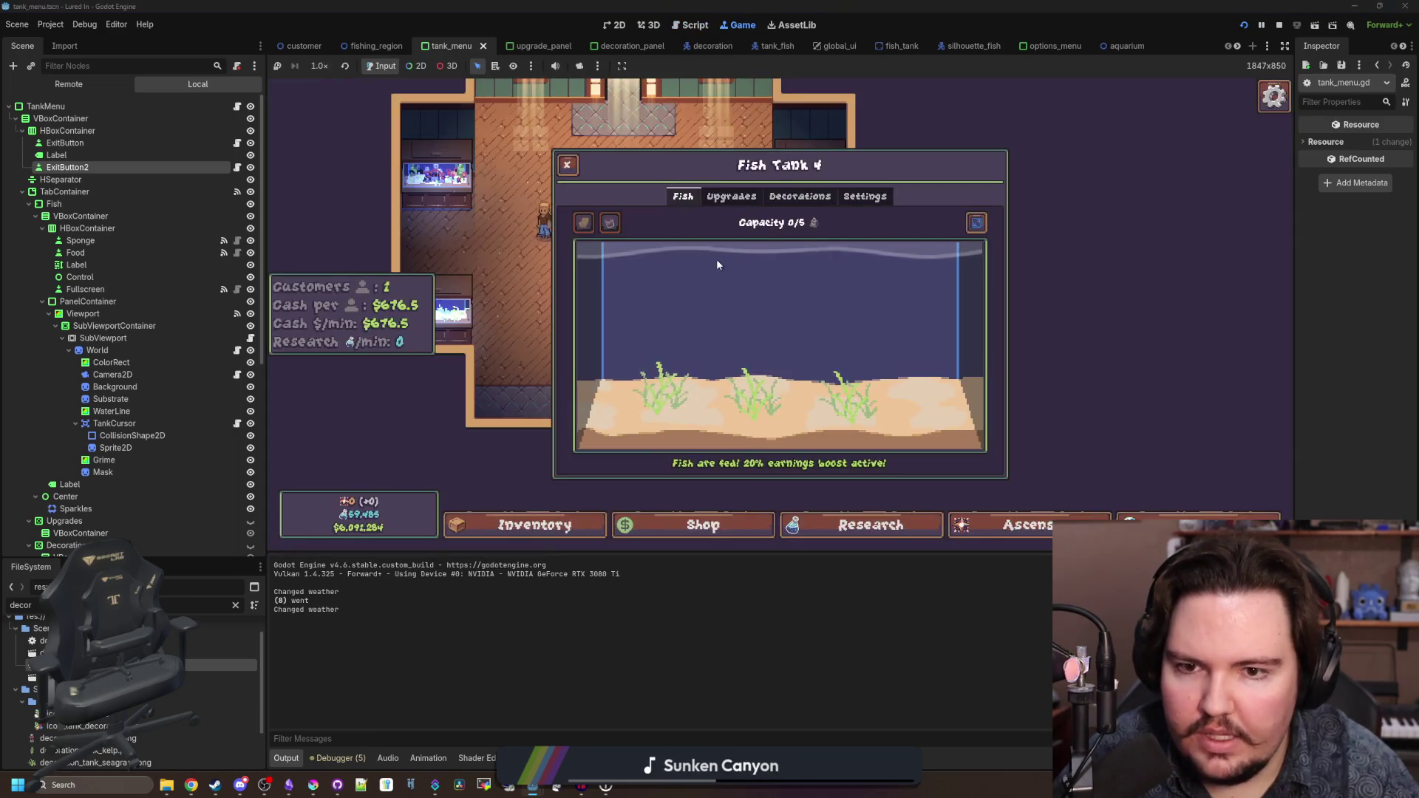
- Cycle Fish Tank 4's tabs and top buttons with the controller, then close the panel
key("e")
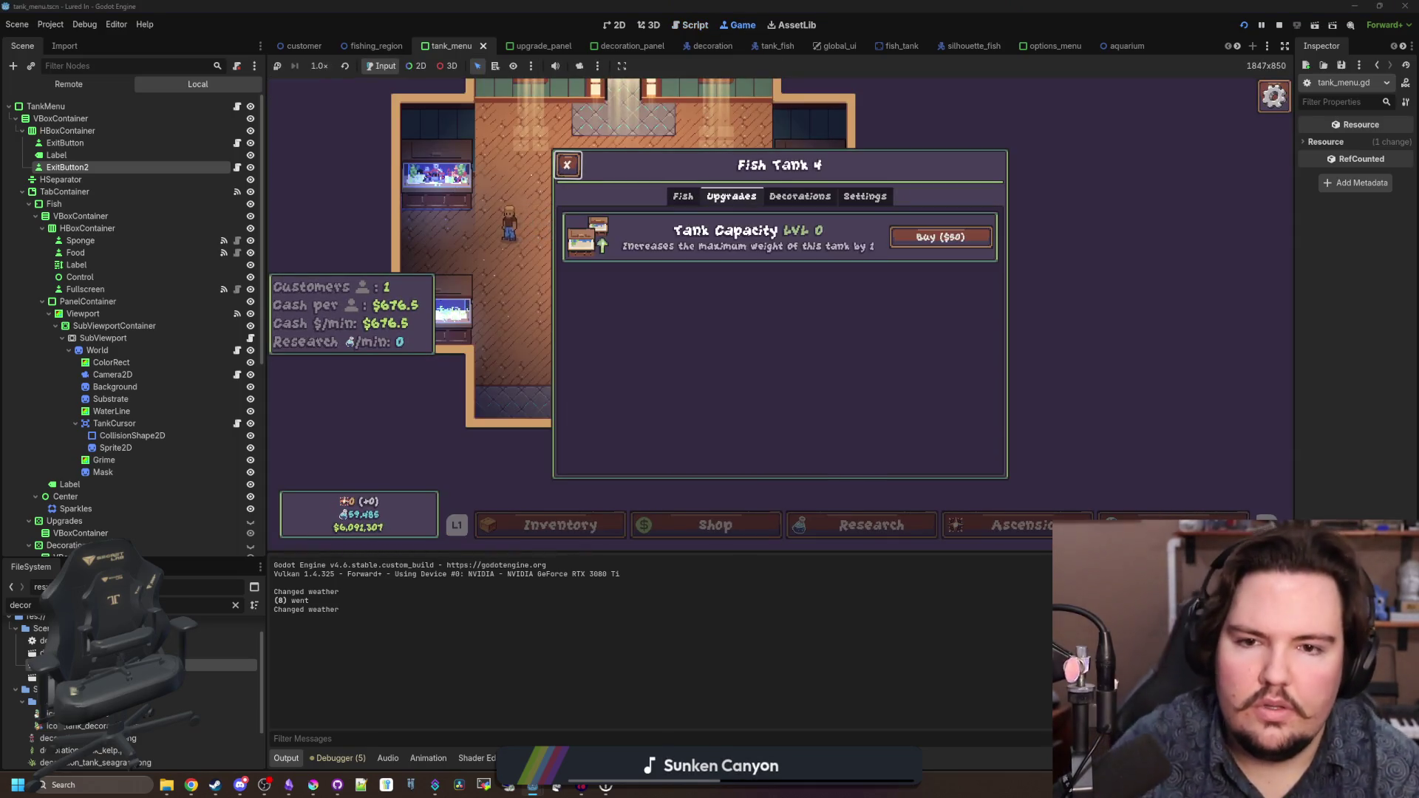
key("e")
key("q")
key("q")
key("Down")
key("Right")
key("Right")
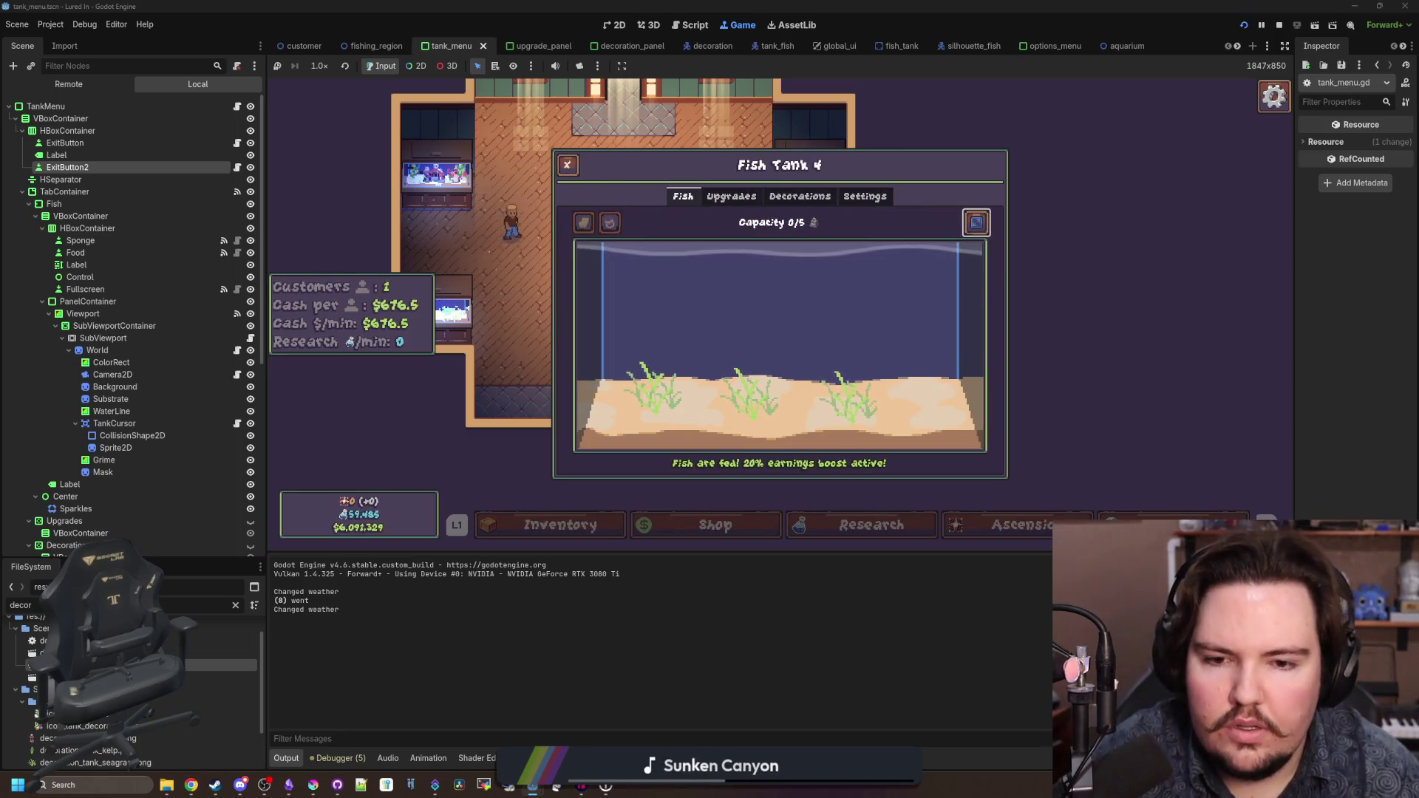
key("Escape")
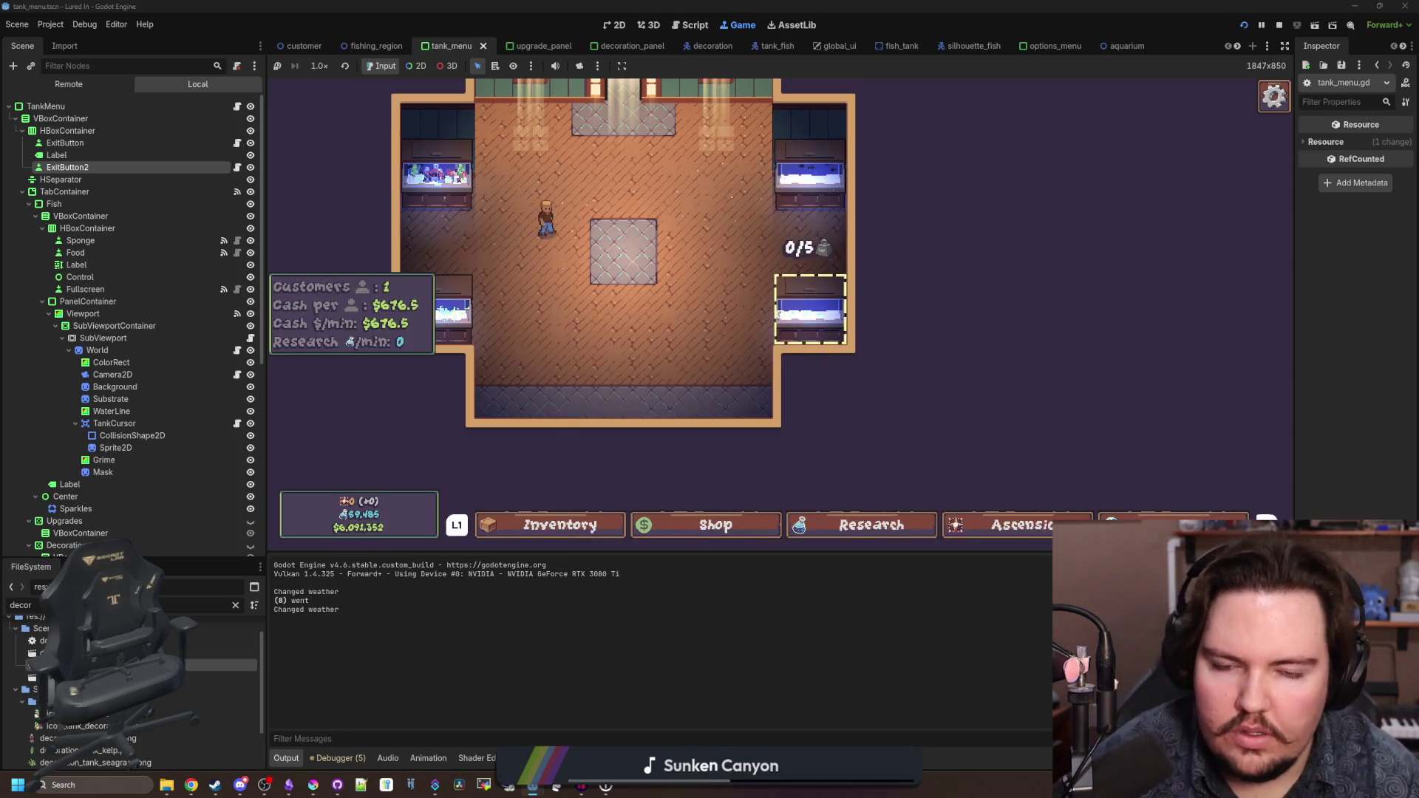
- Open Fish Tank 2, check its Upgrades tab, and plant a Seagrass in the sand
left_click(813, 185)
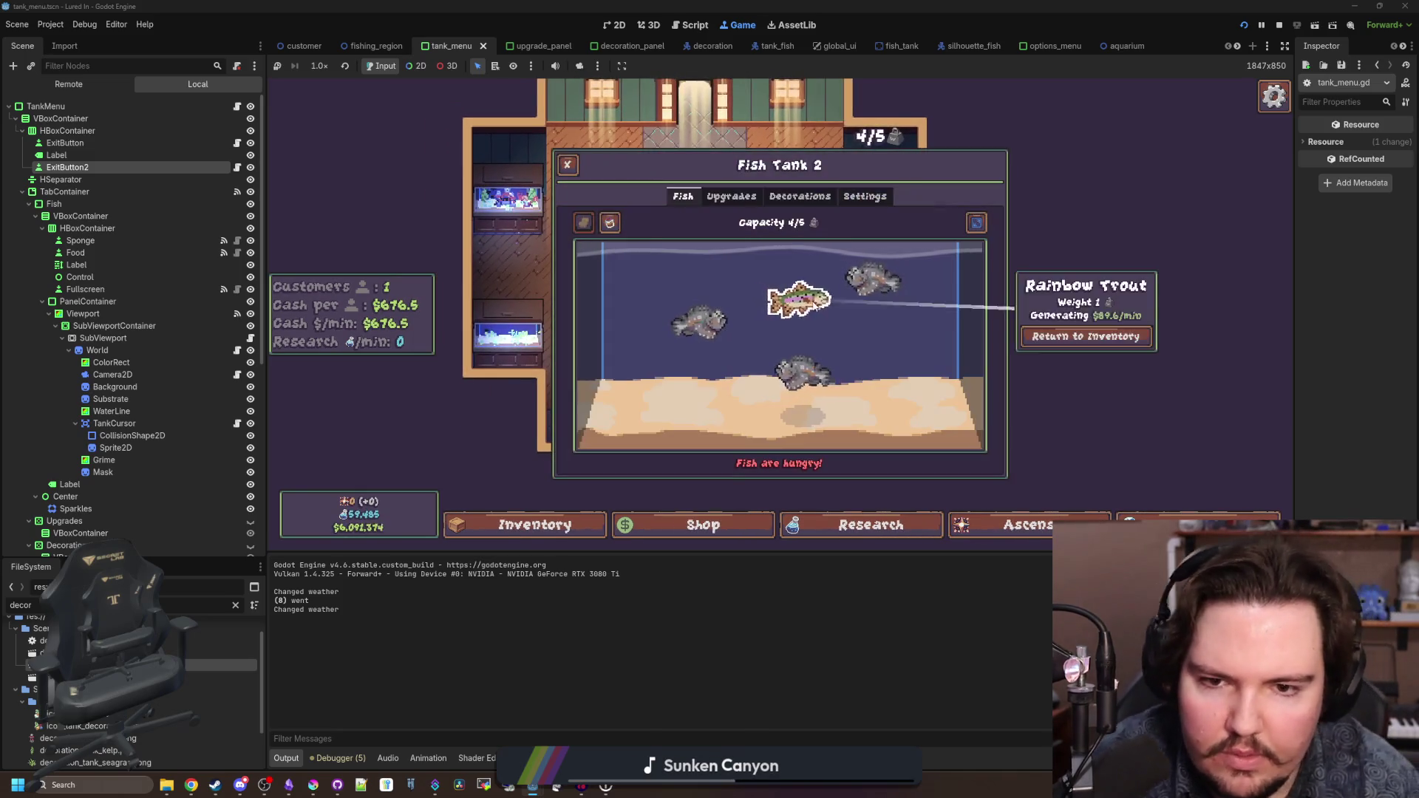
left_click(731, 196)
left_click(683, 195)
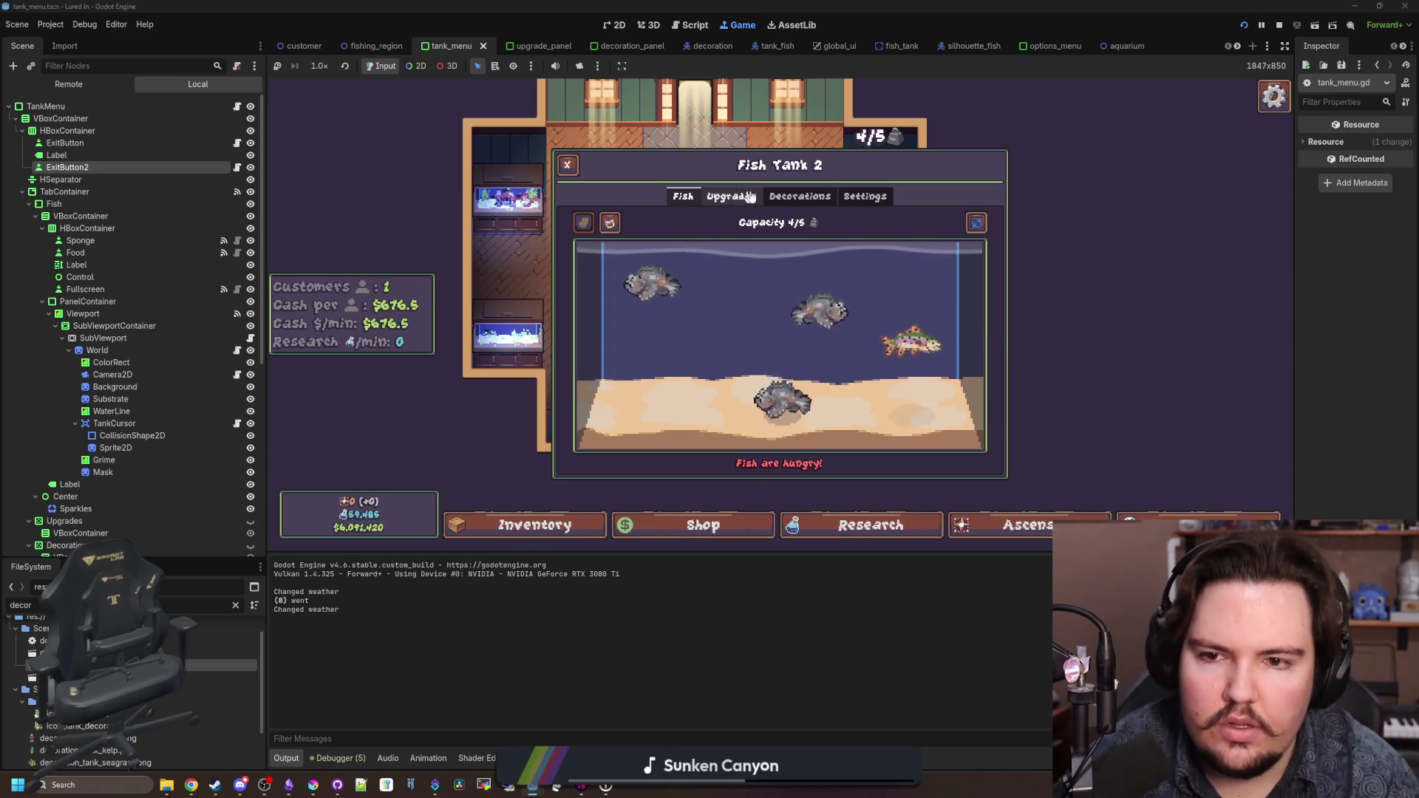
left_click(799, 196)
left_click(960, 241)
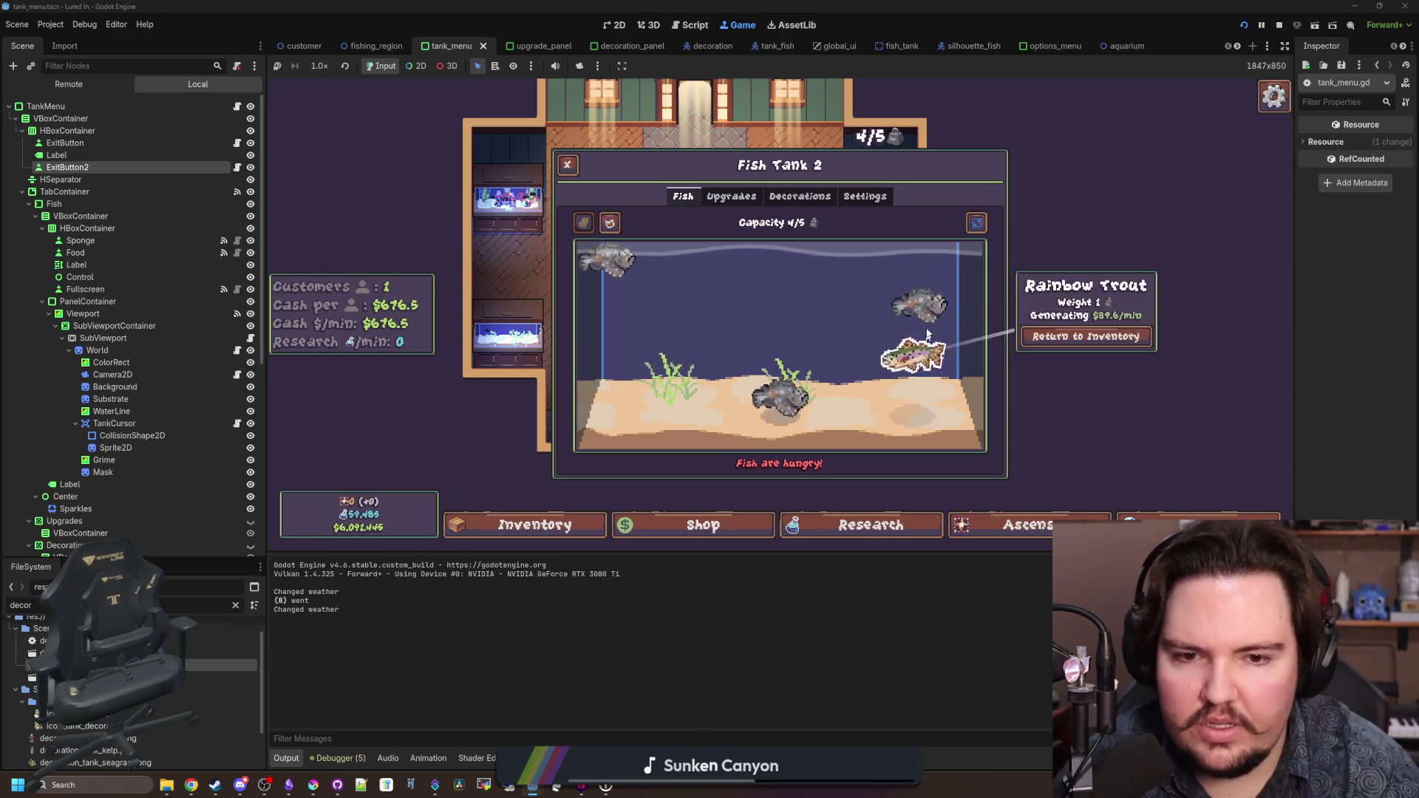
left_click(784, 381)
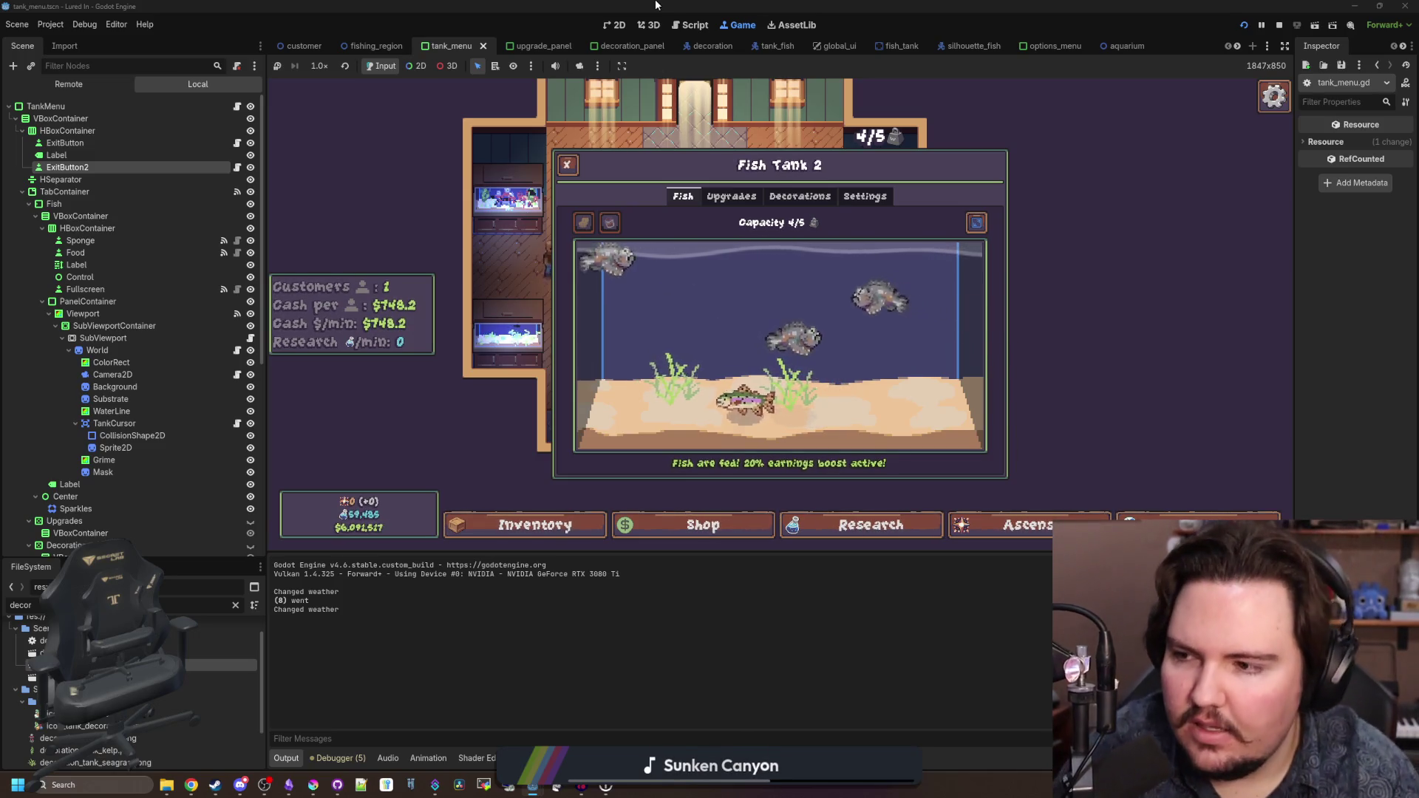
- Close Fish Tank 2, switch to controller mode, and open the Travel Menu
key("Escape")
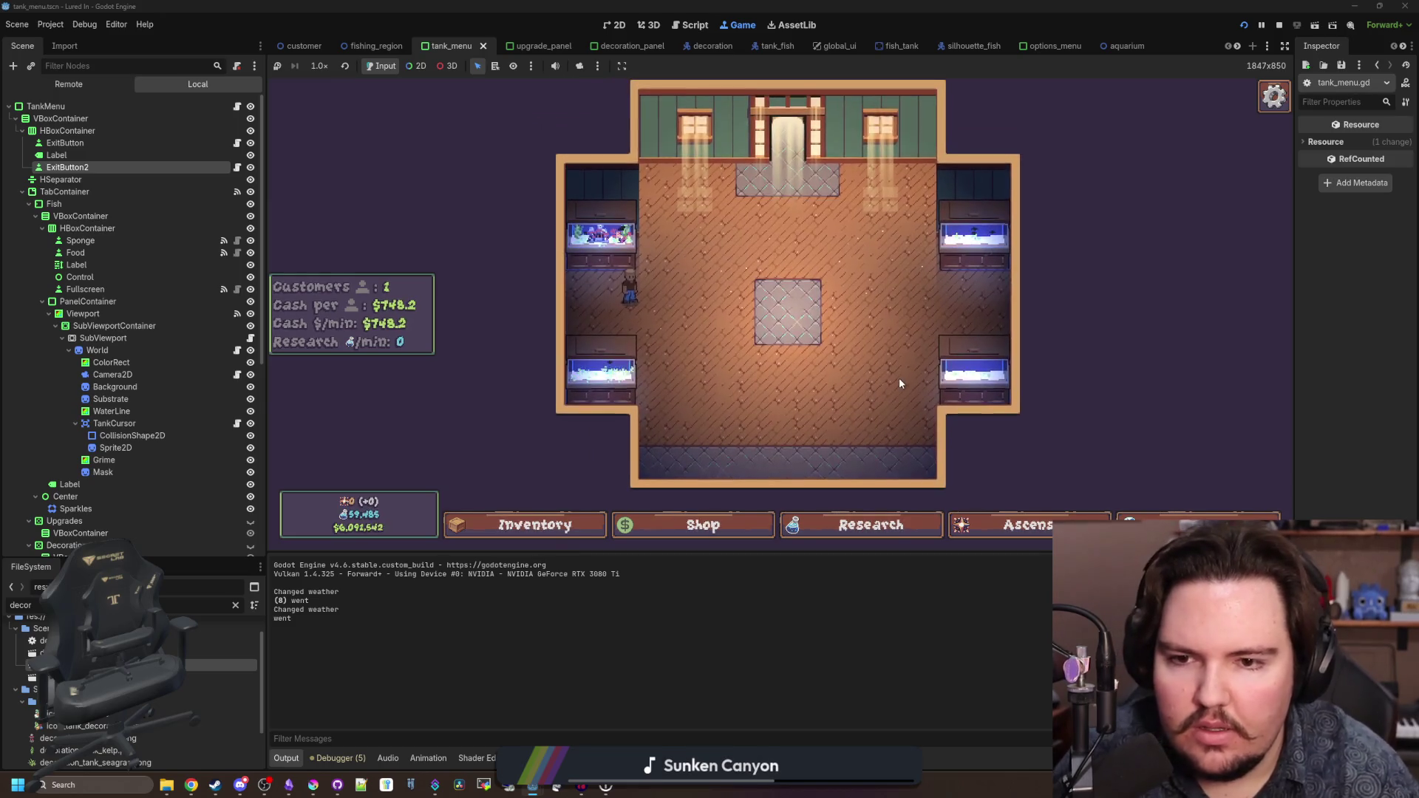
key("Tab")
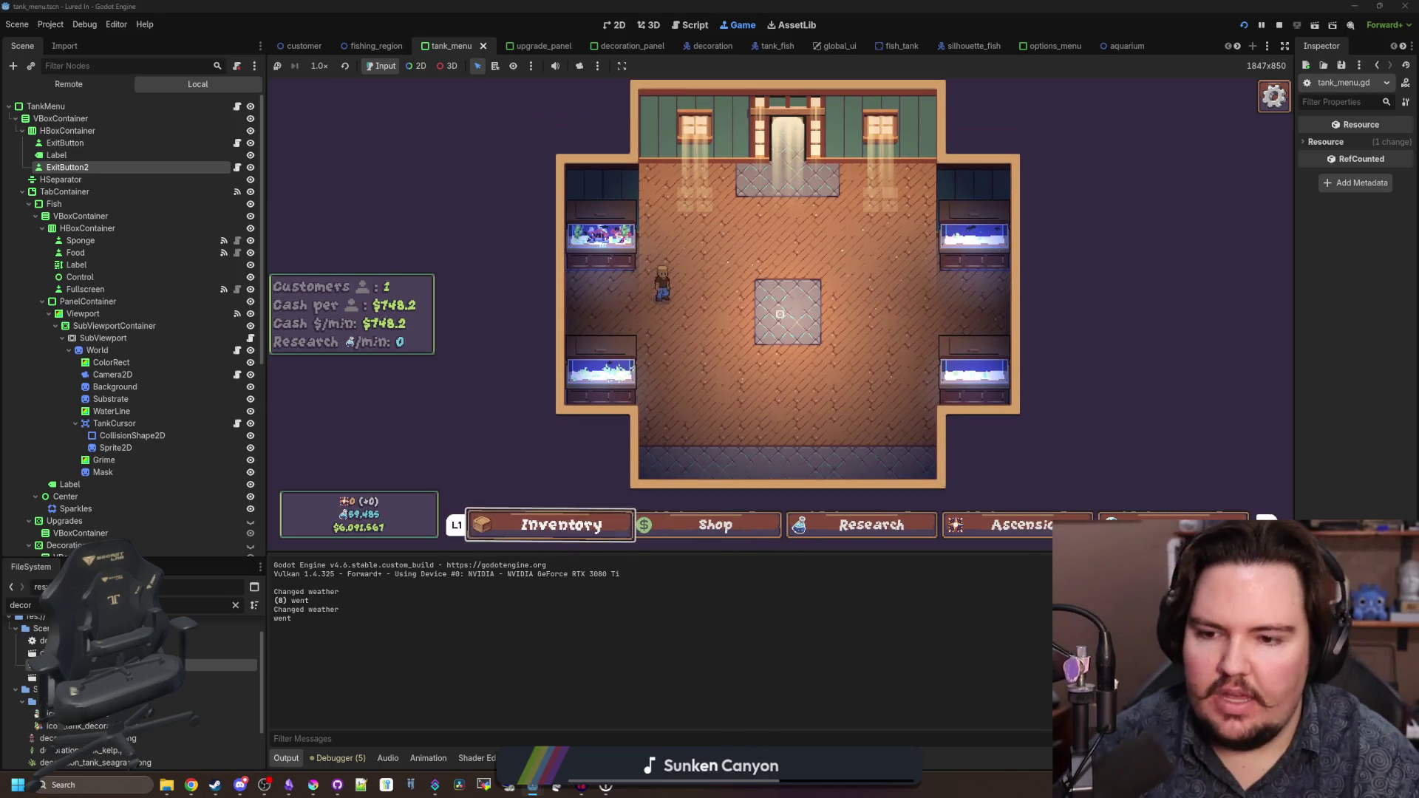
key("Return")
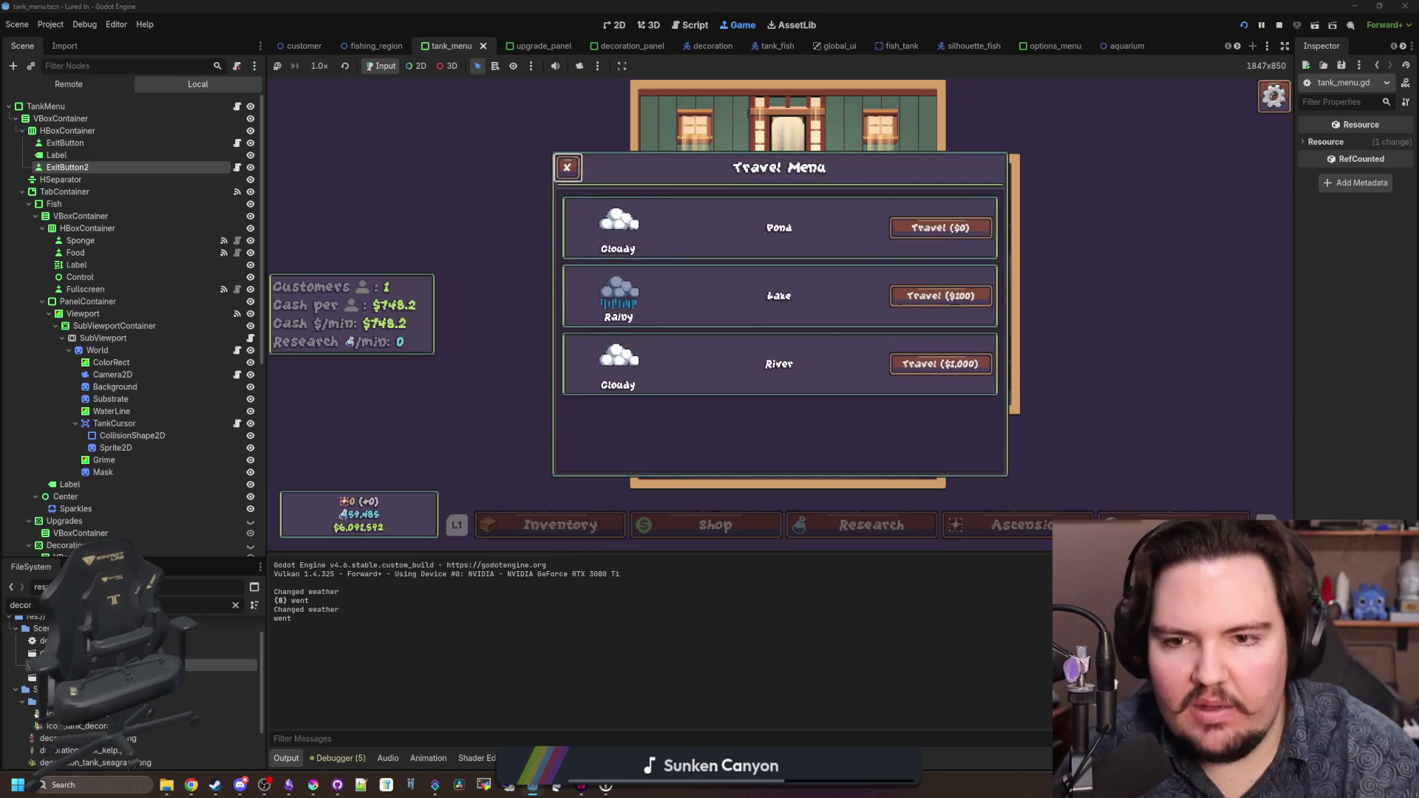
- Travel to the Pond, cast the line, and reel in a Goldfish to fill the keepnet
key("Down")
key("Down")
key("Up")
key("Up")
key("Return")
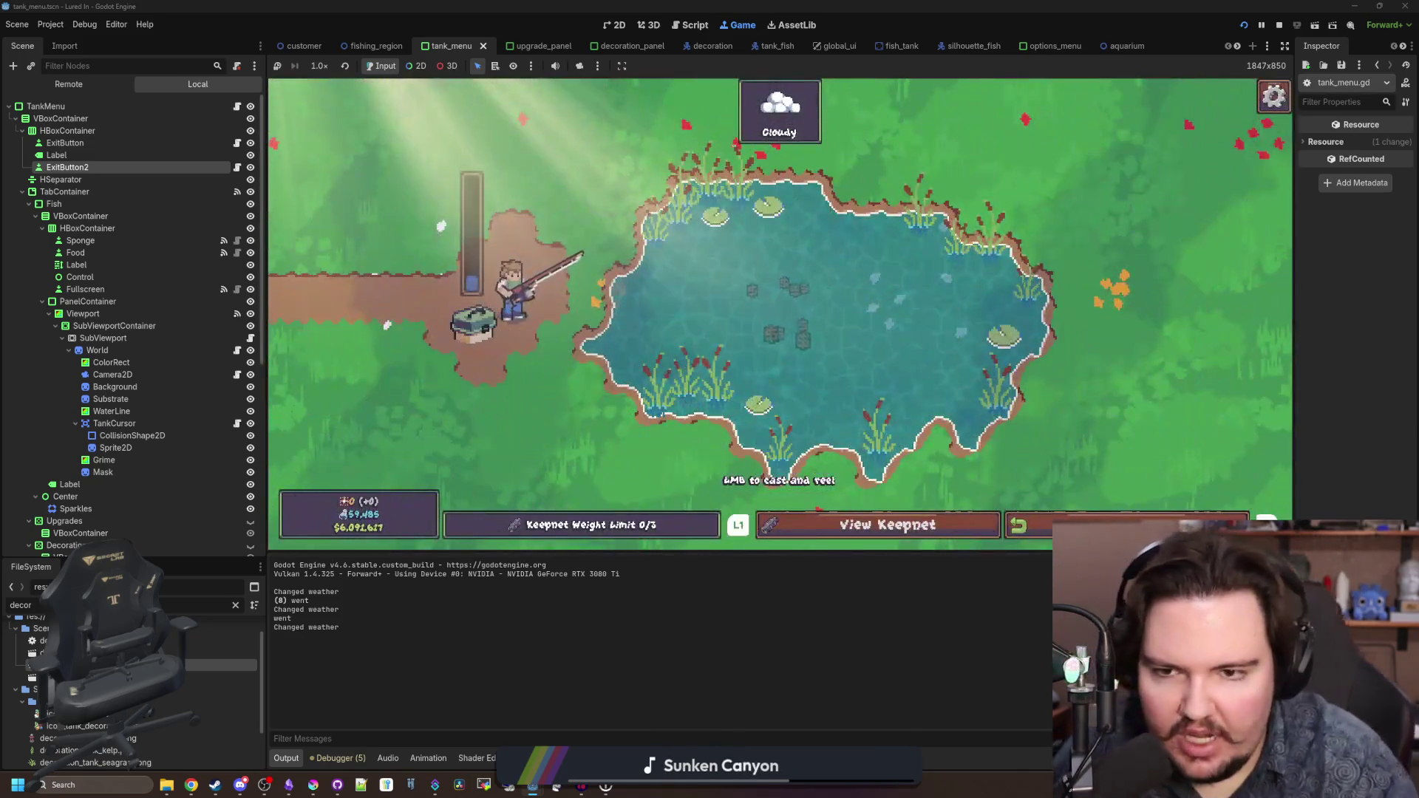
key("space")
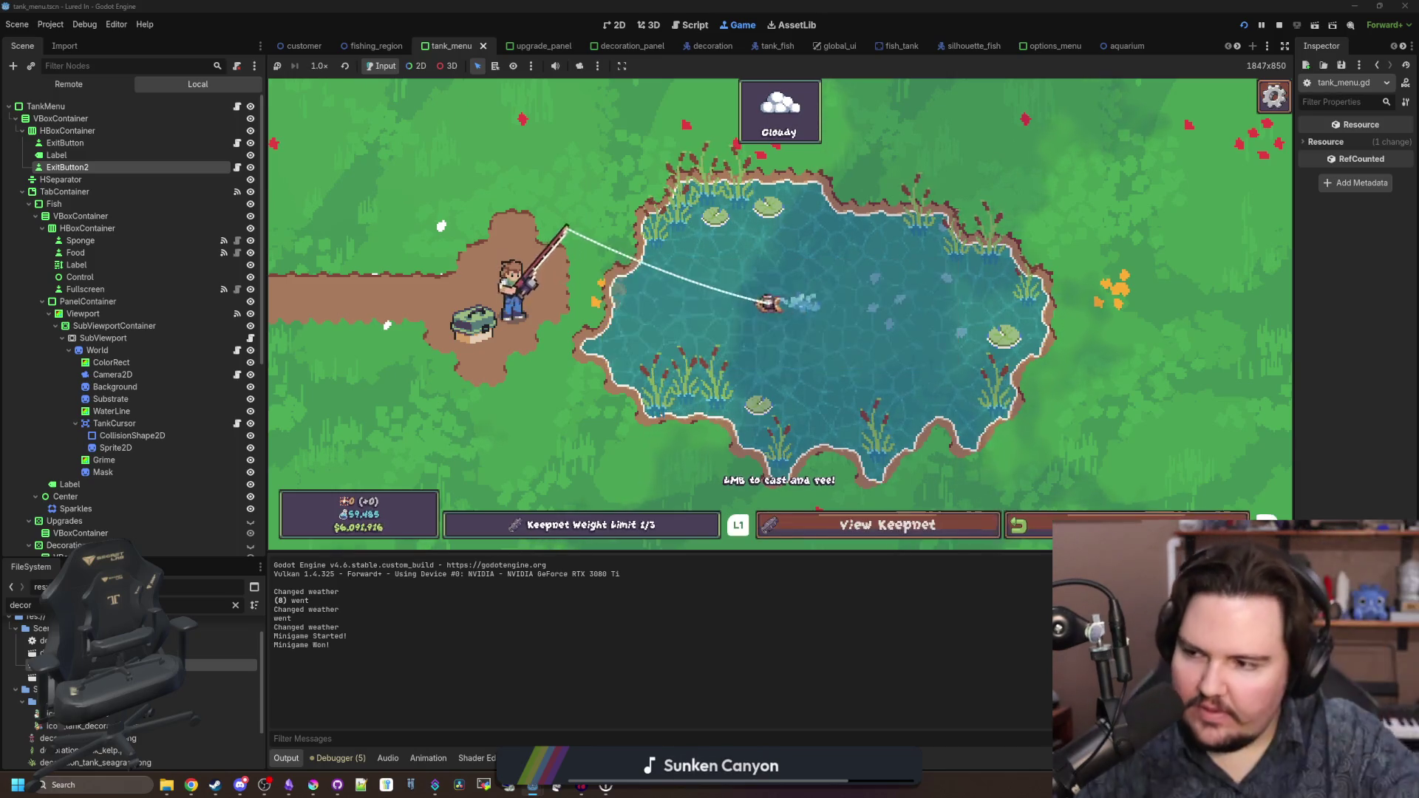
key("super")
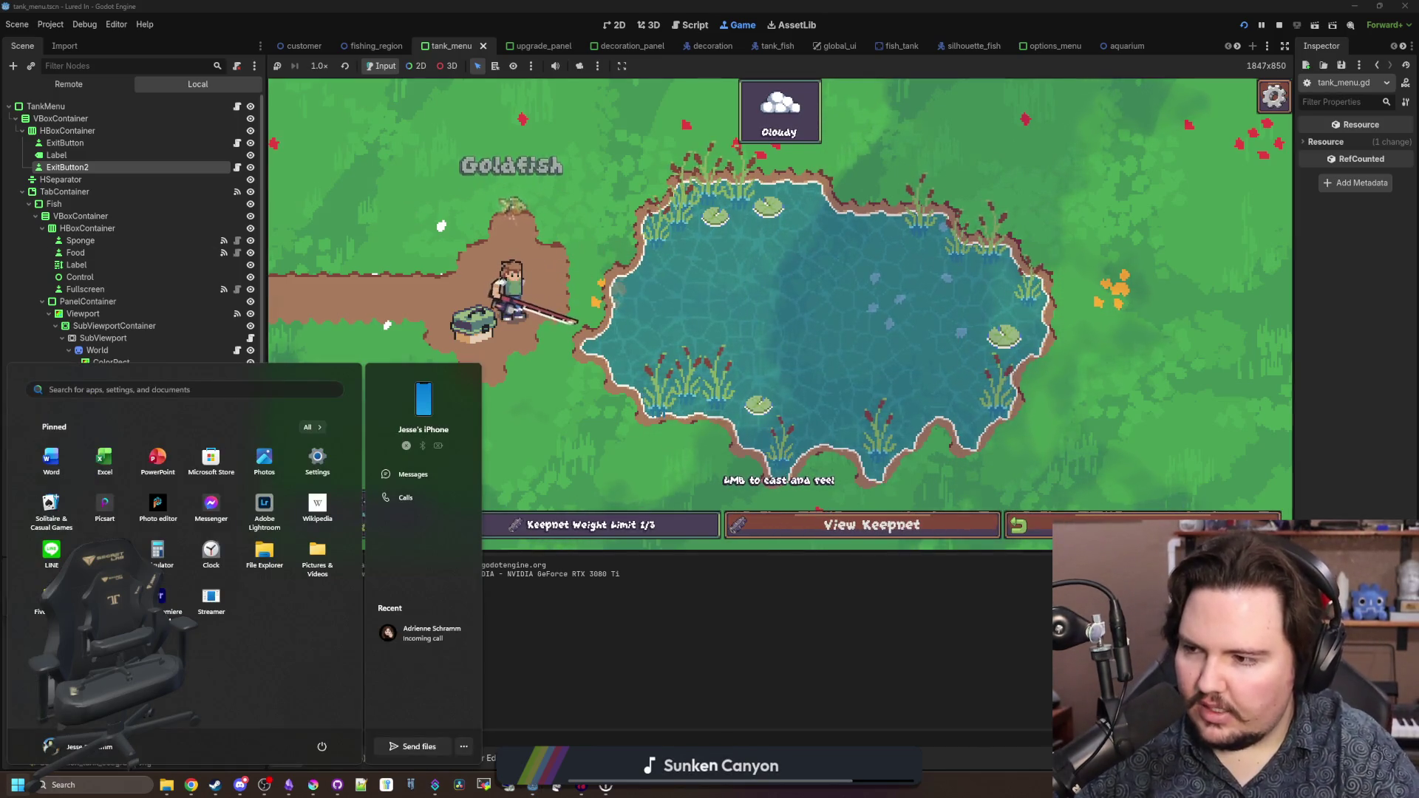
key("super")
left_click(738, 324)
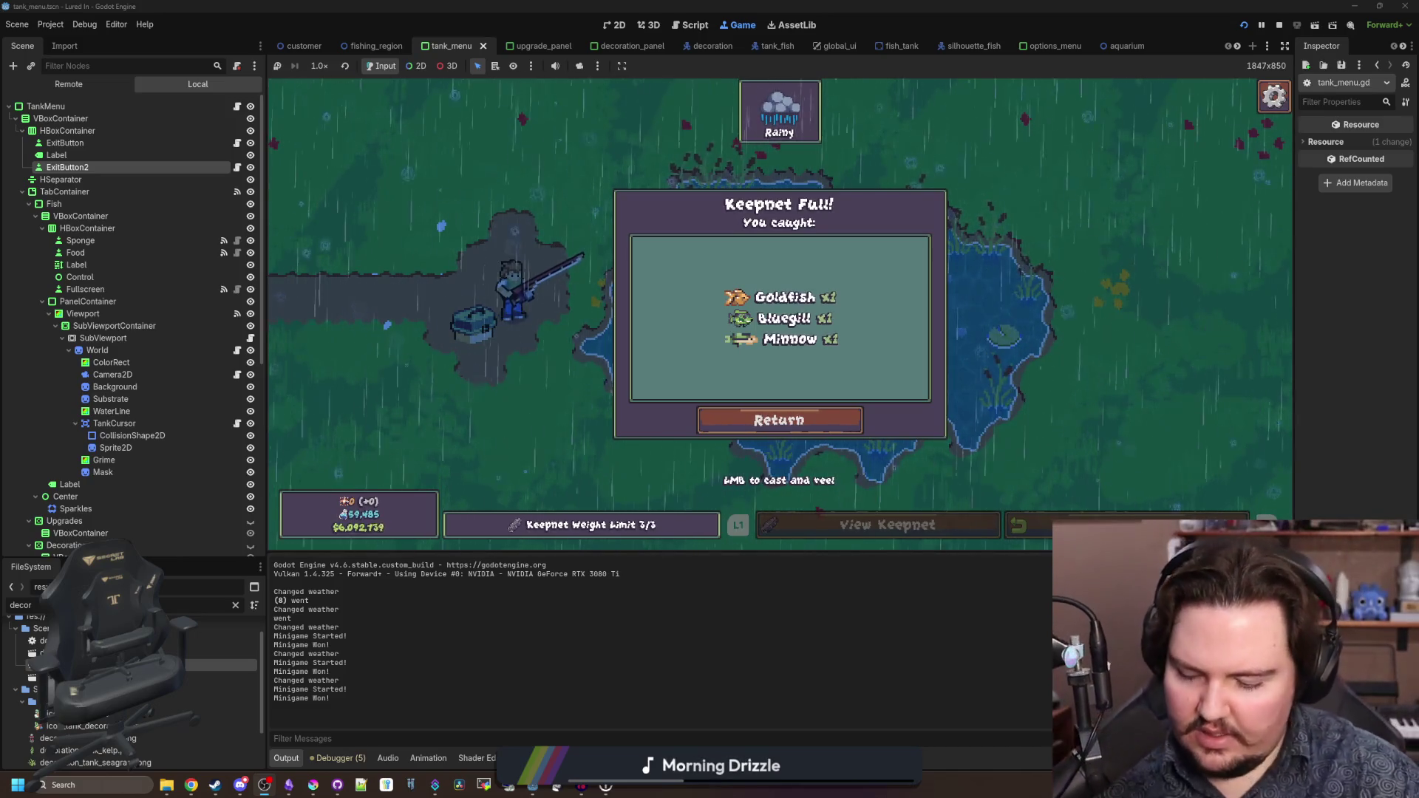
- Filter the FileSystem for 'keepn', open keepnet_menu.tscn and its keepnet_menu.gd script
key("super")
key("super")
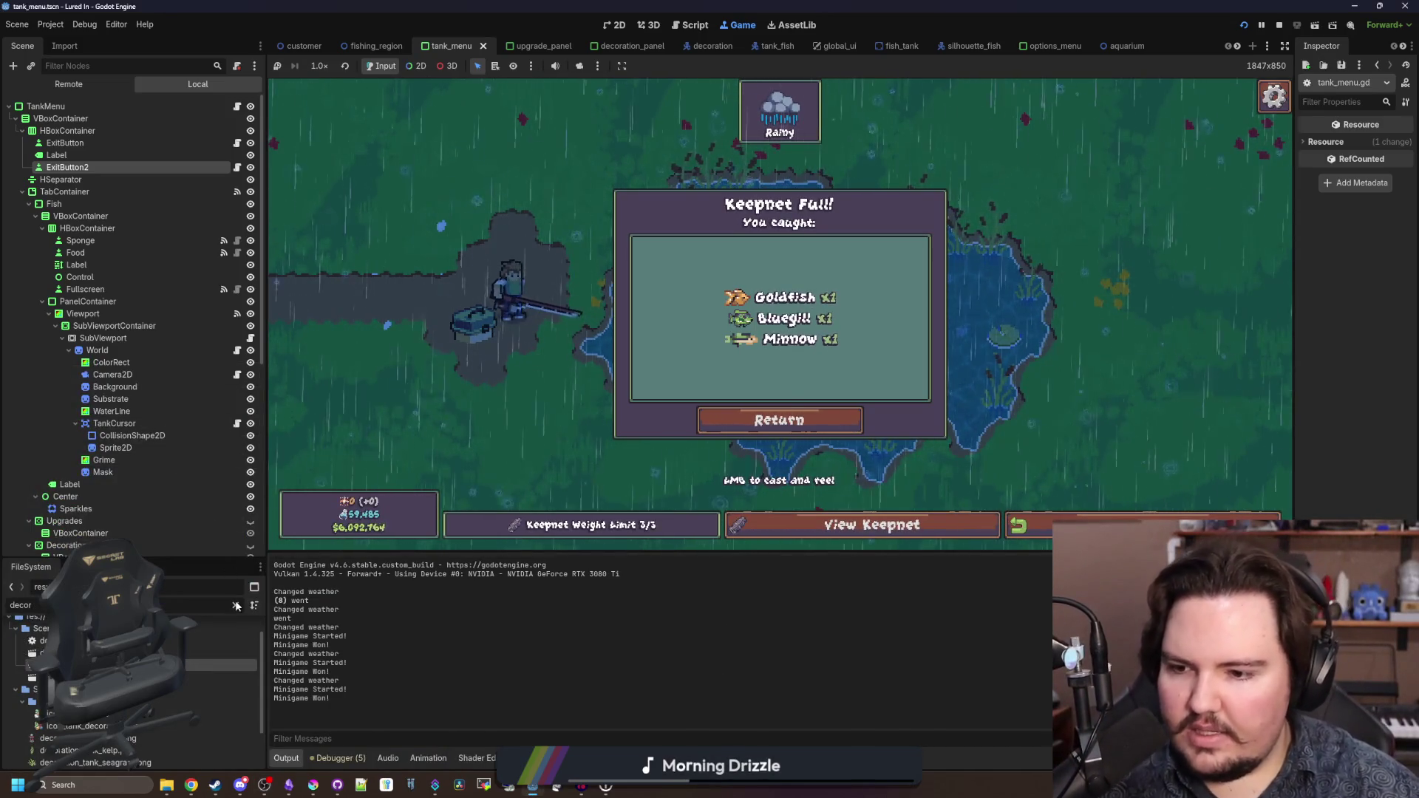
left_click(236, 605)
type("keepn")
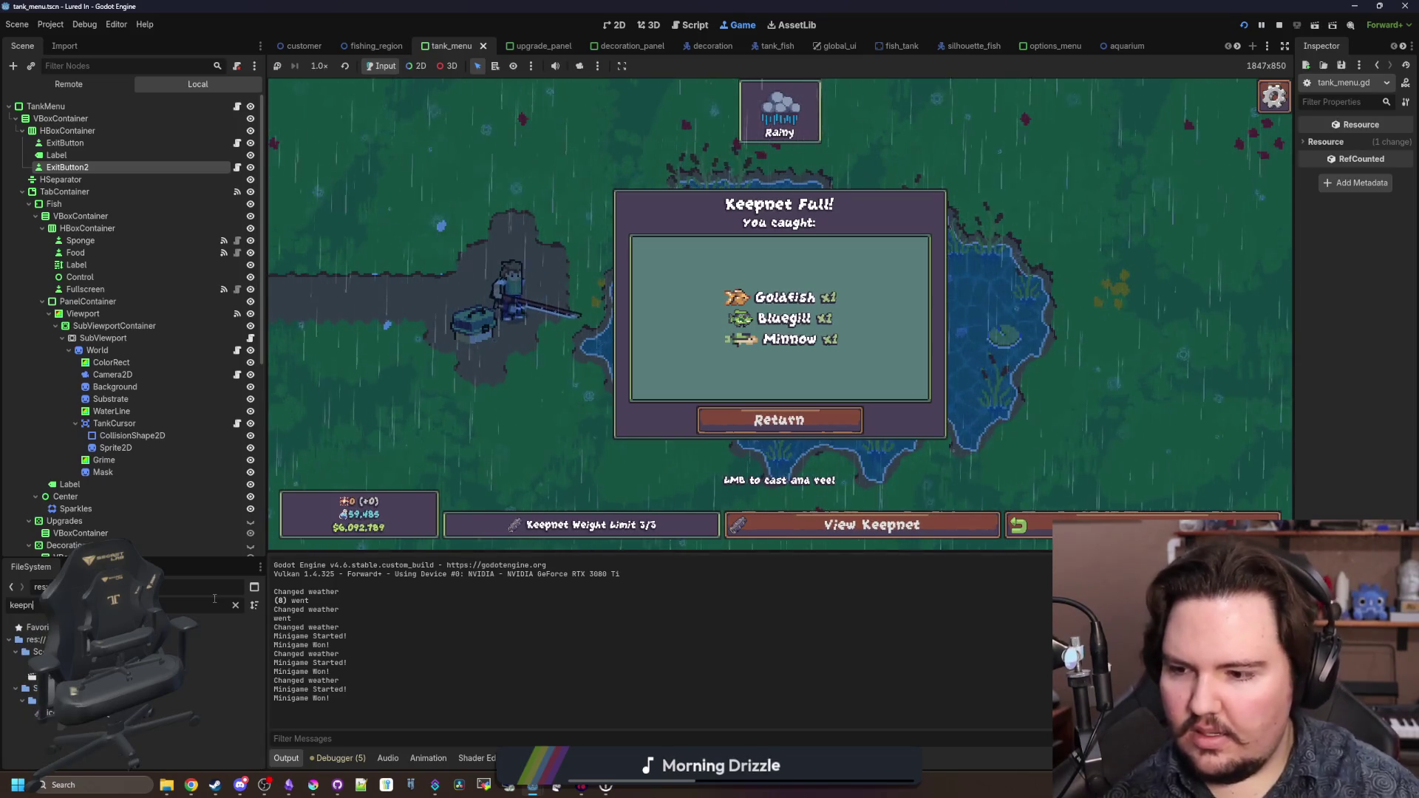
double_click(218, 676)
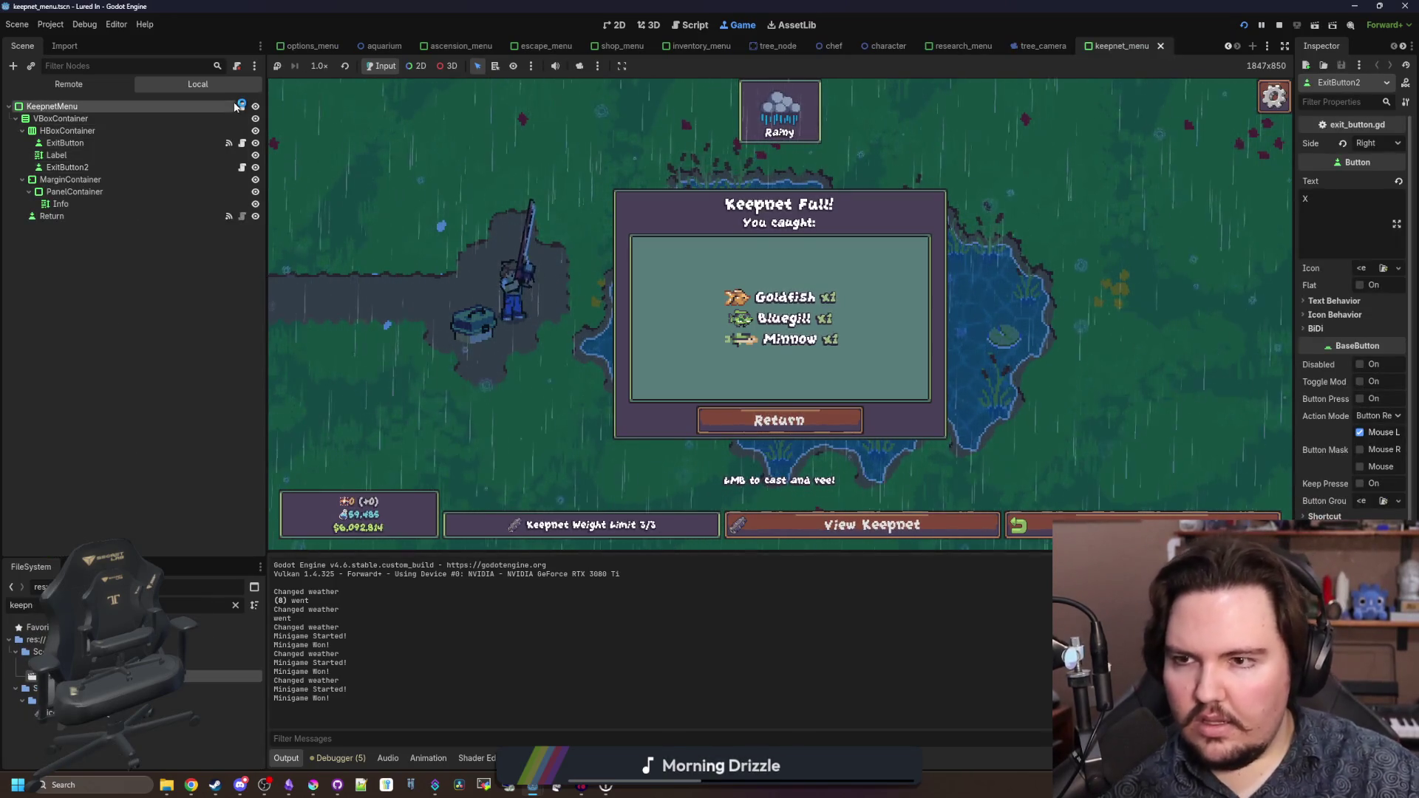
left_click(240, 105)
scroll(732, 244, "down", 3)
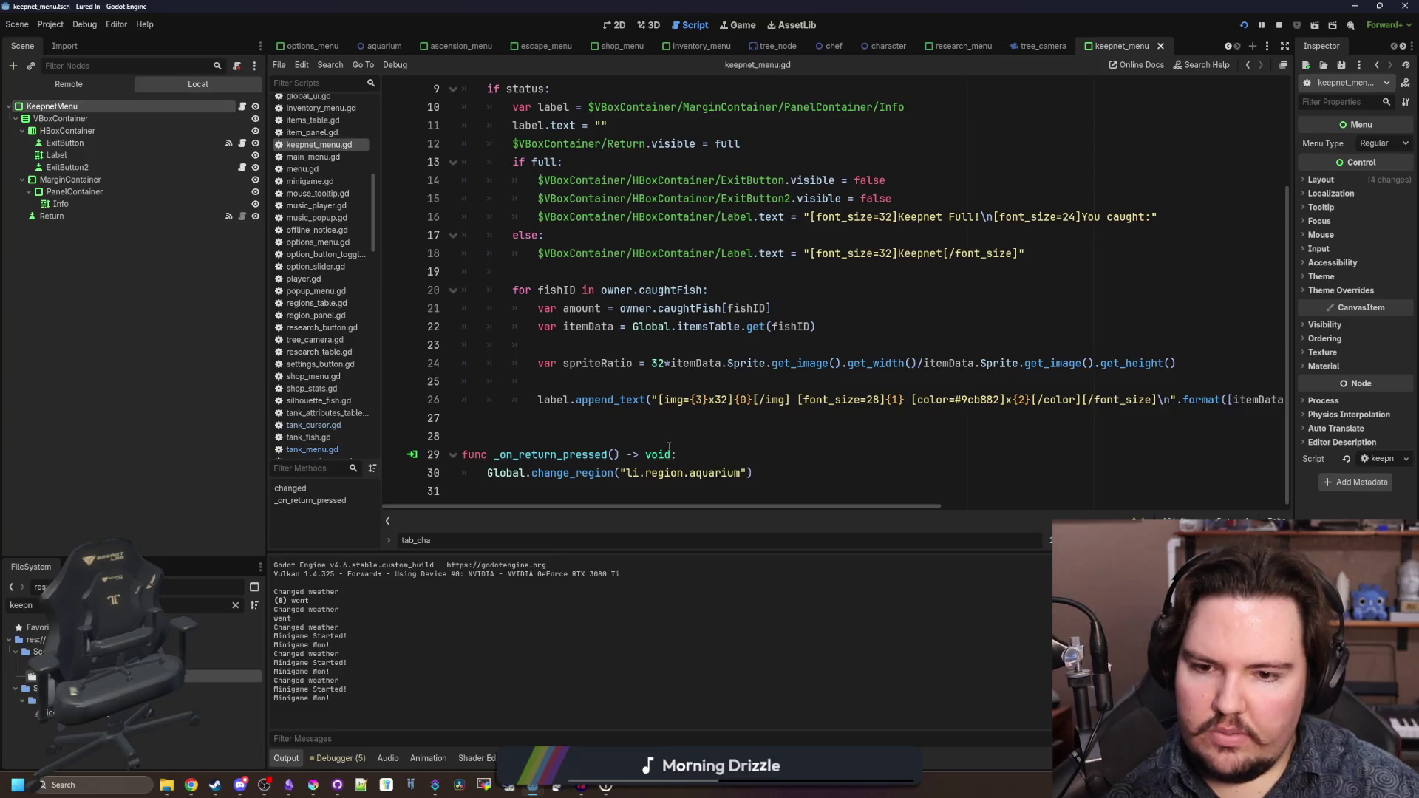
scroll(652, 442, "up", 3)
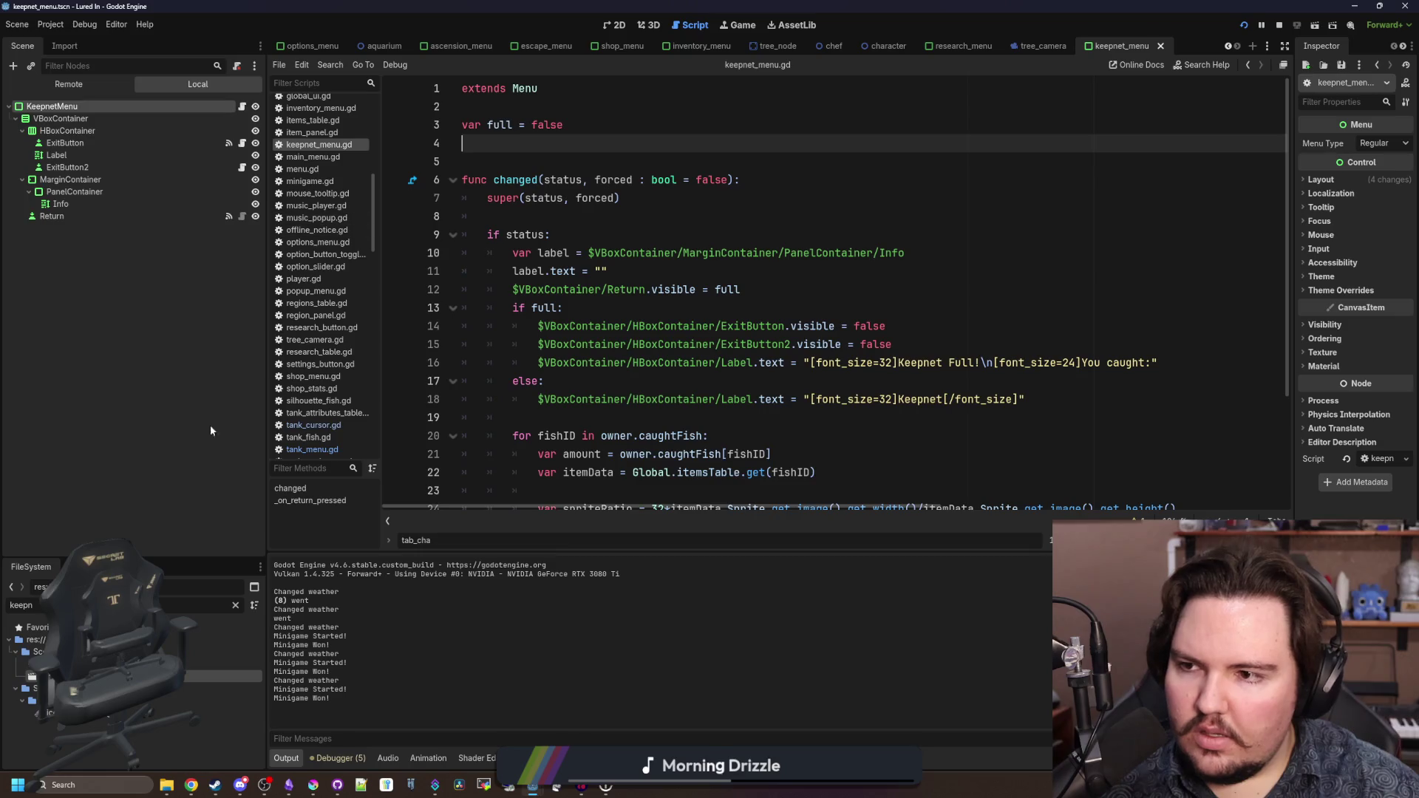
left_click(237, 604)
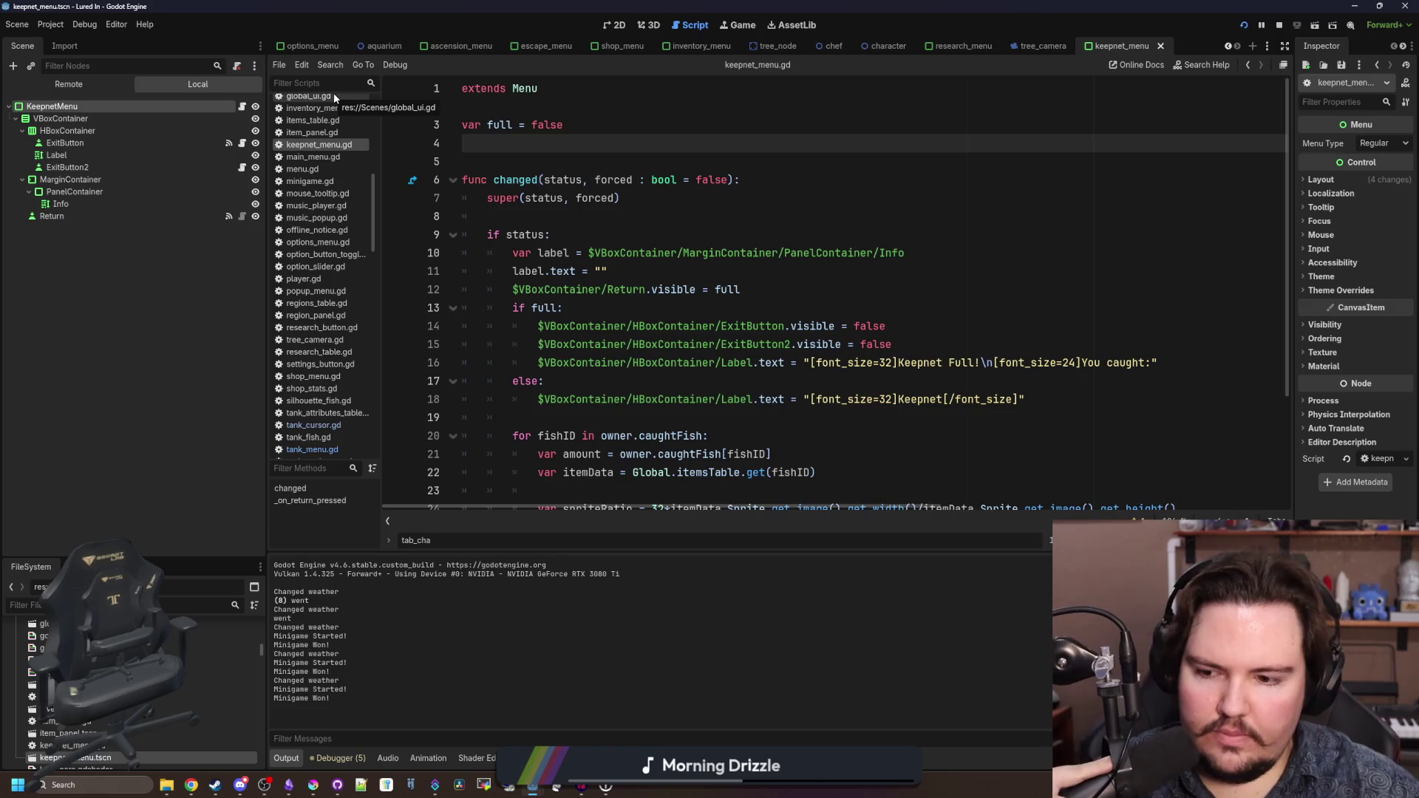
left_click(149, 396)
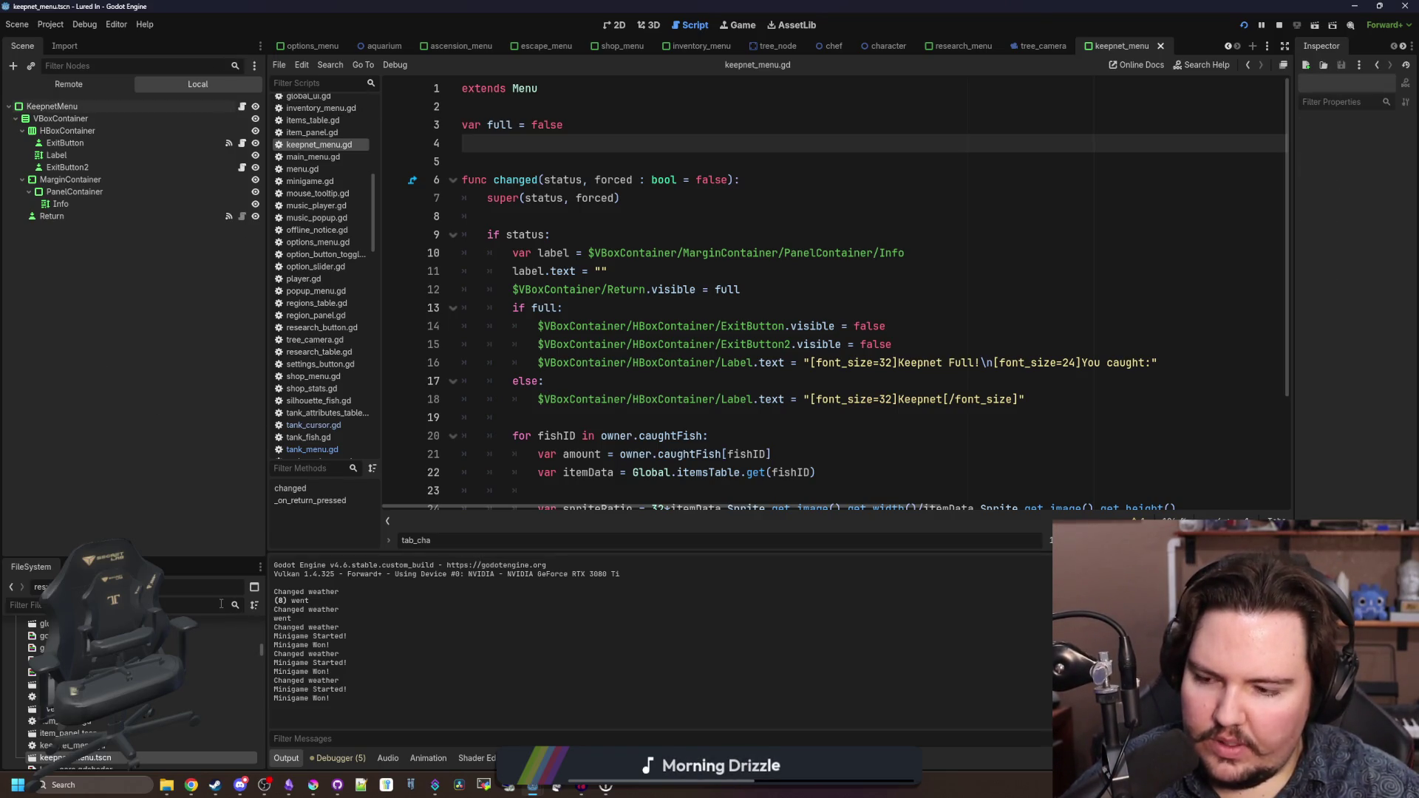
- In menu.gd, add a blank line after animate_change(true) before the controller-focus block
left_click(524, 90, "ctrl")
scroll(640, 292, "down", 6)
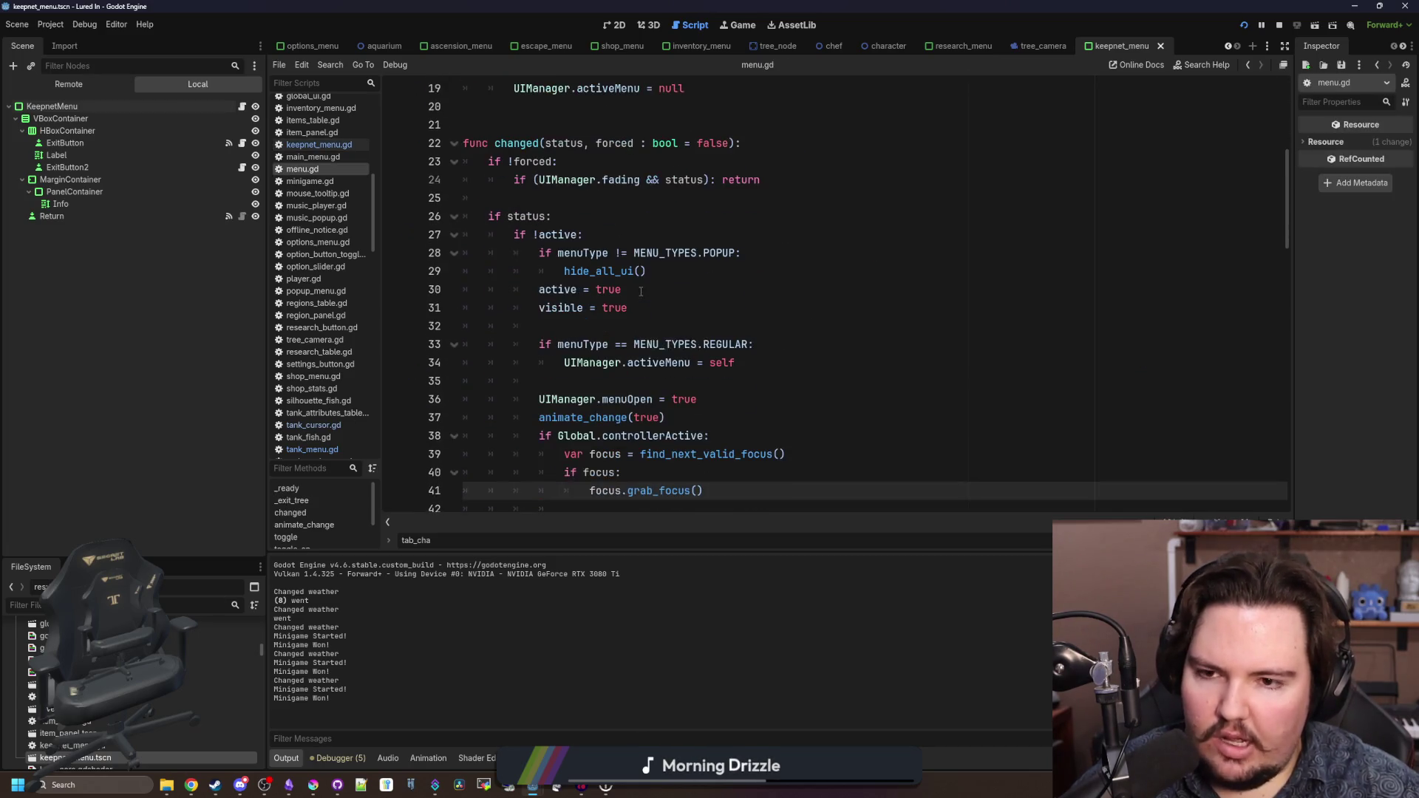
scroll(641, 292, "down", 2)
left_click_drag(706, 381, 473, 326)
left_click(692, 311)
key("Return")
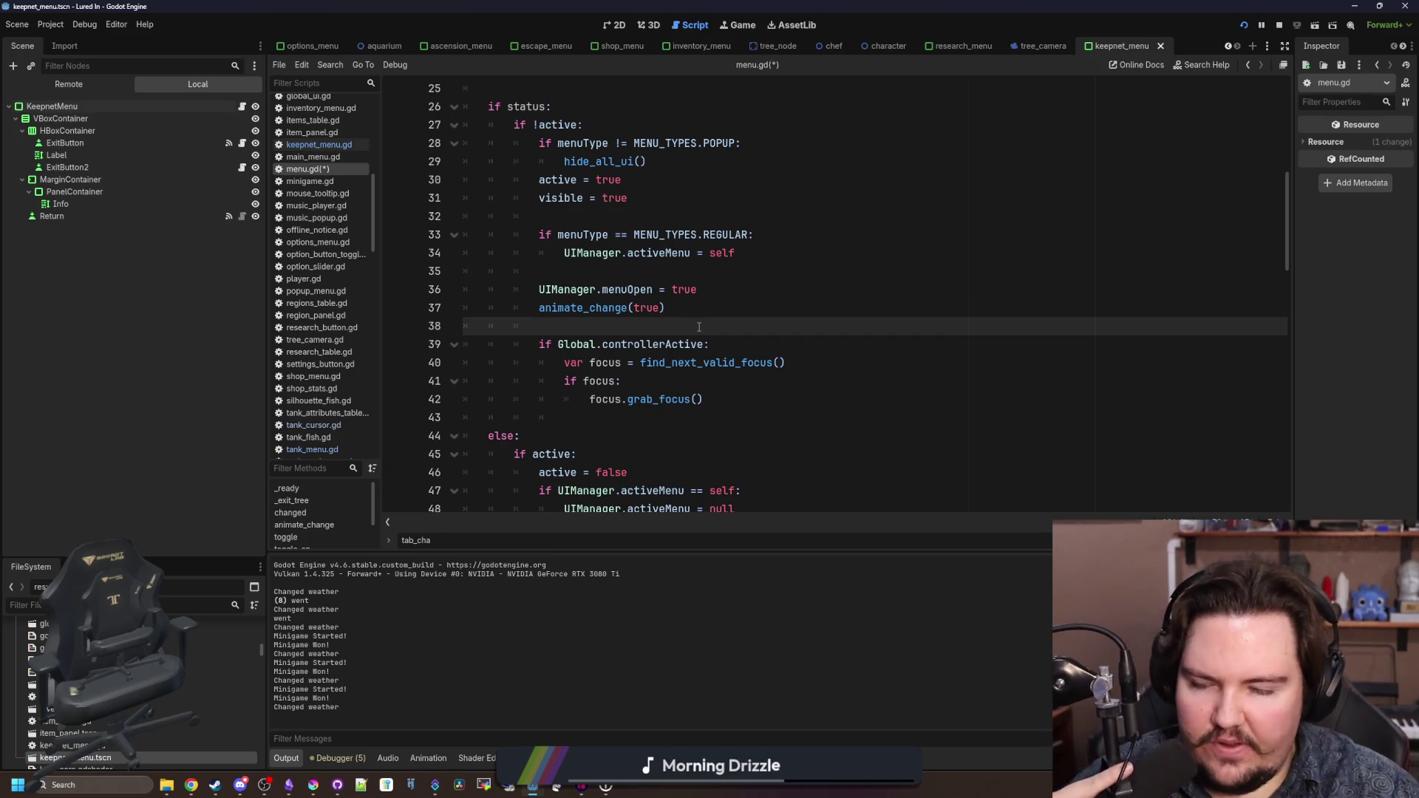
- Inspect the VBoxContainer's Mouse settings in a widened Inspector, then view the scene in 2D
left_click(62, 216)
left_click(203, 119)
left_click_drag(1295, 244, 994, 244)
left_click(1036, 235)
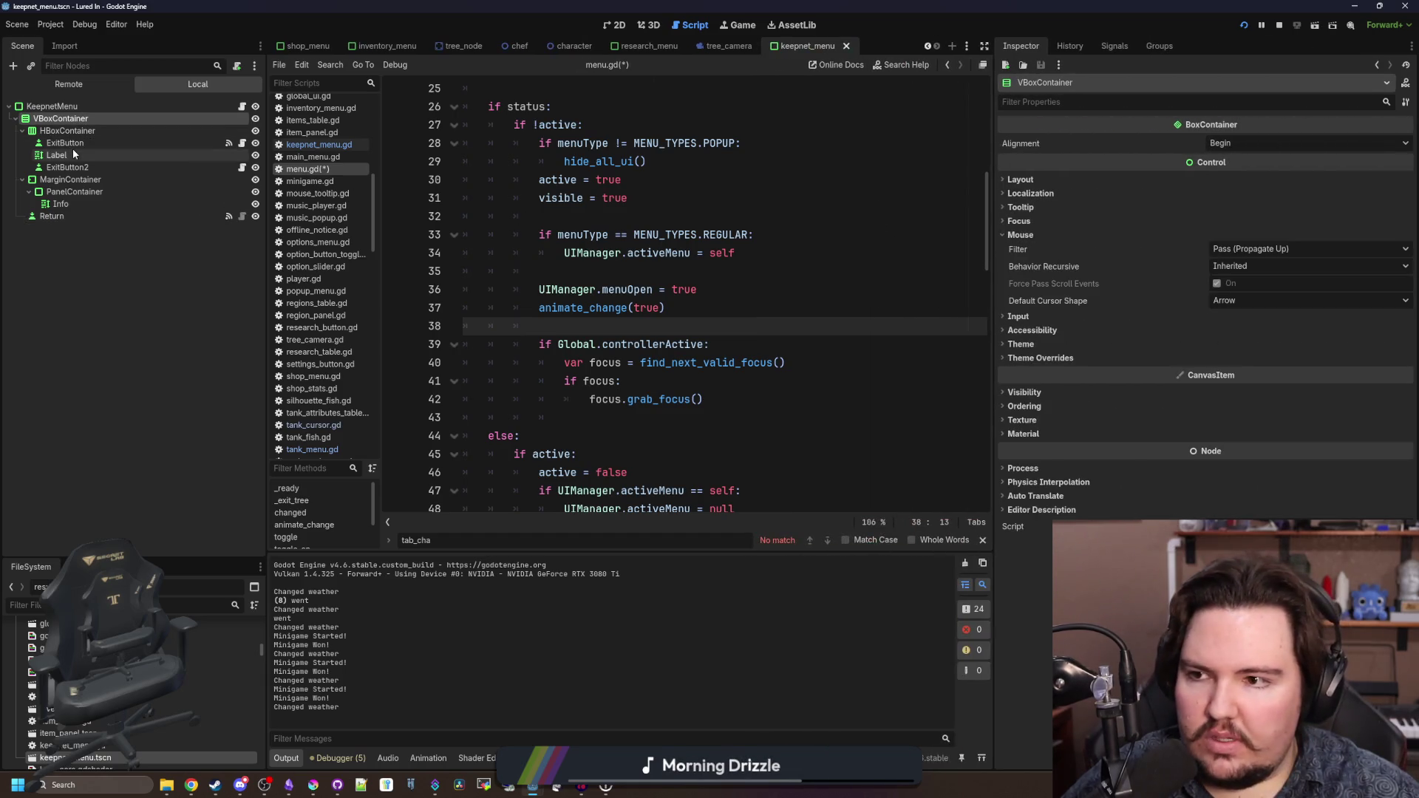
left_click(616, 27)
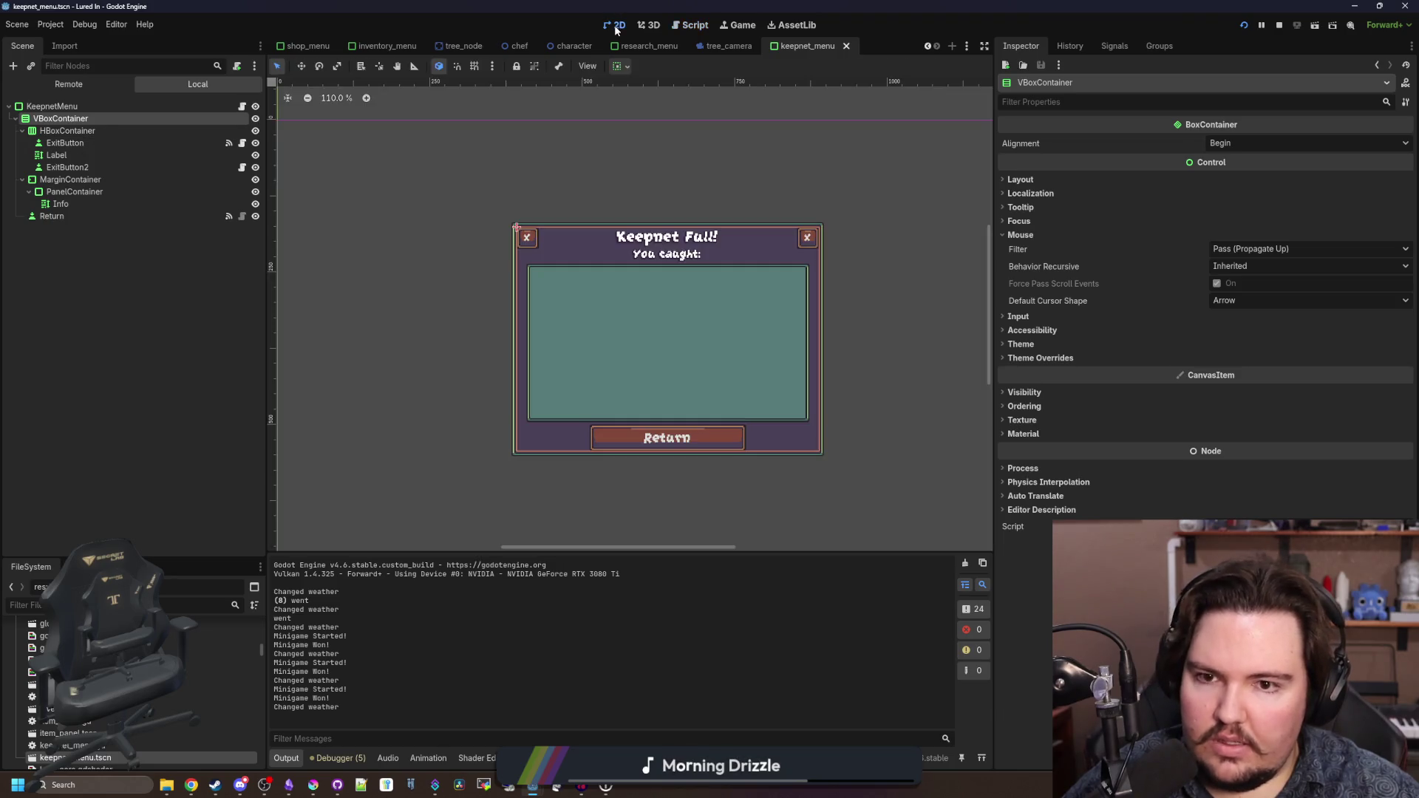
- Inspect the Return button's Mouse and Focus settings in the Inspector
left_click(80, 217)
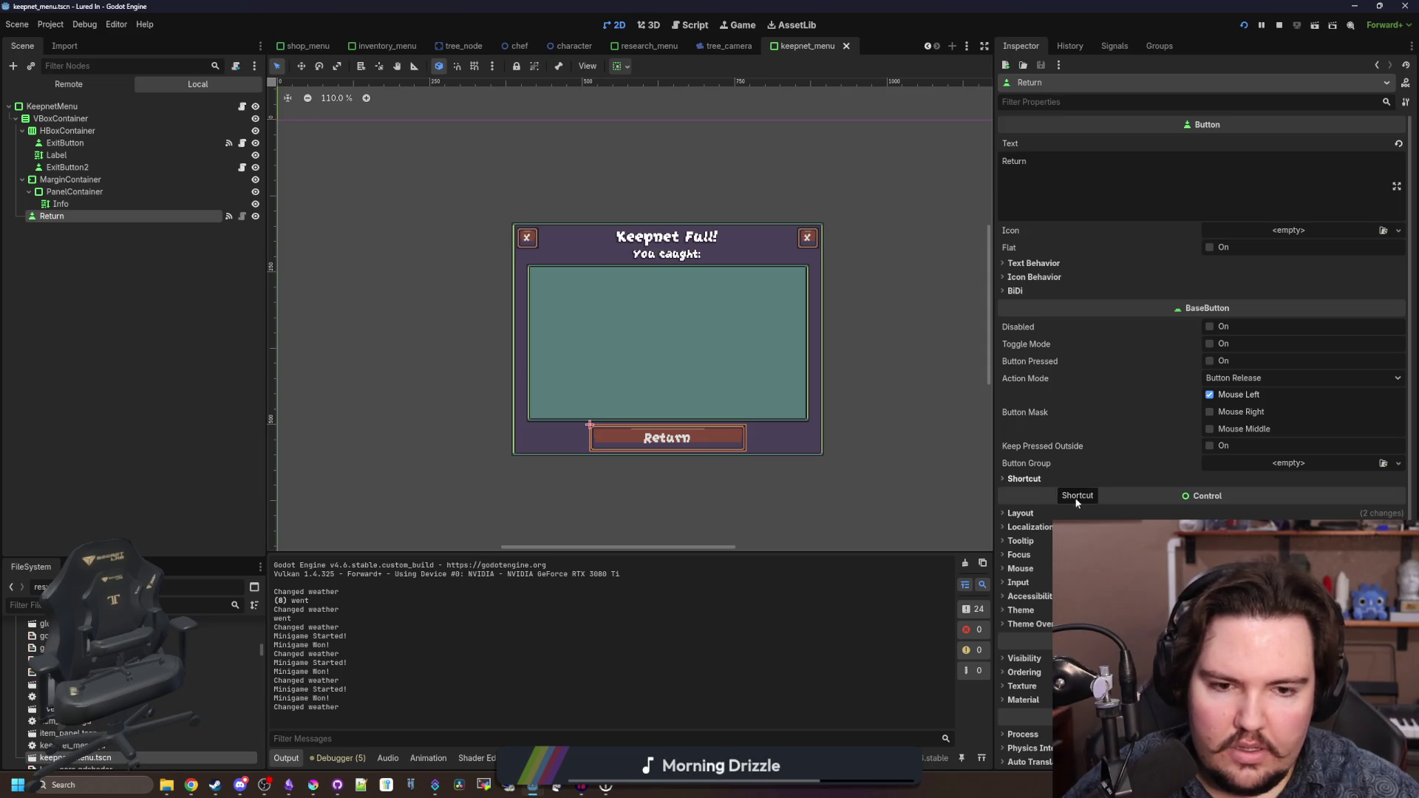
left_click(1042, 570)
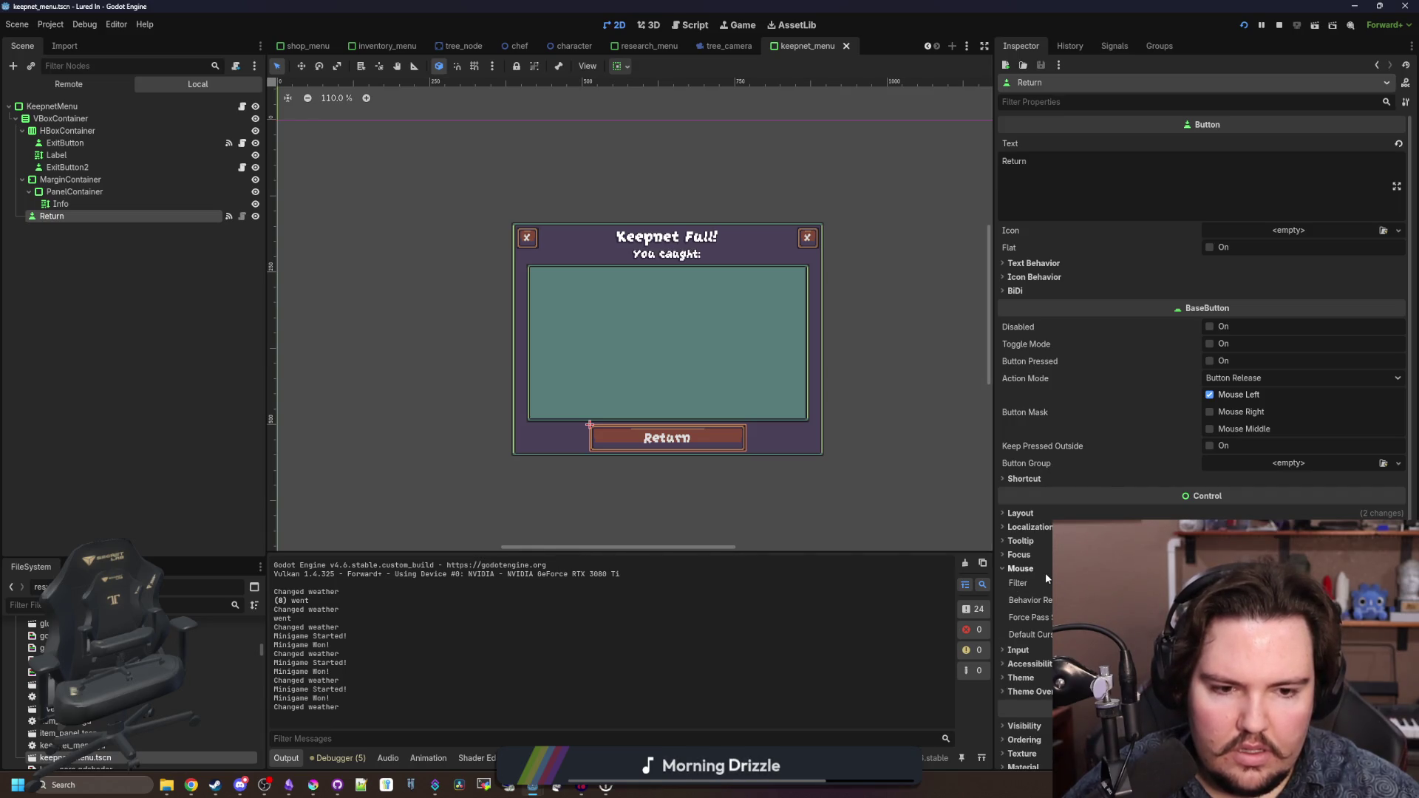
scroll(1045, 573, "down", 3)
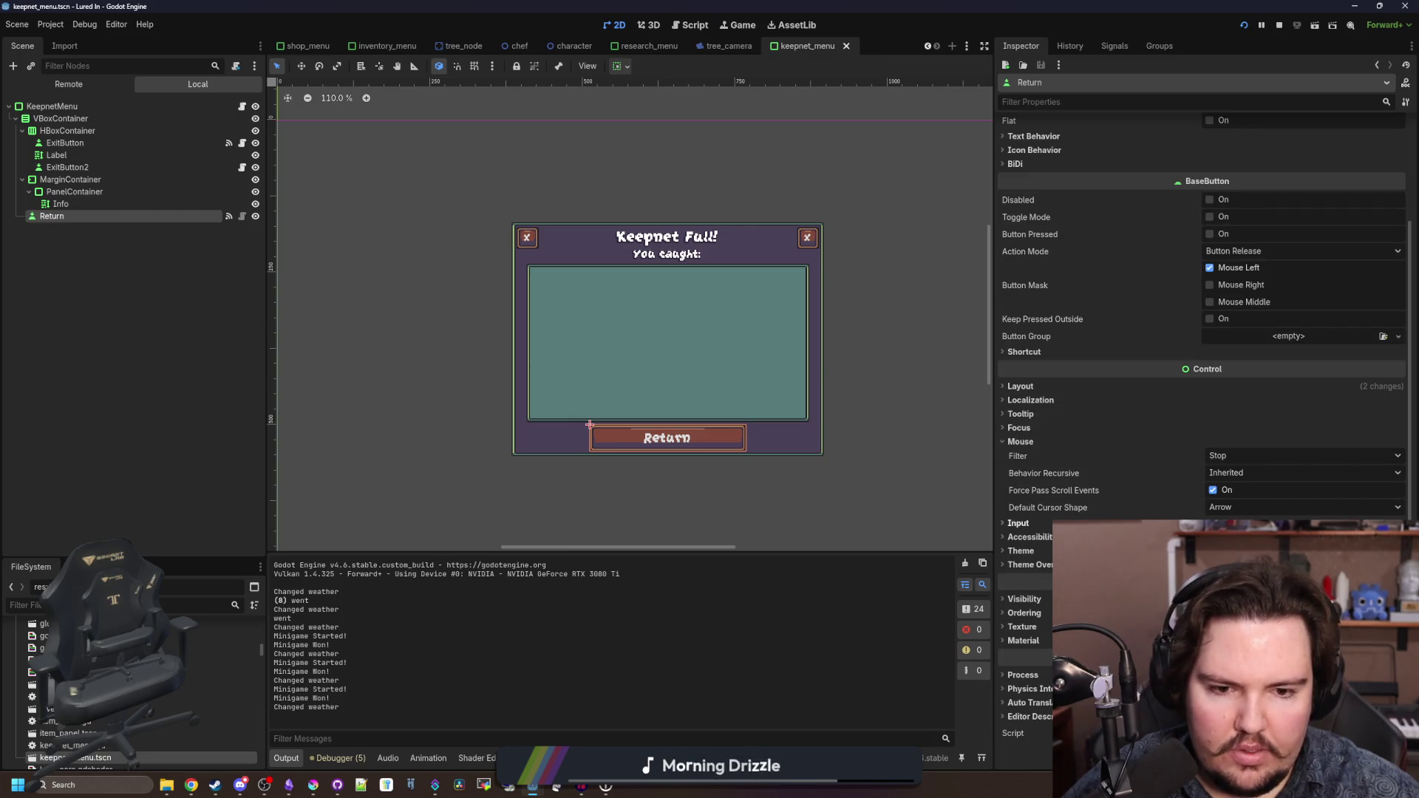
left_click(1024, 428)
left_click(1024, 429)
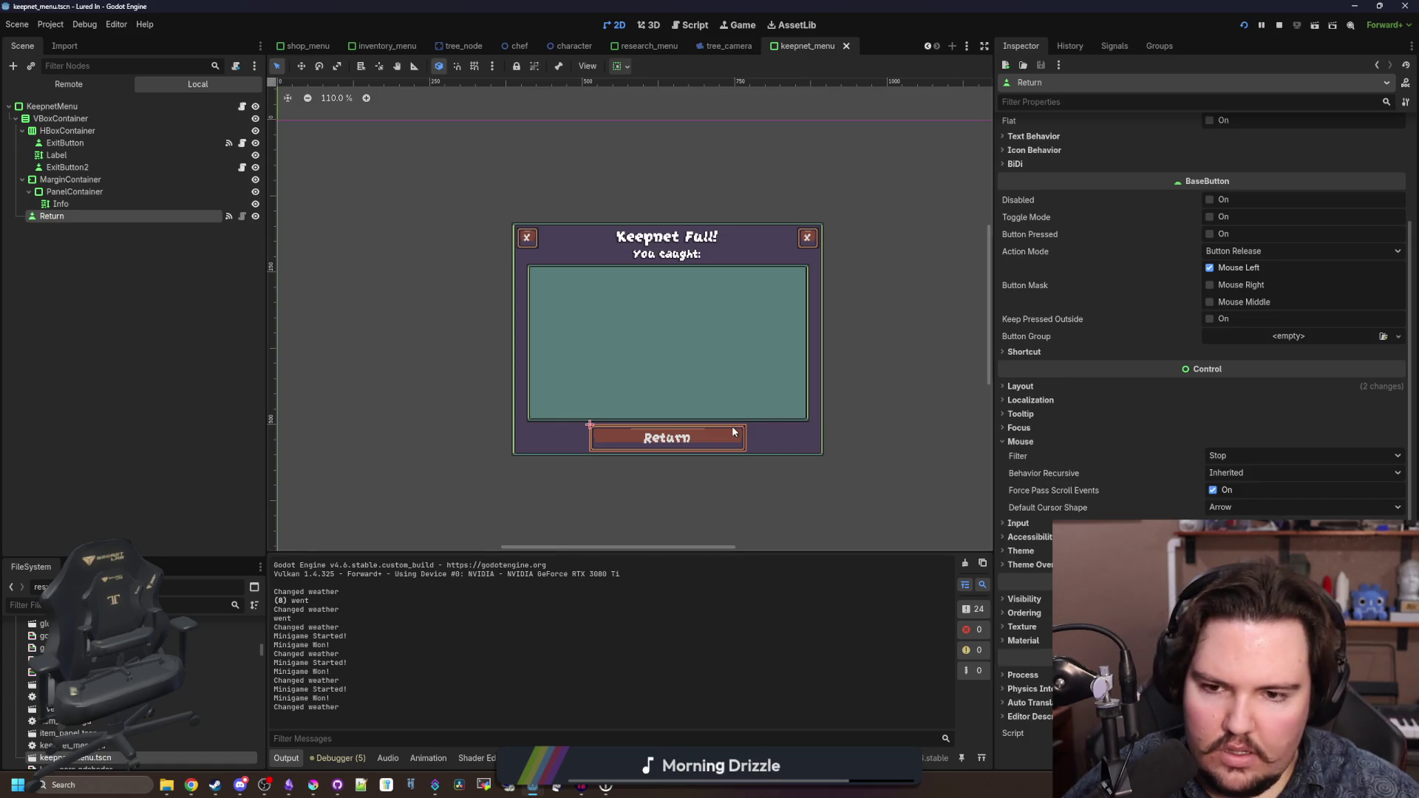
- Save the keepnet menu scene and reopen keepnet_menu.gd
key("ctrl+s")
scroll(769, 444, "up", 3)
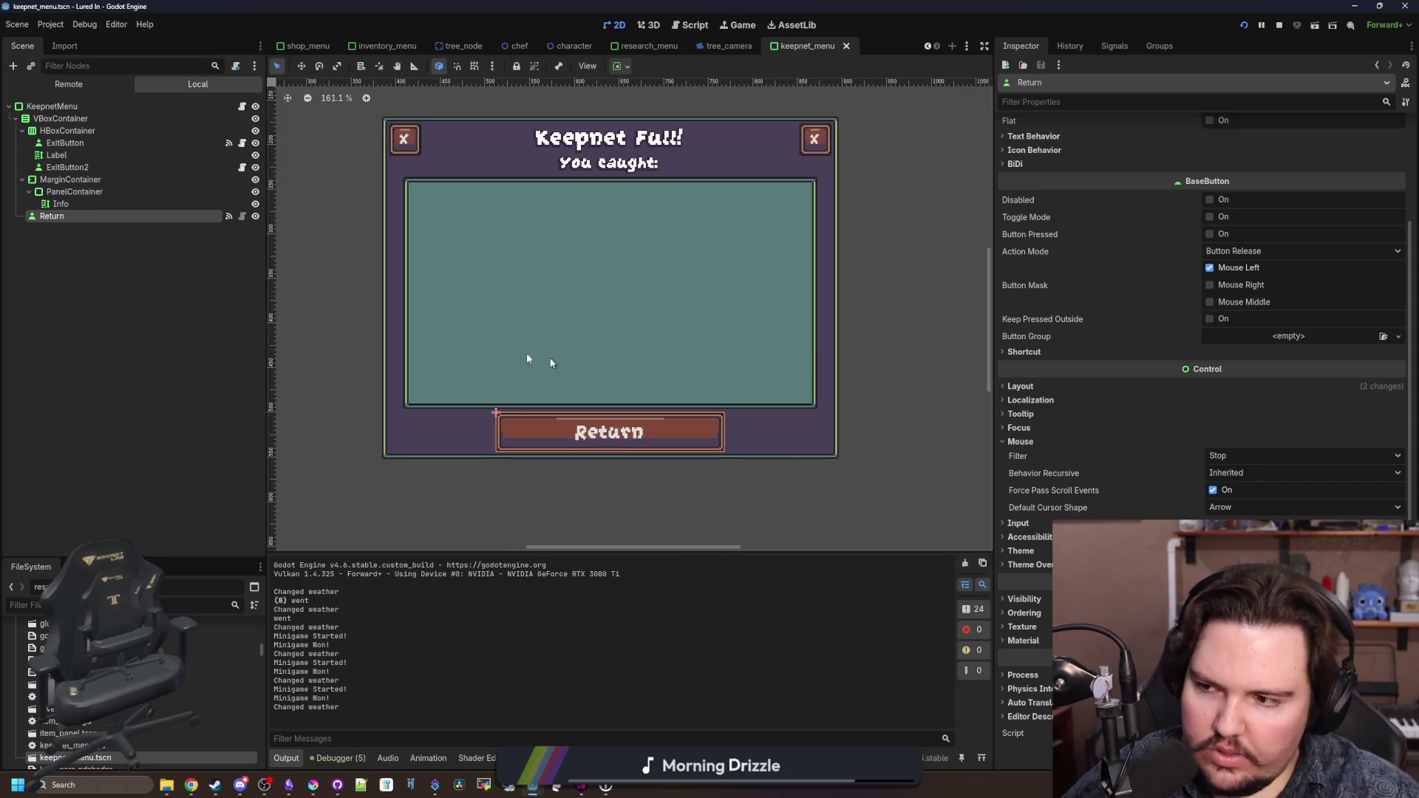
left_click(168, 299)
left_click(241, 106)
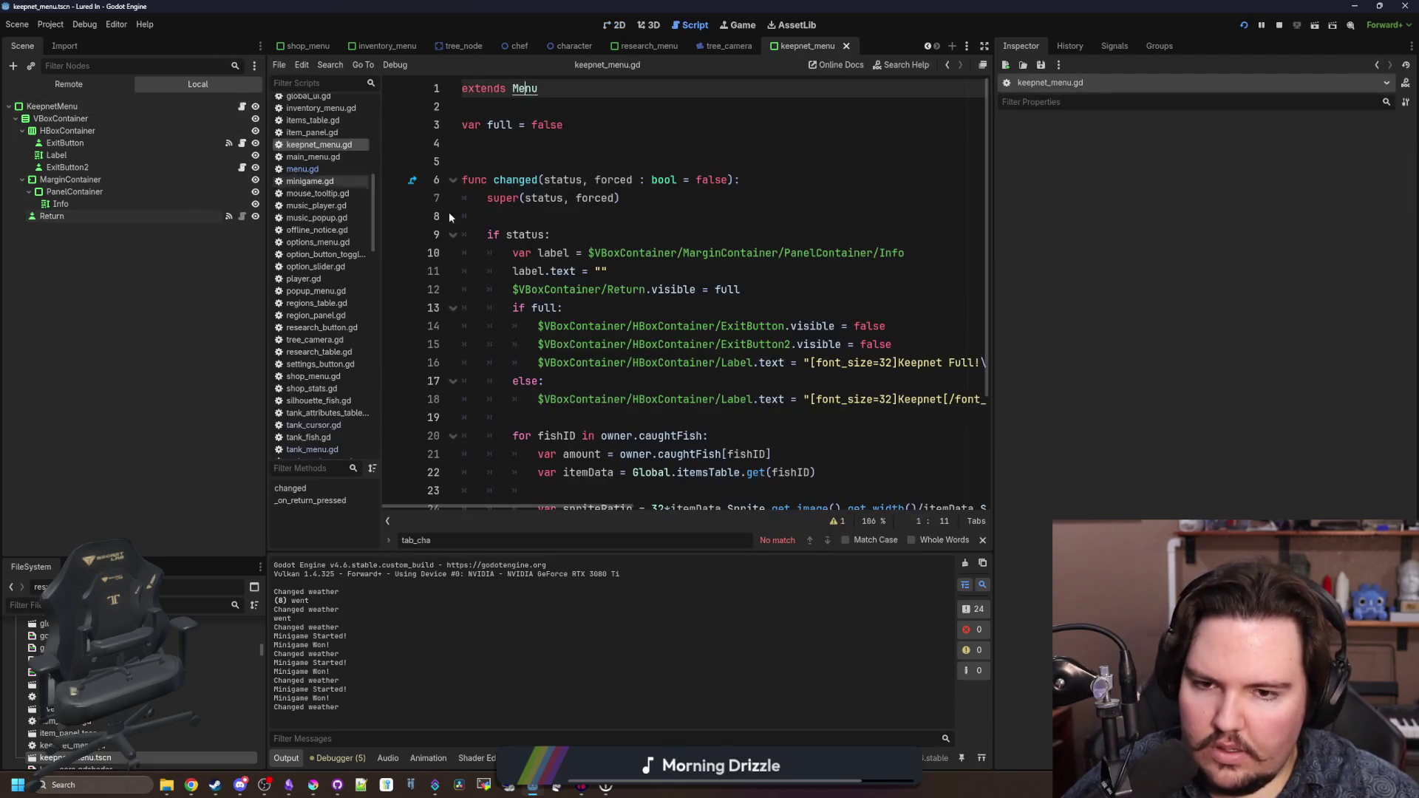
- Save the keepnet menu scene and the current script changes
key("ctrl+s")
left_click(574, 220)
key("ctrl+s")
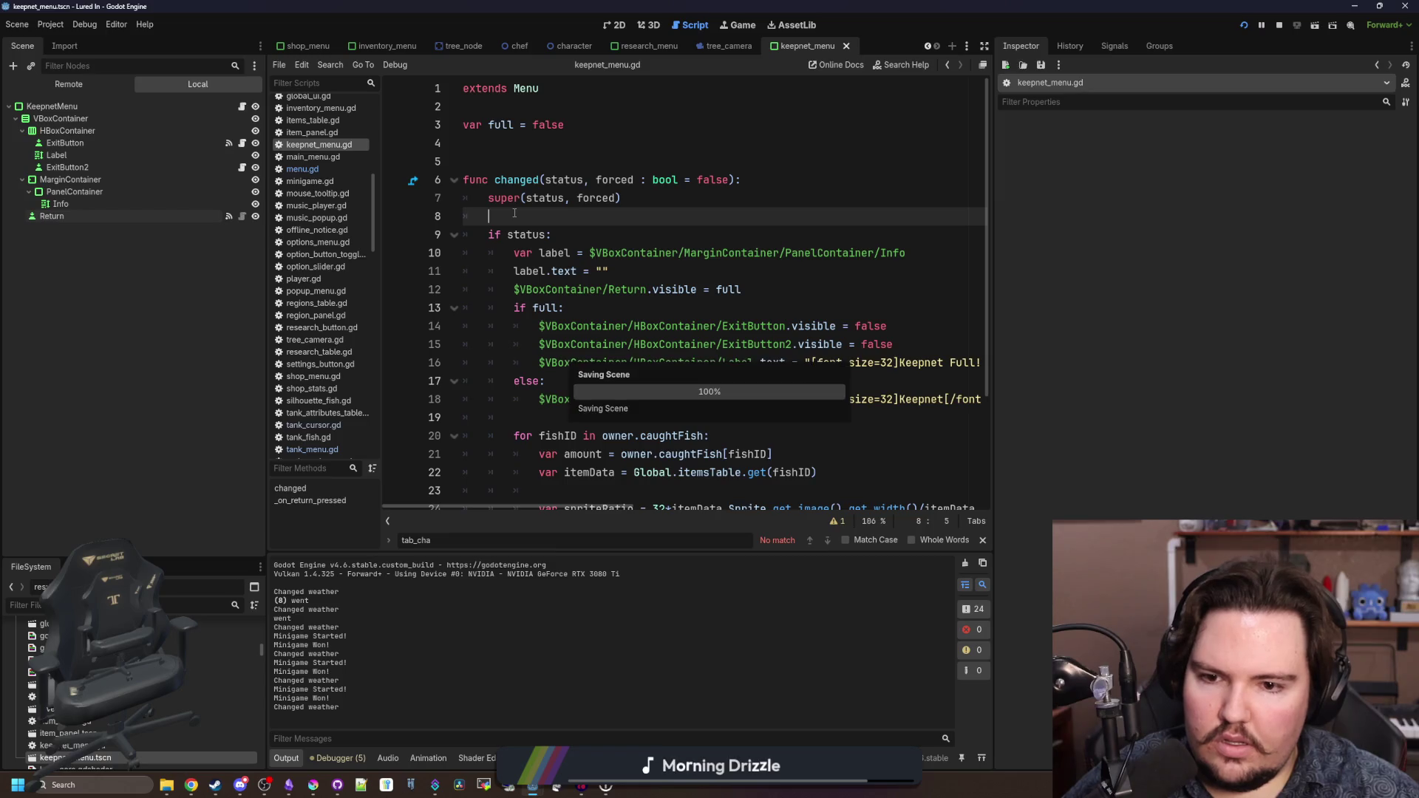
scroll(579, 307, "down", 3)
scroll(665, 296, "up", 3)
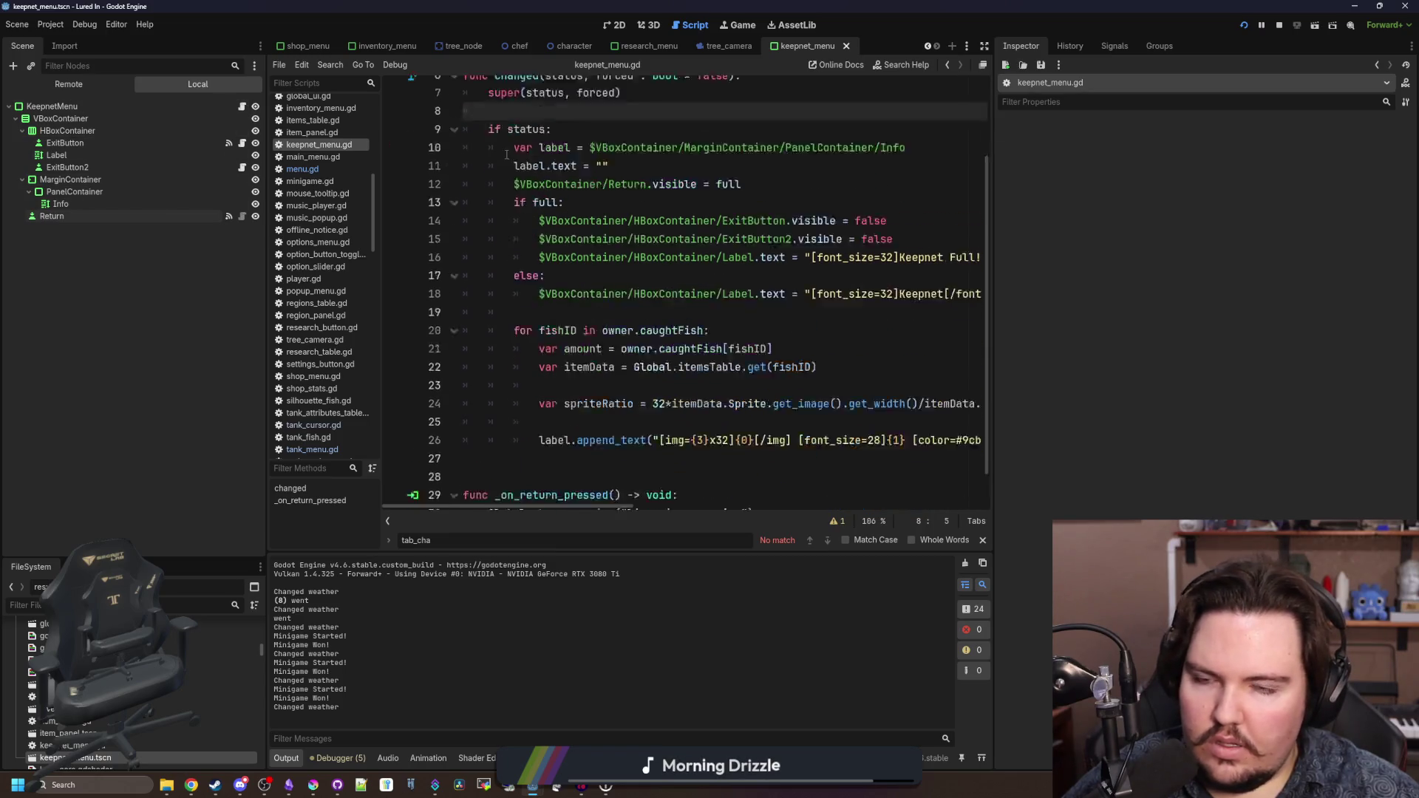
- Open menu.gd, read the Control documentation for grab_focus, then navigate back
left_click(583, 86, "ctrl")
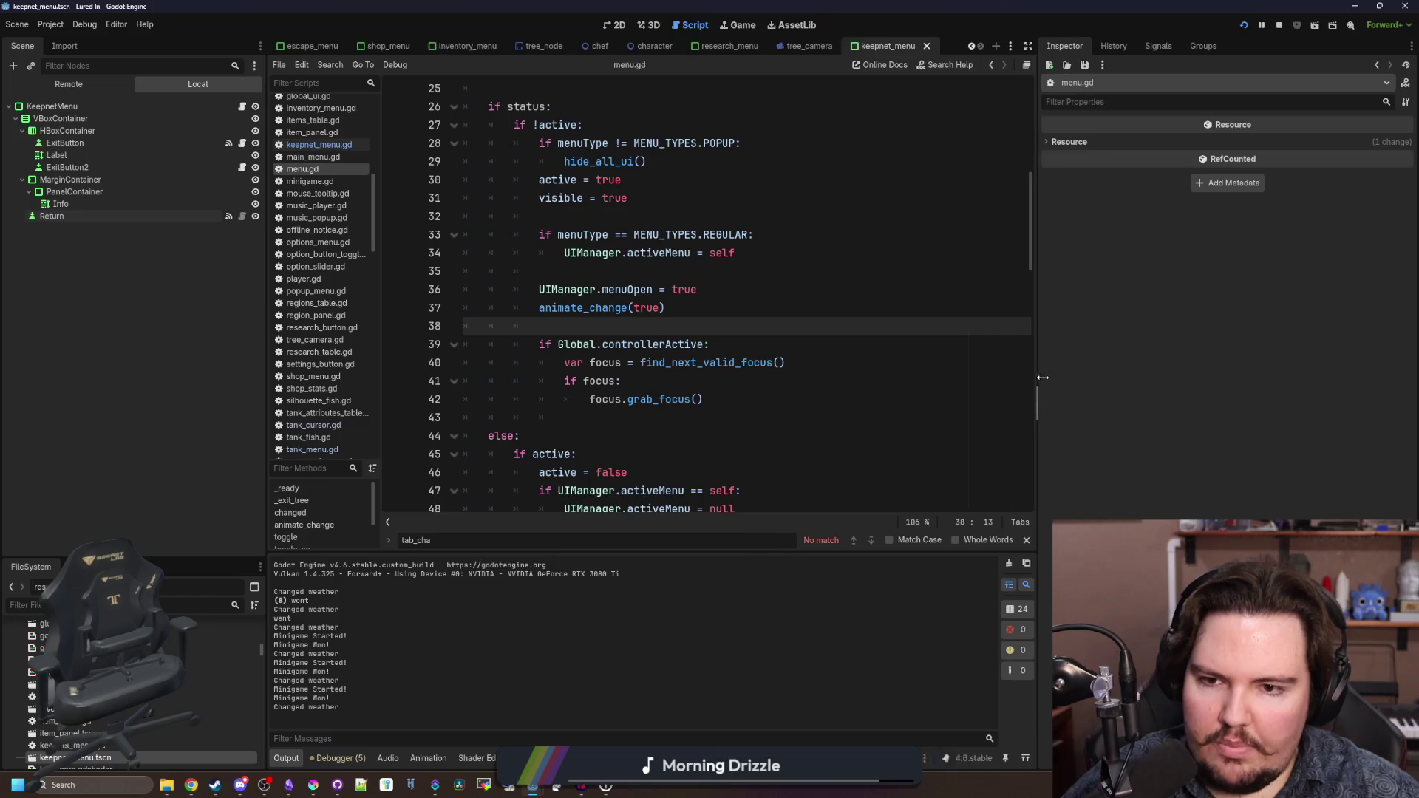
left_click(754, 349)
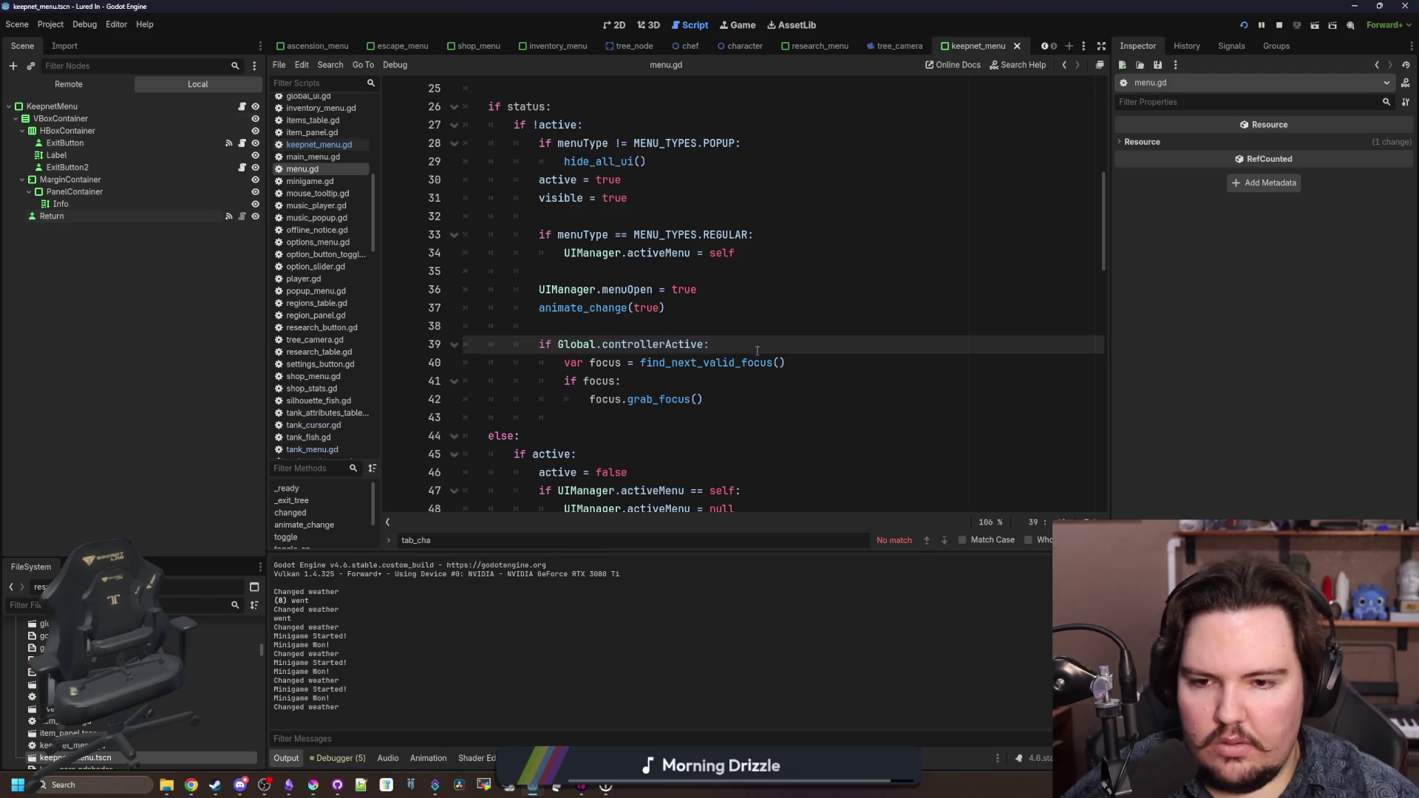
left_click(646, 399, "ctrl")
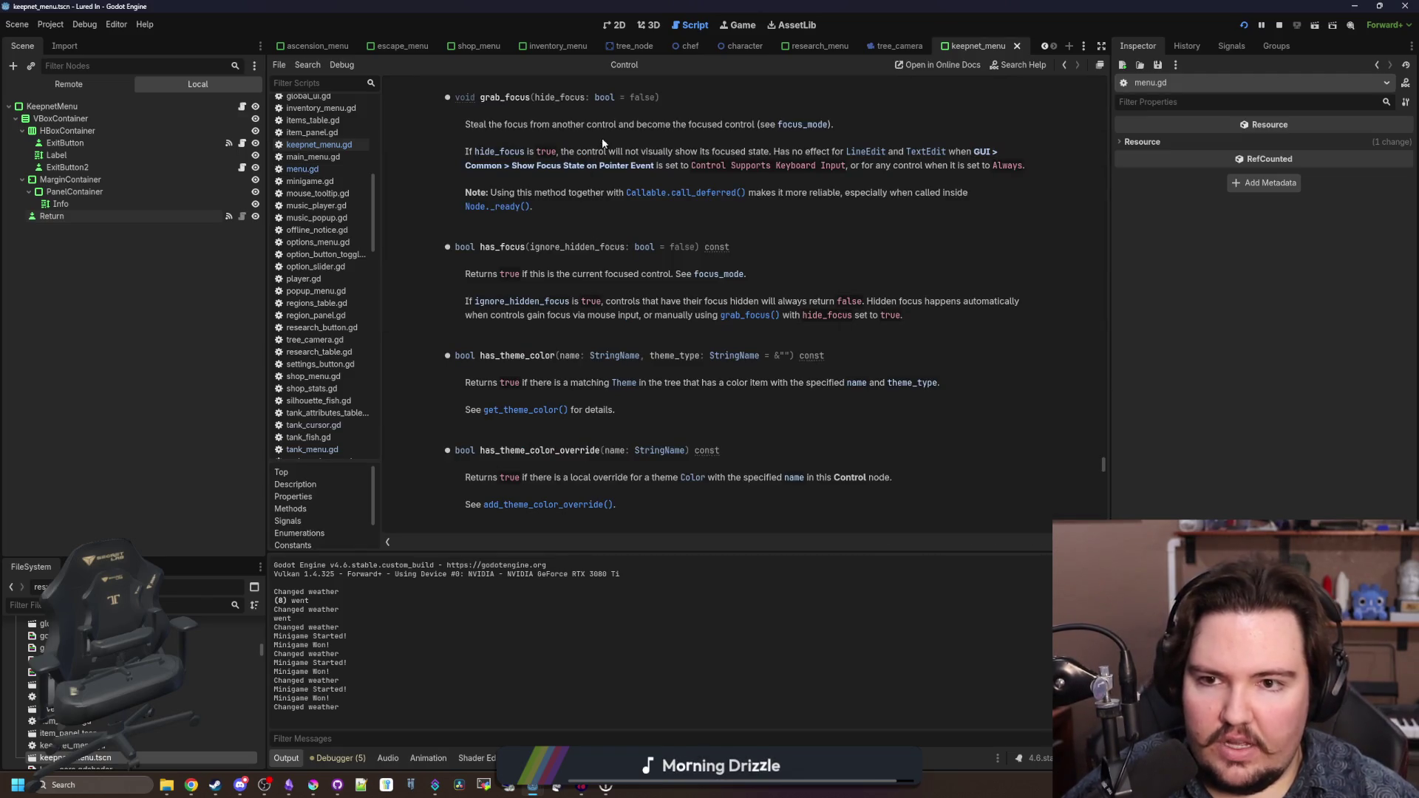
left_click_drag(608, 124, 847, 124)
left_click(661, 124)
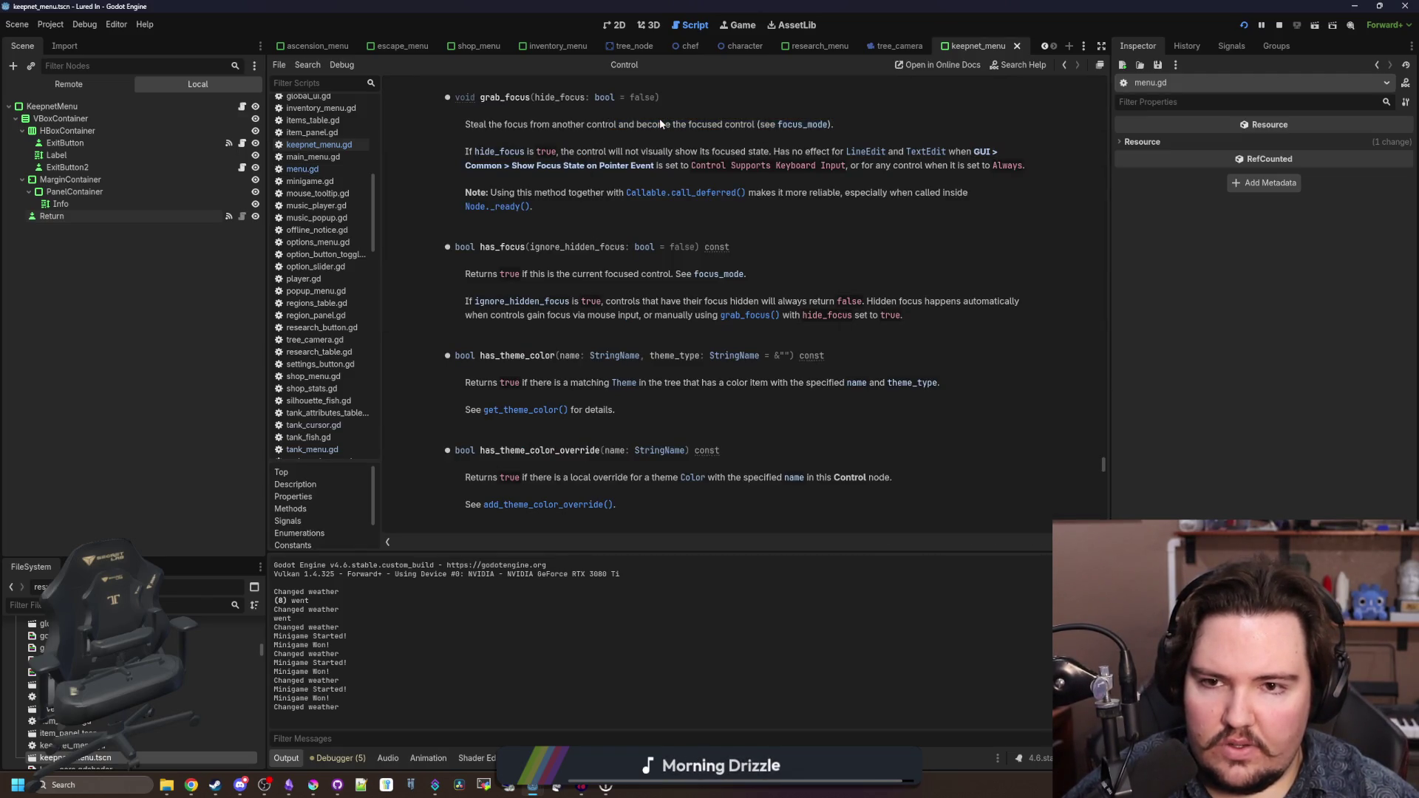
key("alt+Left")
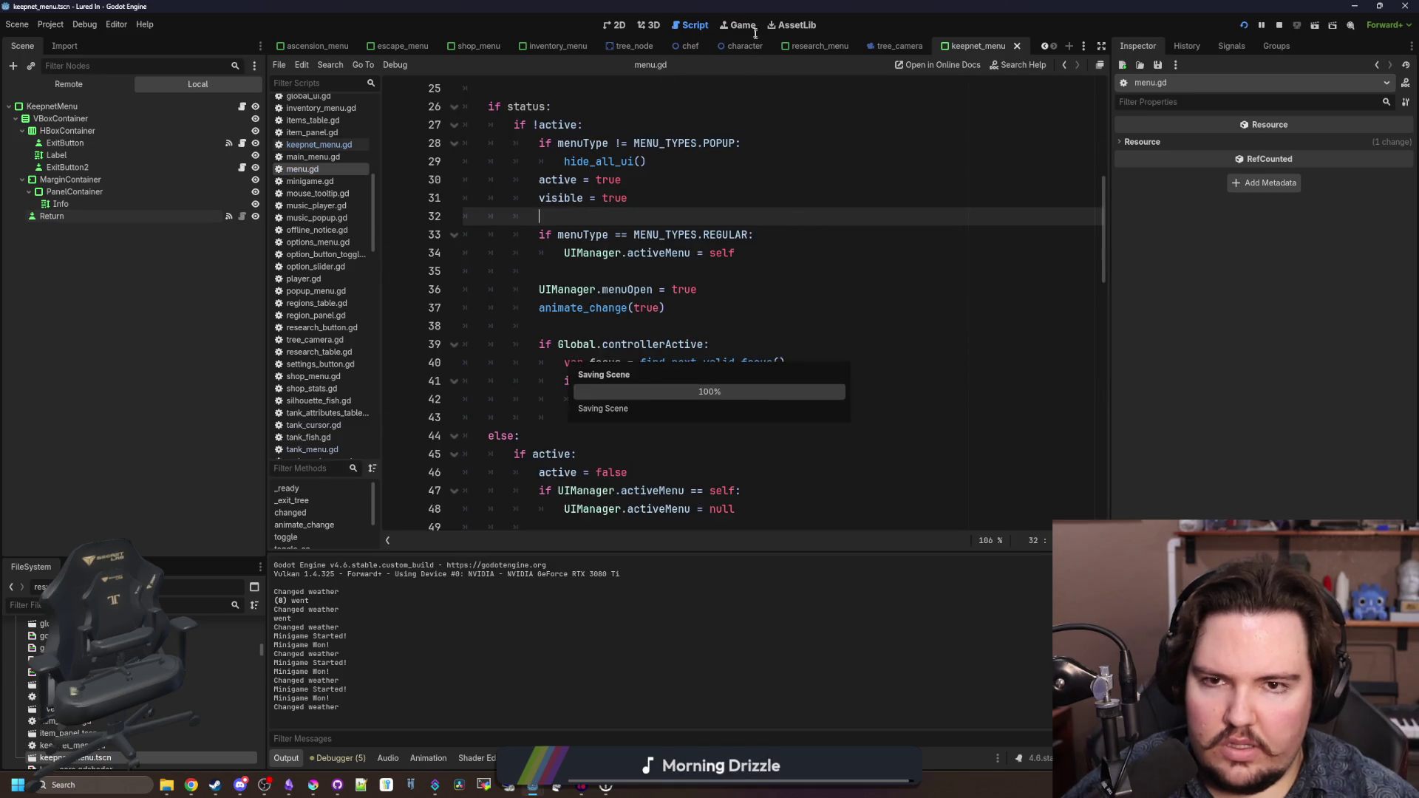
- Check the Keepnet Full popup in the running game, then reopen keepnet_menu.gd from KeepnetMenu
left_click(745, 28)
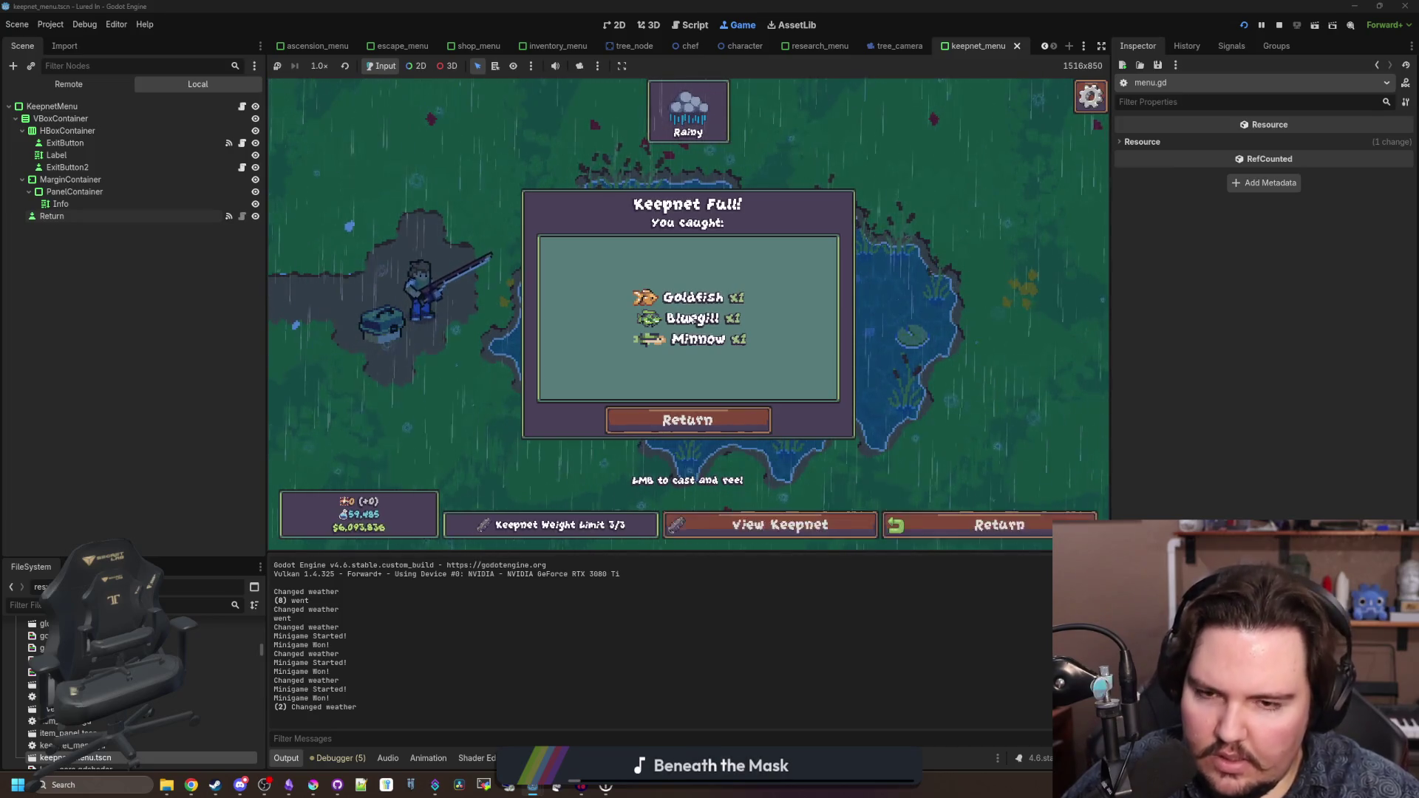
key("super")
key("super")
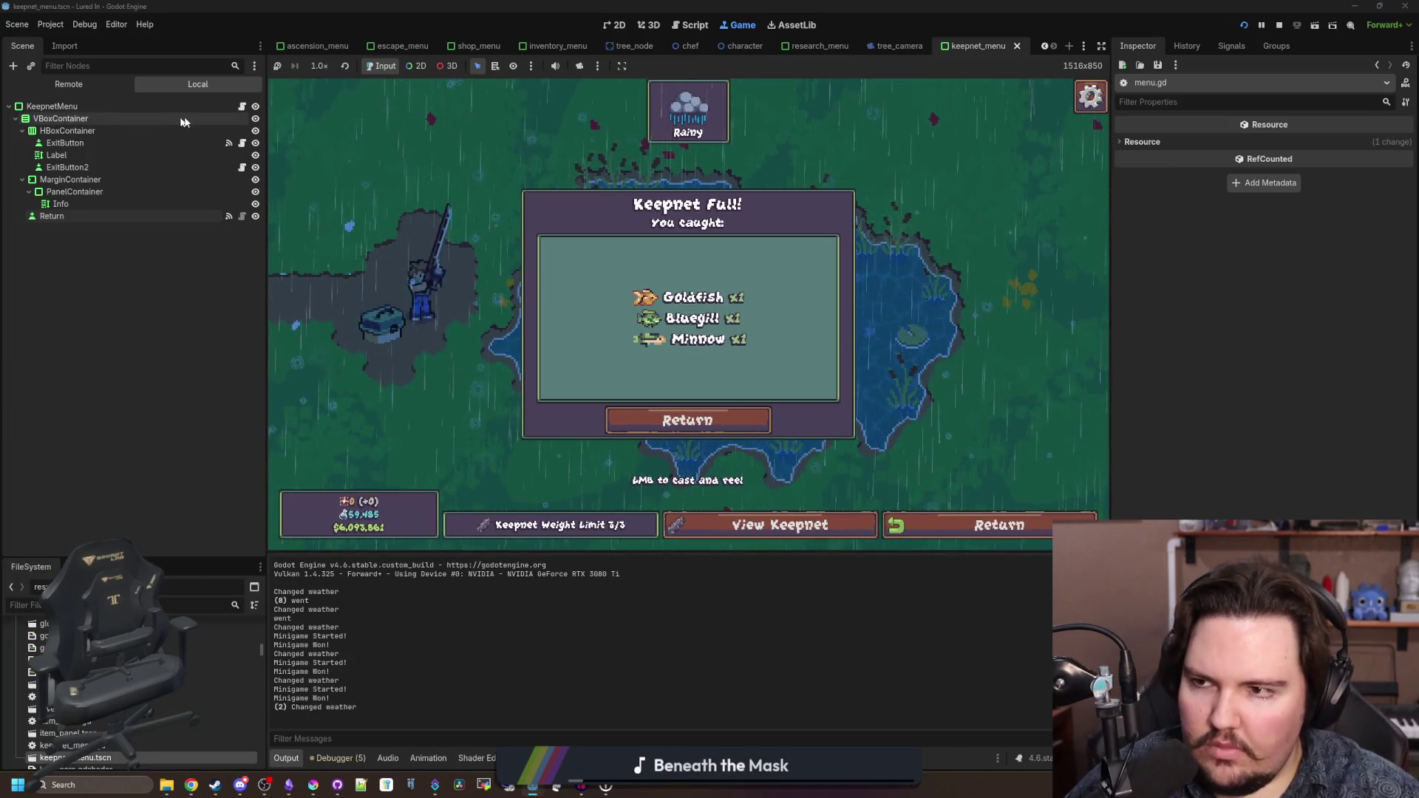
left_click(242, 106)
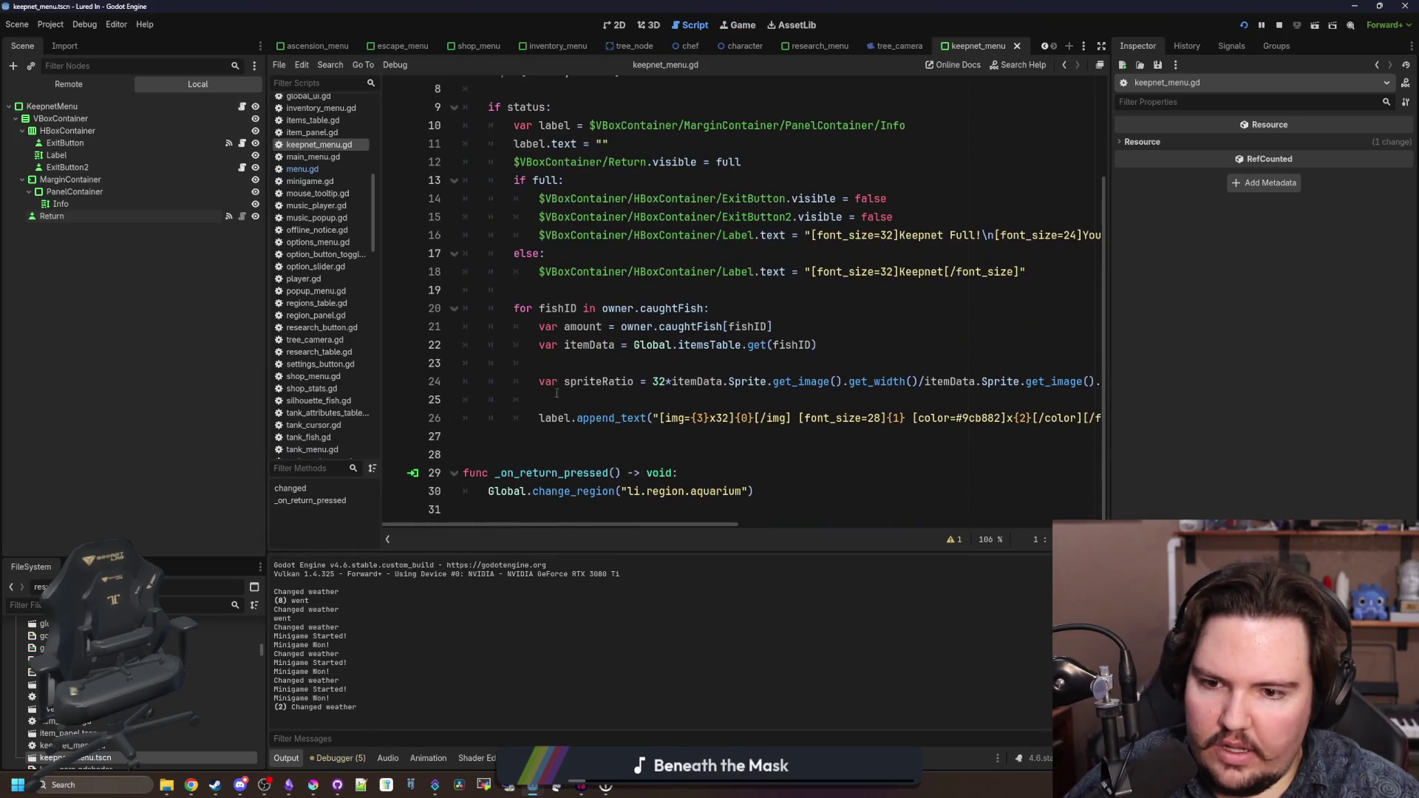
- Add a _process function after the full variable in keepnet_menu.gd, then undo it
scroll(553, 388, "up", 3)
left_click(568, 130)
key("Return")
key("Return")
key("Return")
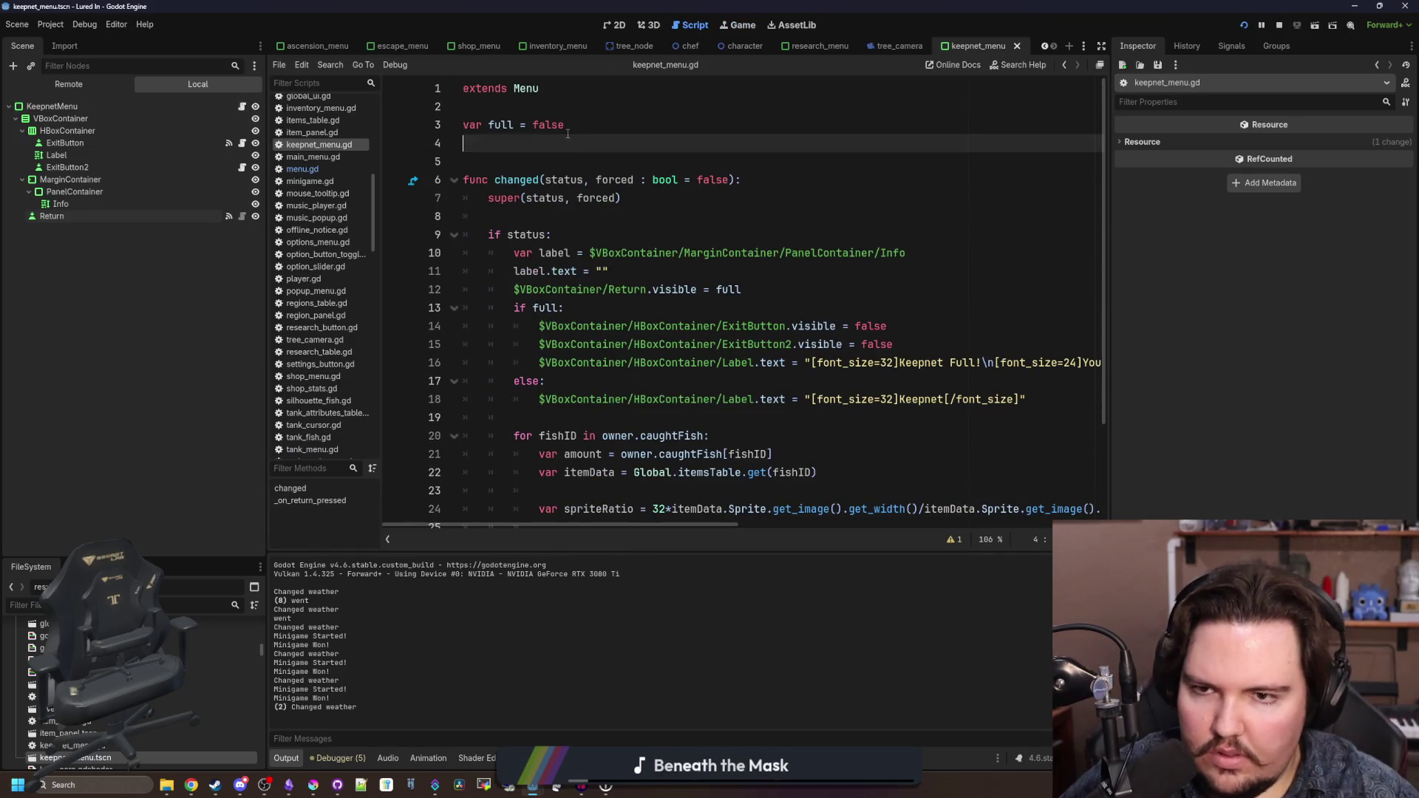
type("func _pro")
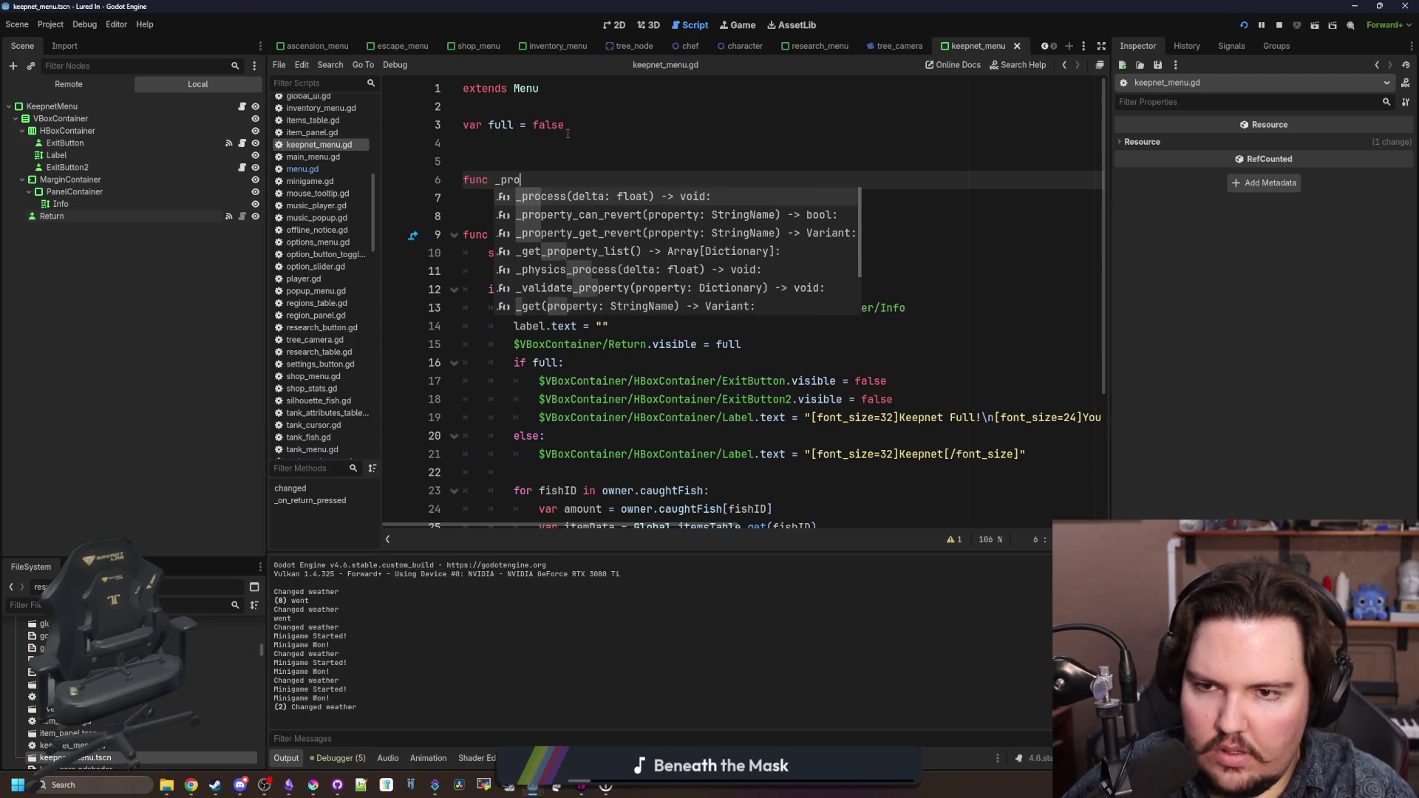
key("Return")
key("Return")
key("ctrl+z")
key("ctrl+z")
key("ctrl+z")
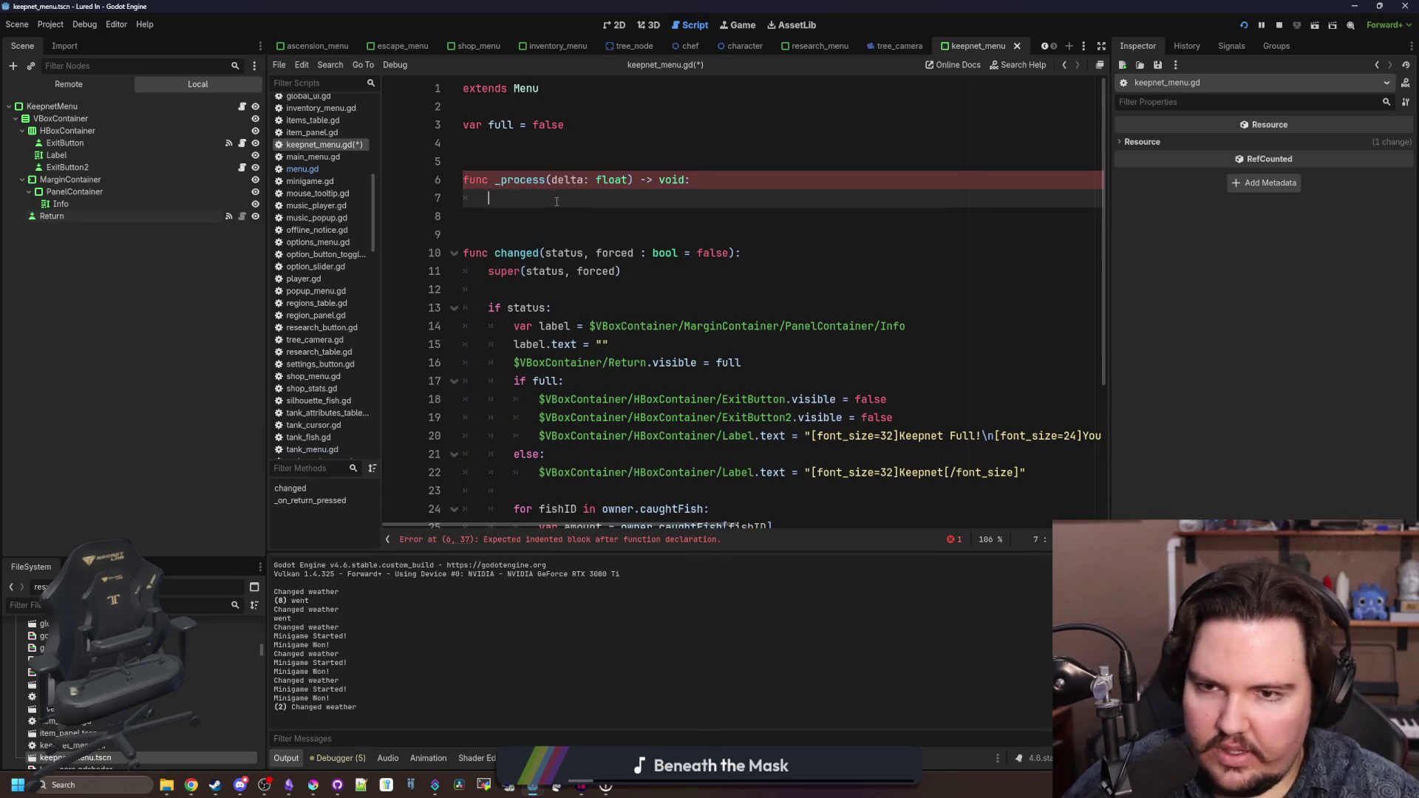
- Open menu.gd from the Scripts list and start filtering the FileSystem
left_click(482, 154)
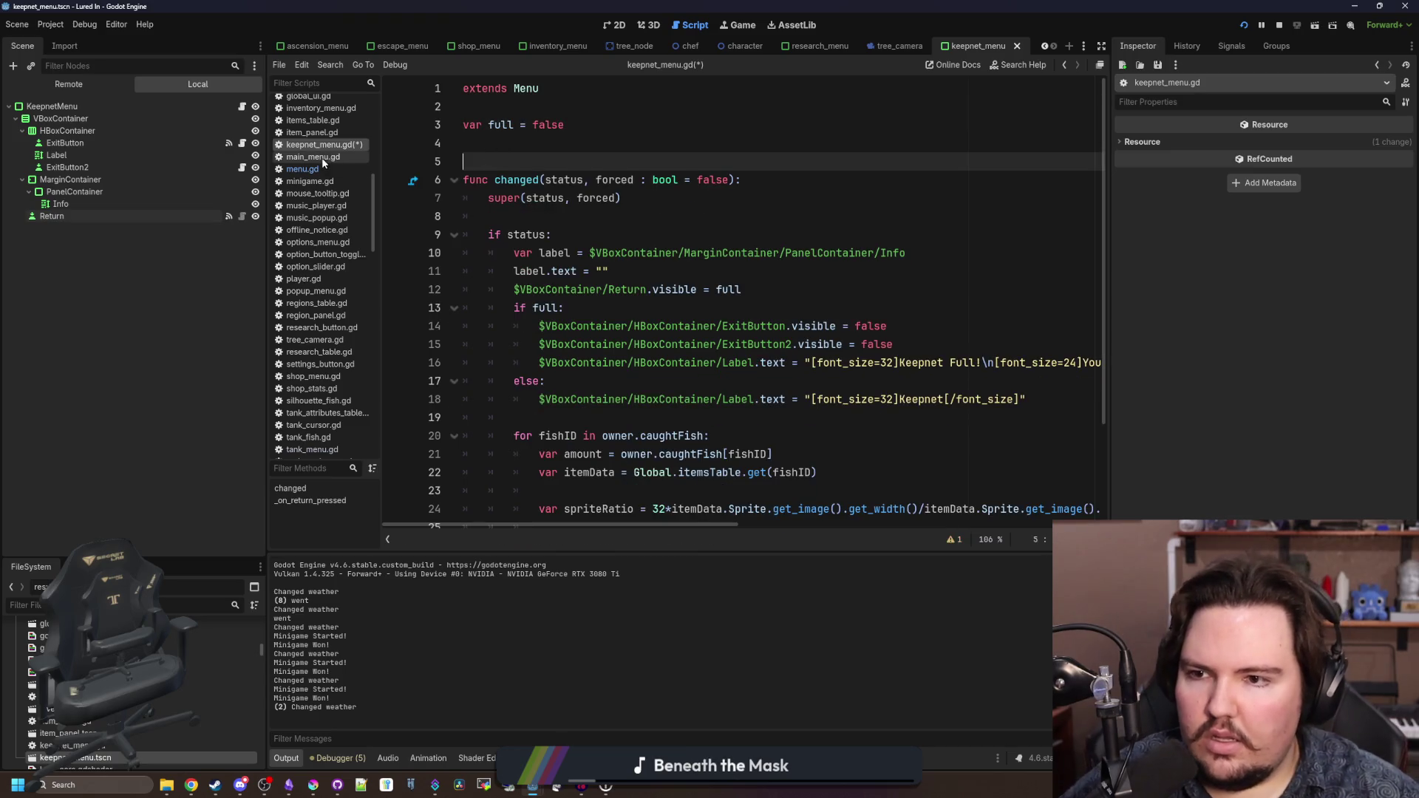
left_click(314, 170)
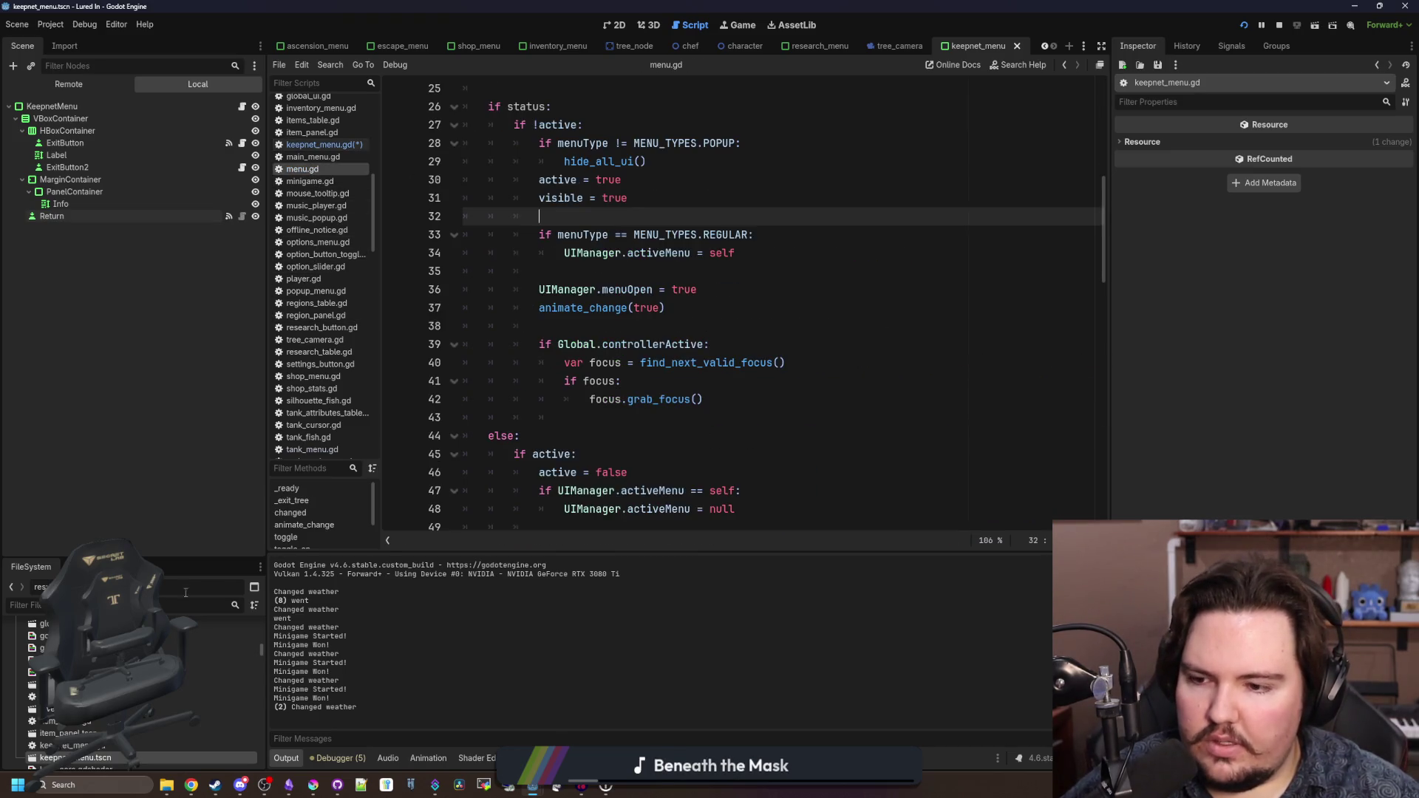
scroll(330, 335, "up", 10)
left_click(213, 606)
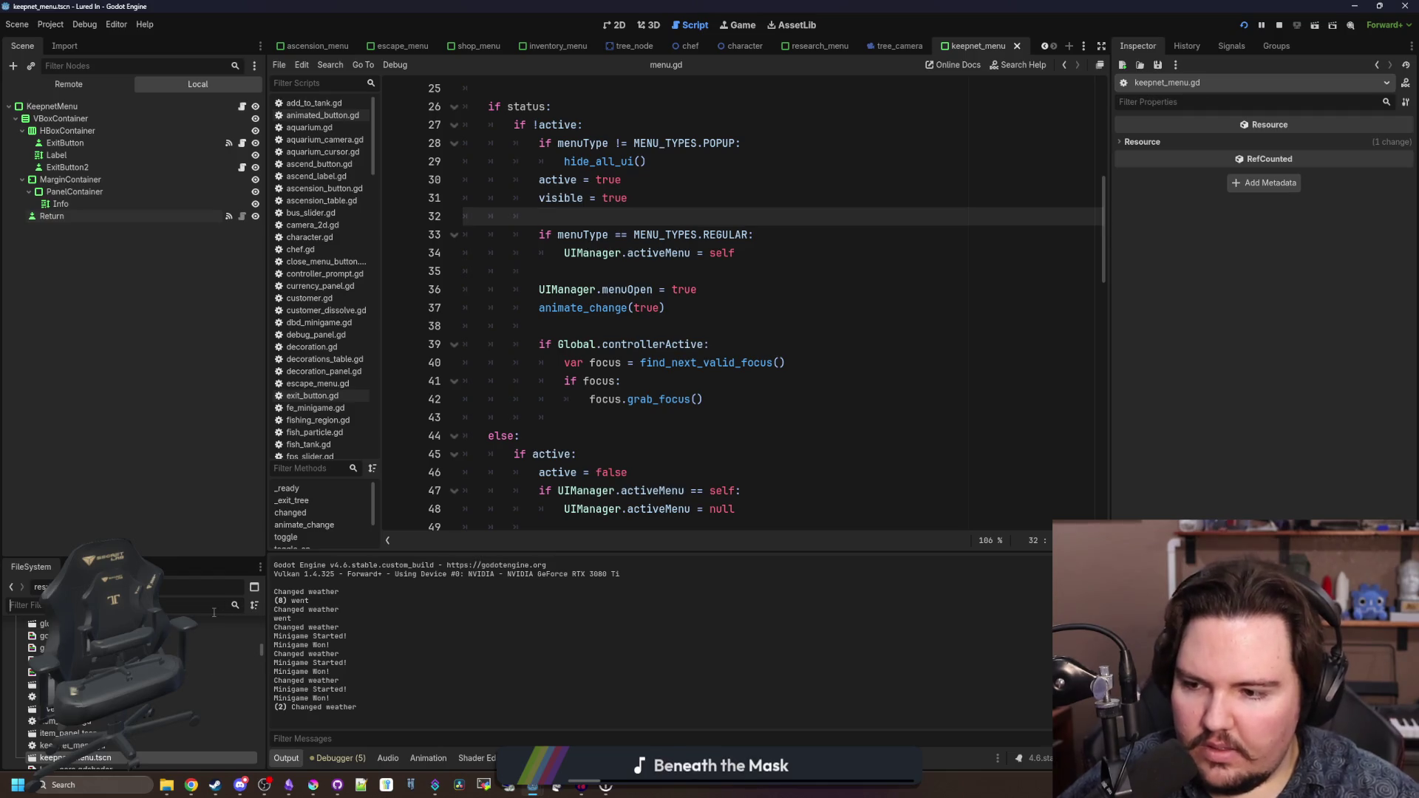
- Filter FileSystem for 'glob', open global.gd, and search it for '_process'
type("glob")
double_click(185, 701)
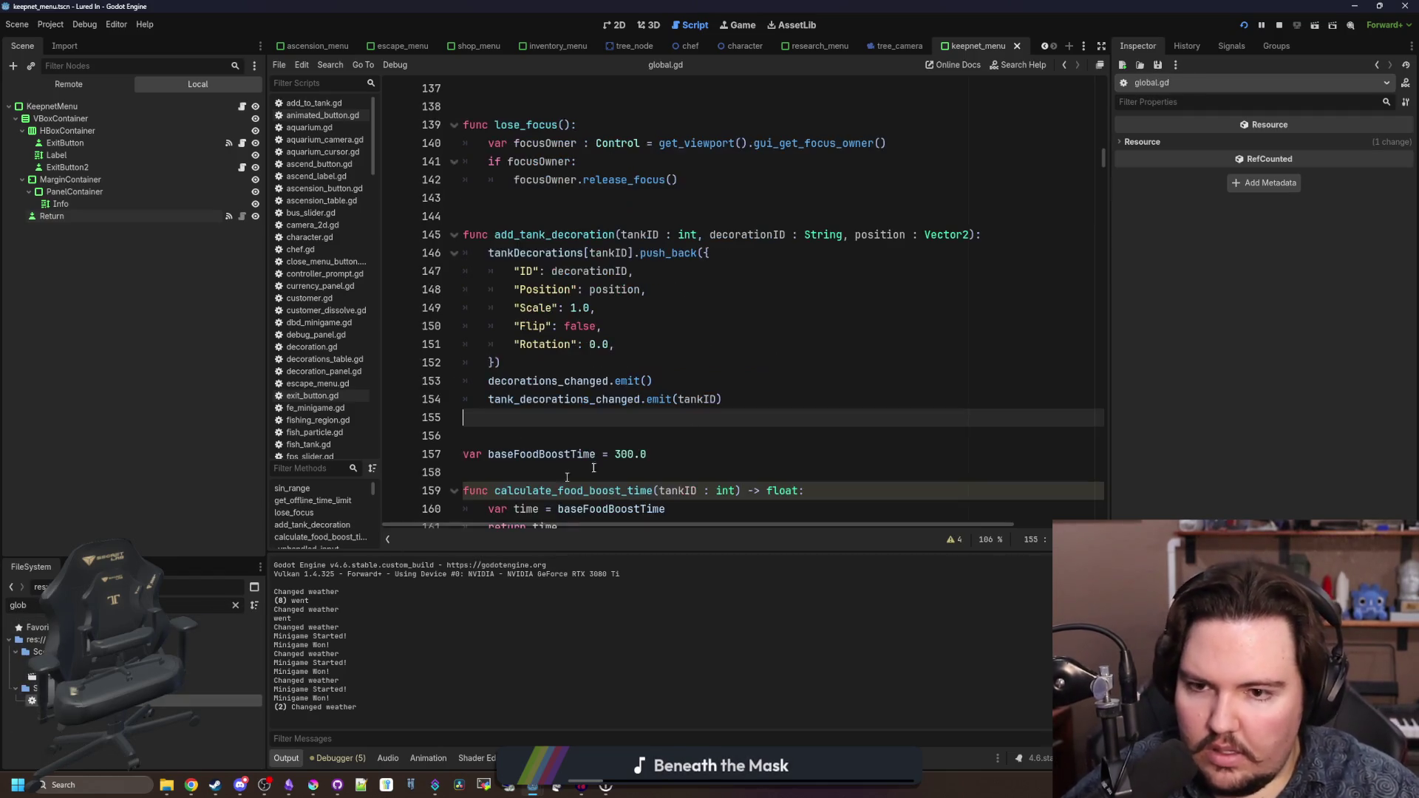
key("ctrl+f")
type("_p")
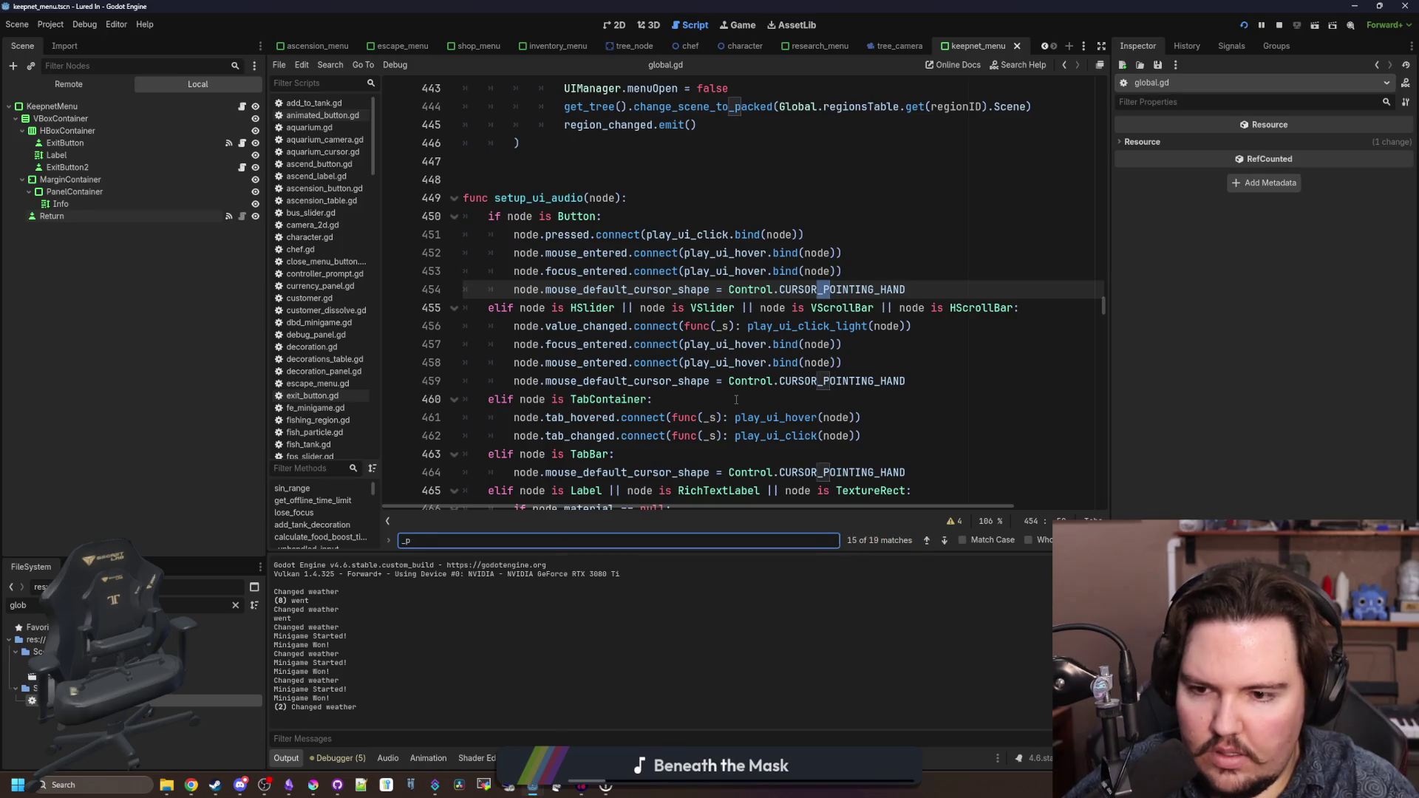
type("rocess")
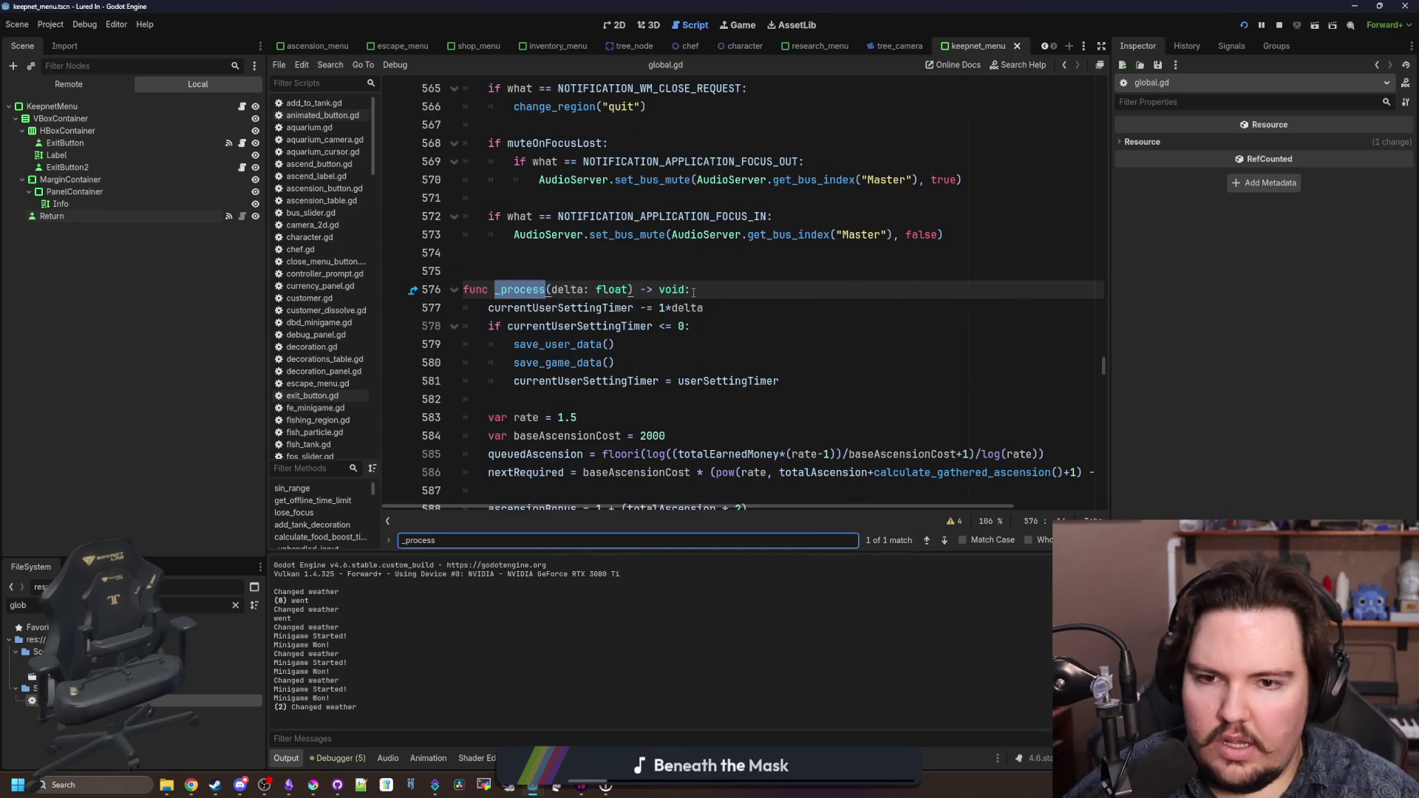
- Add print(autofocusActive) inside _process, then save and run the game
left_click(694, 292)
key("Return")
type("t(focus")
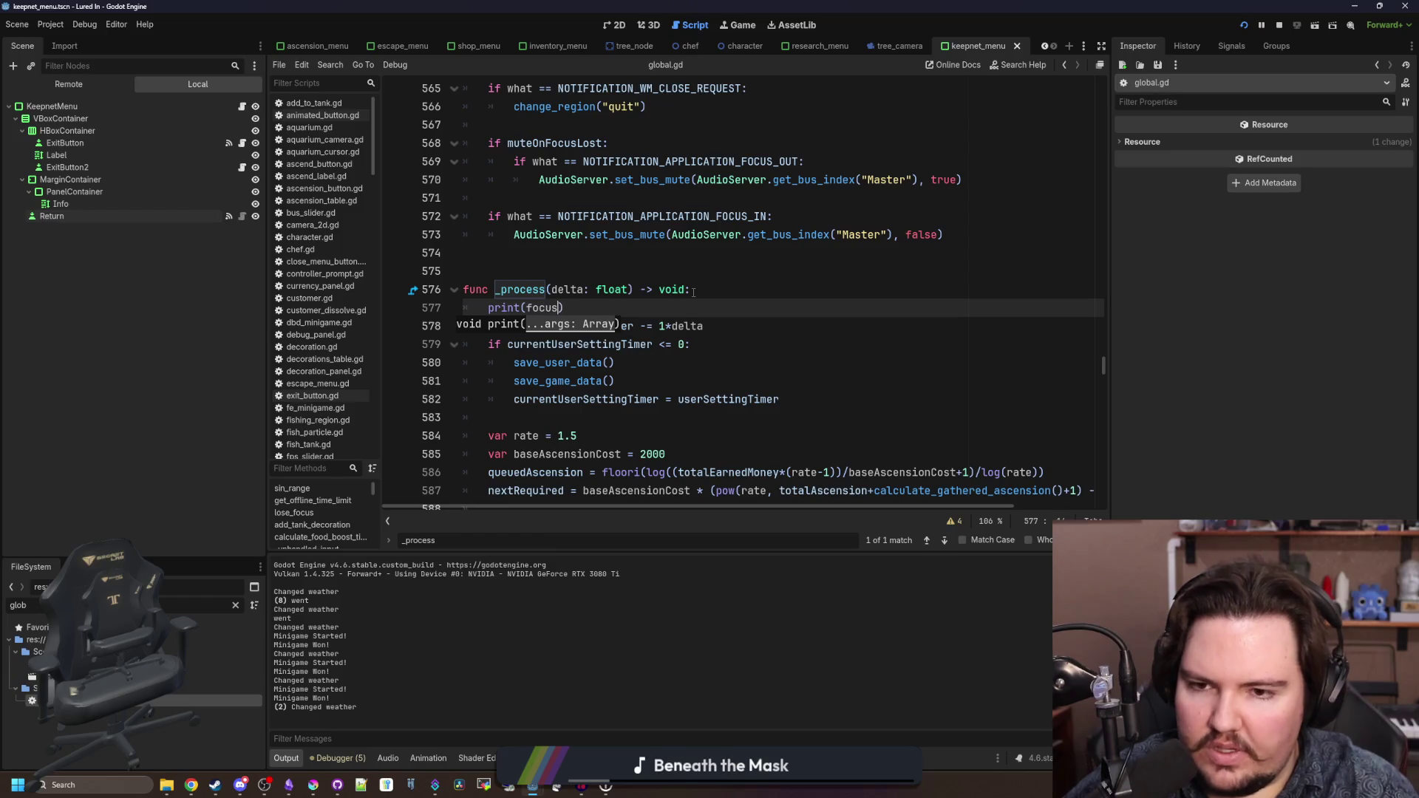
key("Return")
left_click(730, 296)
key("ctrl+s")
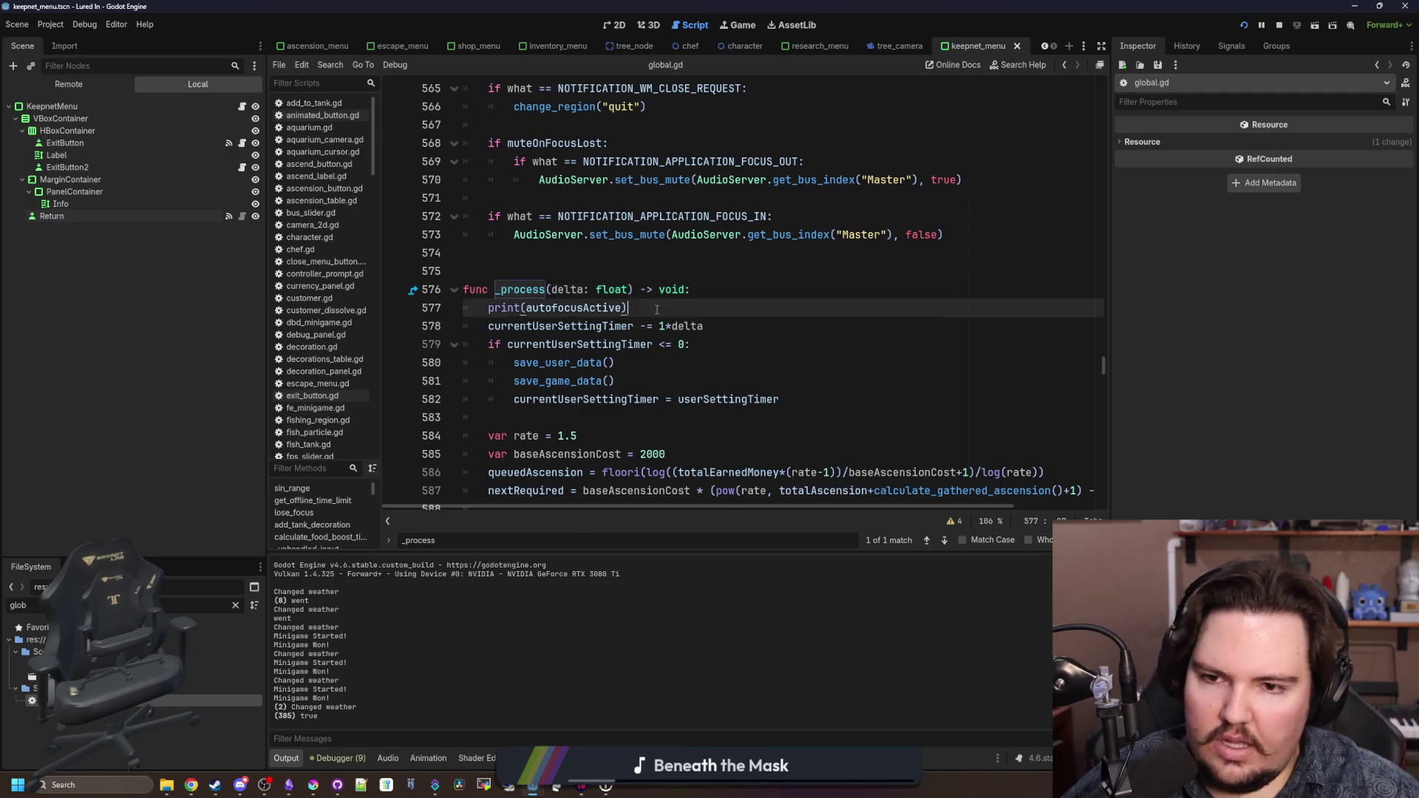
- Delete the autofocusActive debug line and view the rerun game
key("Down")
key("ctrl+shift+k")
left_click(575, 255)
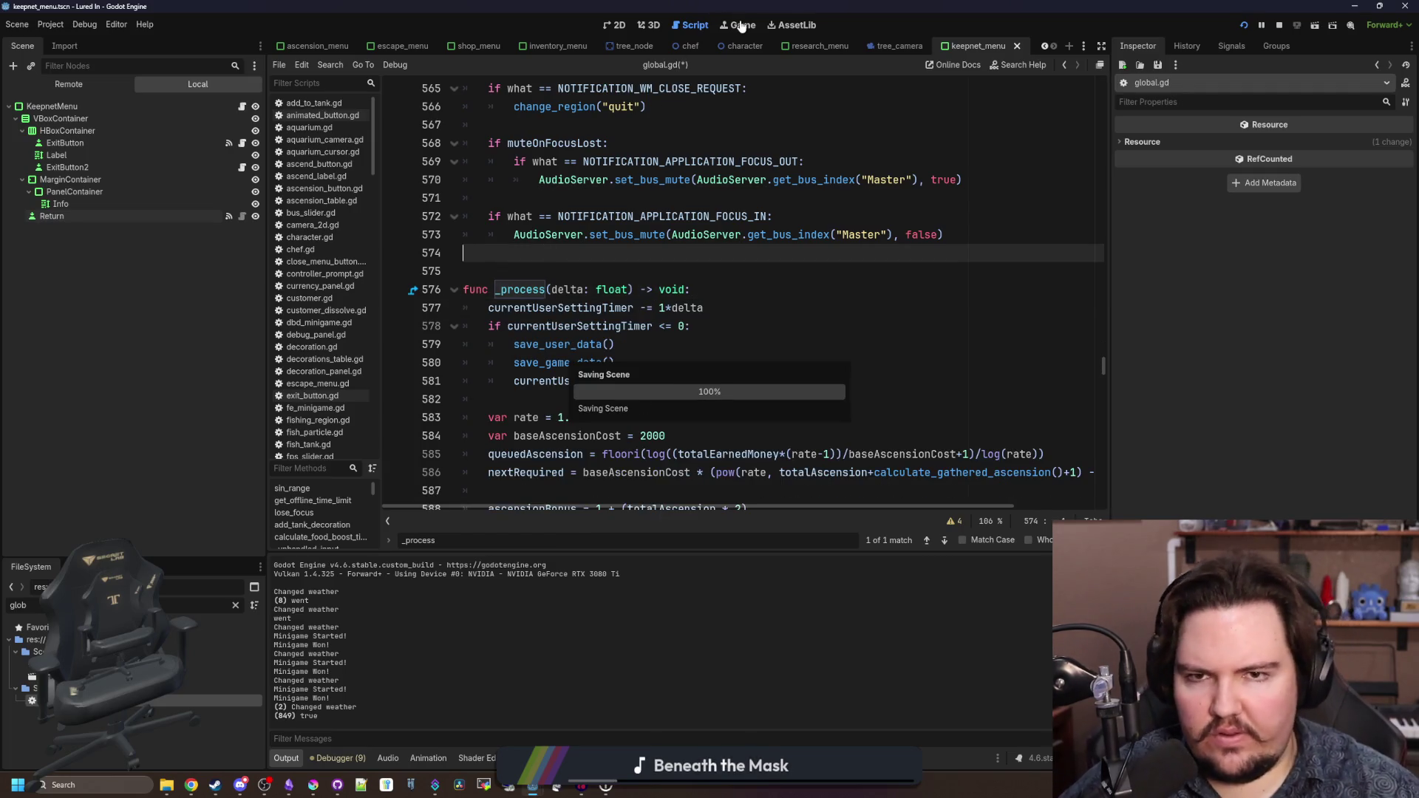
left_click(739, 25)
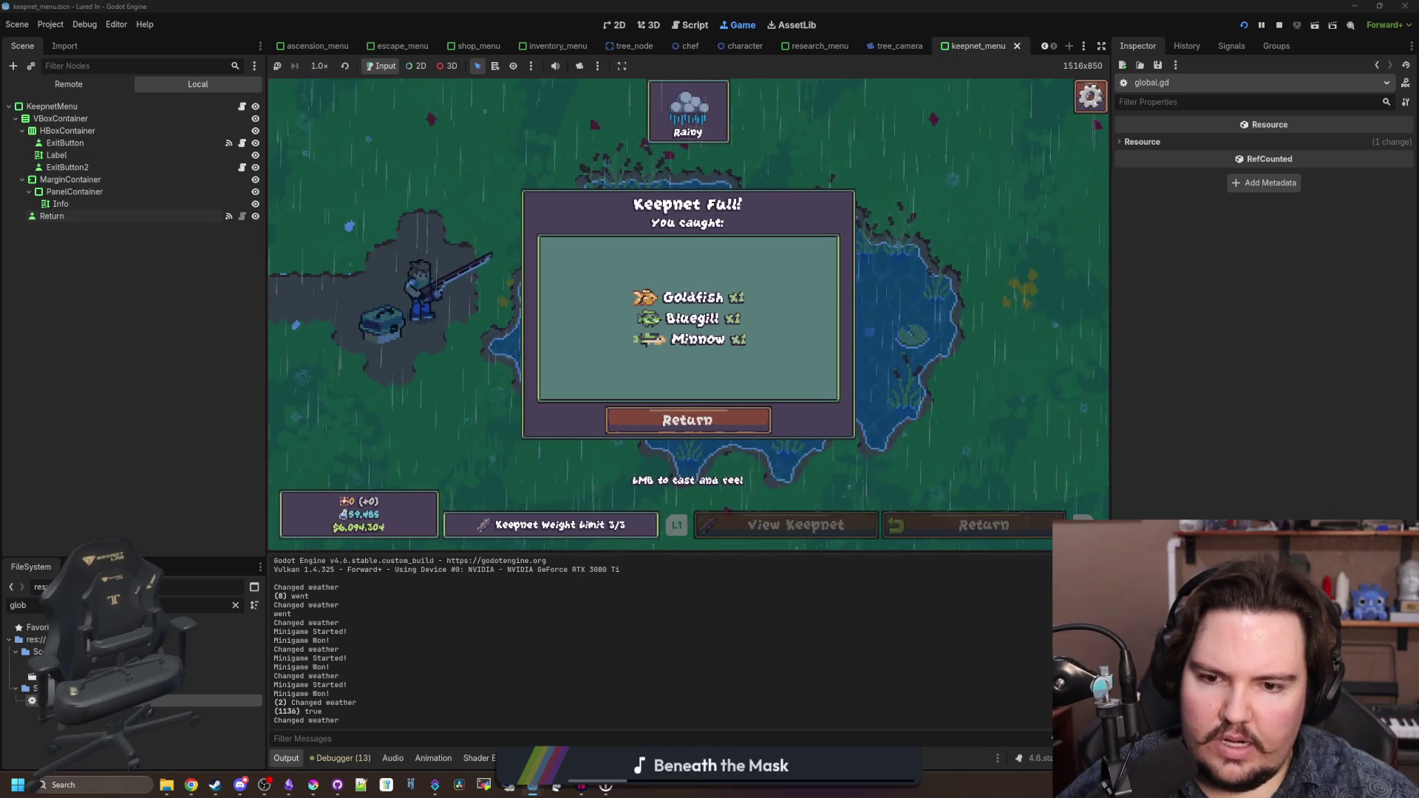
key("super")
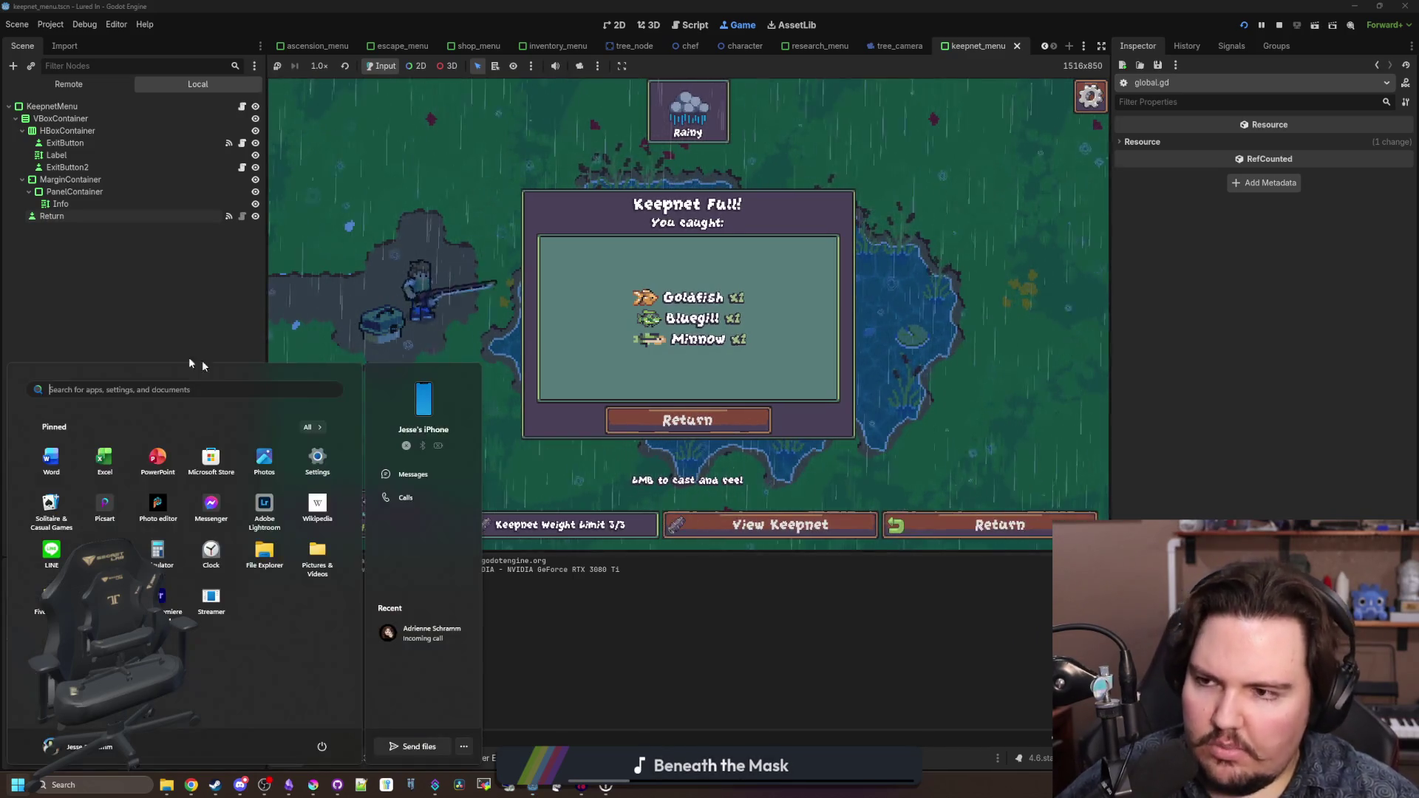
key("Escape")
key("ctrl+F3")
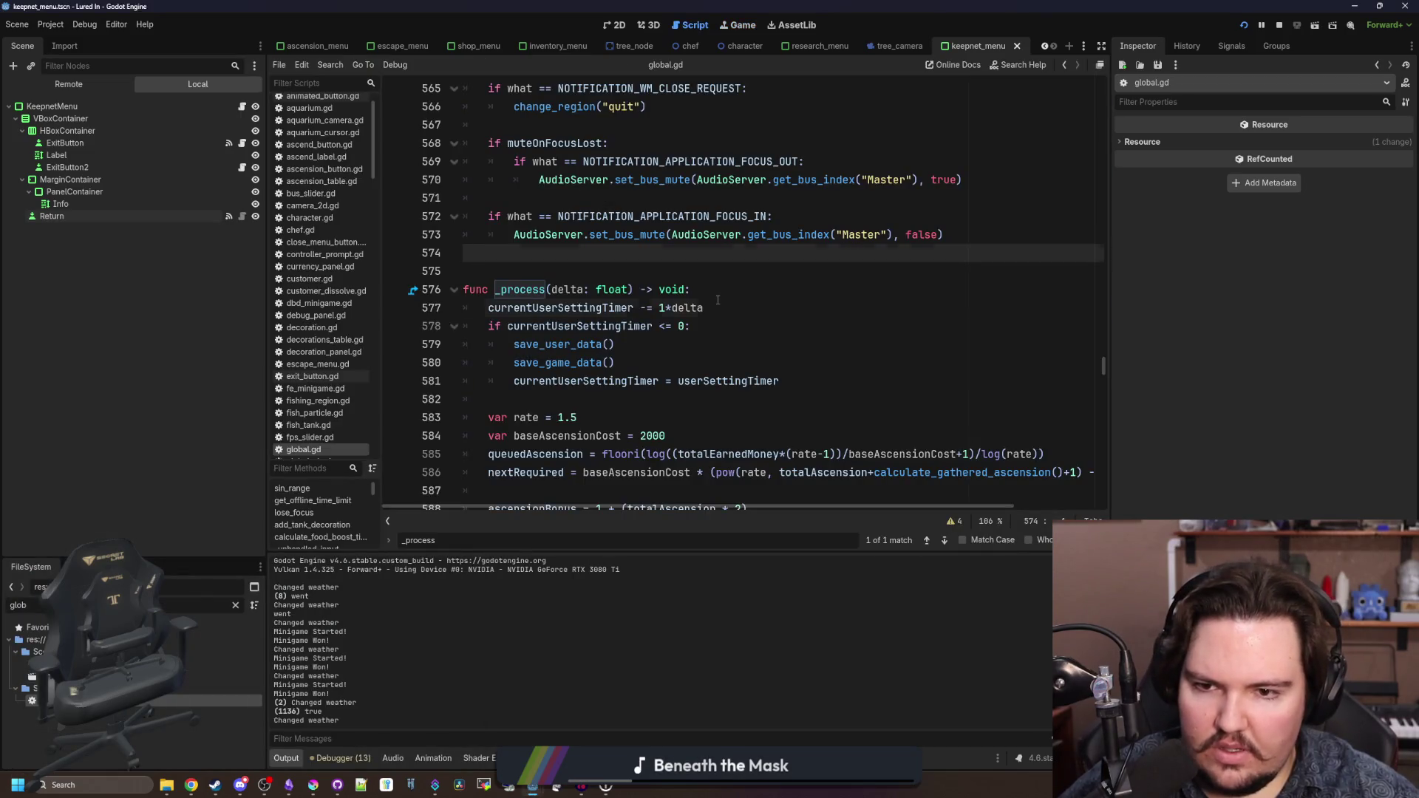
- Write get_viewport().gui_get_focus_owner() on a new _process line using autocomplete
left_click(717, 299)
key("Return")
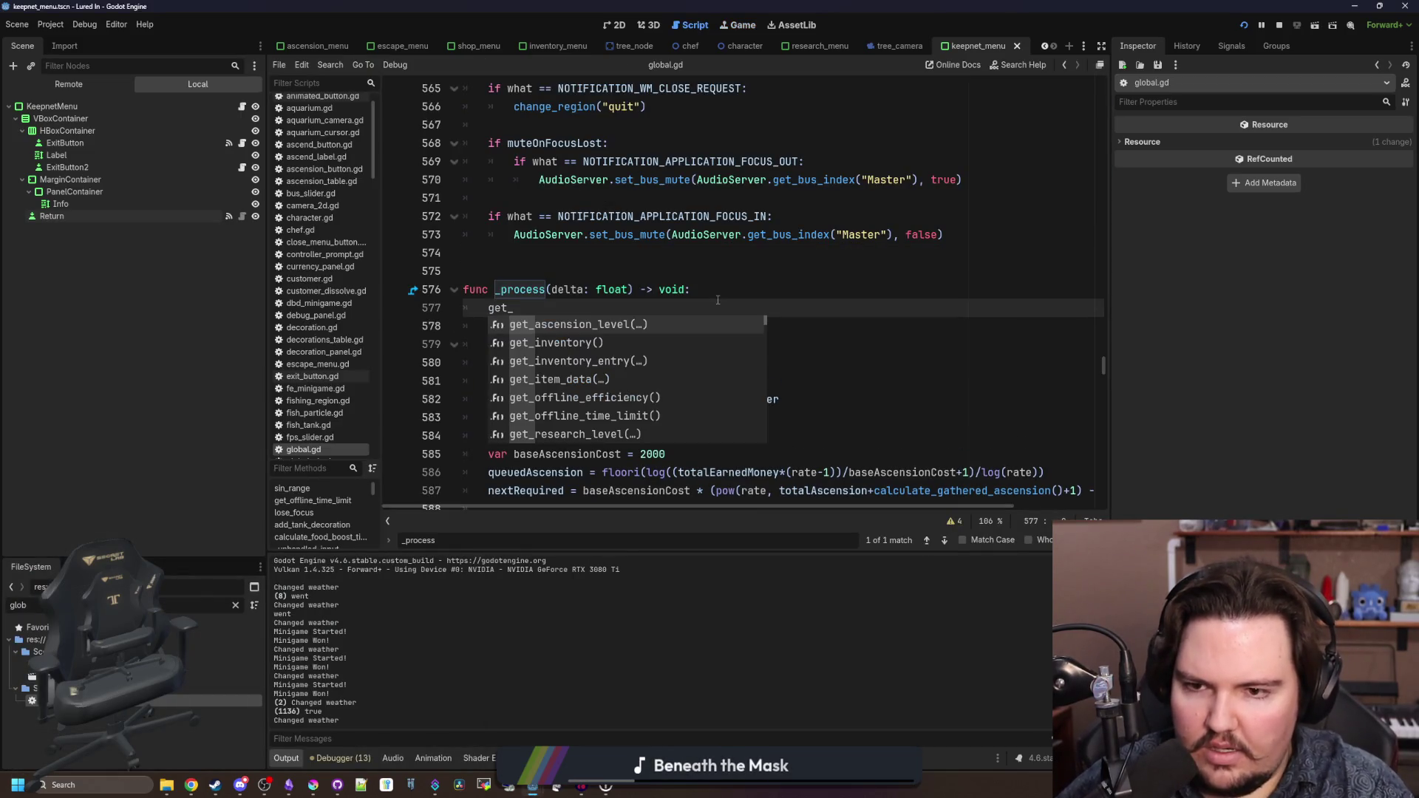
key("BackSpace")
key("BackSpace")
key("BackSpace")
type("viewport().")
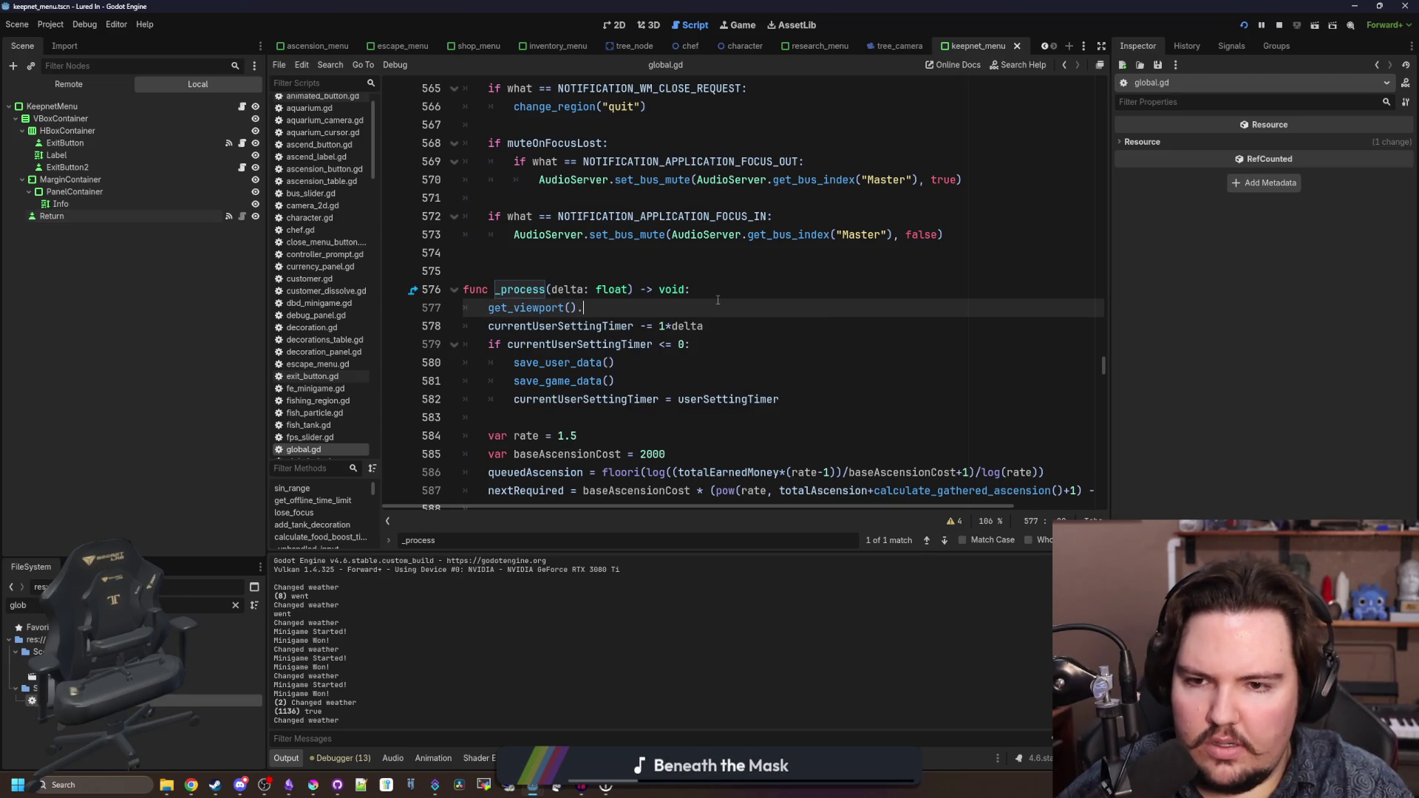
type("get-")
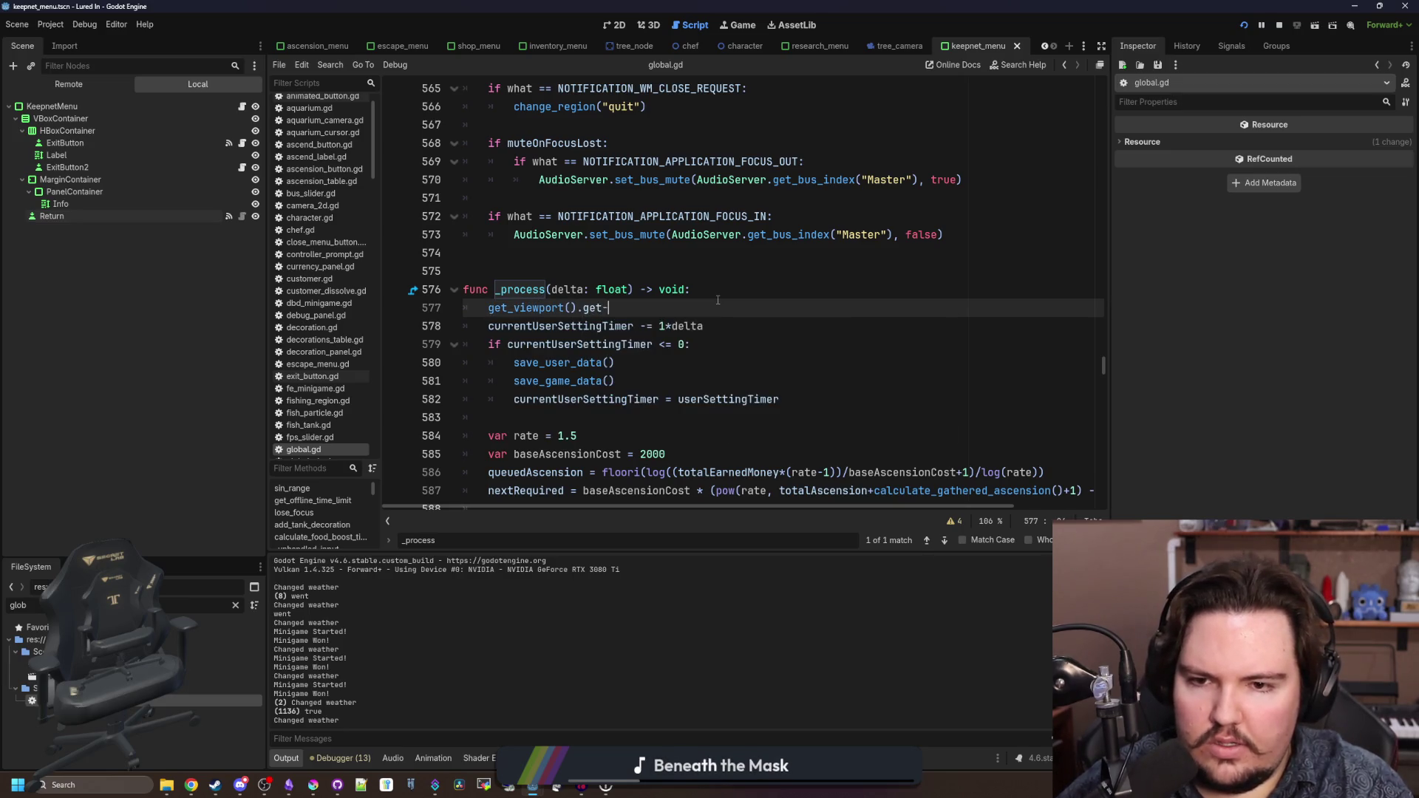
type("_gui")
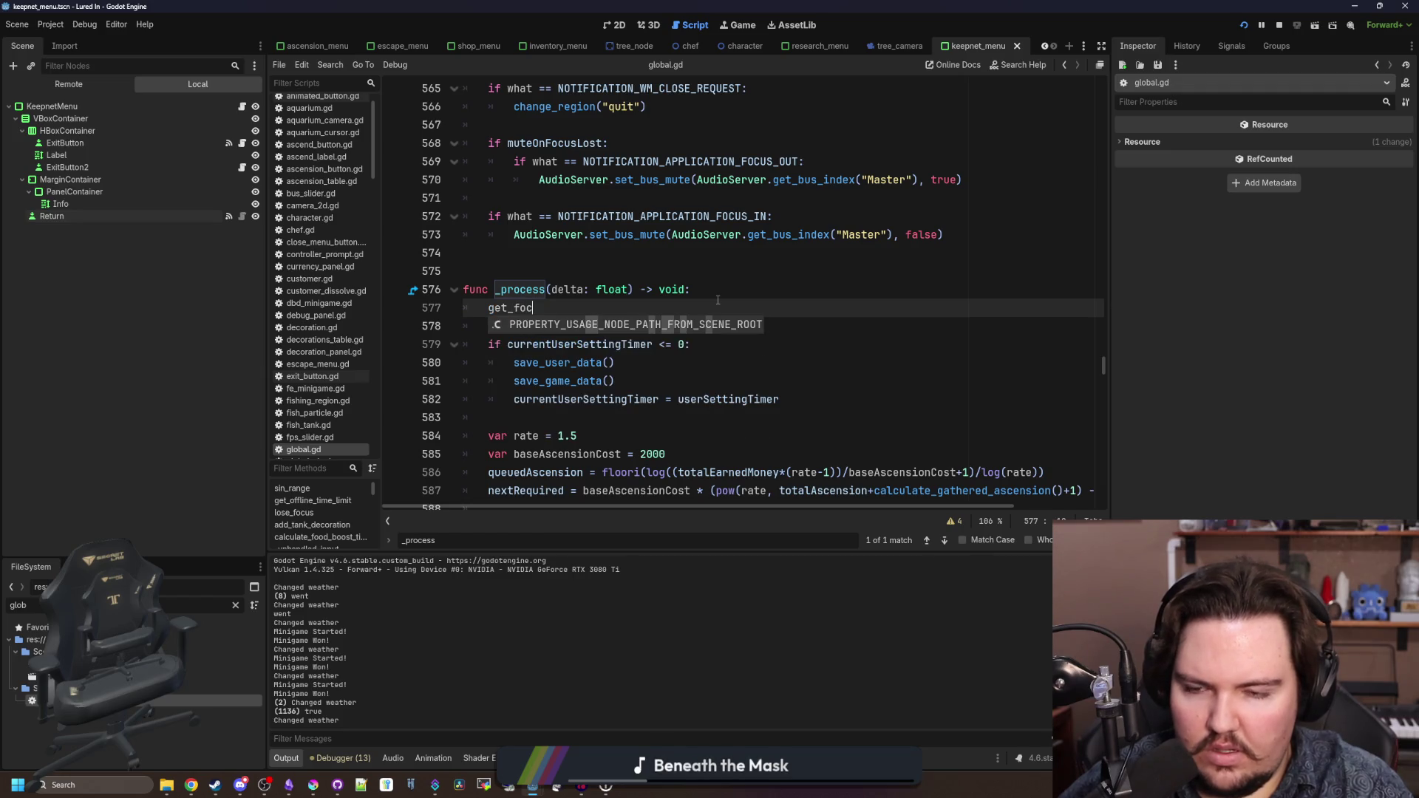
key("BackSpace")
key("BackSpace")
key("BackSpace")
type("viewport")
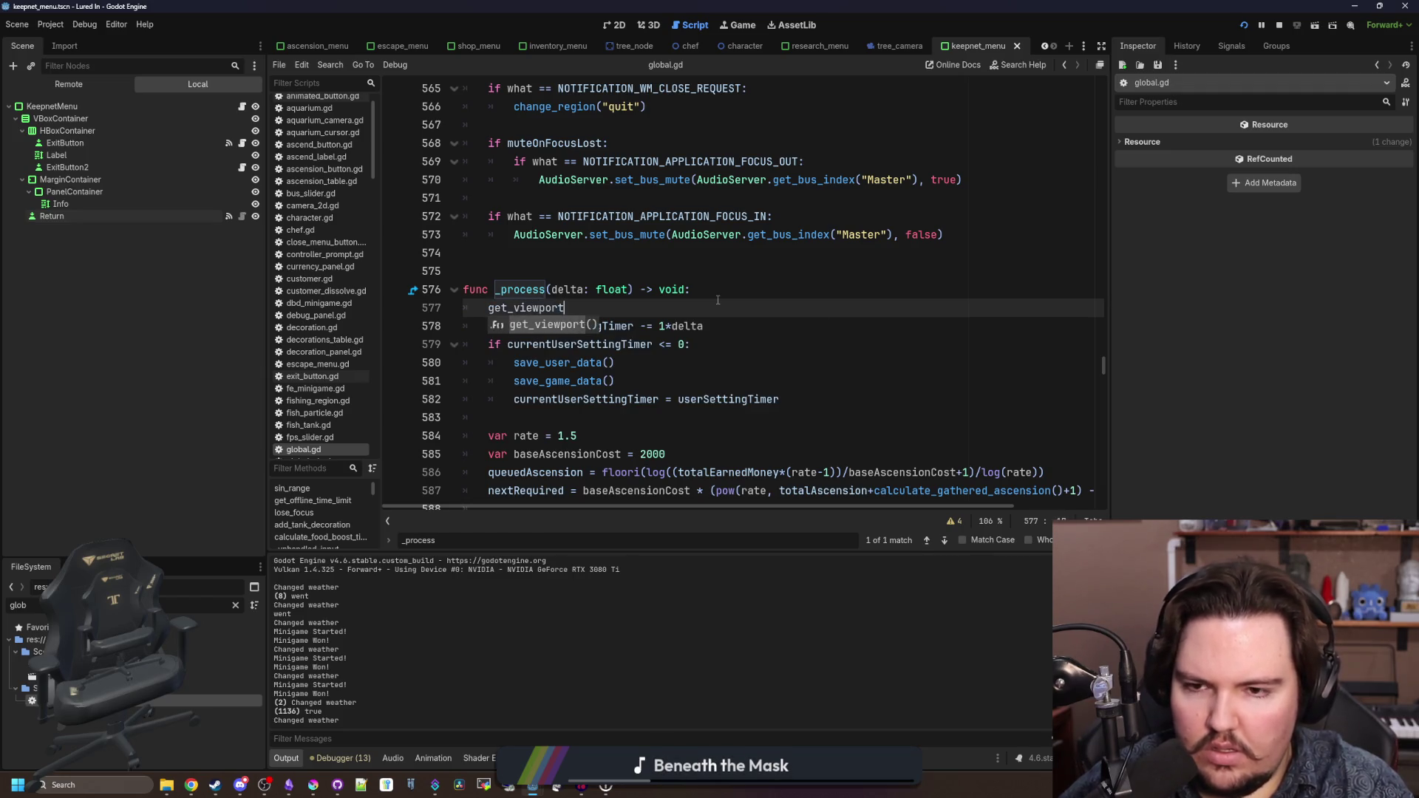
key("Return")
type(".gui_get_f")
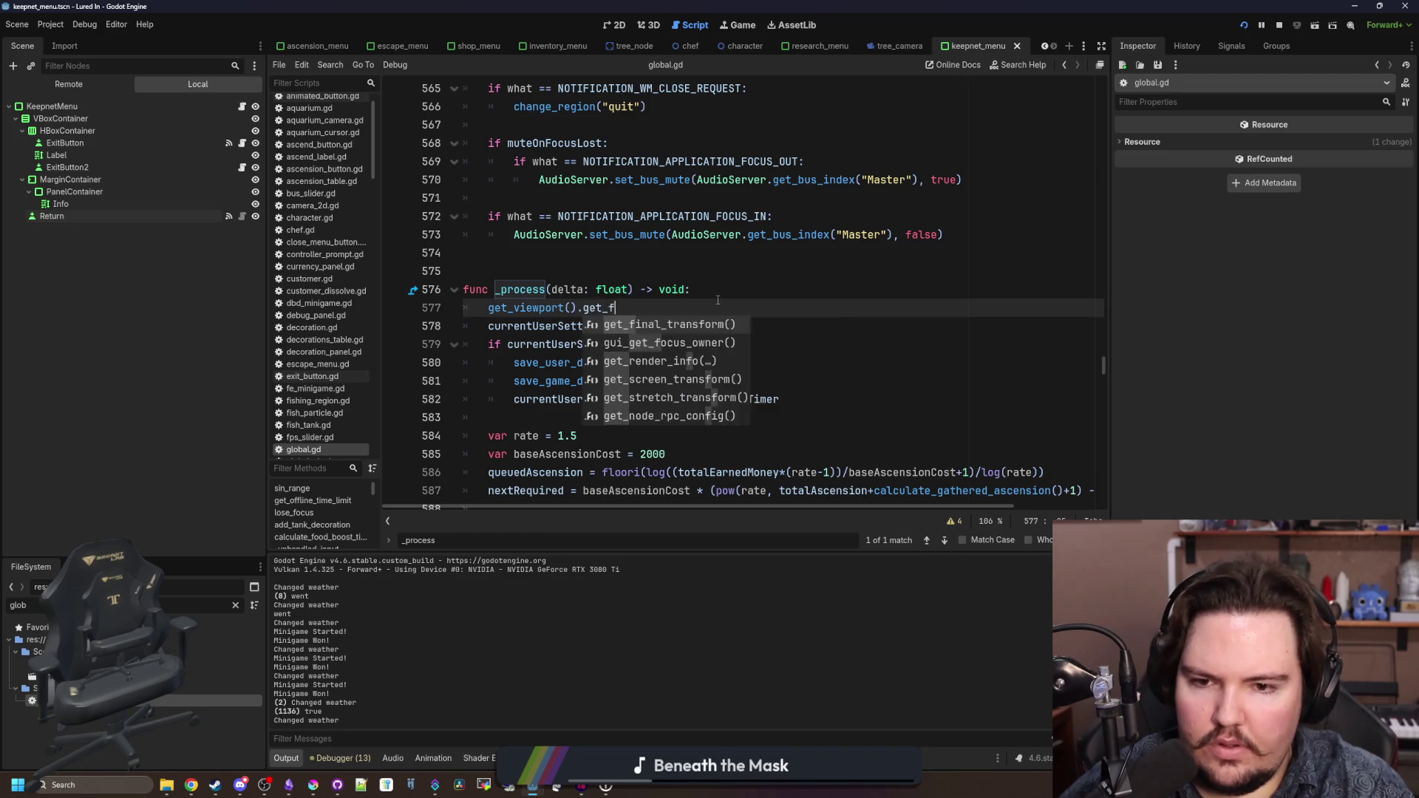
type("o")
key("Return")
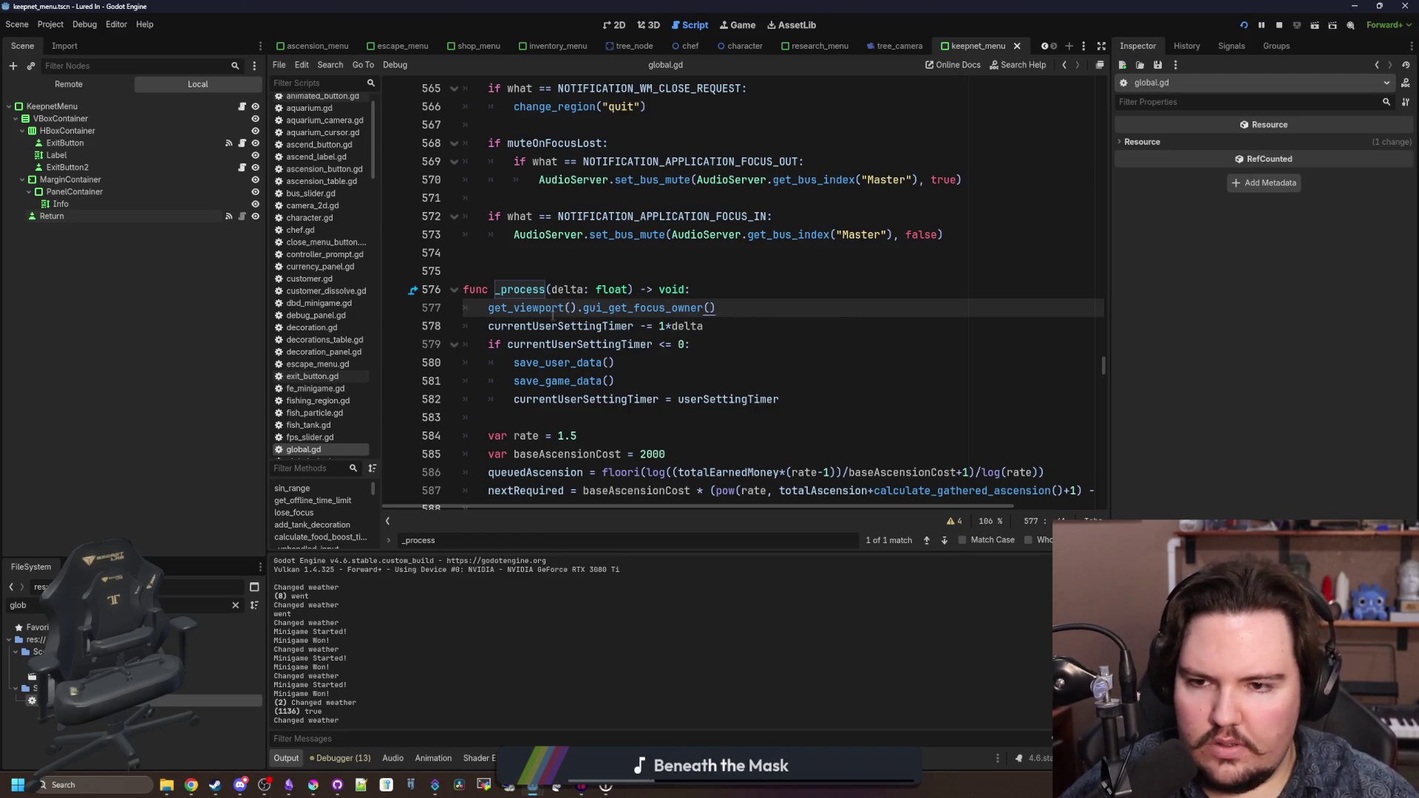
- Wrap the expression in print(), save global.gd, and run the game with F5
type("print(")
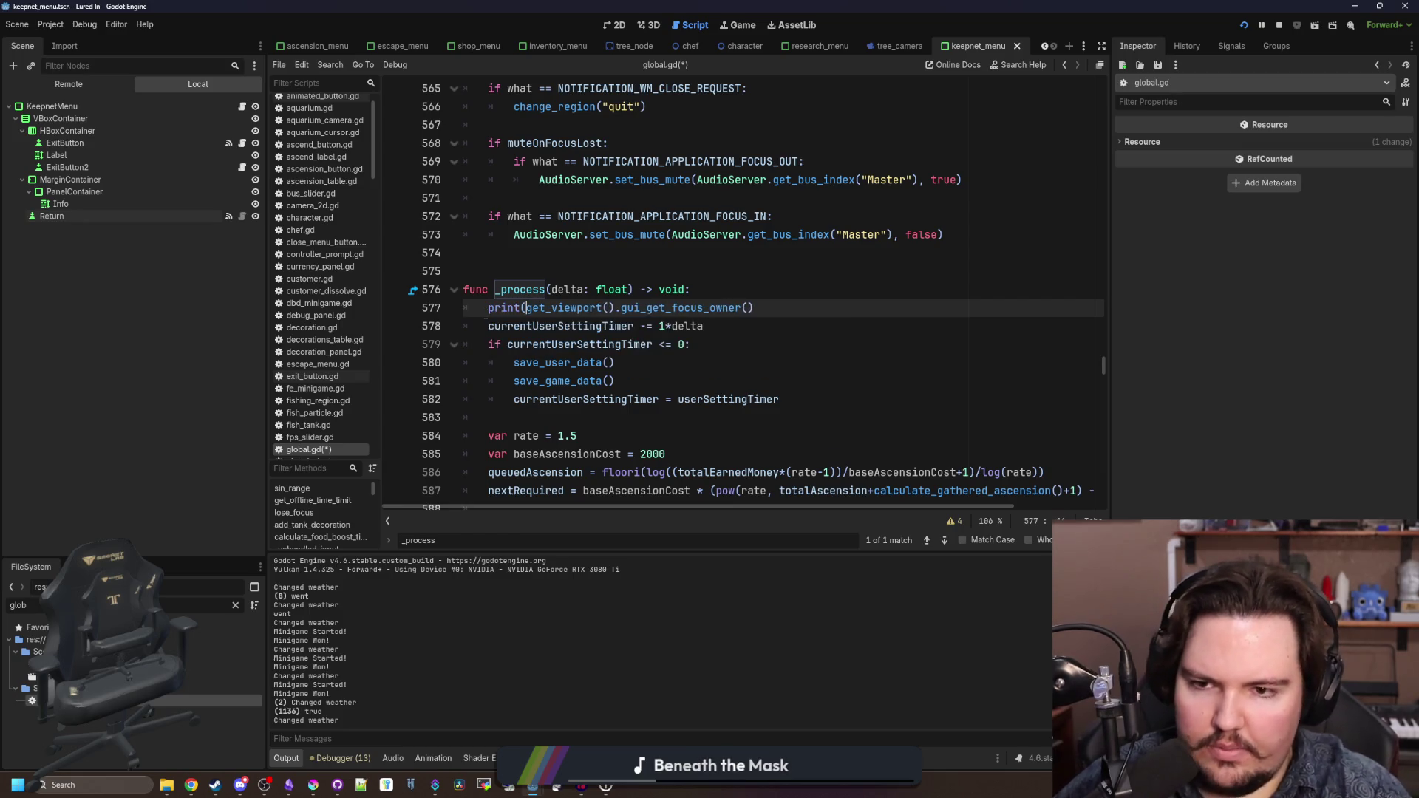
left_click(759, 309)
type(")")
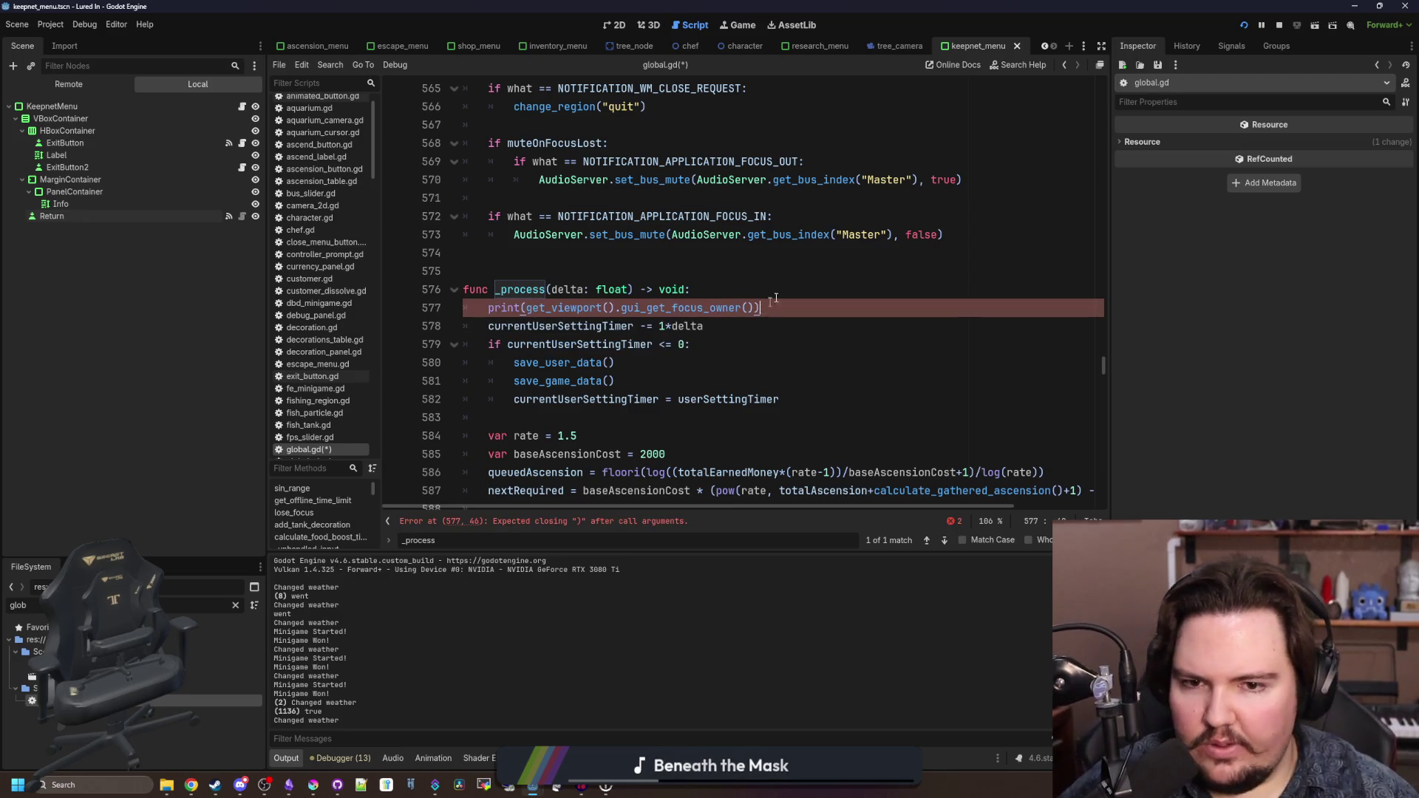
left_click(836, 270)
key("ctrl+s")
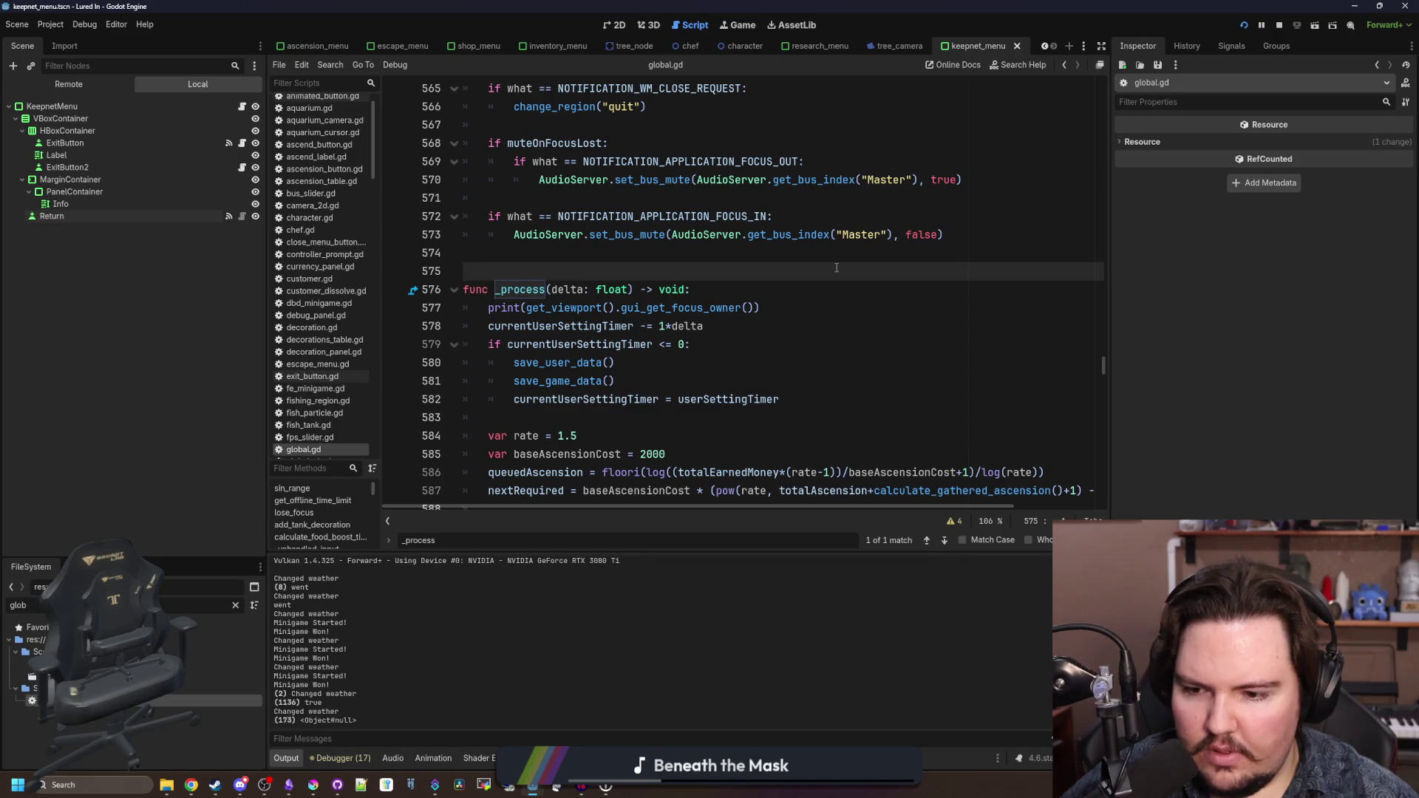
key("F5")
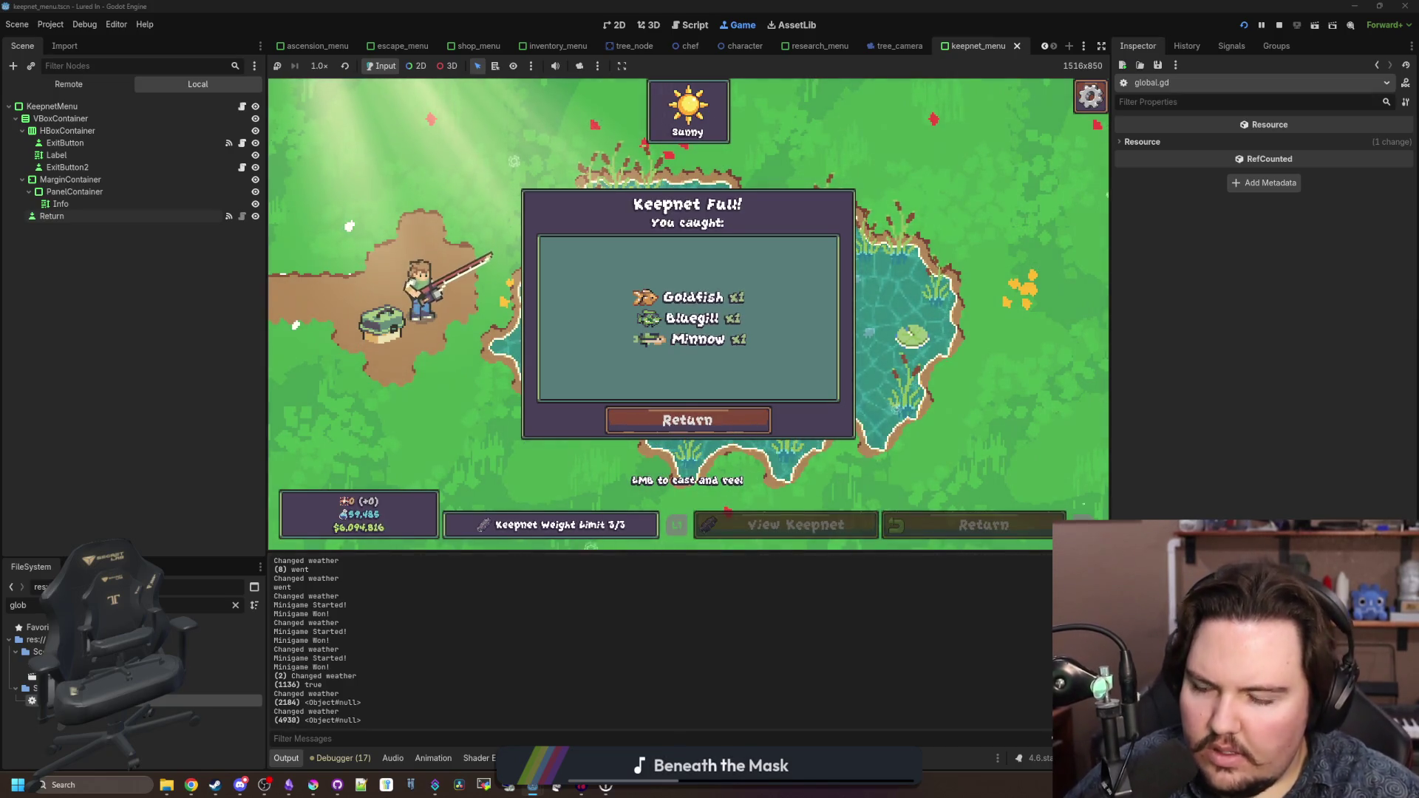
- With the game logging <Object#null>, filter FileSystem for 'fish' and open fishing_region
key("super")
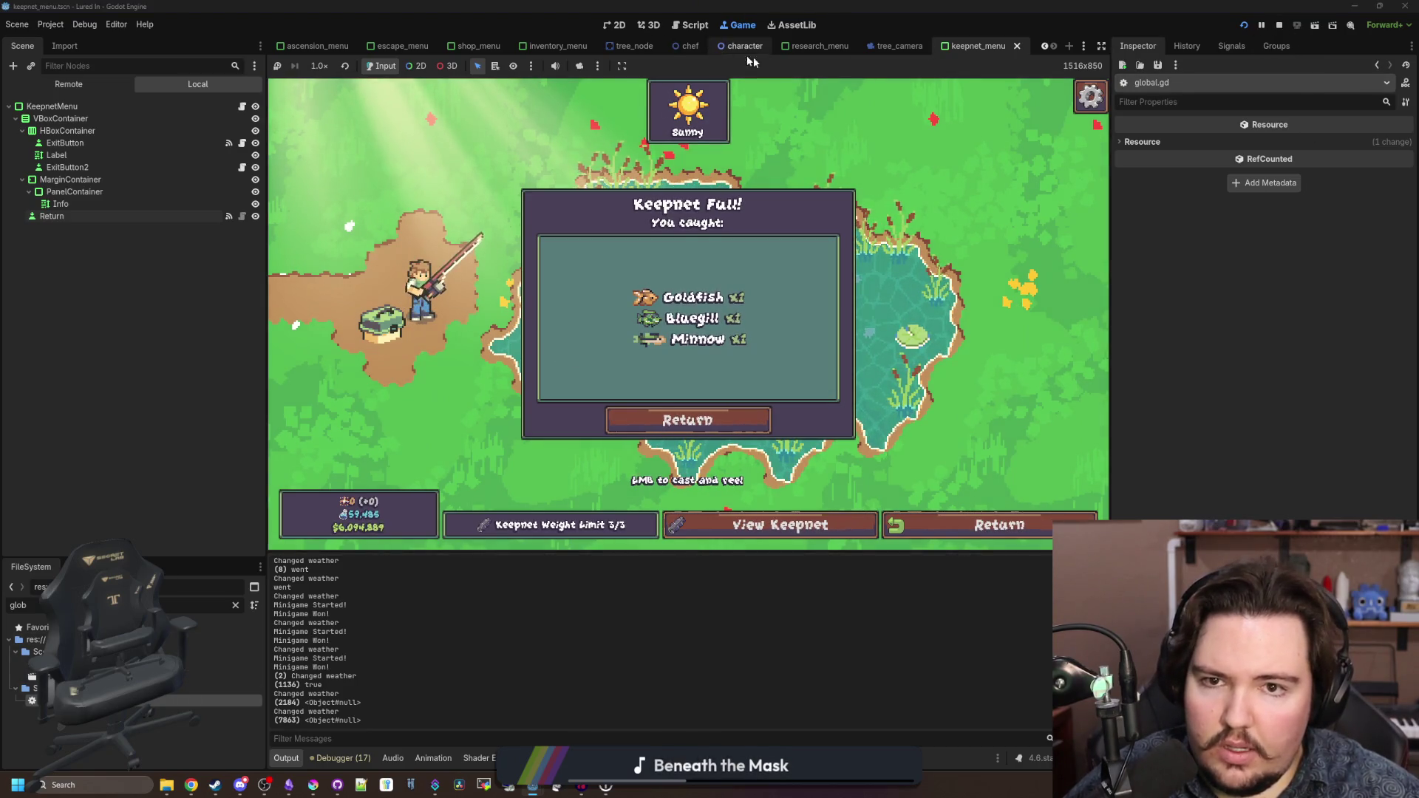
left_click(235, 605)
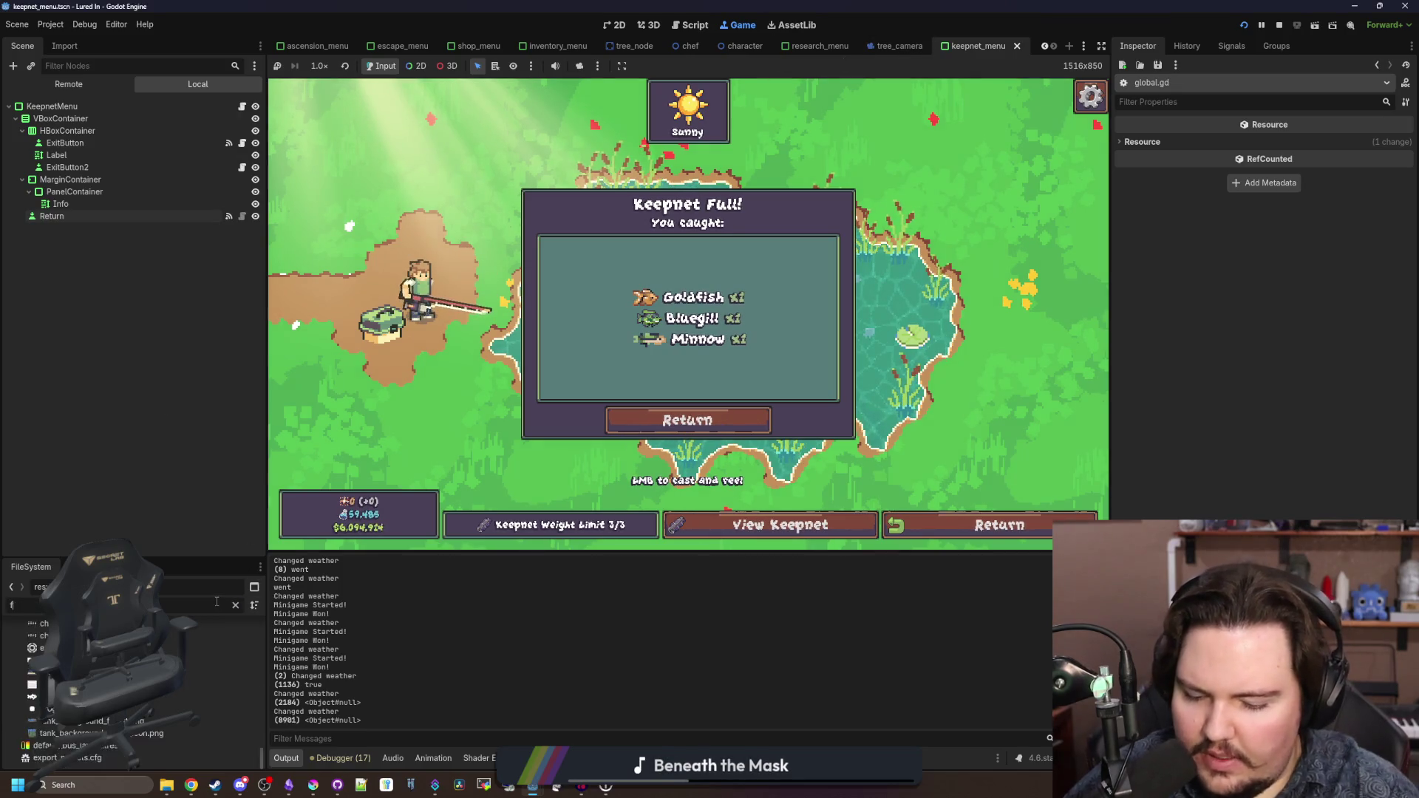
type("fish")
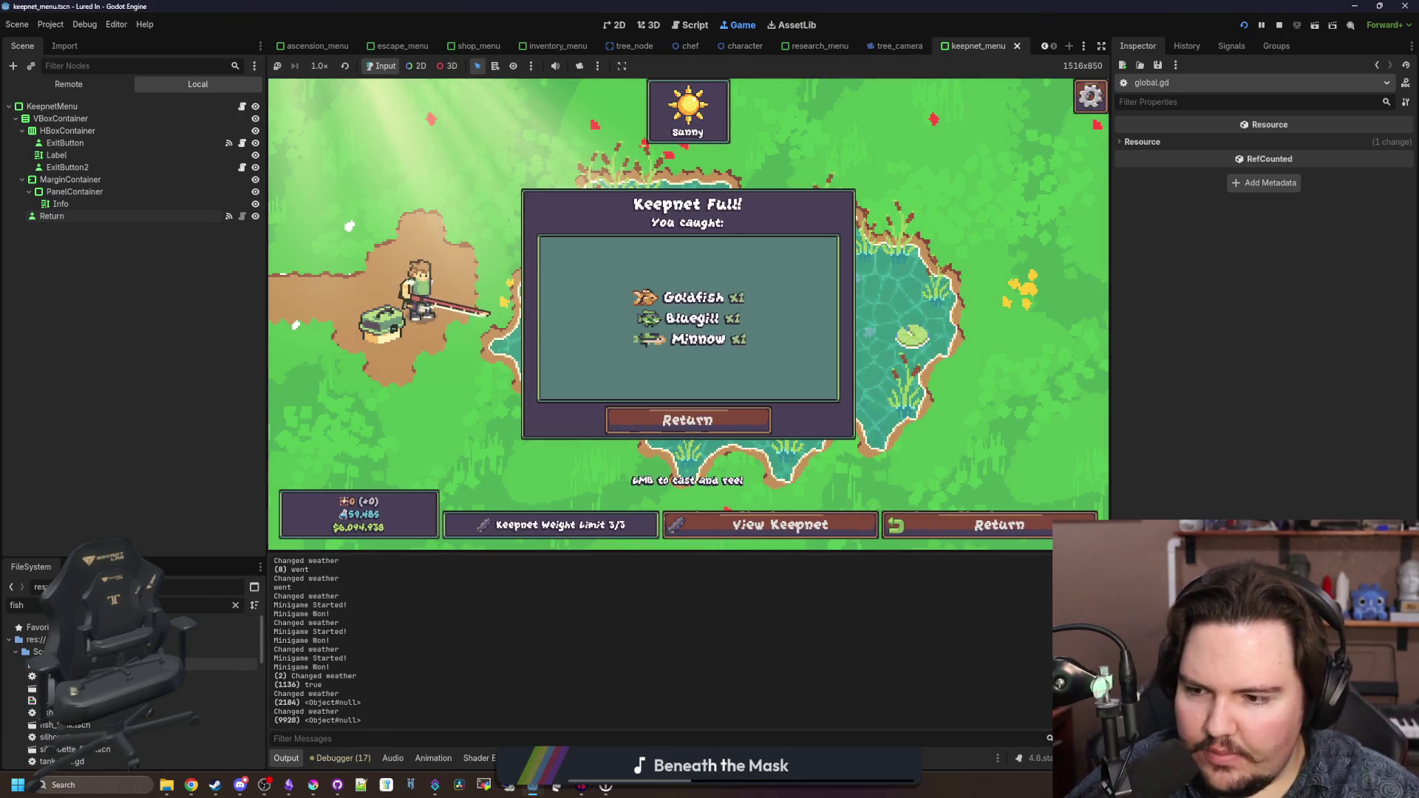
double_click(140, 664)
- Select fishing_region's CanvasLayer and review its groups, toggling MouseEmulation on and off
left_click(614, 24)
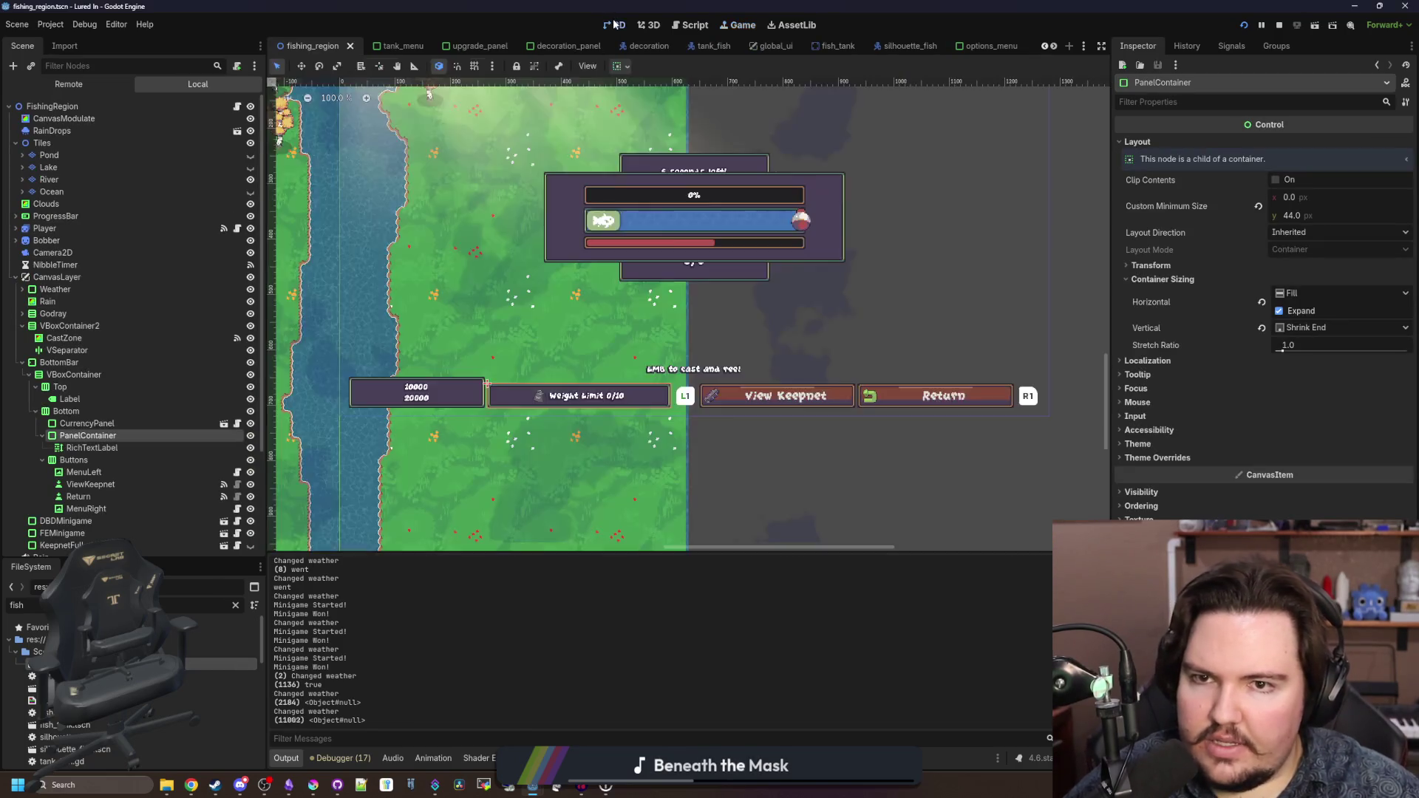
scroll(555, 294, "down", 3)
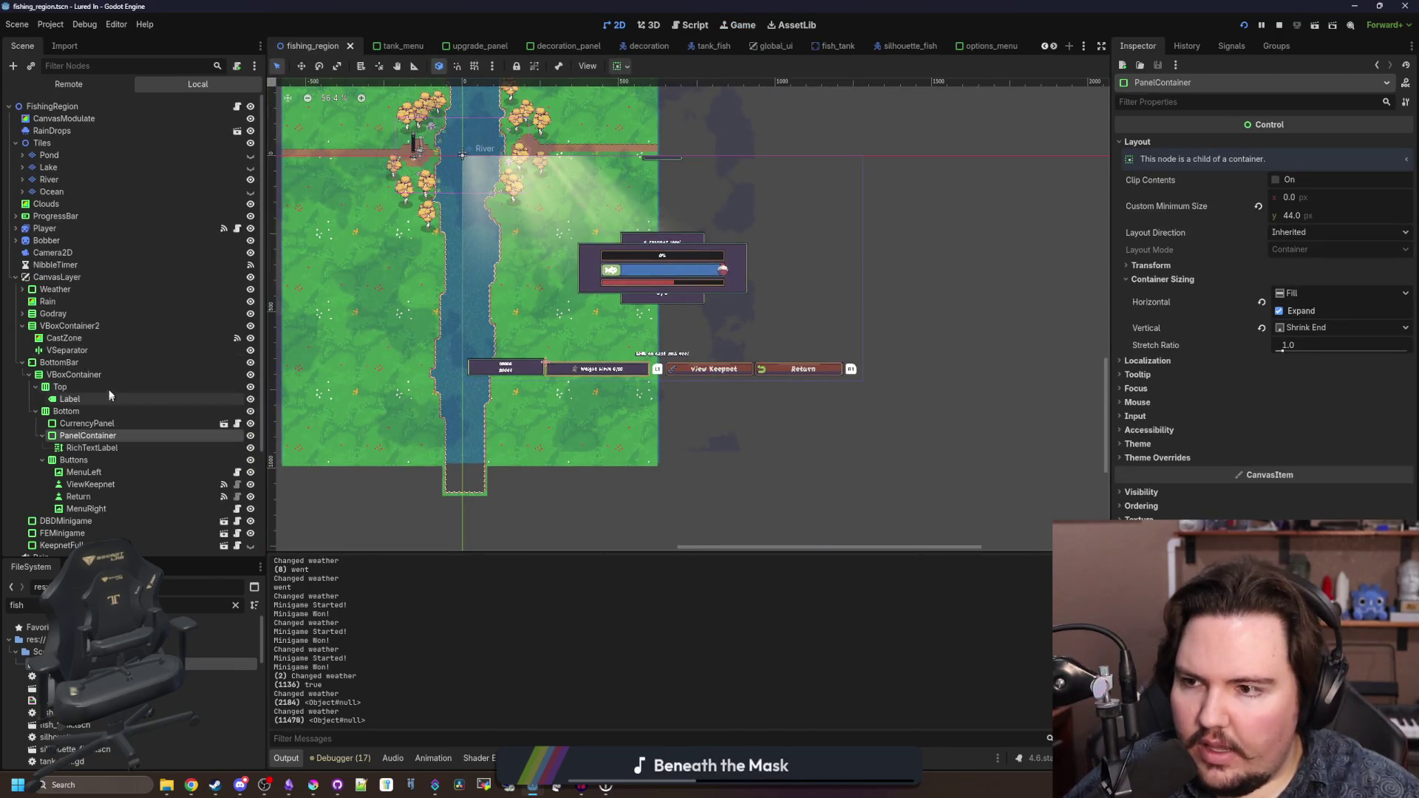
left_click(57, 277)
left_click(15, 277)
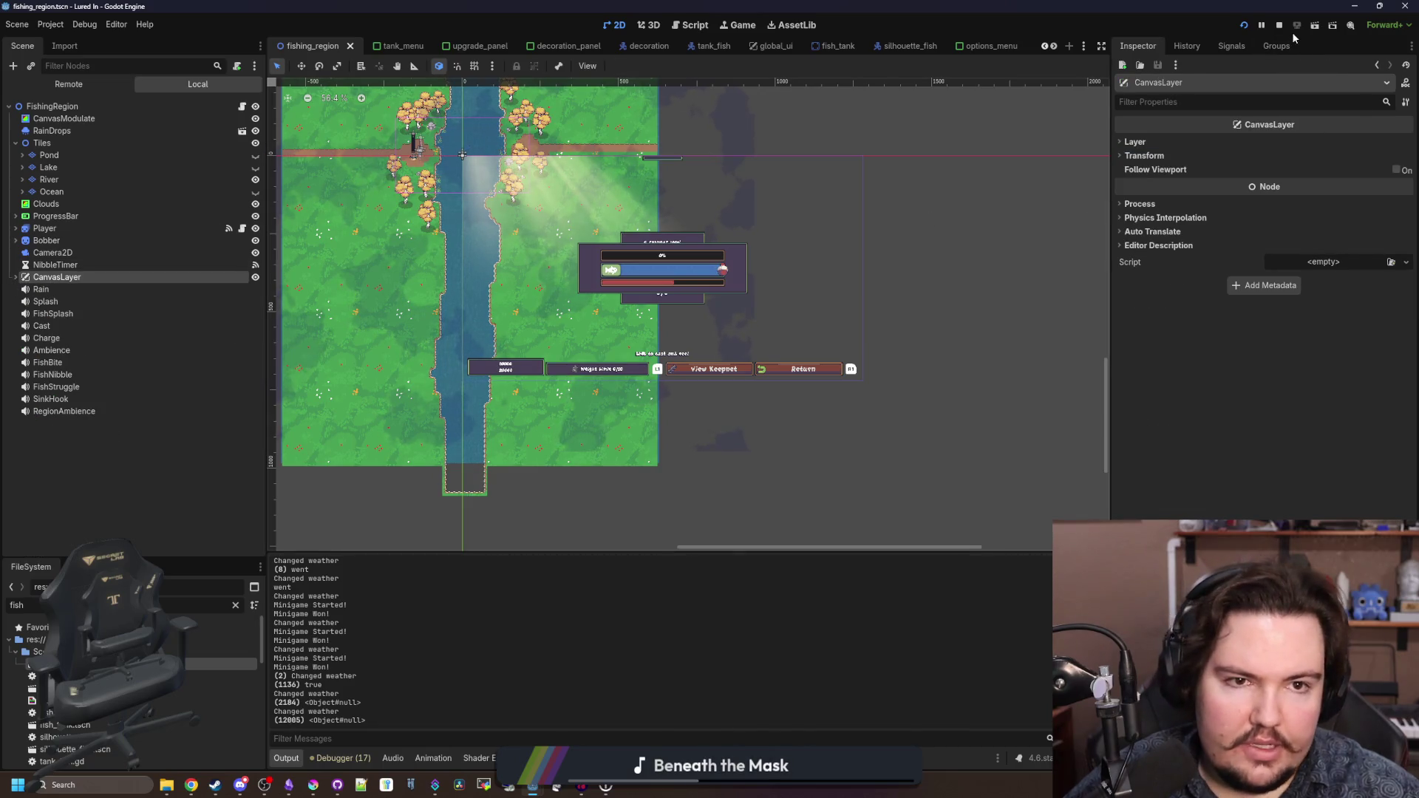
left_click(1279, 46)
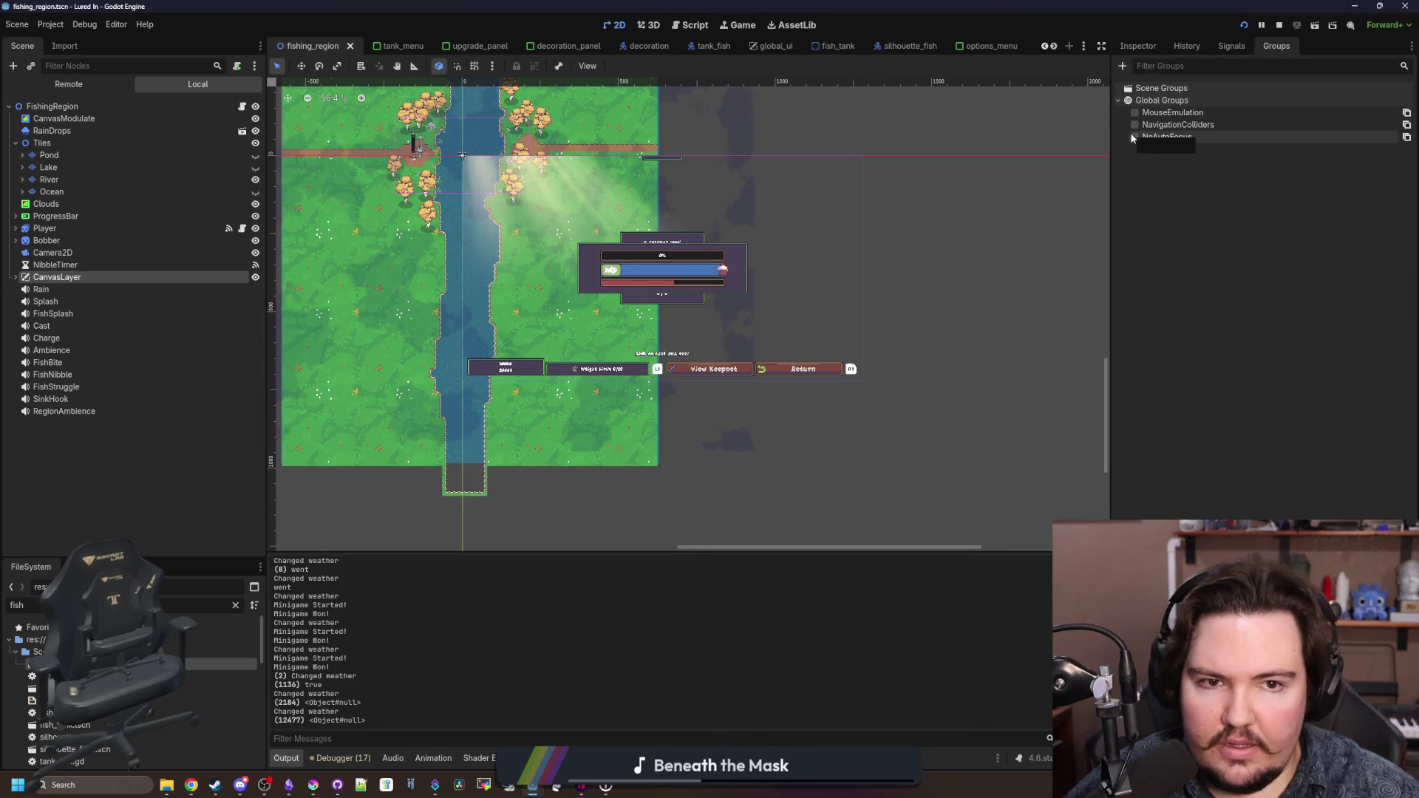
left_click(1137, 112)
left_click(1137, 113)
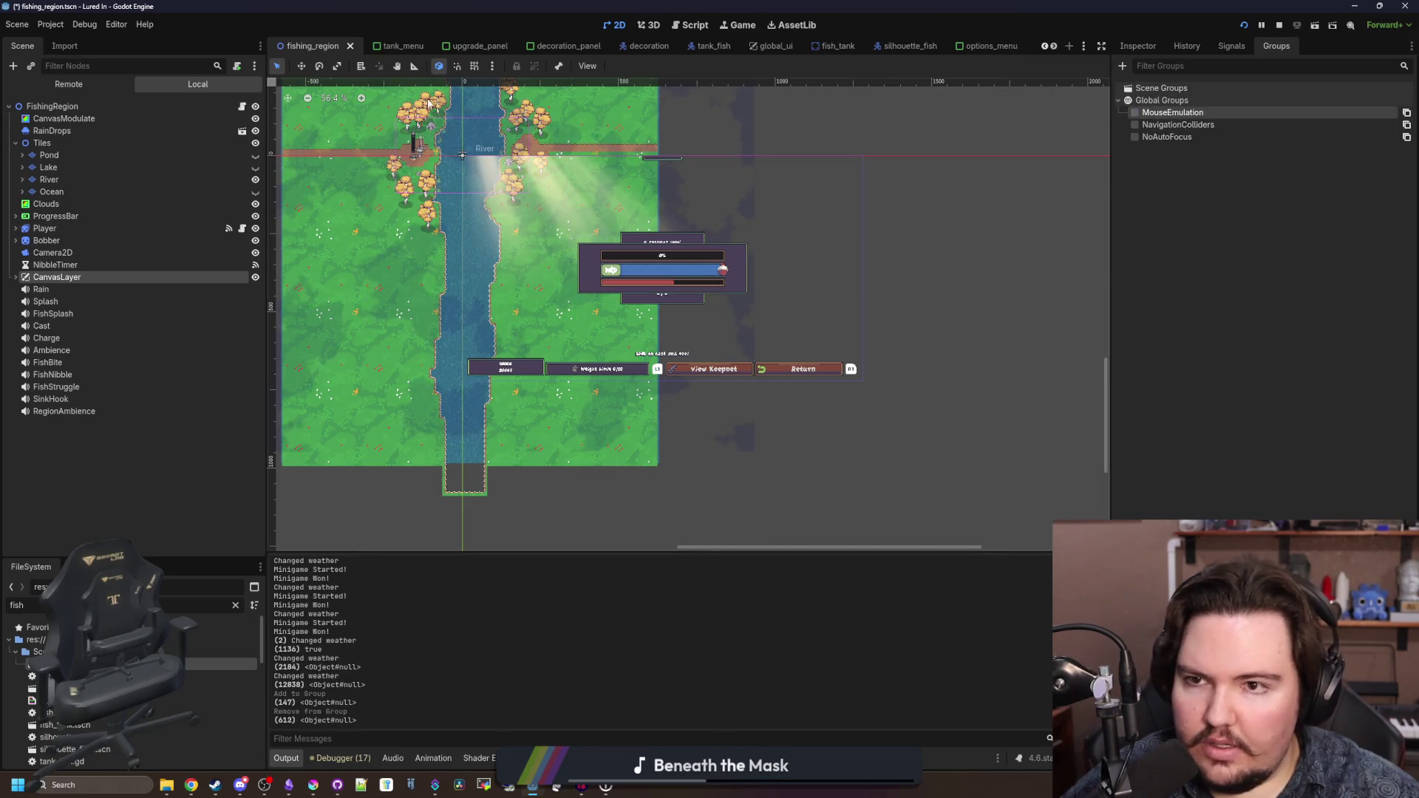
- Open the aquarium scene via the 'aquar' filter and inspect the root Aquarium node
left_click(235, 605)
type("aquar")
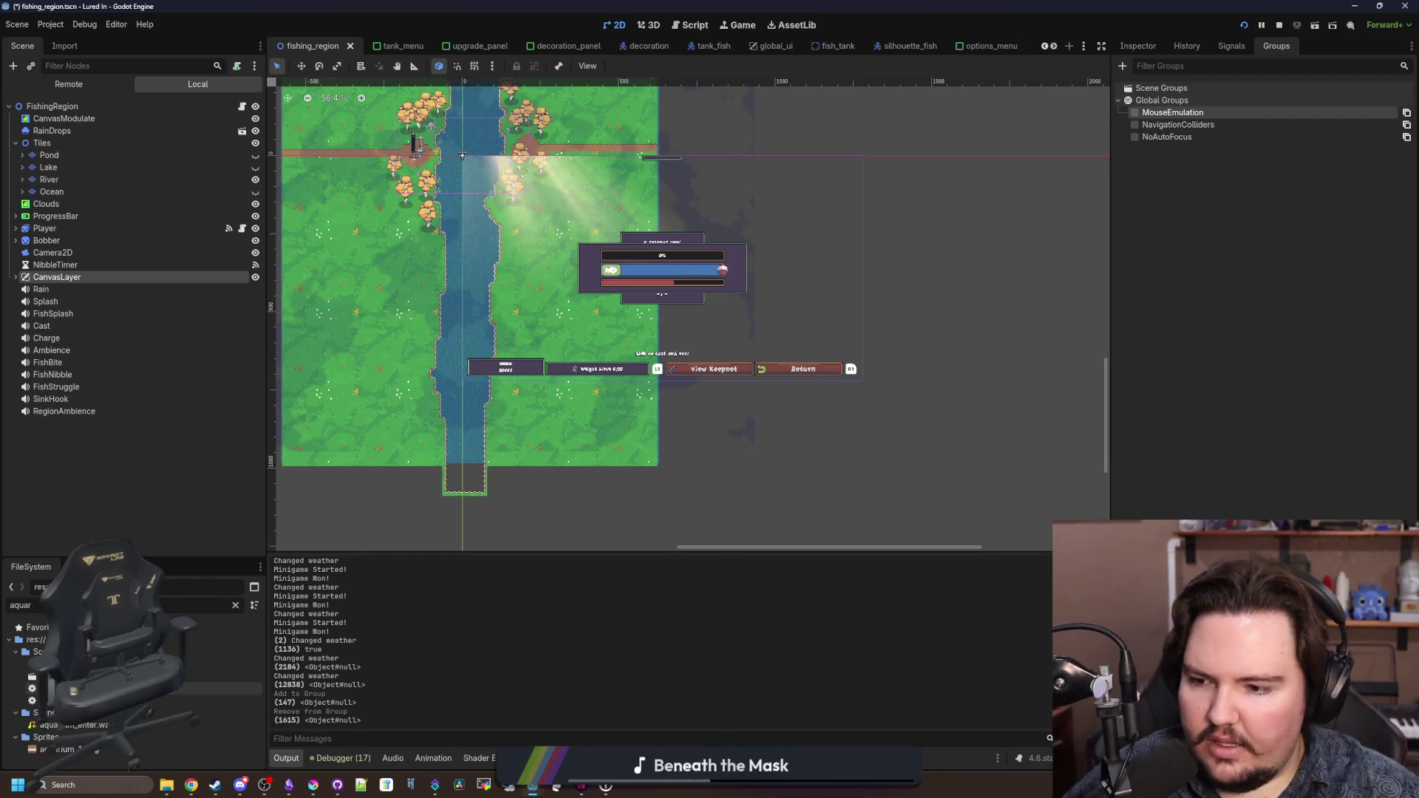
double_click(214, 677)
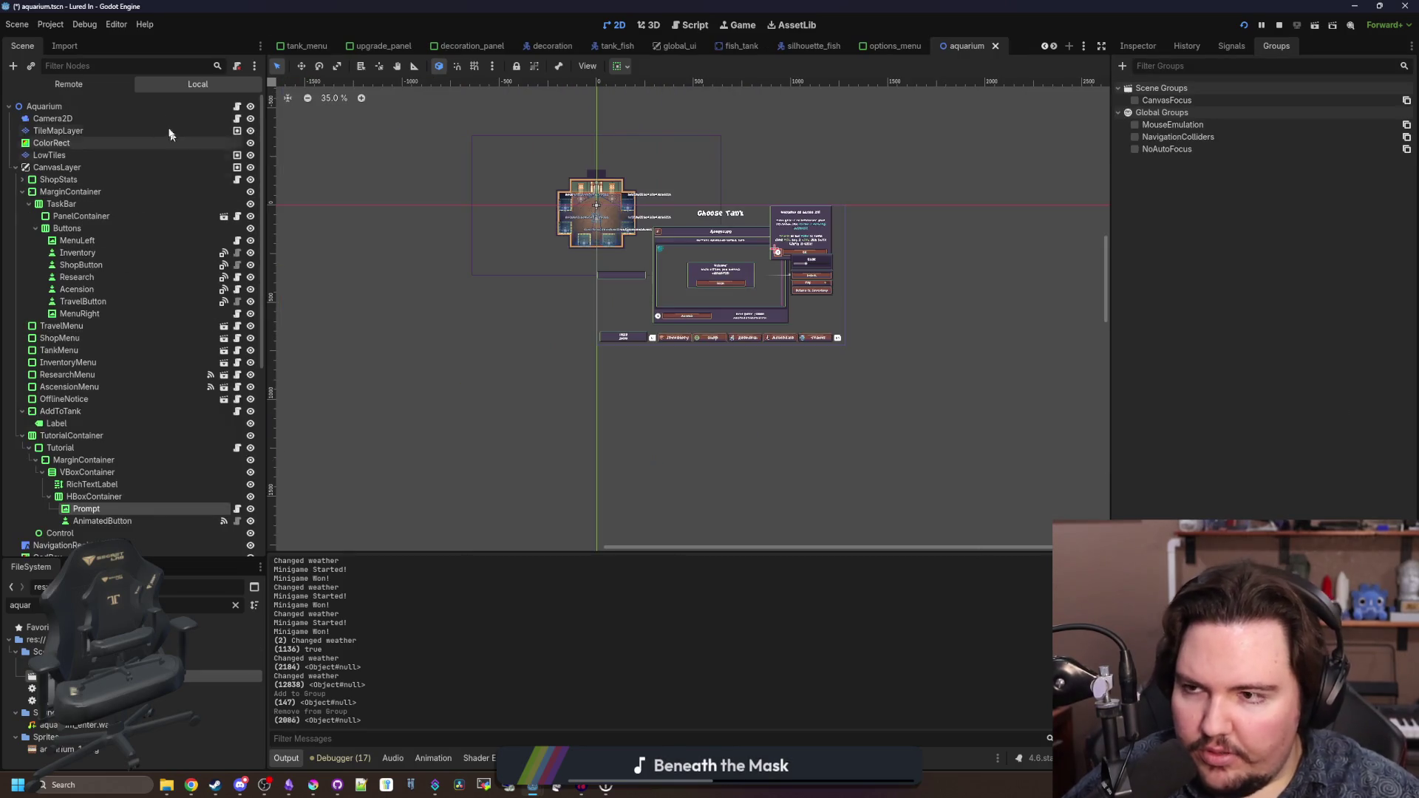
left_click(137, 107)
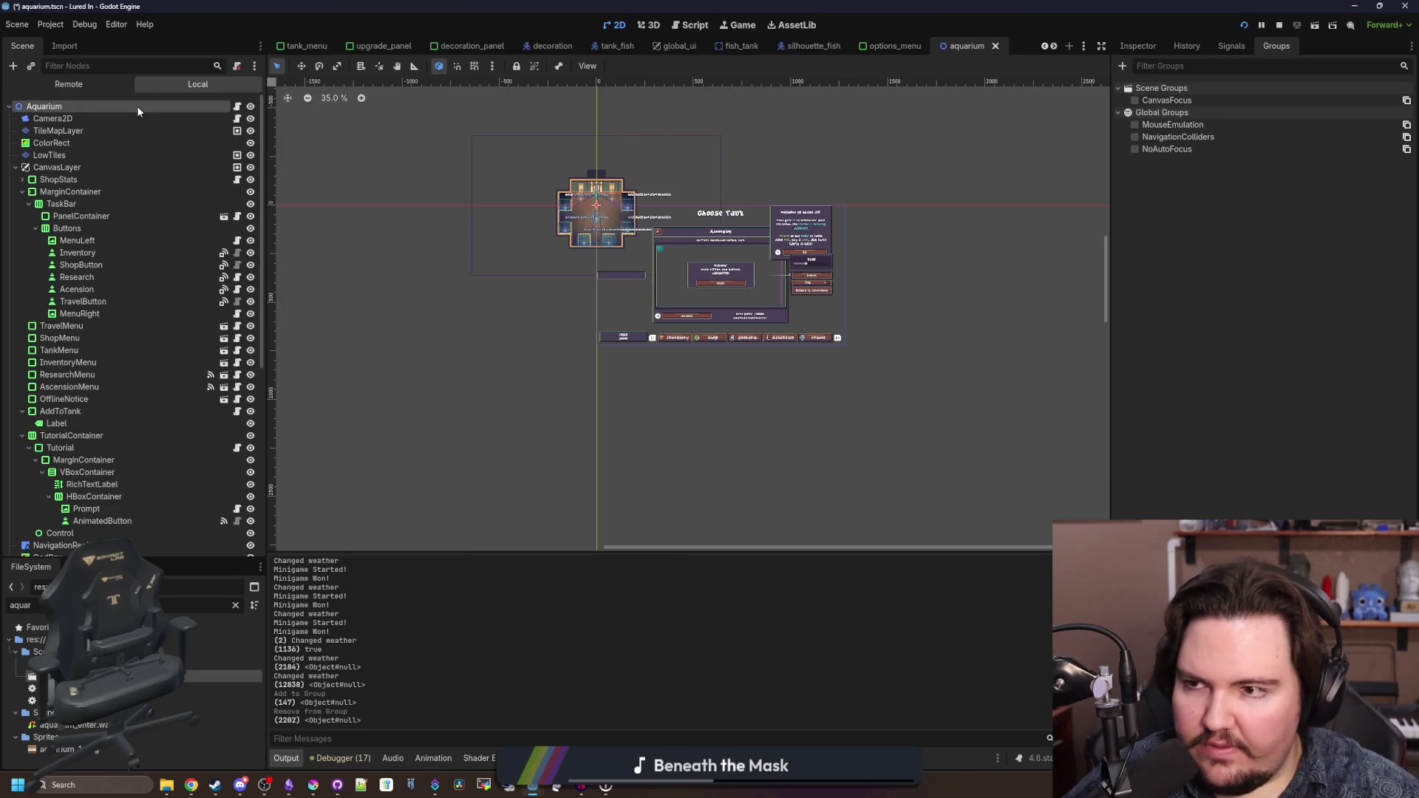
left_click(1147, 49)
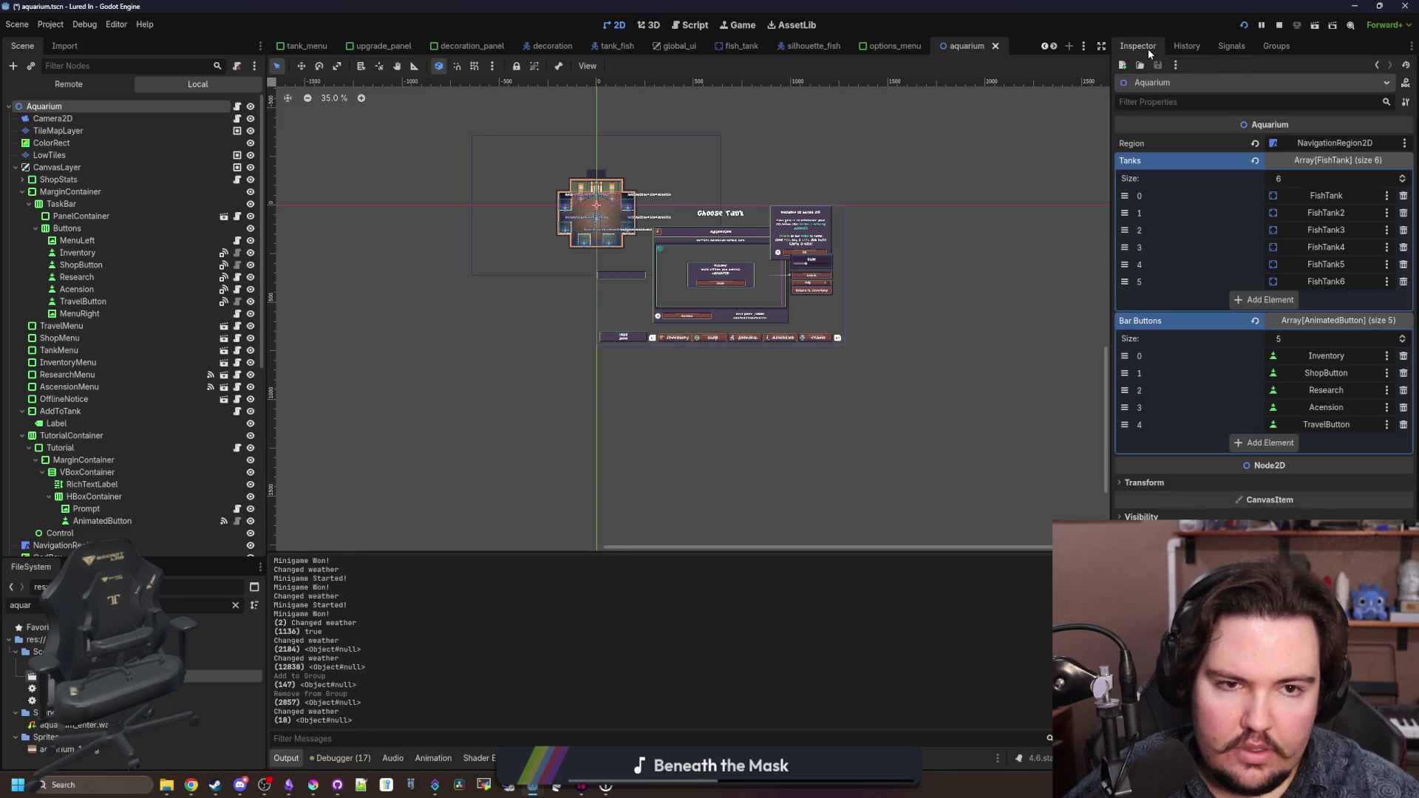
left_click(1273, 46)
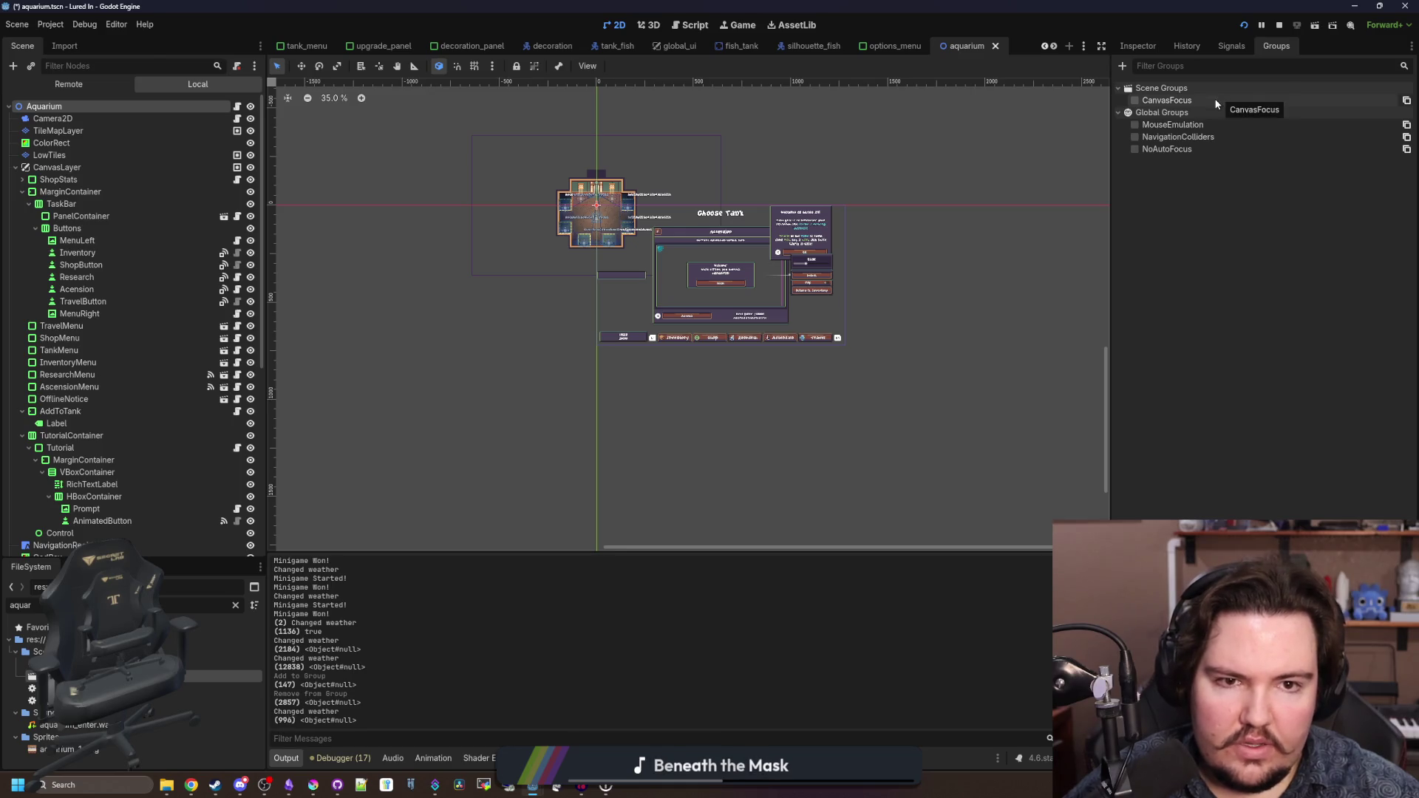
- Create the CanvasFocus group and convert it to a global group
left_click(1123, 67)
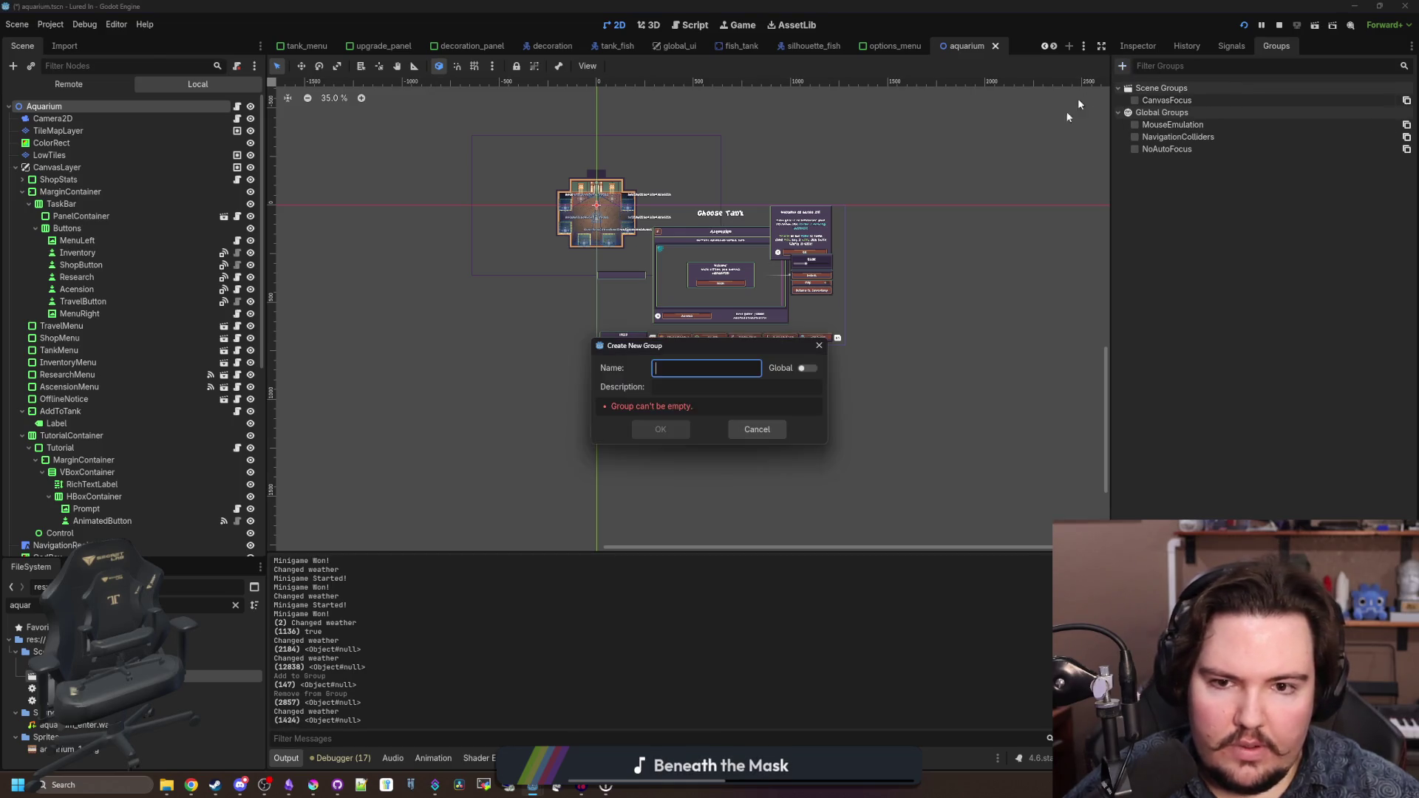
type("CanvasFocus")
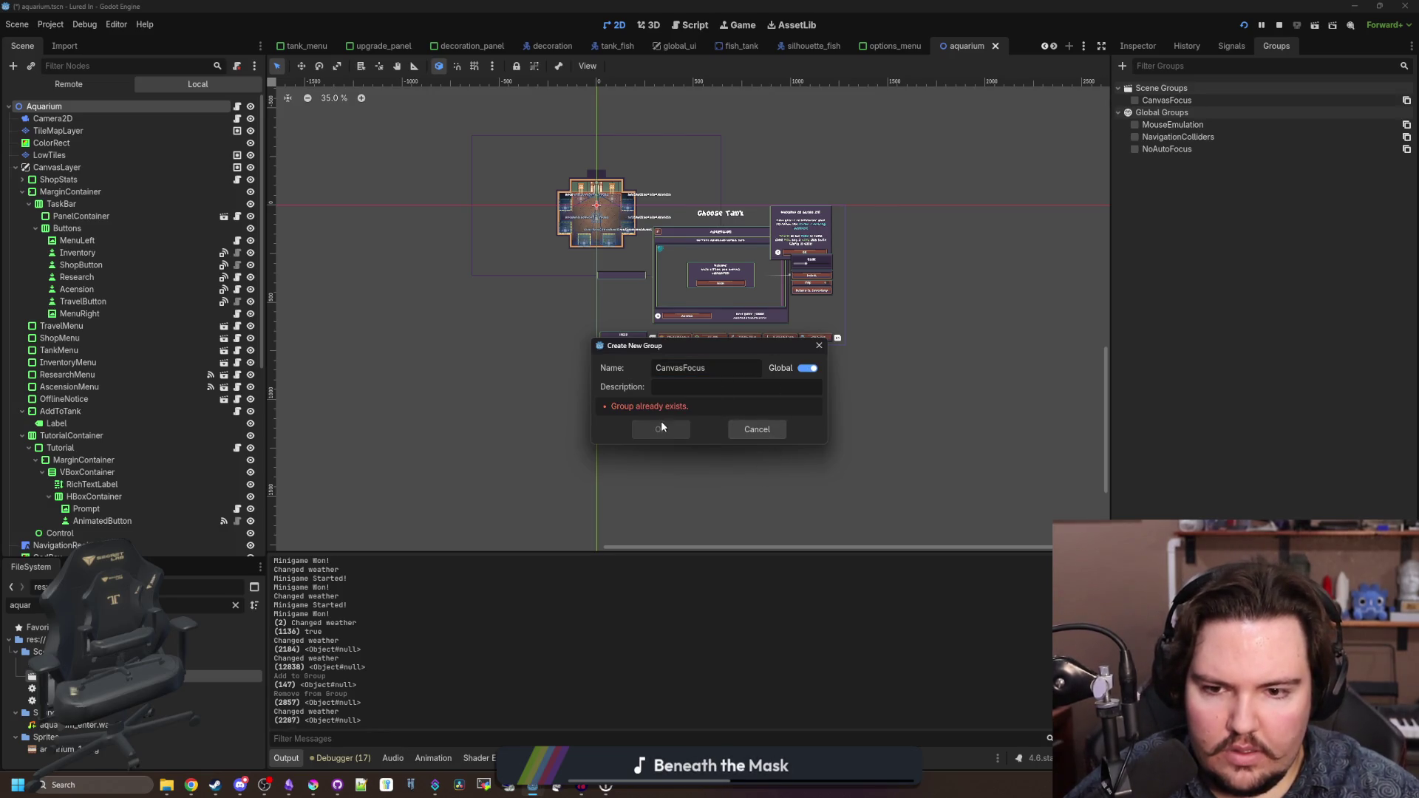
left_click(757, 430)
left_click(1174, 102)
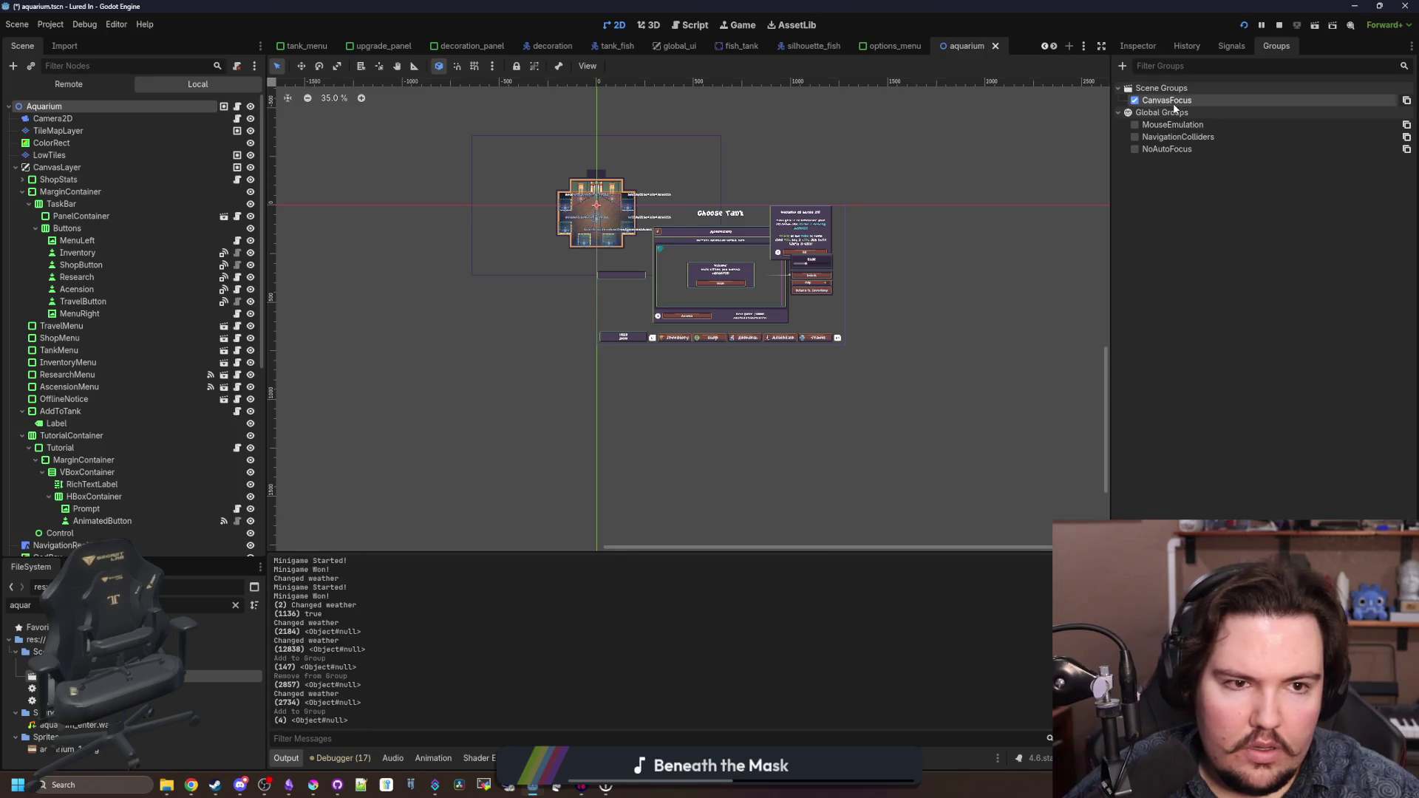
right_click(1174, 108)
left_click(1193, 116)
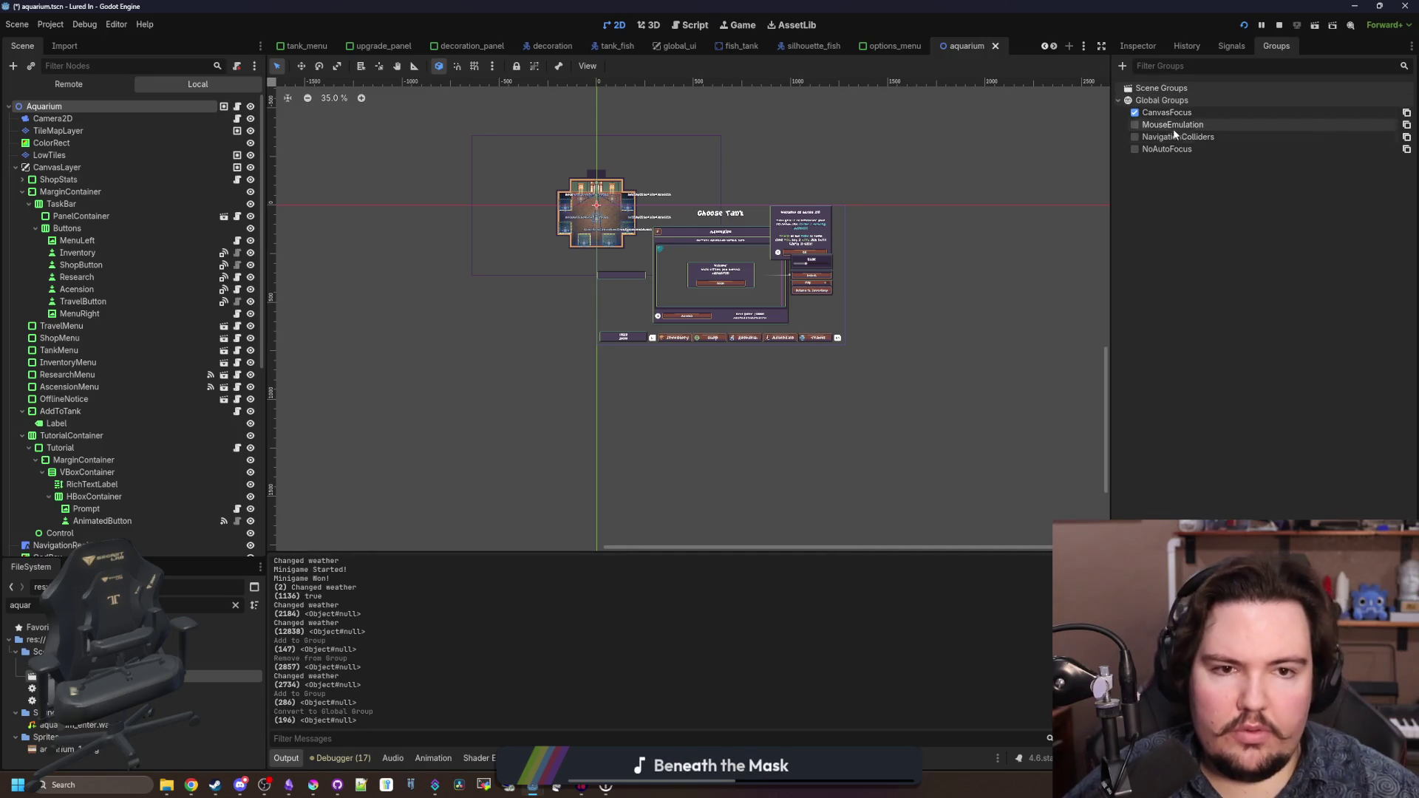
left_click(1134, 113)
- Select the aquarium's CanvasLayer, save the aquarium scene, and move to options_menu
scroll(122, 365, "down", 5)
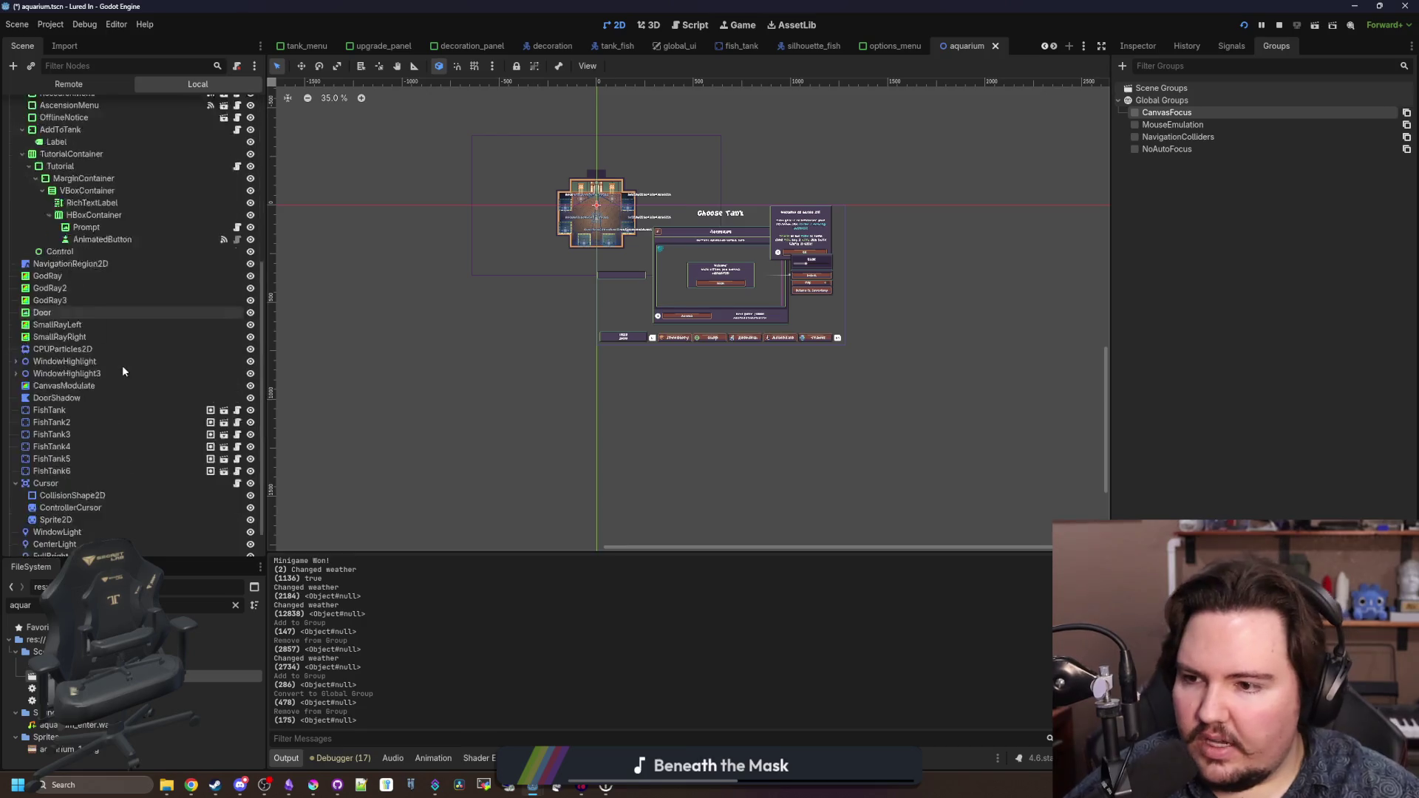
scroll(104, 333, "up", 5)
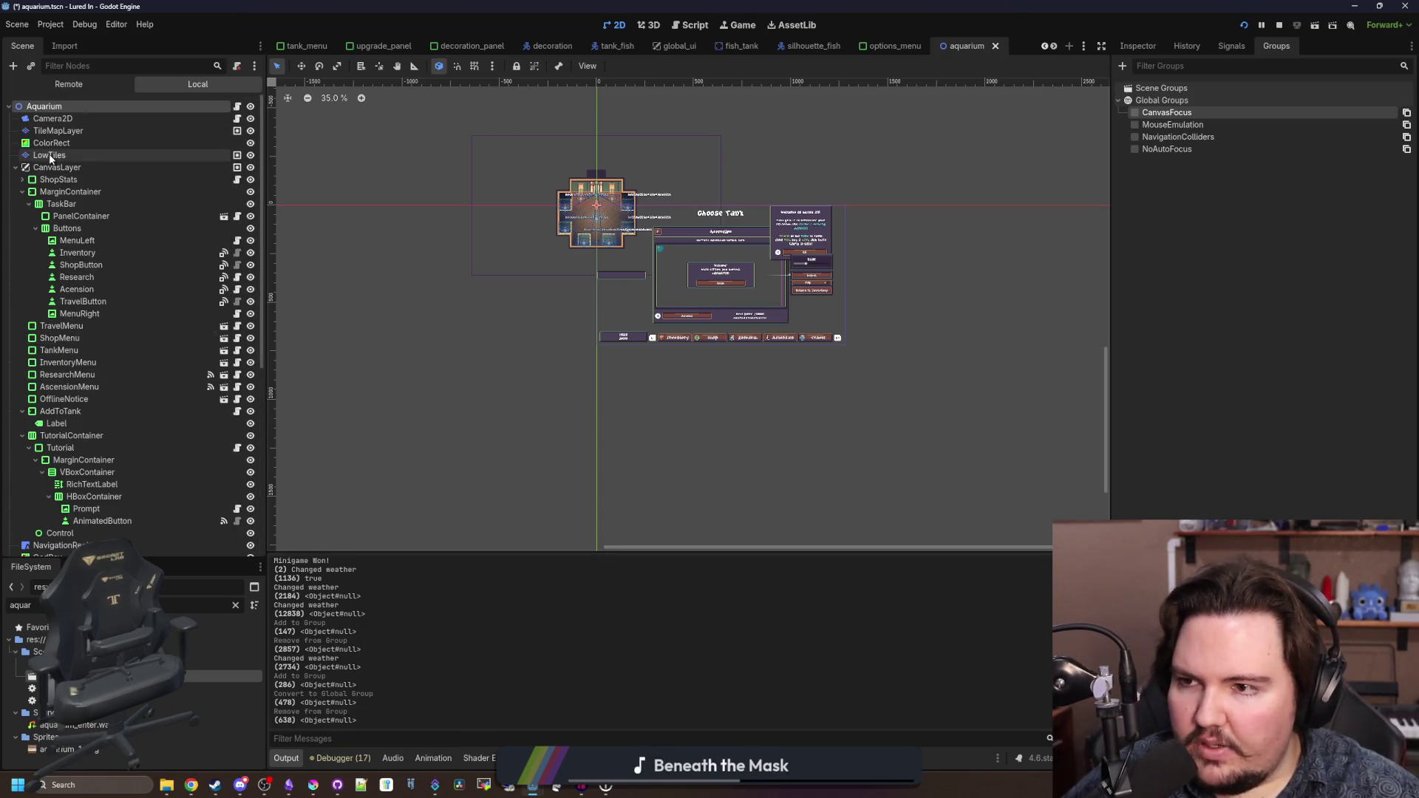
left_click(66, 169)
key("ctrl+s")
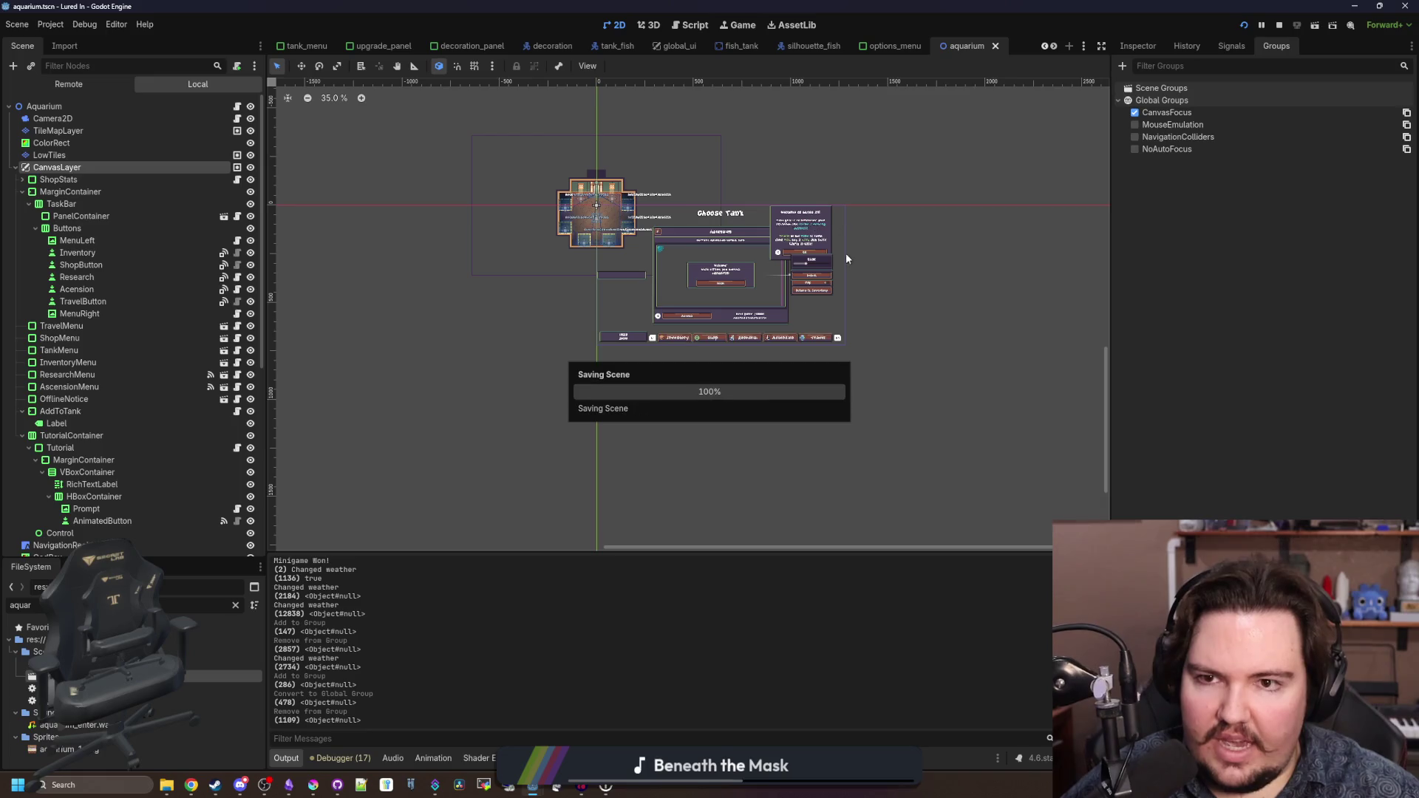
left_click(894, 46)
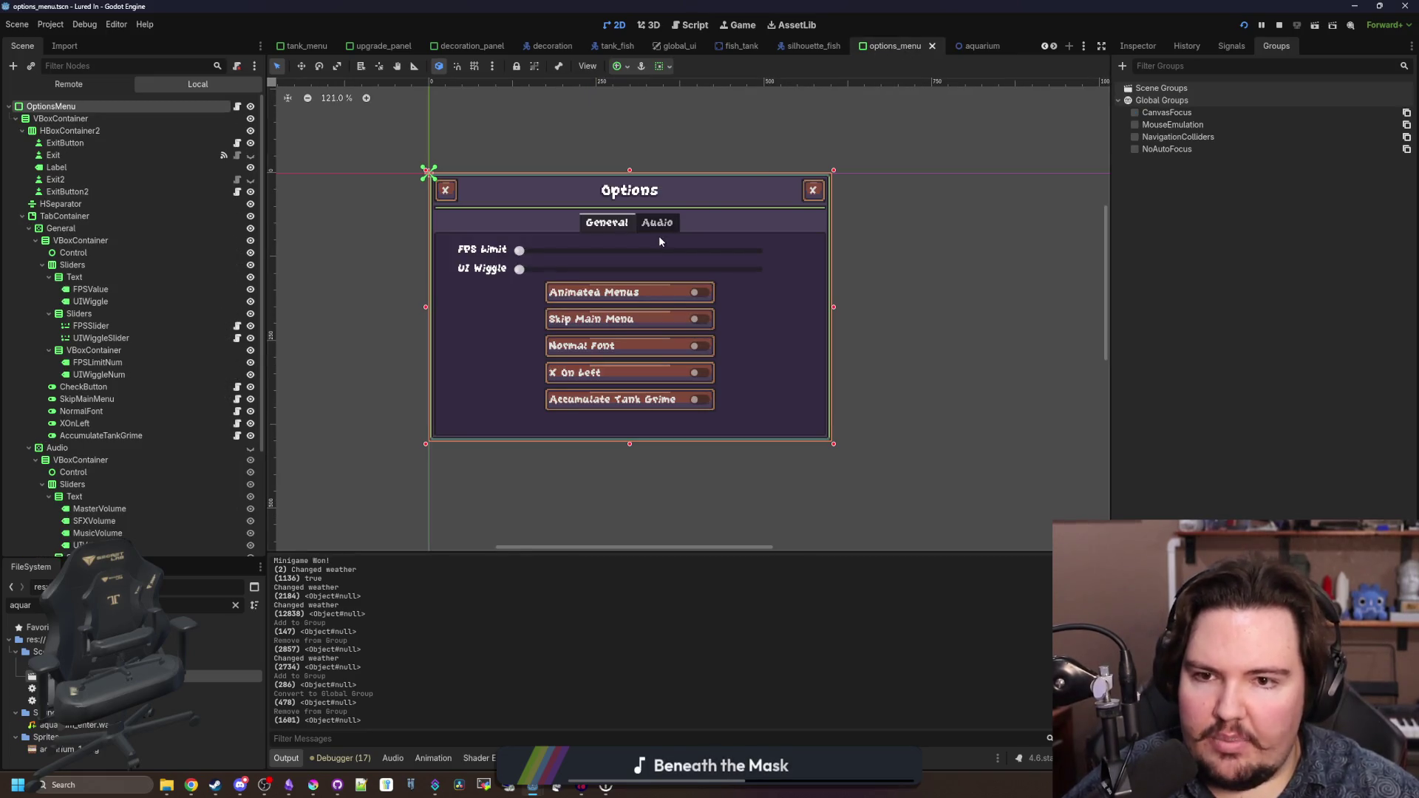
- Save options_menu, then open fishing_region and add its CanvasLayer to CanvasFocus
key("ctrl+s")
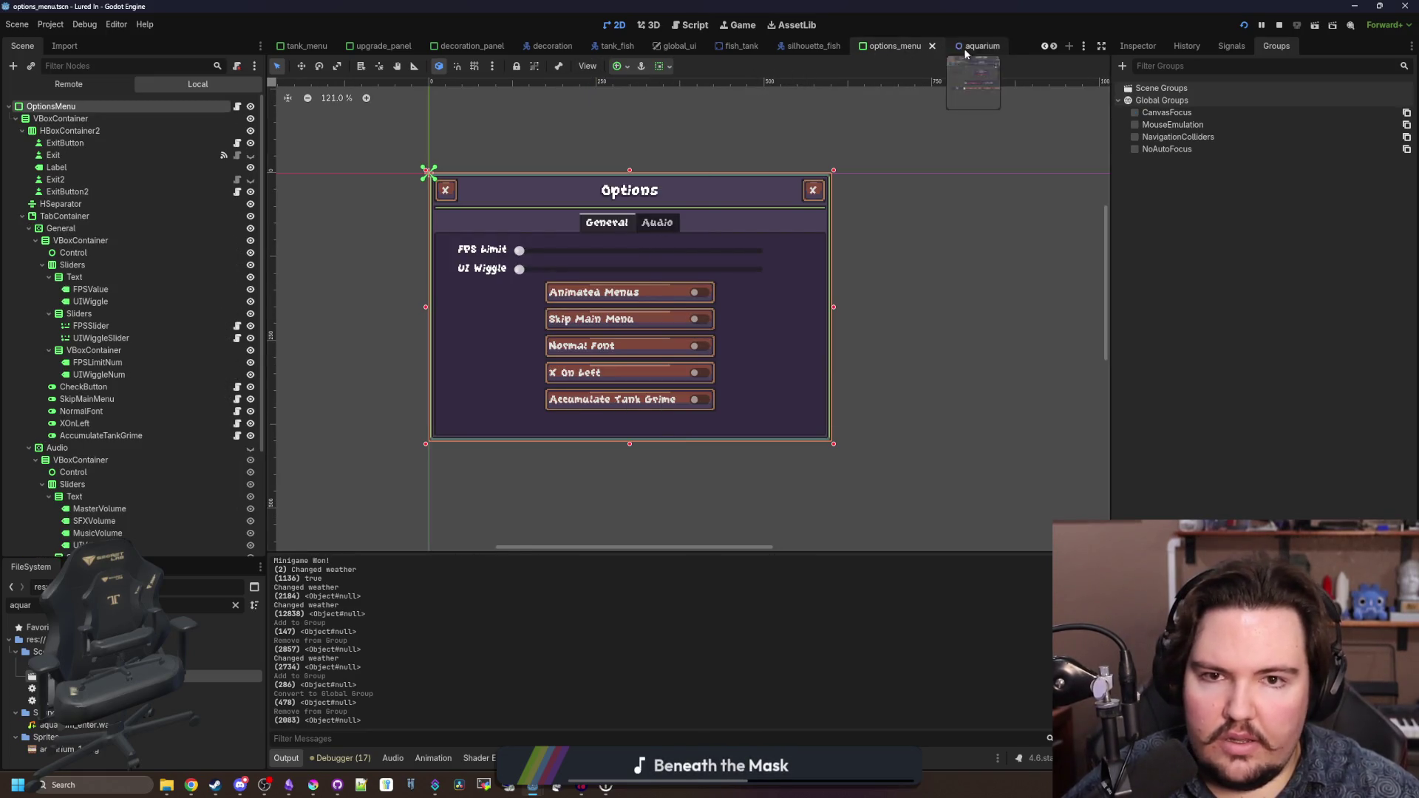
left_click(236, 605)
type("region")
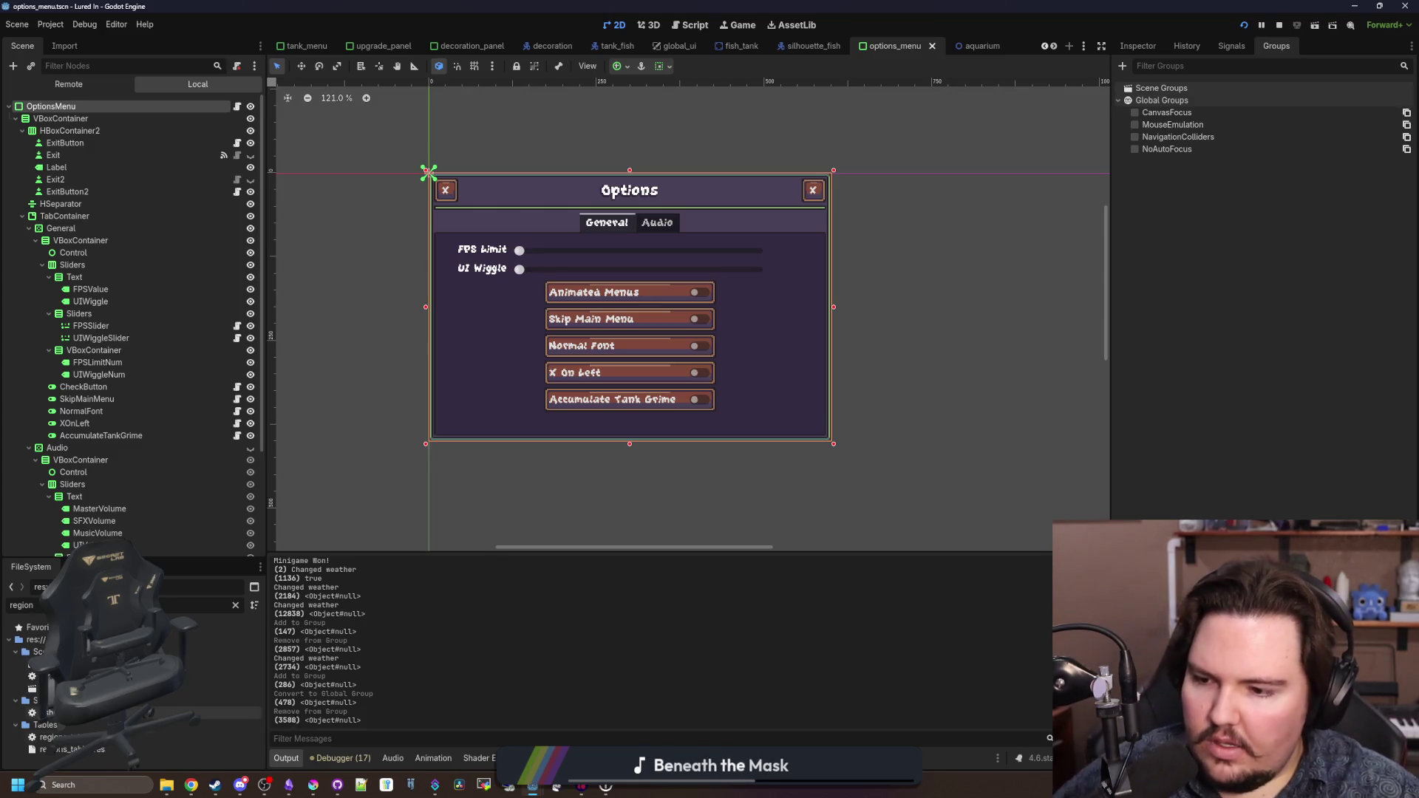
double_click(103, 664)
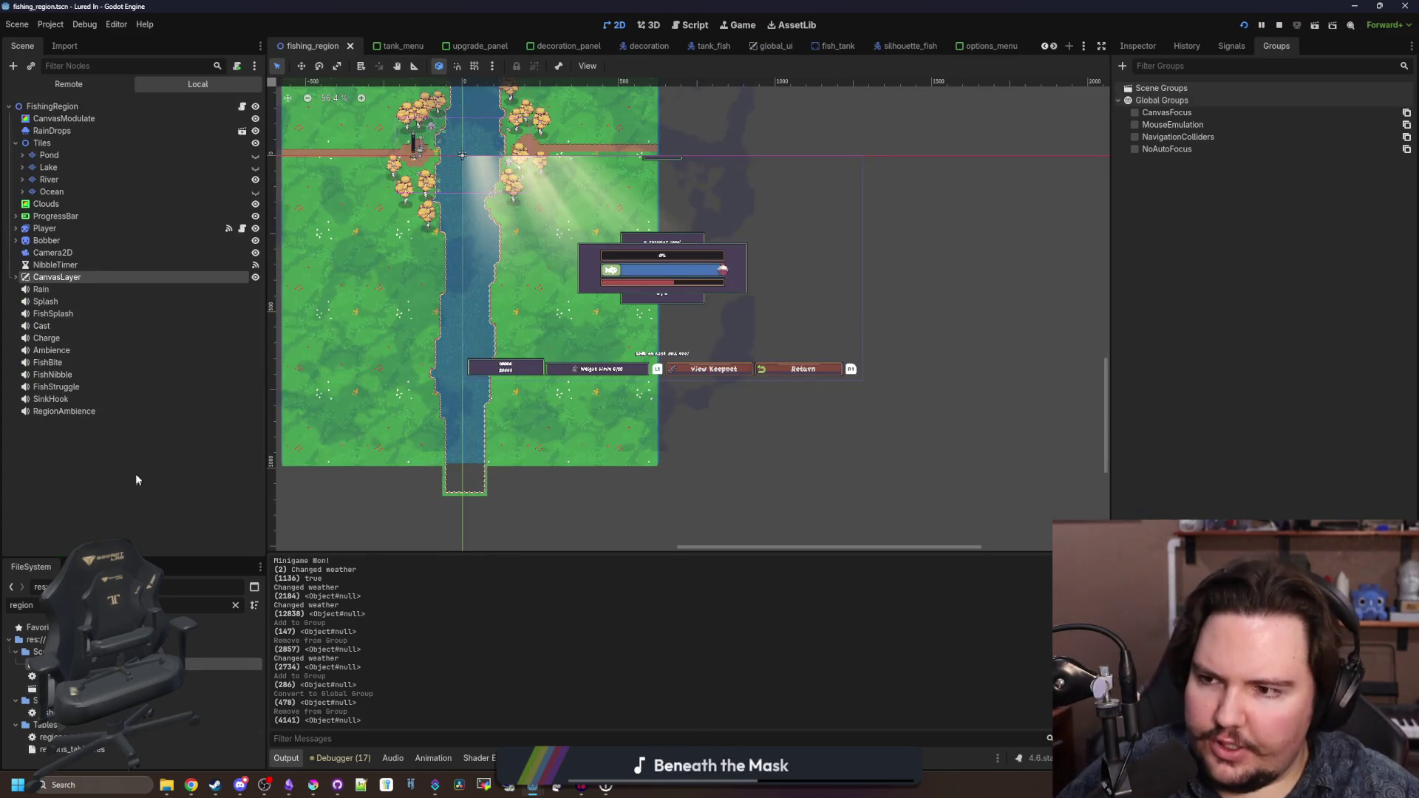
left_click(1149, 112)
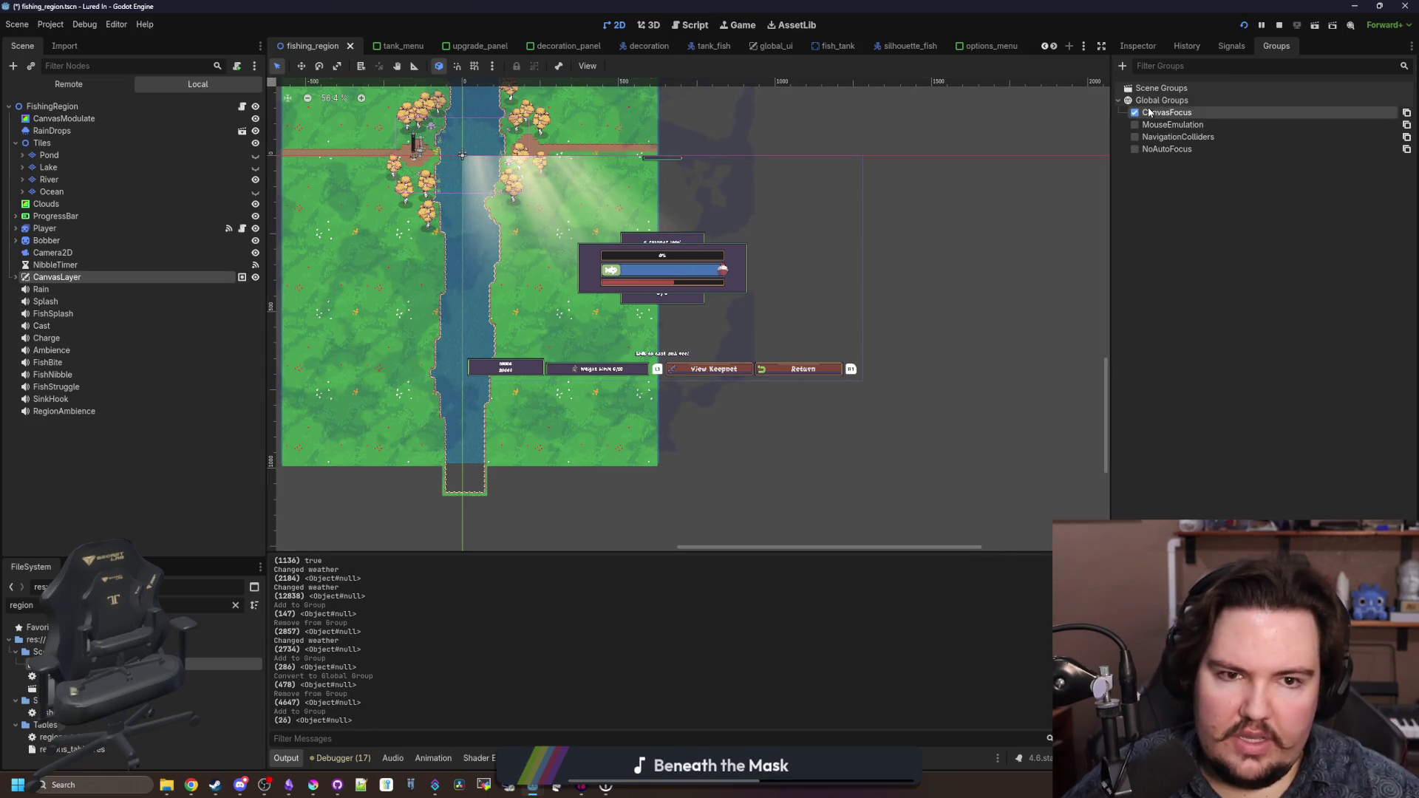
- Save the scene, playtest until the keepnet fills, then stop the game
key("ctrl+s")
left_click(743, 26)
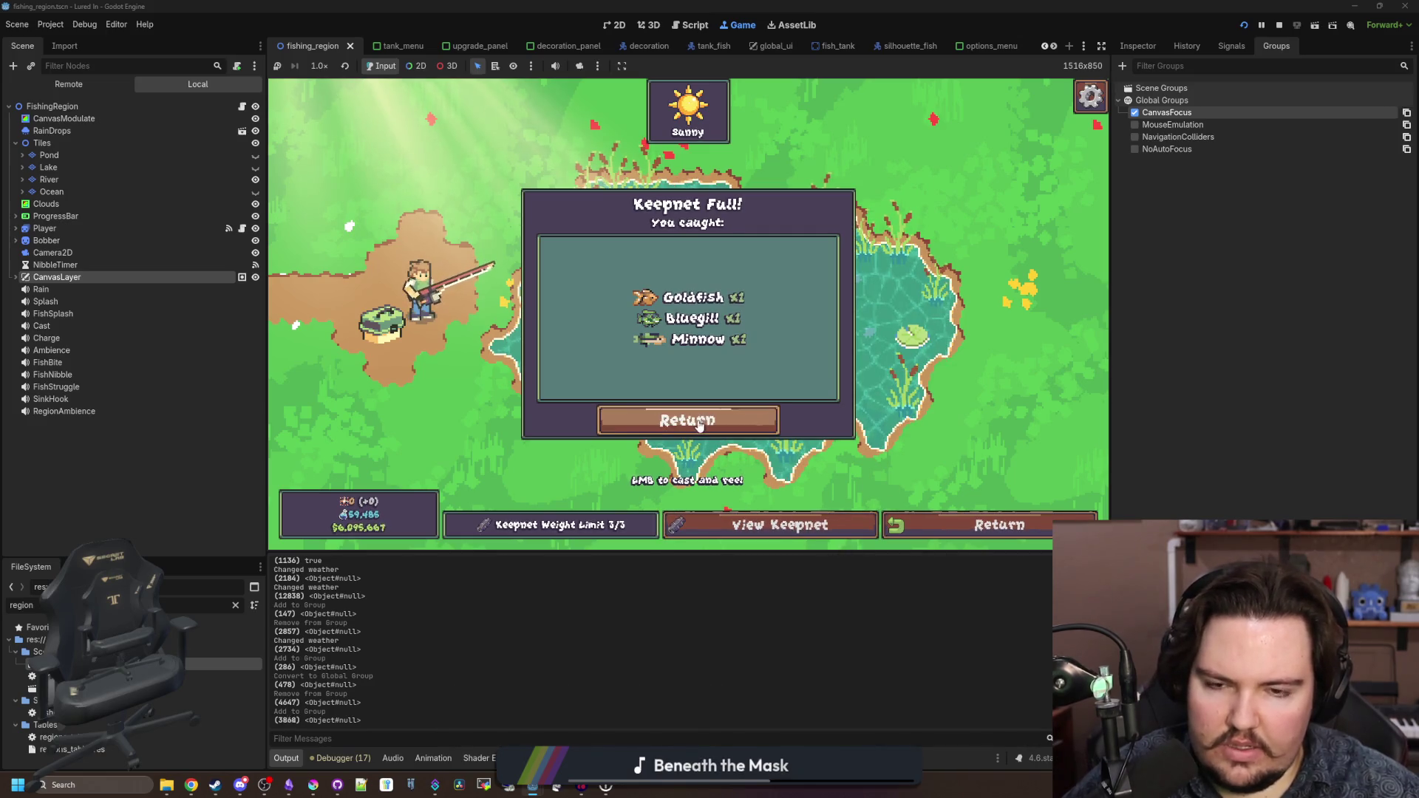
key("F5")
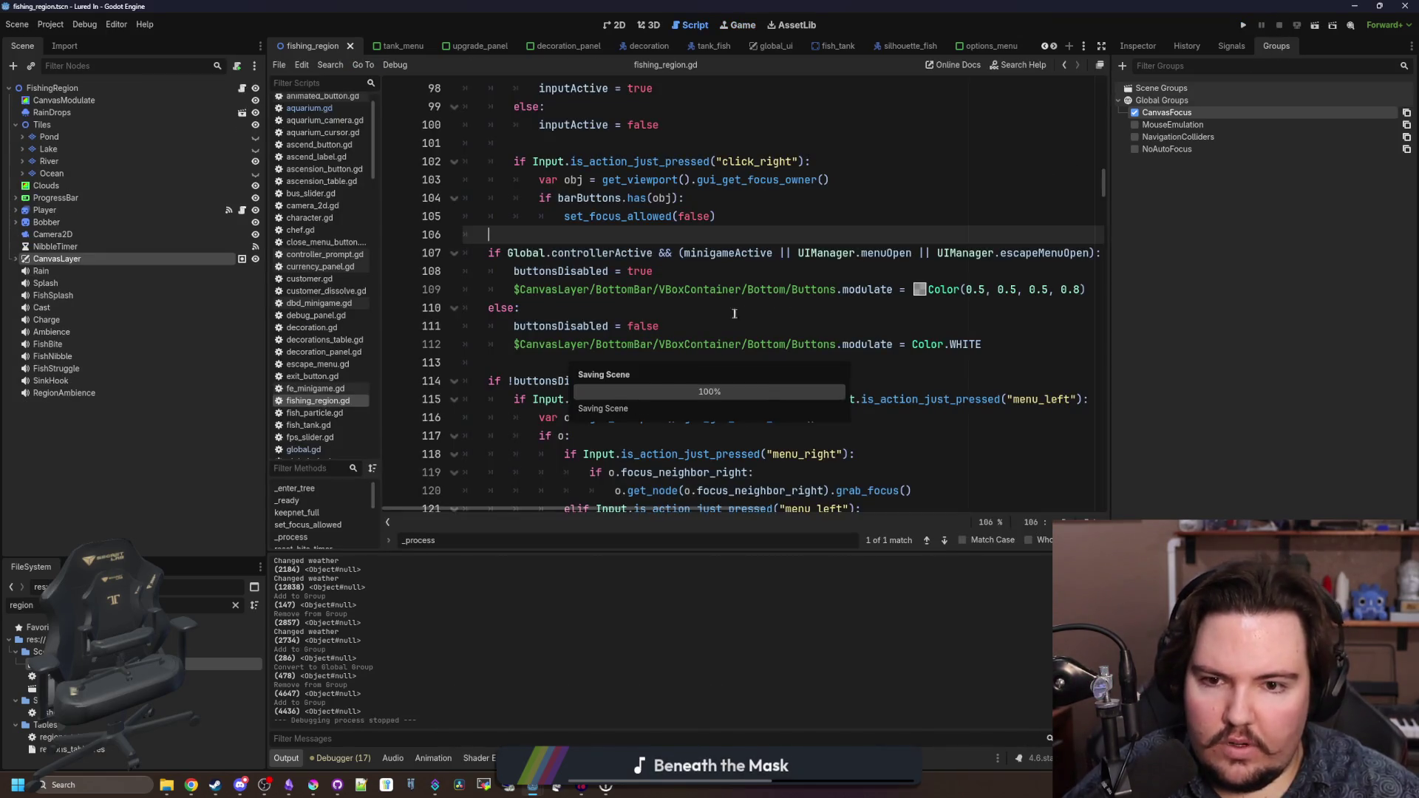
- Dismiss the large-scene warning, save fishing_region, and browse the options and tank menu tabs
left_click(734, 314)
left_click(1013, 716)
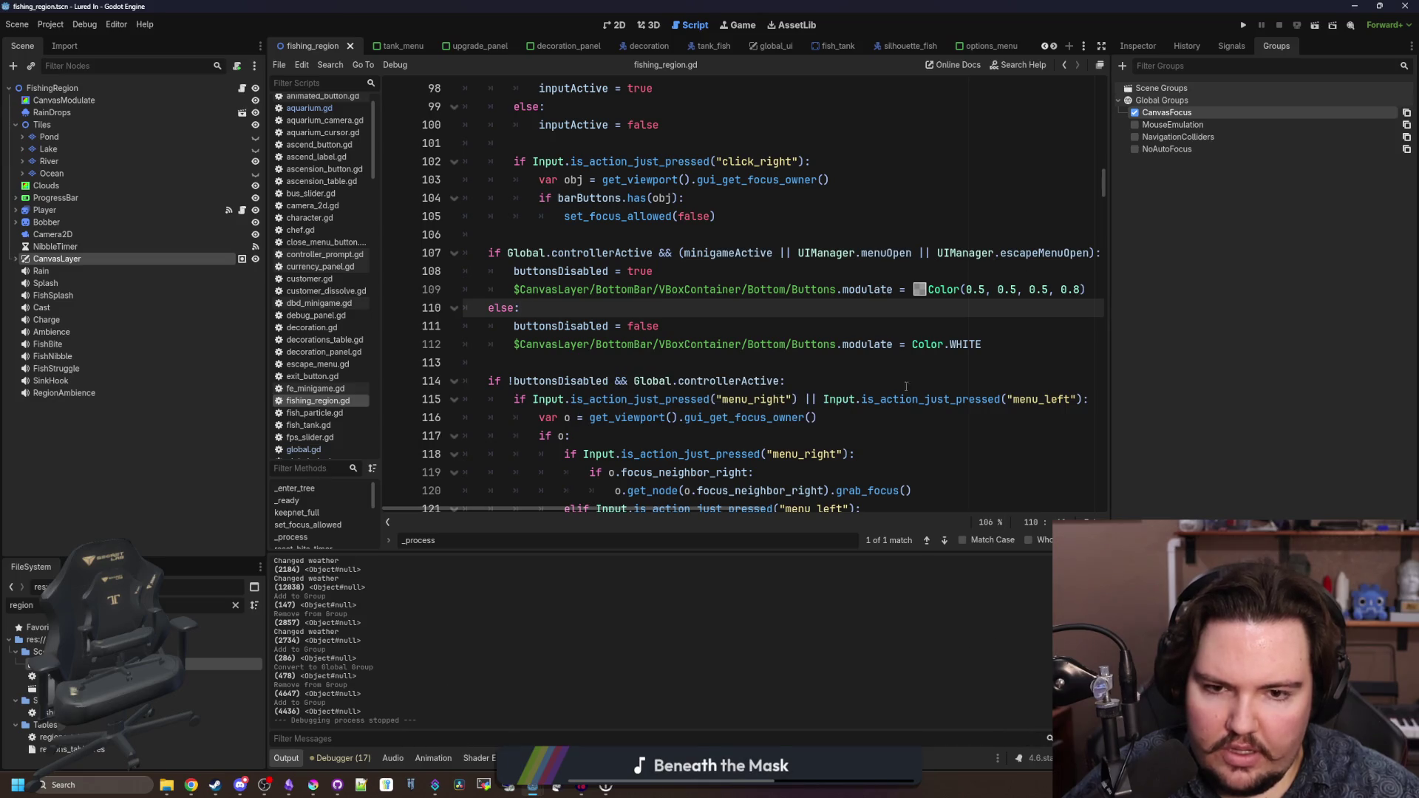
key("ctrl+s")
key("ctrl+s")
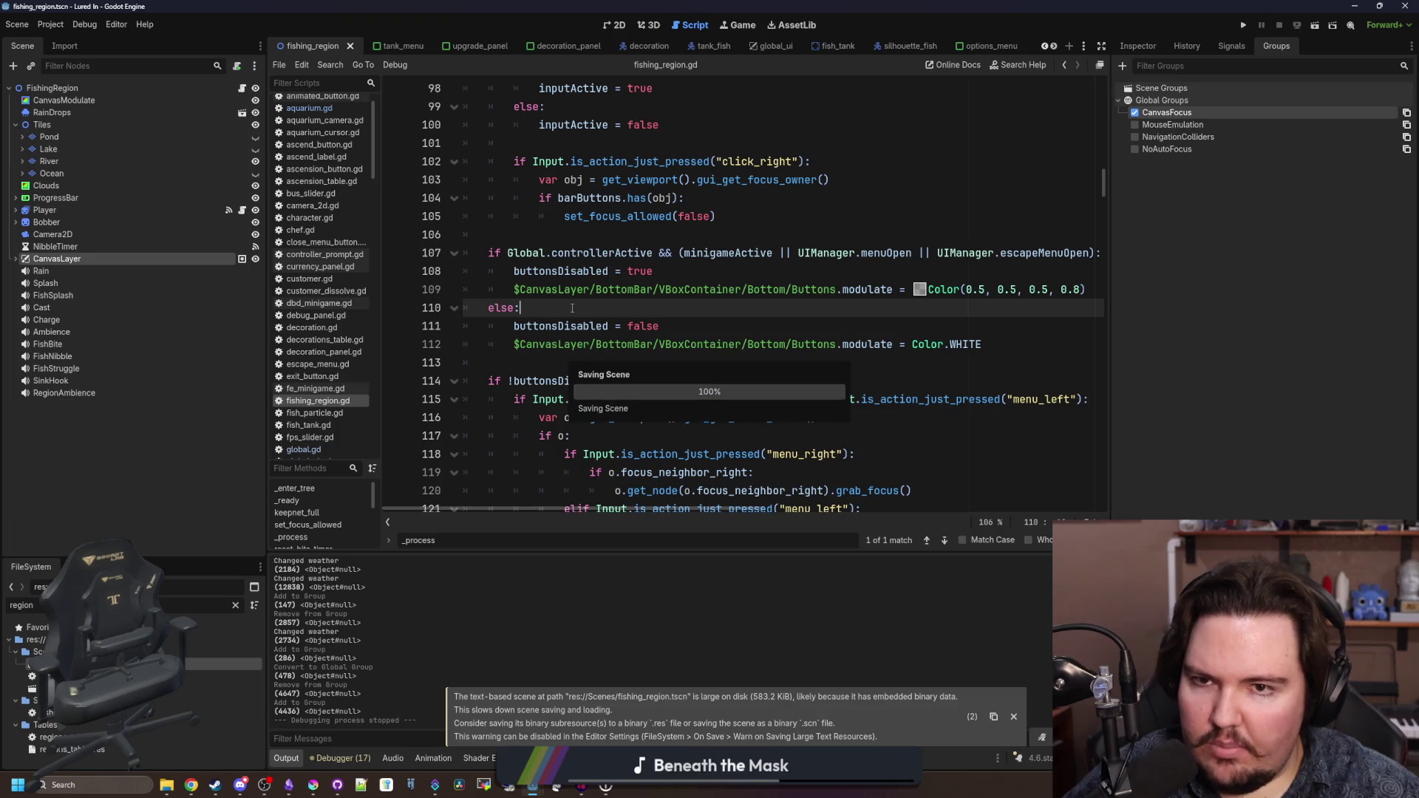
left_click(979, 43)
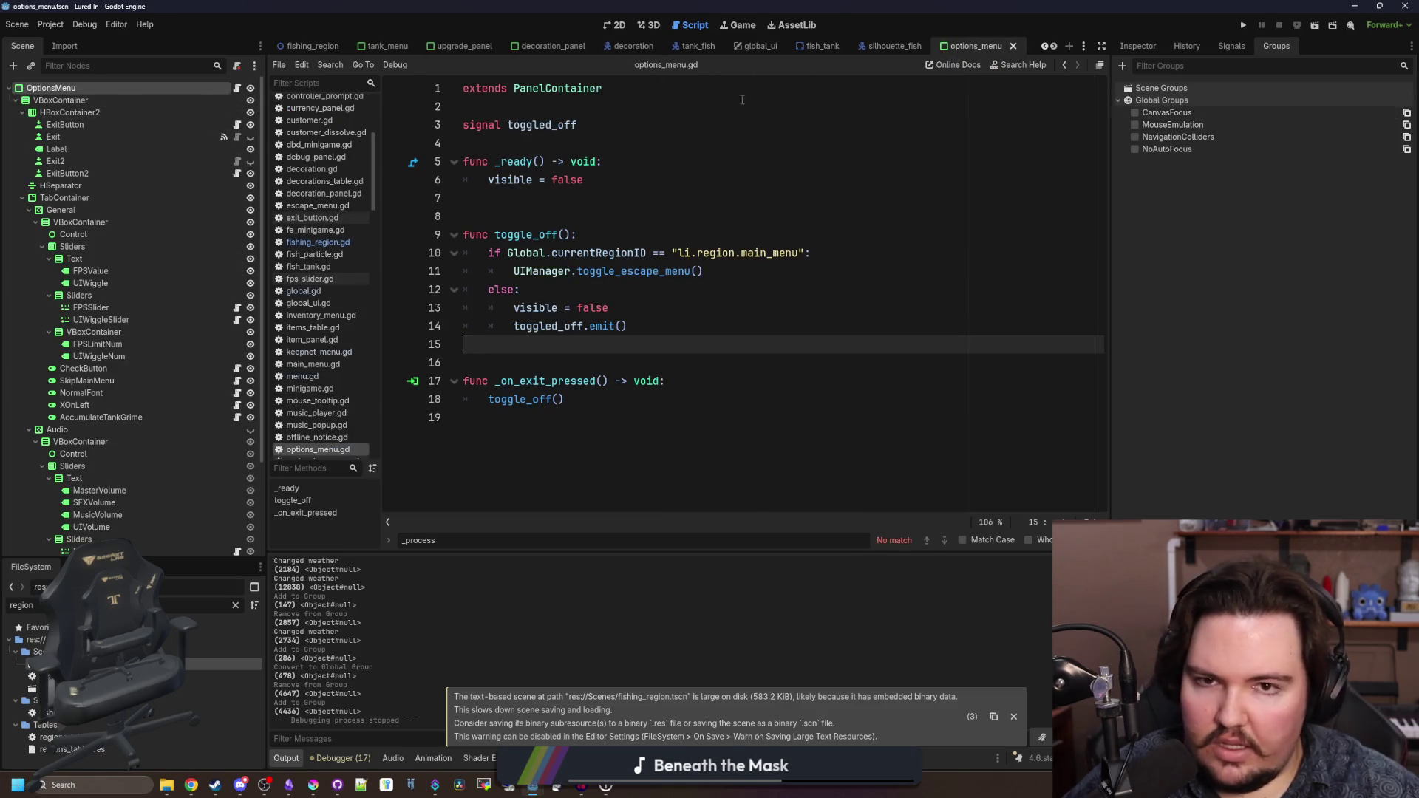
left_click(383, 49)
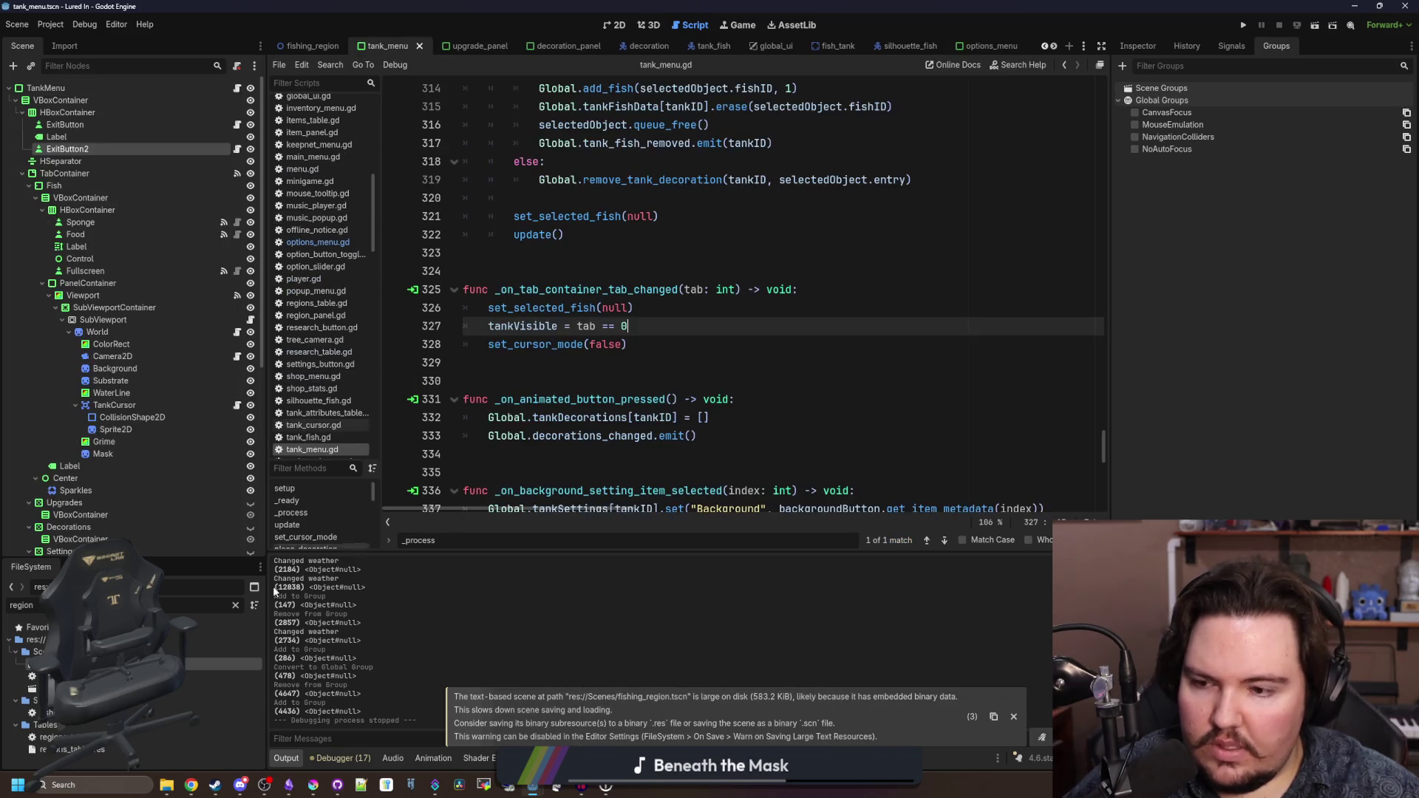
- Filter for 'kee', open the keepnet menu scene, and save it
left_click(236, 605)
type("kee")
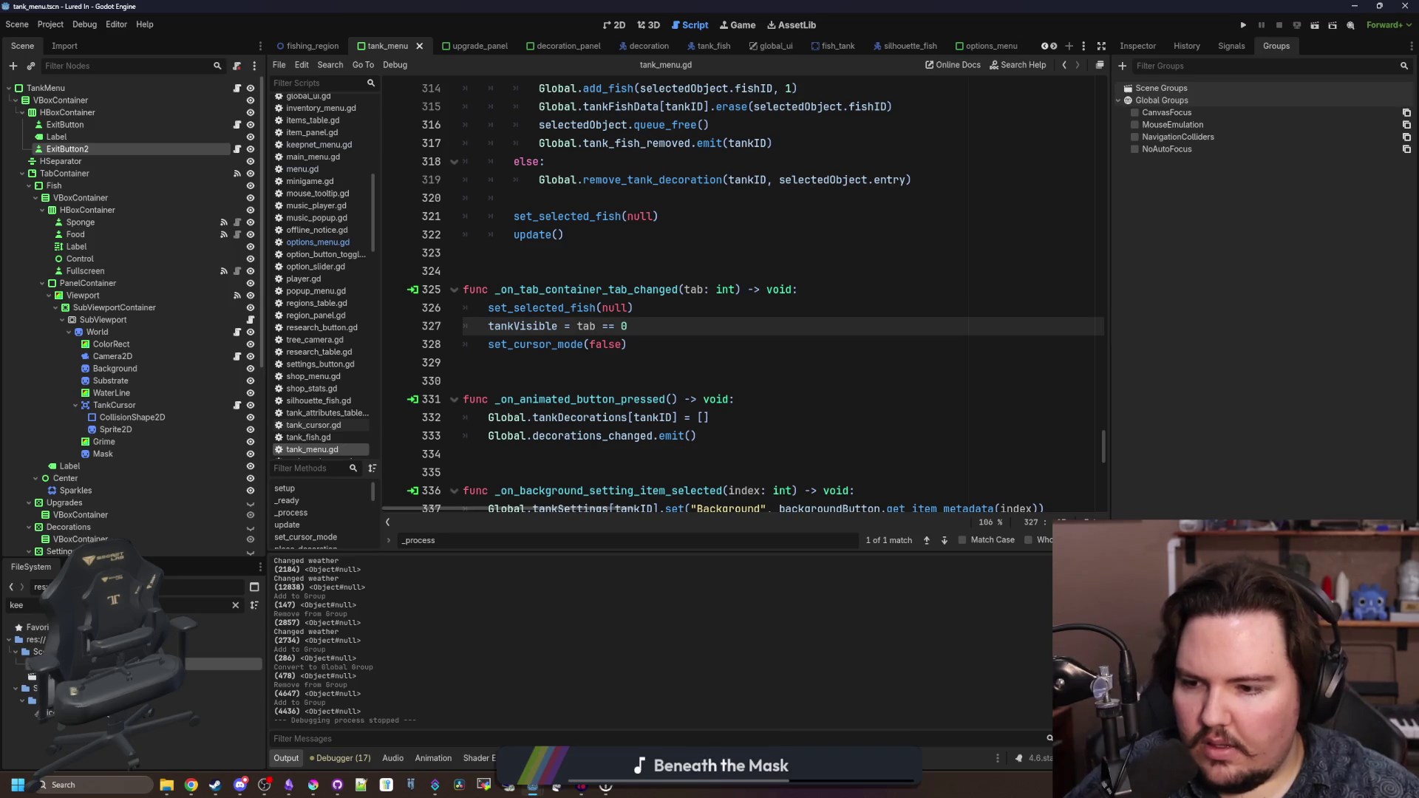
double_click(148, 664)
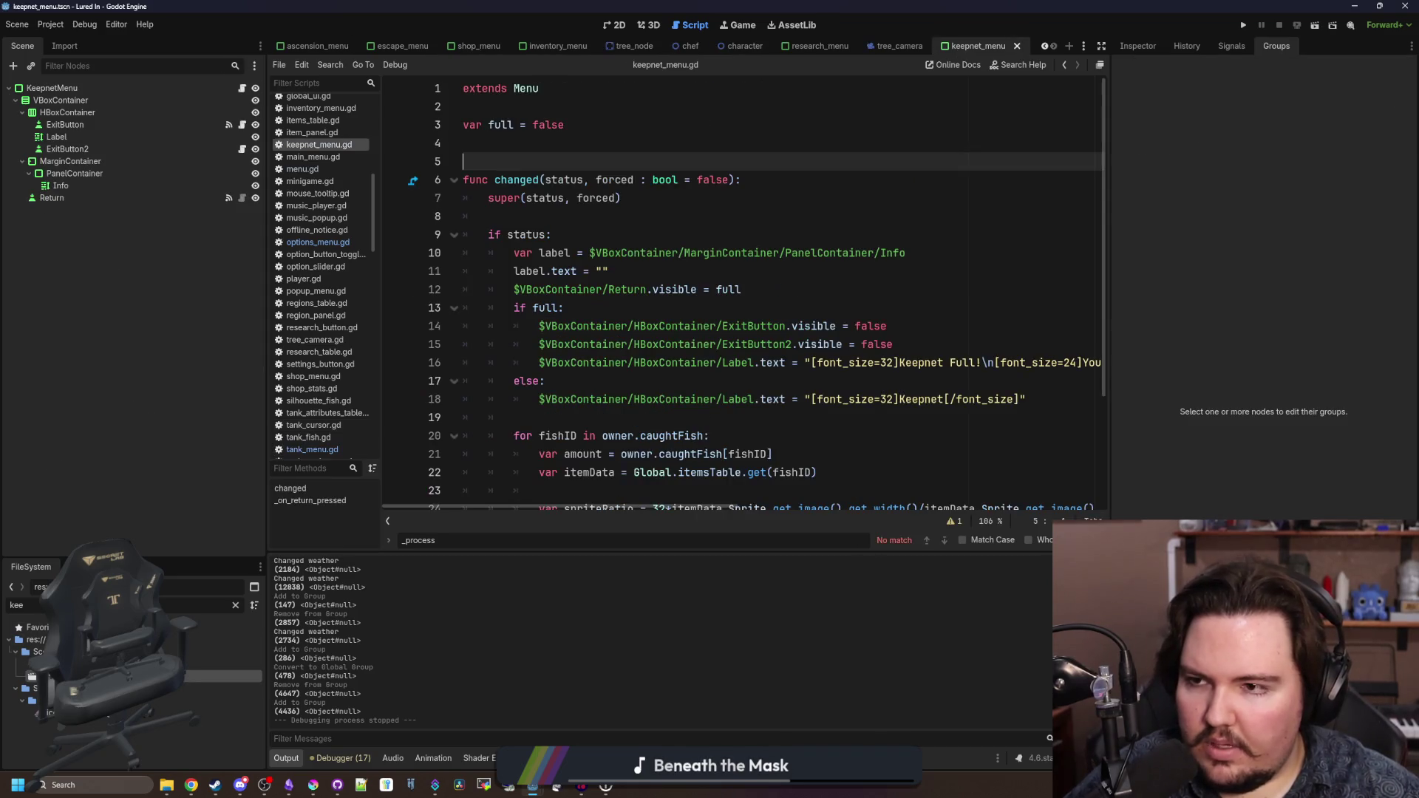
left_click(556, 148)
key("ctrl+s")
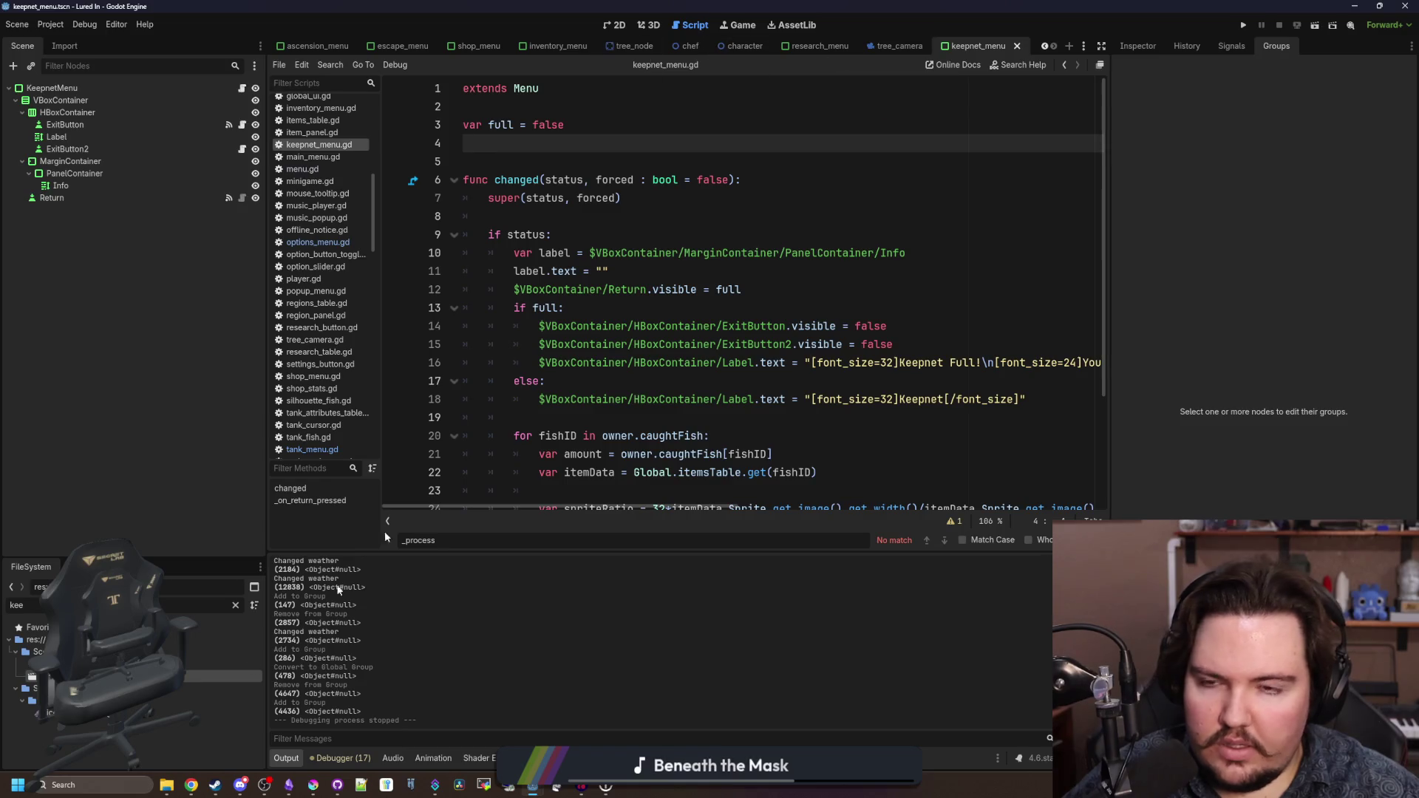
- Filter FileSystem for 'fishing' and open fishing_region.gd
left_click(237, 607)
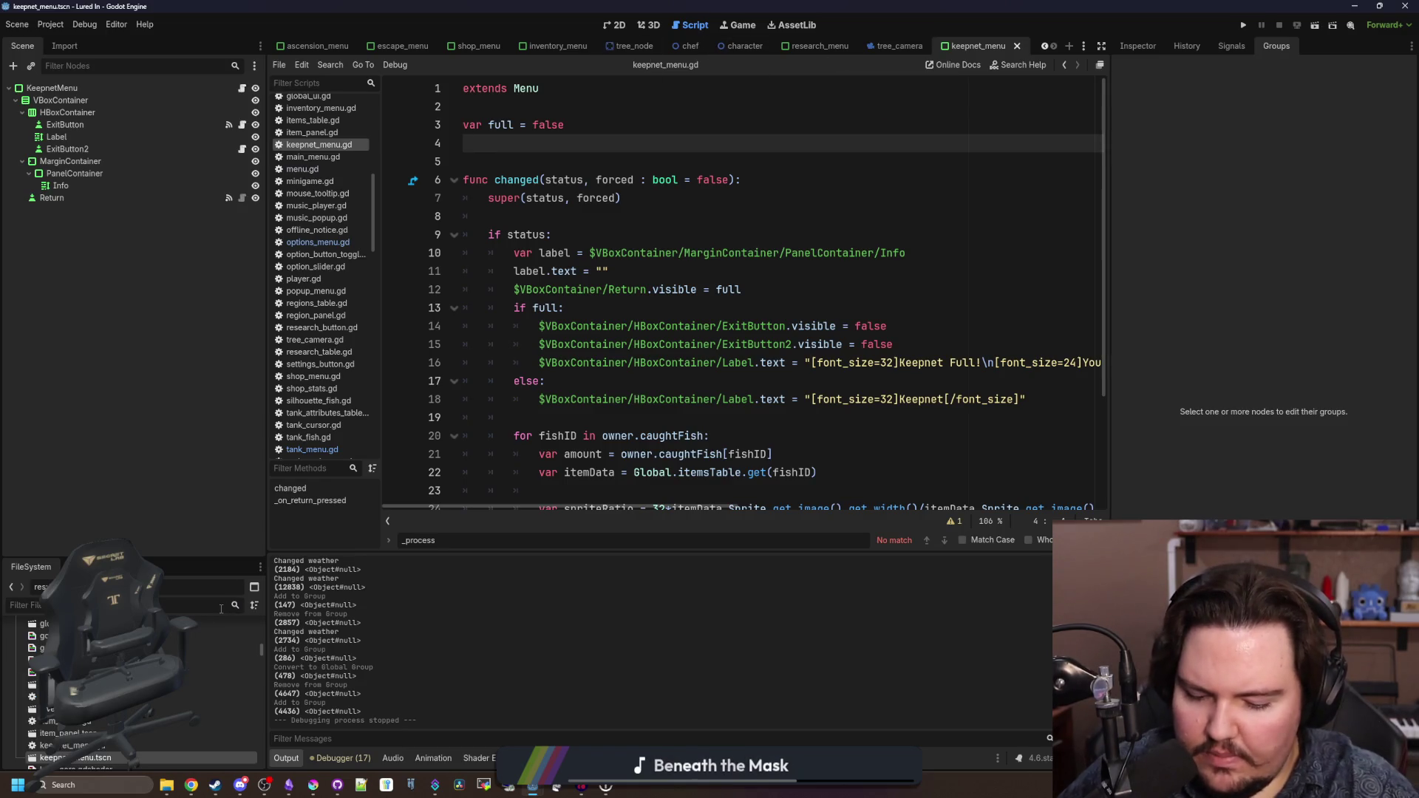
type("fisihng")
key("BackSpace")
type("hing_")
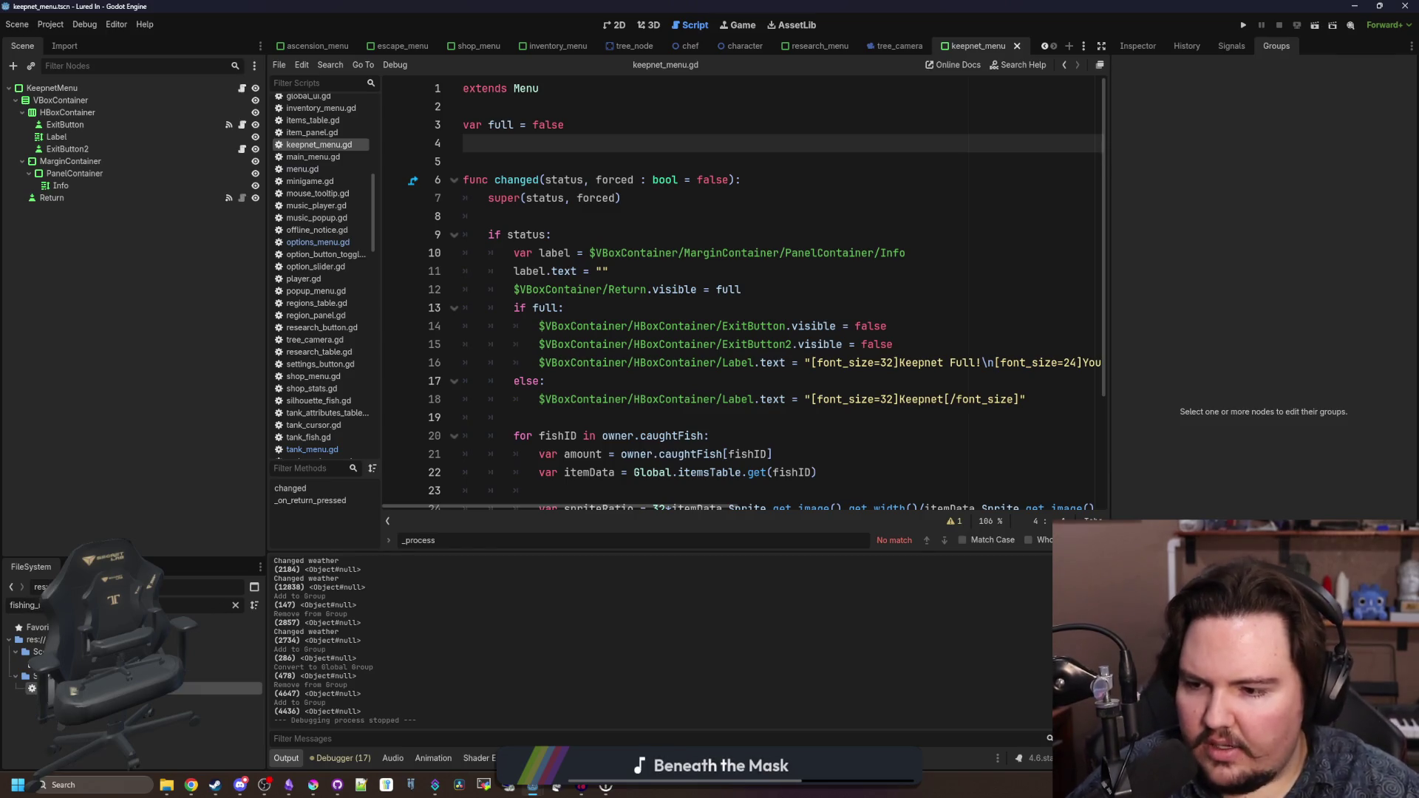
double_click(111, 688)
- Search fishing_region.gd for 'keepnet' and jump to the keepnet_full call
scroll(714, 287, "down", 8)
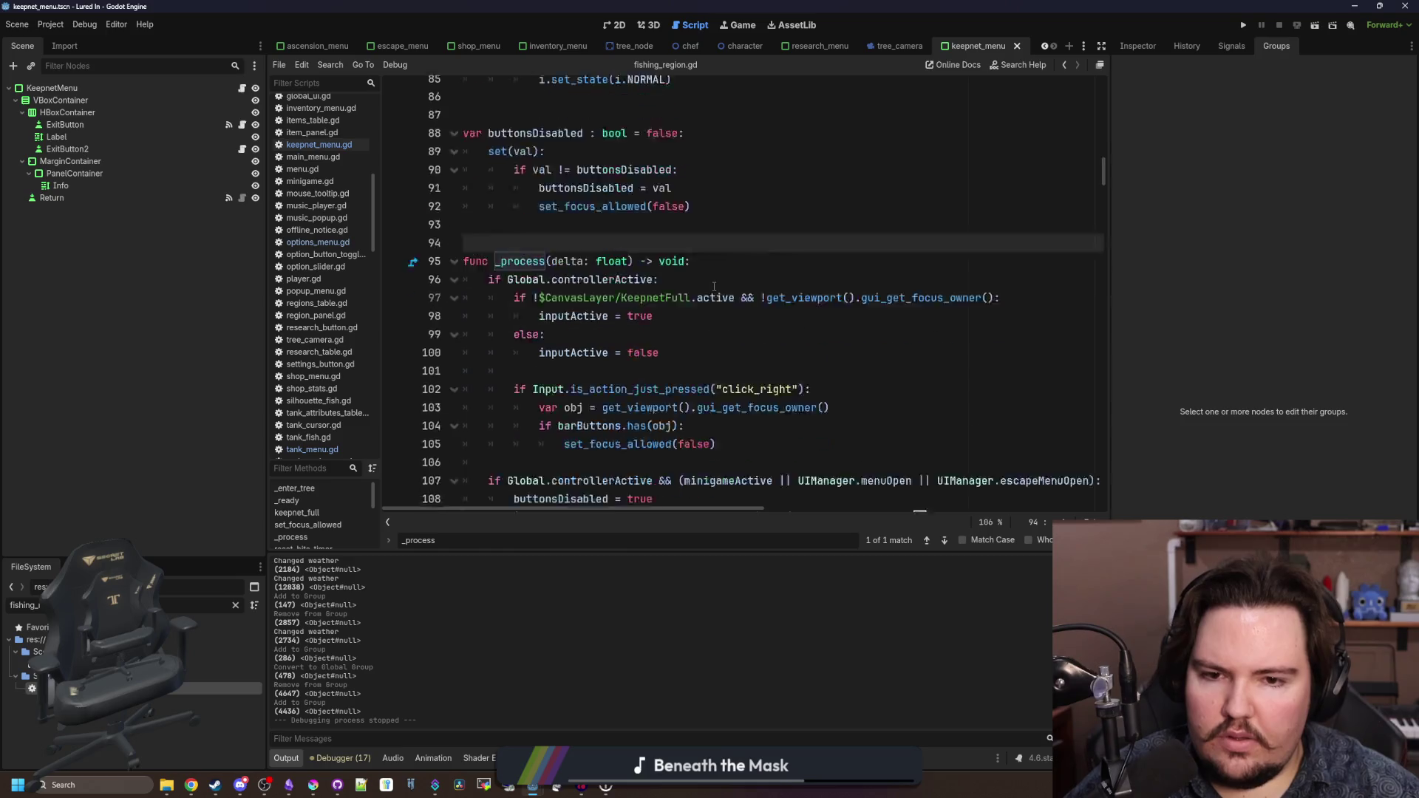
left_click(907, 430)
key("ctrl+f")
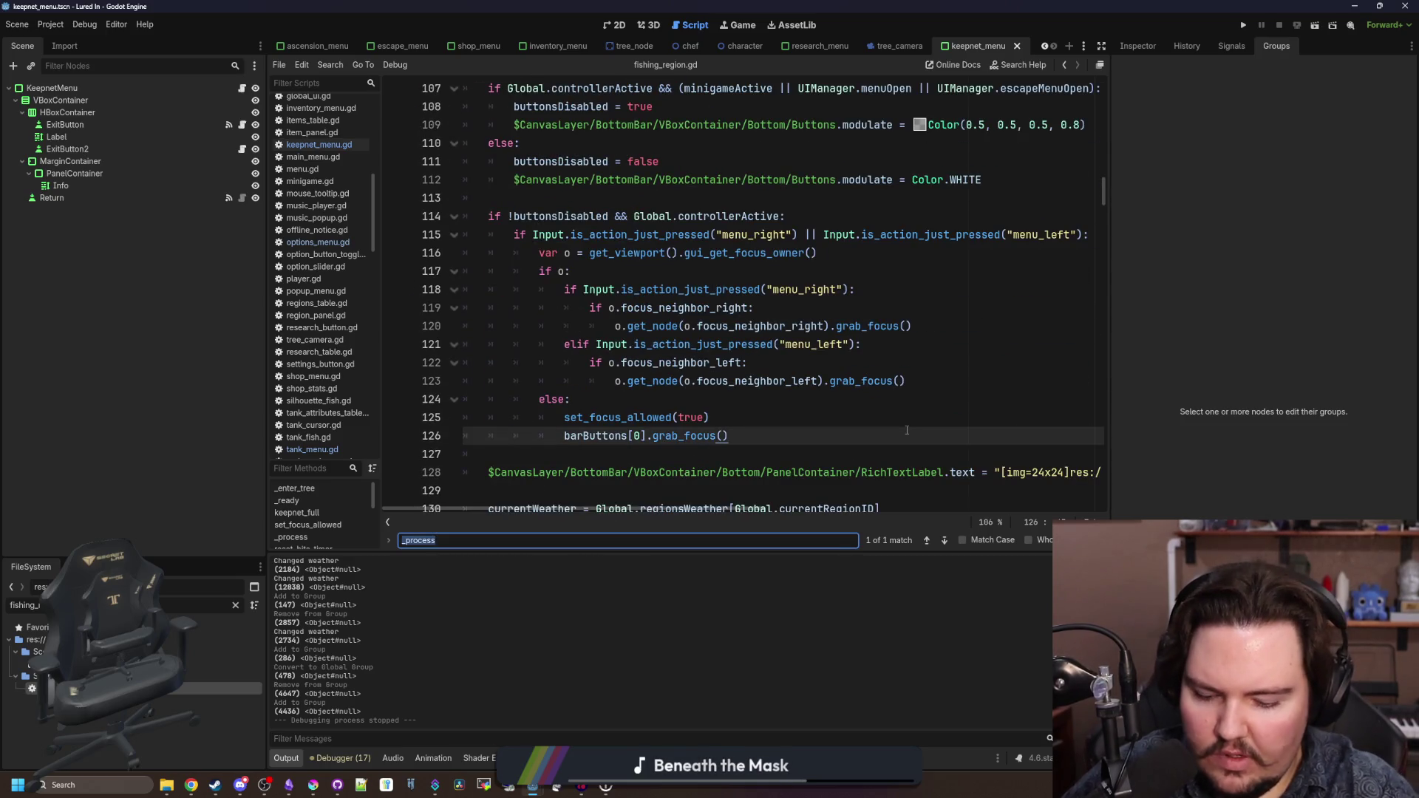
type("keepnet")
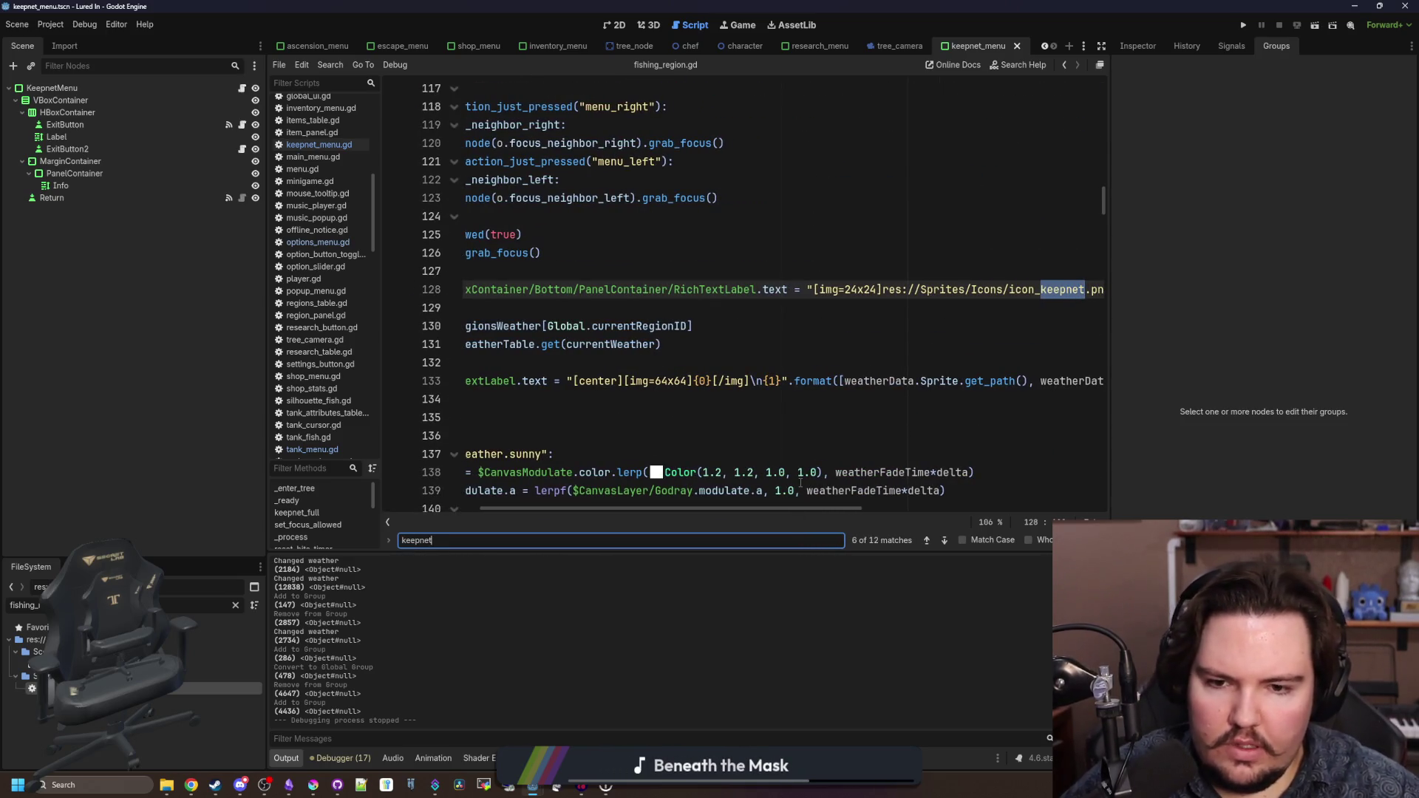
key("Return")
key("Return")
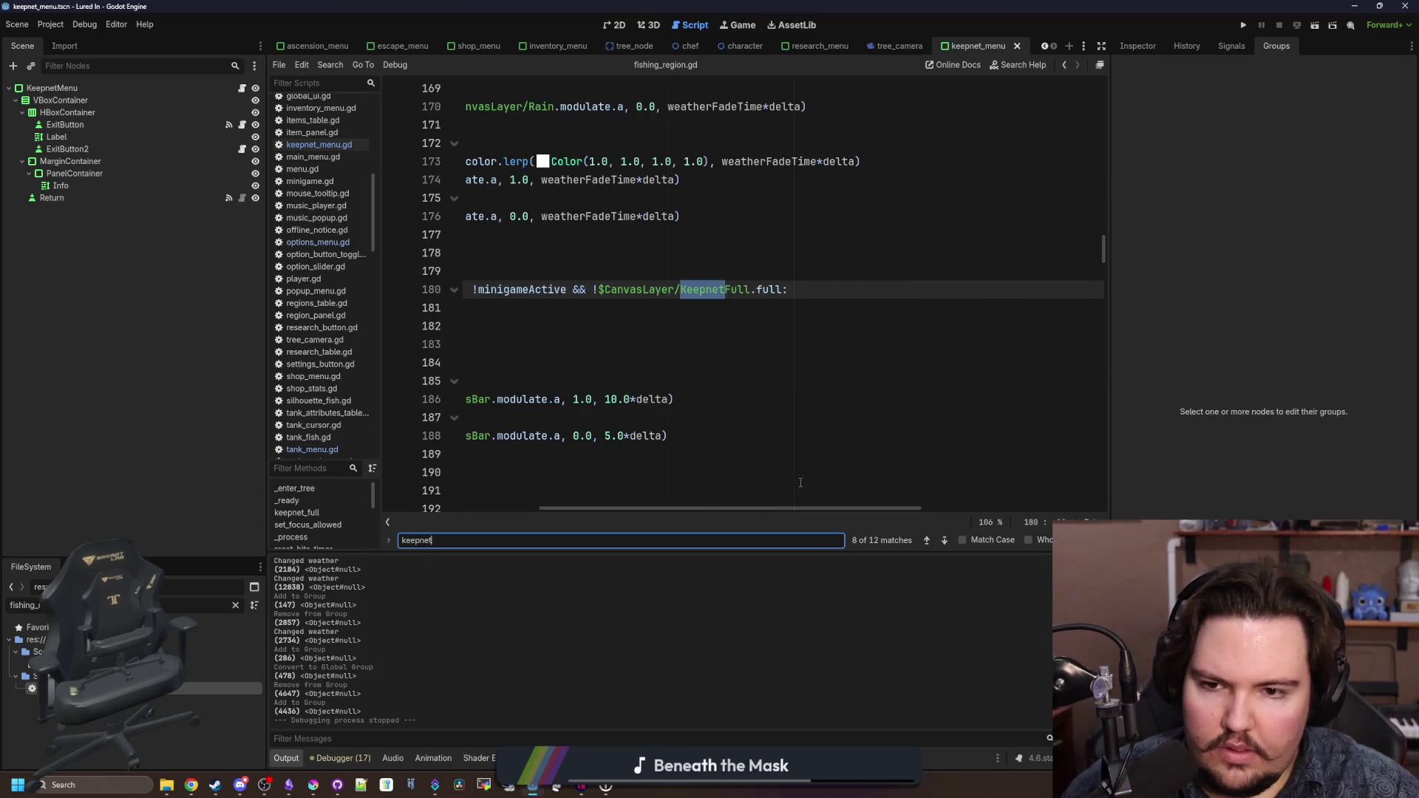
scroll(800, 483, "left", 5)
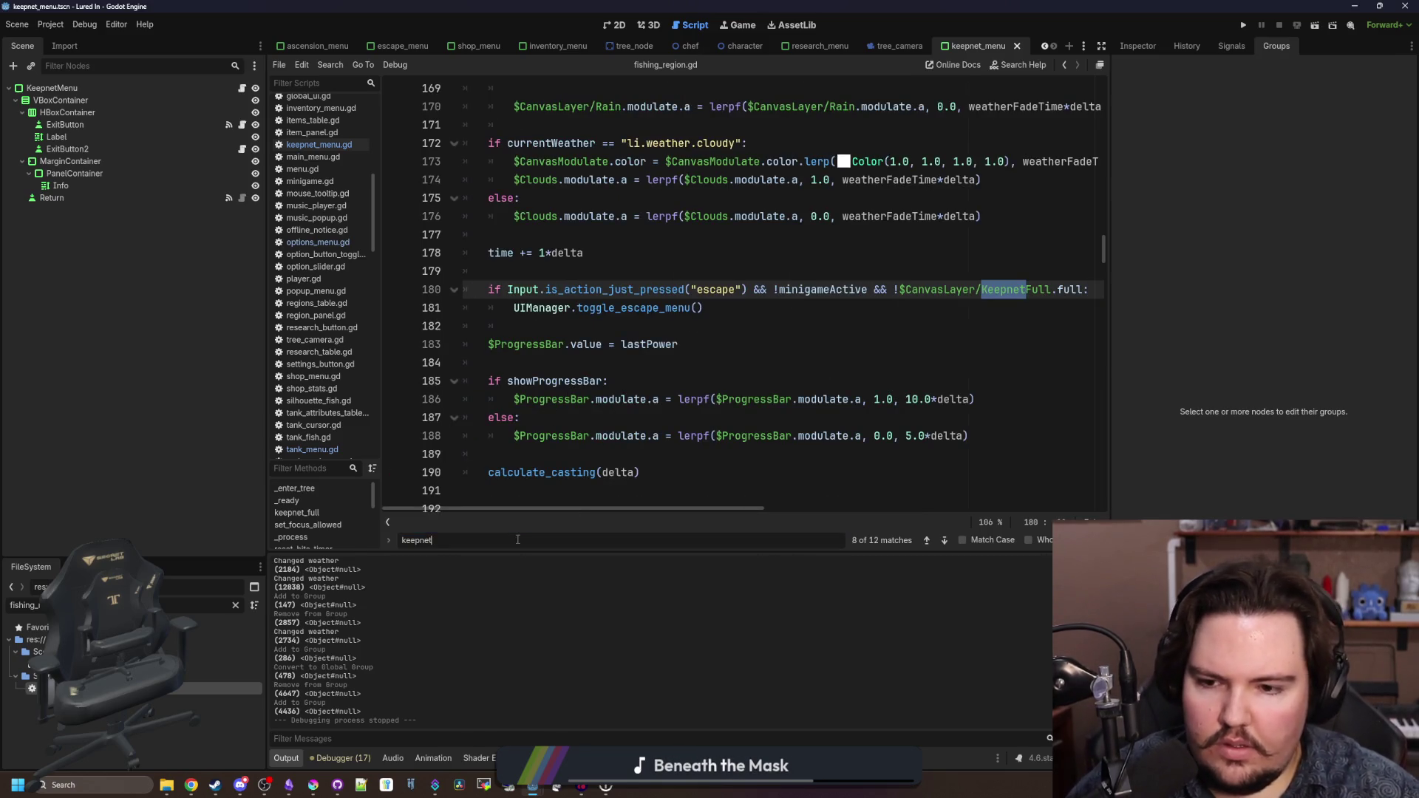
key("Return")
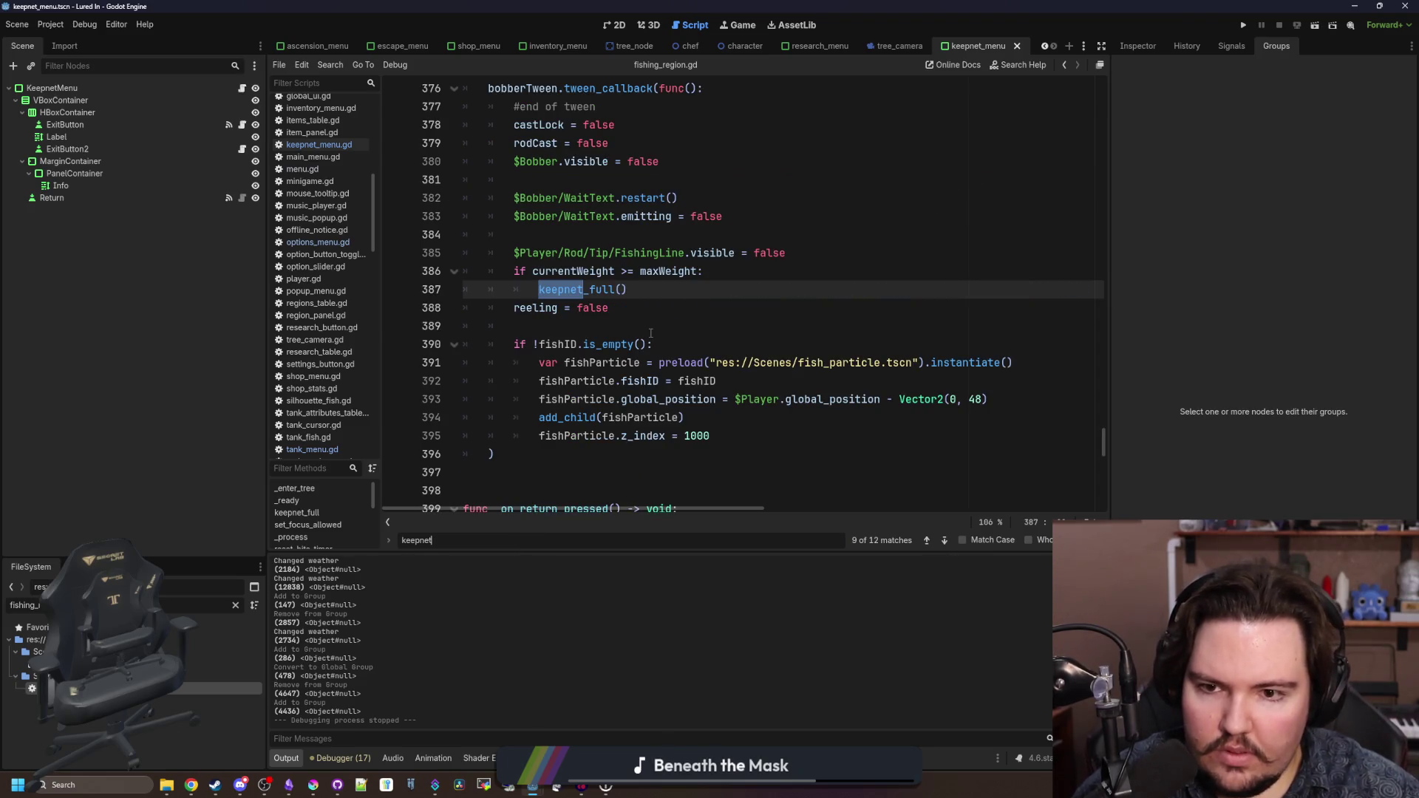
- Follow keepnet_full() to its definition, inspect its toggle_on call, and return to keepnet_menu.gd
left_click(603, 288, "ctrl")
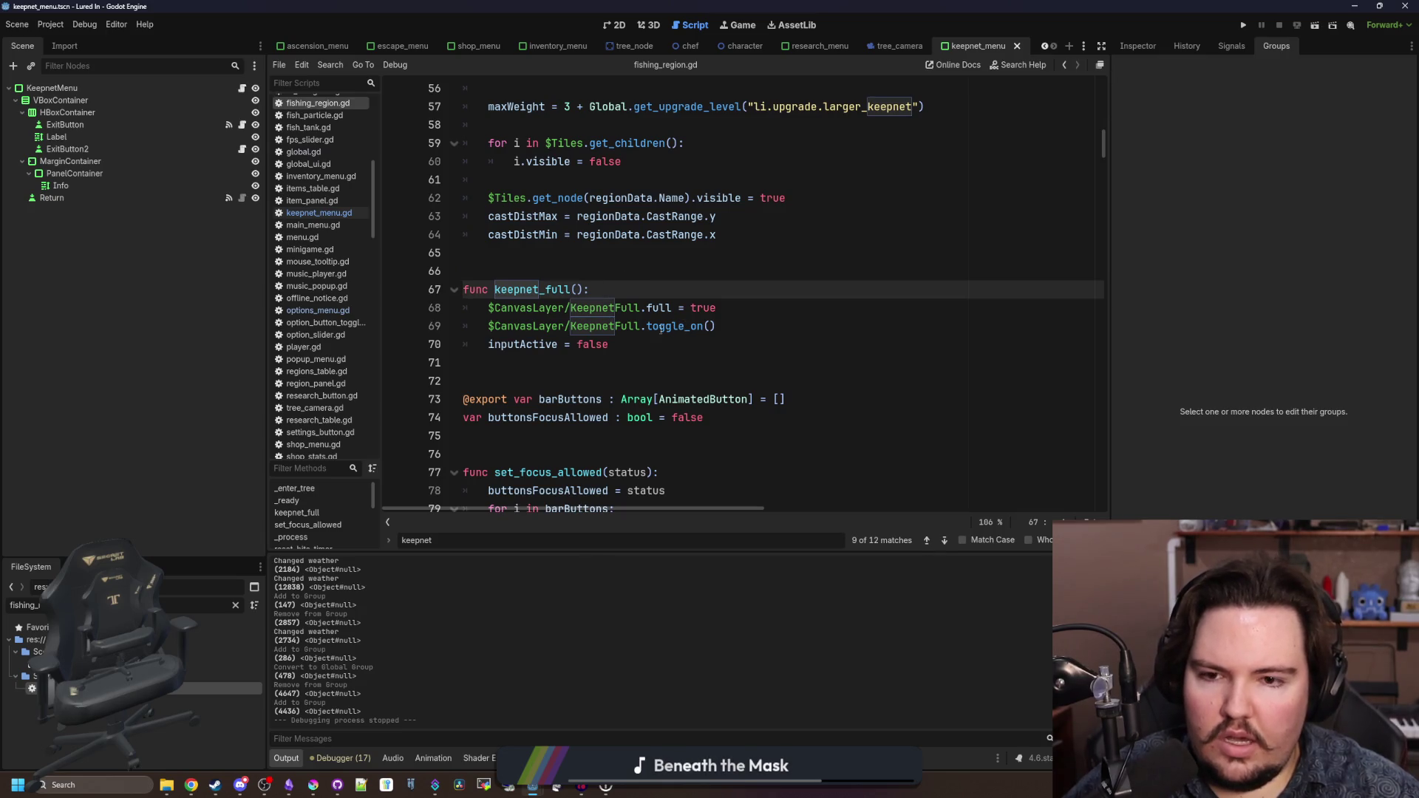
left_click(669, 326)
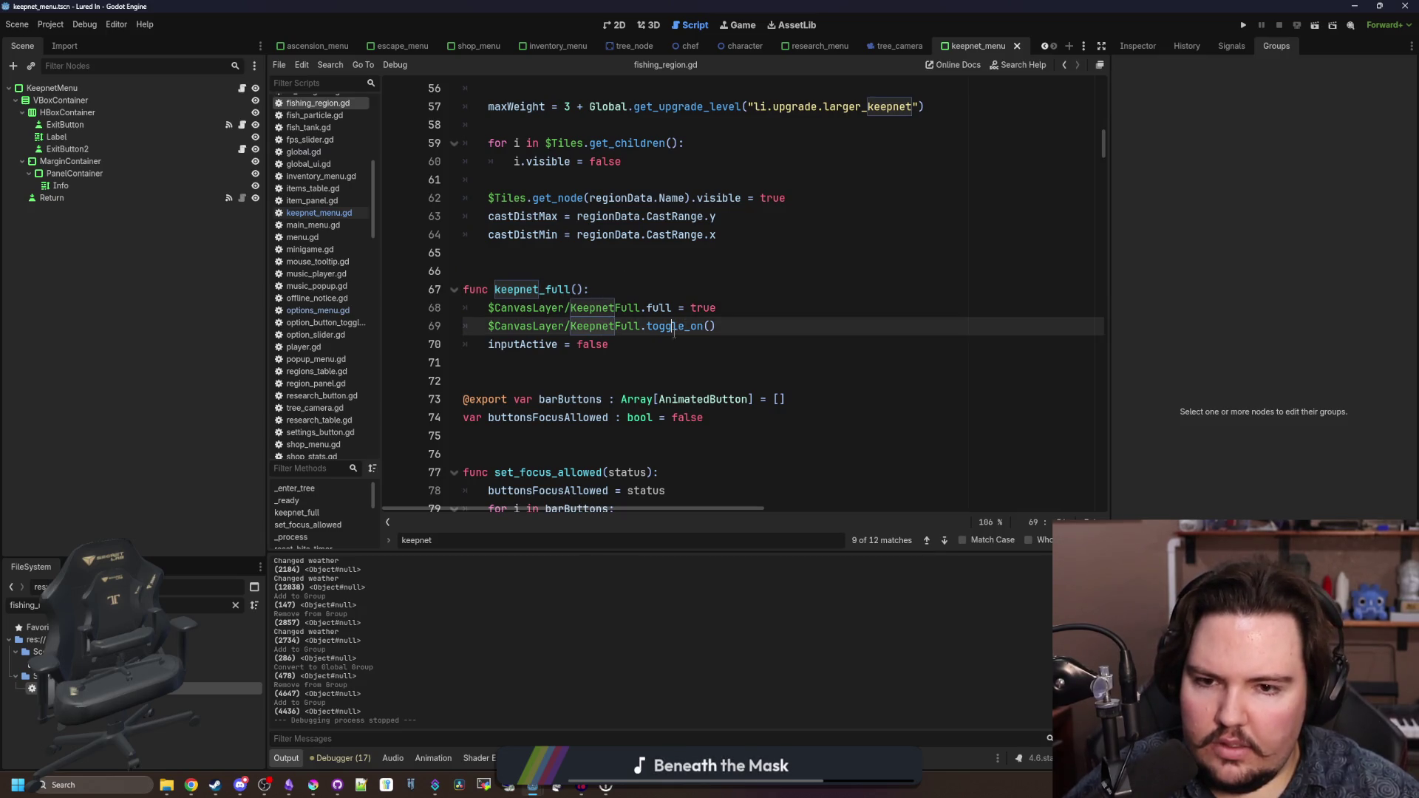
left_click(667, 344)
left_click(669, 321)
left_click(667, 344)
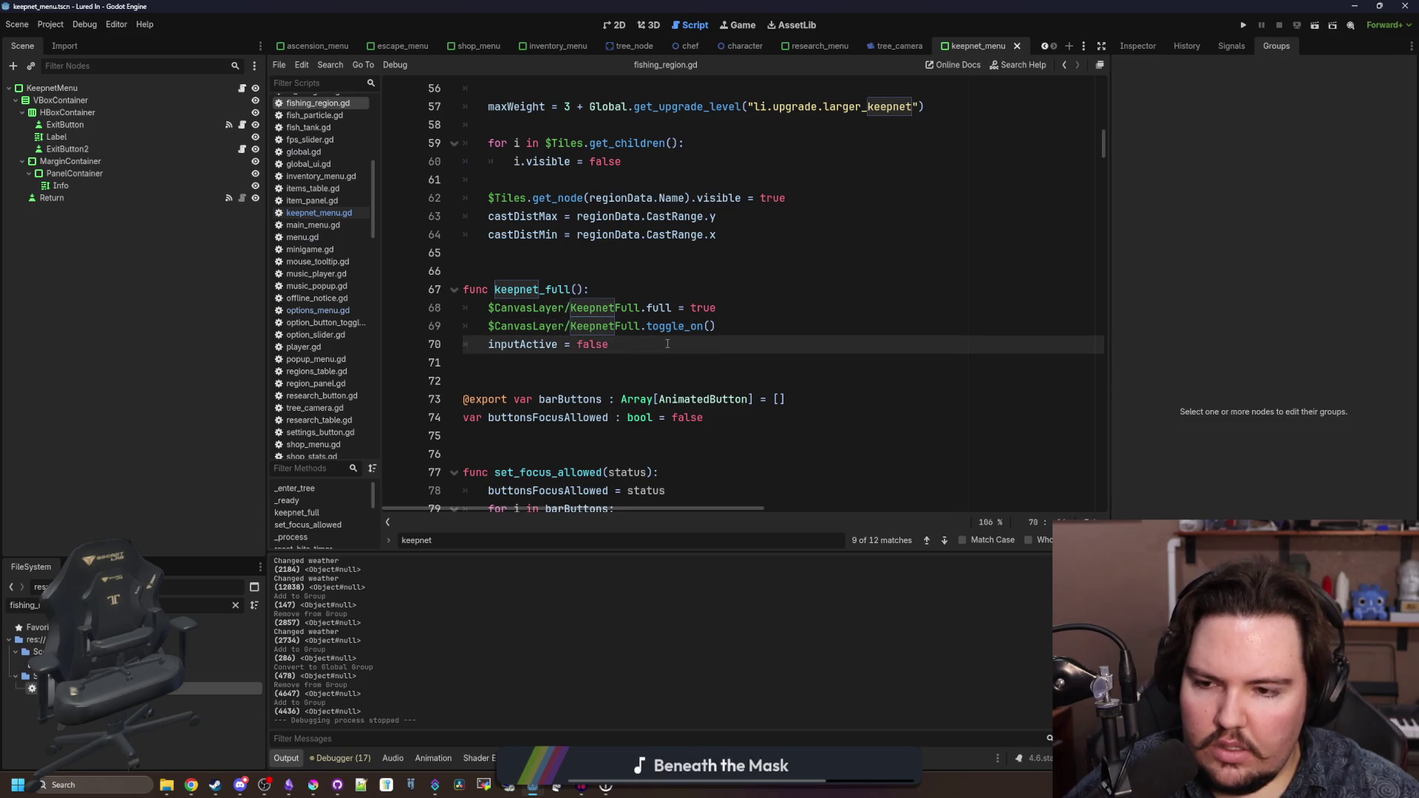
left_click(241, 88)
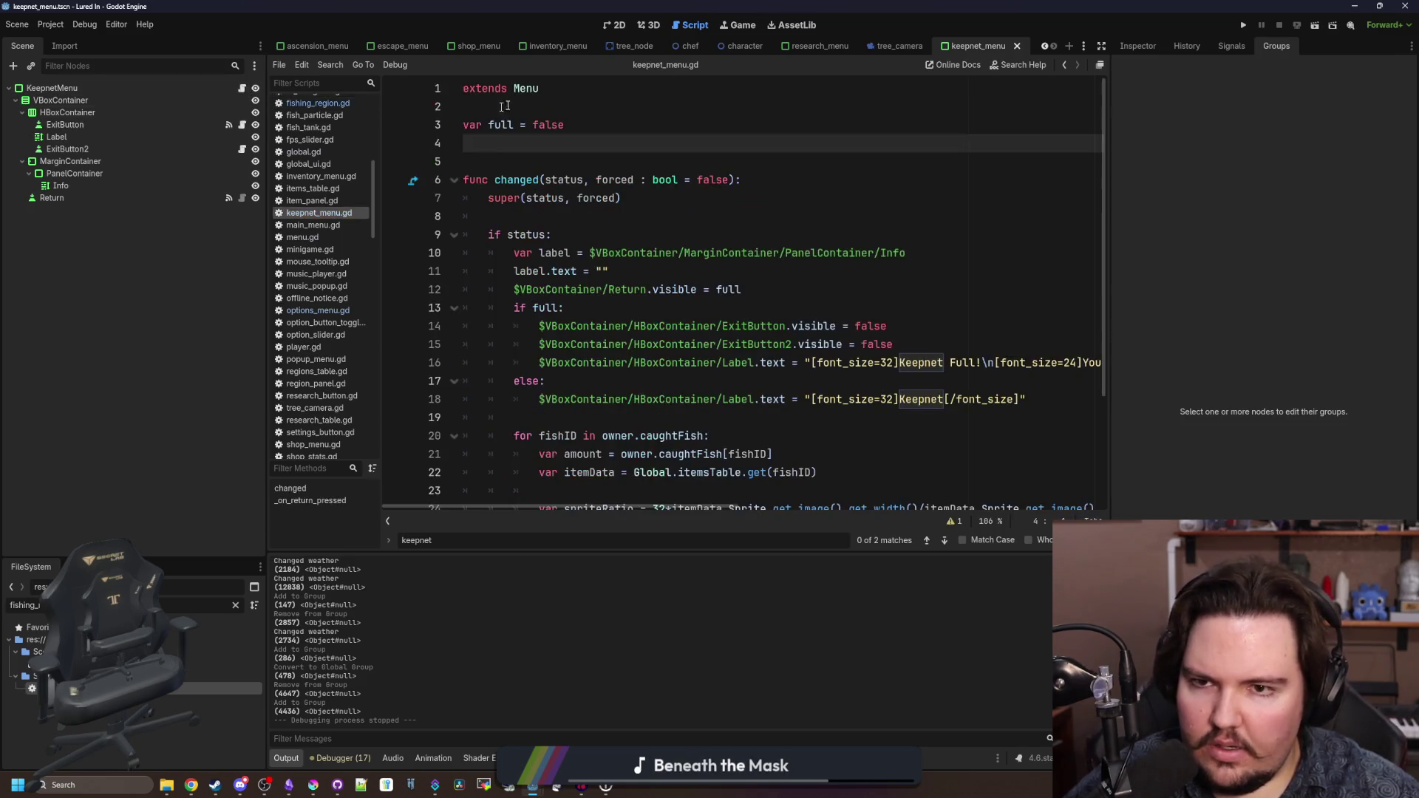
- Open menu.gd and search 'toggle_on' to reach the changed function
left_click(530, 90, "ctrl")
key("ctrl+f")
type("tog")
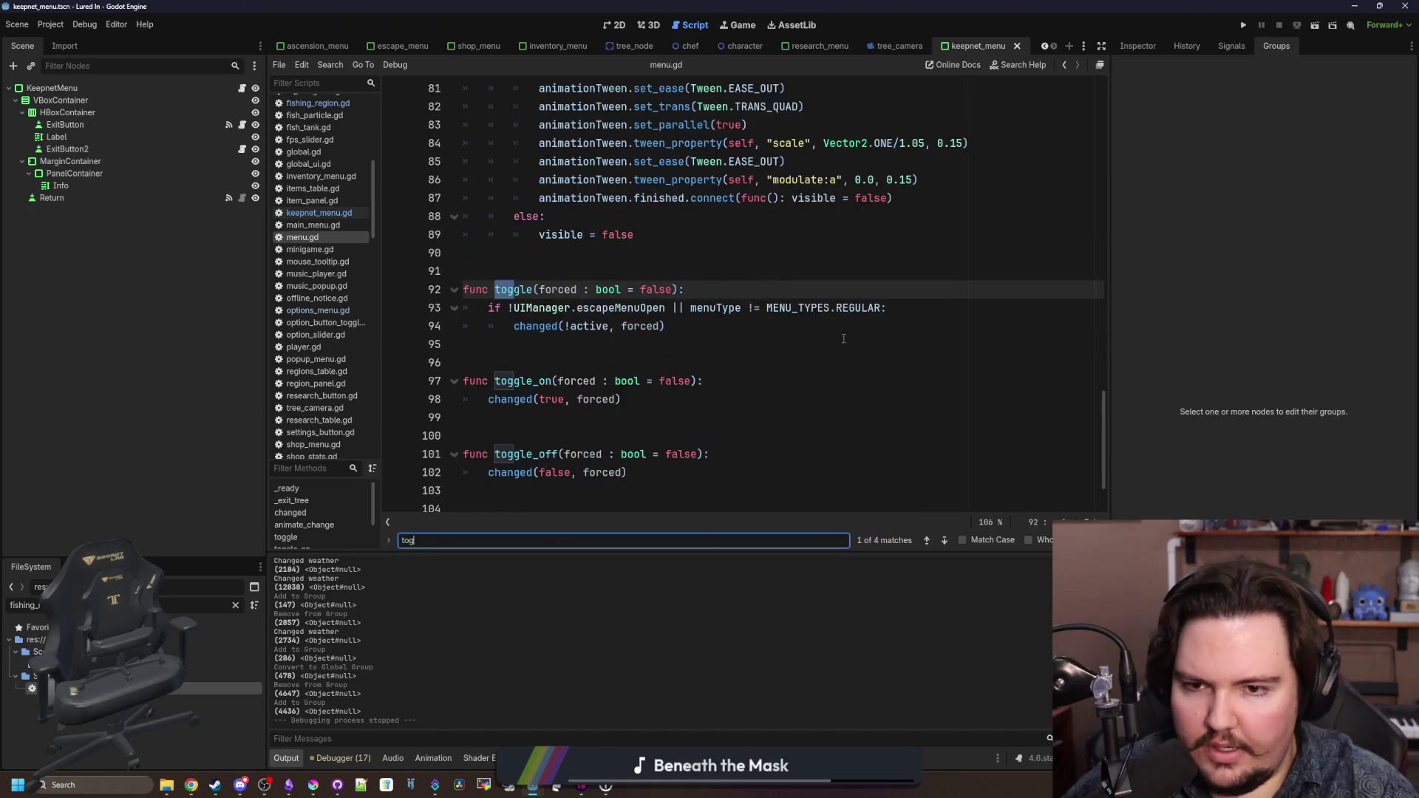
type("gle_on")
left_click(843, 338)
left_click(517, 319, "ctrl")
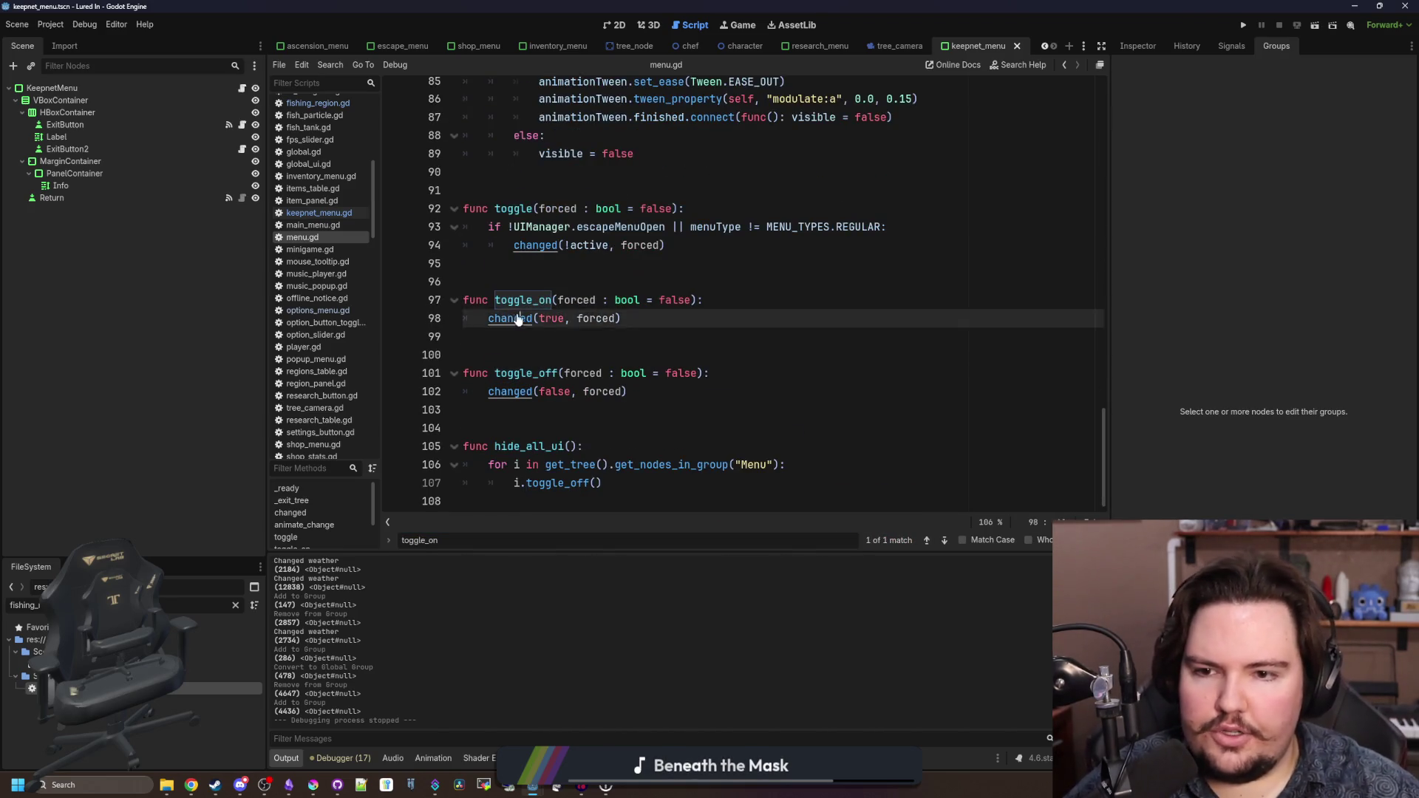
- Inspect changed's controller focus else branch, save all, and run the project
left_click(615, 266)
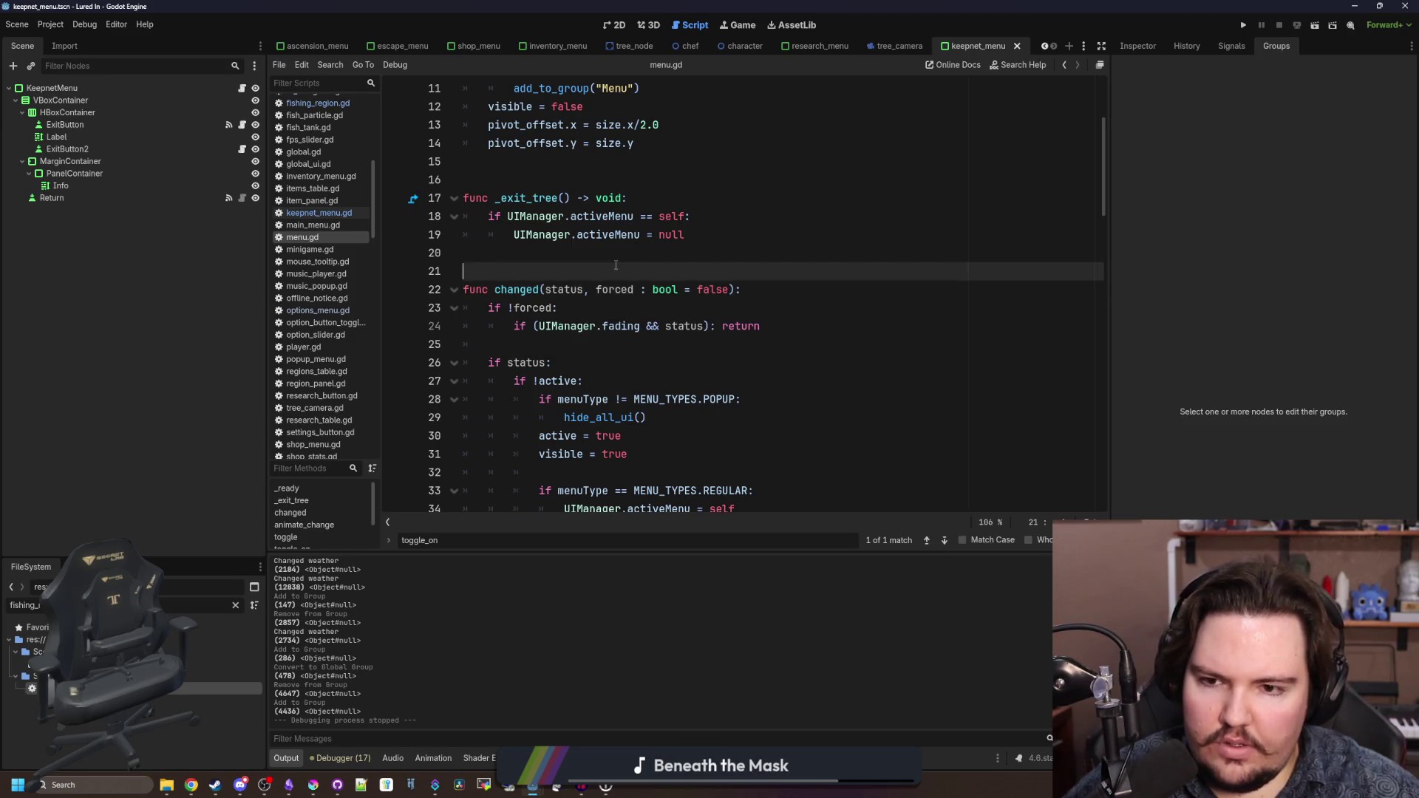
scroll(616, 266, "down", 2)
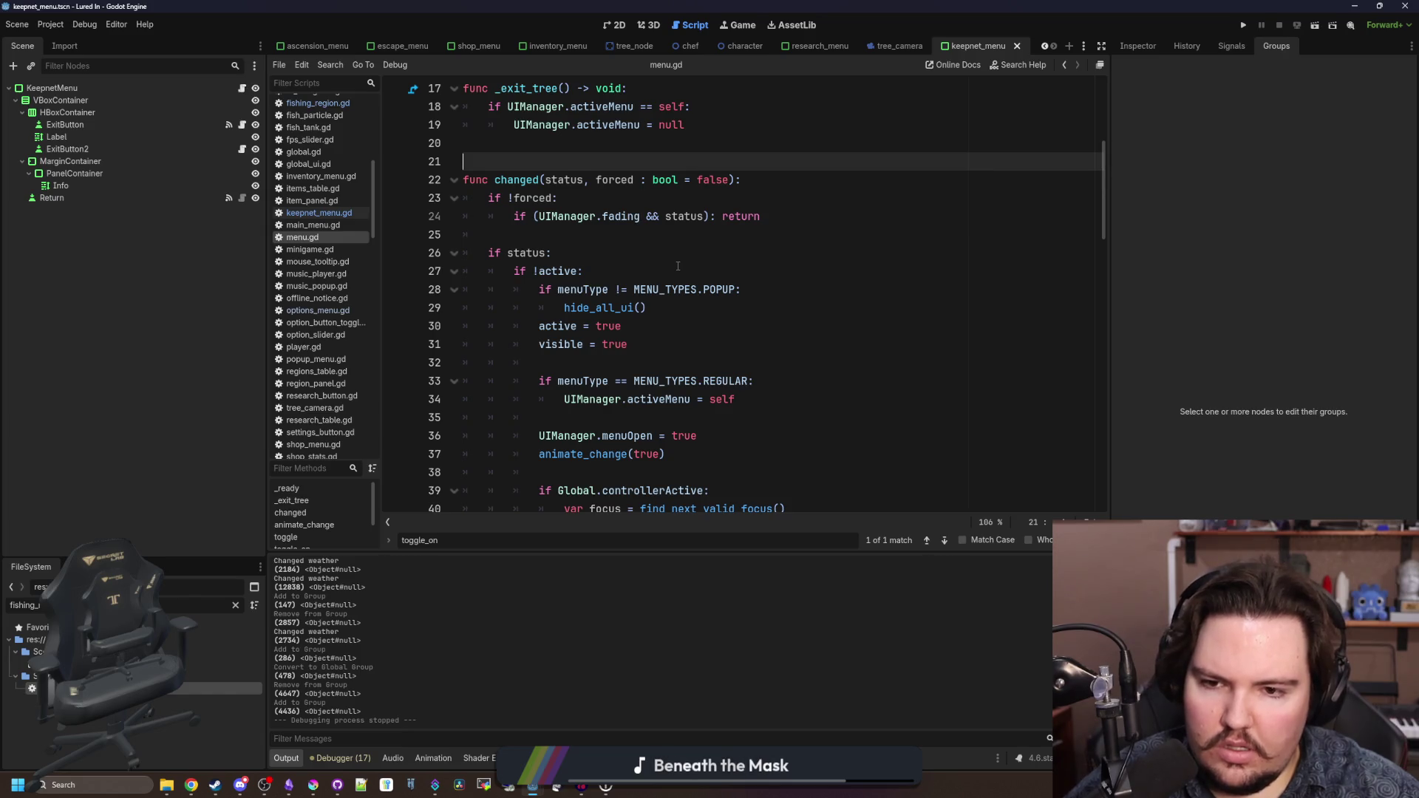
scroll(677, 266, "down", 6)
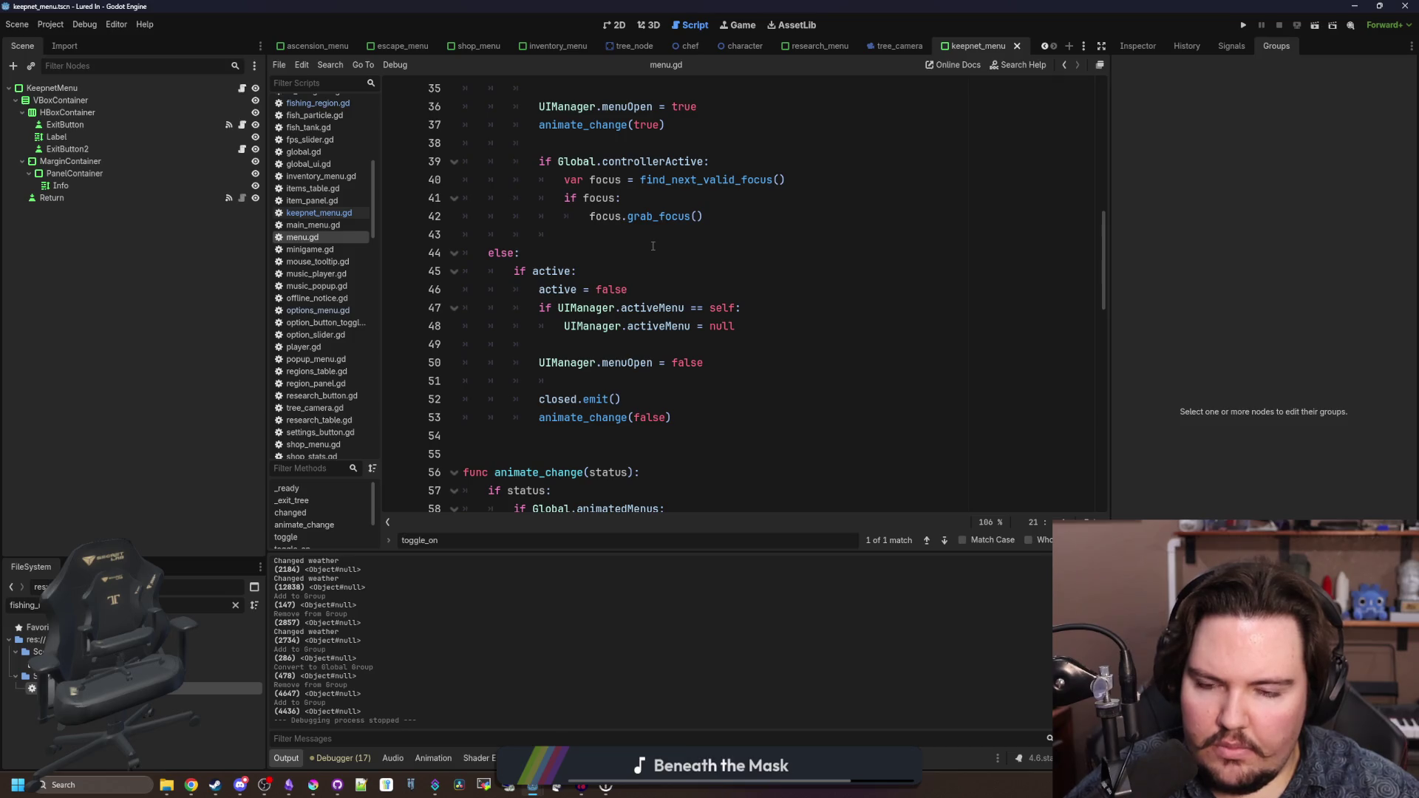
left_click(645, 250)
key("ctrl+s")
key("ctrl+s")
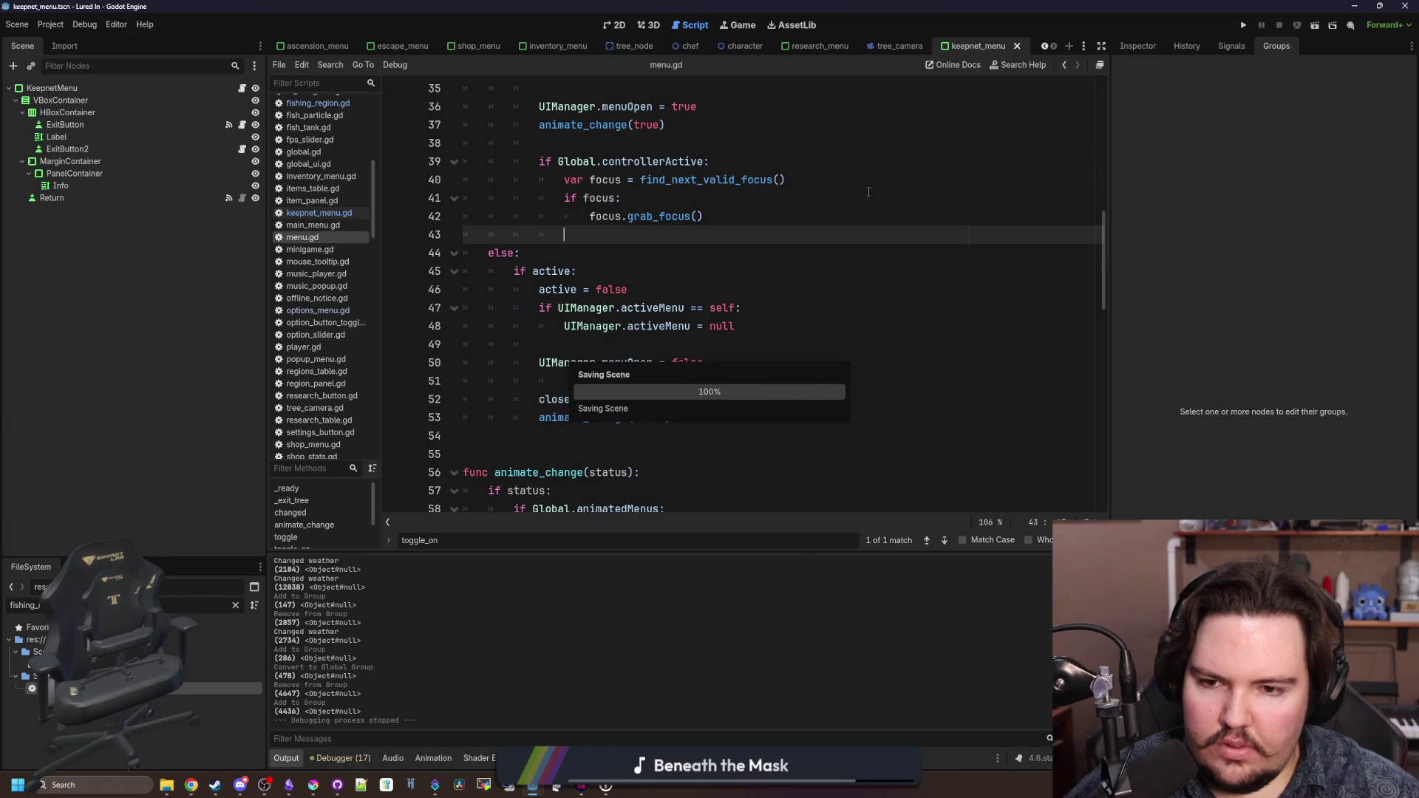
left_click(1249, 25)
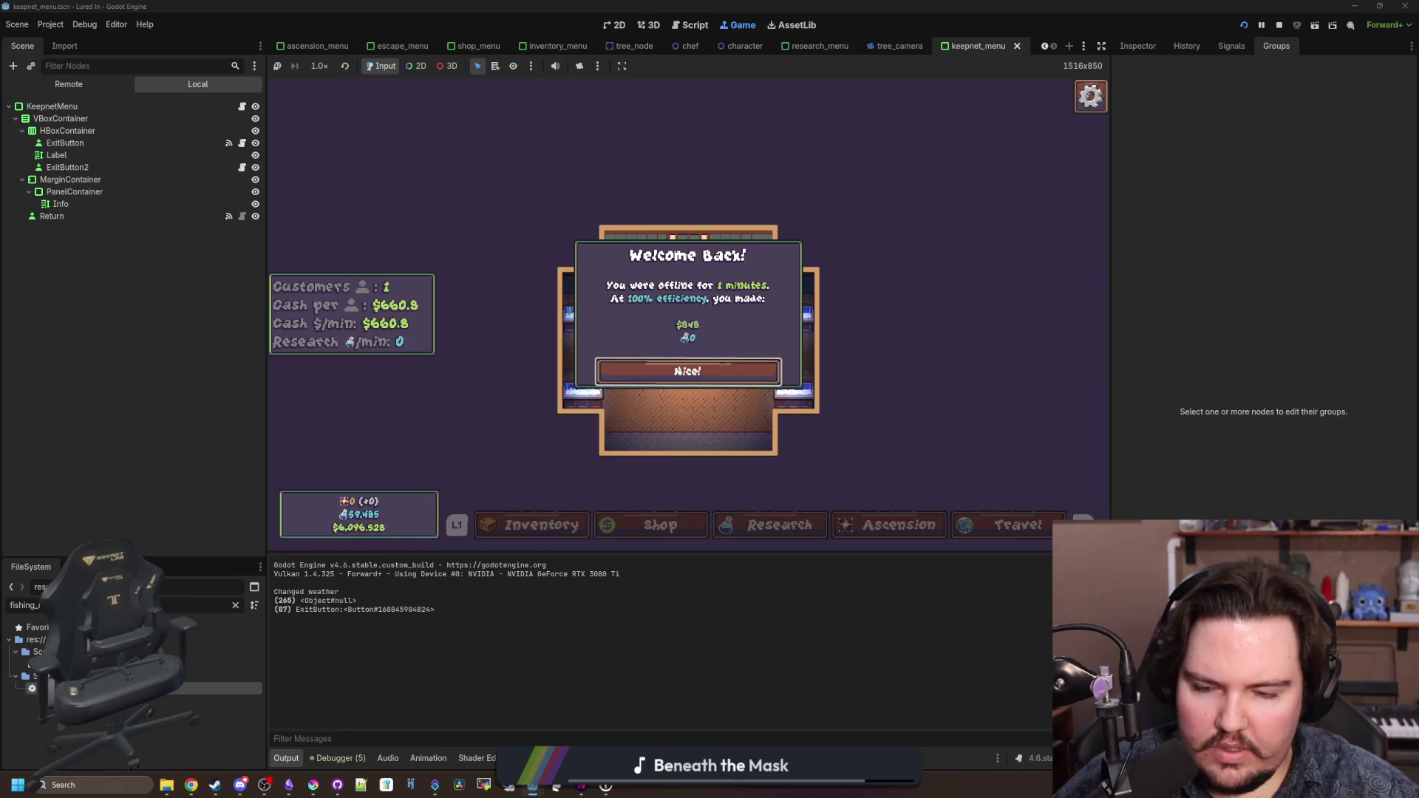
- Dismiss Welcome Back and travel to the Pond using controller navigation
key("Return")
key("Right")
key("Right")
key("Right")
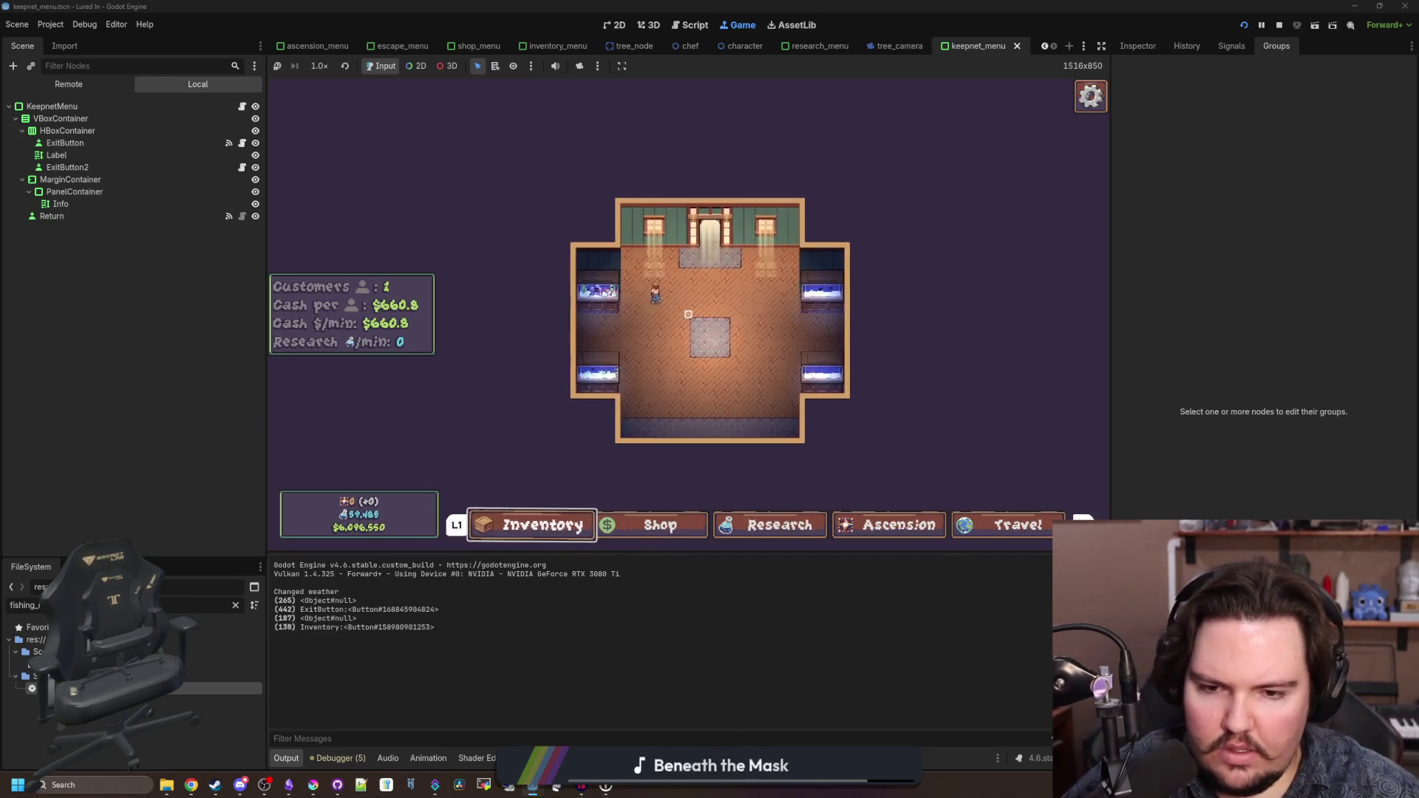
key("Right")
key("Right")
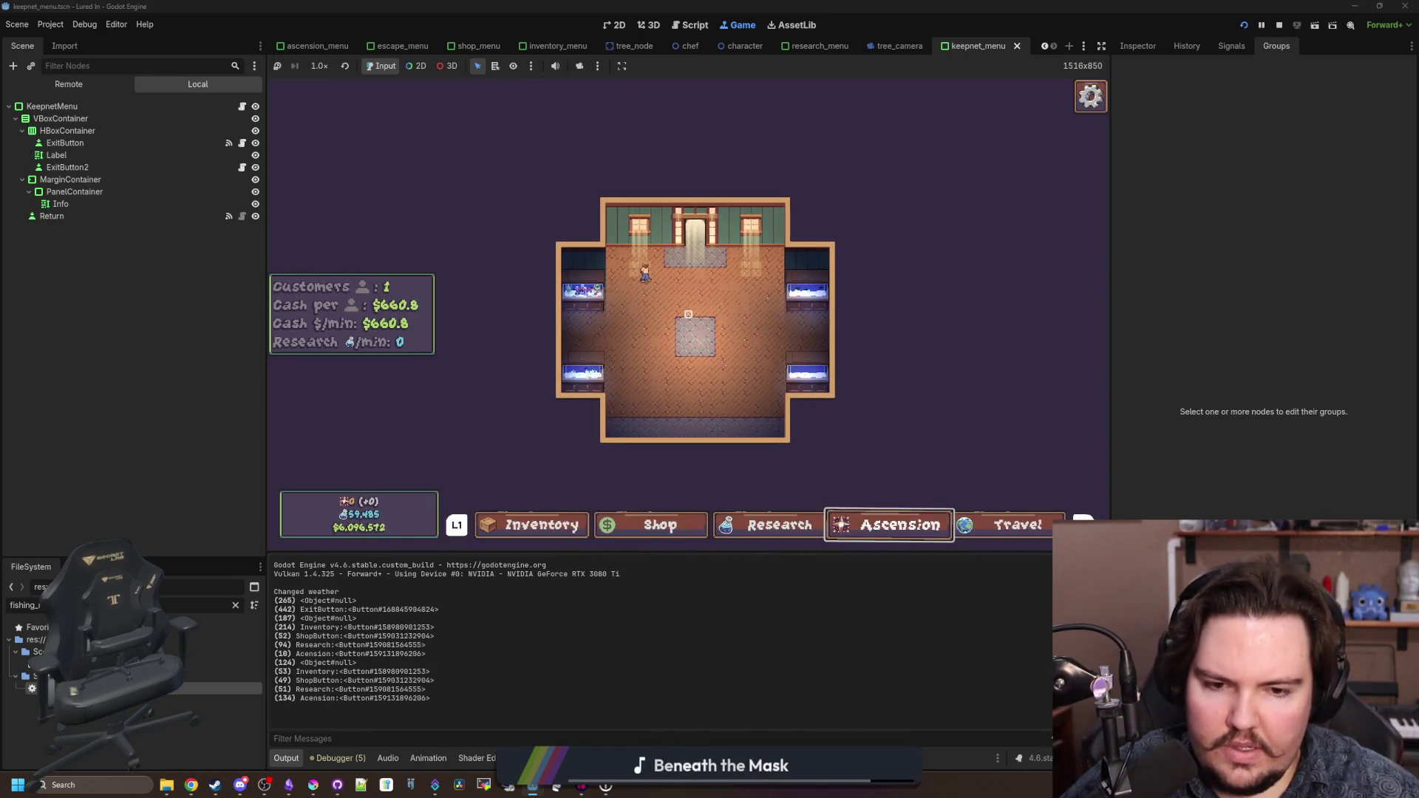
key("Return")
key("Down")
key("Return")
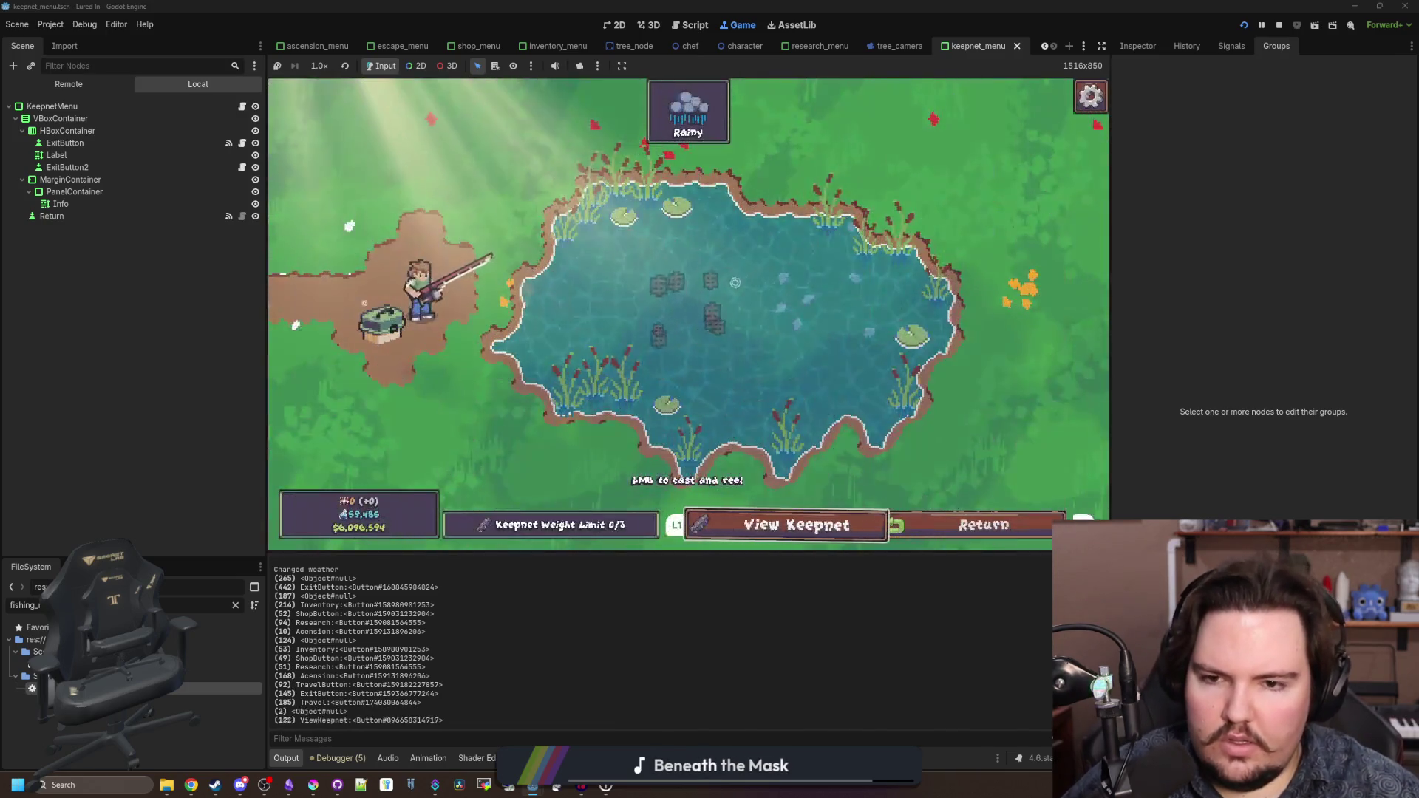
- Return from the Pond to the shop and travel on to the River
key("Right")
key("Right")
key("Return")
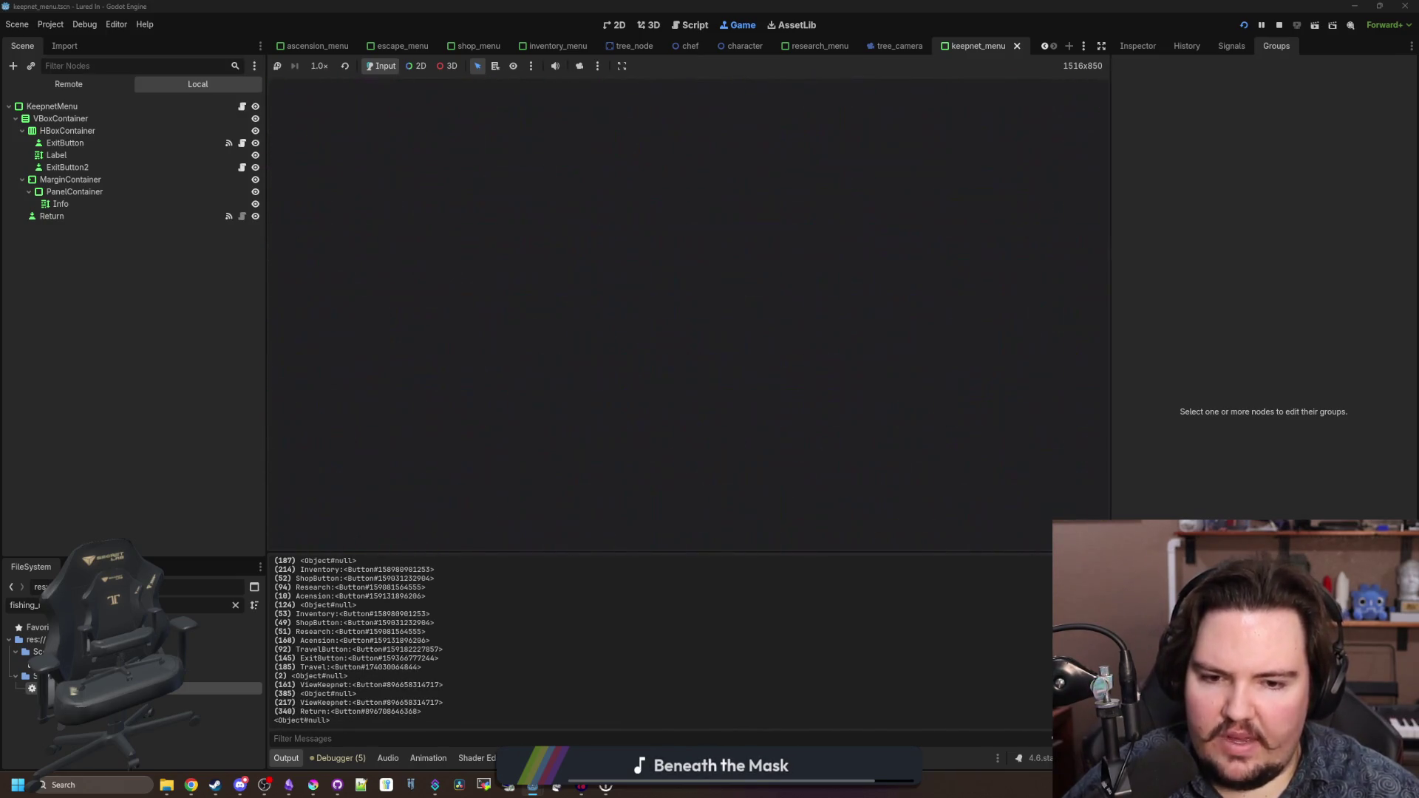
key("Right")
key("Right")
key("Right")
key("Right")
key("Return")
key("Down")
key("Down")
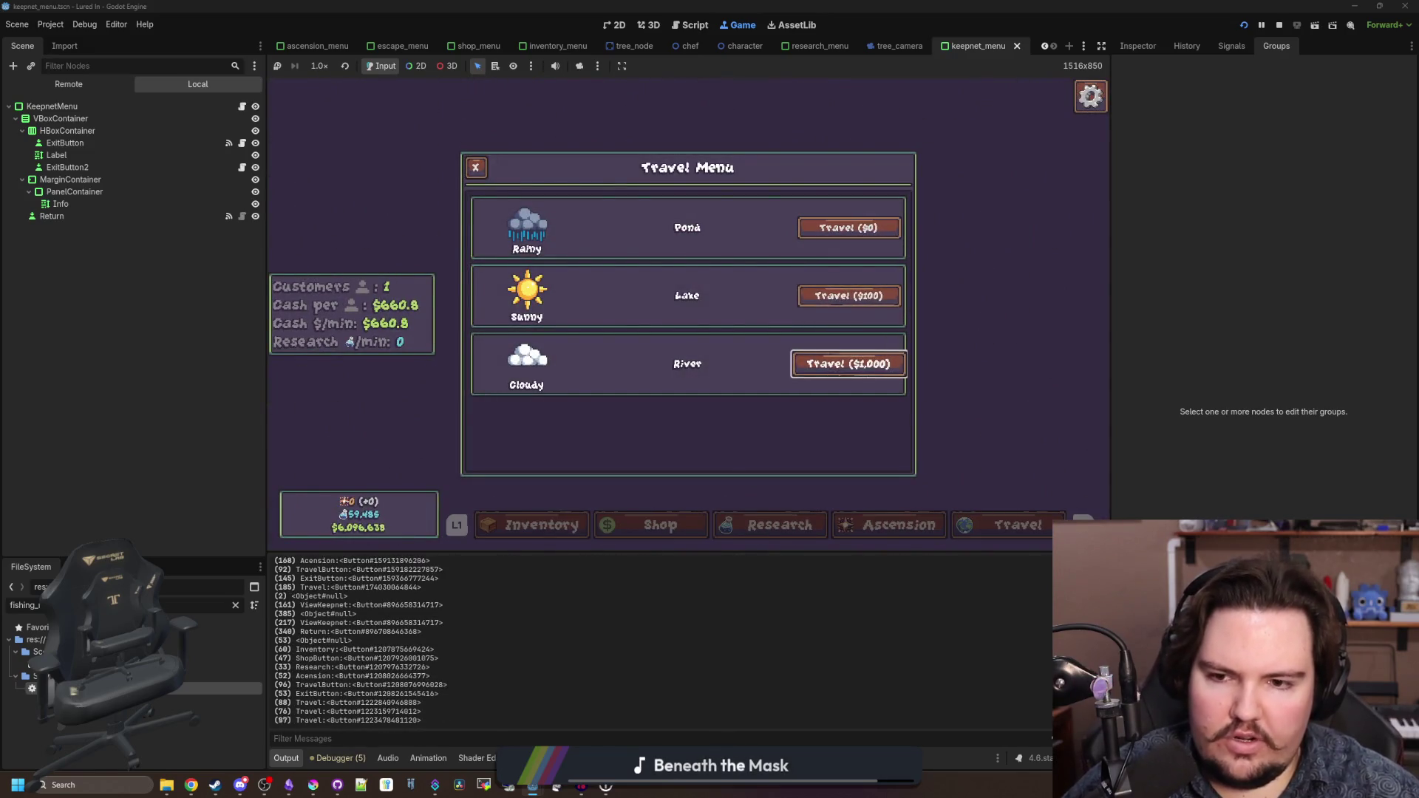
key("Return")
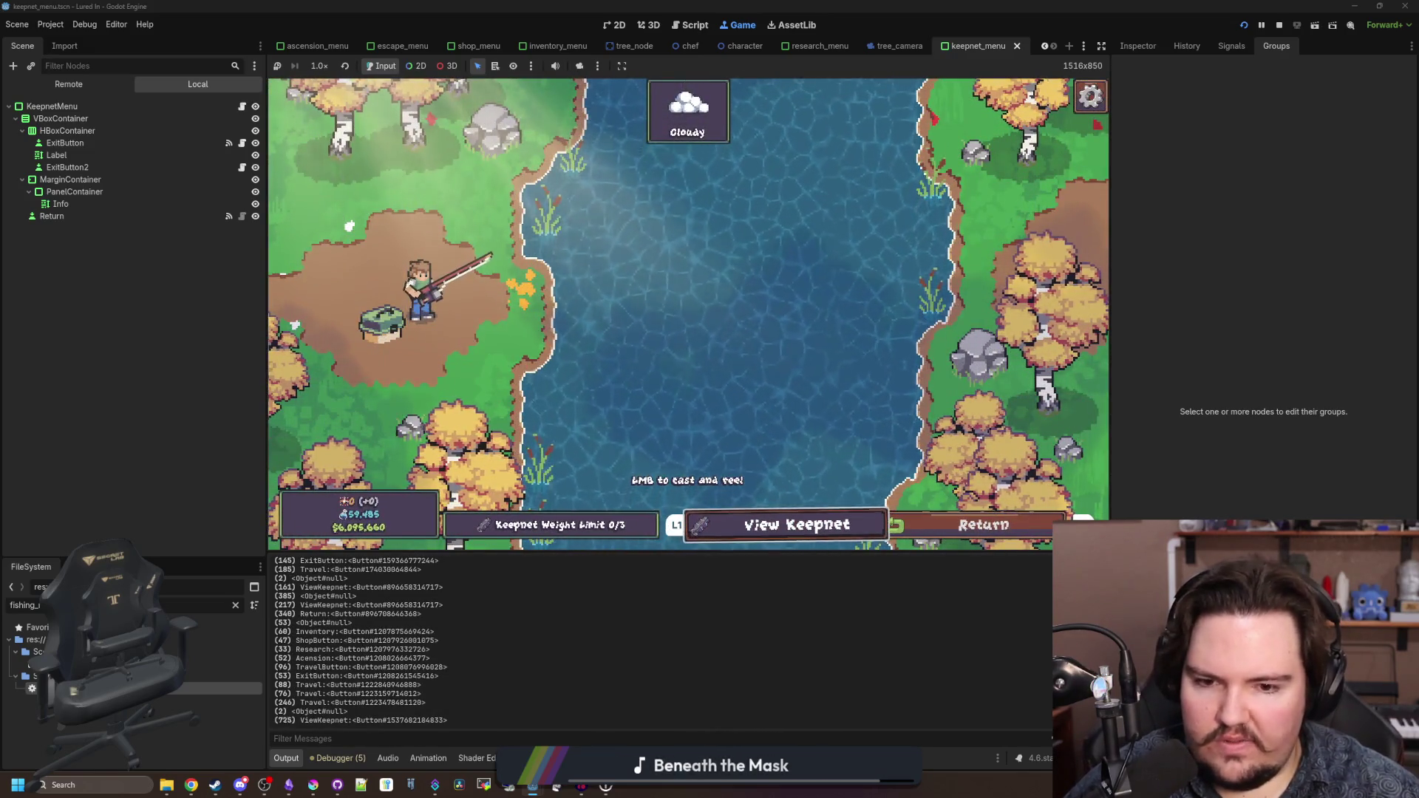
- Open the keepnet at the River, cast the line, then return to fishing_region.gd's keepnet_full
key("Return")
key("Return")
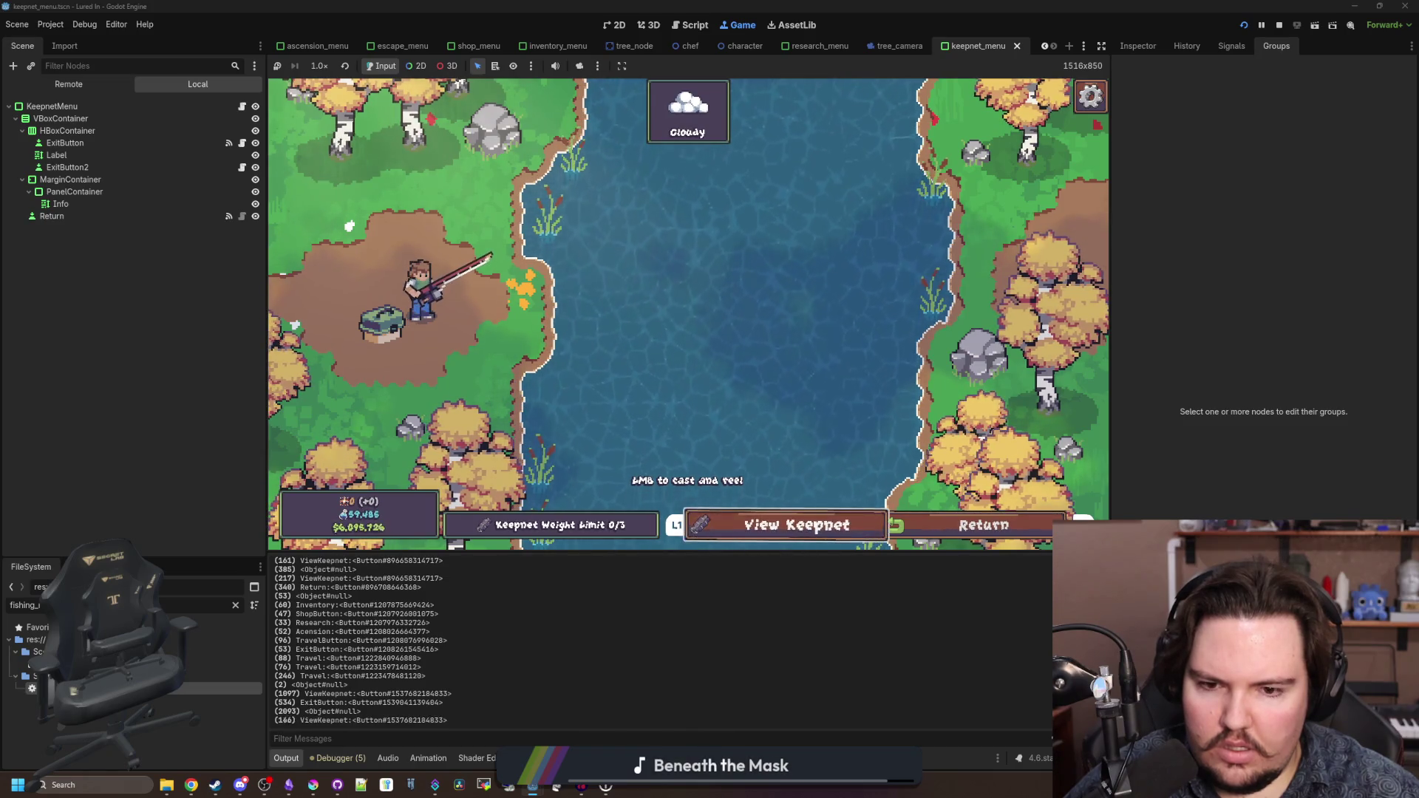
key("space")
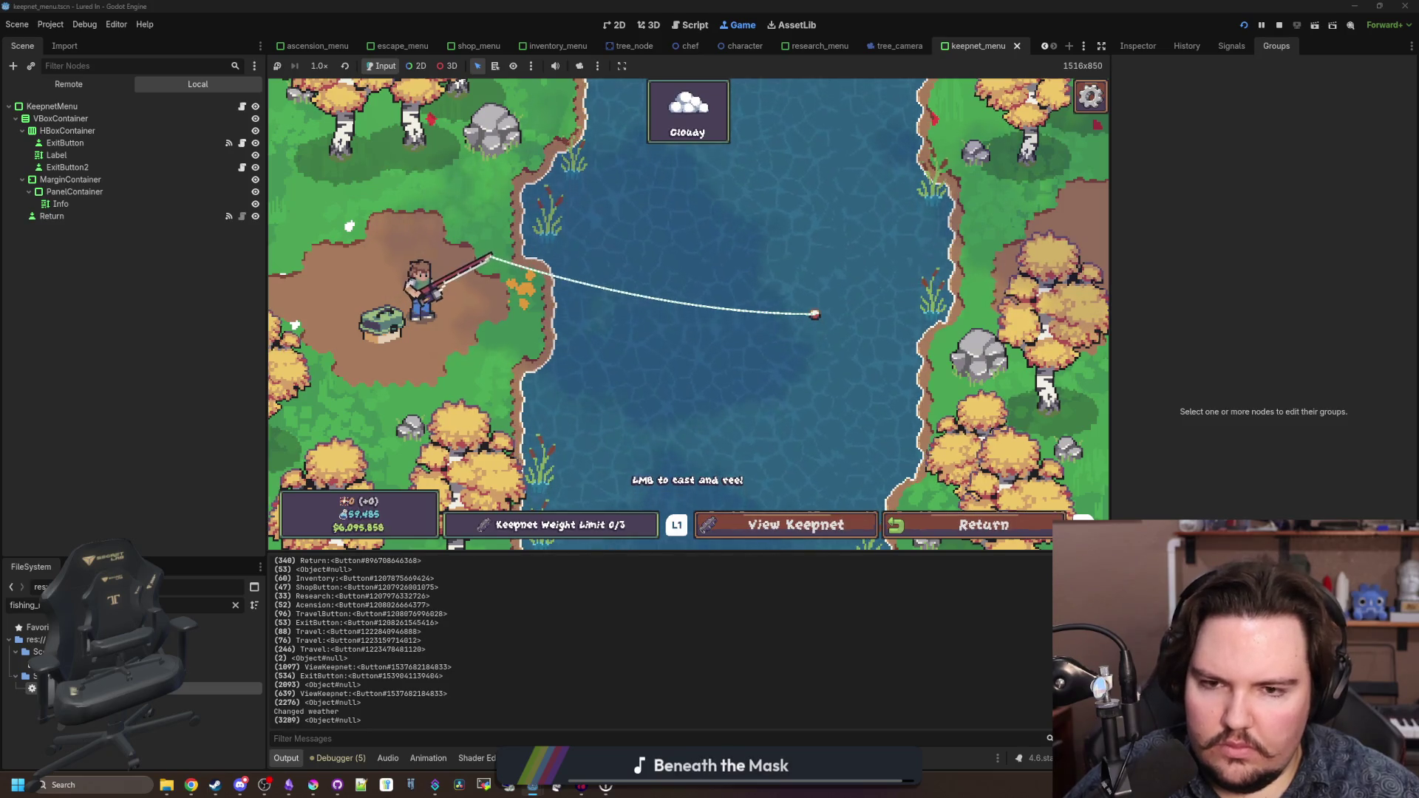
key("super")
left_click(765, 569)
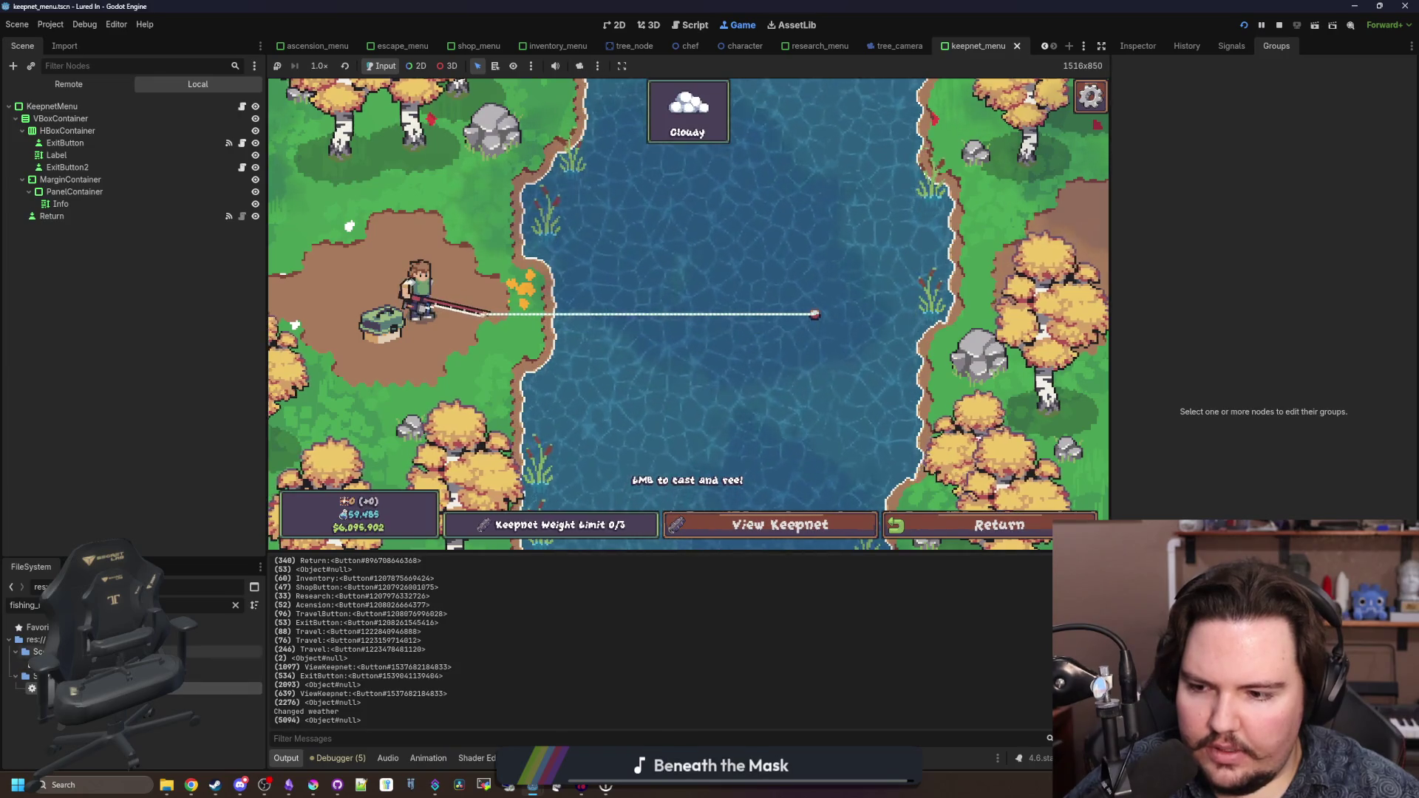
key("ctrl+F3")
left_click(673, 377)
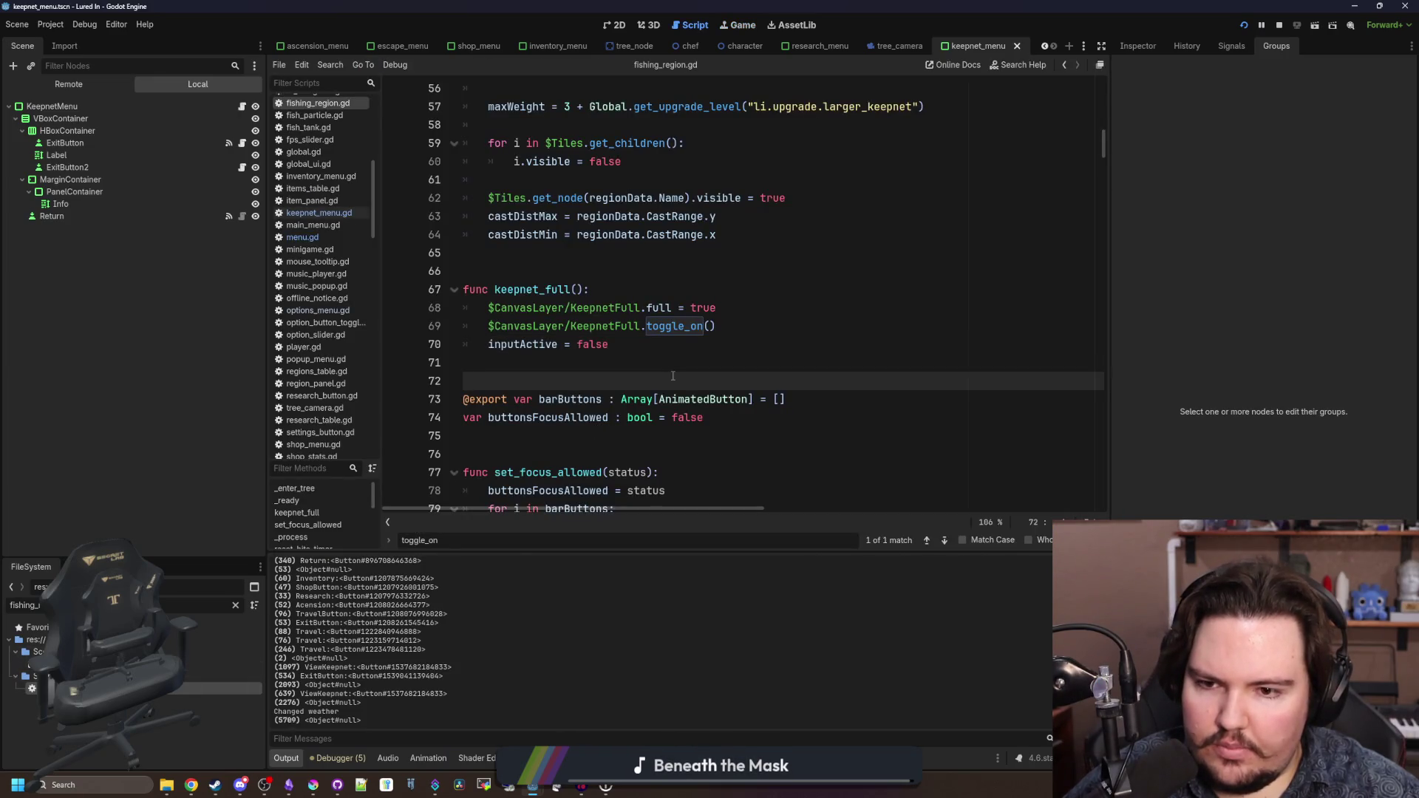
- Save tree_camera.gd with the -1.0 * delta zoom-out change and switch to the running game
key("ctrl+f")
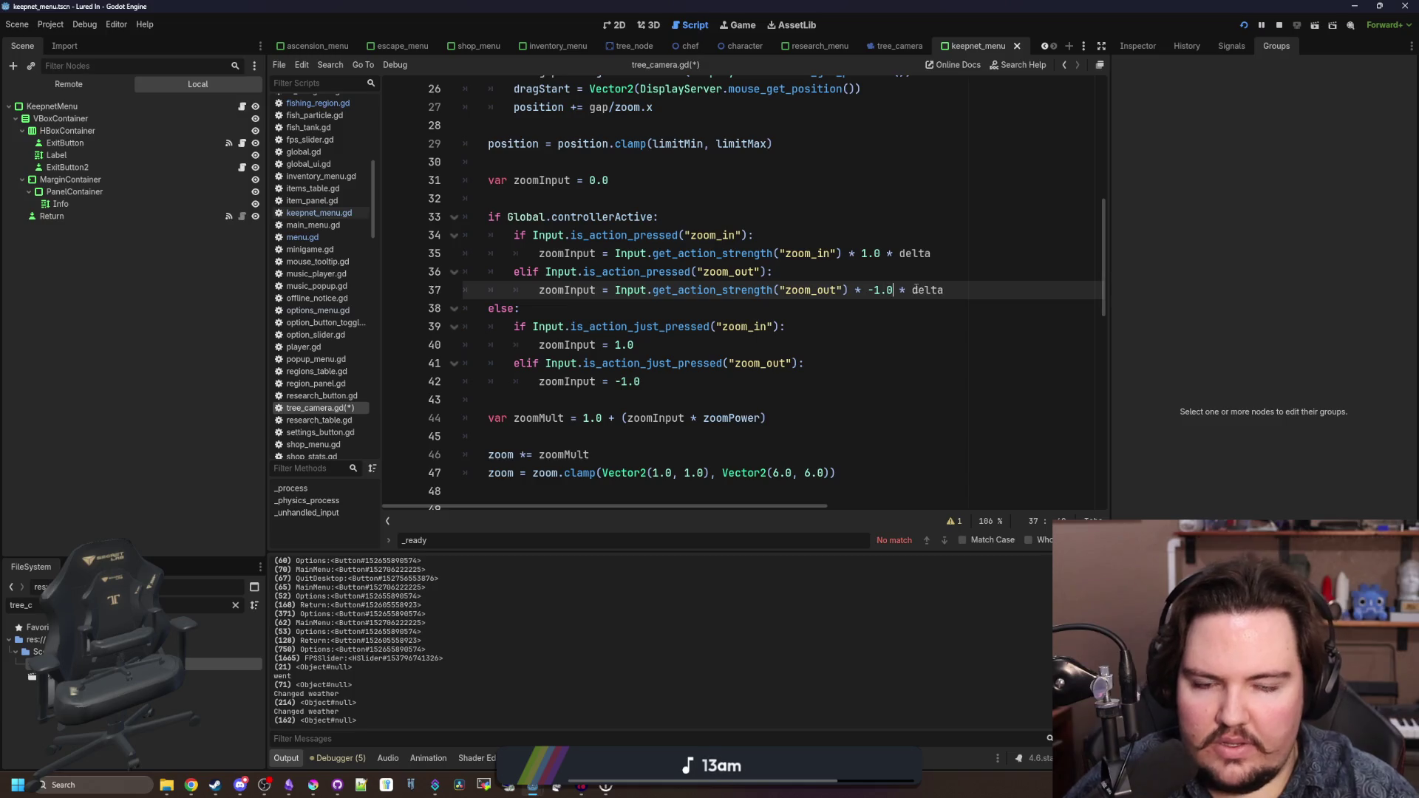
key("ctrl+s")
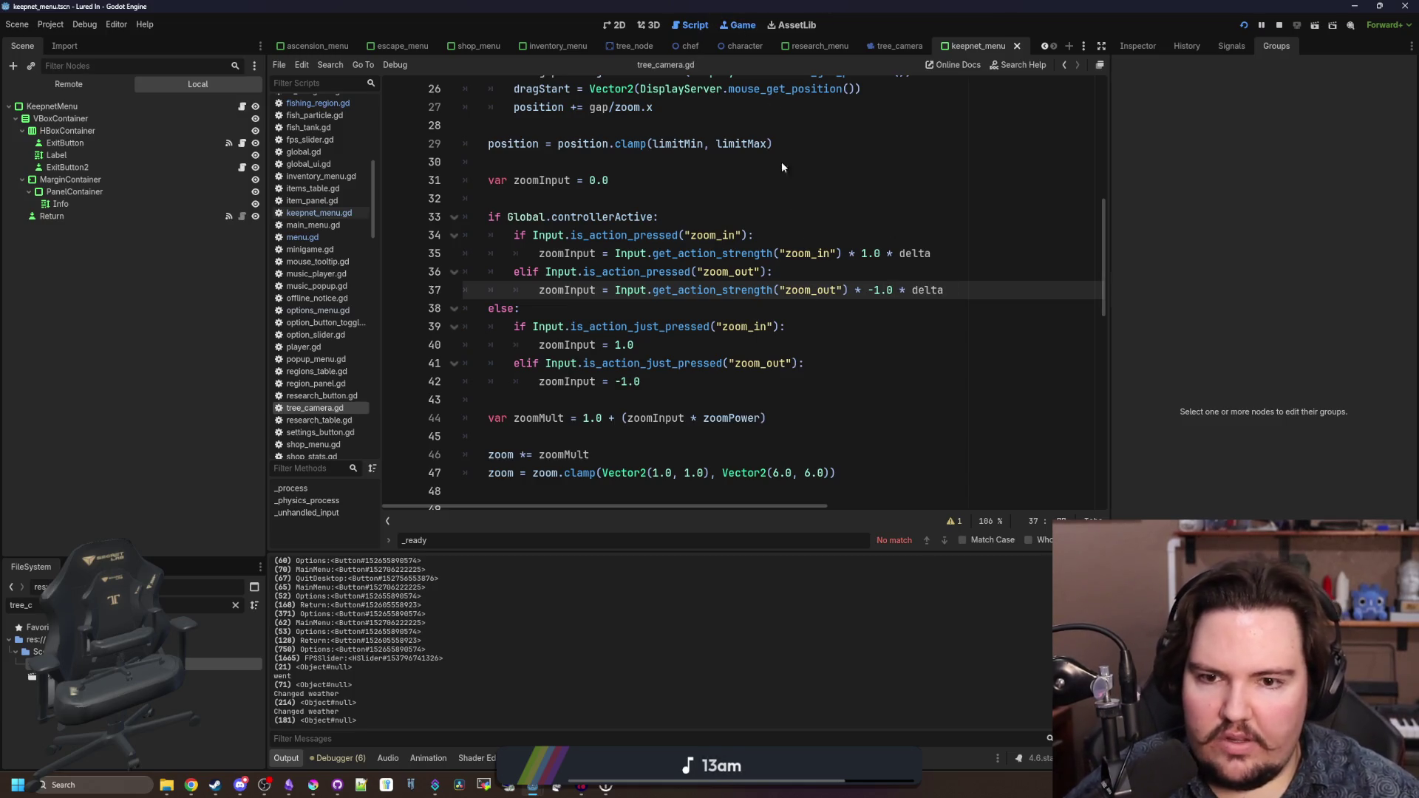
key("ctrl+F4")
scroll(822, 227, "down", 2)
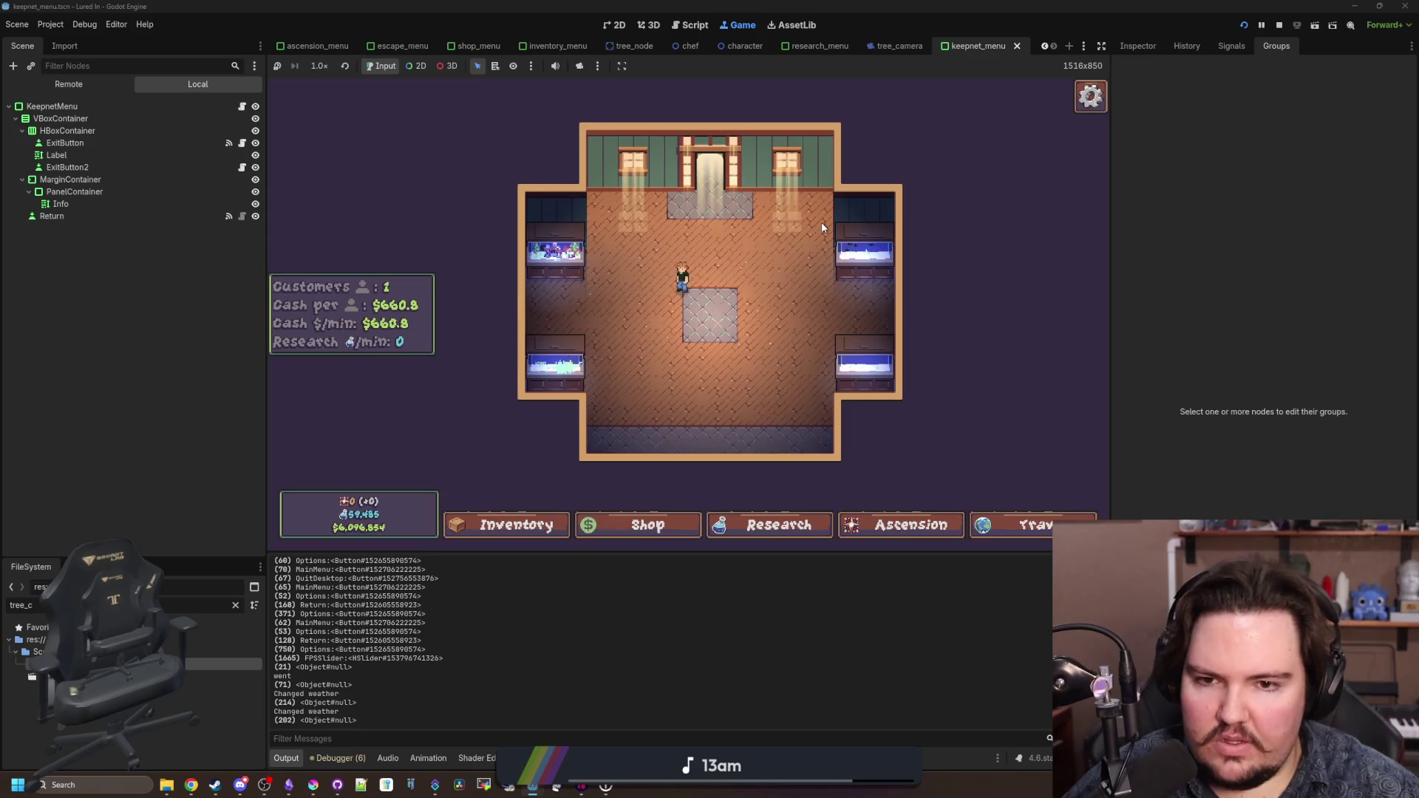
- Test scroll zoom, then open the Research panel and pan around the research tree
scroll(822, 227, "up", 3)
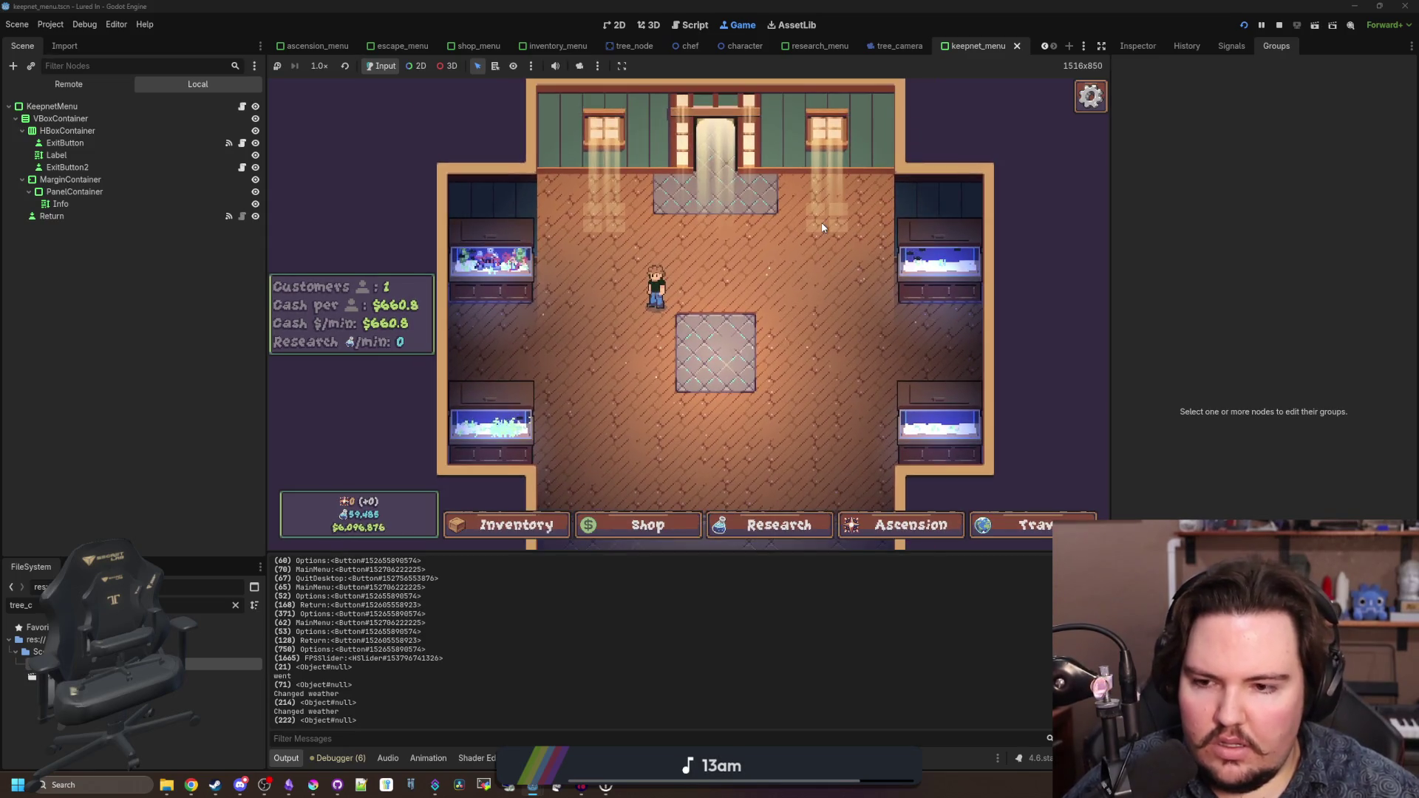
scroll(566, 339, "down", 2)
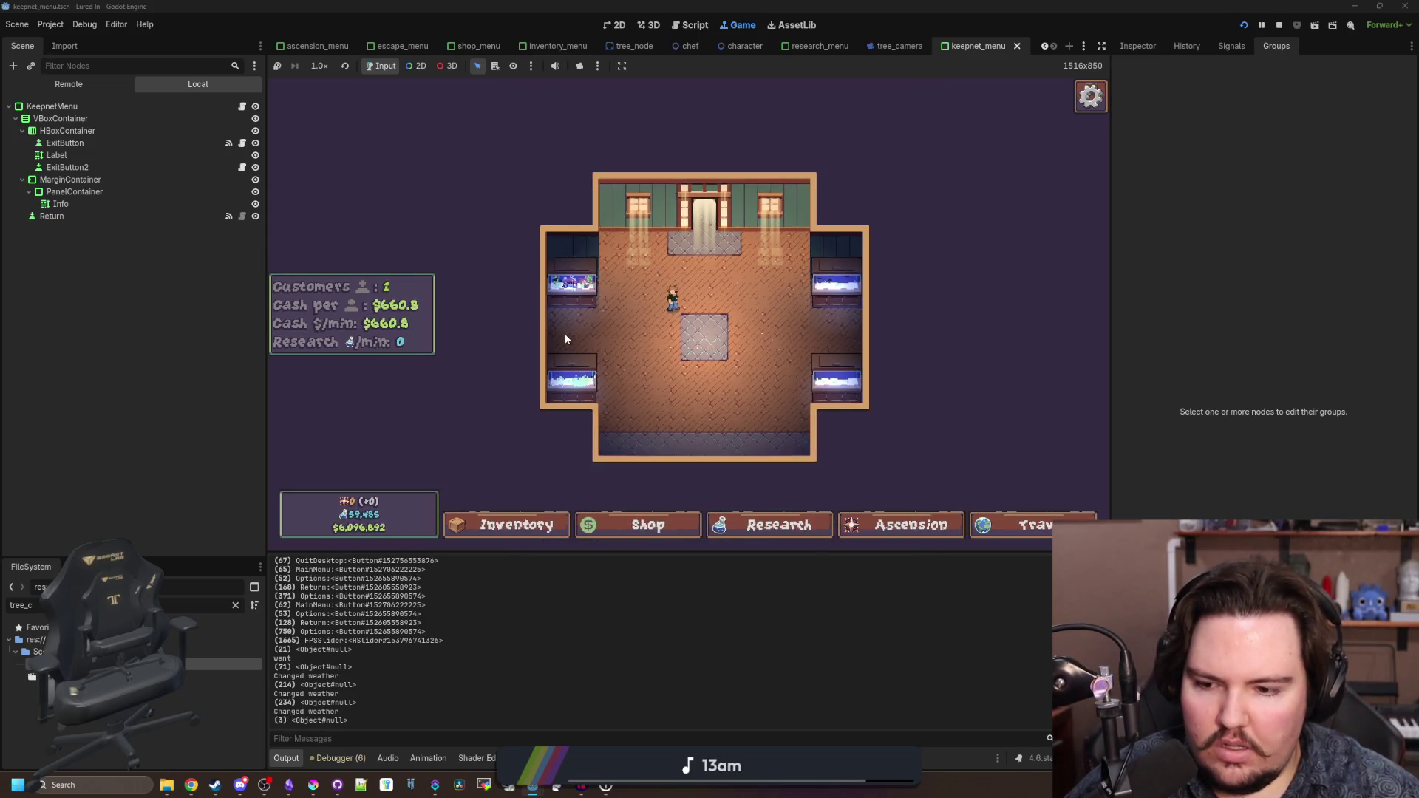
scroll(565, 334, "up", 3)
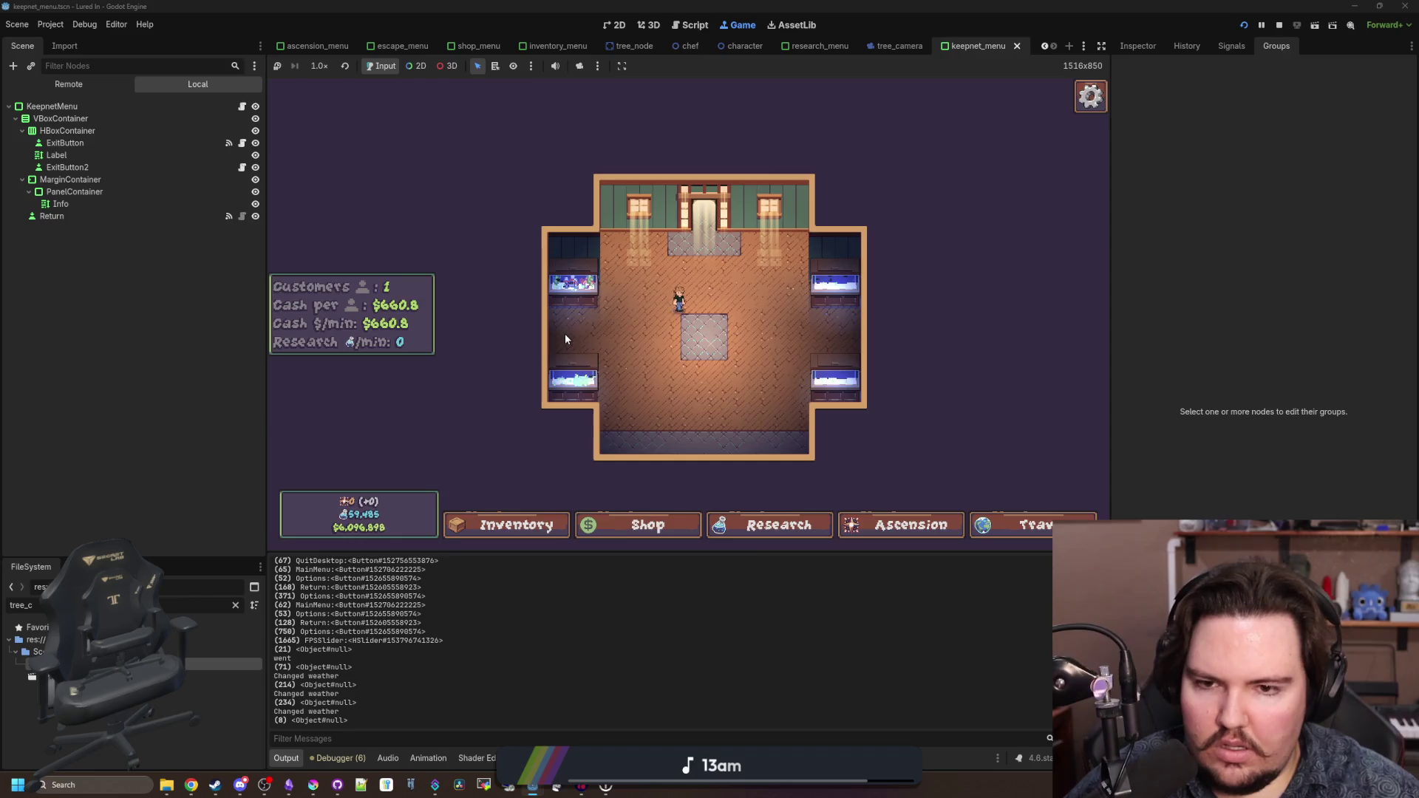
scroll(566, 339, "up", 5)
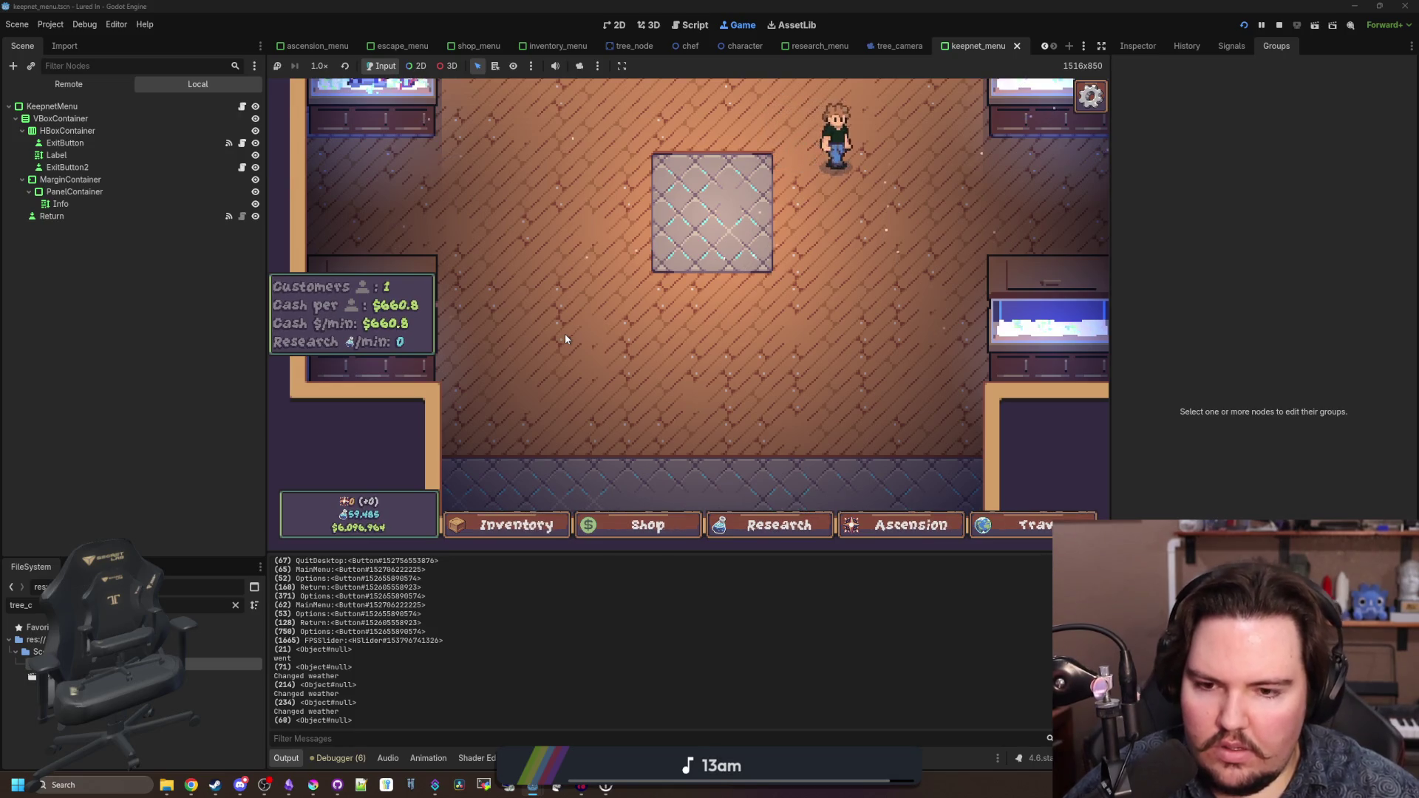
key("Right")
key("Right")
key("Right")
key("Return")
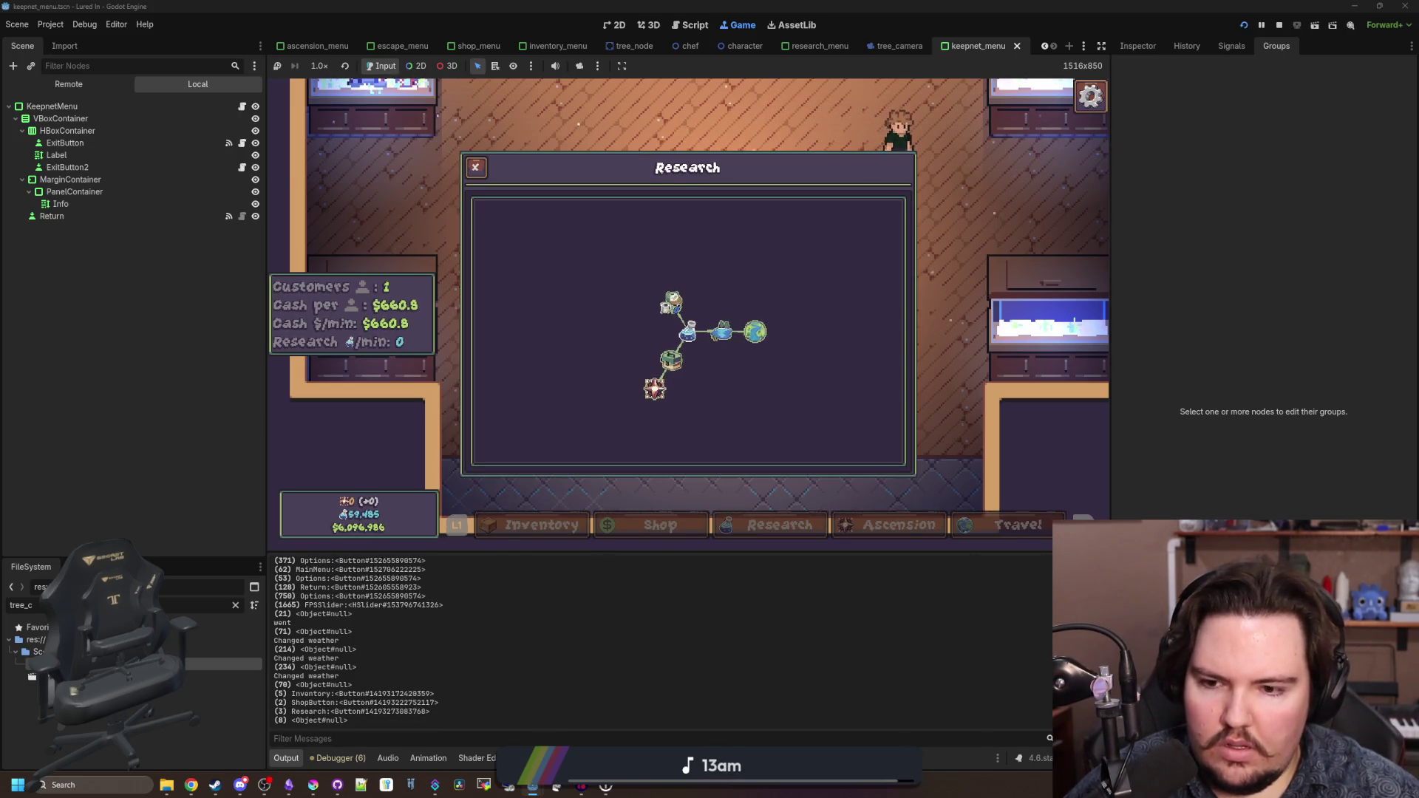
key("Right")
key("Down")
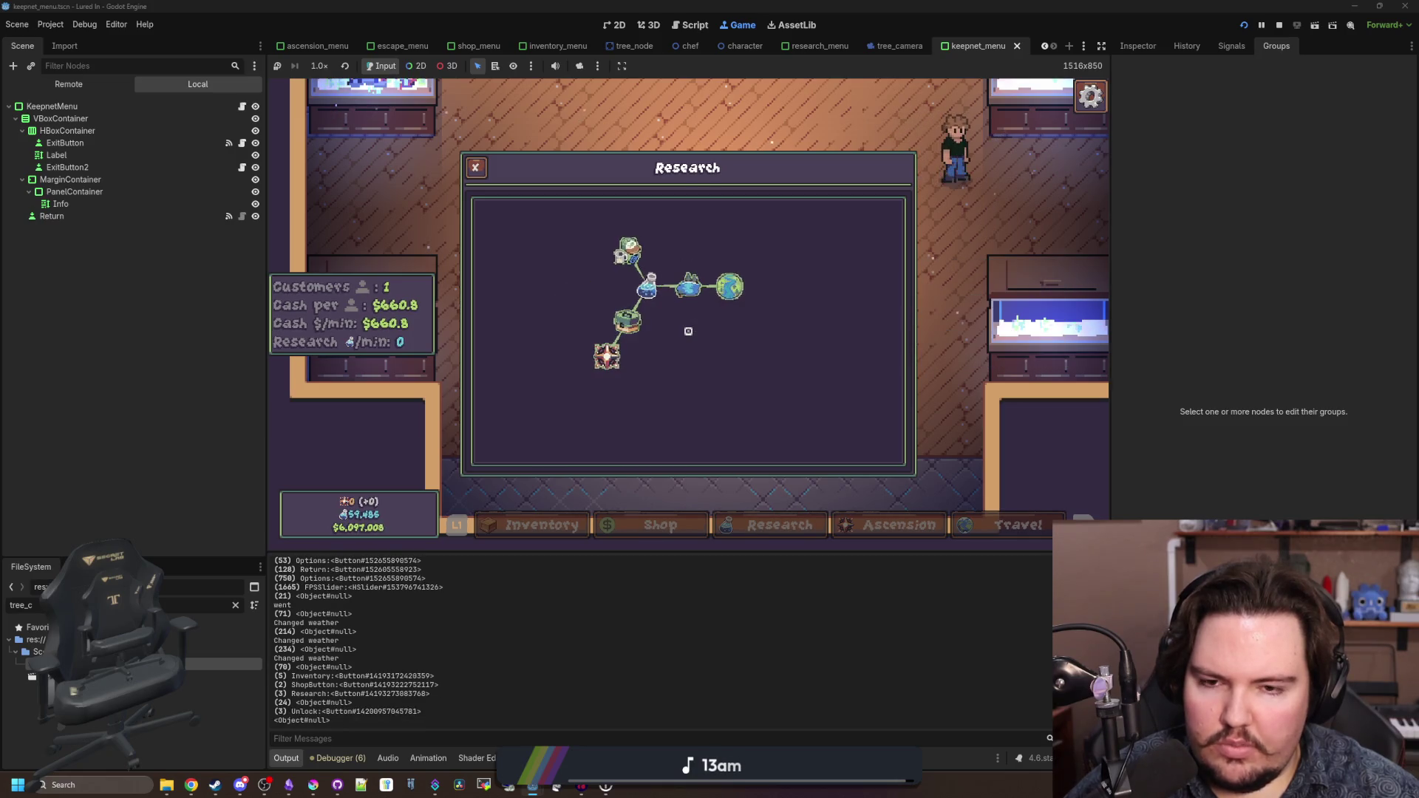
- Check the escape menu and Options panel with controller keys, then reopen Research
key("Escape")
key("Escape")
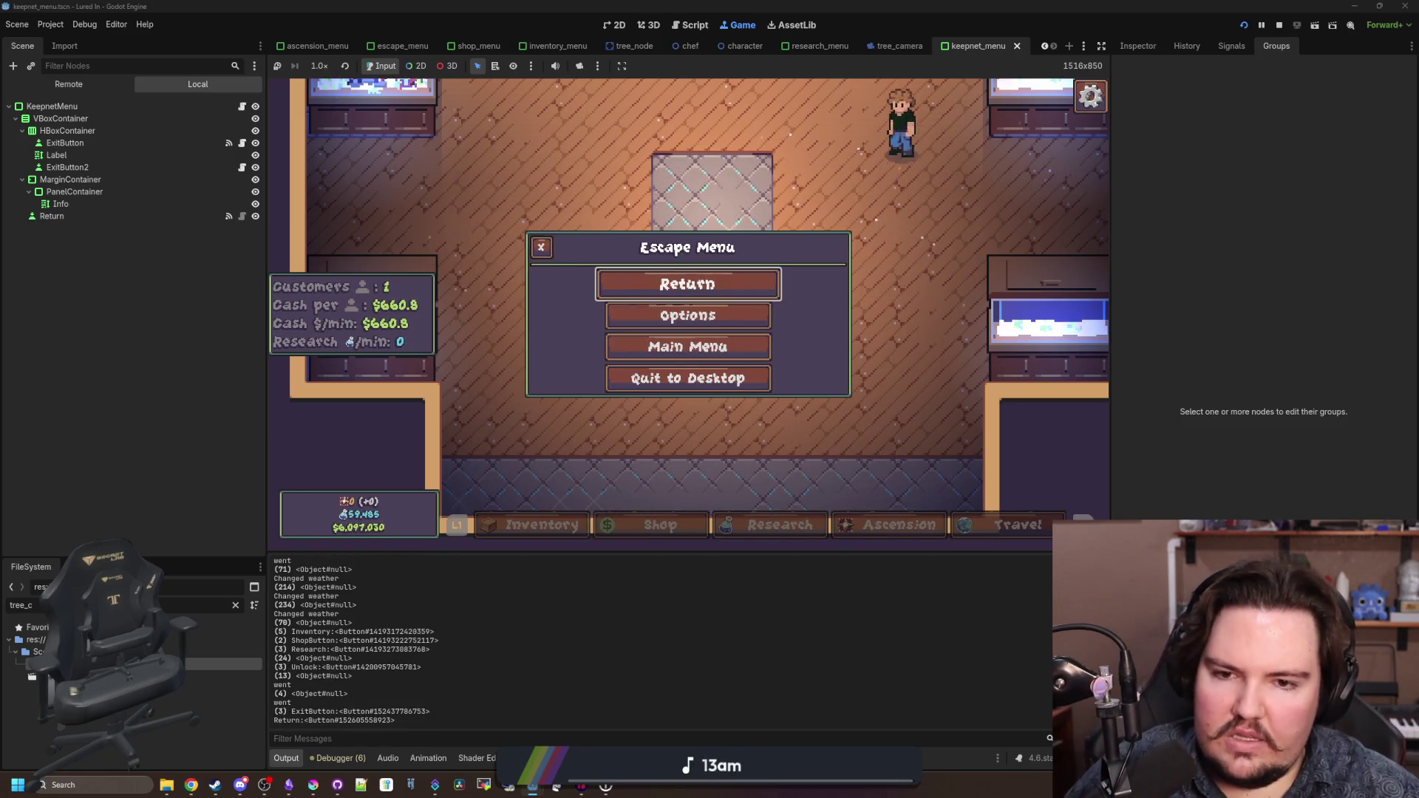
key("Down")
key("Return")
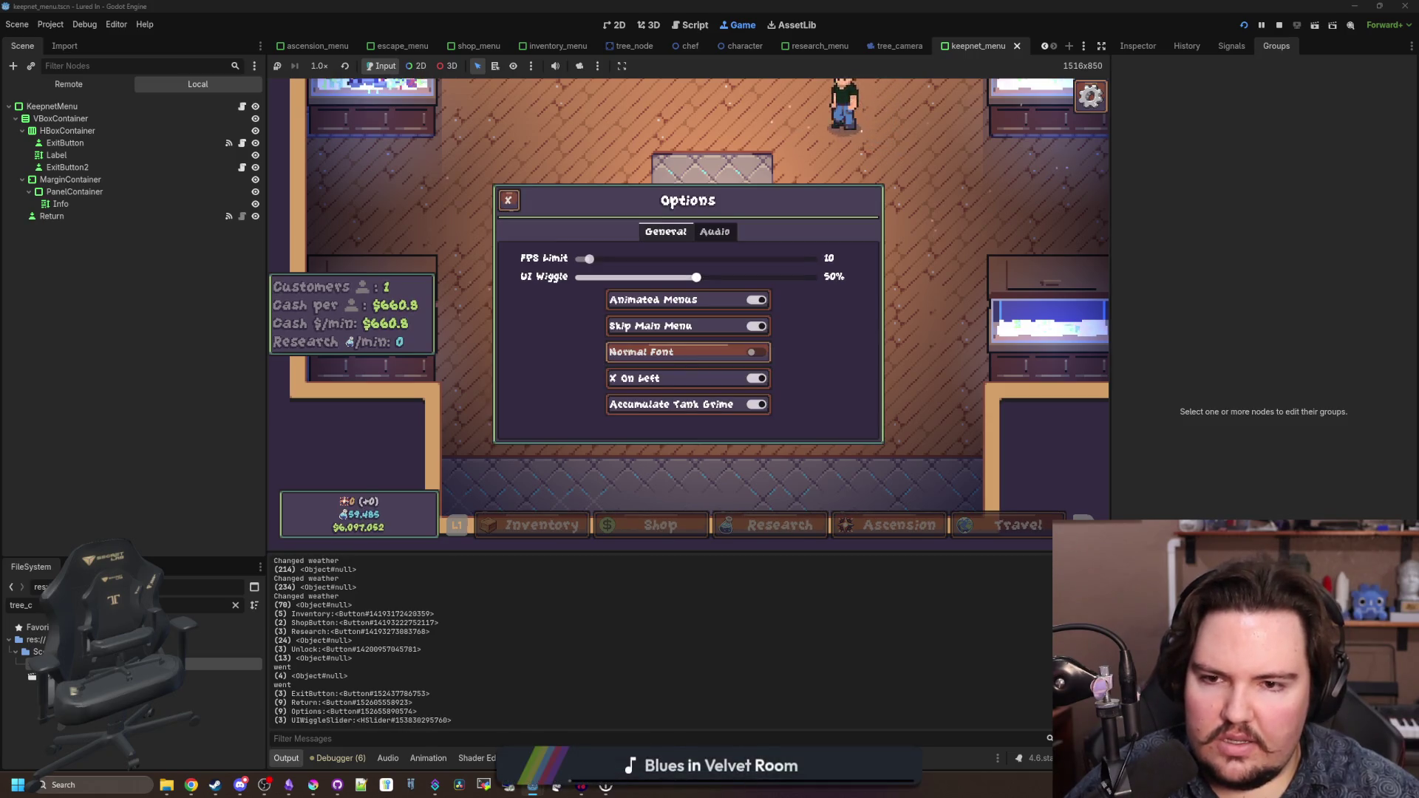
key("Escape")
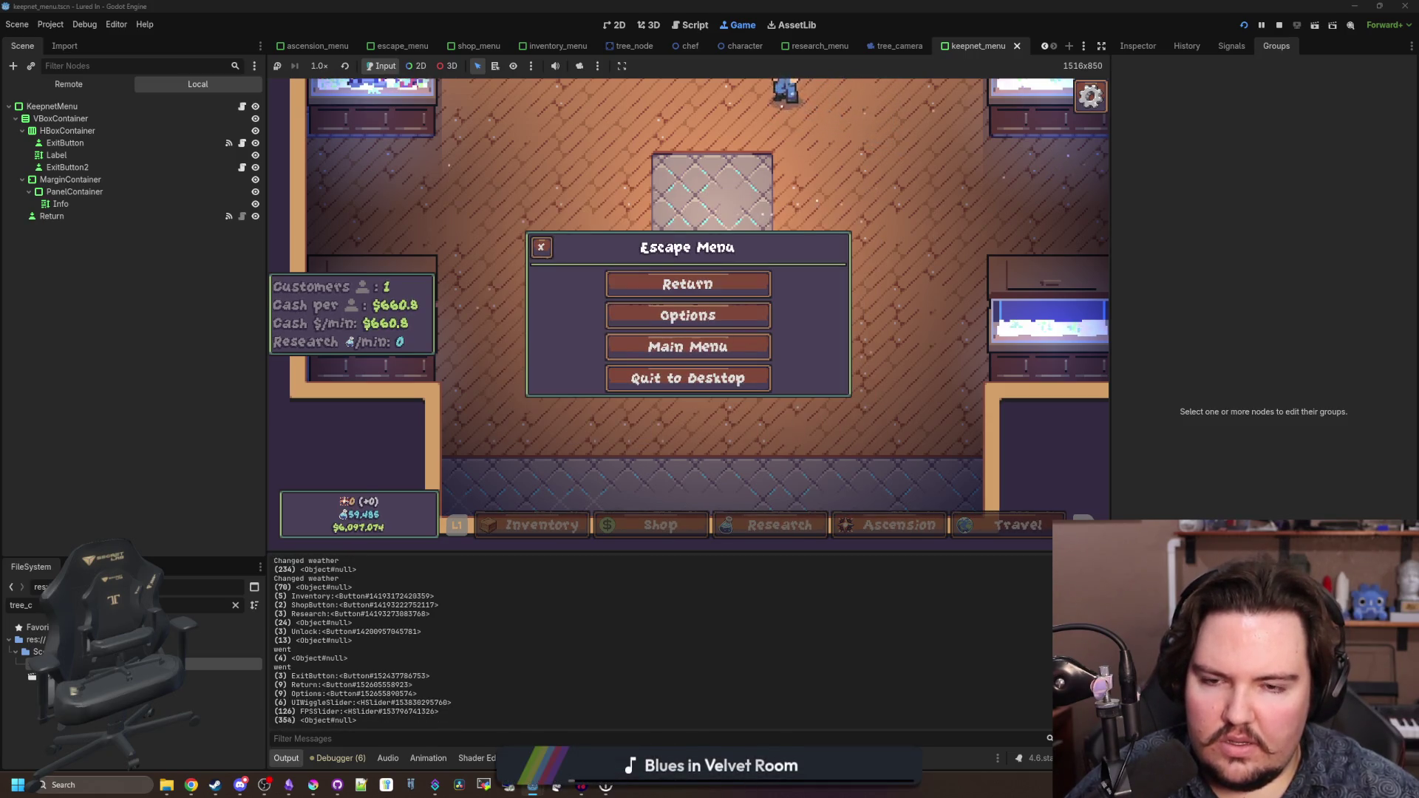
key("Escape")
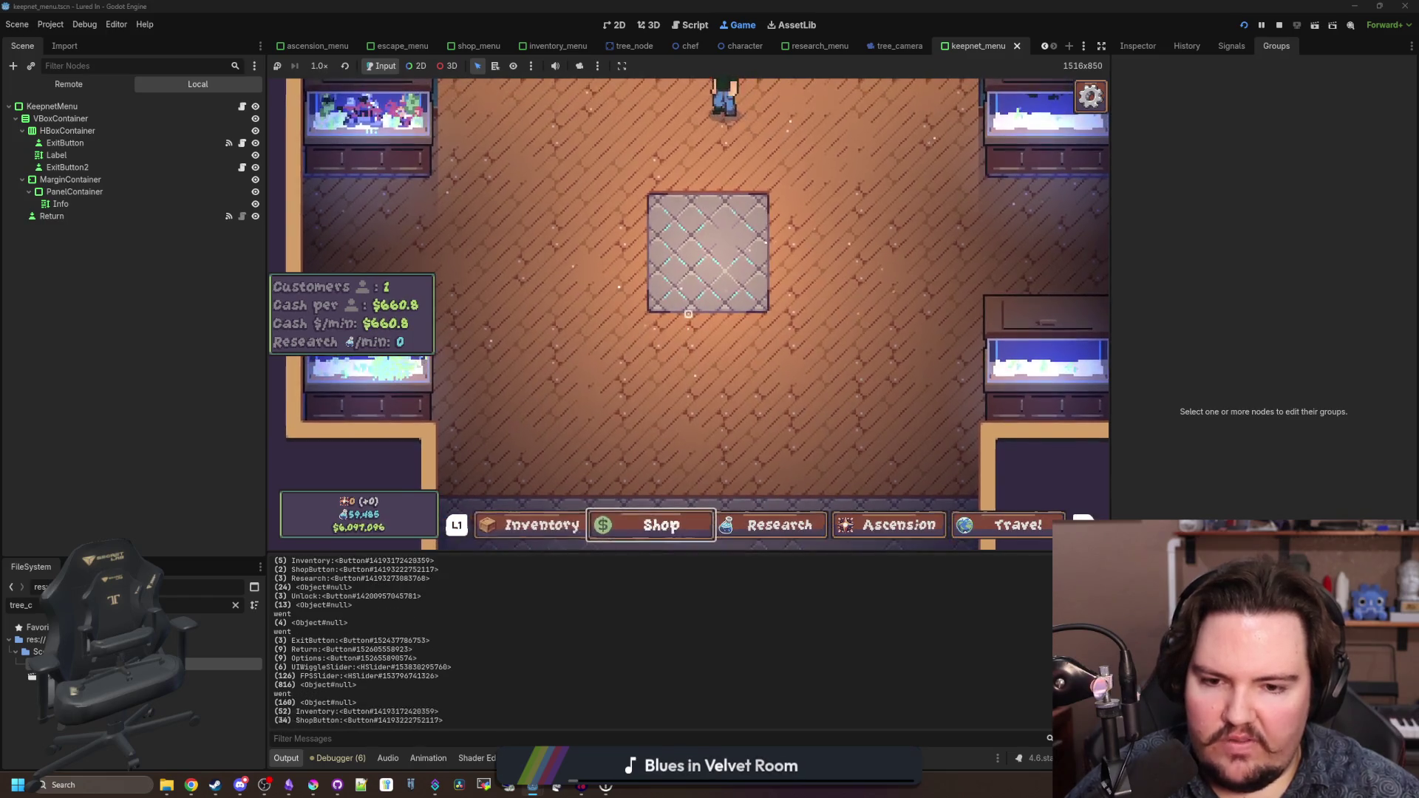
key("Return")
key("super")
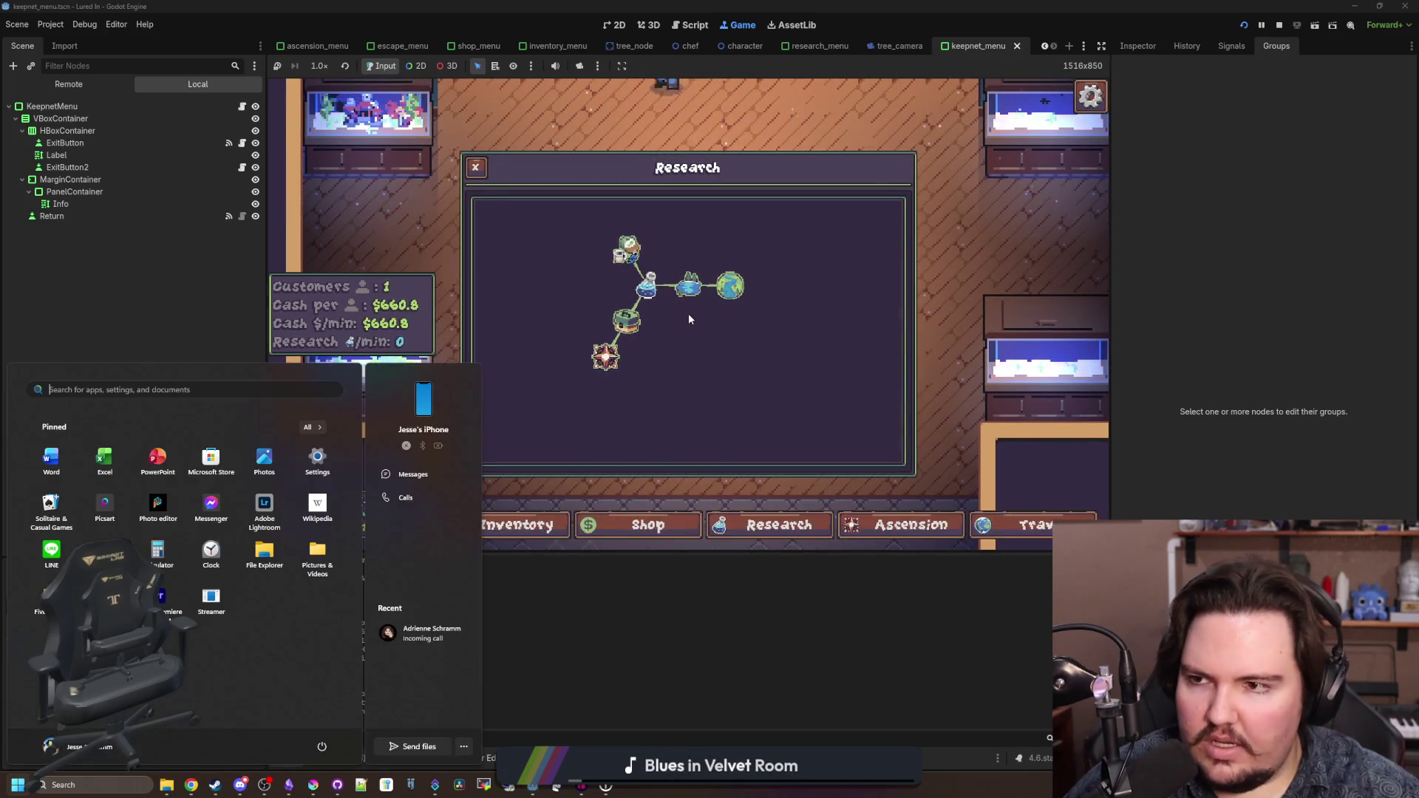
key("super")
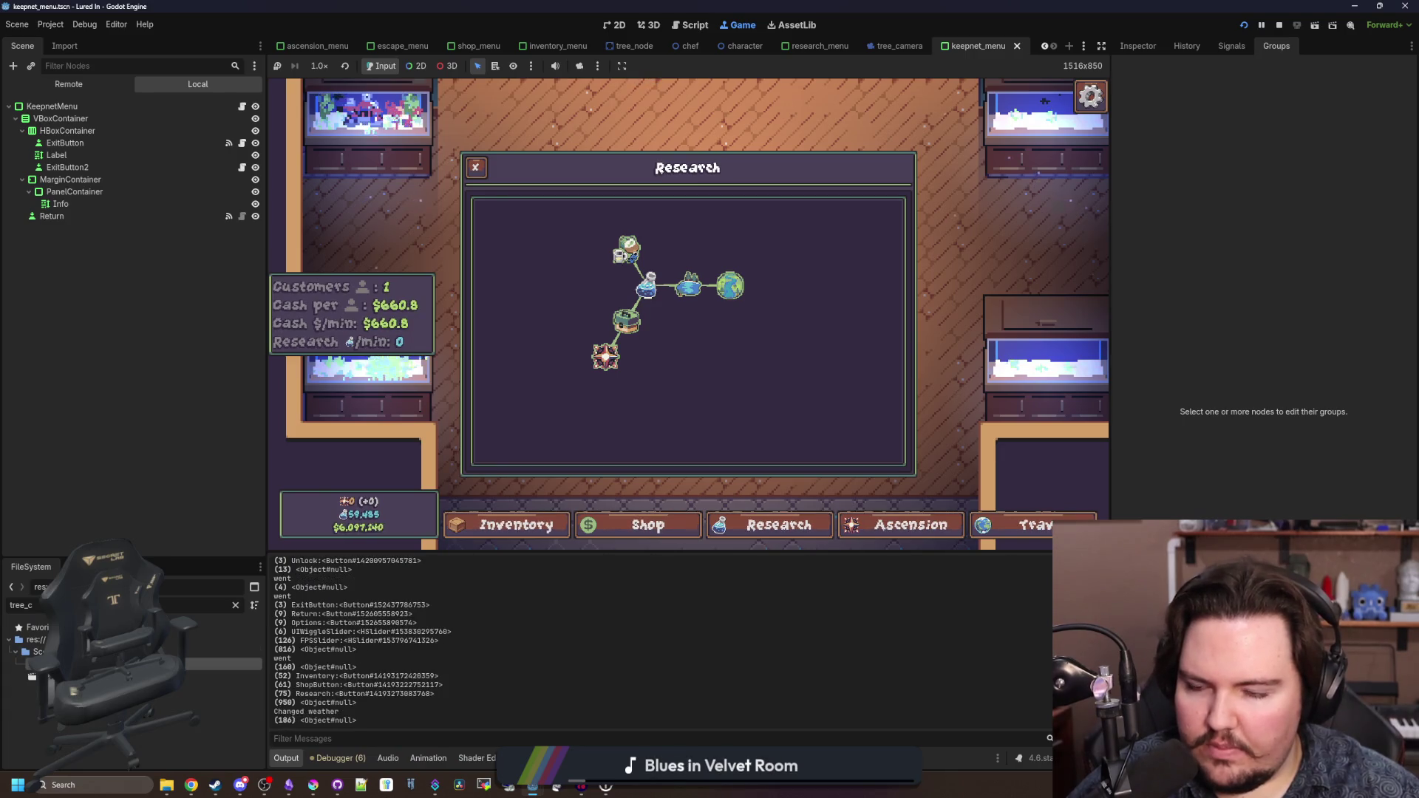
- Change the tree camera zoom multipliers on lines 35 and 37 to 10.0 and -10.0
key("ctrl+F3")
left_click(868, 270)
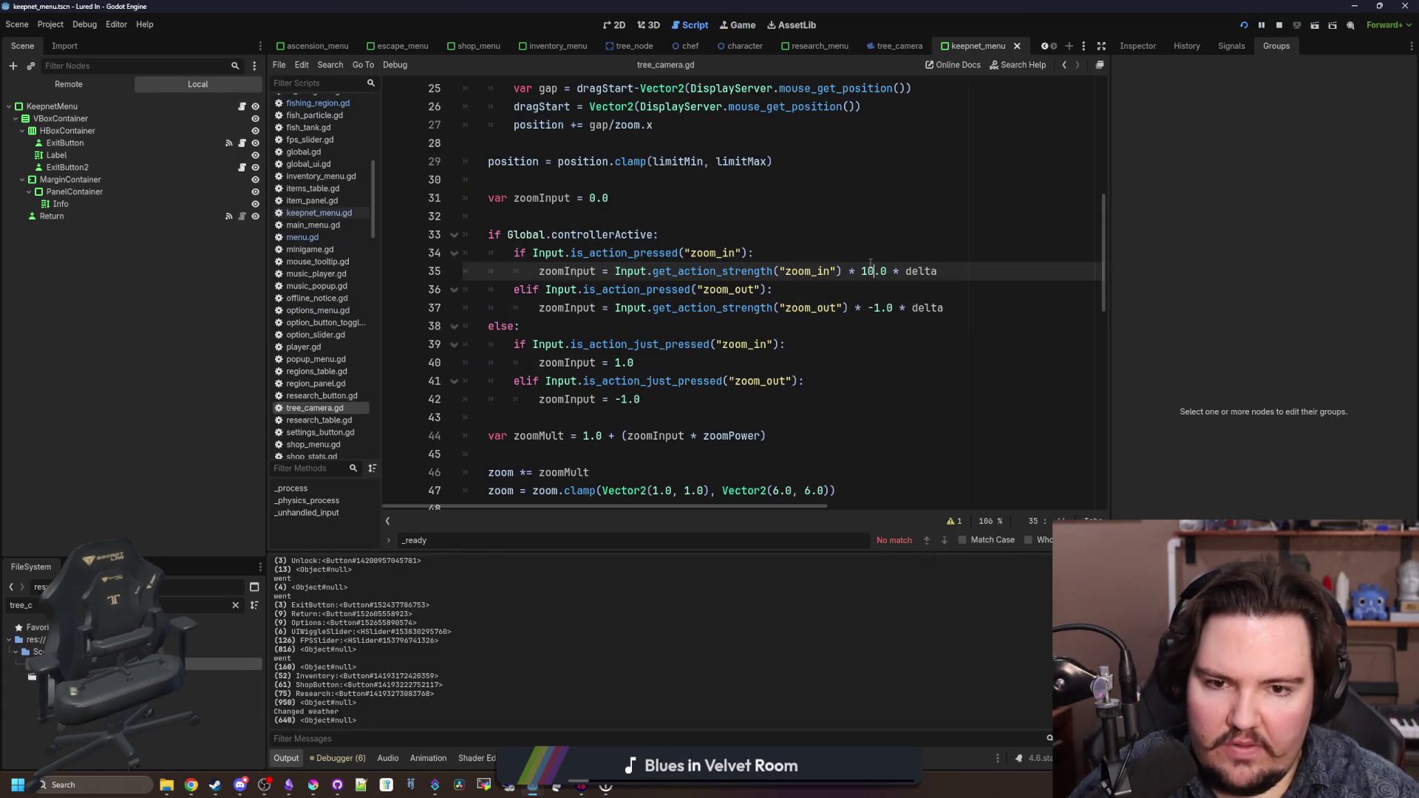
key("Down")
key("Down")
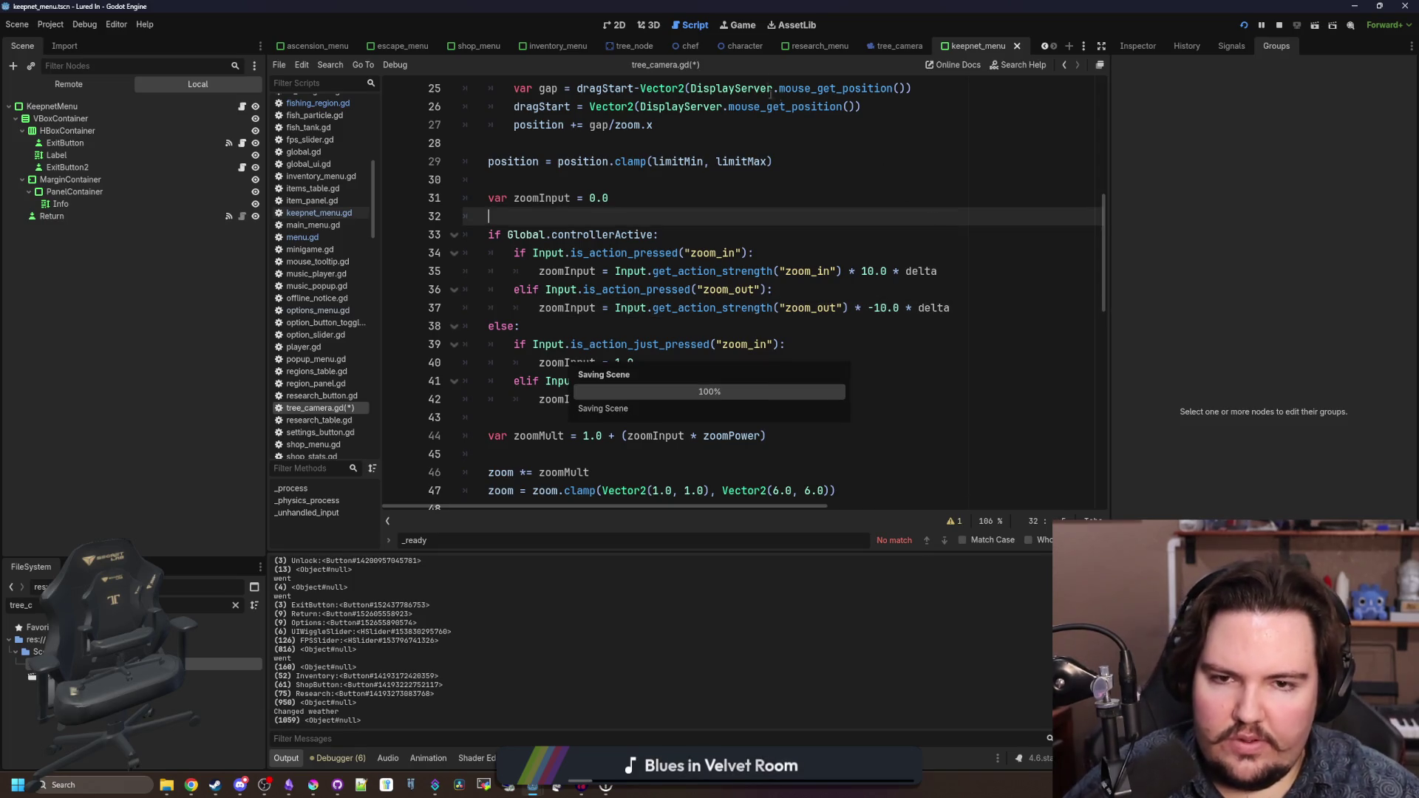
key("ctrl+F4")
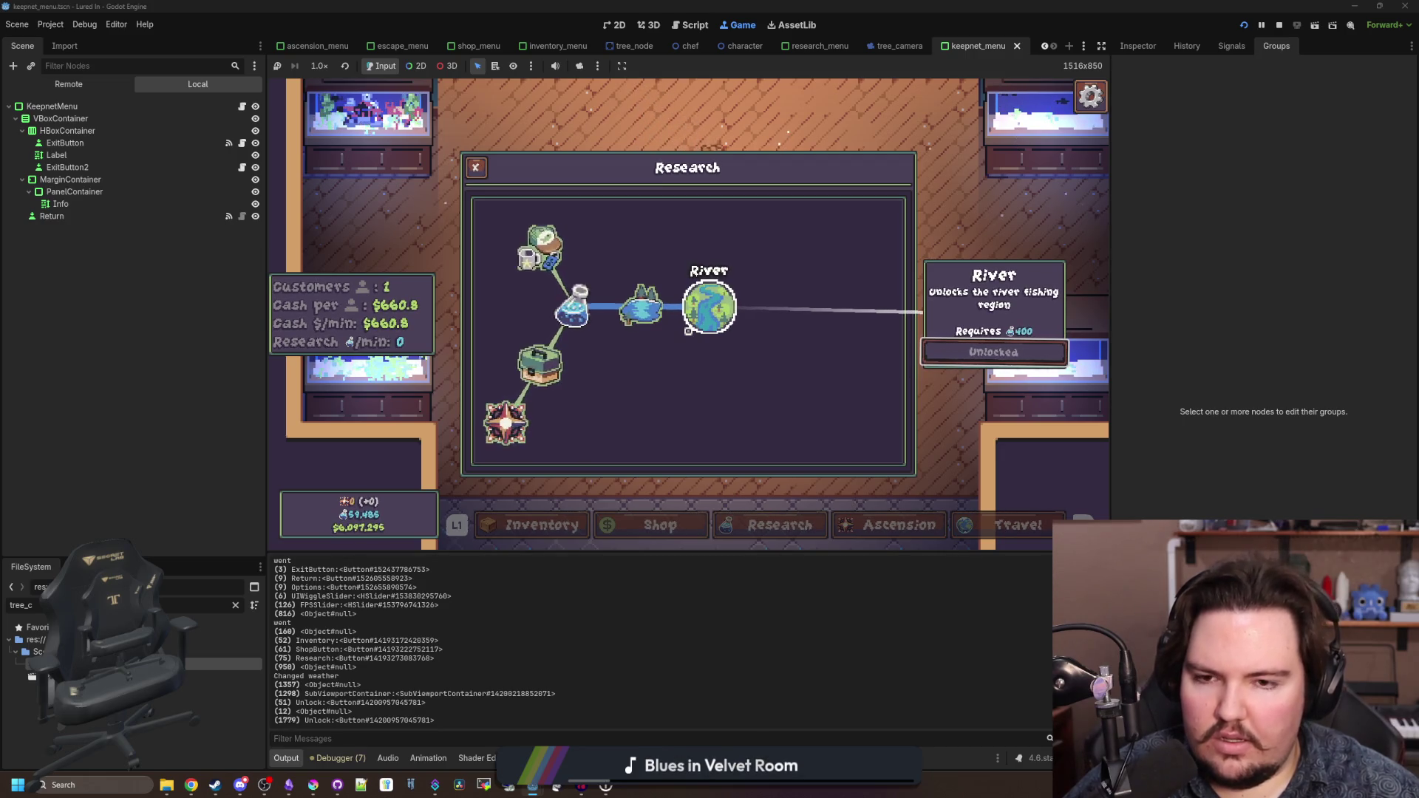
- Zoom the research tree in and out, then close the Research panel
scroll(688, 331, "down", 2)
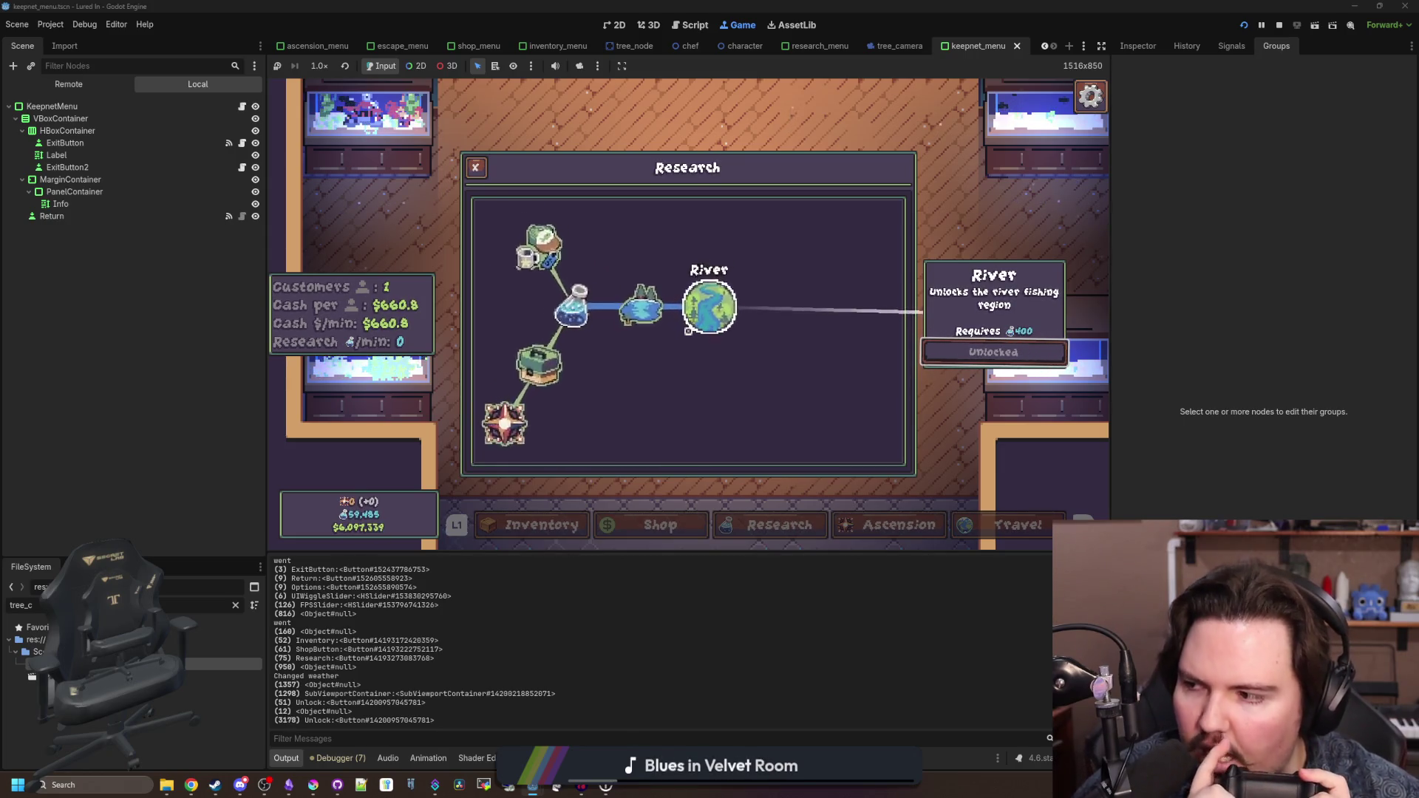
scroll(677, 318, "up", 3)
scroll(673, 316, "down", 3)
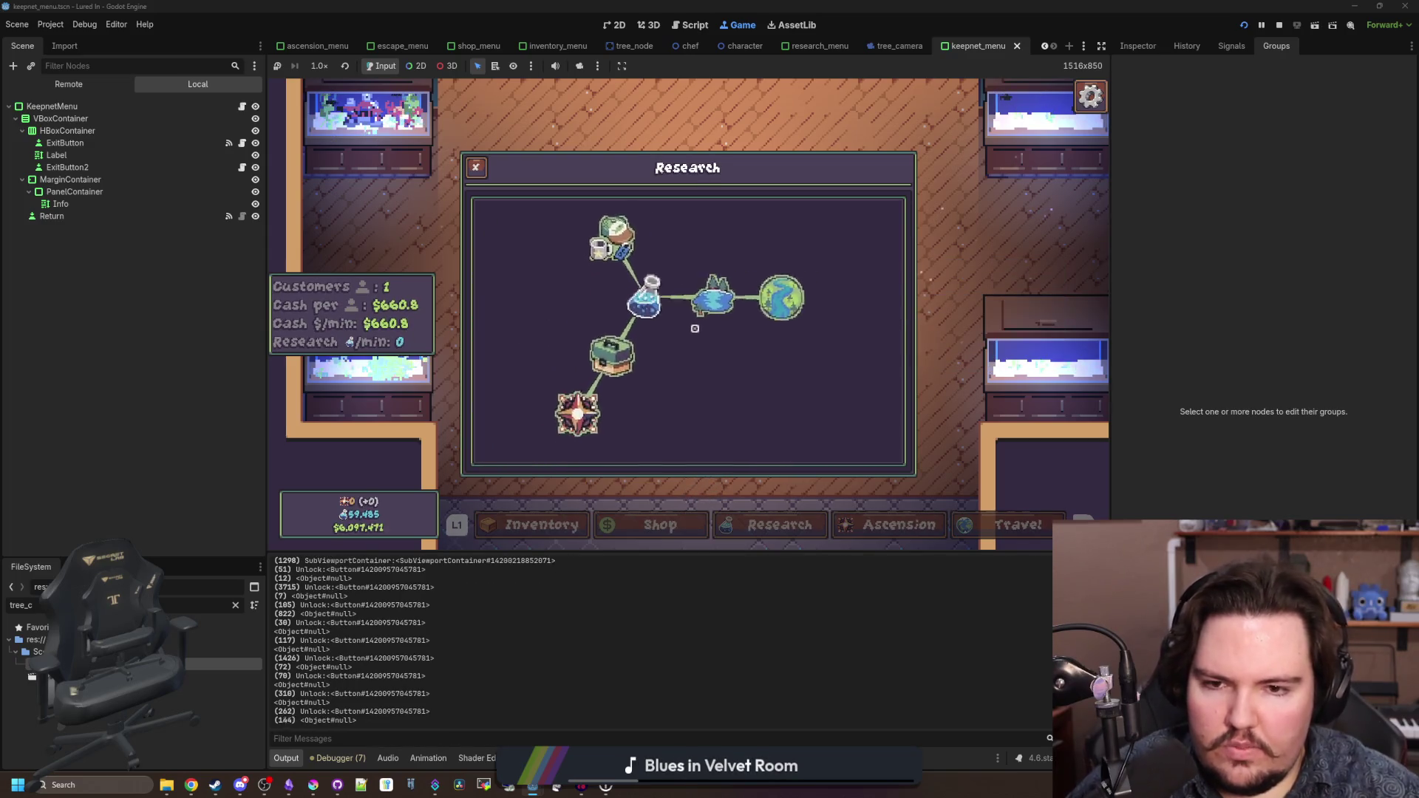
key("Escape")
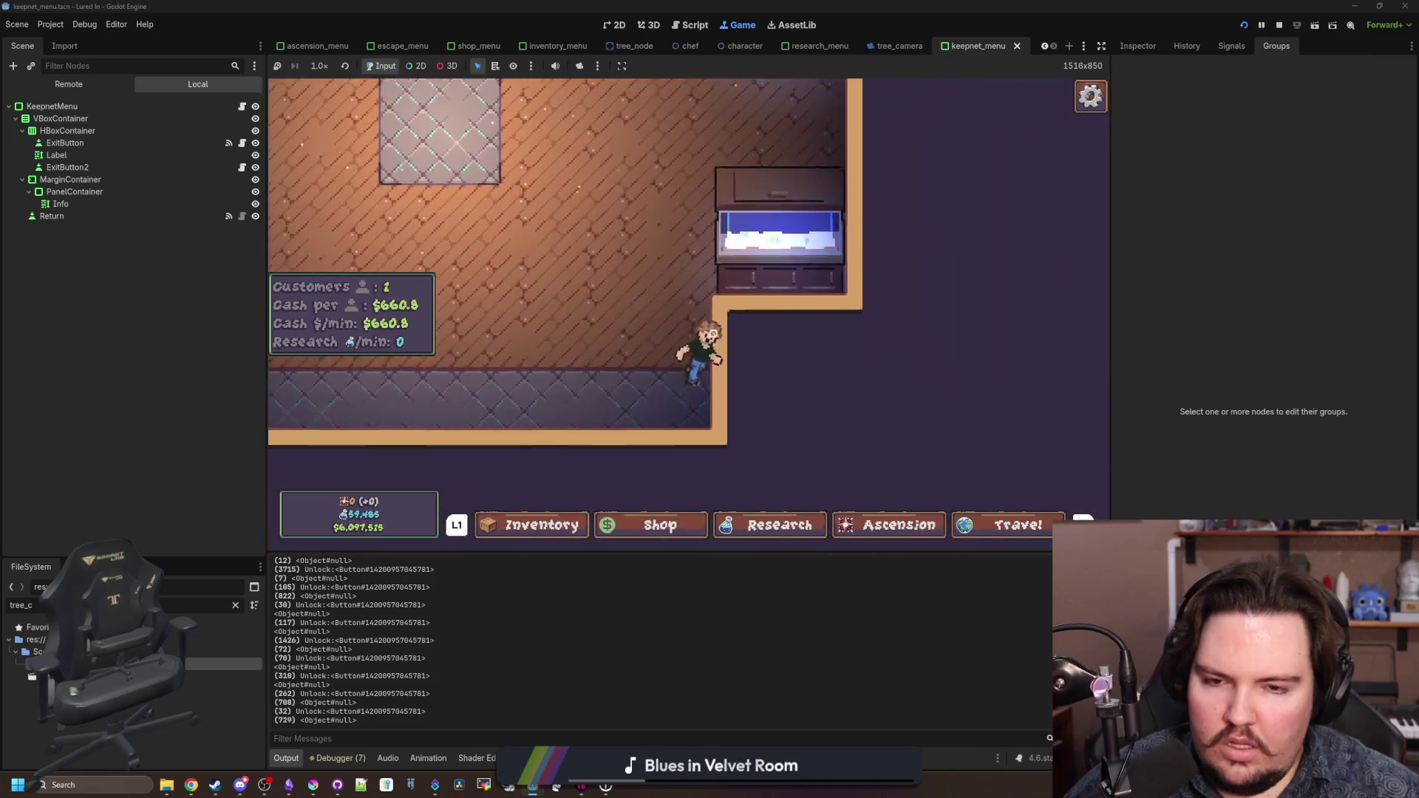
- Open and close the escape menu, then open and close the Ascension panel
key("Escape")
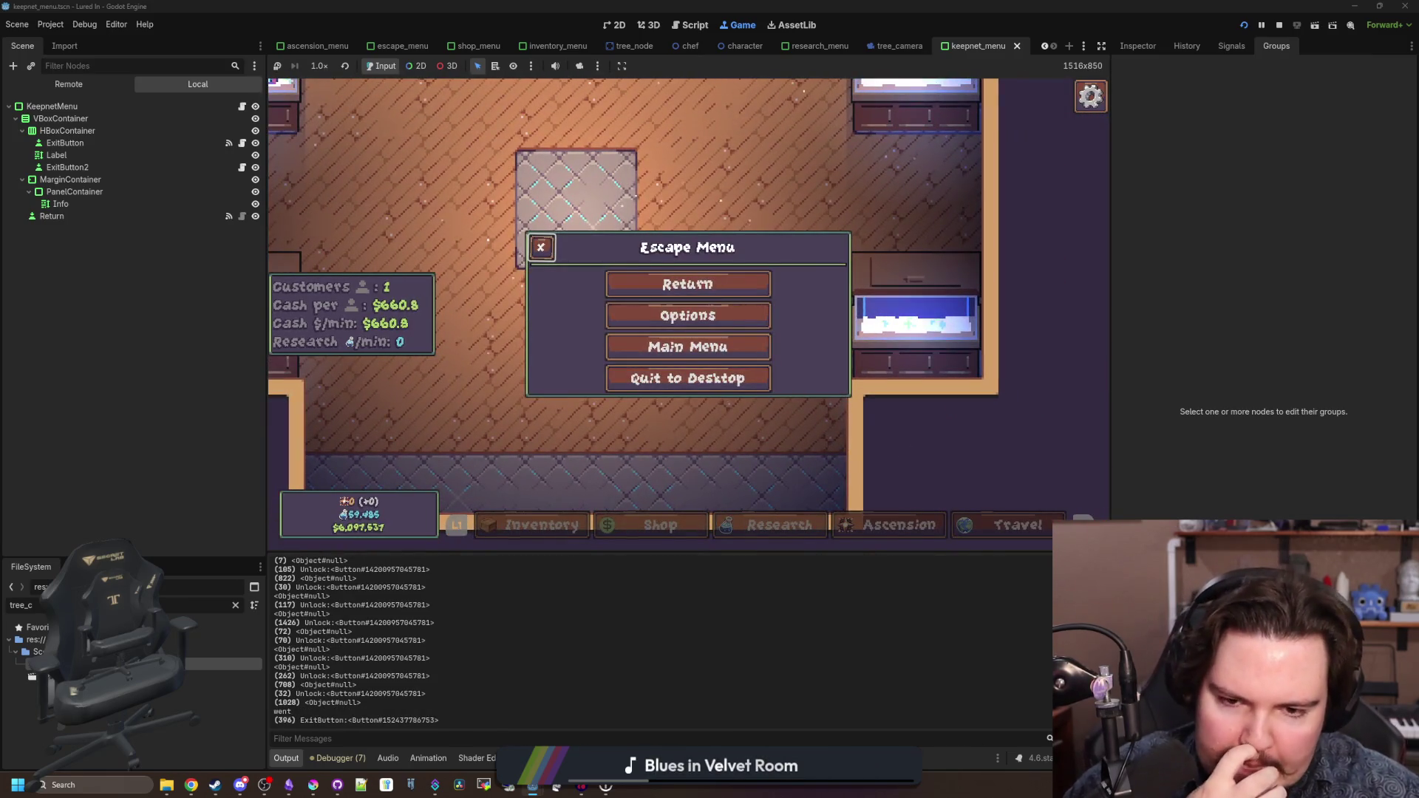
key("Down")
key("Up")
key("Return")
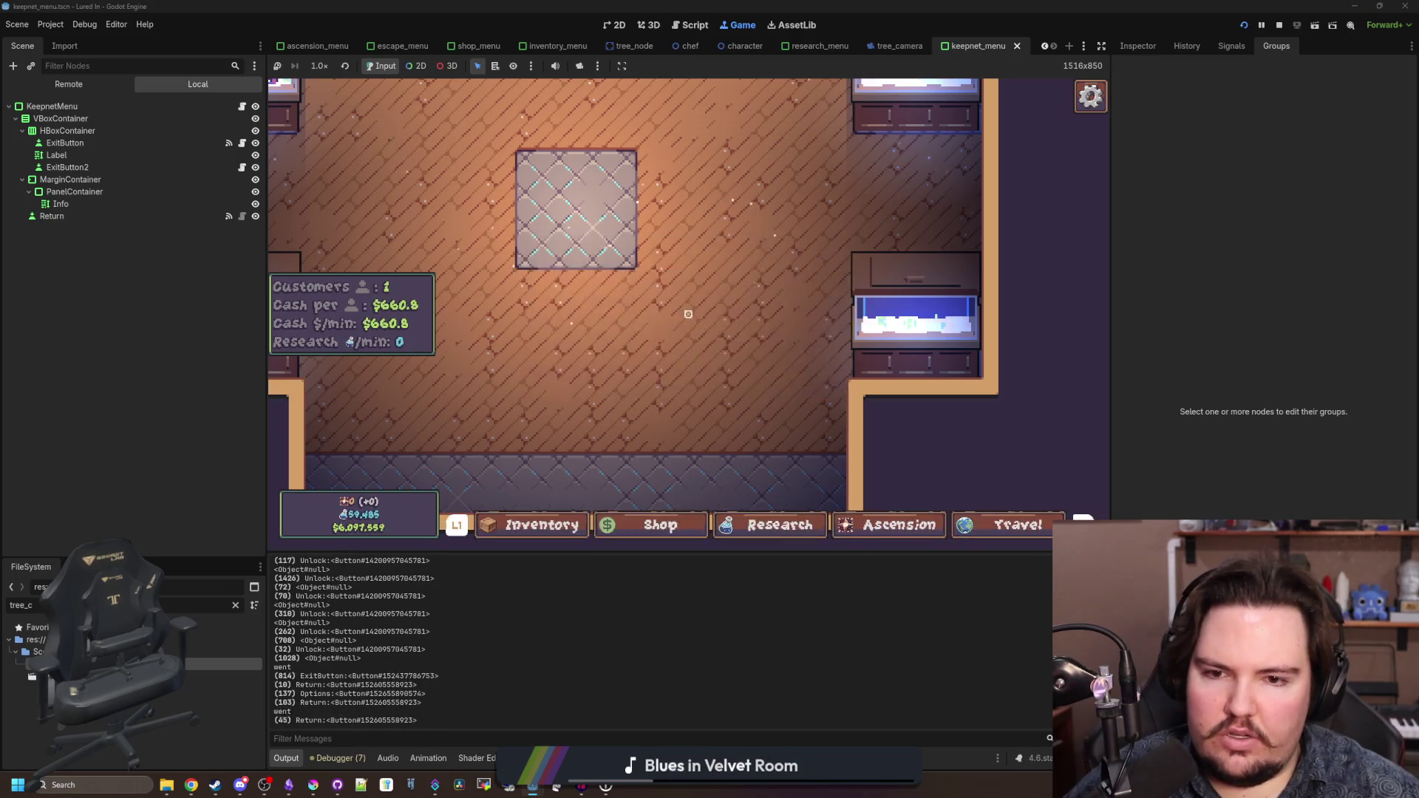
key("Right")
key("Right")
key("Right")
key("Right")
key("Return")
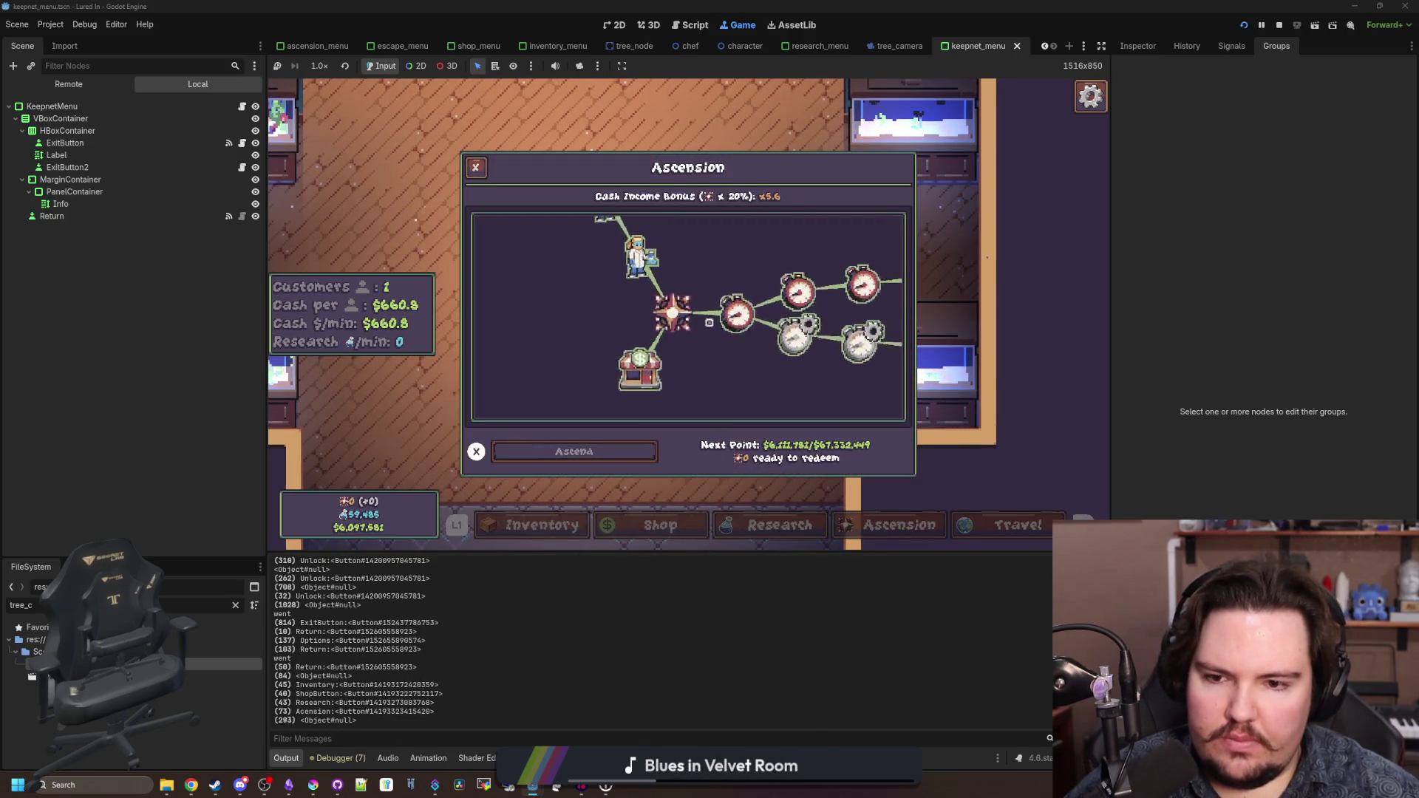
key("Escape")
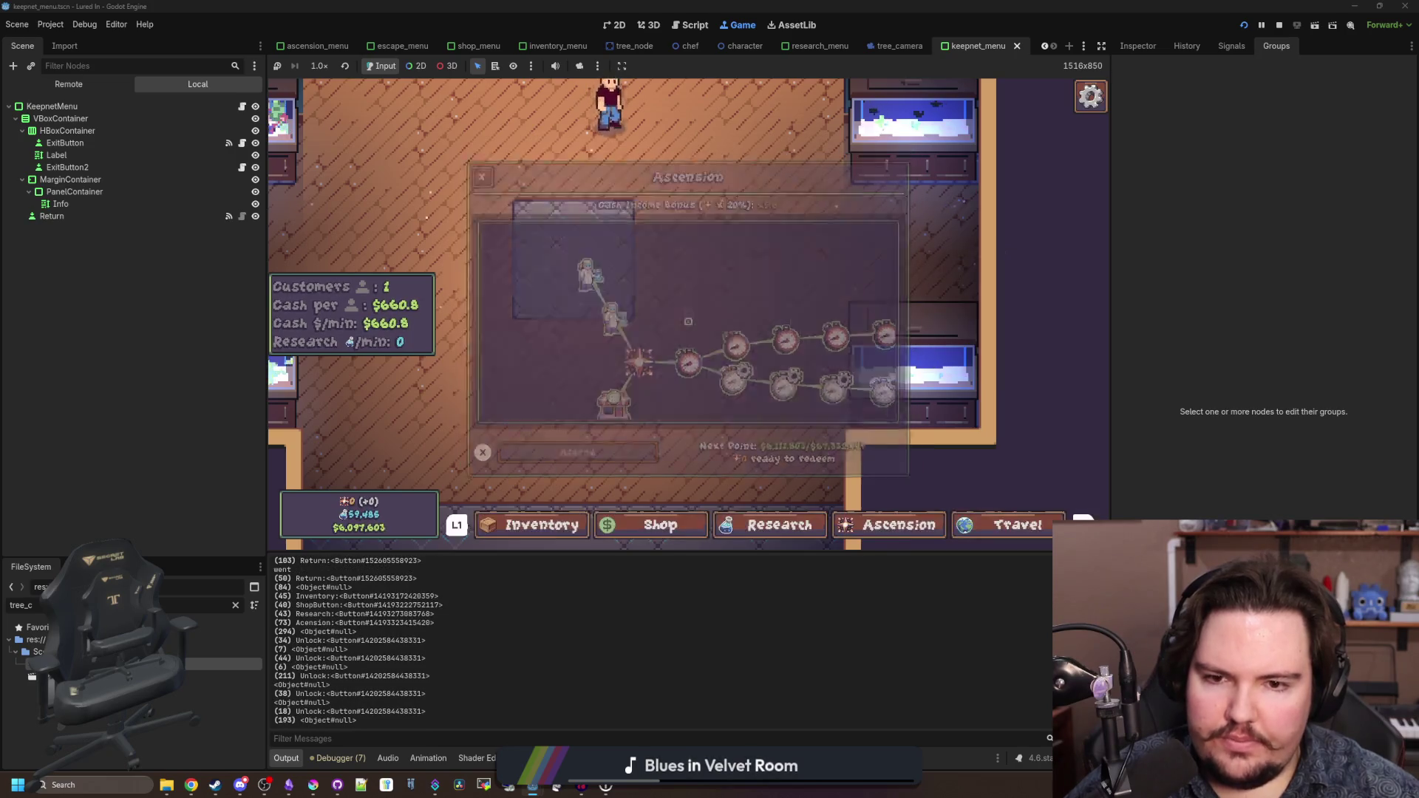
key("super")
key("super")
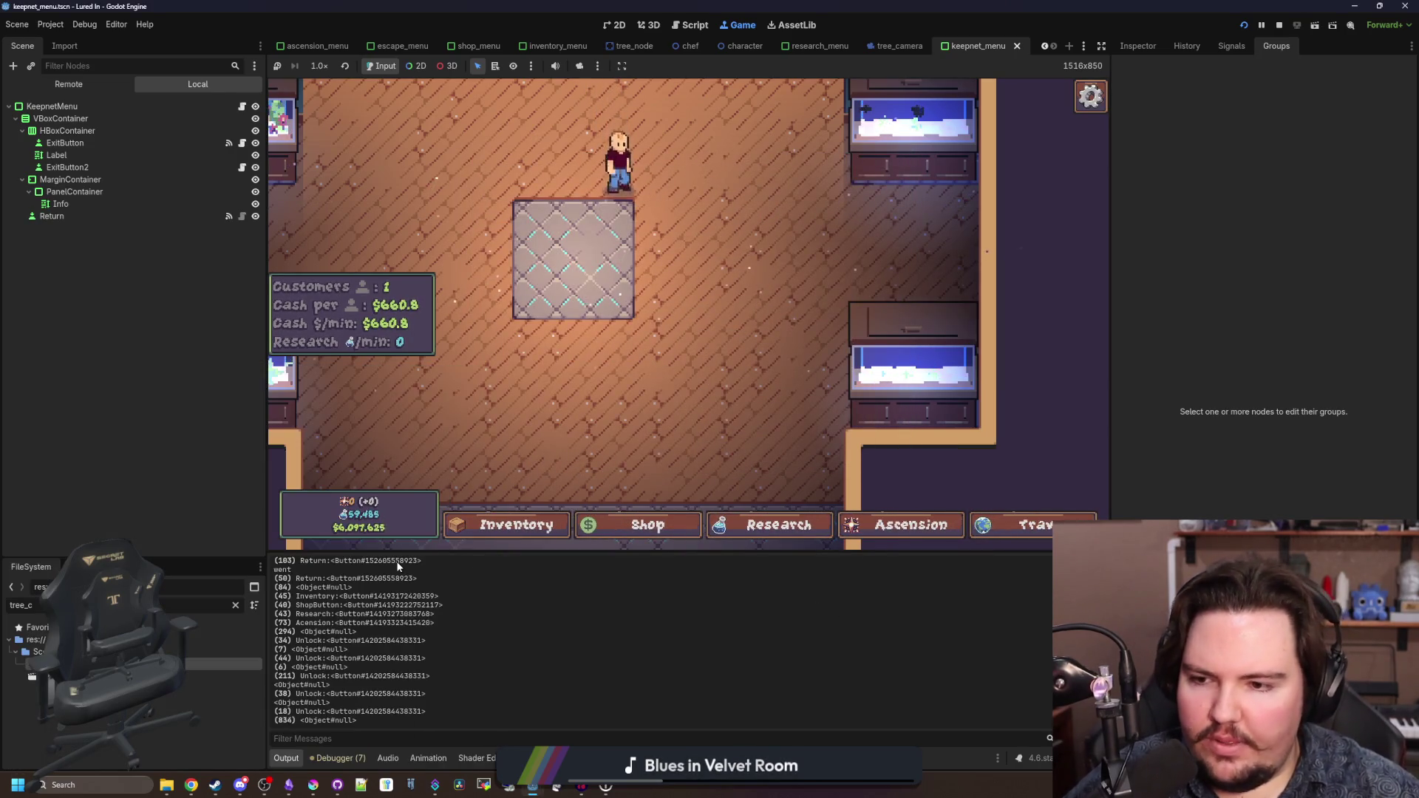
key("Left")
left_click(236, 606)
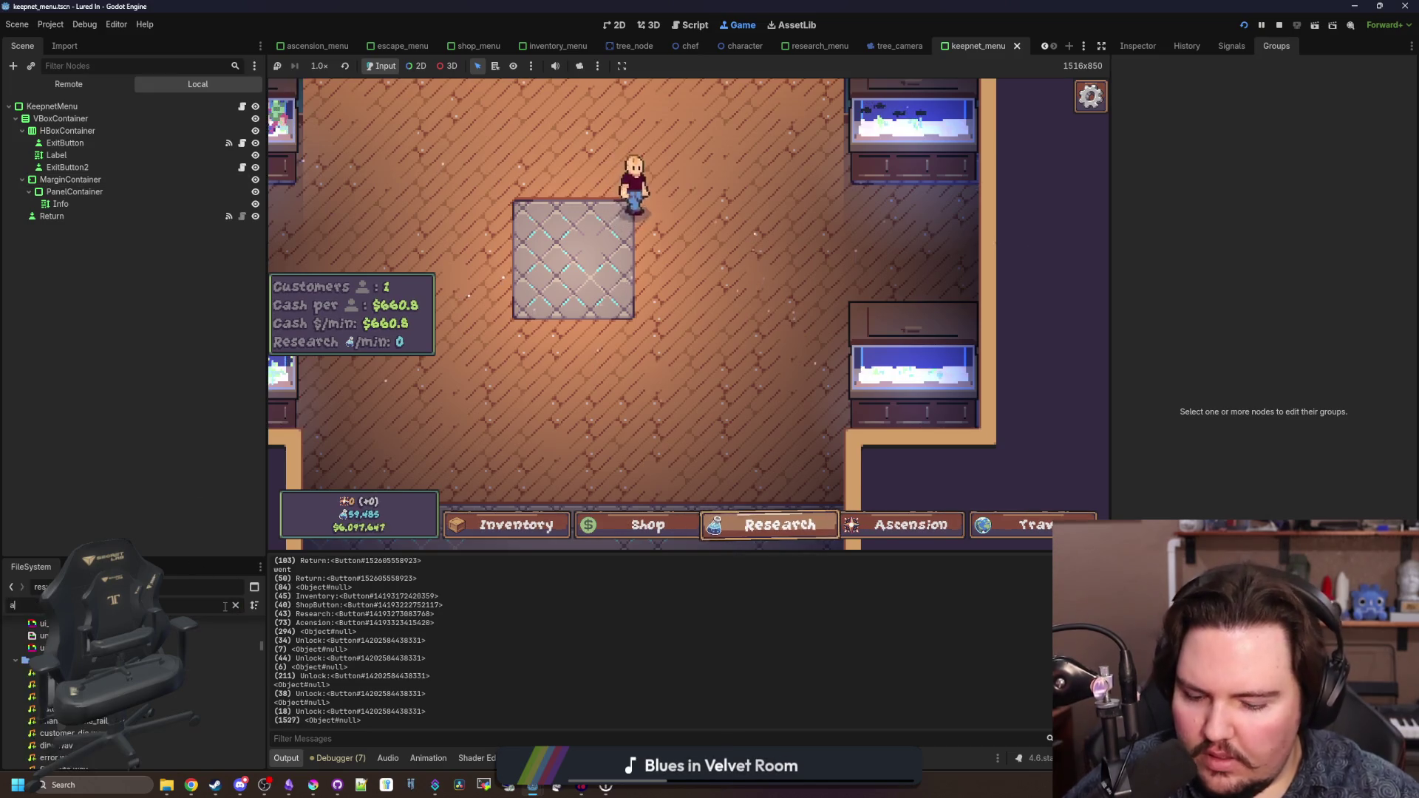
- Open aquarium_camera.gd via the 'aquar' filter and set lines 53 and 55 to 10.0*delta and -10.0*delta
type("aquar")
double_click(111, 688)
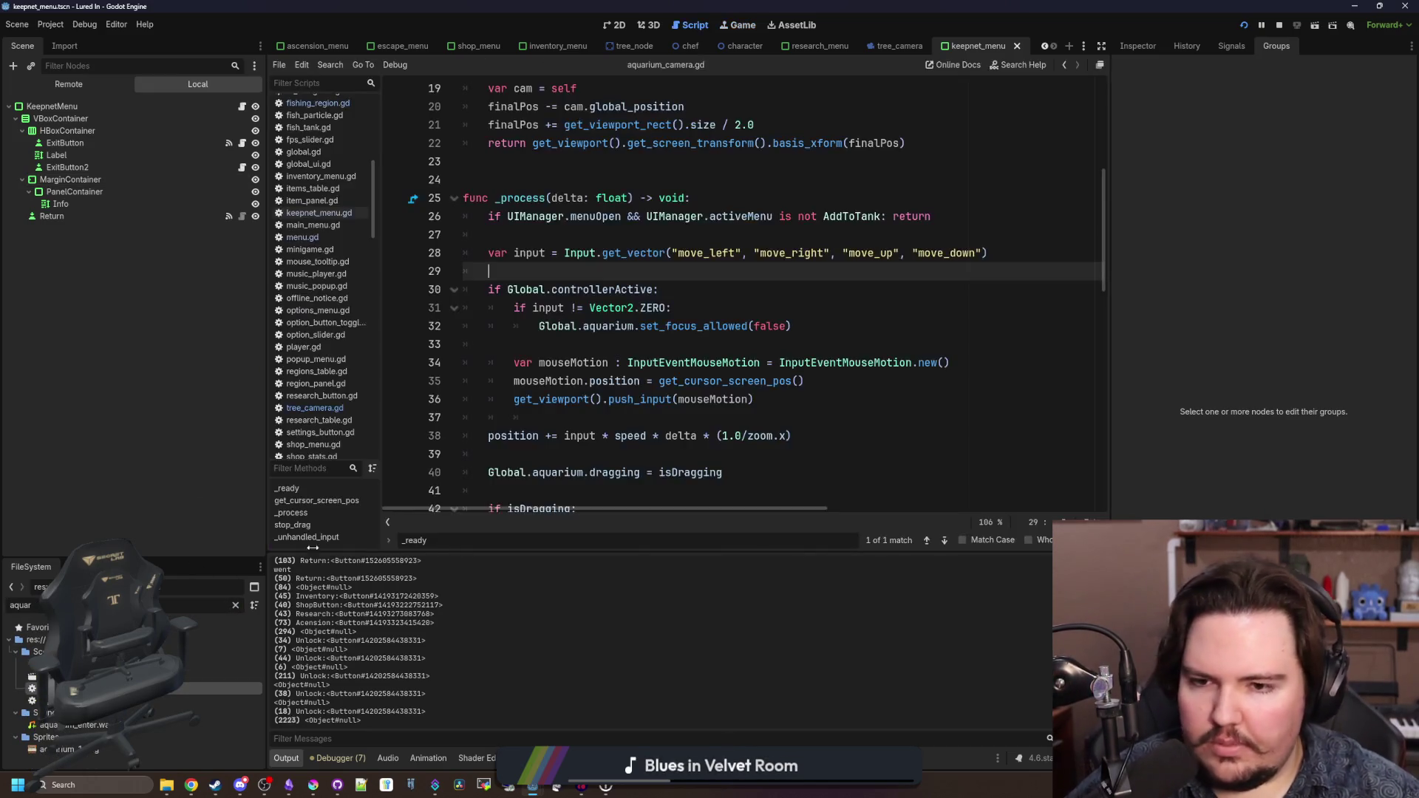
scroll(699, 296, "down", 7)
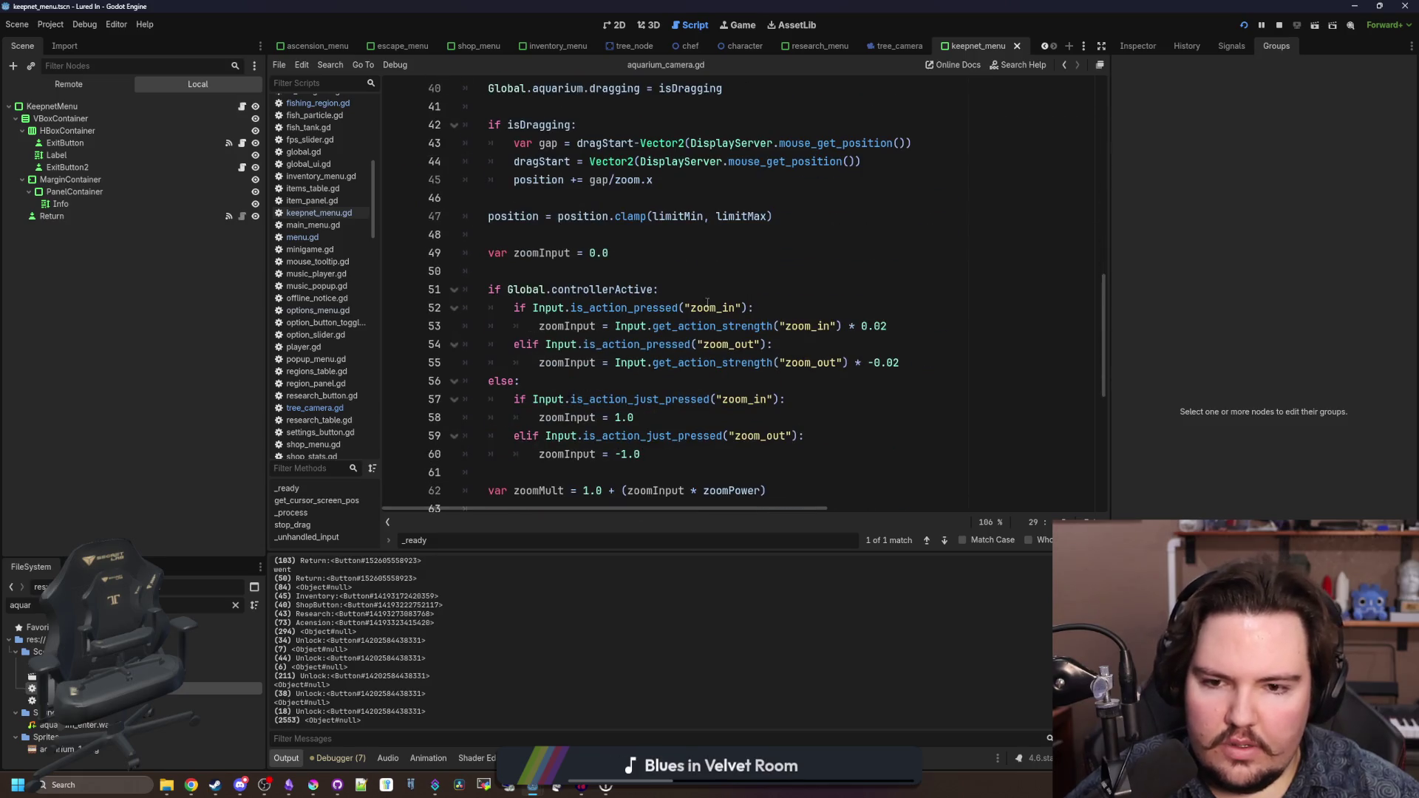
left_click(899, 328)
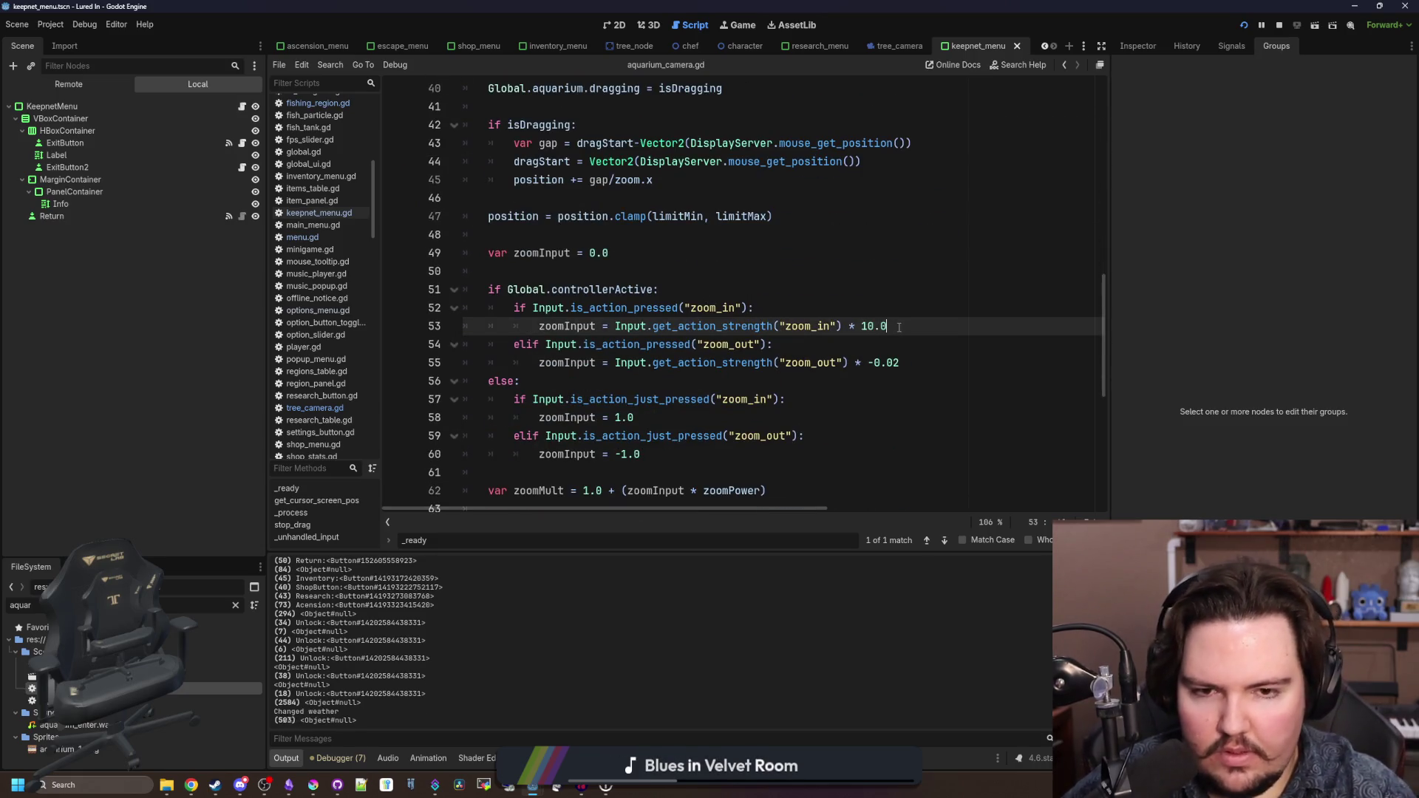
key("Down")
key("Down")
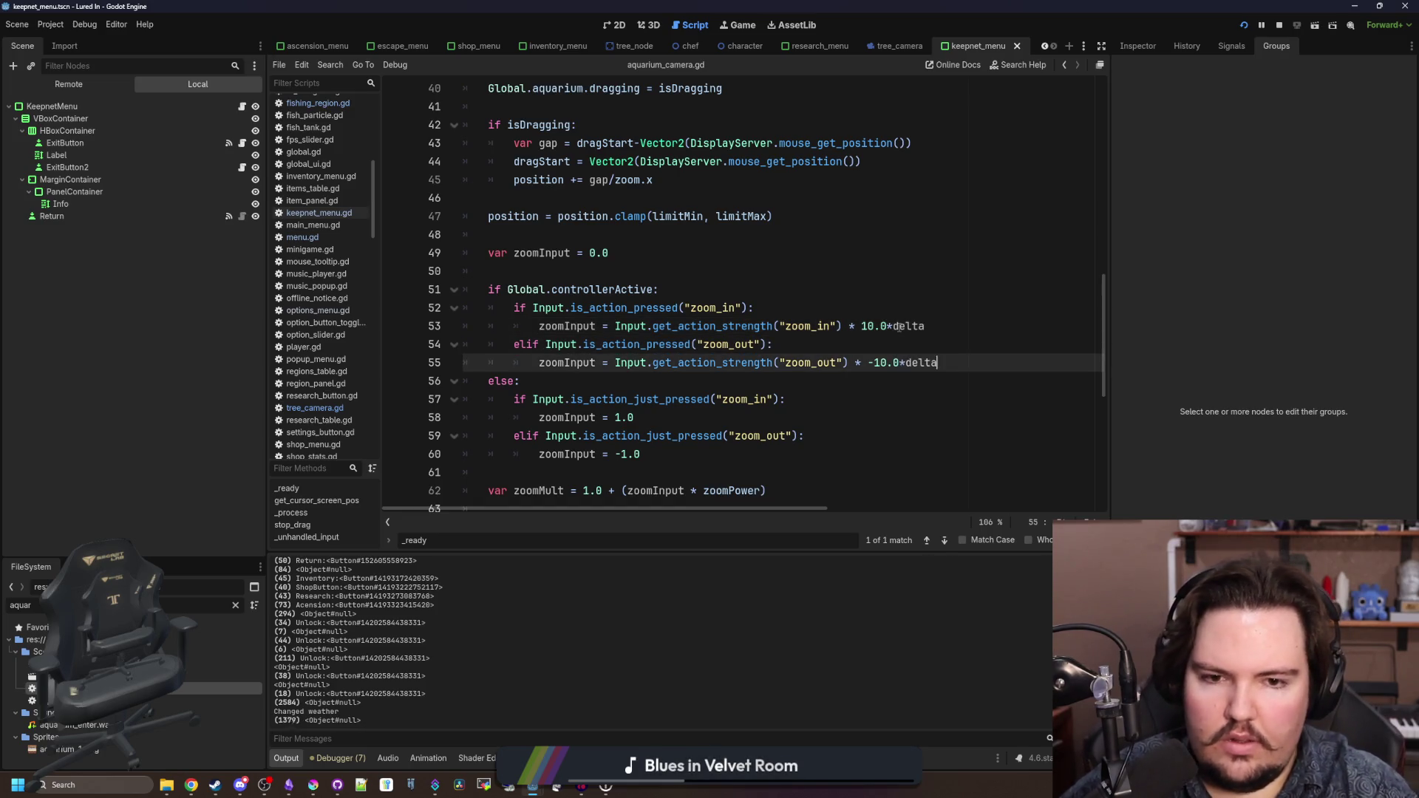
key("F5")
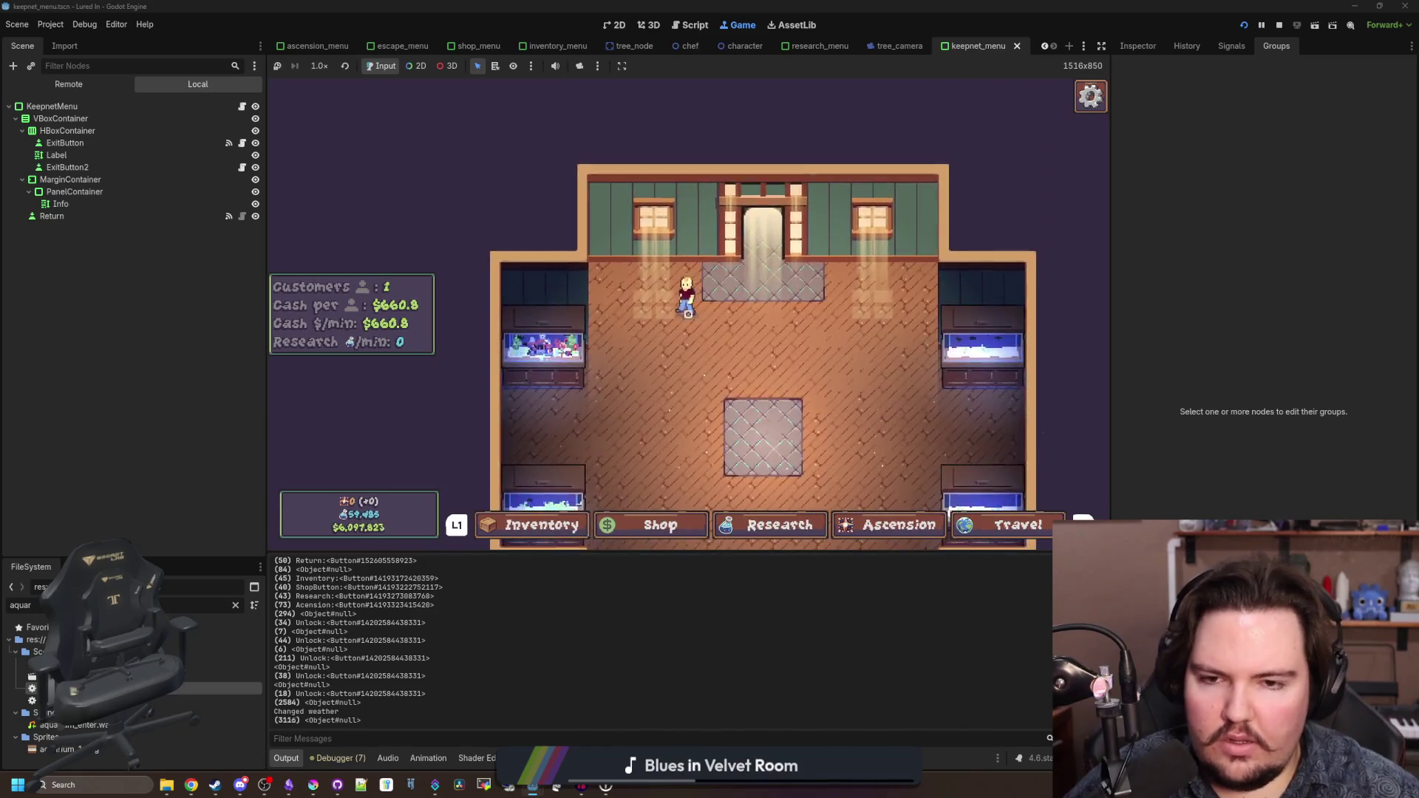
- Test camera zoom, then feed the fish in Fish Tank 1 and close its window
scroll(702, 325, "up", 3)
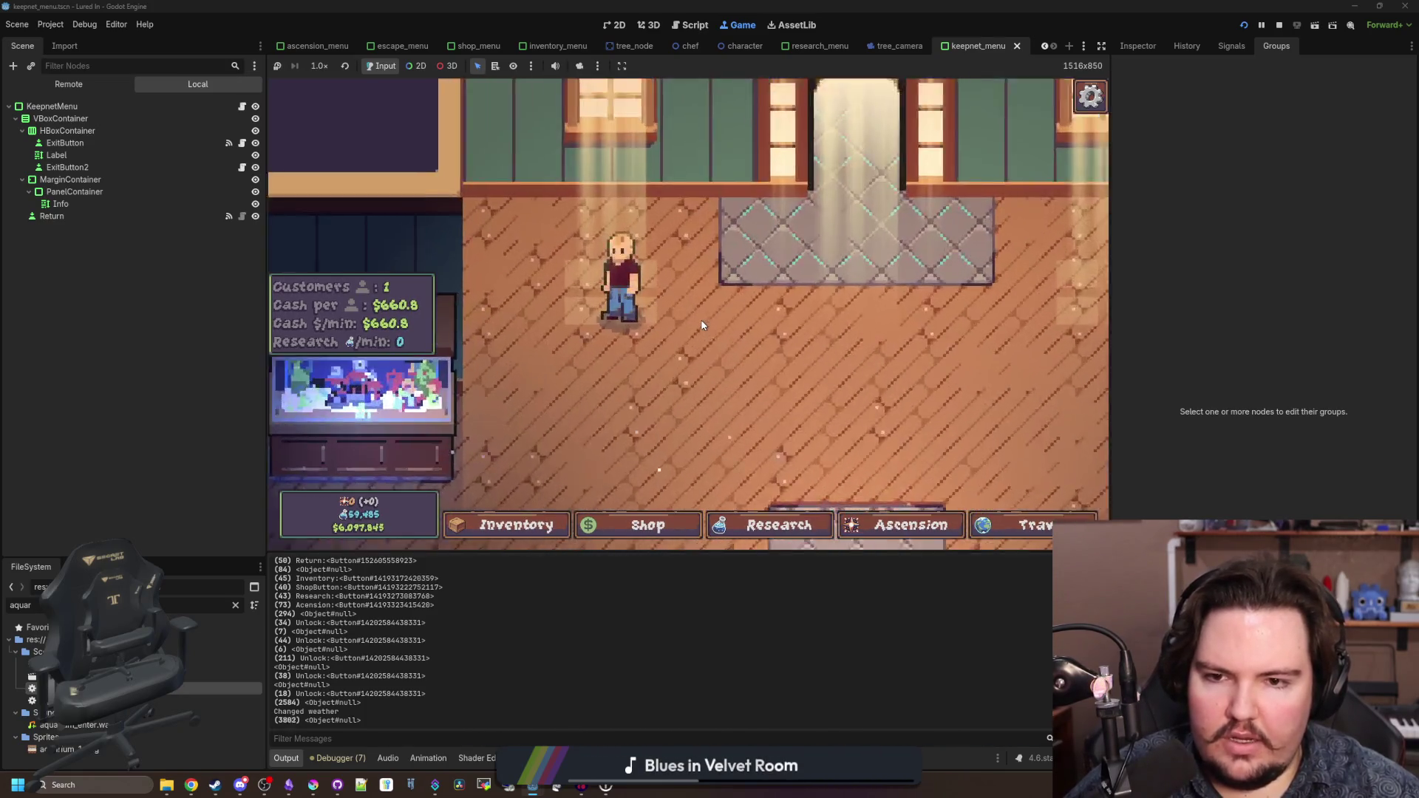
scroll(702, 325, "down", 2)
scroll(702, 325, "up", 3)
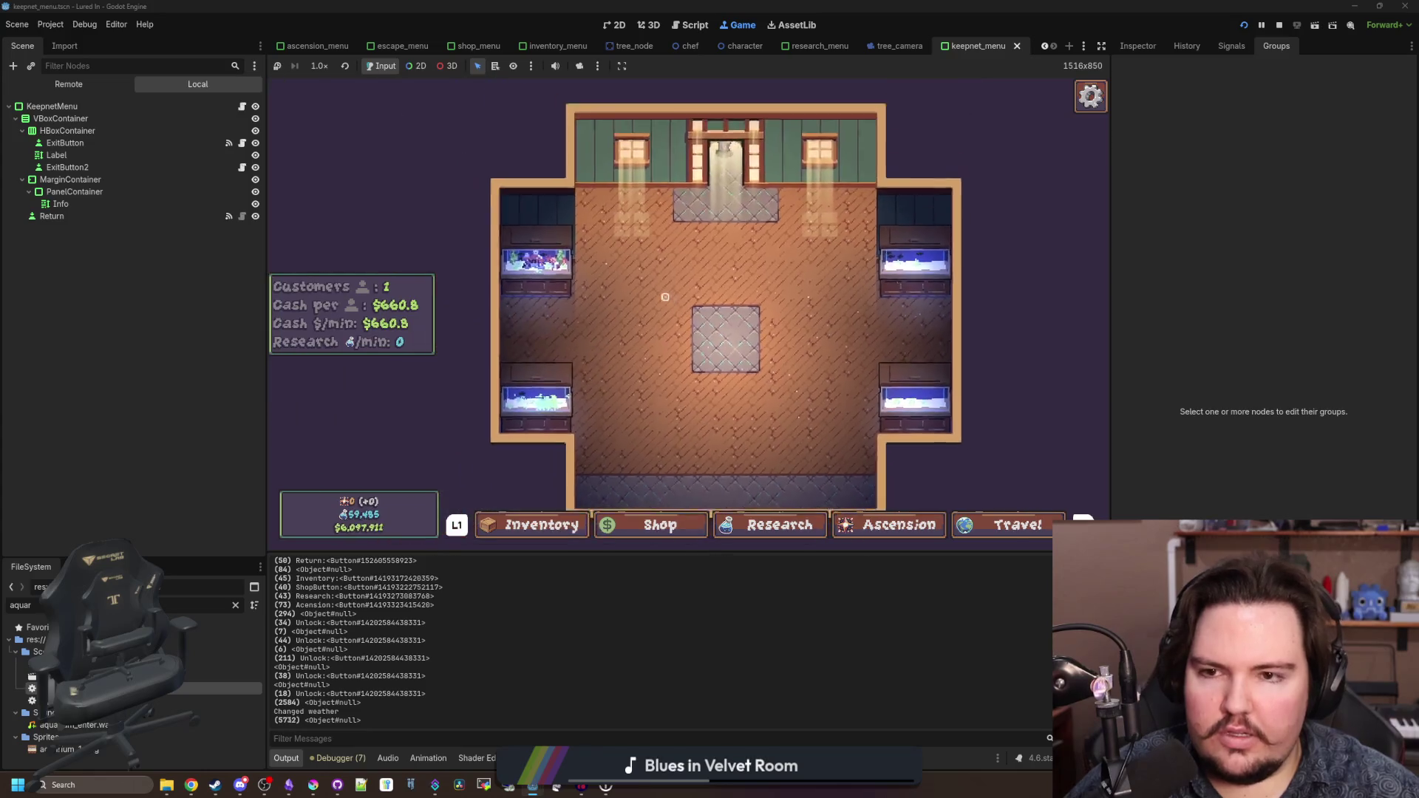
key("Return")
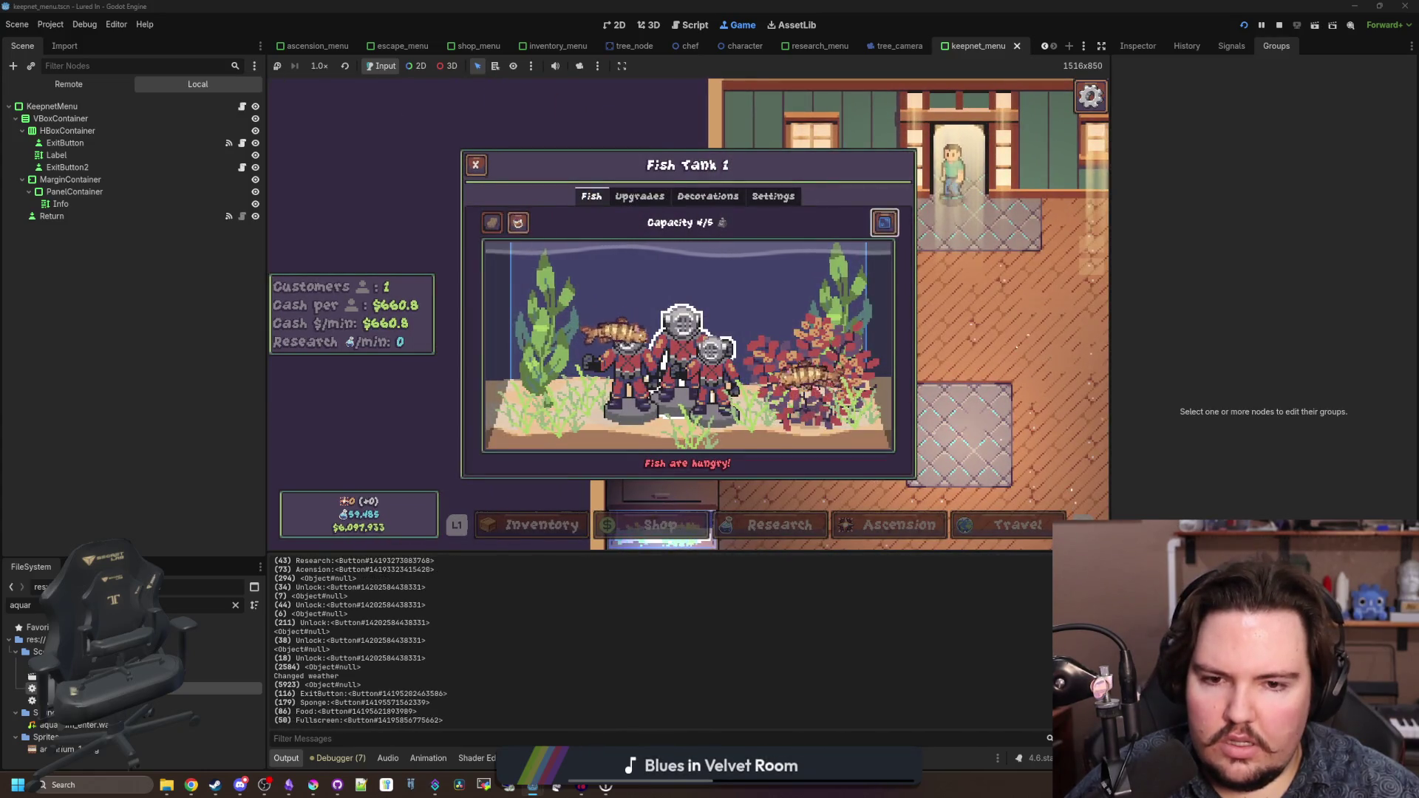
key("Return")
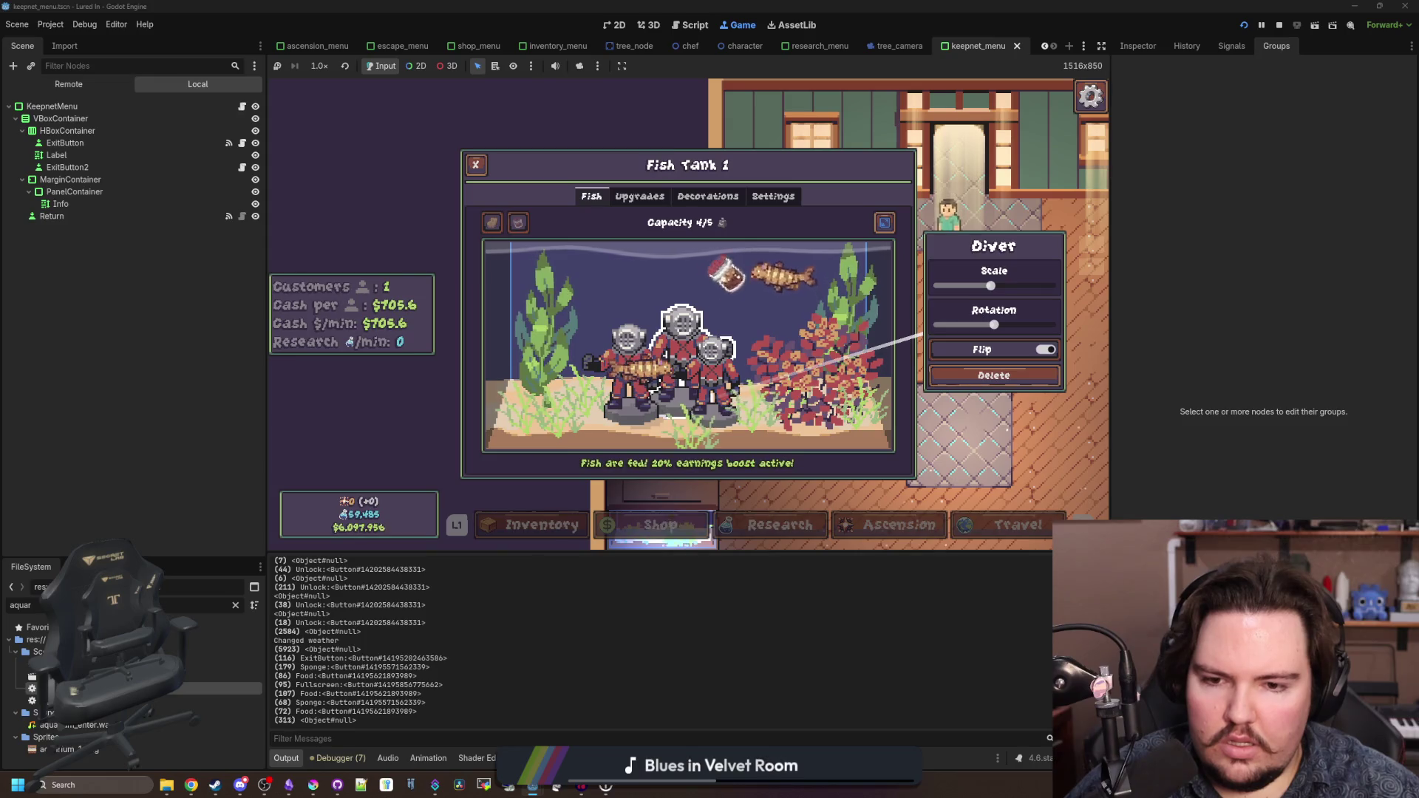
key("Escape")
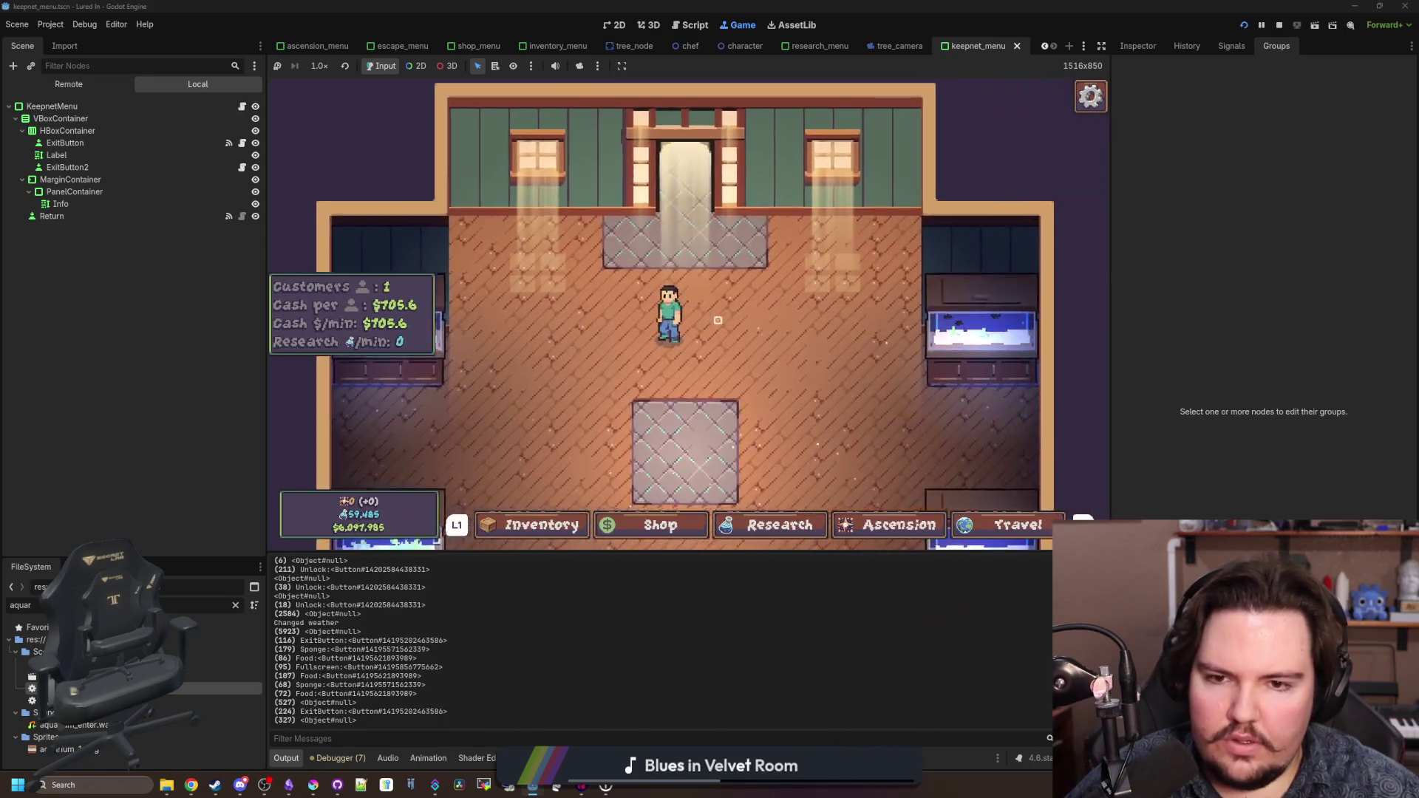
- Walk over to Fish Tank 4 and open its window
key("Right")
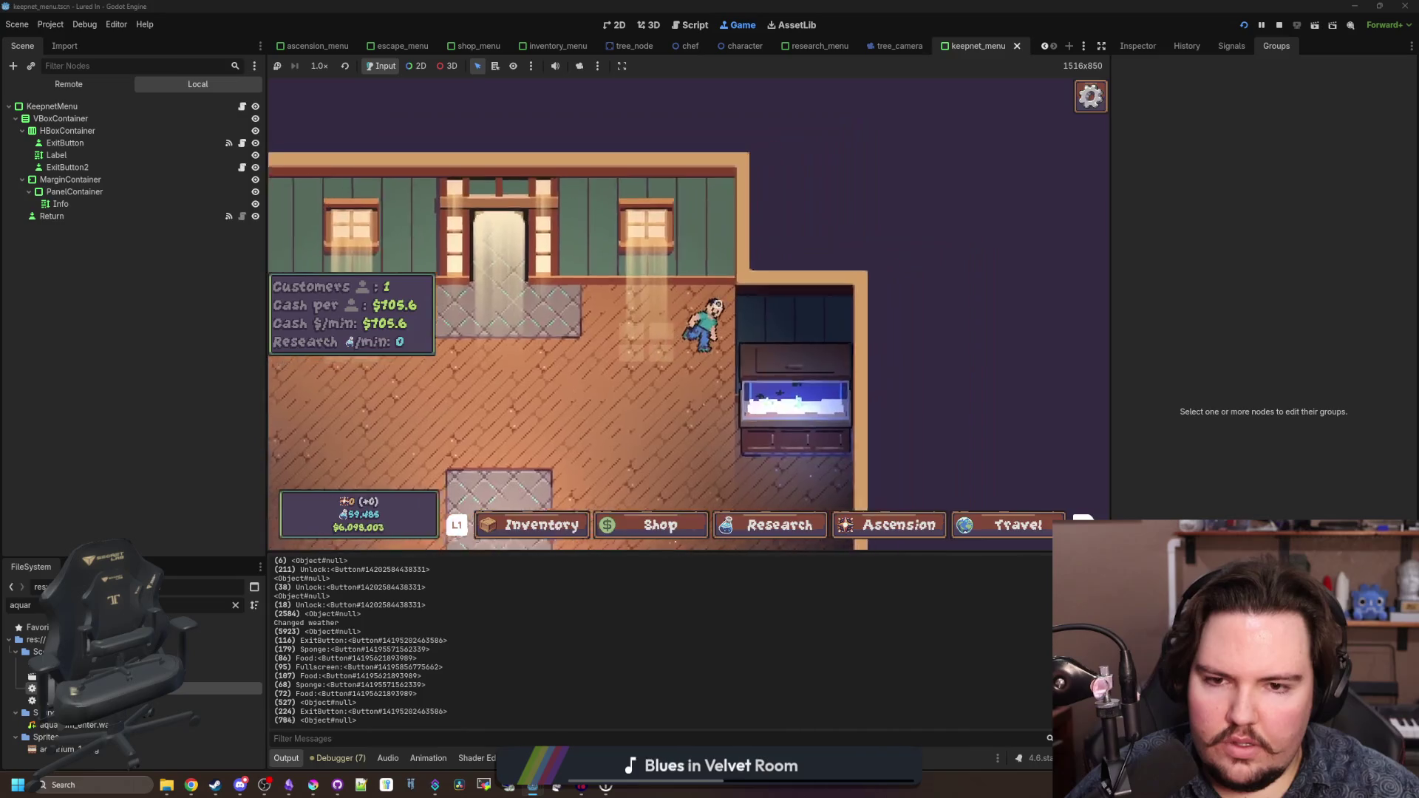
scroll(716, 301, "up", 5)
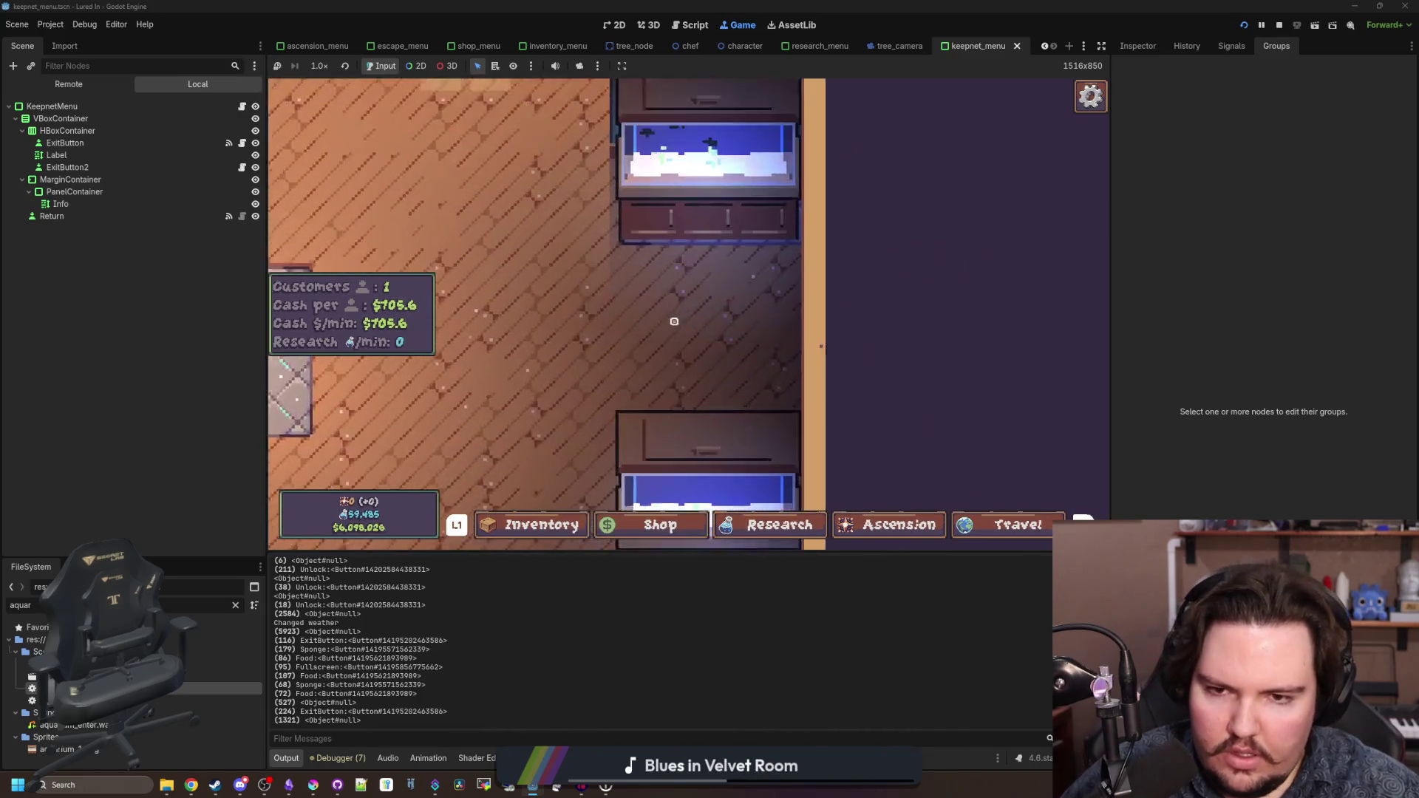
left_click(688, 288)
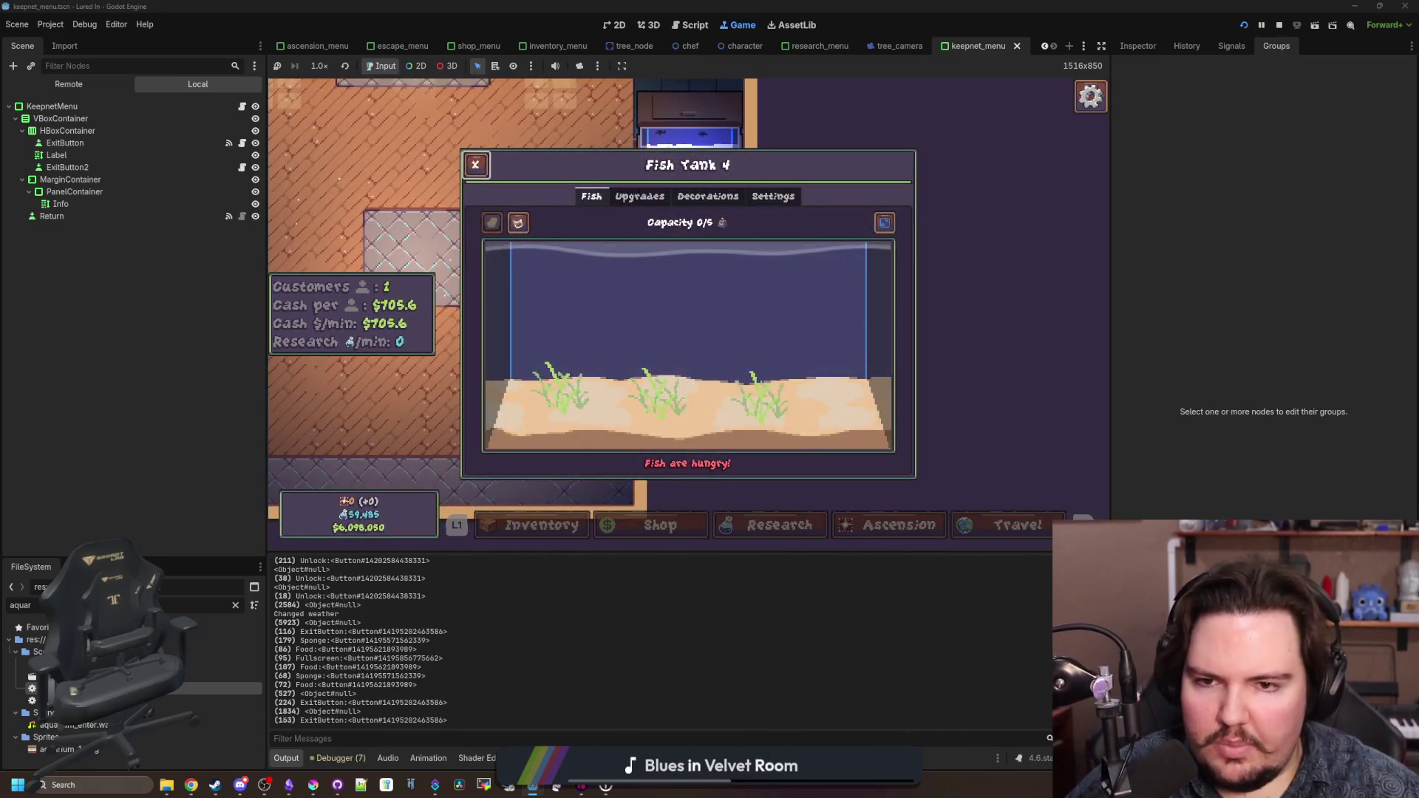
- Cycle Fish Tank 4's background choices past Forest and leave the background on Red
key("Left")
key("Left")
key("Left")
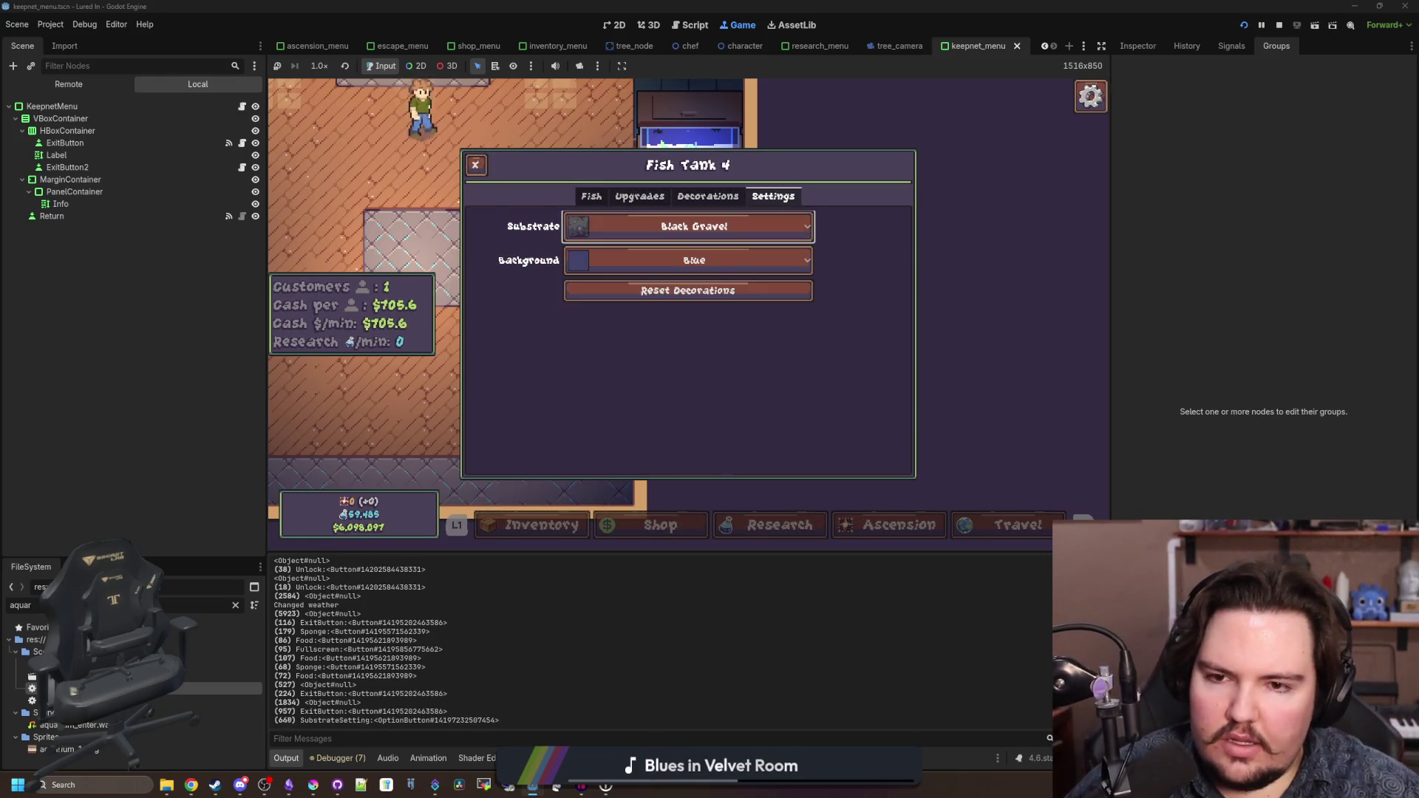
key("Down")
key("Return")
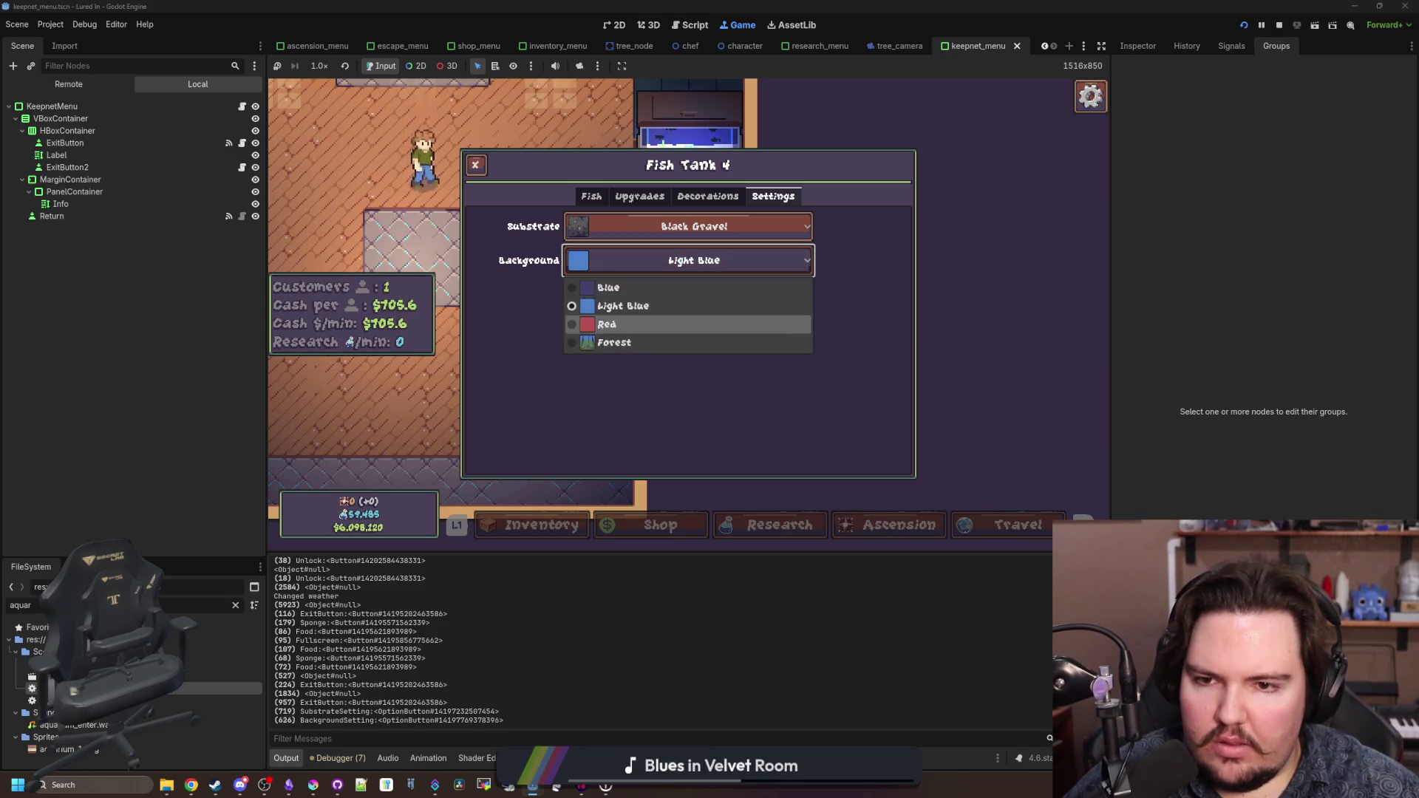
key("Down")
key("Return")
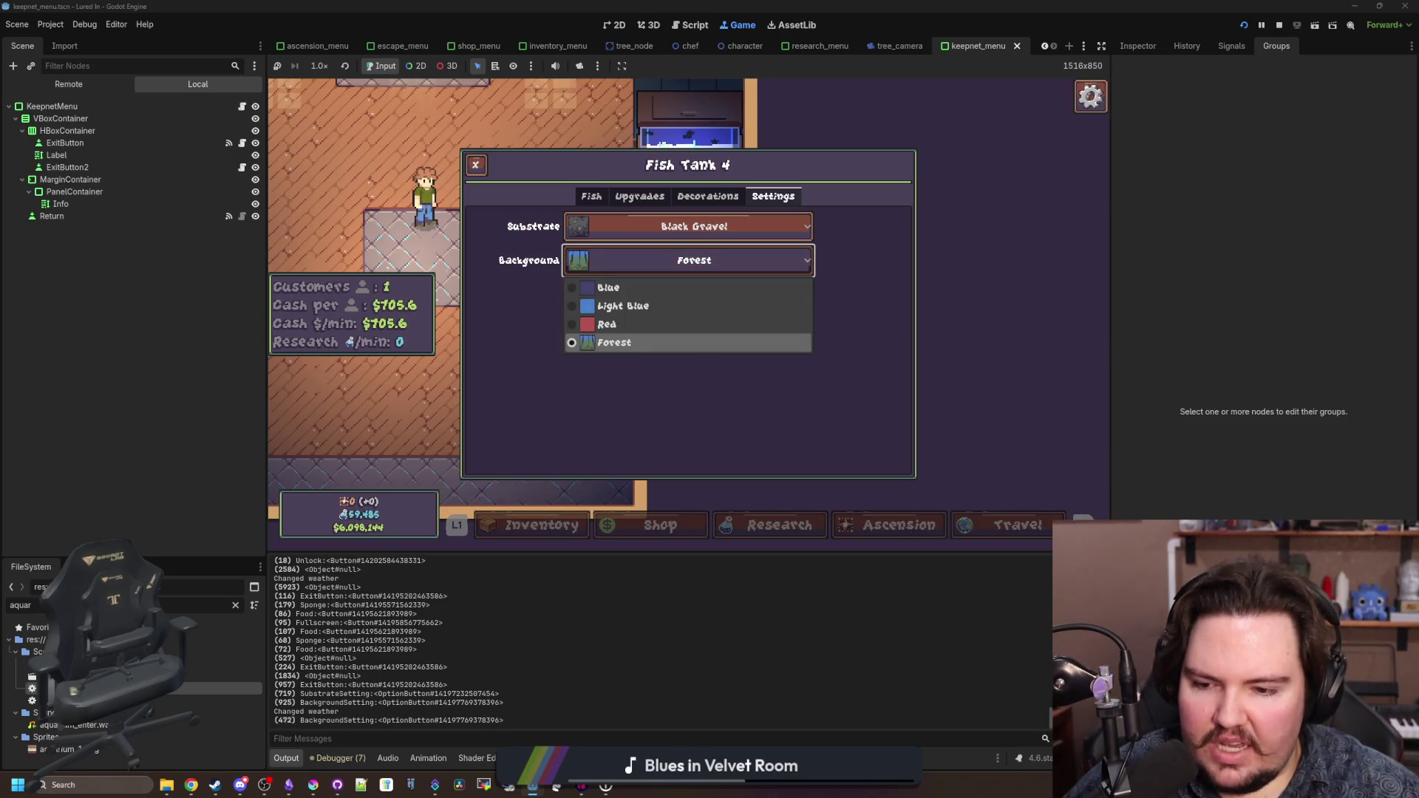
key("Up")
key("Return")
key("Down")
key("Return")
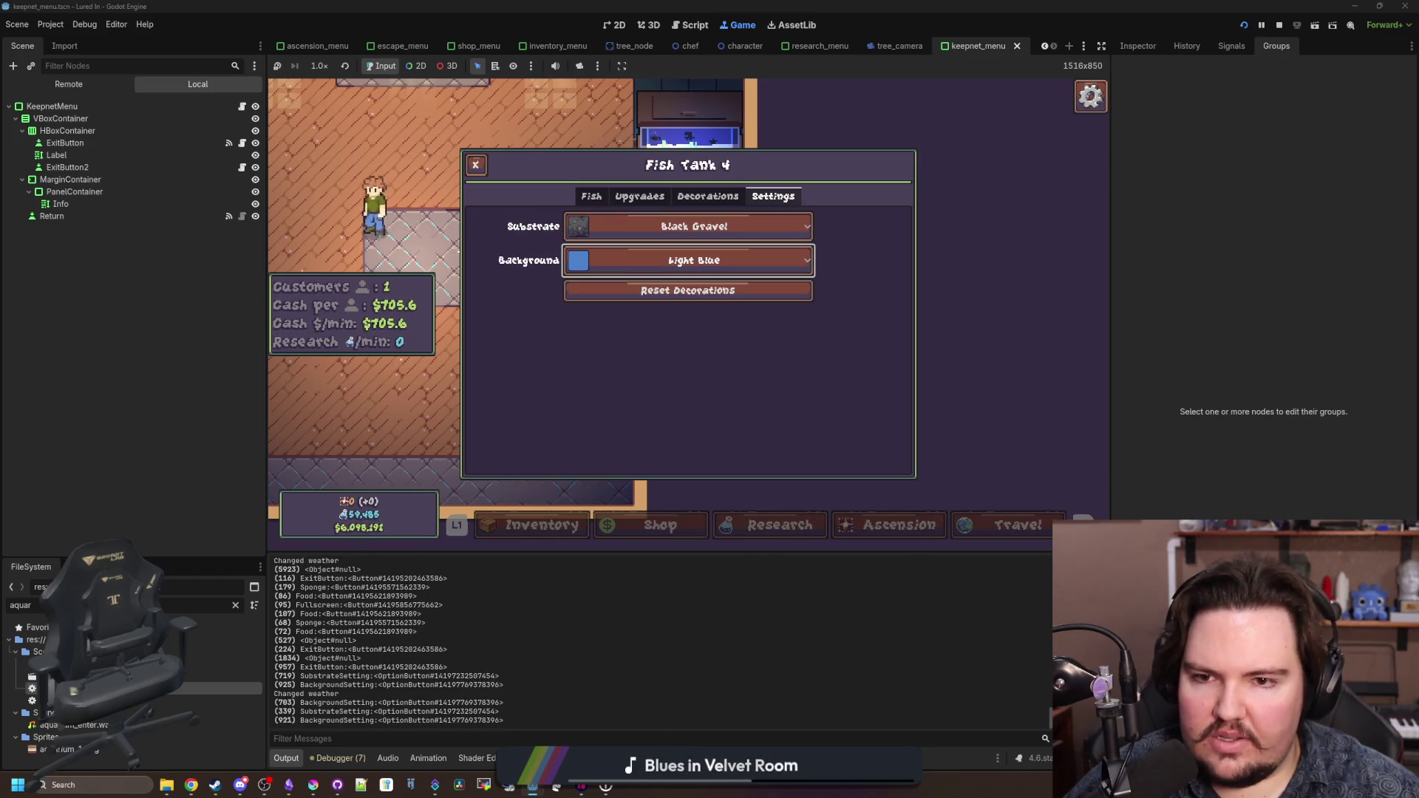
key("Down")
key("Up")
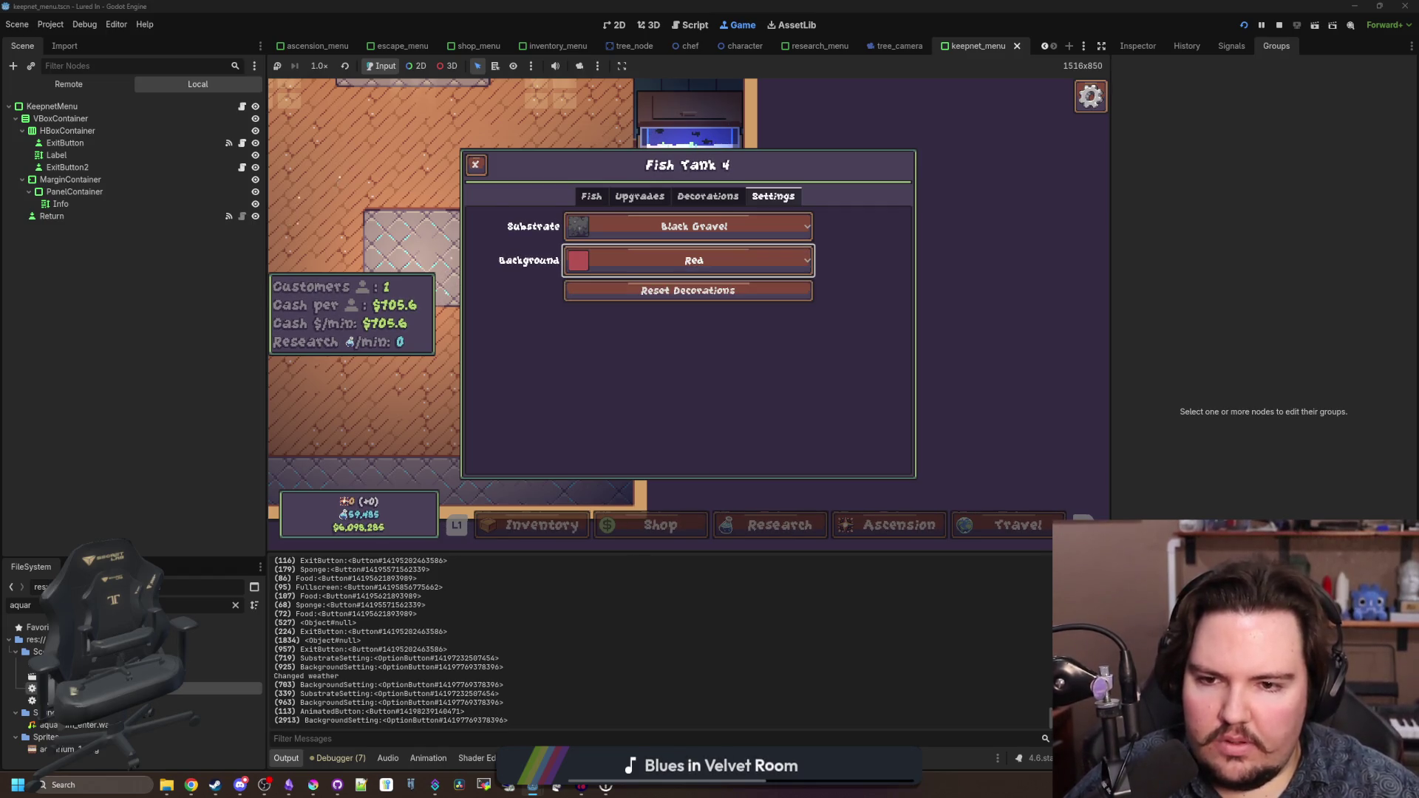
- Go through the Seagrass and Kelp decorations and the Fish and Upgrades tabs, then close Fish Tank 4
key("q")
key("q")
key("e")
key("e")
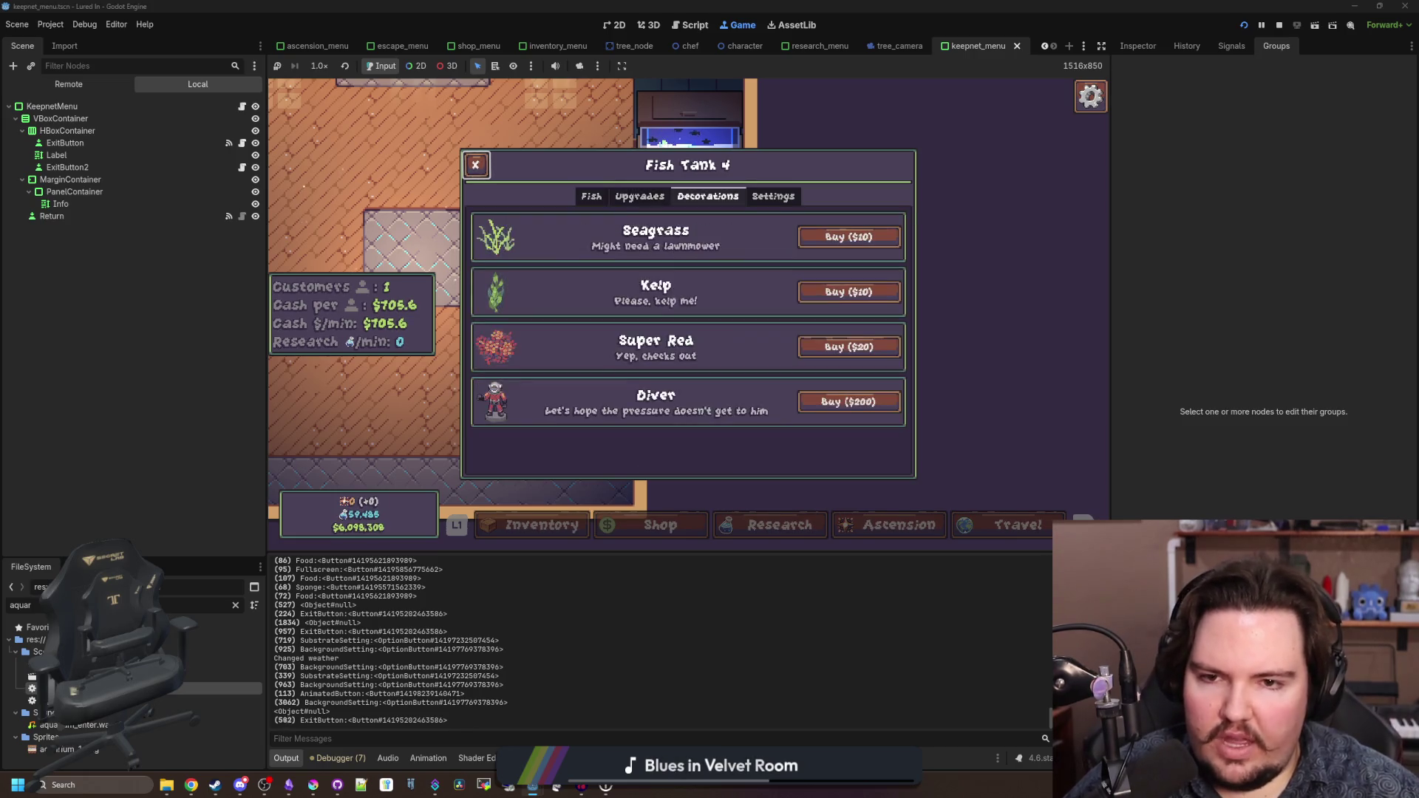
key("Down")
key("Up")
key("q")
key("q")
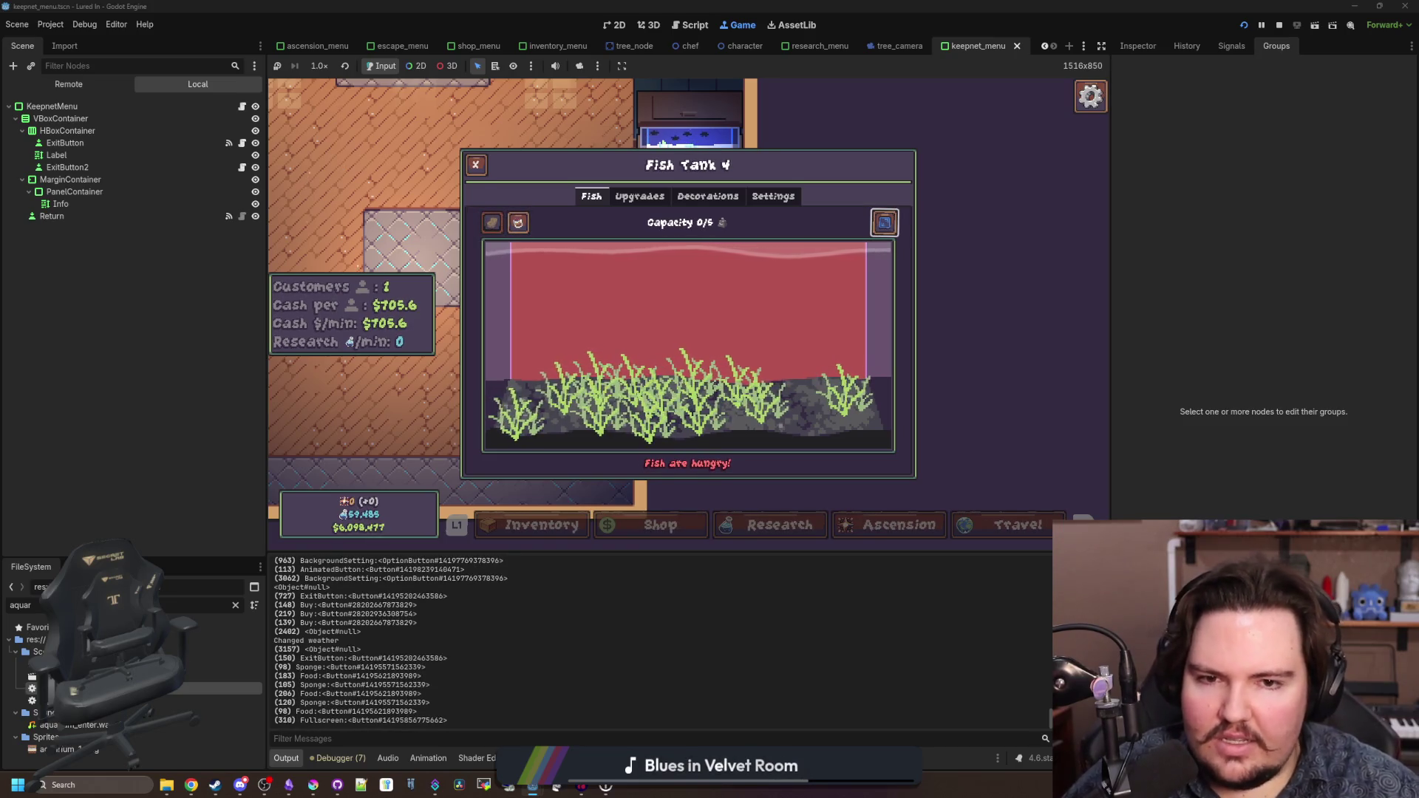
key("e")
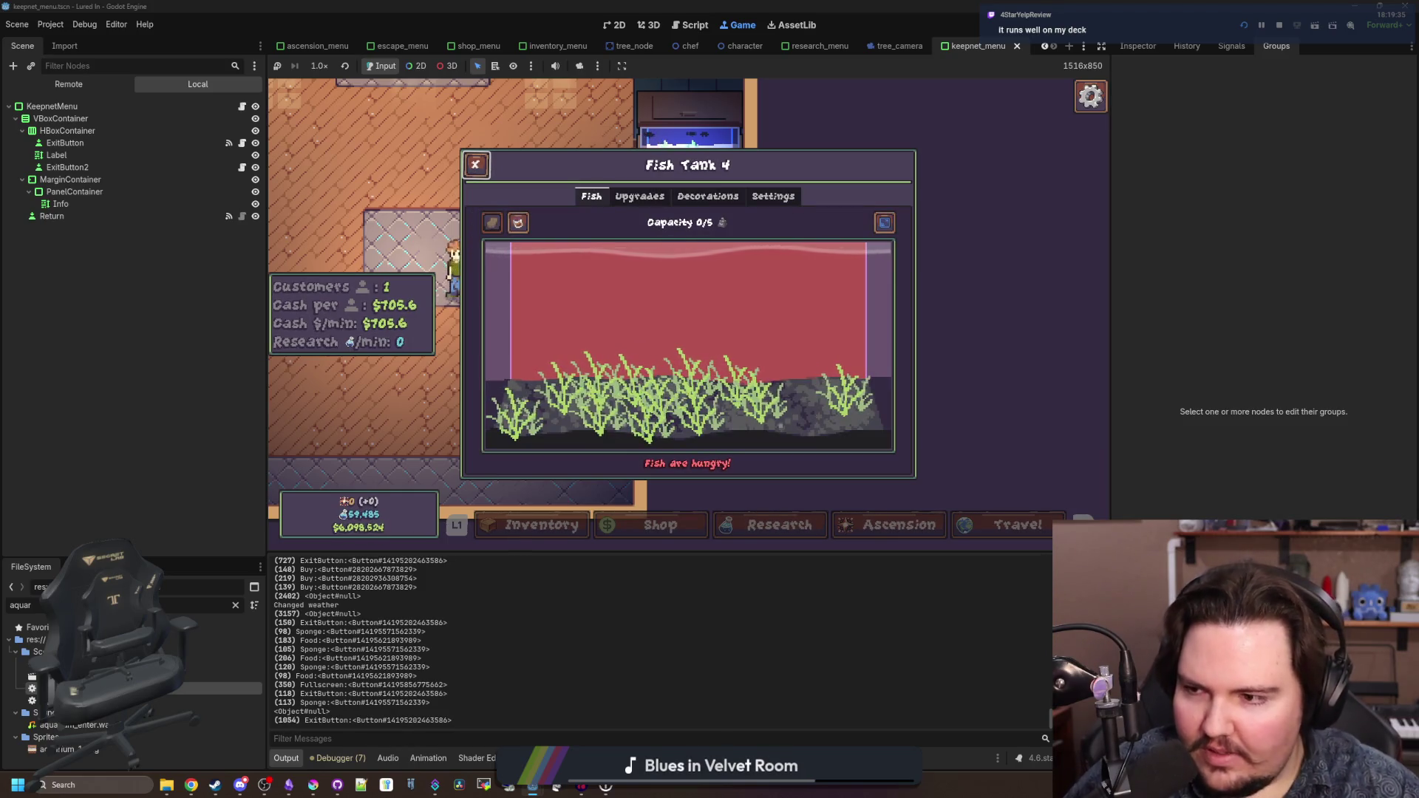
key("Escape")
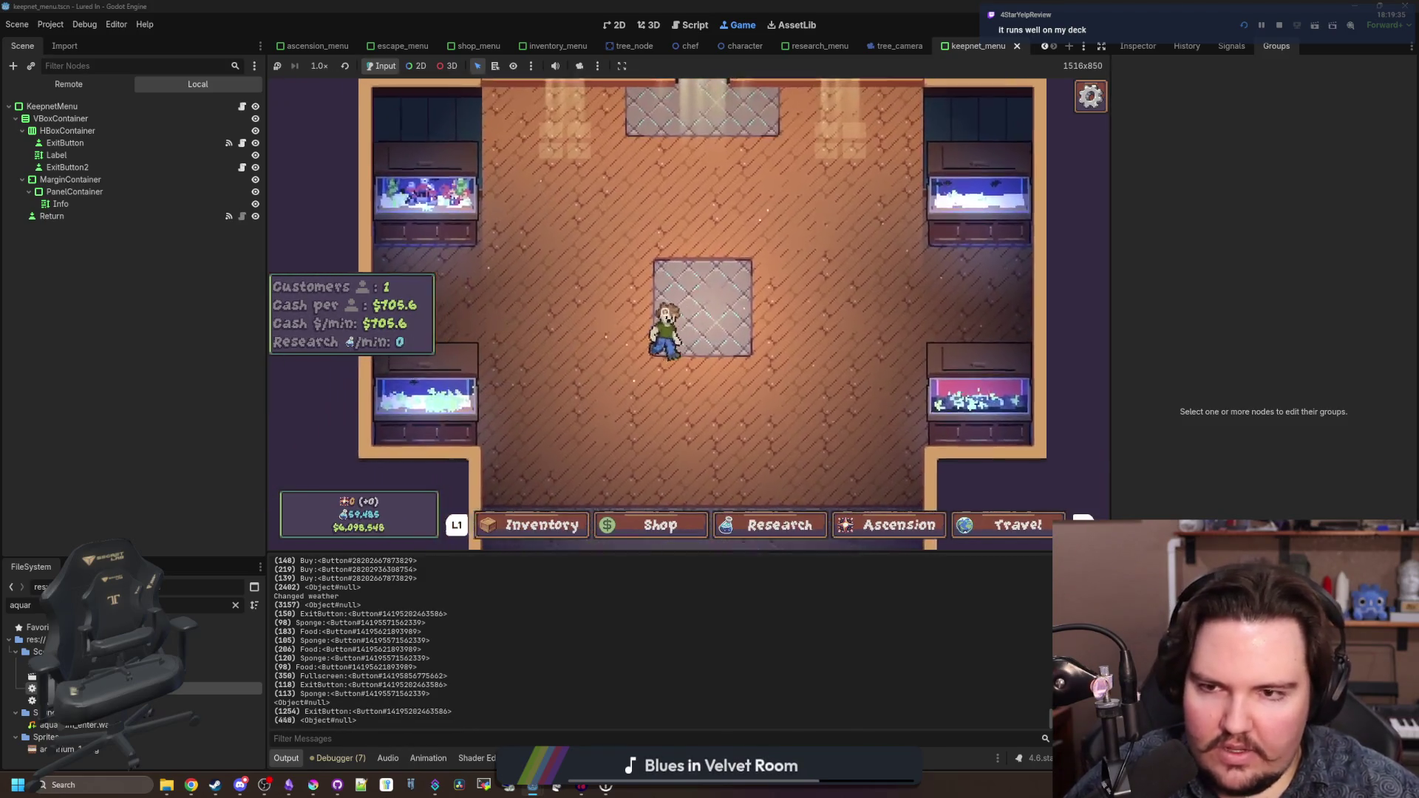
key("a")
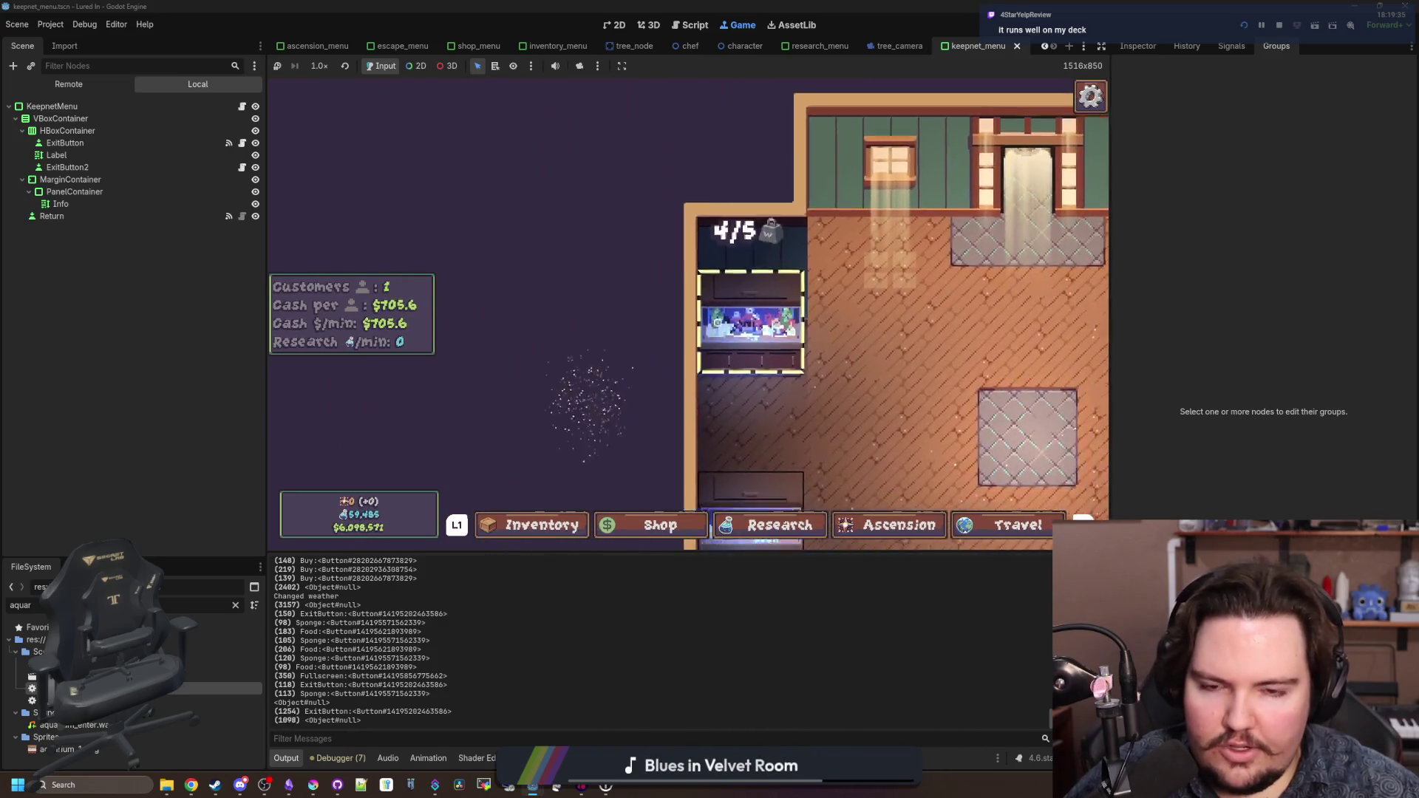
key("space")
key("e")
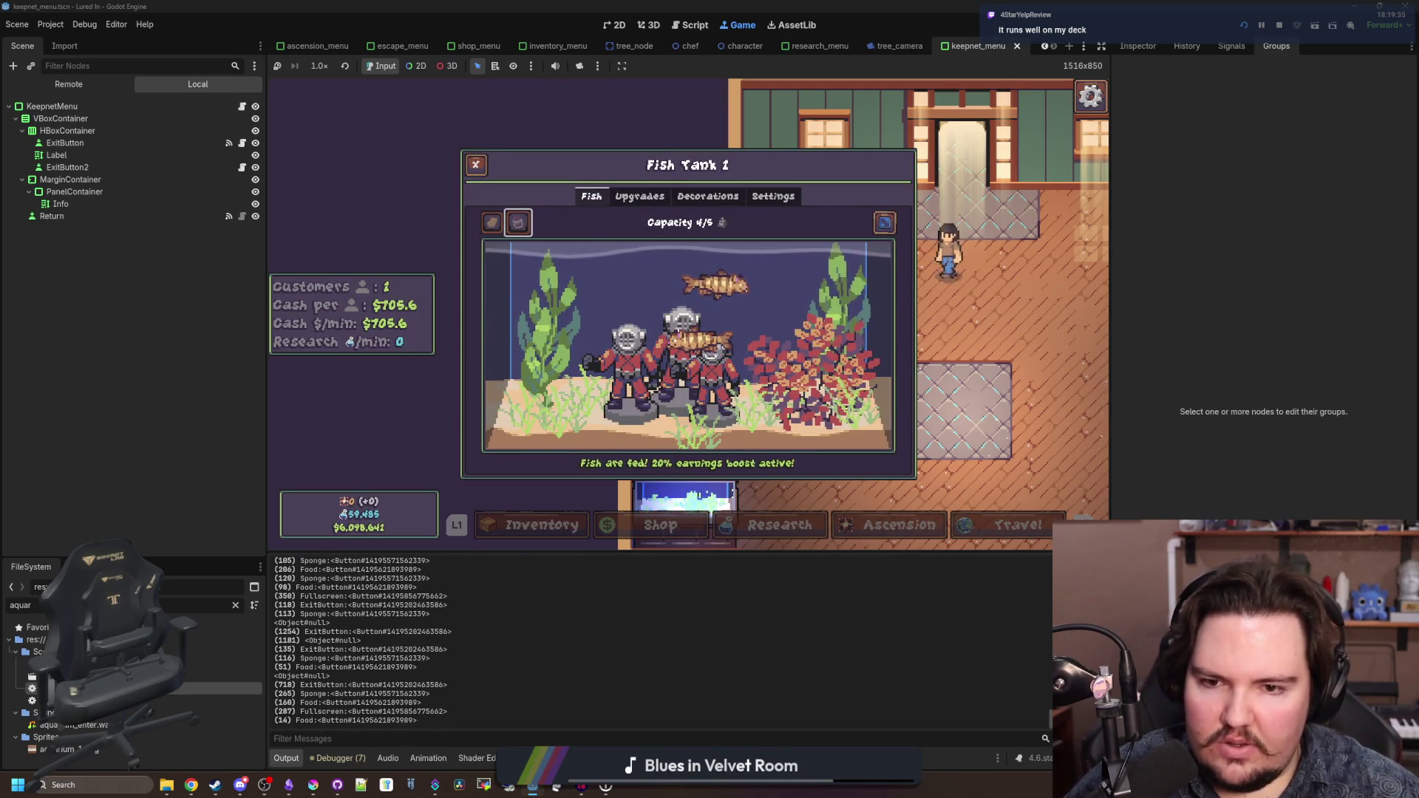
key("Right")
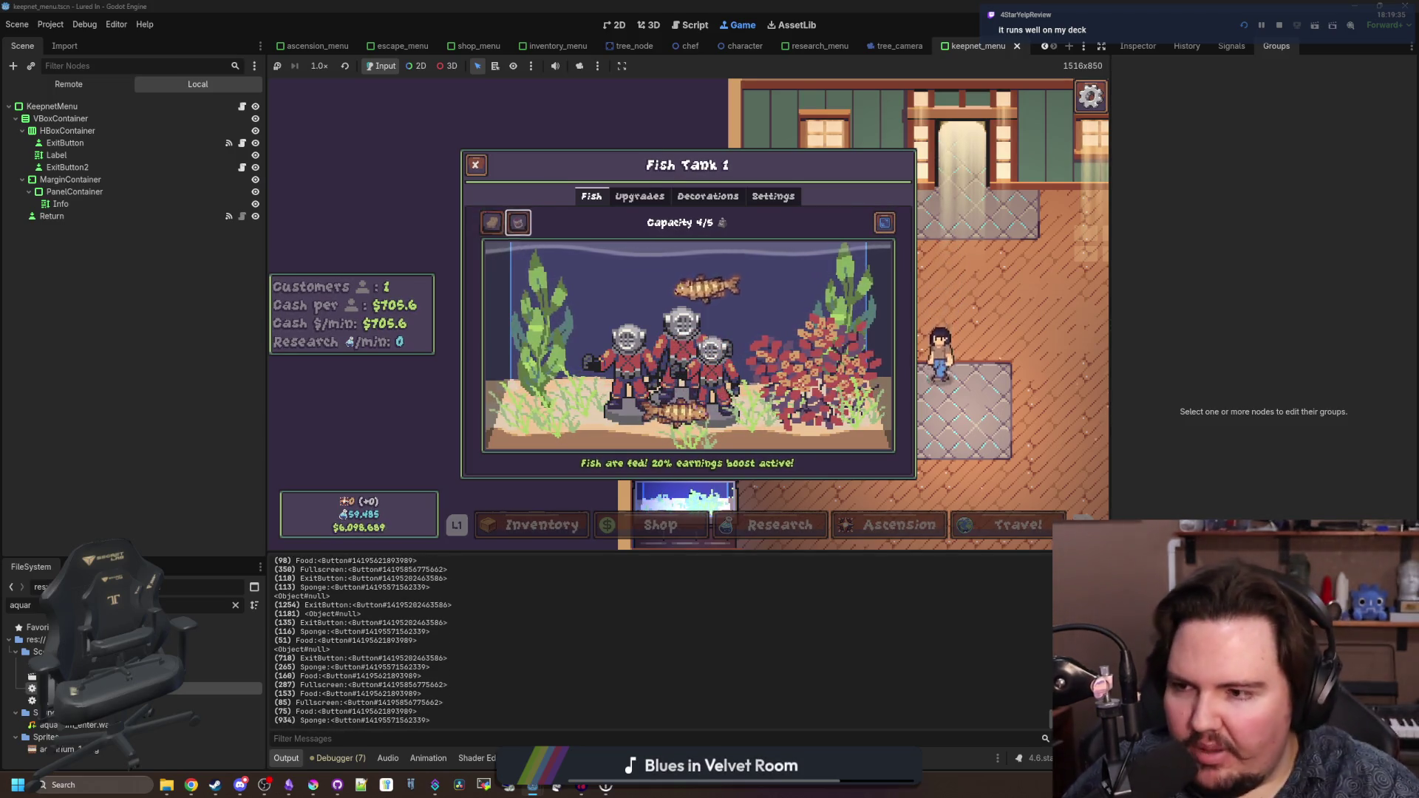
key("Right")
key("e")
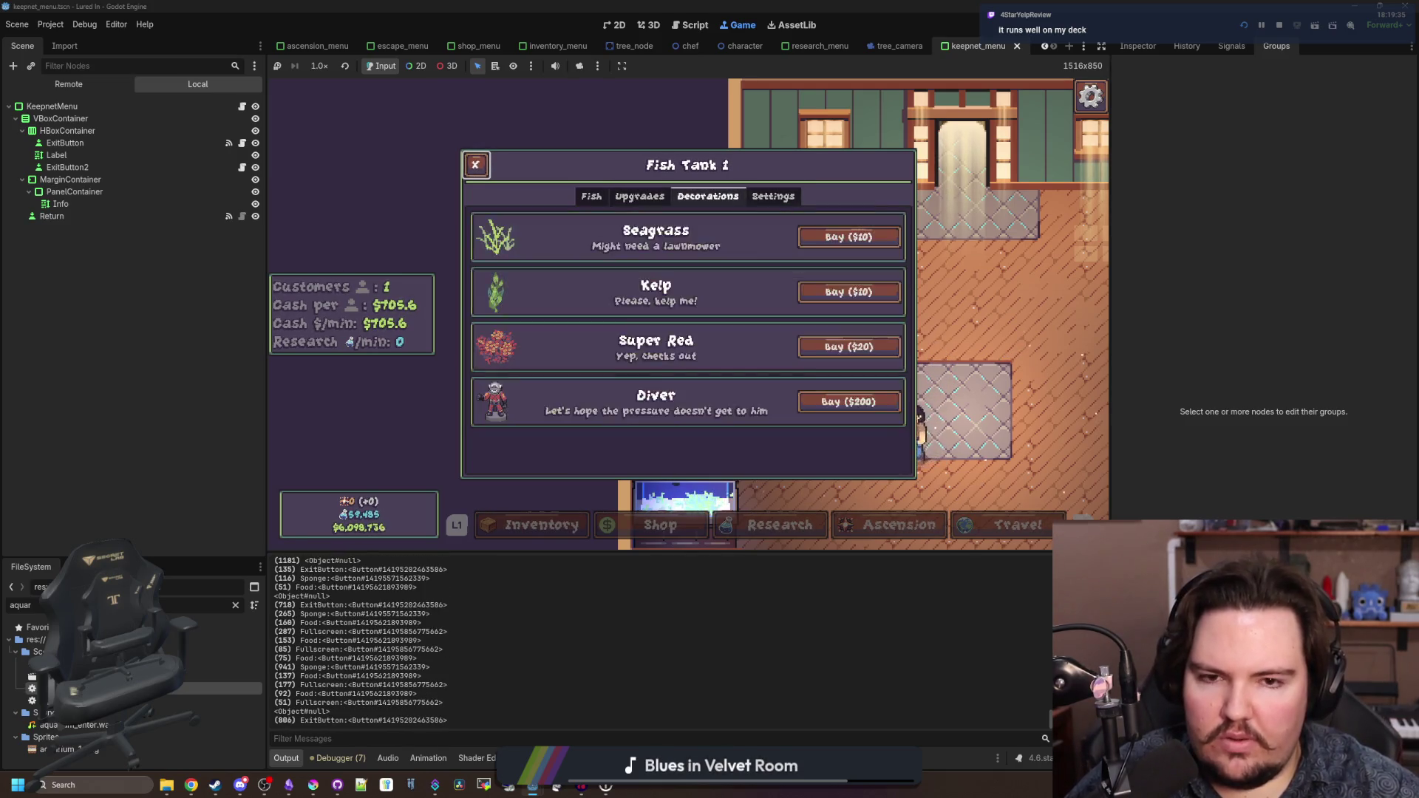
key("Down")
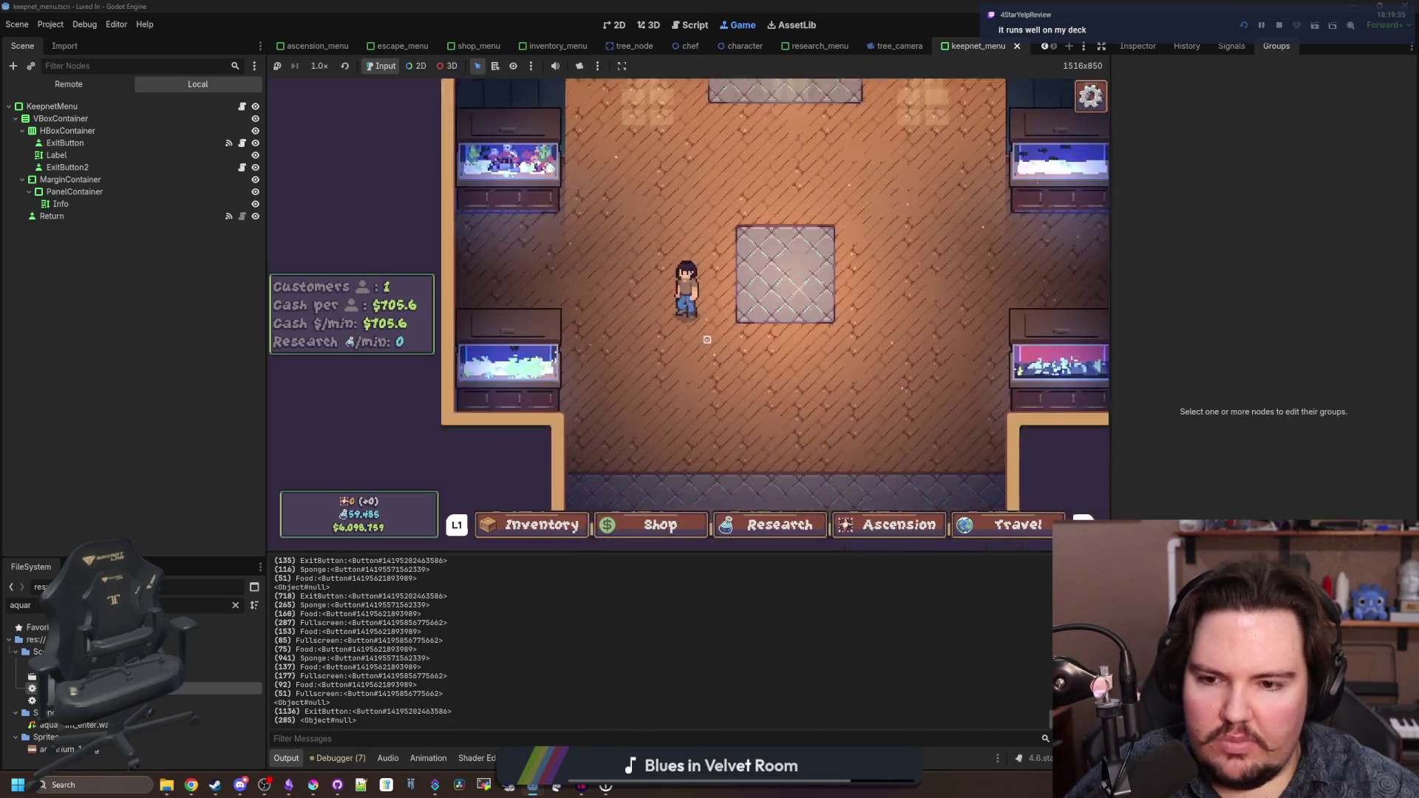
key("Left")
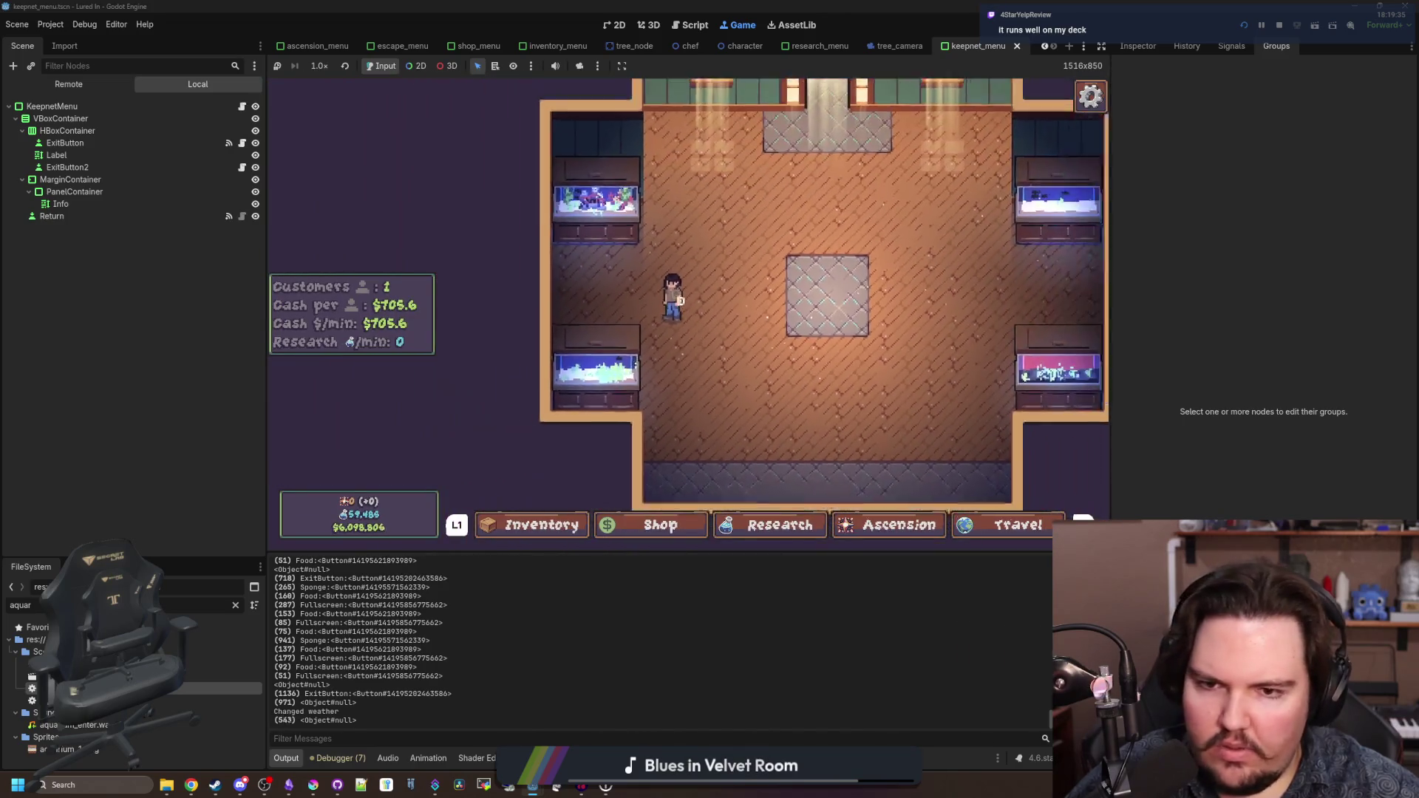
key("Left")
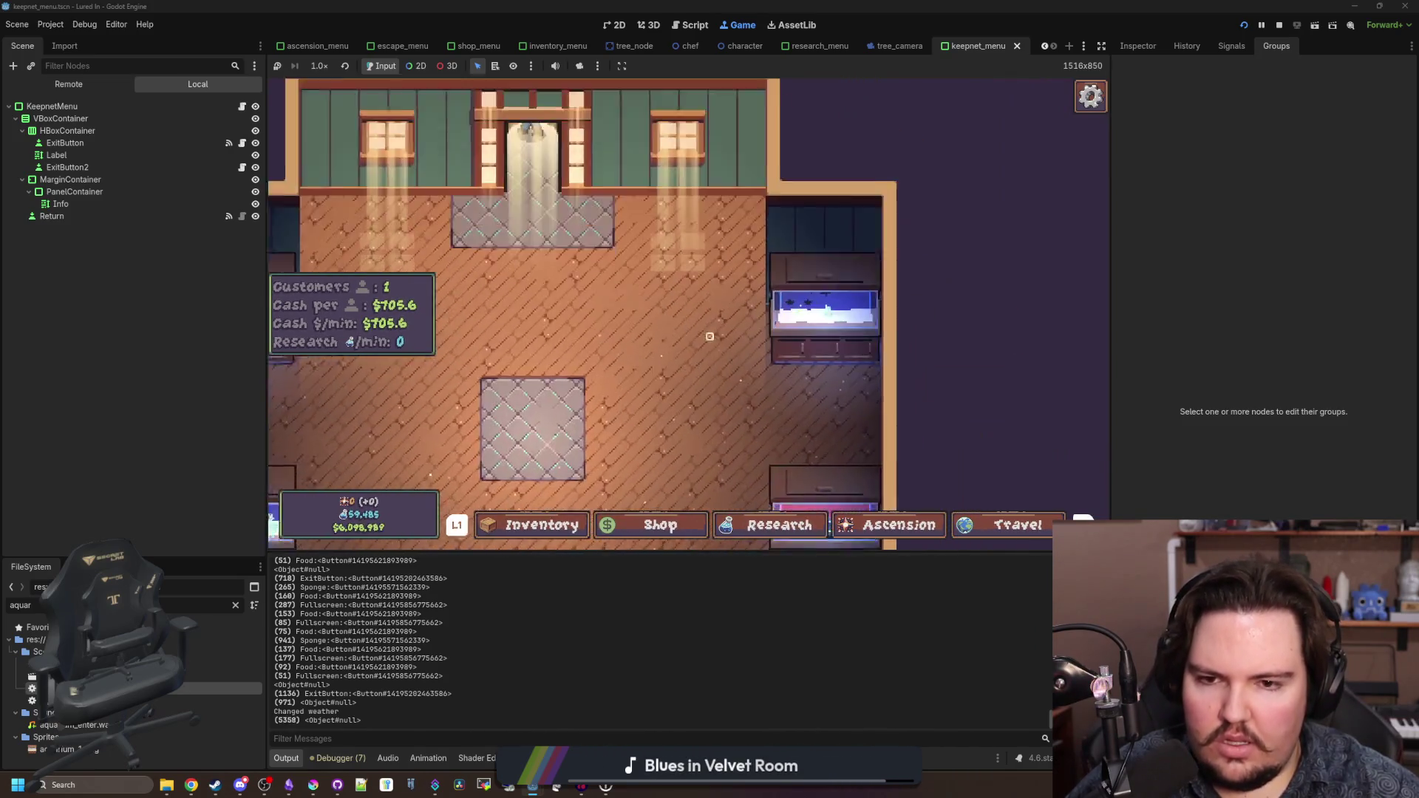
left_click(824, 309)
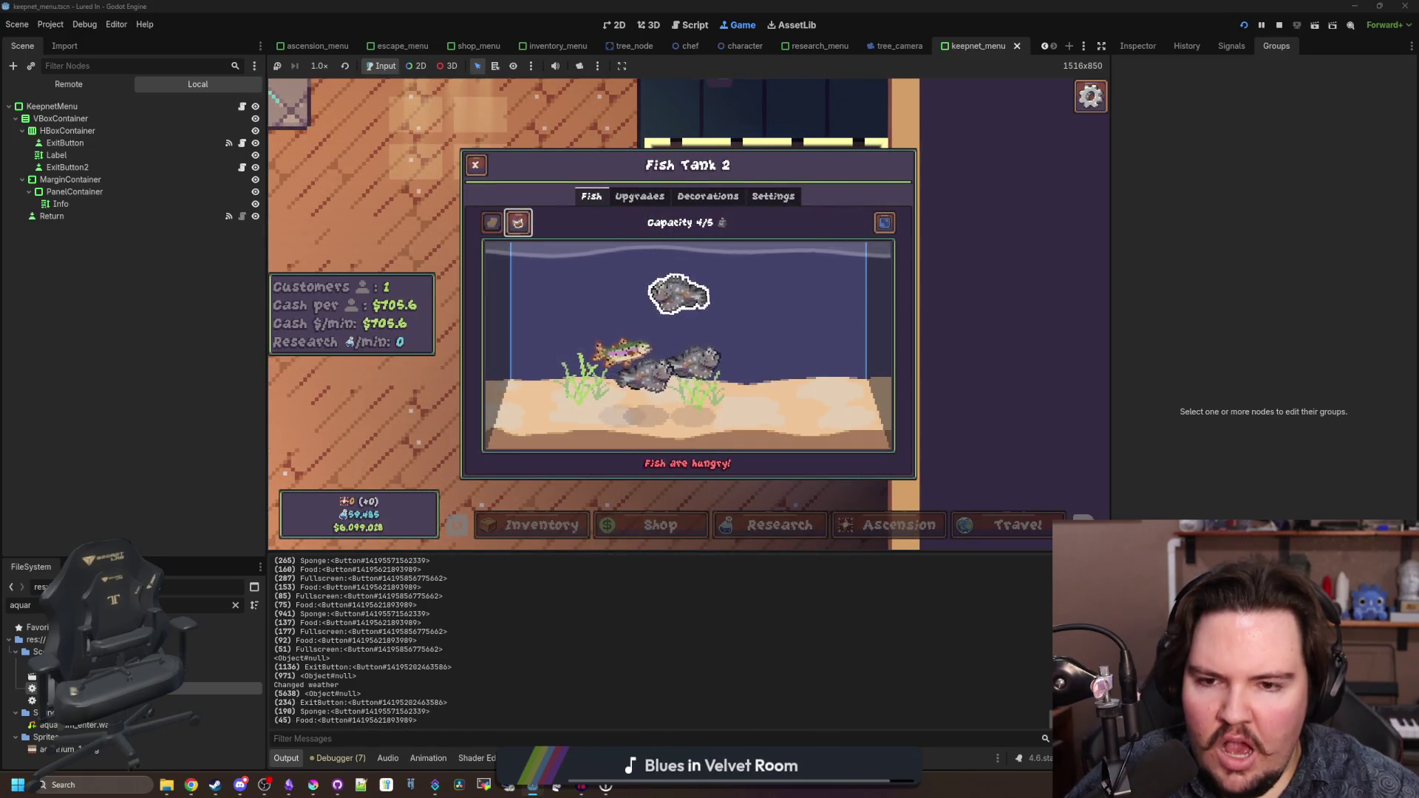
key("Escape")
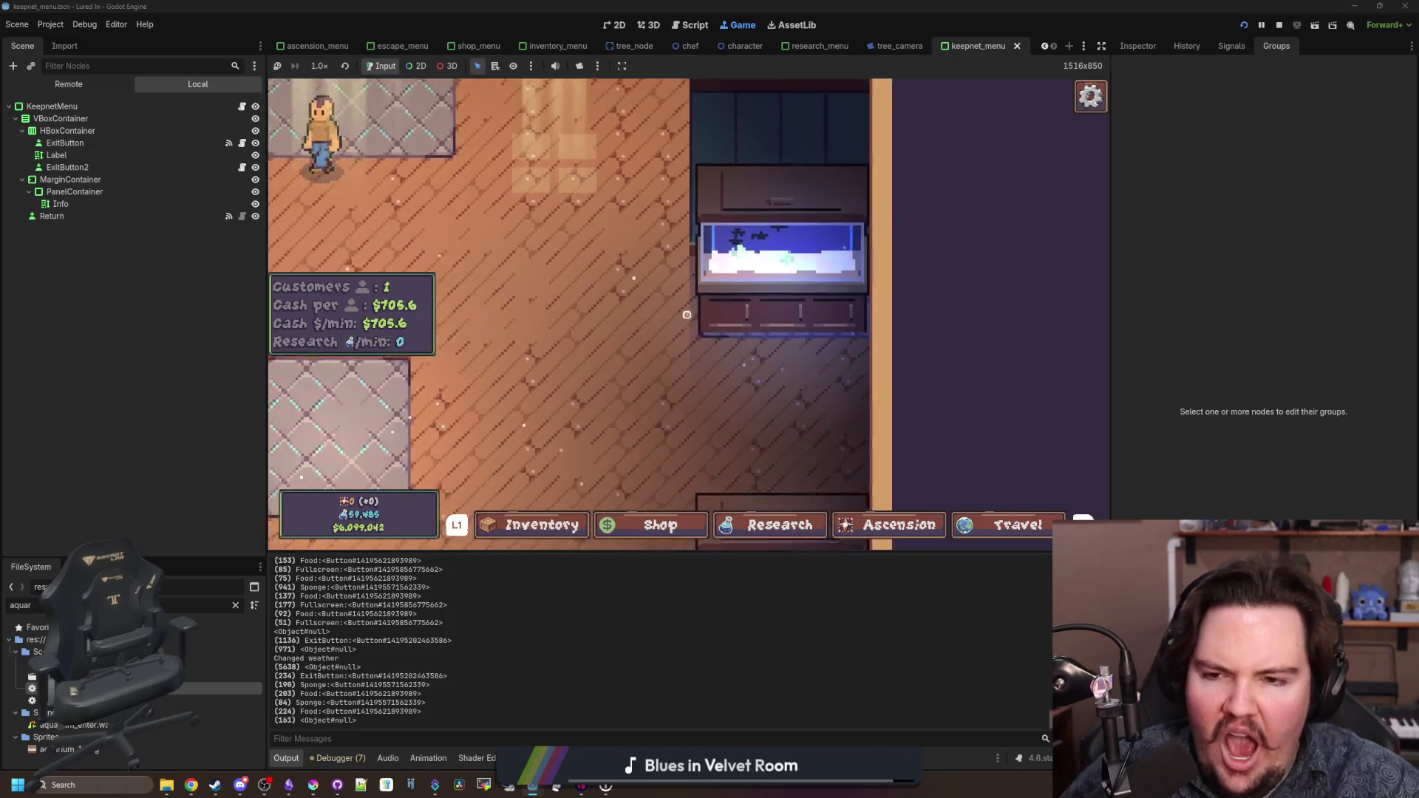